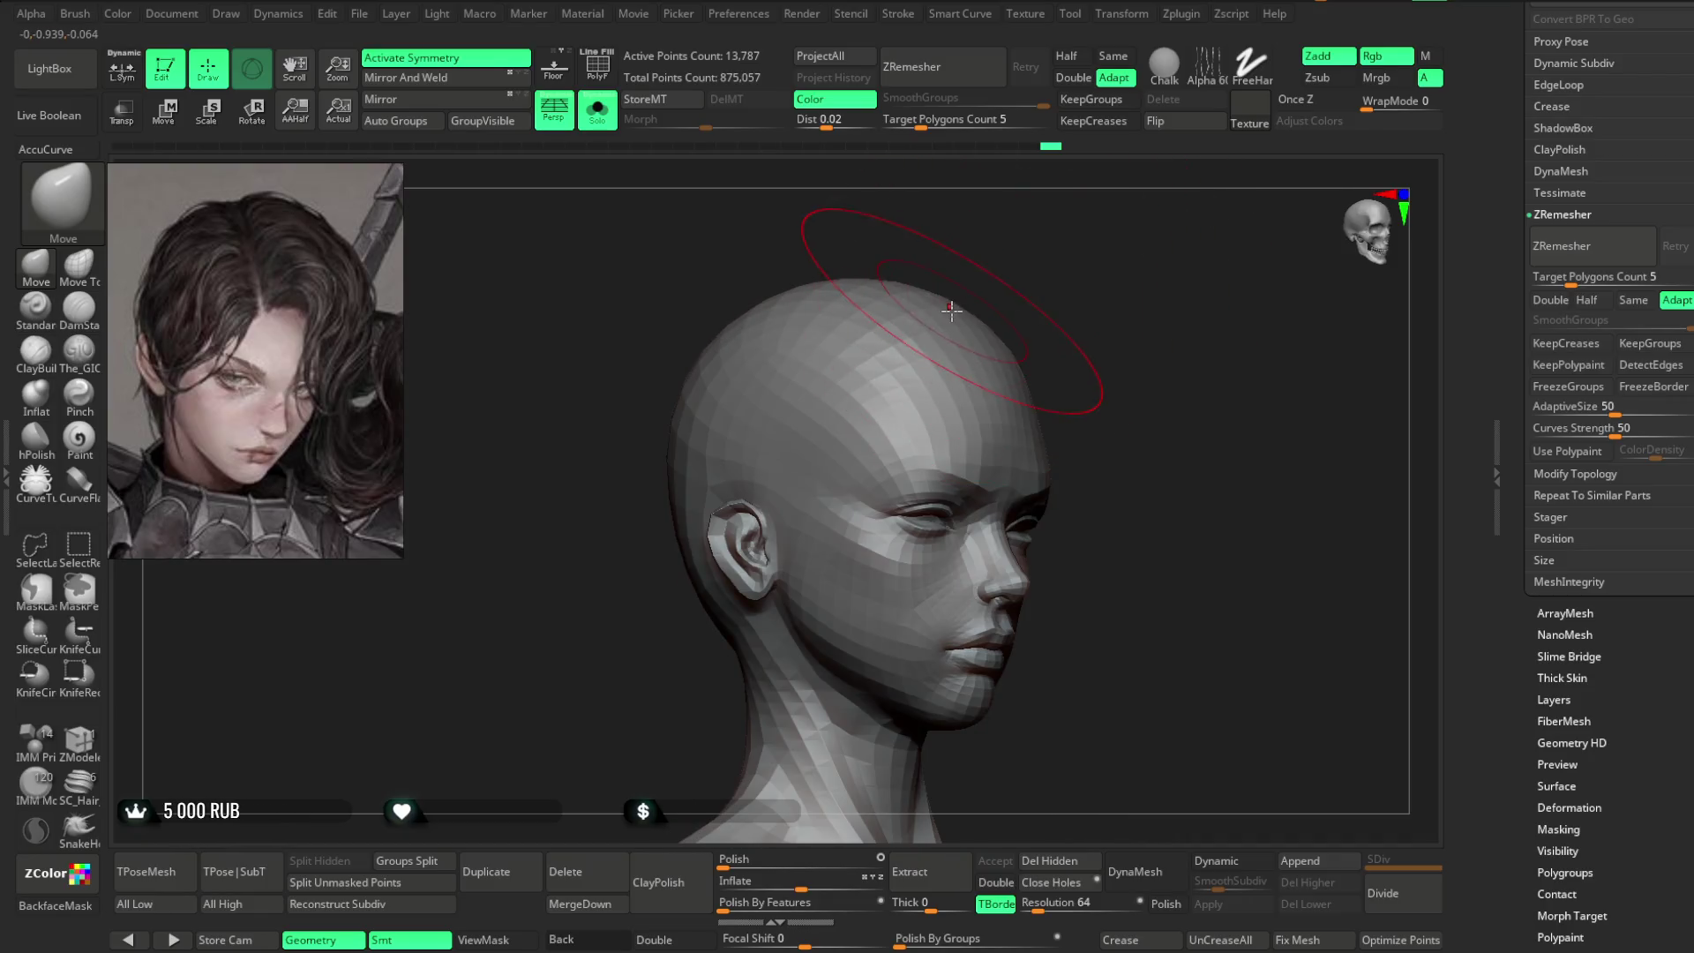
- Show the hair, body and armour again and frame the head in three-quarter view
{"action": "mouse_move", "coordinate": [650, 447]}
{"action": "left_mouse_down"}
{"action": "mouse_move", "coordinate": [1086, 291]}
{"action": "mouse_move", "coordinate": [981, 355]}
{"action": "mouse_move", "coordinate": [1033, 283]}
{"action": "mouse_move", "coordinate": [971, 265]}
{"action": "left_mouse_up"}
{"action": "left_click", "coordinate": [598, 111]}
{"action": "mouse_move", "coordinate": [791, 140]}
{"action": "left_mouse_down"}
{"action": "mouse_move", "coordinate": [1098, 264]}
{"action": "mouse_move", "coordinate": [1094, 333]}
{"action": "mouse_move", "coordinate": [1093, 288]}
{"action": "mouse_move", "coordinate": [1074, 295]}
{"action": "mouse_move", "coordinate": [1077, 336]}
{"action": "mouse_move", "coordinate": [1077, 305]}
{"action": "mouse_move", "coordinate": [1077, 330]}
{"action": "mouse_move", "coordinate": [969, 428]}
{"action": "left_mouse_up"}
{"action": "key", "text": "space"}
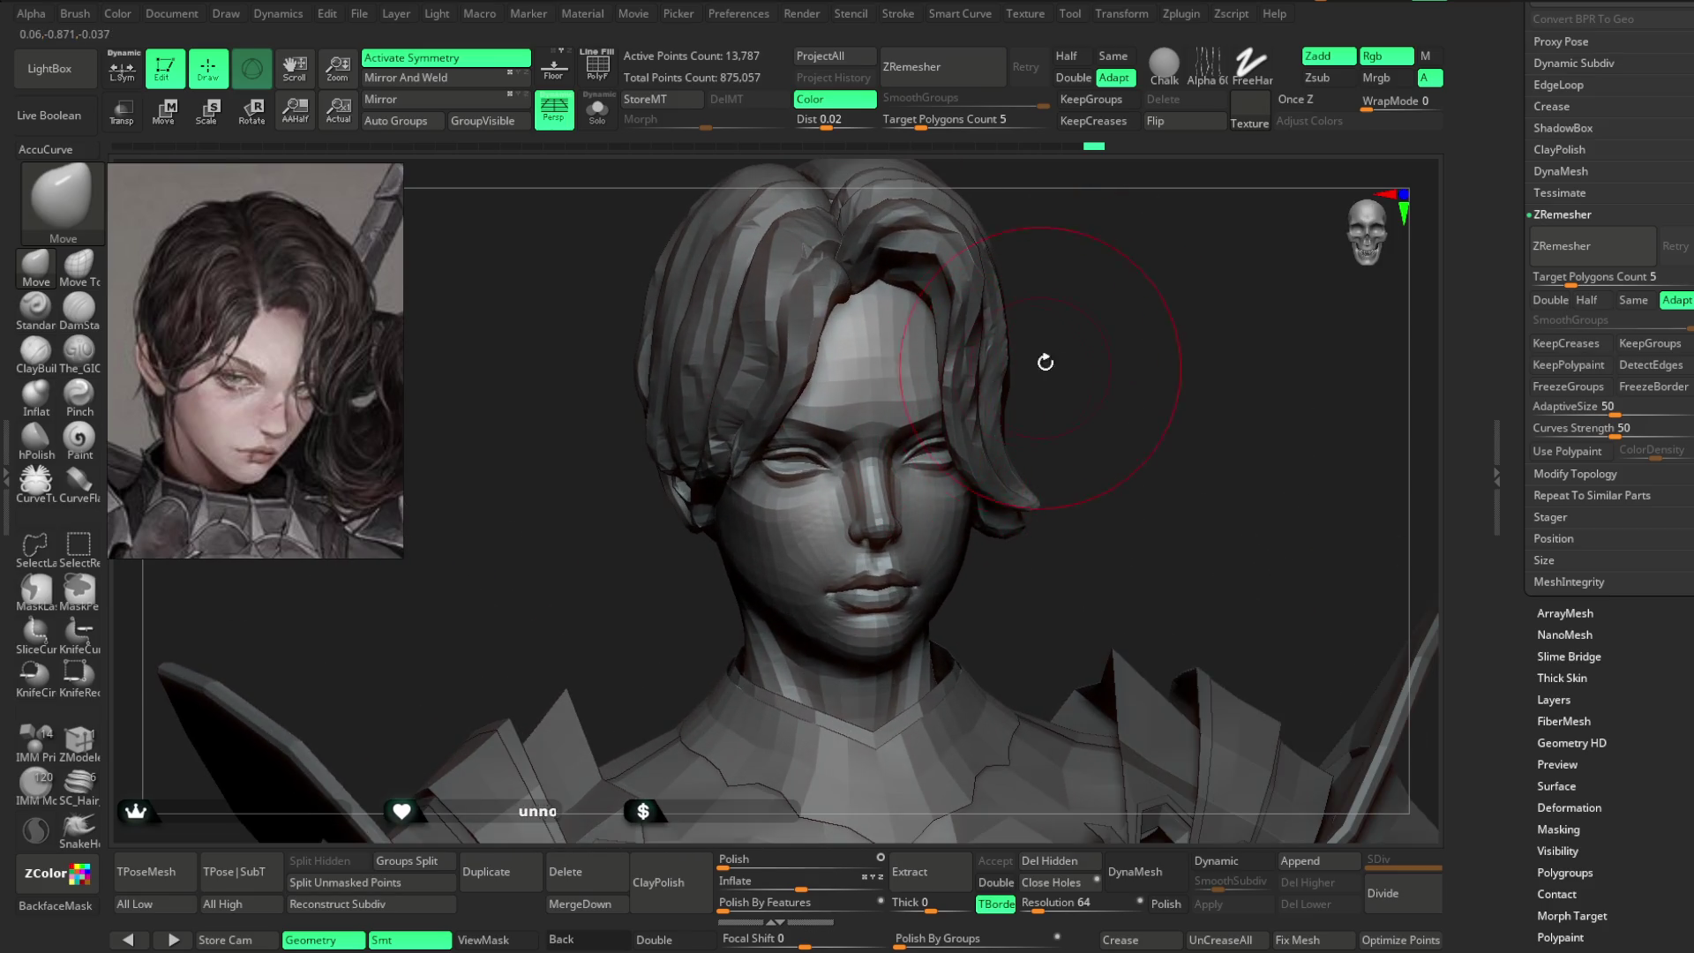
{"action": "left_click_drag", "start_coordinate": [1038, 368], "coordinate": [1013, 329]}
- On the front hair piece, push the left strand outward and pull the centre strand upward
{"action": "left_click", "coordinate": [973, 422], "text": "alt"}
{"action": "key", "text": "ctrl+z"}
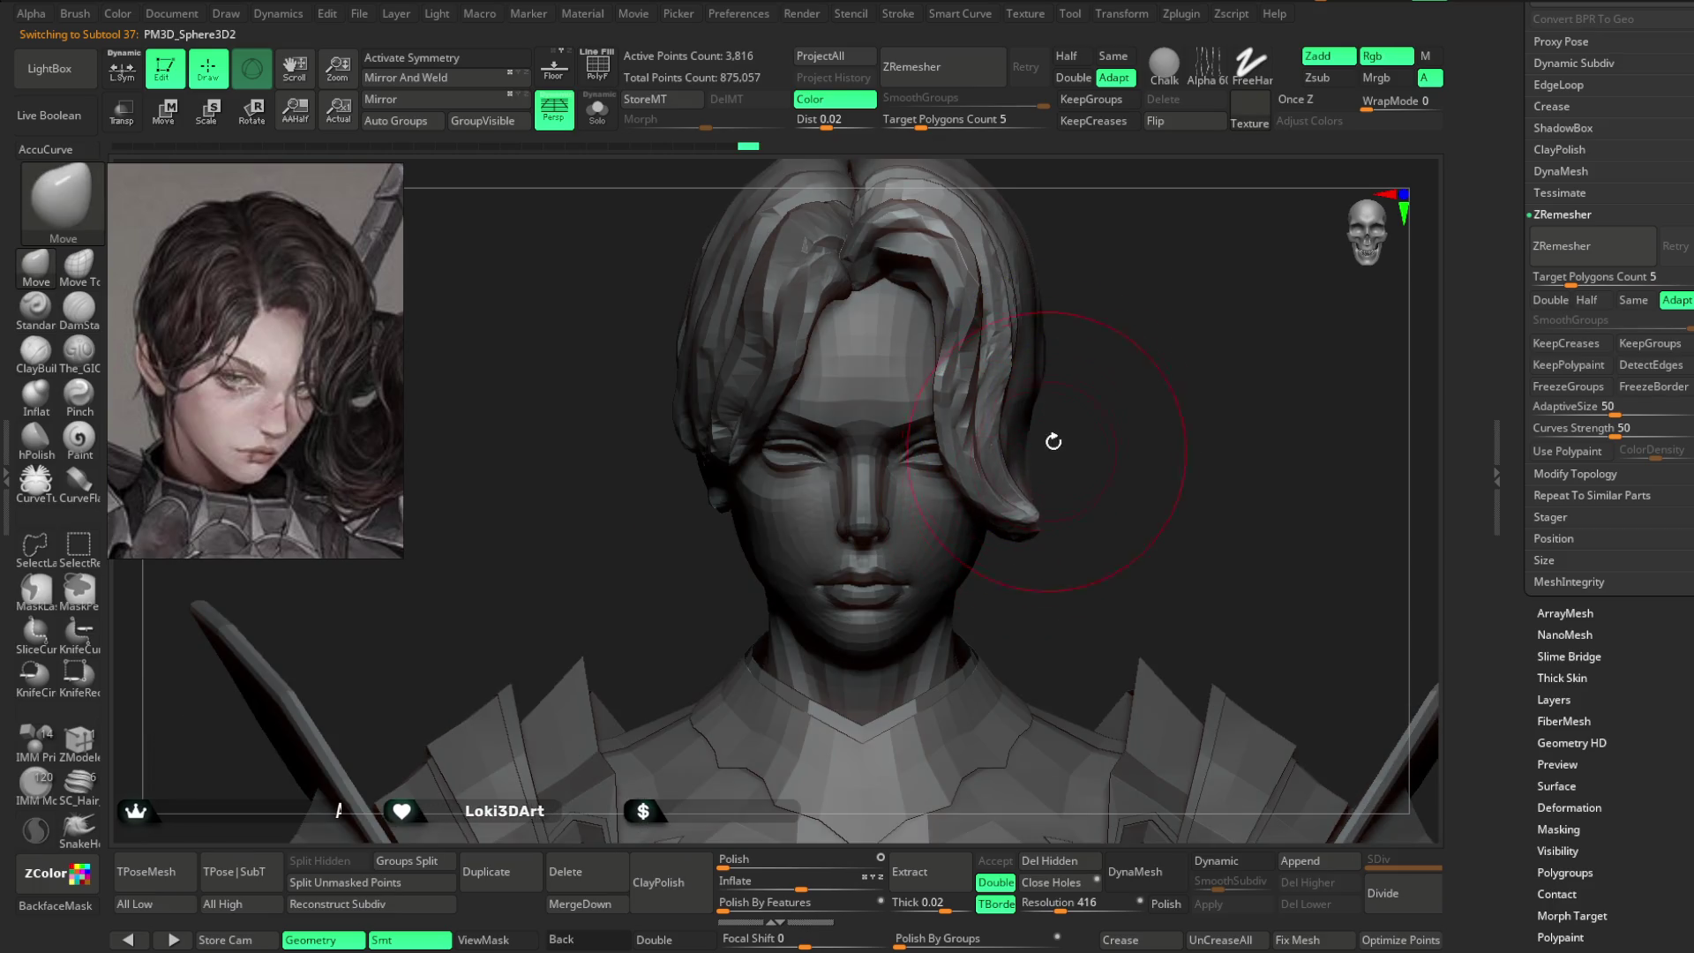
{"action": "left_click_drag", "start_coordinate": [1048, 448], "coordinate": [952, 409]}
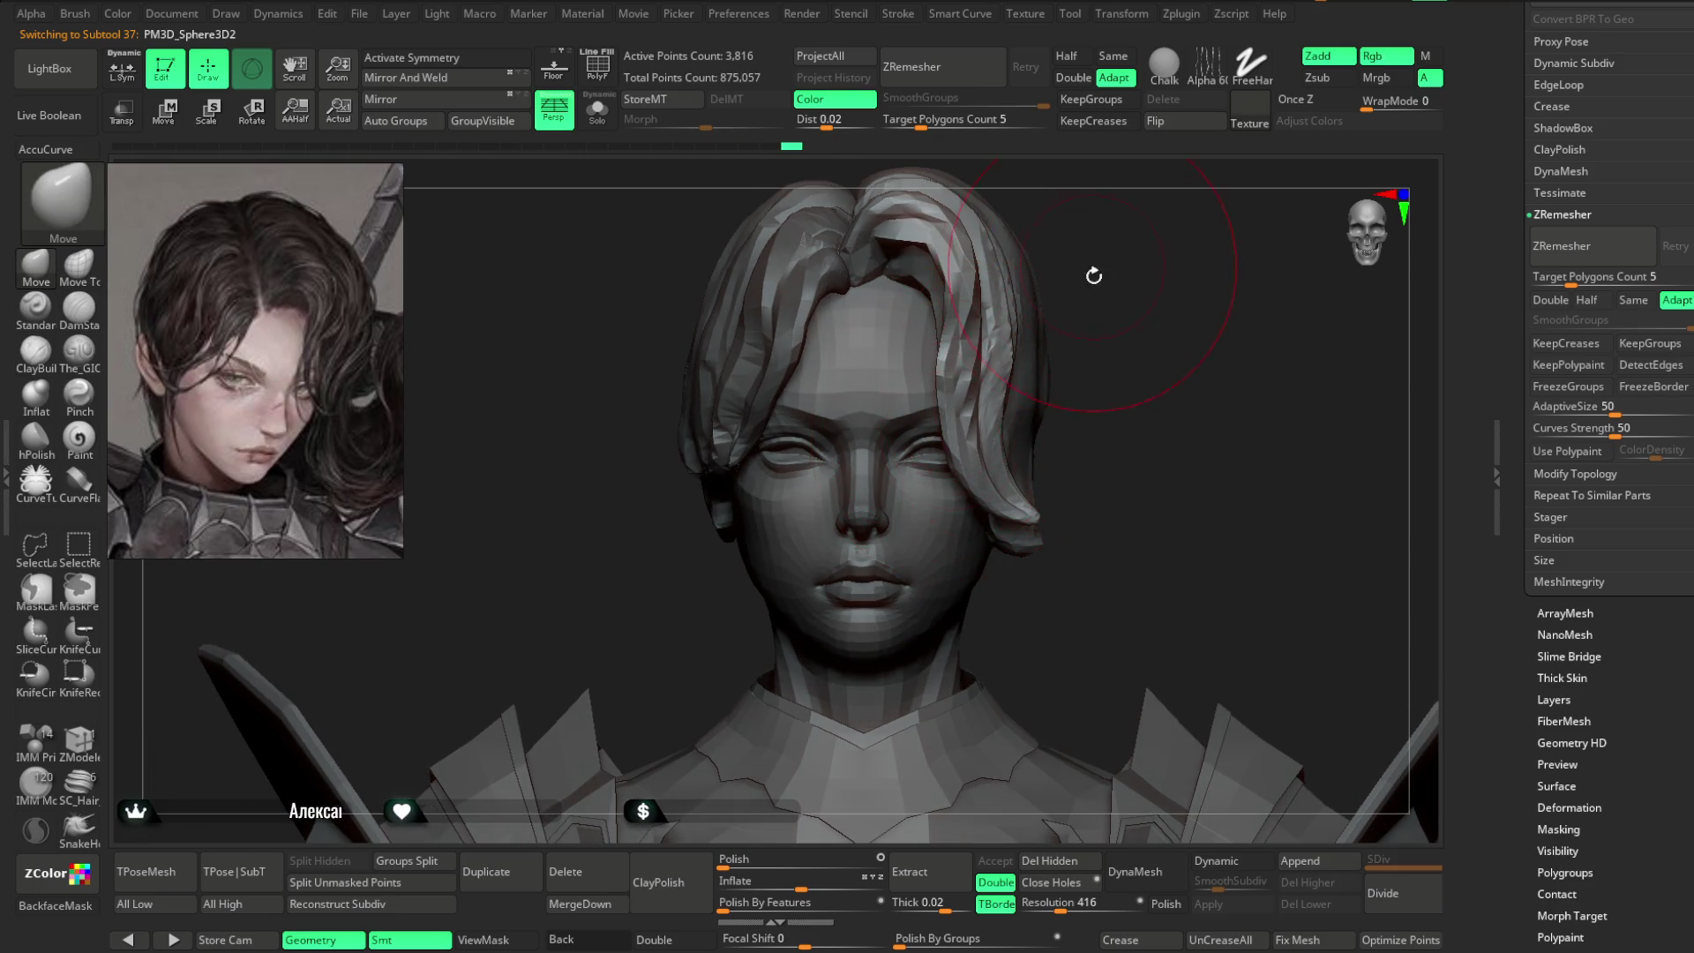
{"action": "left_click_drag", "start_coordinate": [1093, 265], "coordinate": [1023, 280]}
{"action": "mouse_move", "coordinate": [932, 347]}
{"action": "left_mouse_down"}
{"action": "mouse_move", "coordinate": [923, 372]}
{"action": "mouse_move", "coordinate": [878, 341]}
{"action": "left_mouse_up"}
{"action": "key", "text": "space"}
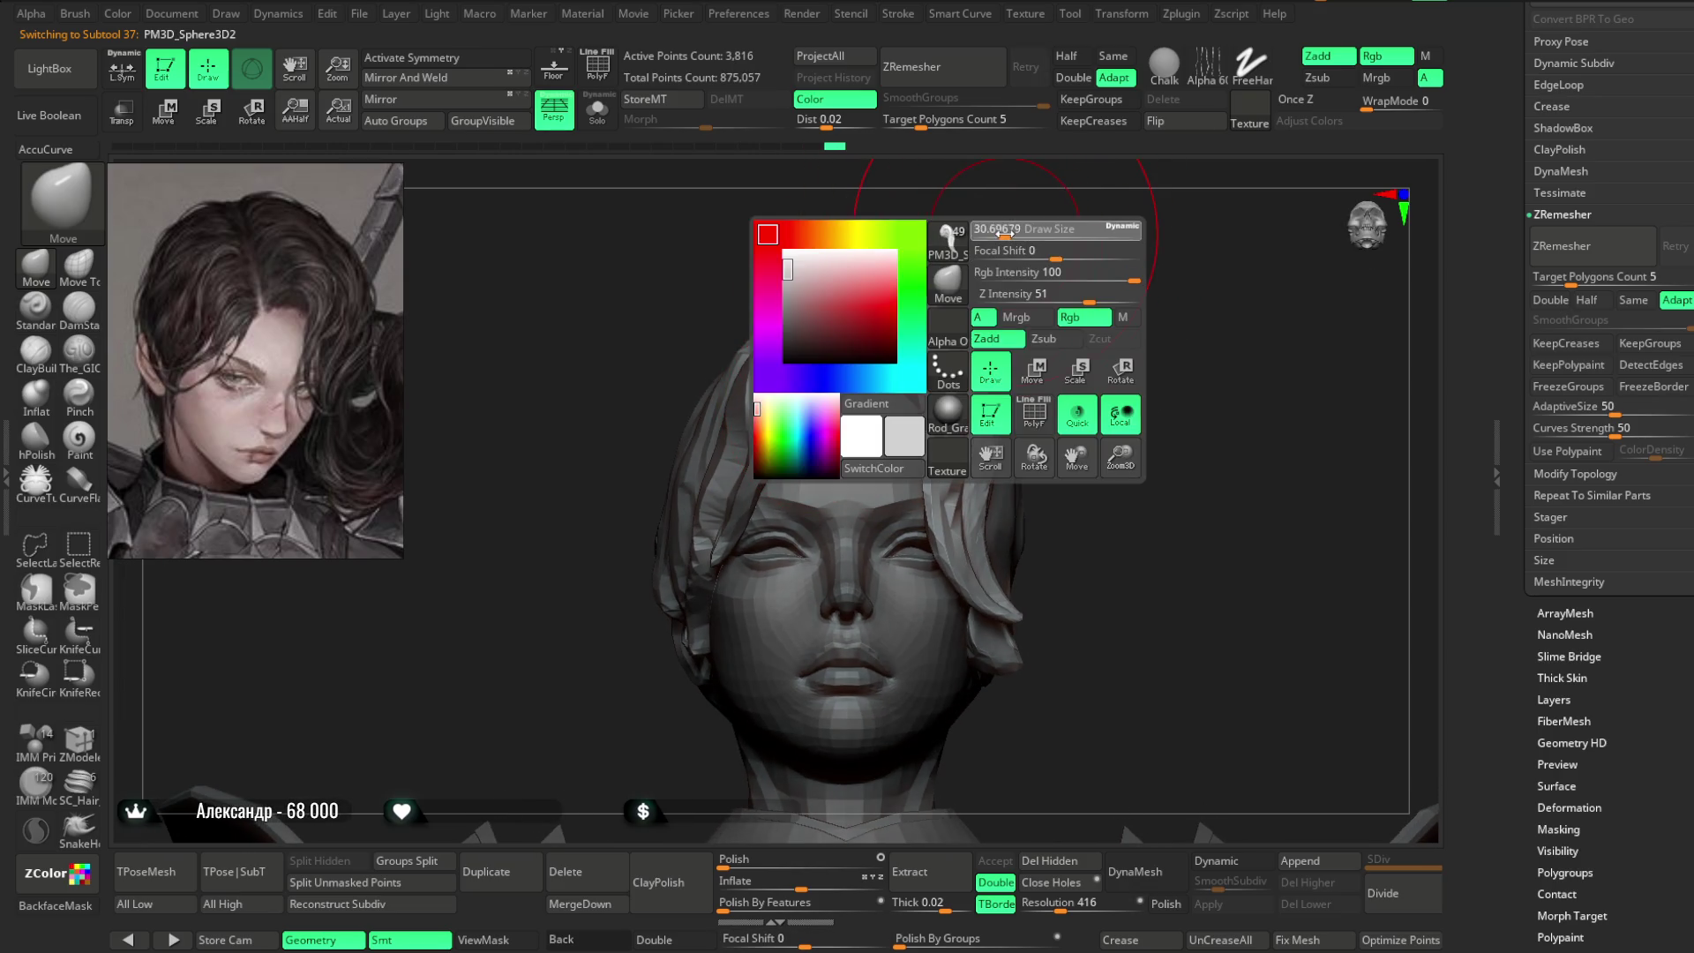
{"action": "left_click_drag", "start_coordinate": [1006, 257], "coordinate": [907, 321]}
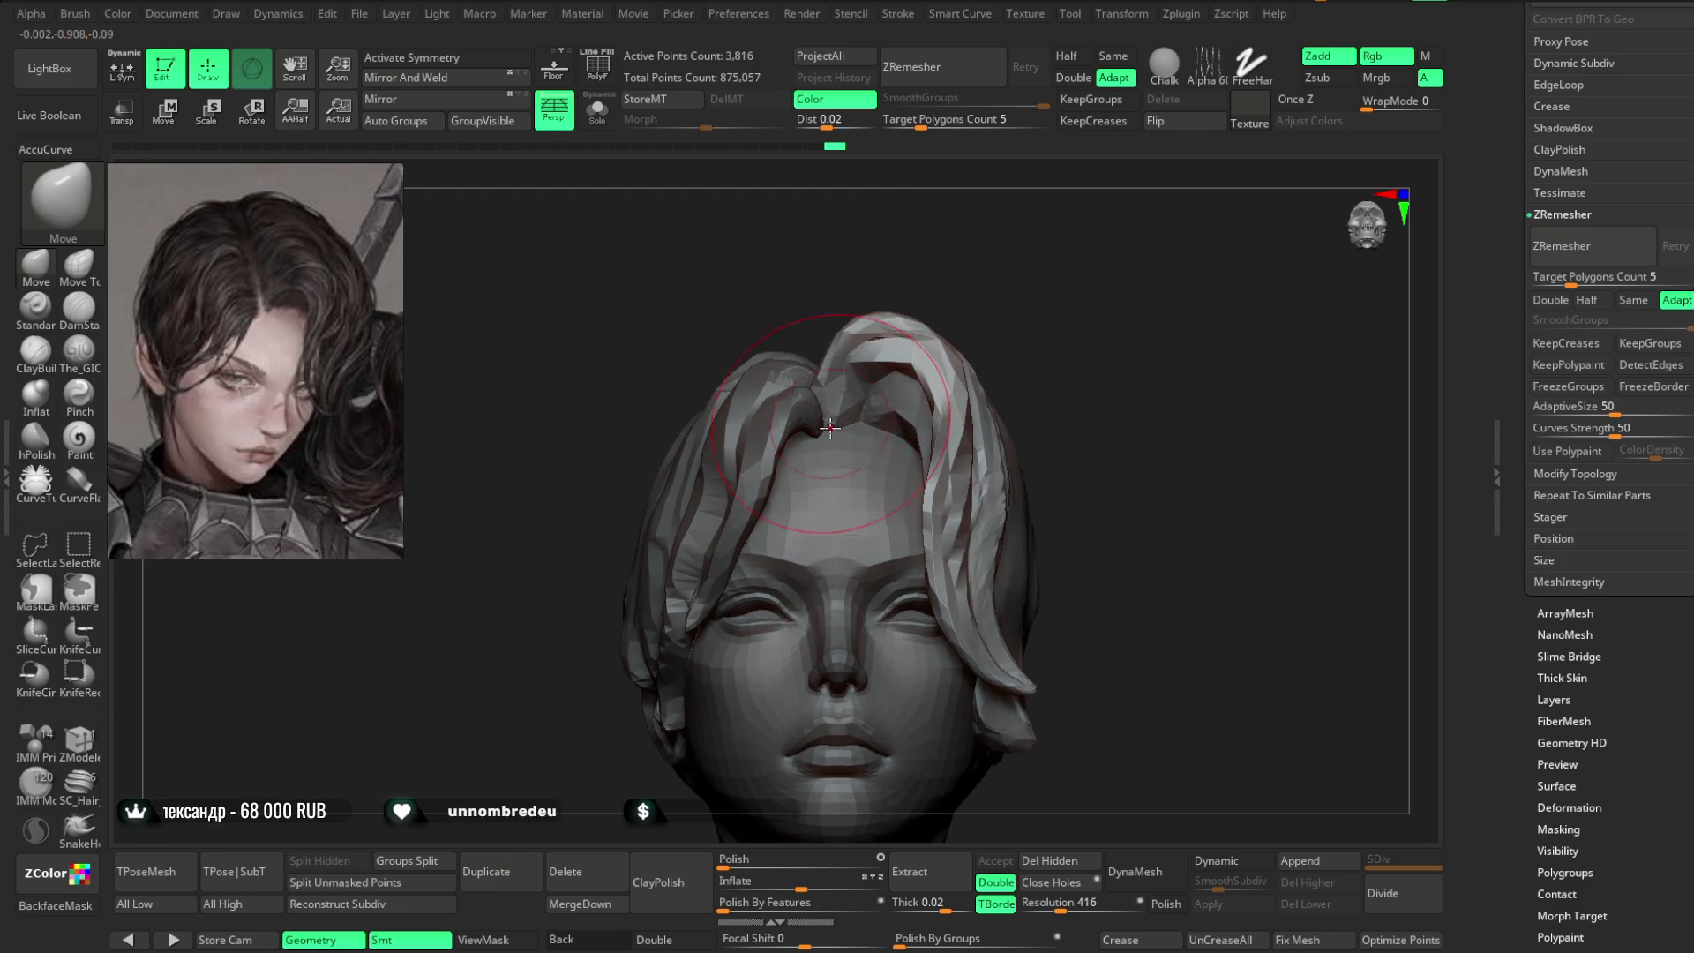
{"action": "left_click_drag", "start_coordinate": [834, 436], "coordinate": [873, 327]}
{"action": "mouse_move", "coordinate": [1006, 265]}
{"action": "left_mouse_down"}
{"action": "mouse_move", "coordinate": [900, 342]}
{"action": "mouse_move", "coordinate": [836, 325]}
{"action": "mouse_move", "coordinate": [993, 325]}
{"action": "mouse_move", "coordinate": [983, 389]}
{"action": "left_mouse_up"}
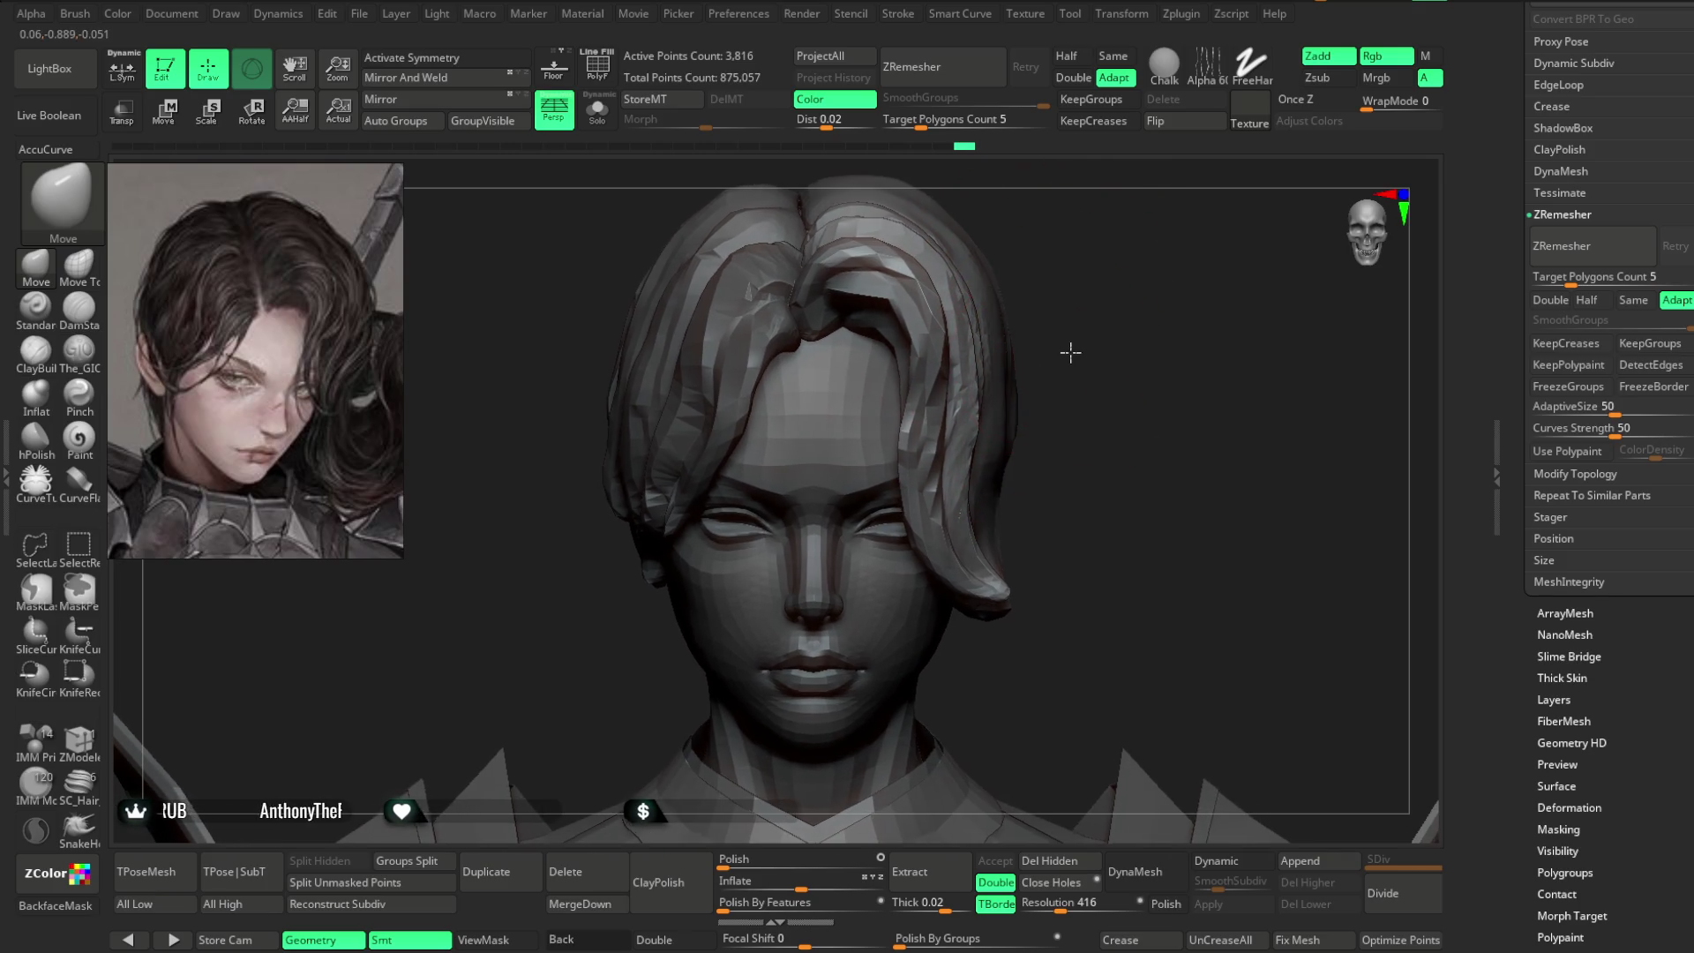
- Select the larger hair piece and review it from below, front and side-profile angles
{"action": "left_click", "coordinate": [997, 380], "text": "alt"}
{"action": "mouse_move", "coordinate": [530, 617]}
{"action": "left_mouse_down"}
{"action": "mouse_move", "coordinate": [750, 530]}
{"action": "mouse_move", "coordinate": [927, 397]}
{"action": "mouse_move", "coordinate": [1060, 245]}
{"action": "mouse_move", "coordinate": [728, 465]}
{"action": "left_mouse_up"}
{"action": "left_click_drag", "start_coordinate": [954, 305], "coordinate": [737, 459]}
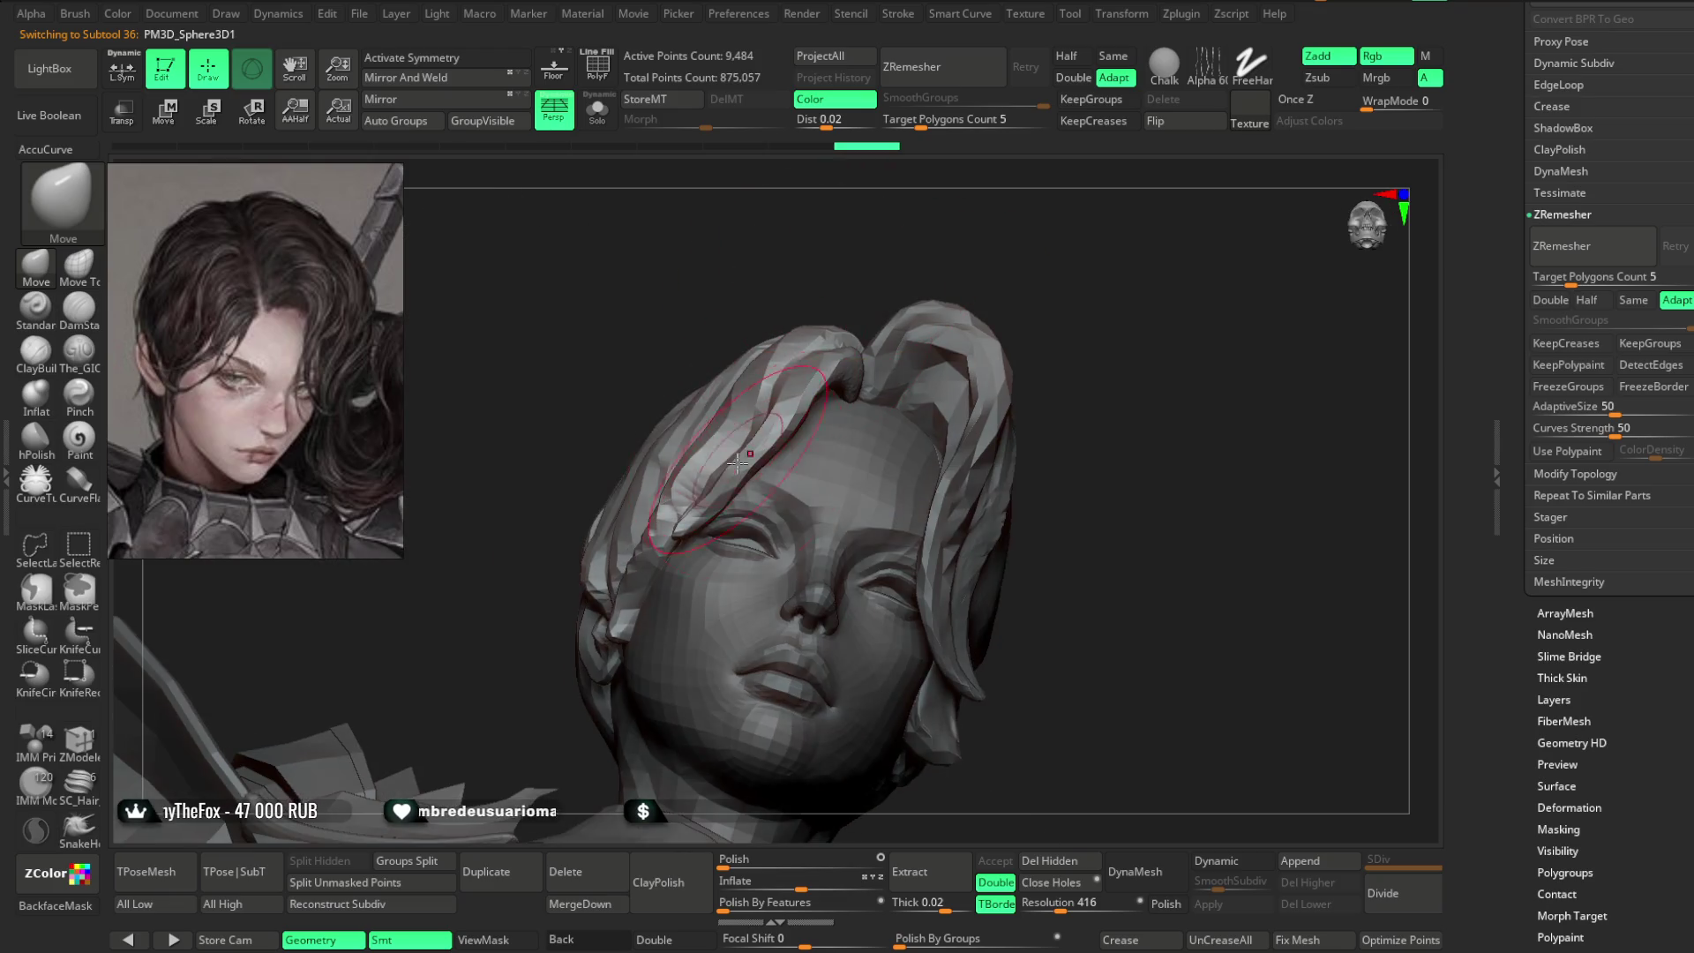
{"action": "mouse_move", "coordinate": [918, 246]}
{"action": "left_mouse_down"}
{"action": "mouse_move", "coordinate": [773, 411]}
{"action": "mouse_move", "coordinate": [852, 389]}
{"action": "mouse_move", "coordinate": [824, 302]}
{"action": "left_mouse_up"}
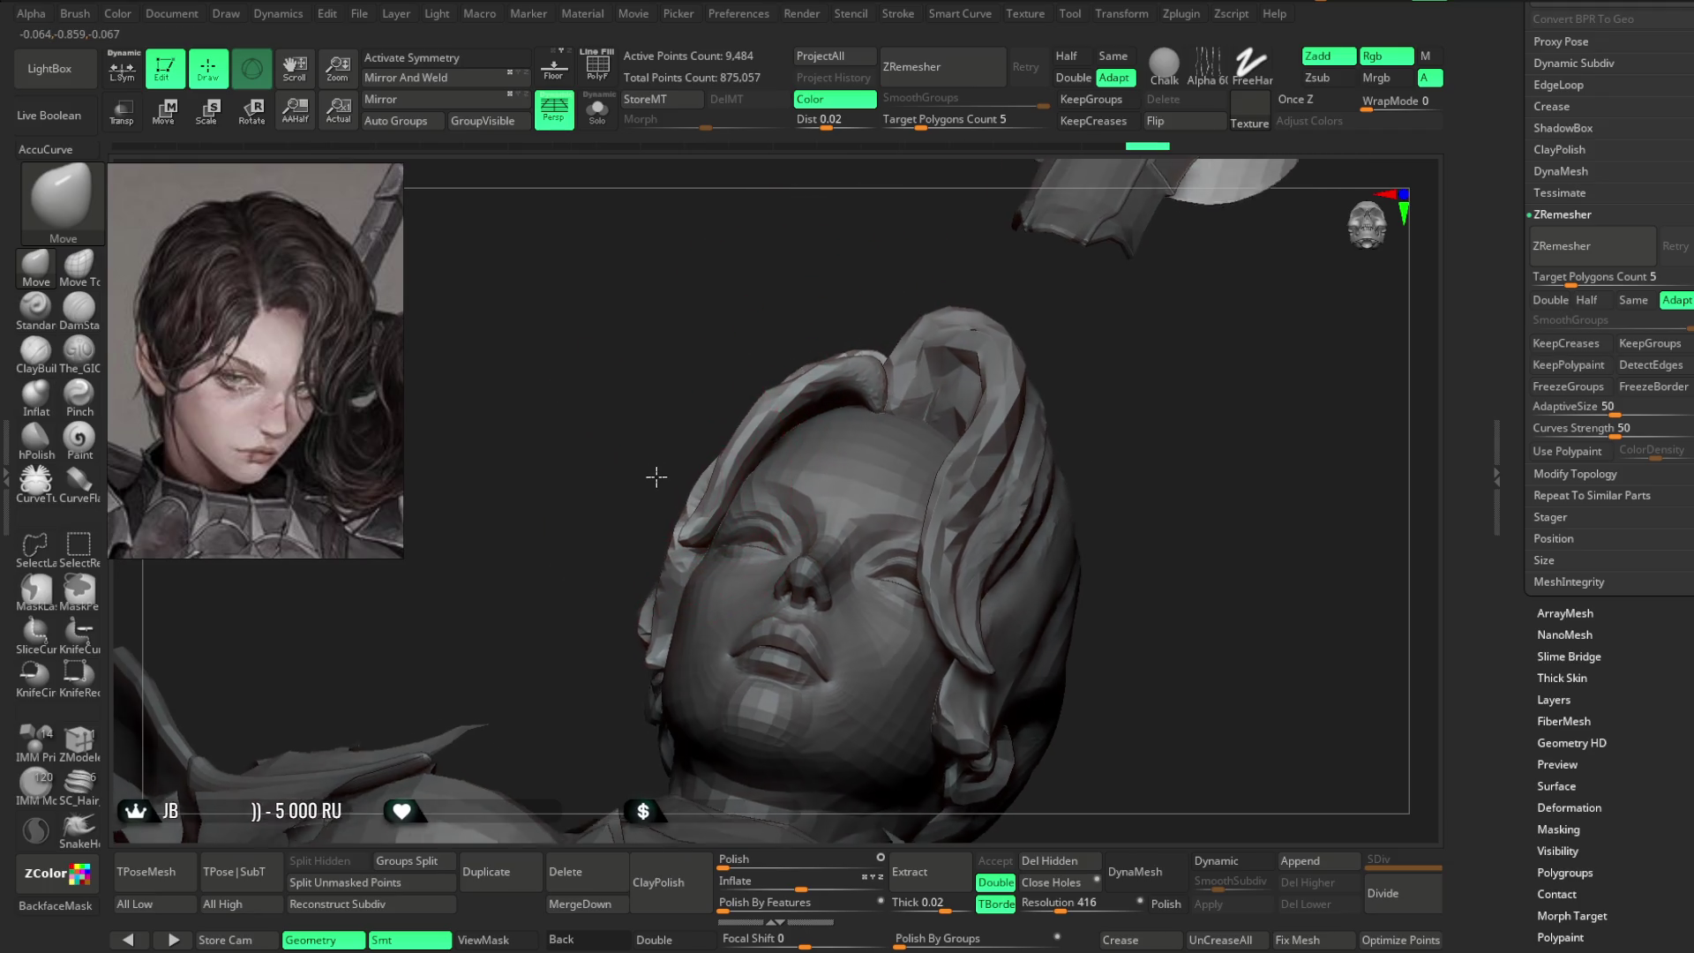
{"action": "key", "text": "ctrl+shift+z"}
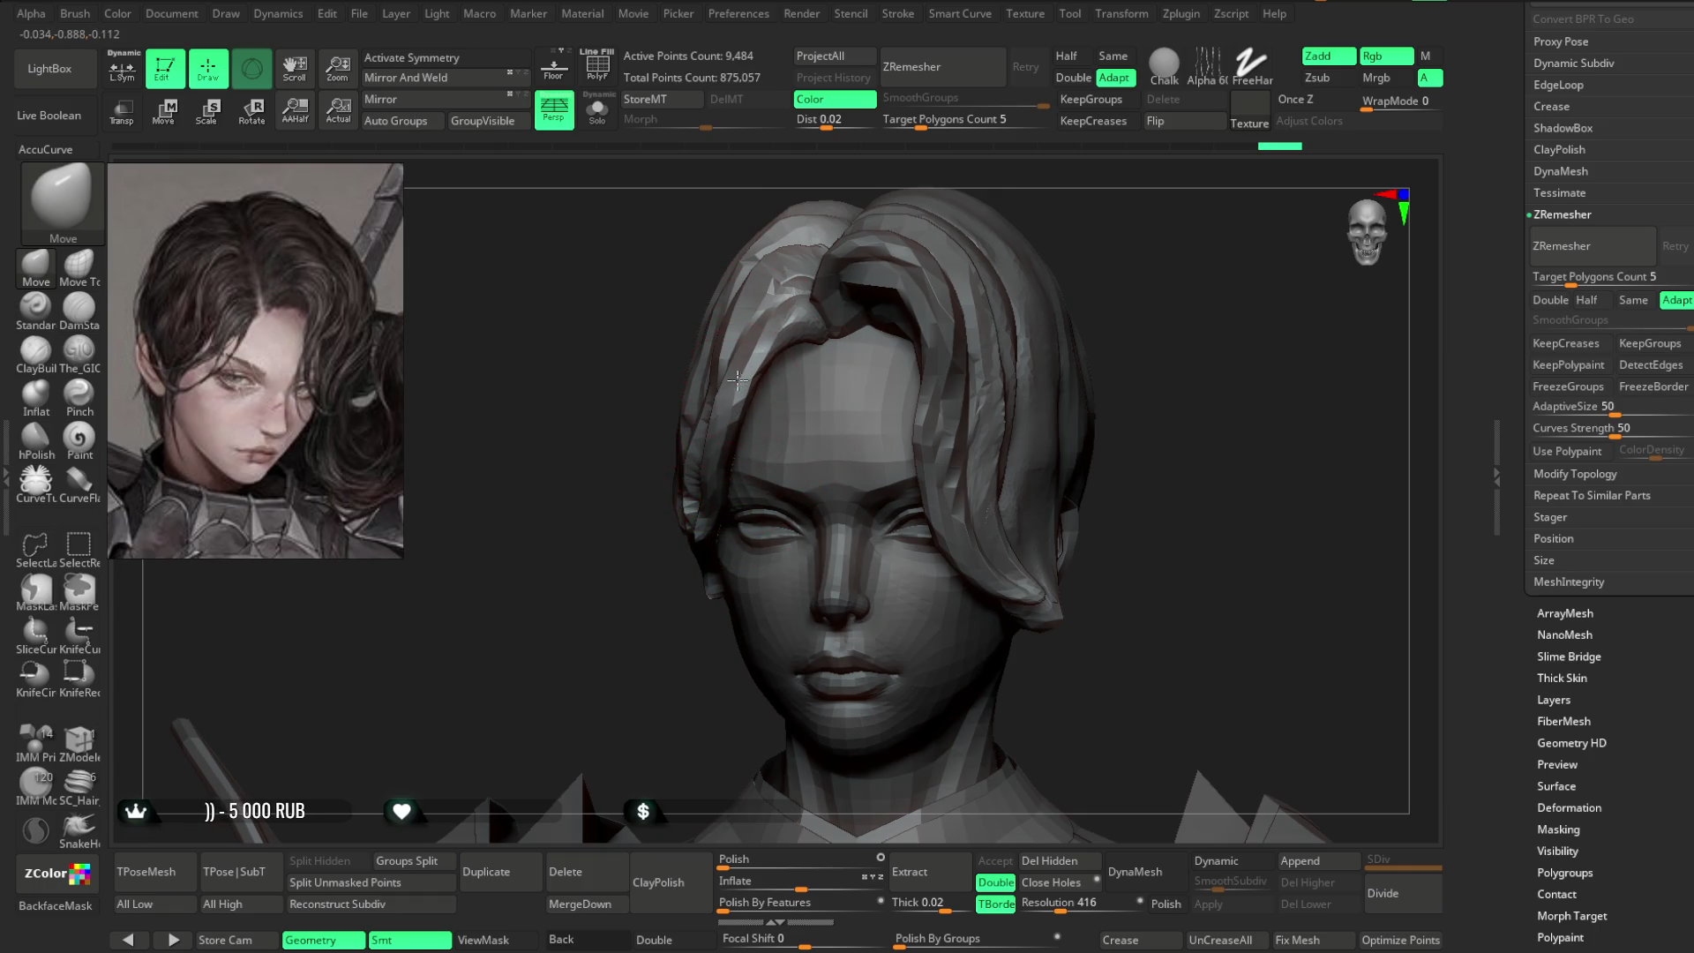
{"action": "left_click_drag", "start_coordinate": [740, 380], "coordinate": [709, 435]}
{"action": "key", "text": "ctrl+z"}
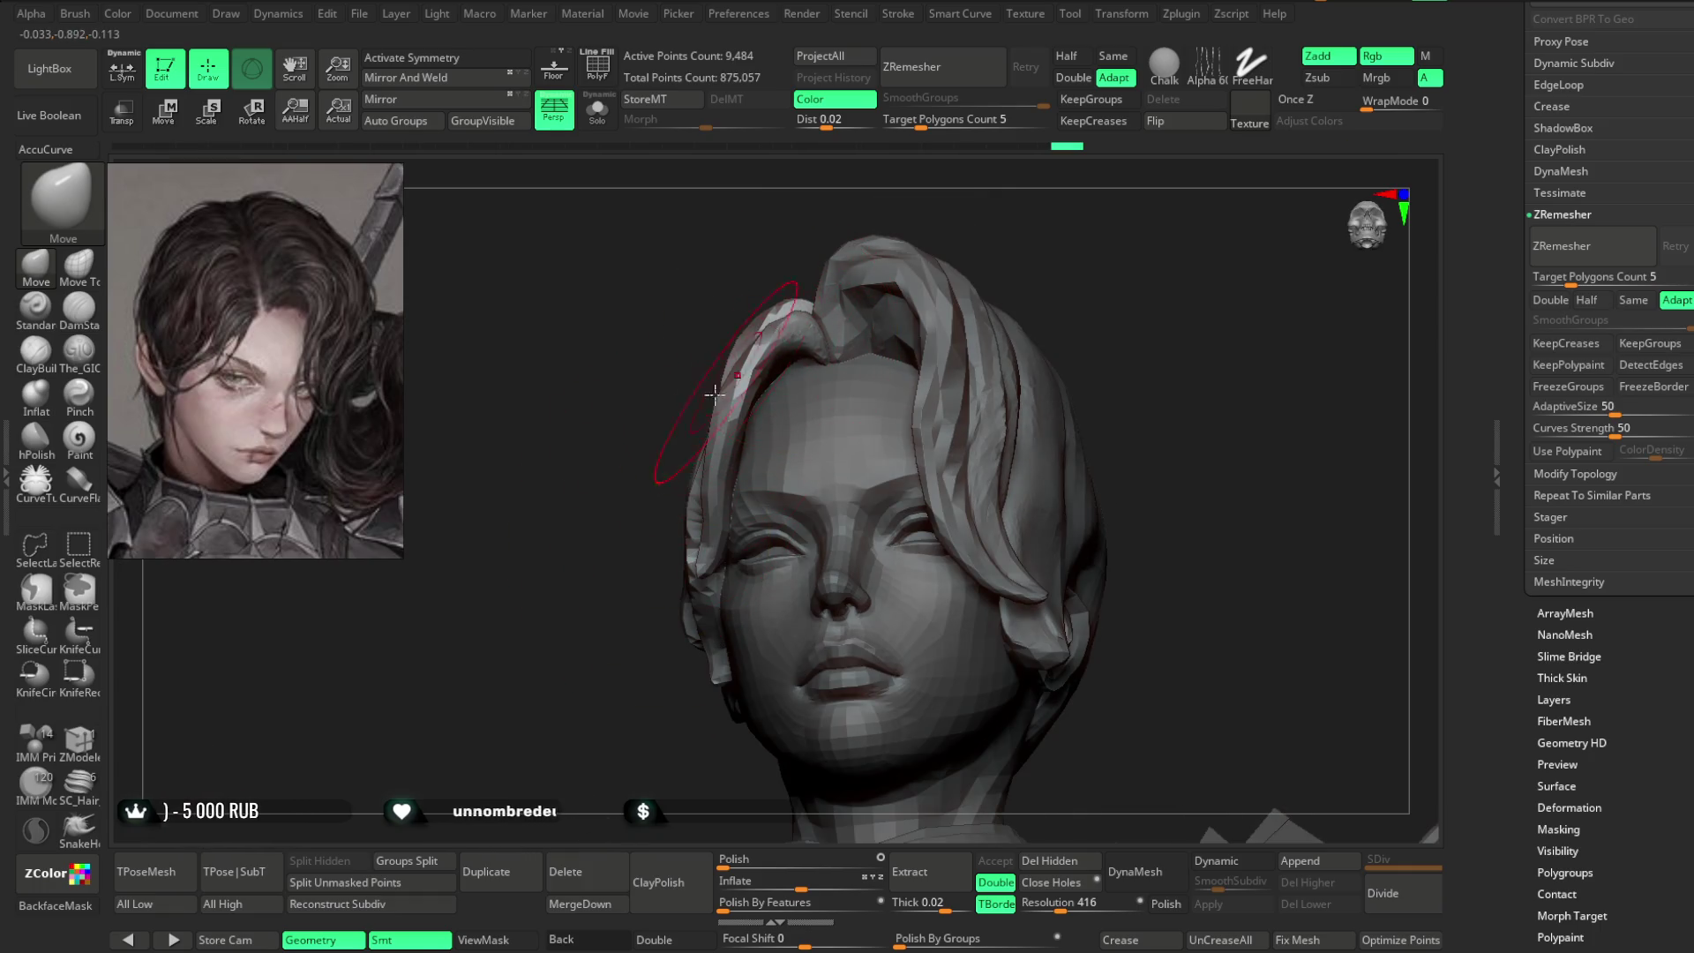
{"action": "key", "text": "ctrl+shift+z"}
{"action": "mouse_move", "coordinate": [954, 352]}
{"action": "left_mouse_down"}
{"action": "mouse_move", "coordinate": [718, 586]}
{"action": "mouse_move", "coordinate": [783, 586]}
{"action": "mouse_move", "coordinate": [819, 485]}
{"action": "left_mouse_up"}
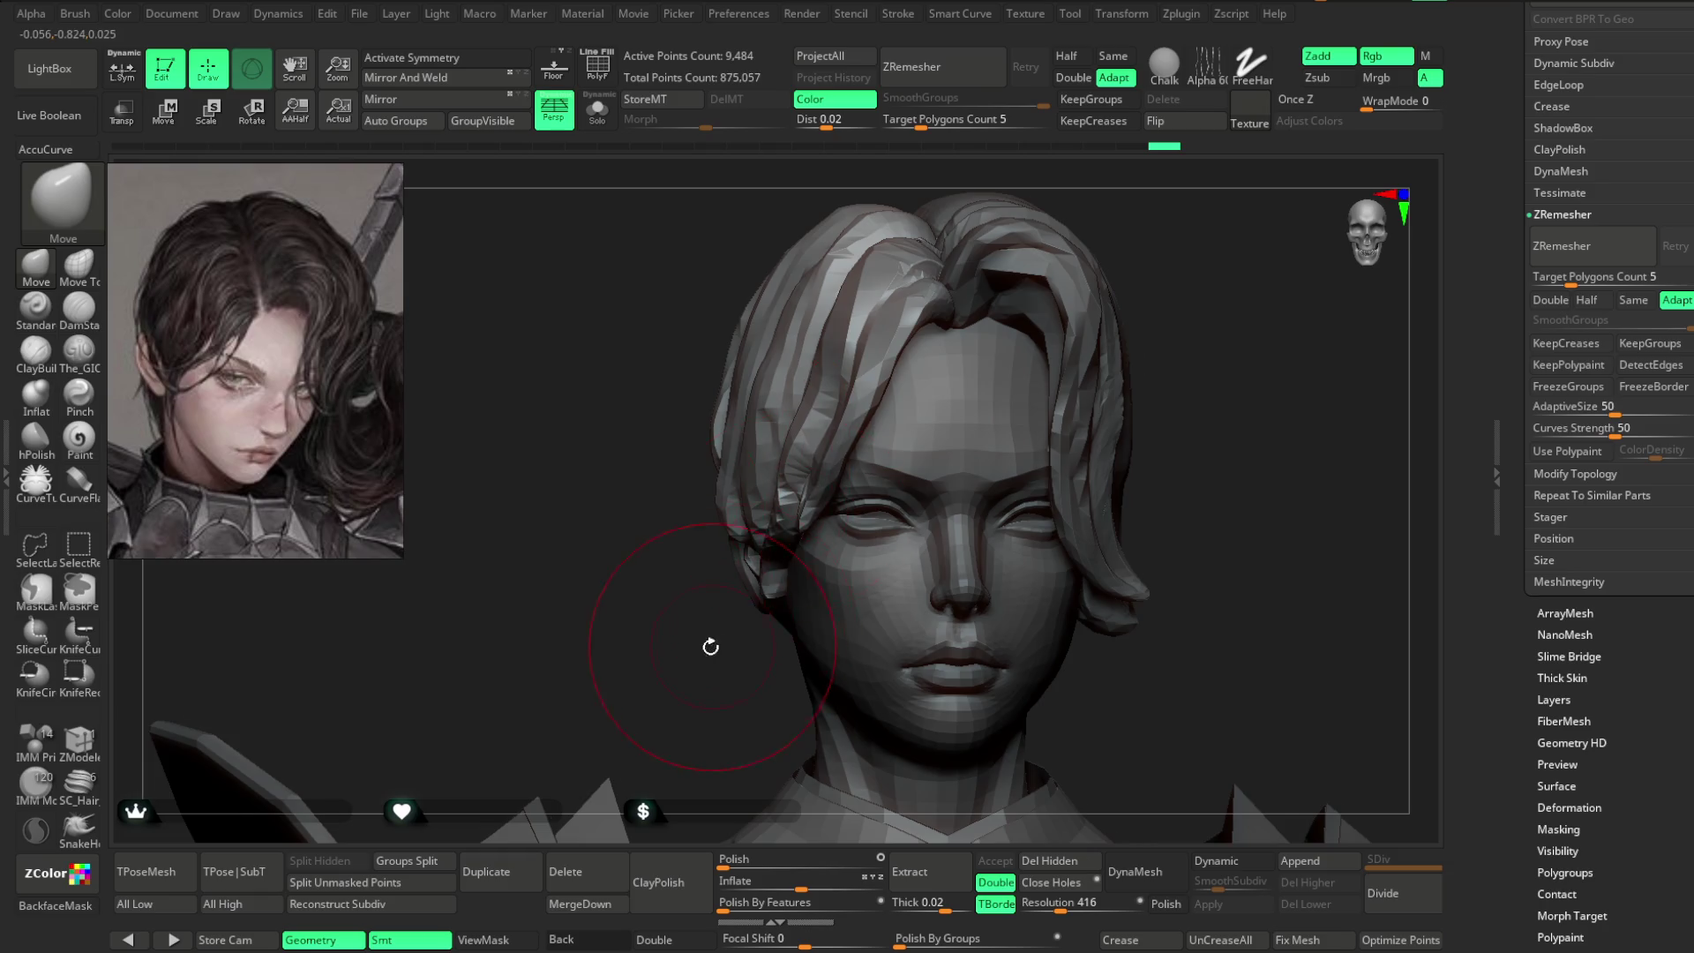
- Redo the earlier hair reshaping, then undo the last front-strand change
{"action": "key", "text": "ctrl+shift+z"}
{"action": "key", "text": "ctrl+shift+z"}
{"action": "left_click_drag", "start_coordinate": [851, 403], "coordinate": [820, 411]}
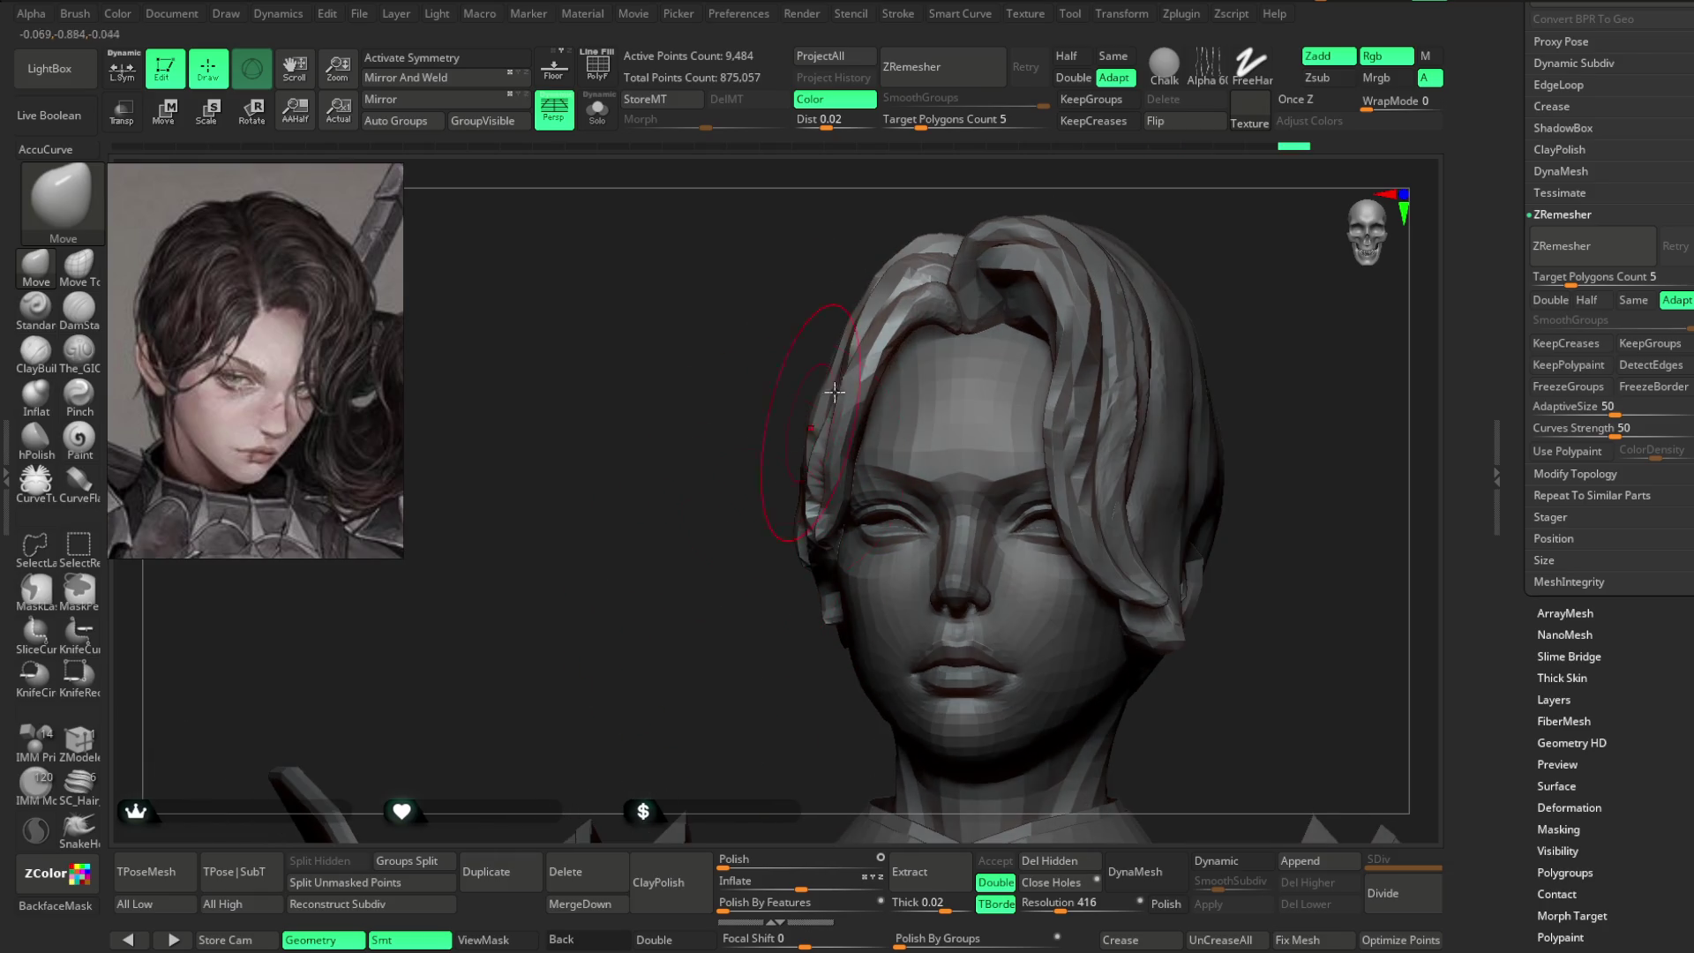
{"action": "key", "text": "ctrl+z"}
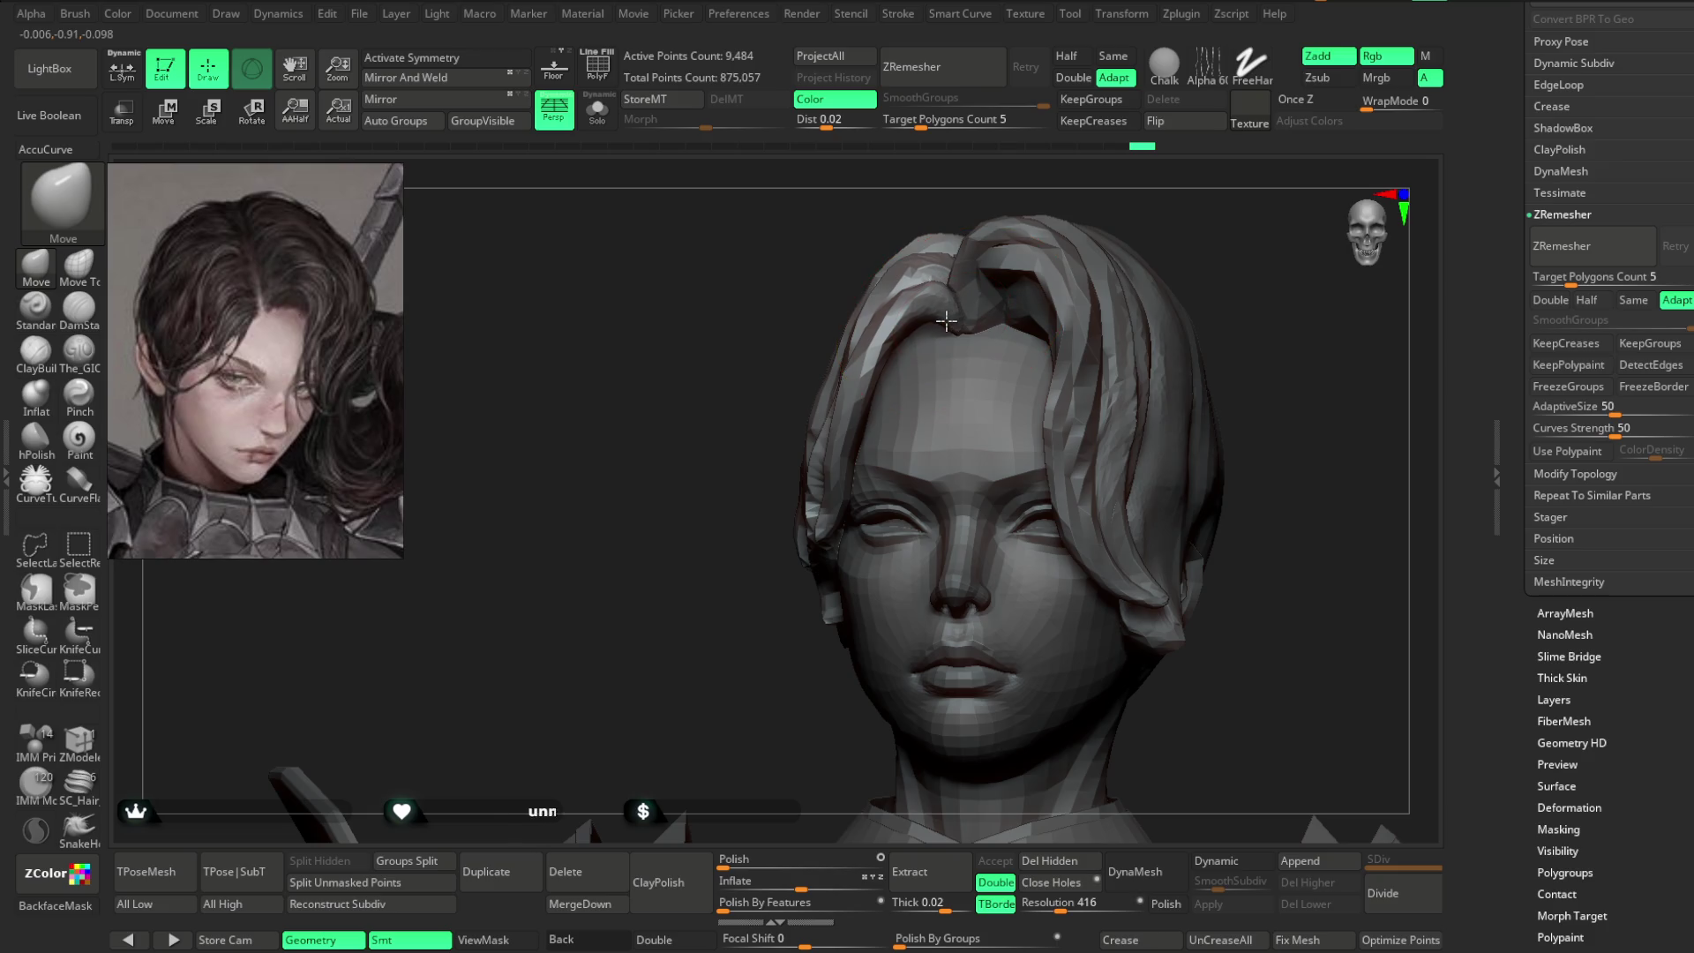
{"action": "left_click_drag", "start_coordinate": [754, 542], "coordinate": [865, 404]}
{"action": "left_click_drag", "start_coordinate": [1099, 240], "coordinate": [1124, 227], "text": "shift"}
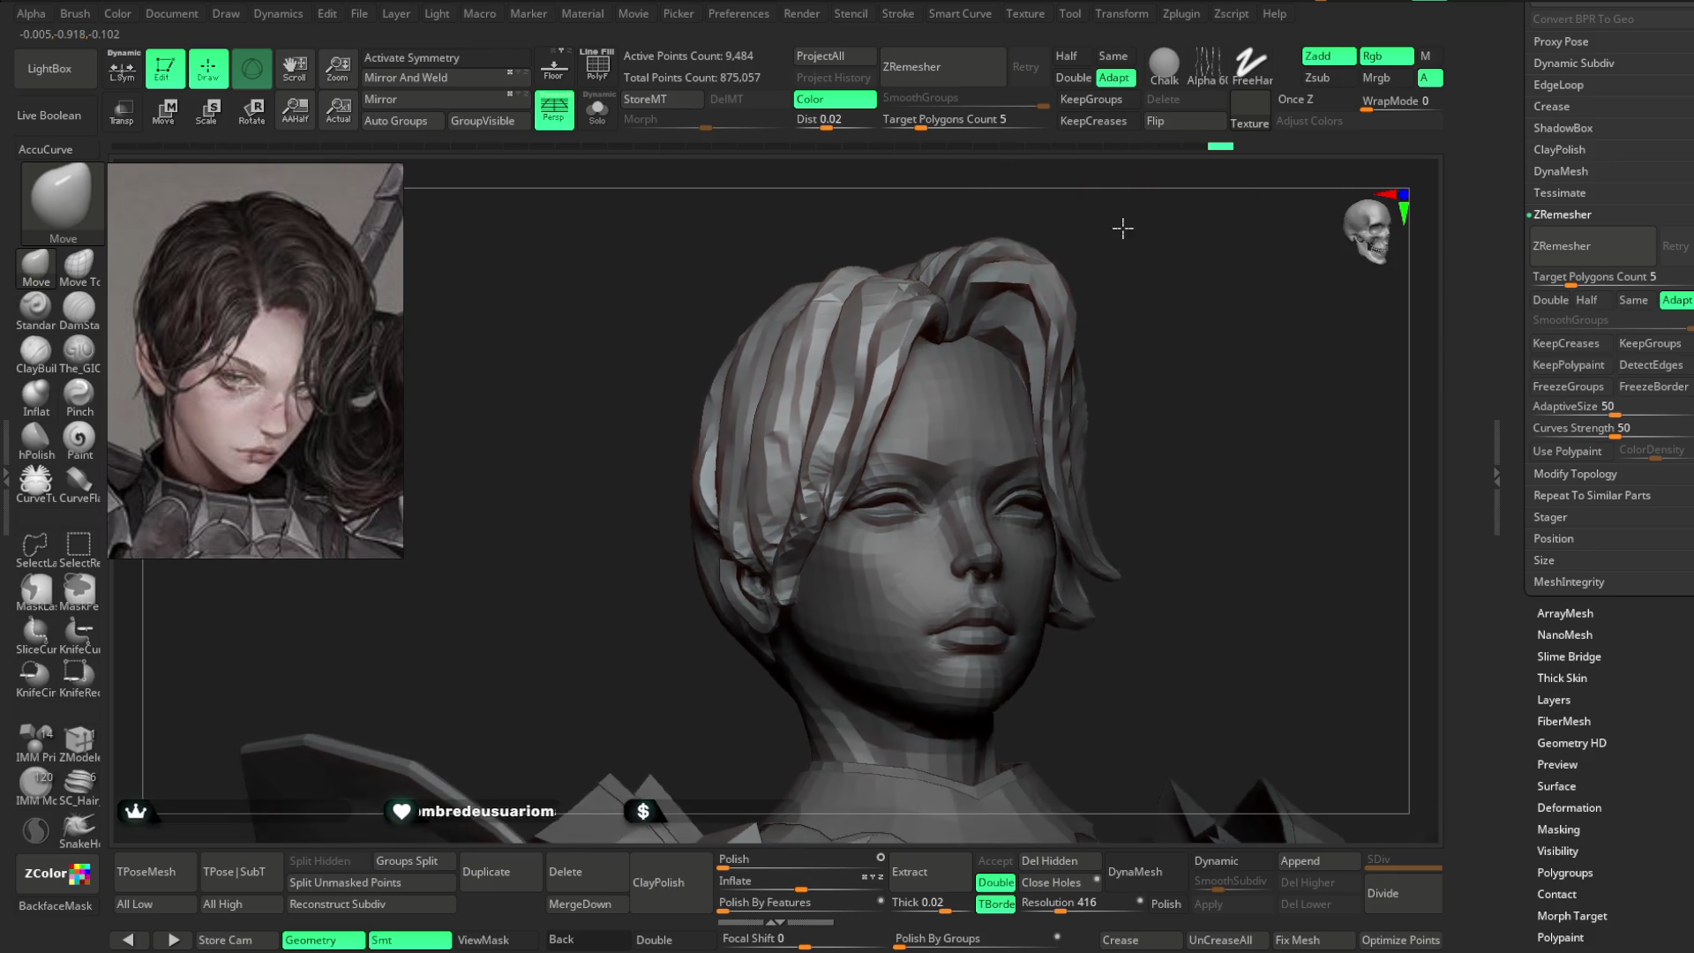
{"action": "mouse_move", "coordinate": [753, 585]}
{"action": "left_mouse_down"}
{"action": "mouse_move", "coordinate": [1021, 311]}
{"action": "mouse_move", "coordinate": [988, 318]}
{"action": "mouse_move", "coordinate": [1006, 327]}
{"action": "mouse_move", "coordinate": [1104, 256]}
{"action": "mouse_move", "coordinate": [1030, 230]}
{"action": "left_mouse_up"}
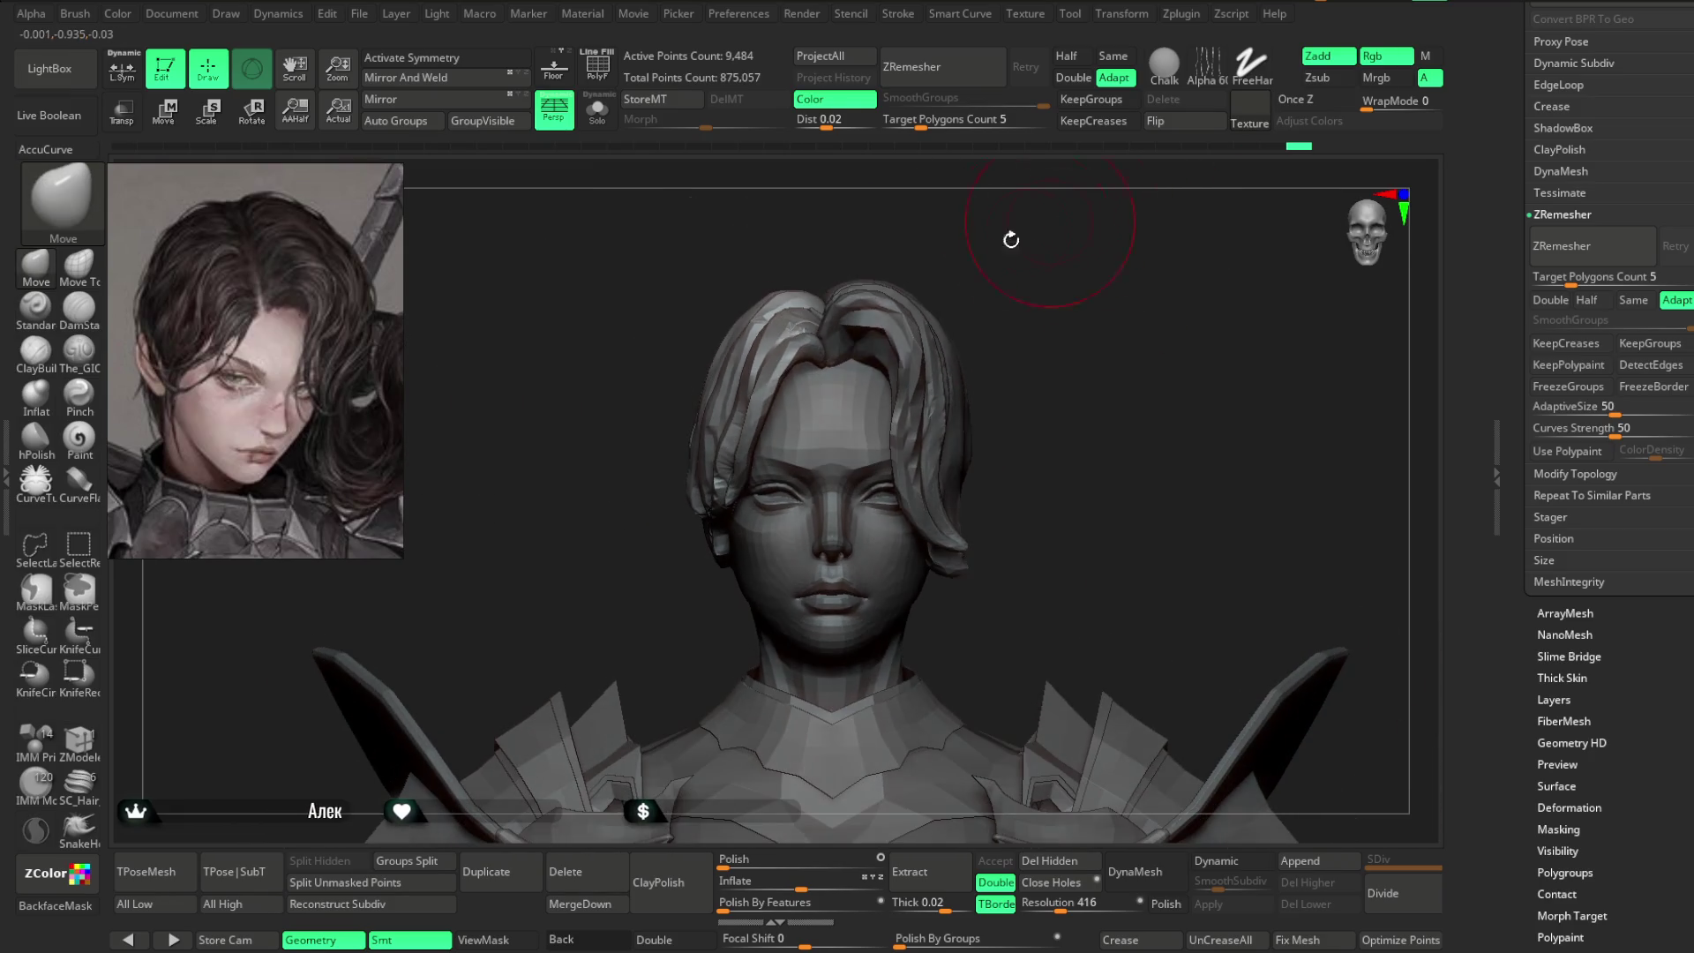
- Enlarge the Move brush and reshape the hair strands on the model's left side
{"action": "key", "text": "space"}
{"action": "mouse_move", "coordinate": [757, 301]}
{"action": "left_mouse_down"}
{"action": "mouse_move", "coordinate": [790, 253]}
{"action": "mouse_move", "coordinate": [700, 295]}
{"action": "mouse_move", "coordinate": [708, 392]}
{"action": "left_mouse_up"}
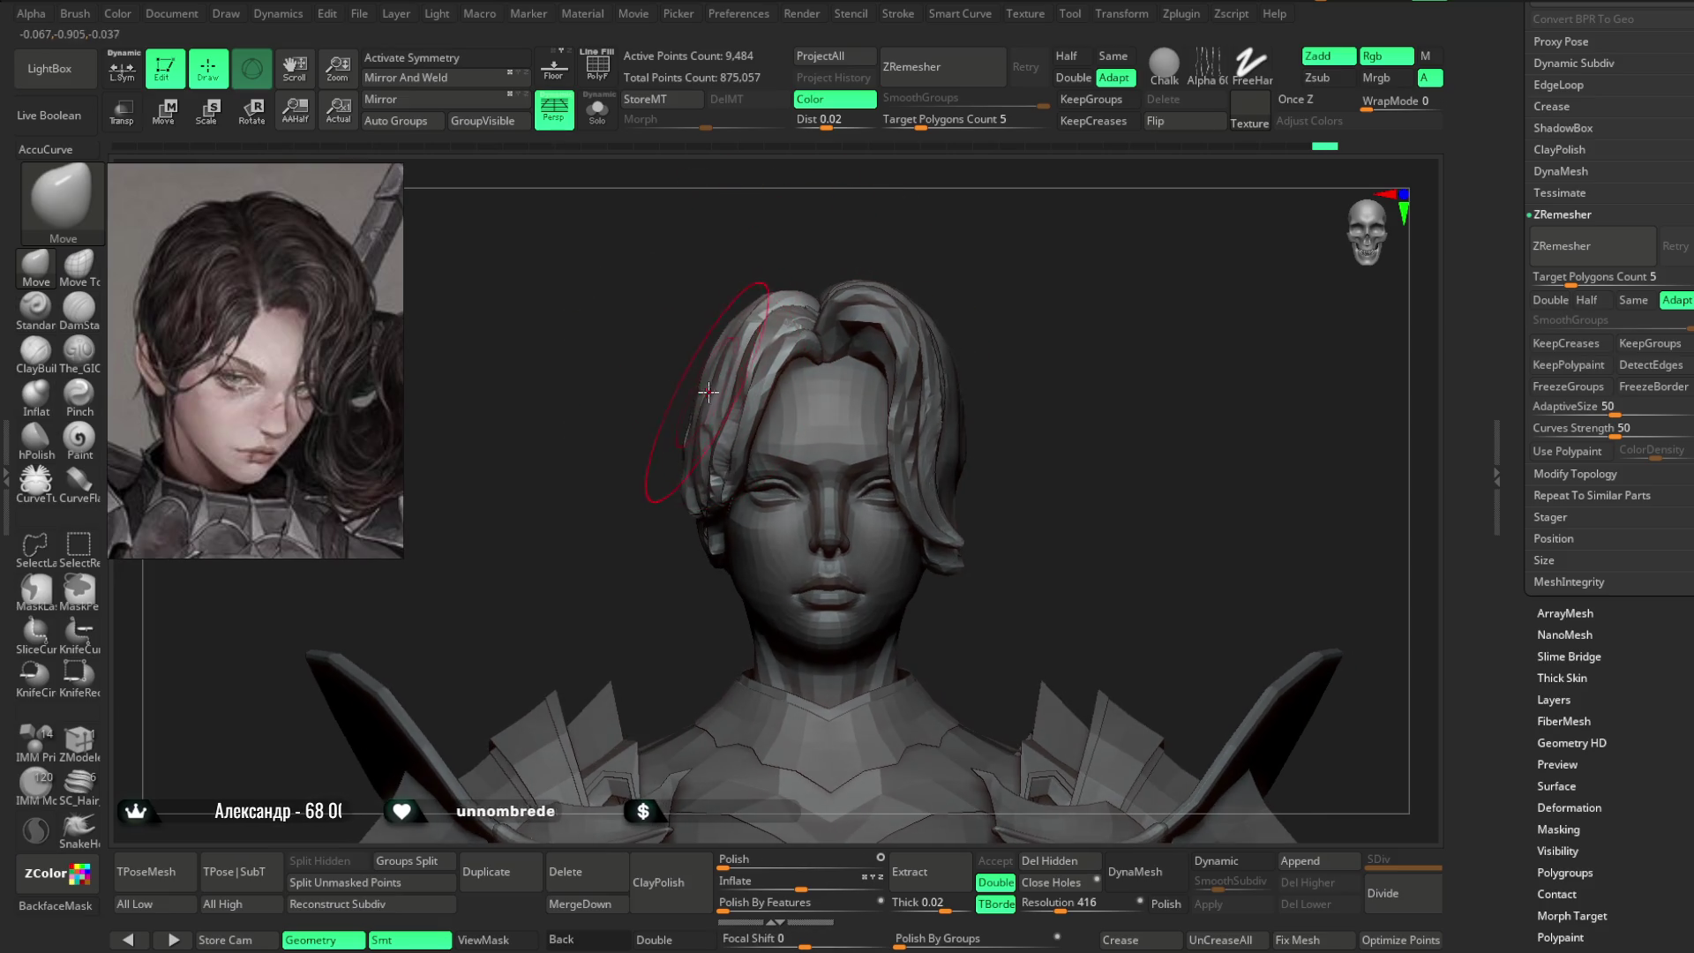
{"action": "left_click_drag", "start_coordinate": [530, 530], "coordinate": [626, 474]}
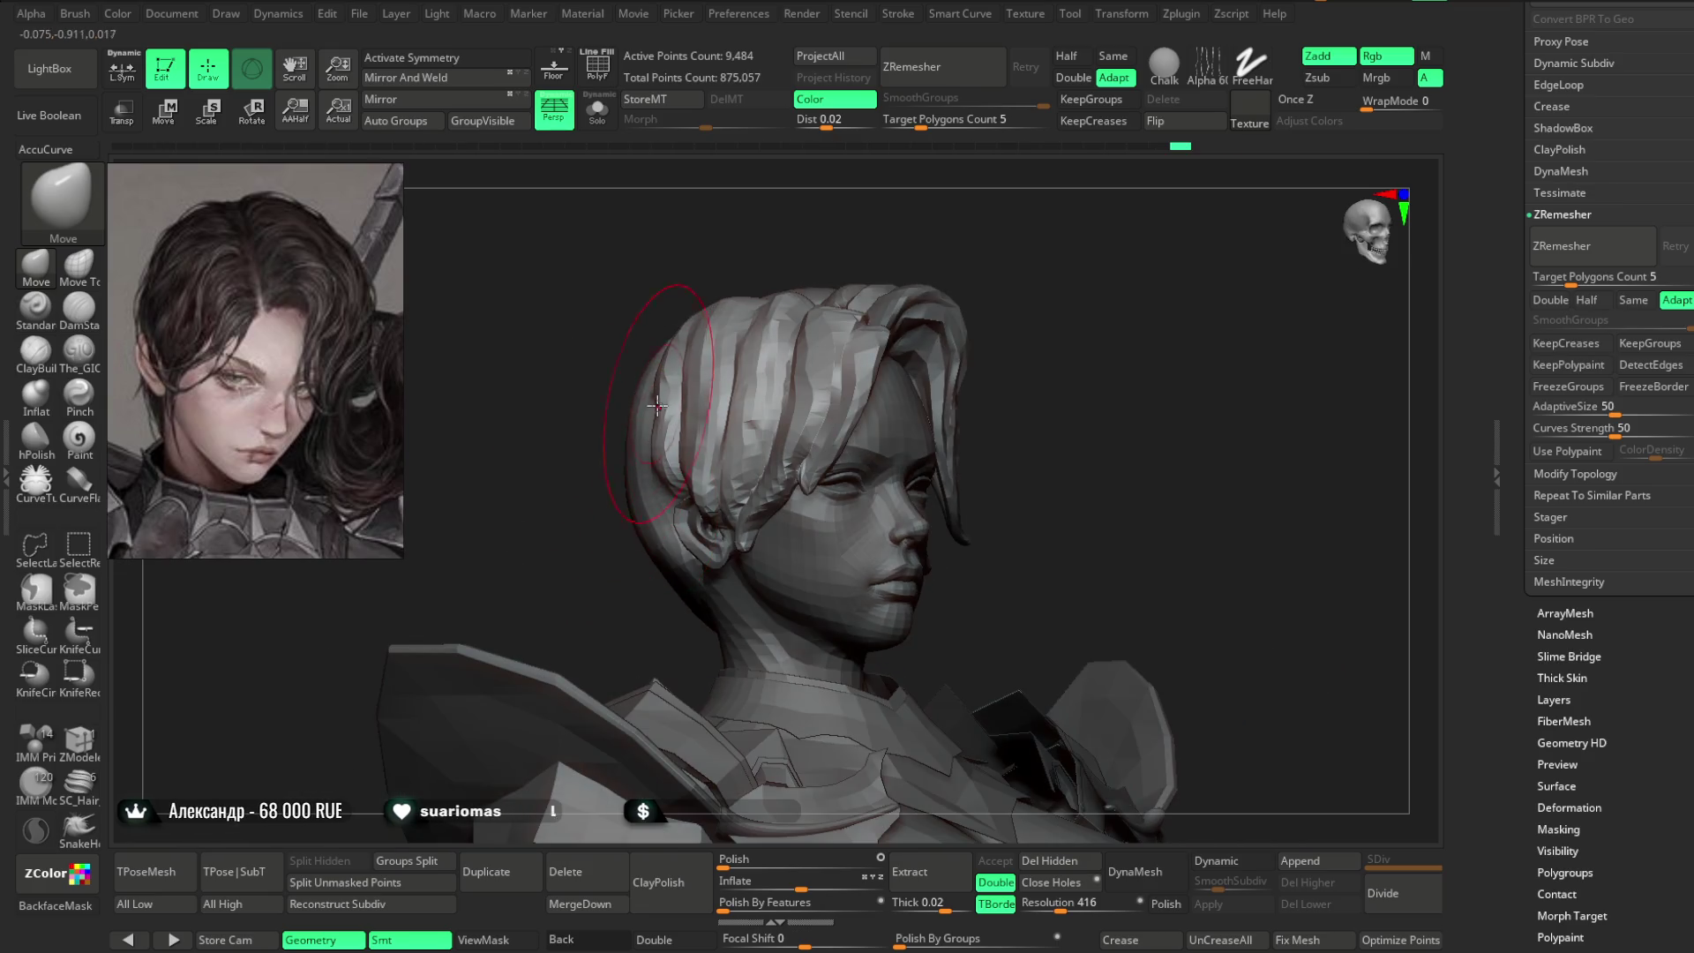
{"action": "left_click_drag", "start_coordinate": [671, 221], "coordinate": [848, 205]}
{"action": "left_click_drag", "start_coordinate": [635, 344], "coordinate": [708, 349]}
{"action": "mouse_move", "coordinate": [781, 425]}
{"action": "left_mouse_down"}
{"action": "mouse_move", "coordinate": [786, 362]}
{"action": "mouse_move", "coordinate": [710, 456]}
{"action": "mouse_move", "coordinate": [809, 295]}
{"action": "mouse_move", "coordinate": [855, 276]}
{"action": "mouse_move", "coordinate": [927, 313]}
{"action": "left_mouse_up"}
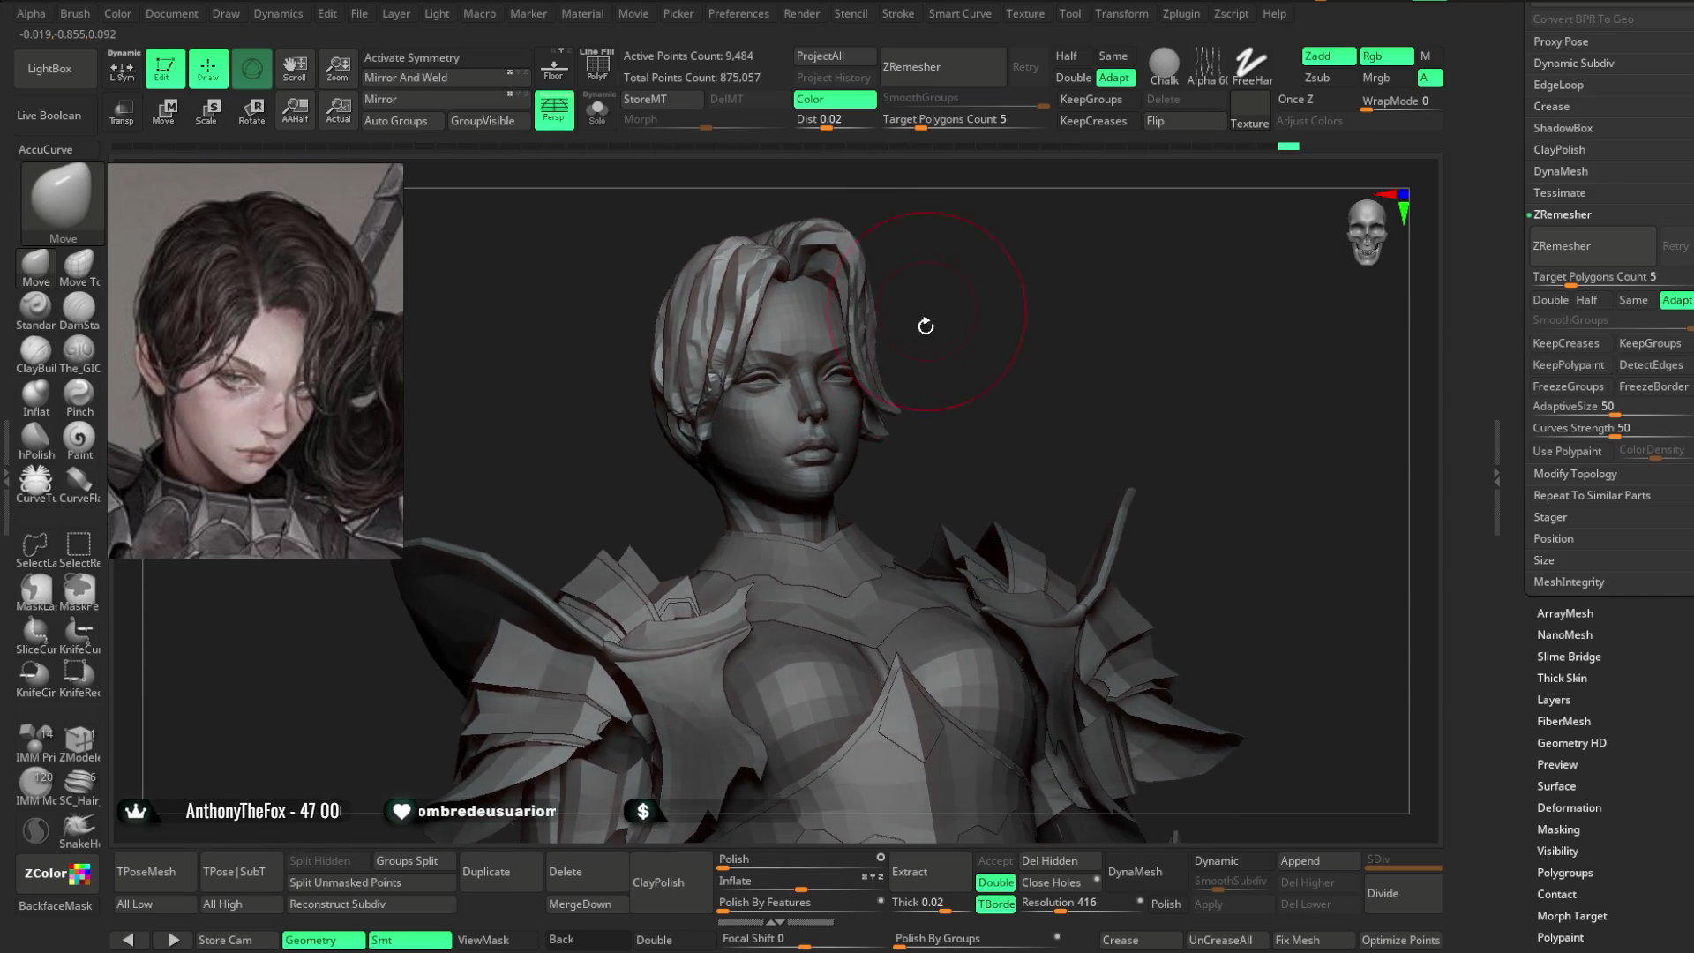
- Select the side hair strand and frame the face from the front
{"action": "left_click", "coordinate": [869, 435], "text": "alt"}
{"action": "key", "text": "f"}
{"action": "mouse_move", "coordinate": [931, 422]}
{"action": "left_mouse_down"}
{"action": "mouse_move", "coordinate": [942, 397]}
{"action": "mouse_move", "coordinate": [979, 393]}
{"action": "mouse_move", "coordinate": [1050, 331]}
{"action": "mouse_move", "coordinate": [1138, 305]}
{"action": "left_mouse_up"}
{"action": "key", "text": "space"}
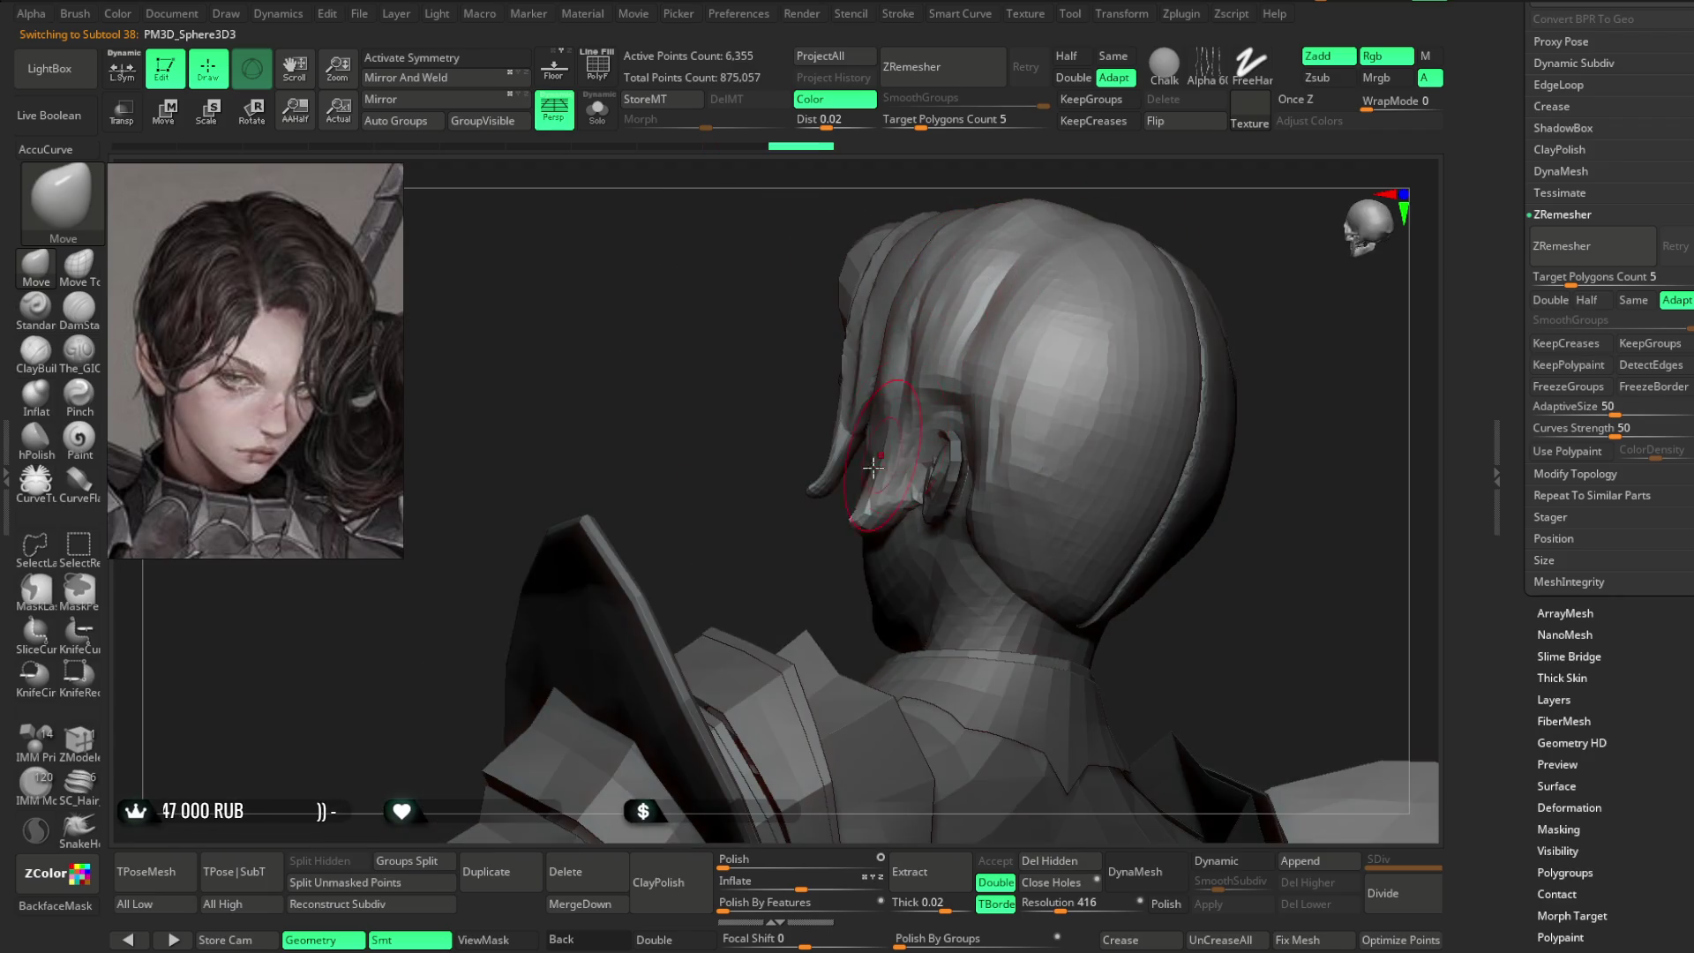
- Solo the side hair strand and inspect its tip from several angles
{"action": "left_click_drag", "start_coordinate": [834, 542], "coordinate": [917, 404]}
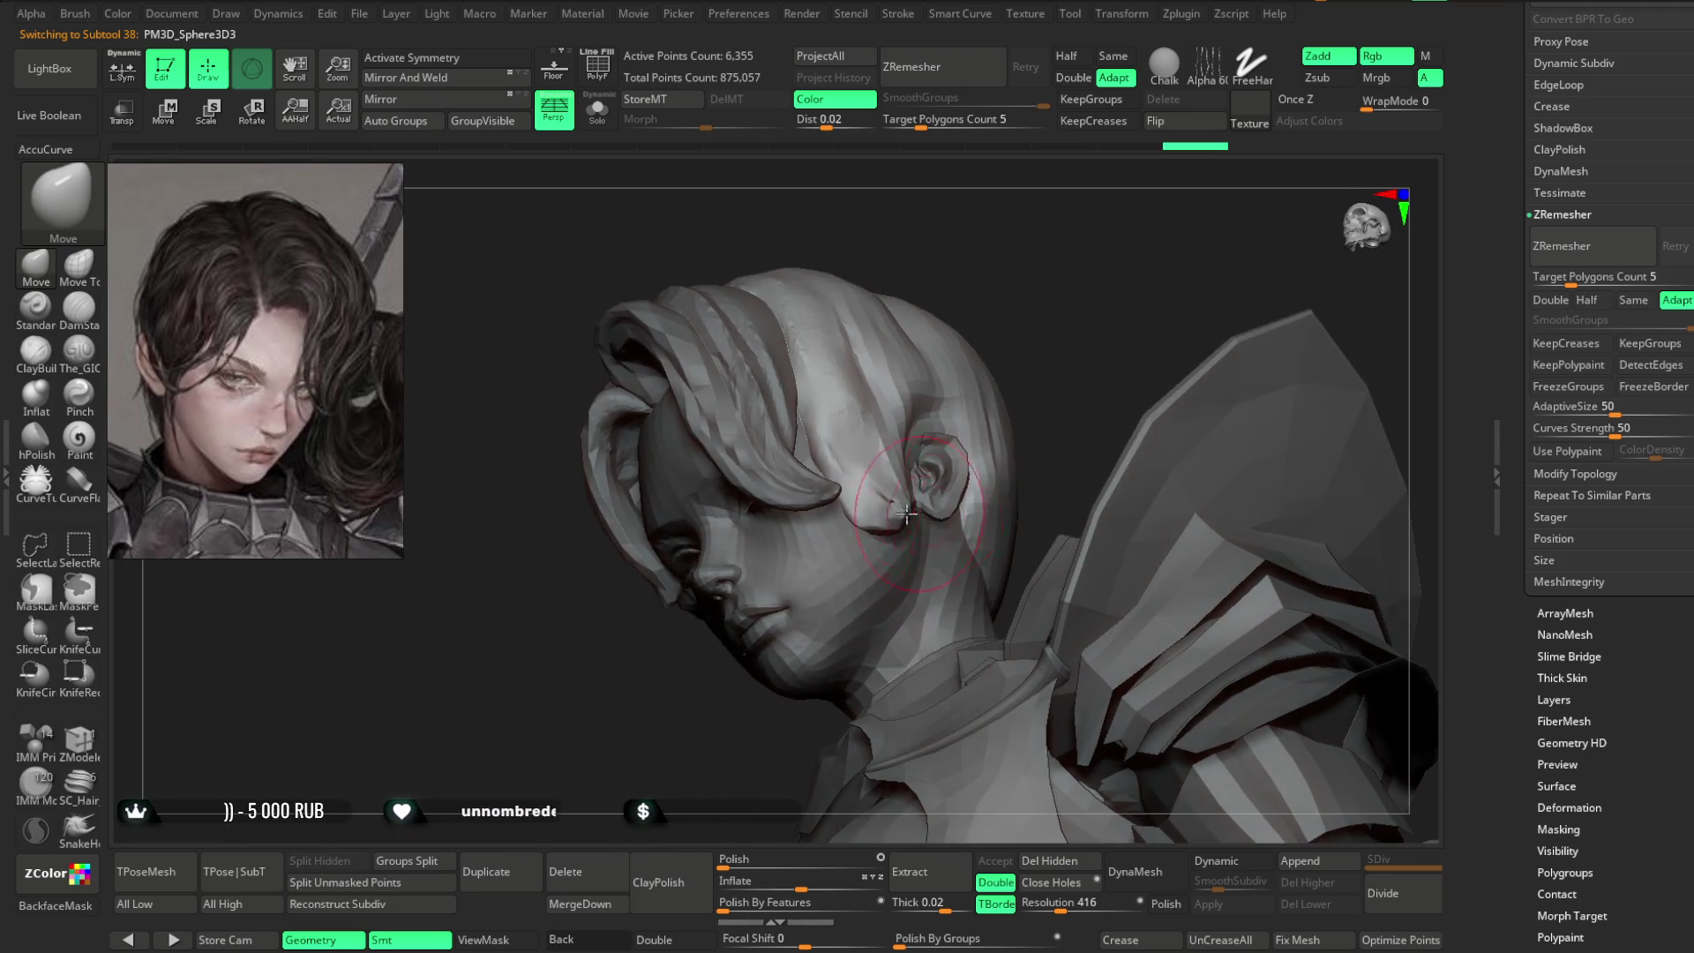
{"action": "left_click_drag", "start_coordinate": [867, 529], "coordinate": [1011, 305]}
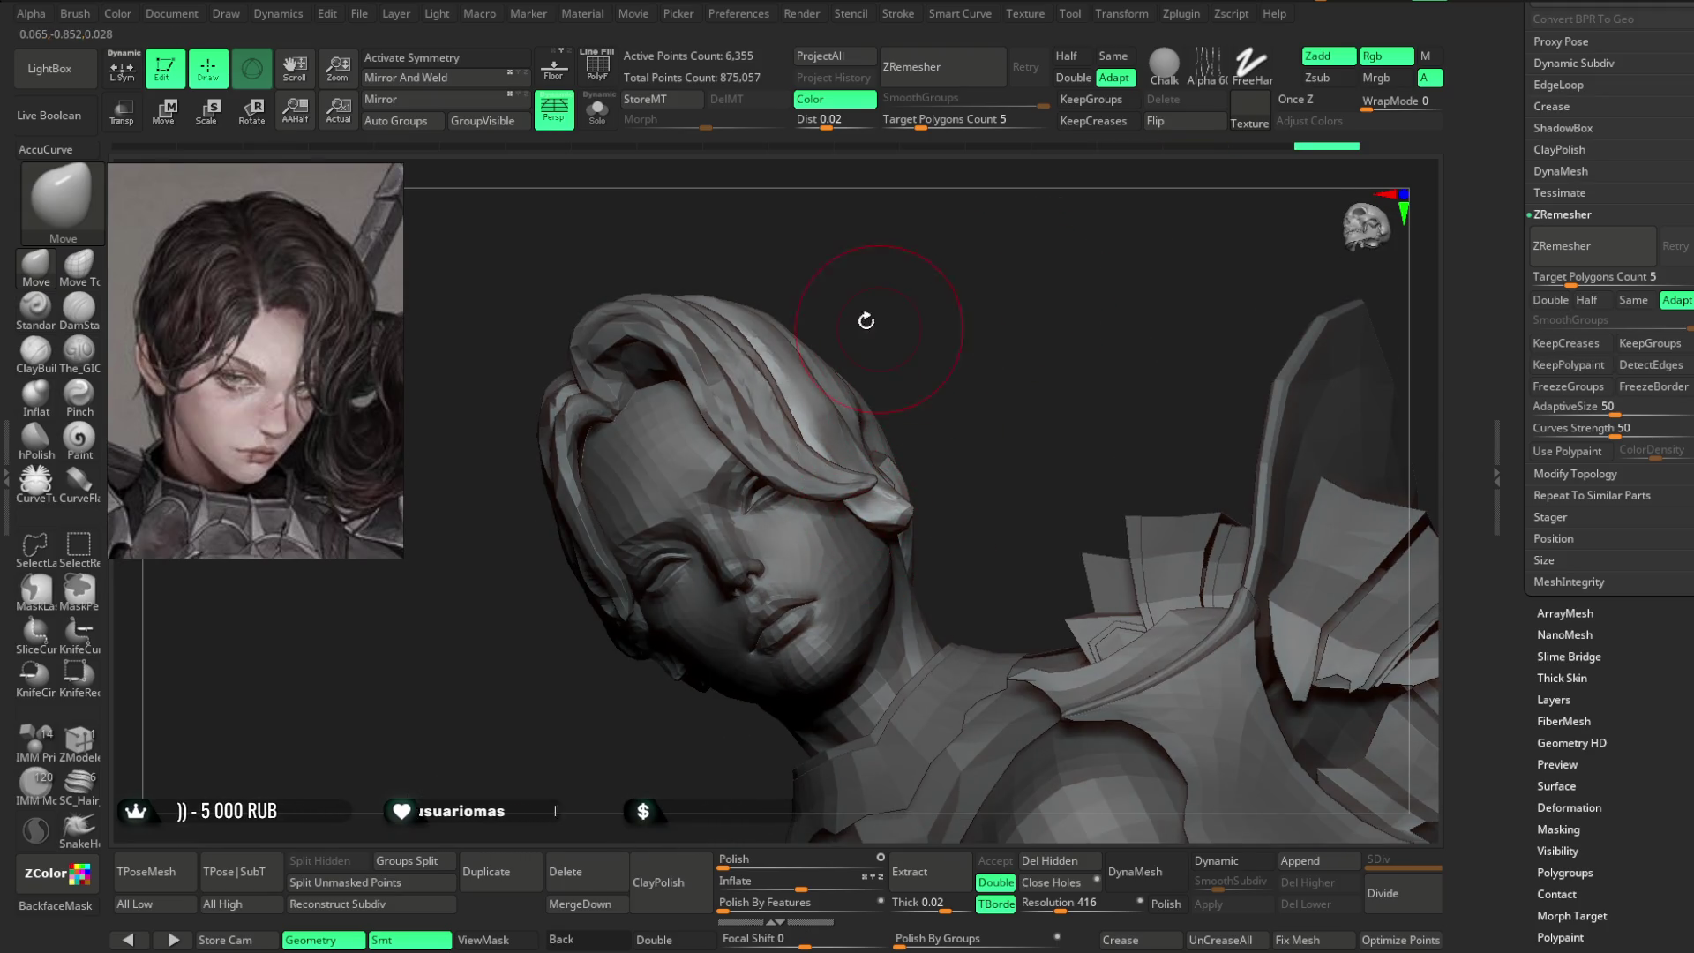
{"action": "key", "text": "ctrl+shift+s"}
{"action": "mouse_move", "coordinate": [924, 336]}
{"action": "left_mouse_down"}
{"action": "mouse_move", "coordinate": [873, 367]}
{"action": "mouse_move", "coordinate": [847, 436]}
{"action": "mouse_move", "coordinate": [881, 501]}
{"action": "left_mouse_up"}
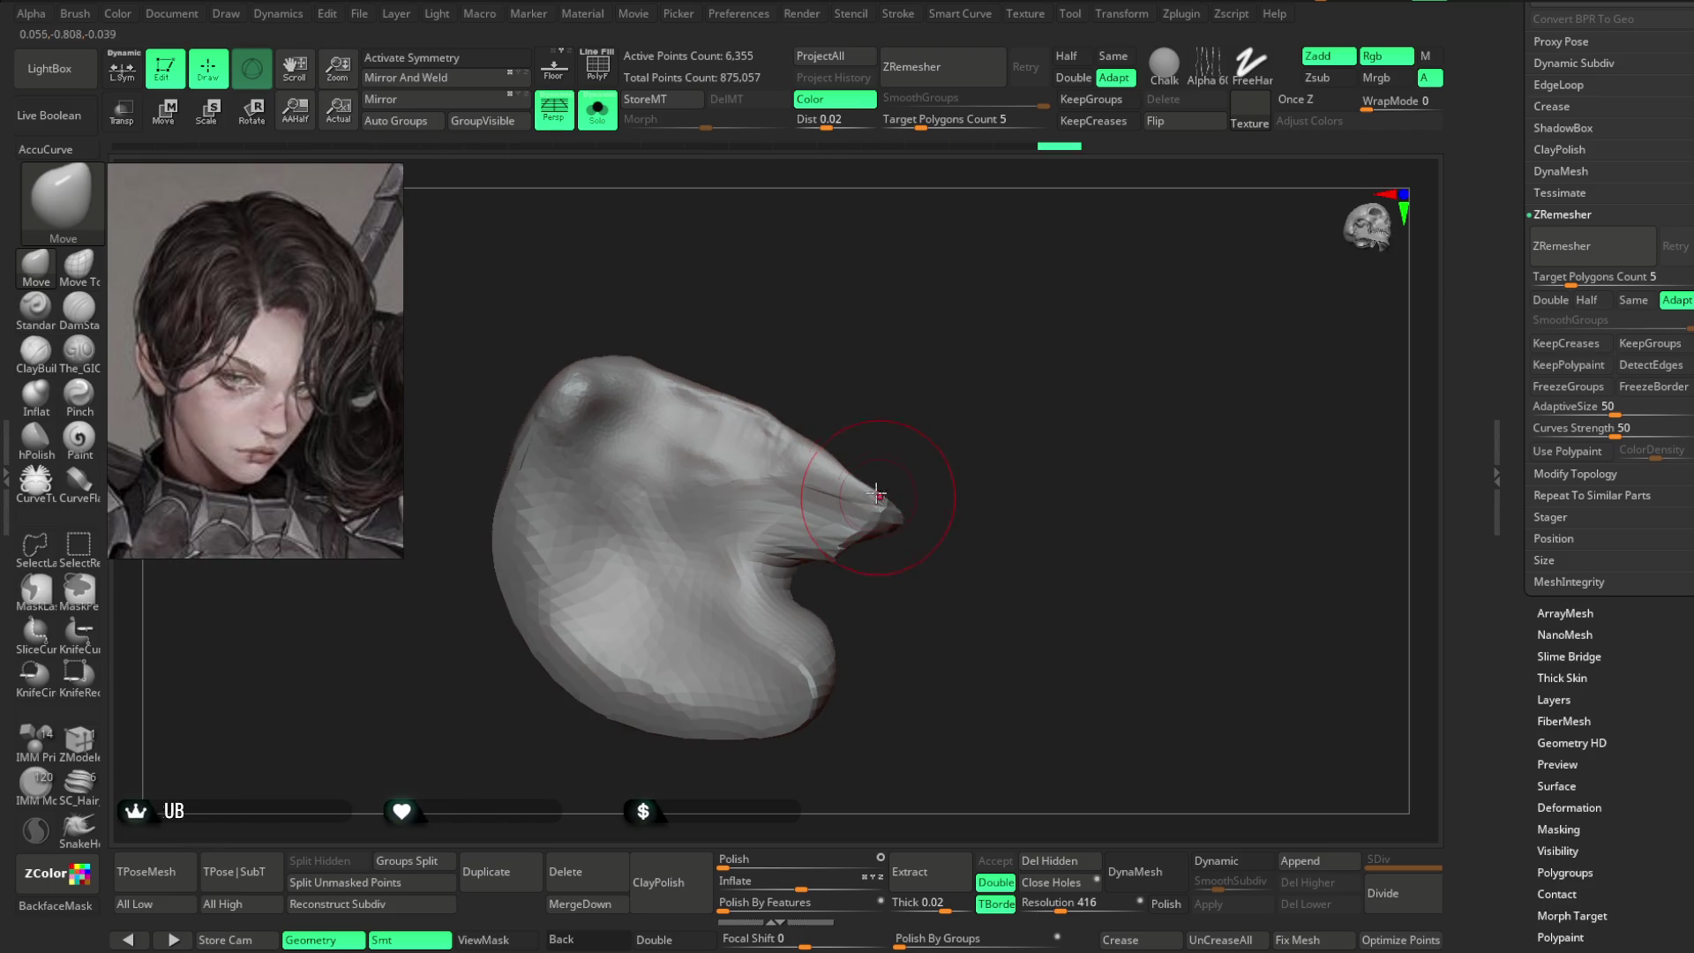
{"action": "mouse_move", "coordinate": [711, 452]}
{"action": "left_mouse_down"}
{"action": "mouse_move", "coordinate": [908, 401]}
{"action": "mouse_move", "coordinate": [776, 495]}
{"action": "mouse_move", "coordinate": [802, 542]}
{"action": "left_mouse_up"}
{"action": "left_click_drag", "start_coordinate": [756, 602], "coordinate": [811, 659]}
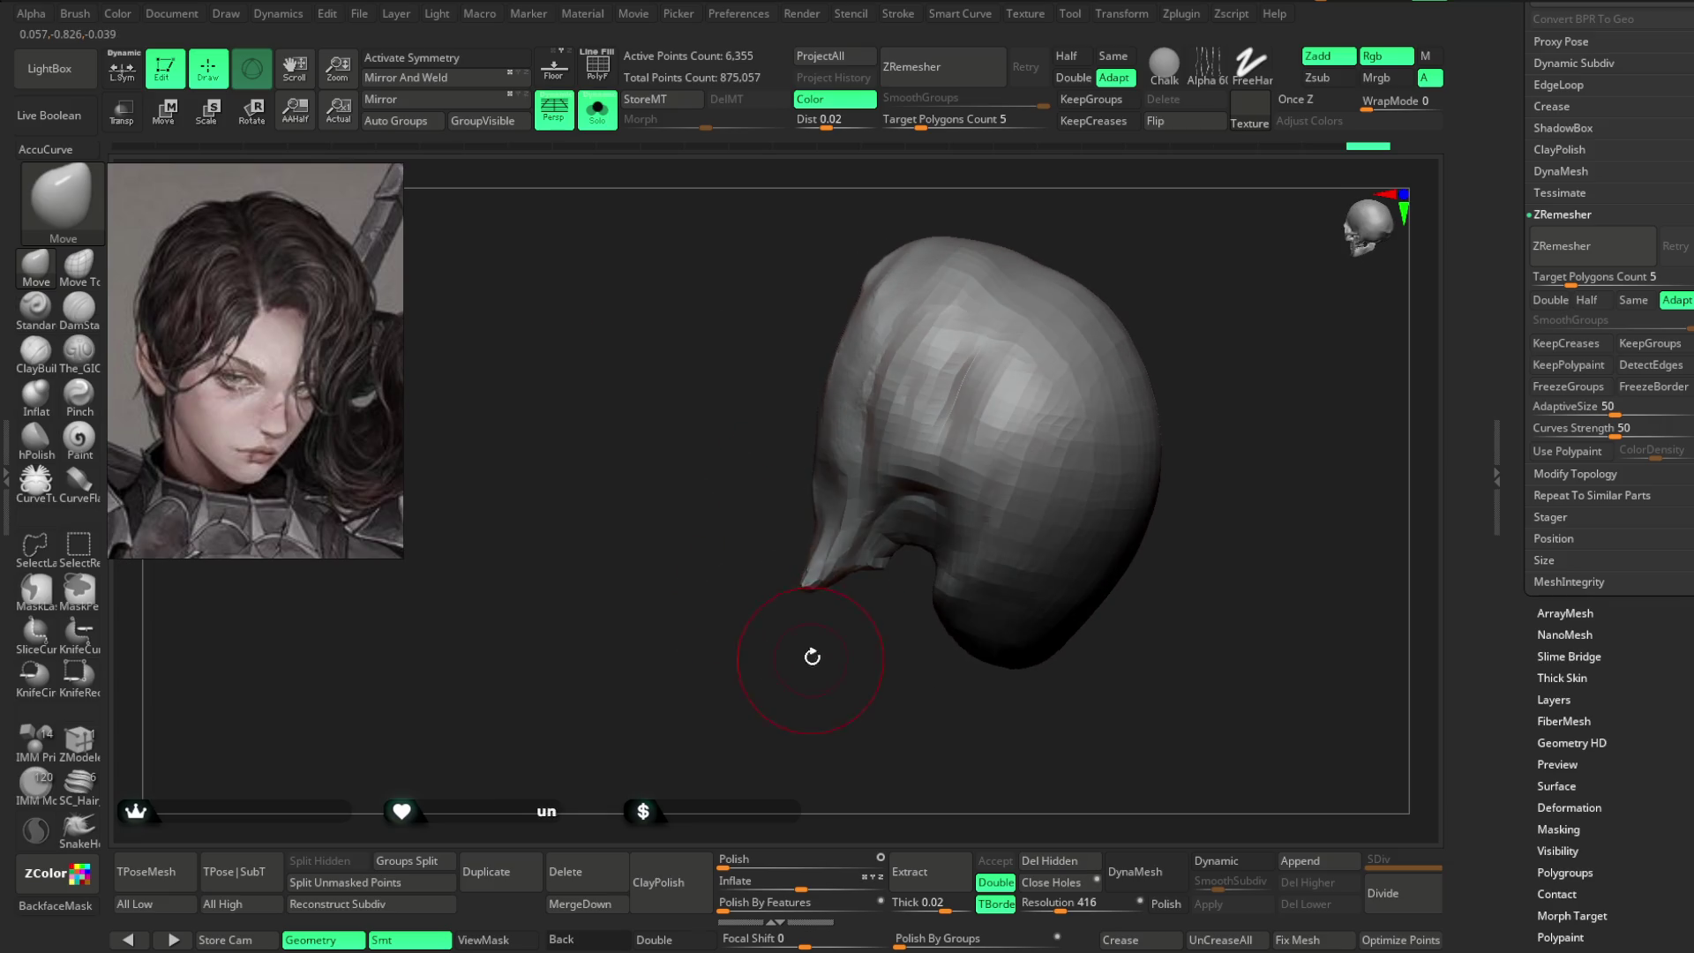
{"action": "left_click_drag", "start_coordinate": [843, 584], "coordinate": [837, 581]}
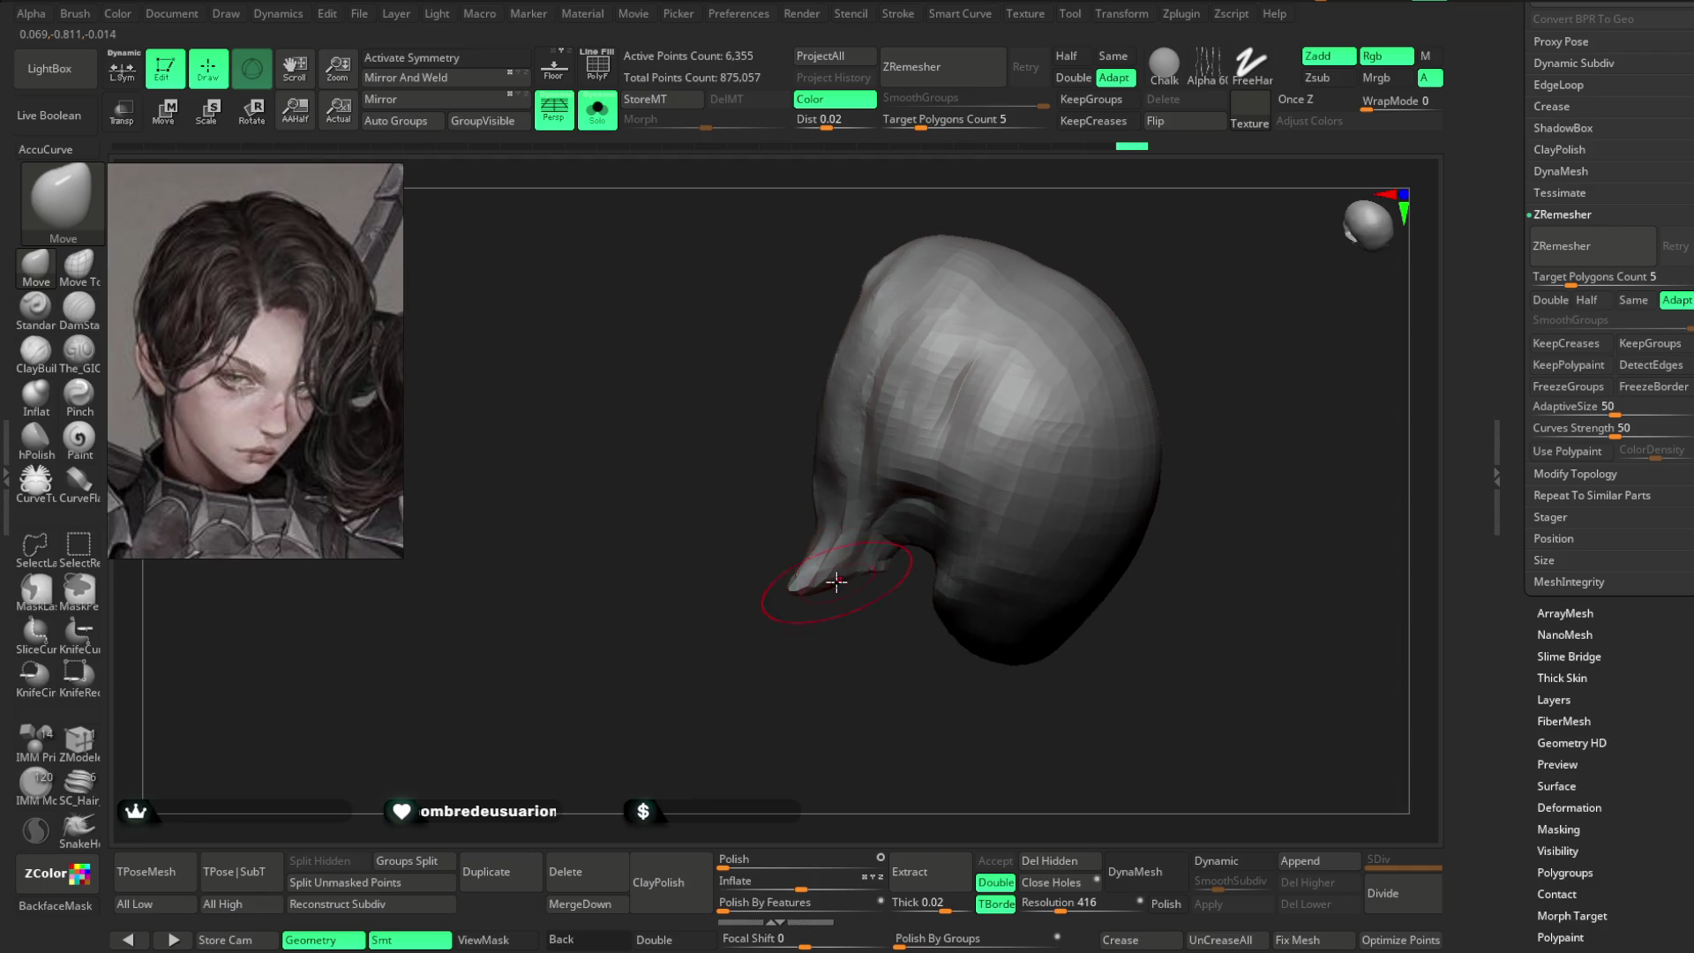
{"action": "left_click_drag", "start_coordinate": [832, 643], "coordinate": [730, 606]}
- Turn Solo off, raise the brush size to 39.14, then reduce it for finer work
{"action": "left_click", "coordinate": [598, 111]}
{"action": "mouse_move", "coordinate": [605, 291]}
{"action": "left_mouse_down"}
{"action": "mouse_move", "coordinate": [661, 522]}
{"action": "mouse_move", "coordinate": [609, 477]}
{"action": "left_mouse_up"}
{"action": "left_click_drag", "start_coordinate": [885, 362], "coordinate": [847, 409]}
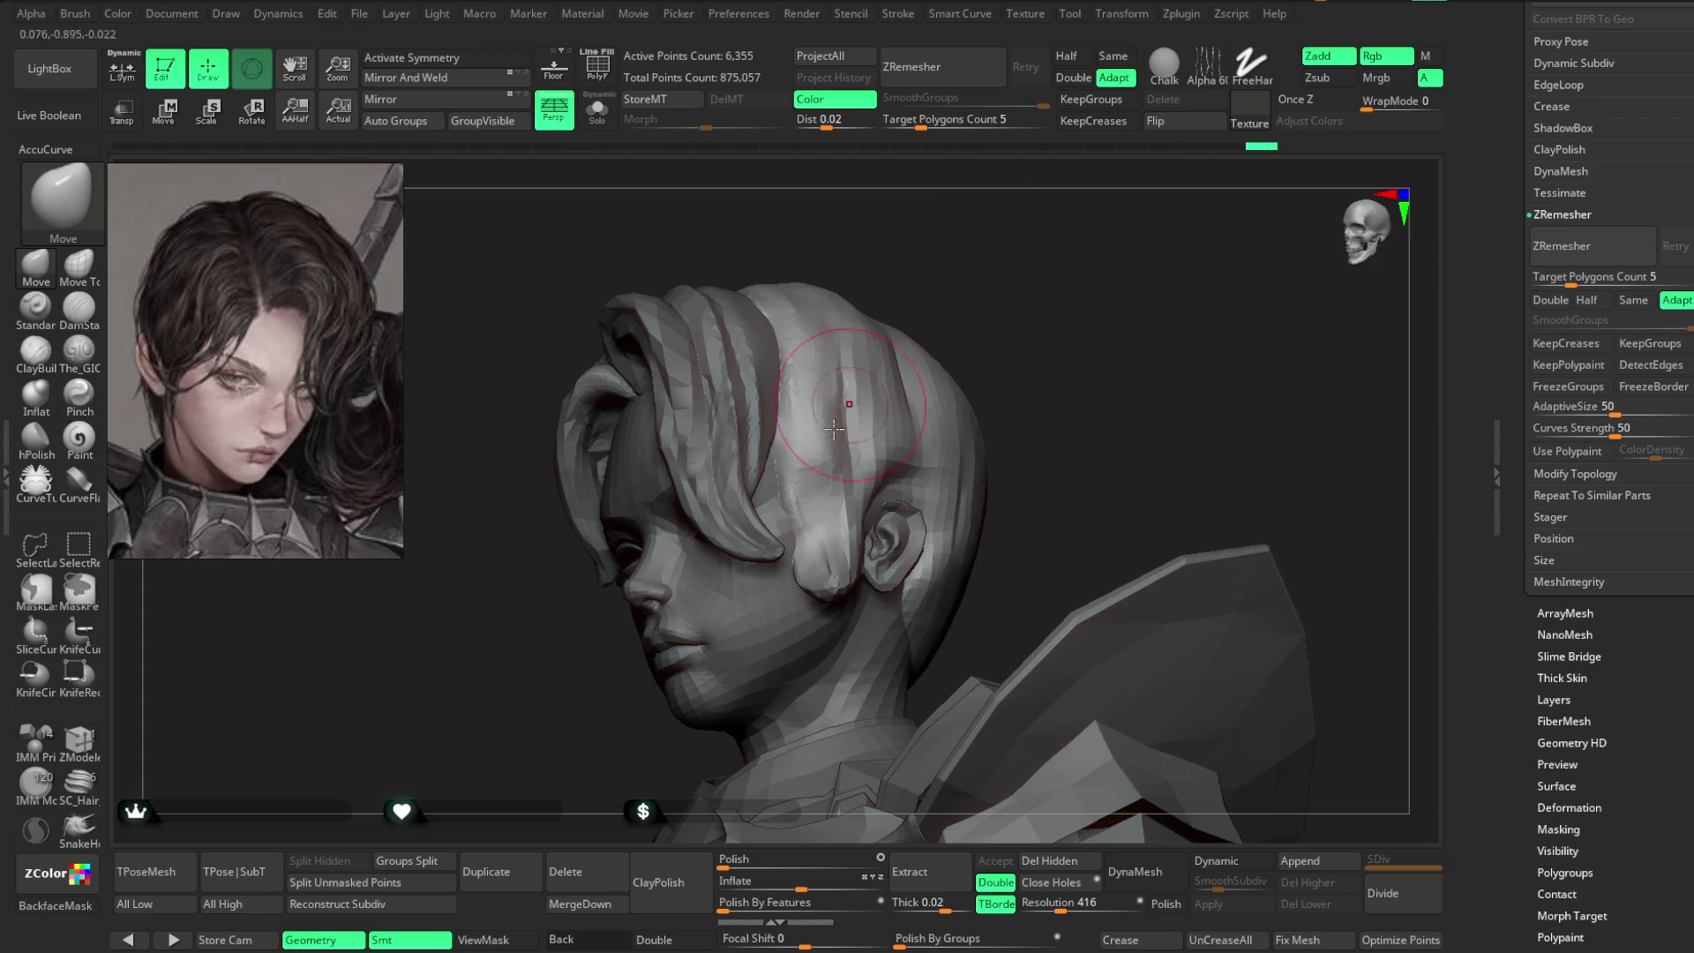
{"action": "mouse_move", "coordinate": [978, 299]}
{"action": "left_mouse_down"}
{"action": "mouse_move", "coordinate": [976, 253]}
{"action": "mouse_move", "coordinate": [1020, 262]}
{"action": "left_mouse_up"}
{"action": "key", "text": "space"}
{"action": "mouse_move", "coordinate": [922, 371]}
{"action": "left_mouse_down"}
{"action": "mouse_move", "coordinate": [943, 371]}
{"action": "mouse_move", "coordinate": [841, 514]}
{"action": "mouse_move", "coordinate": [909, 507]}
{"action": "mouse_move", "coordinate": [776, 597]}
{"action": "left_mouse_up"}
{"action": "key", "text": "space"}
{"action": "left_click_drag", "start_coordinate": [971, 503], "coordinate": [944, 503]}
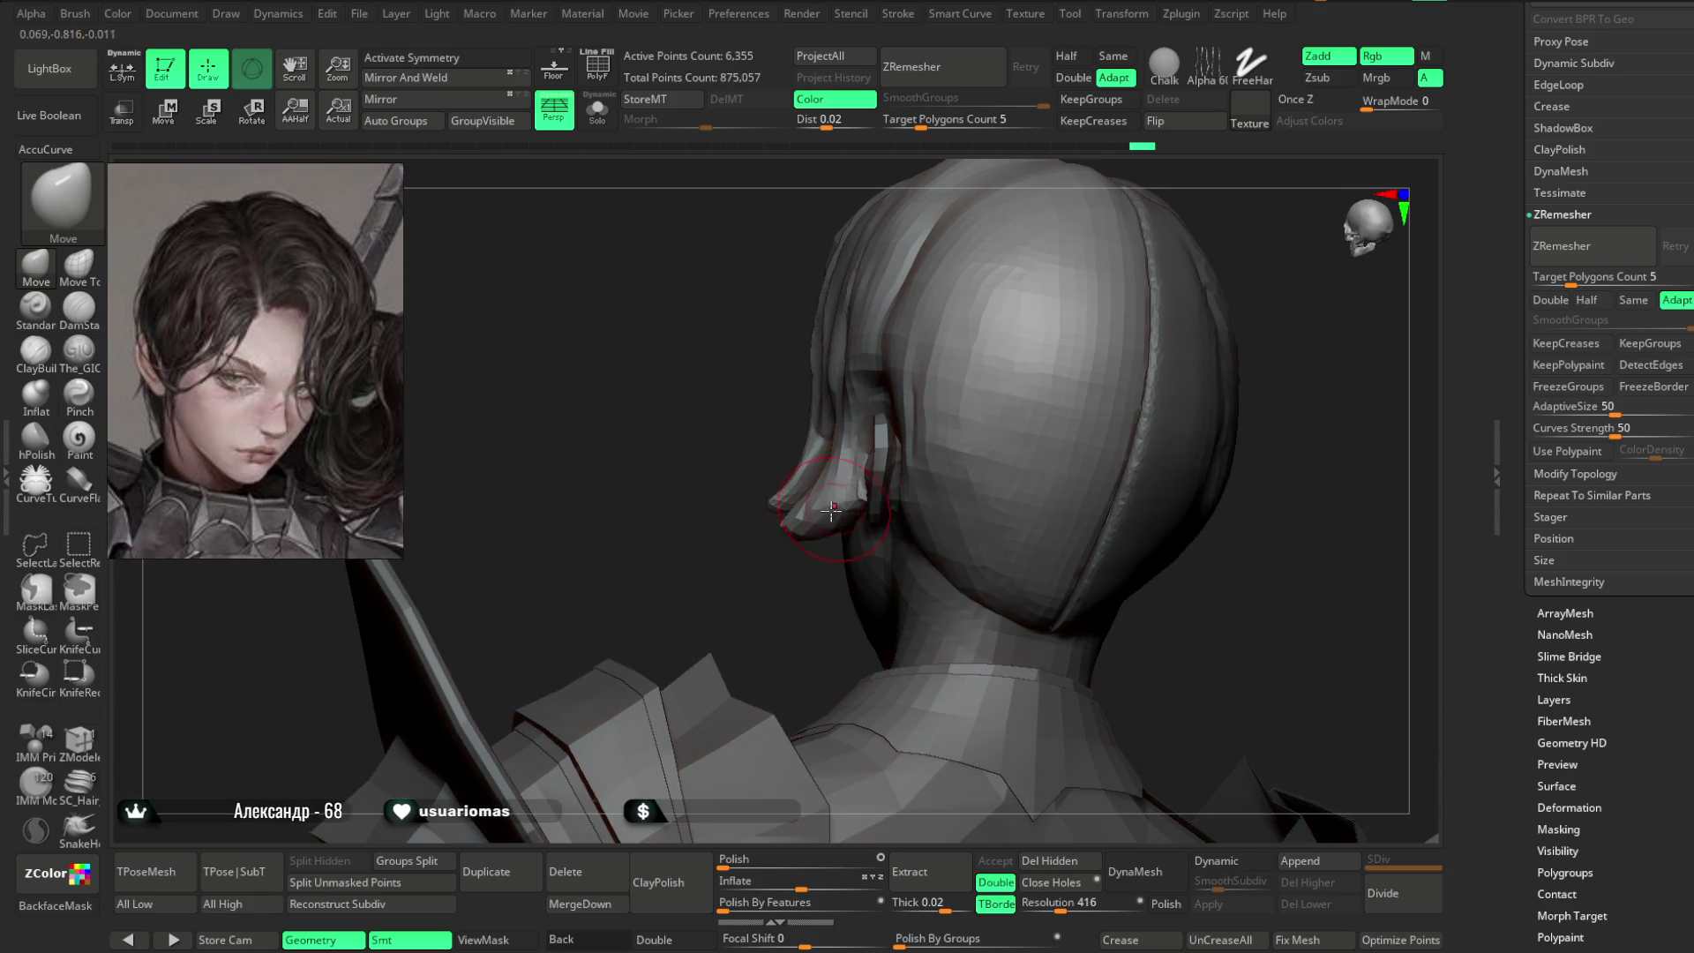
- Check the strand from profile and back views, then select the larger hair piece
{"action": "mouse_move", "coordinate": [787, 582]}
{"action": "left_mouse_down"}
{"action": "mouse_move", "coordinate": [760, 575]}
{"action": "mouse_move", "coordinate": [855, 475]}
{"action": "left_mouse_up"}
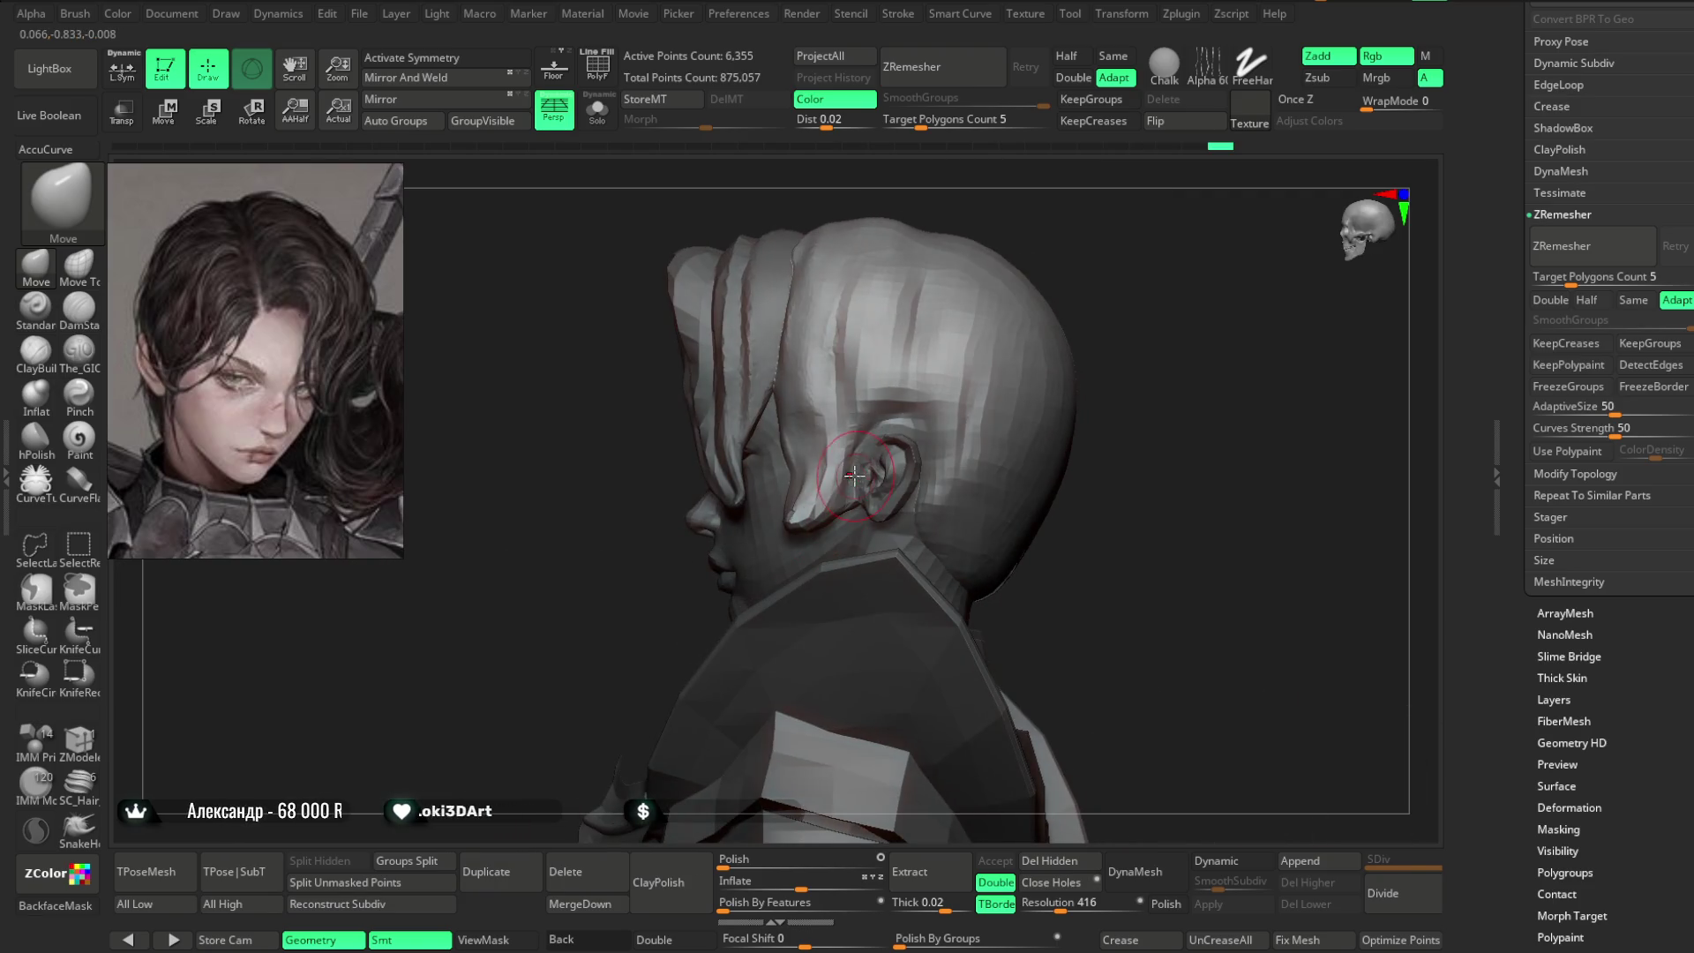
{"action": "mouse_move", "coordinate": [1063, 303]}
{"action": "left_mouse_down"}
{"action": "mouse_move", "coordinate": [1014, 308]}
{"action": "mouse_move", "coordinate": [1091, 258]}
{"action": "mouse_move", "coordinate": [1092, 215]}
{"action": "mouse_move", "coordinate": [1062, 314]}
{"action": "mouse_move", "coordinate": [1058, 294]}
{"action": "mouse_move", "coordinate": [909, 451]}
{"action": "left_mouse_up"}
{"action": "mouse_move", "coordinate": [1022, 367]}
{"action": "left_mouse_down"}
{"action": "mouse_move", "coordinate": [1029, 276]}
{"action": "mouse_move", "coordinate": [985, 356]}
{"action": "left_mouse_up"}
{"action": "right_click_drag", "start_coordinate": [967, 493], "coordinate": [1077, 424]}
{"action": "left_click", "coordinate": [968, 485], "text": "alt"}
- Zoom in on the head and switch between the head and hair meshes
{"action": "scroll", "coordinate": [1077, 424], "scroll_direction": "up", "scroll_amount": 2}
{"action": "key", "text": "space"}
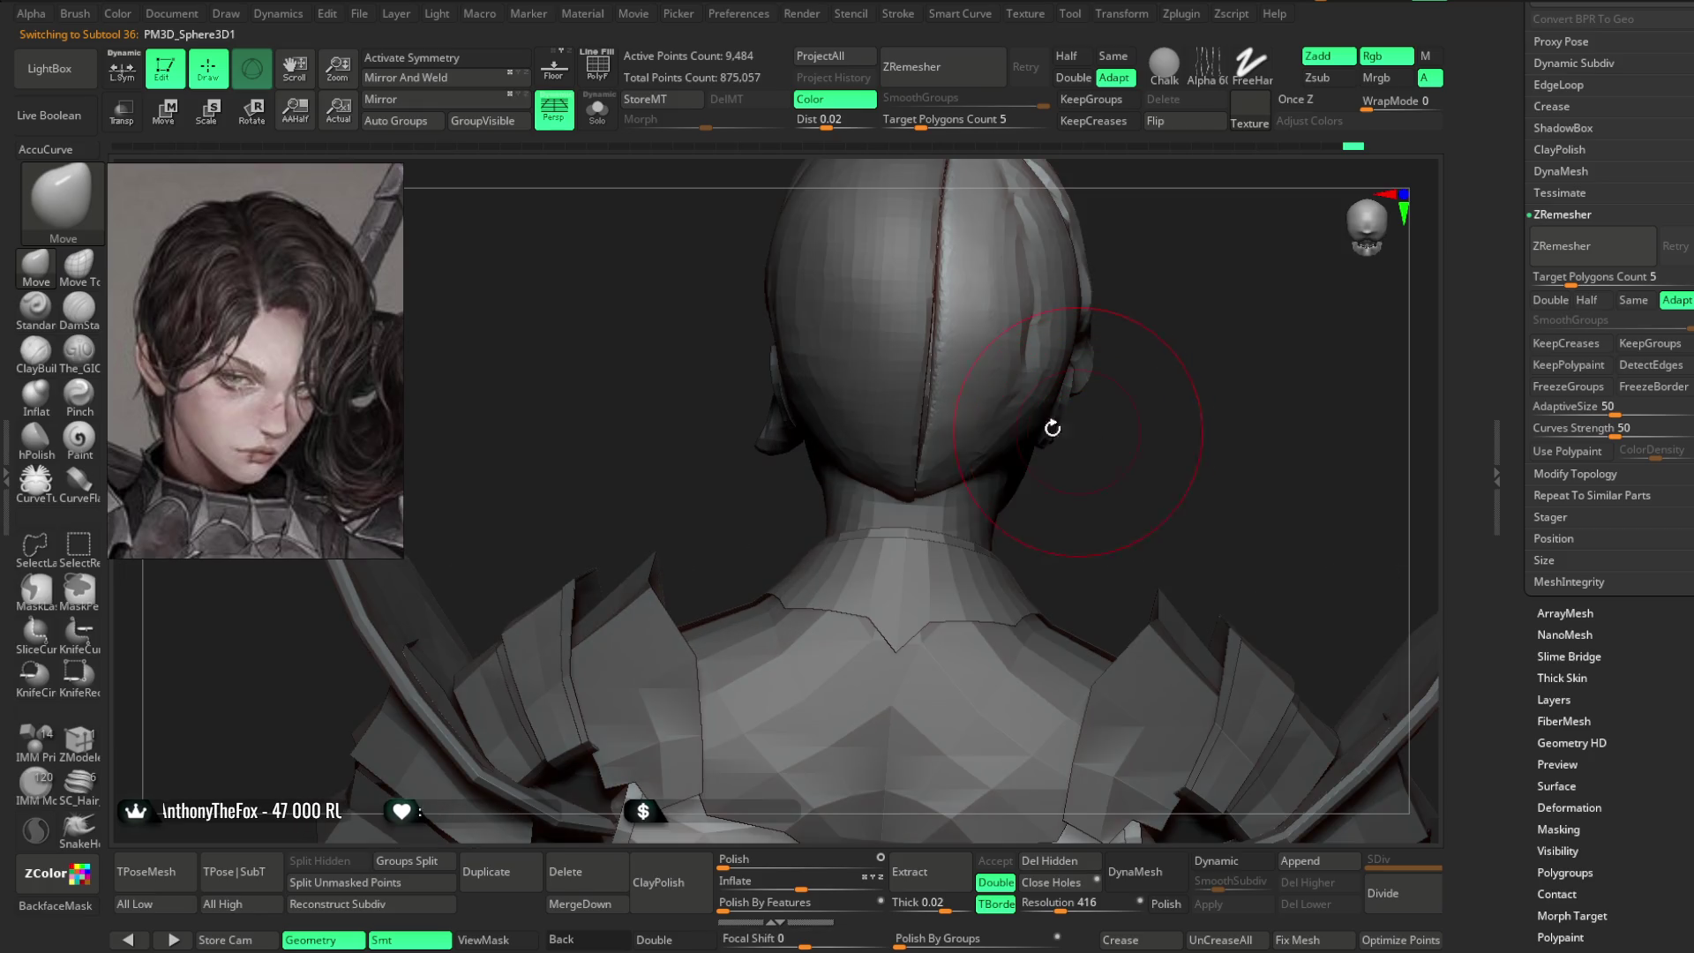
{"action": "right_click_drag", "start_coordinate": [953, 371], "coordinate": [946, 318]}
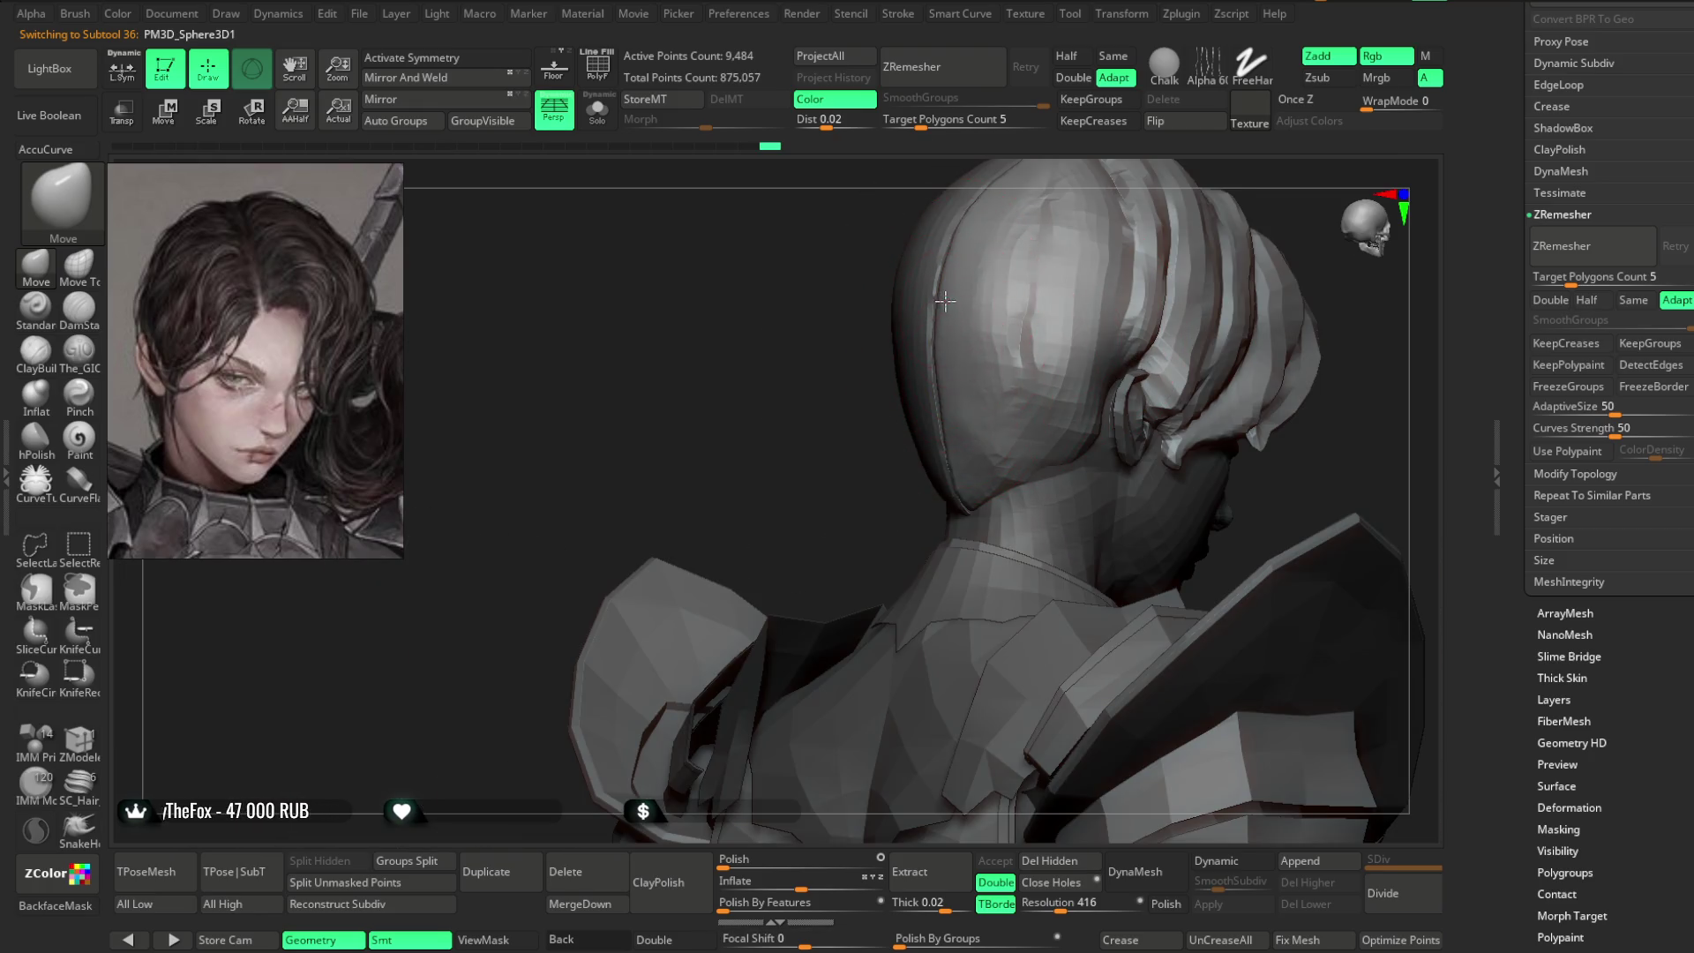
{"action": "left_click", "coordinate": [907, 383], "text": "alt"}
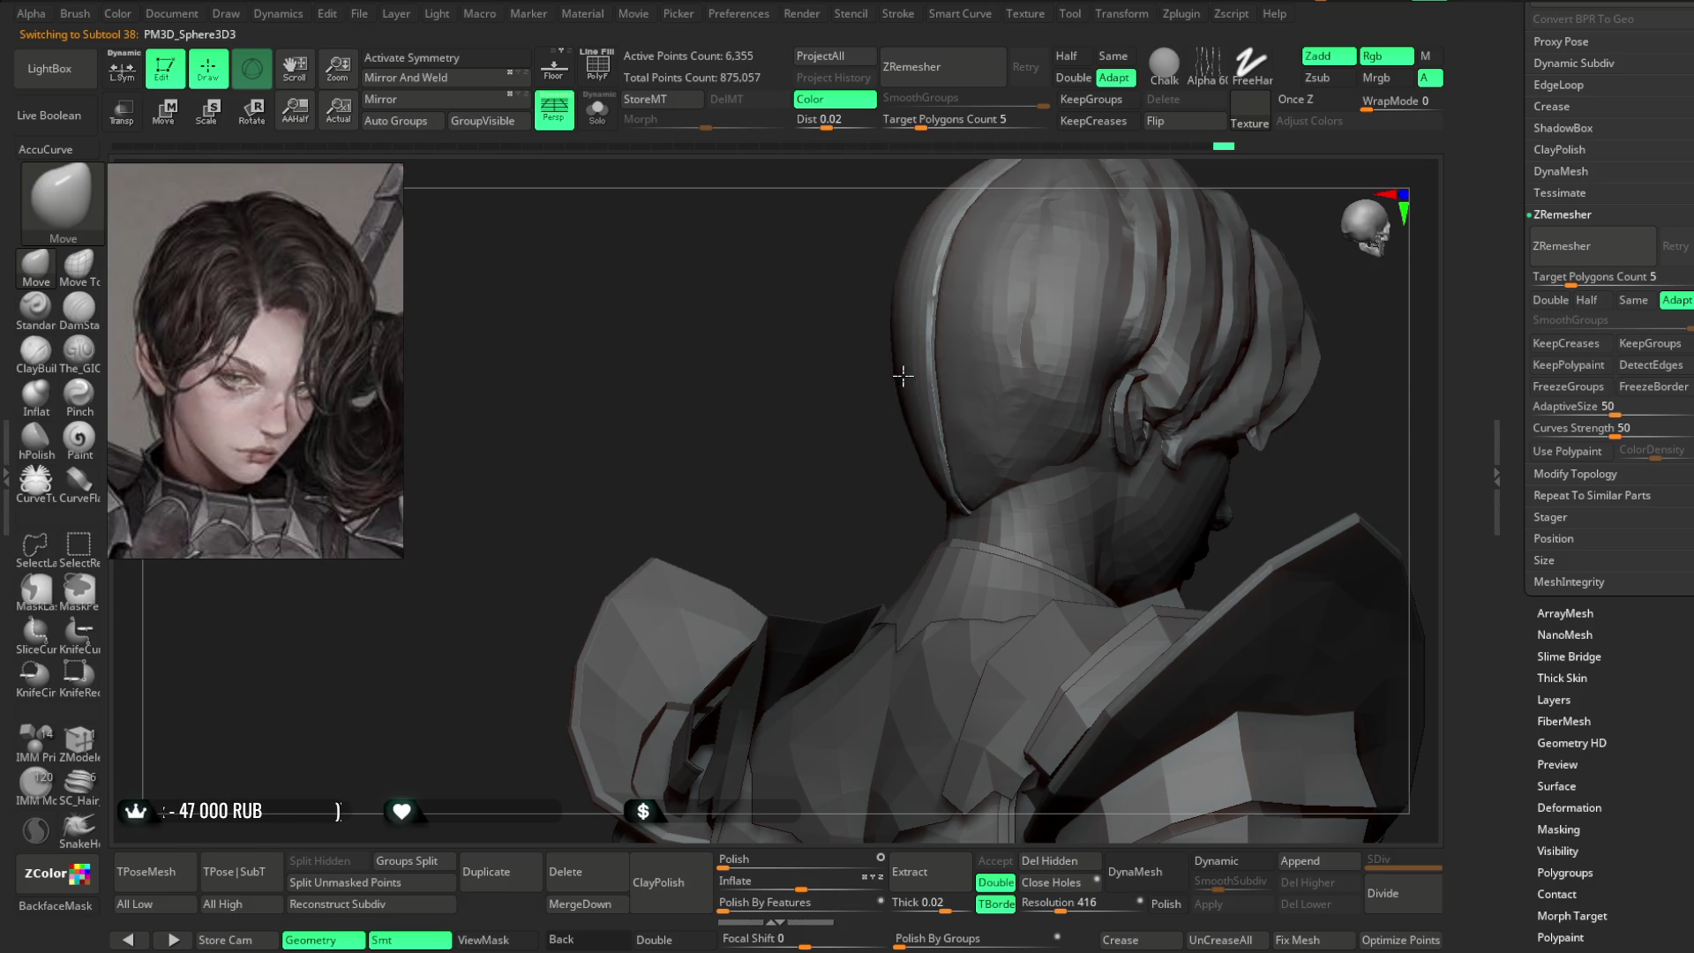
{"action": "right_click_drag", "start_coordinate": [841, 471], "coordinate": [909, 388]}
{"action": "right_click_drag", "start_coordinate": [1033, 329], "coordinate": [983, 382]}
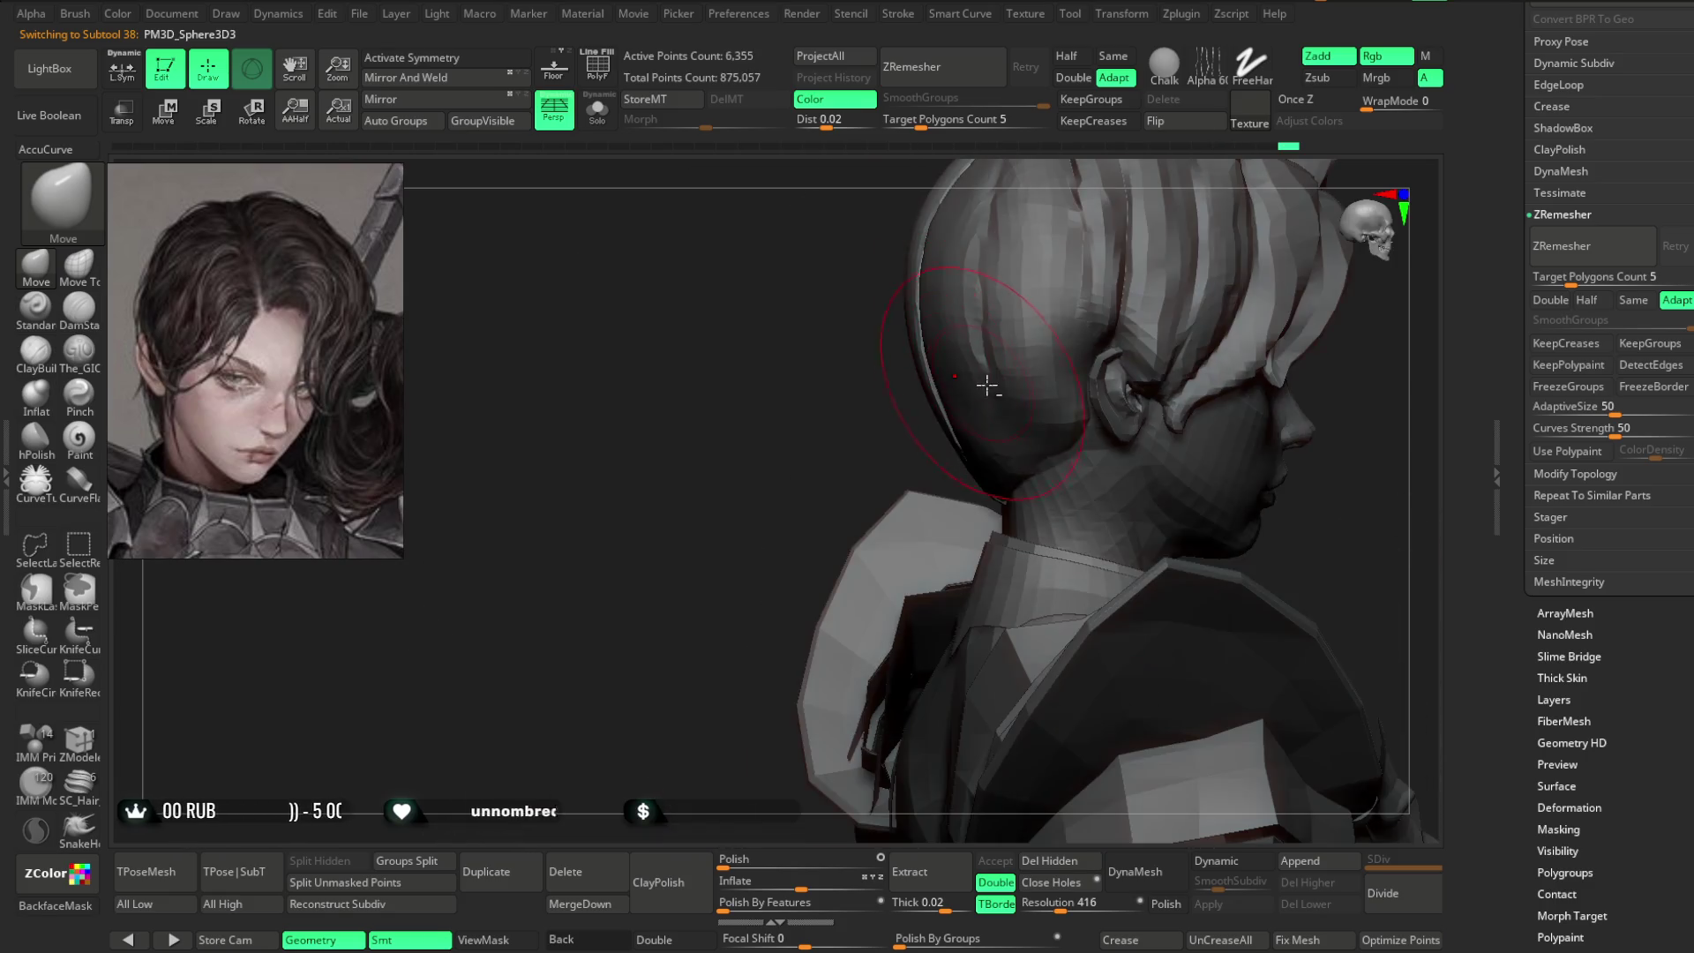
{"action": "left_click", "coordinate": [958, 390], "text": "alt"}
- Orbit around the back of the head to a right-side profile showing the ear
{"action": "right_click_drag", "start_coordinate": [786, 480], "coordinate": [1015, 519]}
{"action": "right_click_drag", "start_coordinate": [1159, 478], "coordinate": [999, 530]}
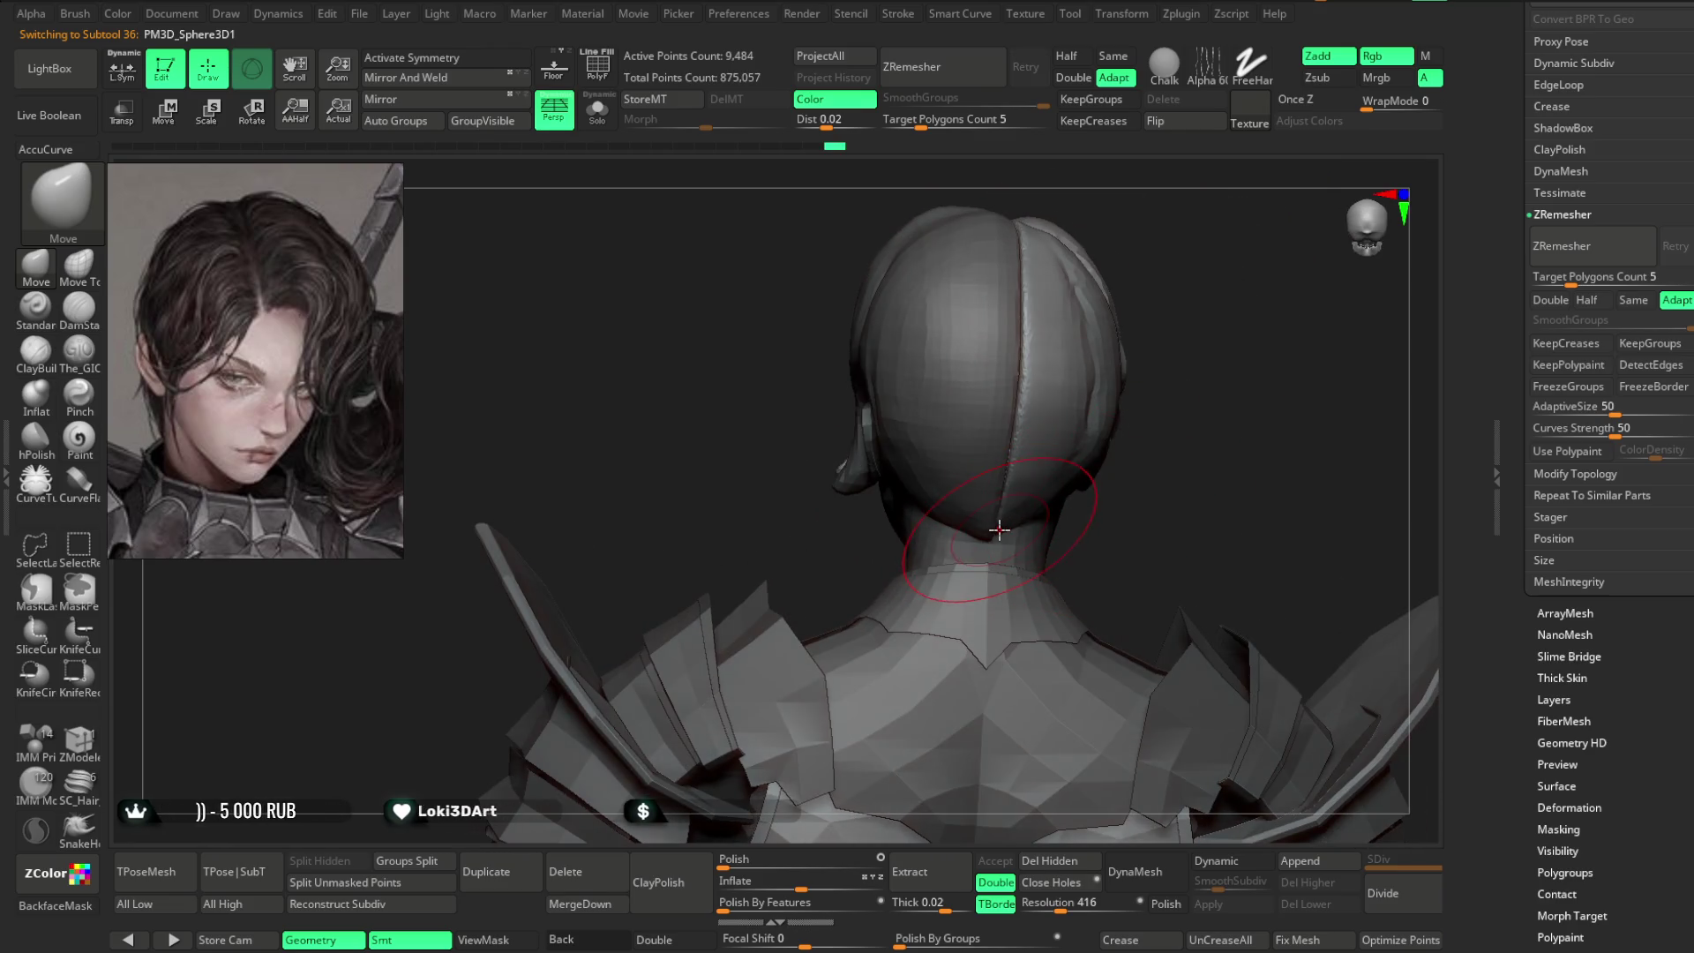
{"action": "mouse_move", "coordinate": [1111, 493]}
{"action": "right_mouse_down"}
{"action": "mouse_move", "coordinate": [1127, 468]}
{"action": "mouse_move", "coordinate": [1112, 439]}
{"action": "mouse_move", "coordinate": [1103, 476]}
{"action": "mouse_move", "coordinate": [966, 549]}
{"action": "right_mouse_up"}
{"action": "right_click", "coordinate": [1103, 476]}
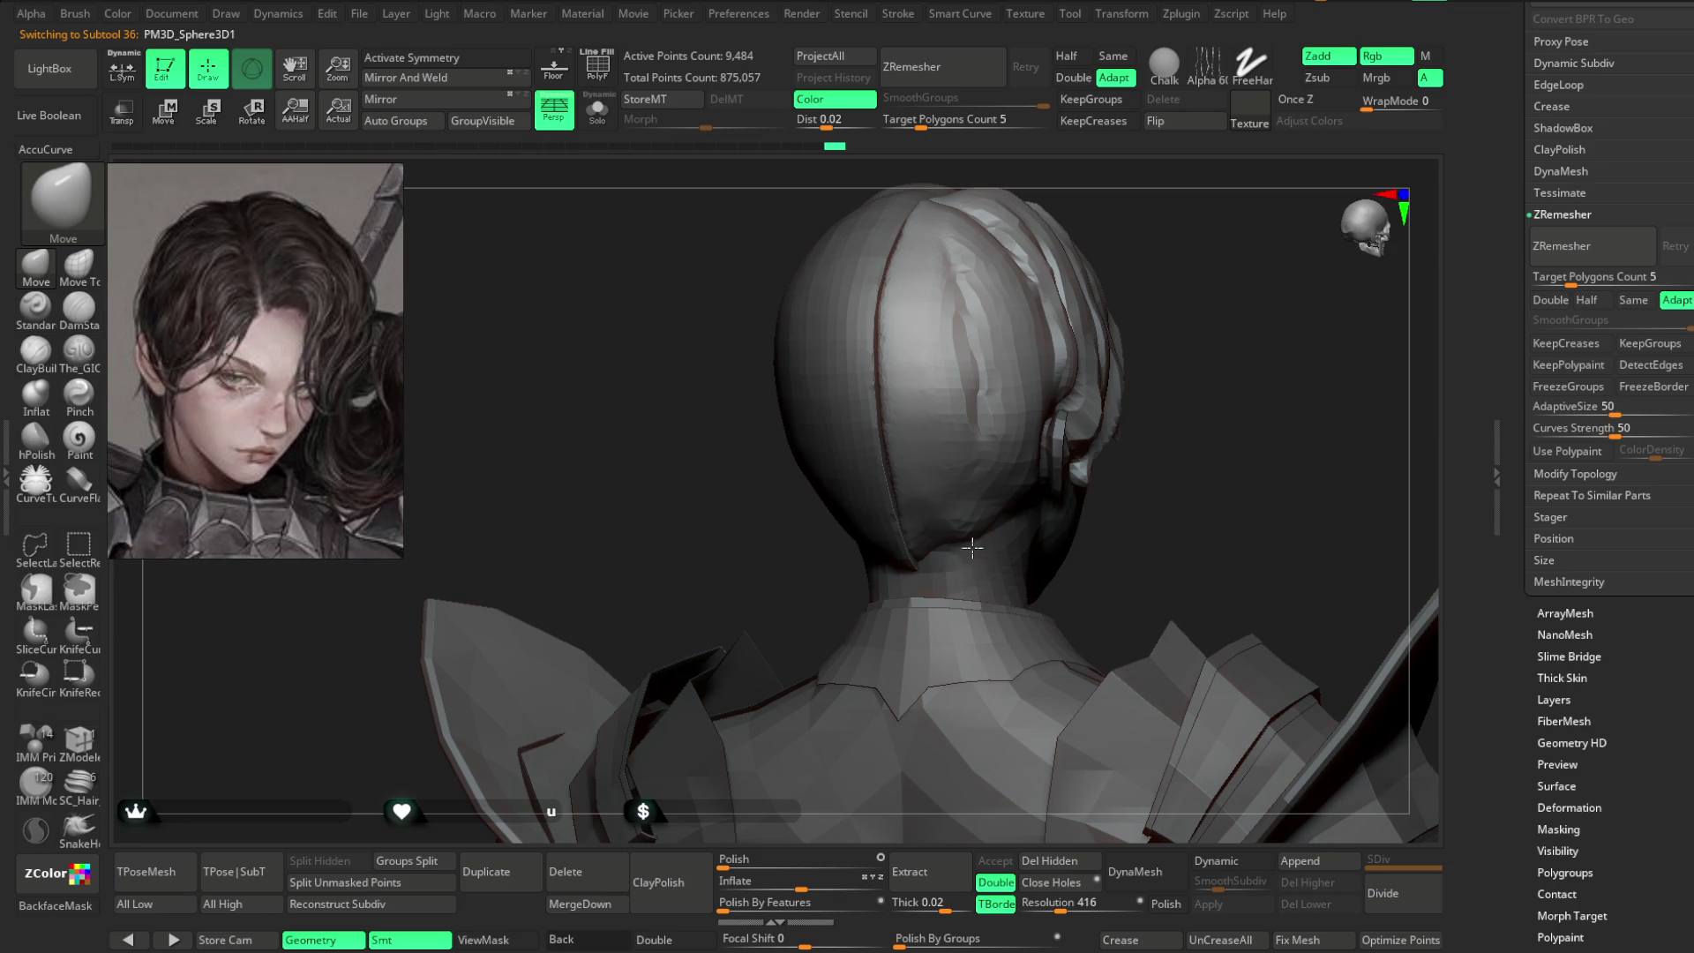
{"action": "right_click_drag", "start_coordinate": [1332, 503], "coordinate": [1019, 509]}
{"action": "right_click_drag", "start_coordinate": [1196, 455], "coordinate": [1035, 481]}
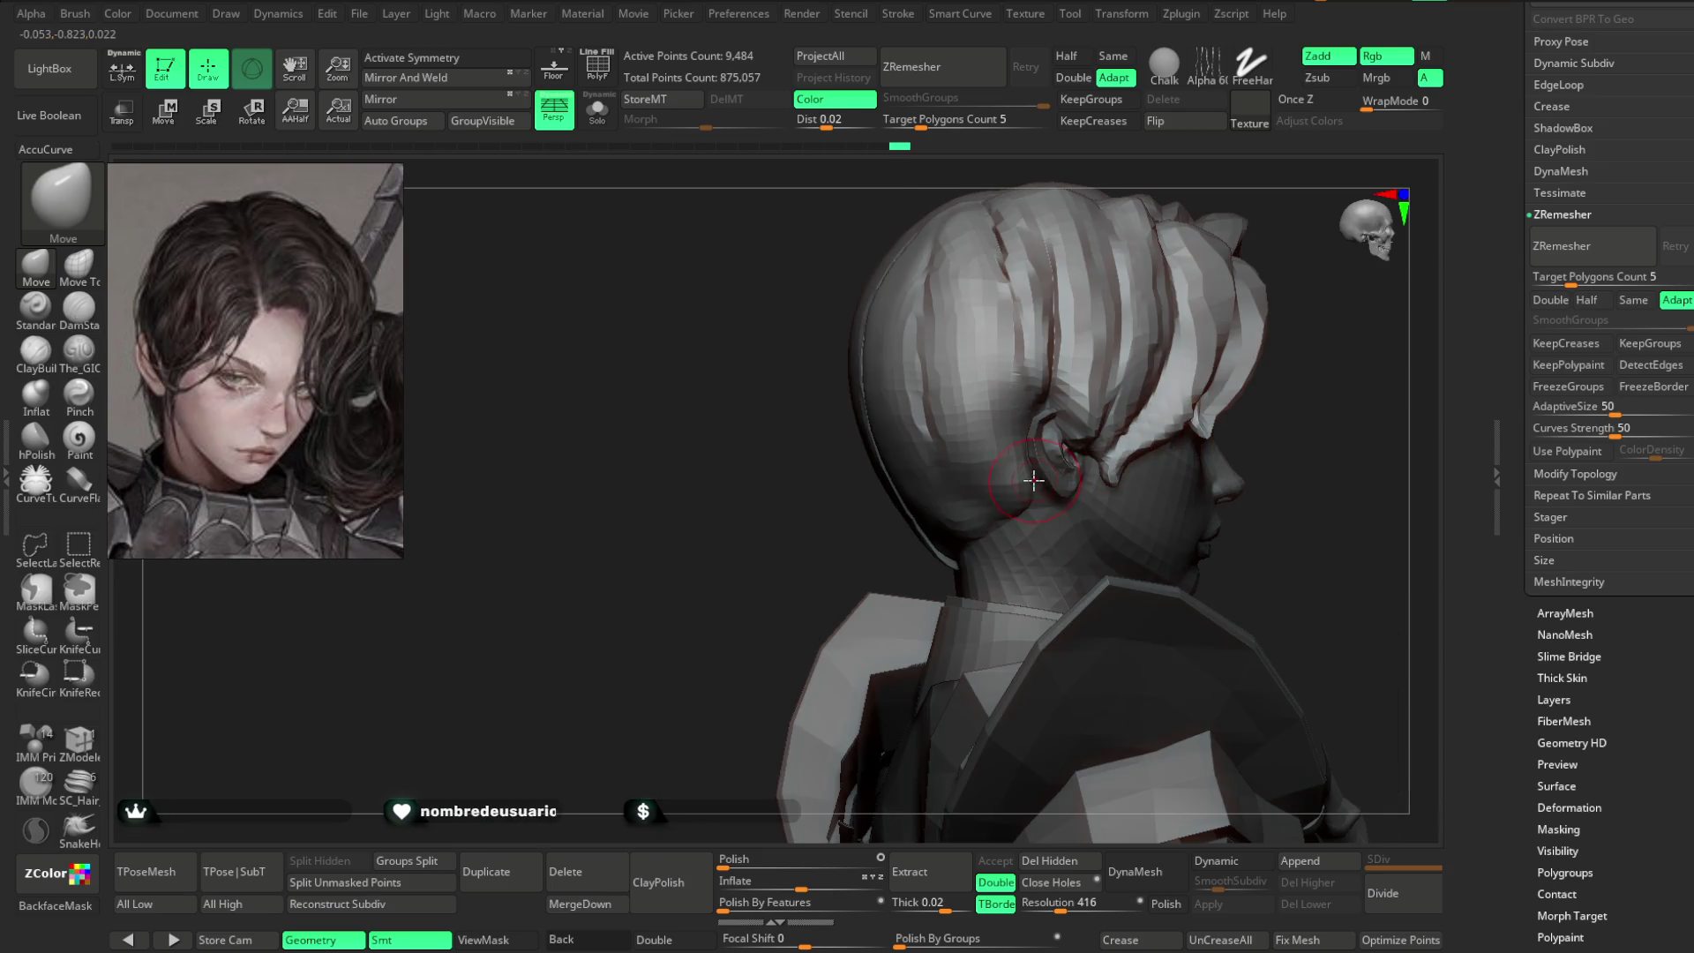
{"action": "left_click", "coordinate": [1019, 484]}
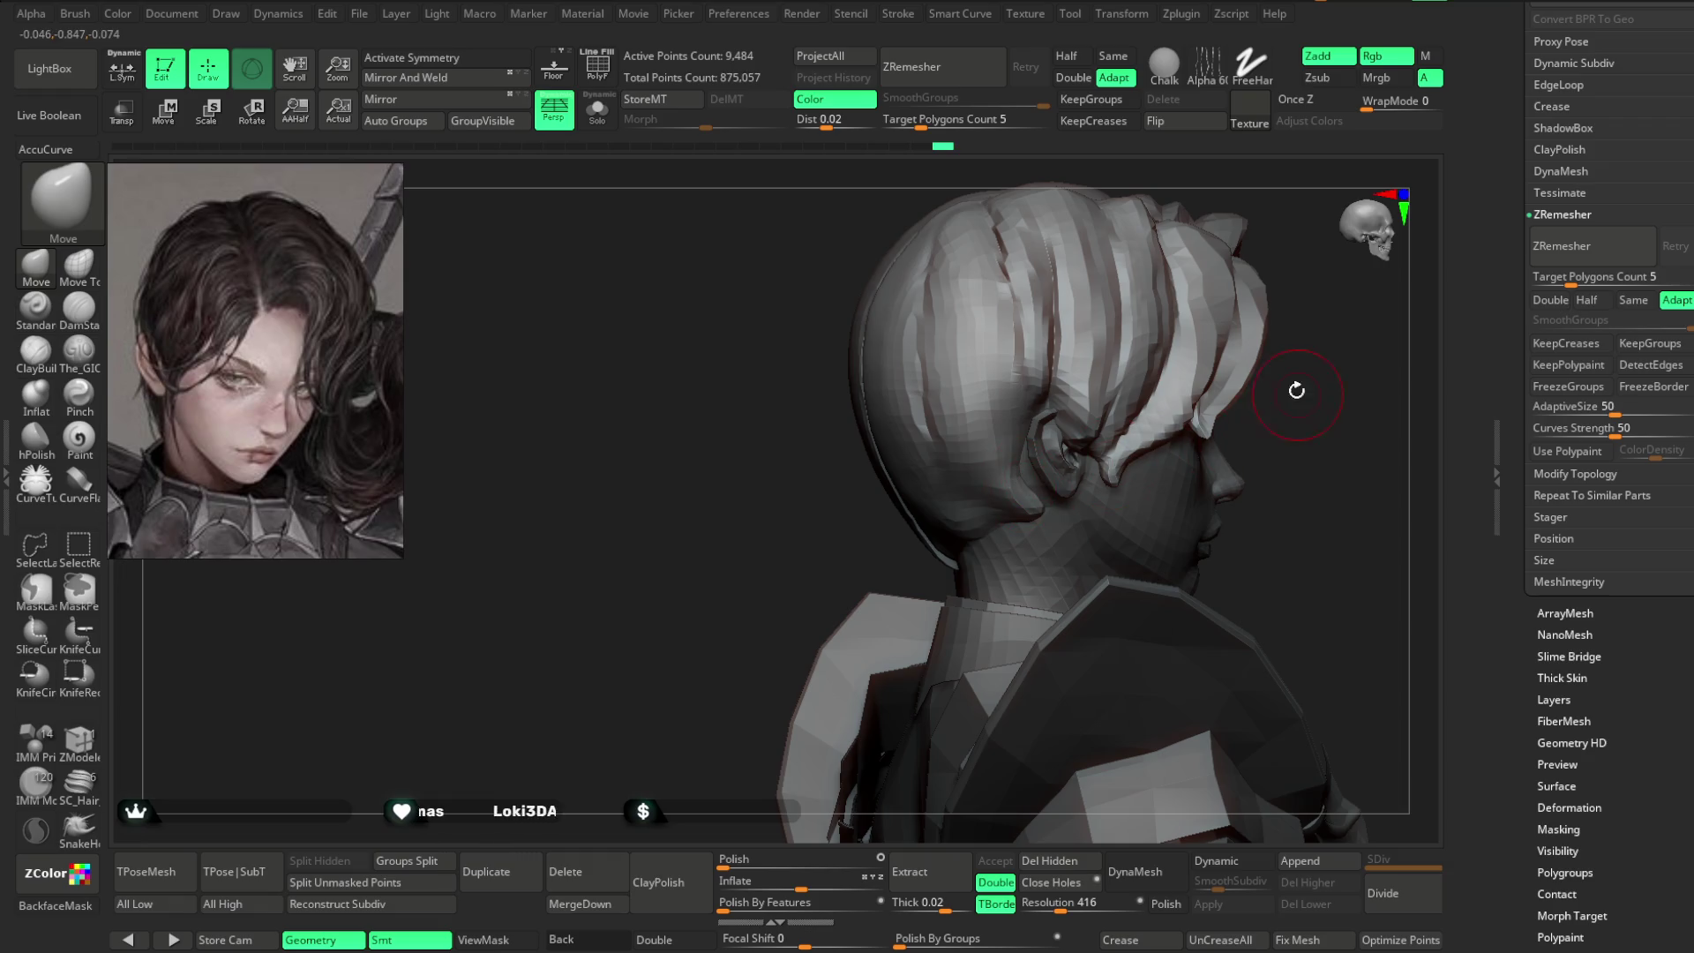
{"action": "right_click_drag", "start_coordinate": [1299, 392], "coordinate": [983, 474]}
- Push the neck below the ear into shape, checking it from behind and the side
{"action": "mouse_move", "coordinate": [963, 459]}
{"action": "left_mouse_down"}
{"action": "mouse_move", "coordinate": [992, 529]}
{"action": "mouse_move", "coordinate": [971, 529]}
{"action": "left_mouse_up"}
{"action": "mouse_move", "coordinate": [971, 530]}
{"action": "right_mouse_down"}
{"action": "mouse_move", "coordinate": [1161, 556]}
{"action": "mouse_move", "coordinate": [977, 524]}
{"action": "right_mouse_up"}
{"action": "right_click_drag", "start_coordinate": [1090, 524], "coordinate": [918, 556]}
{"action": "left_click_drag", "start_coordinate": [918, 556], "coordinate": [922, 561]}
{"action": "mouse_move", "coordinate": [922, 561]}
{"action": "right_mouse_down"}
{"action": "mouse_move", "coordinate": [938, 551]}
{"action": "mouse_move", "coordinate": [886, 559]}
{"action": "right_mouse_up"}
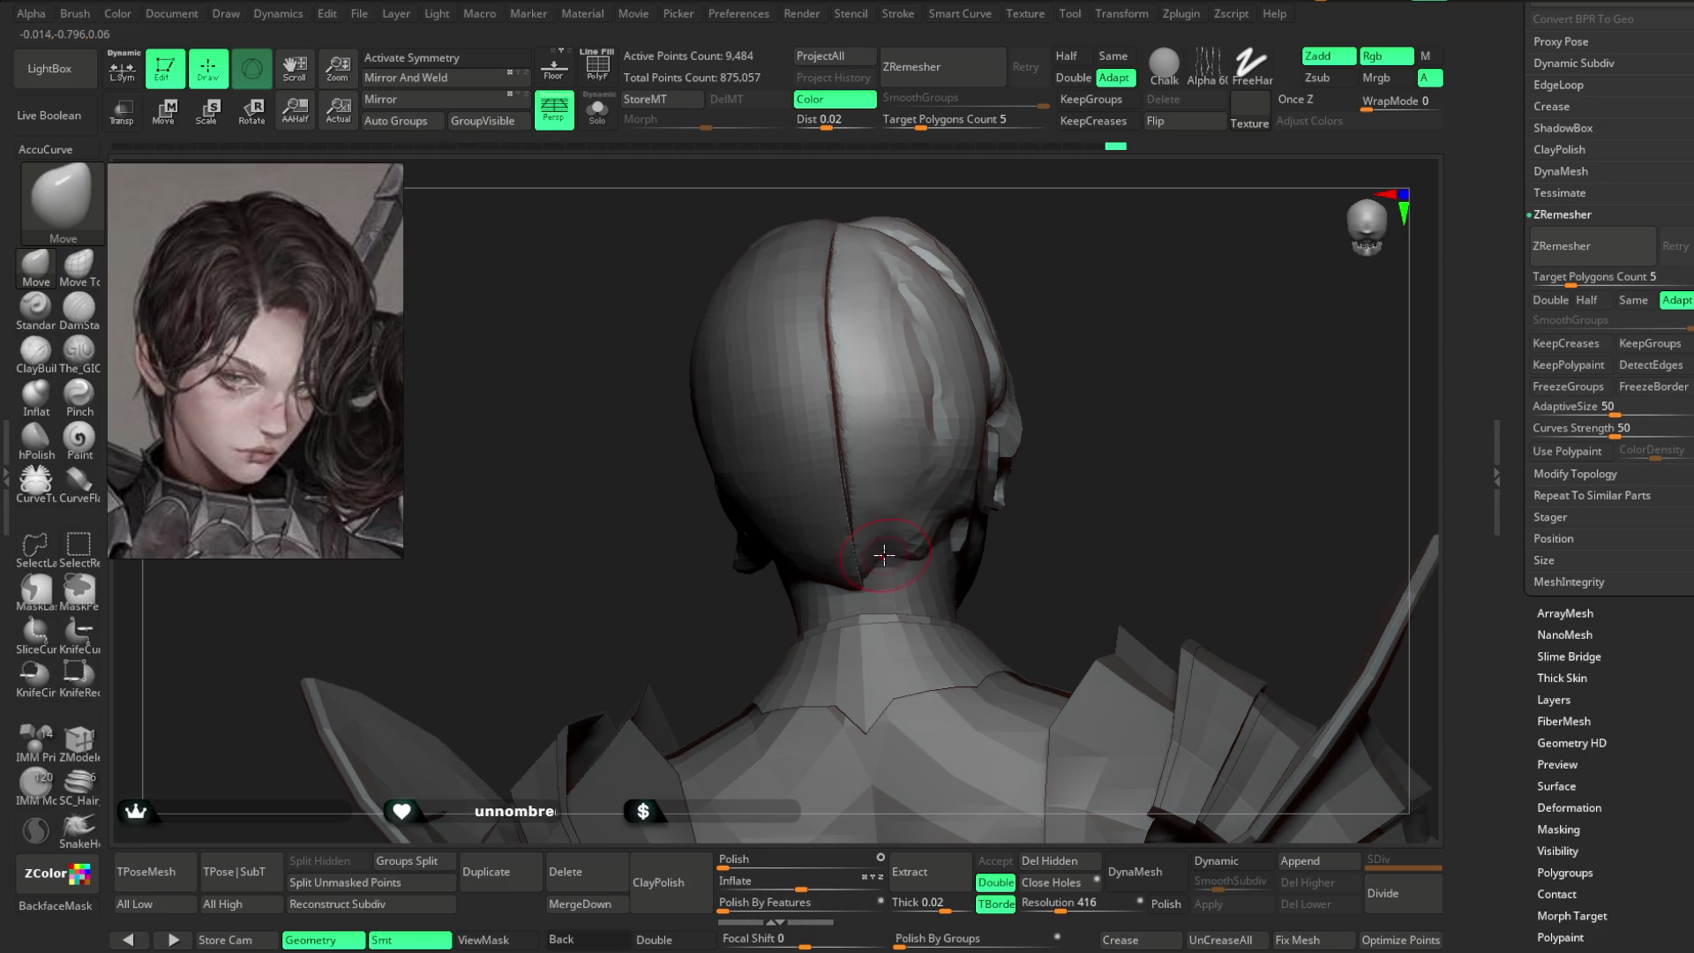
{"action": "left_click_drag", "start_coordinate": [885, 554], "coordinate": [890, 557]}
{"action": "right_click_drag", "start_coordinate": [890, 558], "coordinate": [1096, 416]}
- On the head mesh, reshape the back of the head and neck near the ear
{"action": "left_click", "coordinate": [819, 582], "text": "alt"}
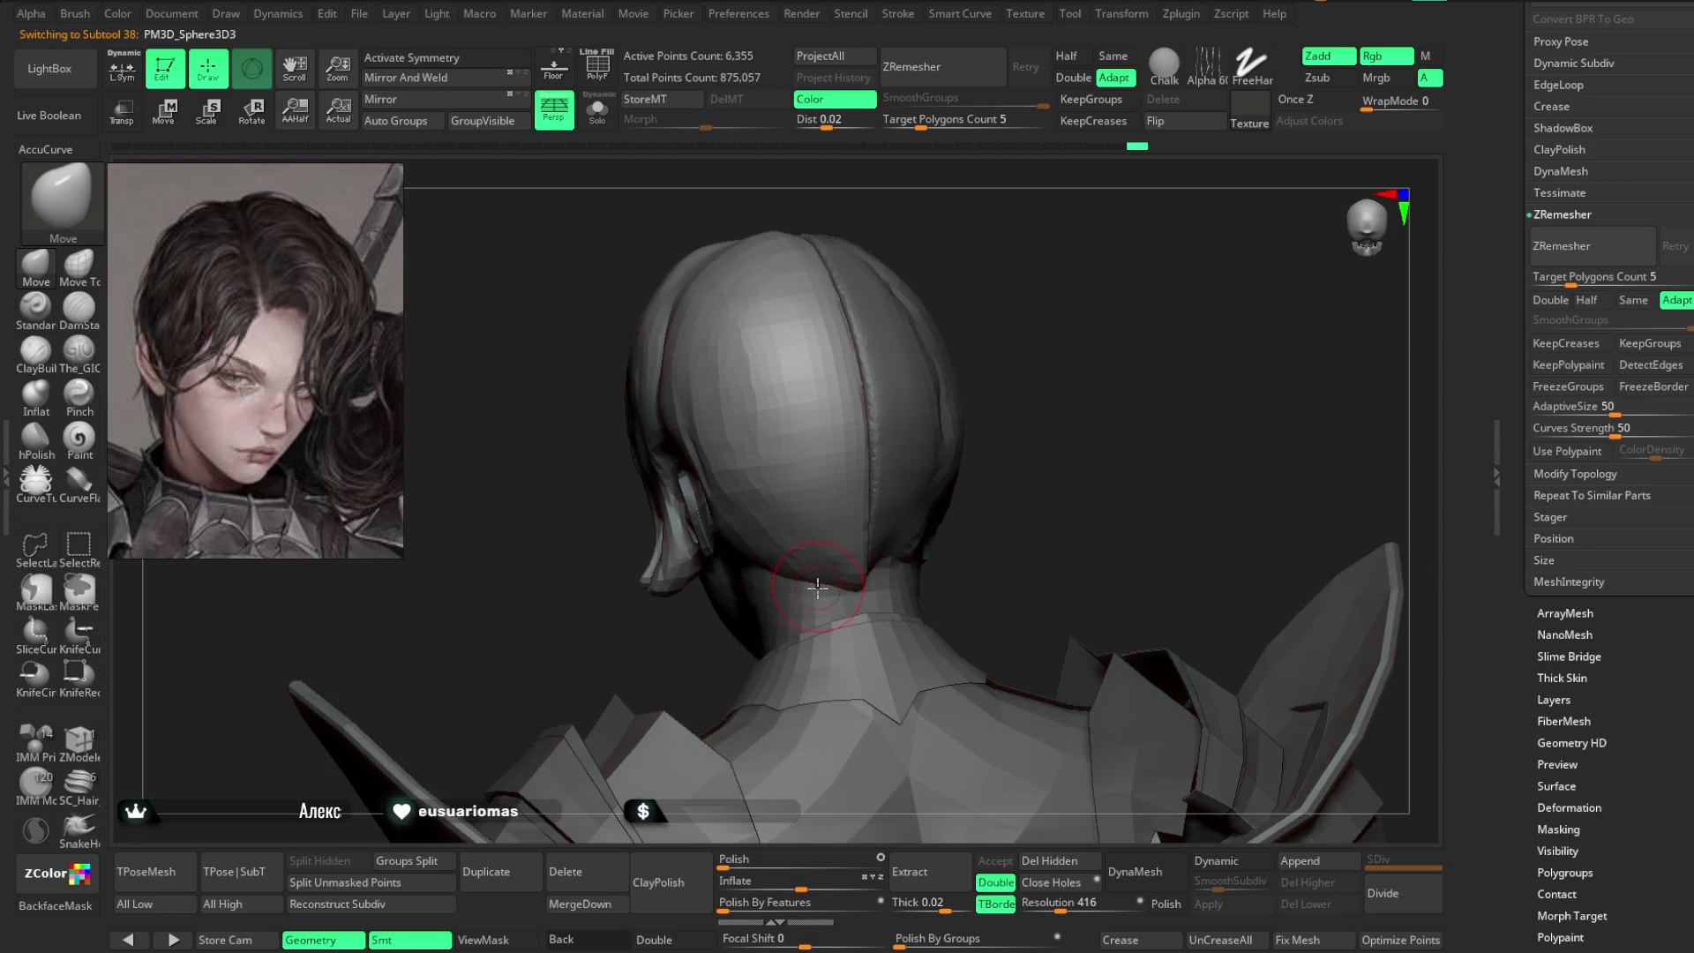
{"action": "right_click_drag", "start_coordinate": [737, 480], "coordinate": [784, 562]}
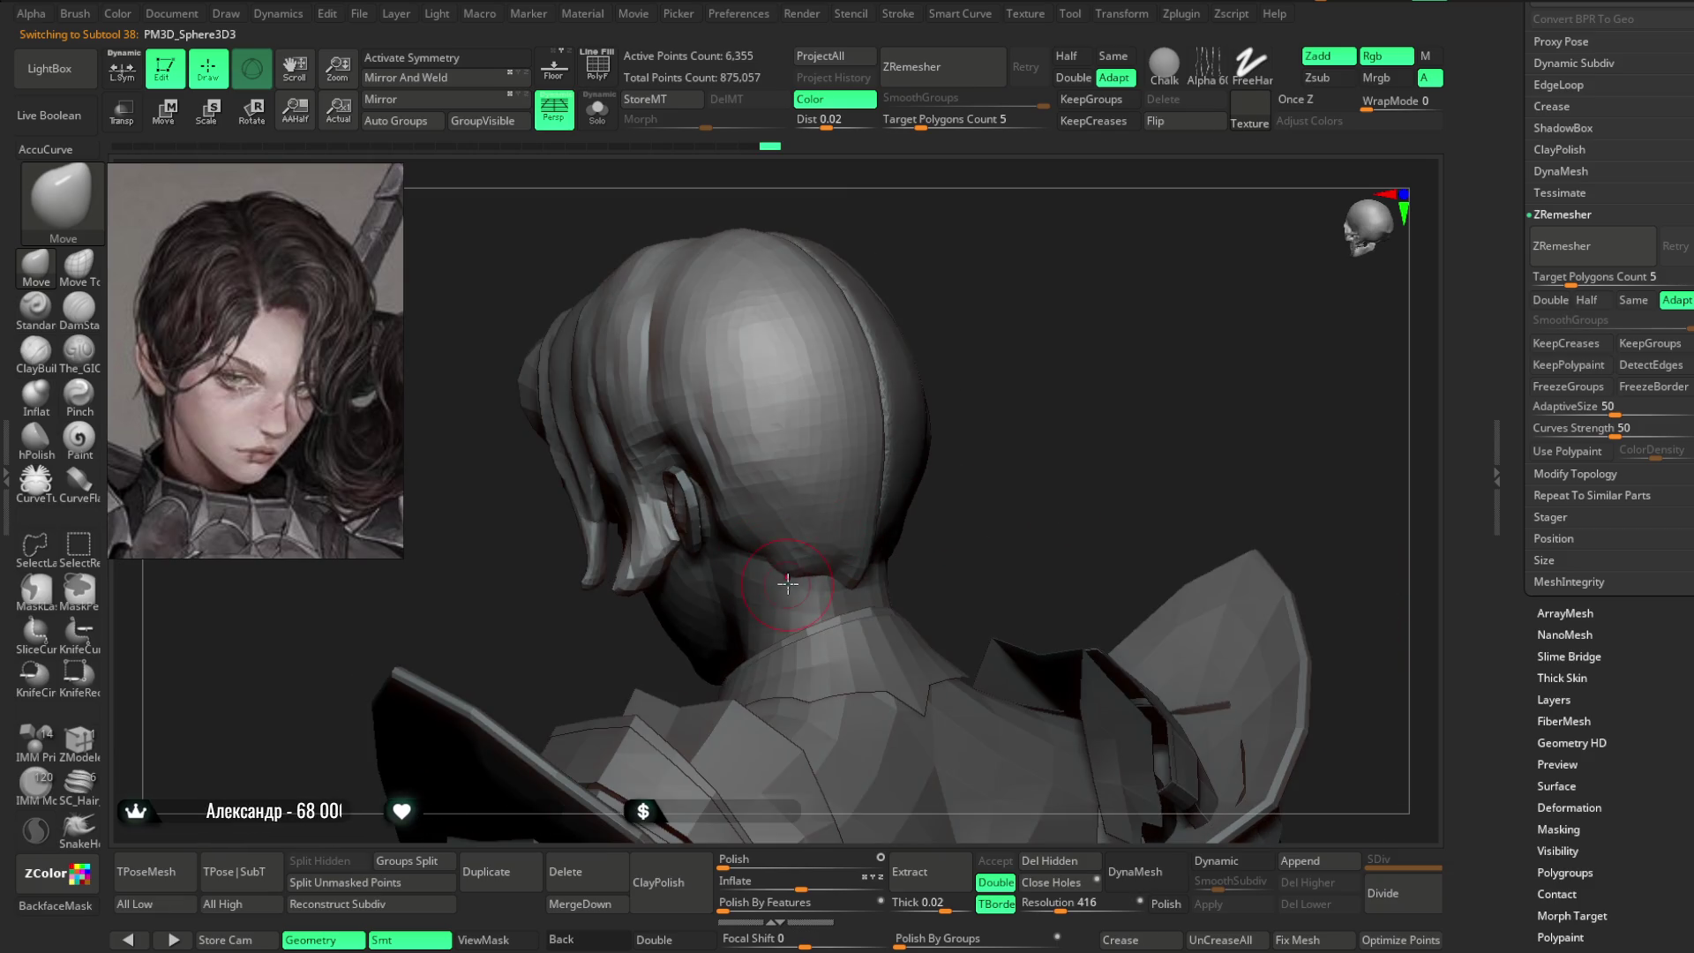
{"action": "left_click_drag", "start_coordinate": [789, 591], "coordinate": [792, 568]}
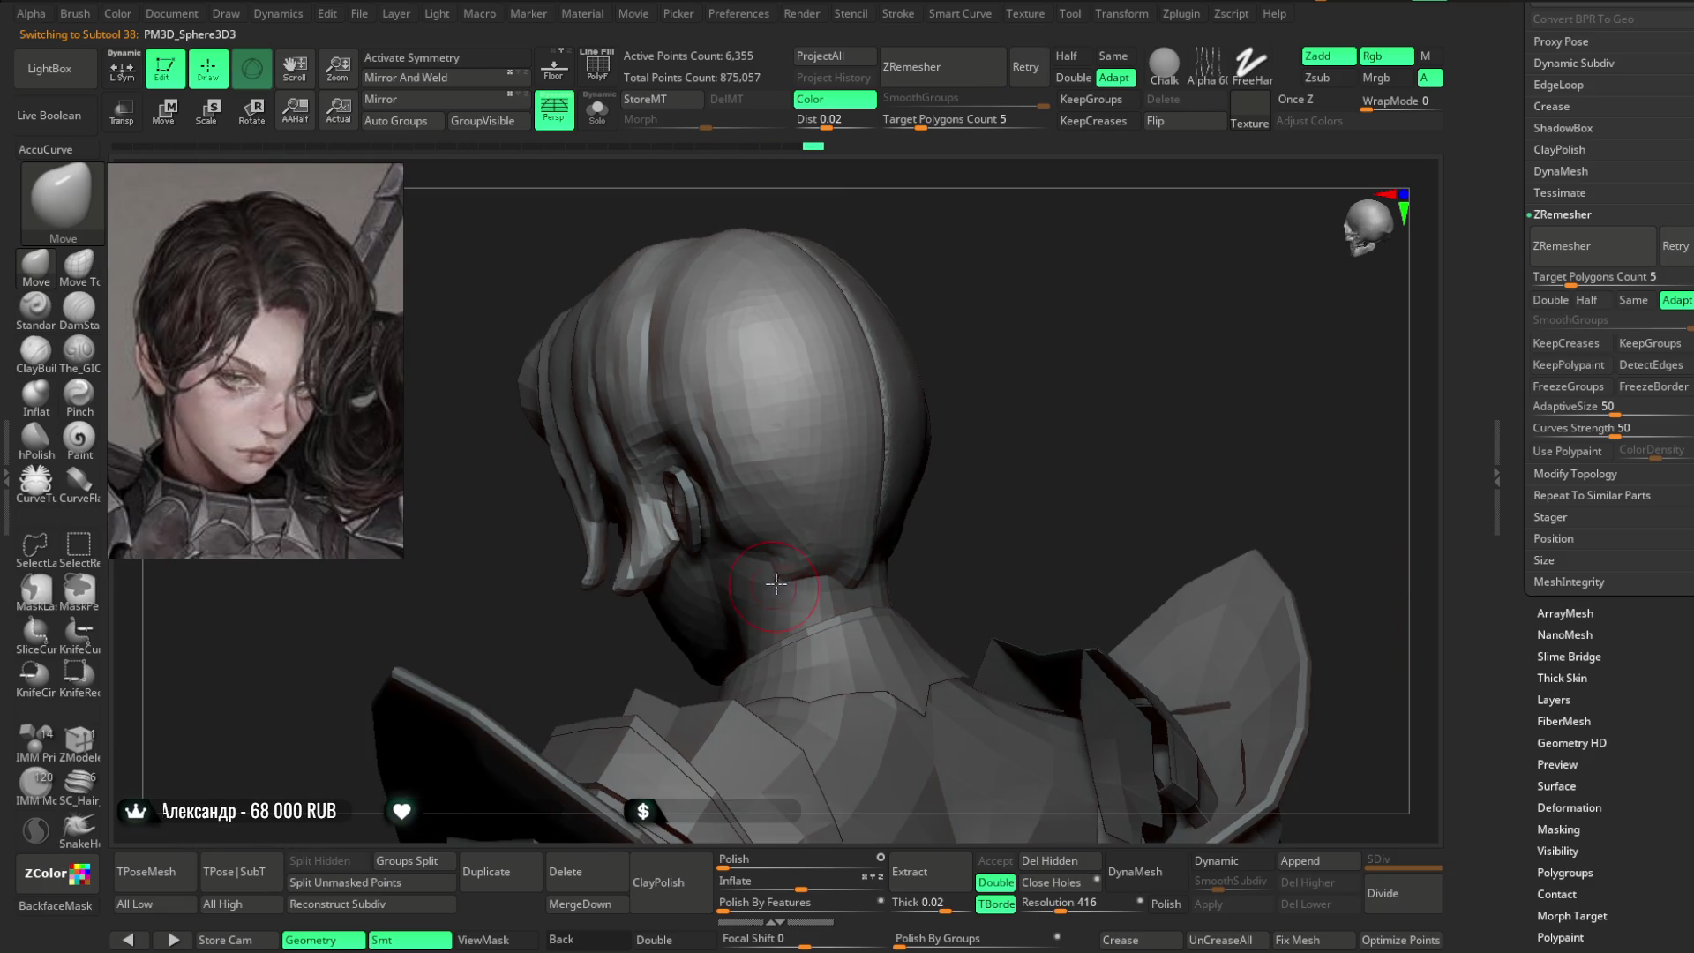
{"action": "mouse_move", "coordinate": [969, 467]}
{"action": "left_mouse_down"}
{"action": "mouse_move", "coordinate": [912, 435]}
{"action": "mouse_move", "coordinate": [744, 511]}
{"action": "left_mouse_up"}
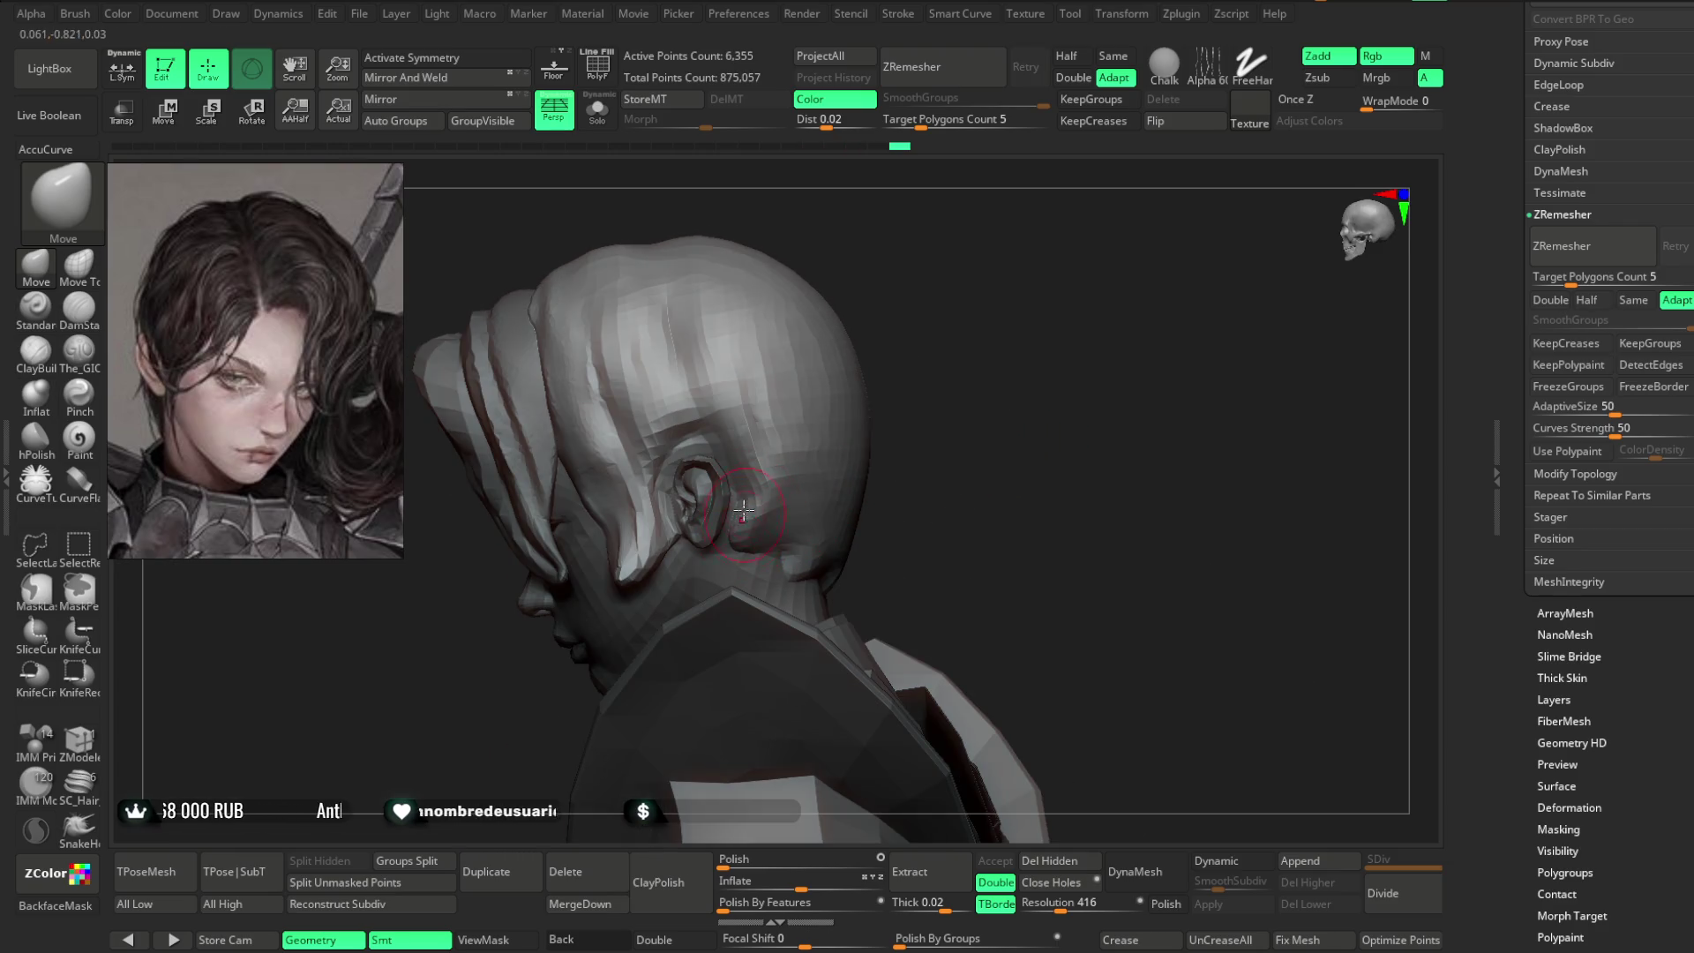
{"action": "mouse_move", "coordinate": [806, 466]}
{"action": "left_mouse_down"}
{"action": "mouse_move", "coordinate": [741, 467]}
{"action": "mouse_move", "coordinate": [699, 408]}
{"action": "mouse_move", "coordinate": [763, 524]}
{"action": "left_mouse_up"}
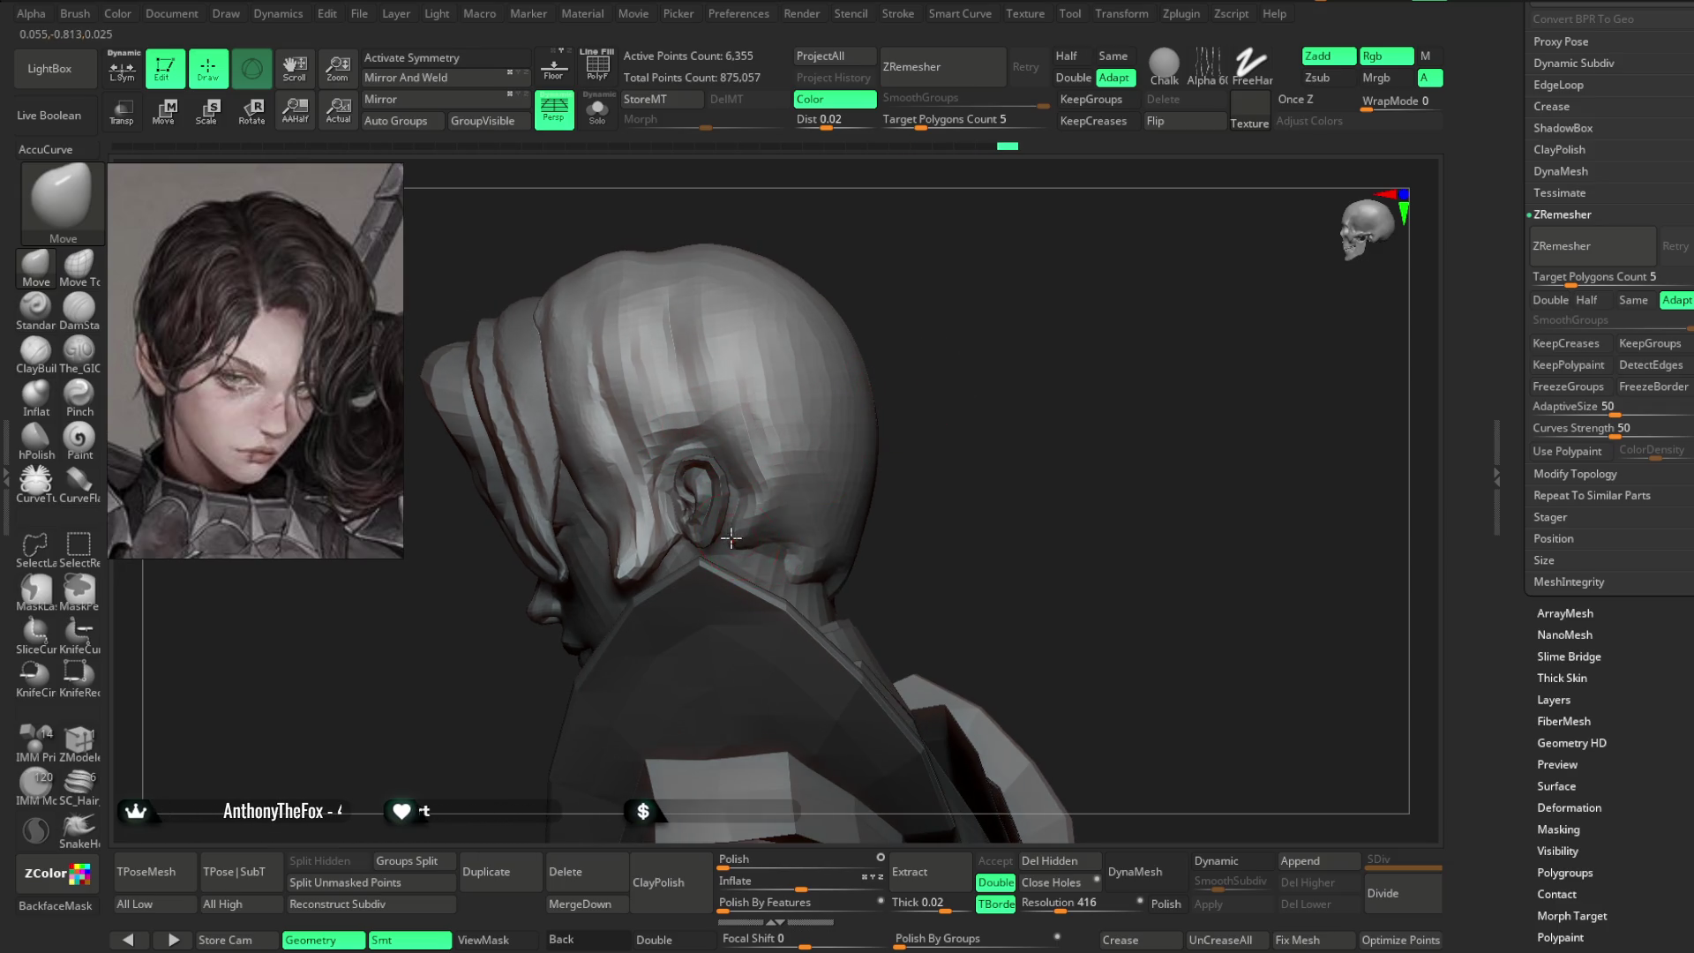
- Review the reshaped neck from front, back three-quarter and straight back views
{"action": "mouse_move", "coordinate": [892, 482]}
{"action": "left_mouse_down"}
{"action": "mouse_move", "coordinate": [1009, 393]}
{"action": "mouse_move", "coordinate": [1040, 500]}
{"action": "mouse_move", "coordinate": [914, 451]}
{"action": "mouse_move", "coordinate": [811, 510]}
{"action": "mouse_move", "coordinate": [835, 556]}
{"action": "mouse_move", "coordinate": [766, 558]}
{"action": "left_mouse_up"}
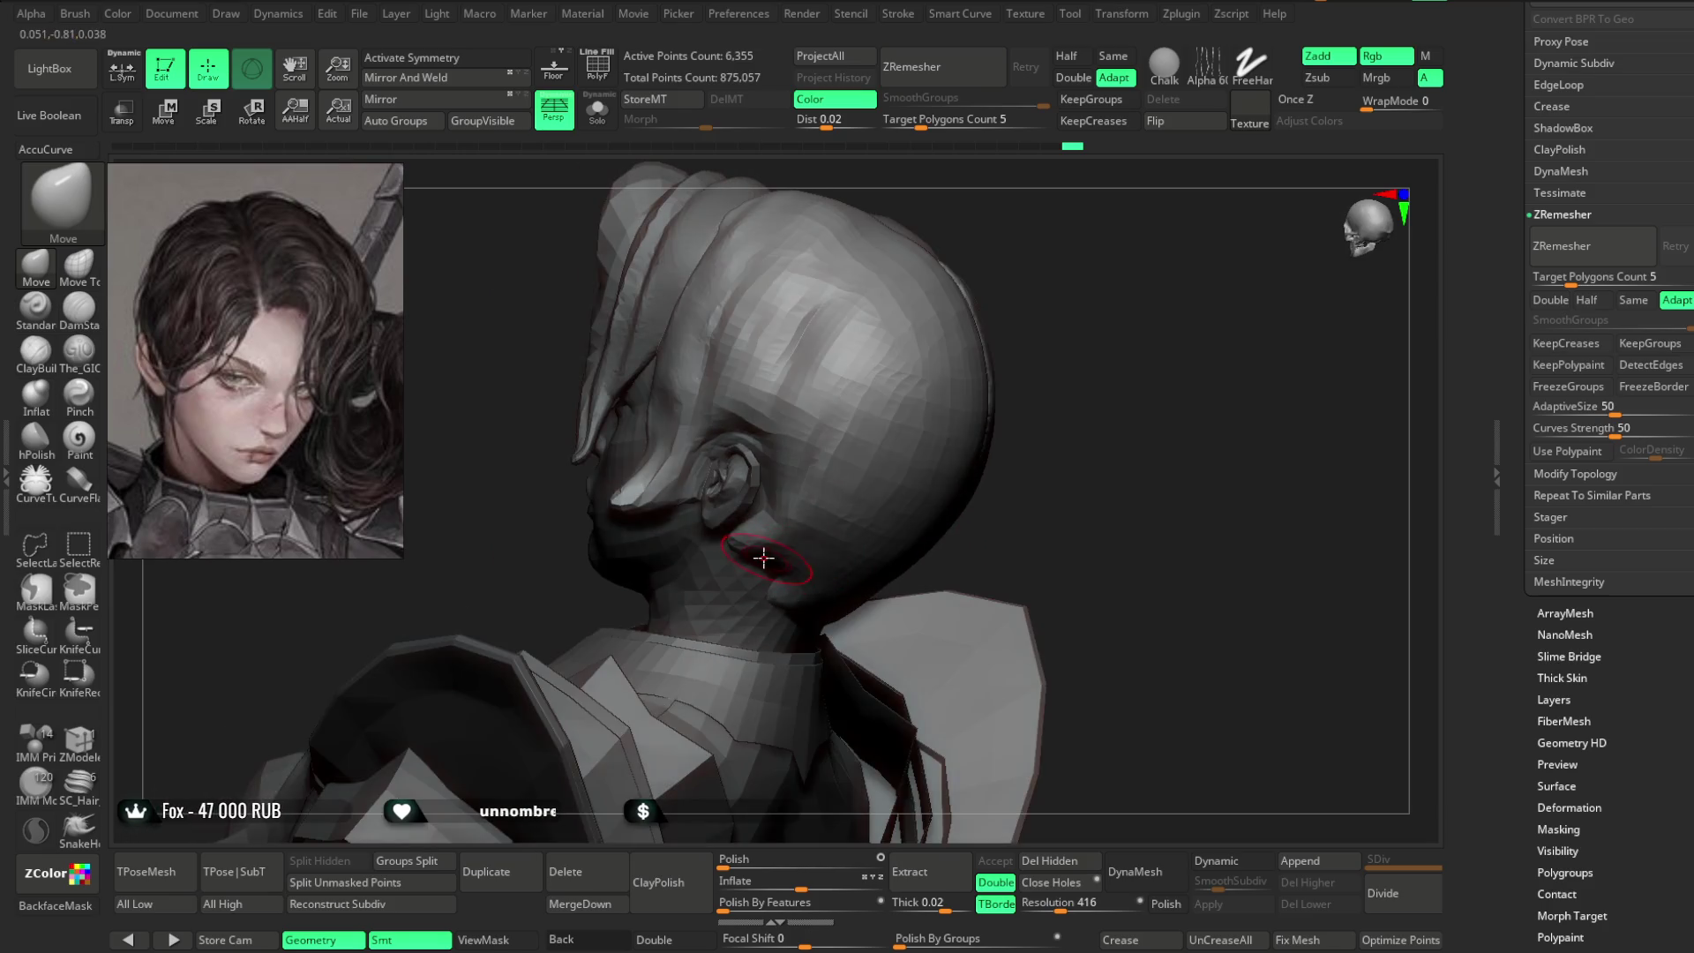
{"action": "mouse_move", "coordinate": [875, 507]}
{"action": "left_mouse_down"}
{"action": "mouse_move", "coordinate": [1014, 363]}
{"action": "mouse_move", "coordinate": [980, 396]}
{"action": "left_mouse_up"}
{"action": "key", "text": "space"}
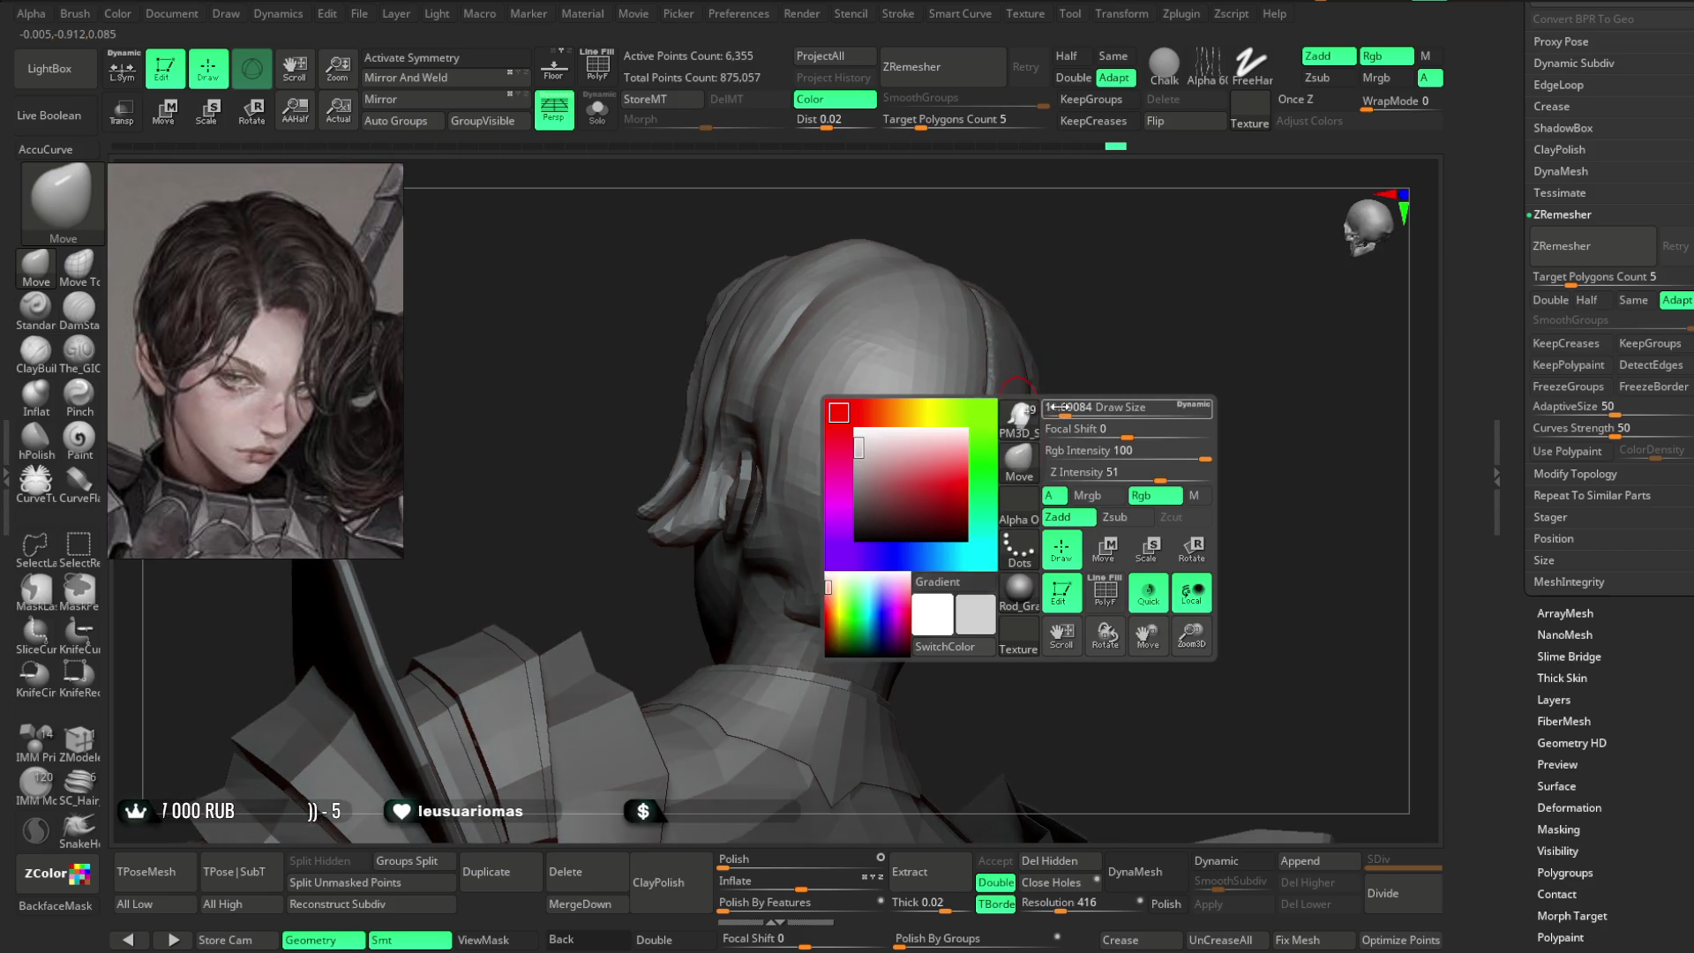
{"action": "mouse_move", "coordinate": [776, 415]}
{"action": "left_mouse_down"}
{"action": "mouse_move", "coordinate": [1067, 341]}
{"action": "mouse_move", "coordinate": [752, 501]}
{"action": "left_mouse_up"}
{"action": "mouse_move", "coordinate": [955, 433]}
{"action": "left_mouse_down"}
{"action": "mouse_move", "coordinate": [981, 452]}
{"action": "mouse_move", "coordinate": [1014, 409]}
{"action": "mouse_move", "coordinate": [1127, 386]}
{"action": "mouse_move", "coordinate": [787, 612]}
{"action": "mouse_move", "coordinate": [1127, 446]}
{"action": "mouse_move", "coordinate": [824, 599]}
{"action": "mouse_move", "coordinate": [825, 552]}
{"action": "left_mouse_up"}
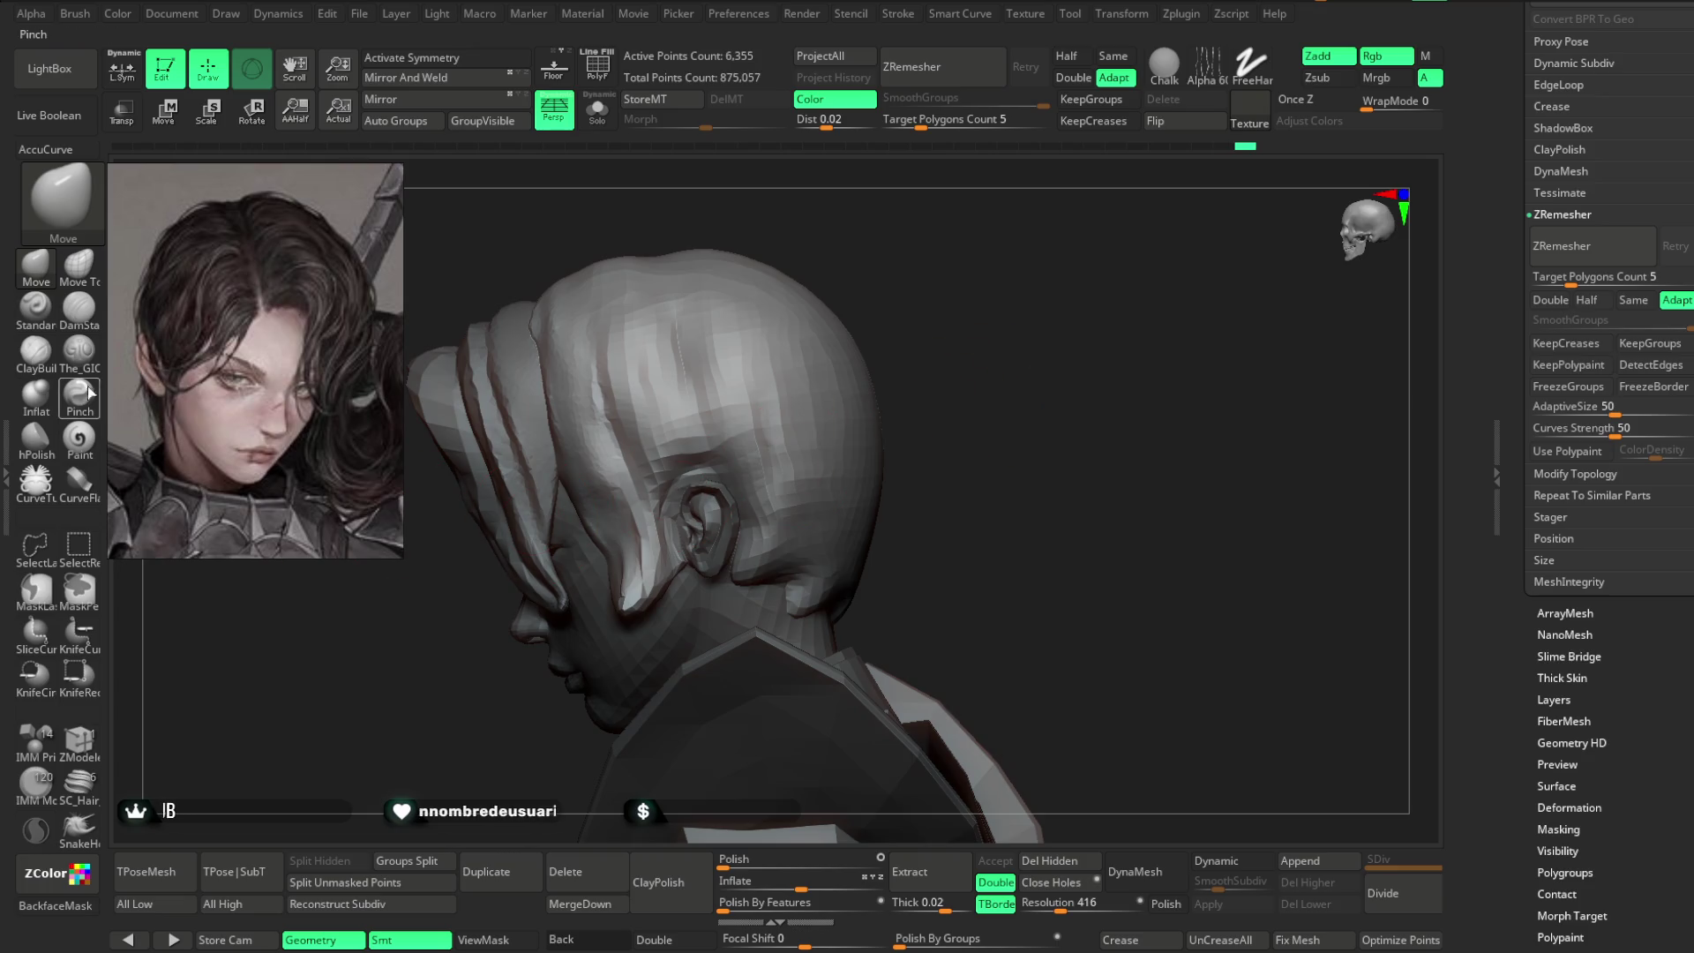
- Set The_GIO brush to Zsub with Focal Shift 73, viewing the side of the head
{"action": "left_click", "coordinate": [79, 351]}
{"action": "key", "text": "space"}
{"action": "left_click_drag", "start_coordinate": [847, 512], "coordinate": [935, 512]}
{"action": "mouse_move", "coordinate": [930, 453]}
{"action": "left_mouse_down"}
{"action": "mouse_move", "coordinate": [834, 521]}
{"action": "mouse_move", "coordinate": [949, 406]}
{"action": "left_mouse_up"}
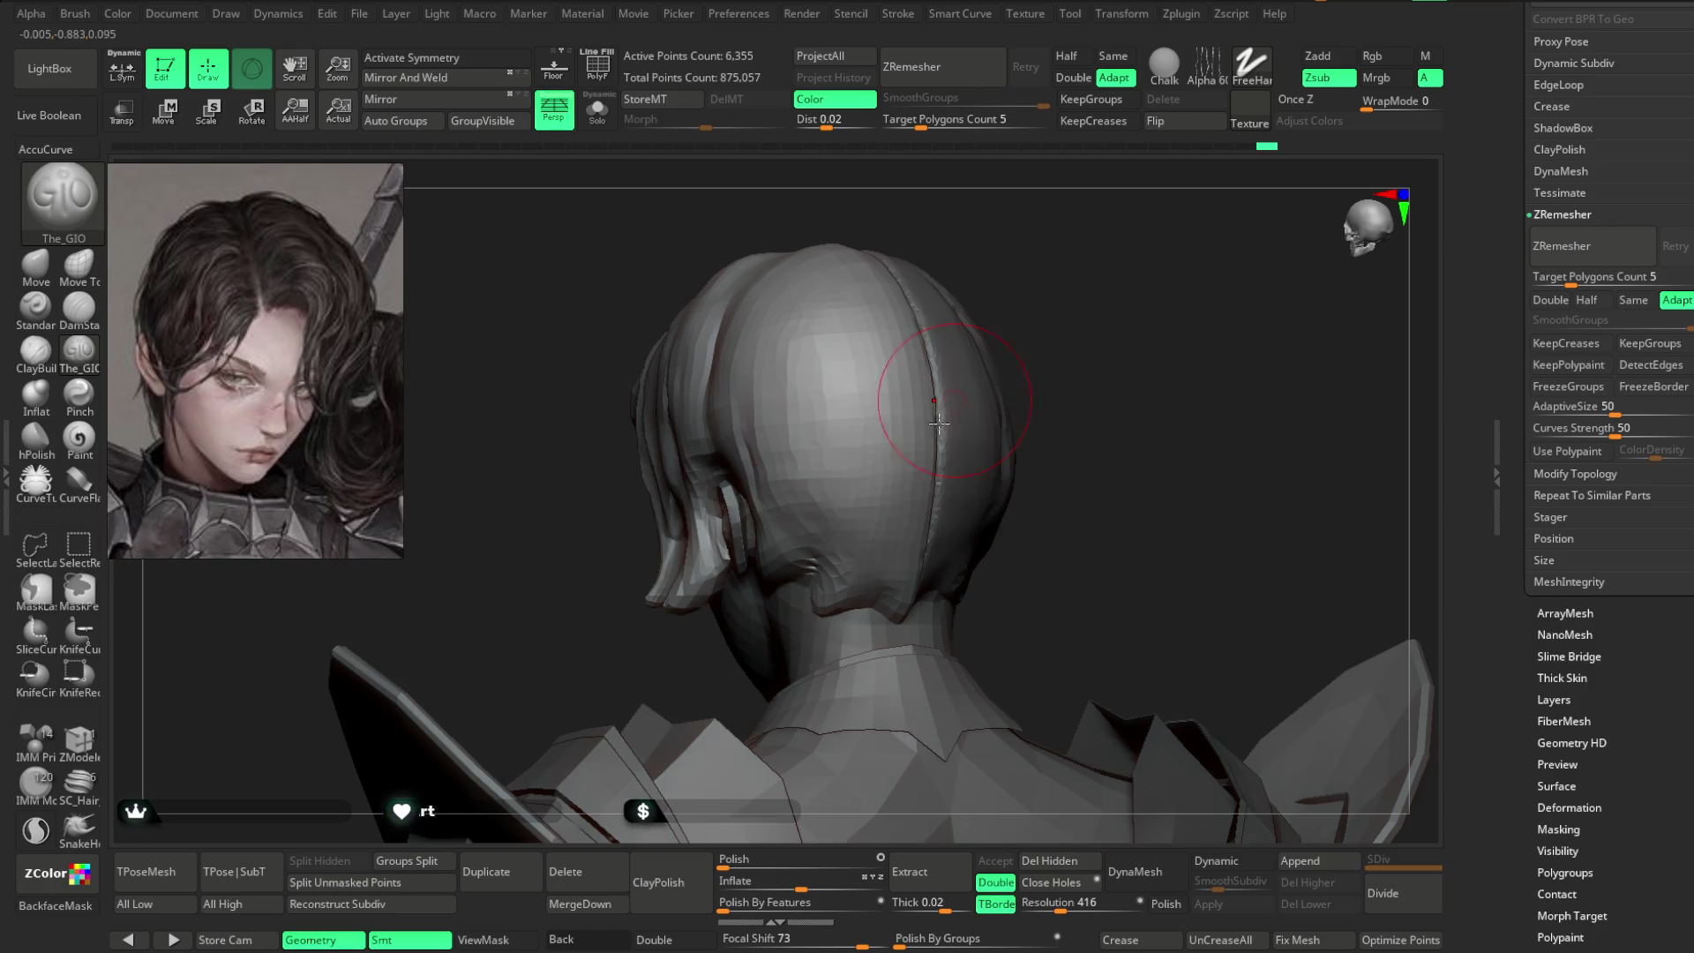
{"action": "left_click_drag", "start_coordinate": [1014, 340], "coordinate": [870, 416]}
{"action": "mouse_move", "coordinate": [962, 661]}
{"action": "left_mouse_down"}
{"action": "mouse_move", "coordinate": [1106, 441]}
{"action": "mouse_move", "coordinate": [881, 423]}
{"action": "left_mouse_up"}
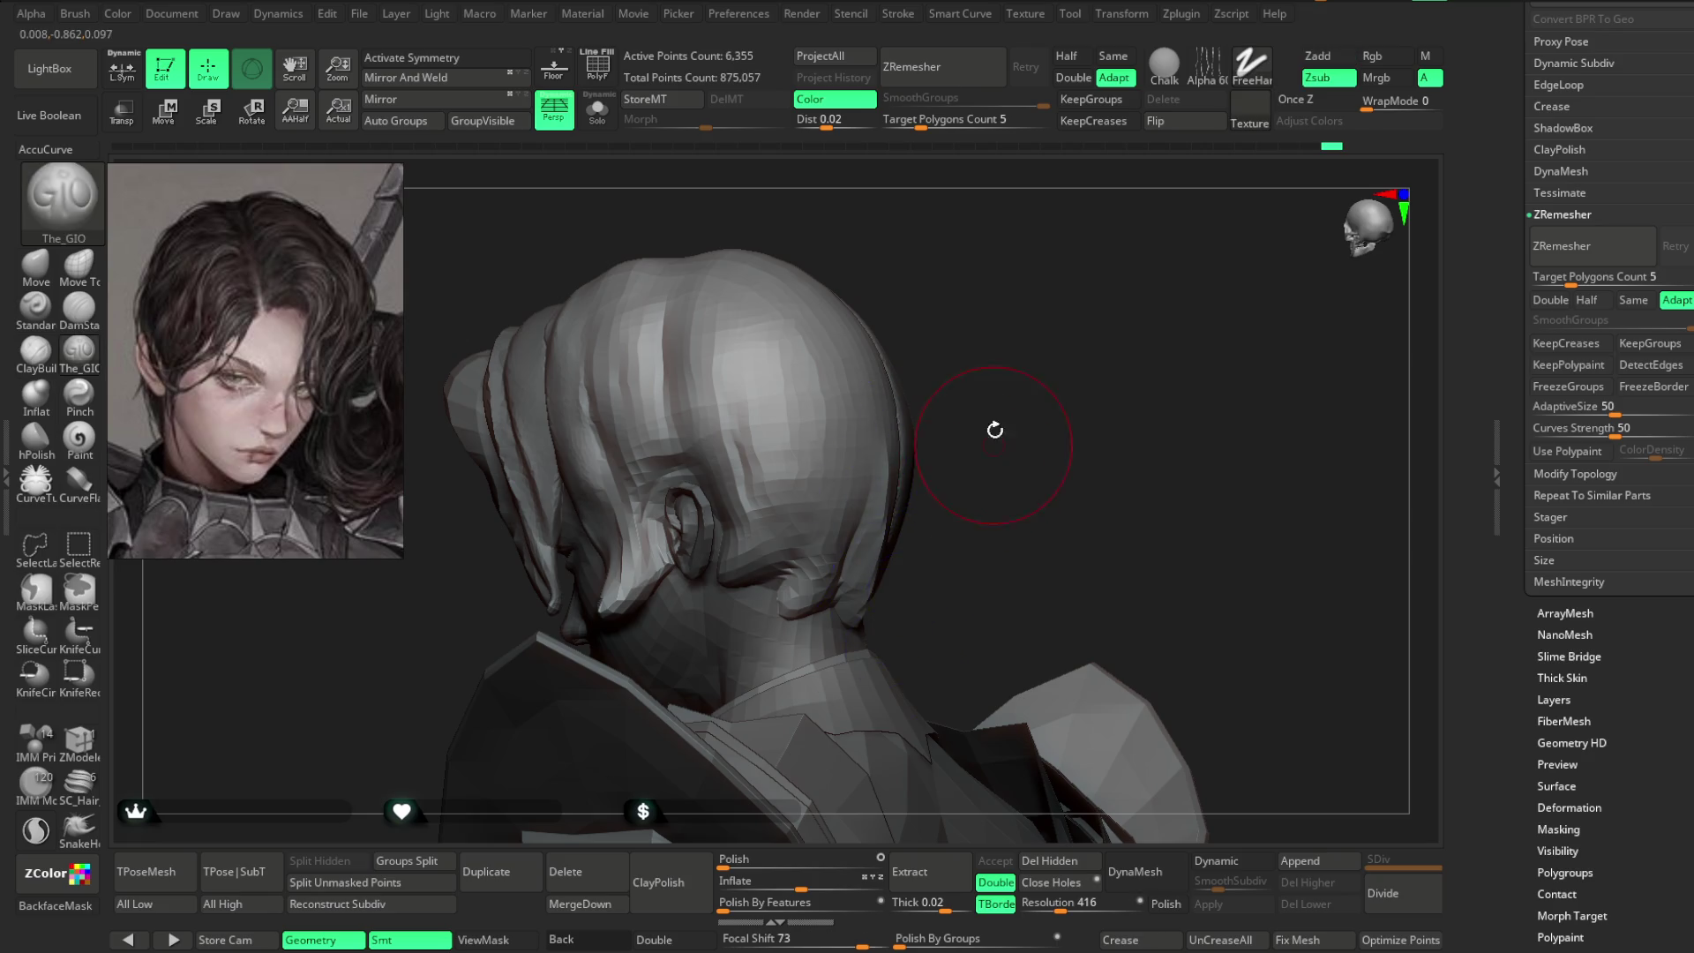
{"action": "left_click_drag", "start_coordinate": [991, 438], "coordinate": [1002, 494], "text": "shift"}
{"action": "key", "text": "space"}
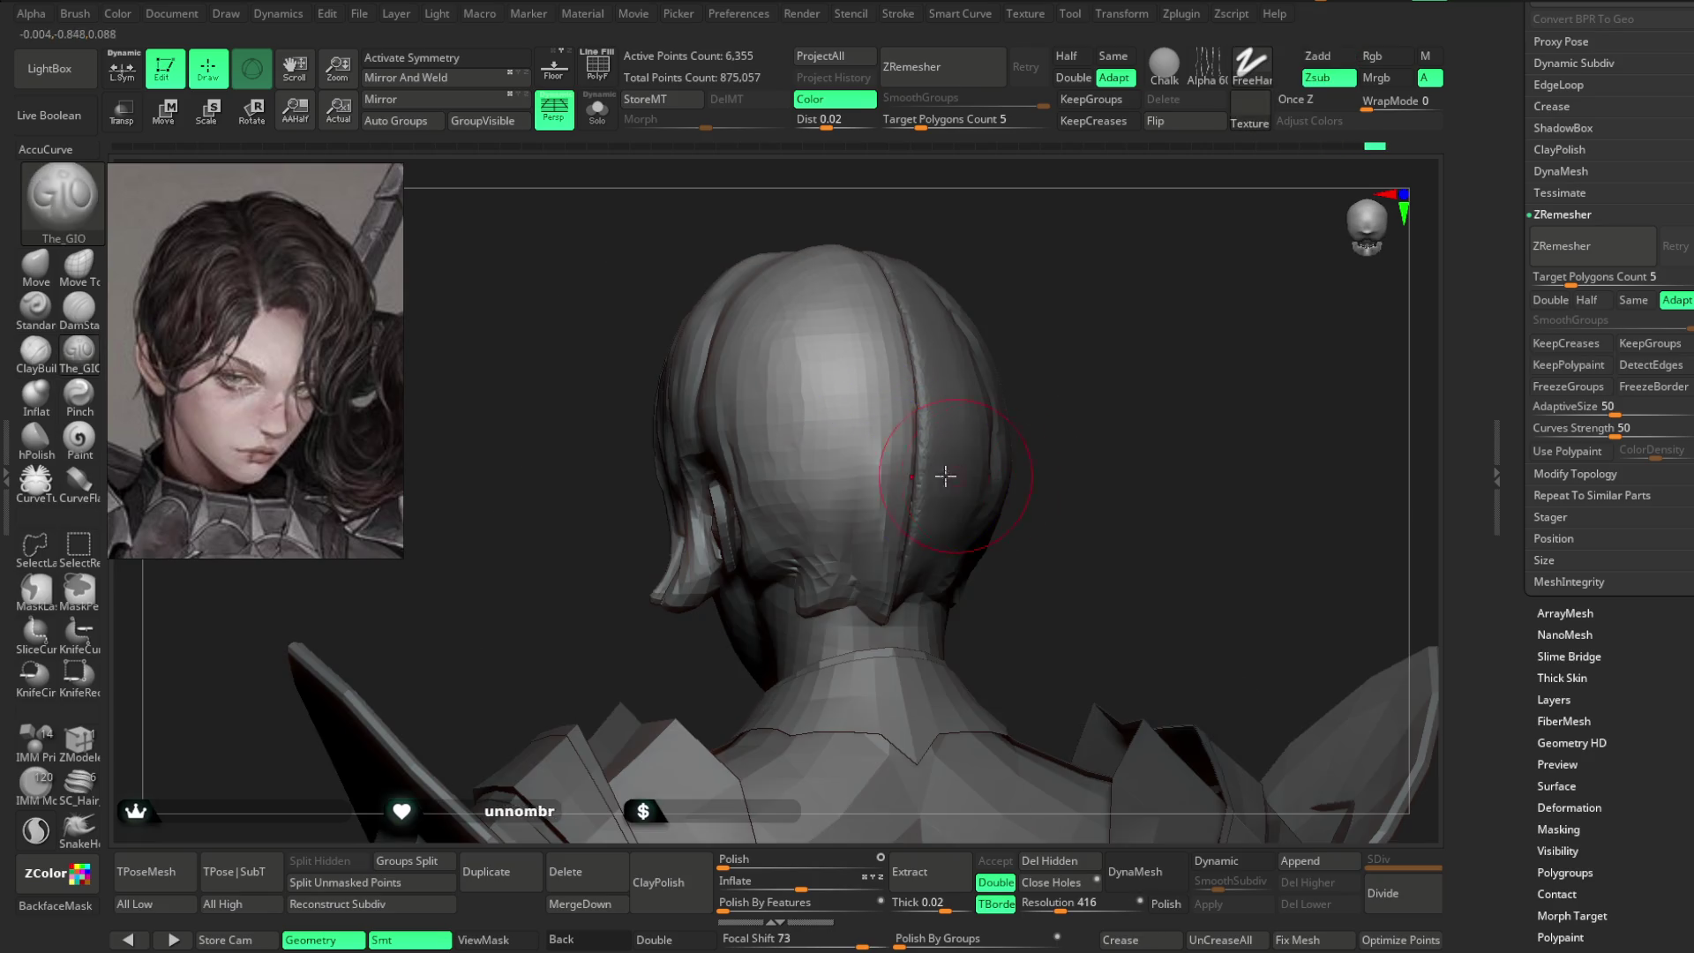
{"action": "mouse_move", "coordinate": [1090, 415]}
{"action": "left_mouse_down"}
{"action": "mouse_move", "coordinate": [1078, 439]}
{"action": "mouse_move", "coordinate": [839, 554]}
{"action": "left_mouse_up"}
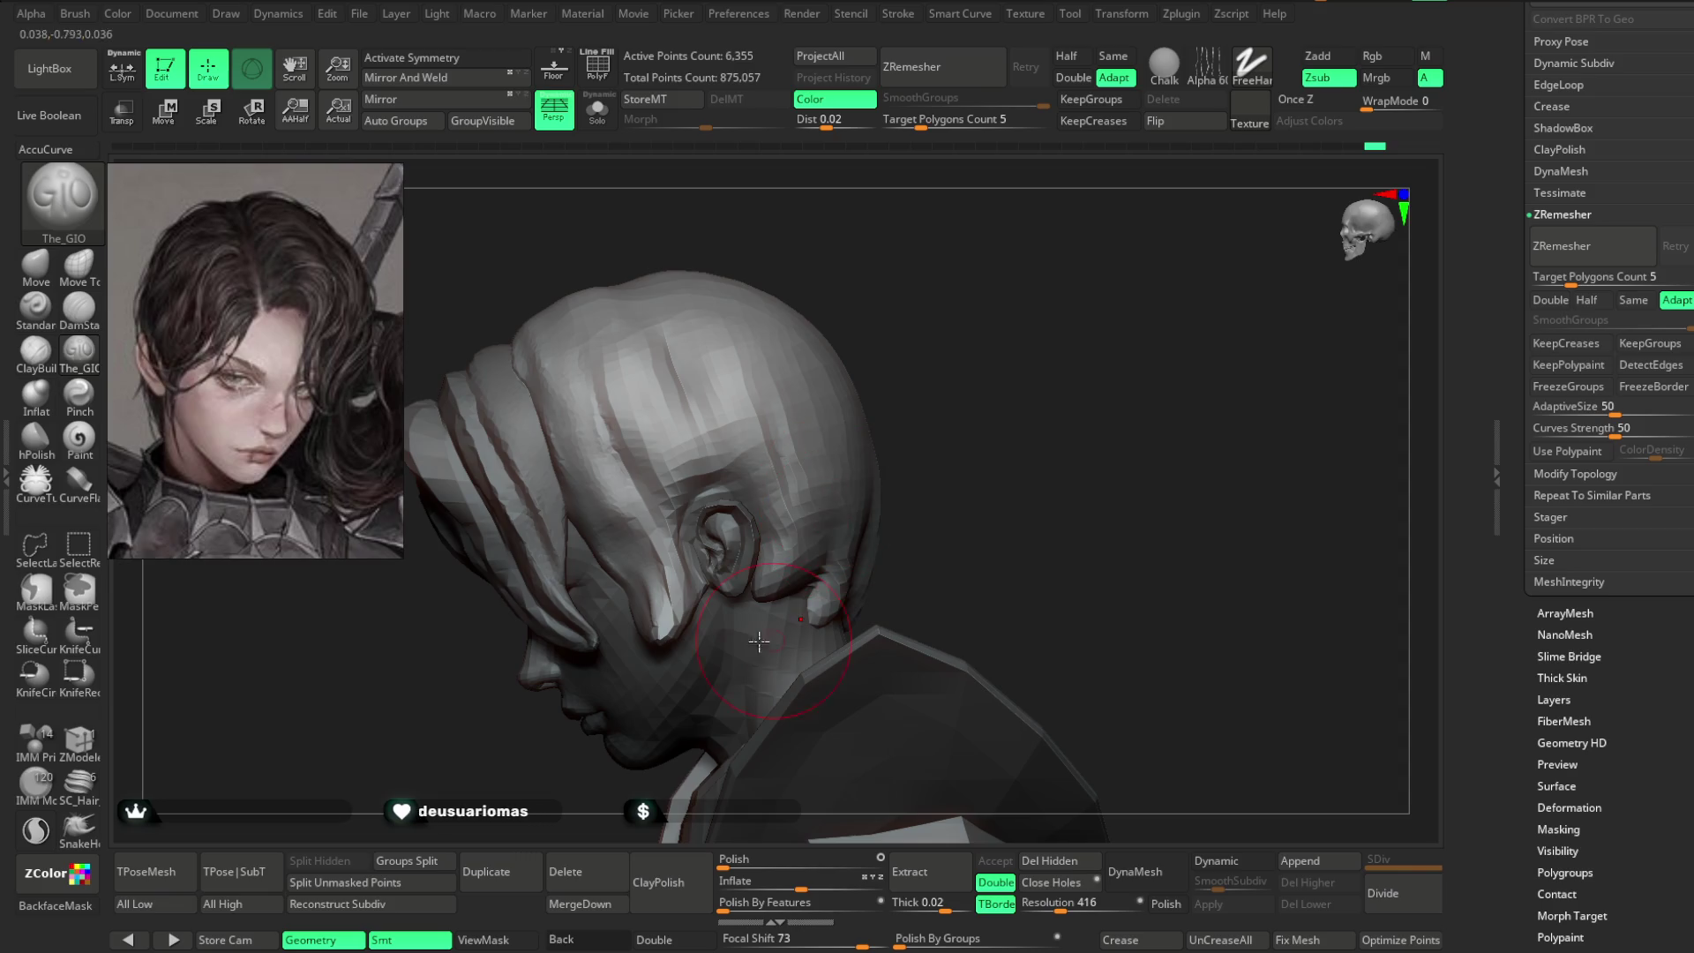
- Carve a strand groove into the hair above the ear and step through the sculpt history
{"action": "left_click", "coordinate": [717, 331]}
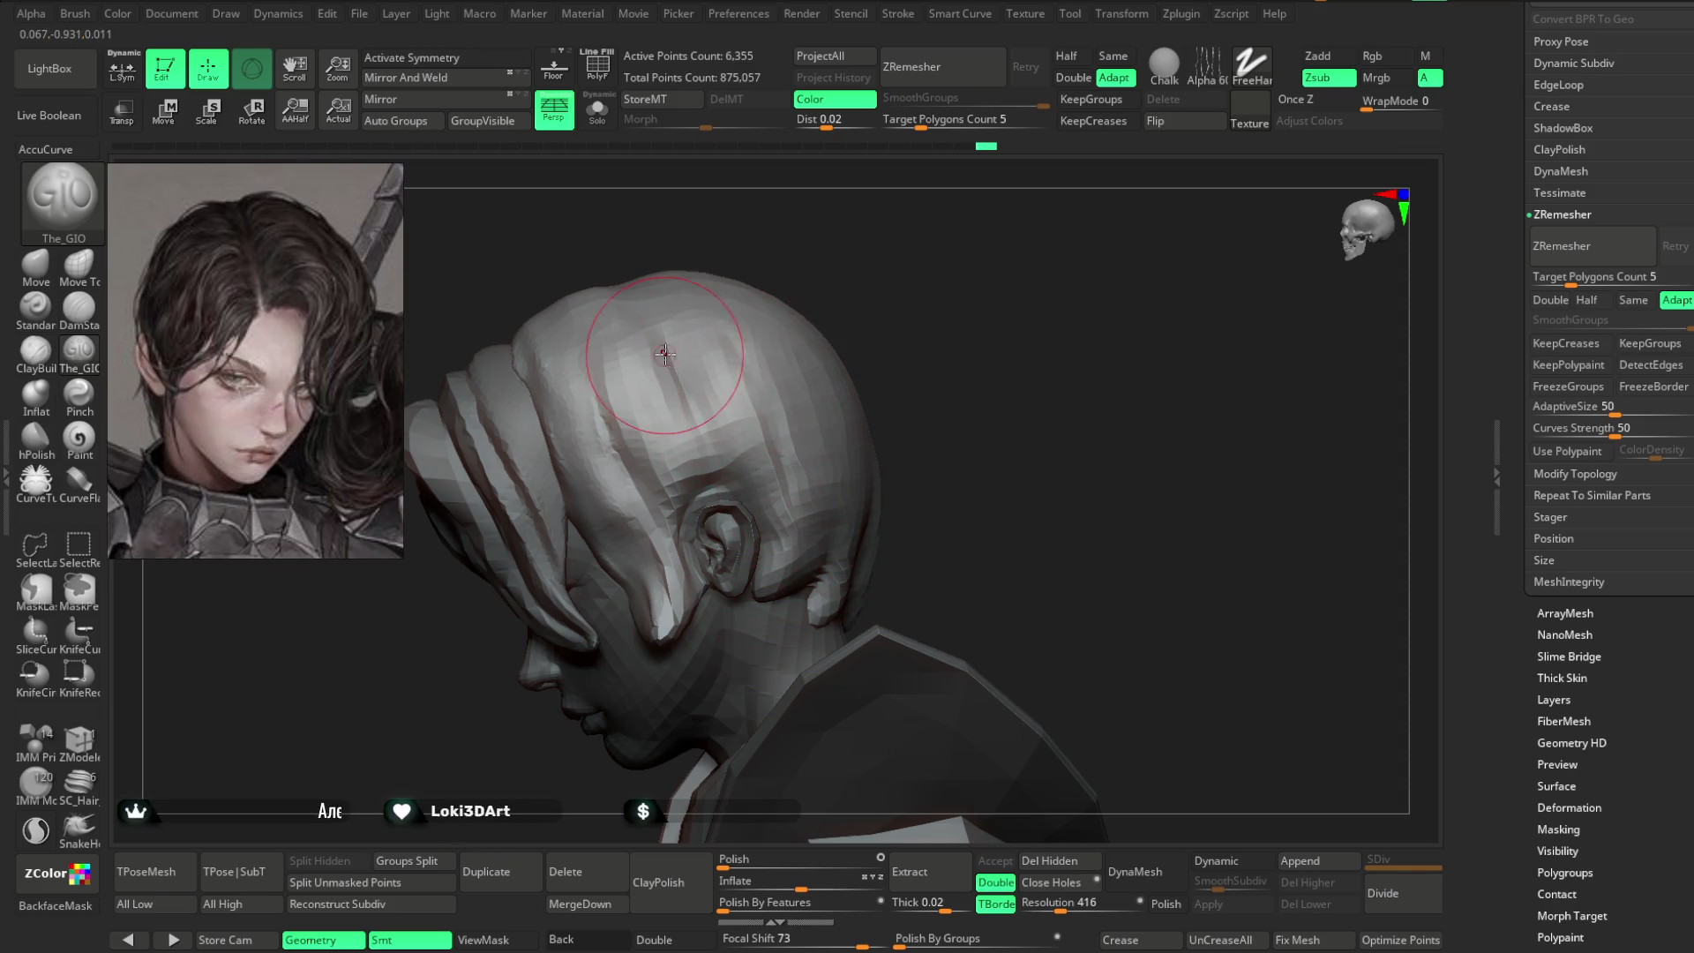
{"action": "left_click_drag", "start_coordinate": [716, 331], "coordinate": [688, 449]}
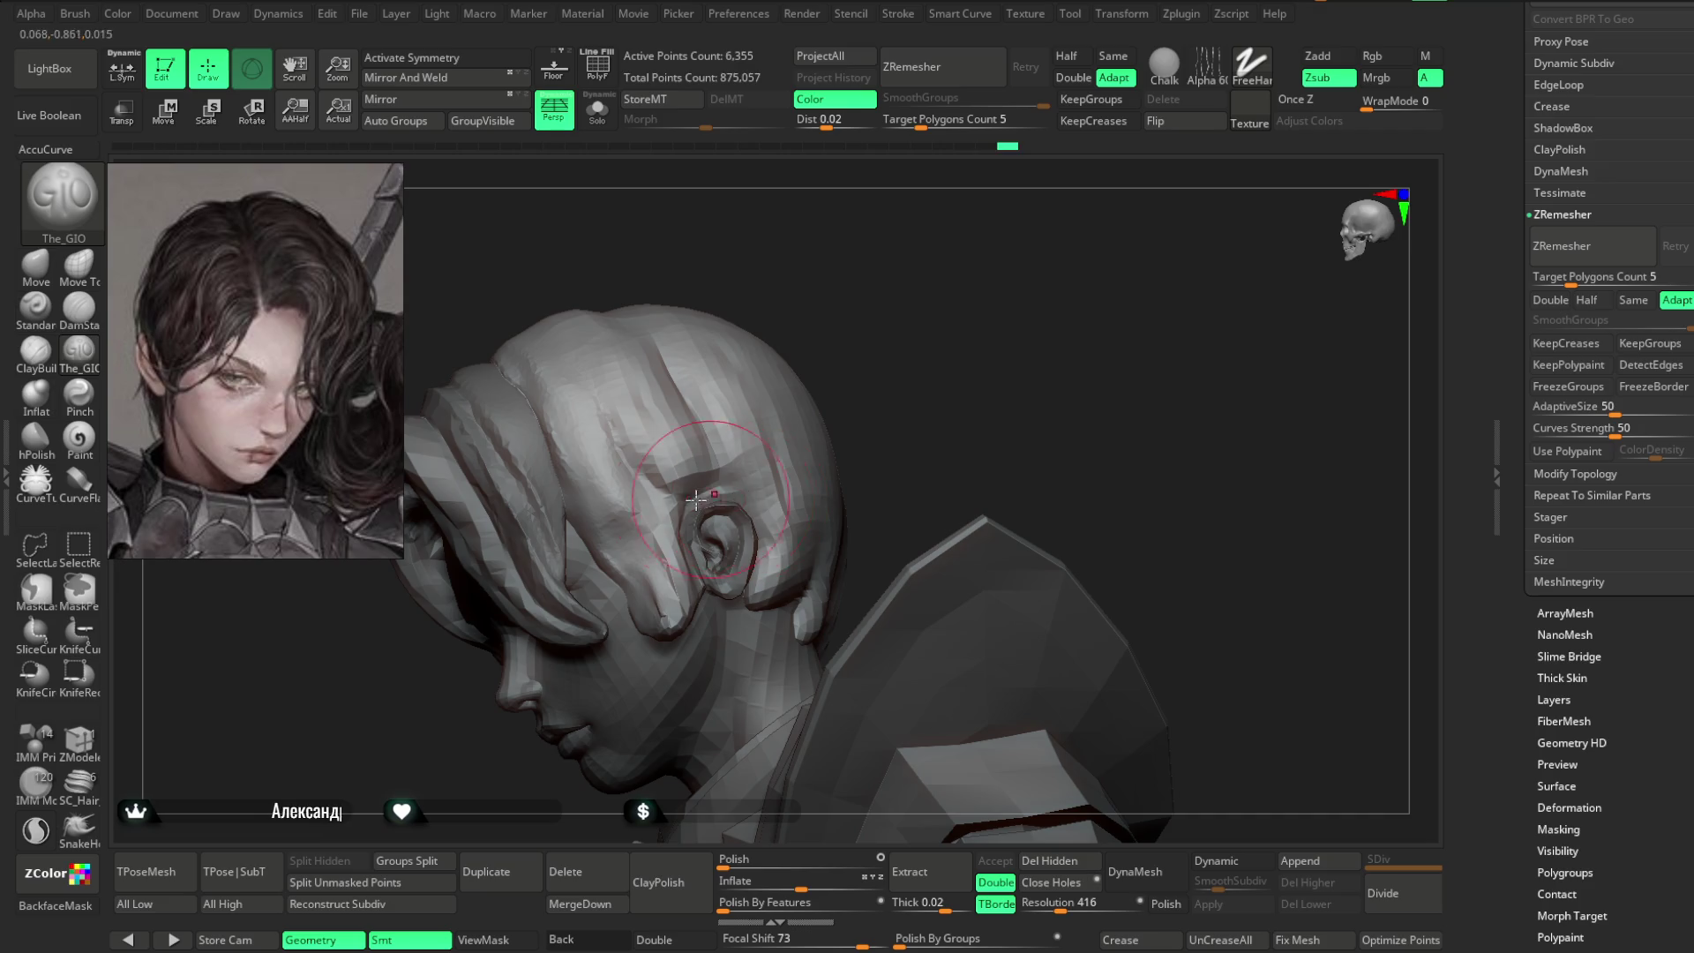
{"action": "key", "text": "ctrl+shift+z"}
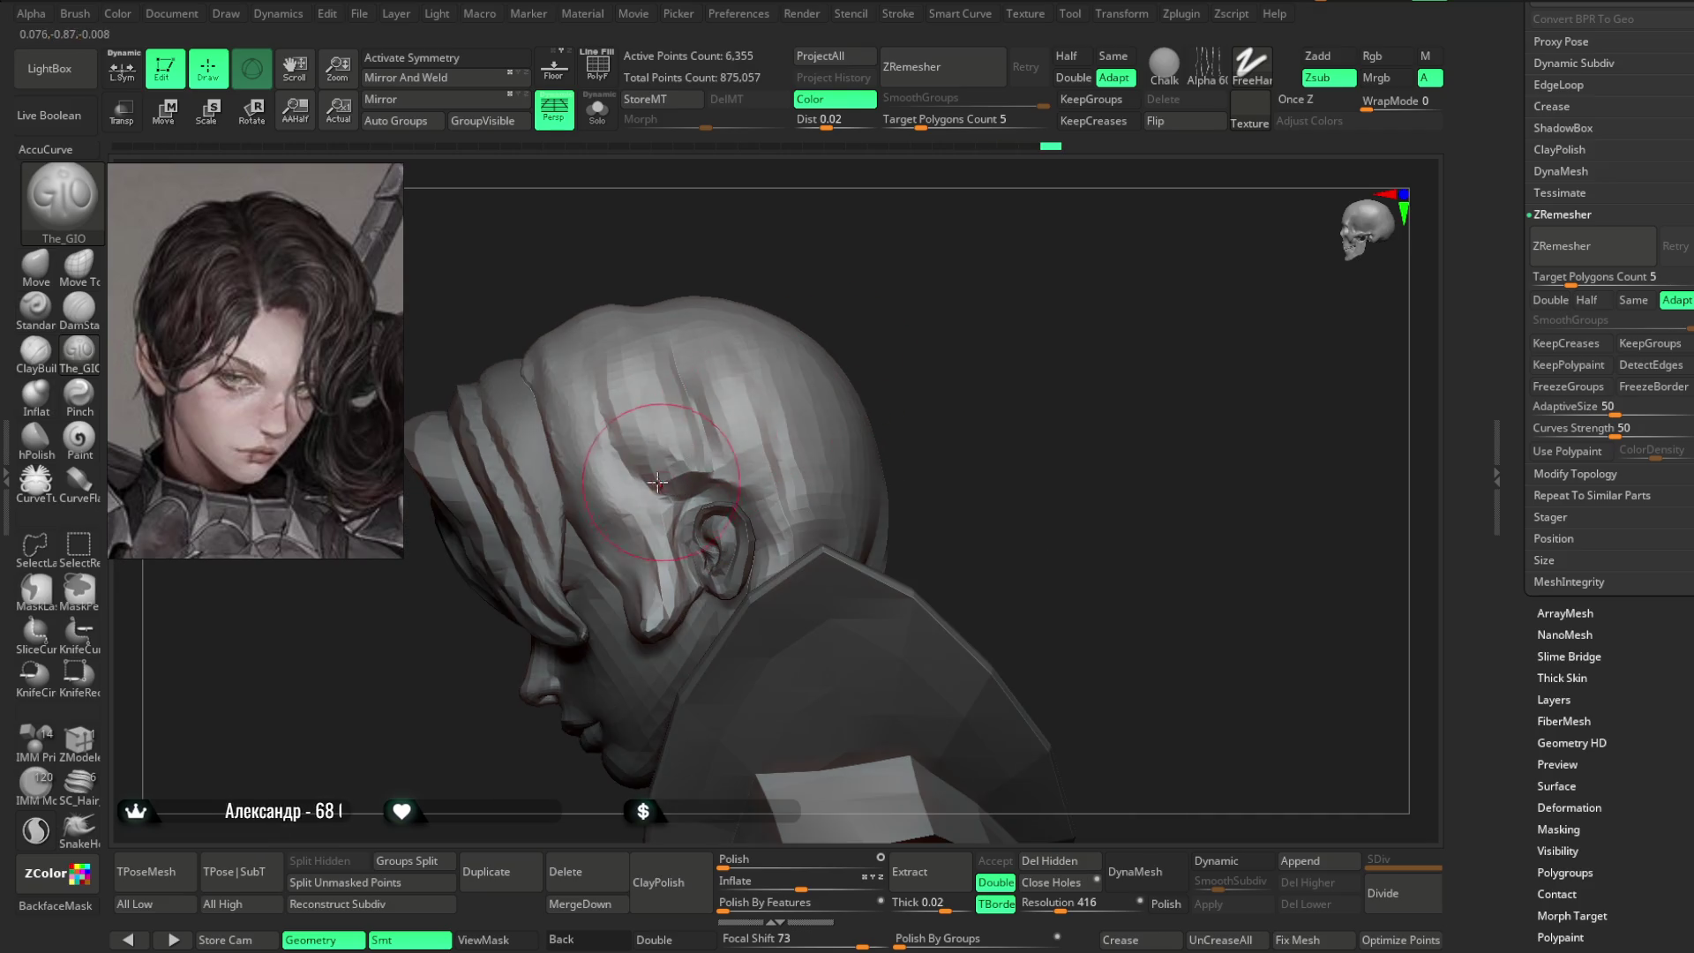
{"action": "key", "text": "ctrl+shift+z"}
{"action": "key", "text": "ctrl+shift+z"}
{"action": "key", "text": "ctrl+shift+z"}
{"action": "key", "text": "ctrl+shift+z"}
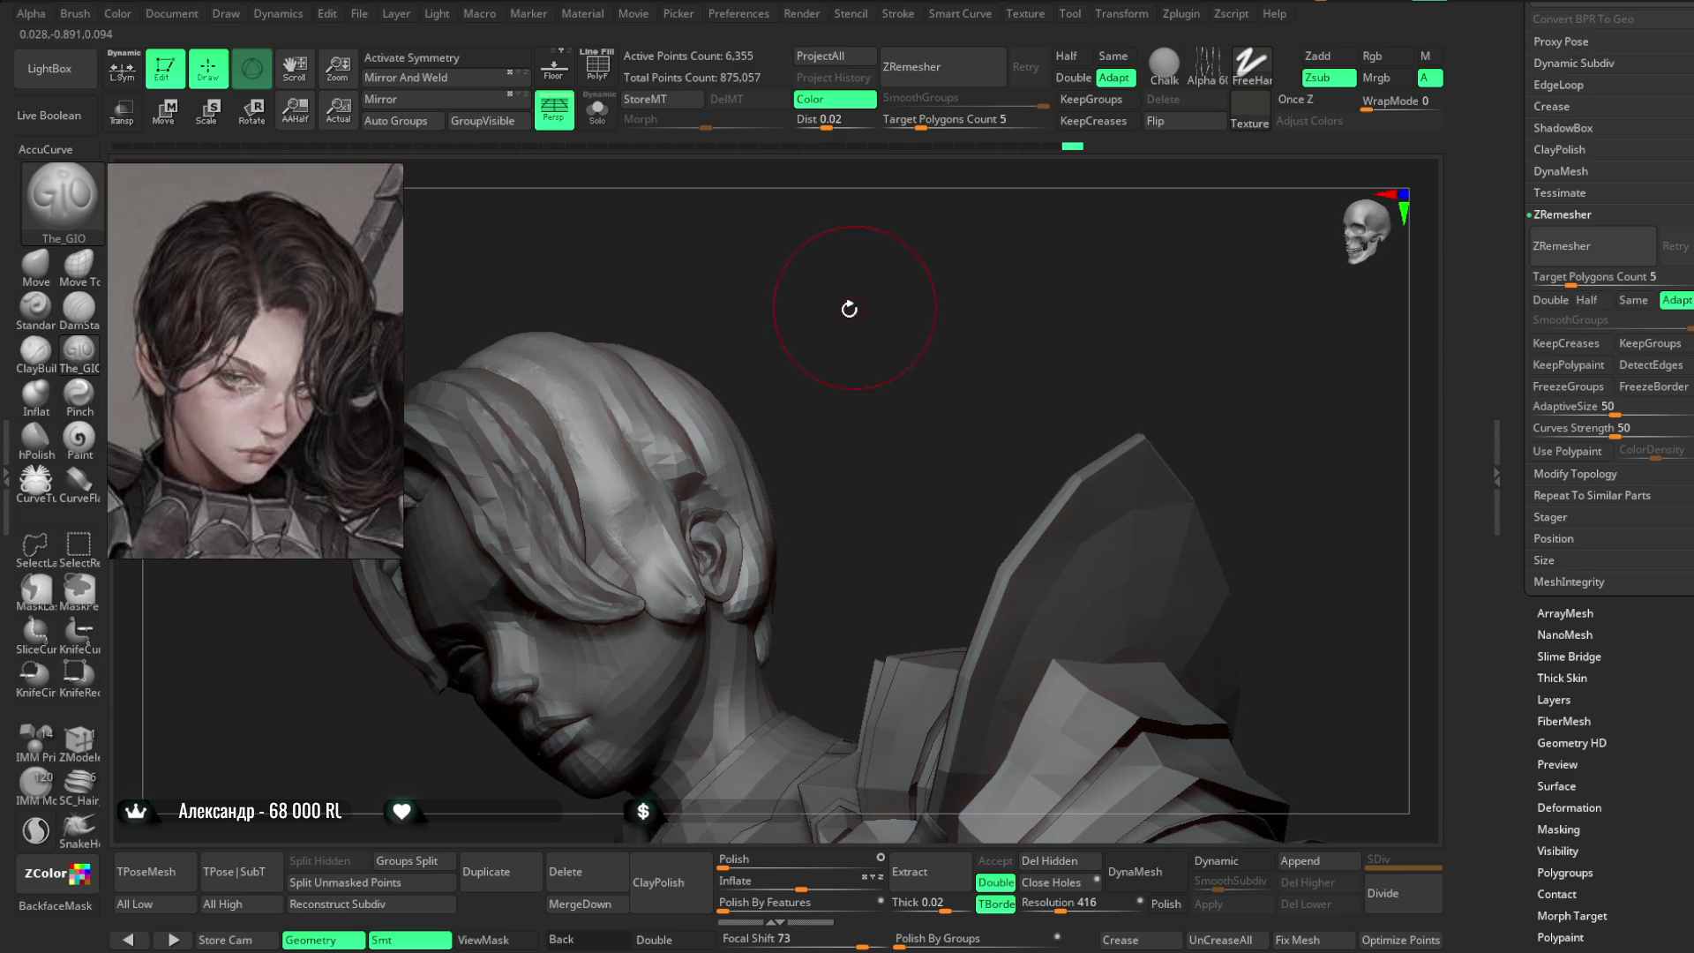
{"action": "key", "text": "ctrl+shift+z"}
{"action": "key", "text": "ctrl+shift+z"}
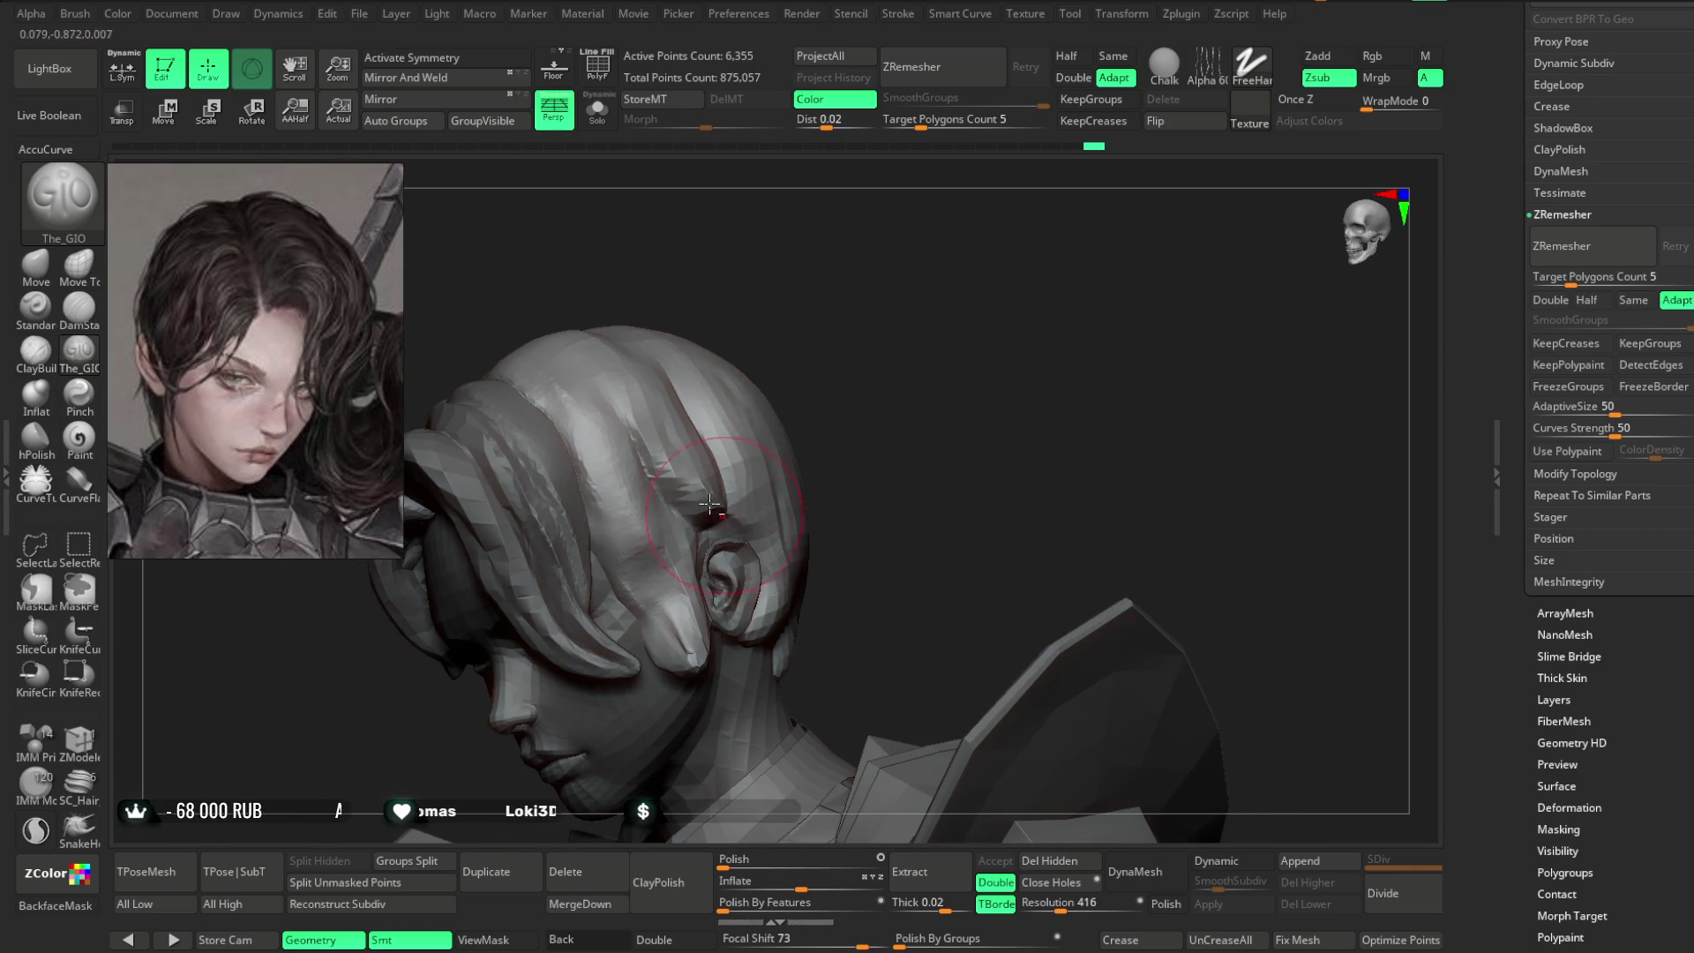
{"action": "key", "text": "ctrl+shift+z"}
{"action": "key", "text": "ctrl+shift+z"}
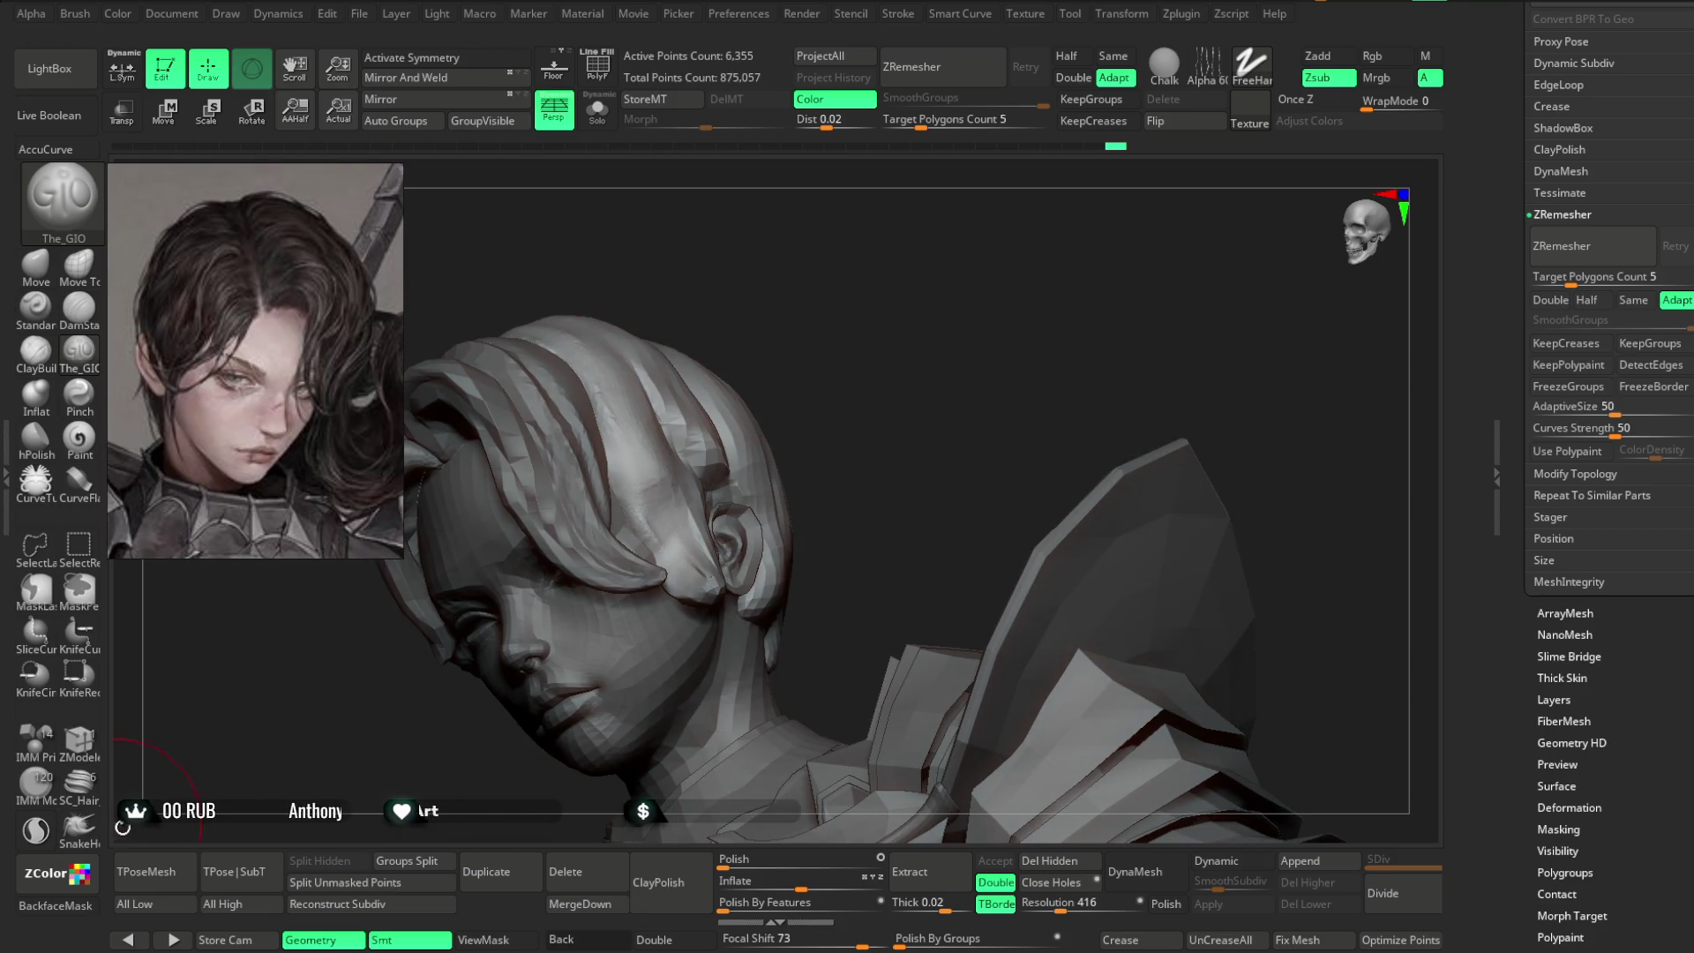
{"action": "left_click", "coordinate": [55, 905]}
- Switch back to the Move brush, shrink it, and redo the earlier sculpt steps
{"action": "left_click", "coordinate": [35, 265]}
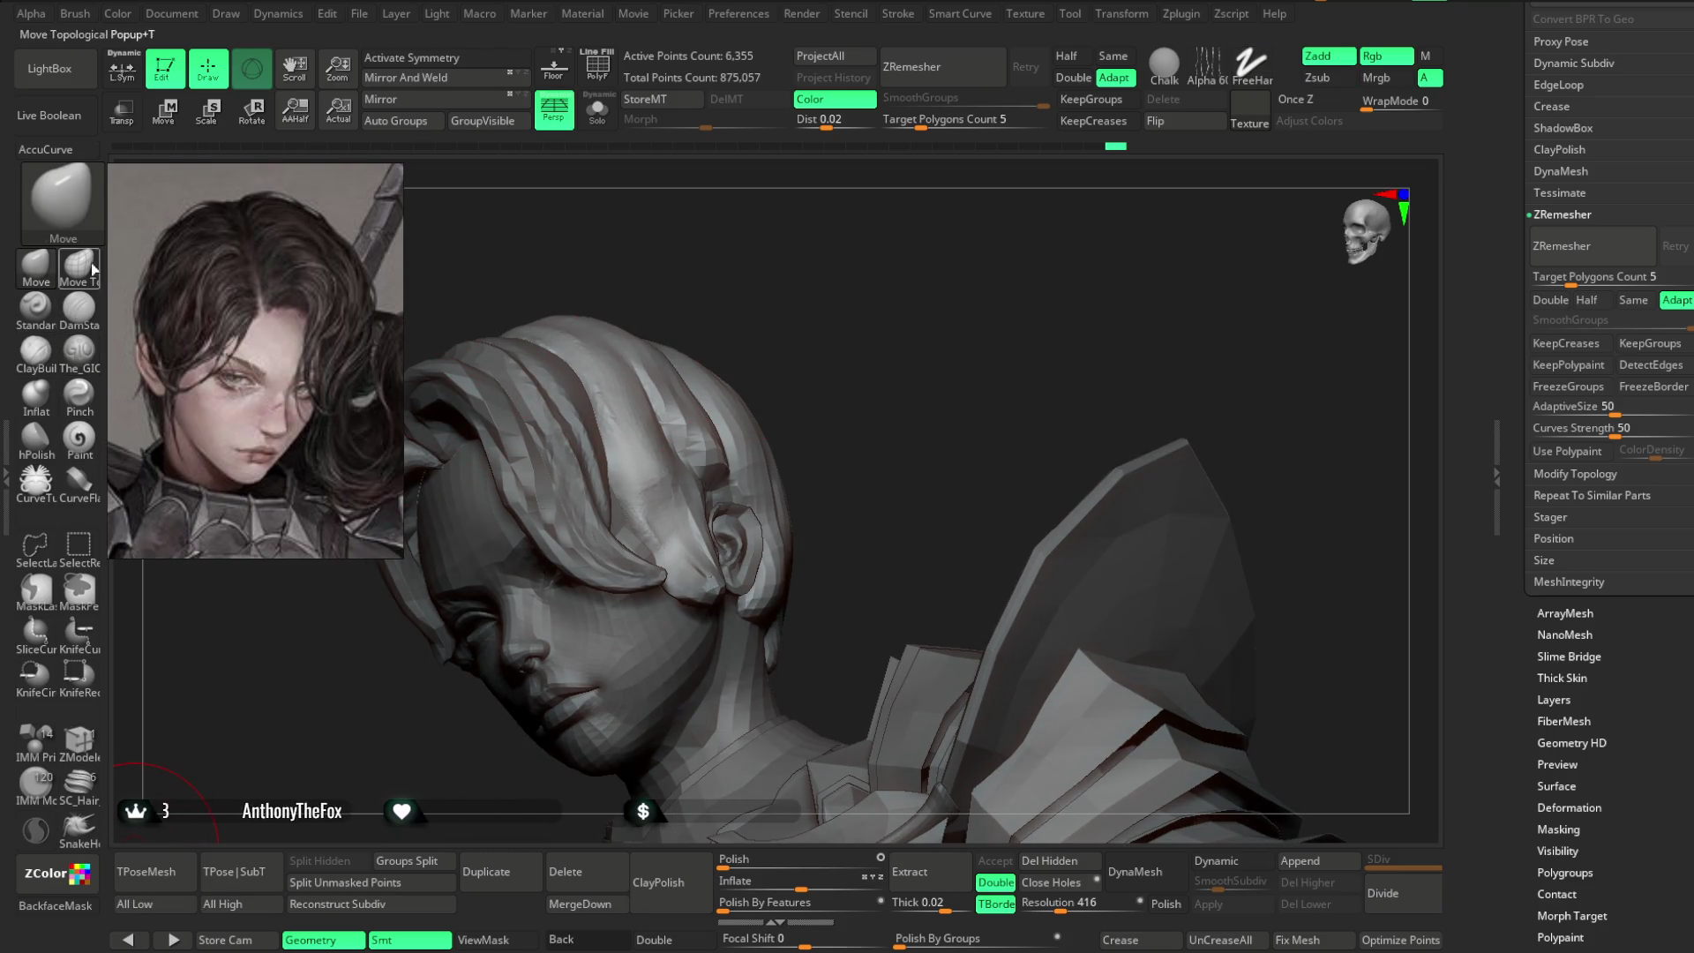
{"action": "scroll", "coordinate": [885, 353], "scroll_direction": "up", "scroll_amount": 3}
{"action": "key", "text": "space"}
{"action": "left_click_drag", "start_coordinate": [871, 417], "coordinate": [856, 418]}
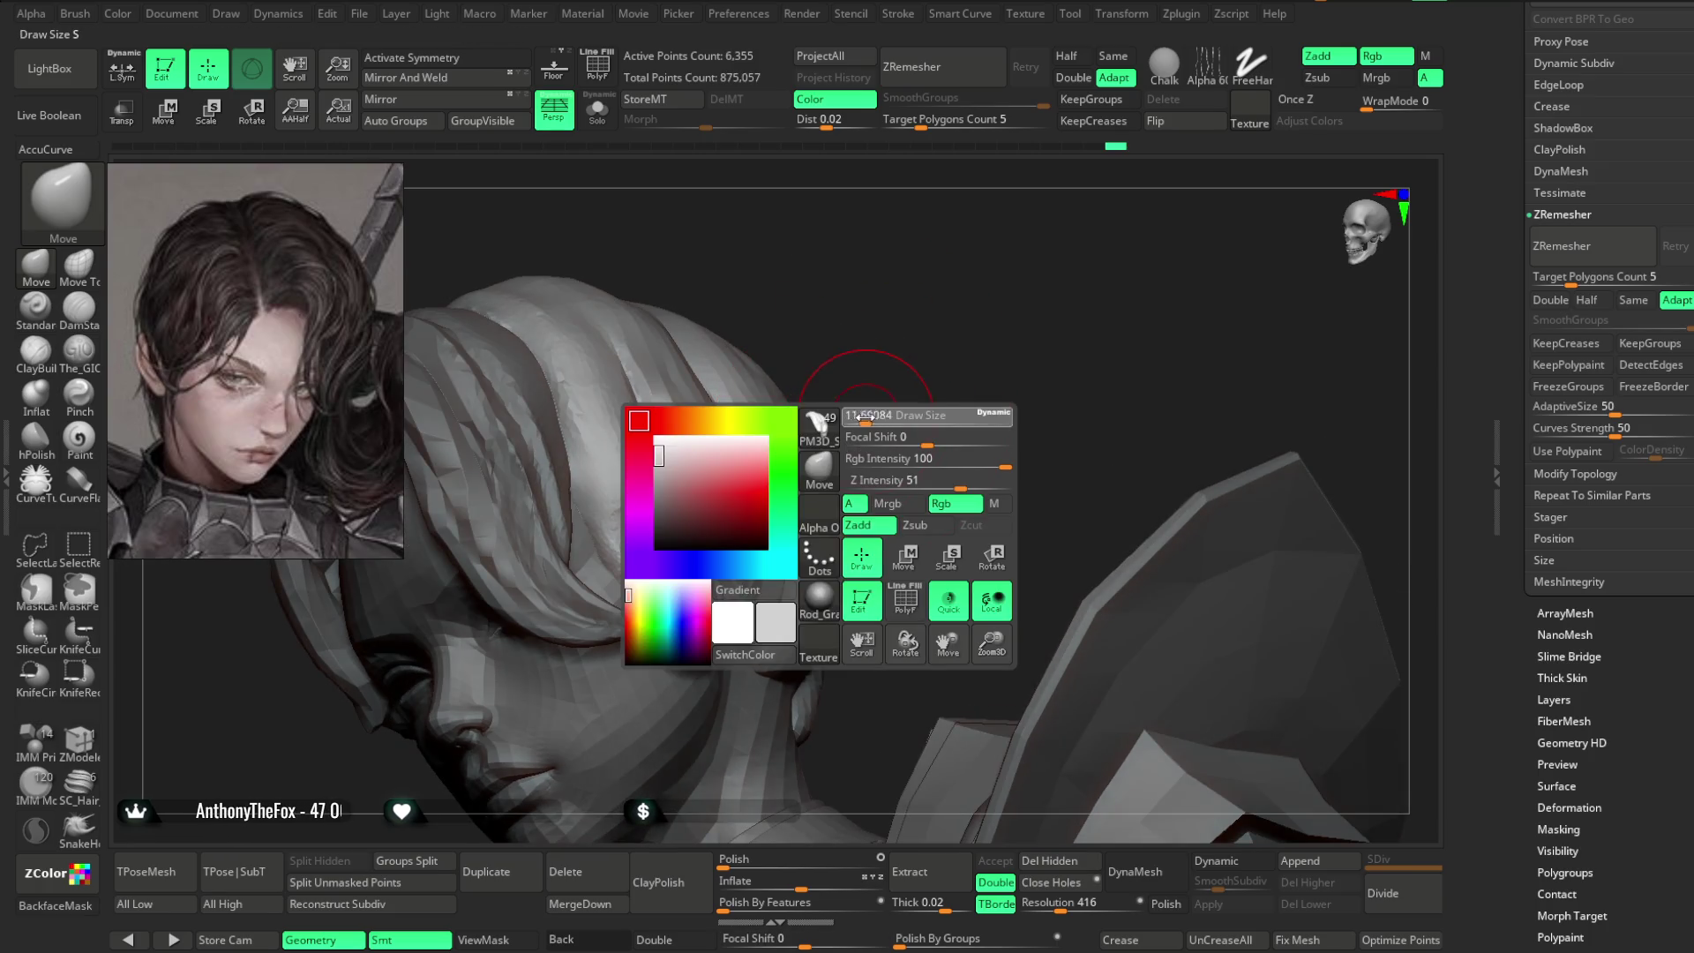
{"action": "key", "text": "ctrl+shift+z"}
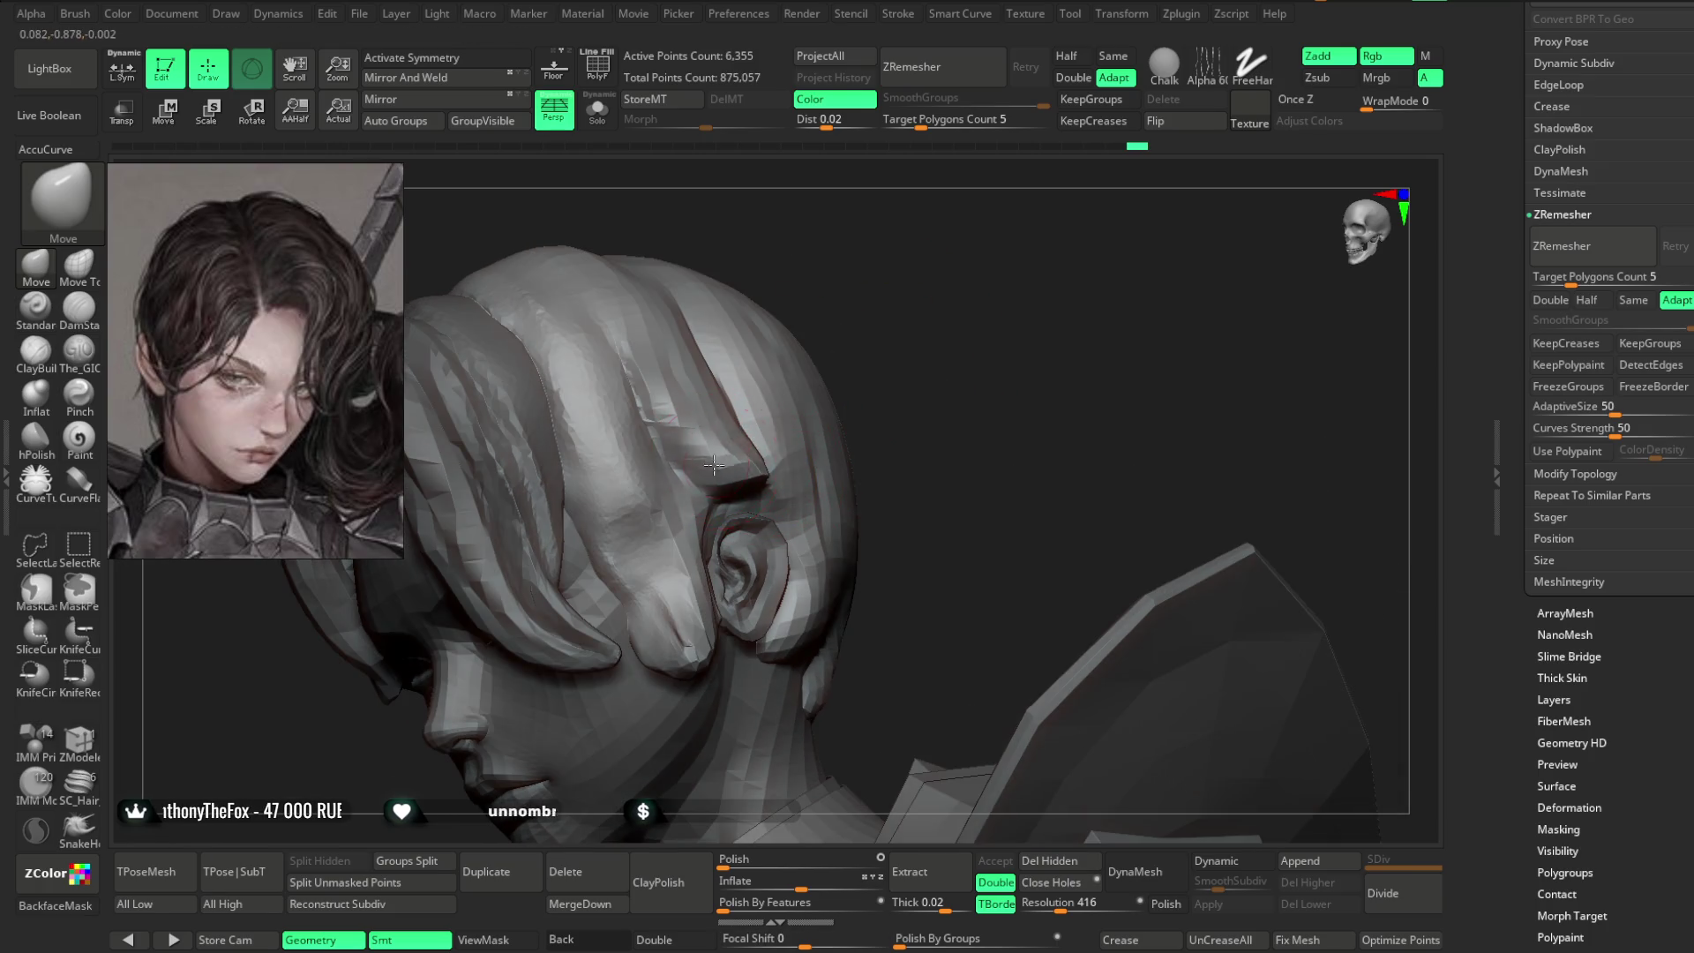
{"action": "key", "text": "ctrl+shift+z"}
{"action": "key", "text": "ctrl+shift+z"}
{"action": "key", "text": "ctrl+shift+z"}
{"action": "key", "text": "ctrl+shift+z"}
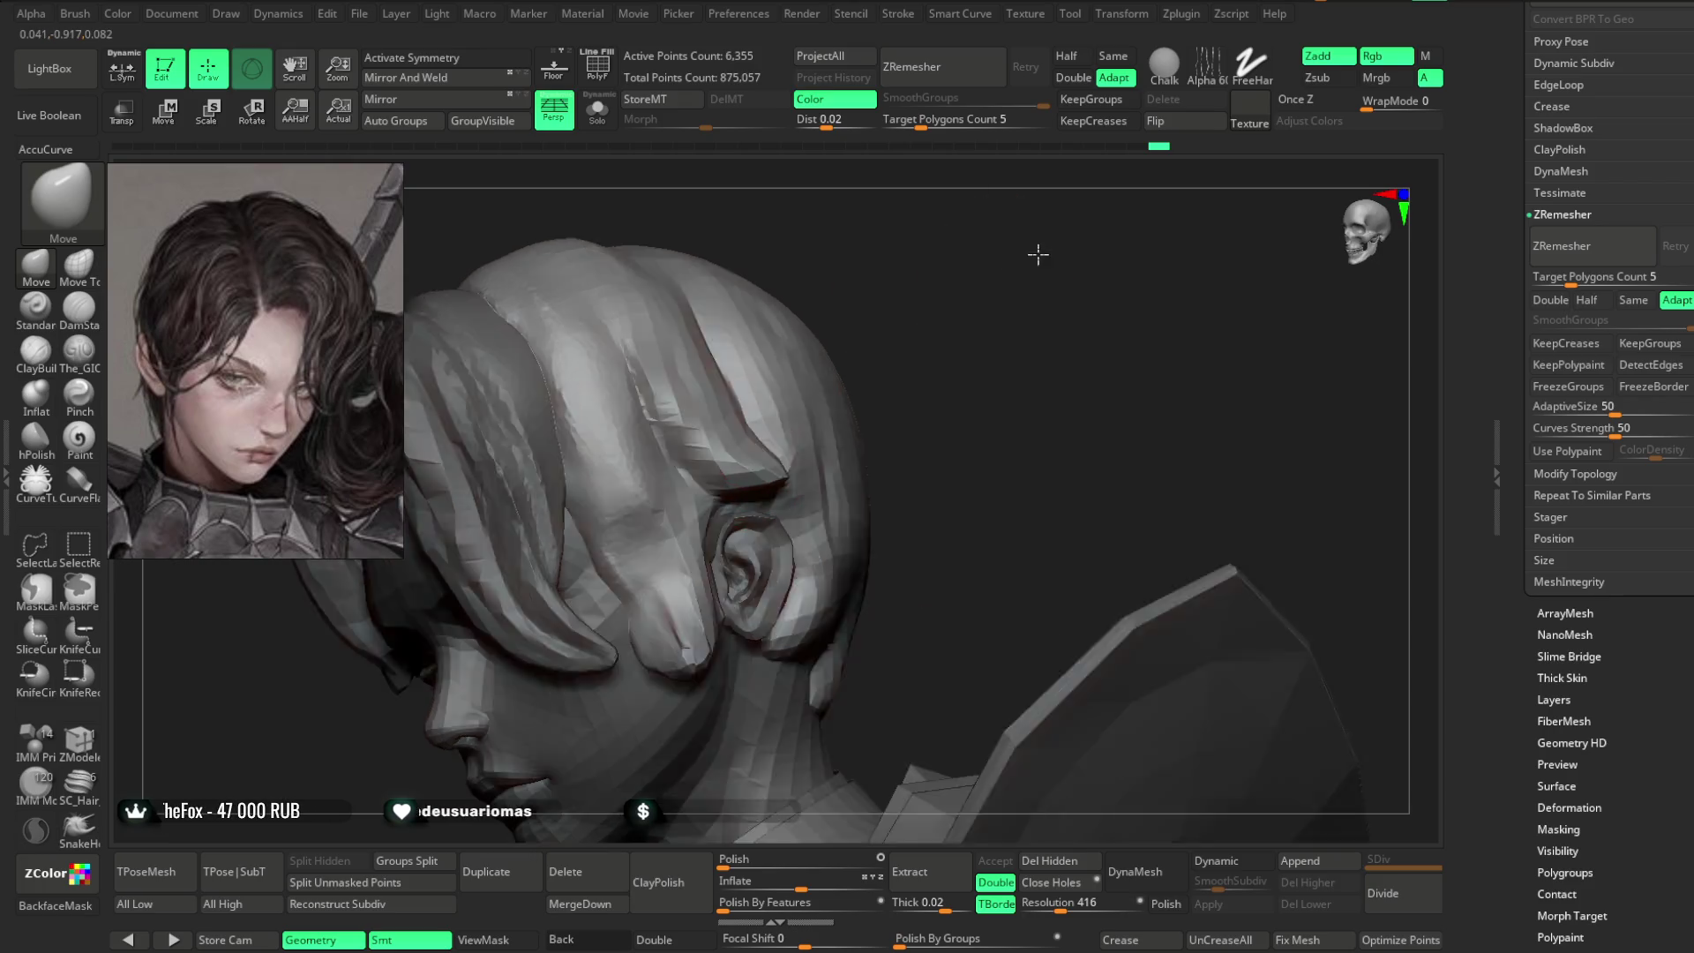
{"action": "key", "text": "ctrl+shift+z"}
{"action": "key", "text": "ctrl+shift+z"}
- Turn the head into profile around the ear and enable BackfaceMask
{"action": "mouse_move", "coordinate": [933, 345]}
{"action": "left_mouse_down"}
{"action": "mouse_move", "coordinate": [821, 379]}
{"action": "mouse_move", "coordinate": [1103, 326]}
{"action": "mouse_move", "coordinate": [1021, 283]}
{"action": "mouse_move", "coordinate": [775, 341]}
{"action": "left_mouse_up"}
{"action": "mouse_move", "coordinate": [736, 278]}
{"action": "left_mouse_down", "text": "ctrl"}
{"action": "mouse_move", "coordinate": [764, 540]}
{"action": "mouse_move", "coordinate": [983, 302]}
{"action": "left_mouse_up", "text": "ctrl"}
{"action": "left_click_drag", "start_coordinate": [921, 405], "coordinate": [754, 526]}
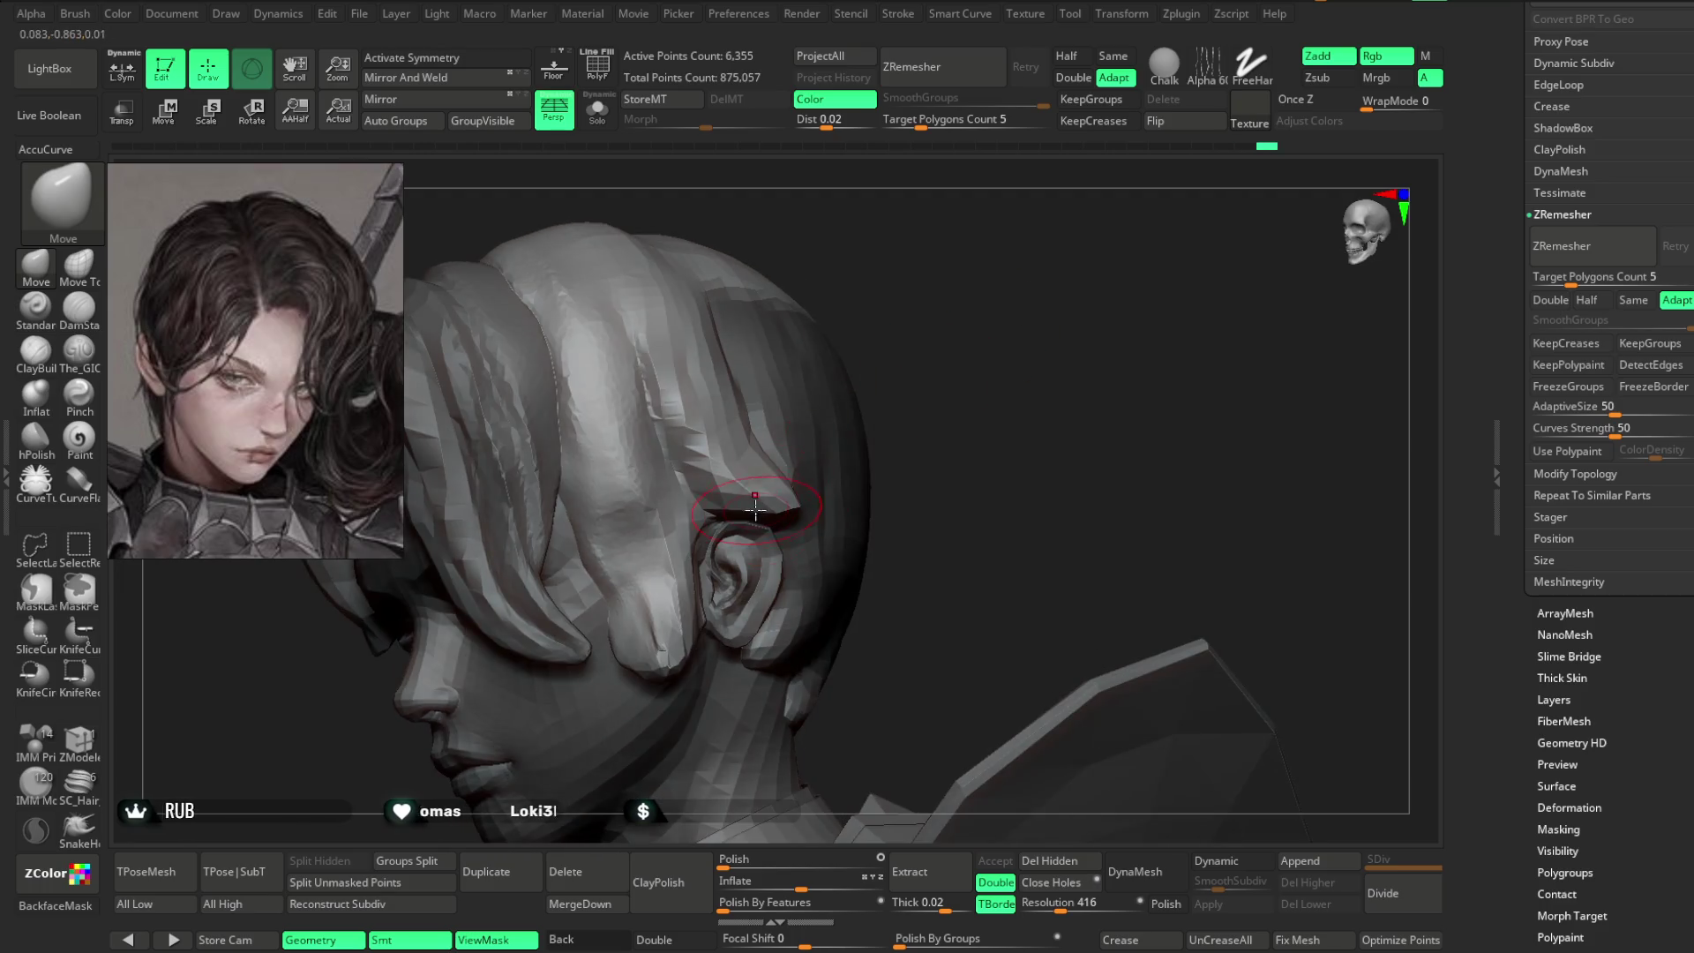
{"action": "left_click_drag", "start_coordinate": [903, 405], "coordinate": [759, 519]}
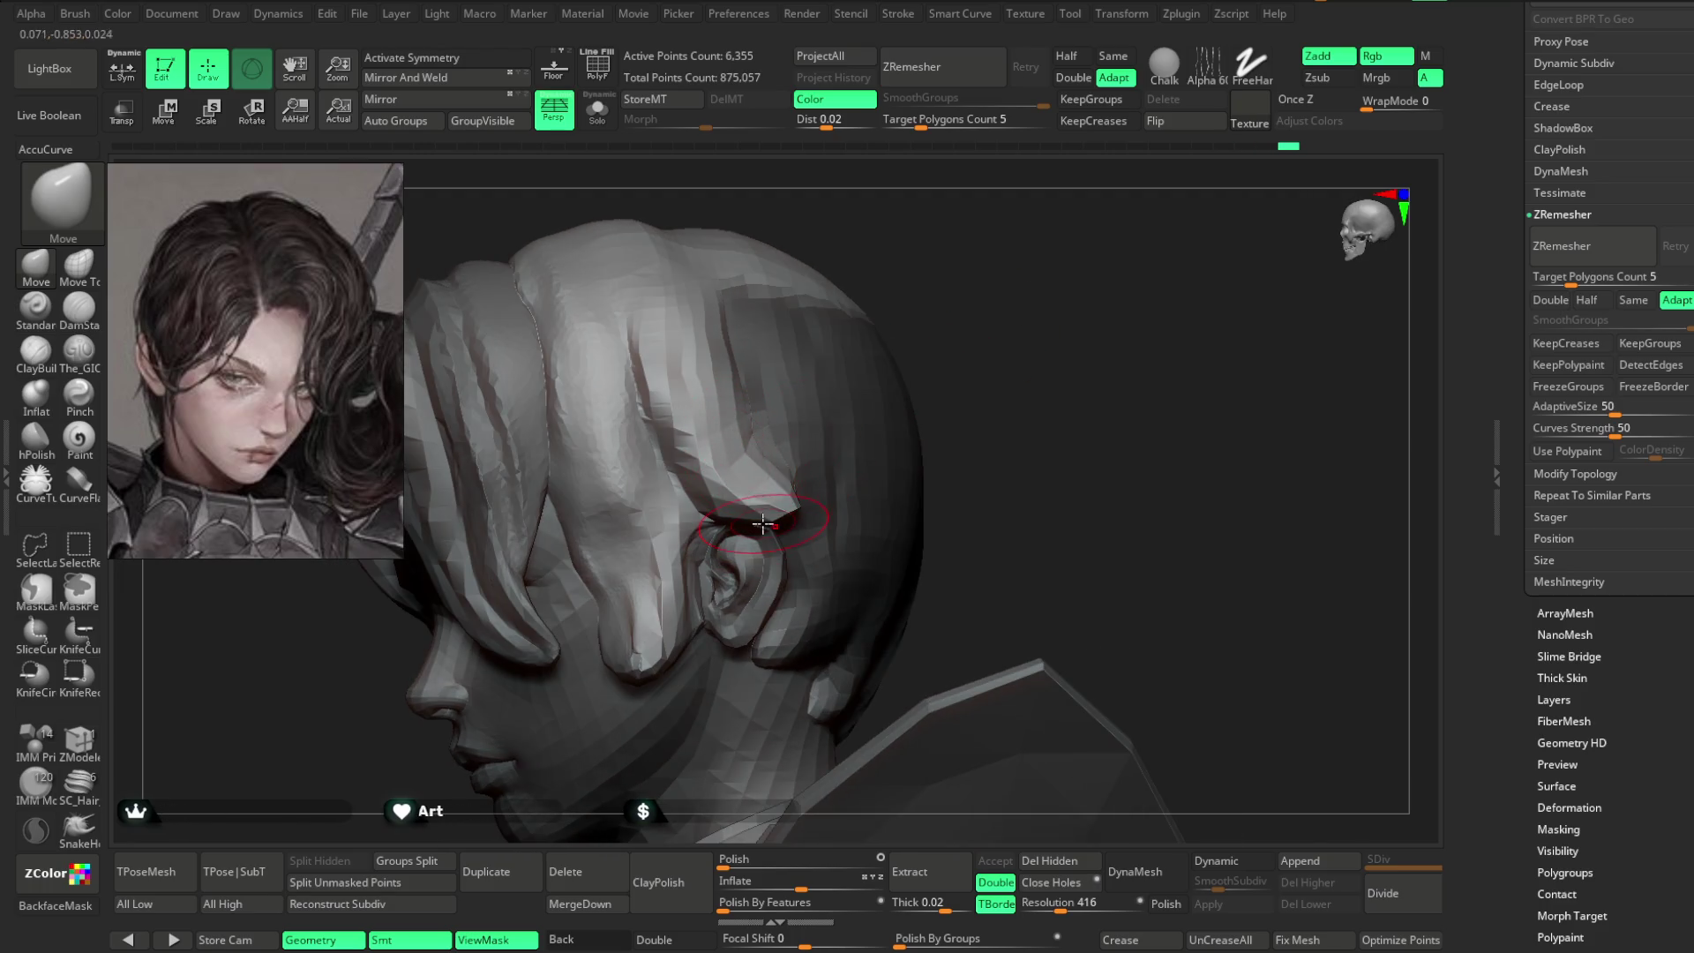
{"action": "left_click_drag", "start_coordinate": [880, 436], "coordinate": [730, 533]}
{"action": "left_click_drag", "start_coordinate": [909, 414], "coordinate": [732, 529]}
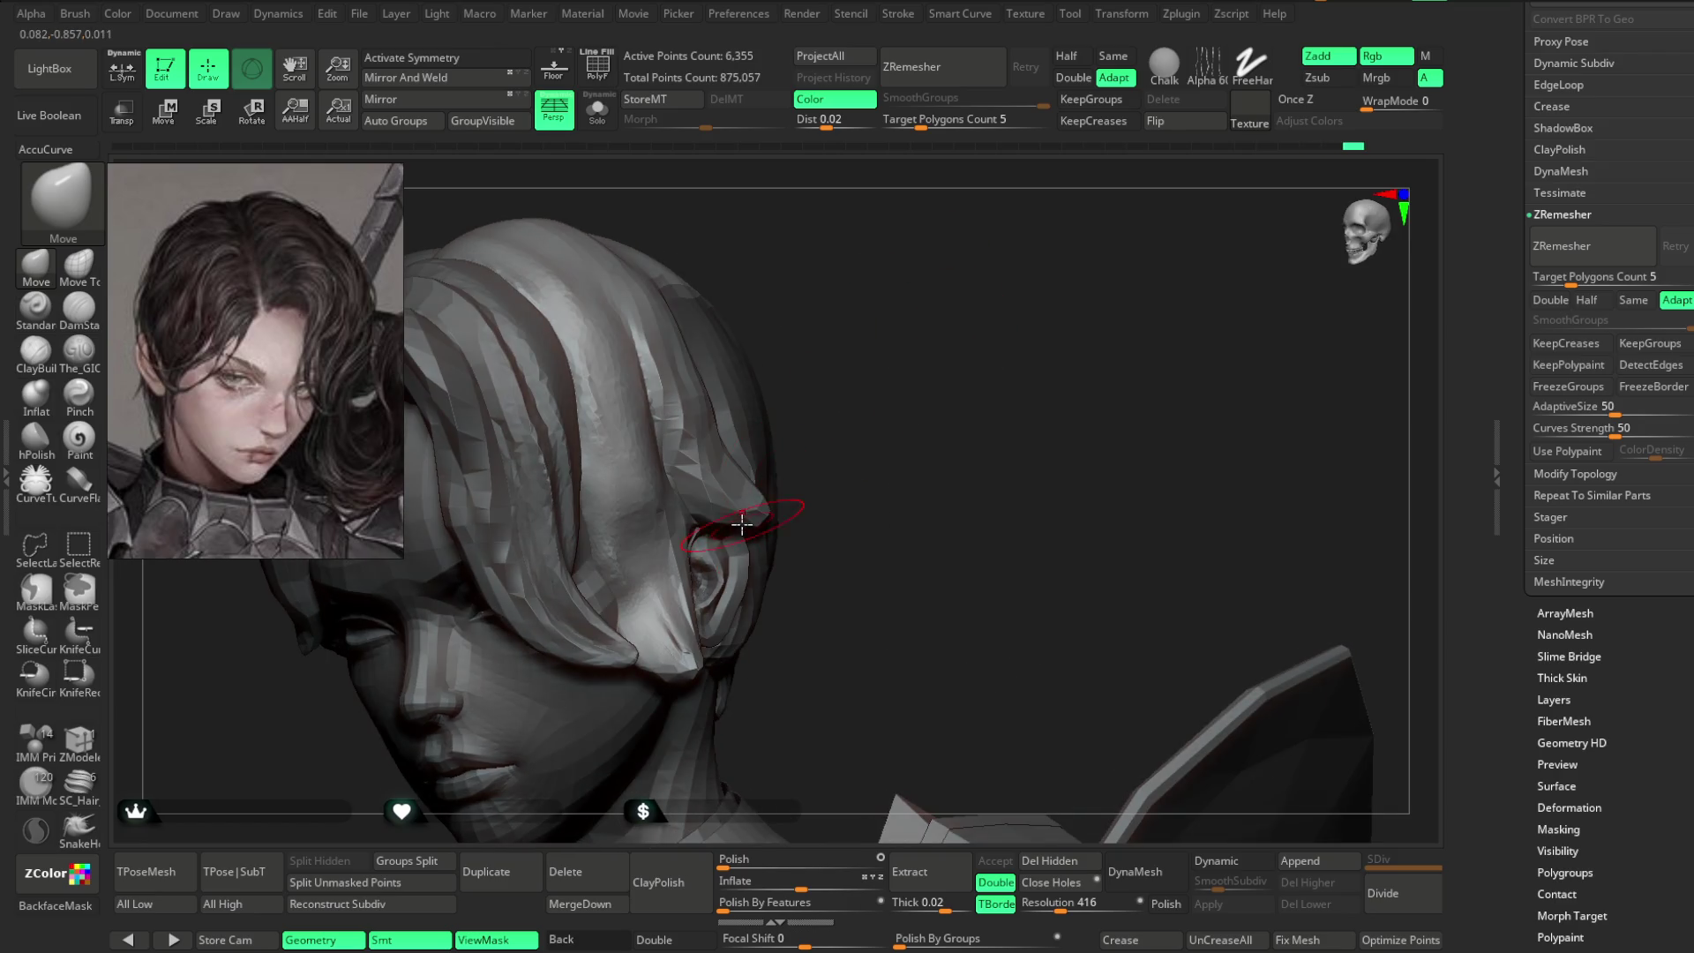
{"action": "mouse_move", "coordinate": [737, 522]}
{"action": "right_mouse_down"}
{"action": "mouse_move", "coordinate": [759, 484]}
{"action": "mouse_move", "coordinate": [892, 386]}
{"action": "mouse_move", "coordinate": [808, 507]}
{"action": "right_mouse_up"}
{"action": "key", "text": "space"}
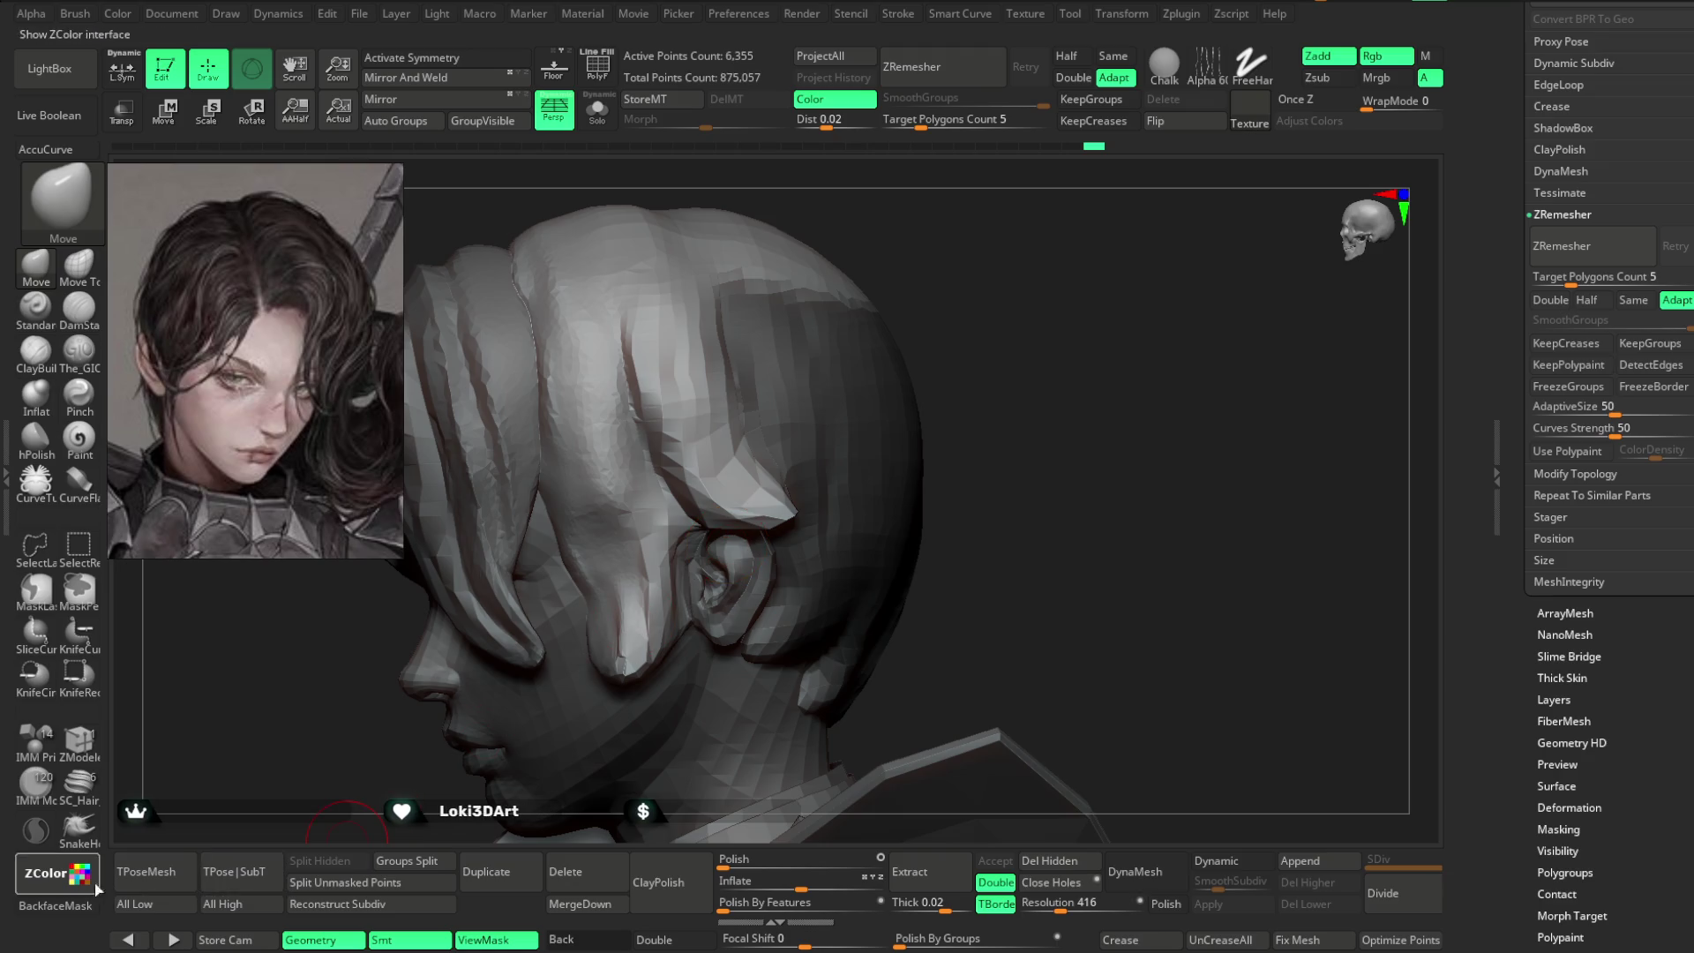
{"action": "left_click", "coordinate": [55, 906]}
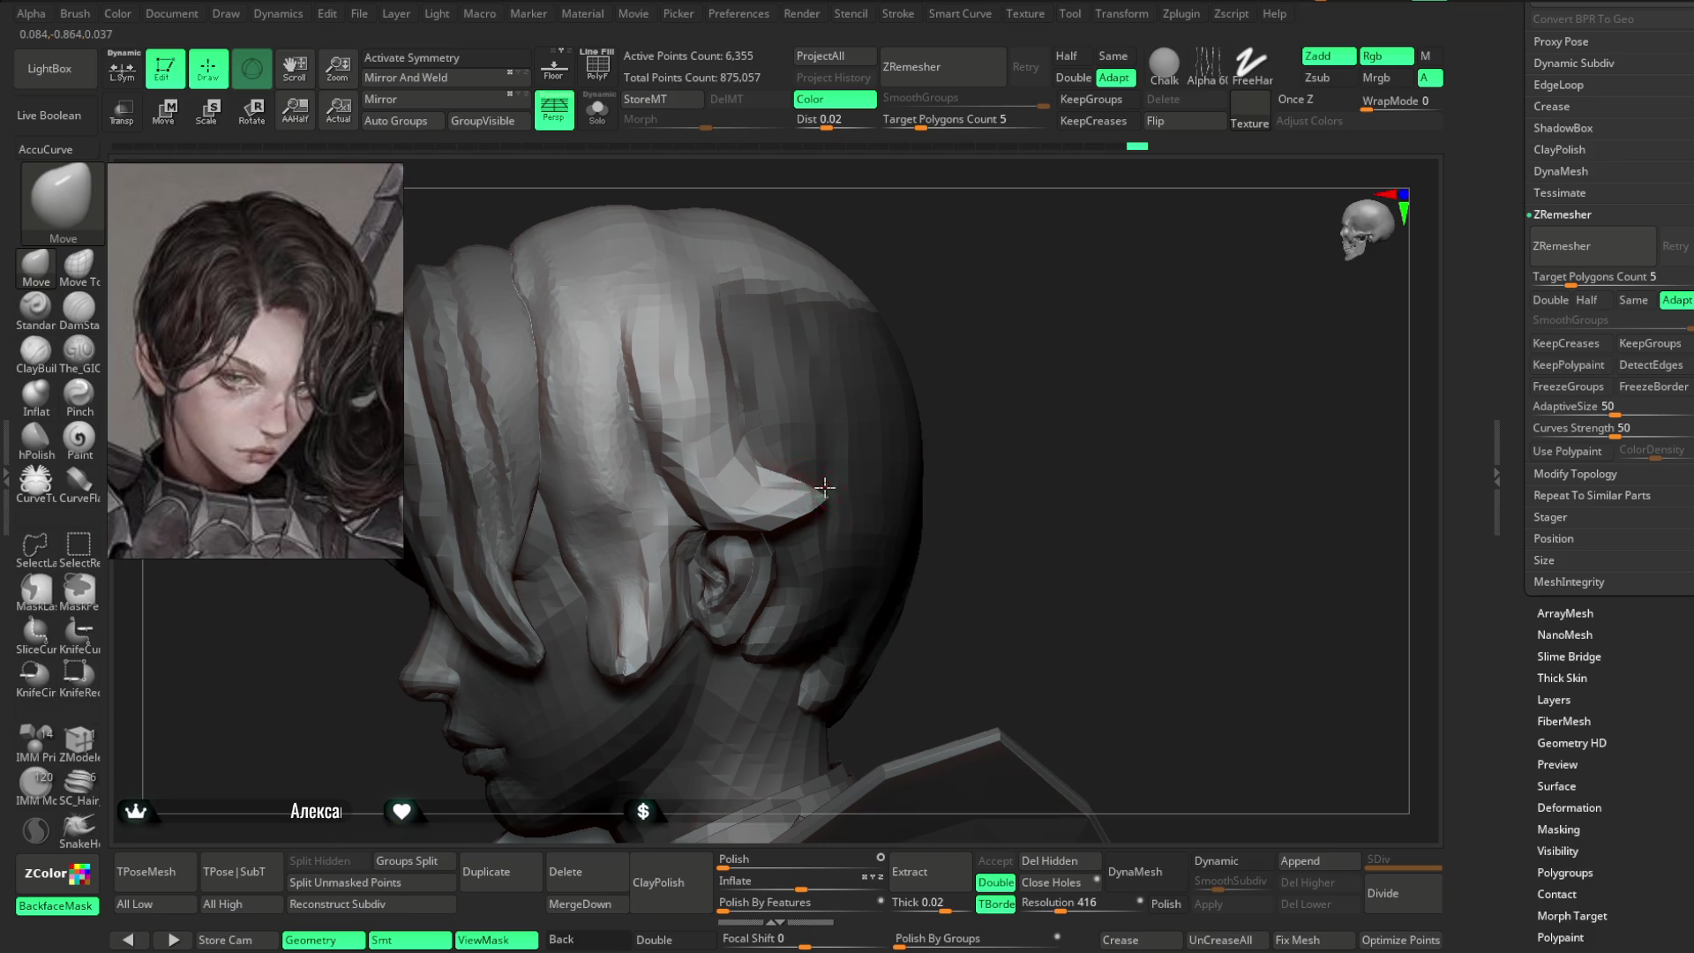
- Undo the wrongly pulled hair strand tip and toggle BackfaceMask
{"action": "mouse_move", "coordinate": [1003, 368]}
{"action": "left_mouse_down"}
{"action": "mouse_move", "coordinate": [888, 443]}
{"action": "mouse_move", "coordinate": [983, 378]}
{"action": "mouse_move", "coordinate": [1021, 415]}
{"action": "left_mouse_up"}
{"action": "key", "text": "ctrl+z"}
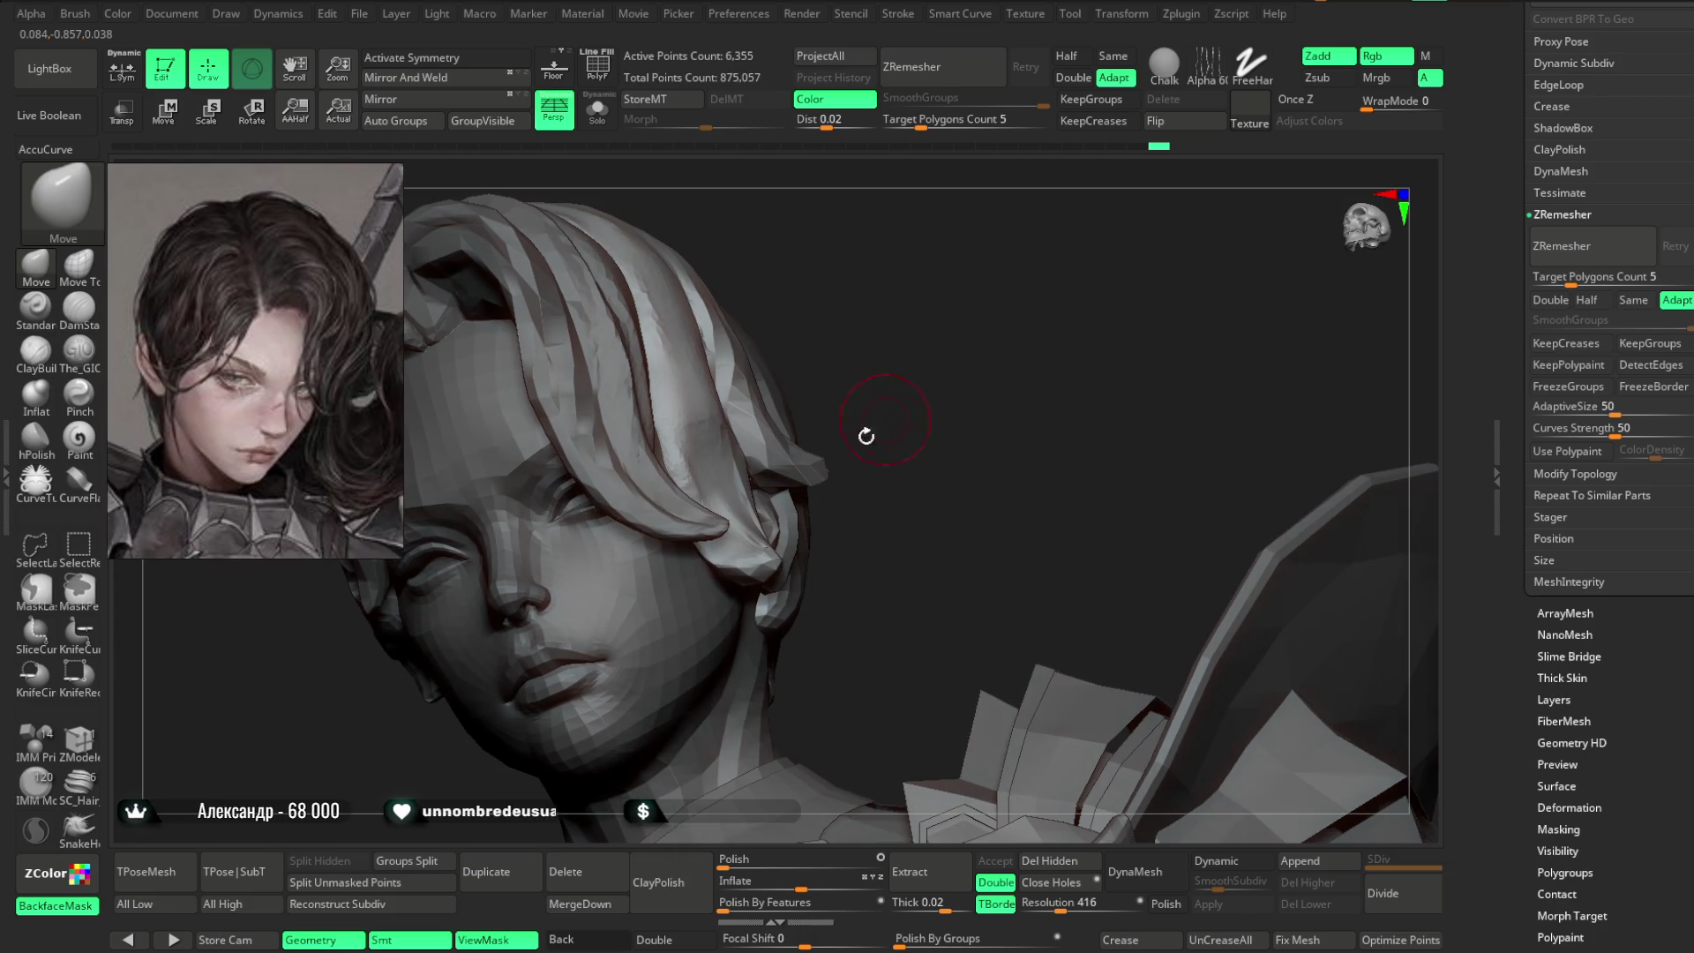
{"action": "left_click", "coordinate": [56, 906]}
{"action": "key", "text": "space"}
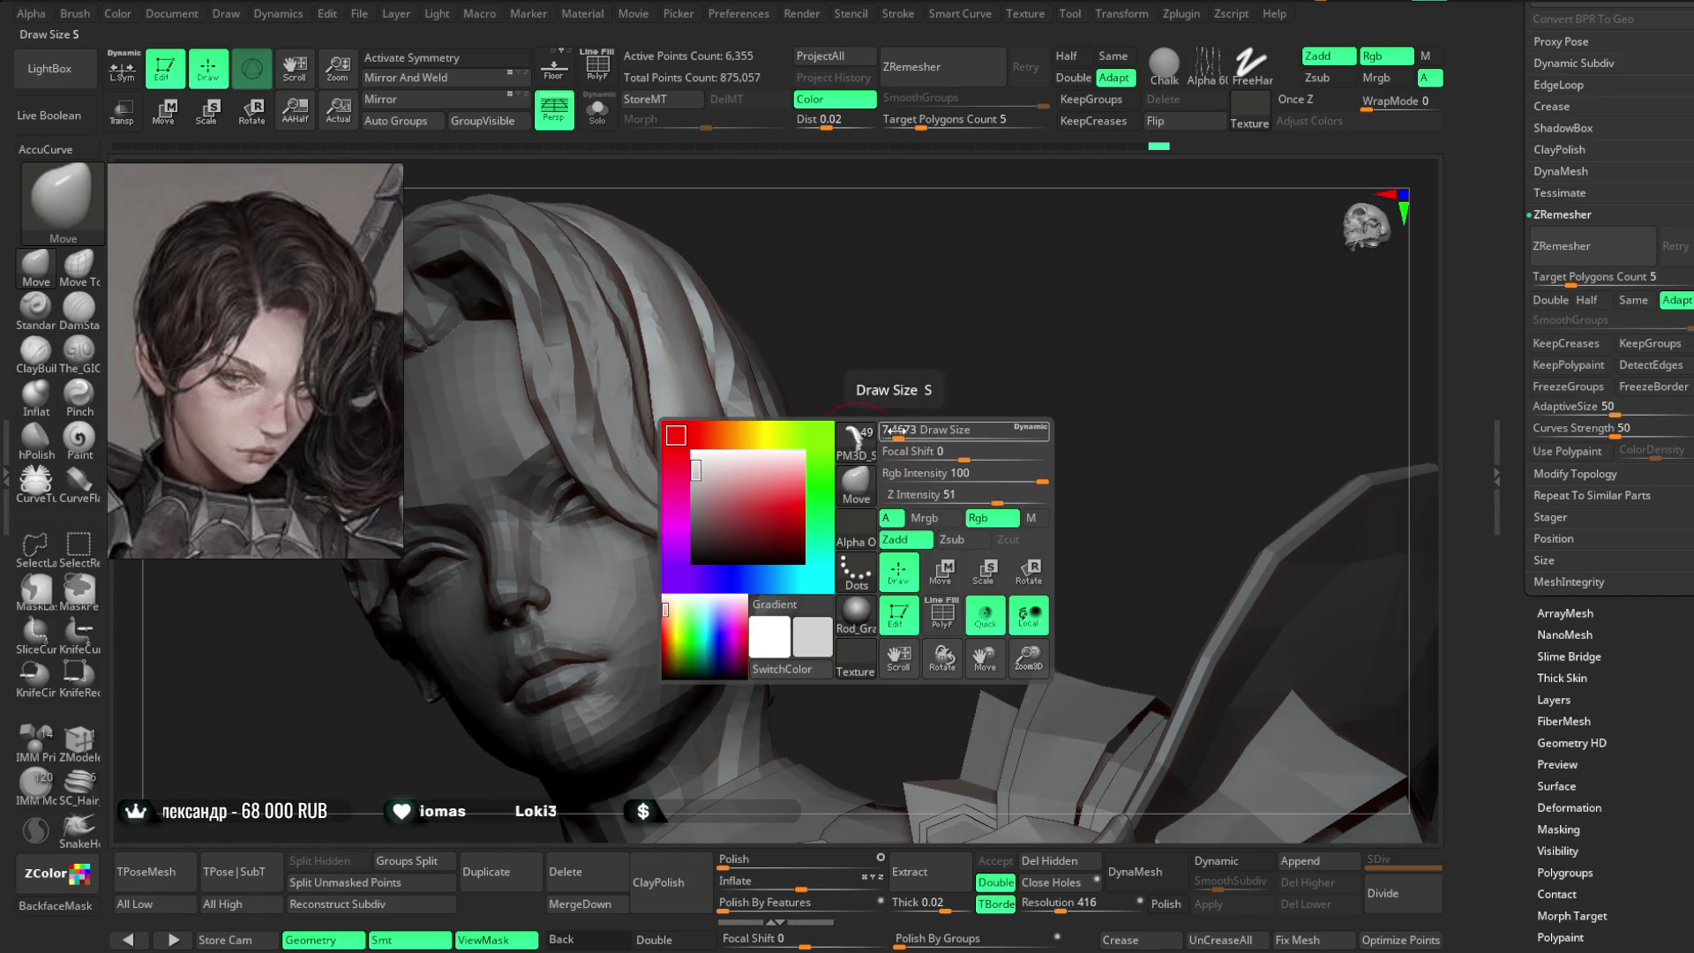
- Recheck the ear strands from side and rear views with BackfaceMask, then select the body basemesh
{"action": "mouse_move", "coordinate": [883, 432]}
{"action": "left_mouse_down"}
{"action": "mouse_move", "coordinate": [757, 496]}
{"action": "mouse_move", "coordinate": [700, 491]}
{"action": "left_mouse_up"}
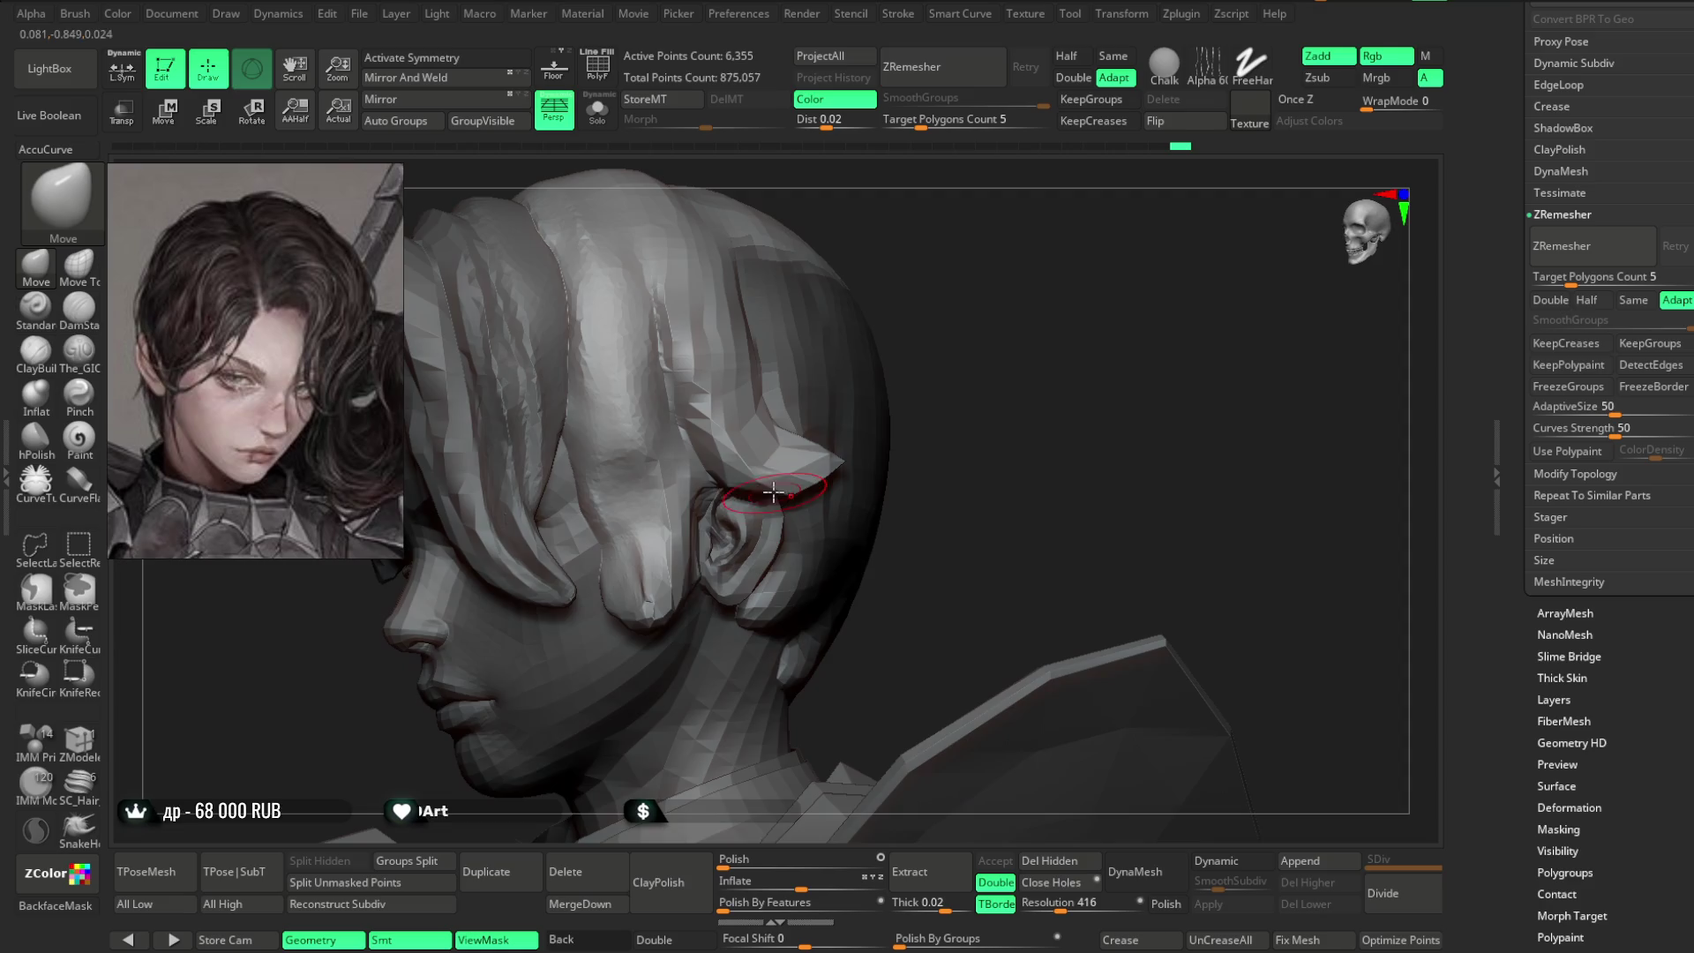
{"action": "left_click_drag", "start_coordinate": [877, 425], "coordinate": [794, 448]}
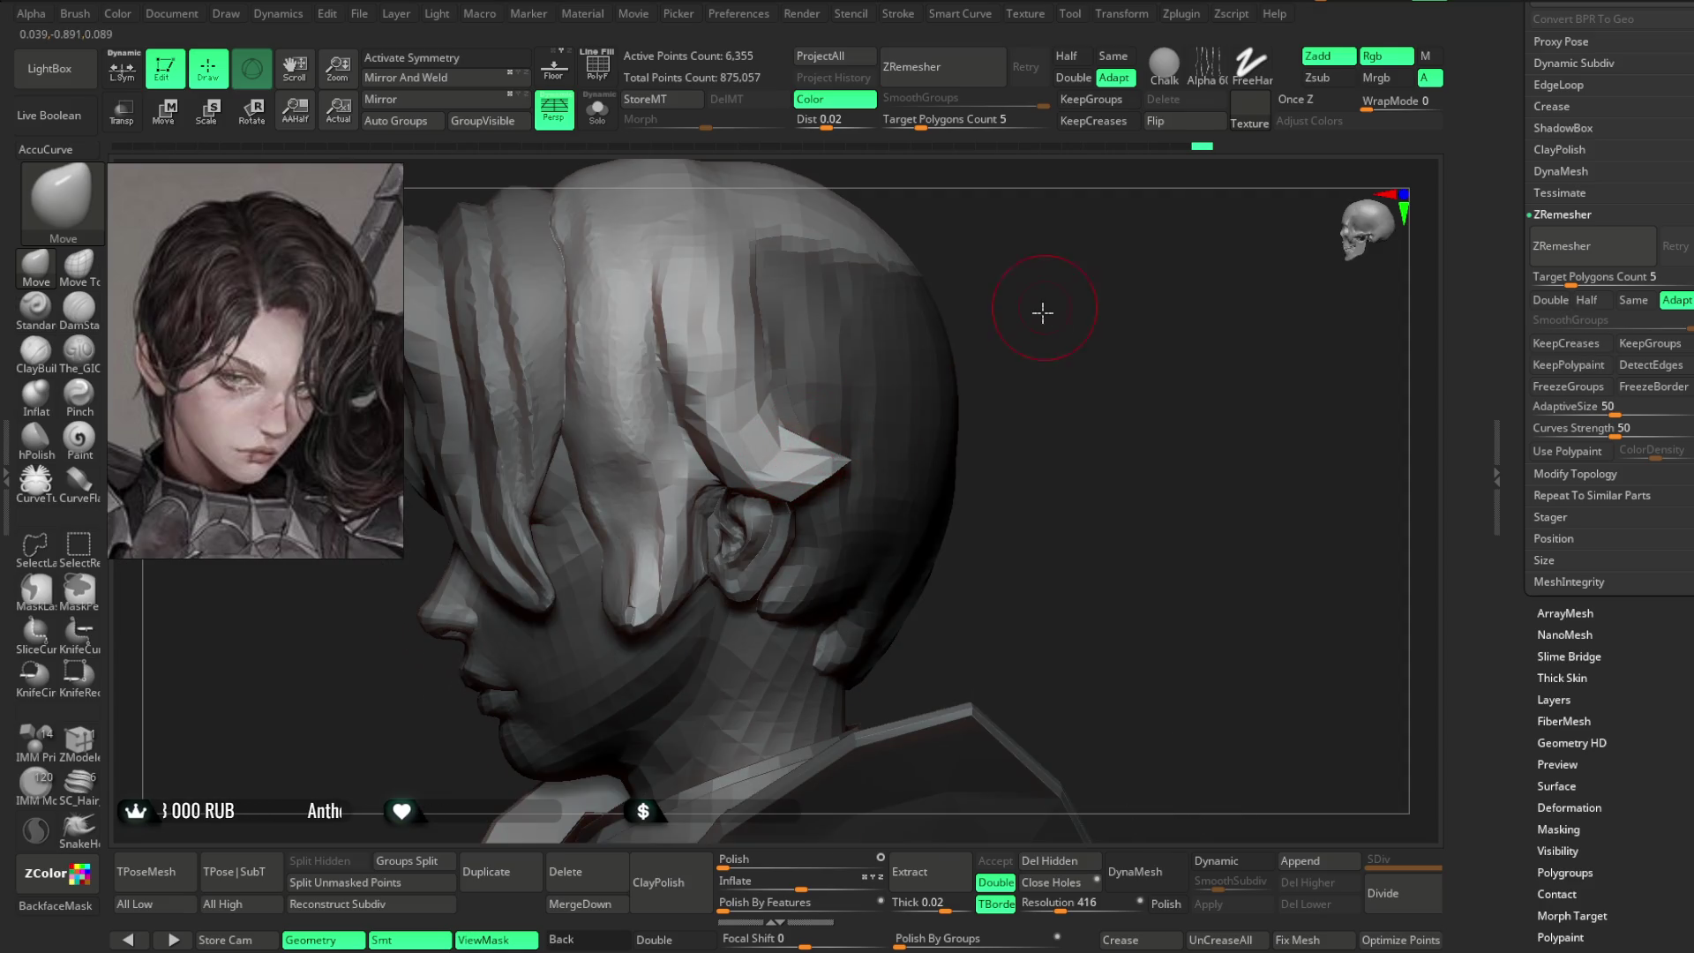
{"action": "left_click_drag", "start_coordinate": [1044, 303], "coordinate": [962, 379]}
{"action": "mouse_move", "coordinate": [970, 274]}
{"action": "left_mouse_down"}
{"action": "mouse_move", "coordinate": [944, 403]}
{"action": "mouse_move", "coordinate": [981, 296]}
{"action": "left_mouse_up"}
{"action": "left_click", "coordinate": [55, 906]}
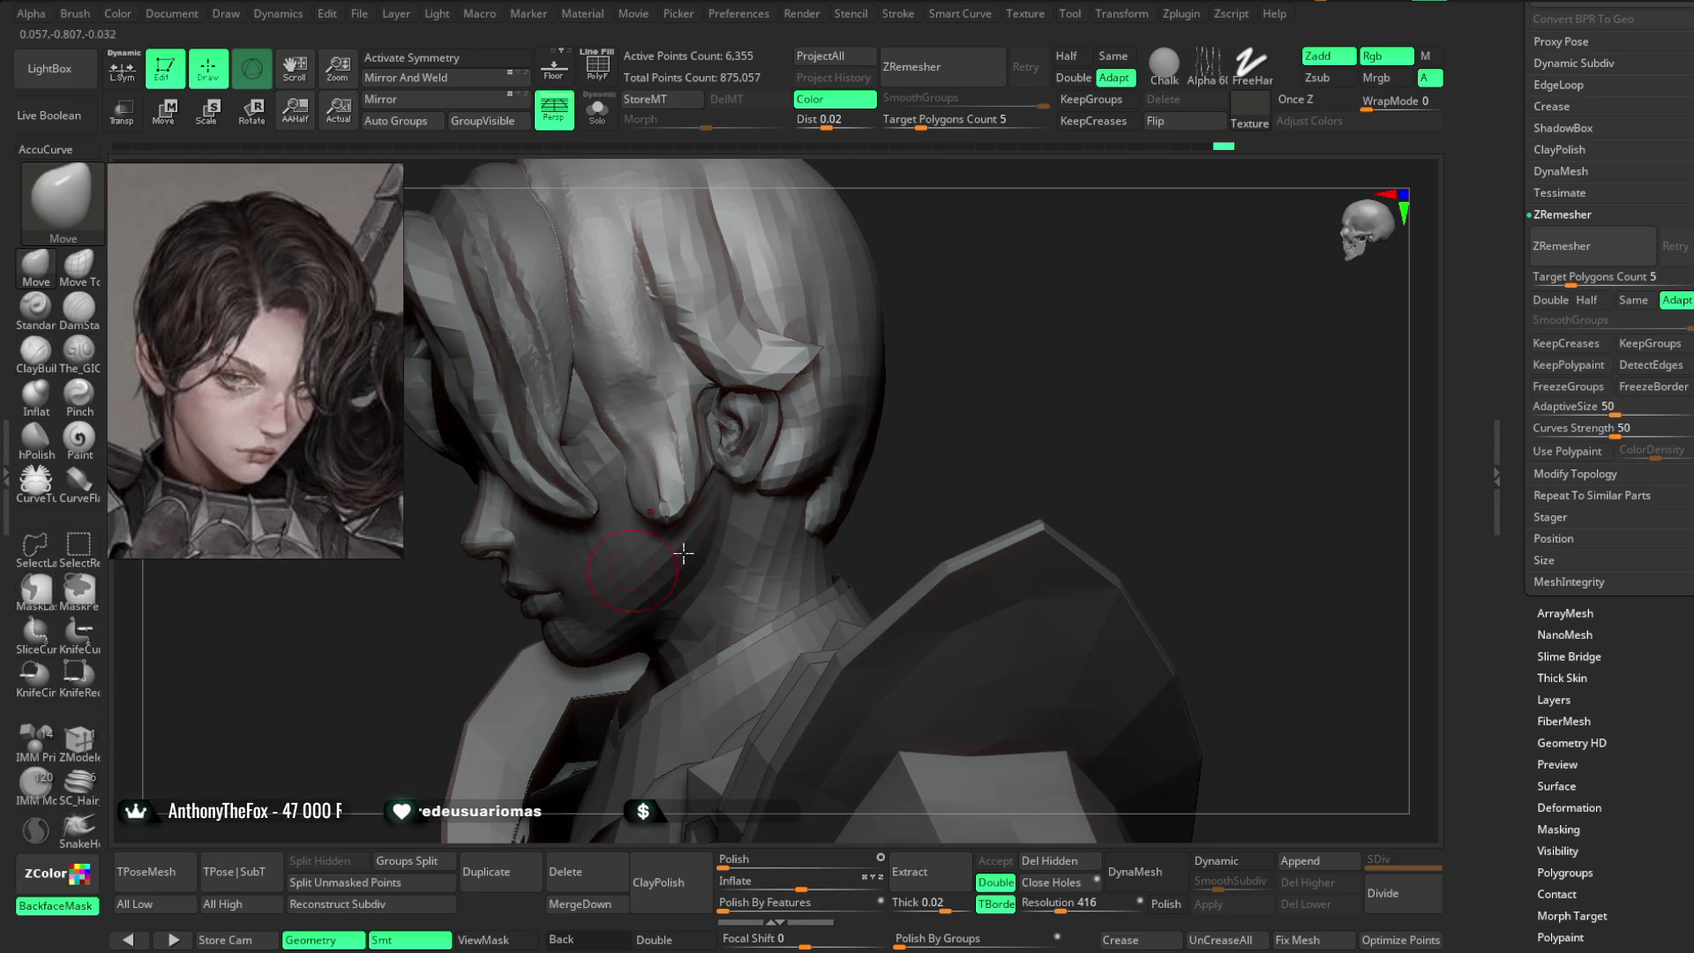
{"action": "mouse_move", "coordinate": [758, 527]}
{"action": "right_mouse_down"}
{"action": "mouse_move", "coordinate": [768, 511]}
{"action": "mouse_move", "coordinate": [844, 529]}
{"action": "mouse_move", "coordinate": [1051, 333]}
{"action": "mouse_move", "coordinate": [992, 330]}
{"action": "mouse_move", "coordinate": [1286, 462]}
{"action": "mouse_move", "coordinate": [1063, 374]}
{"action": "right_mouse_up"}
{"action": "left_click", "coordinate": [719, 444], "text": "alt"}
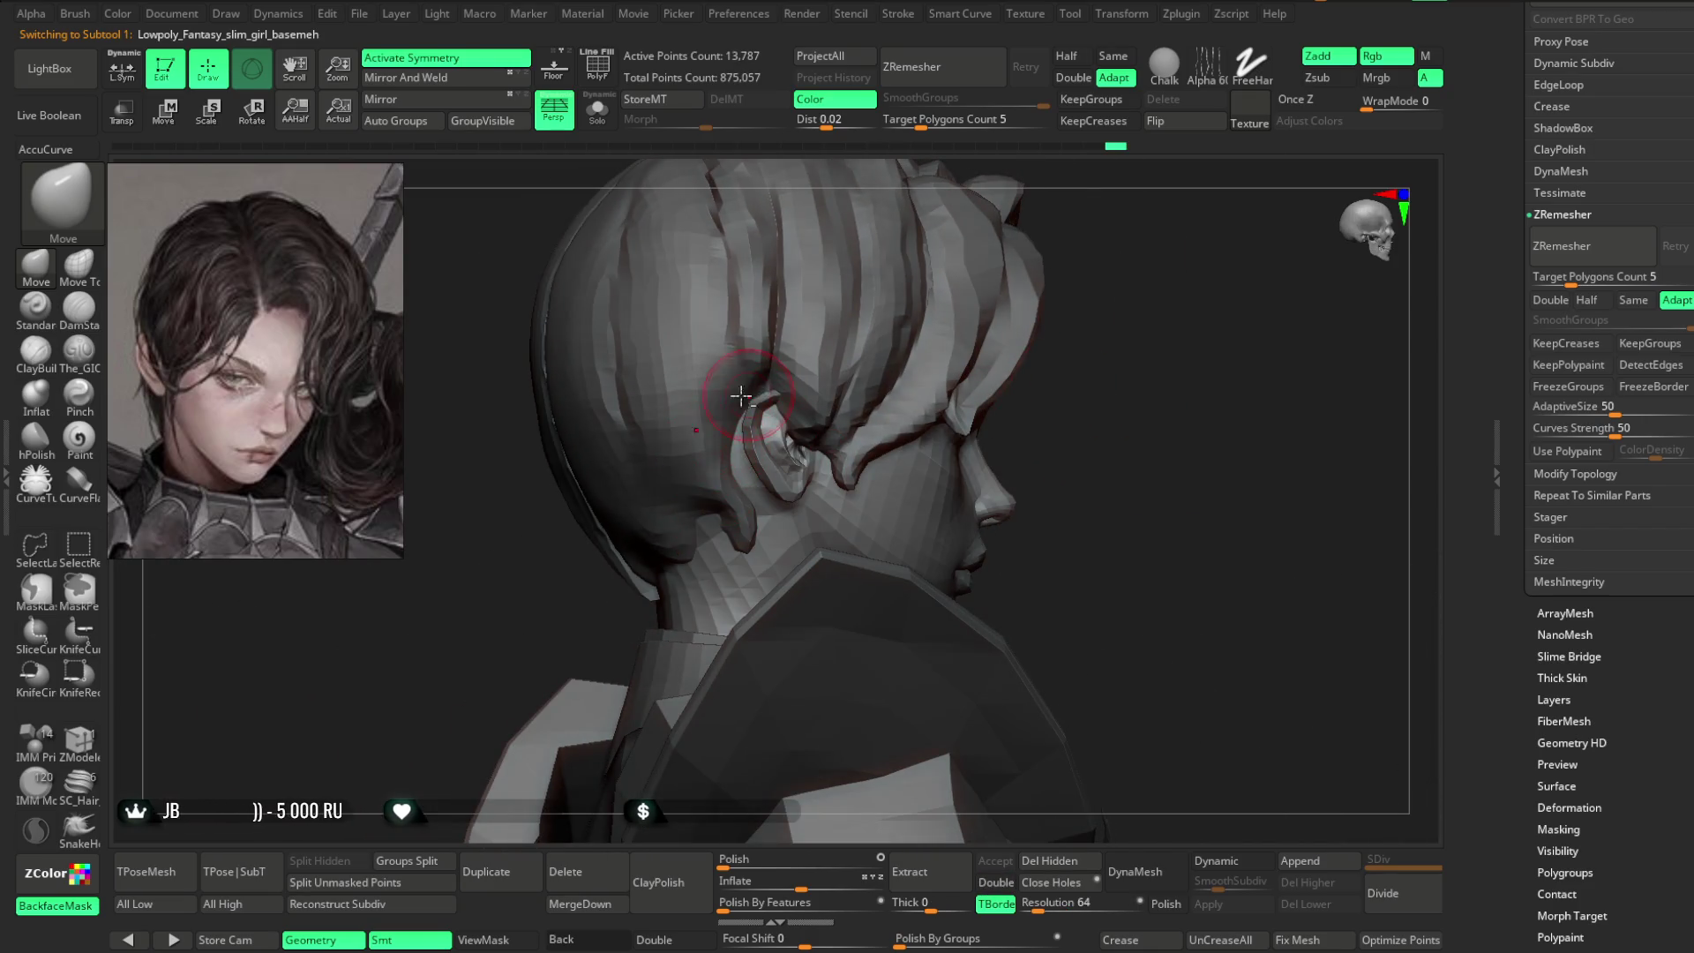
- Make the hair piece PM3D_Sphere3D1 active and turn BackfaceMask off
{"action": "left_click", "coordinate": [747, 394], "text": "alt"}
{"action": "key", "text": "space"}
{"action": "left_click", "coordinate": [55, 905]}
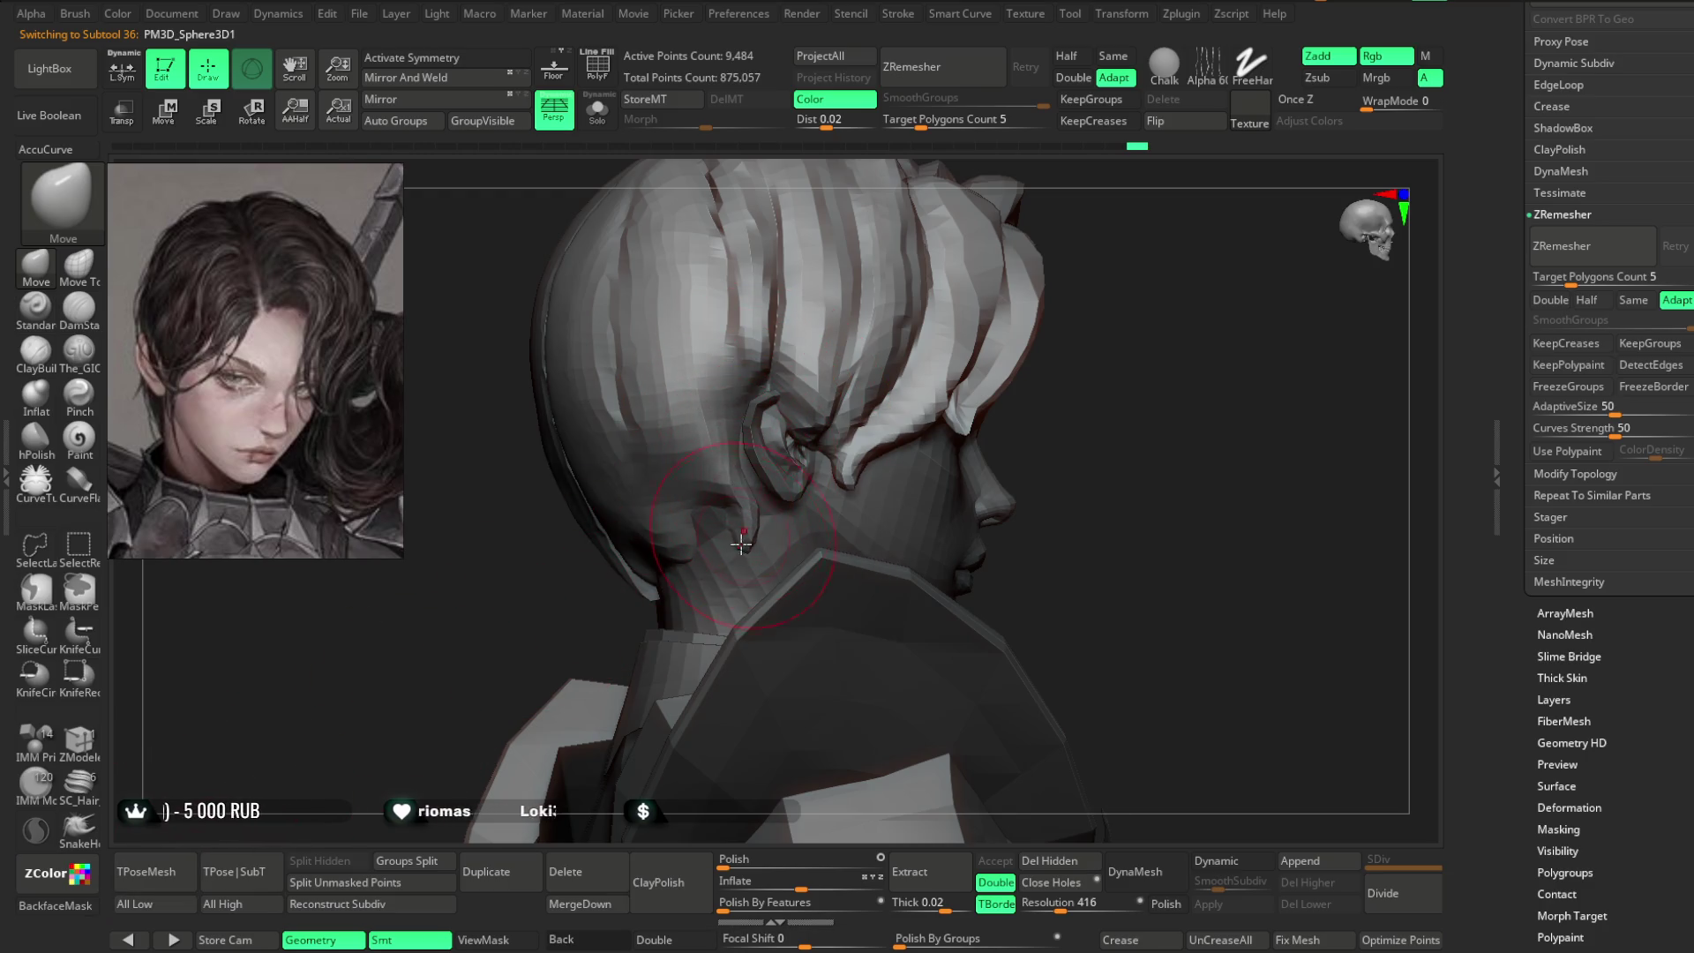
- Push the side hair strands back over the ear toward the nape with the Move brush
{"action": "left_click_drag", "start_coordinate": [1085, 341], "coordinate": [869, 445]}
{"action": "key", "text": "space"}
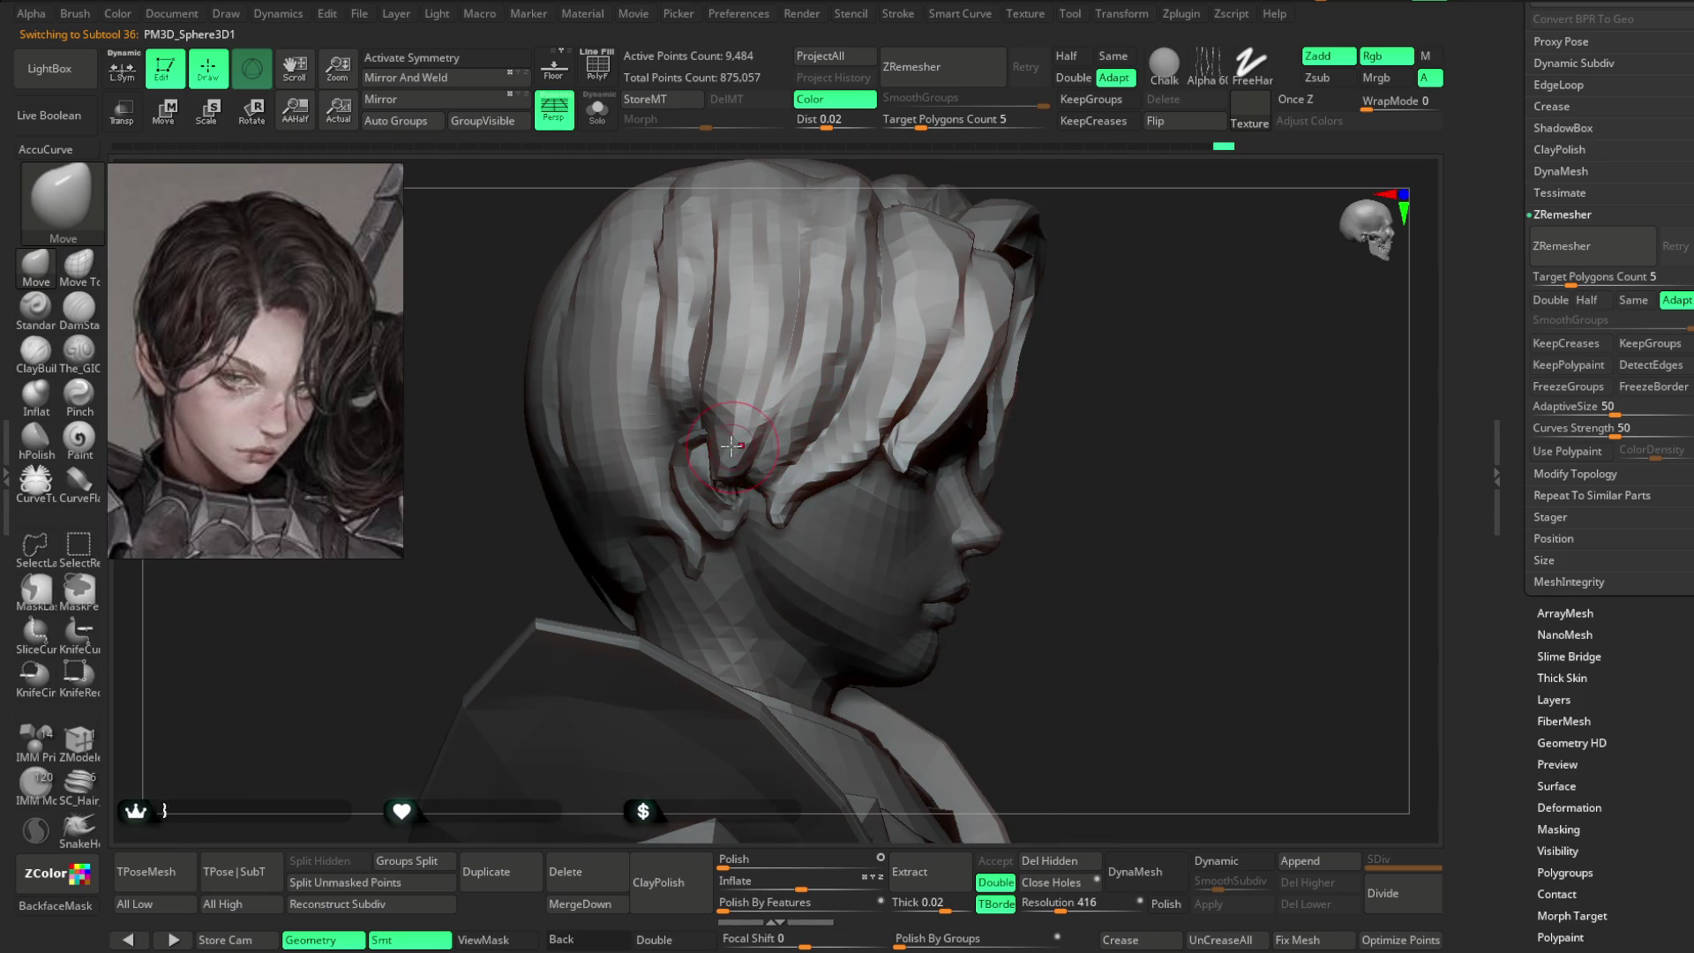
{"action": "right_click_drag", "start_coordinate": [733, 448], "coordinate": [671, 513], "text": "alt"}
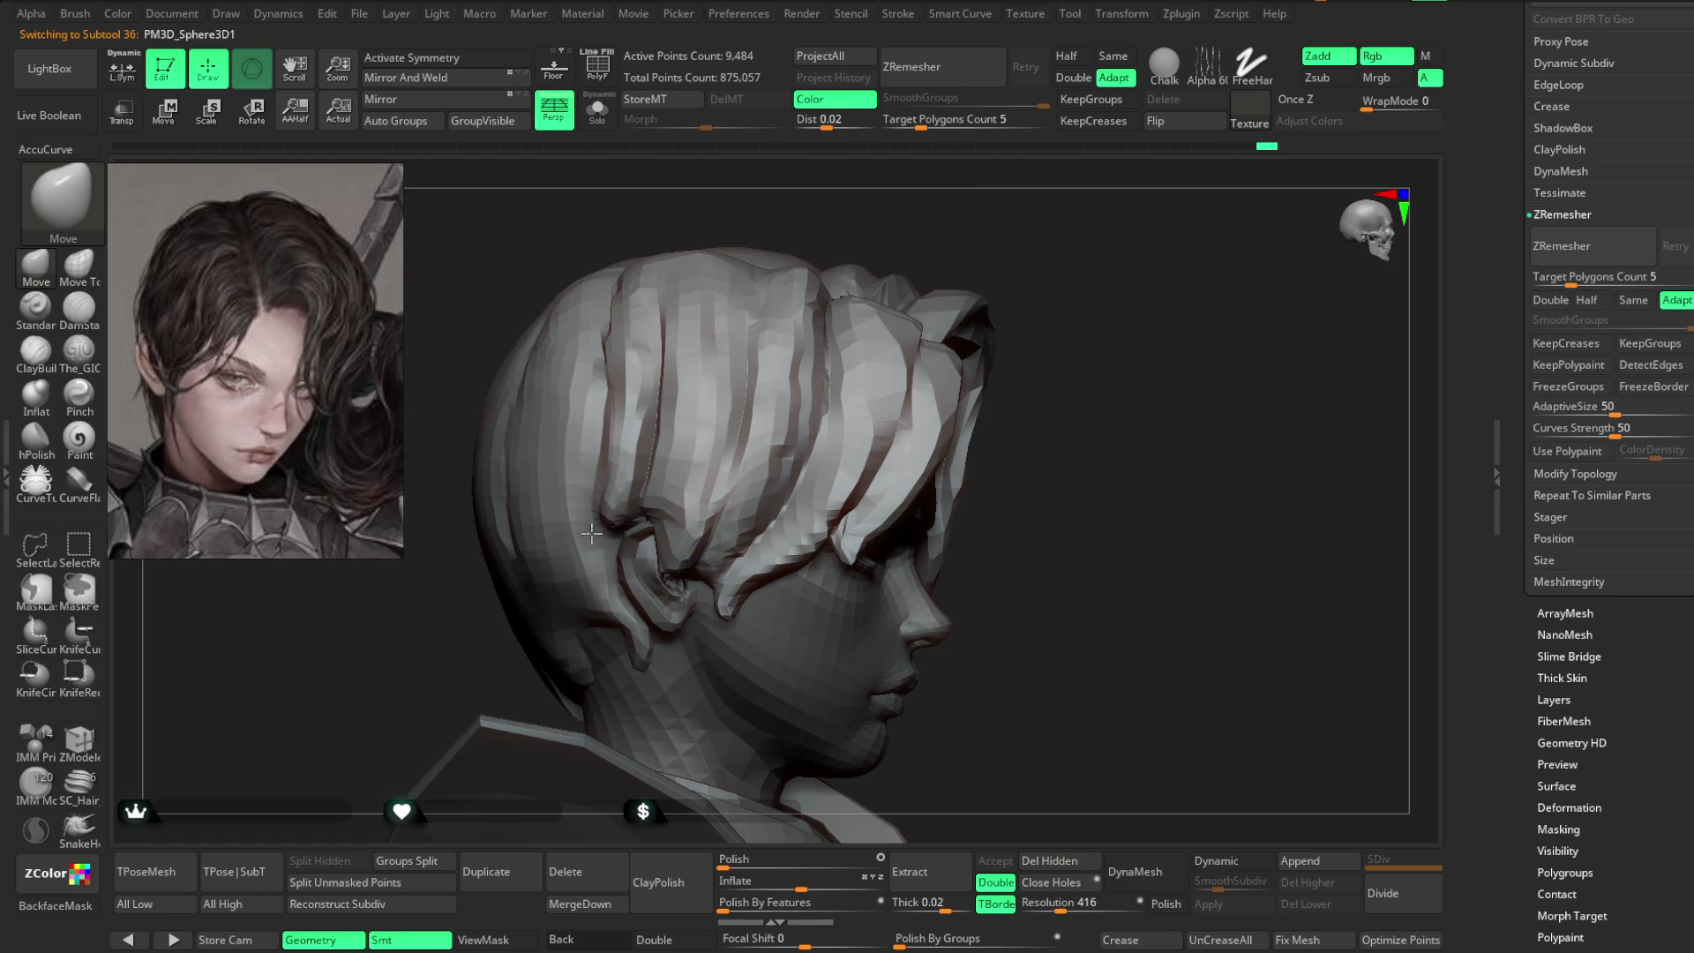
{"action": "left_click_drag", "start_coordinate": [1174, 303], "coordinate": [950, 303], "text": "shift"}
{"action": "mouse_move", "coordinate": [951, 302]}
{"action": "right_mouse_down", "text": "ctrl"}
{"action": "mouse_move", "coordinate": [976, 341]}
{"action": "mouse_move", "coordinate": [965, 321]}
{"action": "mouse_move", "coordinate": [915, 340]}
{"action": "mouse_move", "coordinate": [975, 314]}
{"action": "mouse_move", "coordinate": [972, 348]}
{"action": "right_mouse_up", "text": "ctrl"}
{"action": "key", "text": "space"}
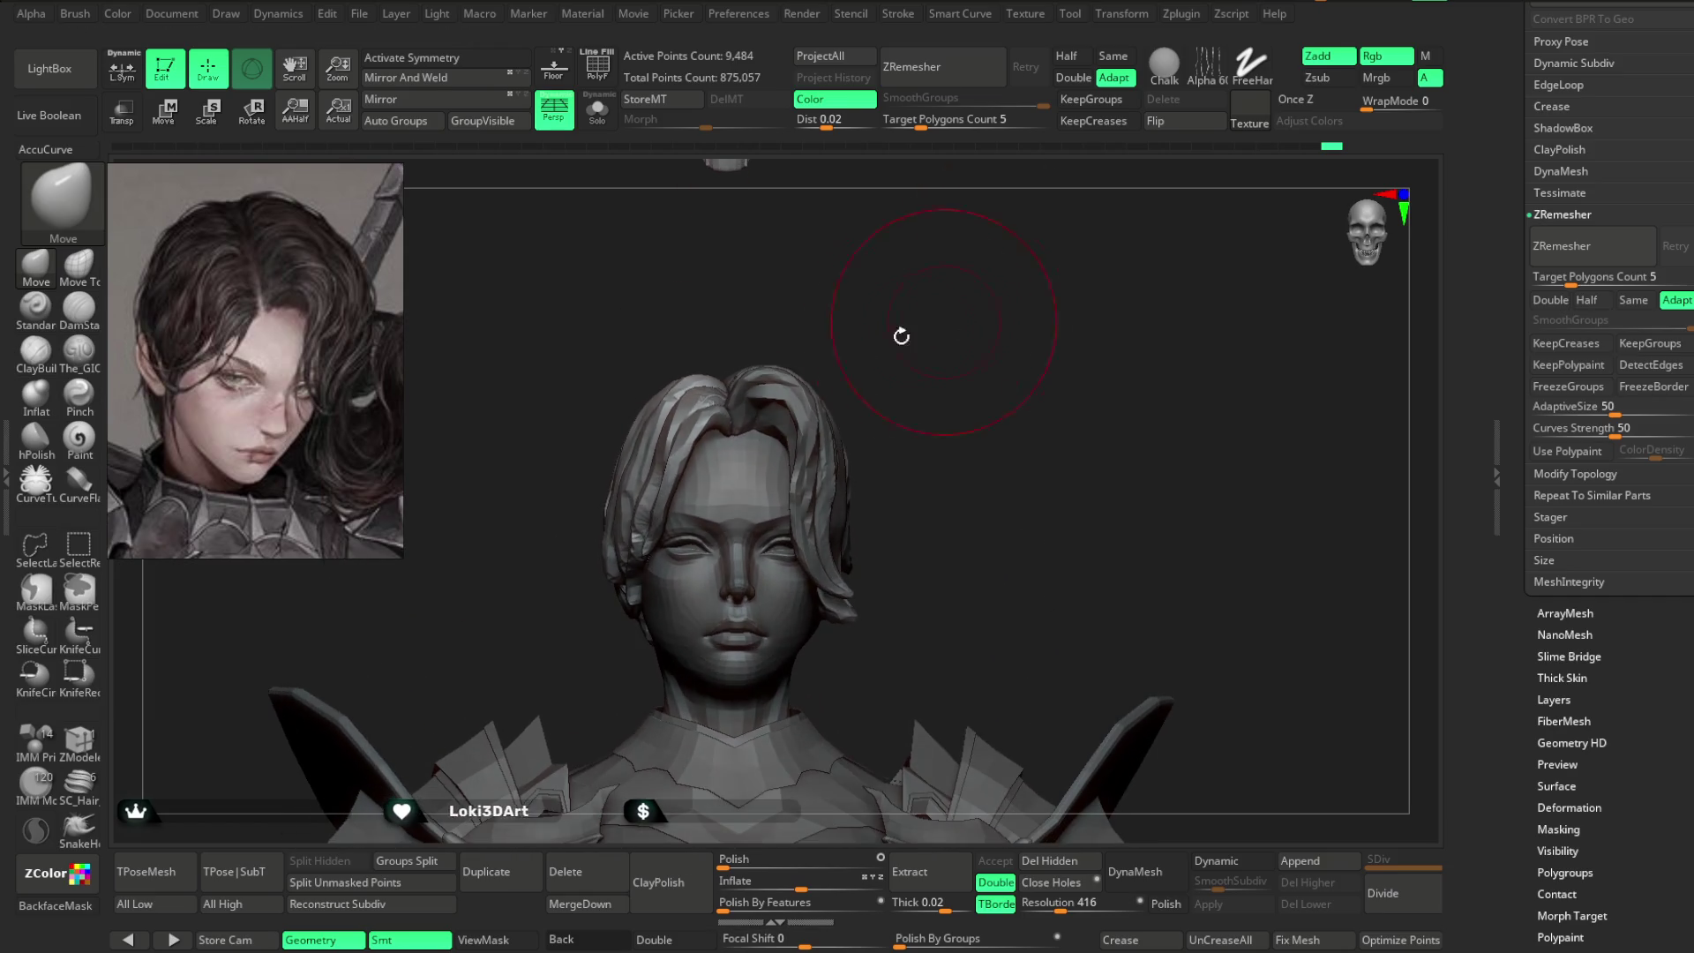
{"action": "mouse_move", "coordinate": [665, 427]}
{"action": "right_mouse_down"}
{"action": "mouse_move", "coordinate": [783, 295]}
{"action": "mouse_move", "coordinate": [693, 416]}
{"action": "right_mouse_up"}
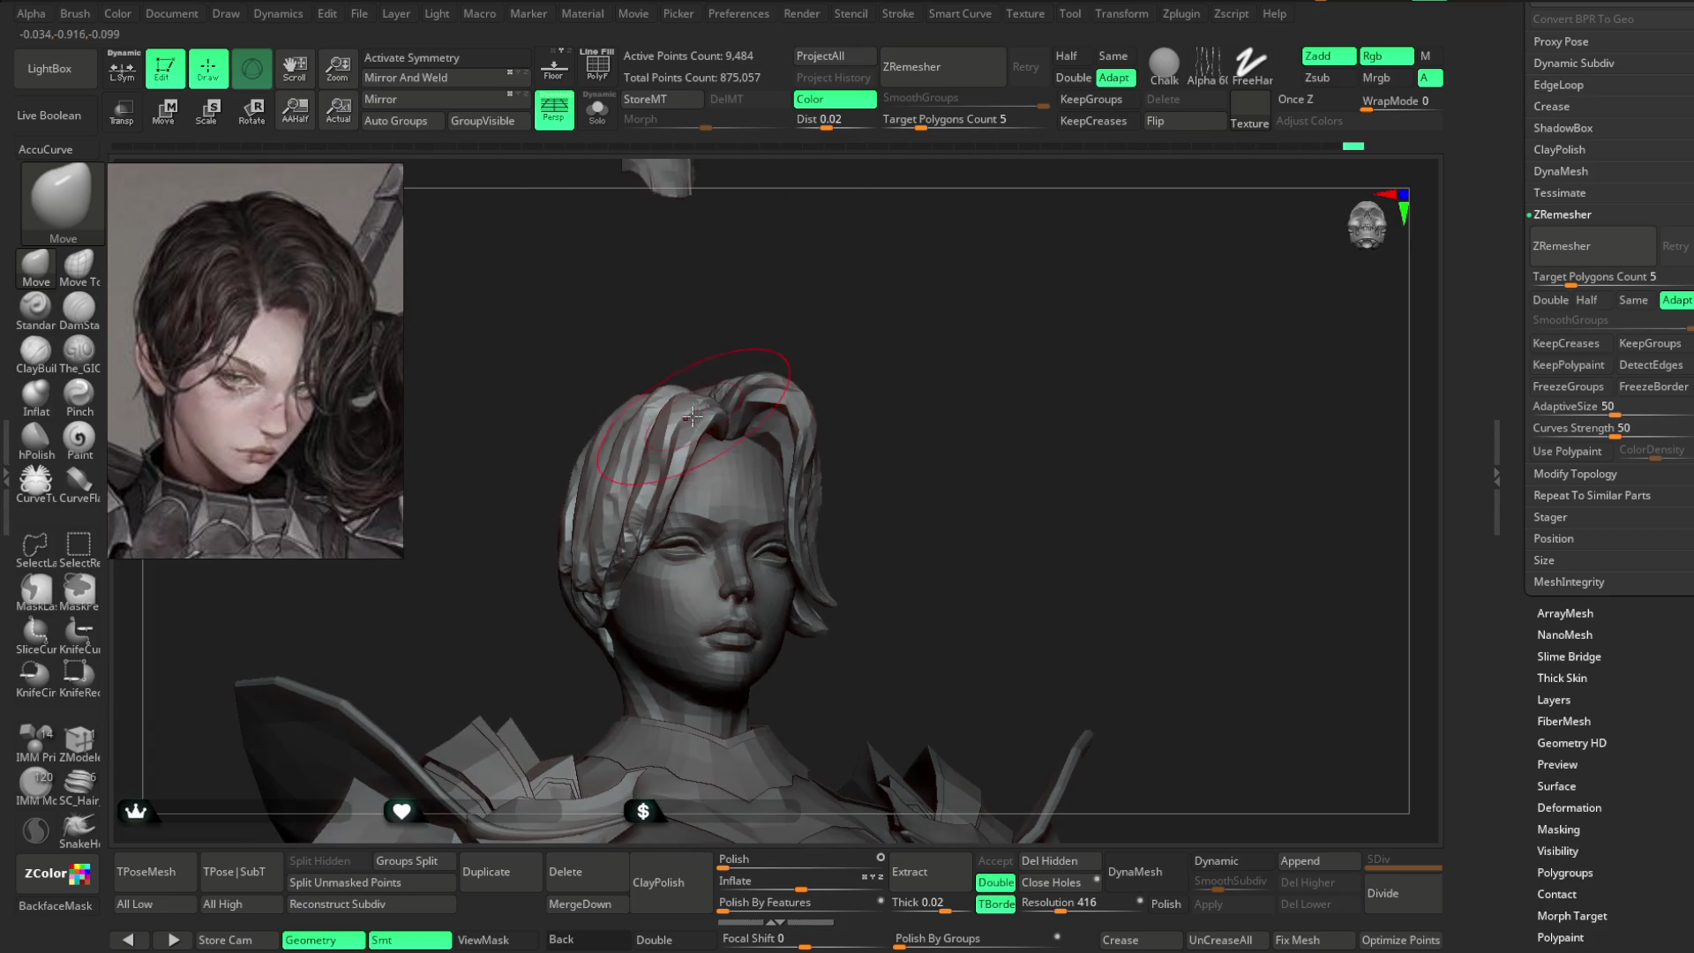
- Shape the crown strands toward the flowing fringe, checking from top and level front views
{"action": "mouse_move", "coordinate": [717, 351]}
{"action": "right_mouse_down"}
{"action": "mouse_move", "coordinate": [817, 303]}
{"action": "mouse_move", "coordinate": [824, 235]}
{"action": "right_mouse_up"}
{"action": "key", "text": "space"}
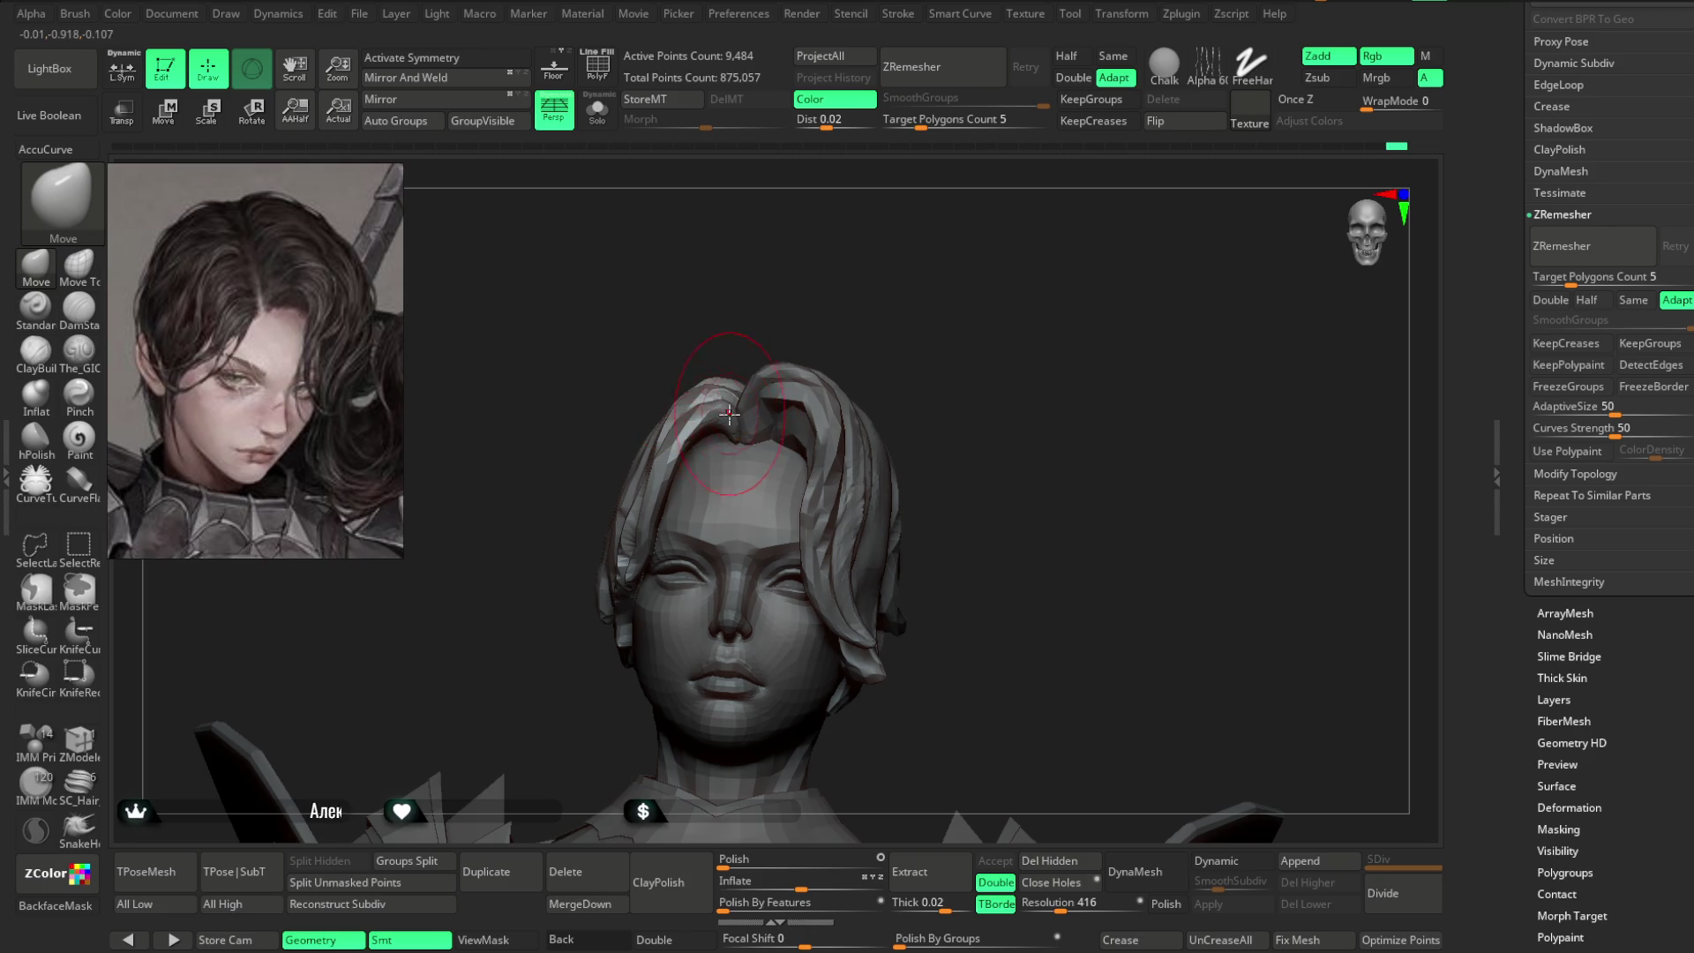
{"action": "mouse_move", "coordinate": [733, 427]}
{"action": "right_mouse_down"}
{"action": "mouse_move", "coordinate": [814, 300]}
{"action": "mouse_move", "coordinate": [866, 317]}
{"action": "right_mouse_up"}
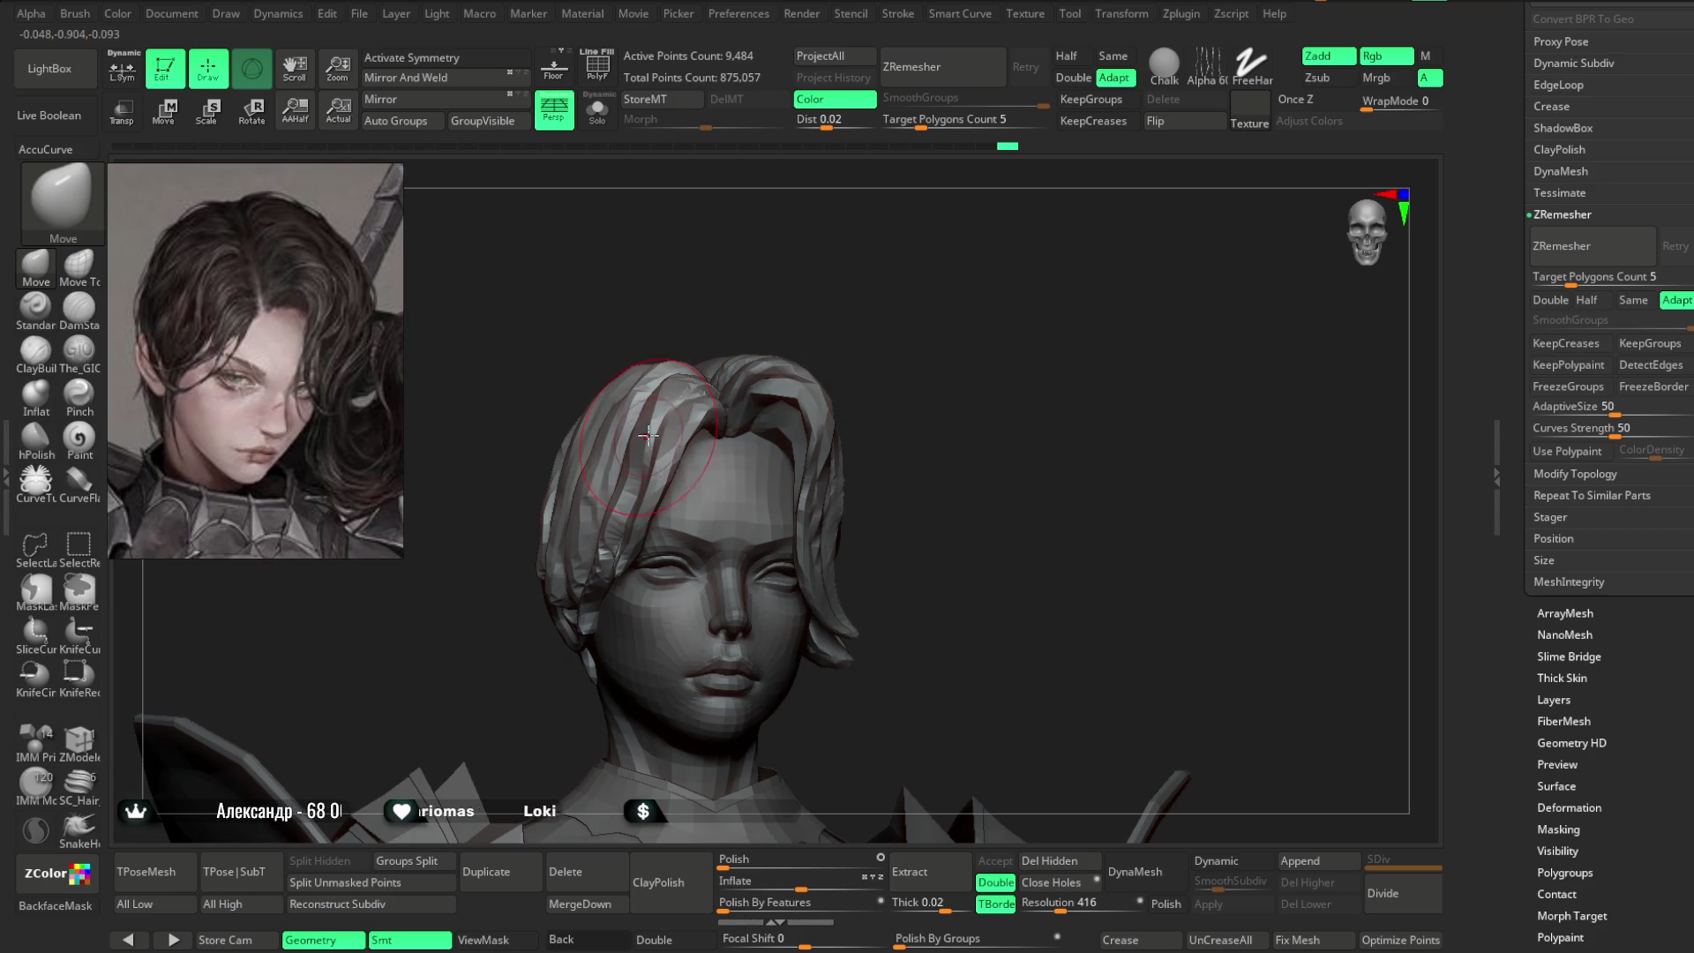
{"action": "mouse_move", "coordinate": [718, 328]}
{"action": "right_mouse_down"}
{"action": "mouse_move", "coordinate": [672, 381]}
{"action": "mouse_move", "coordinate": [664, 444]}
{"action": "right_mouse_up"}
{"action": "right_click_drag", "start_coordinate": [763, 350], "coordinate": [656, 512]}
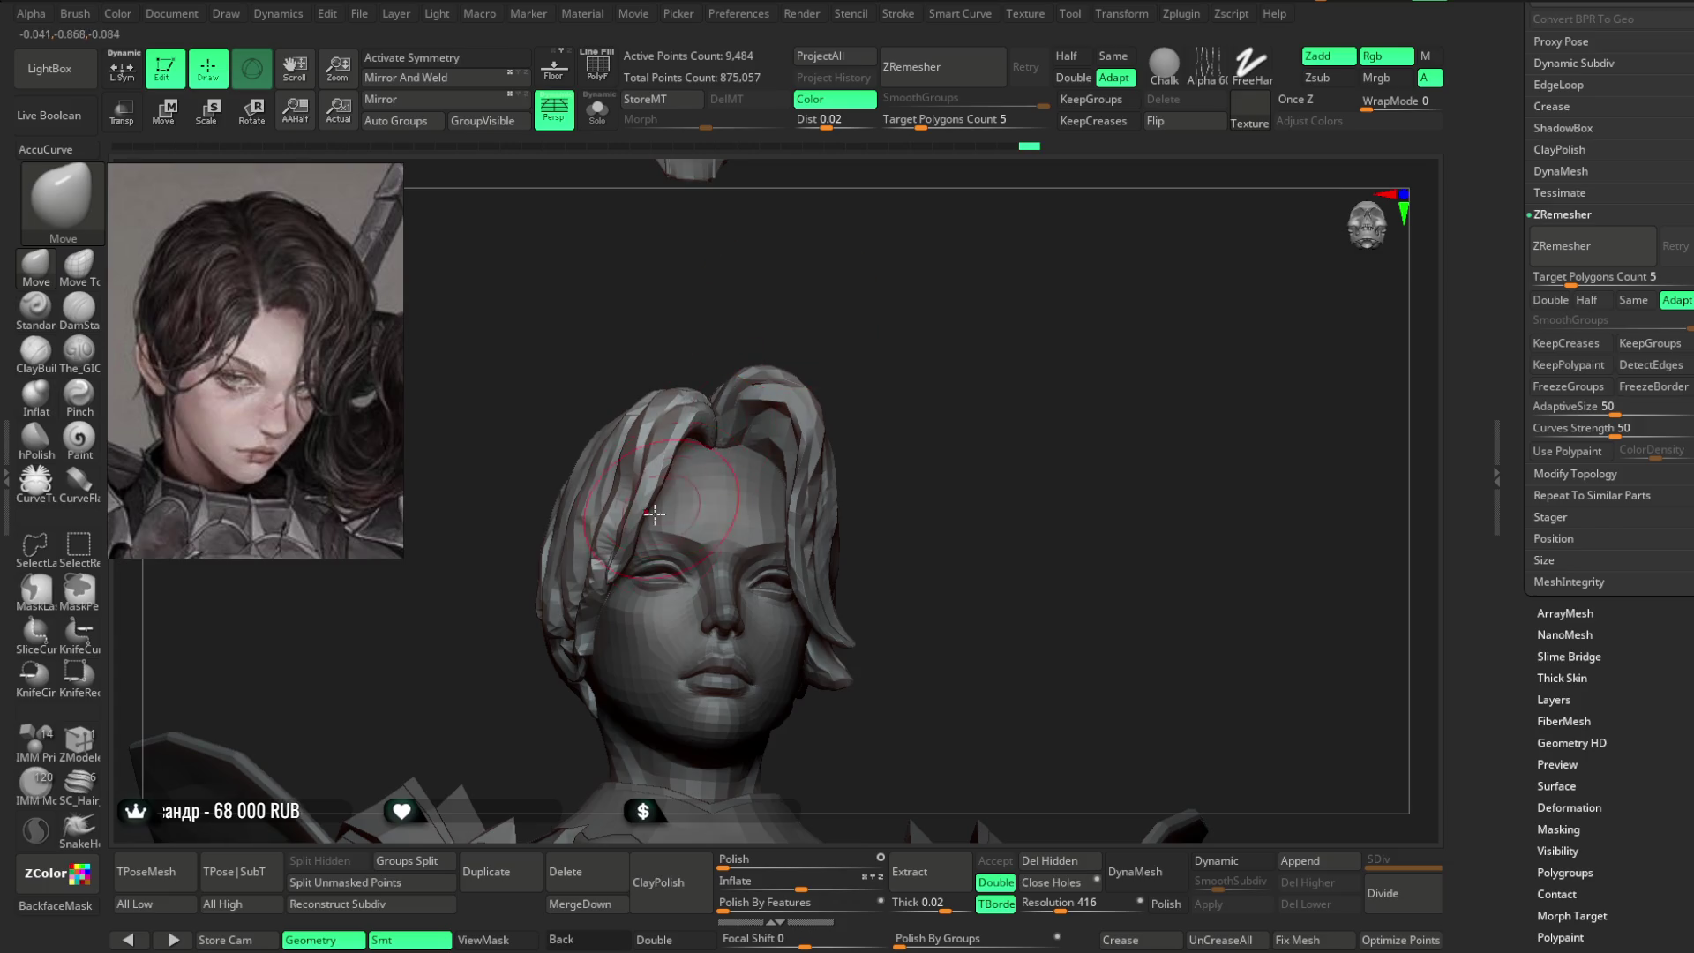
{"action": "mouse_move", "coordinate": [829, 300]}
{"action": "right_mouse_down"}
{"action": "mouse_move", "coordinate": [706, 375]}
{"action": "mouse_move", "coordinate": [606, 575]}
{"action": "right_mouse_up"}
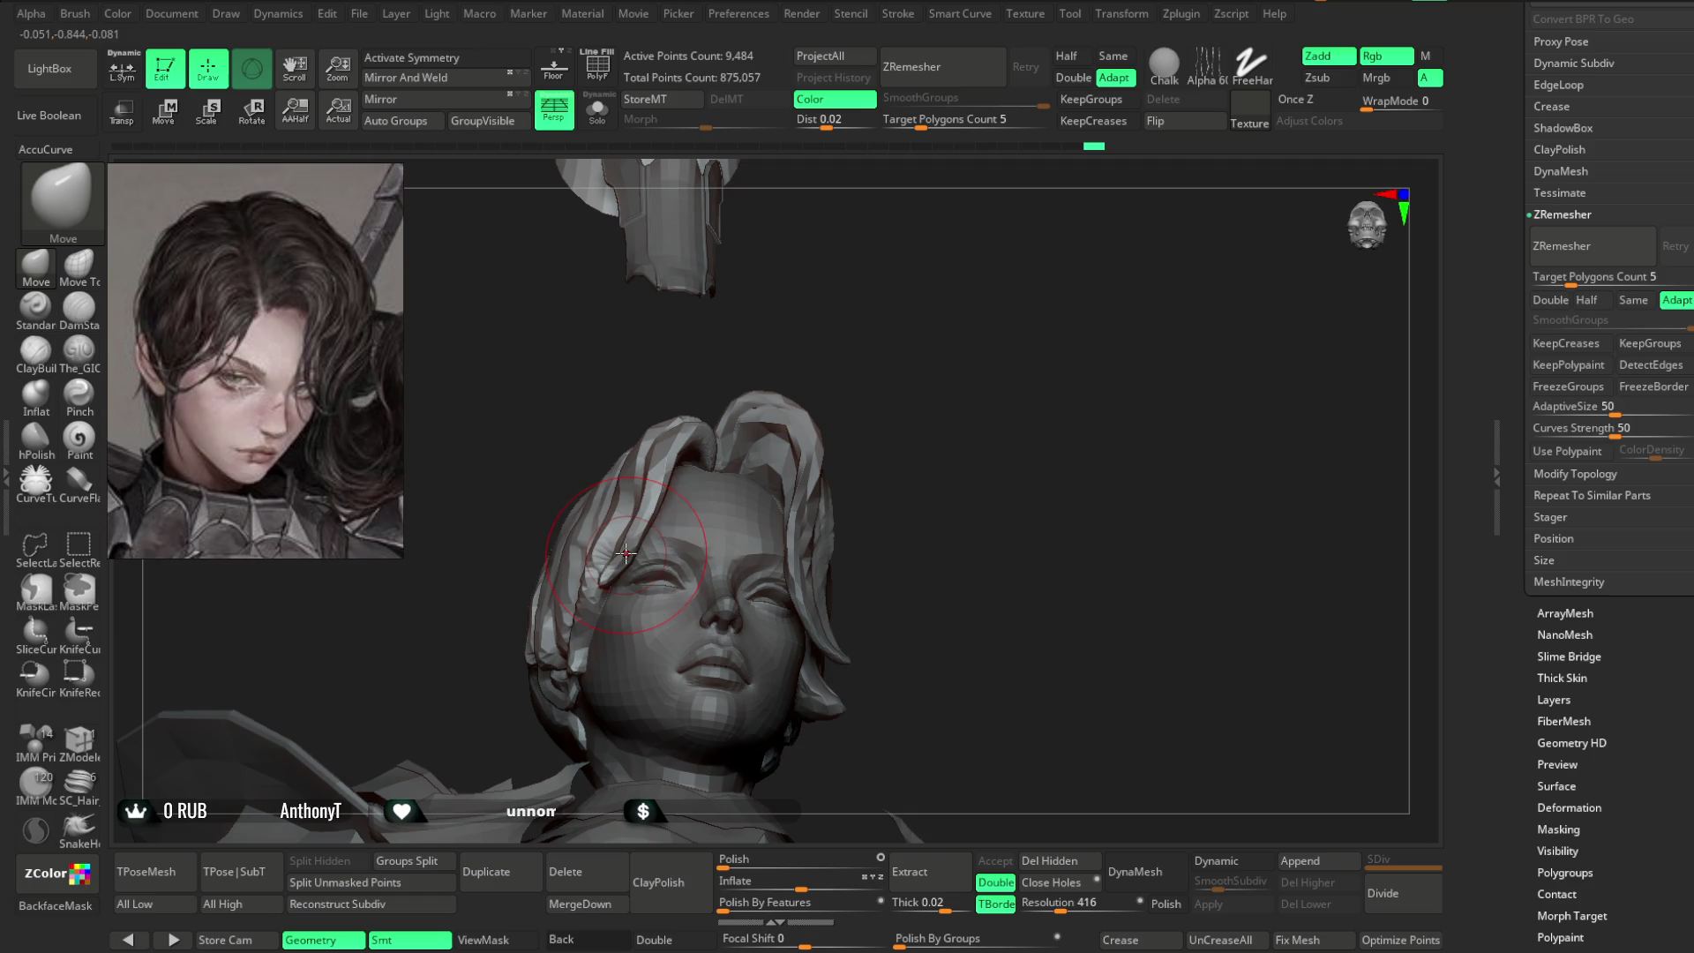
{"action": "mouse_move", "coordinate": [644, 521]}
{"action": "right_mouse_down"}
{"action": "mouse_move", "coordinate": [854, 364]}
{"action": "mouse_move", "coordinate": [865, 310]}
{"action": "mouse_move", "coordinate": [870, 353]}
{"action": "mouse_move", "coordinate": [899, 353]}
{"action": "mouse_move", "coordinate": [636, 511]}
{"action": "mouse_move", "coordinate": [606, 550]}
{"action": "right_mouse_up"}
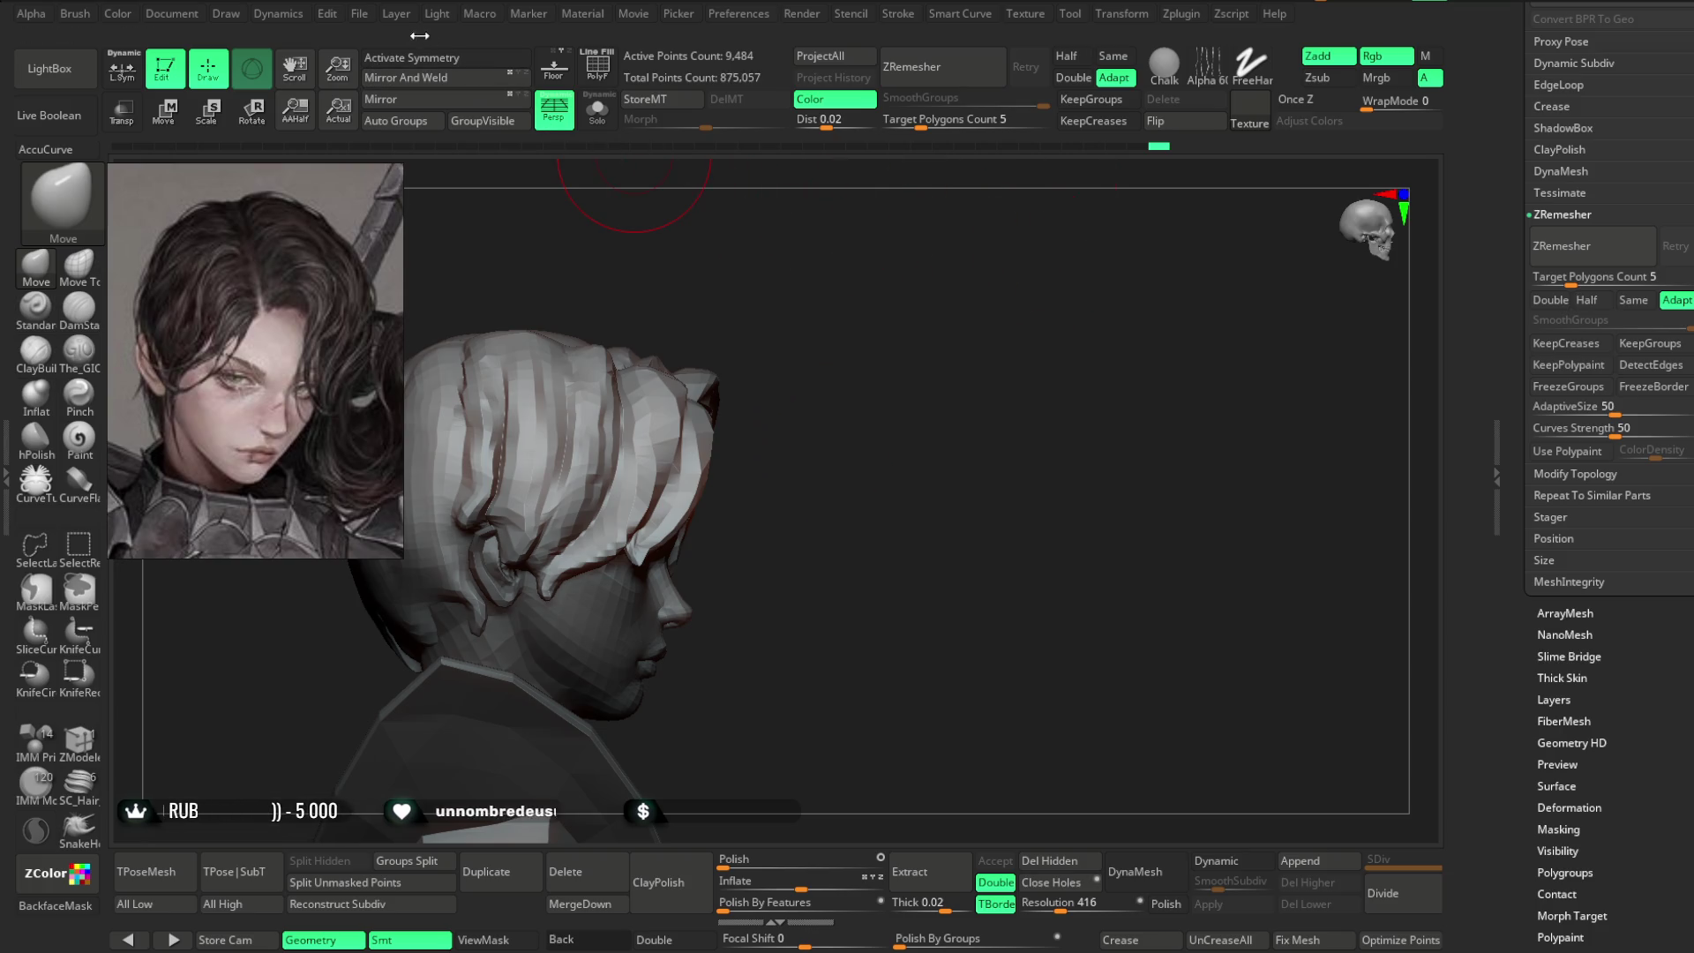
{"action": "left_click", "coordinate": [360, 17]}
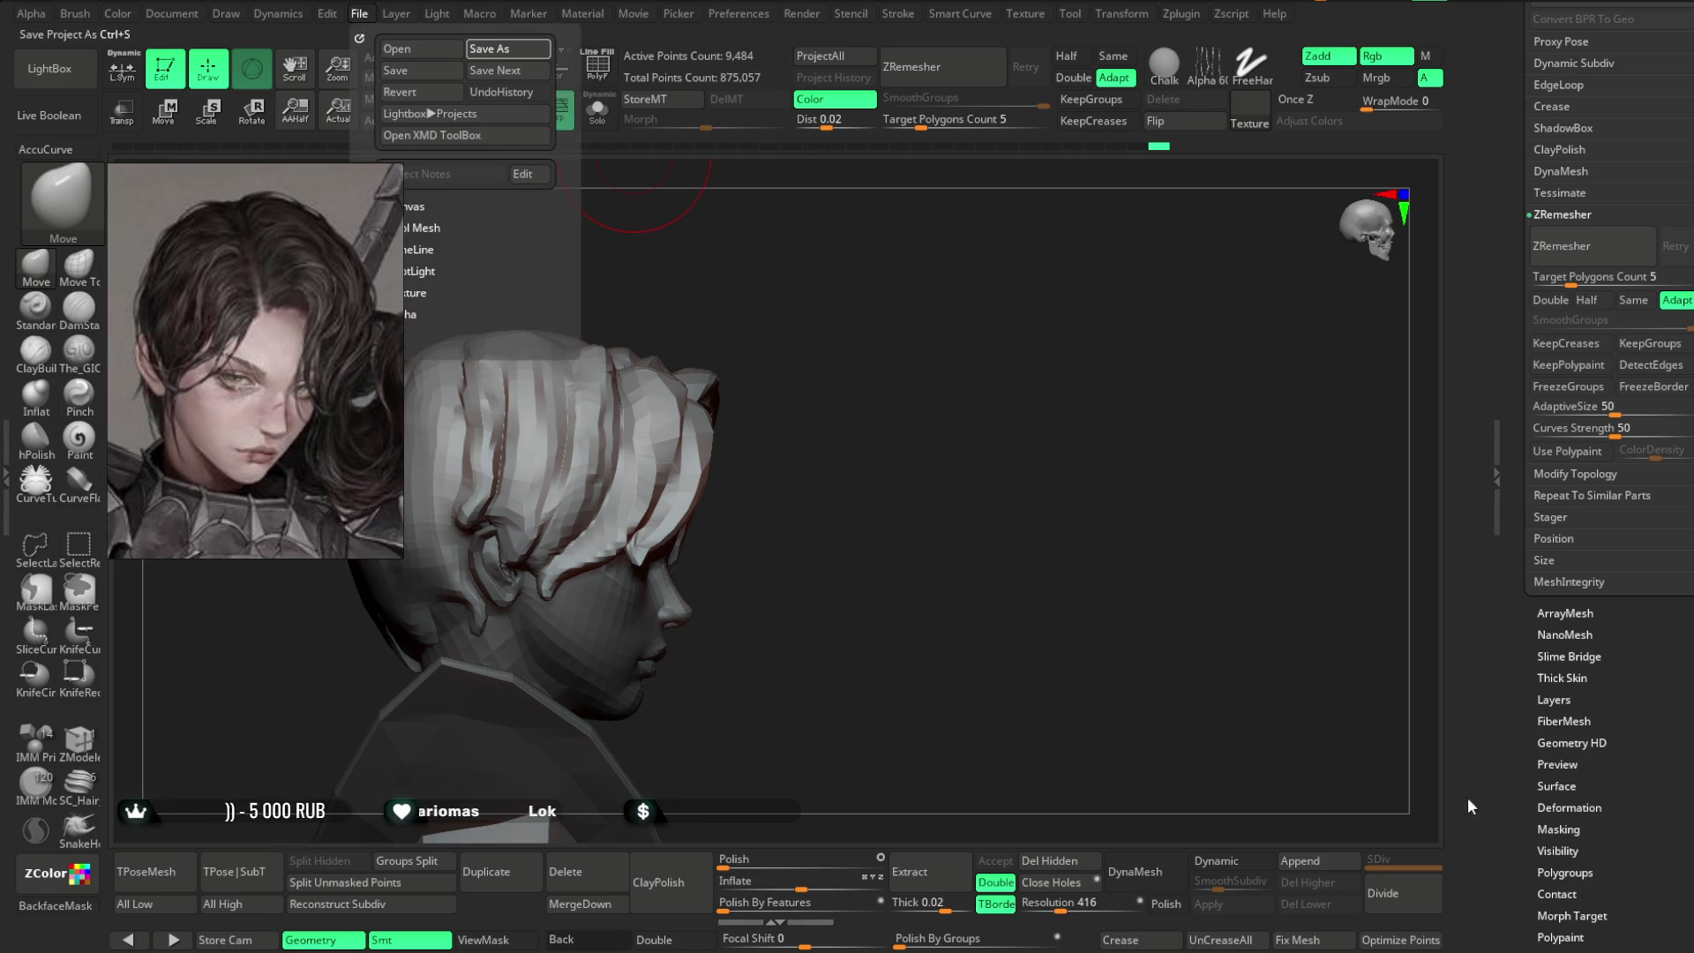
- Save the bust project with Ctrl+S, then check it from a three-quarter front view
{"action": "key", "text": "ctrl+s"}
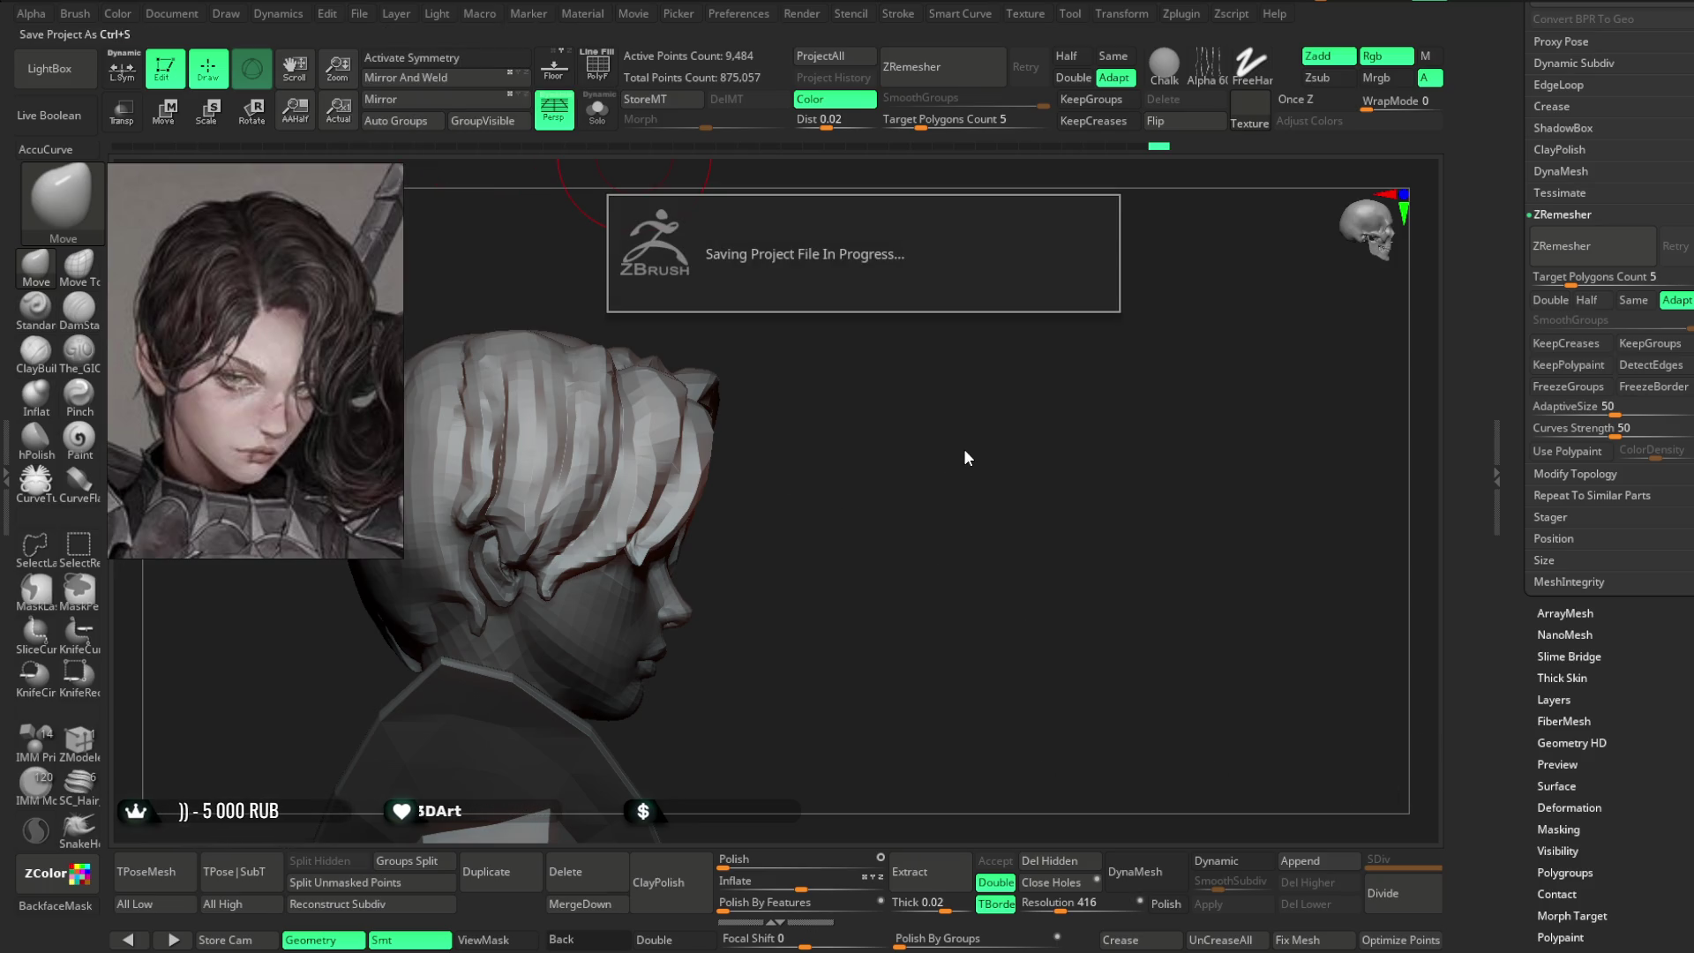
{"action": "mouse_move", "coordinate": [1036, 435]}
{"action": "left_mouse_down"}
{"action": "mouse_move", "coordinate": [882, 446]}
{"action": "mouse_move", "coordinate": [780, 429]}
{"action": "mouse_move", "coordinate": [901, 444]}
{"action": "left_mouse_up"}
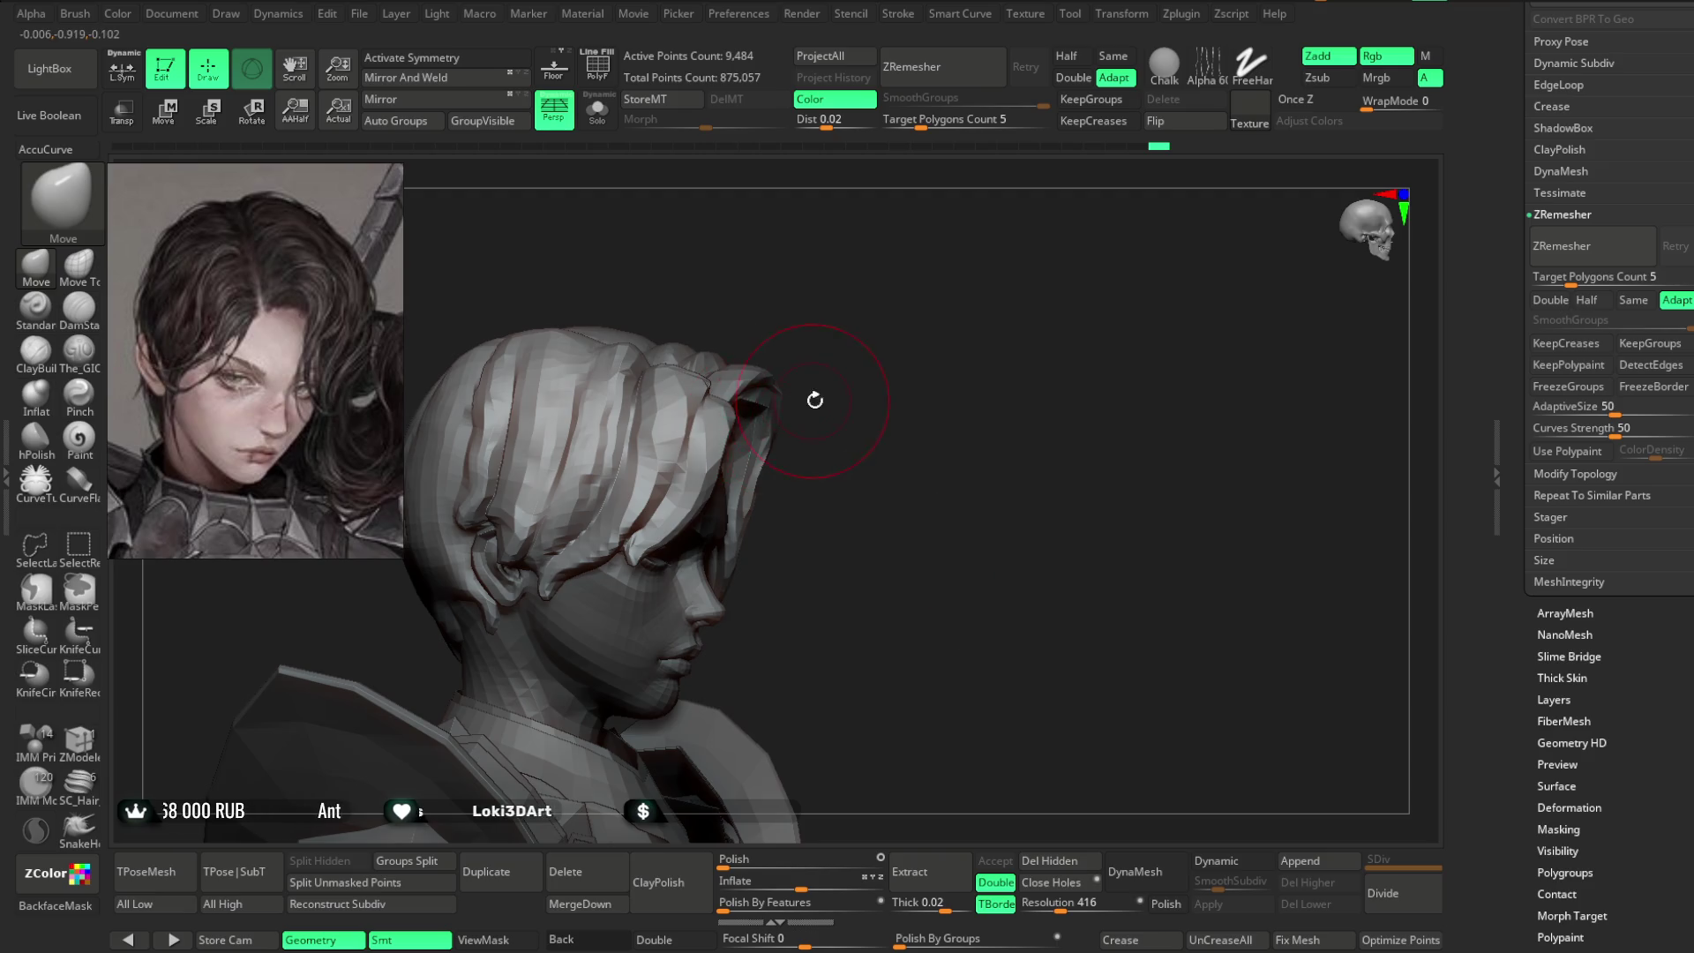
- Make the hair piece PM3D_Sphere3D2 active and frame the head near-front
{"action": "left_click_drag", "start_coordinate": [814, 400], "coordinate": [724, 445]}
{"action": "mouse_move", "coordinate": [877, 366]}
{"action": "left_mouse_down"}
{"action": "mouse_move", "coordinate": [832, 322]}
{"action": "mouse_move", "coordinate": [925, 336]}
{"action": "mouse_move", "coordinate": [965, 272]}
{"action": "left_mouse_up"}
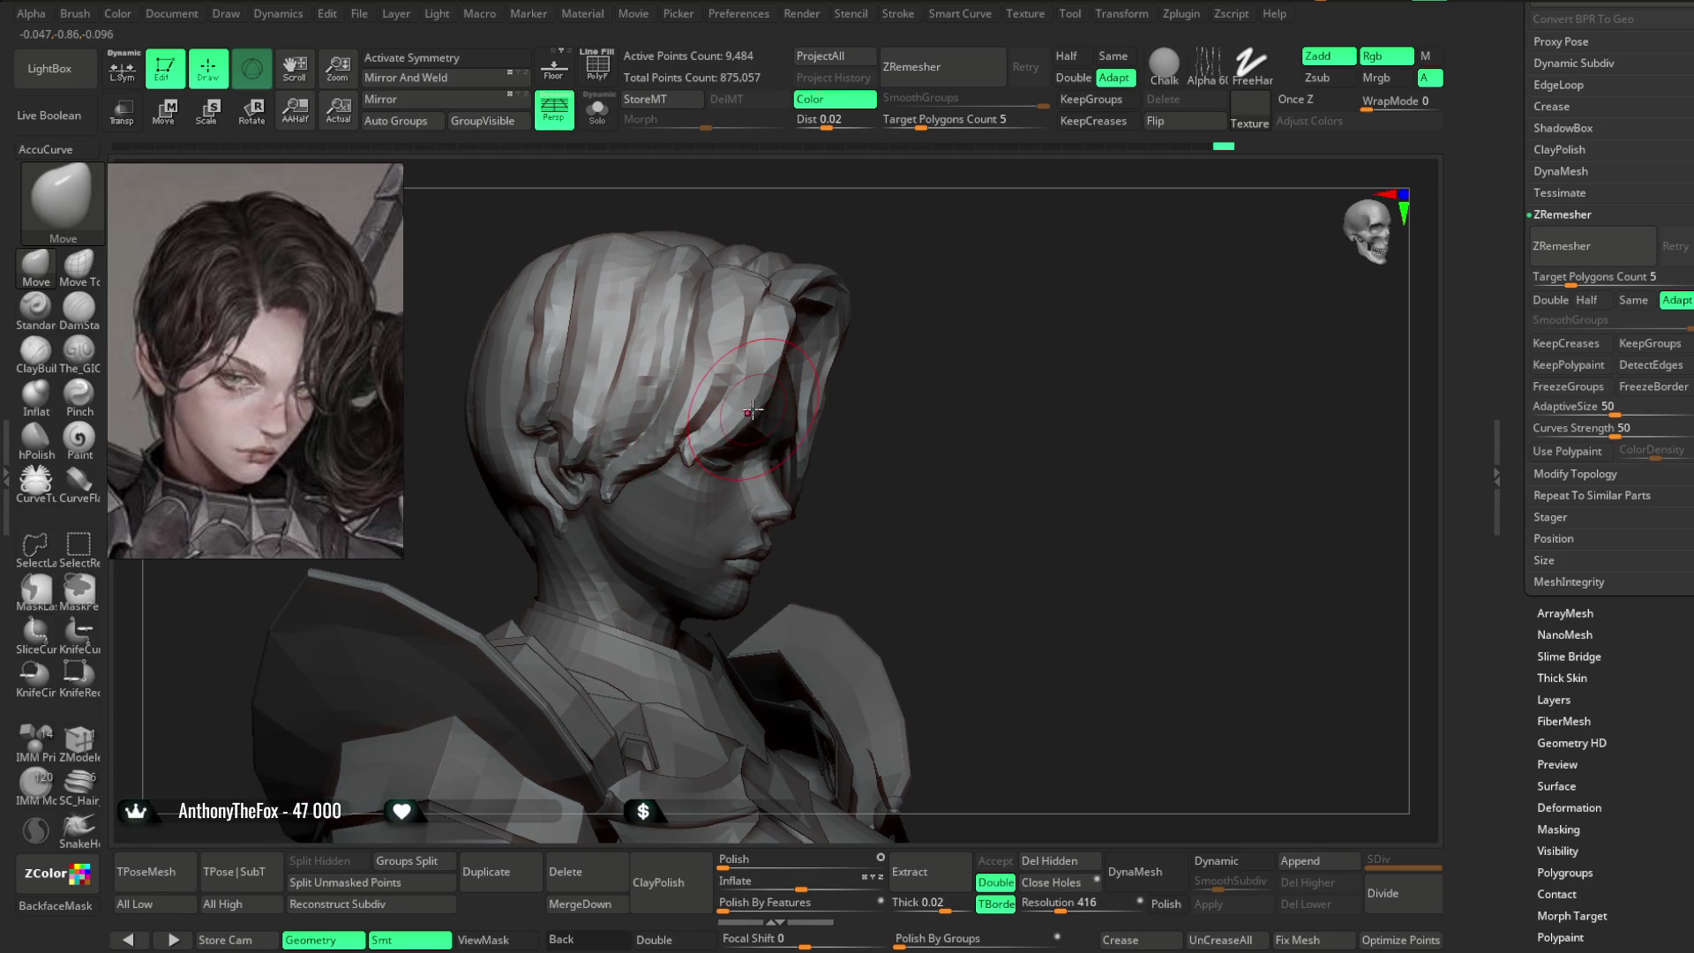
{"action": "left_click_drag", "start_coordinate": [751, 411], "coordinate": [782, 446]}
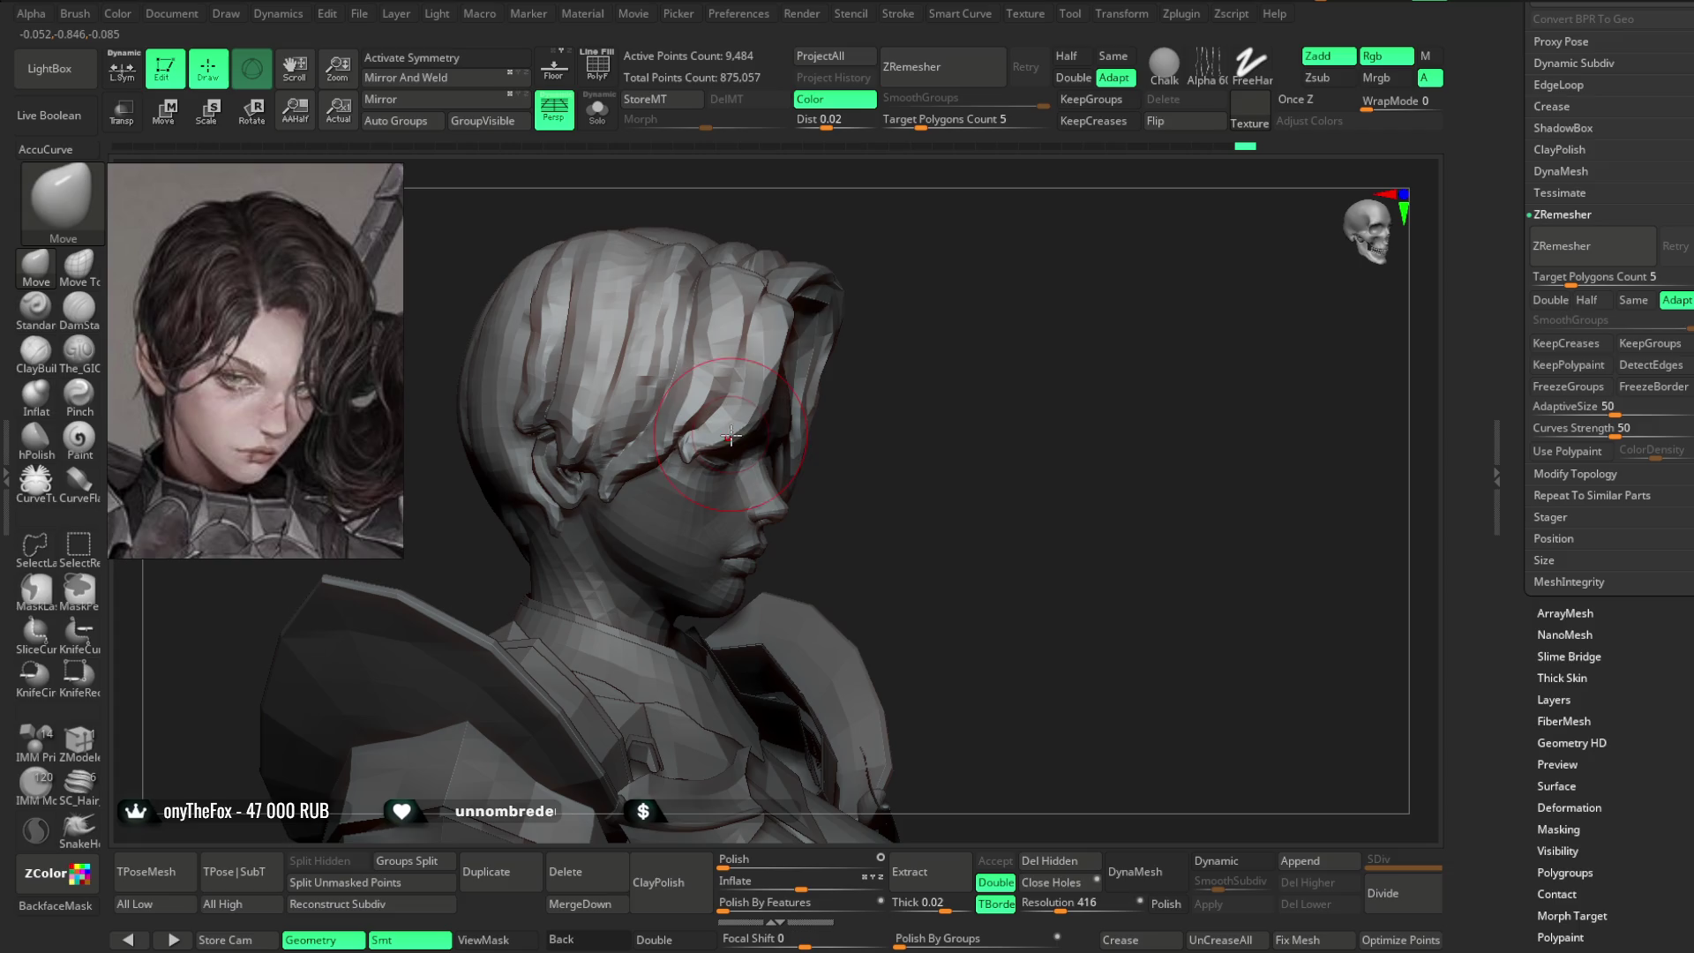
{"action": "mouse_move", "coordinate": [828, 351]}
{"action": "left_mouse_down"}
{"action": "mouse_move", "coordinate": [883, 291]}
{"action": "mouse_move", "coordinate": [856, 306]}
{"action": "mouse_move", "coordinate": [1014, 219]}
{"action": "mouse_move", "coordinate": [964, 245]}
{"action": "left_mouse_up"}
{"action": "left_click", "coordinate": [962, 309], "text": "alt"}
{"action": "mouse_move", "coordinate": [965, 314]}
{"action": "left_mouse_down"}
{"action": "mouse_move", "coordinate": [991, 238]}
{"action": "mouse_move", "coordinate": [883, 349]}
{"action": "left_mouse_up"}
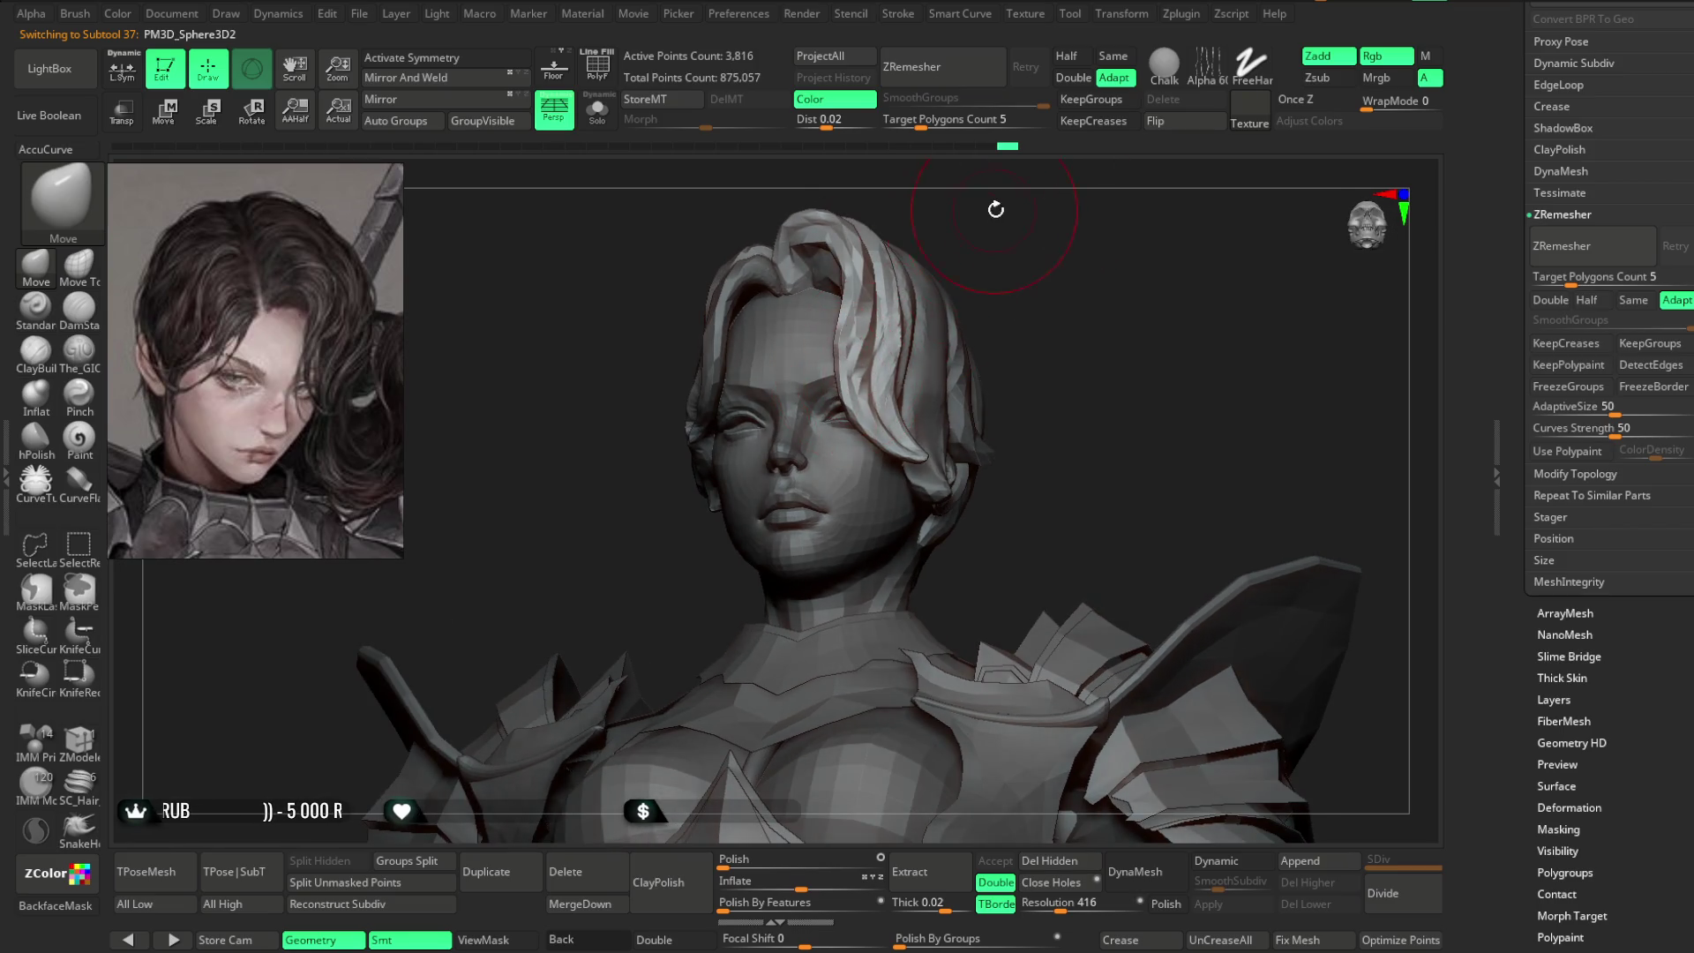
{"action": "left_click_drag", "start_coordinate": [991, 208], "coordinate": [840, 356]}
{"action": "scroll", "coordinate": [839, 247], "scroll_direction": "up", "scroll_amount": 2}
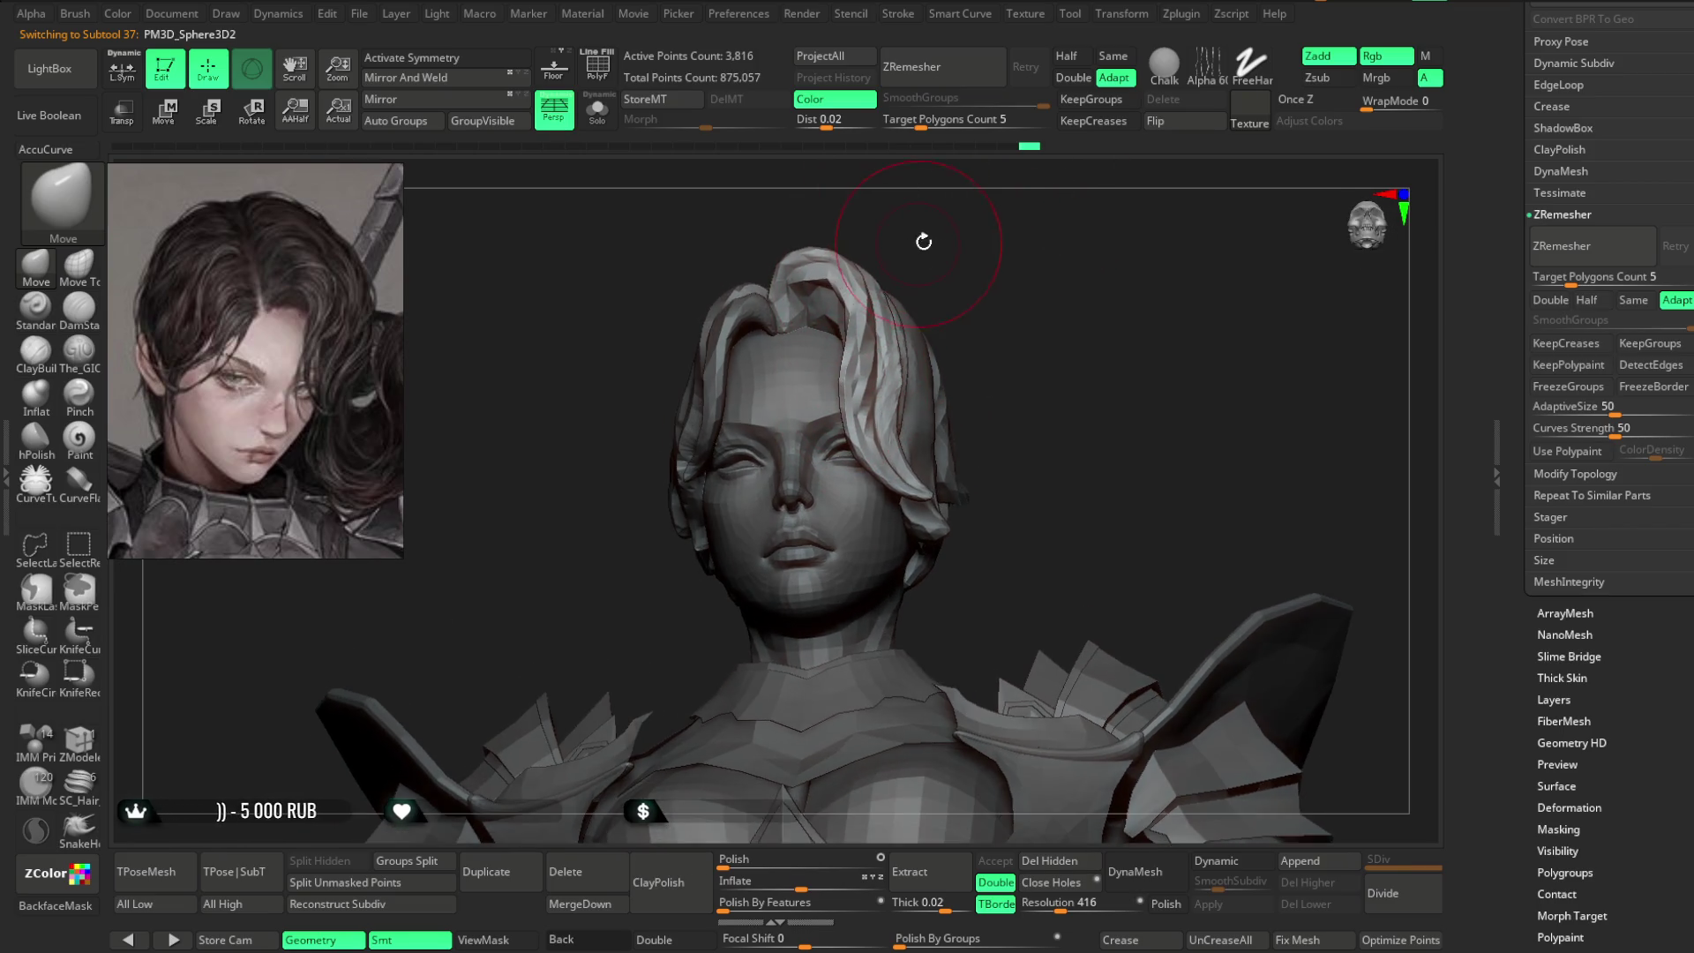
{"action": "mouse_move", "coordinate": [948, 281]}
{"action": "left_mouse_down"}
{"action": "mouse_move", "coordinate": [971, 291]}
{"action": "mouse_move", "coordinate": [949, 273]}
{"action": "mouse_move", "coordinate": [957, 296]}
{"action": "left_mouse_up"}
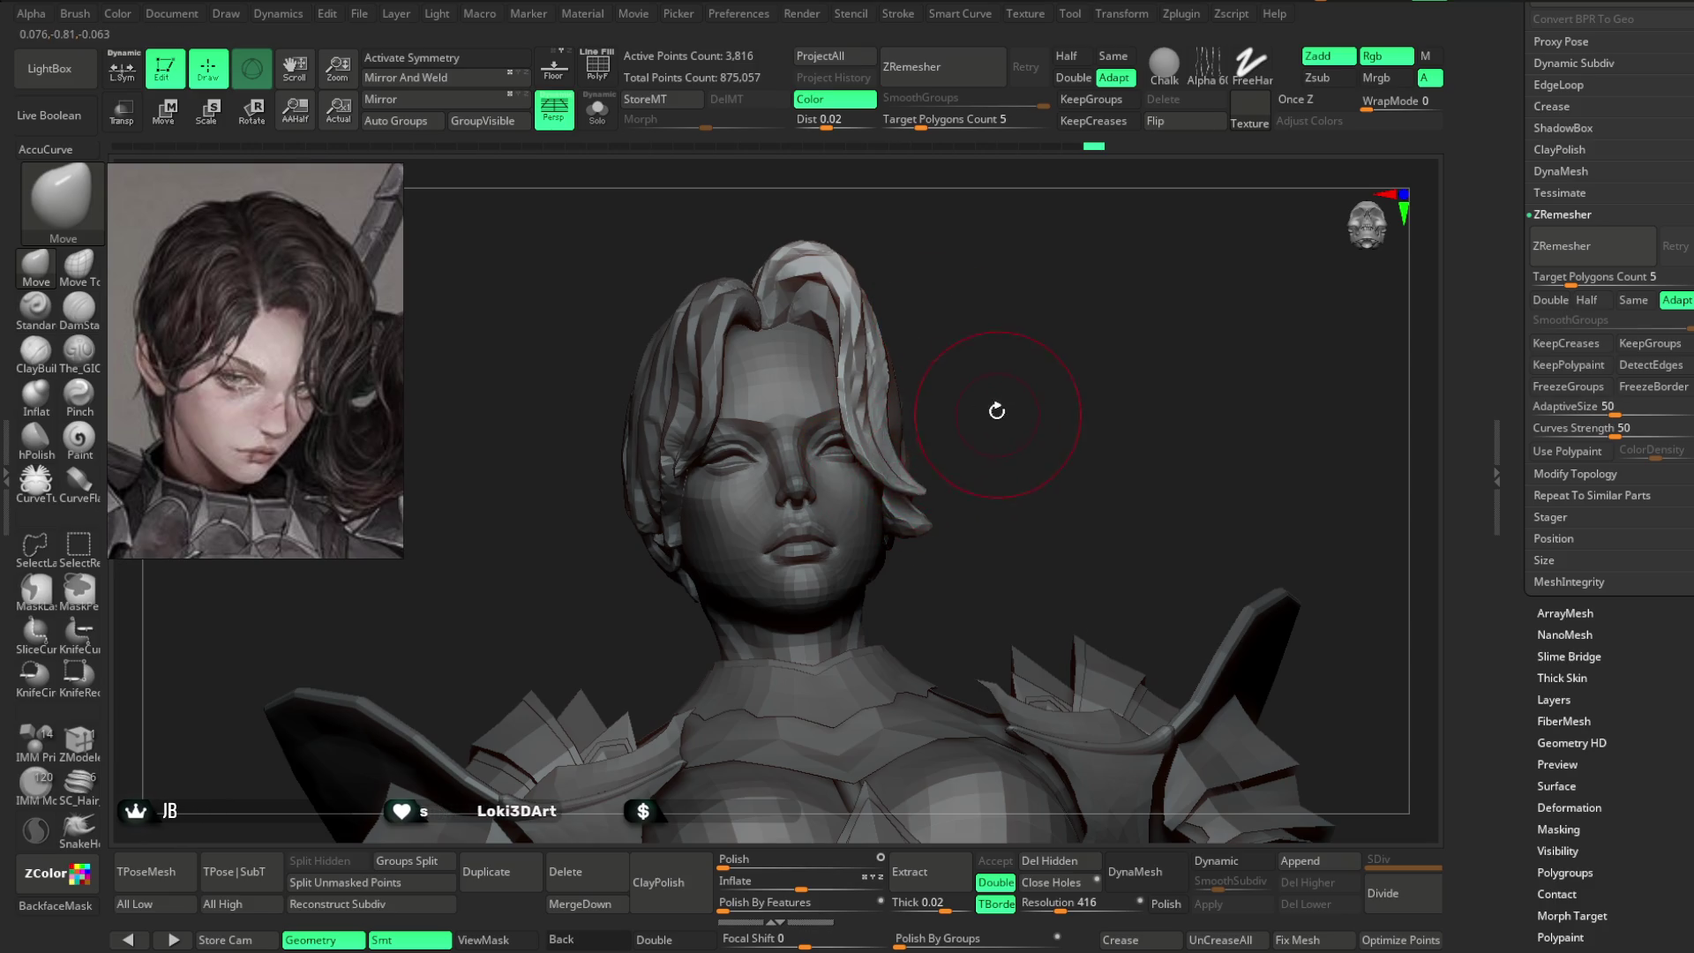
{"action": "scroll", "coordinate": [995, 408], "scroll_direction": "up", "scroll_amount": 2}
- Push the side hair strands over the temple with the Move brush, checking front and profile
{"action": "key", "text": "space"}
{"action": "left_click_drag", "start_coordinate": [980, 380], "coordinate": [914, 451]}
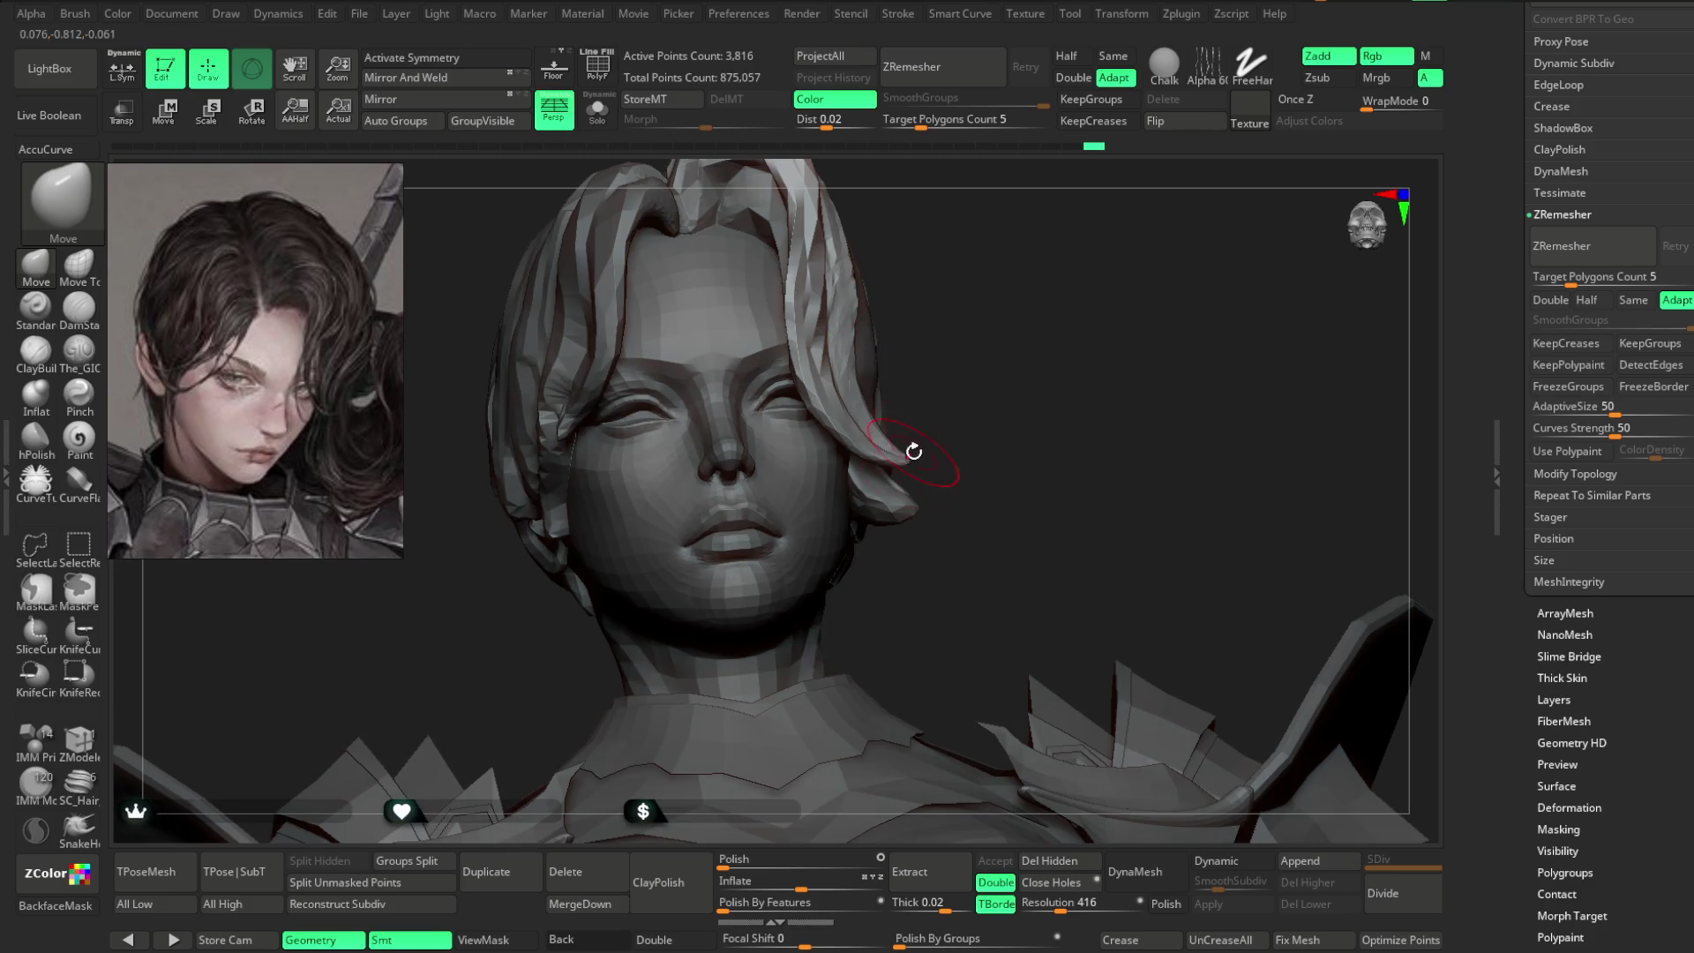
{"action": "left_click_drag", "start_coordinate": [959, 358], "coordinate": [879, 458]}
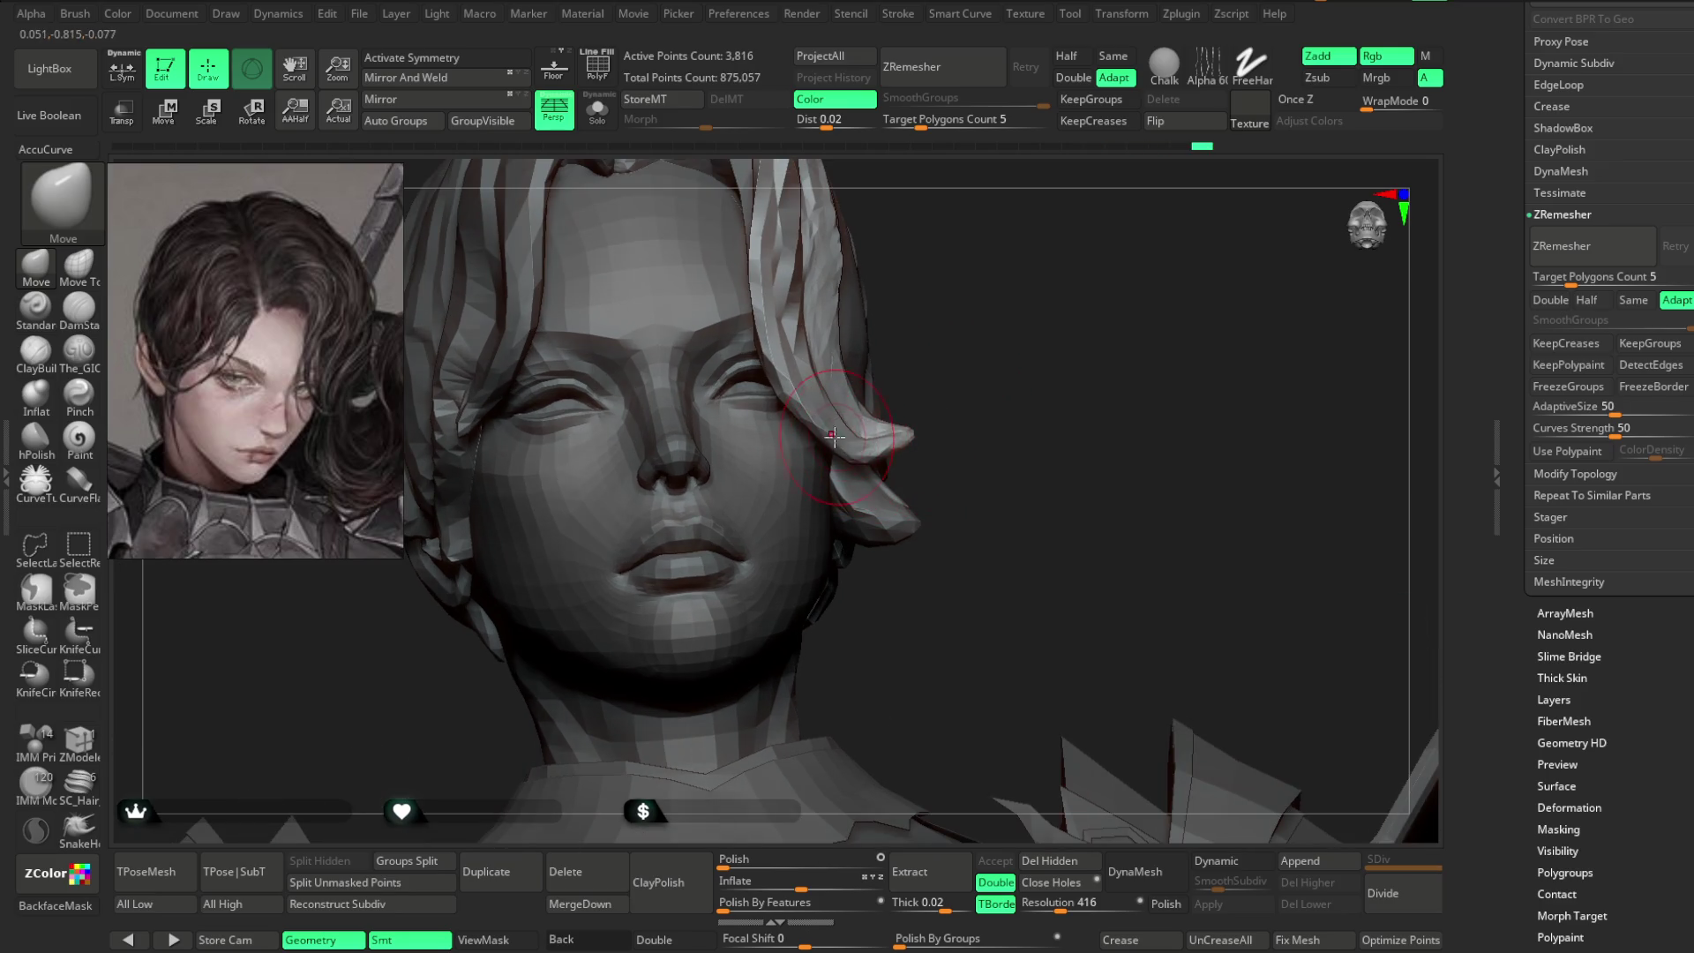
{"action": "mouse_move", "coordinate": [972, 384]}
{"action": "left_mouse_down"}
{"action": "mouse_move", "coordinate": [984, 295]}
{"action": "mouse_move", "coordinate": [968, 352]}
{"action": "mouse_move", "coordinate": [892, 464]}
{"action": "left_mouse_up"}
{"action": "left_click_drag", "start_coordinate": [926, 389], "coordinate": [858, 438]}
{"action": "mouse_move", "coordinate": [1140, 216]}
{"action": "left_mouse_down"}
{"action": "mouse_move", "coordinate": [1085, 226]}
{"action": "mouse_move", "coordinate": [1139, 207]}
{"action": "mouse_move", "coordinate": [1104, 234]}
{"action": "left_mouse_up"}
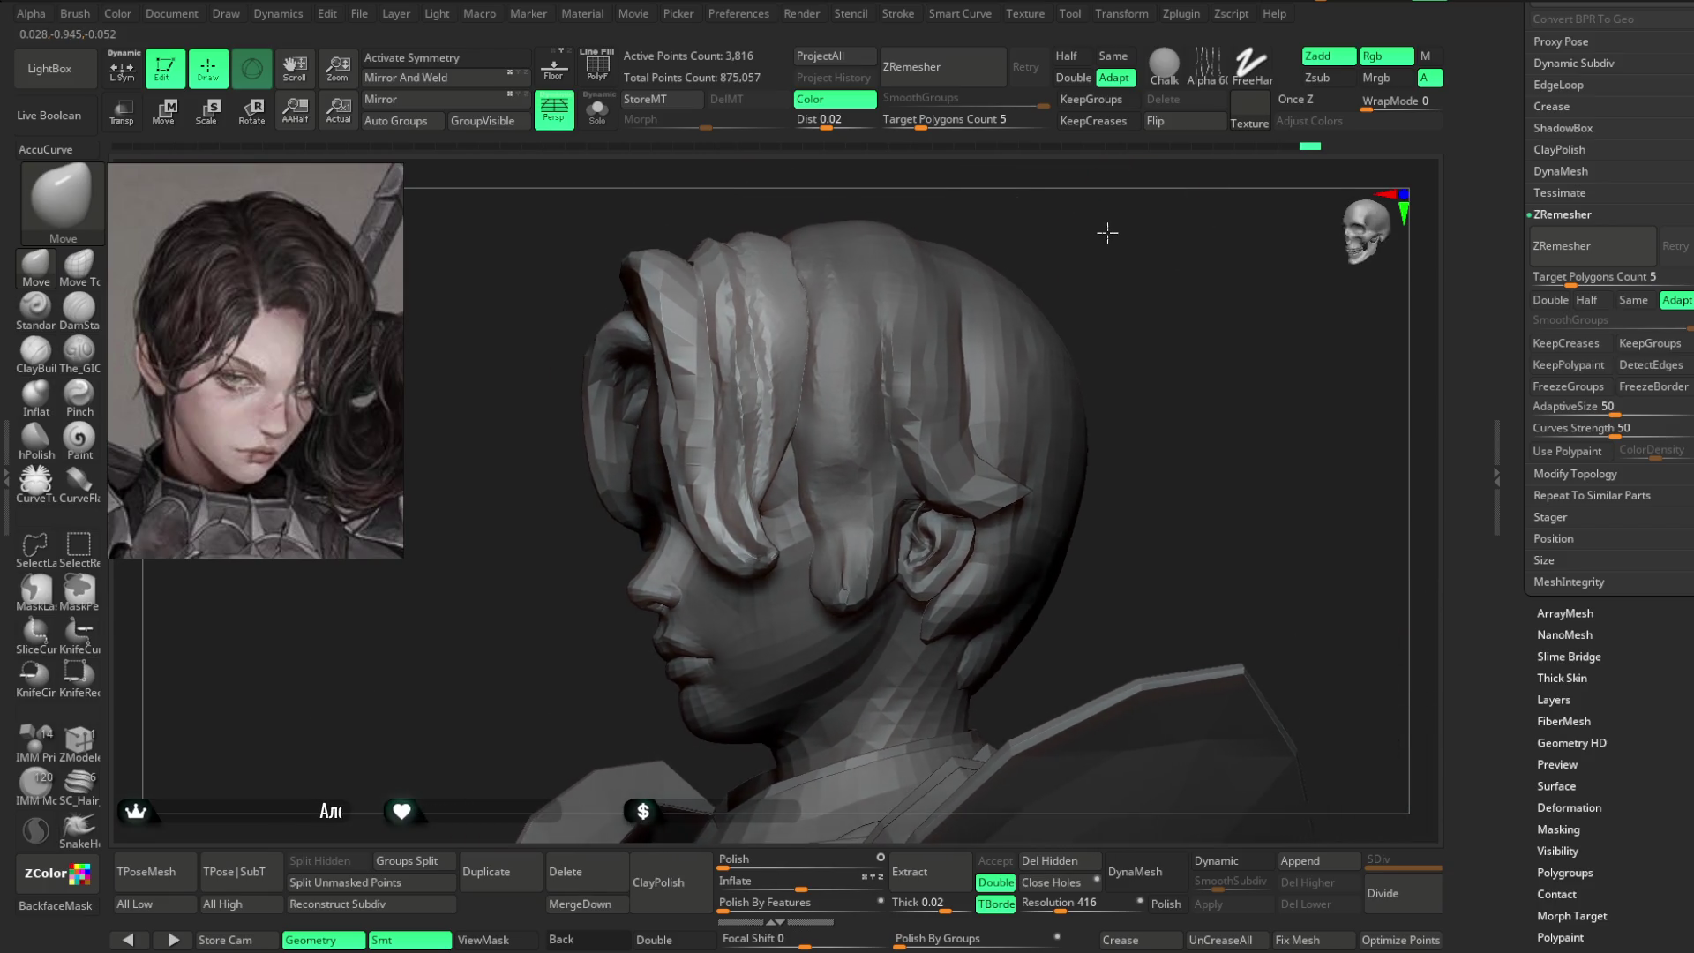
{"action": "left_click_drag", "start_coordinate": [824, 188], "coordinate": [727, 258], "text": "shift"}
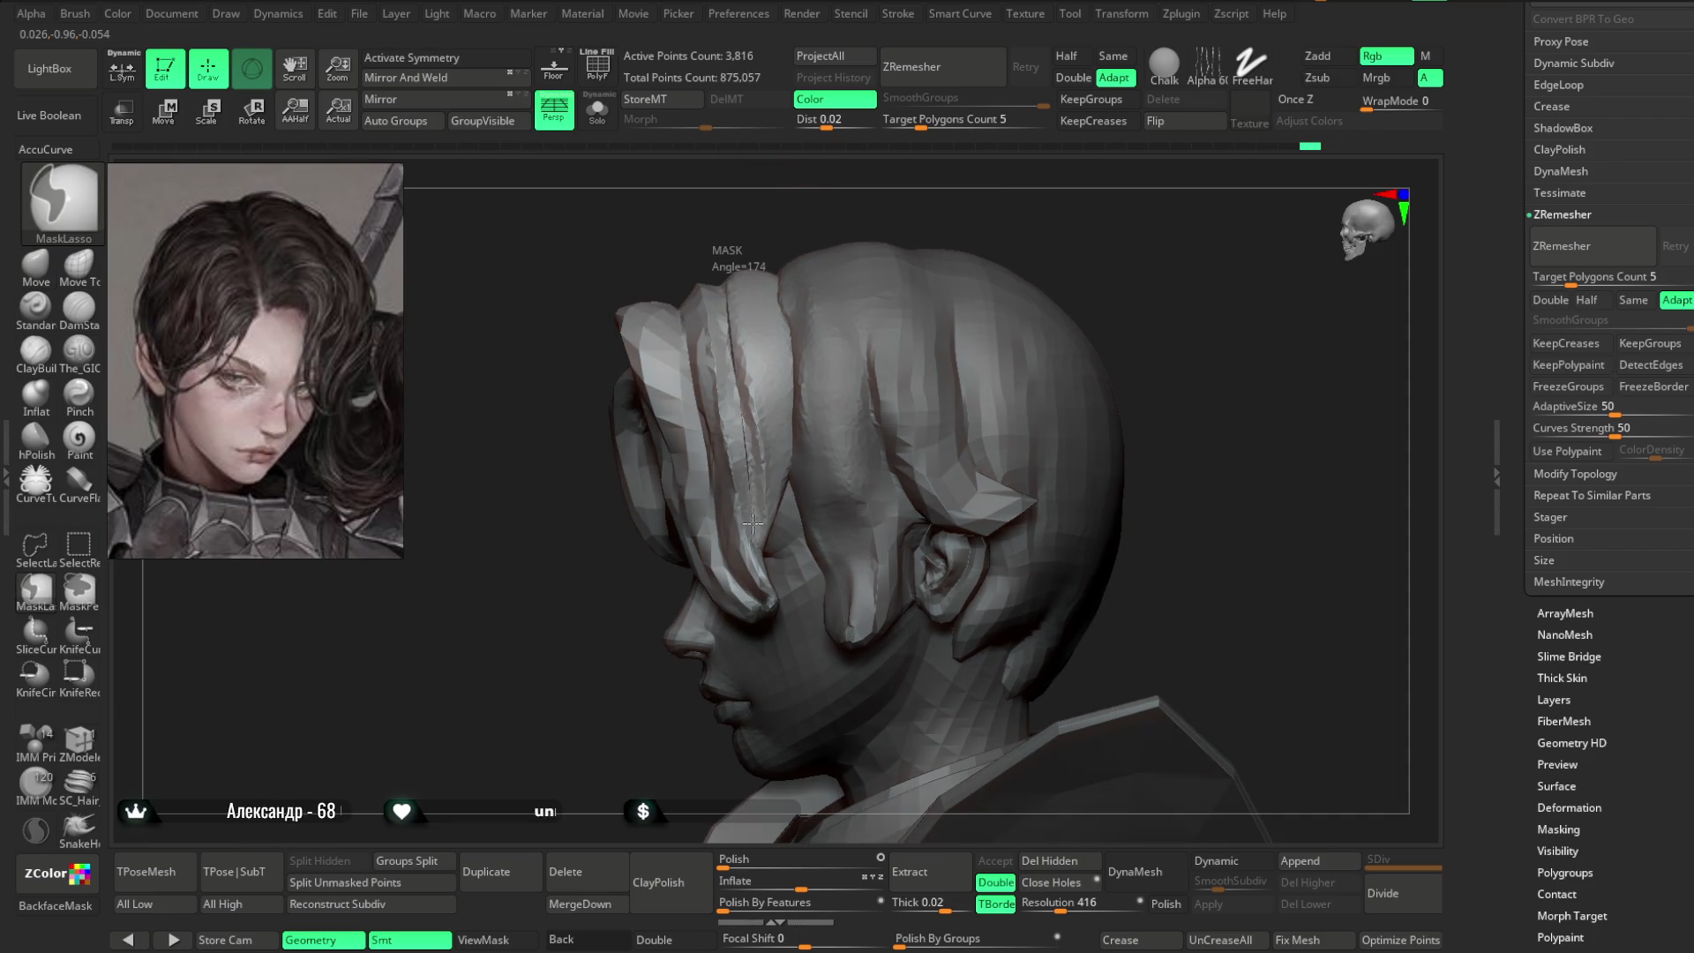
{"action": "mouse_move", "coordinate": [877, 227]}
{"action": "left_mouse_down"}
{"action": "mouse_move", "coordinate": [938, 215]}
{"action": "mouse_move", "coordinate": [959, 244]}
{"action": "mouse_move", "coordinate": [952, 221]}
{"action": "left_mouse_up"}
- Pick a brush and keep shaping the temple strands from top and side views
{"action": "key", "text": "b"}
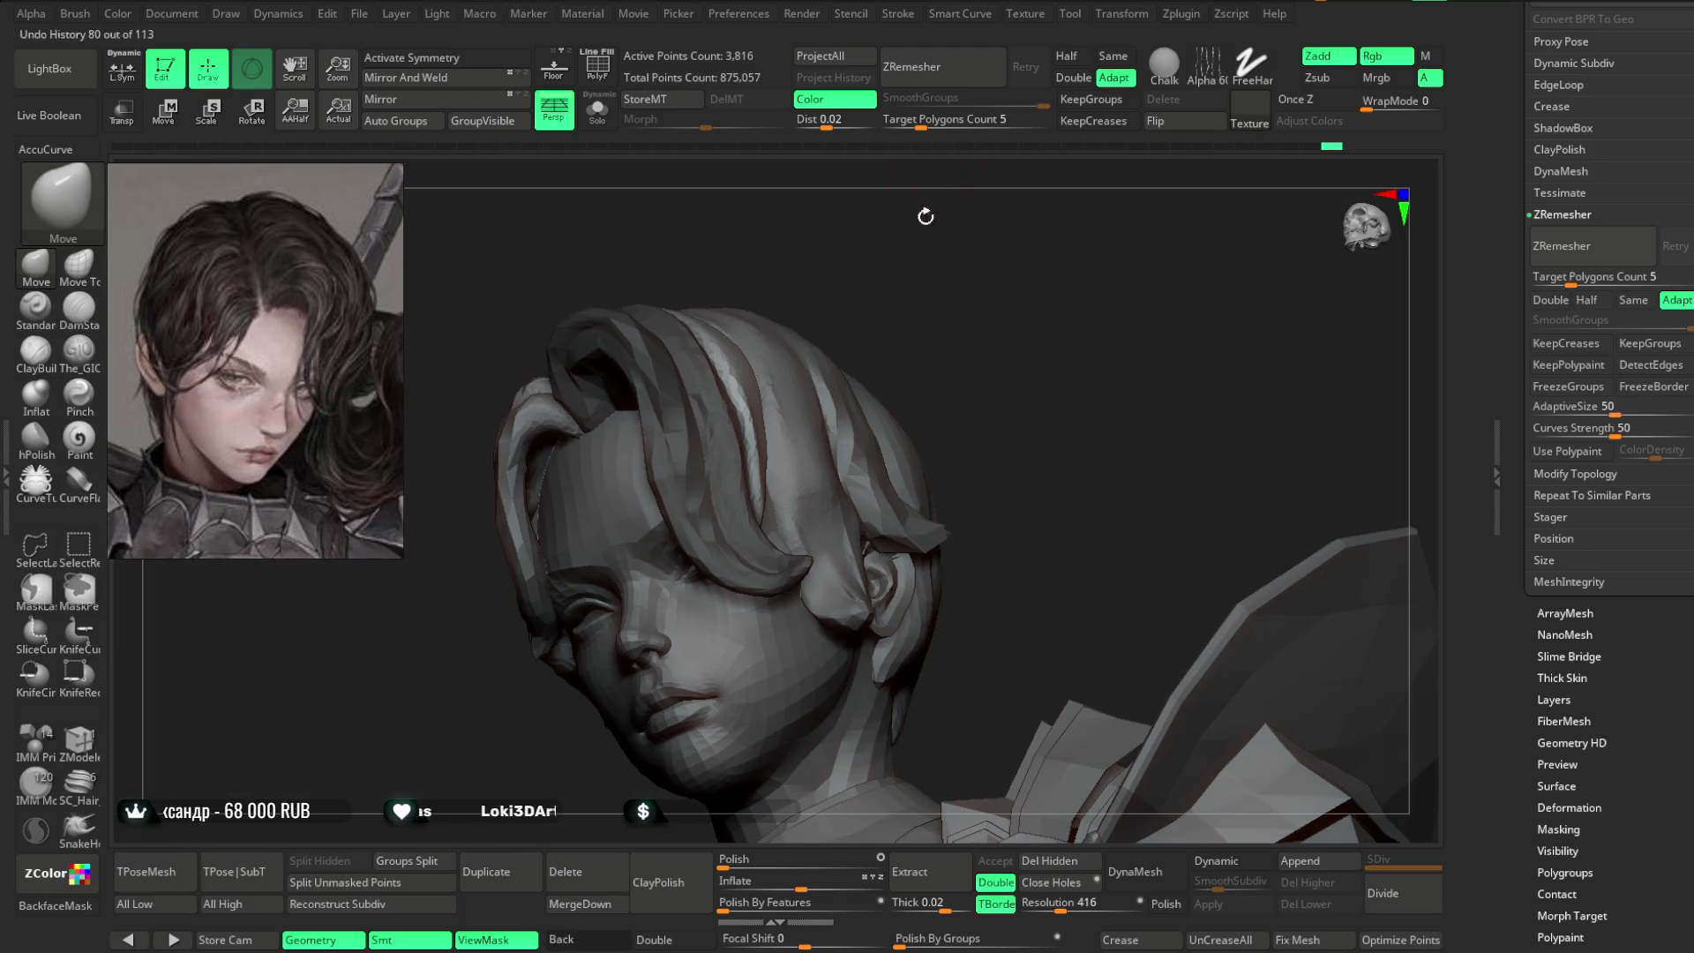
{"action": "key", "text": "space"}
{"action": "right_click_drag", "start_coordinate": [877, 335], "coordinate": [845, 386]}
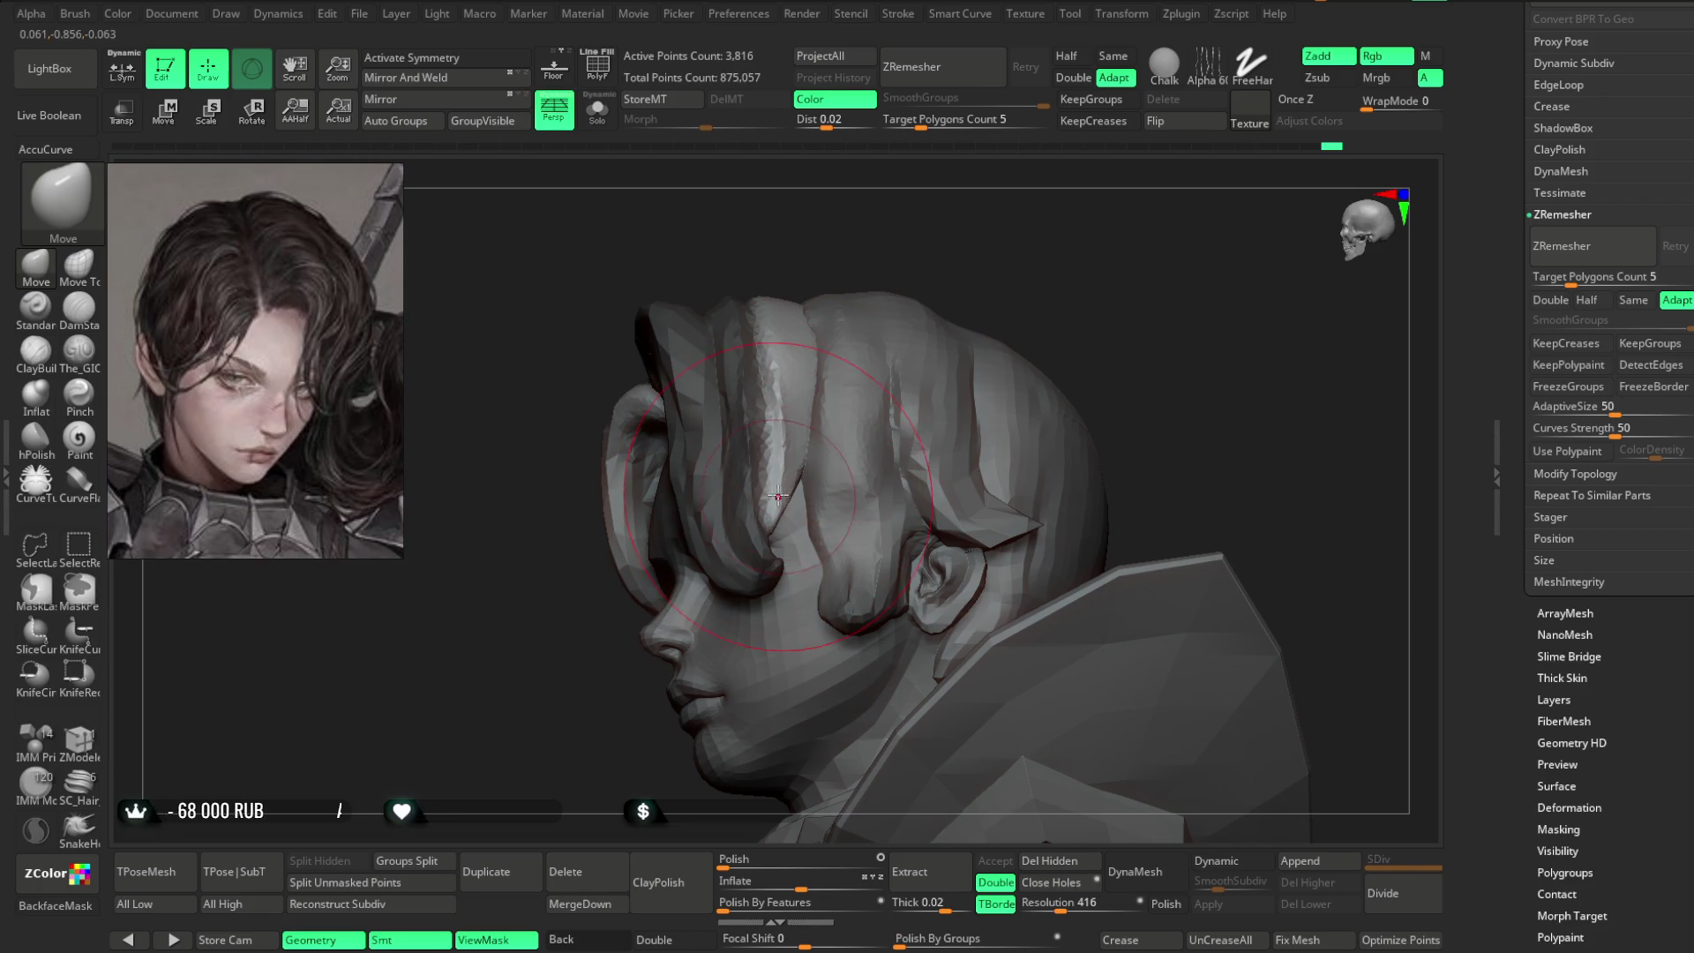
{"action": "mouse_move", "coordinate": [847, 193]}
{"action": "right_mouse_down"}
{"action": "mouse_move", "coordinate": [847, 314]}
{"action": "mouse_move", "coordinate": [823, 328]}
{"action": "right_mouse_up"}
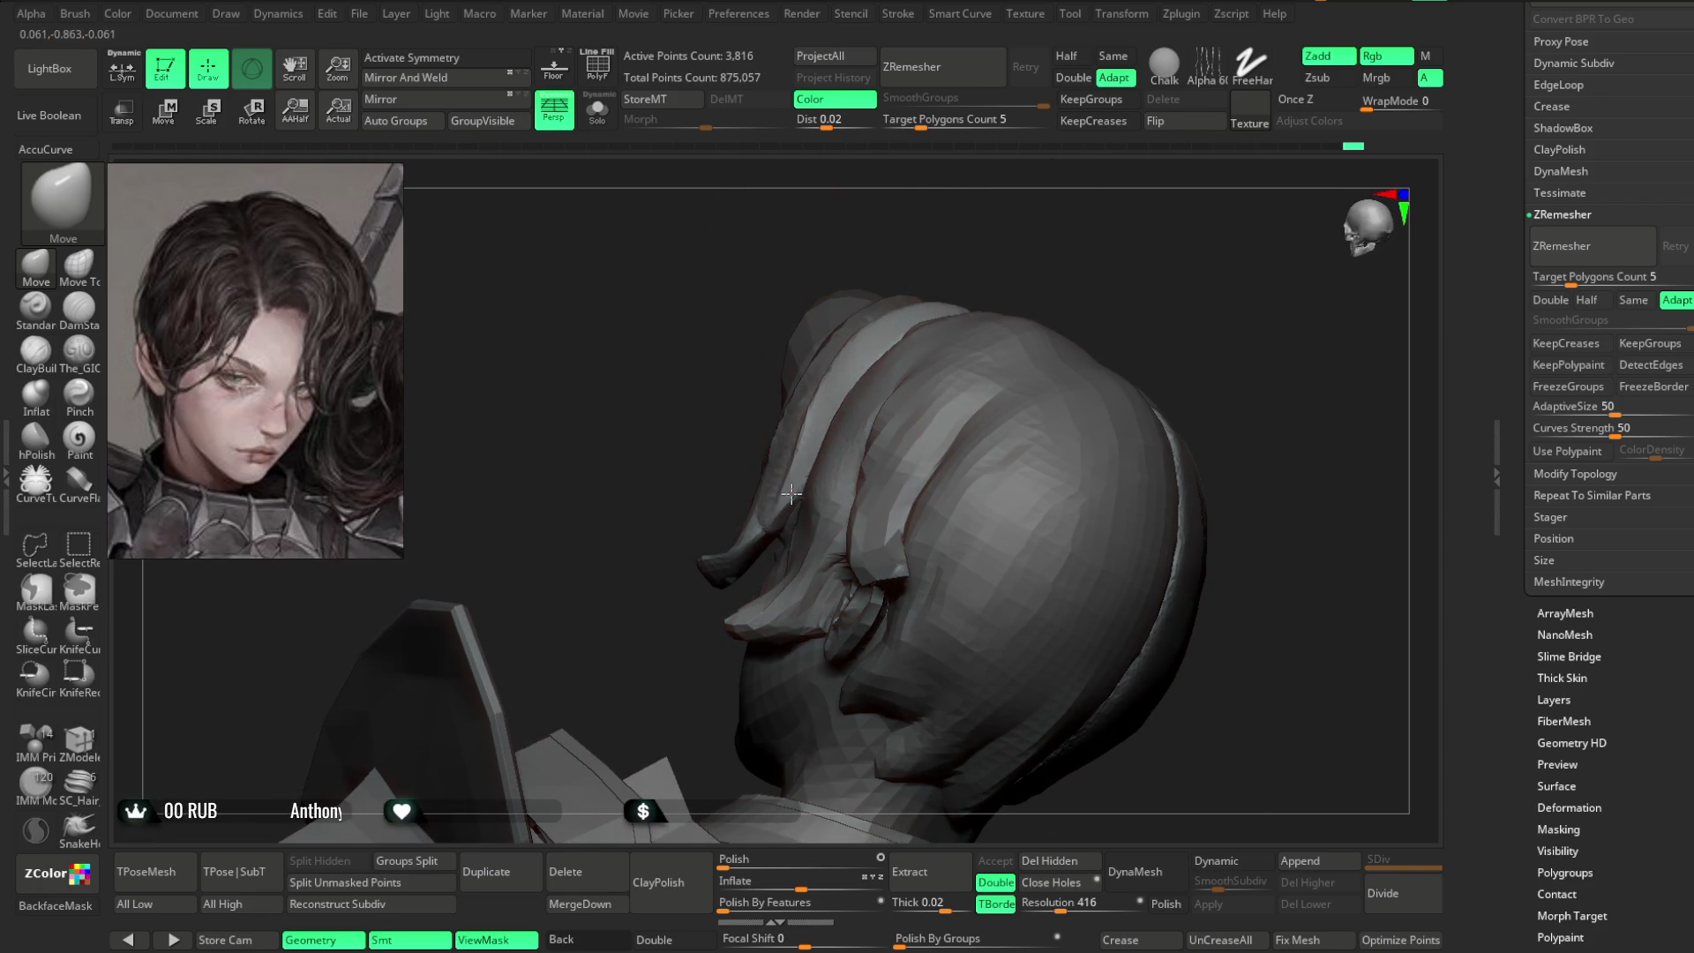
{"action": "mouse_move", "coordinate": [780, 521]}
{"action": "right_mouse_down"}
{"action": "mouse_move", "coordinate": [1010, 273]}
{"action": "mouse_move", "coordinate": [768, 531]}
{"action": "right_mouse_up"}
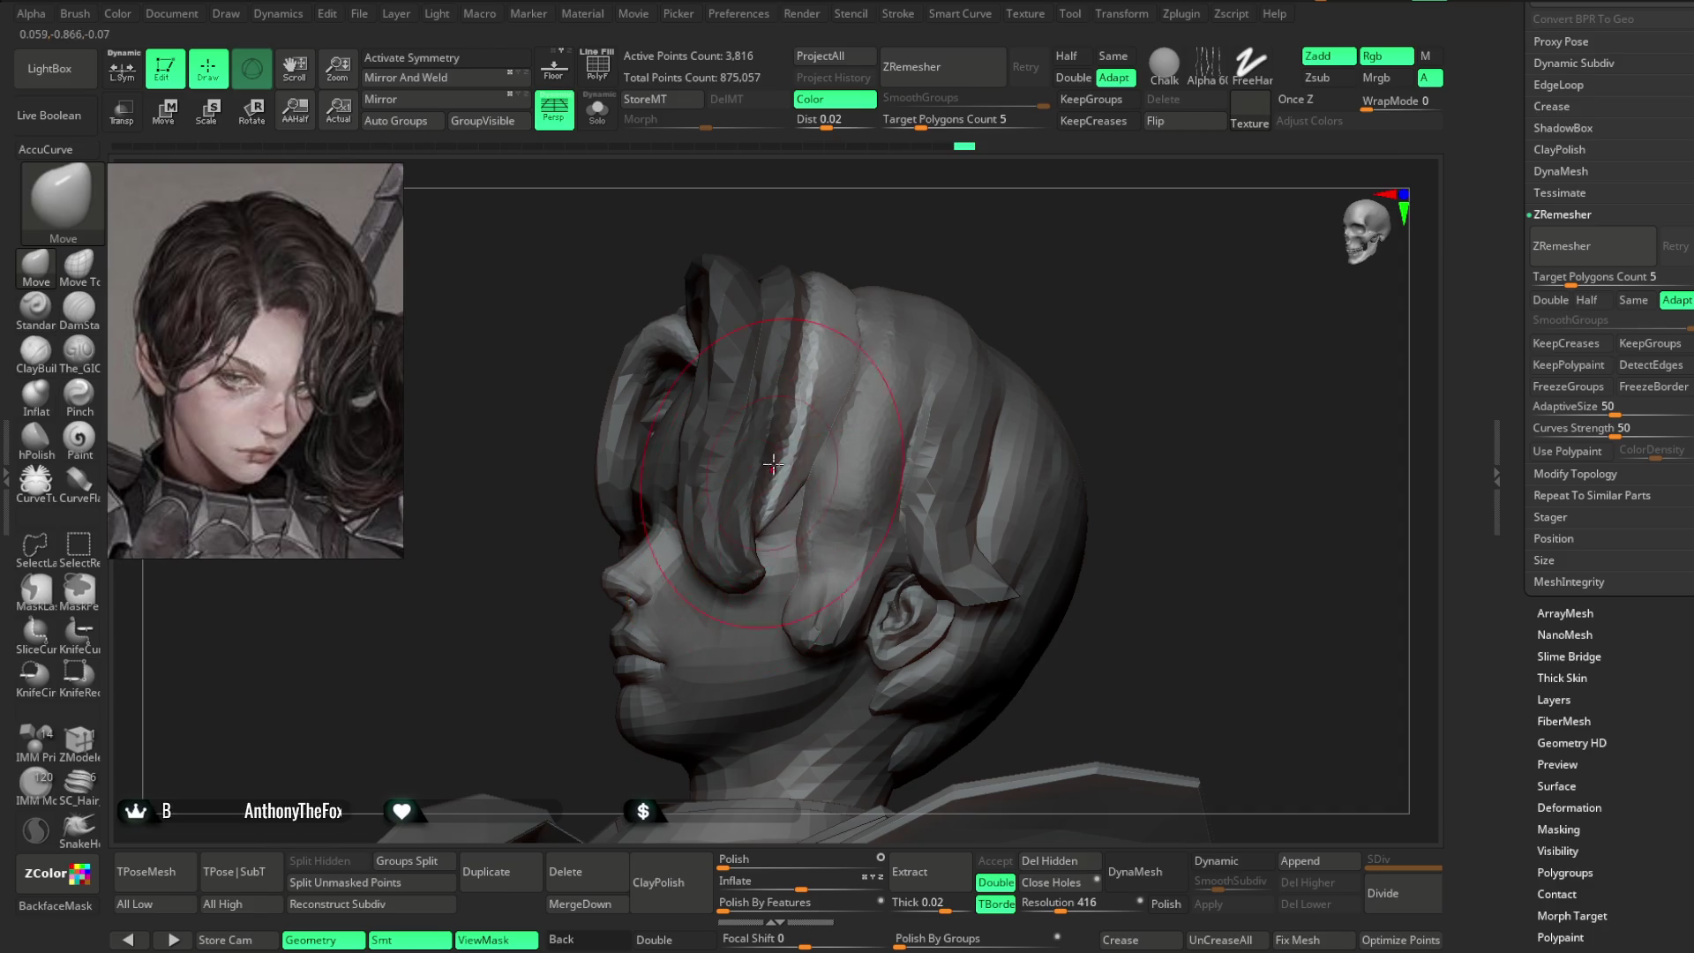
{"action": "key", "text": "space"}
- Solo the hair strand, shrink the brush, and reshape the isolated strand
{"action": "left_click", "coordinate": [597, 110]}
{"action": "right_click_drag", "start_coordinate": [657, 161], "coordinate": [843, 415]}
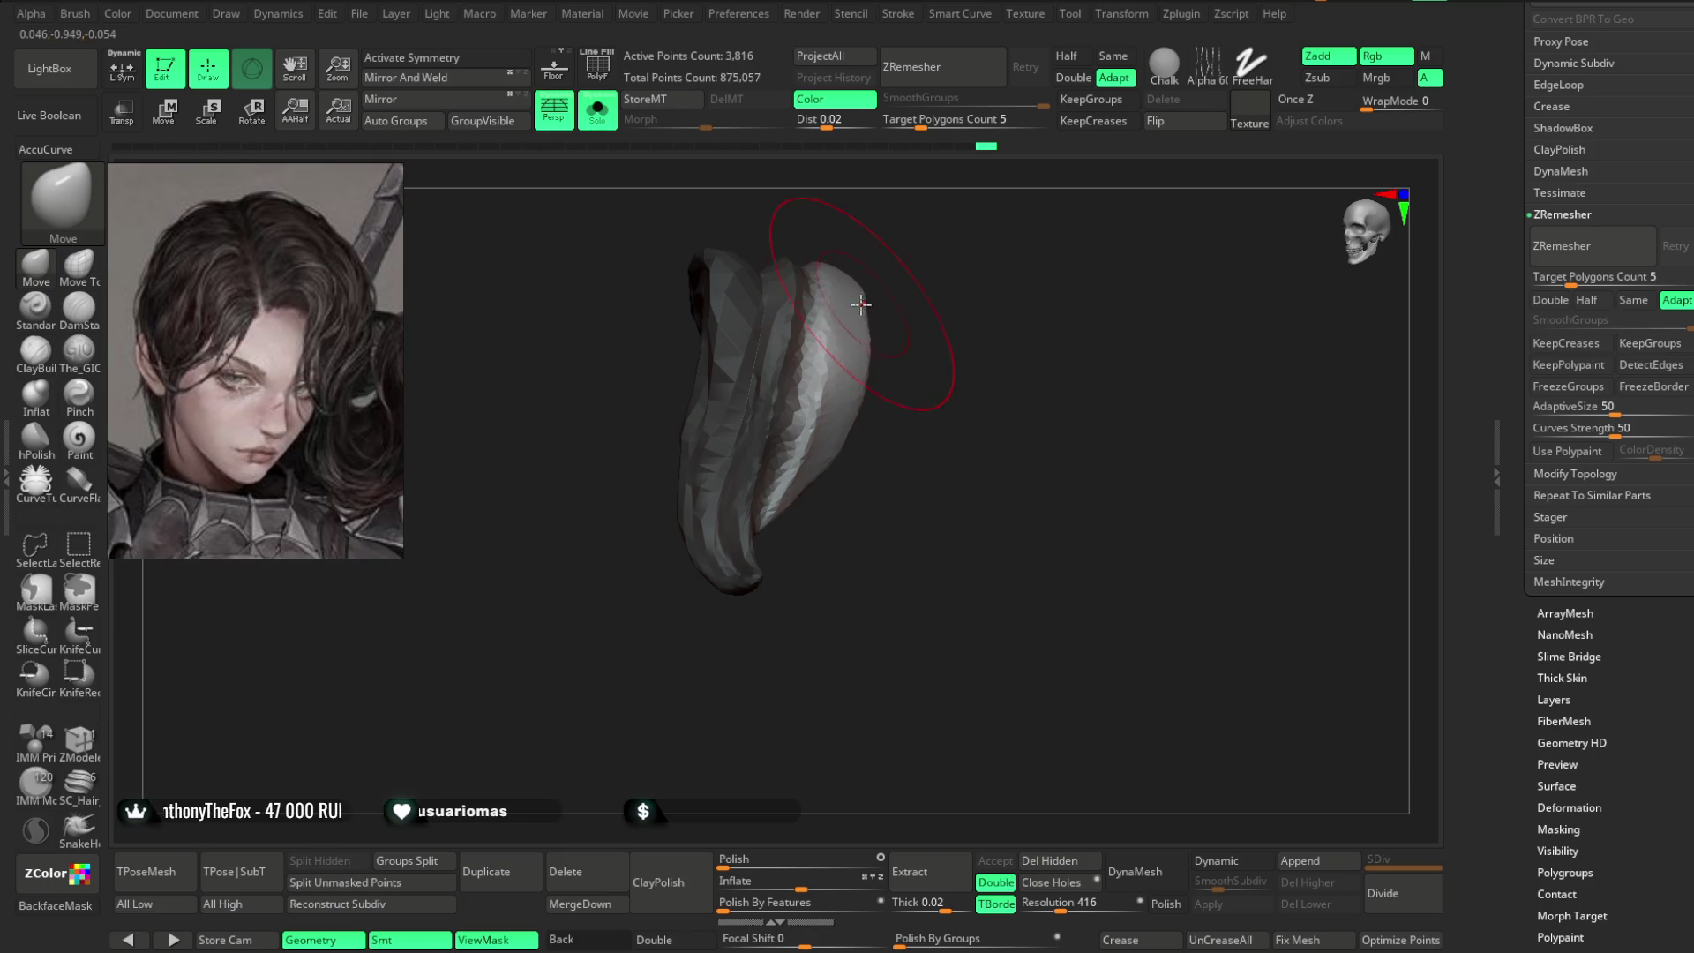
{"action": "mouse_move", "coordinate": [871, 299]}
{"action": "right_mouse_down"}
{"action": "mouse_move", "coordinate": [863, 406]}
{"action": "mouse_move", "coordinate": [825, 480]}
{"action": "right_mouse_up"}
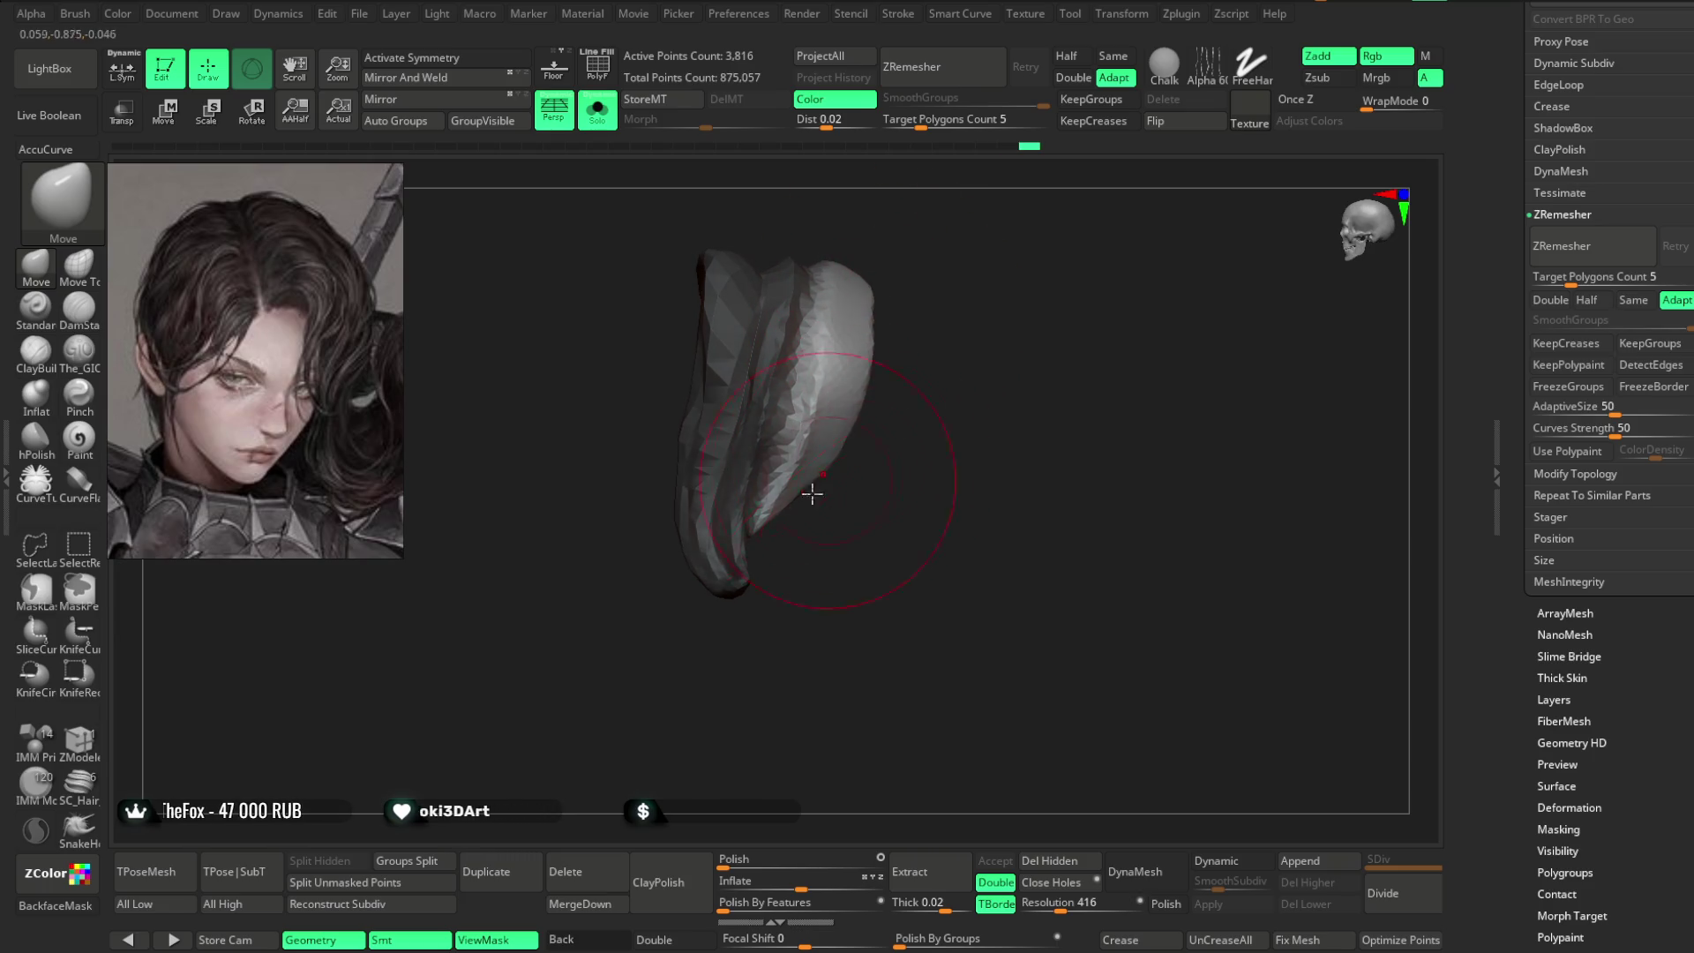
{"action": "key", "text": "space"}
{"action": "left_click_drag", "start_coordinate": [839, 467], "coordinate": [809, 487]}
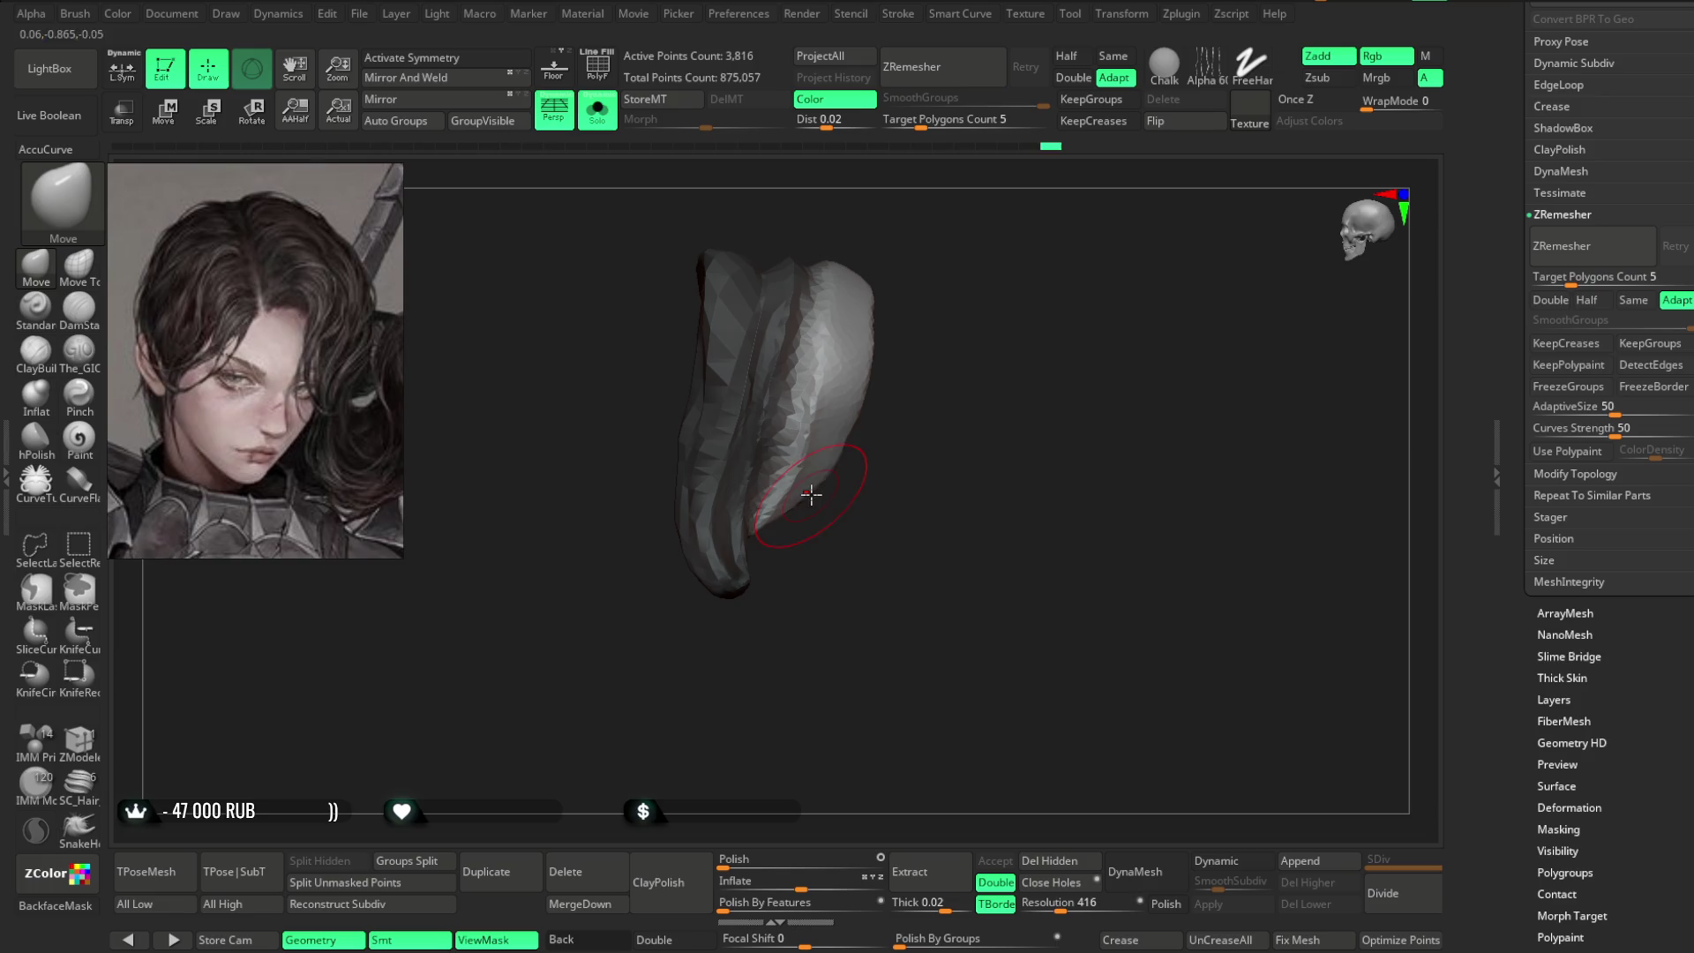
{"action": "mouse_move", "coordinate": [882, 283]}
{"action": "right_mouse_down"}
{"action": "mouse_move", "coordinate": [915, 283]}
{"action": "mouse_move", "coordinate": [788, 491]}
{"action": "right_mouse_up"}
{"action": "key", "text": "ctrl+shift+s"}
- Refine the side strands with the full head shown, checking from front to rear three-quarter
{"action": "mouse_move", "coordinate": [778, 408]}
{"action": "right_mouse_down"}
{"action": "mouse_move", "coordinate": [797, 488]}
{"action": "mouse_move", "coordinate": [964, 215]}
{"action": "mouse_move", "coordinate": [1021, 235]}
{"action": "right_mouse_up"}
{"action": "key", "text": "space"}
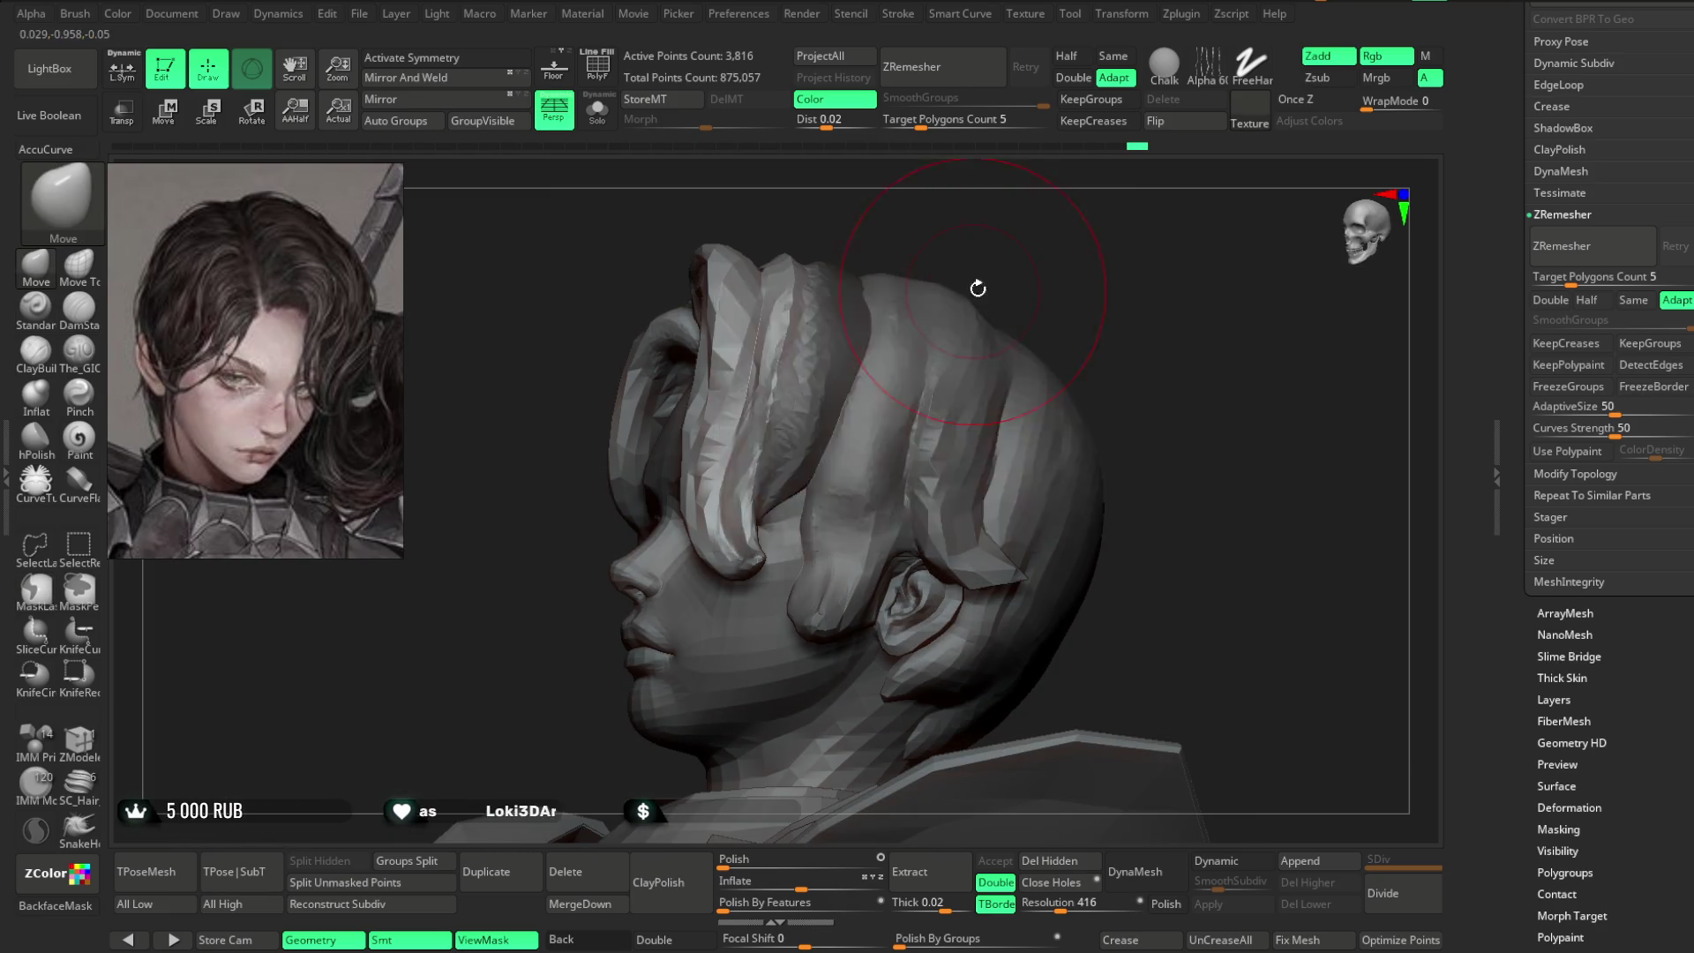
{"action": "right_click_drag", "start_coordinate": [930, 310], "coordinate": [780, 420]}
{"action": "mouse_move", "coordinate": [814, 316]}
{"action": "right_mouse_down"}
{"action": "mouse_move", "coordinate": [877, 291]}
{"action": "mouse_move", "coordinate": [768, 413]}
{"action": "right_mouse_up"}
{"action": "right_click_drag", "start_coordinate": [879, 293], "coordinate": [767, 469]}
{"action": "mouse_move", "coordinate": [964, 250]}
{"action": "right_mouse_down"}
{"action": "mouse_move", "coordinate": [1062, 242]}
{"action": "mouse_move", "coordinate": [759, 591]}
{"action": "mouse_move", "coordinate": [643, 658]}
{"action": "mouse_move", "coordinate": [736, 490]}
{"action": "right_mouse_up"}
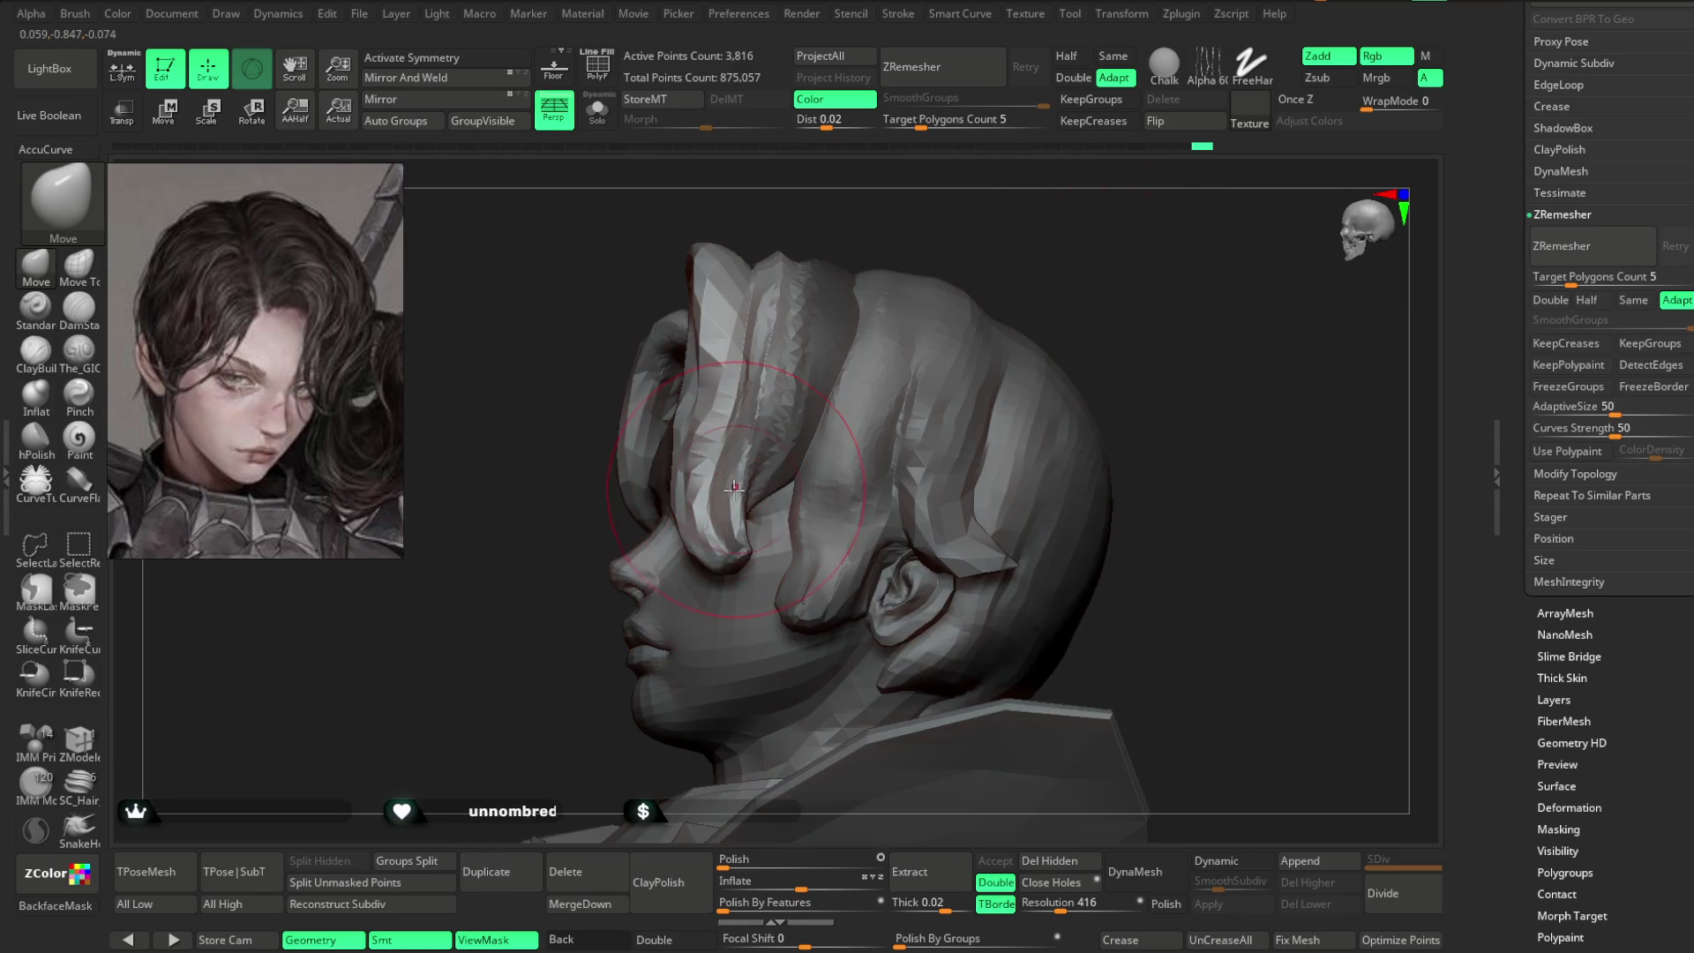
{"action": "mouse_move", "coordinate": [814, 405]}
{"action": "right_mouse_down"}
{"action": "mouse_move", "coordinate": [1104, 185]}
{"action": "mouse_move", "coordinate": [1121, 221]}
{"action": "mouse_move", "coordinate": [836, 451]}
{"action": "right_mouse_up"}
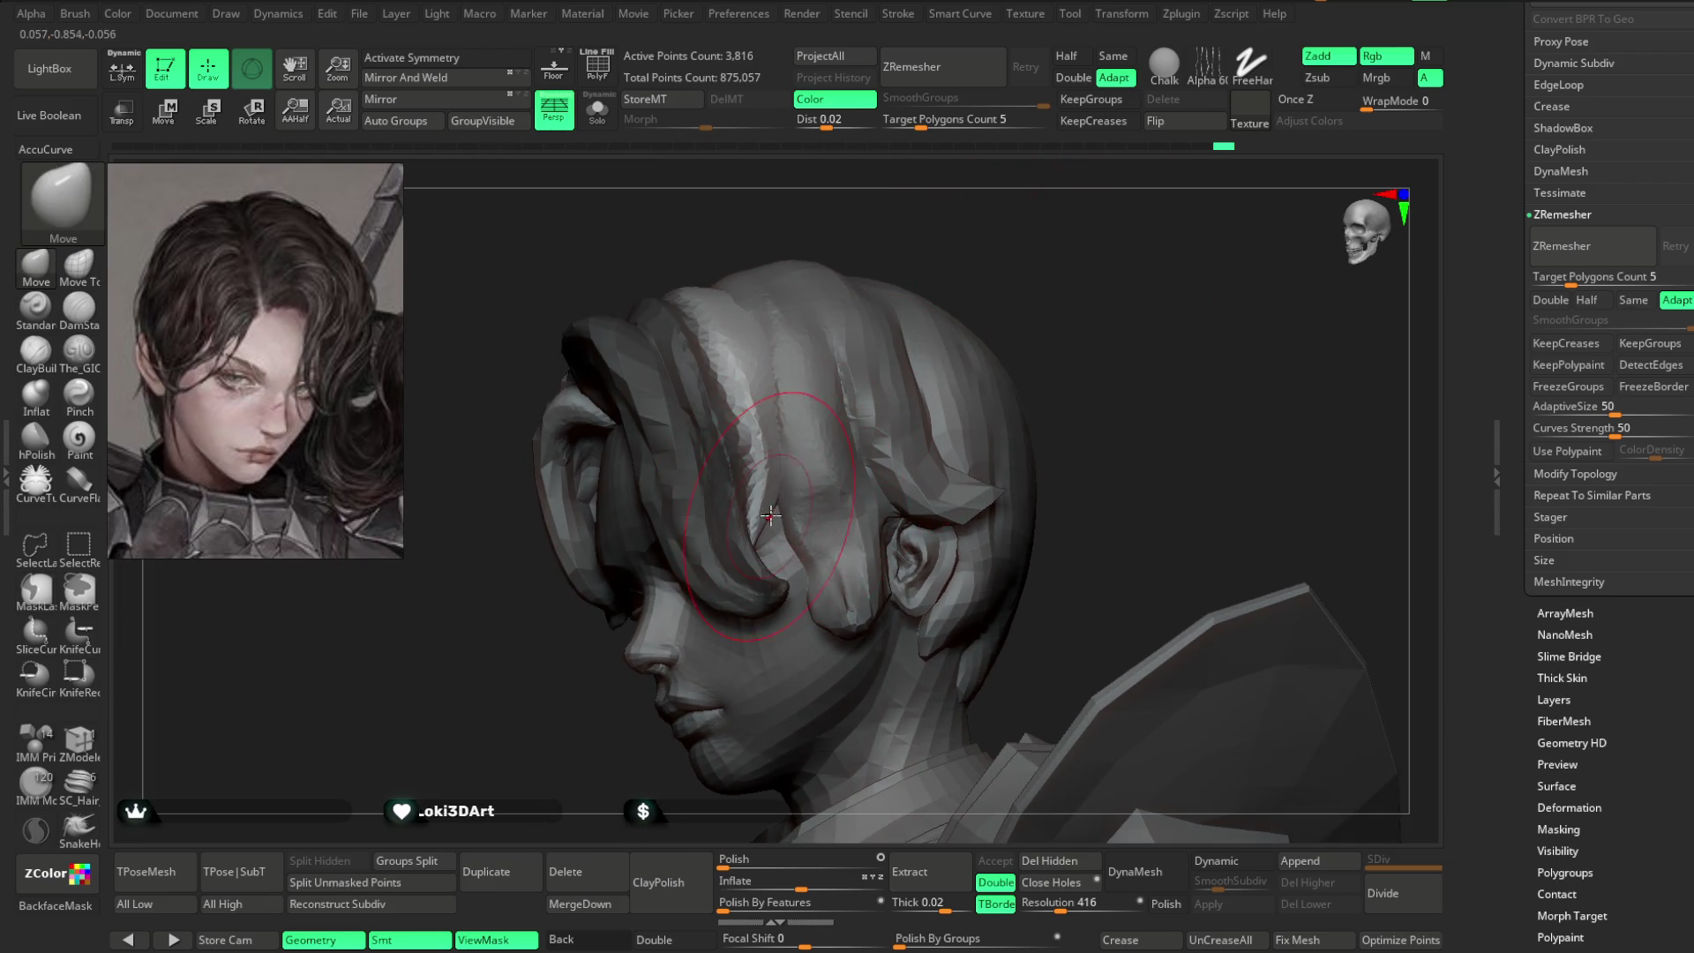
{"action": "key", "text": "space"}
- Move the strand clumps back over the ear, working with the face turned toward the viewer
{"action": "right_click_drag", "start_coordinate": [945, 227], "coordinate": [766, 511]}
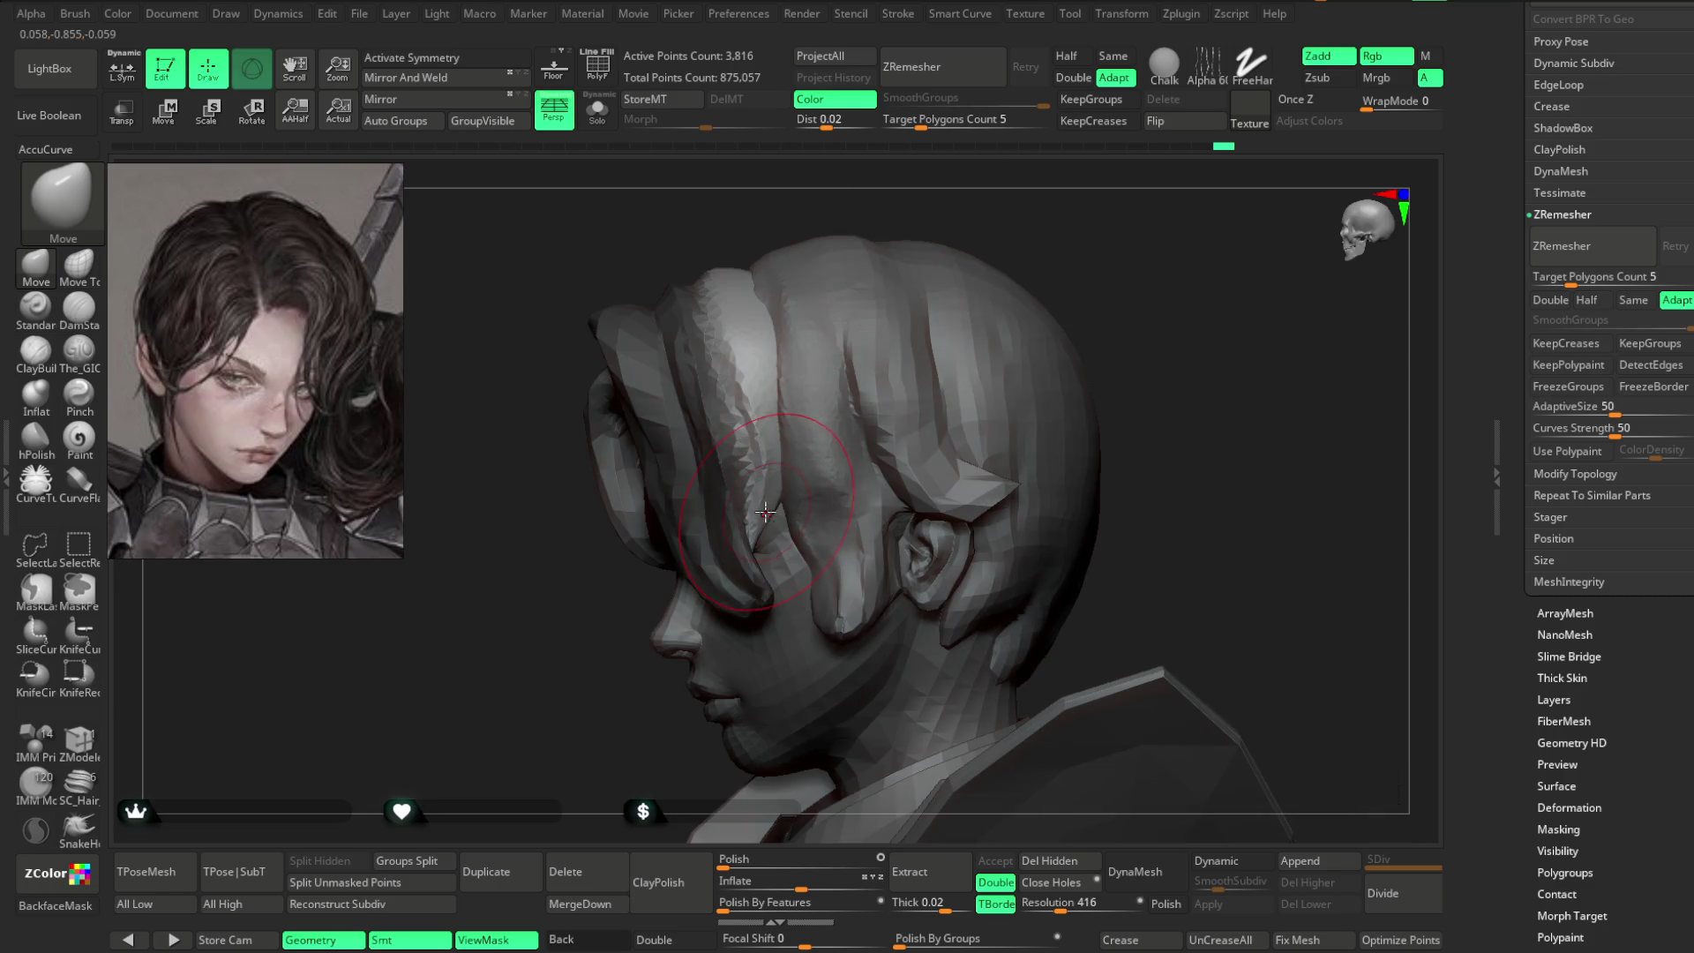
{"action": "key", "text": "space"}
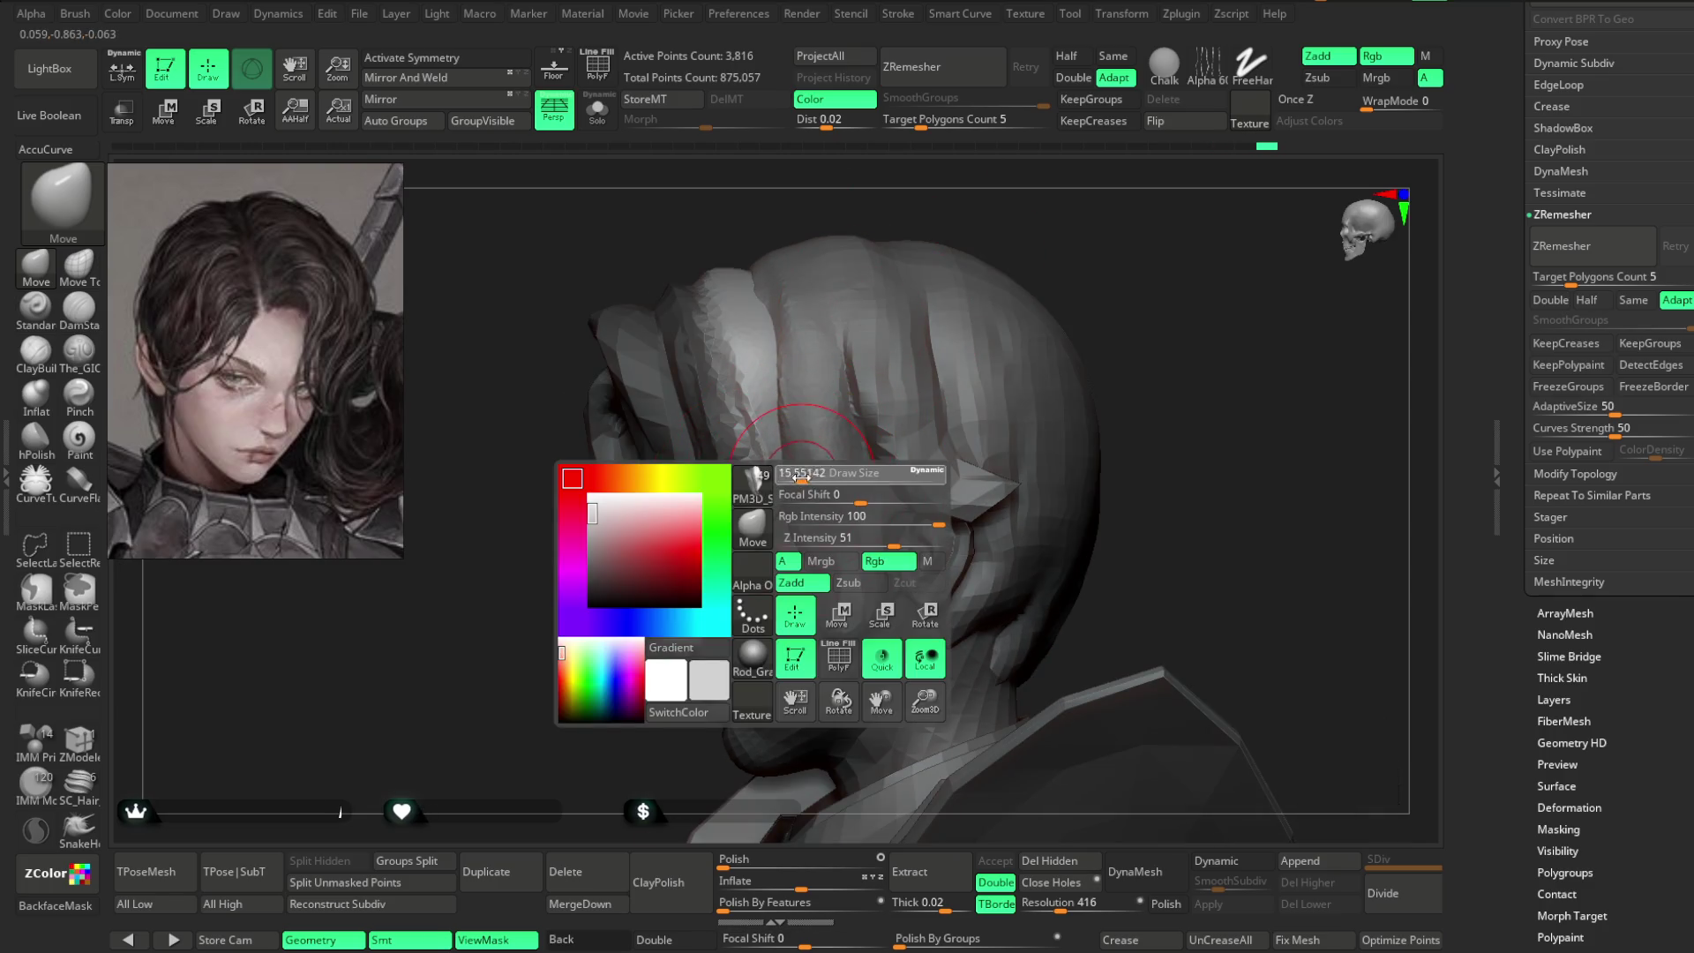
{"action": "mouse_move", "coordinate": [1007, 236]}
{"action": "right_mouse_down"}
{"action": "mouse_move", "coordinate": [964, 326]}
{"action": "mouse_move", "coordinate": [783, 454]}
{"action": "mouse_move", "coordinate": [767, 436]}
{"action": "mouse_move", "coordinate": [862, 310]}
{"action": "mouse_move", "coordinate": [877, 348]}
{"action": "right_mouse_up"}
{"action": "key", "text": "space"}
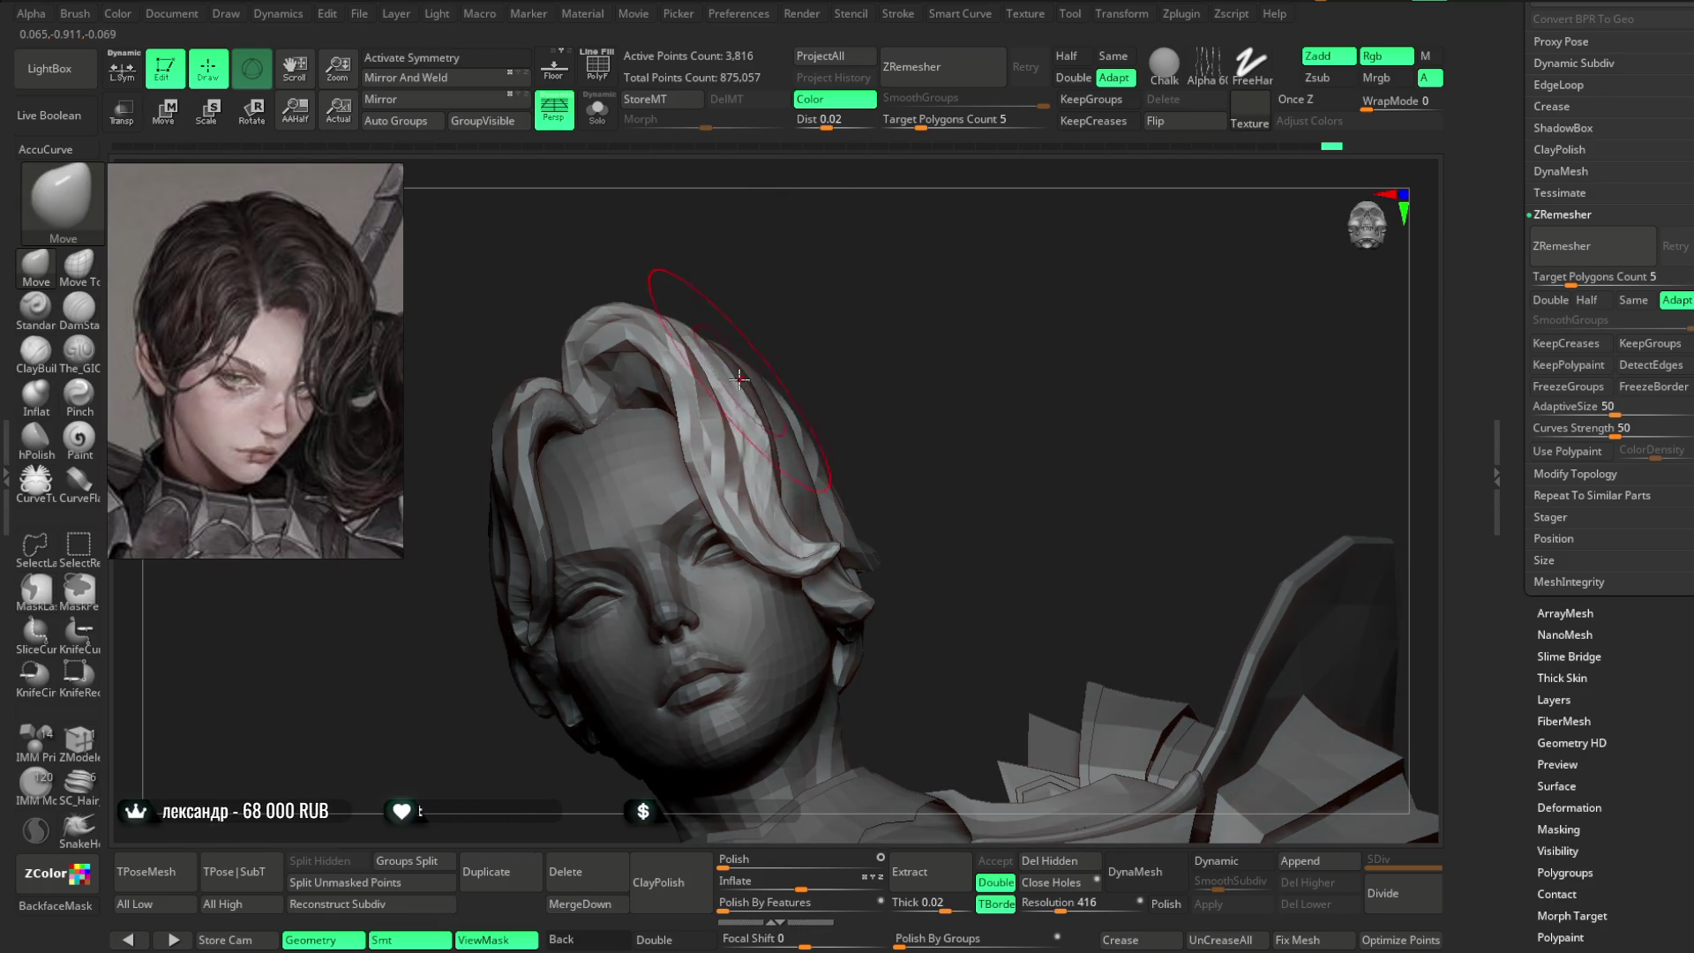
{"action": "mouse_move", "coordinate": [735, 372]}
{"action": "right_mouse_down"}
{"action": "mouse_move", "coordinate": [782, 388]}
{"action": "mouse_move", "coordinate": [892, 265]}
{"action": "mouse_move", "coordinate": [735, 386]}
{"action": "right_mouse_up"}
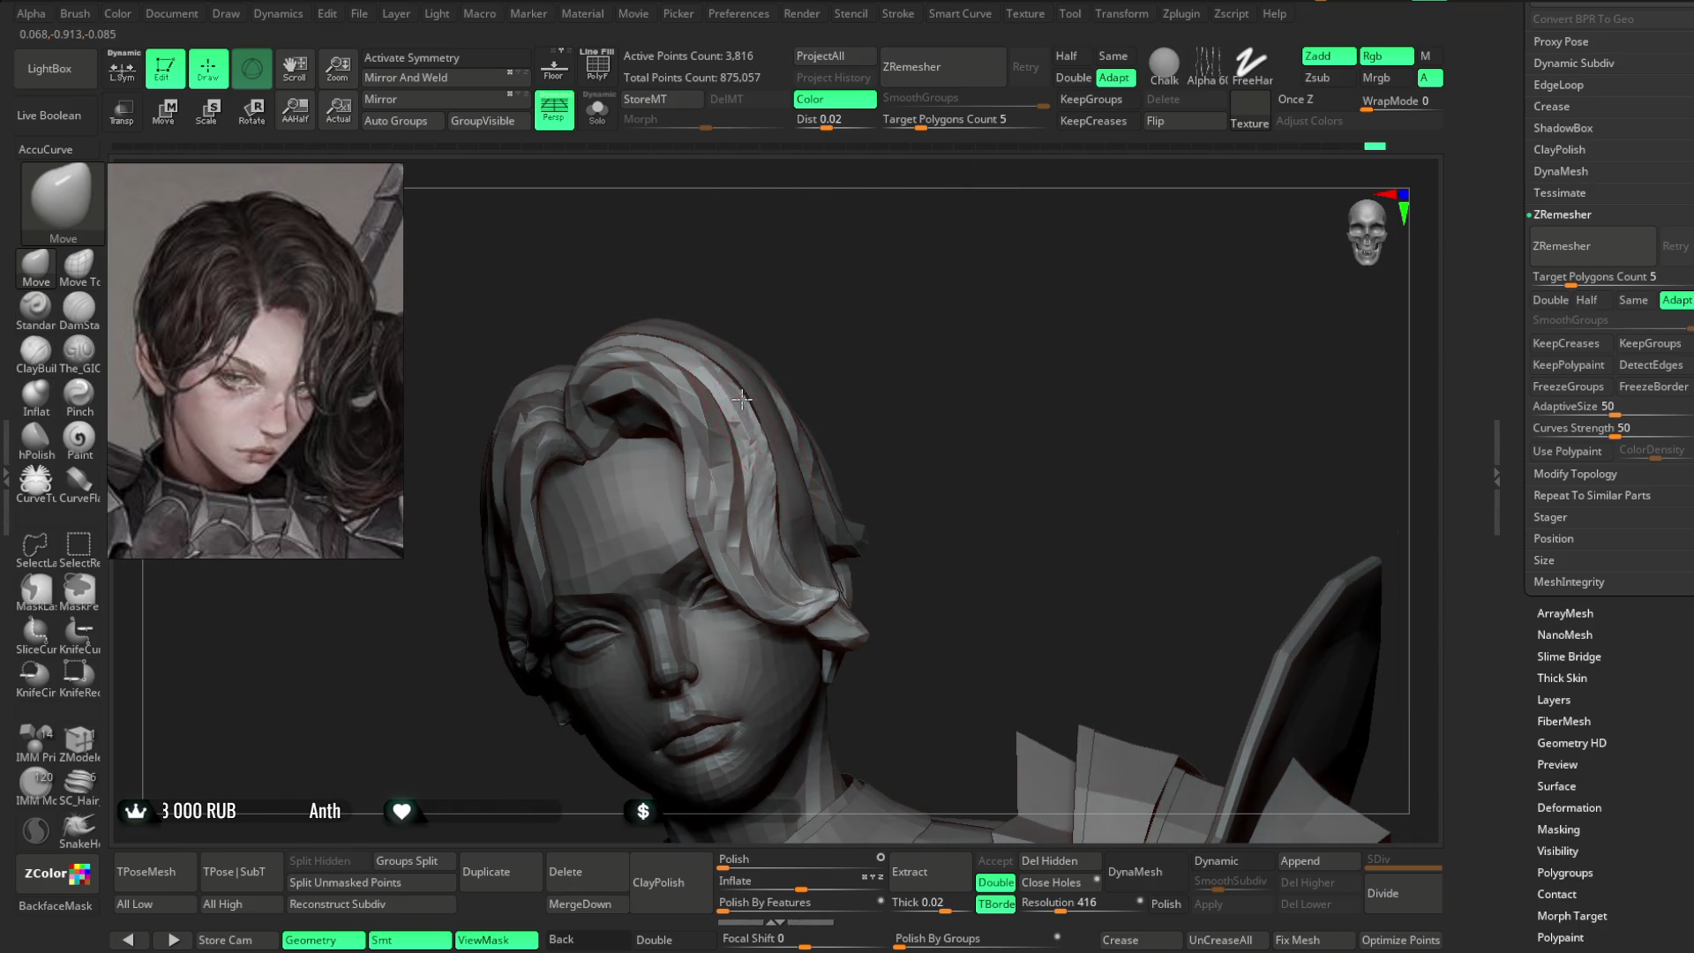
{"action": "mouse_move", "coordinate": [764, 441]}
{"action": "right_mouse_down"}
{"action": "mouse_move", "coordinate": [870, 295]}
{"action": "mouse_move", "coordinate": [812, 353]}
{"action": "right_mouse_up"}
{"action": "mouse_move", "coordinate": [813, 458]}
{"action": "right_mouse_down"}
{"action": "mouse_move", "coordinate": [794, 509]}
{"action": "mouse_move", "coordinate": [870, 397]}
{"action": "mouse_move", "coordinate": [918, 273]}
{"action": "right_mouse_up"}
- Lasso-mask and reshape the temple strands from side and three-quarter views
{"action": "key", "text": "ctrl"}
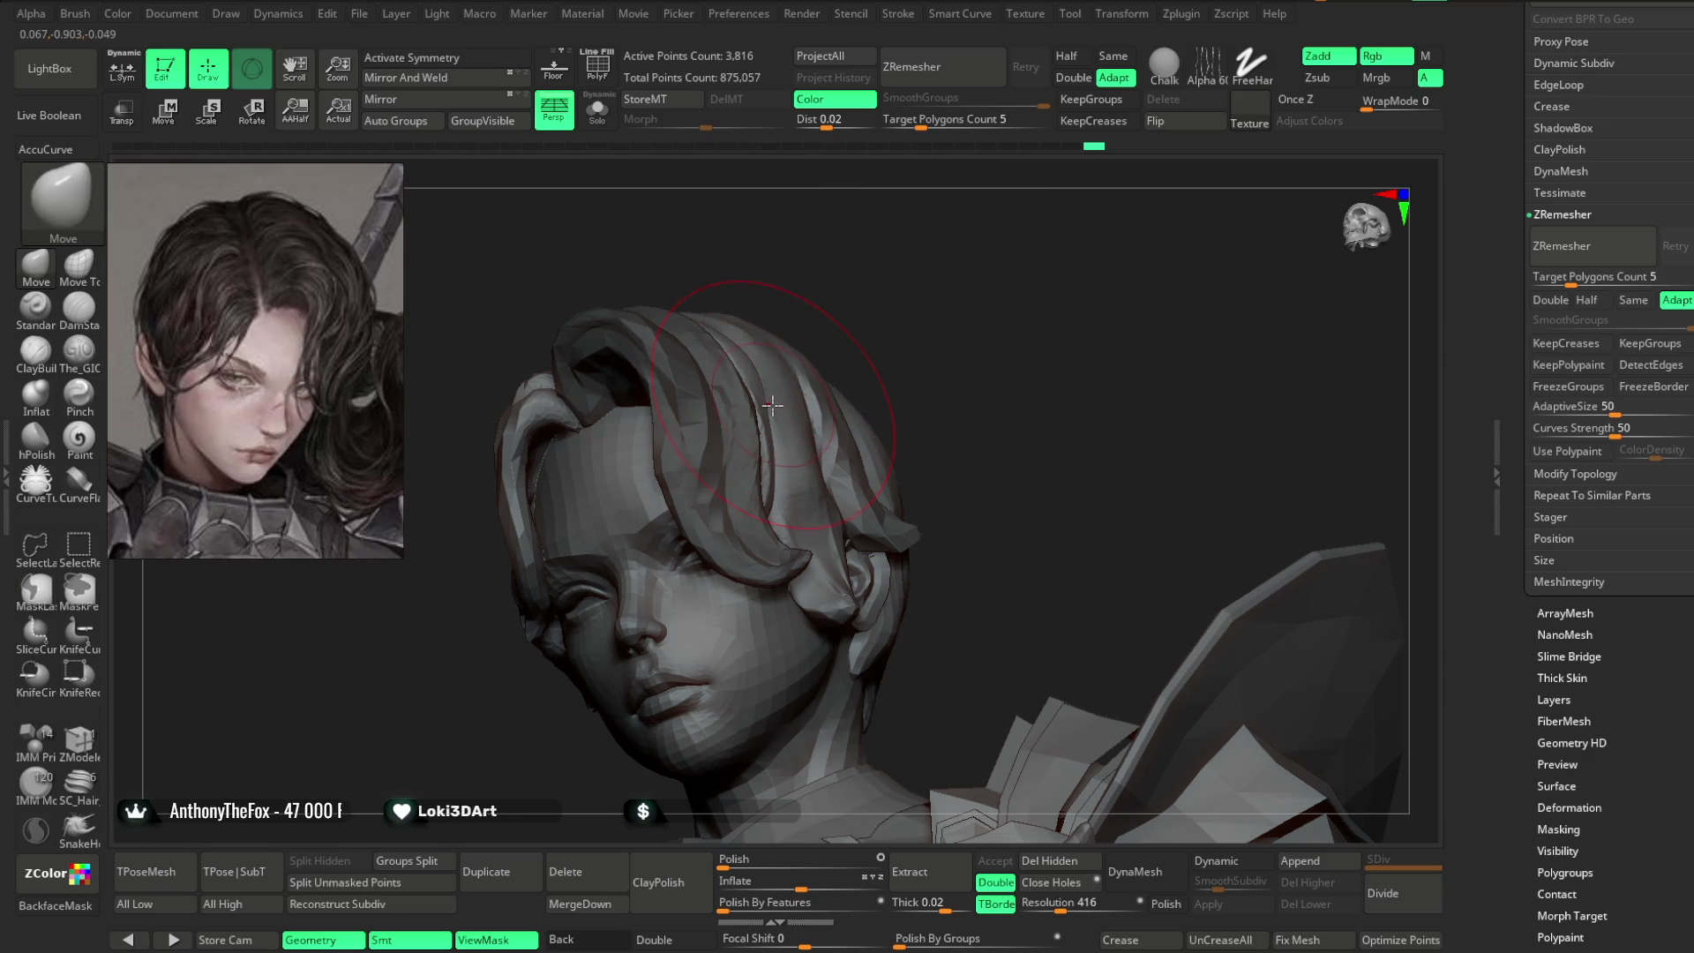
{"action": "right_click_drag", "start_coordinate": [856, 329], "coordinate": [740, 458]}
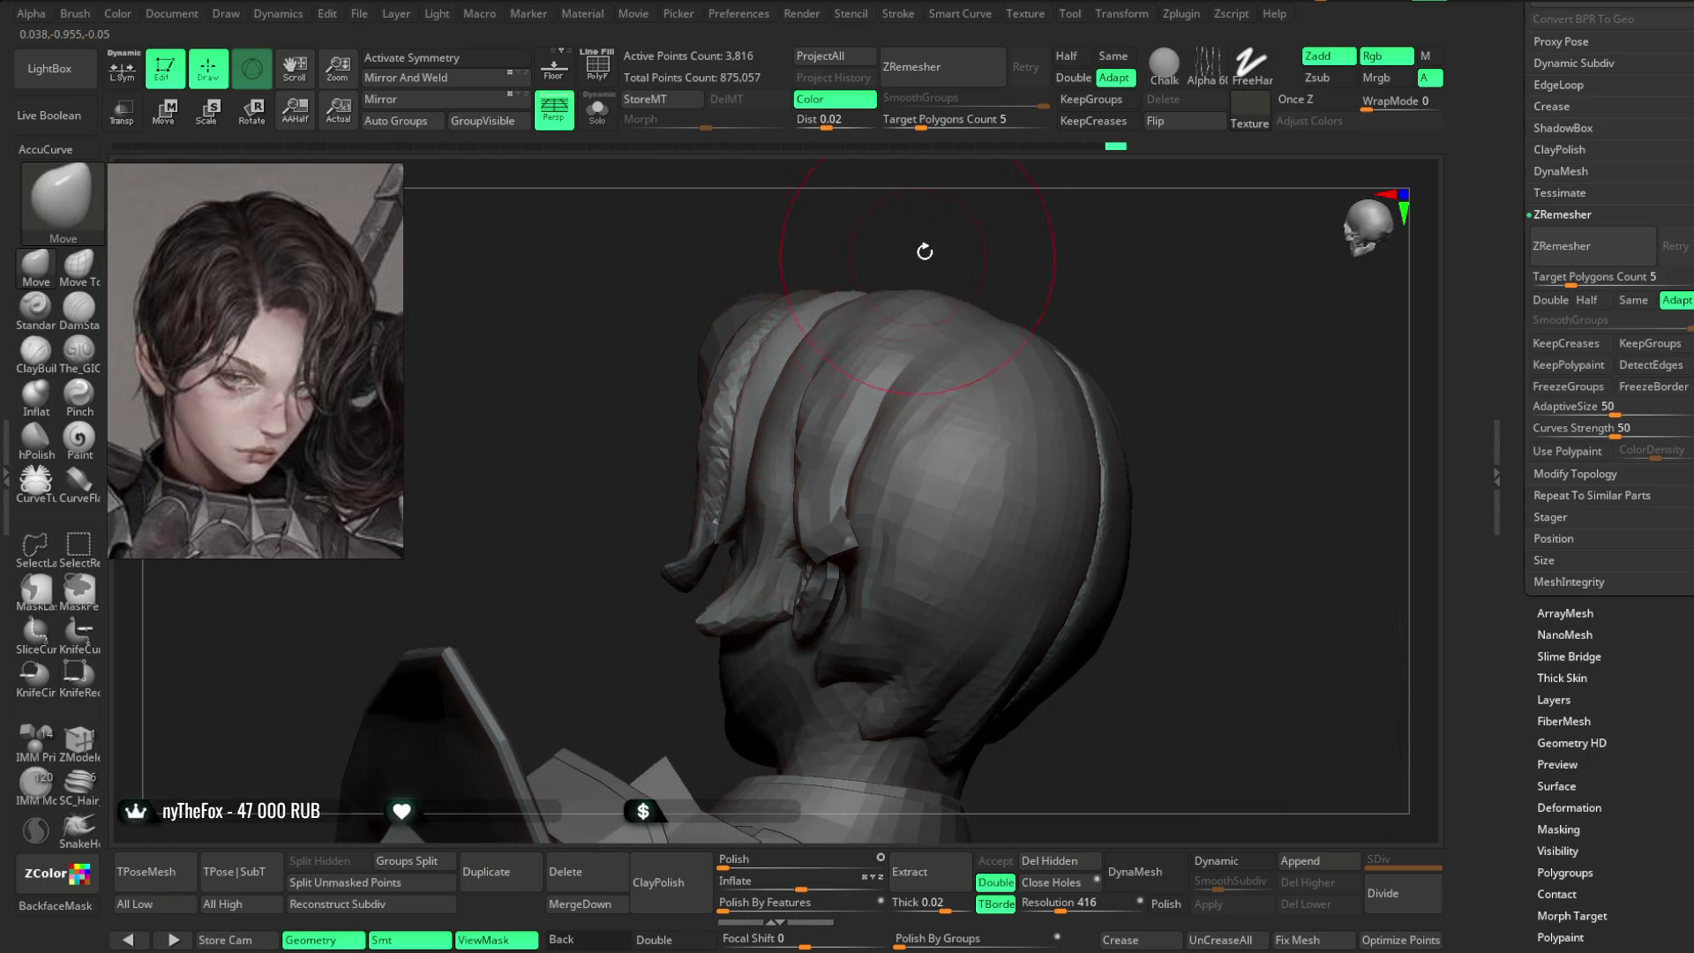
{"action": "mouse_move", "coordinate": [941, 242]}
{"action": "right_mouse_down"}
{"action": "mouse_move", "coordinate": [1010, 239]}
{"action": "mouse_move", "coordinate": [739, 330]}
{"action": "right_mouse_up"}
{"action": "mouse_move", "coordinate": [874, 229]}
{"action": "right_mouse_down"}
{"action": "mouse_move", "coordinate": [892, 265]}
{"action": "mouse_move", "coordinate": [740, 481]}
{"action": "right_mouse_up"}
{"action": "mouse_move", "coordinate": [921, 245]}
{"action": "right_mouse_down"}
{"action": "mouse_move", "coordinate": [936, 236]}
{"action": "mouse_move", "coordinate": [821, 273]}
{"action": "mouse_move", "coordinate": [763, 399]}
{"action": "right_mouse_up"}
{"action": "right_click_drag", "start_coordinate": [852, 264], "coordinate": [764, 387]}
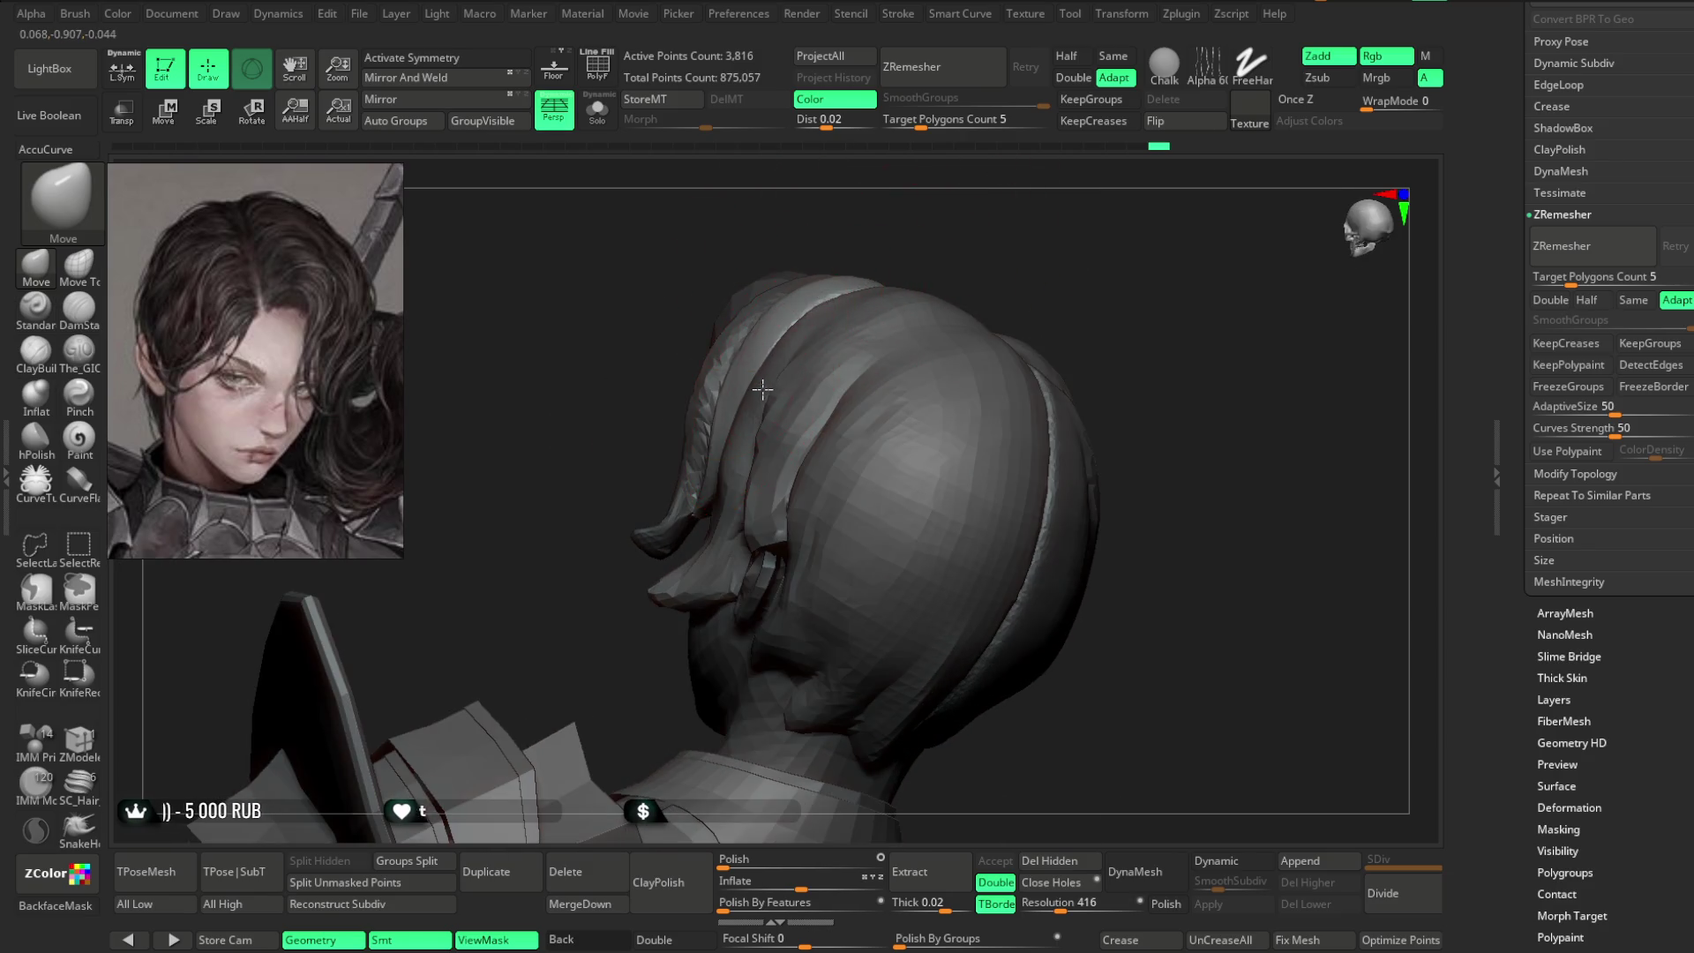
{"action": "mouse_move", "coordinate": [850, 271]}
{"action": "right_mouse_down"}
{"action": "mouse_move", "coordinate": [912, 223]}
{"action": "mouse_move", "coordinate": [938, 254]}
{"action": "mouse_move", "coordinate": [736, 457]}
{"action": "right_mouse_up"}
{"action": "mouse_move", "coordinate": [898, 302]}
{"action": "right_mouse_down"}
{"action": "mouse_move", "coordinate": [882, 367]}
{"action": "mouse_move", "coordinate": [881, 332]}
{"action": "mouse_move", "coordinate": [893, 474]}
{"action": "mouse_move", "coordinate": [912, 310]}
{"action": "mouse_move", "coordinate": [735, 427]}
{"action": "mouse_move", "coordinate": [642, 439]}
{"action": "mouse_move", "coordinate": [666, 407]}
{"action": "right_mouse_up"}
- Finish the side strands, checking them from frontal and top-of-head views
{"action": "mouse_move", "coordinate": [628, 476]}
{"action": "right_mouse_down"}
{"action": "mouse_move", "coordinate": [820, 295]}
{"action": "mouse_move", "coordinate": [663, 367]}
{"action": "right_mouse_up"}
{"action": "mouse_move", "coordinate": [801, 397]}
{"action": "right_mouse_down"}
{"action": "mouse_move", "coordinate": [850, 321]}
{"action": "mouse_move", "coordinate": [779, 412]}
{"action": "mouse_move", "coordinate": [774, 472]}
{"action": "mouse_move", "coordinate": [877, 347]}
{"action": "mouse_move", "coordinate": [855, 377]}
{"action": "mouse_move", "coordinate": [909, 265]}
{"action": "mouse_move", "coordinate": [977, 297]}
{"action": "right_mouse_up"}
{"action": "right_click_drag", "start_coordinate": [1070, 226], "coordinate": [1042, 300]}
{"action": "mouse_move", "coordinate": [819, 469]}
{"action": "right_mouse_down"}
{"action": "mouse_move", "coordinate": [1044, 264]}
{"action": "mouse_move", "coordinate": [1104, 257]}
{"action": "mouse_move", "coordinate": [805, 566]}
{"action": "mouse_move", "coordinate": [1006, 501]}
{"action": "right_mouse_up"}
{"action": "right_click", "coordinate": [882, 573]}
- Make the hair piece PM3D_Sphere3D3 active and inspect it from three-quarter and top views
{"action": "left_click", "coordinate": [1028, 295], "text": "alt"}
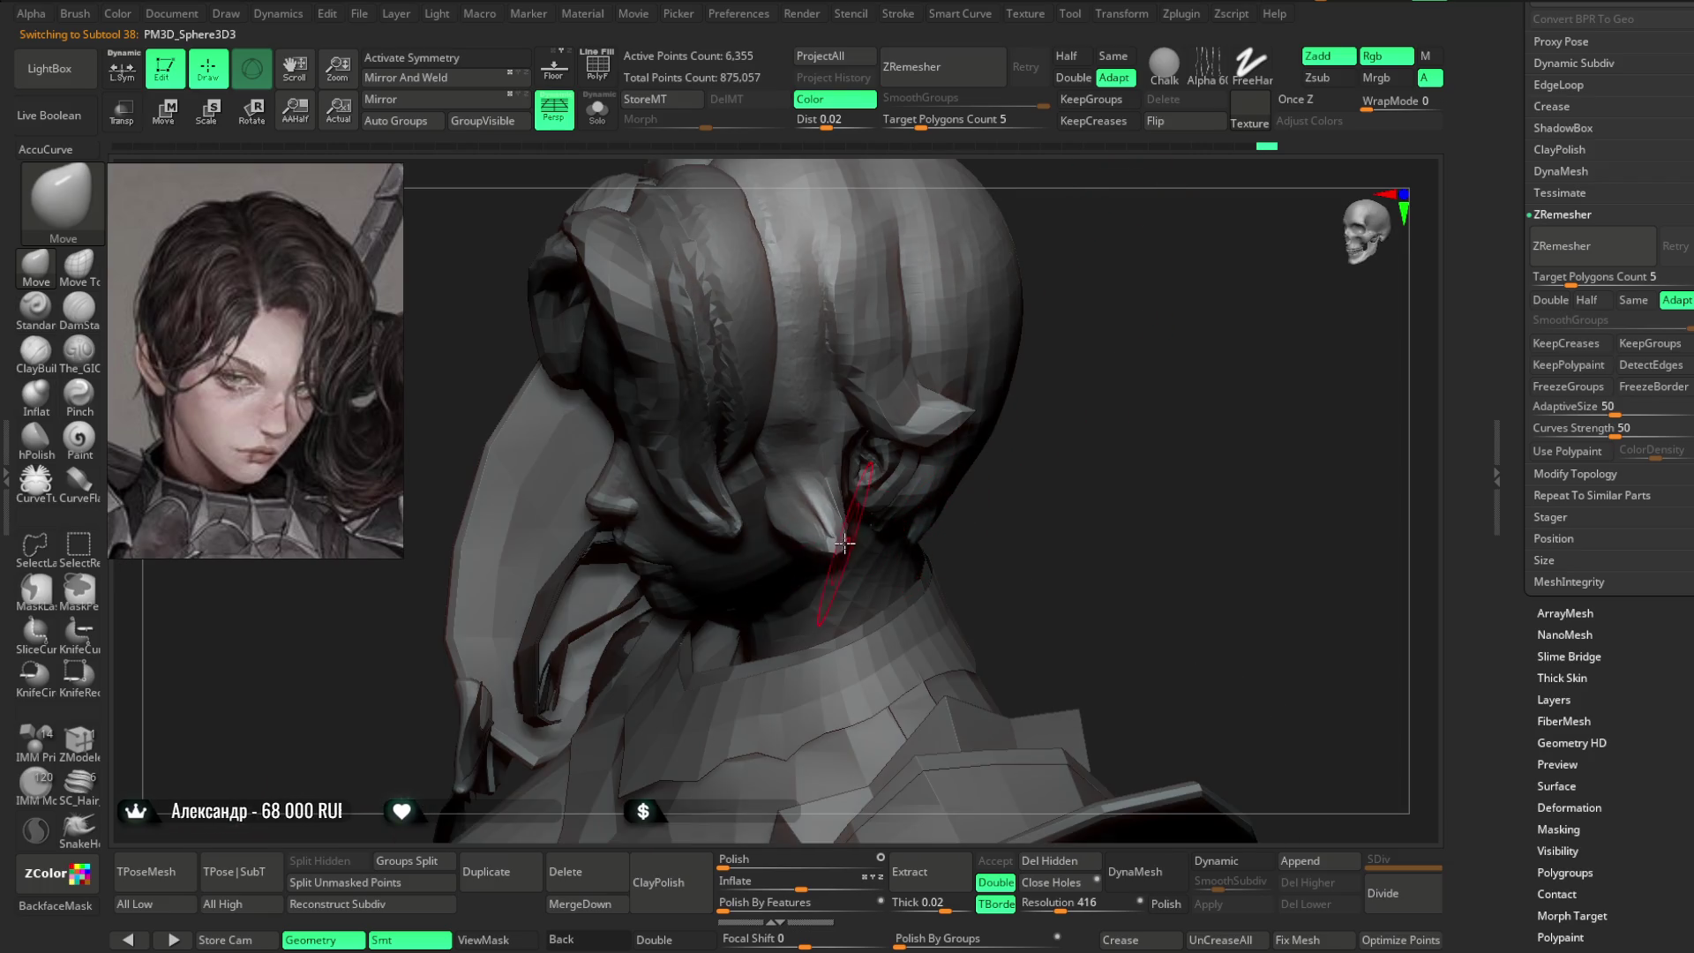
{"action": "mouse_move", "coordinate": [857, 526]}
{"action": "right_mouse_down"}
{"action": "mouse_move", "coordinate": [1089, 353]}
{"action": "mouse_move", "coordinate": [868, 510]}
{"action": "right_mouse_up"}
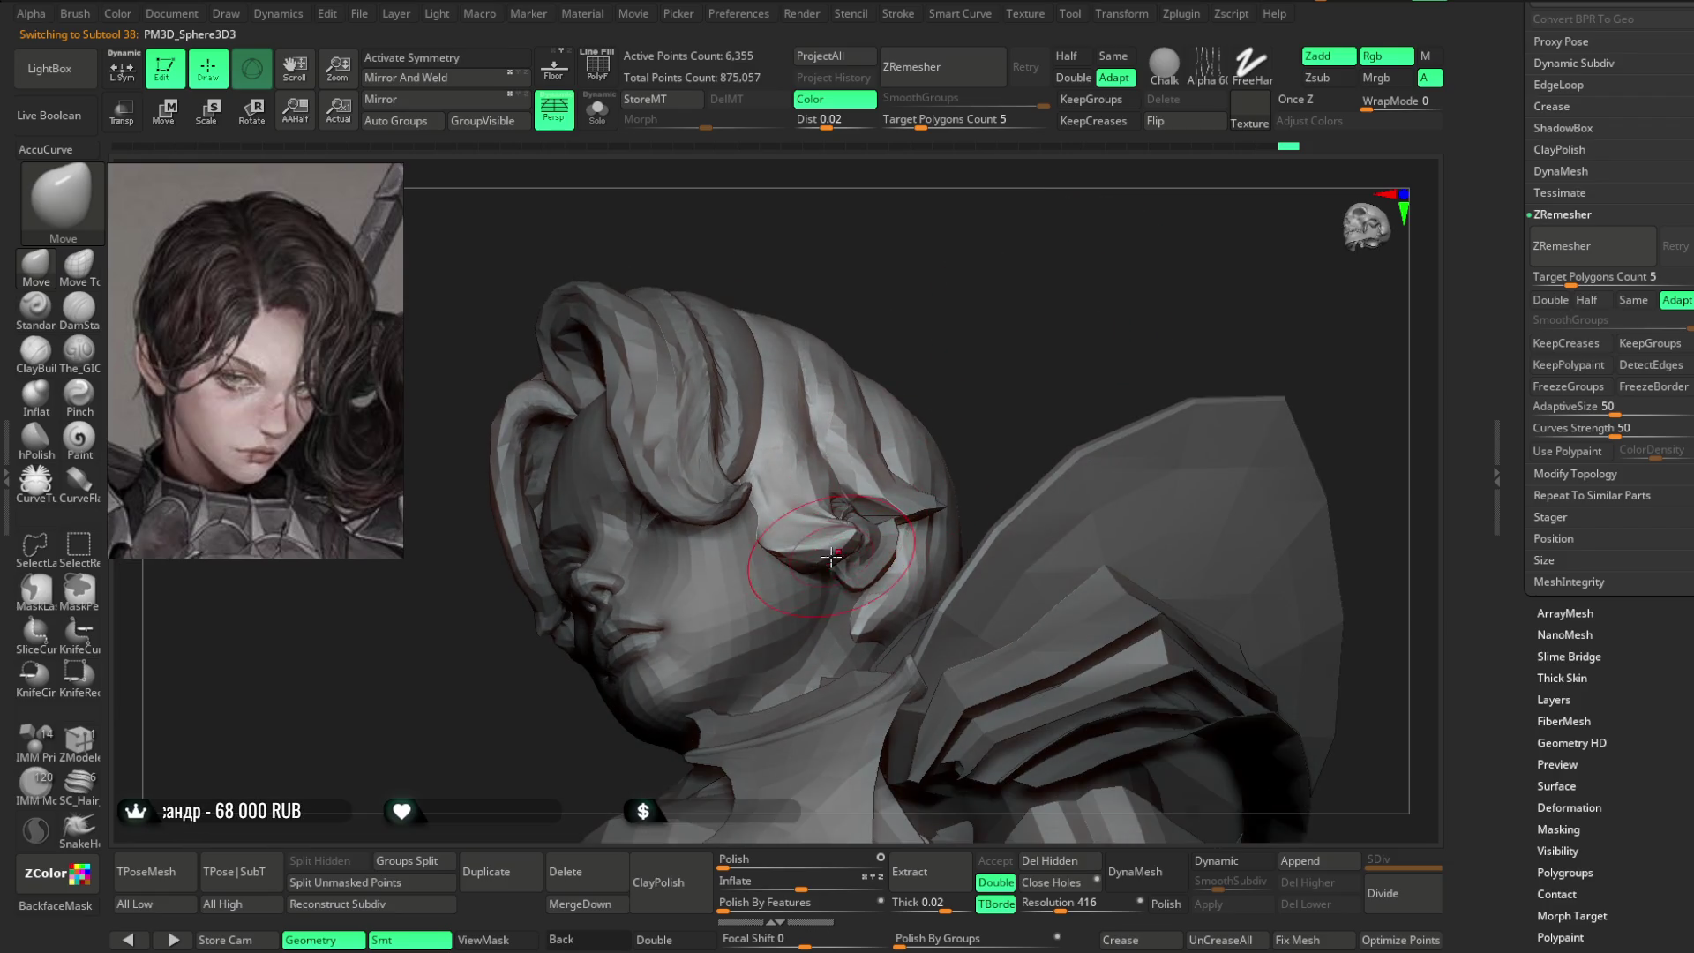
{"action": "right_click_drag", "start_coordinate": [984, 354], "coordinate": [847, 540]}
{"action": "mouse_move", "coordinate": [893, 472]}
{"action": "right_mouse_down"}
{"action": "mouse_move", "coordinate": [852, 524]}
{"action": "mouse_move", "coordinate": [788, 556]}
{"action": "mouse_move", "coordinate": [862, 303]}
{"action": "right_mouse_up"}
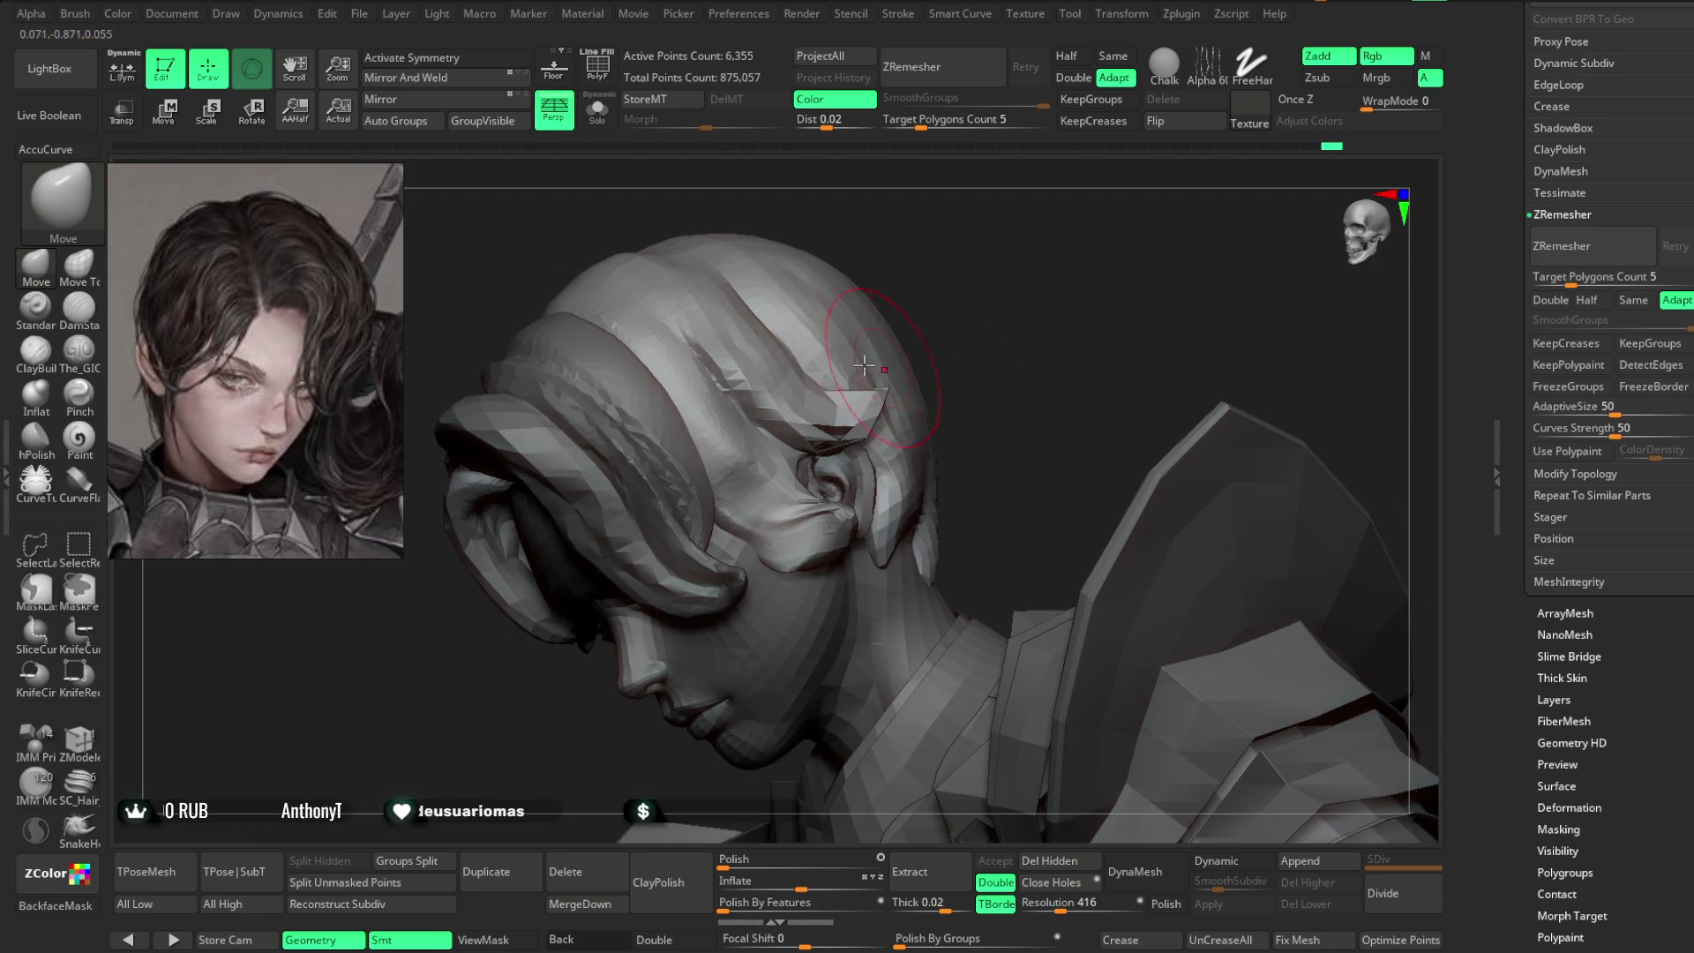
- Solo the hair piece and start shaping the isolated strand up close
{"action": "key", "text": "ctrl+shift+s"}
{"action": "right_click_drag", "start_coordinate": [971, 302], "coordinate": [758, 552]}
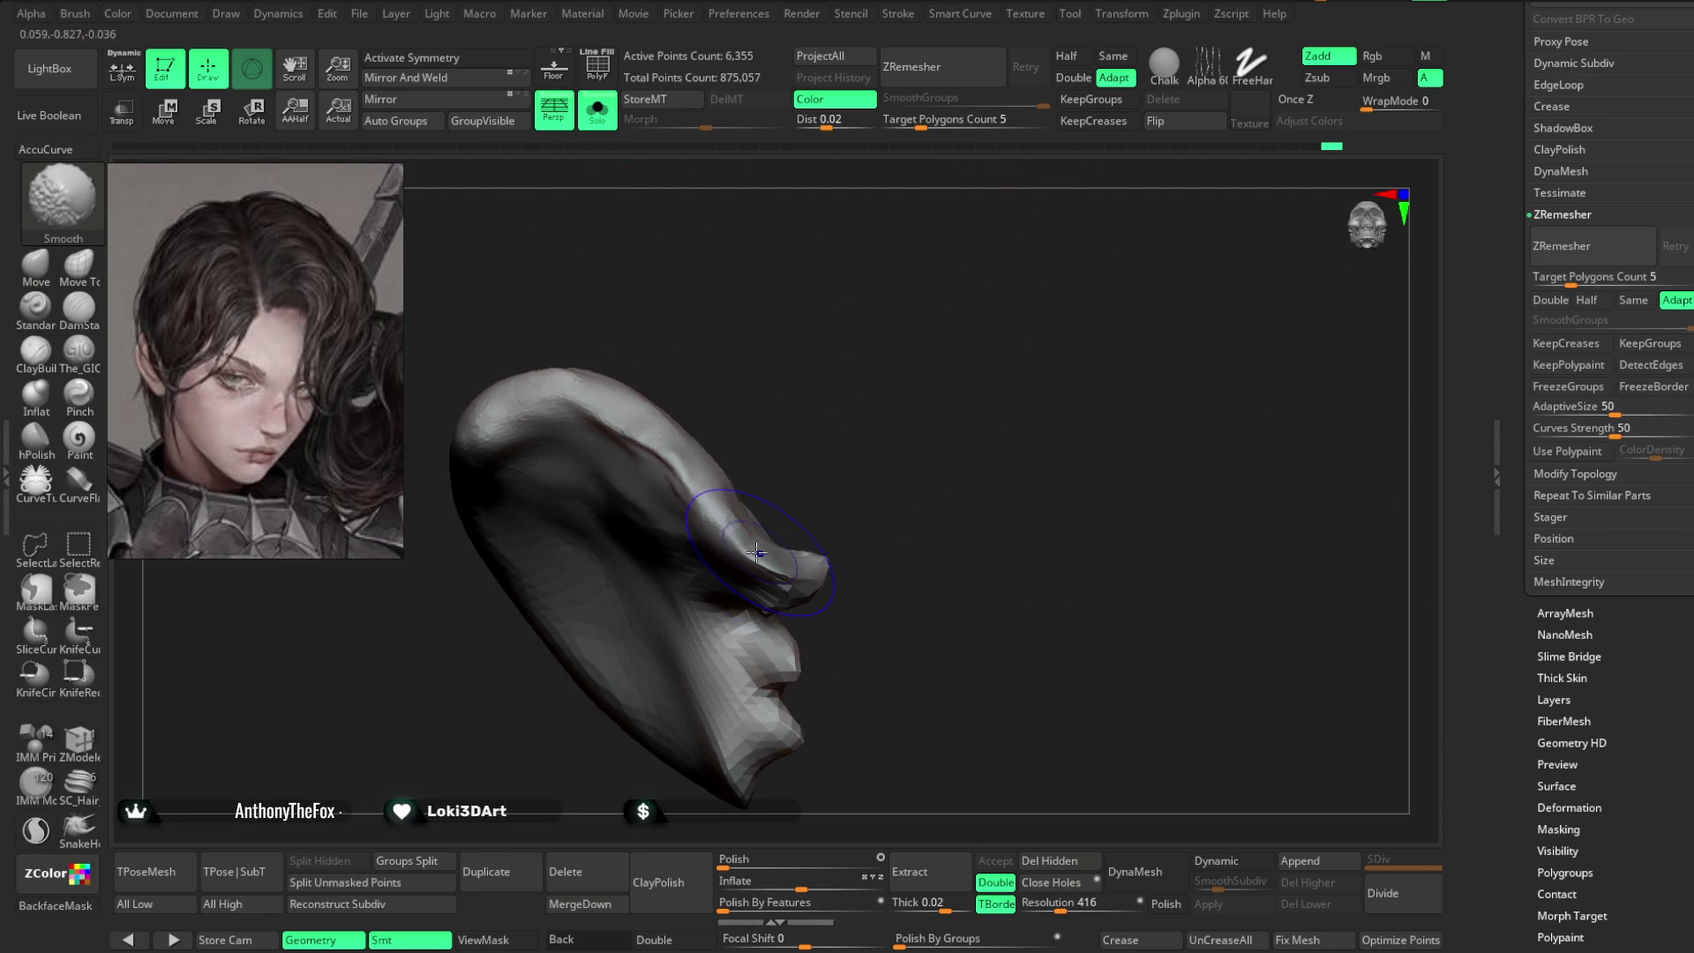
{"action": "mouse_move", "coordinate": [877, 529]}
{"action": "right_mouse_down", "text": "ctrl"}
{"action": "mouse_move", "coordinate": [1014, 485]}
{"action": "mouse_move", "coordinate": [718, 492]}
{"action": "mouse_move", "coordinate": [820, 543]}
{"action": "mouse_move", "coordinate": [800, 561]}
{"action": "right_mouse_up", "text": "ctrl"}
{"action": "key", "text": "space"}
{"action": "key", "text": "space"}
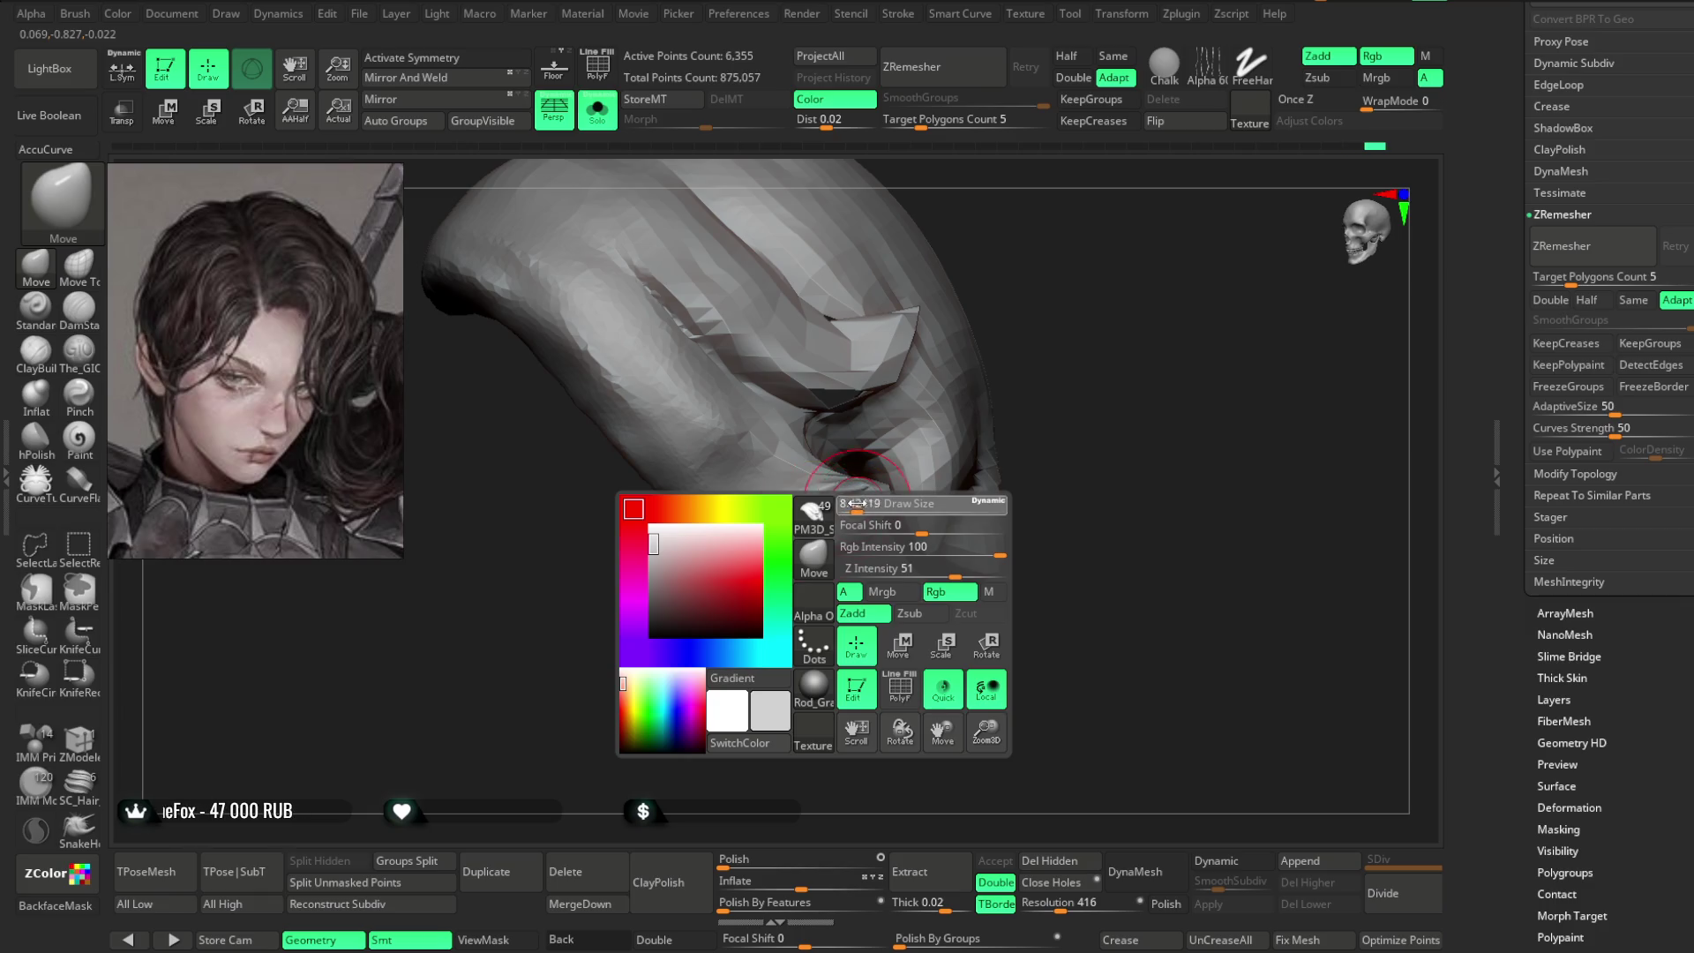
{"action": "mouse_move", "coordinate": [835, 590]}
{"action": "right_mouse_down"}
{"action": "mouse_move", "coordinate": [884, 499]}
{"action": "mouse_move", "coordinate": [719, 379]}
{"action": "right_mouse_up"}
- Lasso-mask part of the strand and bend it with the Move brush
{"action": "key", "text": "ctrl"}
{"action": "mouse_move", "coordinate": [658, 331]}
{"action": "right_mouse_down"}
{"action": "mouse_move", "coordinate": [840, 658]}
{"action": "mouse_move", "coordinate": [820, 541]}
{"action": "mouse_move", "coordinate": [941, 448]}
{"action": "mouse_move", "coordinate": [741, 547]}
{"action": "mouse_move", "coordinate": [889, 447]}
{"action": "mouse_move", "coordinate": [714, 623]}
{"action": "mouse_move", "coordinate": [794, 547]}
{"action": "right_mouse_up"}
{"action": "mouse_move", "coordinate": [824, 643]}
{"action": "right_mouse_down"}
{"action": "mouse_move", "coordinate": [662, 227]}
{"action": "mouse_move", "coordinate": [680, 171]}
{"action": "mouse_move", "coordinate": [1029, 273]}
{"action": "mouse_move", "coordinate": [944, 362]}
{"action": "right_mouse_up"}
{"action": "mouse_move", "coordinate": [816, 551]}
{"action": "right_mouse_down"}
{"action": "mouse_move", "coordinate": [736, 562]}
{"action": "mouse_move", "coordinate": [819, 553]}
{"action": "right_mouse_up"}
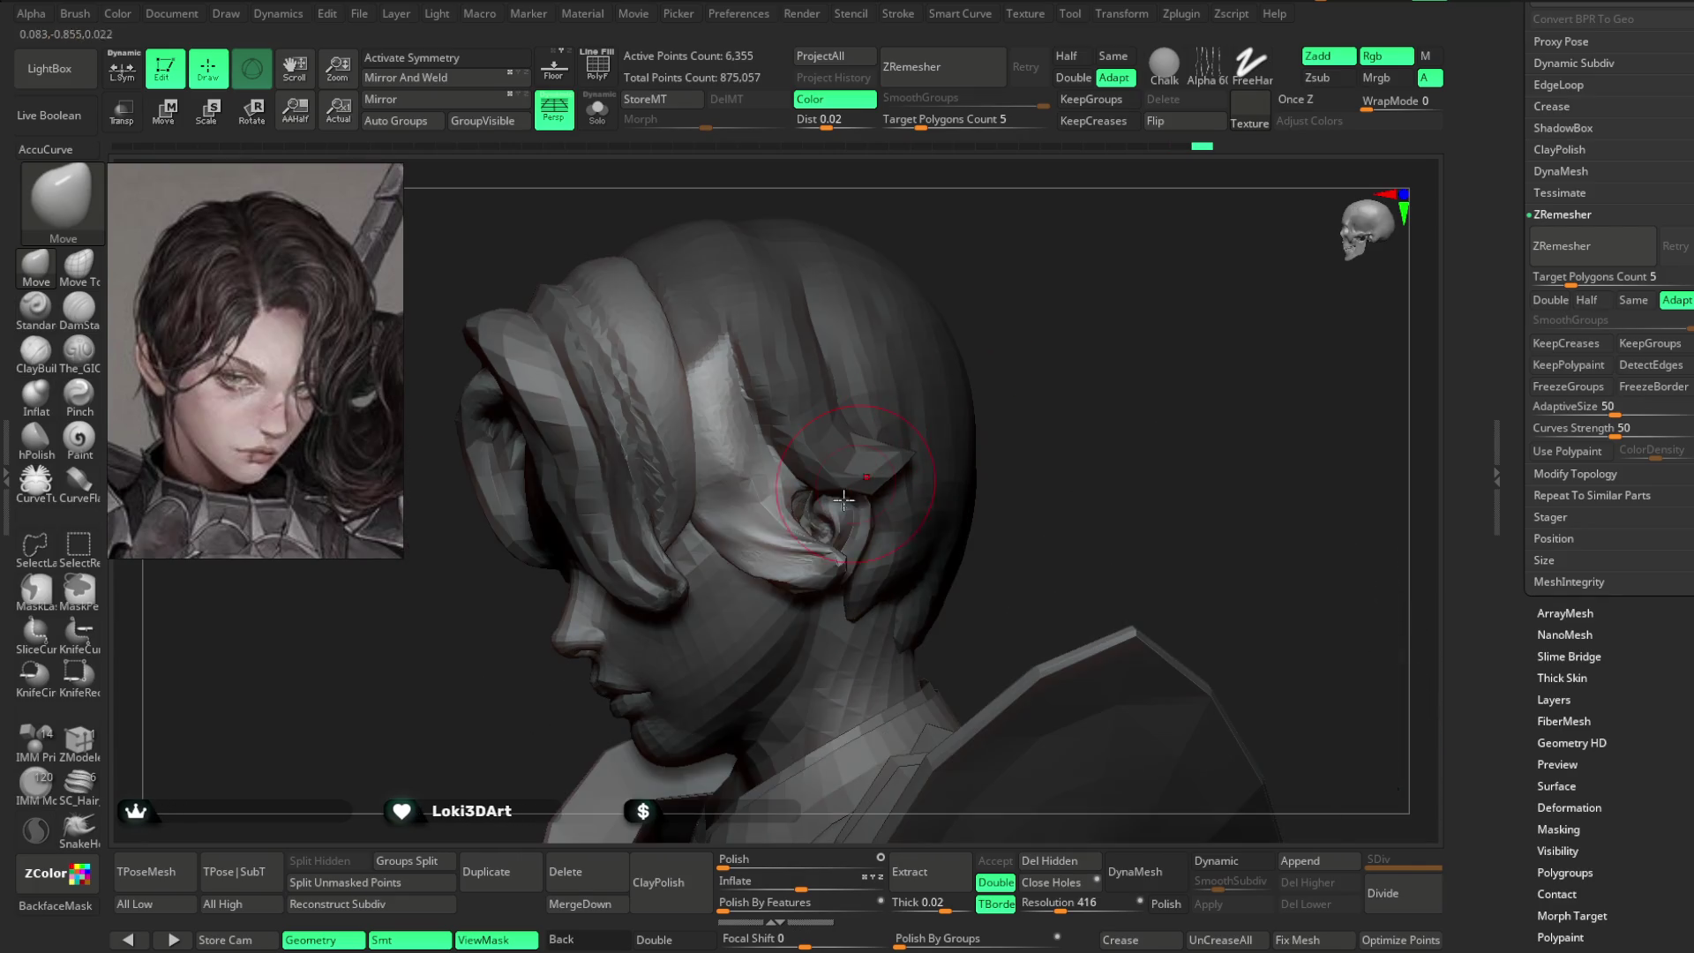
{"action": "right_click", "coordinate": [819, 554]}
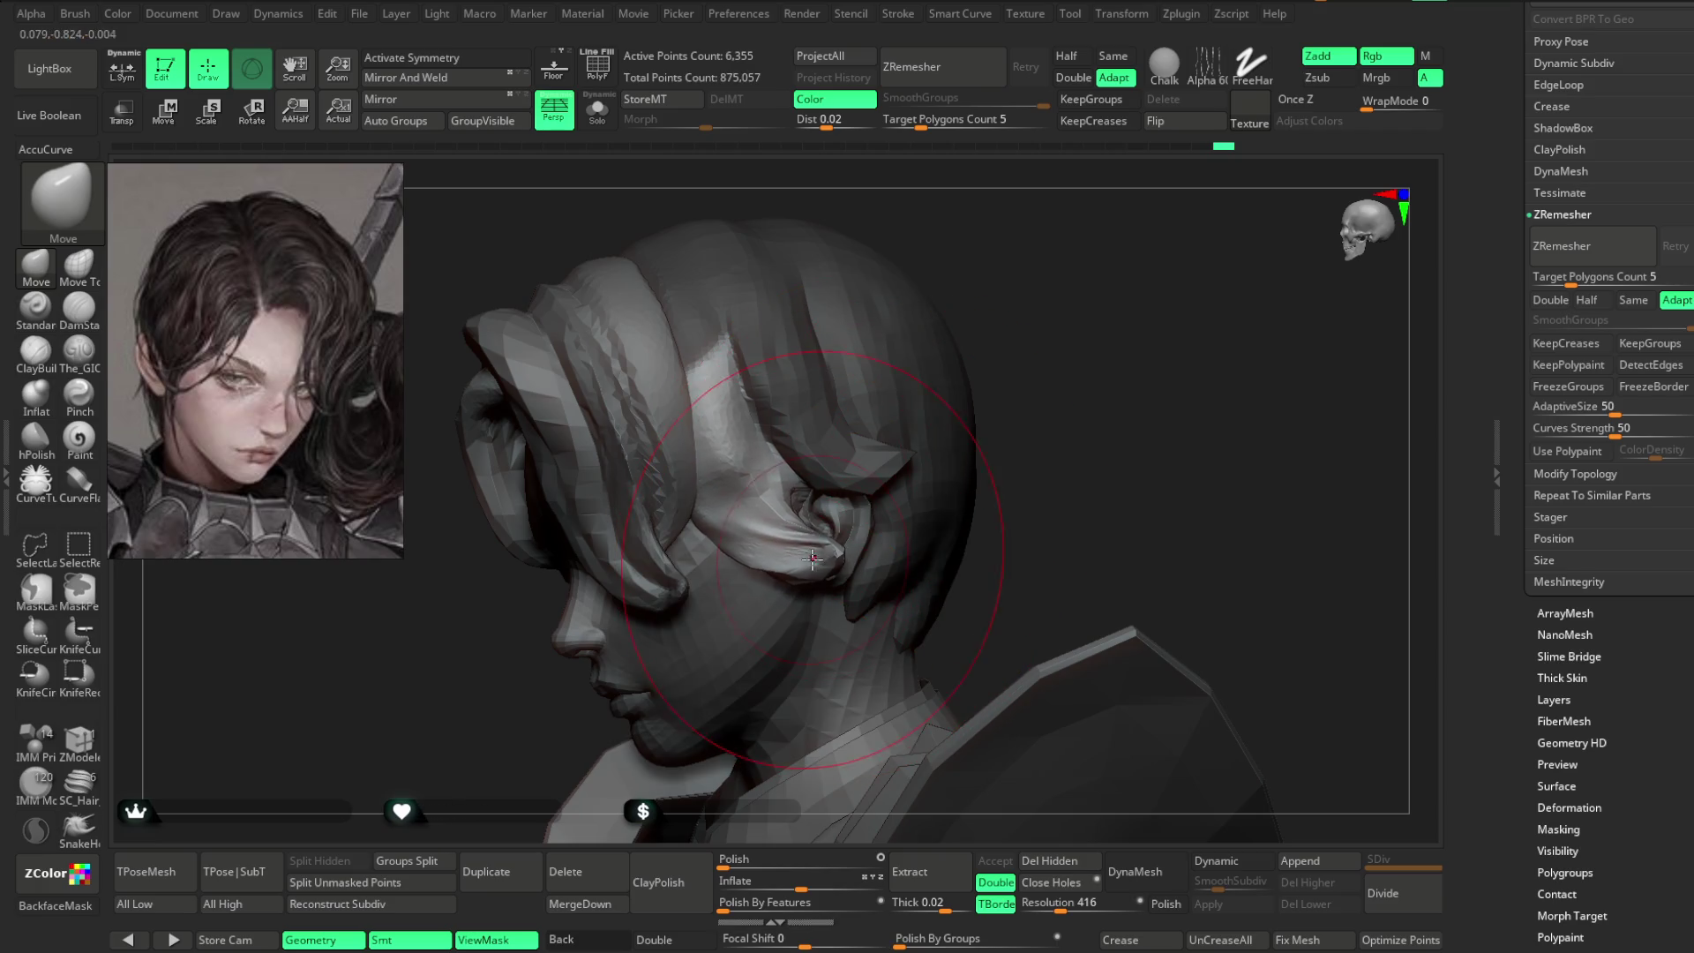
- Curl the strand in against the ear, then switch editing to PM3D_Sphere3D2
{"action": "mouse_move", "coordinate": [1000, 404]}
{"action": "right_mouse_down"}
{"action": "mouse_move", "coordinate": [983, 401]}
{"action": "mouse_move", "coordinate": [787, 589]}
{"action": "right_mouse_up"}
{"action": "right_click", "coordinate": [983, 401]}
{"action": "right_click_drag", "start_coordinate": [866, 509], "coordinate": [821, 562]}
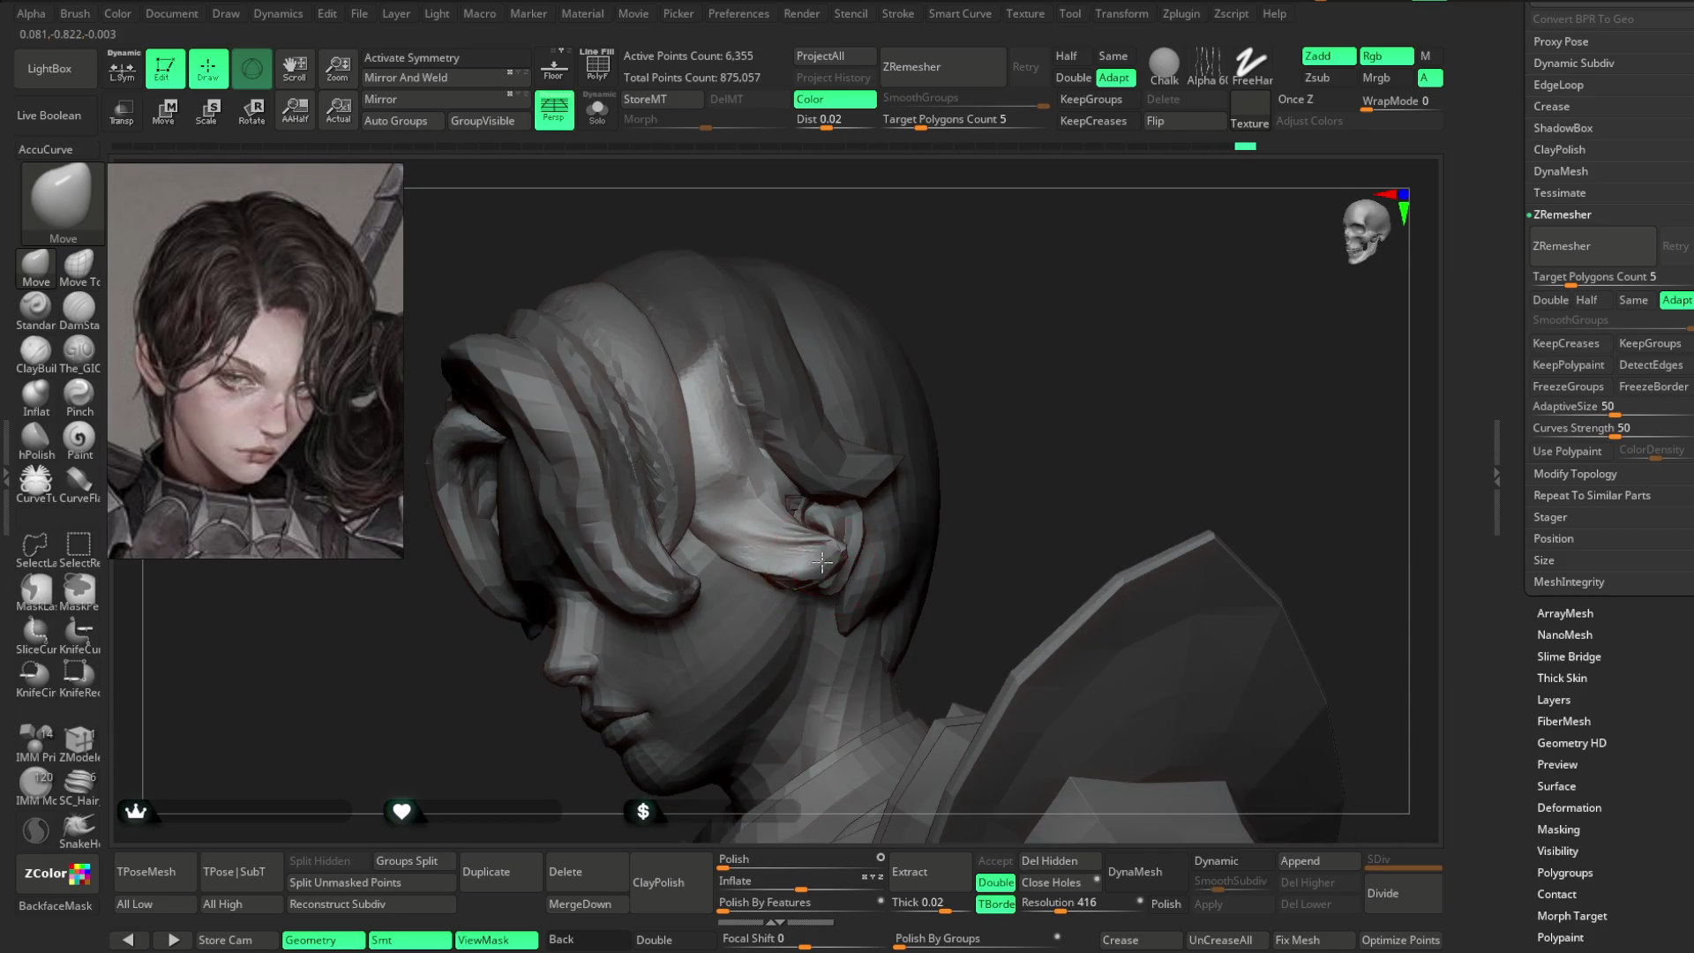
{"action": "mouse_move", "coordinate": [957, 446]}
{"action": "right_mouse_down"}
{"action": "mouse_move", "coordinate": [1047, 329]}
{"action": "mouse_move", "coordinate": [869, 494]}
{"action": "mouse_move", "coordinate": [847, 459]}
{"action": "mouse_move", "coordinate": [921, 422]}
{"action": "mouse_move", "coordinate": [813, 450]}
{"action": "mouse_move", "coordinate": [918, 477]}
{"action": "mouse_move", "coordinate": [929, 424]}
{"action": "mouse_move", "coordinate": [900, 405]}
{"action": "right_mouse_up"}
{"action": "right_click", "coordinate": [862, 501]}
{"action": "left_click", "coordinate": [929, 423], "text": "alt"}
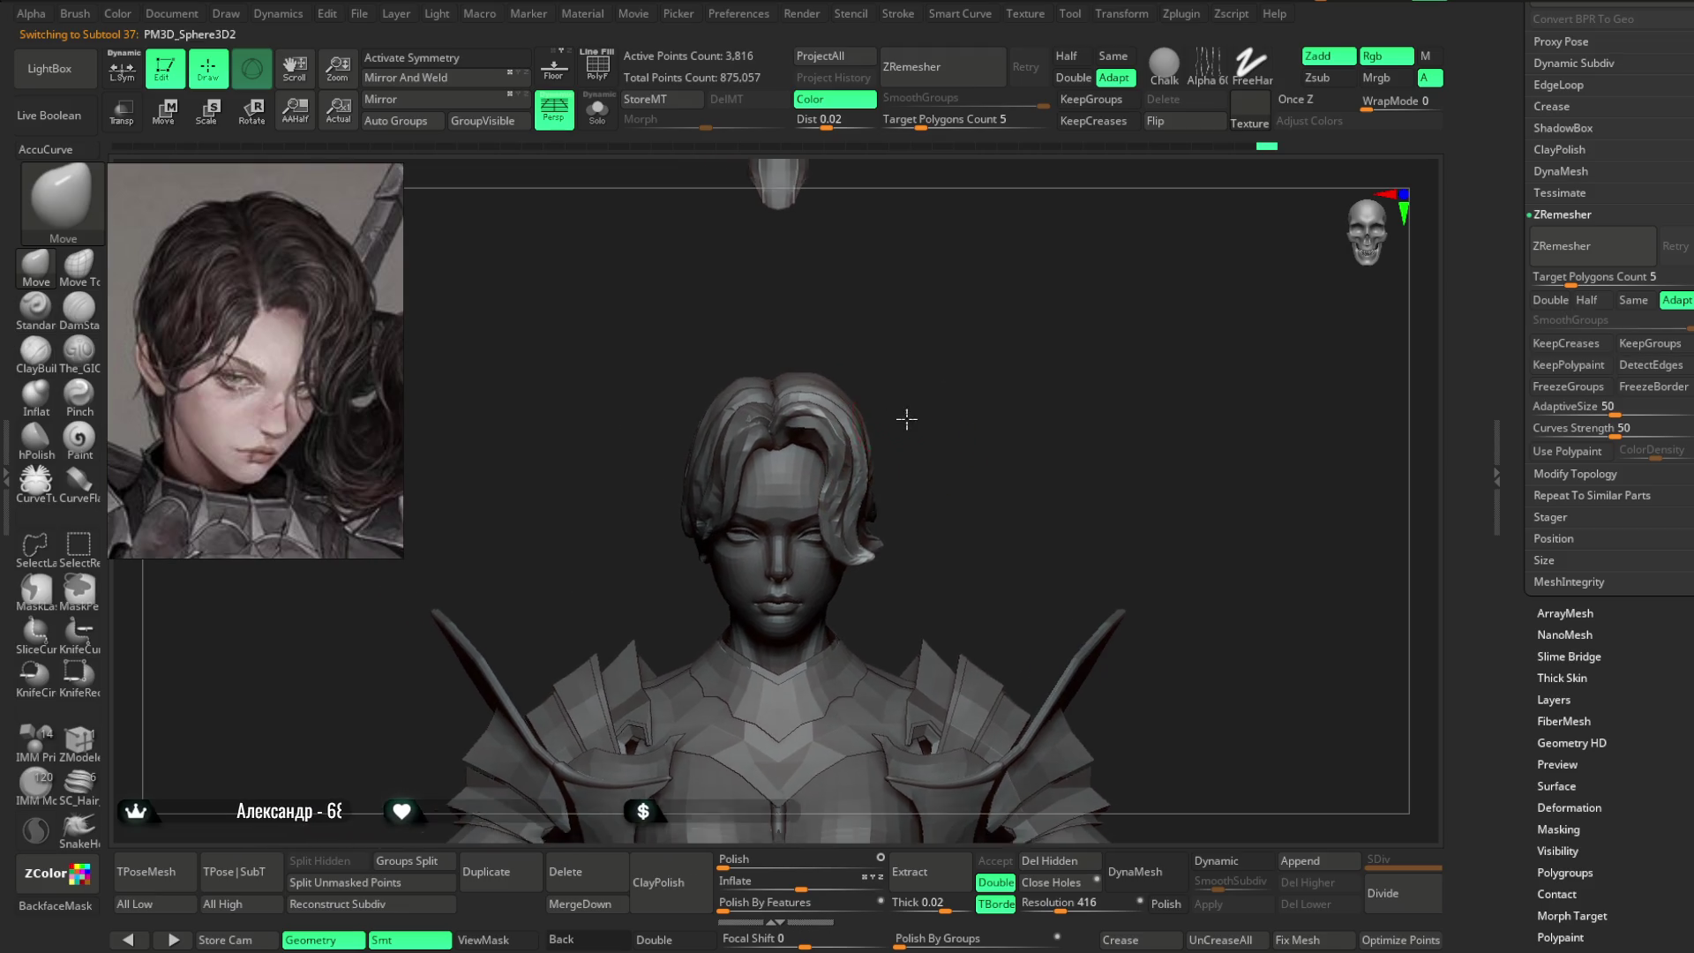
{"action": "right_click", "coordinate": [900, 405]}
{"action": "left_click_drag", "start_coordinate": [909, 399], "coordinate": [922, 399]}
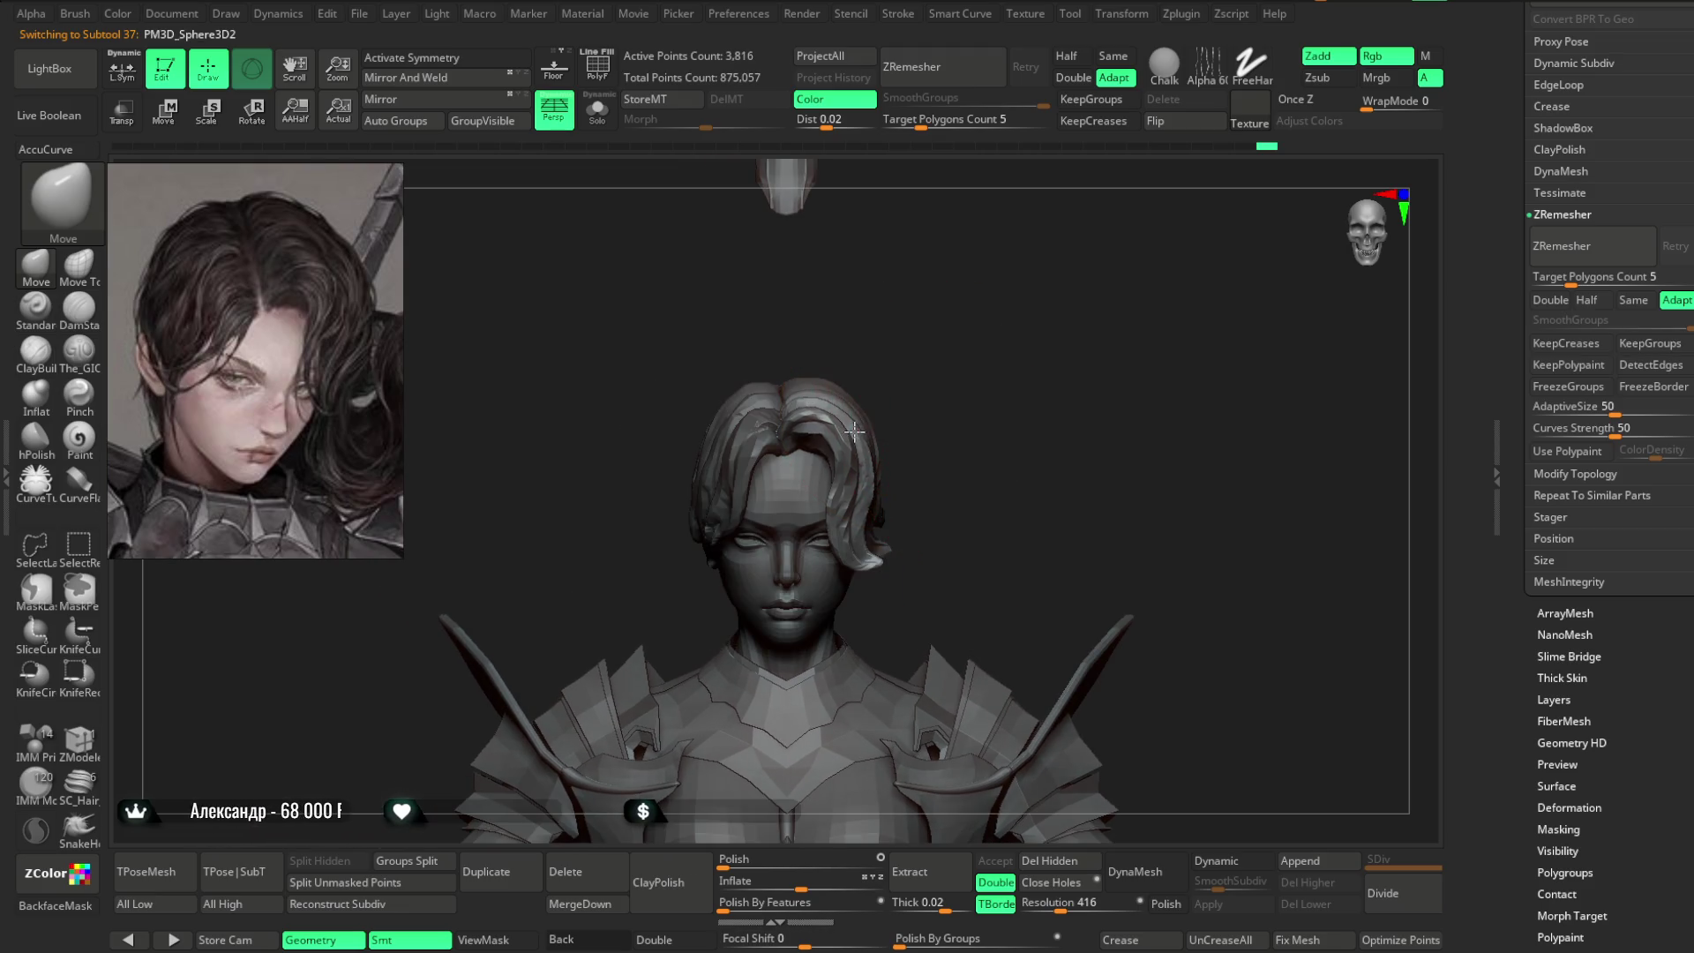
{"action": "mouse_move", "coordinate": [912, 371]}
{"action": "right_mouse_down"}
{"action": "mouse_move", "coordinate": [935, 371]}
{"action": "mouse_move", "coordinate": [892, 389]}
{"action": "mouse_move", "coordinate": [900, 410]}
{"action": "right_mouse_up"}
{"action": "mouse_move", "coordinate": [996, 371]}
{"action": "right_mouse_down"}
{"action": "mouse_move", "coordinate": [1035, 414]}
{"action": "mouse_move", "coordinate": [1000, 413]}
{"action": "right_mouse_up"}
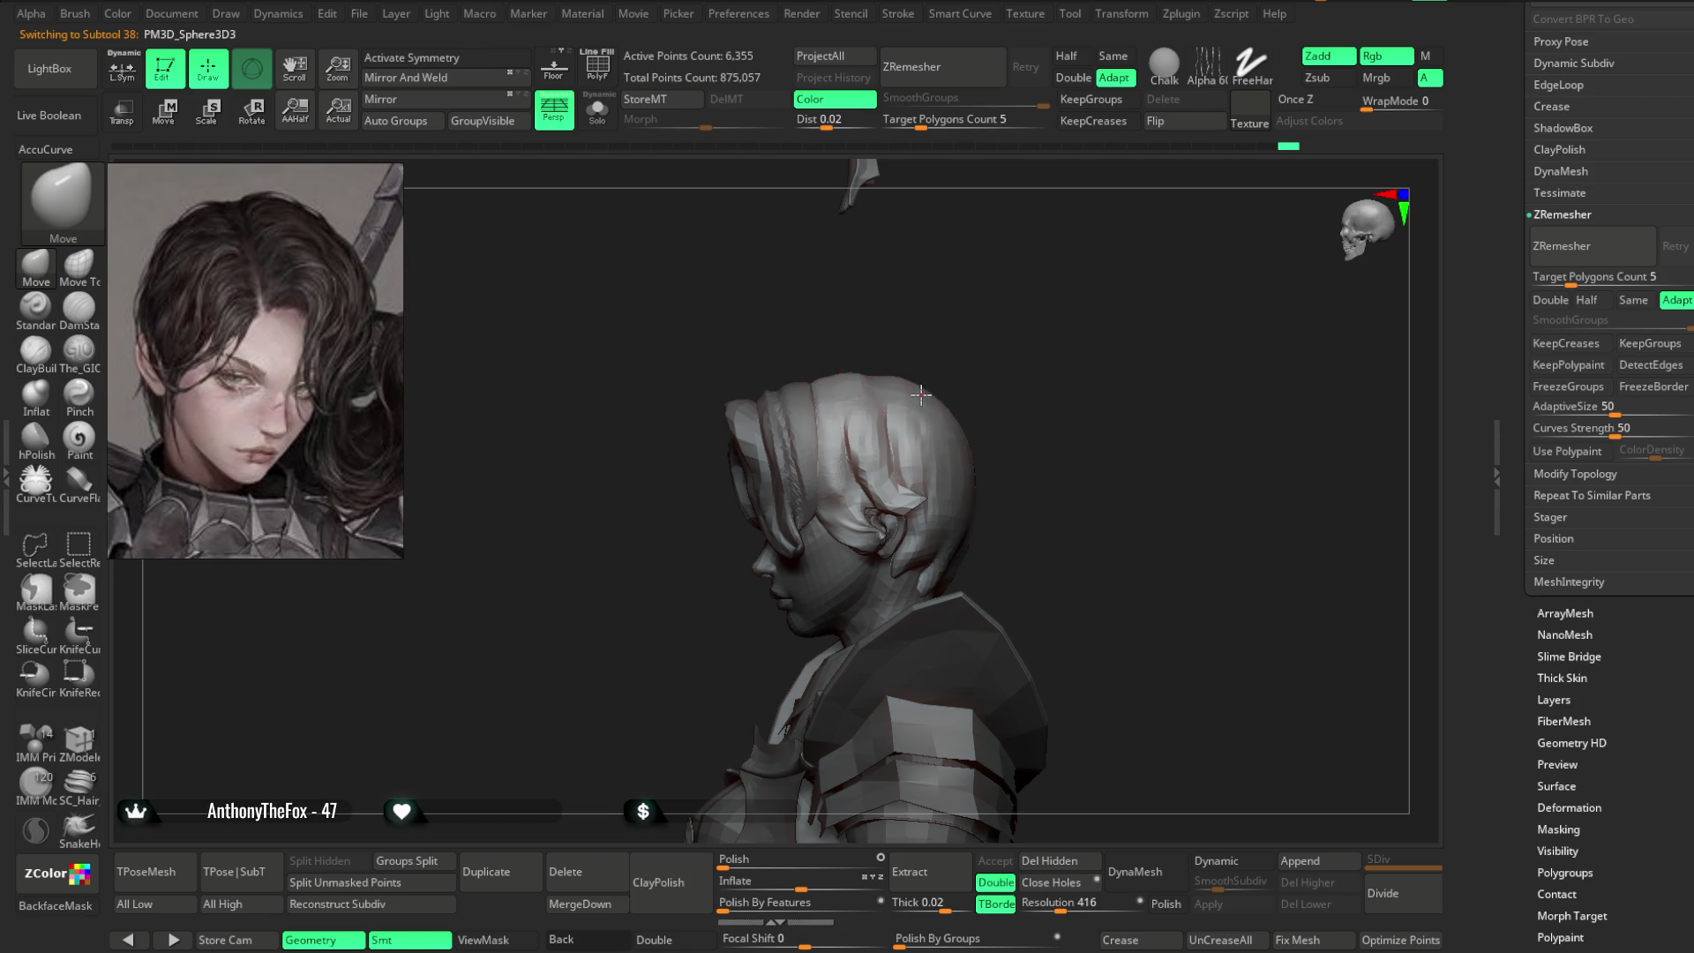
{"action": "mouse_move", "coordinate": [957, 440]}
{"action": "right_mouse_down"}
{"action": "mouse_move", "coordinate": [971, 344]}
{"action": "mouse_move", "coordinate": [915, 333]}
{"action": "mouse_move", "coordinate": [956, 409]}
{"action": "right_mouse_up"}
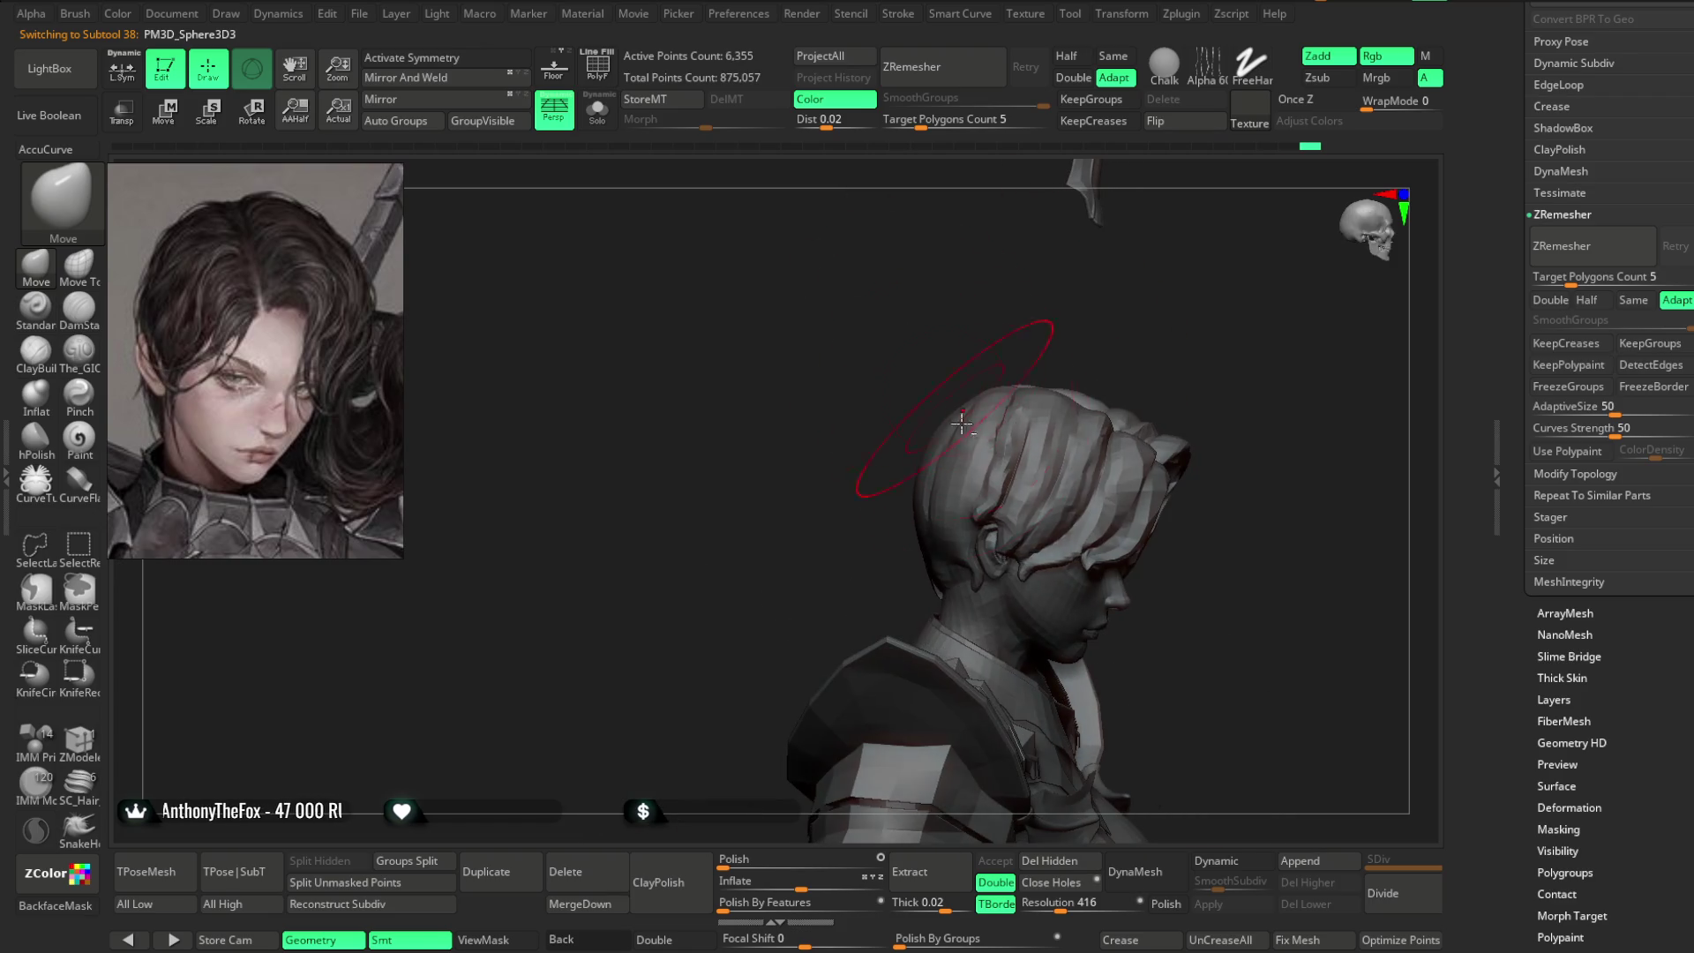
{"action": "right_click_drag", "start_coordinate": [1002, 343], "coordinate": [968, 440]}
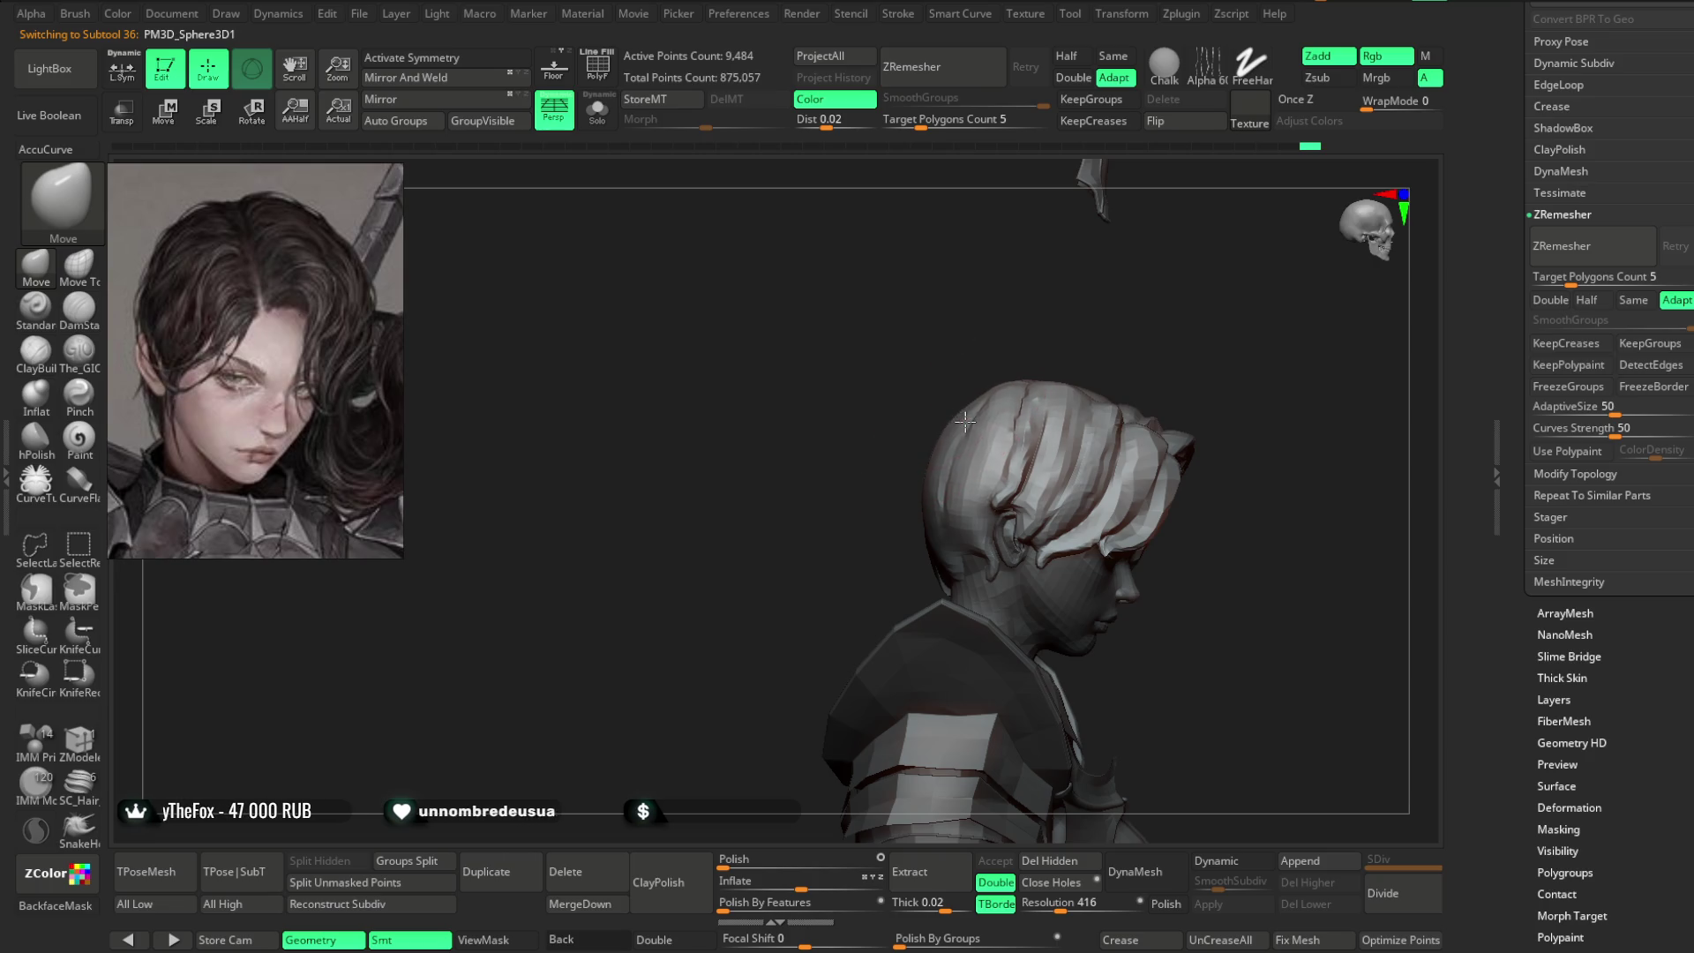
{"action": "mouse_move", "coordinate": [895, 547]}
{"action": "left_mouse_down"}
{"action": "mouse_move", "coordinate": [1044, 367]}
{"action": "mouse_move", "coordinate": [1003, 379]}
{"action": "mouse_move", "coordinate": [984, 435]}
{"action": "mouse_move", "coordinate": [983, 409]}
{"action": "left_mouse_up"}
{"action": "left_click", "coordinate": [860, 423], "text": "alt"}
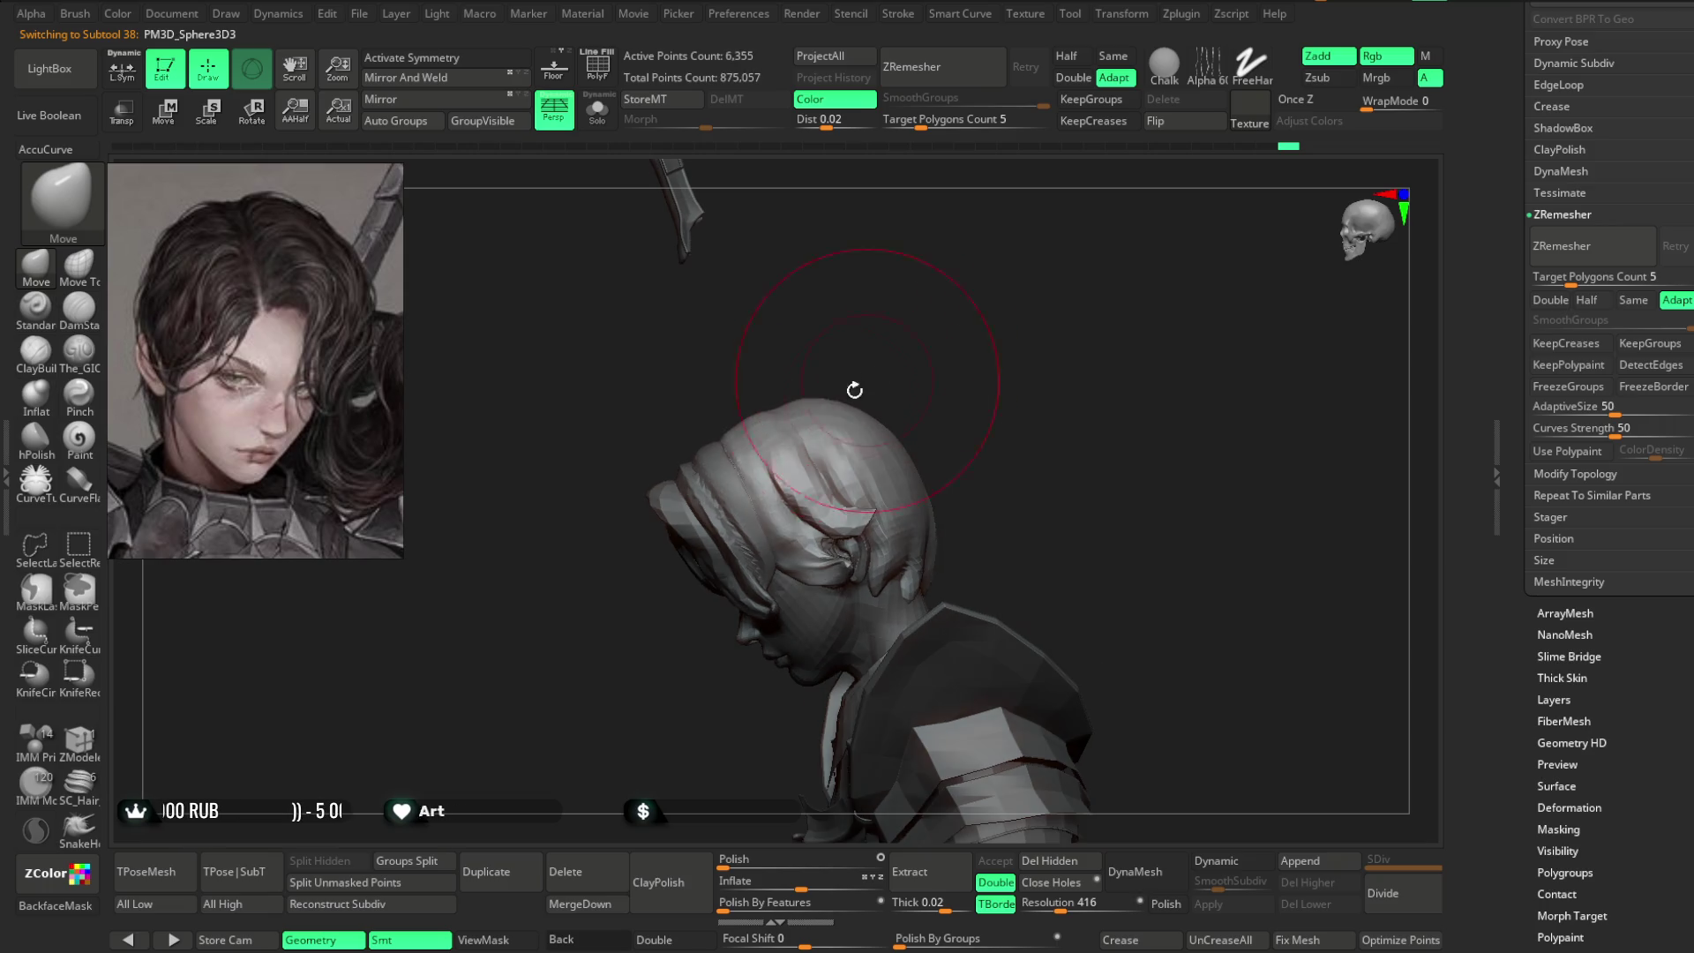
{"action": "mouse_move", "coordinate": [877, 357]}
{"action": "left_mouse_down"}
{"action": "mouse_move", "coordinate": [918, 314]}
{"action": "mouse_move", "coordinate": [786, 378]}
{"action": "mouse_move", "coordinate": [961, 309]}
{"action": "mouse_move", "coordinate": [1003, 373]}
{"action": "mouse_move", "coordinate": [1029, 318]}
{"action": "mouse_move", "coordinate": [1036, 420]}
{"action": "mouse_move", "coordinate": [1093, 330]}
{"action": "mouse_move", "coordinate": [1006, 268]}
{"action": "mouse_move", "coordinate": [977, 280]}
{"action": "mouse_move", "coordinate": [737, 503]}
{"action": "mouse_move", "coordinate": [881, 422]}
{"action": "left_mouse_up"}
{"action": "left_click", "coordinate": [830, 394], "text": "alt"}
{"action": "key", "text": "space"}
{"action": "key", "text": "space"}
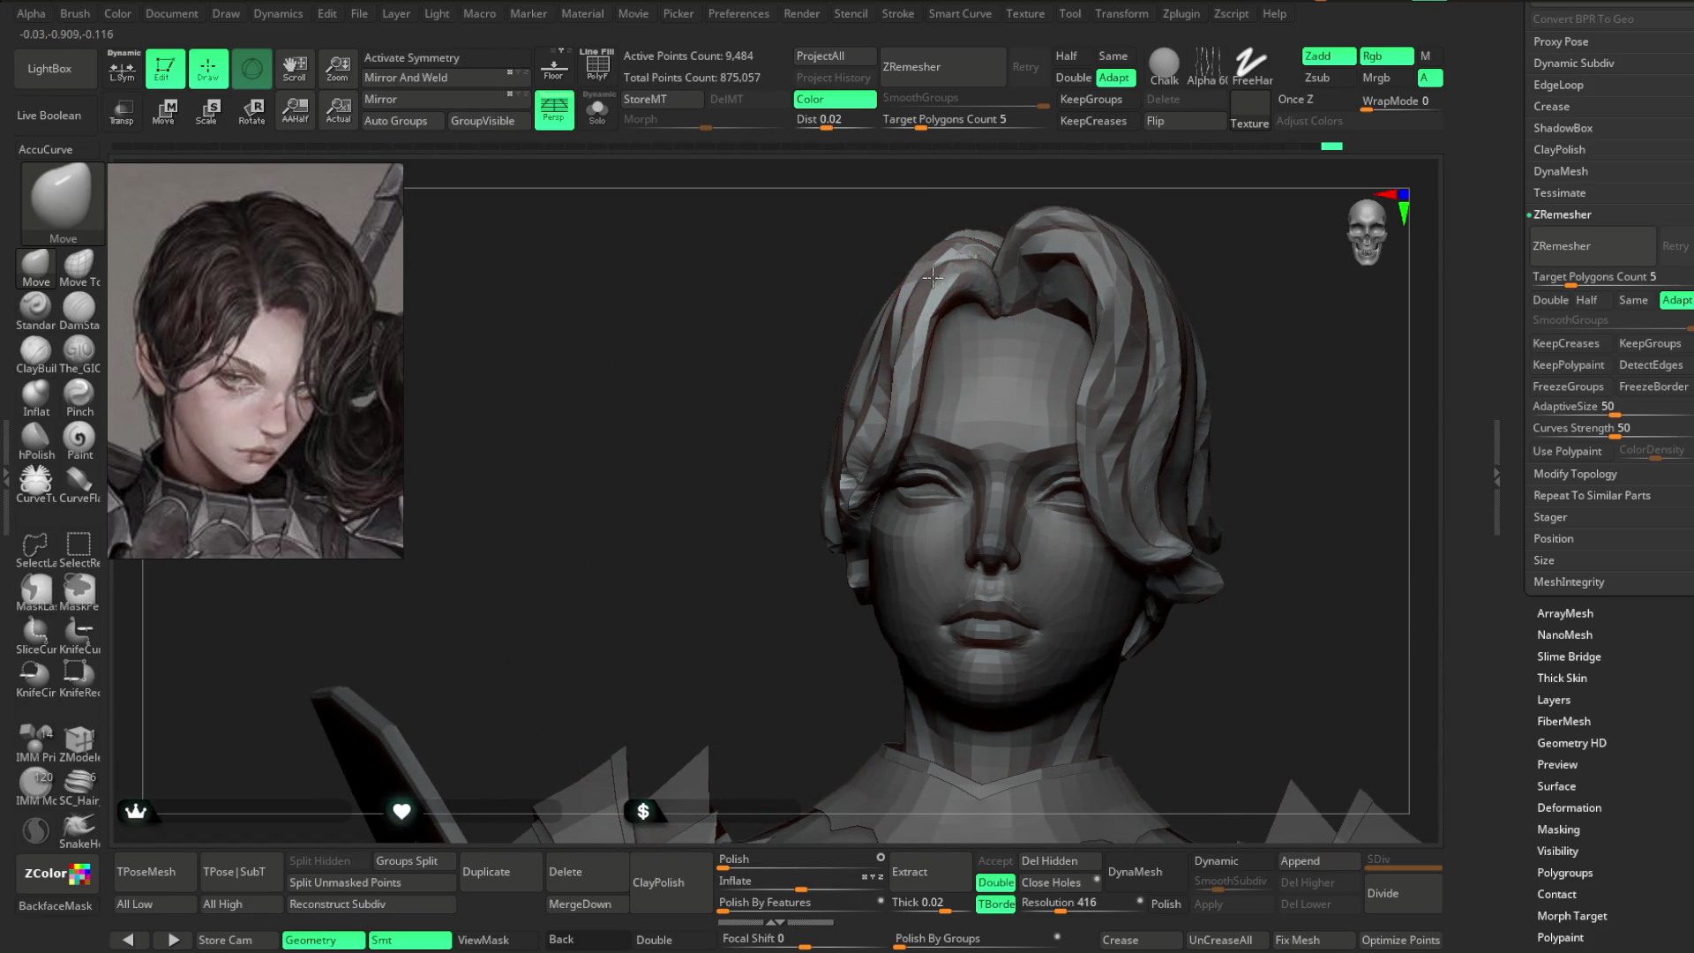
{"action": "right_click_drag", "start_coordinate": [898, 385], "coordinate": [868, 490]}
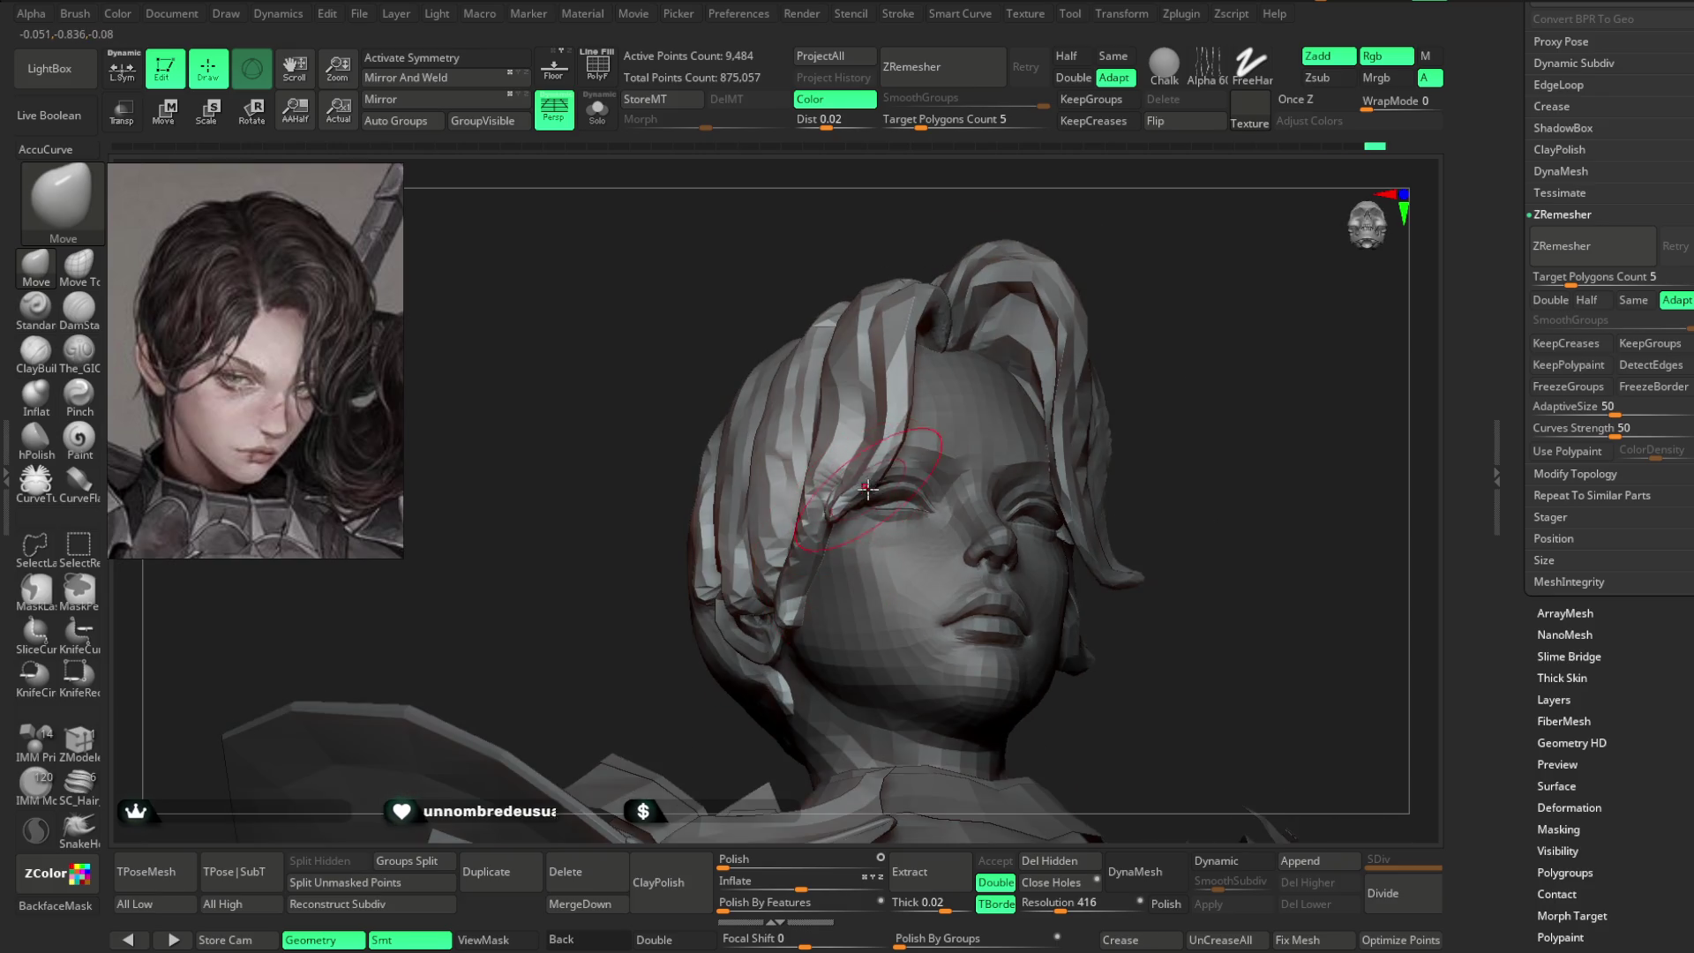
{"action": "right_click_drag", "start_coordinate": [1147, 243], "coordinate": [837, 492]}
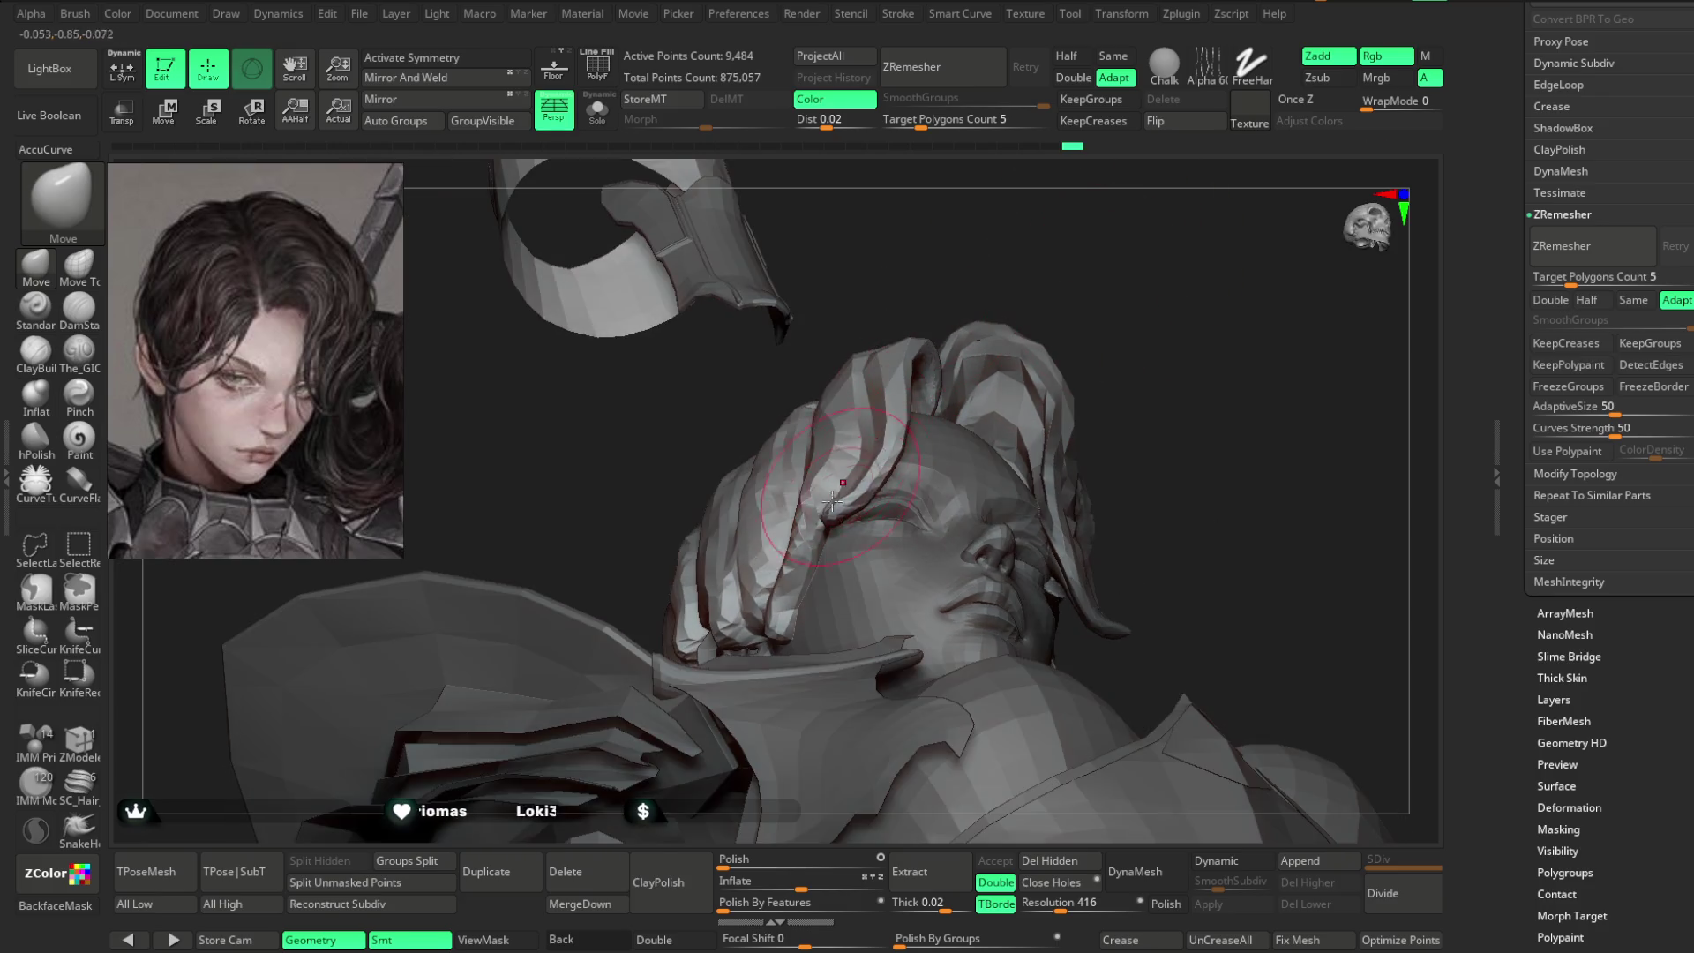
{"action": "mouse_move", "coordinate": [1099, 281]}
{"action": "right_mouse_down"}
{"action": "mouse_move", "coordinate": [1101, 250]}
{"action": "mouse_move", "coordinate": [845, 521]}
{"action": "mouse_move", "coordinate": [665, 665]}
{"action": "right_mouse_up"}
{"action": "mouse_move", "coordinate": [806, 572]}
{"action": "right_mouse_down"}
{"action": "mouse_move", "coordinate": [768, 635]}
{"action": "mouse_move", "coordinate": [1089, 427]}
{"action": "mouse_move", "coordinate": [820, 544]}
{"action": "mouse_move", "coordinate": [927, 492]}
{"action": "mouse_move", "coordinate": [806, 567]}
{"action": "mouse_move", "coordinate": [793, 534]}
{"action": "right_mouse_up"}
{"action": "mouse_move", "coordinate": [907, 460]}
{"action": "right_mouse_down"}
{"action": "mouse_move", "coordinate": [839, 477]}
{"action": "mouse_move", "coordinate": [839, 435]}
{"action": "mouse_move", "coordinate": [404, 471]}
{"action": "right_mouse_up"}
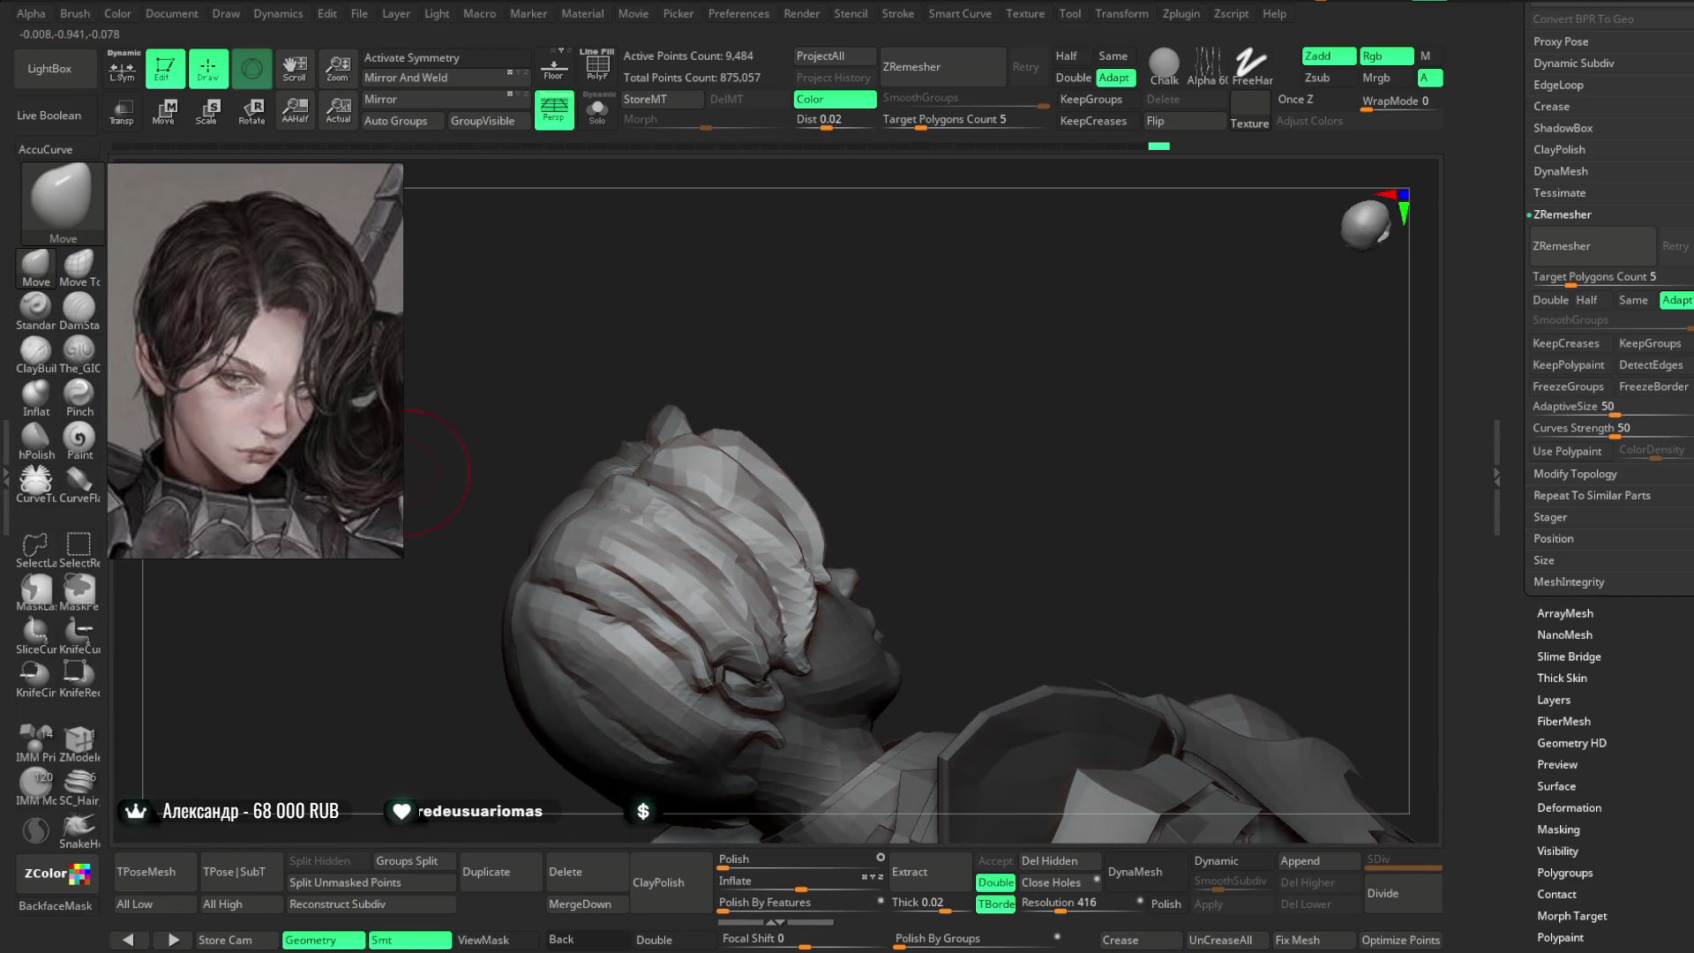
{"action": "left_click", "coordinate": [79, 350]}
- Carve grooves along the hair strands with The_GIO brush, checking the profile
{"action": "right_click_drag", "start_coordinate": [806, 306], "coordinate": [888, 382], "text": "ctrl"}
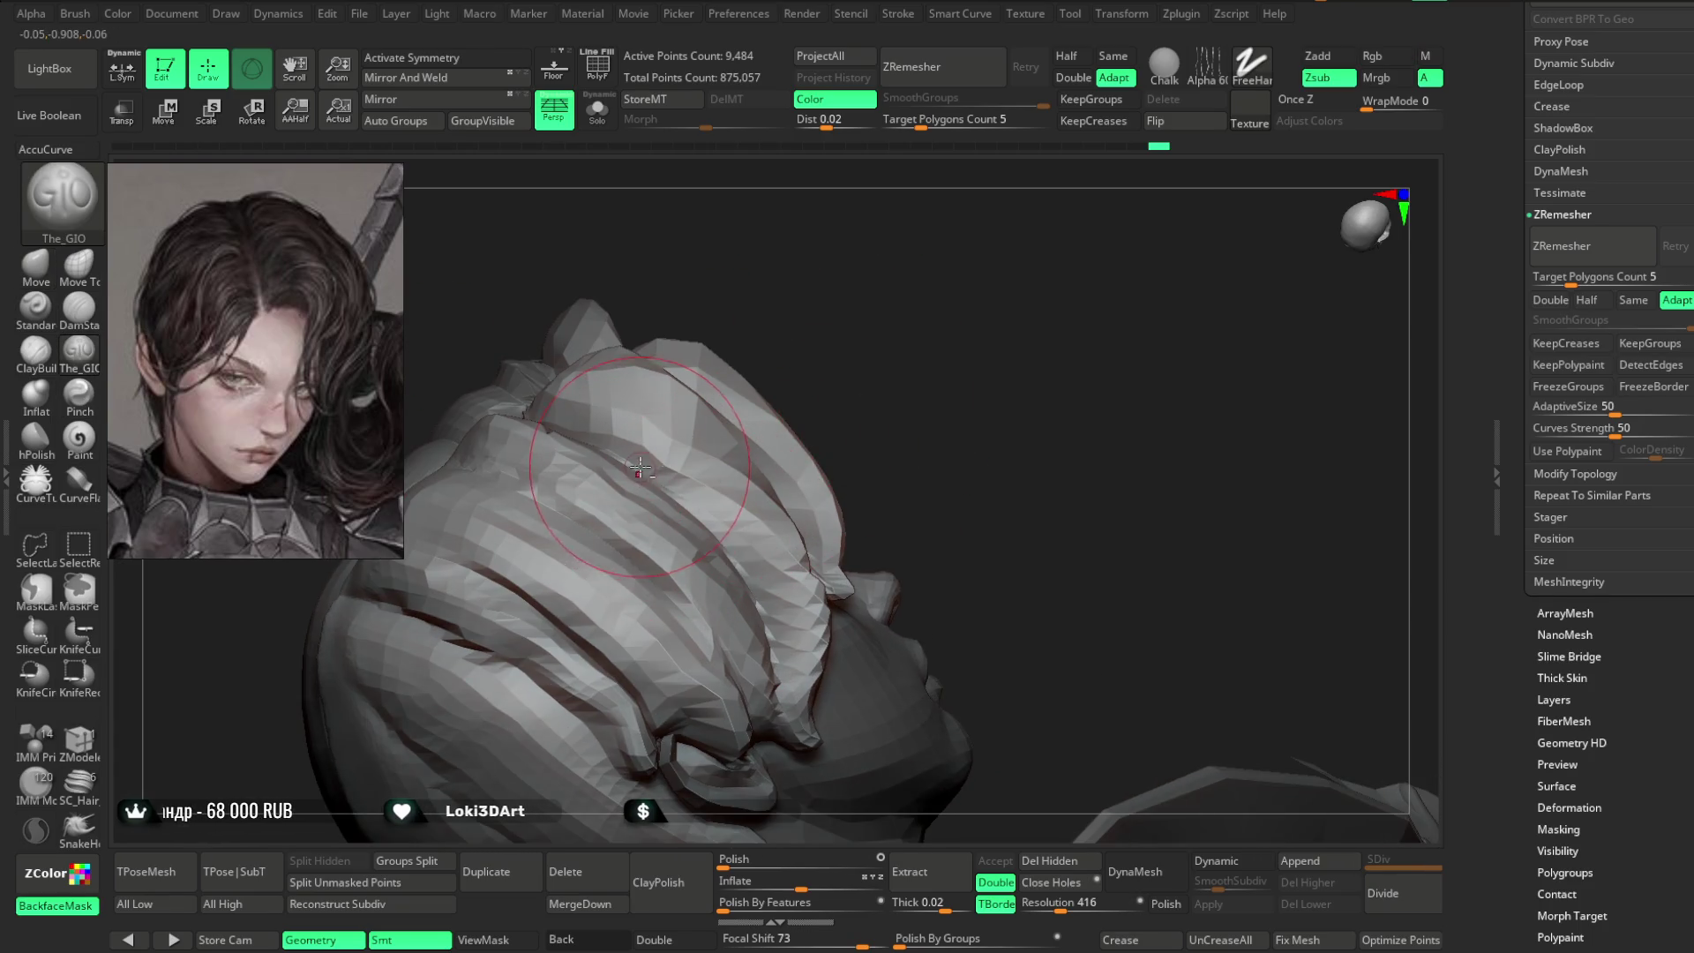
{"action": "left_click_drag", "start_coordinate": [764, 516], "coordinate": [799, 609]}
{"action": "mouse_move", "coordinate": [890, 692]}
{"action": "right_mouse_down"}
{"action": "mouse_move", "coordinate": [817, 405]}
{"action": "mouse_move", "coordinate": [711, 514]}
{"action": "right_mouse_up"}
{"action": "right_click_drag", "start_coordinate": [871, 440], "coordinate": [676, 469]}
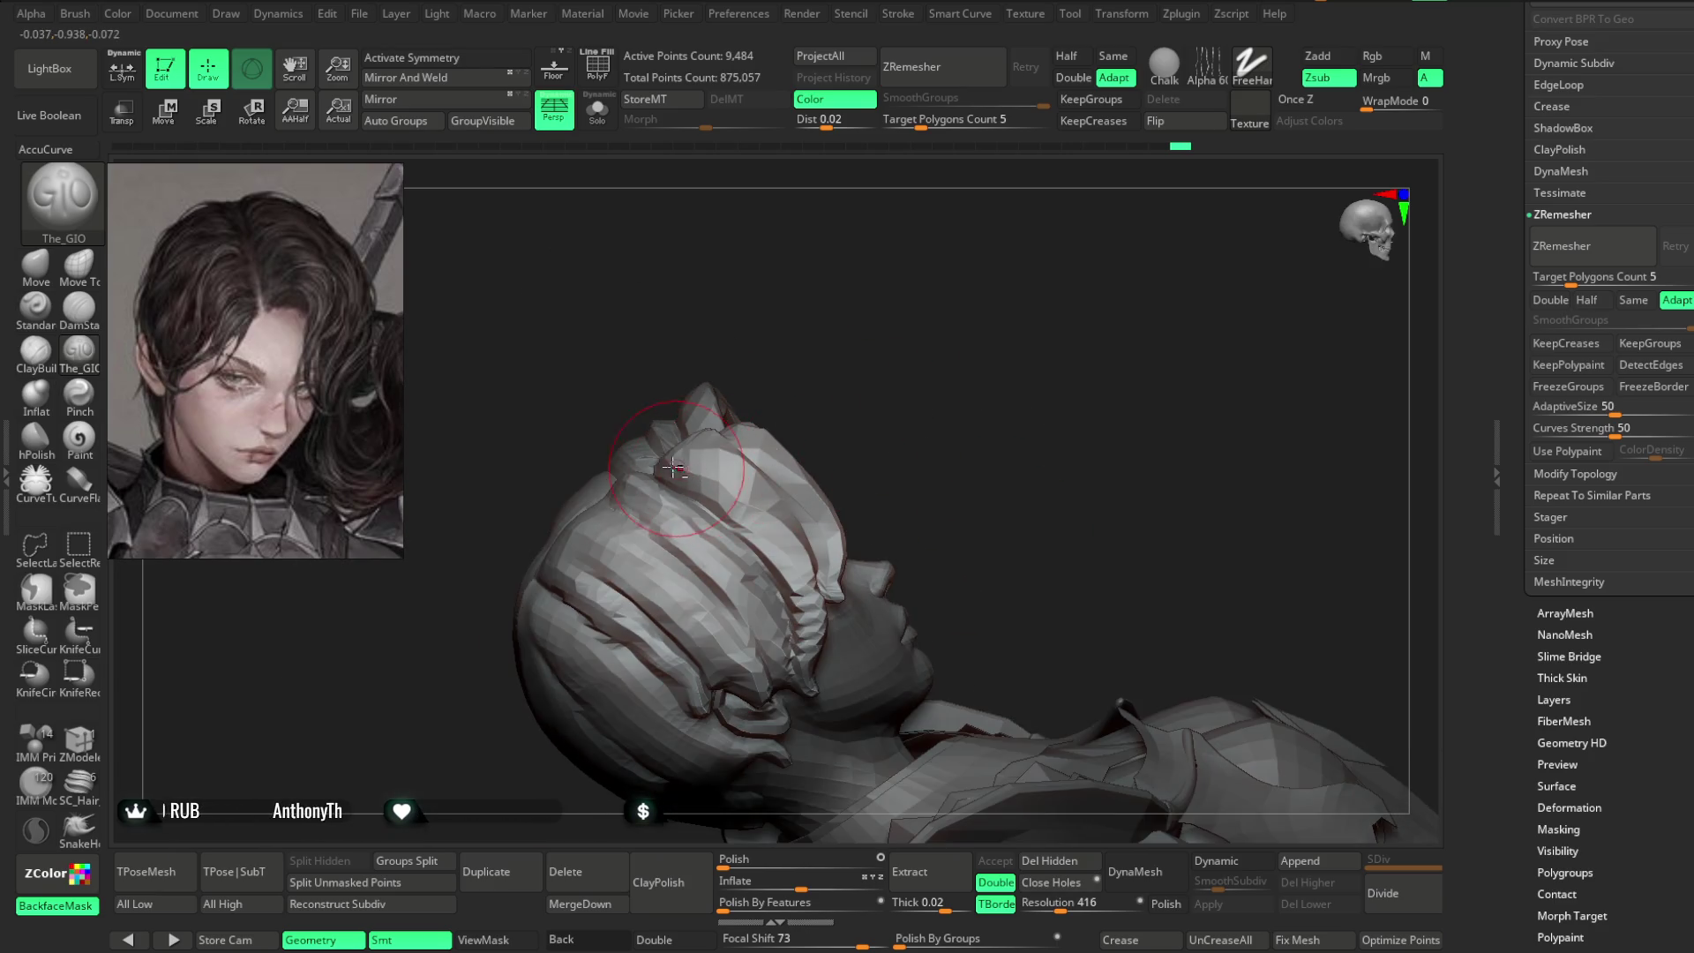
{"action": "right_click_drag", "start_coordinate": [789, 562], "coordinate": [682, 485]}
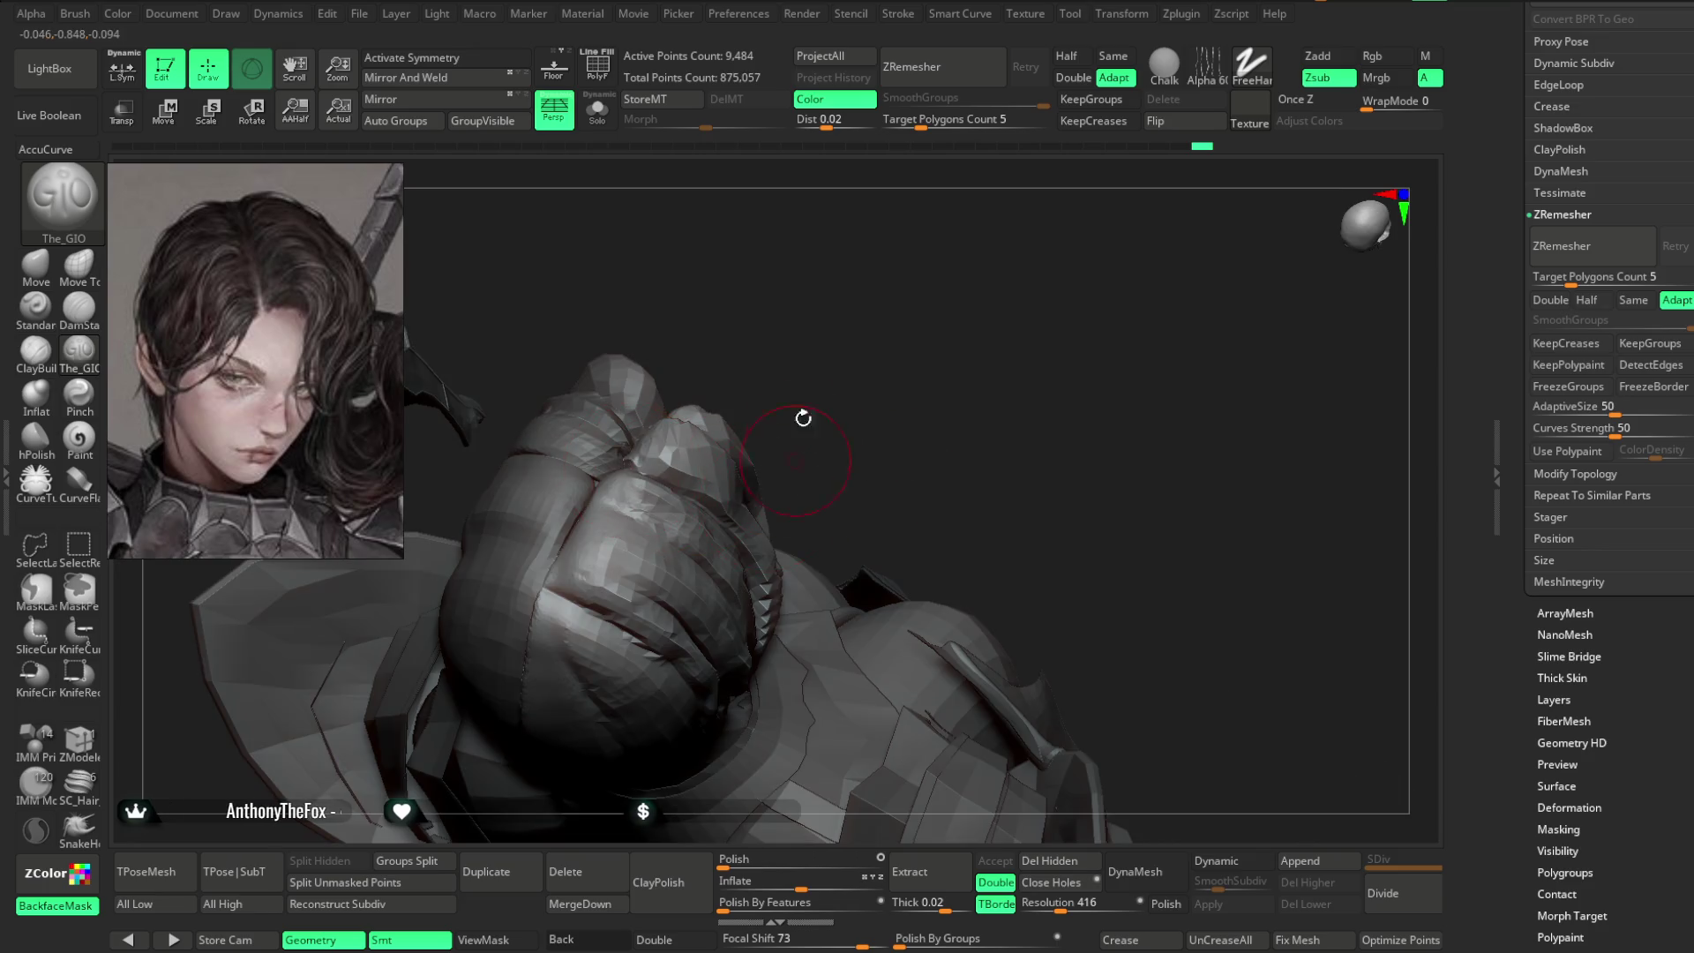
{"action": "right_click_drag", "start_coordinate": [802, 435], "coordinate": [624, 462]}
{"action": "mouse_move", "coordinate": [978, 263]}
{"action": "right_mouse_down"}
{"action": "mouse_move", "coordinate": [908, 256]}
{"action": "mouse_move", "coordinate": [735, 523]}
{"action": "right_mouse_up"}
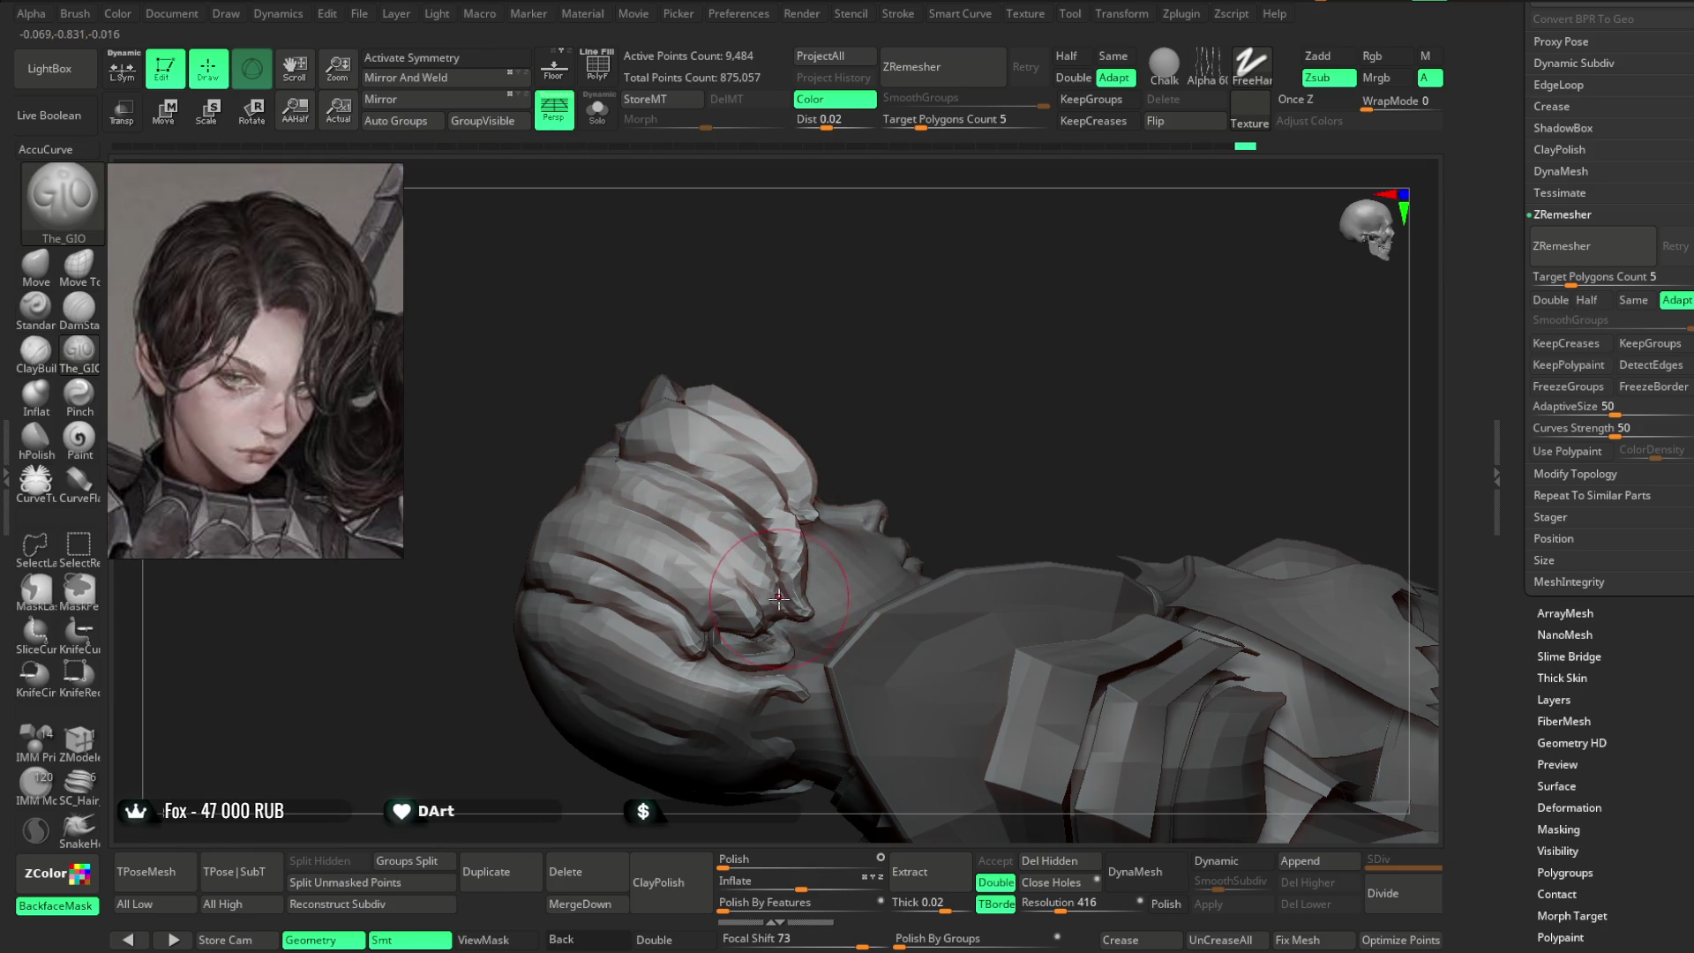
{"action": "right_click_drag", "start_coordinate": [824, 416], "coordinate": [831, 476]}
{"action": "right_click", "coordinate": [830, 481]}
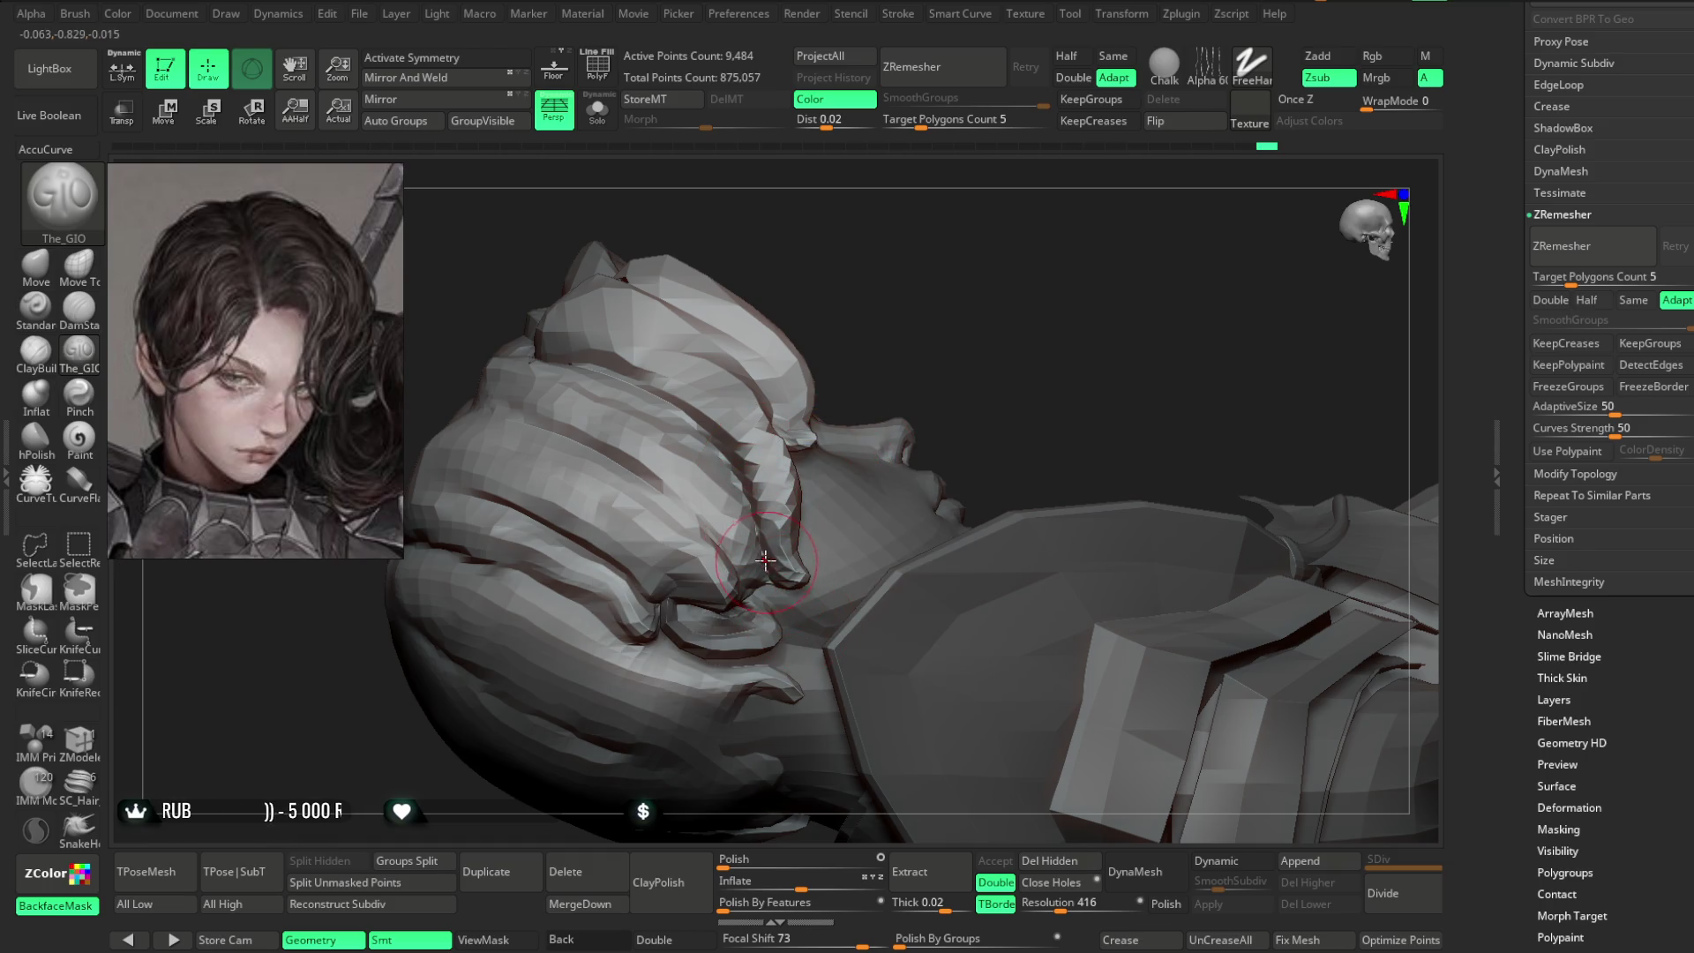
- Carve more grooves across the hair mass, checking top, side and close profile views
{"action": "right_click_drag", "start_coordinate": [766, 558], "coordinate": [760, 501]}
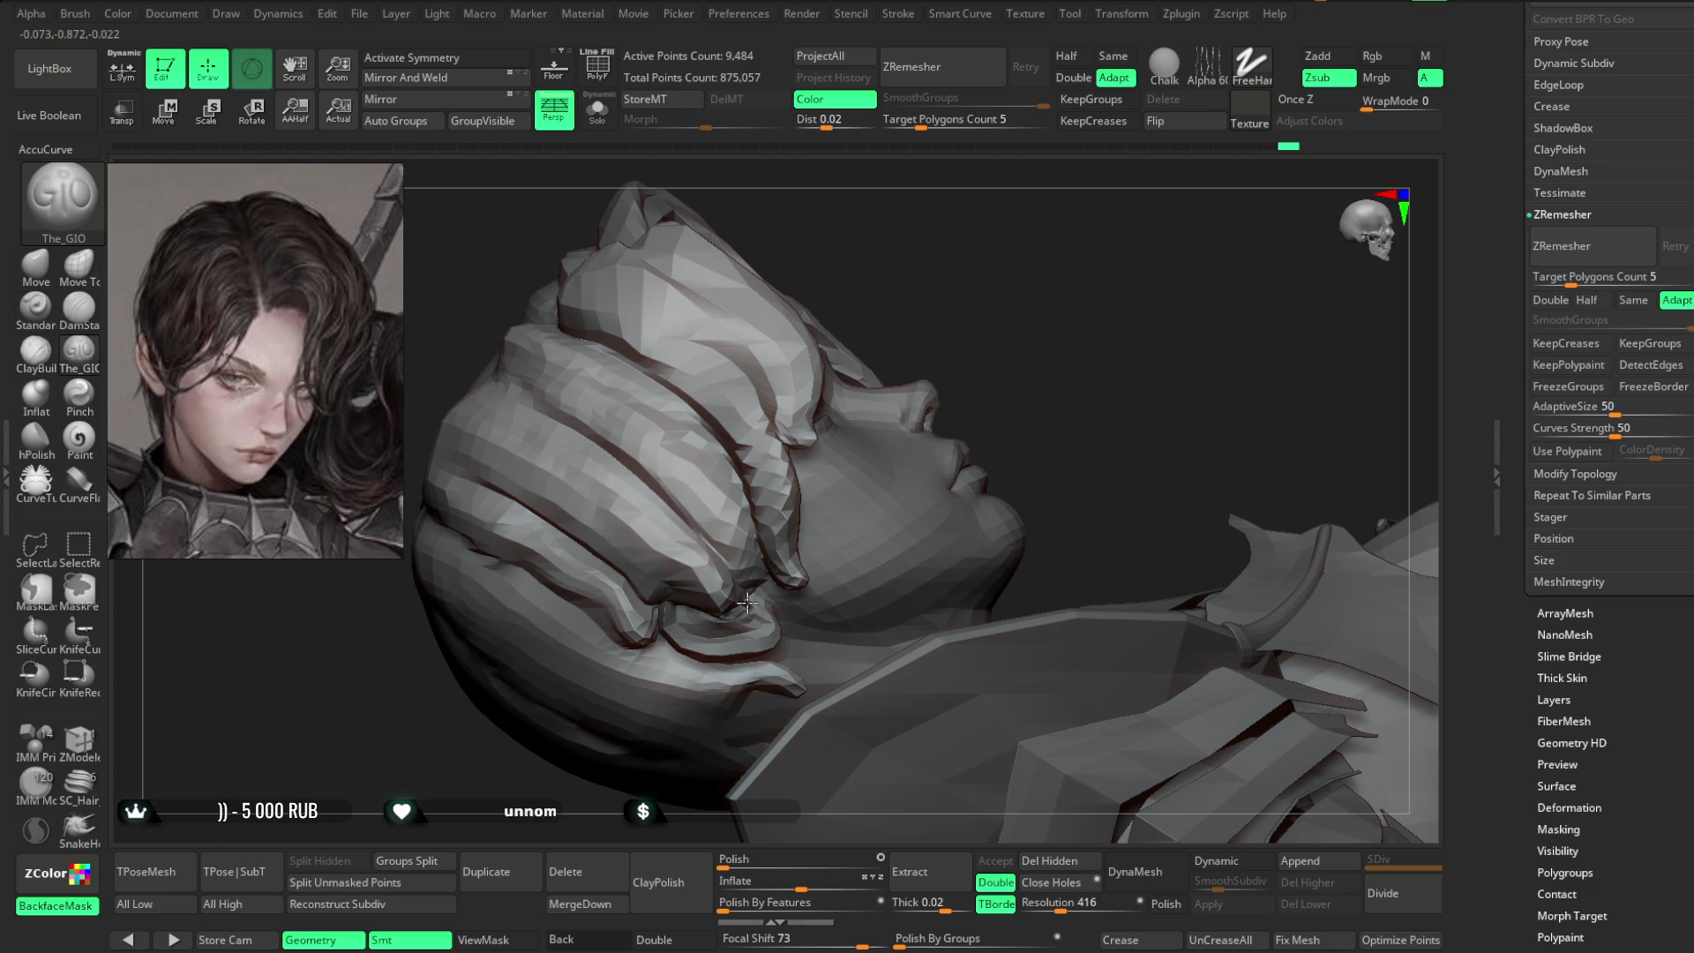
{"action": "right_click", "coordinate": [704, 482]}
{"action": "mouse_move", "coordinate": [892, 353]}
{"action": "right_mouse_down"}
{"action": "mouse_move", "coordinate": [907, 257]}
{"action": "mouse_move", "coordinate": [816, 578]}
{"action": "right_mouse_up"}
{"action": "right_click_drag", "start_coordinate": [635, 525], "coordinate": [521, 441]}
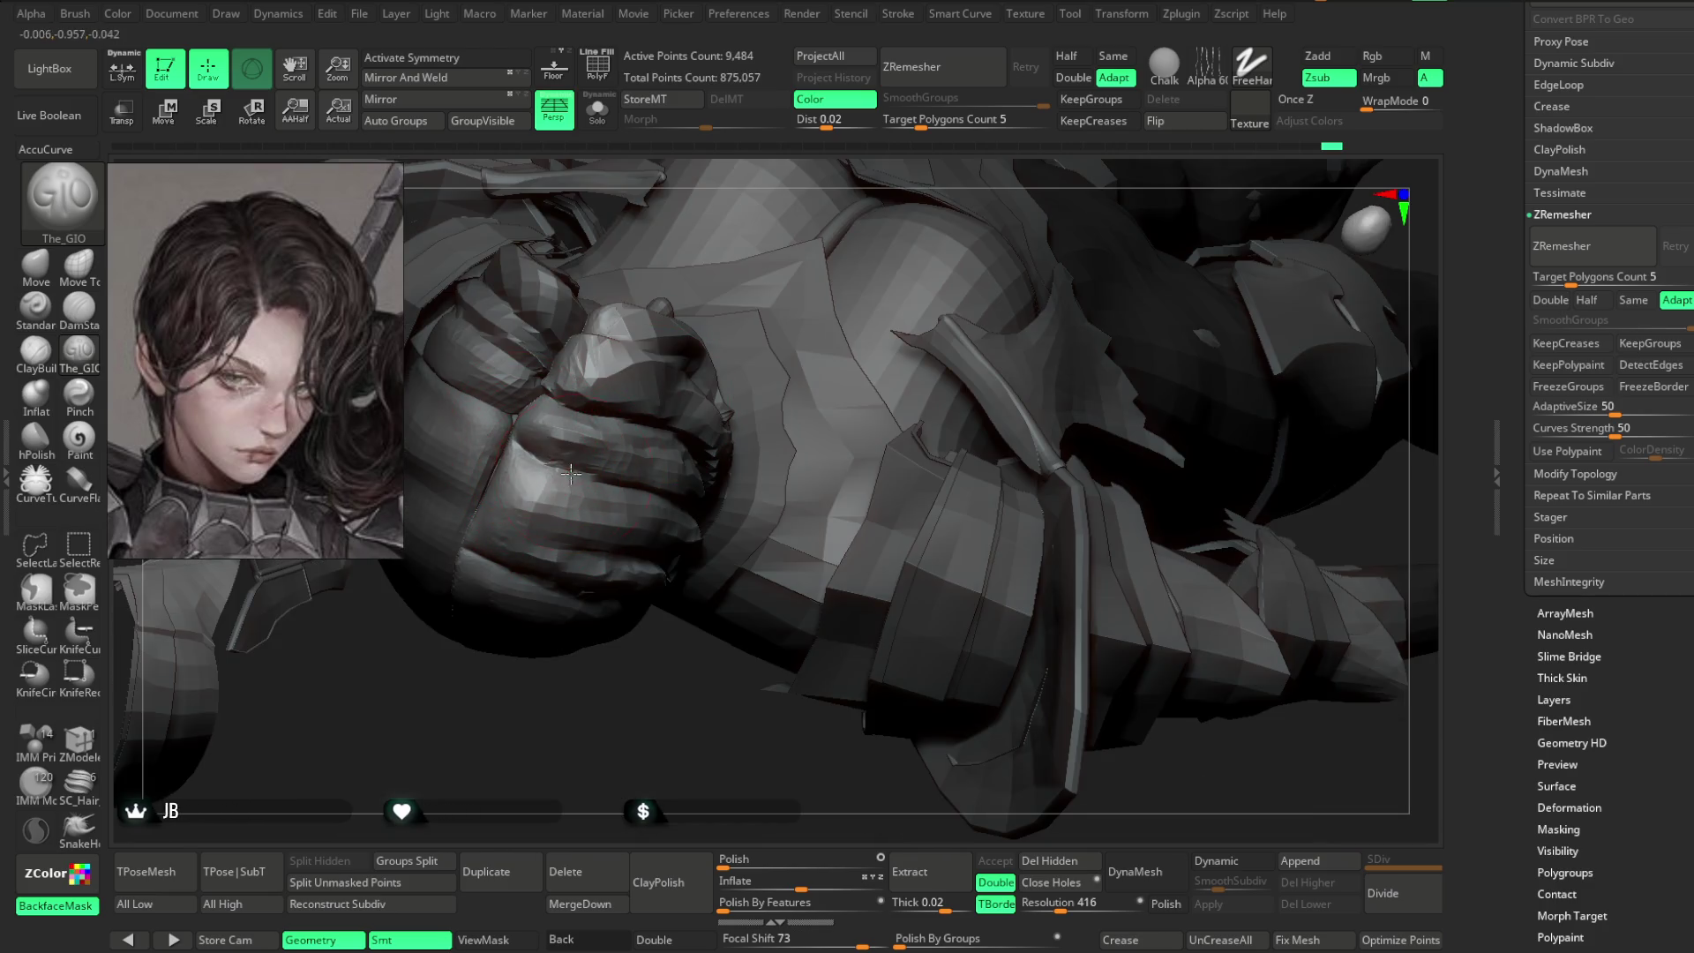
{"action": "mouse_move", "coordinate": [665, 647]}
{"action": "right_mouse_down"}
{"action": "mouse_move", "coordinate": [577, 468]}
{"action": "mouse_move", "coordinate": [543, 450]}
{"action": "right_mouse_up"}
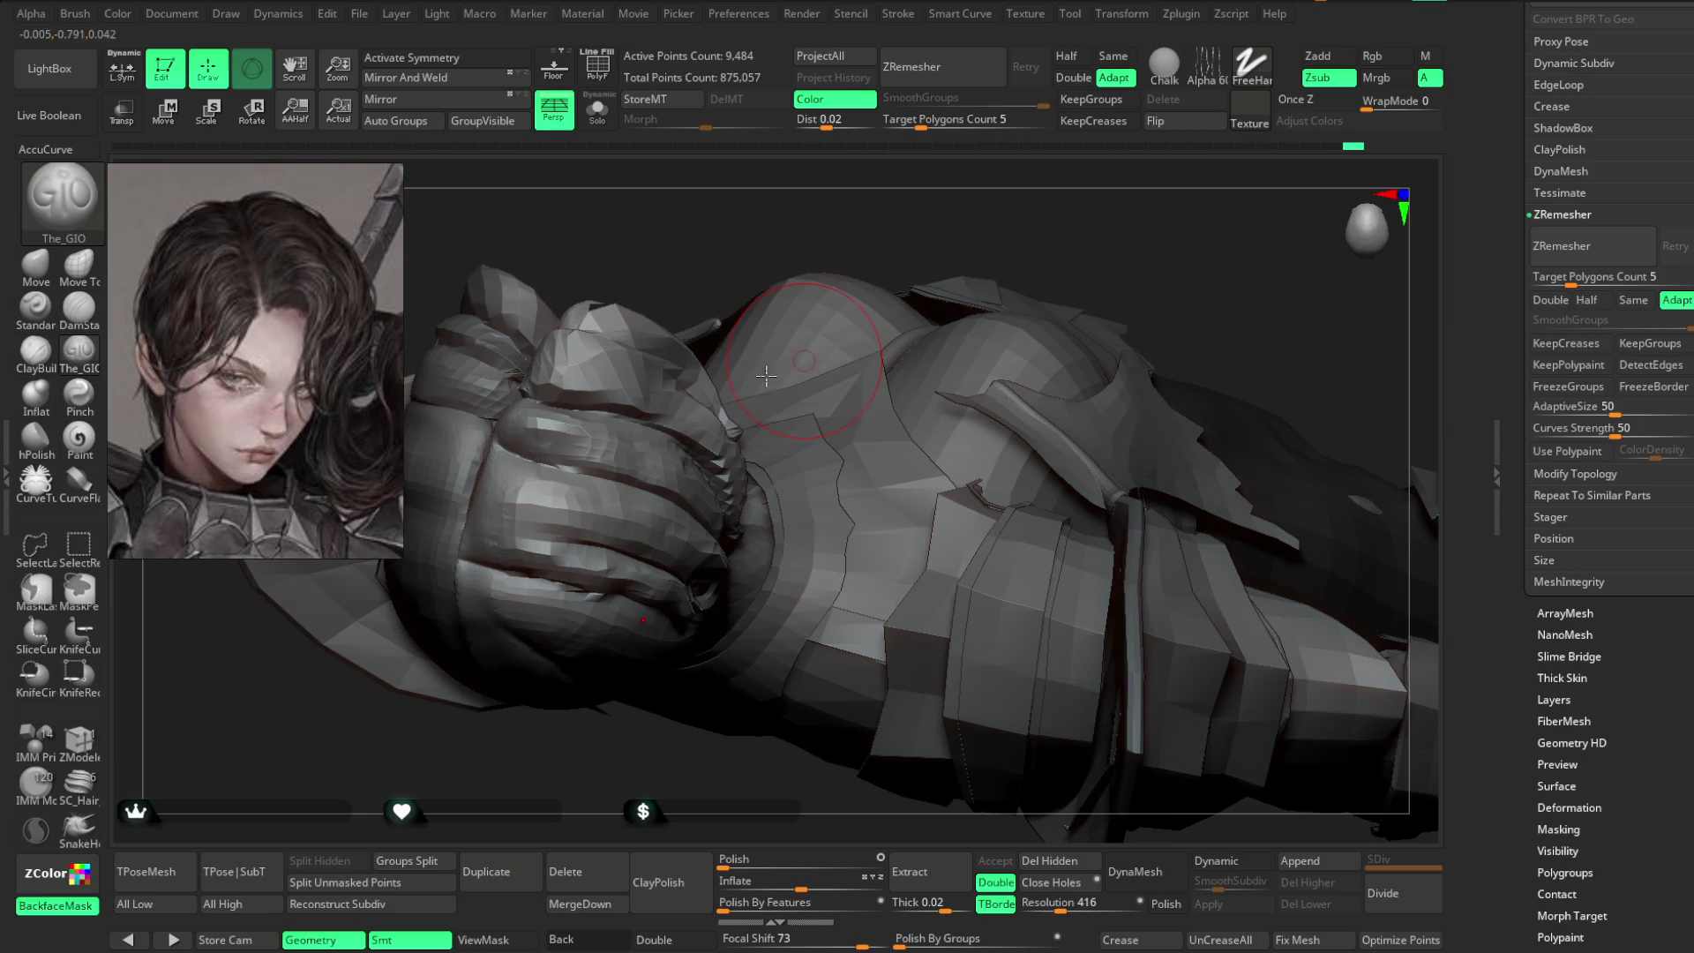
{"action": "right_click_drag", "start_coordinate": [815, 293], "coordinate": [660, 456]}
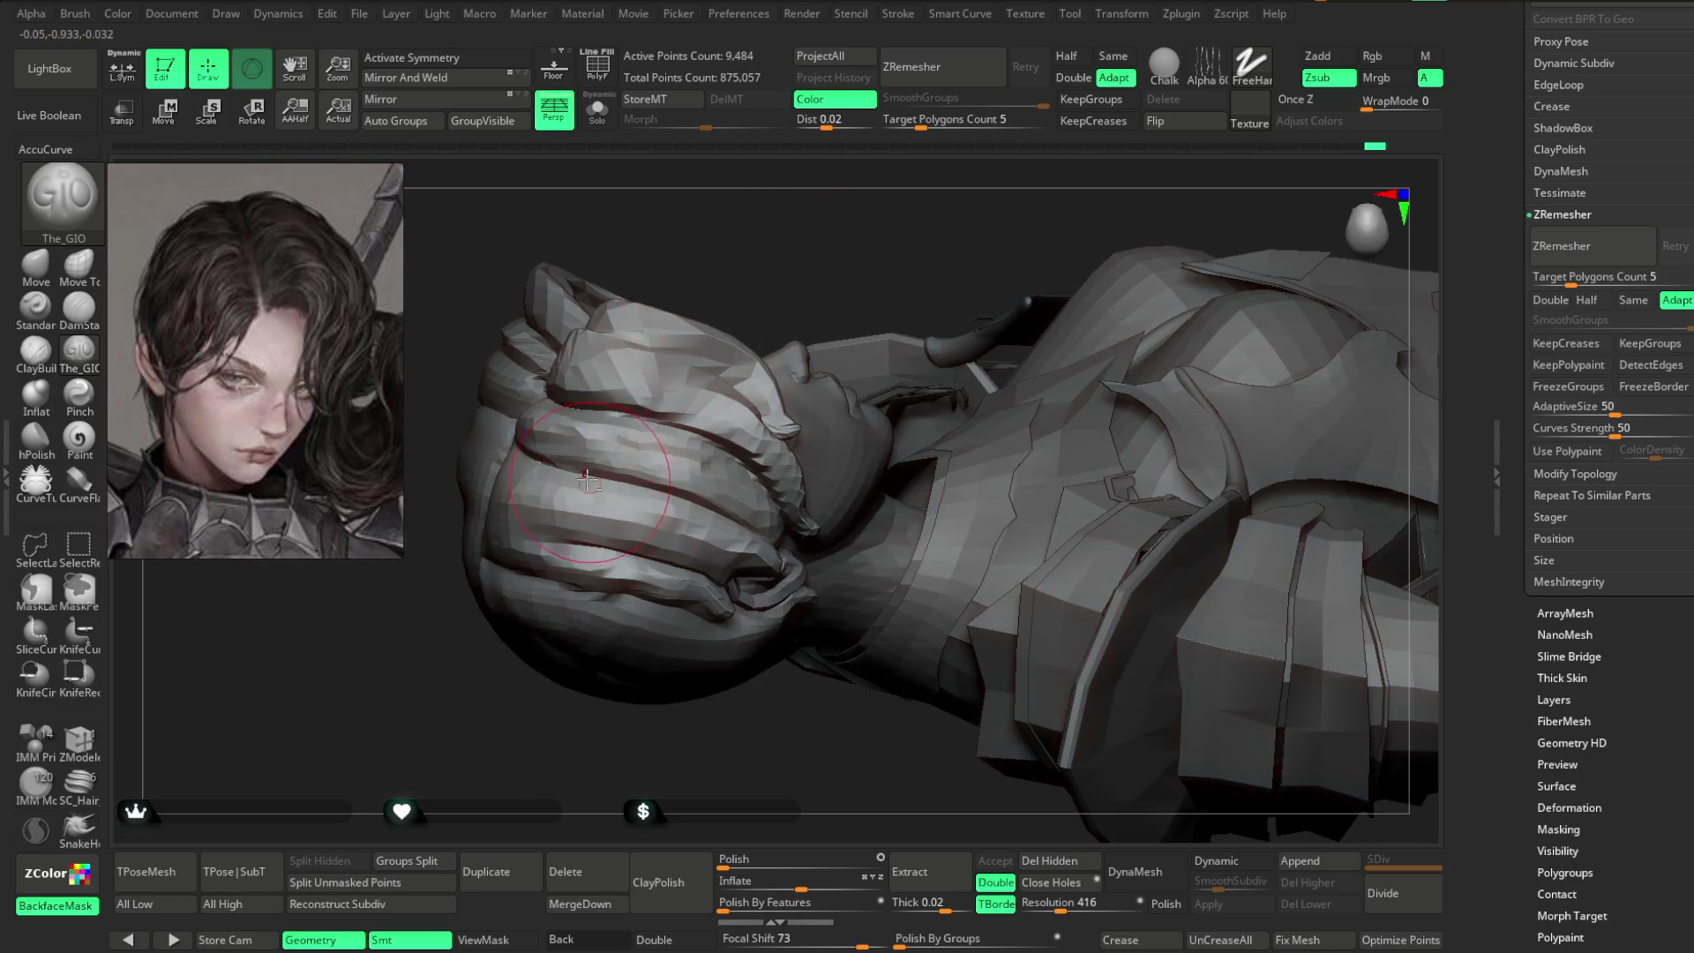
{"action": "right_click_drag", "start_coordinate": [834, 284], "coordinate": [679, 493]}
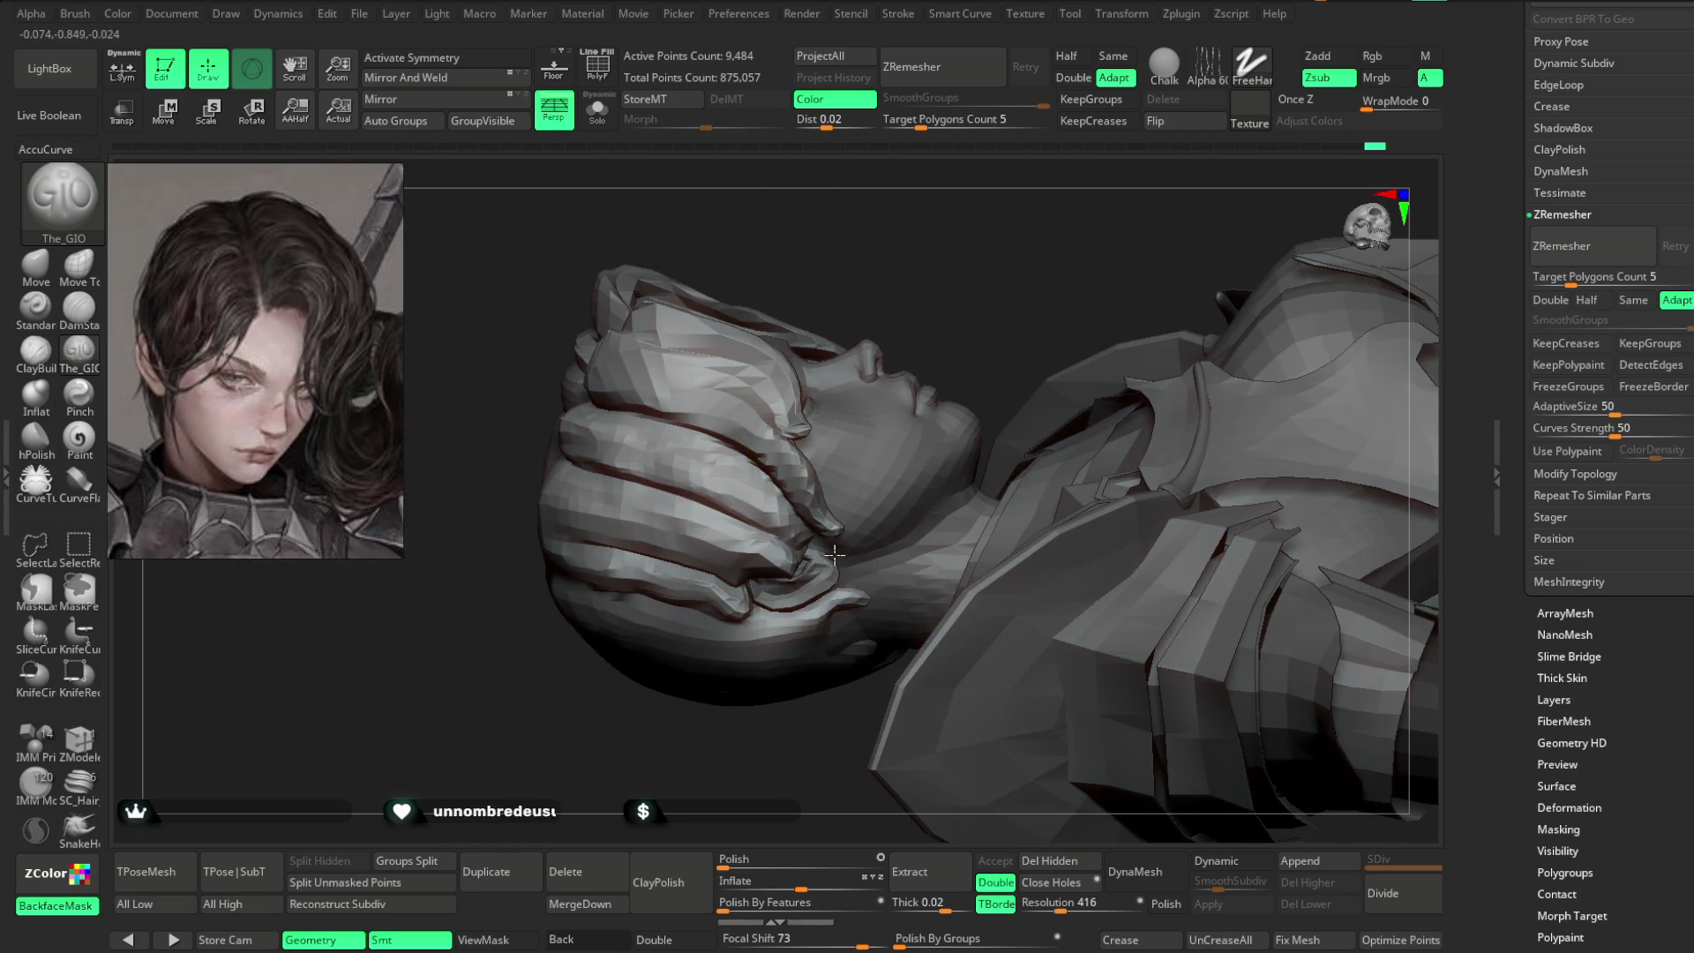
{"action": "right_click_drag", "start_coordinate": [765, 528], "coordinate": [851, 295]}
{"action": "mouse_move", "coordinate": [719, 637]}
{"action": "right_mouse_down", "text": "ctrl"}
{"action": "mouse_move", "coordinate": [560, 696]}
{"action": "mouse_move", "coordinate": [495, 776]}
{"action": "right_mouse_up", "text": "ctrl"}
- Switch to Move Topological with AccuCurve on, resize the brush, and pull the side hair strand into shape
{"action": "left_click", "coordinate": [79, 267]}
{"action": "key", "text": "space"}
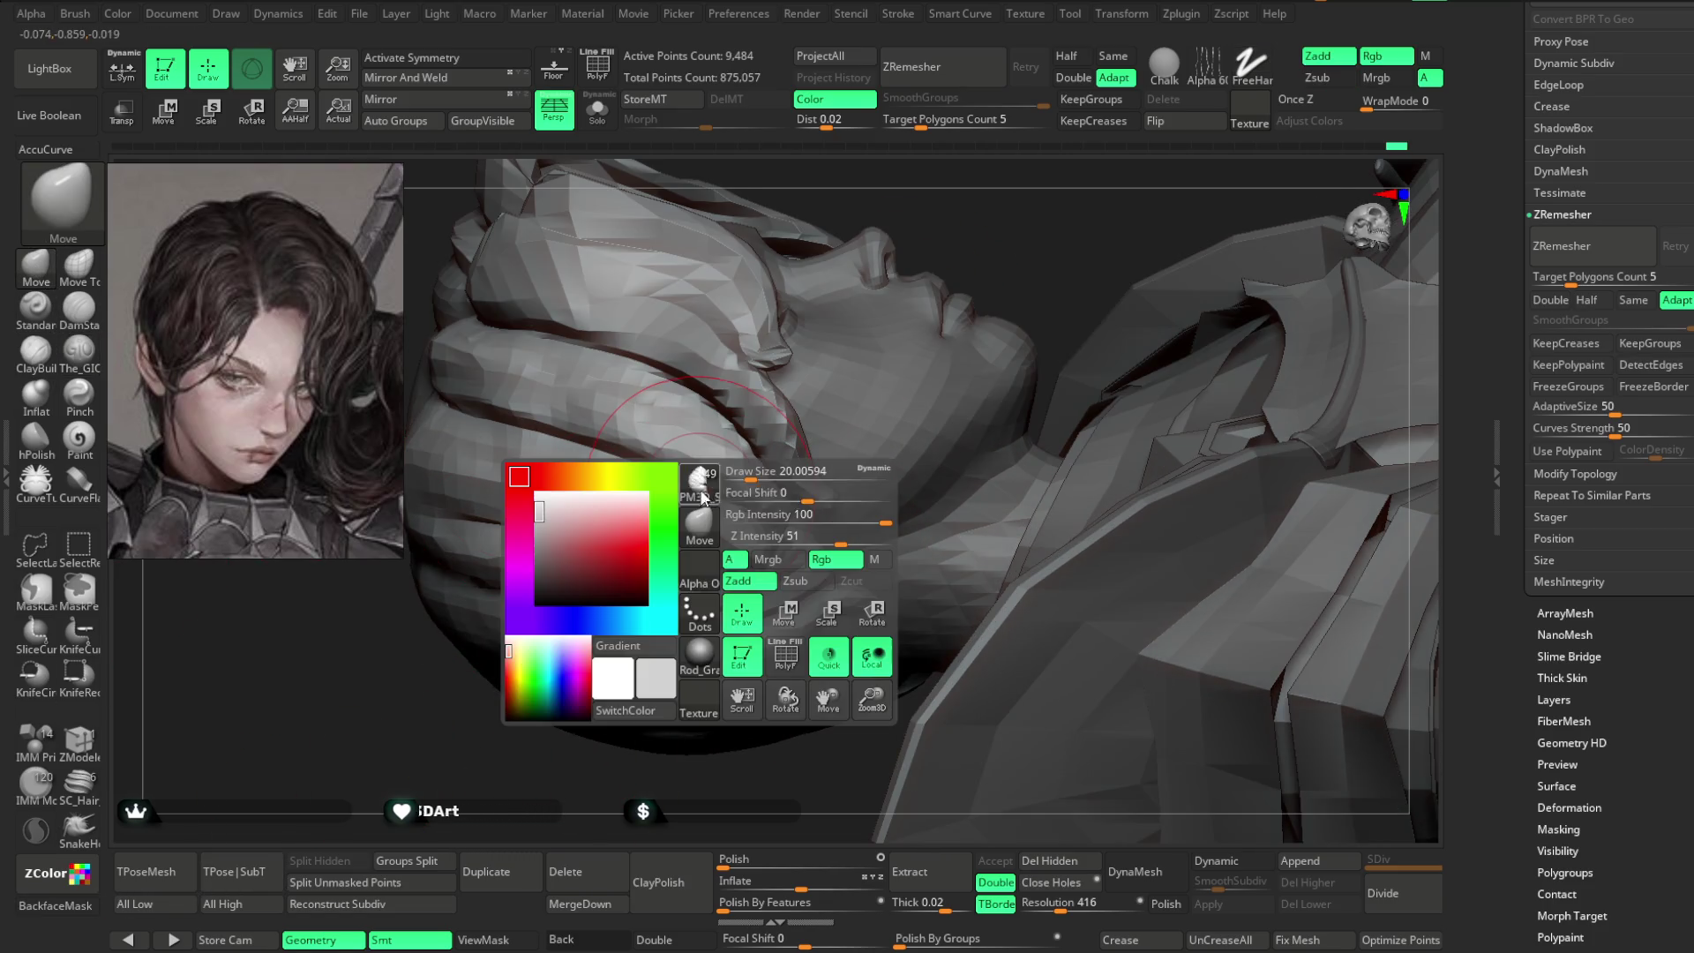
{"action": "mouse_move", "coordinate": [777, 473]}
{"action": "left_mouse_down"}
{"action": "mouse_move", "coordinate": [740, 474]}
{"action": "mouse_move", "coordinate": [793, 556]}
{"action": "mouse_move", "coordinate": [778, 519]}
{"action": "left_mouse_up"}
{"action": "left_click", "coordinate": [53, 150]}
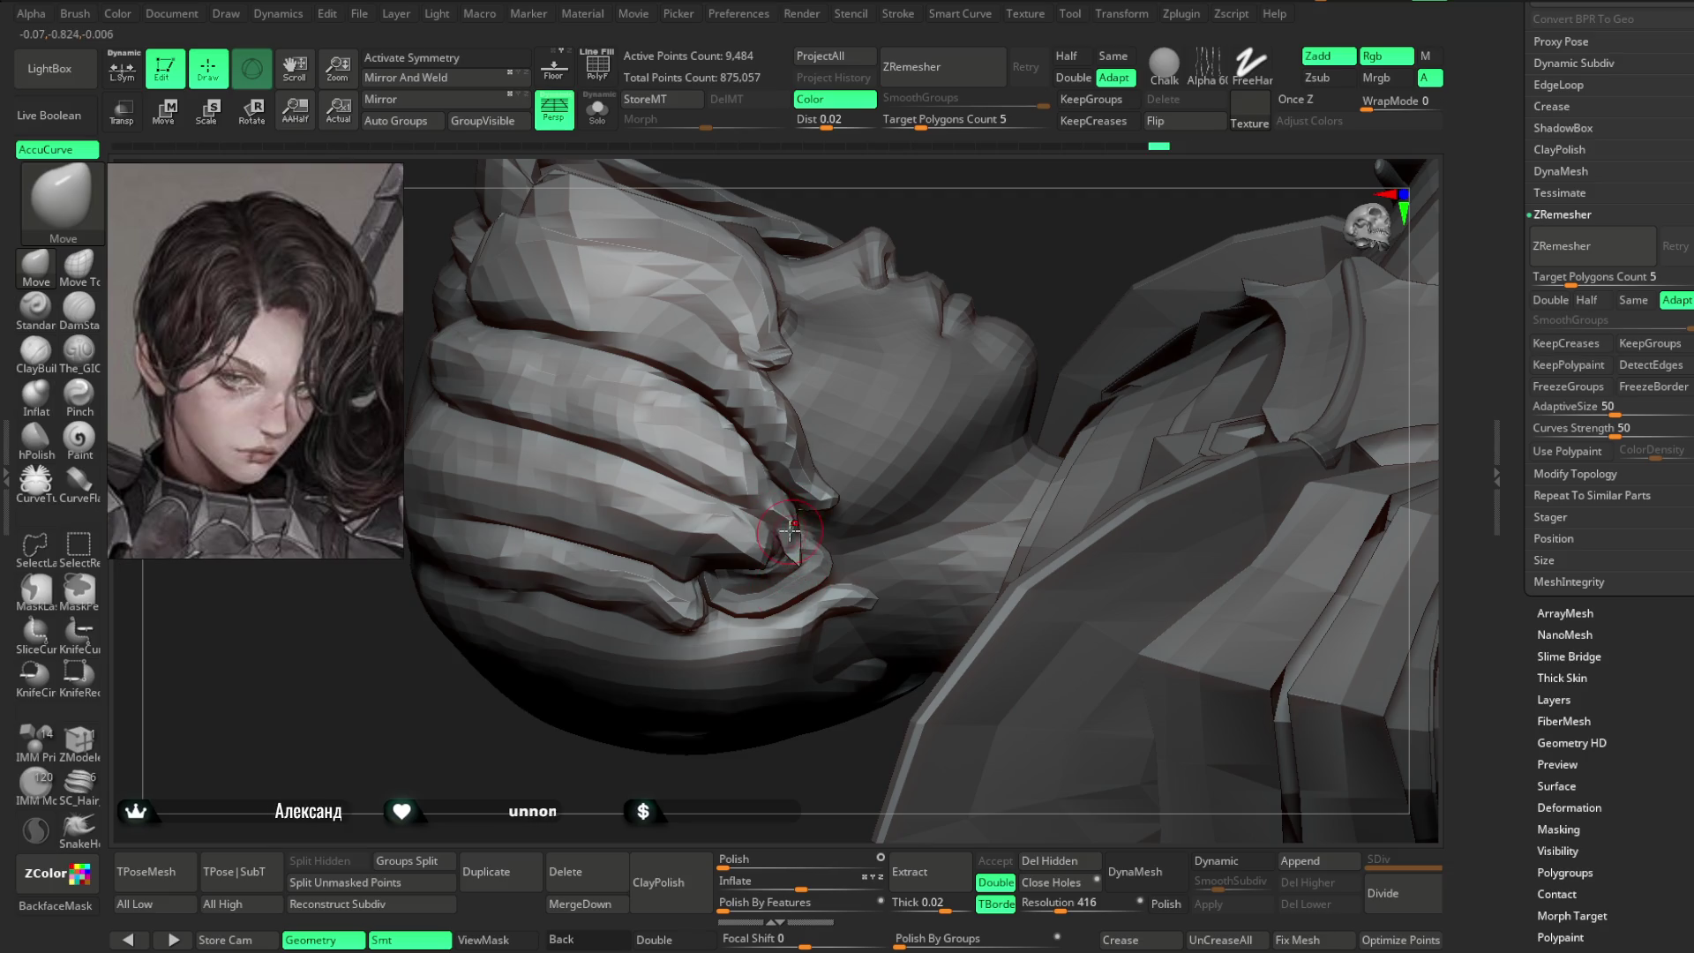
{"action": "mouse_move", "coordinate": [768, 529]}
{"action": "right_mouse_down"}
{"action": "mouse_move", "coordinate": [693, 693]}
{"action": "mouse_move", "coordinate": [768, 756]}
{"action": "mouse_move", "coordinate": [778, 521]}
{"action": "right_mouse_up"}
- Orbit around the head to check the reshaped hair lock from above and the front
{"action": "key", "text": "space"}
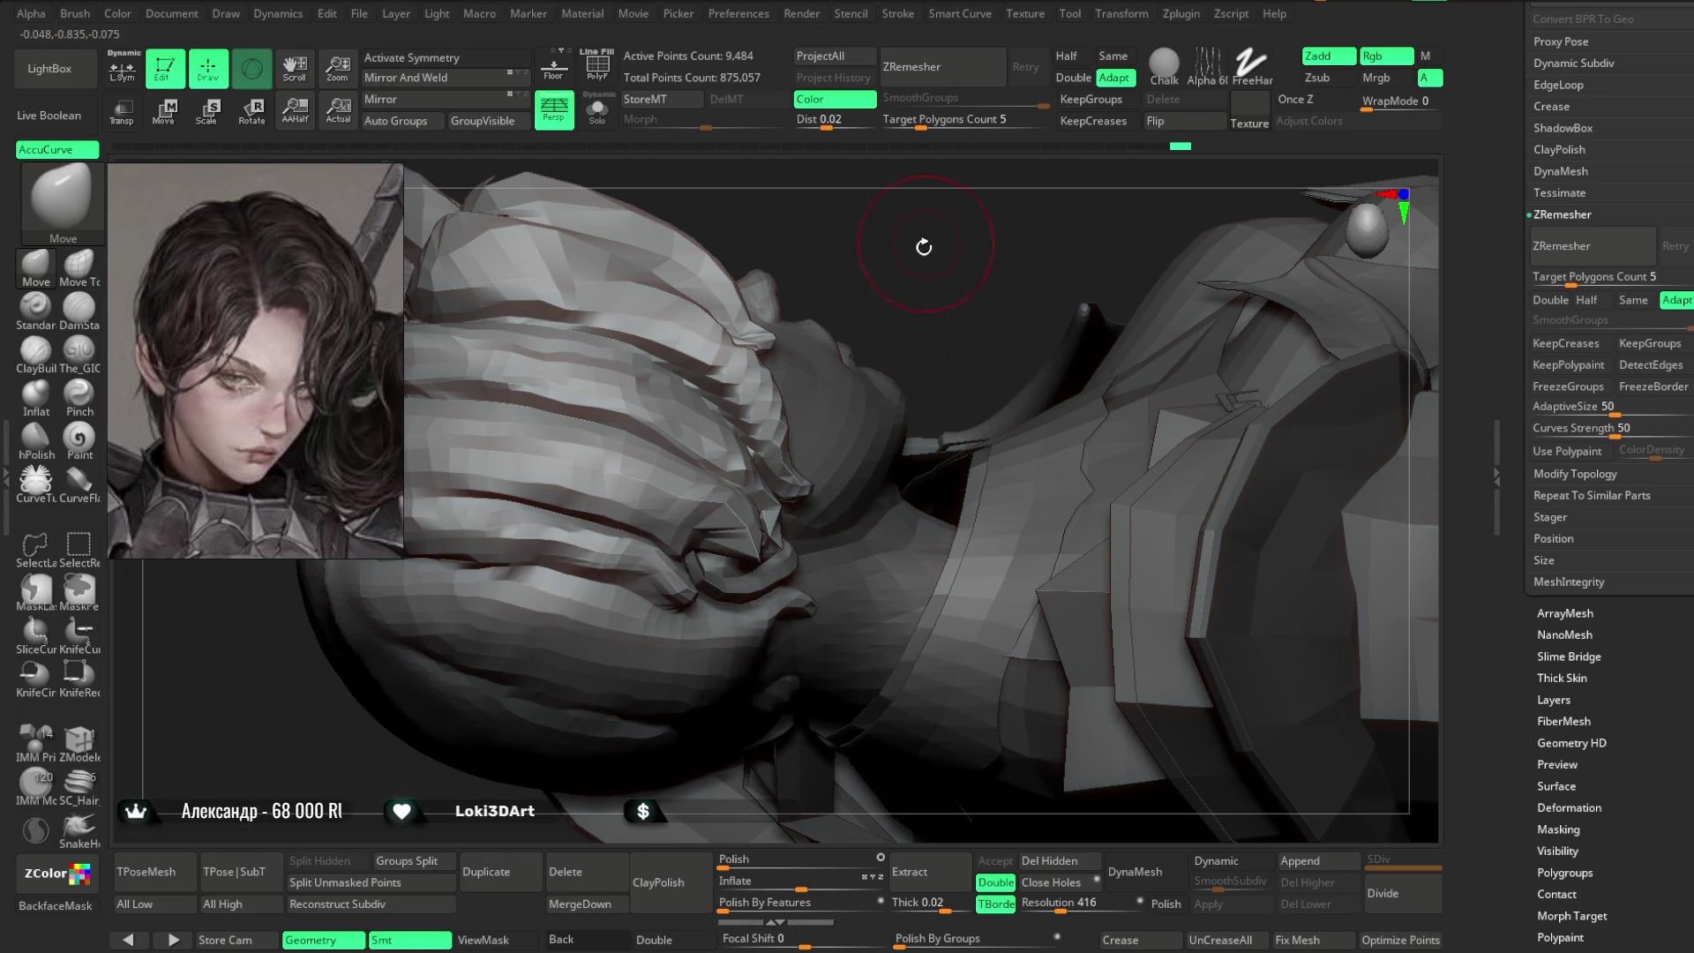
{"action": "right_click_drag", "start_coordinate": [927, 246], "coordinate": [741, 453]}
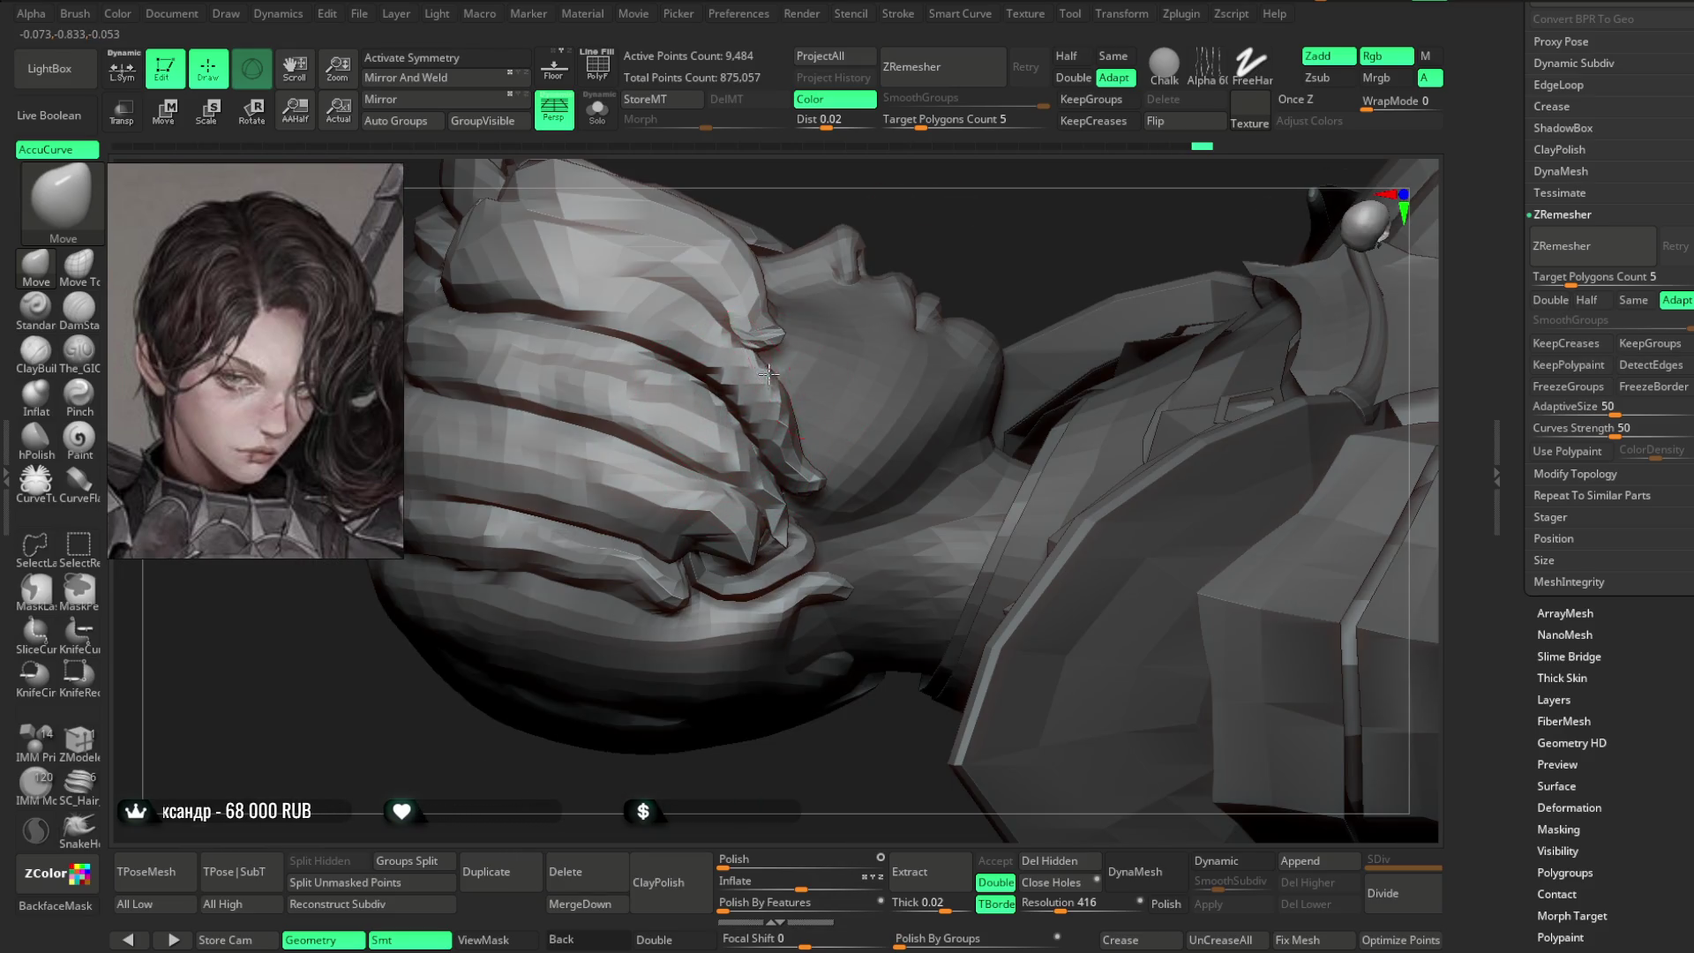
{"action": "mouse_move", "coordinate": [962, 247]}
{"action": "right_mouse_down"}
{"action": "mouse_move", "coordinate": [934, 315]}
{"action": "mouse_move", "coordinate": [743, 460]}
{"action": "right_mouse_up"}
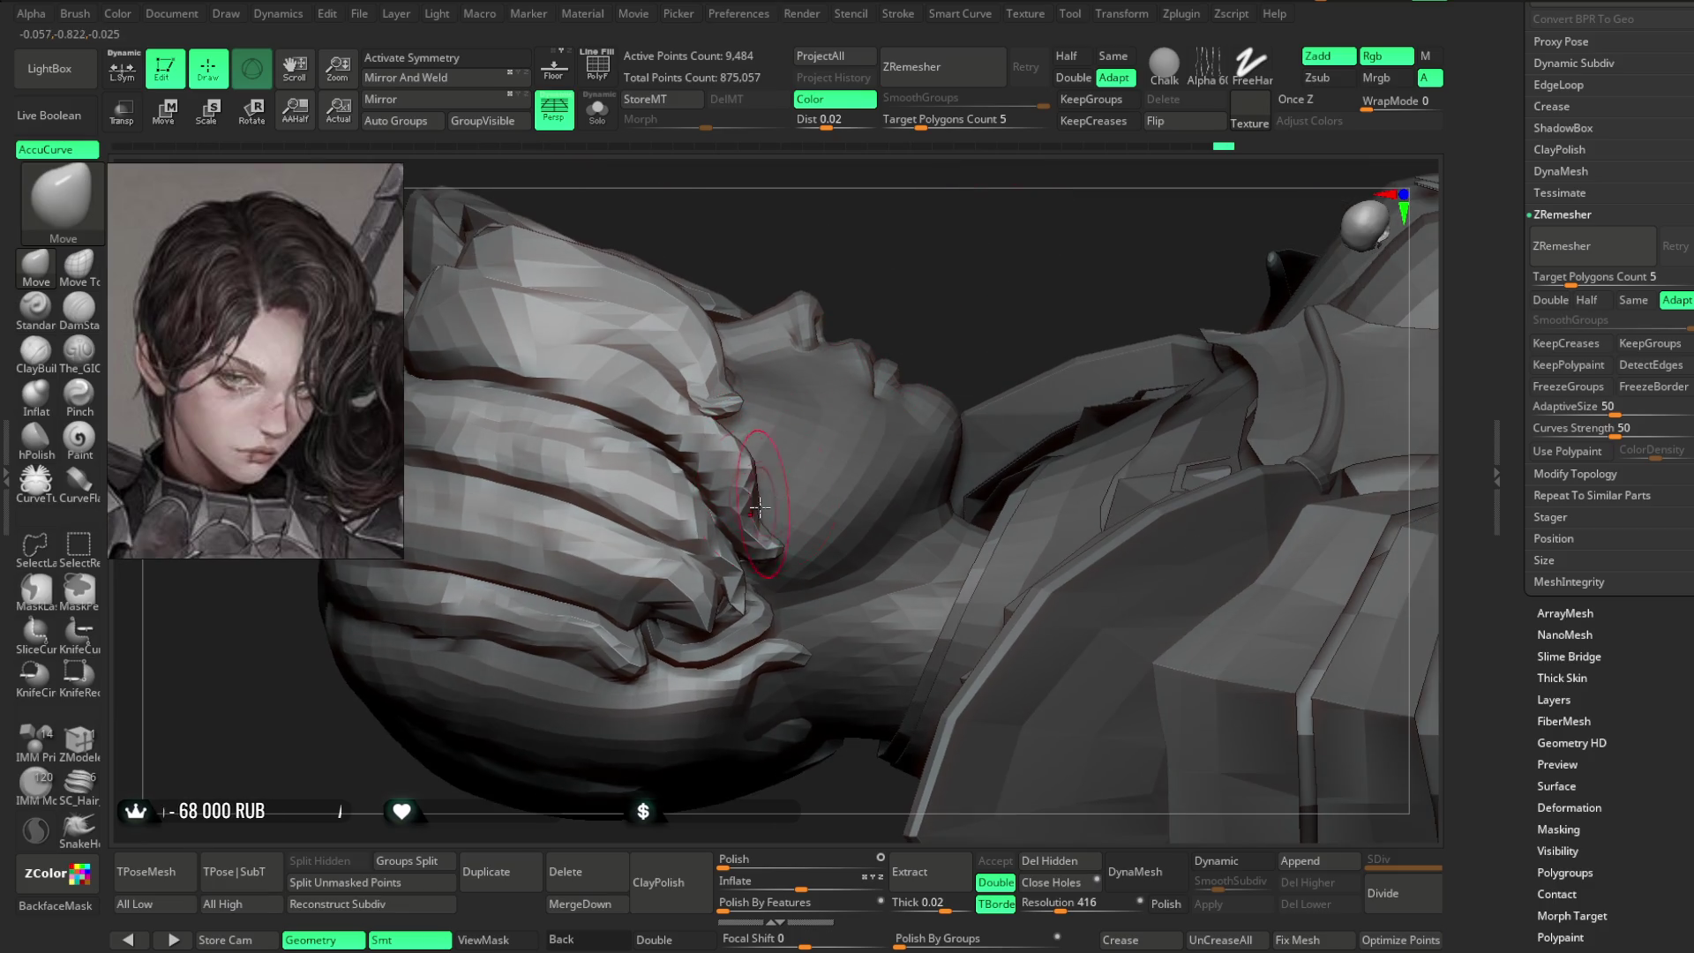
{"action": "right_click_drag", "start_coordinate": [839, 395], "coordinate": [892, 291]}
{"action": "mouse_move", "coordinate": [716, 442]}
{"action": "right_mouse_down"}
{"action": "mouse_move", "coordinate": [938, 261]}
{"action": "mouse_move", "coordinate": [702, 506]}
{"action": "mouse_move", "coordinate": [803, 435]}
{"action": "right_mouse_up"}
{"action": "right_click", "coordinate": [803, 435]}
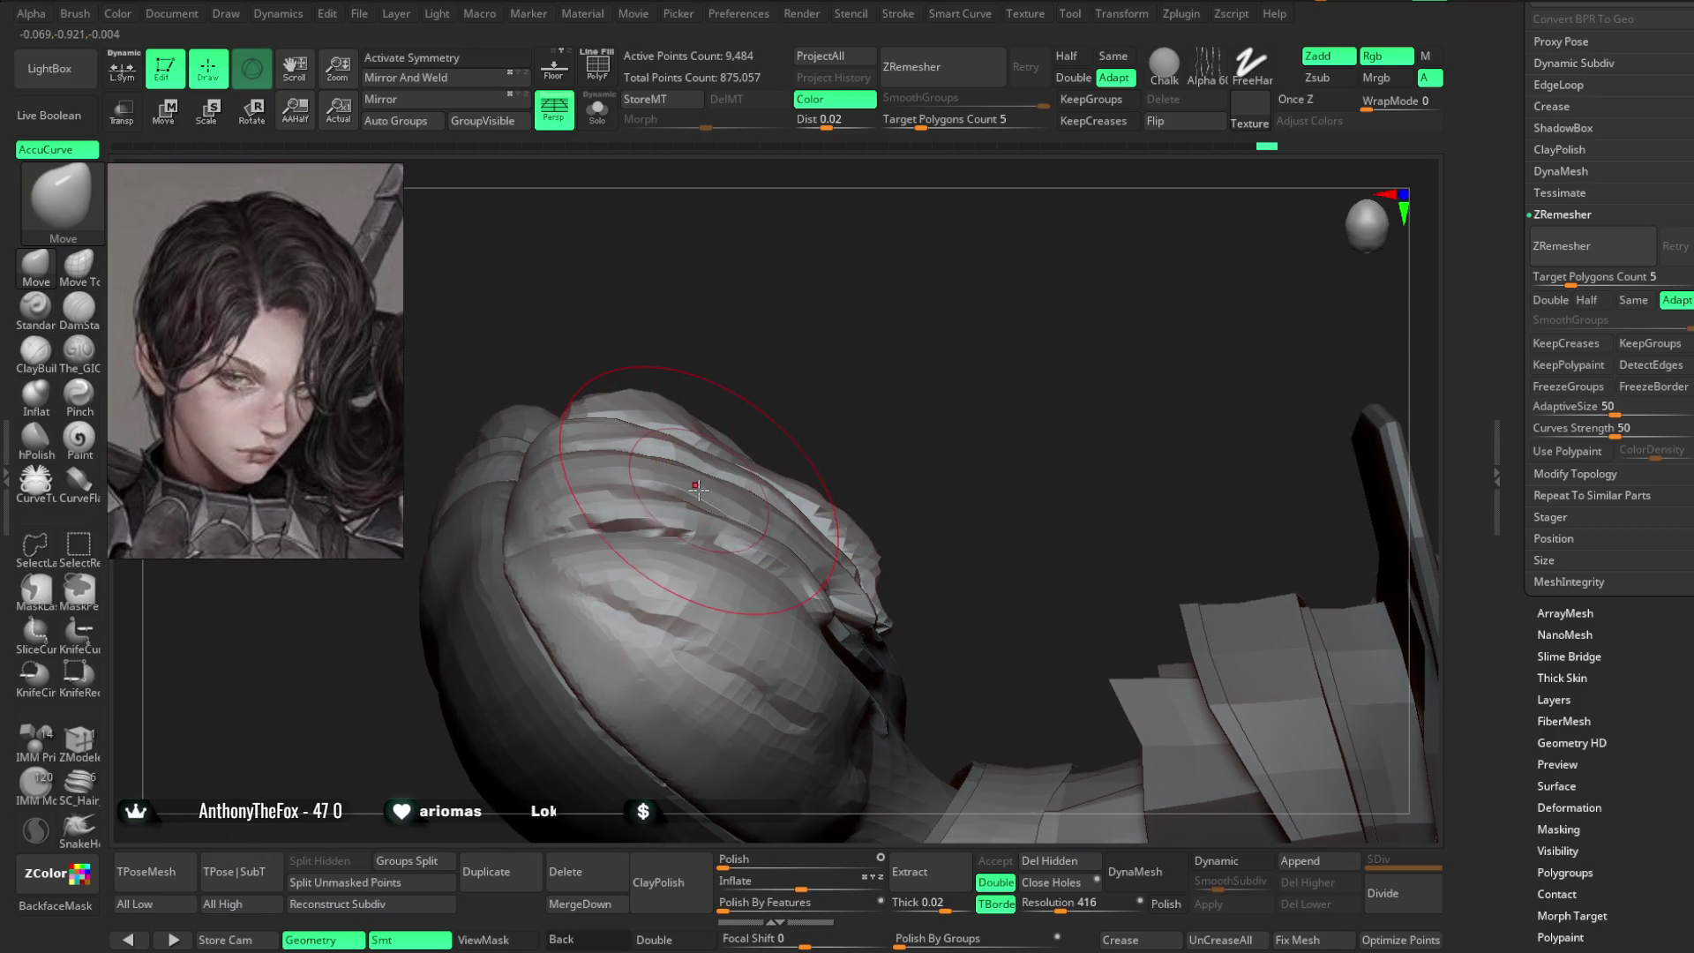
{"action": "mouse_move", "coordinate": [776, 388]}
{"action": "right_mouse_down"}
{"action": "mouse_move", "coordinate": [923, 235]}
{"action": "mouse_move", "coordinate": [892, 212]}
{"action": "mouse_move", "coordinate": [927, 215]}
{"action": "mouse_move", "coordinate": [918, 230]}
{"action": "right_mouse_up"}
{"action": "right_click_drag", "start_coordinate": [671, 522], "coordinate": [680, 542]}
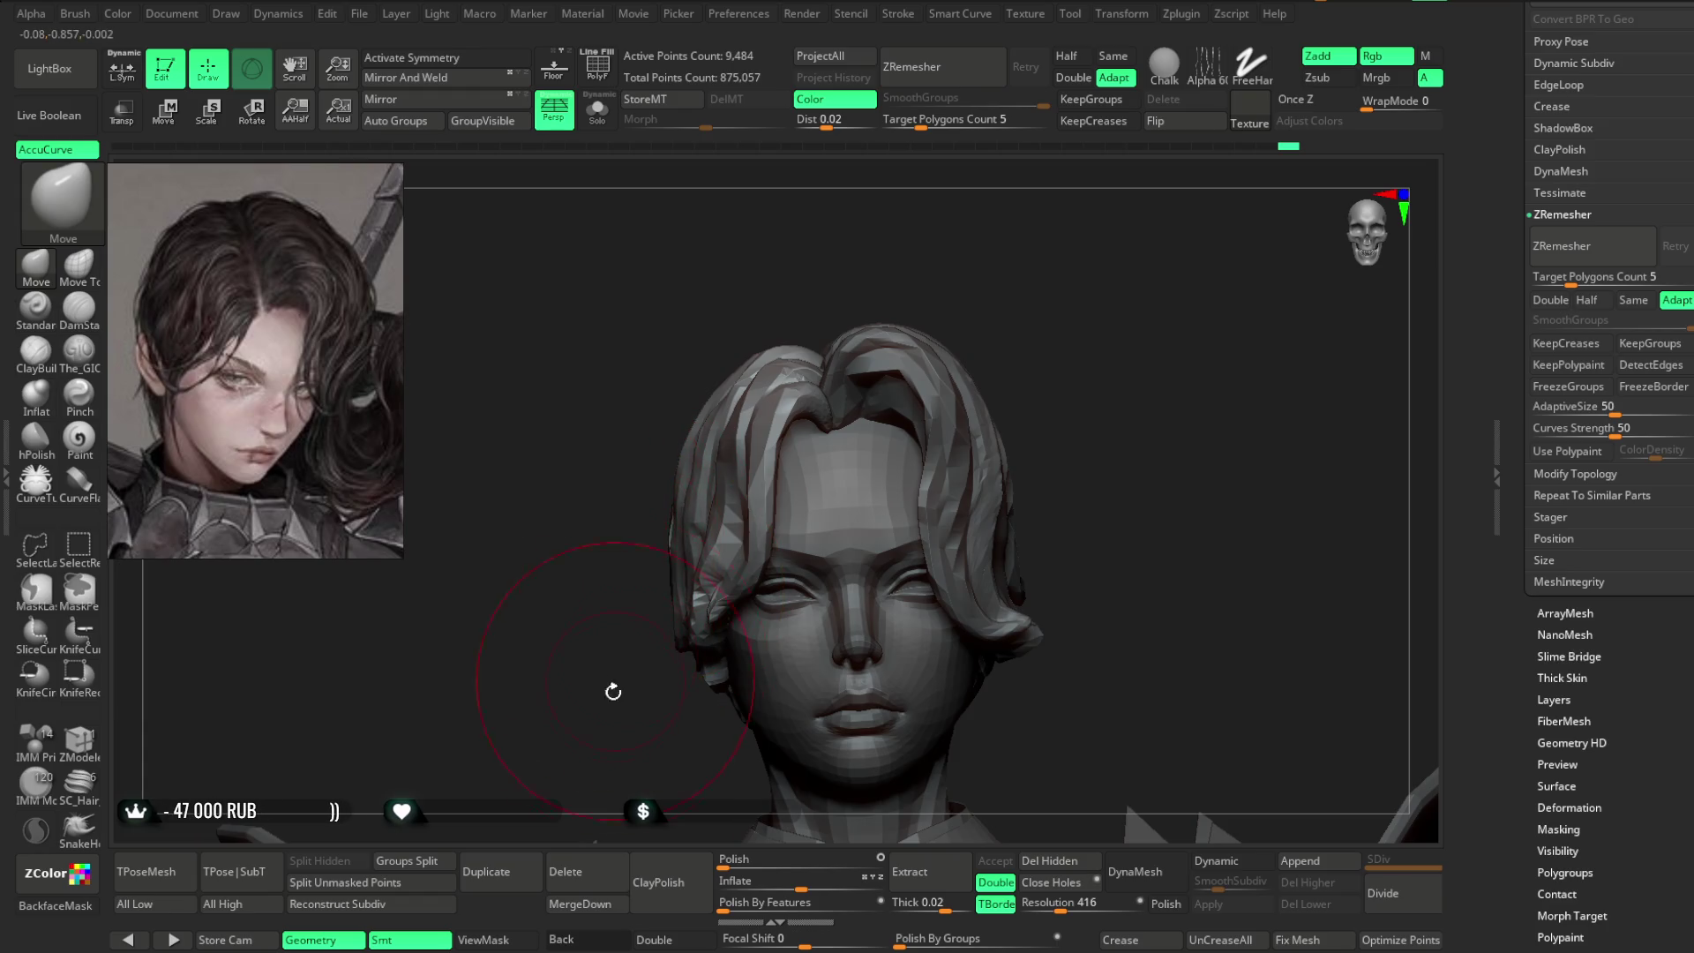
{"action": "right_click_drag", "start_coordinate": [614, 685], "coordinate": [851, 404]}
{"action": "mouse_move", "coordinate": [696, 559]}
{"action": "right_mouse_down"}
{"action": "mouse_move", "coordinate": [794, 441]}
{"action": "mouse_move", "coordinate": [988, 283]}
{"action": "mouse_move", "coordinate": [929, 291]}
{"action": "mouse_move", "coordinate": [956, 298]}
{"action": "right_mouse_up"}
- Turn AccuCurve off, adjust the brush size, and settle on a three-quarter front view
{"action": "left_click", "coordinate": [53, 149]}
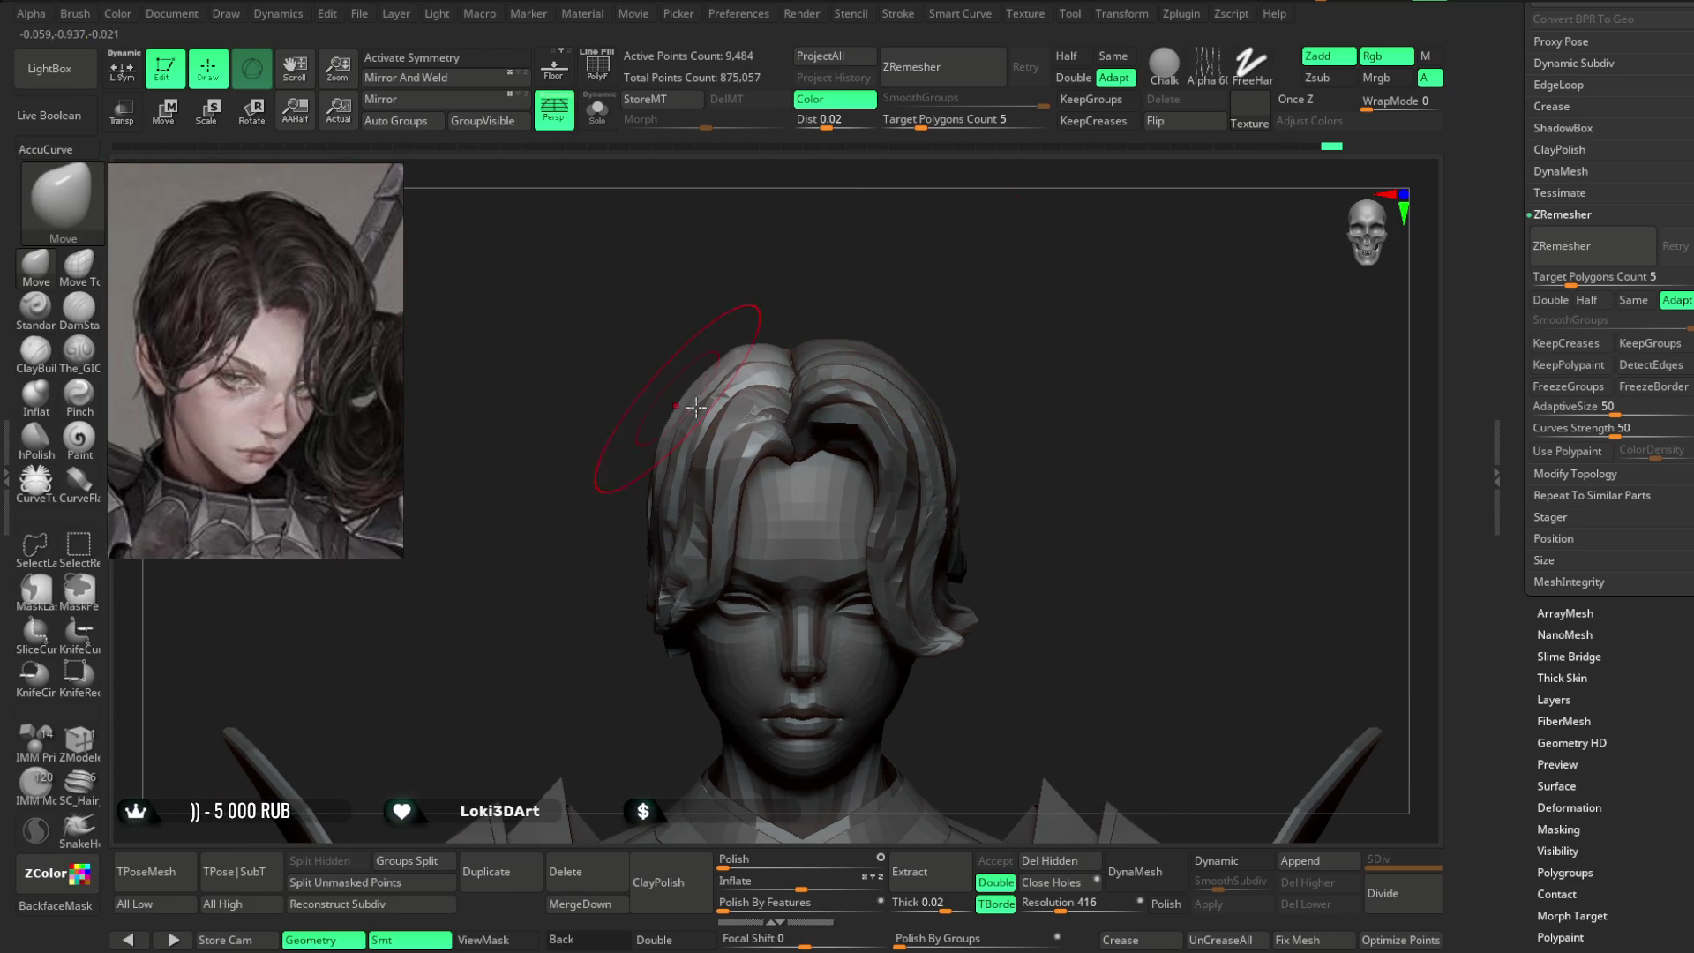
{"action": "right_click_drag", "start_coordinate": [659, 466], "coordinate": [664, 481]}
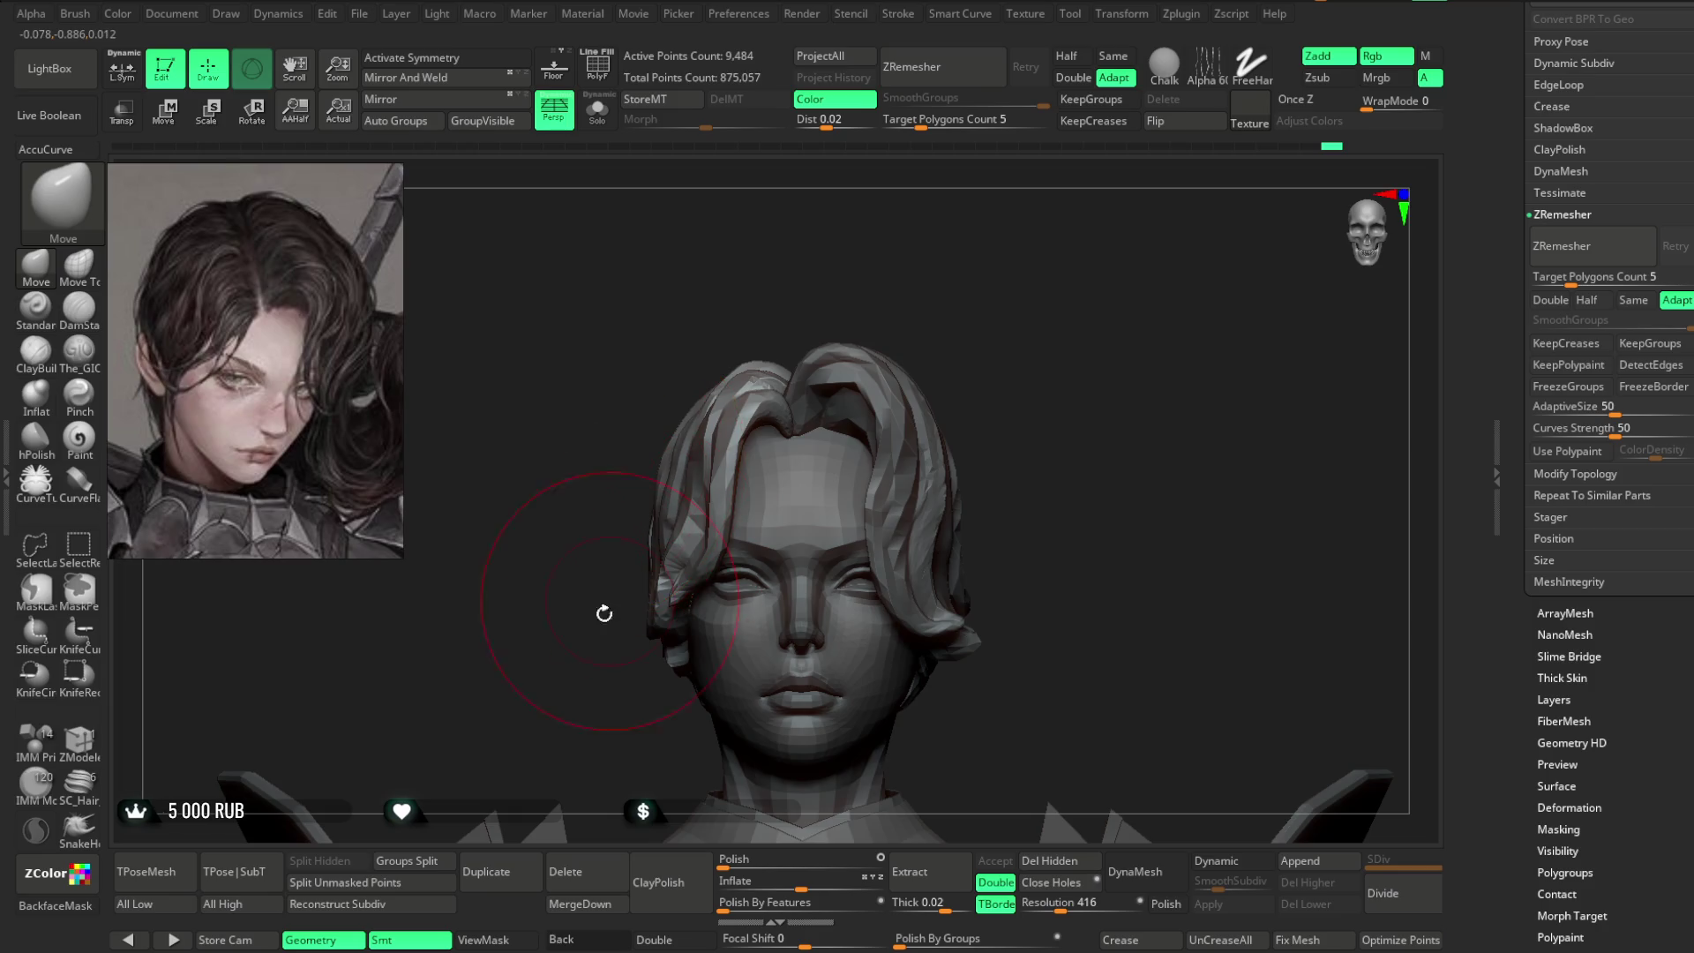
{"action": "right_click_drag", "start_coordinate": [608, 604], "coordinate": [626, 565]}
{"action": "right_click_drag", "start_coordinate": [961, 254], "coordinate": [812, 265]}
{"action": "mouse_move", "coordinate": [719, 492]}
{"action": "right_mouse_down"}
{"action": "mouse_move", "coordinate": [904, 242]}
{"action": "mouse_move", "coordinate": [690, 542]}
{"action": "mouse_move", "coordinate": [742, 495]}
{"action": "right_mouse_up"}
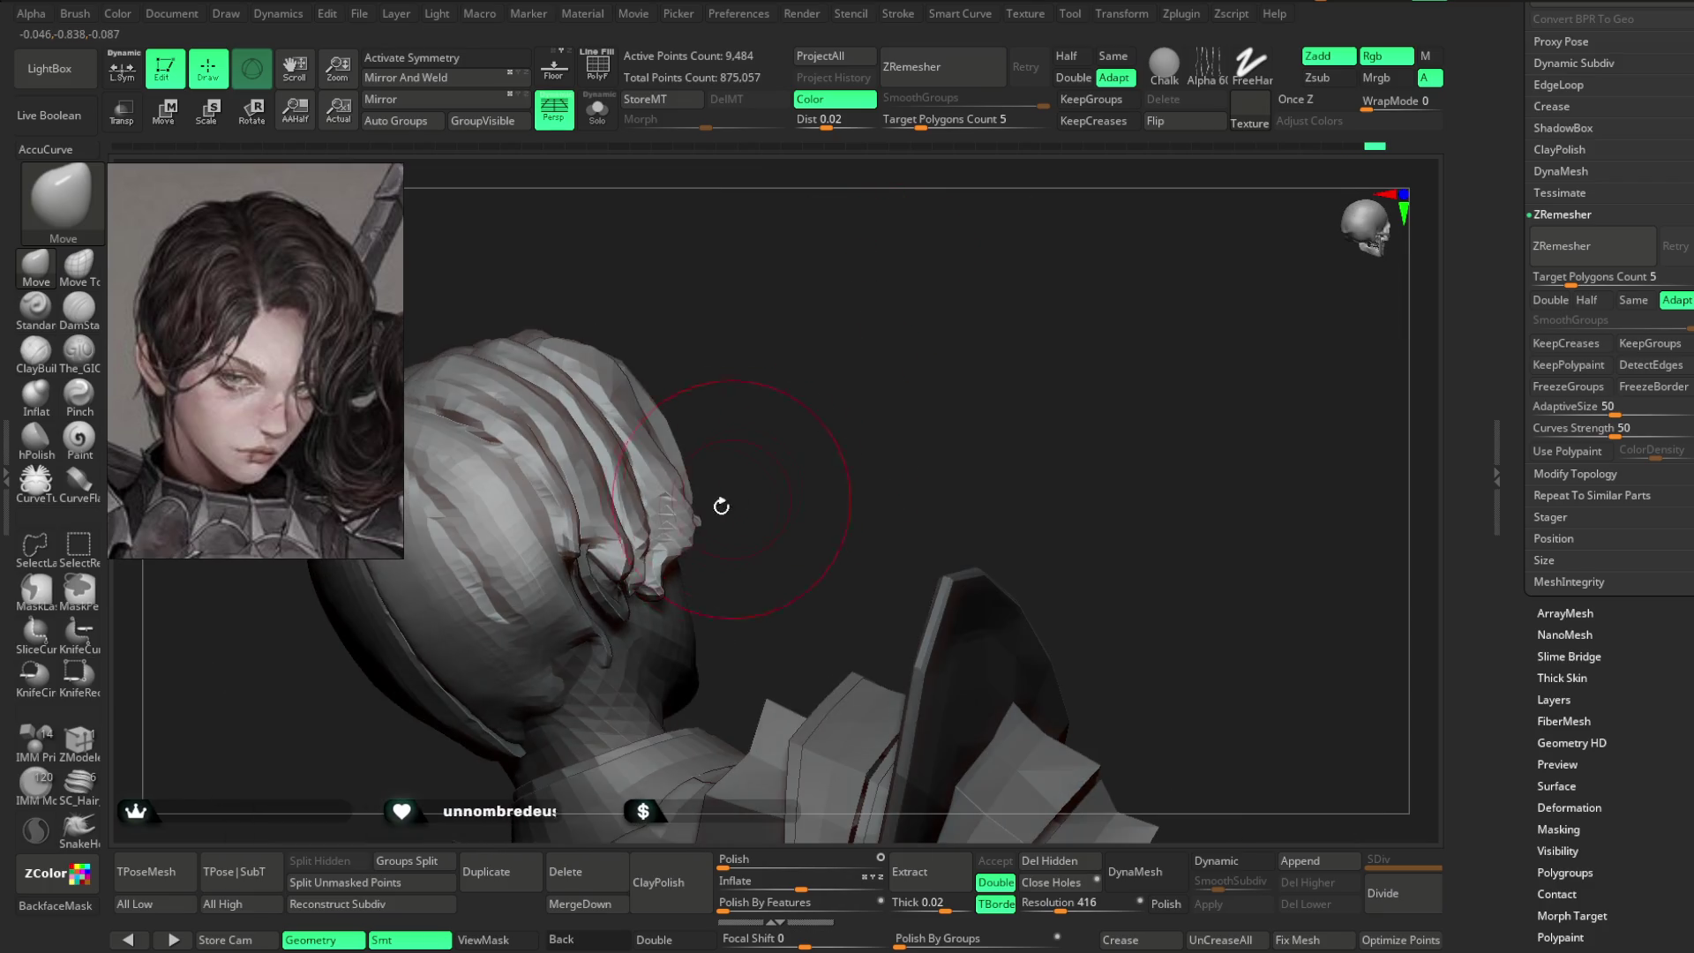
{"action": "right_click", "coordinate": [768, 485]}
{"action": "left_click_drag", "start_coordinate": [768, 484], "coordinate": [773, 484]}
{"action": "right_click_drag", "start_coordinate": [773, 484], "coordinate": [738, 476]}
{"action": "right_click_drag", "start_coordinate": [675, 529], "coordinate": [696, 536]}
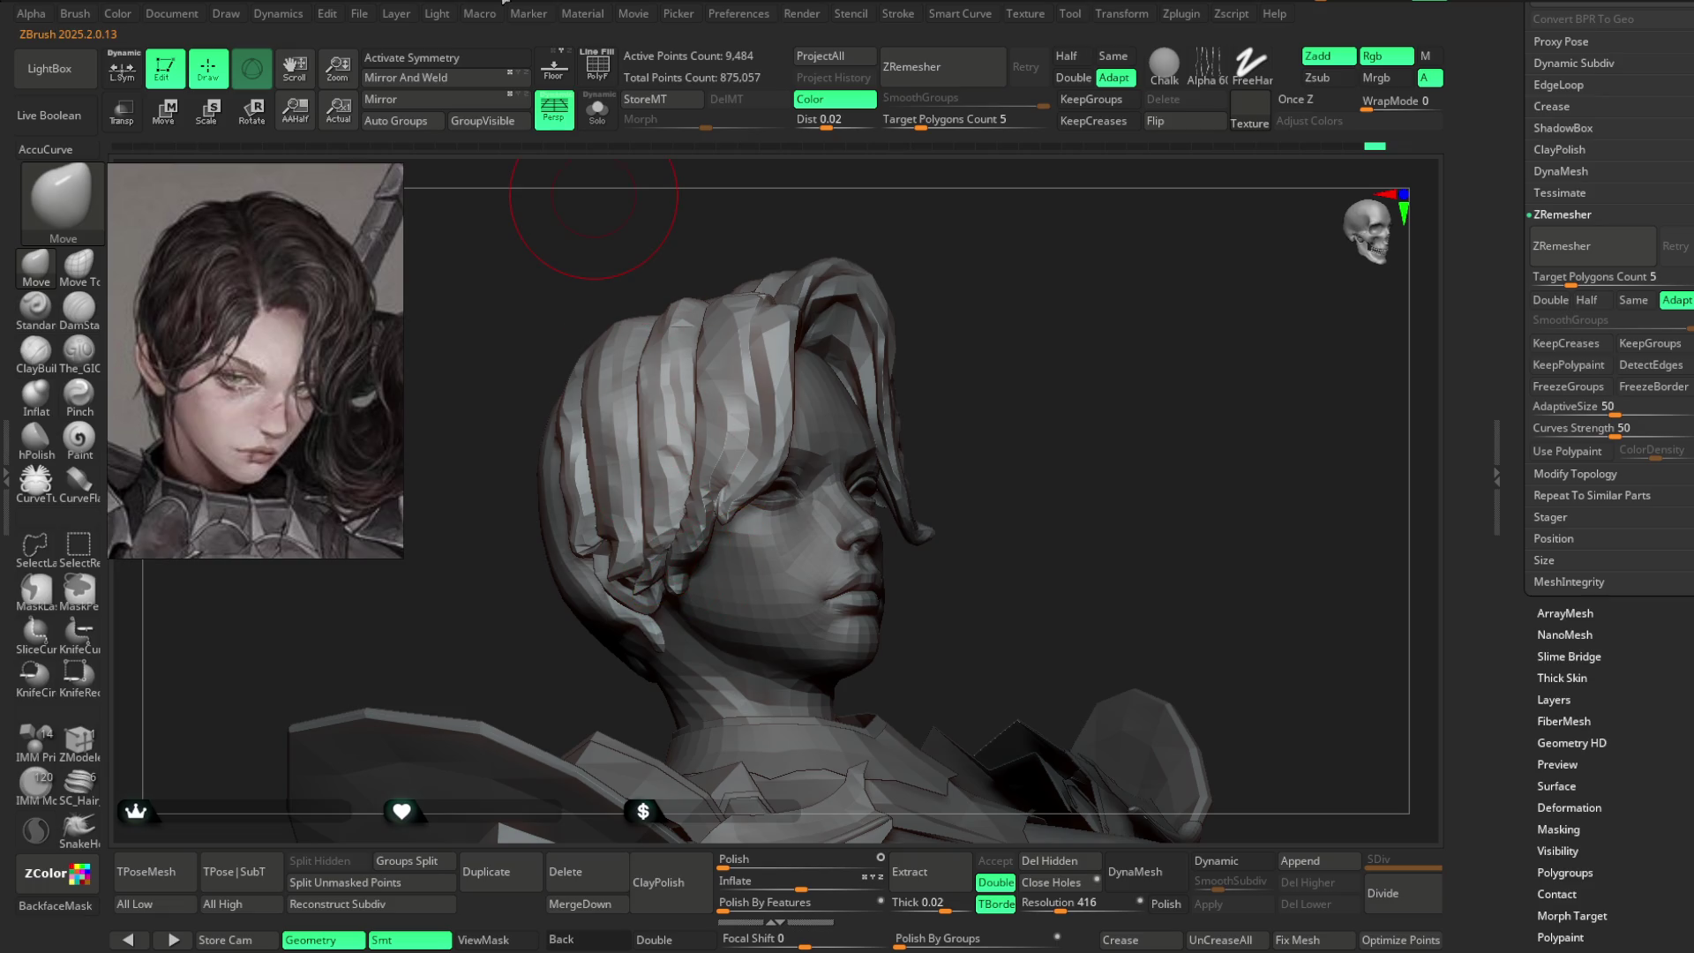
{"action": "left_click", "coordinate": [359, 14]}
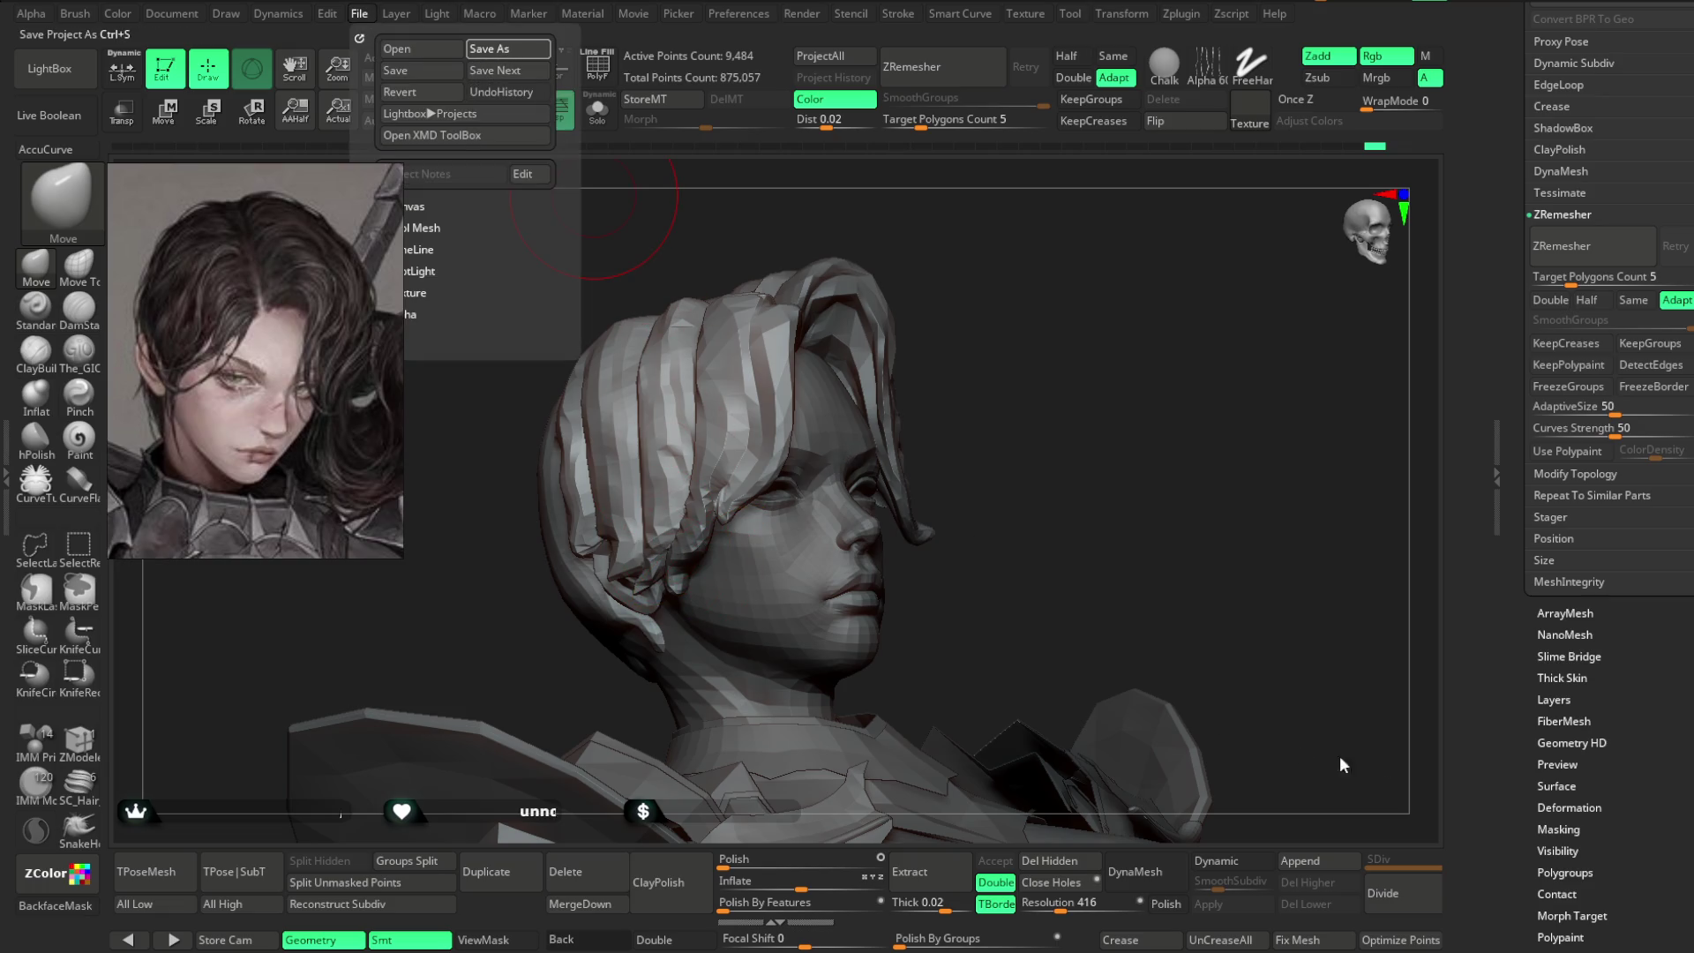
- Save the bust project file with Ctrl+S
{"action": "key", "text": "ctrl+s"}
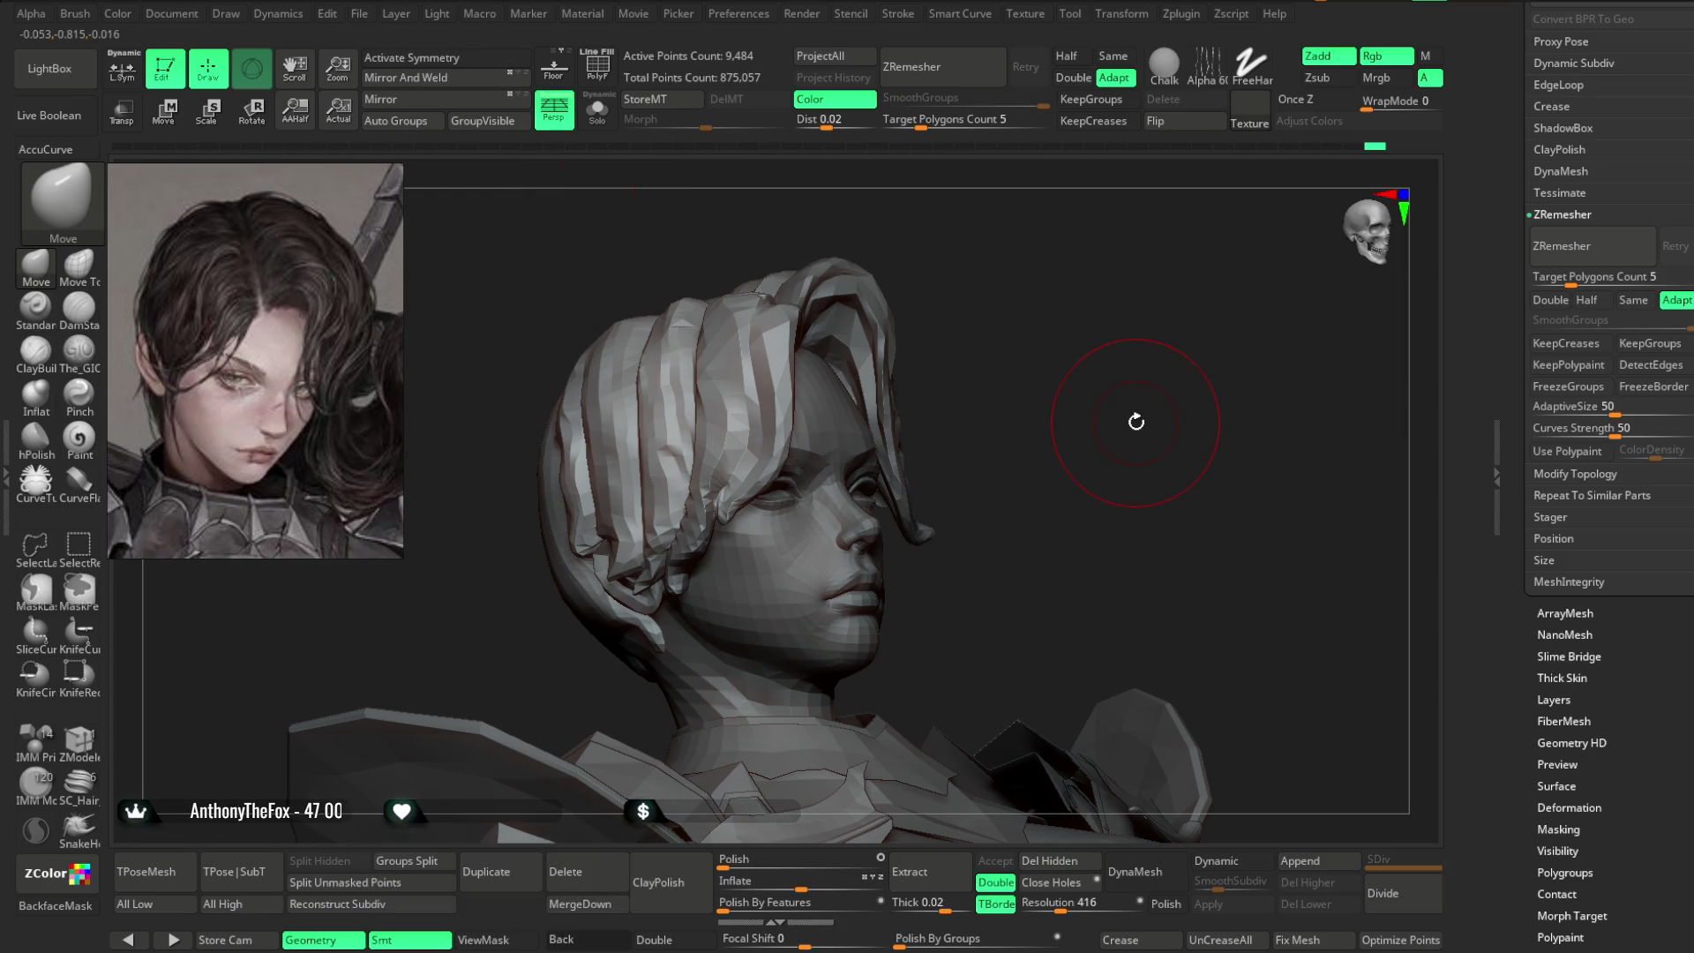
- Turn on symmetry, select the body base mesh, and Solo it to hide the hair
{"action": "mouse_move", "coordinate": [1045, 391]}
{"action": "left_mouse_down", "text": "shift"}
{"action": "mouse_move", "coordinate": [1010, 394]}
{"action": "mouse_move", "coordinate": [1116, 423]}
{"action": "left_mouse_up", "text": "shift"}
{"action": "key", "text": "Up"}
{"action": "key", "text": "x"}
{"action": "mouse_move", "coordinate": [1056, 308]}
{"action": "left_mouse_down"}
{"action": "mouse_move", "coordinate": [1089, 273]}
{"action": "mouse_move", "coordinate": [1062, 285]}
{"action": "left_mouse_up"}
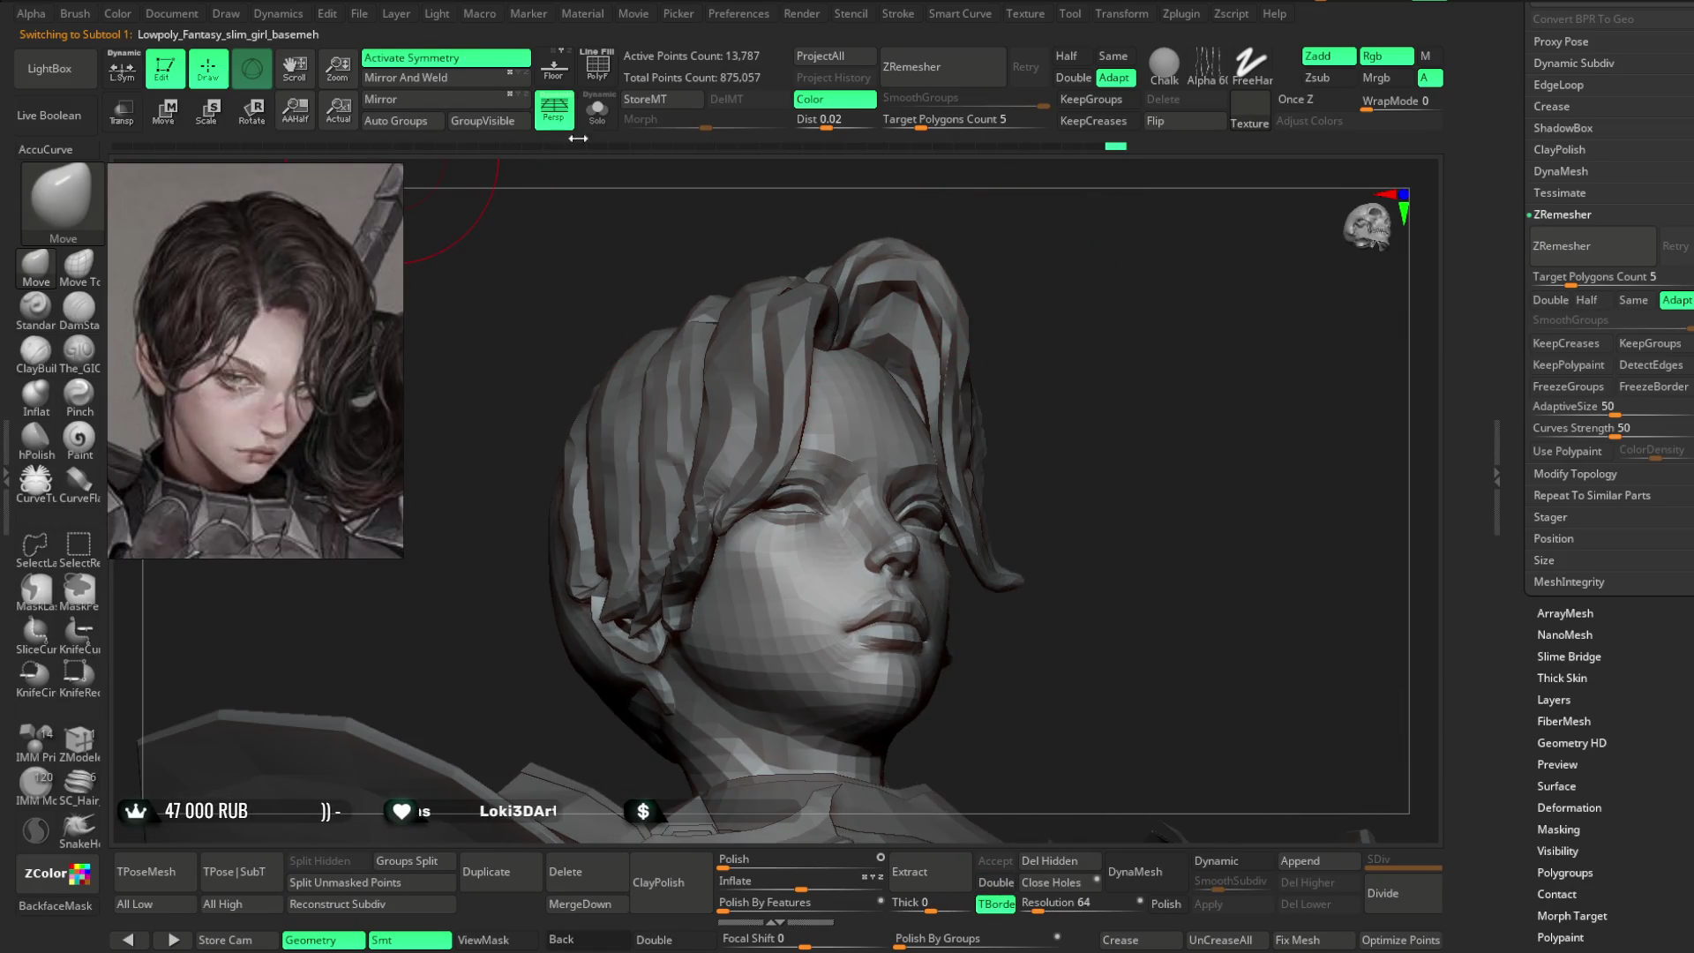
{"action": "left_click", "coordinate": [598, 110]}
{"action": "mouse_move", "coordinate": [775, 227]}
{"action": "left_mouse_down"}
{"action": "mouse_move", "coordinate": [1009, 283]}
{"action": "mouse_move", "coordinate": [1021, 333]}
{"action": "mouse_move", "coordinate": [797, 423]}
{"action": "left_mouse_up"}
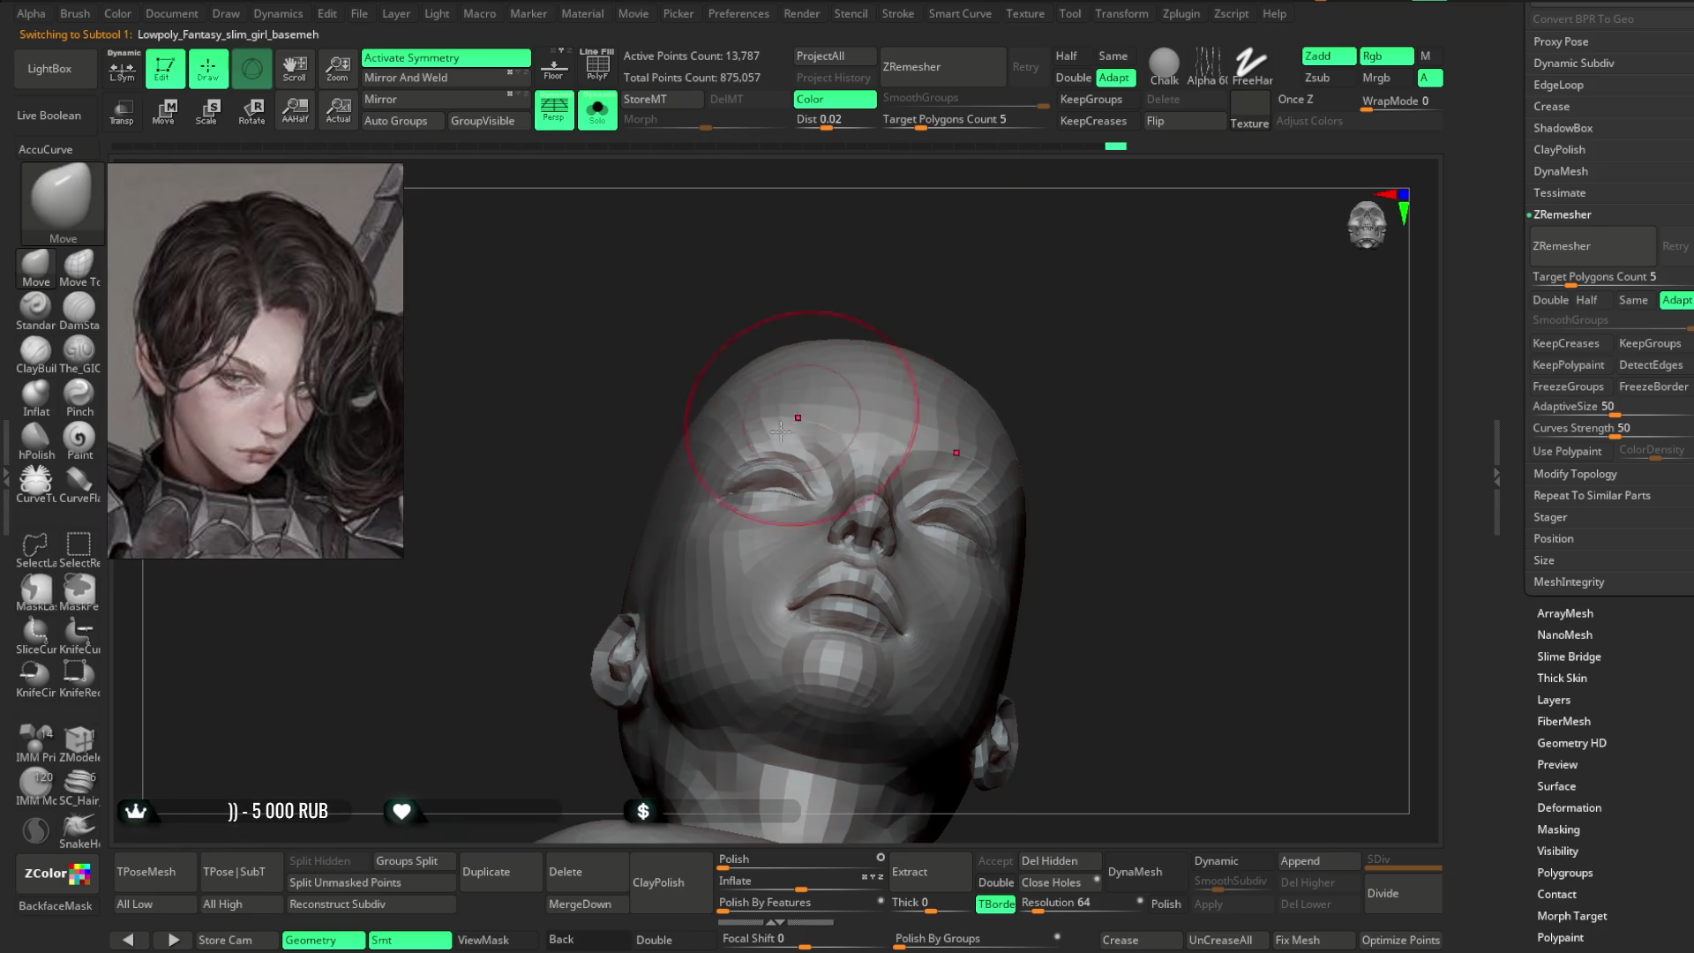
{"action": "mouse_move", "coordinate": [1037, 375]}
{"action": "left_mouse_down"}
{"action": "mouse_move", "coordinate": [1064, 381]}
{"action": "mouse_move", "coordinate": [972, 321]}
{"action": "mouse_move", "coordinate": [1010, 317]}
{"action": "mouse_move", "coordinate": [1007, 402]}
{"action": "left_mouse_up"}
{"action": "mouse_move", "coordinate": [990, 426]}
{"action": "right_mouse_down", "text": "ctrl"}
{"action": "mouse_move", "coordinate": [995, 462]}
{"action": "mouse_move", "coordinate": [968, 382]}
{"action": "mouse_move", "coordinate": [1013, 385]}
{"action": "mouse_move", "coordinate": [842, 516]}
{"action": "right_mouse_up", "text": "ctrl"}
- Reshape the lips, chin and jaw with Move, checking front, profile and three-quarter views
{"action": "key", "text": "space"}
{"action": "mouse_move", "coordinate": [1007, 425]}
{"action": "right_mouse_down"}
{"action": "mouse_move", "coordinate": [852, 521]}
{"action": "mouse_move", "coordinate": [851, 473]}
{"action": "mouse_move", "coordinate": [791, 556]}
{"action": "mouse_move", "coordinate": [946, 424]}
{"action": "mouse_move", "coordinate": [1021, 442]}
{"action": "mouse_move", "coordinate": [934, 432]}
{"action": "mouse_move", "coordinate": [860, 514]}
{"action": "right_mouse_up"}
{"action": "key", "text": "space"}
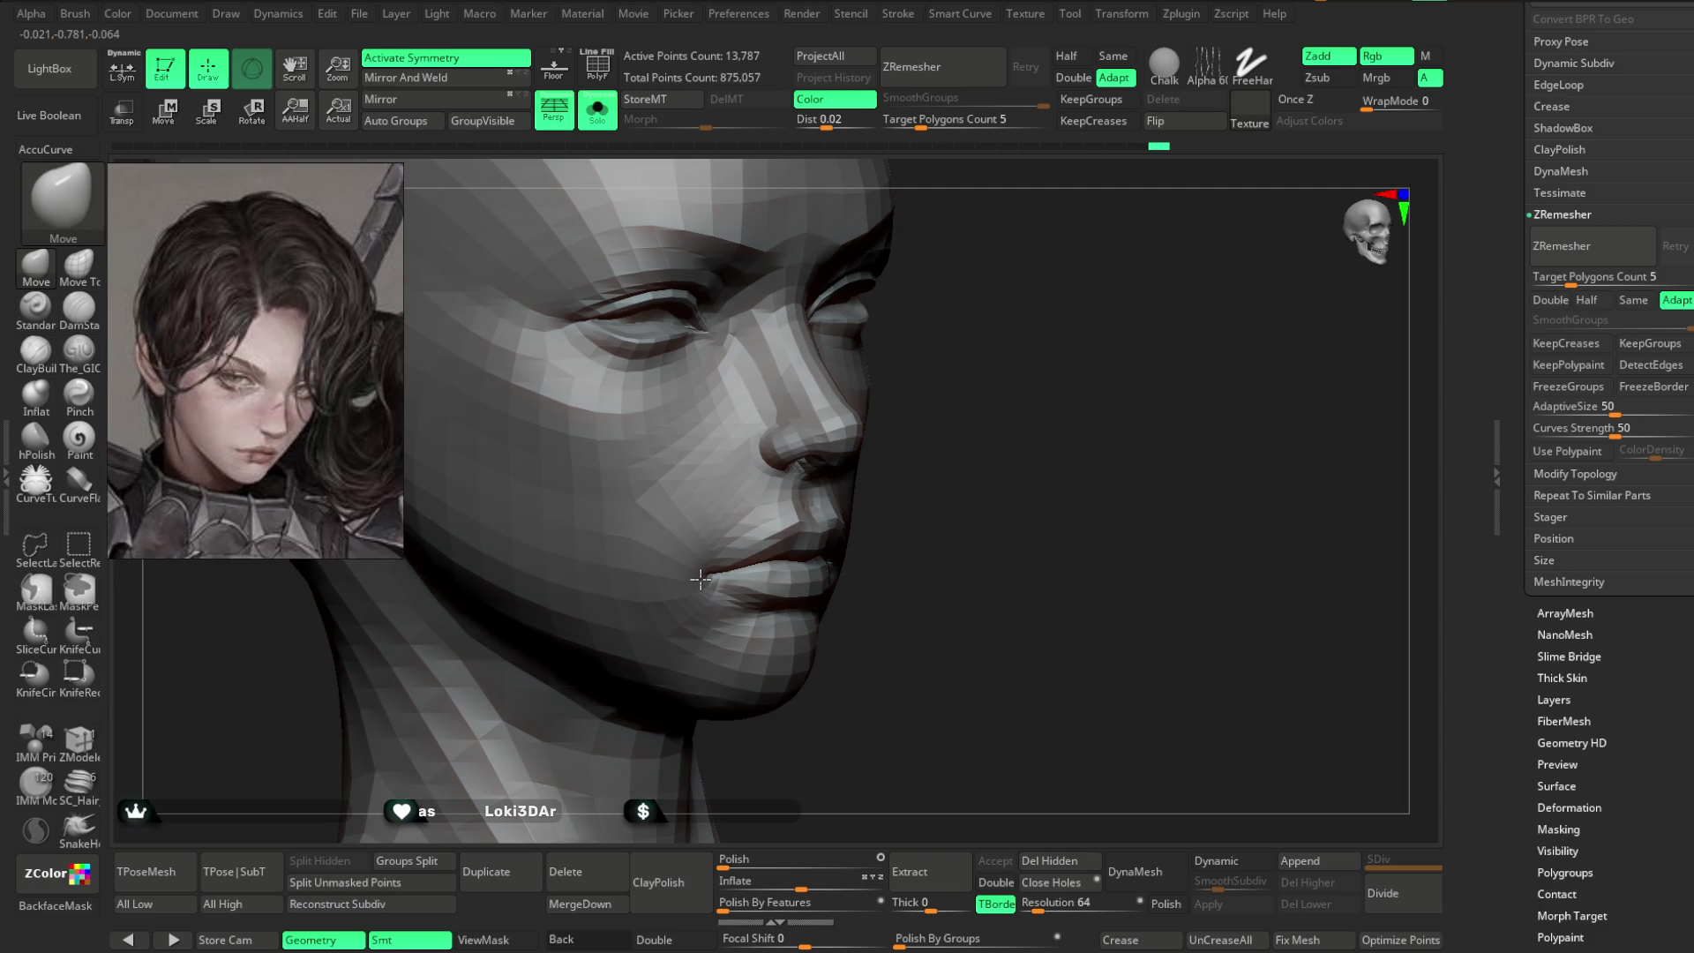
{"action": "mouse_move", "coordinate": [713, 563]}
{"action": "right_mouse_down"}
{"action": "mouse_move", "coordinate": [908, 480]}
{"action": "mouse_move", "coordinate": [908, 458]}
{"action": "mouse_move", "coordinate": [927, 488]}
{"action": "mouse_move", "coordinate": [919, 415]}
{"action": "mouse_move", "coordinate": [809, 504]}
{"action": "mouse_move", "coordinate": [761, 483]}
{"action": "right_mouse_up"}
{"action": "key", "text": "space"}
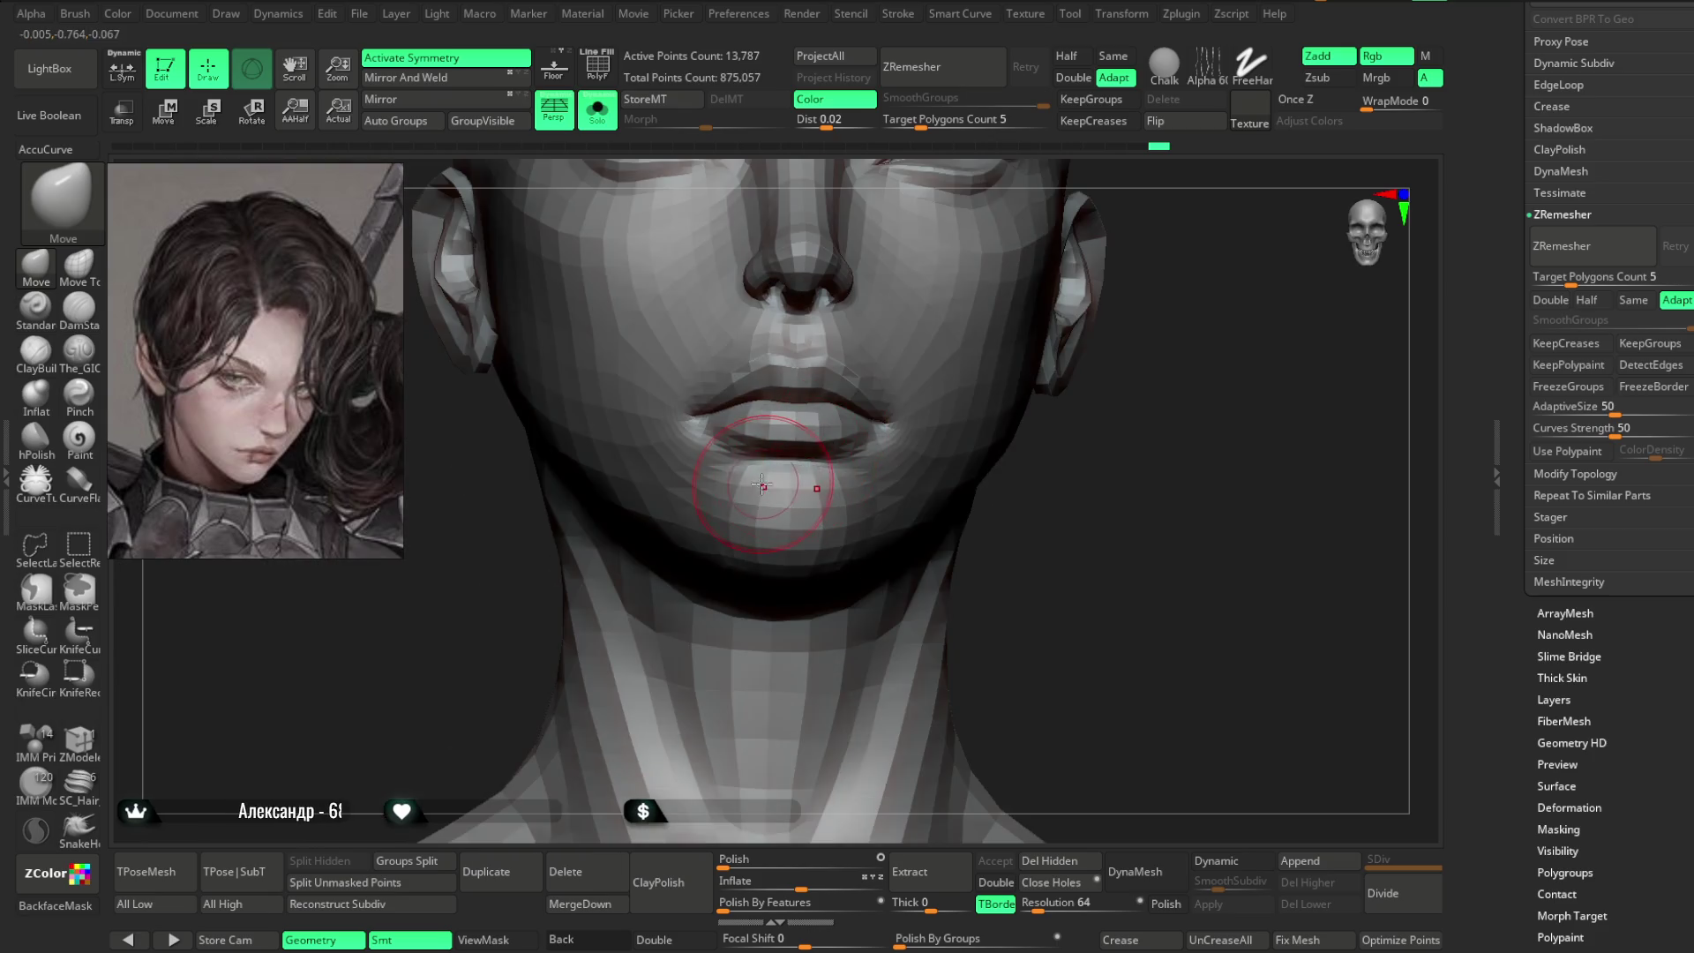
{"action": "mouse_move", "coordinate": [865, 483]}
{"action": "right_mouse_down"}
{"action": "mouse_move", "coordinate": [805, 507]}
{"action": "mouse_move", "coordinate": [670, 654]}
{"action": "mouse_move", "coordinate": [704, 608]}
{"action": "right_mouse_up"}
{"action": "mouse_move", "coordinate": [785, 549]}
{"action": "right_mouse_down"}
{"action": "mouse_move", "coordinate": [1003, 511]}
{"action": "mouse_move", "coordinate": [1089, 454]}
{"action": "mouse_move", "coordinate": [996, 471]}
{"action": "right_mouse_up"}
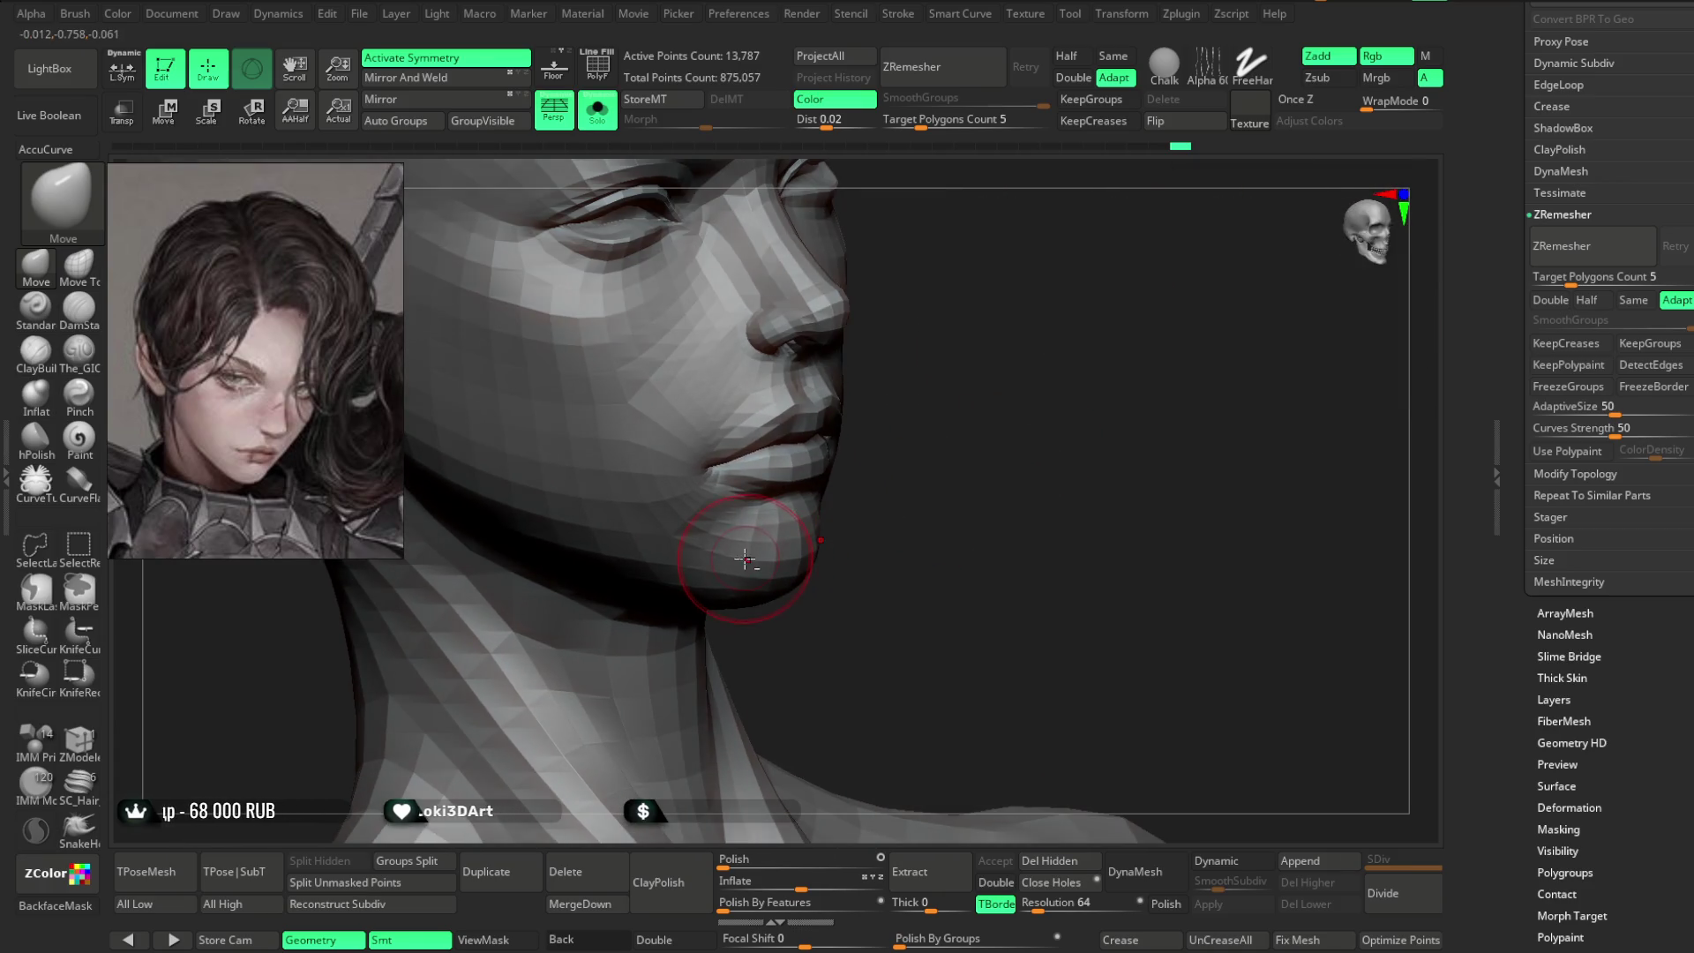
{"action": "mouse_move", "coordinate": [867, 502]}
{"action": "right_mouse_down"}
{"action": "mouse_move", "coordinate": [927, 420]}
{"action": "mouse_move", "coordinate": [903, 462]}
{"action": "mouse_move", "coordinate": [923, 454]}
{"action": "mouse_move", "coordinate": [880, 491]}
{"action": "mouse_move", "coordinate": [976, 416]}
{"action": "mouse_move", "coordinate": [691, 527]}
{"action": "mouse_move", "coordinate": [957, 393]}
{"action": "mouse_move", "coordinate": [976, 427]}
{"action": "mouse_move", "coordinate": [929, 442]}
{"action": "mouse_move", "coordinate": [953, 430]}
{"action": "right_mouse_up"}
{"action": "right_click", "coordinate": [880, 491]}
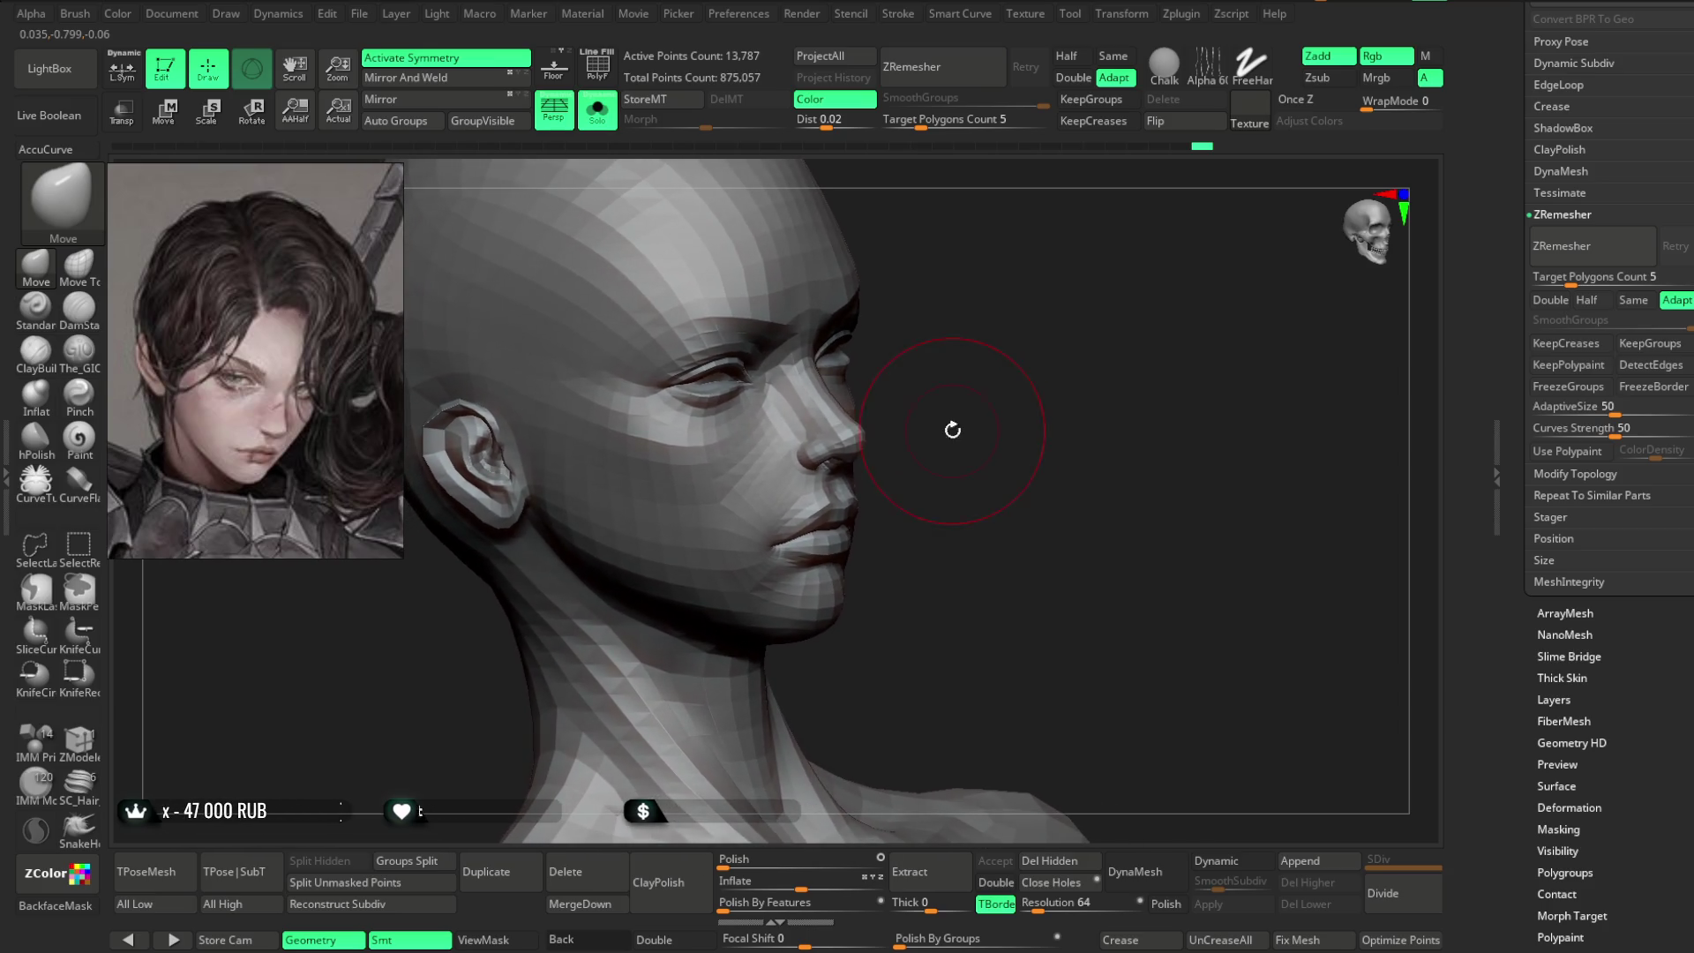
{"action": "key", "text": "shift"}
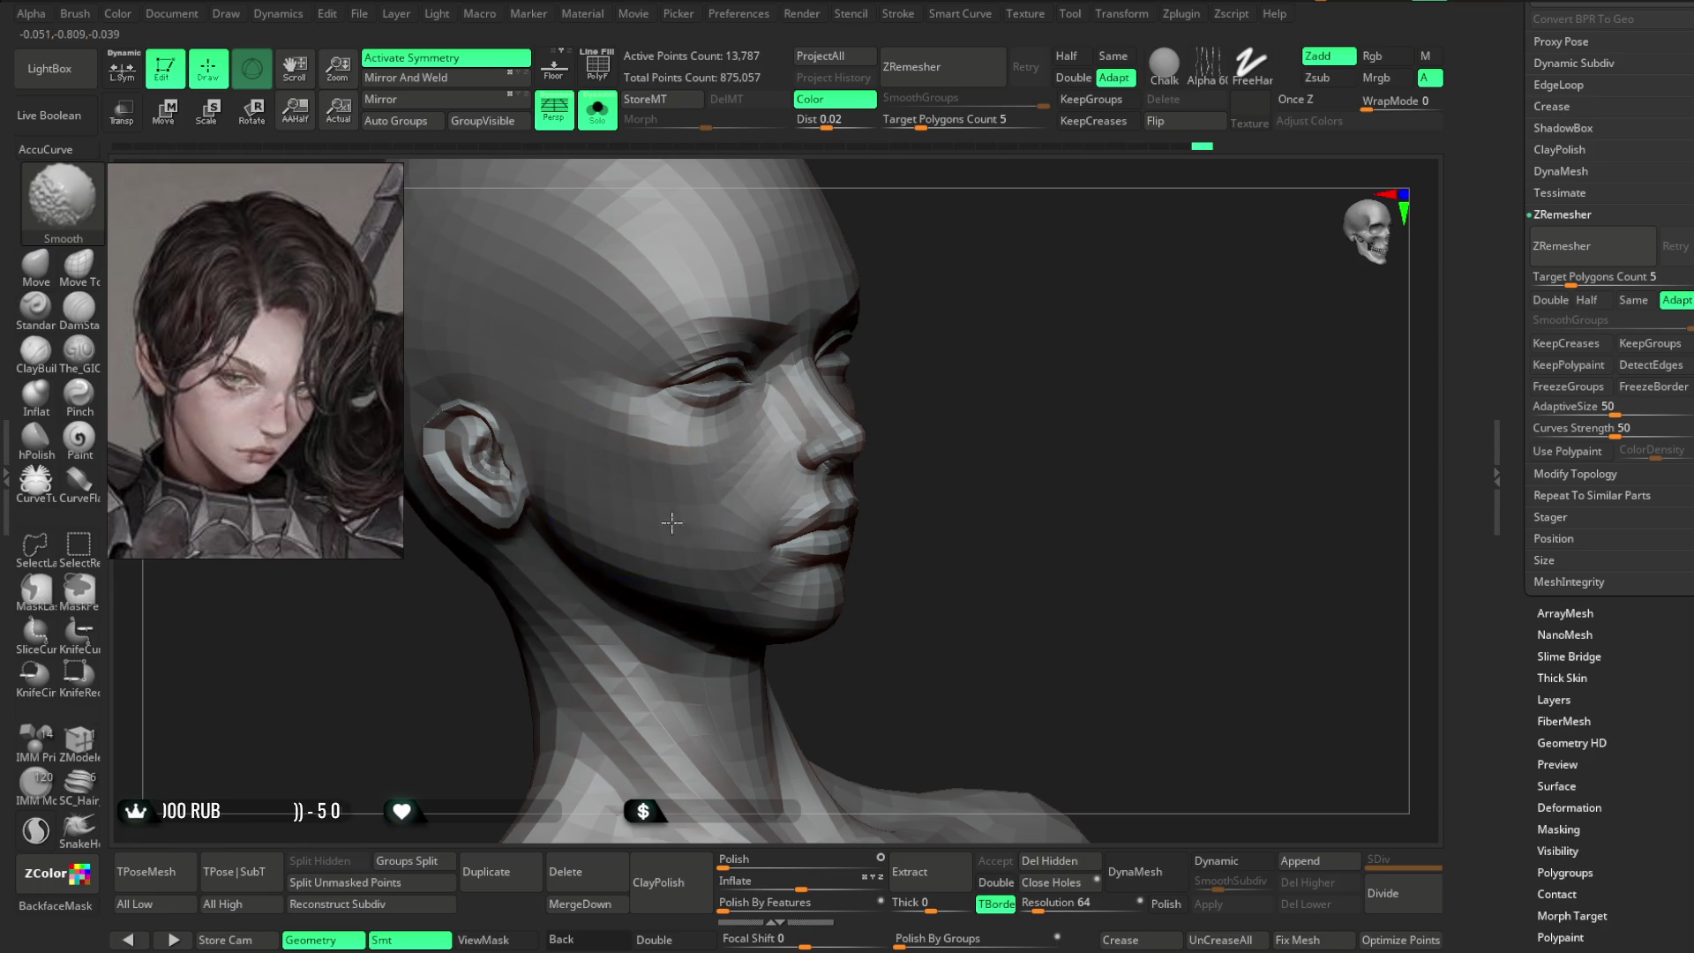
- Switch to ClayBuildup and change Focal Shift from -56 to -28
{"action": "right_click_drag", "start_coordinate": [806, 431], "coordinate": [711, 500]}
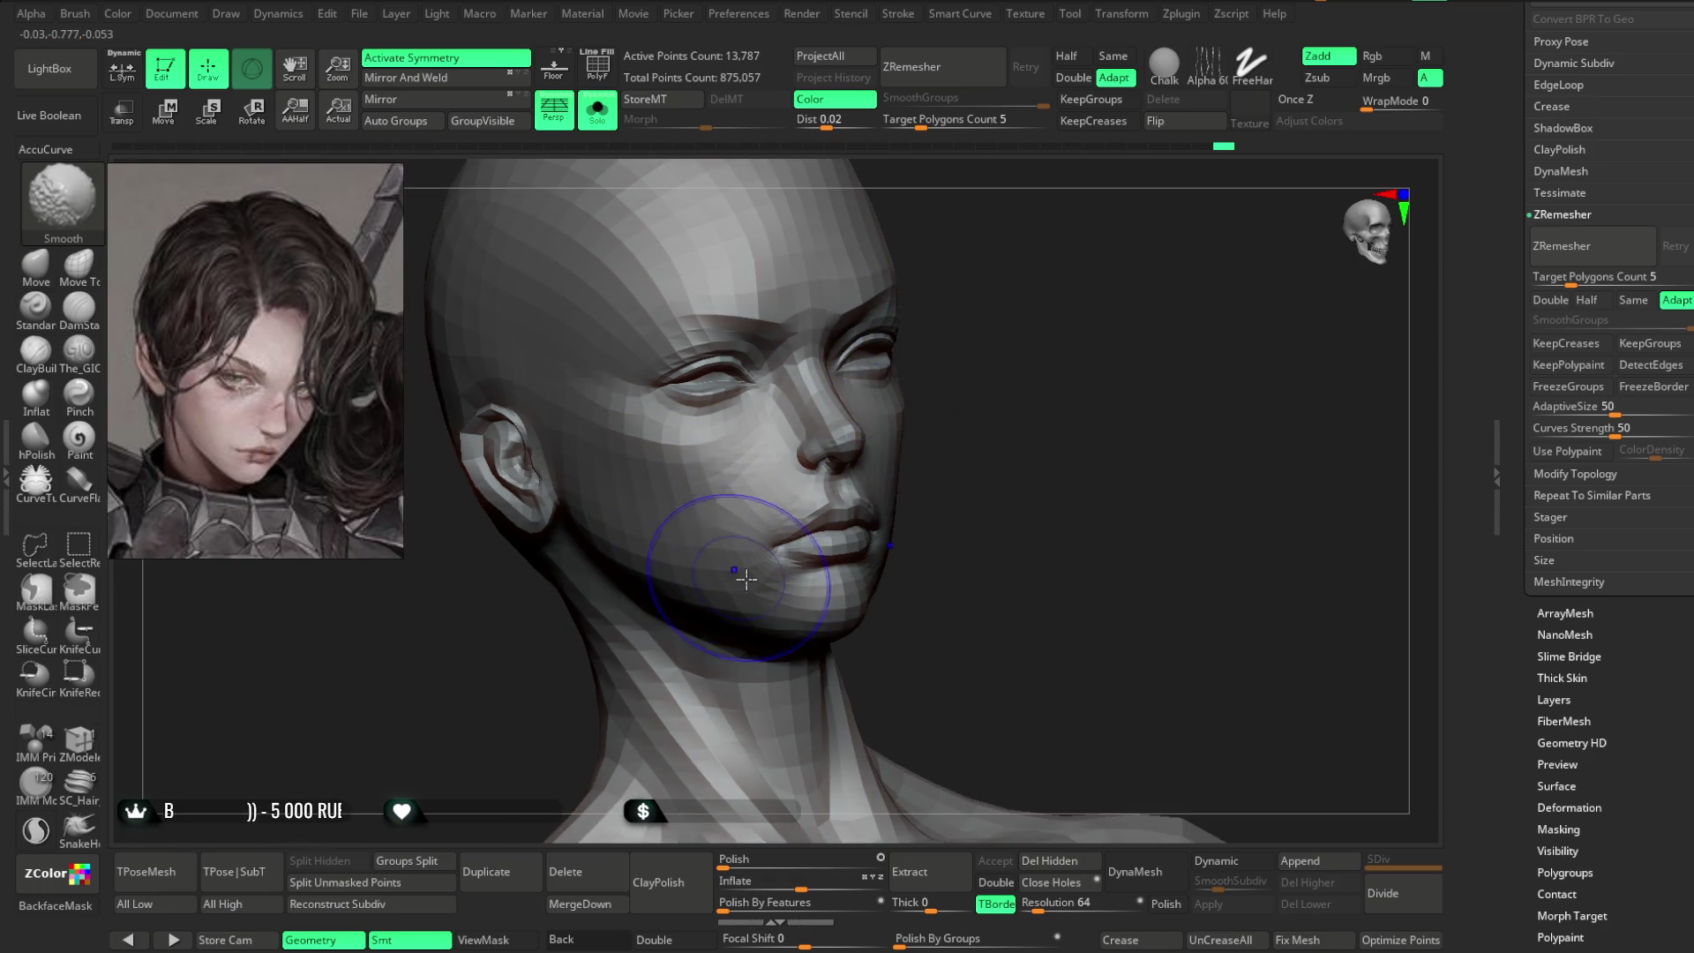
{"action": "right_click_drag", "start_coordinate": [736, 576], "coordinate": [788, 452]}
{"action": "mouse_move", "coordinate": [992, 332]}
{"action": "right_mouse_down"}
{"action": "mouse_move", "coordinate": [1021, 321]}
{"action": "mouse_move", "coordinate": [971, 353]}
{"action": "right_mouse_up"}
{"action": "left_click", "coordinate": [35, 348]}
{"action": "key", "text": "space"}
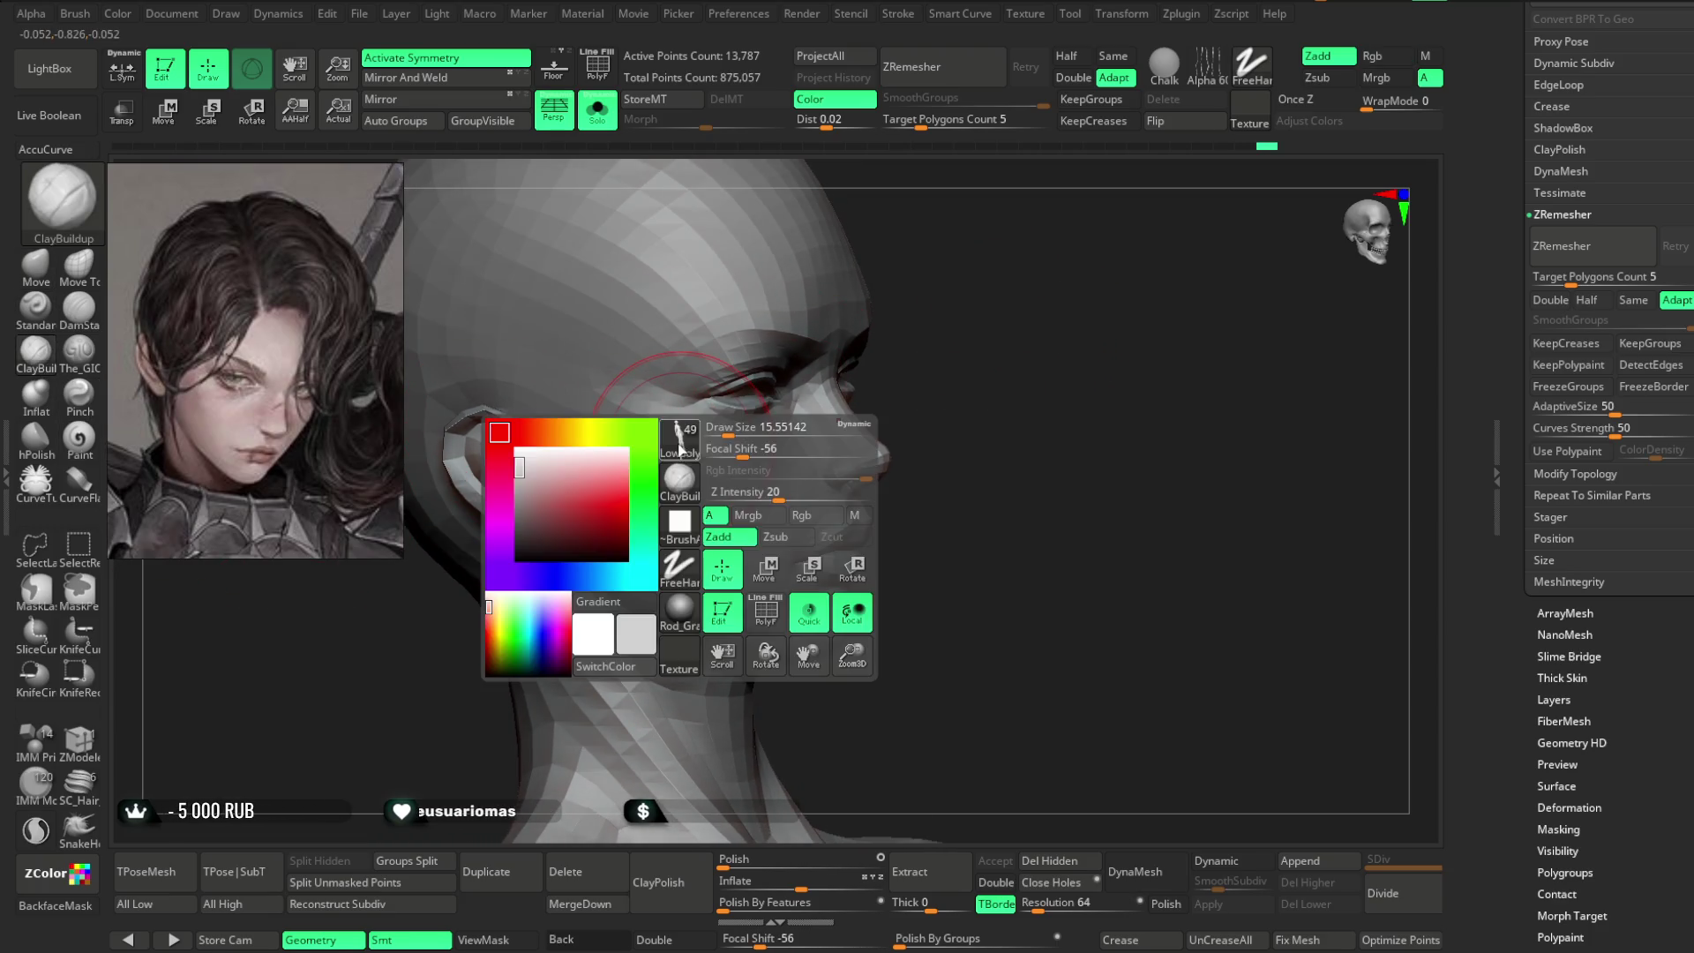
{"action": "mouse_move", "coordinate": [759, 448]}
{"action": "left_mouse_down"}
{"action": "mouse_move", "coordinate": [787, 446]}
{"action": "mouse_move", "coordinate": [614, 455]}
{"action": "left_mouse_up"}
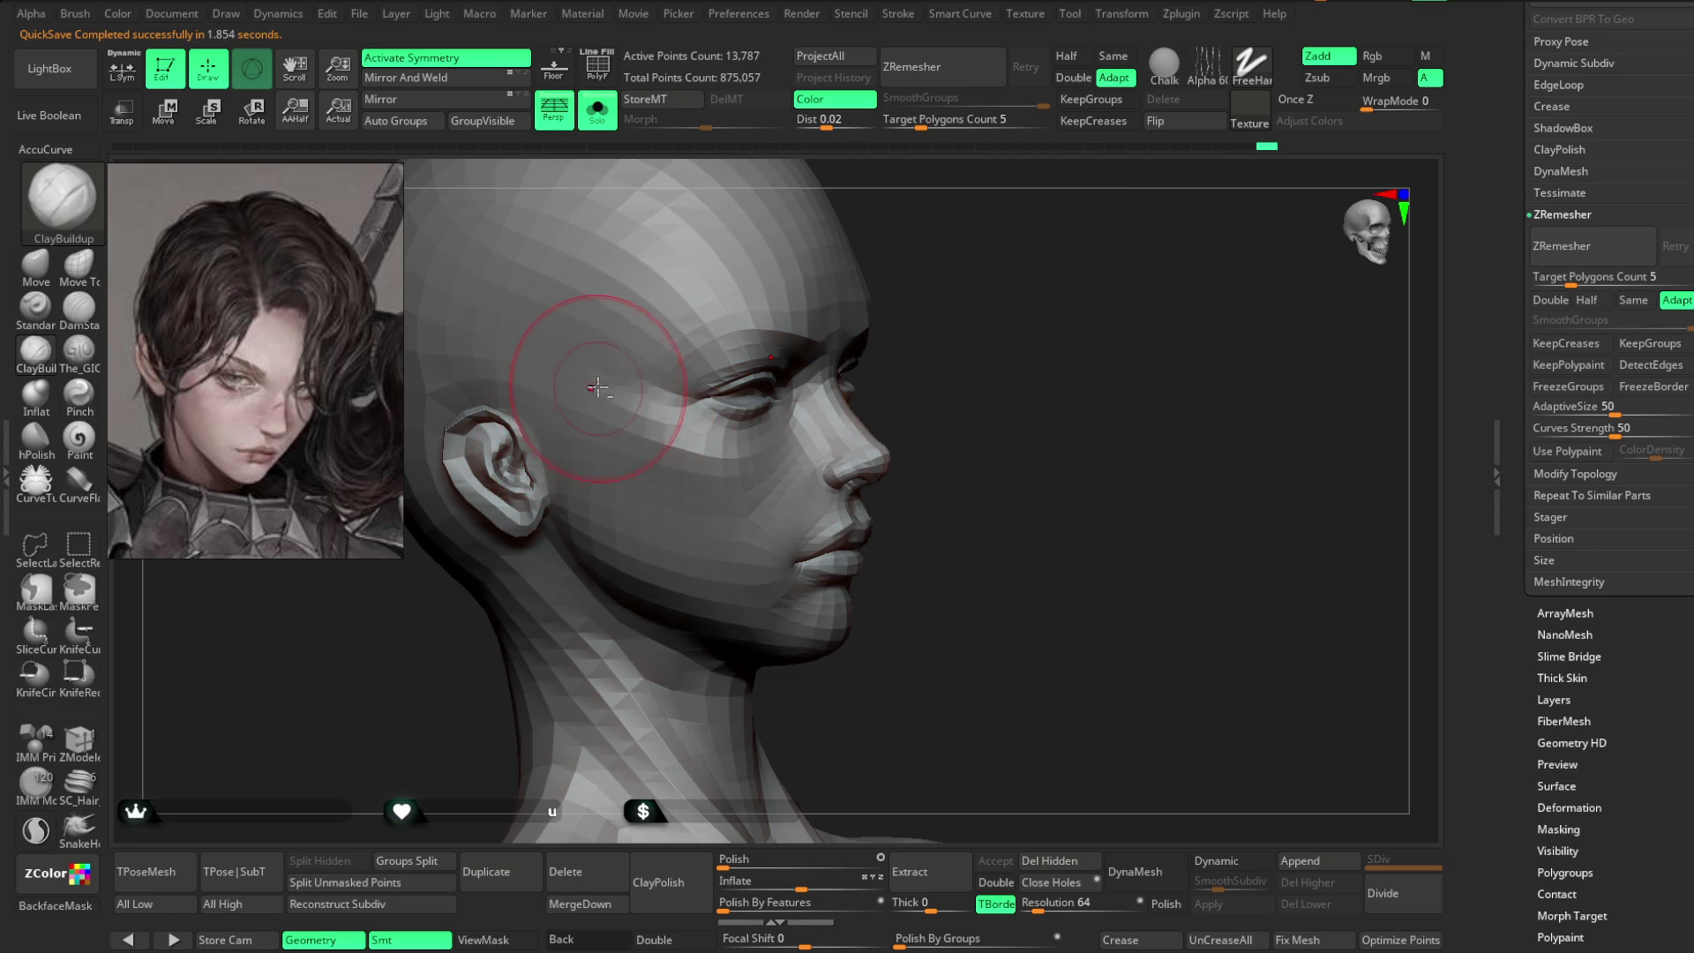
- Build up the forehead, temples and cheeks with clay strokes, turning the head between angles
{"action": "left_click_drag", "start_coordinate": [919, 298], "coordinate": [594, 385]}
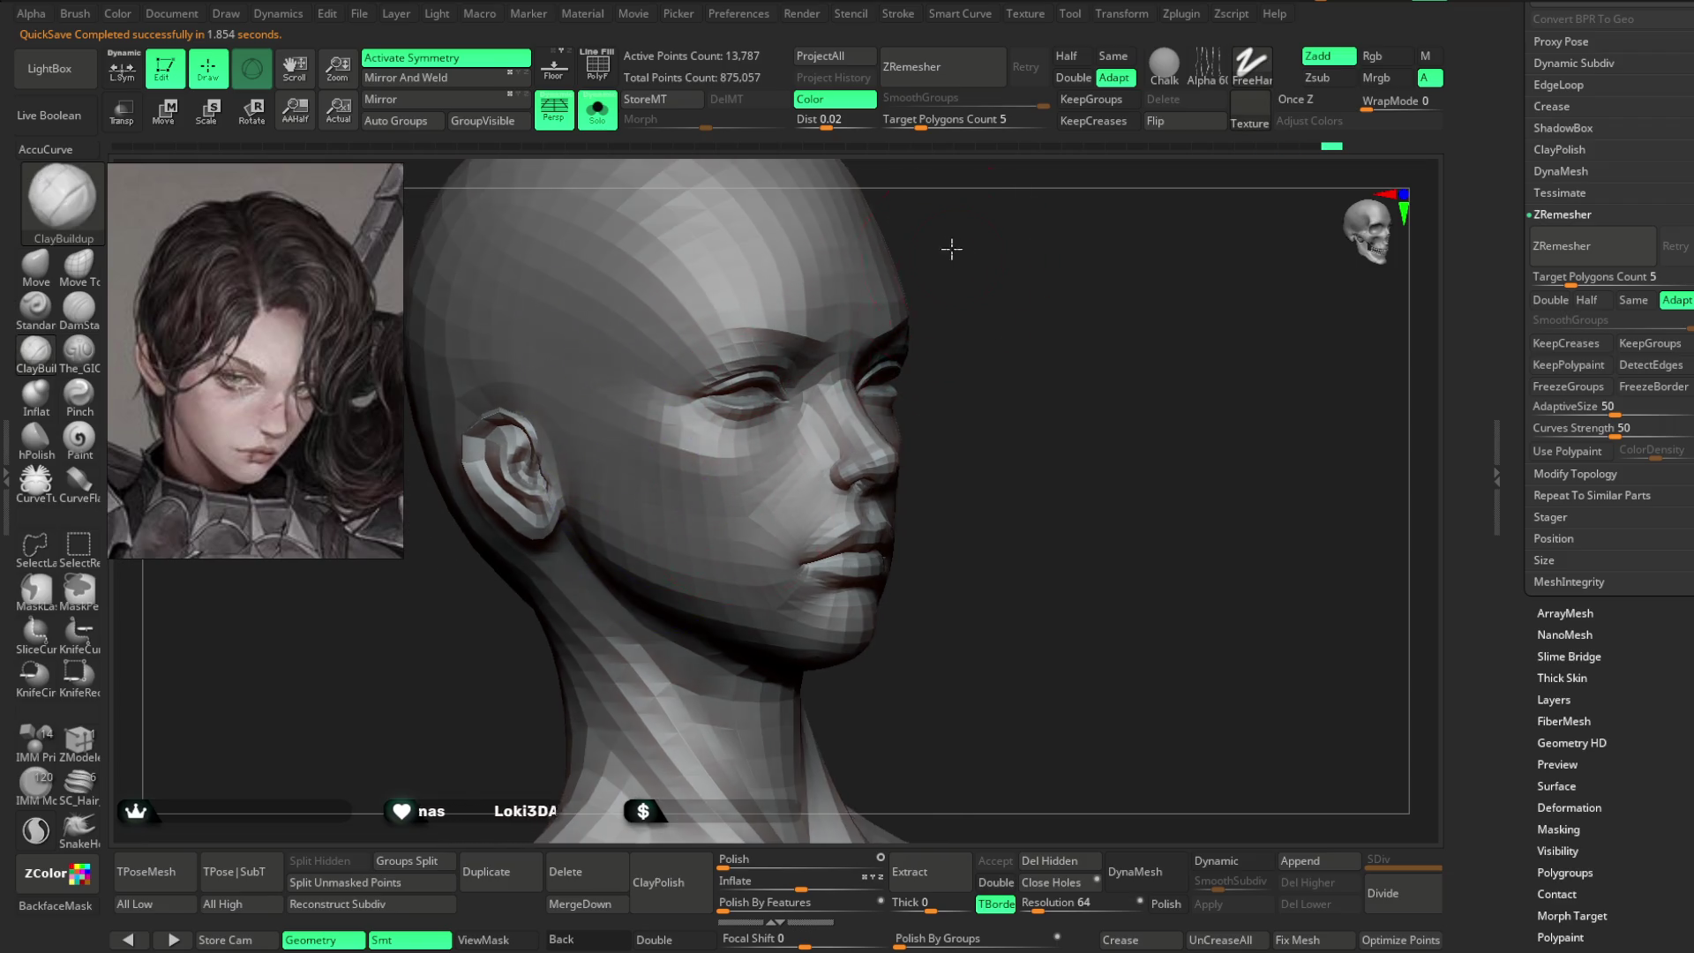
{"action": "left_click_drag", "start_coordinate": [957, 253], "coordinate": [594, 424]}
{"action": "left_click_drag", "start_coordinate": [484, 685], "coordinate": [603, 422]}
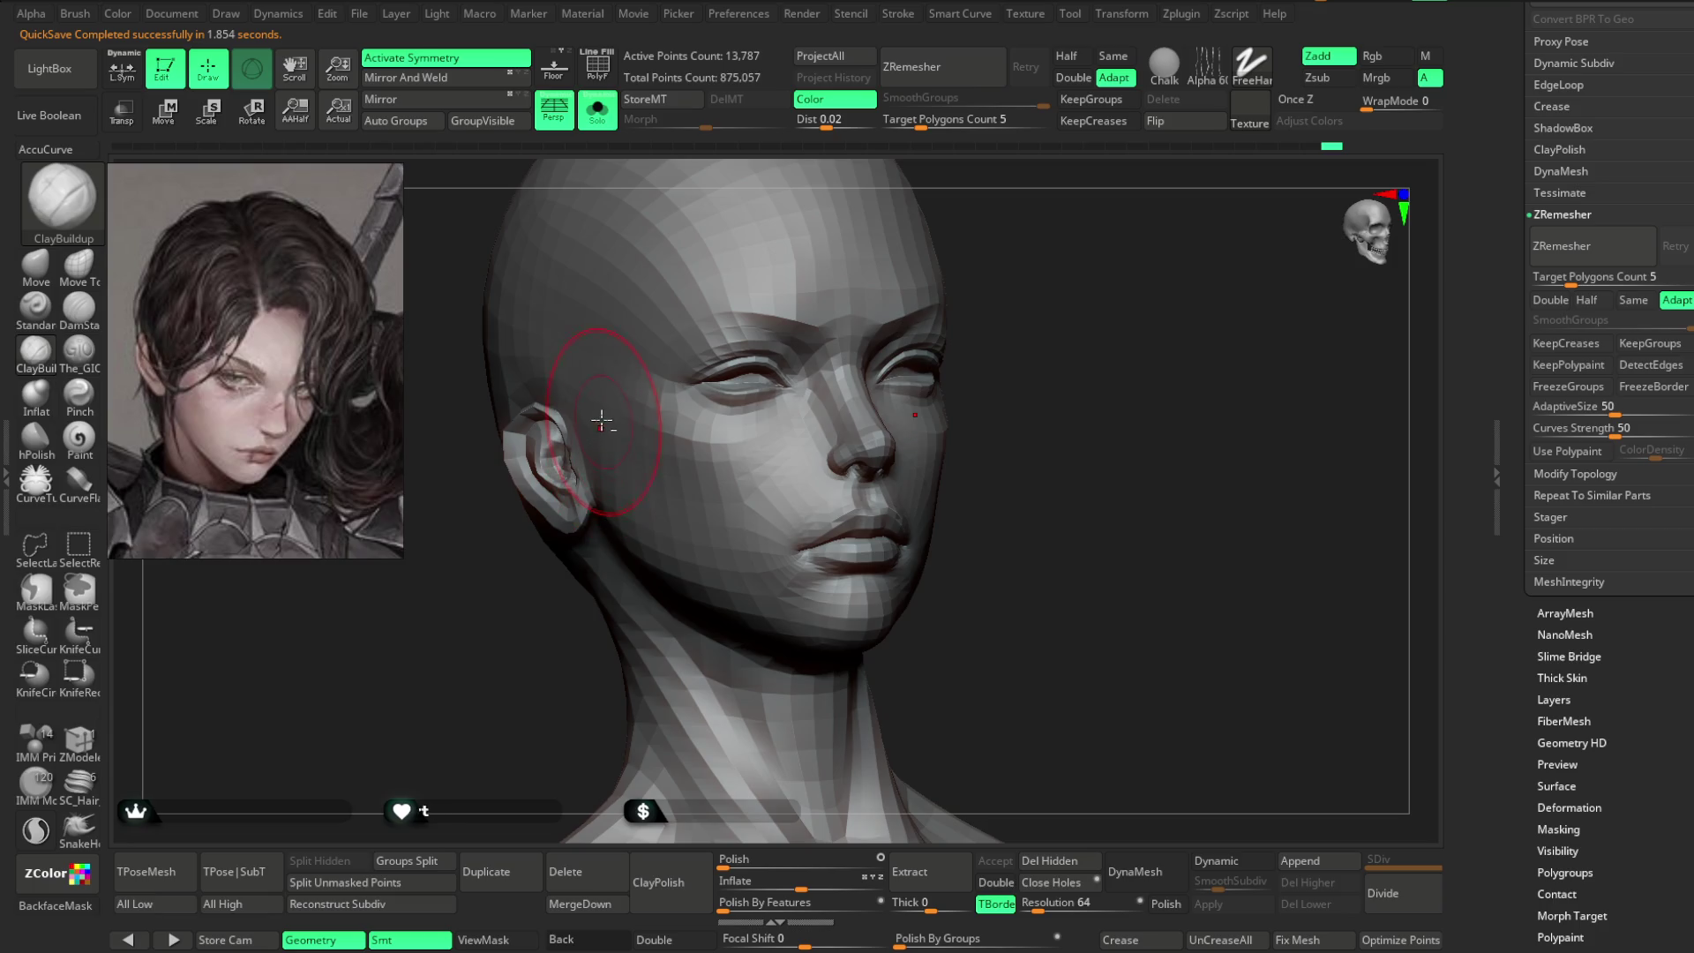
{"action": "left_click_drag", "start_coordinate": [569, 682], "coordinate": [653, 510]}
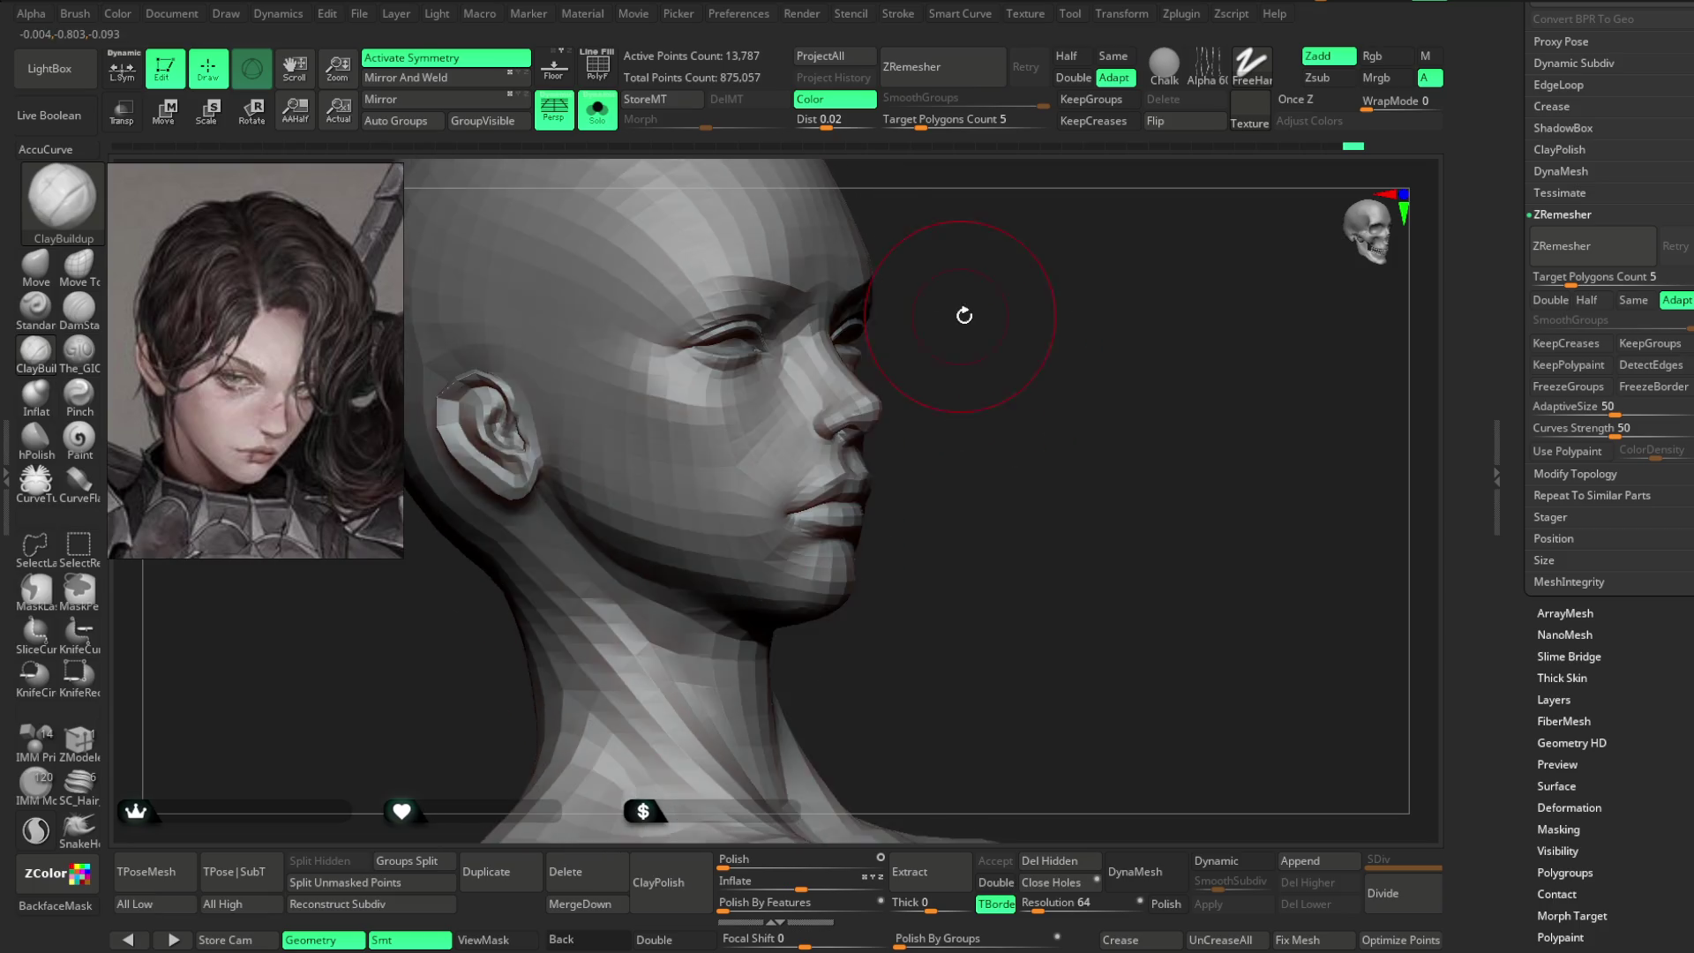
{"action": "left_click_drag", "start_coordinate": [956, 310], "coordinate": [671, 481]}
{"action": "left_click_drag", "start_coordinate": [946, 417], "coordinate": [716, 475]}
{"action": "left_click_drag", "start_coordinate": [1040, 284], "coordinate": [842, 443]}
{"action": "mouse_move", "coordinate": [703, 552]}
{"action": "left_mouse_down"}
{"action": "mouse_move", "coordinate": [813, 567]}
{"action": "mouse_move", "coordinate": [965, 367]}
{"action": "mouse_move", "coordinate": [976, 321]}
{"action": "mouse_move", "coordinate": [840, 390]}
{"action": "left_mouse_up"}
{"action": "mouse_move", "coordinate": [589, 404]}
{"action": "right_mouse_down"}
{"action": "mouse_move", "coordinate": [855, 223]}
{"action": "mouse_move", "coordinate": [668, 349]}
{"action": "right_mouse_up"}
{"action": "left_click_drag", "start_coordinate": [958, 240], "coordinate": [699, 326]}
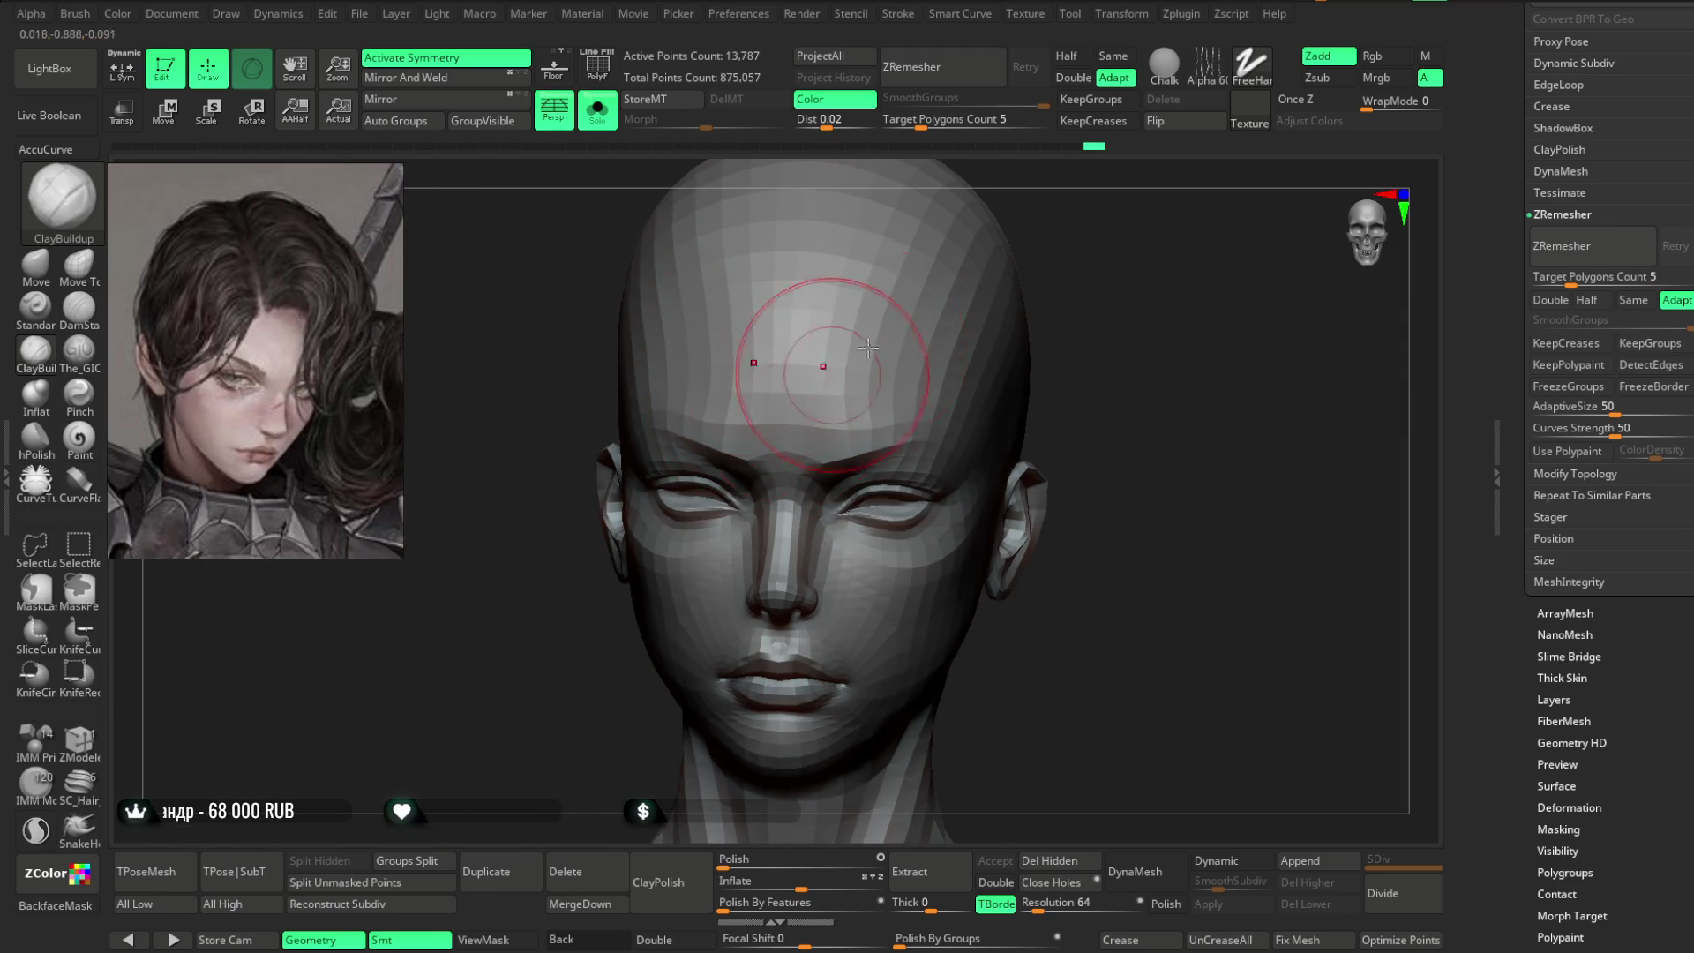
{"action": "right_click_drag", "start_coordinate": [838, 373], "coordinate": [824, 323]}
{"action": "left_click_drag", "start_coordinate": [951, 310], "coordinate": [980, 224]}
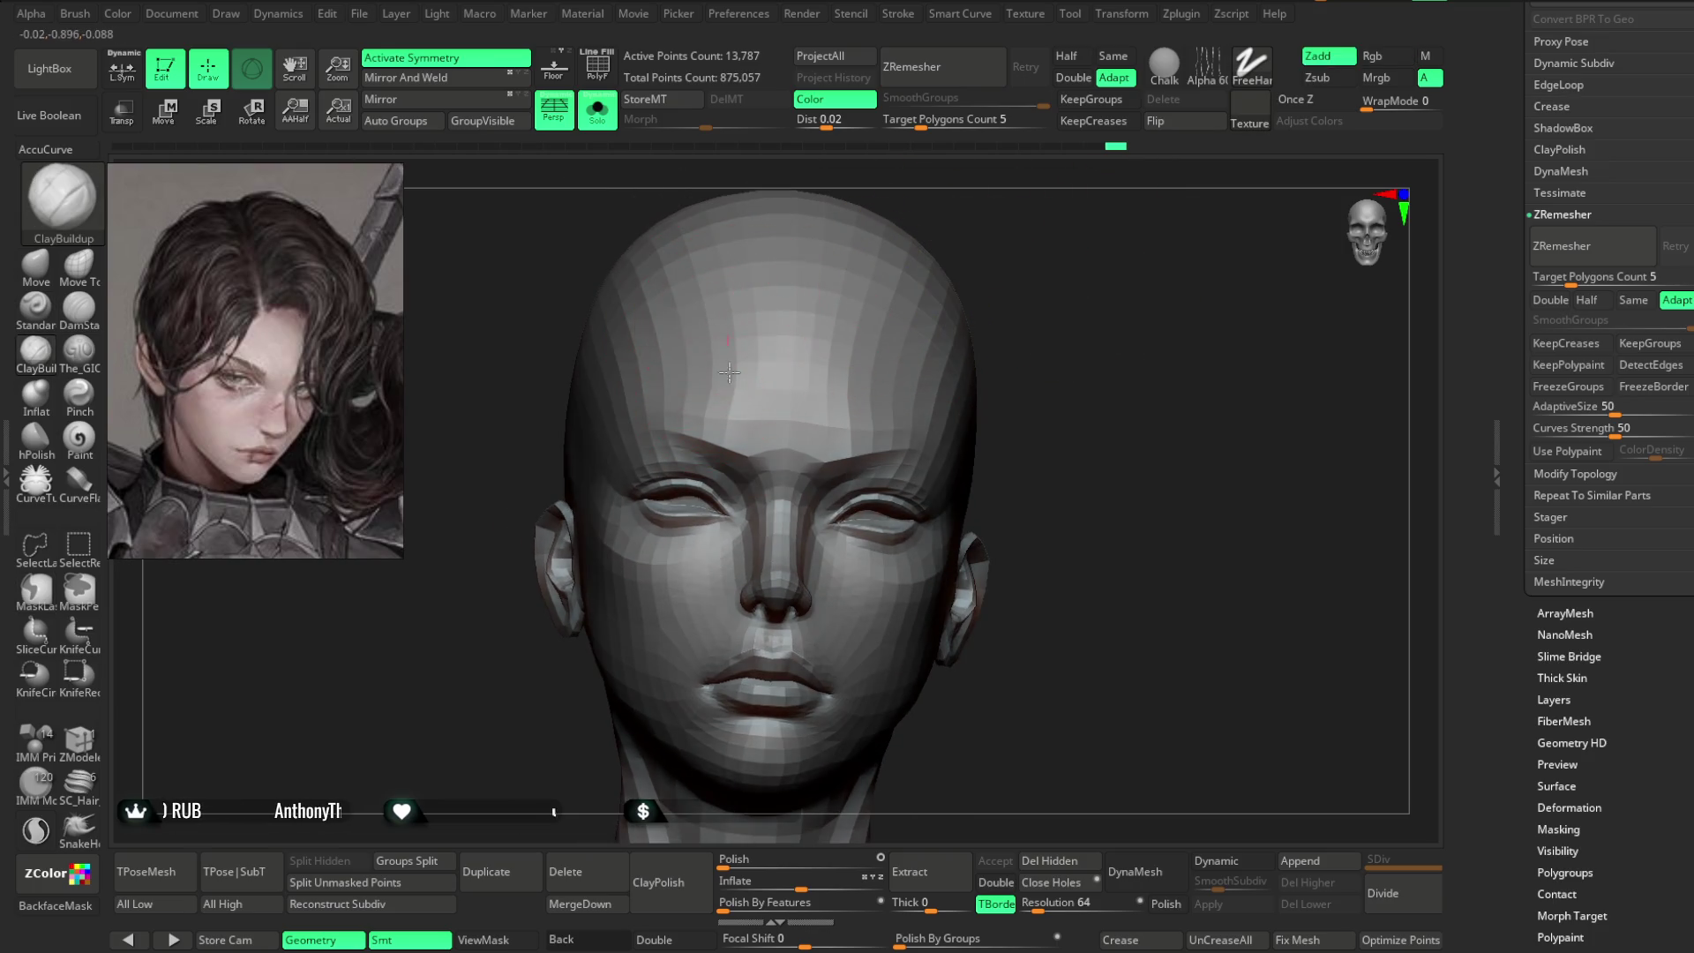
{"action": "left_click_drag", "start_coordinate": [999, 238], "coordinate": [879, 321]}
{"action": "mouse_move", "coordinate": [1101, 228]}
{"action": "left_mouse_down"}
{"action": "mouse_move", "coordinate": [1108, 257]}
{"action": "mouse_move", "coordinate": [783, 376]}
{"action": "left_mouse_up"}
{"action": "mouse_move", "coordinate": [971, 291]}
{"action": "left_mouse_down"}
{"action": "mouse_move", "coordinate": [960, 262]}
{"action": "mouse_move", "coordinate": [941, 280]}
{"action": "left_mouse_up"}
{"action": "left_click", "coordinate": [35, 263]}
{"action": "left_click_drag", "start_coordinate": [1042, 265], "coordinate": [843, 402]}
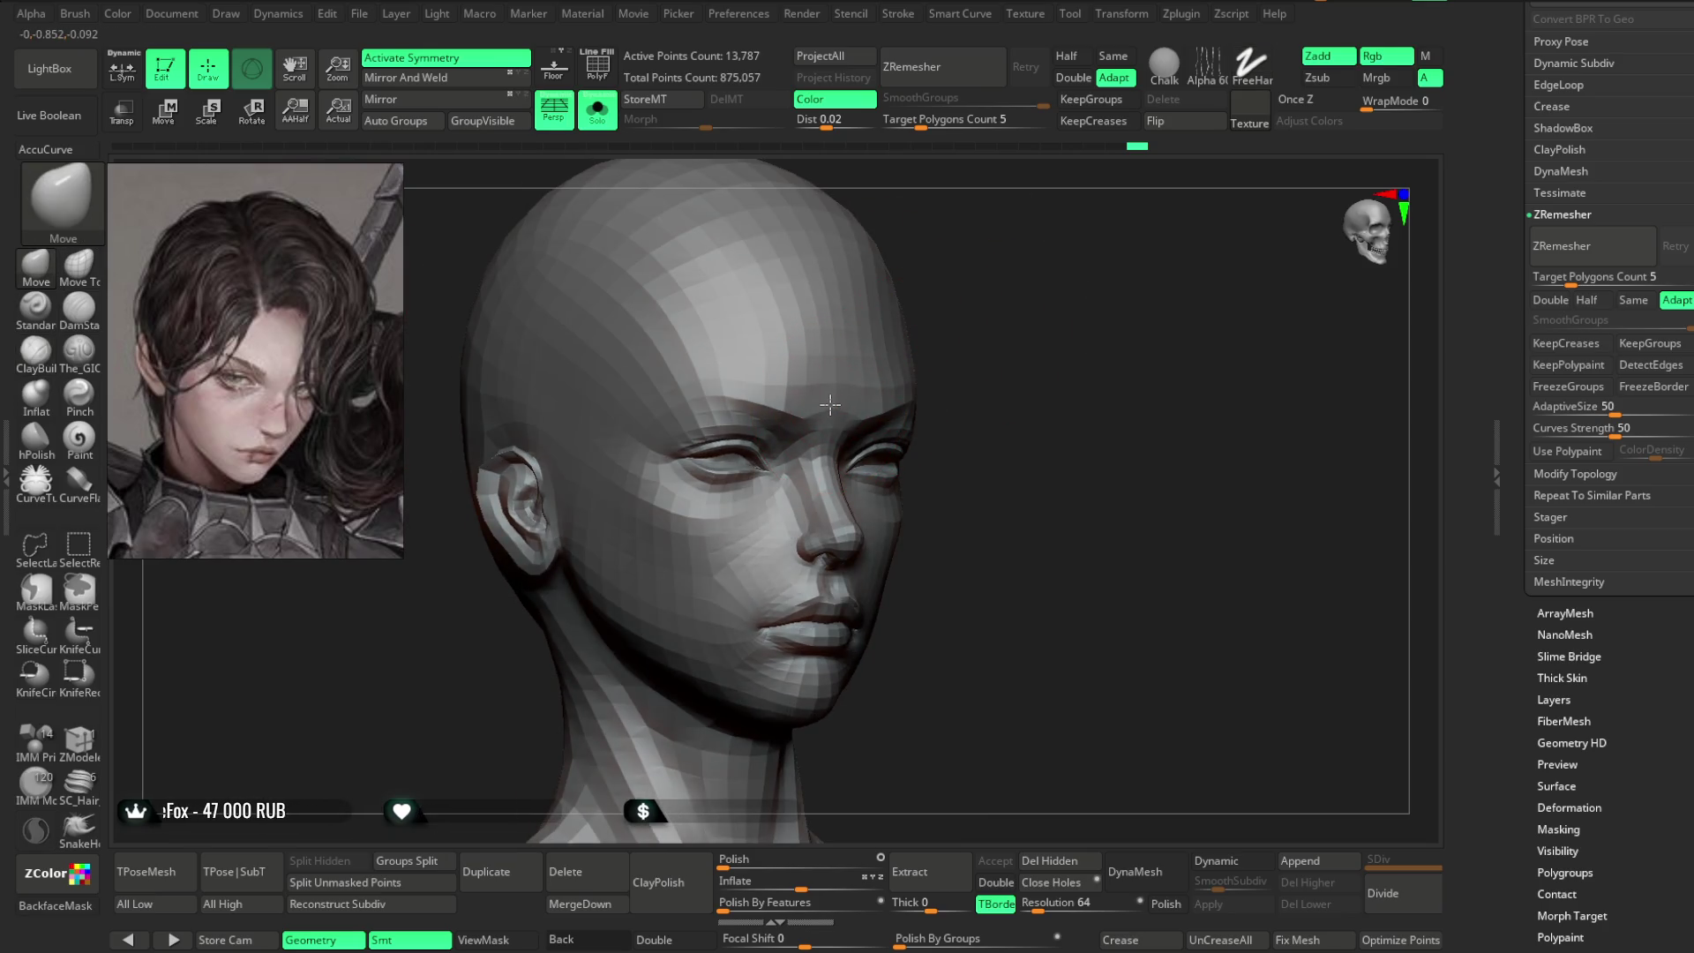
- Build up the cheek with ClayBuildup from front and three-quarter angles
{"action": "mouse_move", "coordinate": [1011, 353]}
{"action": "left_mouse_down"}
{"action": "mouse_move", "coordinate": [991, 330]}
{"action": "mouse_move", "coordinate": [1006, 288]}
{"action": "mouse_move", "coordinate": [1014, 321]}
{"action": "mouse_move", "coordinate": [975, 323]}
{"action": "left_mouse_up"}
{"action": "left_click", "coordinate": [48, 341]}
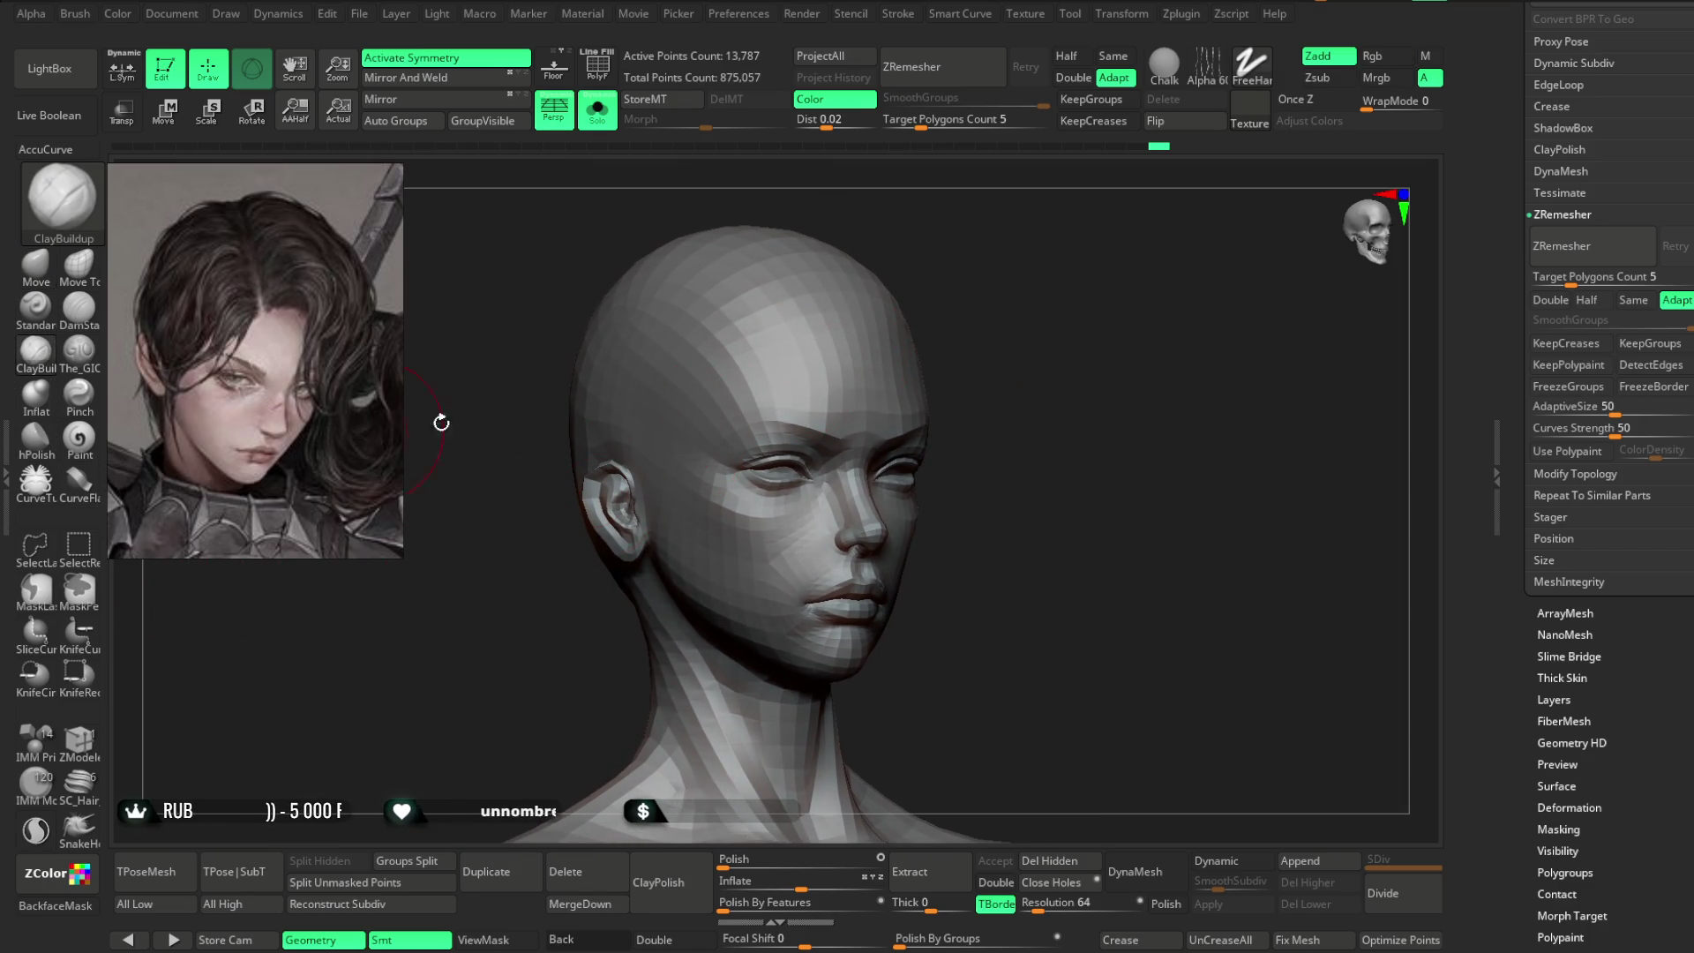
{"action": "mouse_move", "coordinate": [1030, 275]}
{"action": "left_mouse_down"}
{"action": "mouse_move", "coordinate": [882, 256]}
{"action": "mouse_move", "coordinate": [995, 254]}
{"action": "mouse_move", "coordinate": [1036, 273]}
{"action": "mouse_move", "coordinate": [1127, 257]}
{"action": "mouse_move", "coordinate": [1089, 283]}
{"action": "mouse_move", "coordinate": [1092, 314]}
{"action": "mouse_move", "coordinate": [872, 496]}
{"action": "left_mouse_up"}
{"action": "left_click_drag", "start_coordinate": [968, 449], "coordinate": [725, 473]}
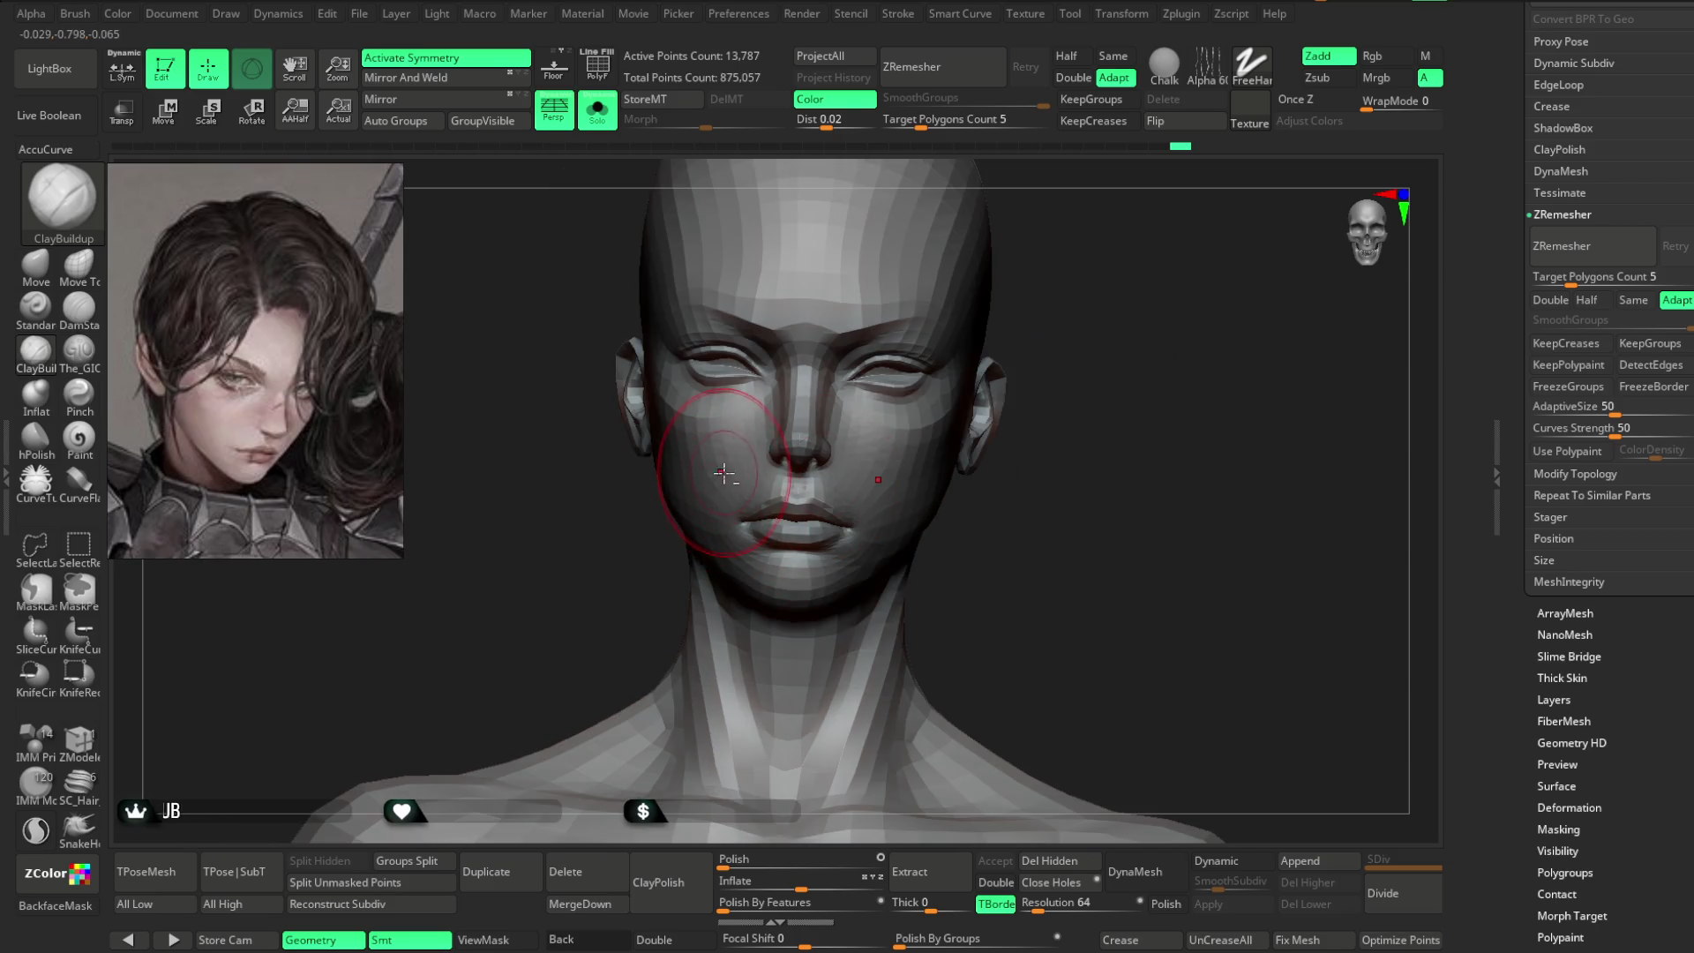
{"action": "mouse_move", "coordinate": [980, 522]}
{"action": "left_mouse_down"}
{"action": "mouse_move", "coordinate": [971, 476]}
{"action": "mouse_move", "coordinate": [808, 502]}
{"action": "left_mouse_up"}
{"action": "mouse_move", "coordinate": [1052, 507]}
{"action": "left_mouse_down"}
{"action": "mouse_move", "coordinate": [1085, 416]}
{"action": "mouse_move", "coordinate": [1142, 427]}
{"action": "mouse_move", "coordinate": [694, 473]}
{"action": "left_mouse_up"}
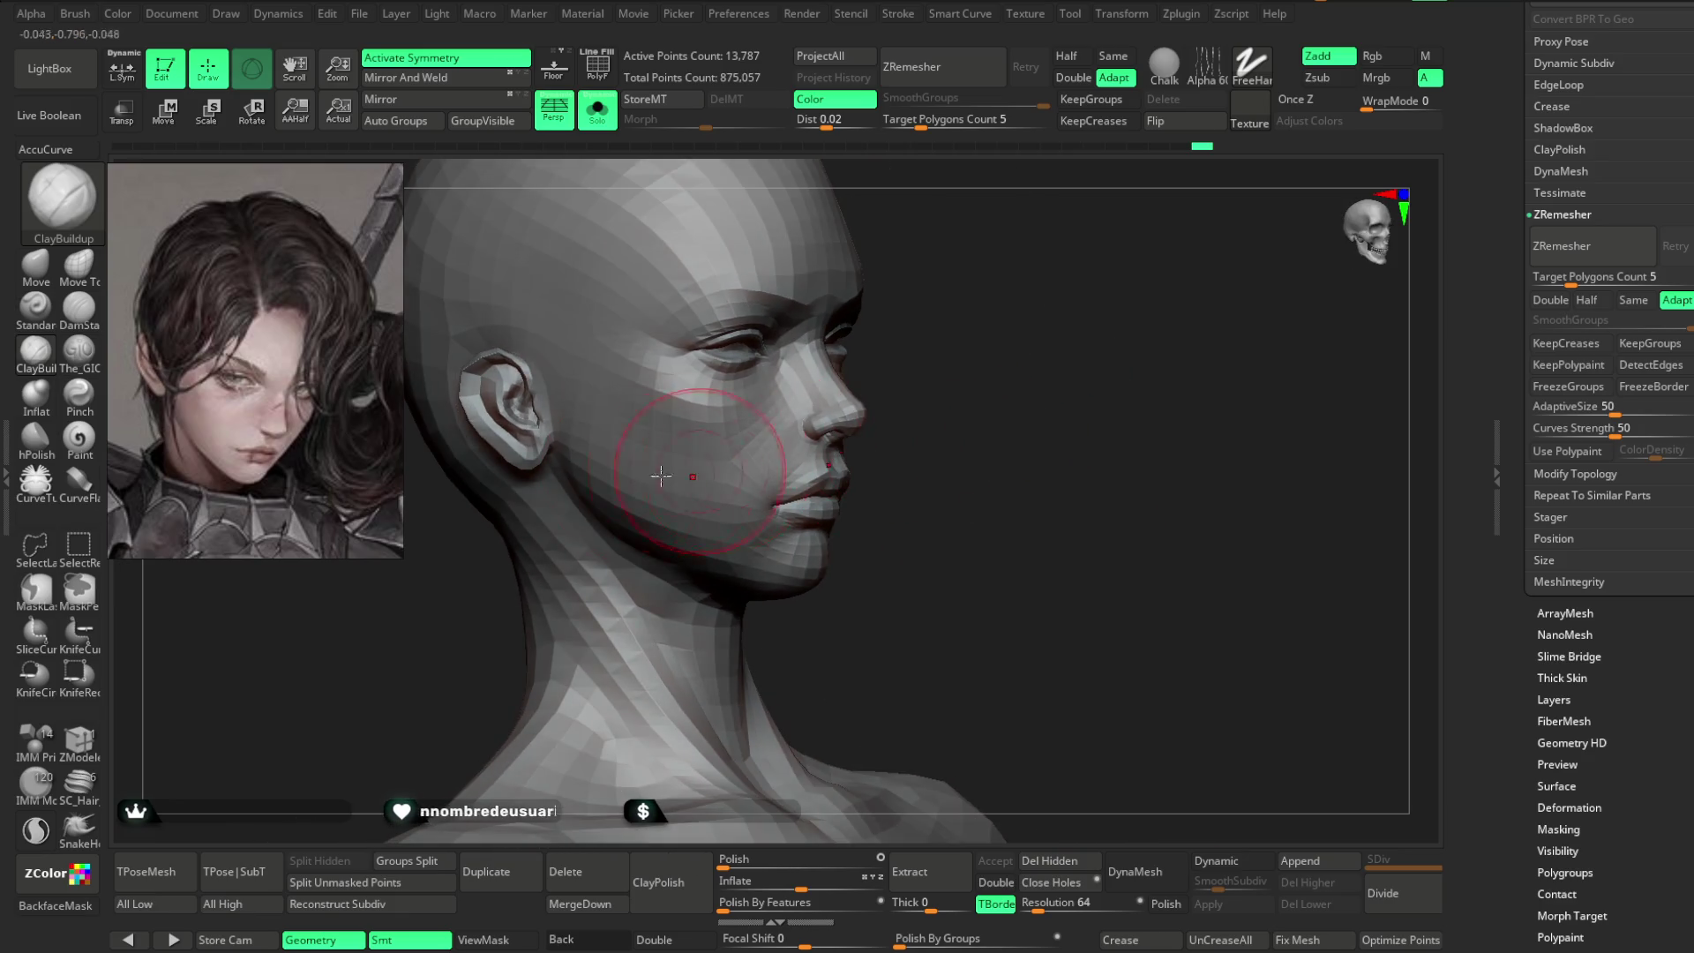
- Switch to Move, shrink the Draw Size, and mask the ear and the cheek below it
{"action": "left_click", "coordinate": [36, 266]}
{"action": "left_click_drag", "start_coordinate": [586, 321], "coordinate": [862, 446]}
{"action": "key", "text": "space"}
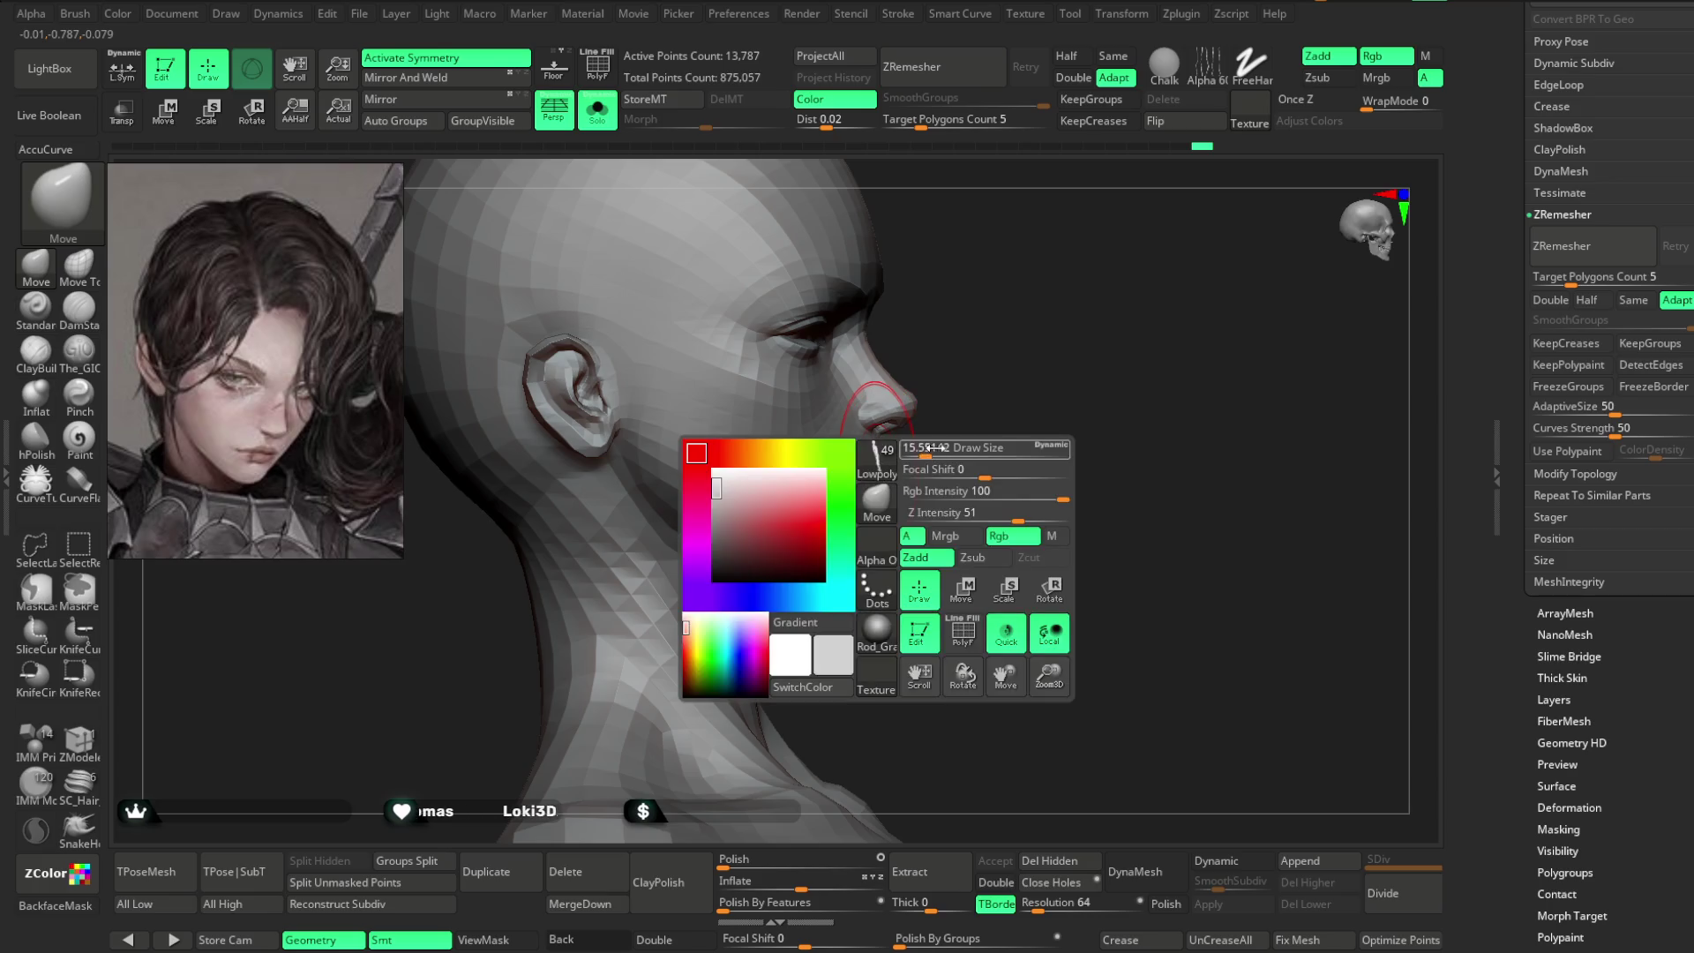
{"action": "mouse_move", "coordinate": [803, 589]}
{"action": "right_mouse_down"}
{"action": "mouse_move", "coordinate": [840, 549]}
{"action": "mouse_move", "coordinate": [1059, 442]}
{"action": "mouse_move", "coordinate": [821, 529]}
{"action": "right_mouse_up"}
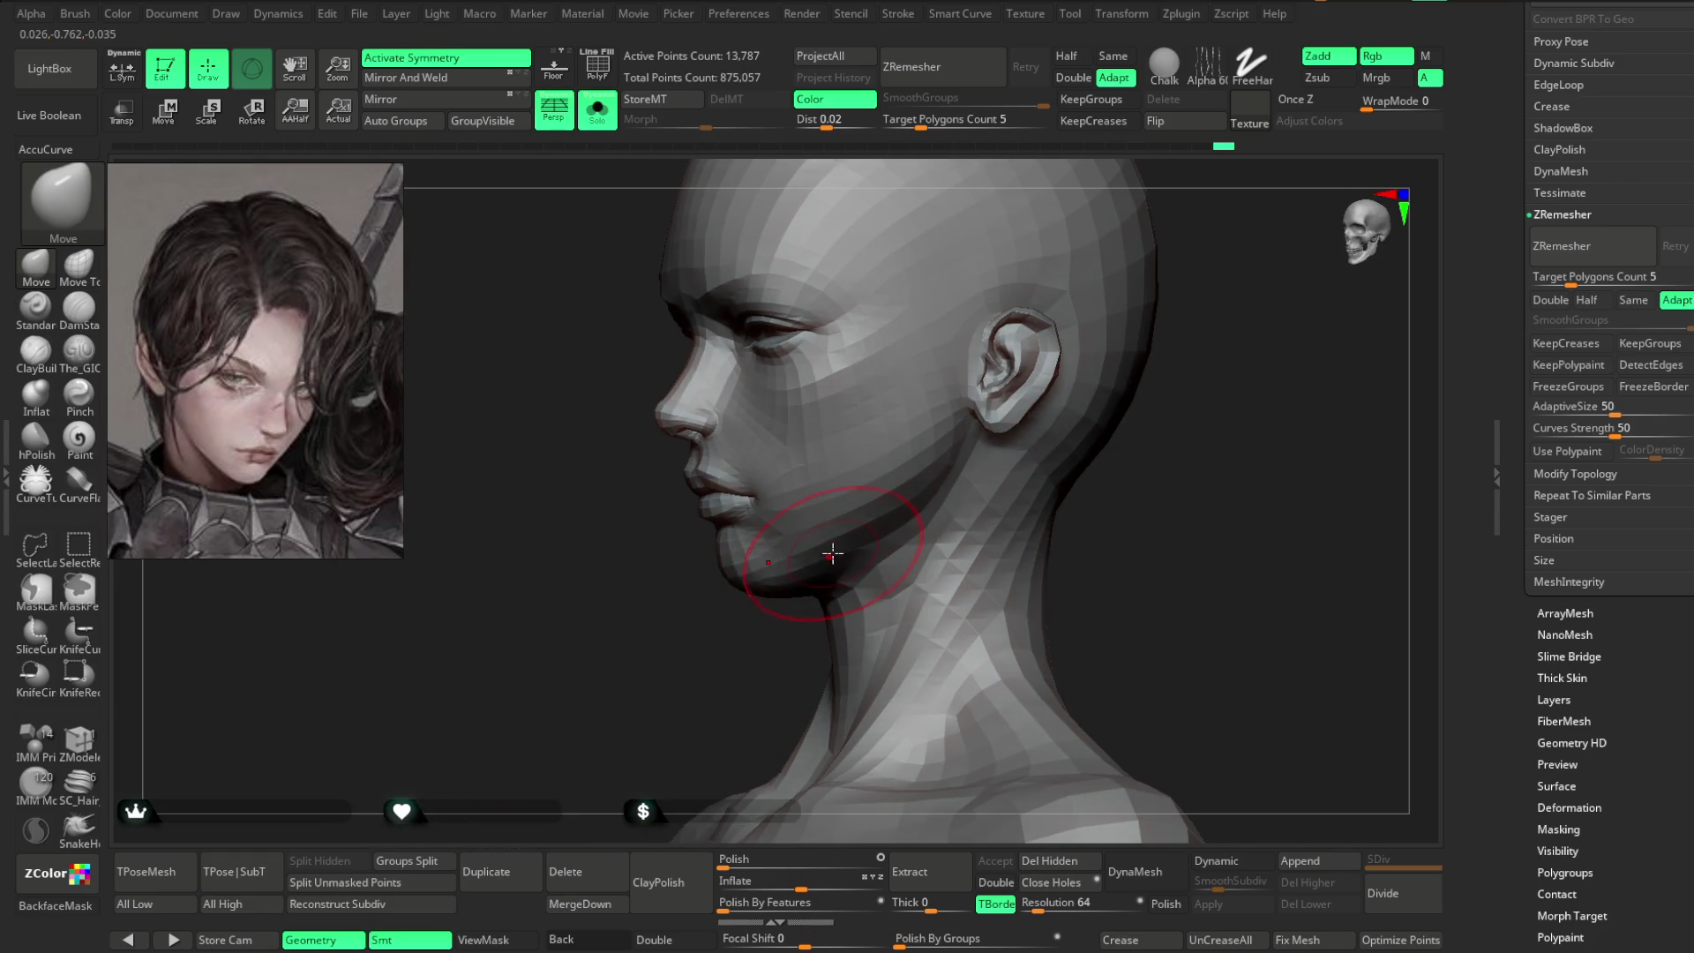
{"action": "mouse_move", "coordinate": [971, 407]}
{"action": "right_mouse_down", "text": "ctrl"}
{"action": "mouse_move", "coordinate": [1097, 324]}
{"action": "mouse_move", "coordinate": [930, 427]}
{"action": "right_mouse_up", "text": "ctrl"}
{"action": "key", "text": "space"}
{"action": "left_click_drag", "start_coordinate": [975, 426], "coordinate": [967, 426]}
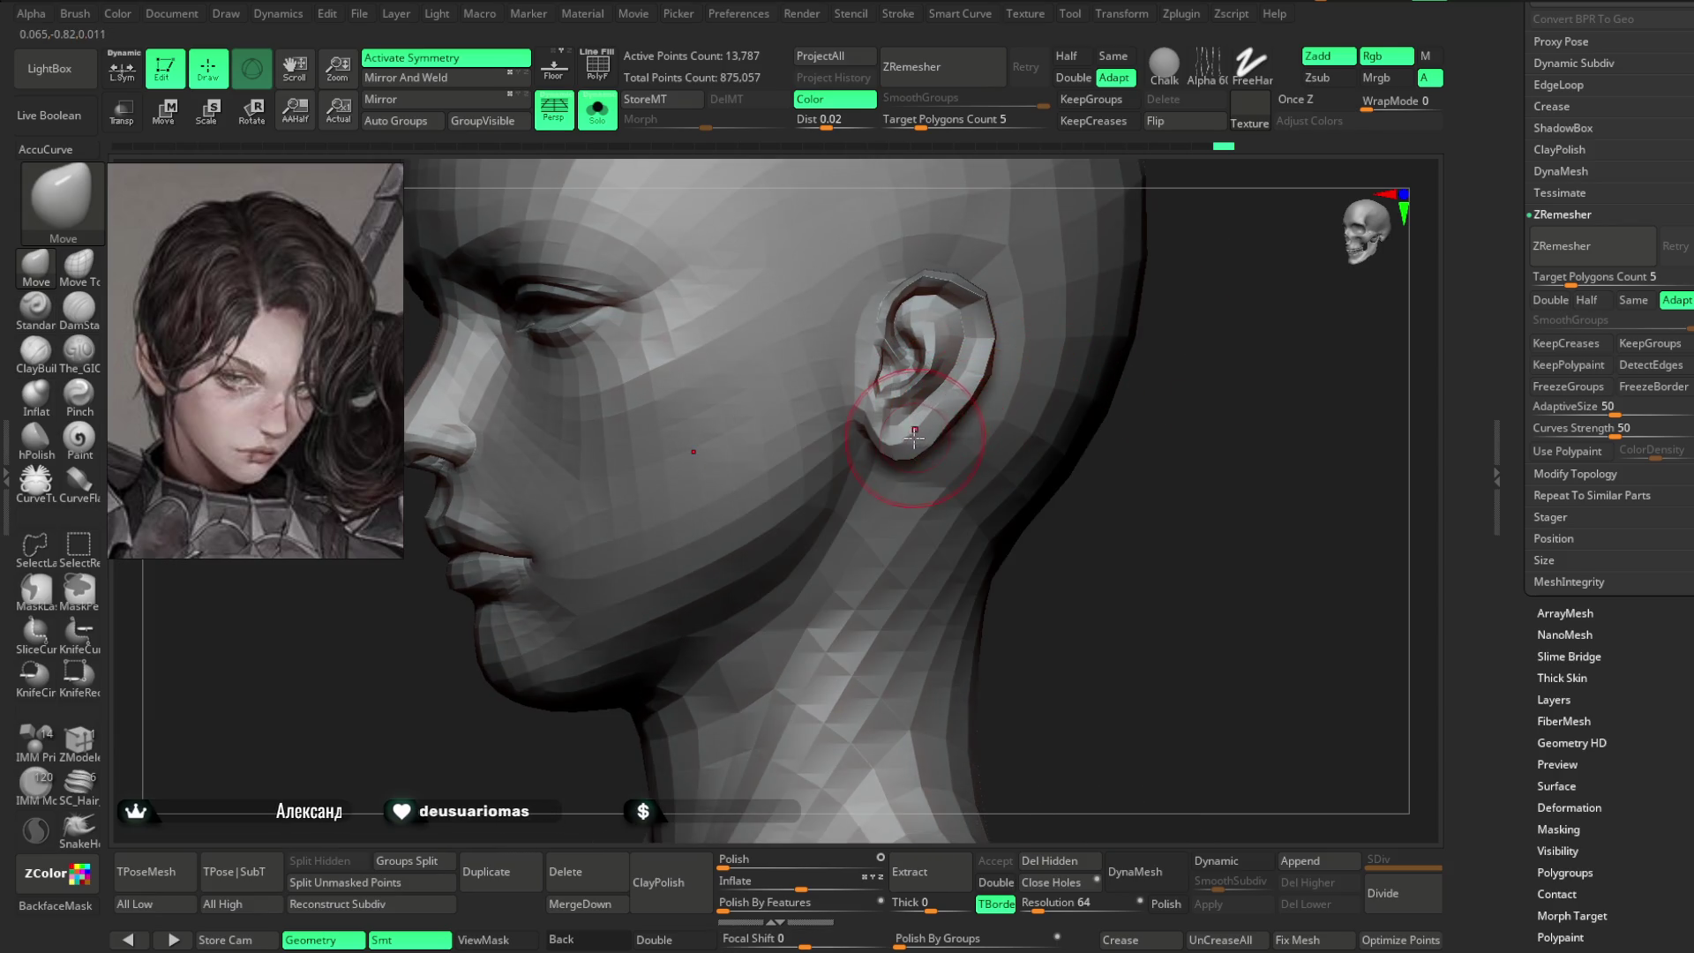
{"action": "mouse_move", "coordinate": [870, 257]}
{"action": "left_mouse_down", "text": "ctrl"}
{"action": "mouse_move", "coordinate": [880, 408]}
{"action": "mouse_move", "coordinate": [768, 348]}
{"action": "mouse_move", "coordinate": [886, 457]}
{"action": "left_mouse_up", "text": "ctrl"}
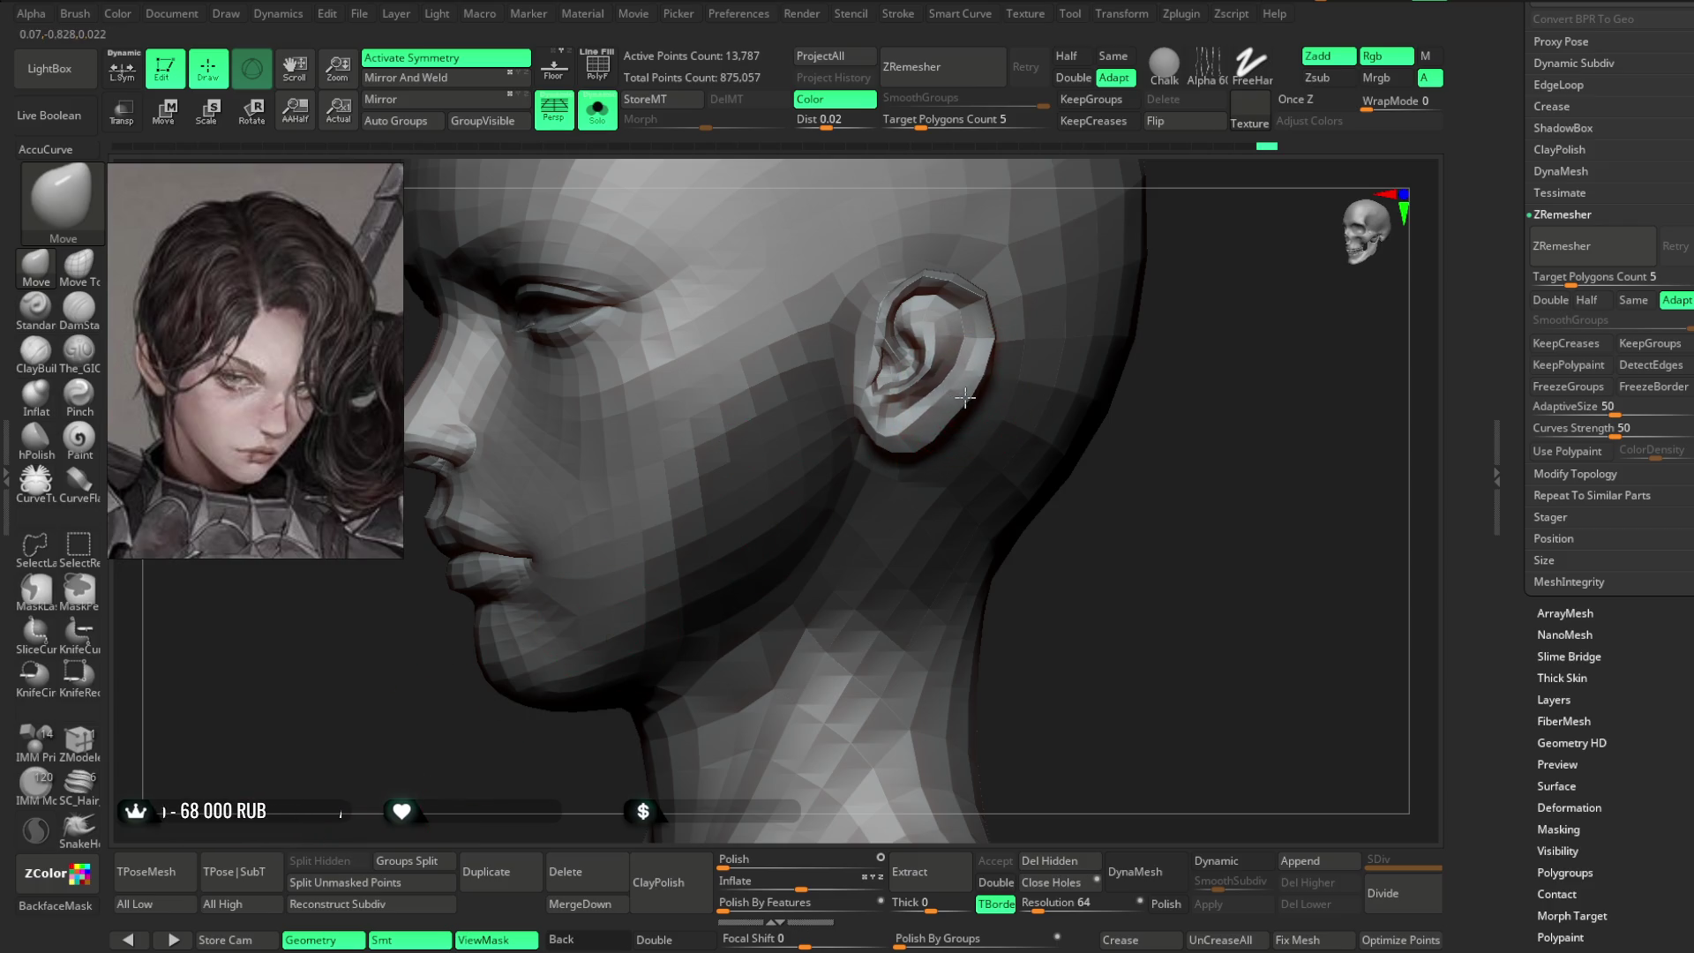
- Reshape the jaw and ear, then turn Solo off and select hair piece PM3D_Sphere3D2
{"action": "mouse_move", "coordinate": [1221, 291]}
{"action": "left_mouse_down"}
{"action": "mouse_move", "coordinate": [1191, 231]}
{"action": "mouse_move", "coordinate": [1185, 295]}
{"action": "mouse_move", "coordinate": [996, 411]}
{"action": "left_mouse_up"}
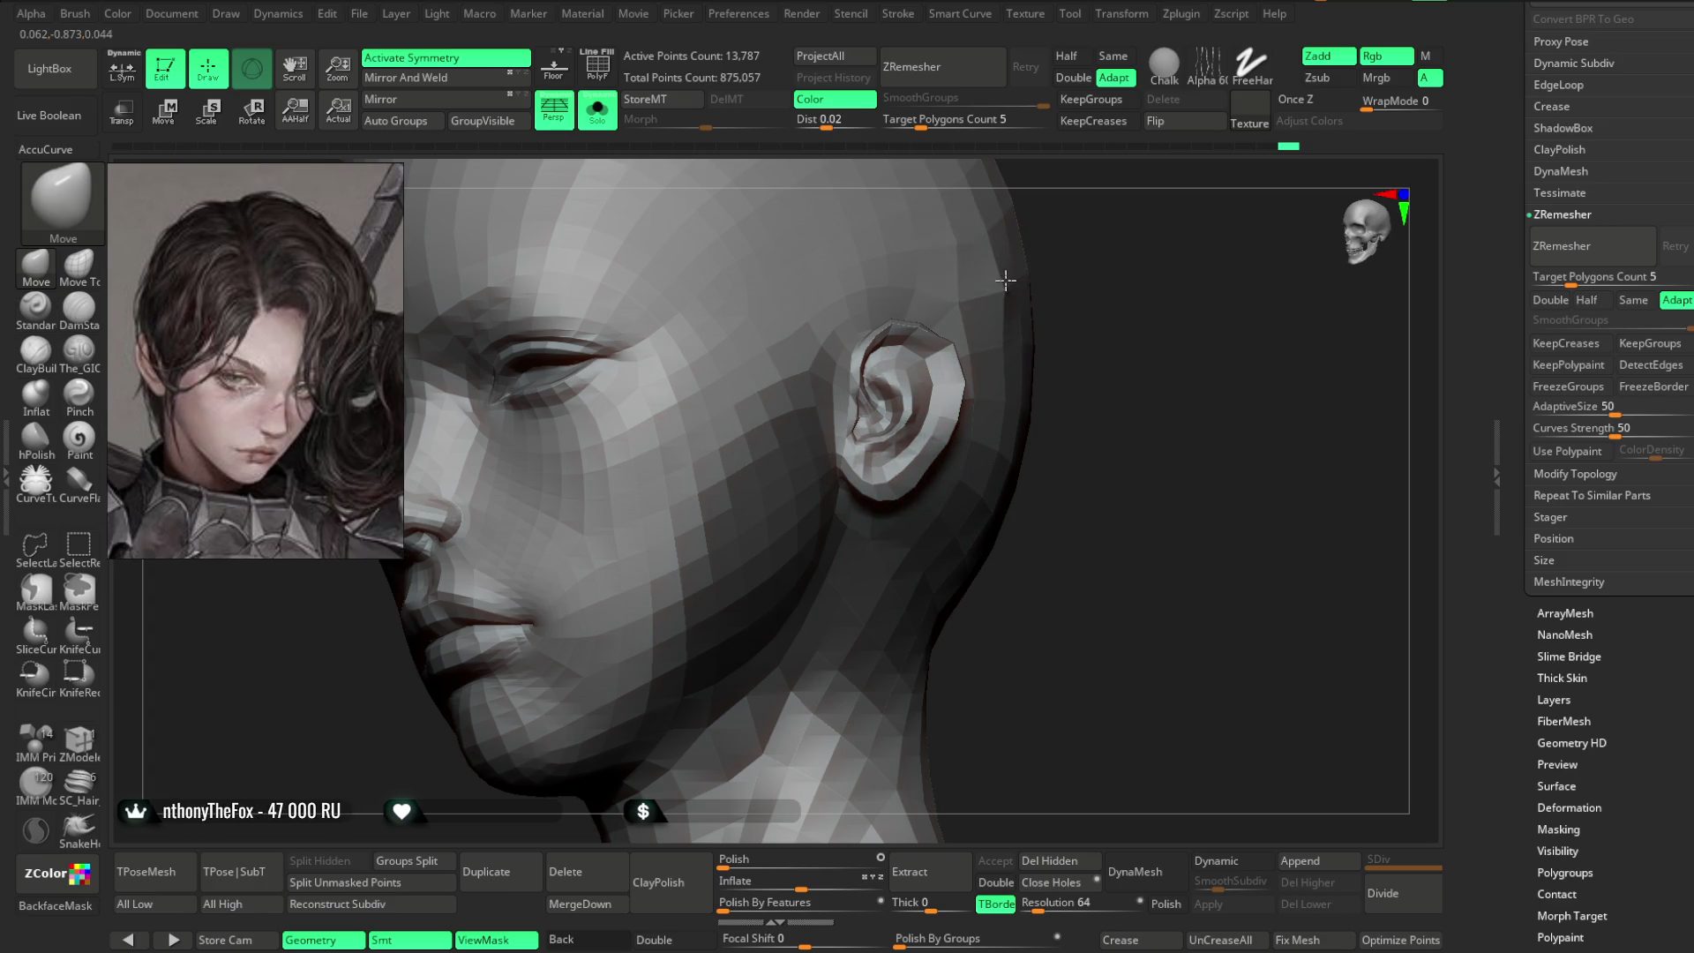
{"action": "left_click_drag", "start_coordinate": [1123, 321], "coordinate": [993, 340]}
{"action": "mouse_move", "coordinate": [796, 337]}
{"action": "left_mouse_down"}
{"action": "mouse_move", "coordinate": [671, 334]}
{"action": "mouse_move", "coordinate": [976, 283]}
{"action": "mouse_move", "coordinate": [1162, 310]}
{"action": "mouse_move", "coordinate": [863, 511]}
{"action": "mouse_move", "coordinate": [976, 491]}
{"action": "mouse_move", "coordinate": [759, 494]}
{"action": "mouse_move", "coordinate": [965, 511]}
{"action": "mouse_move", "coordinate": [755, 600]}
{"action": "mouse_move", "coordinate": [927, 494]}
{"action": "mouse_move", "coordinate": [1036, 465]}
{"action": "mouse_move", "coordinate": [683, 512]}
{"action": "left_mouse_up"}
{"action": "key", "text": "space"}
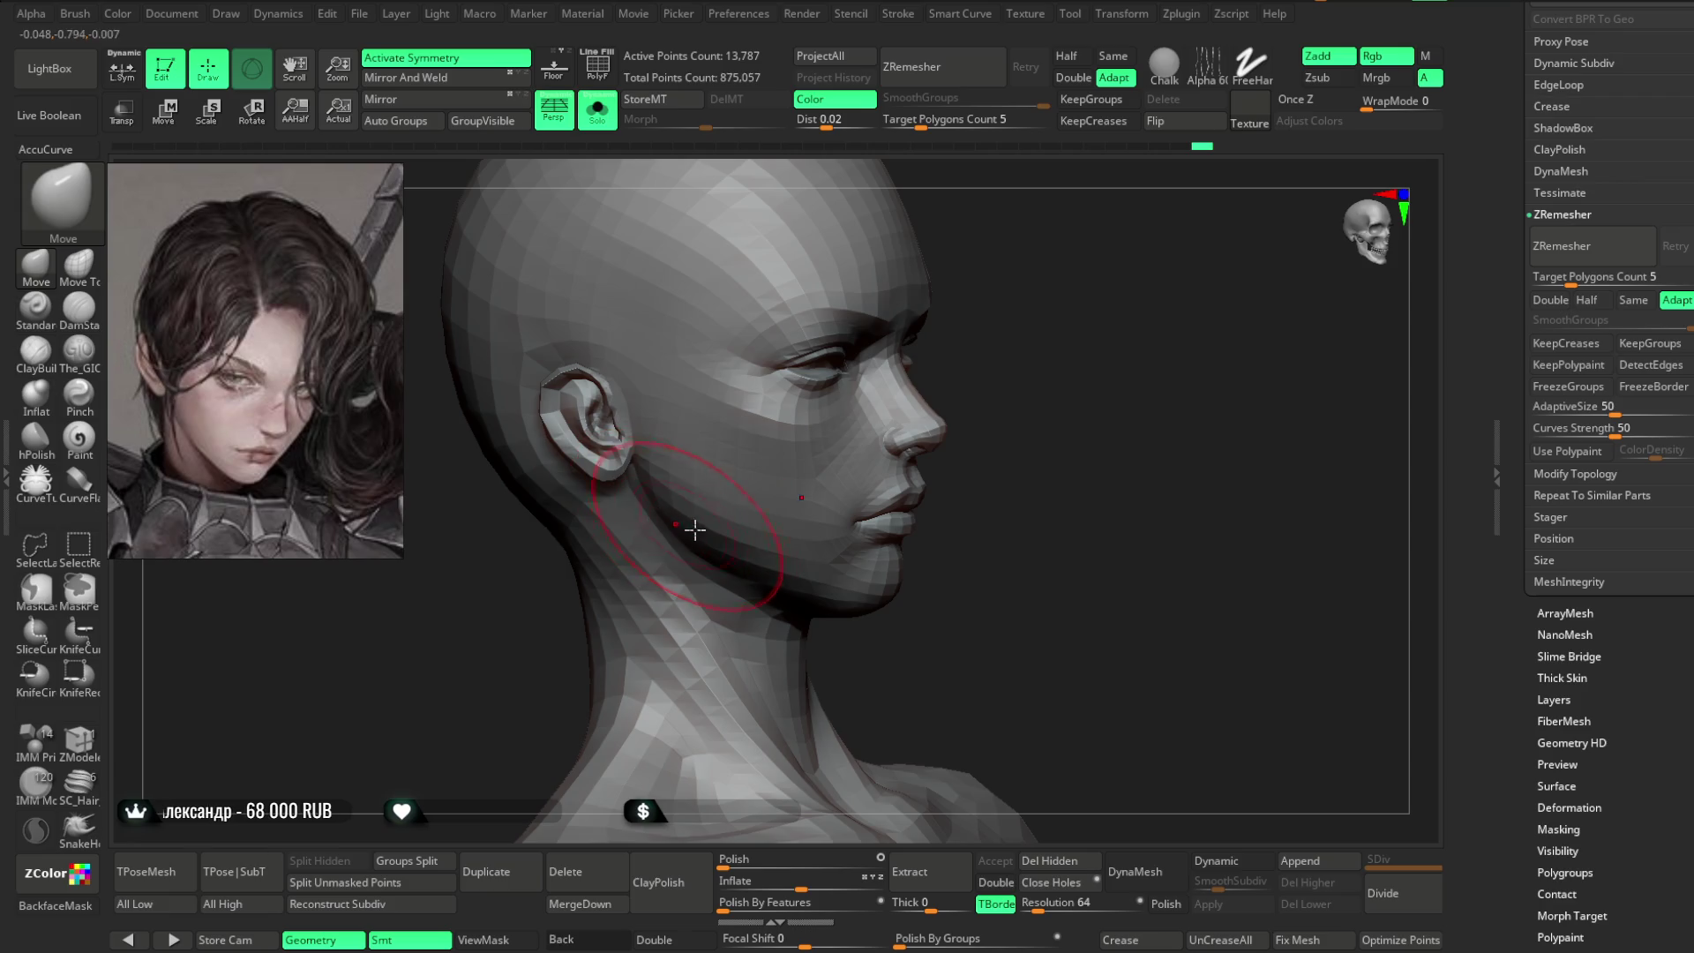
{"action": "mouse_move", "coordinate": [977, 454]}
{"action": "left_mouse_down"}
{"action": "mouse_move", "coordinate": [918, 371]}
{"action": "mouse_move", "coordinate": [805, 294]}
{"action": "left_mouse_up"}
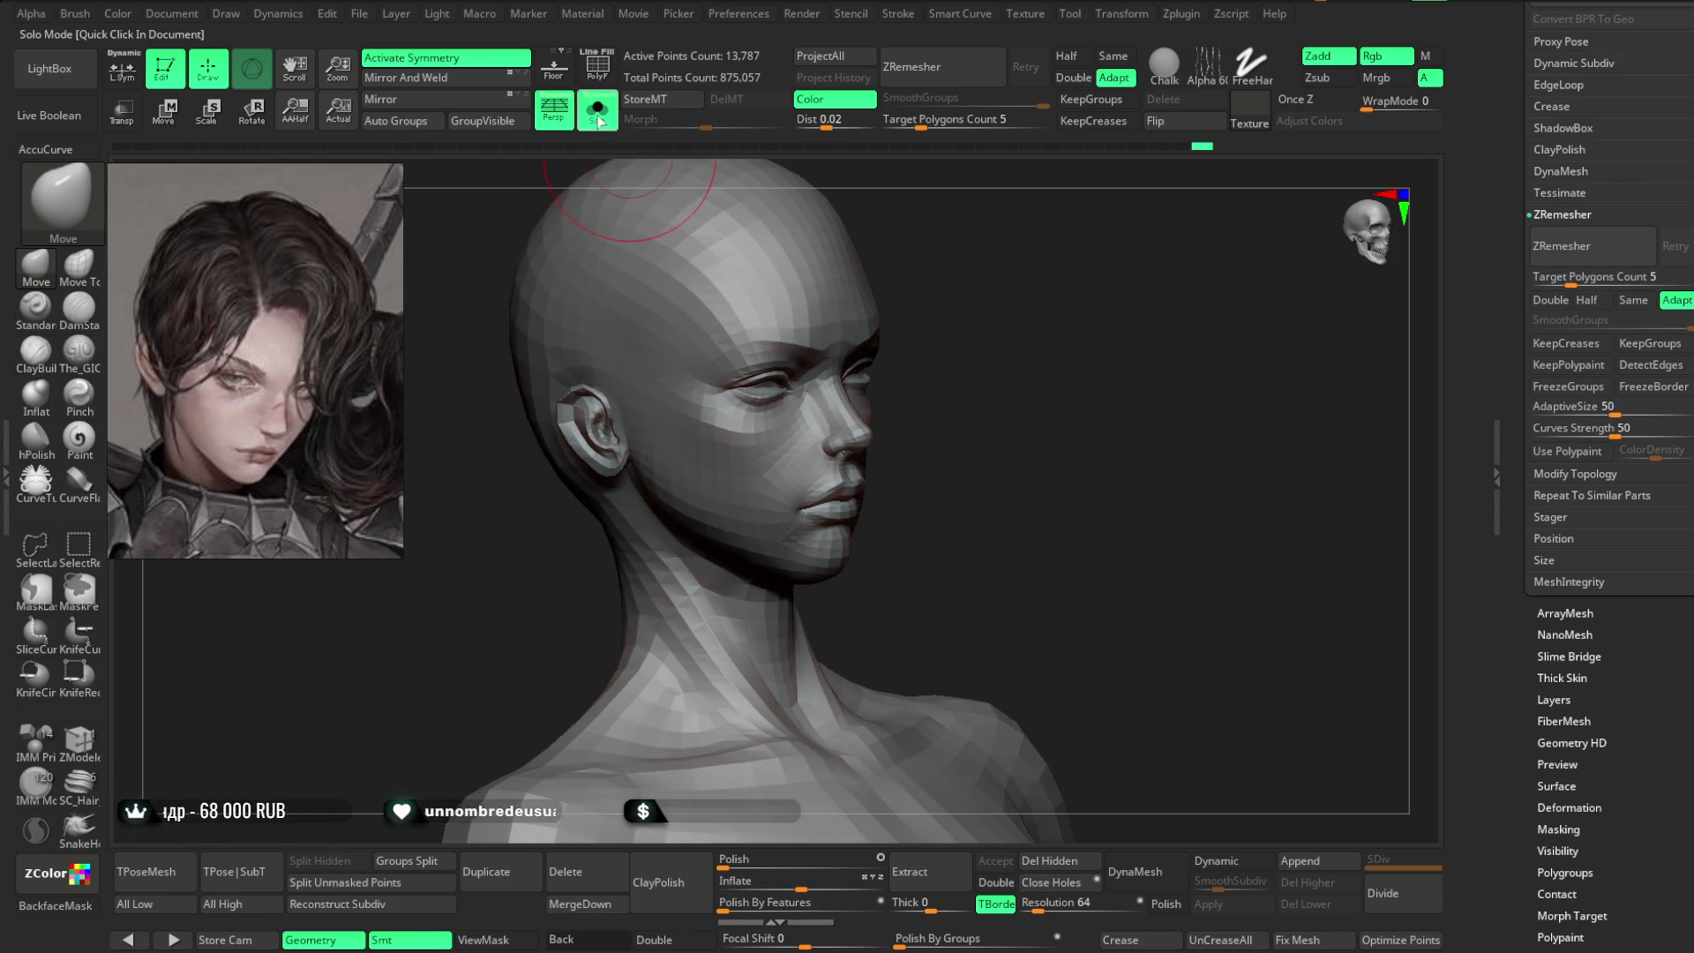
{"action": "key", "text": "shift+ctrl+s"}
{"action": "mouse_move", "coordinate": [993, 259]}
{"action": "left_mouse_down"}
{"action": "mouse_move", "coordinate": [976, 314]}
{"action": "mouse_move", "coordinate": [851, 364]}
{"action": "mouse_move", "coordinate": [792, 329]}
{"action": "left_mouse_up"}
{"action": "left_click", "coordinate": [793, 330], "text": "alt"}
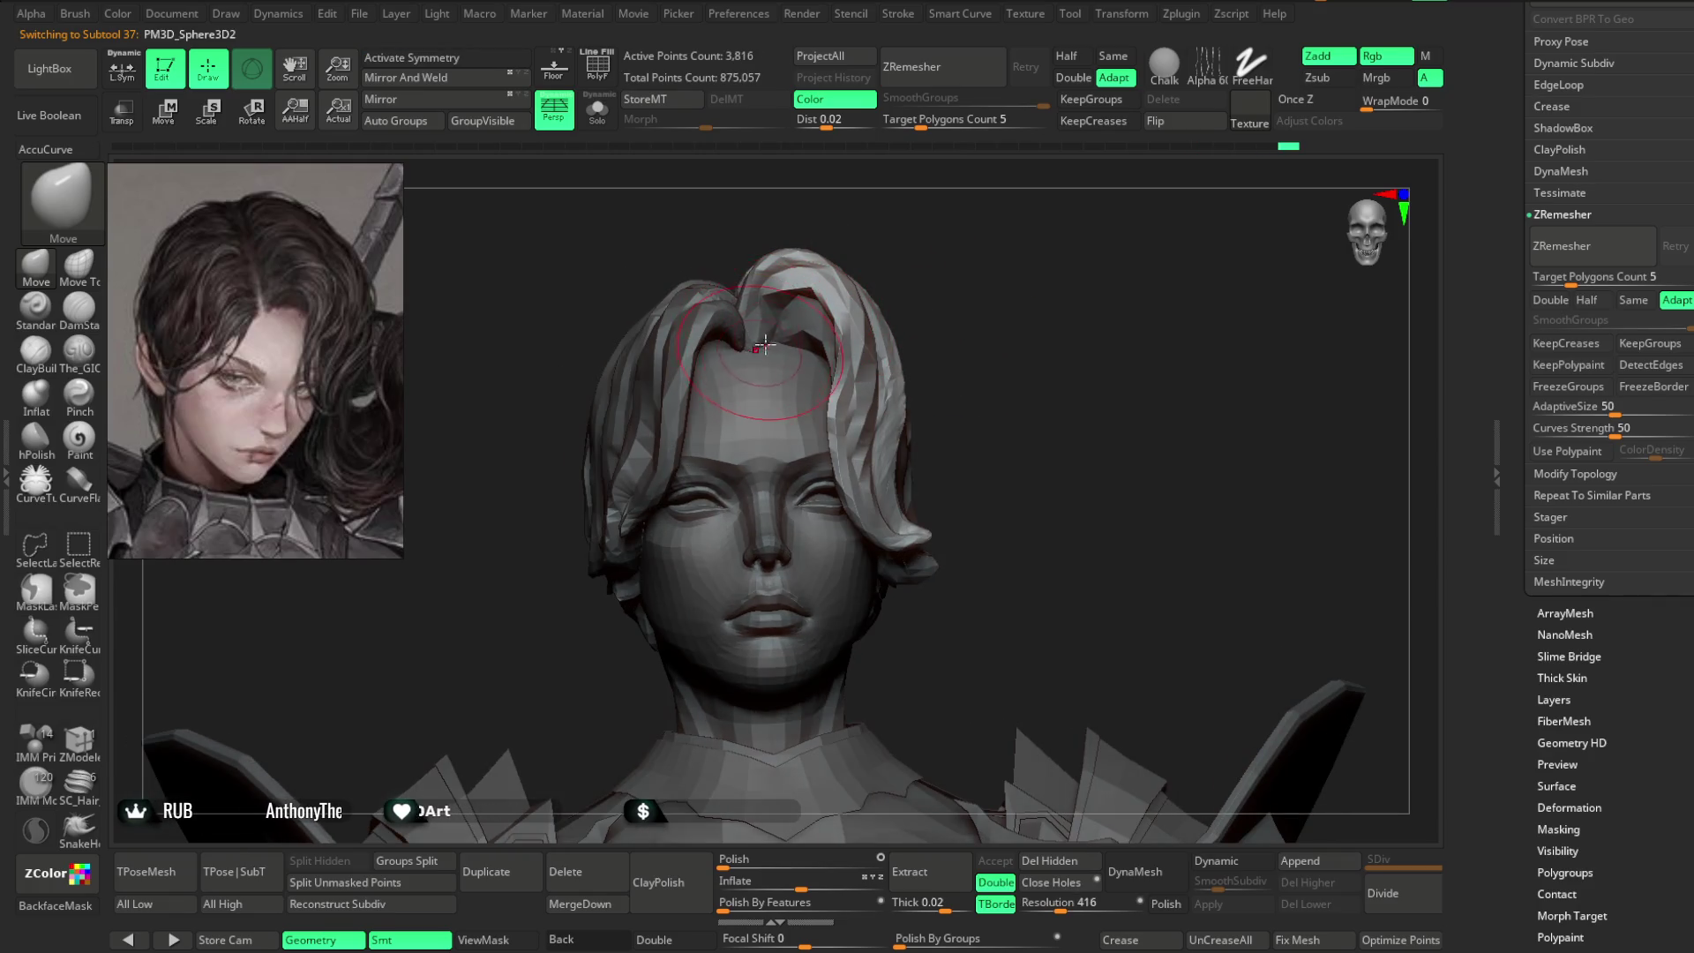
- Inspect the hair from above and the side, then make hair piece PM3D_Sphere3D1 active
{"action": "mouse_move", "coordinate": [953, 283]}
{"action": "left_mouse_down"}
{"action": "mouse_move", "coordinate": [972, 261]}
{"action": "mouse_move", "coordinate": [972, 303]}
{"action": "mouse_move", "coordinate": [757, 368]}
{"action": "left_mouse_up"}
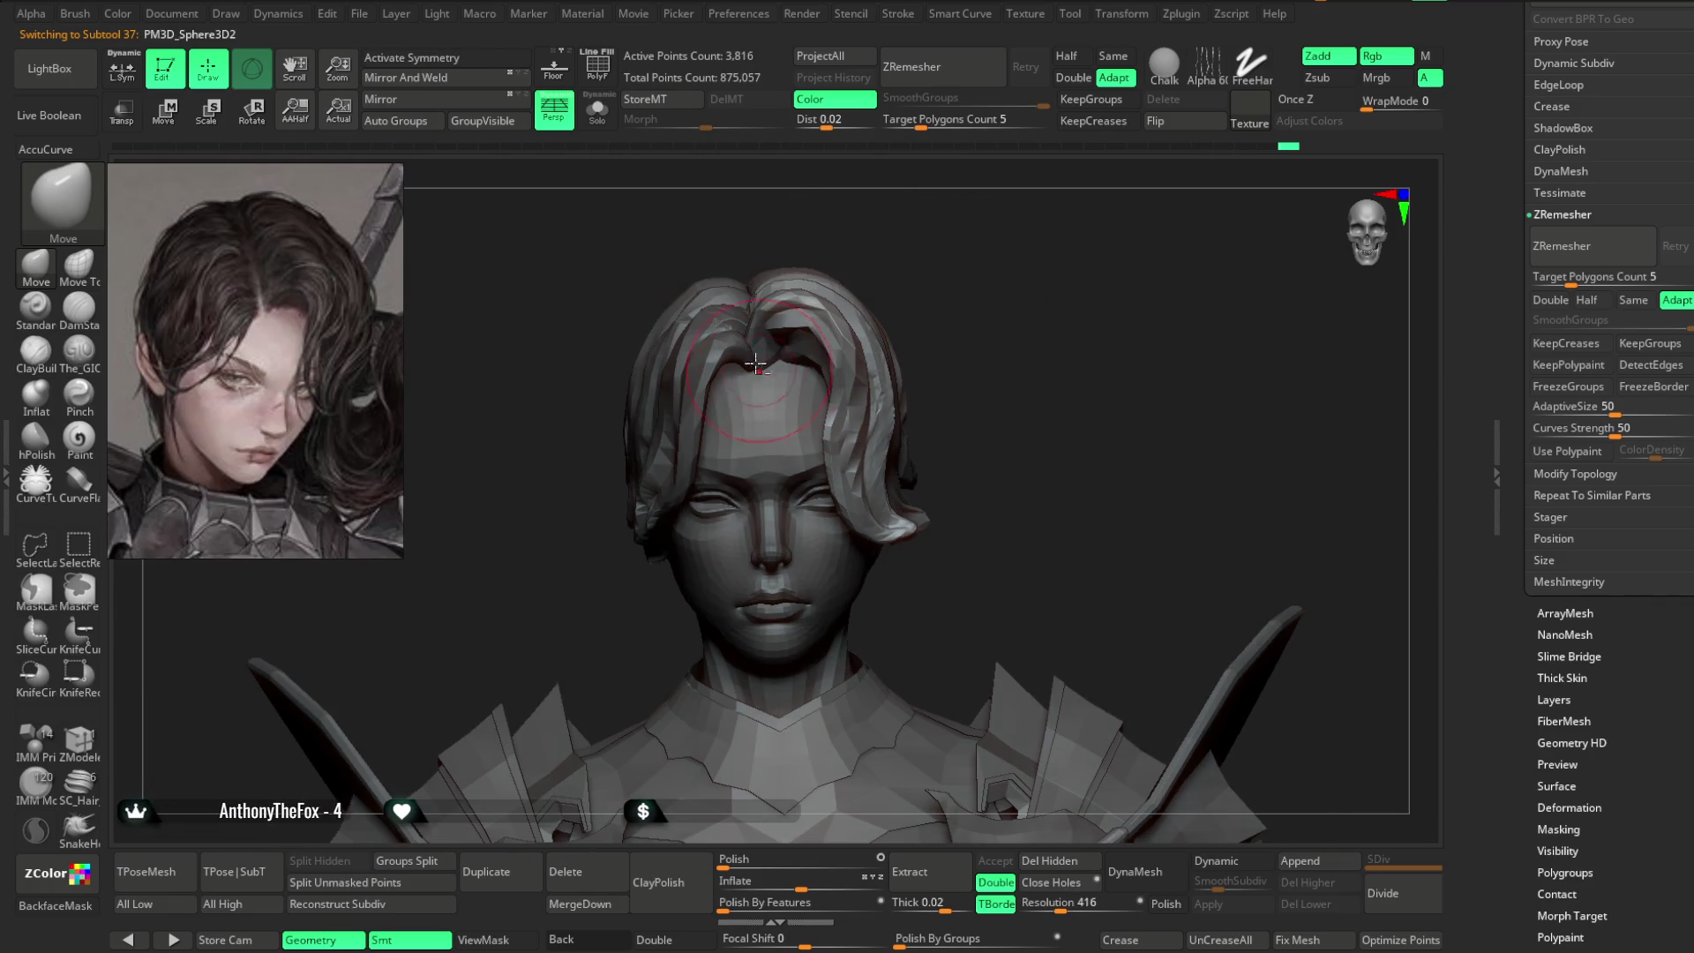
{"action": "mouse_move", "coordinate": [899, 261]}
{"action": "left_mouse_down"}
{"action": "mouse_move", "coordinate": [976, 295]}
{"action": "mouse_move", "coordinate": [762, 401]}
{"action": "left_mouse_up"}
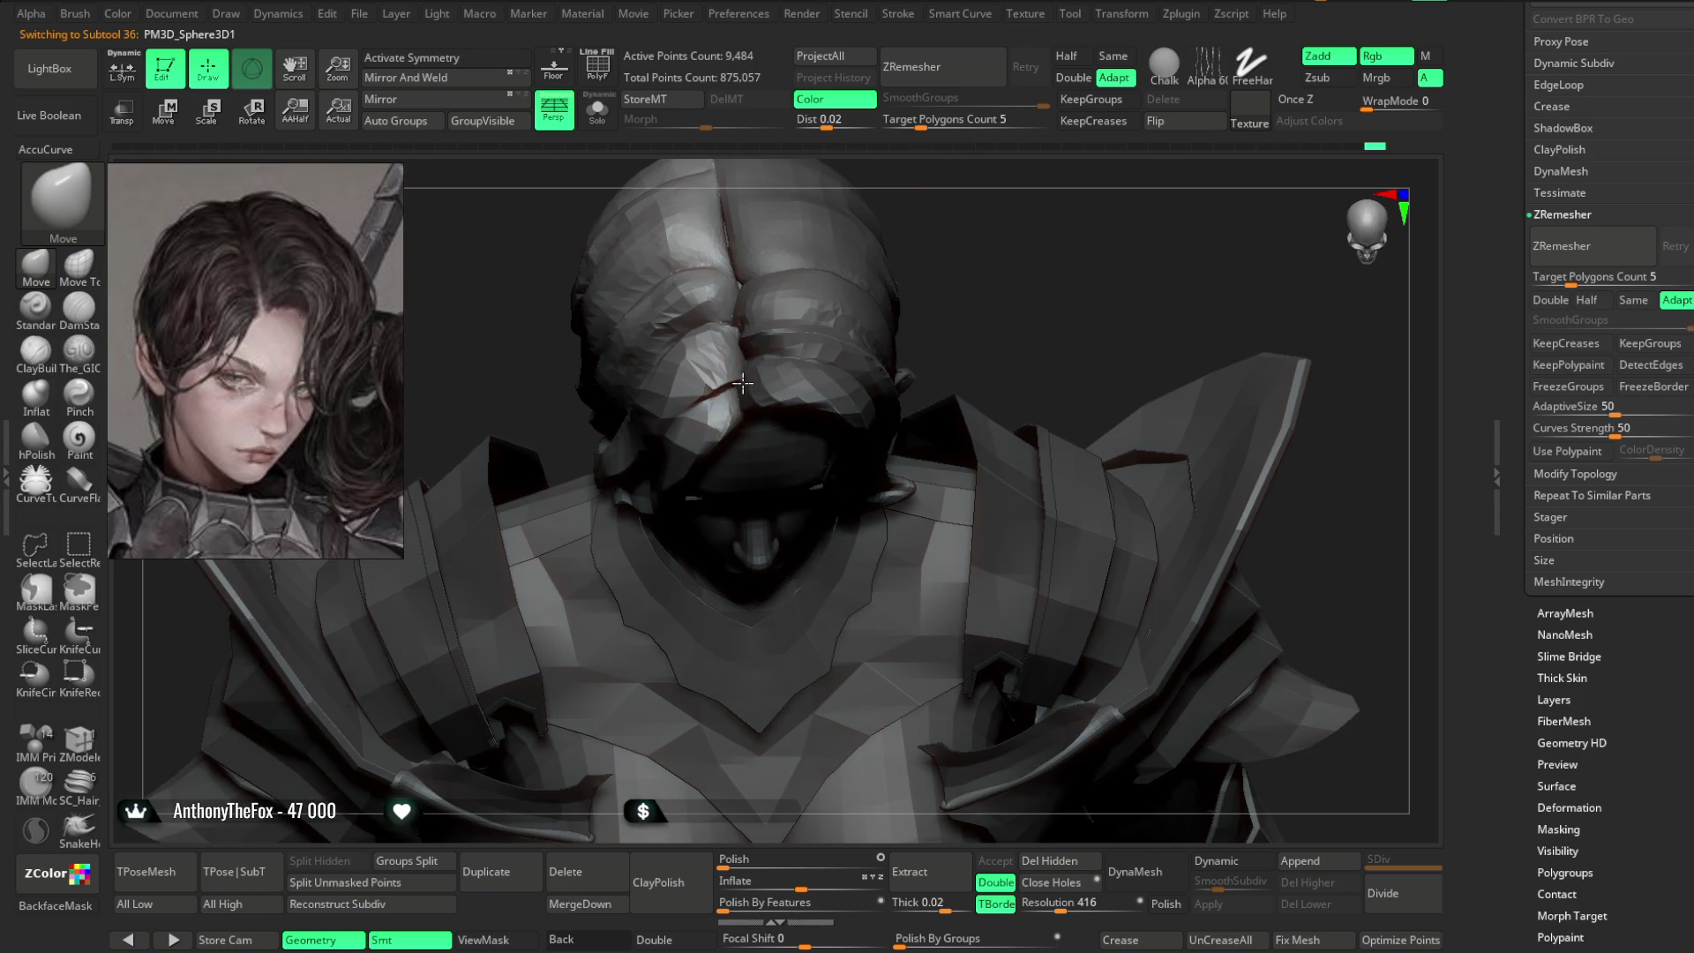
{"action": "left_click_drag", "start_coordinate": [968, 257], "coordinate": [819, 399]}
{"action": "left_click_drag", "start_coordinate": [710, 462], "coordinate": [874, 348]}
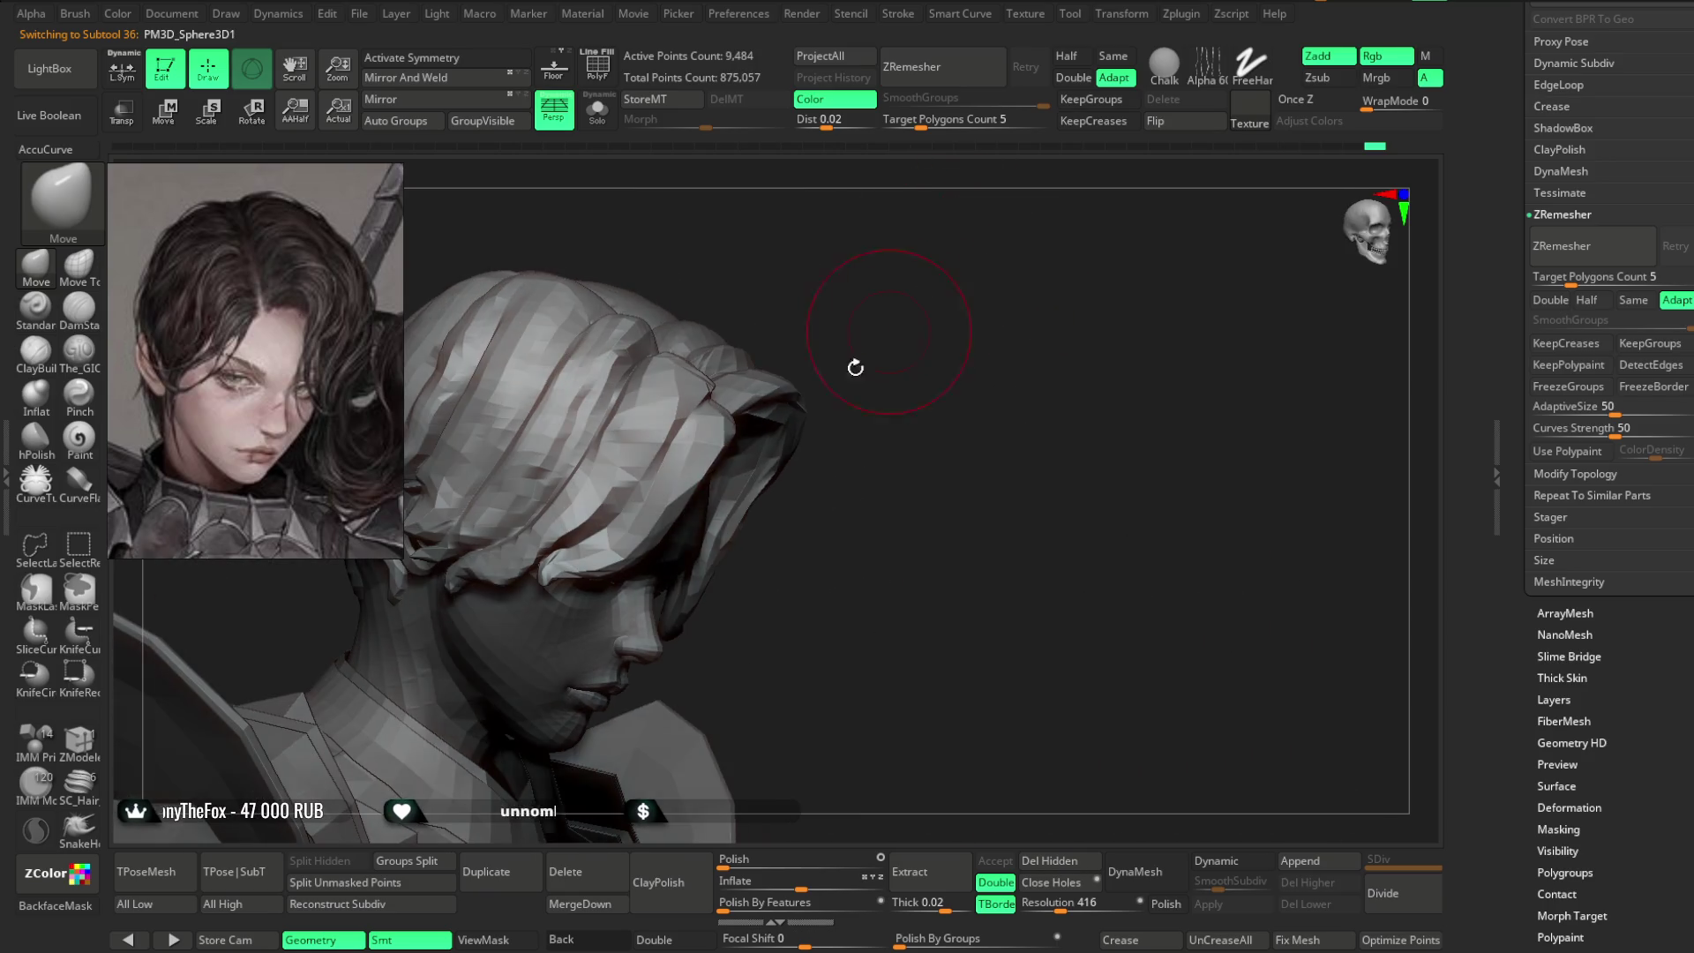
{"action": "mouse_move", "coordinate": [920, 416]}
{"action": "left_mouse_down"}
{"action": "mouse_move", "coordinate": [923, 389]}
{"action": "mouse_move", "coordinate": [667, 558]}
{"action": "mouse_move", "coordinate": [840, 369]}
{"action": "mouse_move", "coordinate": [713, 362]}
{"action": "mouse_move", "coordinate": [984, 238]}
{"action": "mouse_move", "coordinate": [907, 307]}
{"action": "mouse_move", "coordinate": [991, 242]}
{"action": "mouse_move", "coordinate": [1004, 341]}
{"action": "left_mouse_up"}
{"action": "key", "text": "space"}
{"action": "left_click", "coordinate": [1004, 341], "text": "alt"}
{"action": "mouse_move", "coordinate": [909, 257]}
{"action": "left_mouse_down"}
{"action": "mouse_move", "coordinate": [930, 310]}
{"action": "mouse_move", "coordinate": [925, 371]}
{"action": "left_mouse_up"}
{"action": "mouse_move", "coordinate": [738, 433]}
{"action": "left_mouse_down"}
{"action": "mouse_move", "coordinate": [836, 295]}
{"action": "mouse_move", "coordinate": [933, 288]}
{"action": "mouse_move", "coordinate": [976, 341]}
{"action": "mouse_move", "coordinate": [989, 294]}
{"action": "mouse_move", "coordinate": [645, 538]}
{"action": "left_mouse_up"}
{"action": "key", "text": "space"}
{"action": "left_click", "coordinate": [637, 530], "text": "alt"}
- Draw a thin CurveTube strand from the forehead hairline down across the face
{"action": "mouse_move", "coordinate": [883, 381]}
{"action": "left_mouse_down"}
{"action": "mouse_move", "coordinate": [923, 344]}
{"action": "mouse_move", "coordinate": [672, 392]}
{"action": "left_mouse_up"}
{"action": "key", "text": "space"}
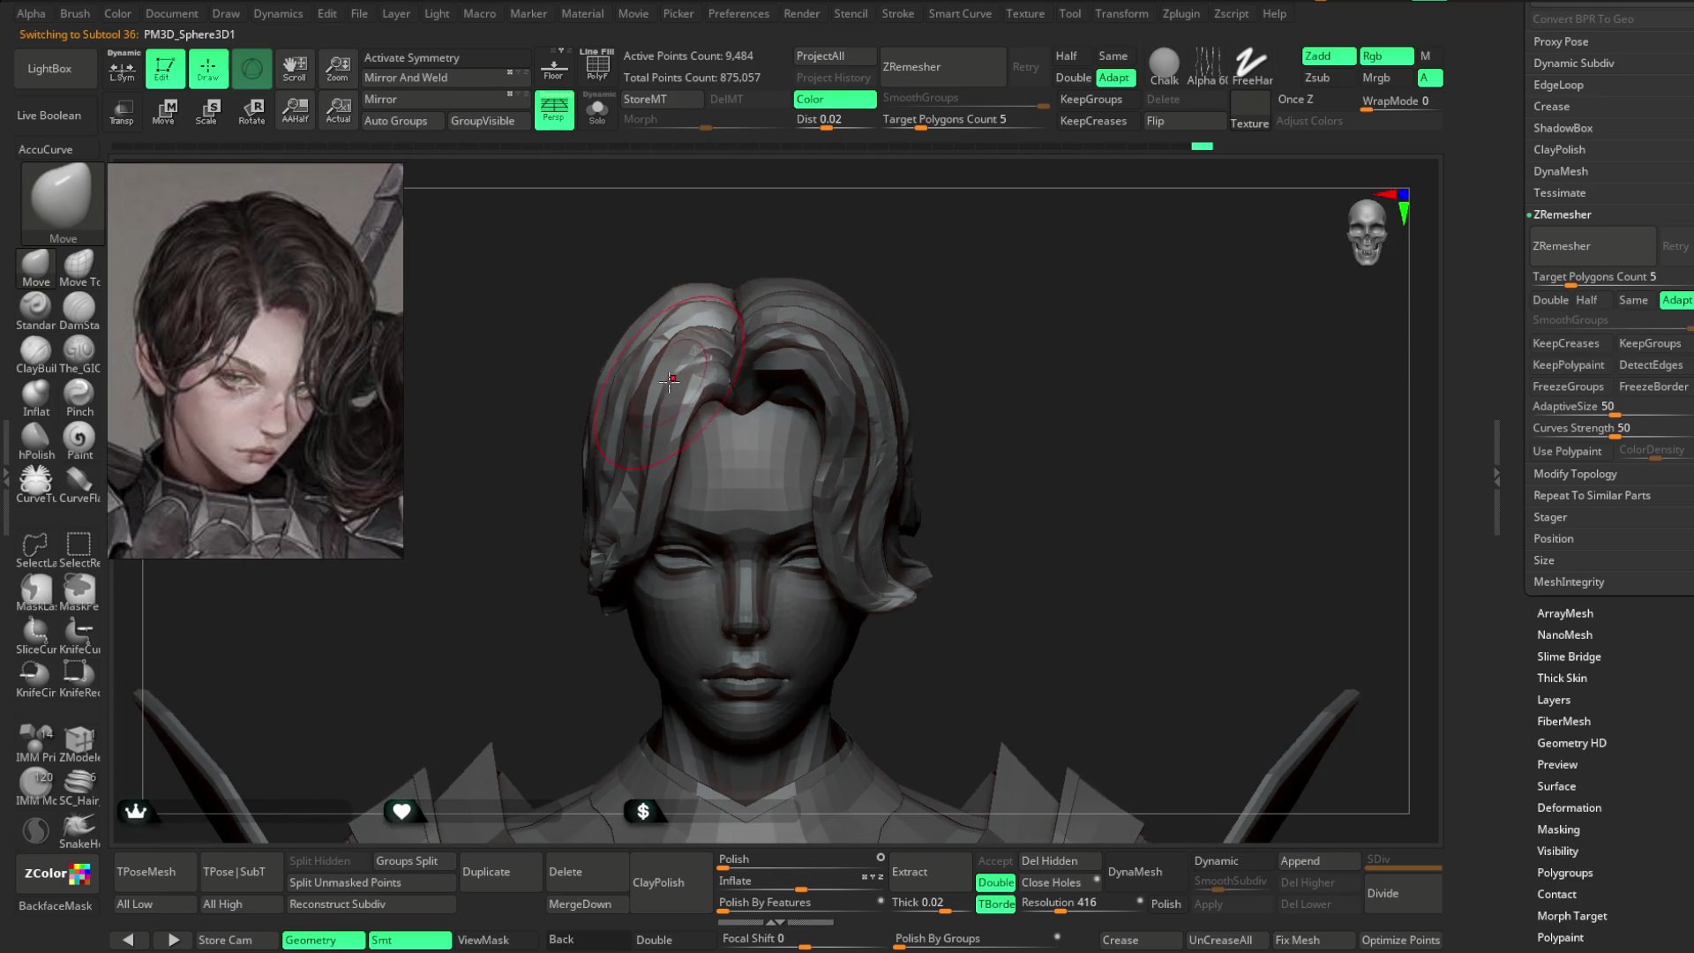
{"action": "mouse_move", "coordinate": [984, 301]}
{"action": "left_mouse_down"}
{"action": "mouse_move", "coordinate": [1007, 276]}
{"action": "mouse_move", "coordinate": [1017, 303]}
{"action": "mouse_move", "coordinate": [1040, 284]}
{"action": "mouse_move", "coordinate": [980, 304]}
{"action": "left_mouse_up"}
{"action": "key", "text": "space"}
{"action": "key", "text": "space"}
{"action": "left_click", "coordinate": [35, 483]}
{"action": "left_click_drag", "start_coordinate": [785, 540], "coordinate": [794, 520]}
{"action": "mouse_move", "coordinate": [936, 423]}
{"action": "left_mouse_down"}
{"action": "mouse_move", "coordinate": [1006, 344]}
{"action": "mouse_move", "coordinate": [1048, 330]}
{"action": "mouse_move", "coordinate": [873, 353]}
{"action": "left_mouse_up"}
{"action": "key", "text": "space"}
{"action": "left_click", "coordinate": [756, 306]}
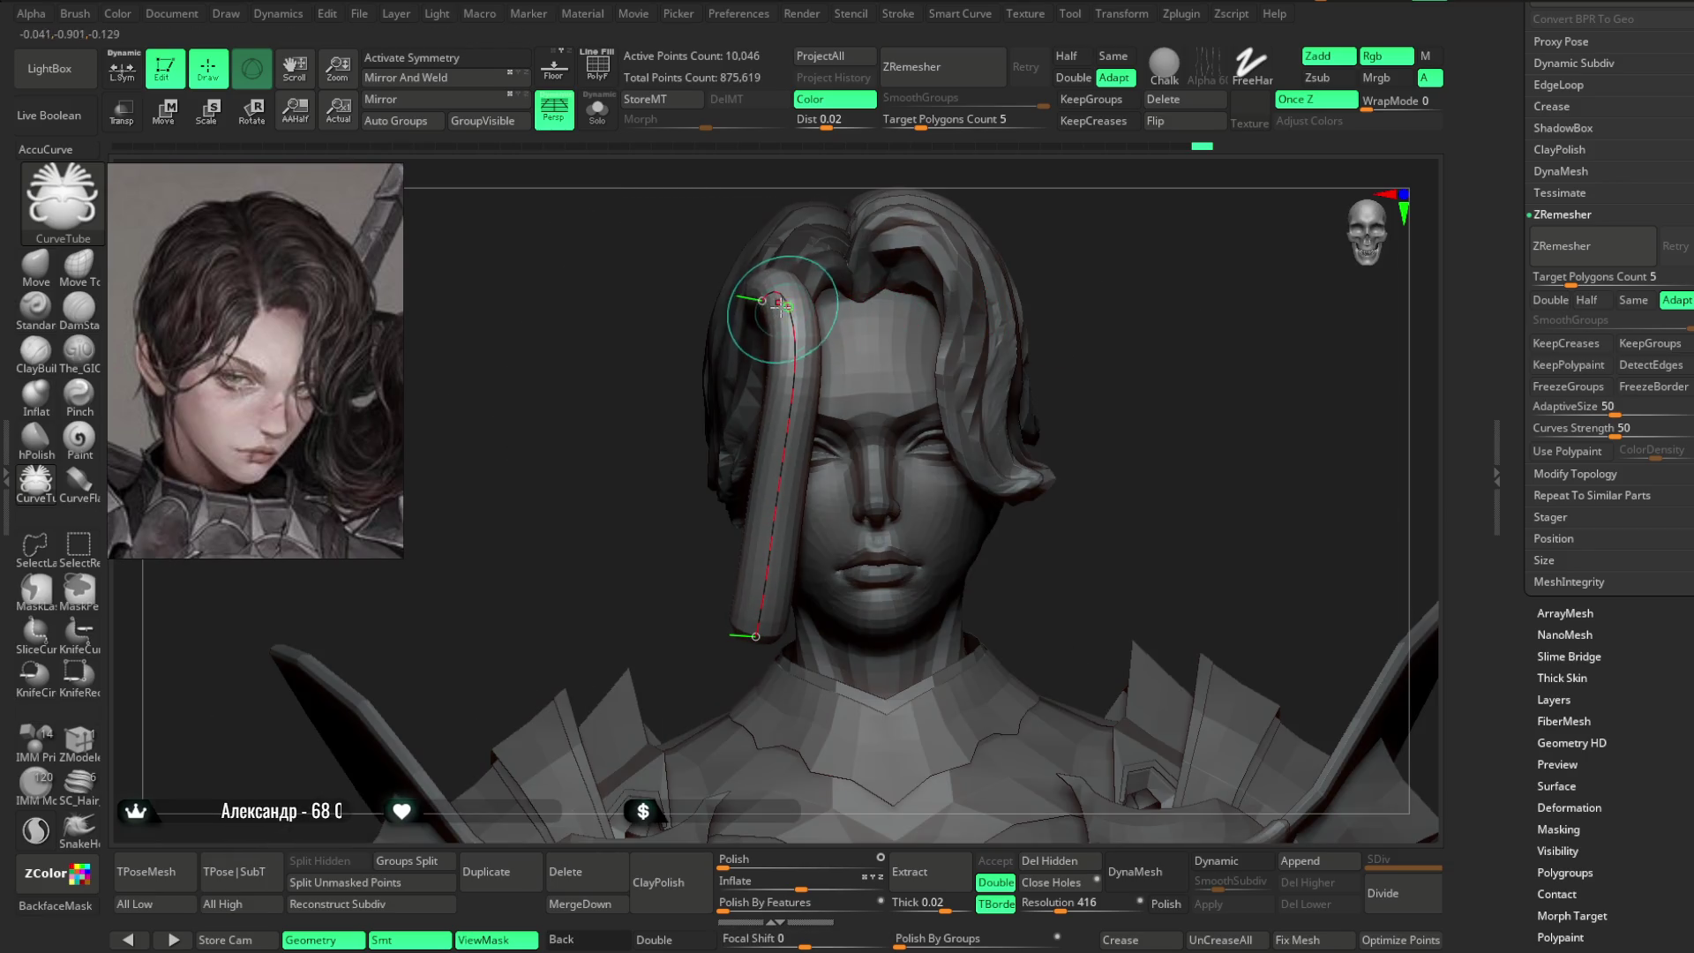
- Raise Draw Size to thicken the new strand's tube and nudge its curve
{"action": "key", "text": "space"}
{"action": "mouse_move", "coordinate": [702, 476]}
{"action": "left_mouse_down"}
{"action": "mouse_move", "coordinate": [732, 473]}
{"action": "mouse_move", "coordinate": [676, 464]}
{"action": "mouse_move", "coordinate": [744, 359]}
{"action": "mouse_move", "coordinate": [813, 348]}
{"action": "left_mouse_up"}
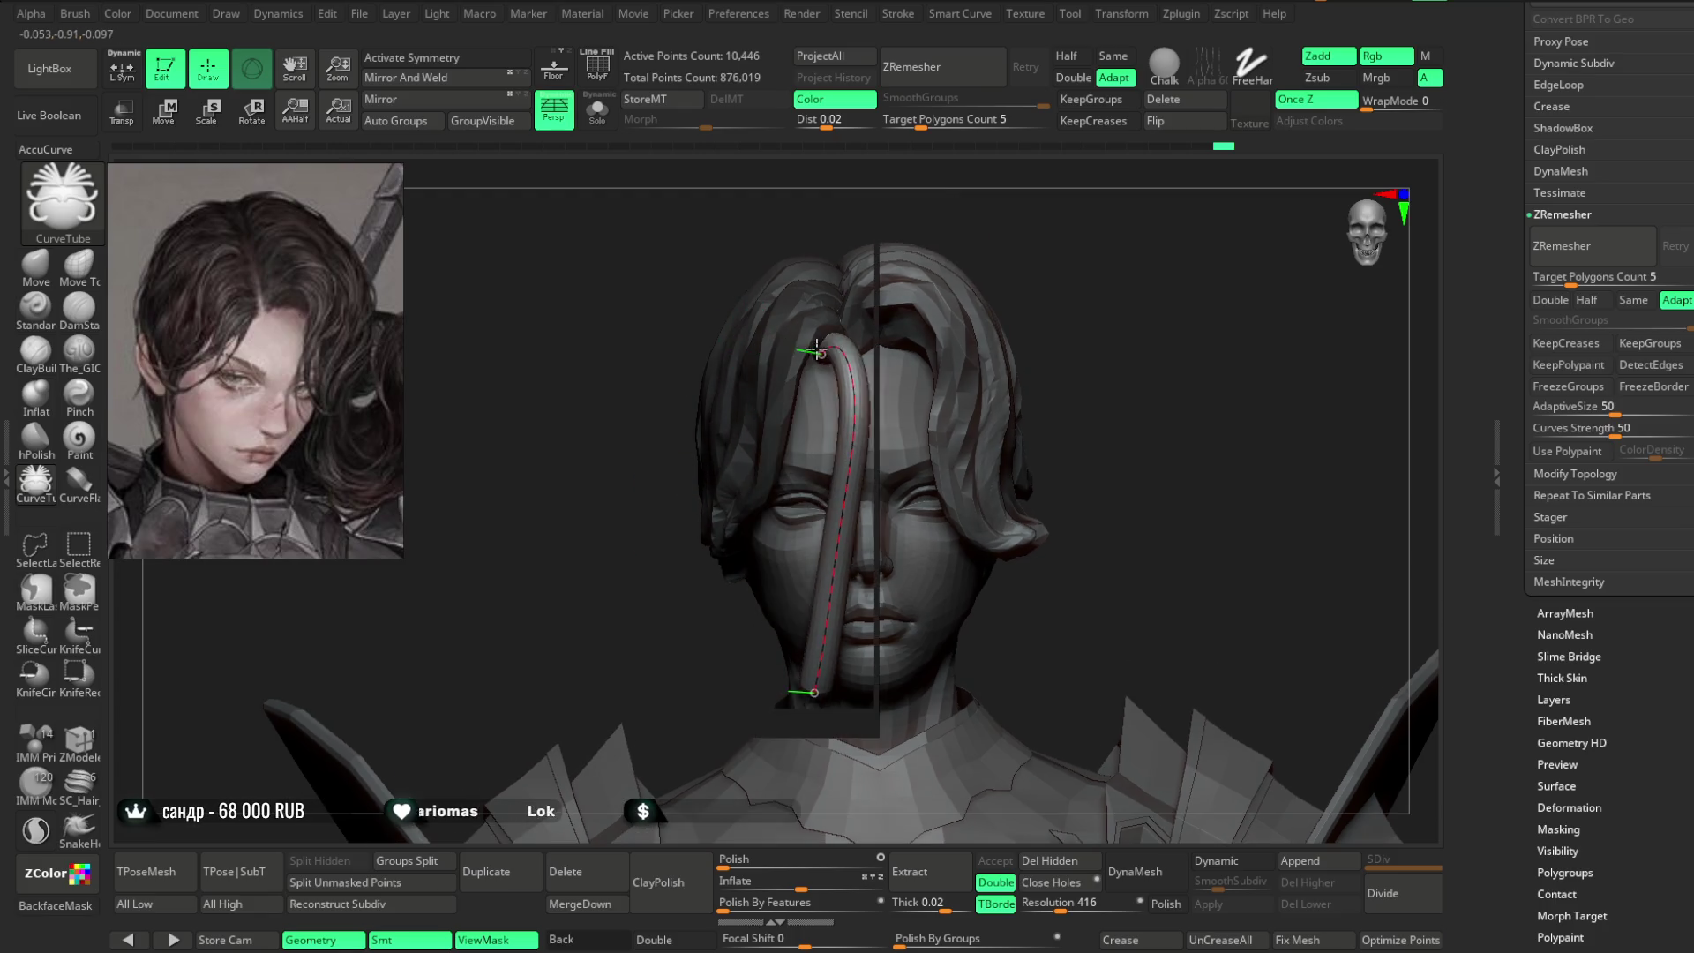
{"action": "left_click_drag", "start_coordinate": [854, 410], "coordinate": [821, 388]}
{"action": "left_click_drag", "start_coordinate": [688, 379], "coordinate": [895, 370]}
{"action": "mouse_move", "coordinate": [787, 476]}
{"action": "left_mouse_down"}
{"action": "mouse_move", "coordinate": [806, 424]}
{"action": "mouse_move", "coordinate": [1170, 267]}
{"action": "left_mouse_up"}
- Drag the strand's curve points to lift it, pull its lower end to the jaw and reshape the bend
{"action": "left_click_drag", "start_coordinate": [917, 662], "coordinate": [838, 618]}
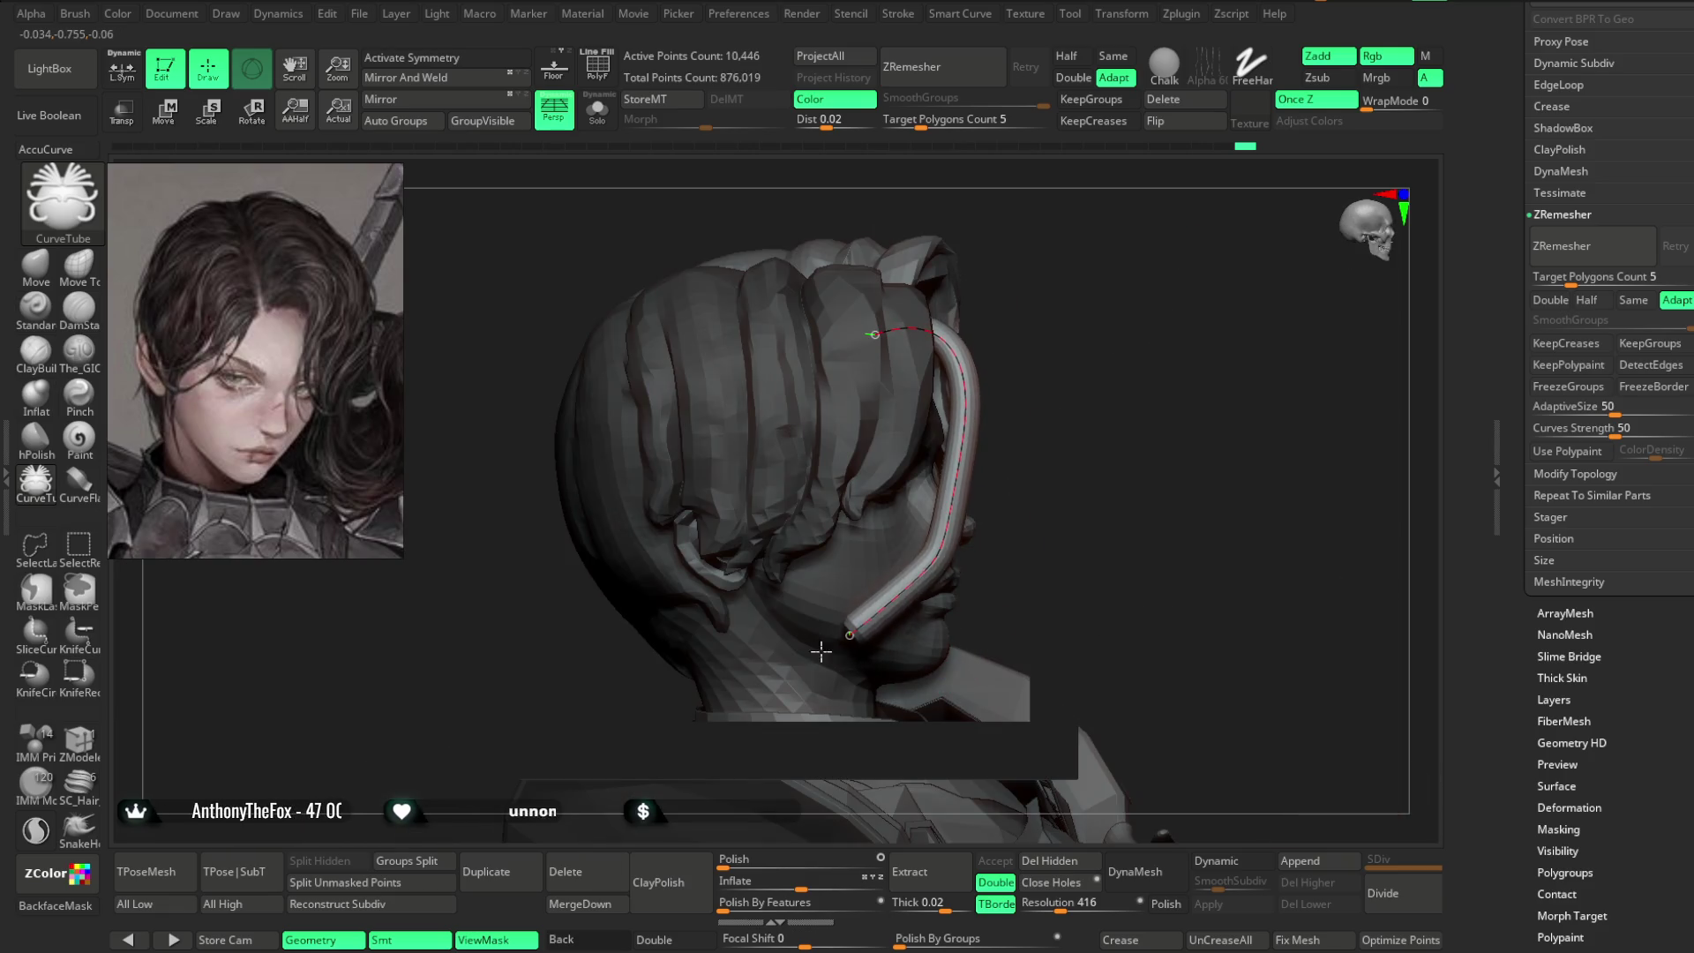
{"action": "left_click_drag", "start_coordinate": [948, 351], "coordinate": [943, 326]}
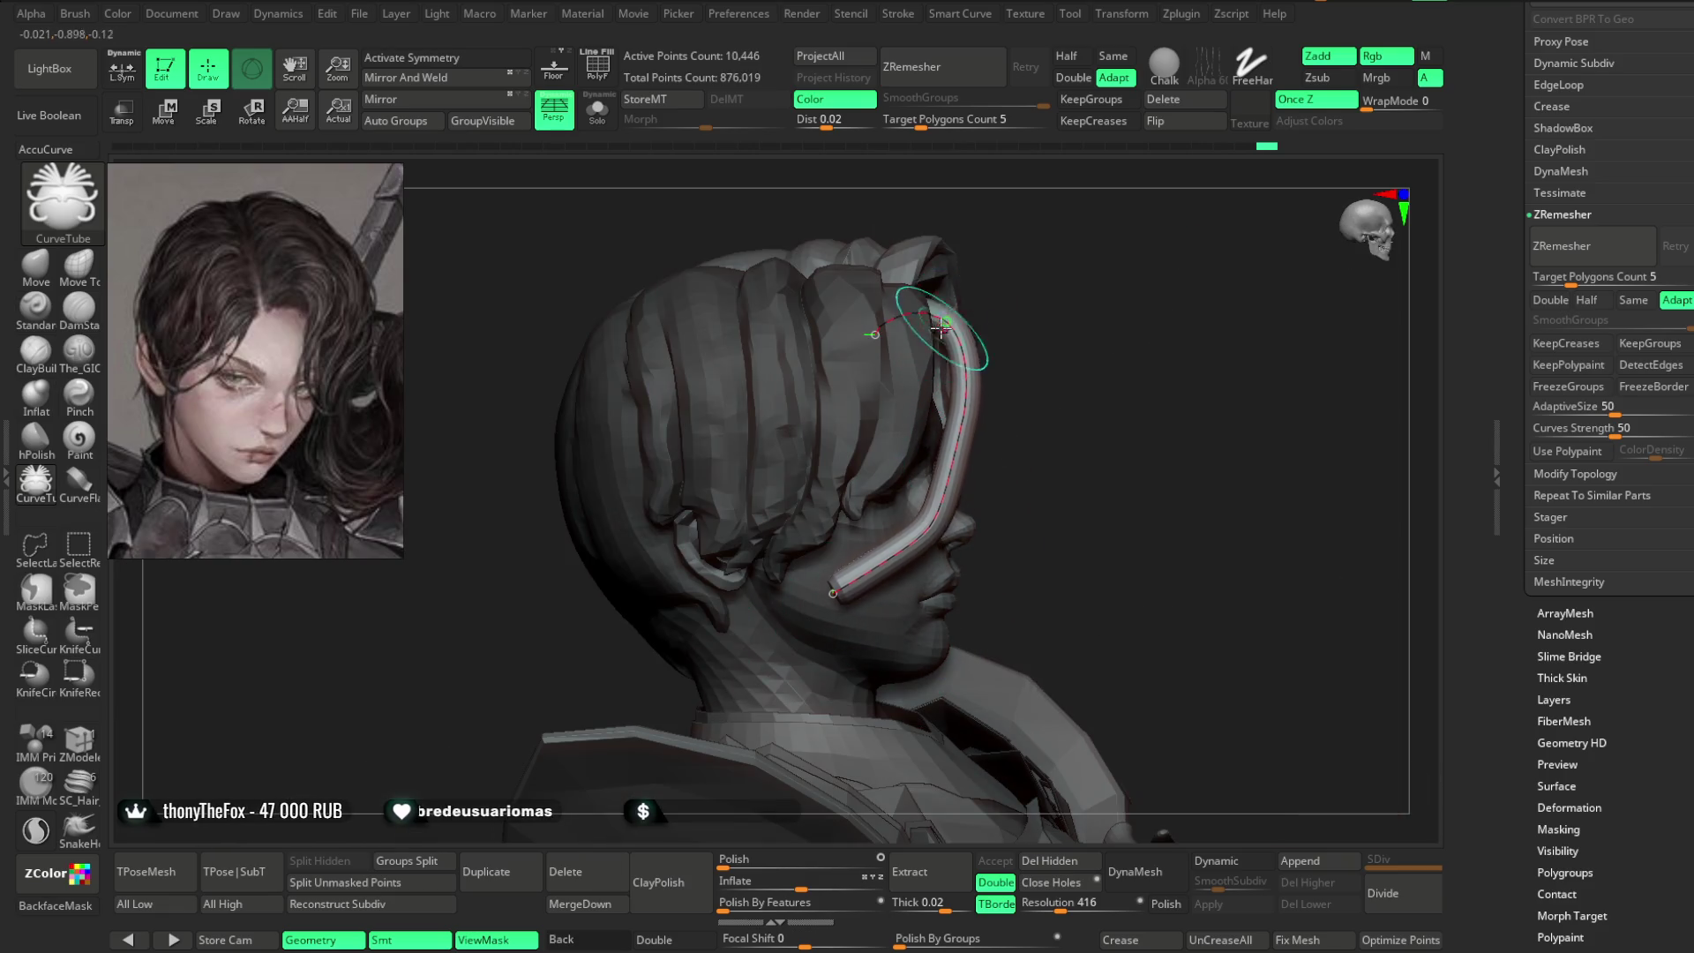
{"action": "mouse_move", "coordinate": [1174, 291]}
{"action": "left_mouse_down"}
{"action": "mouse_move", "coordinate": [1091, 271]}
{"action": "mouse_move", "coordinate": [1010, 424]}
{"action": "left_mouse_up"}
{"action": "left_click_drag", "start_coordinate": [752, 632], "coordinate": [719, 609]}
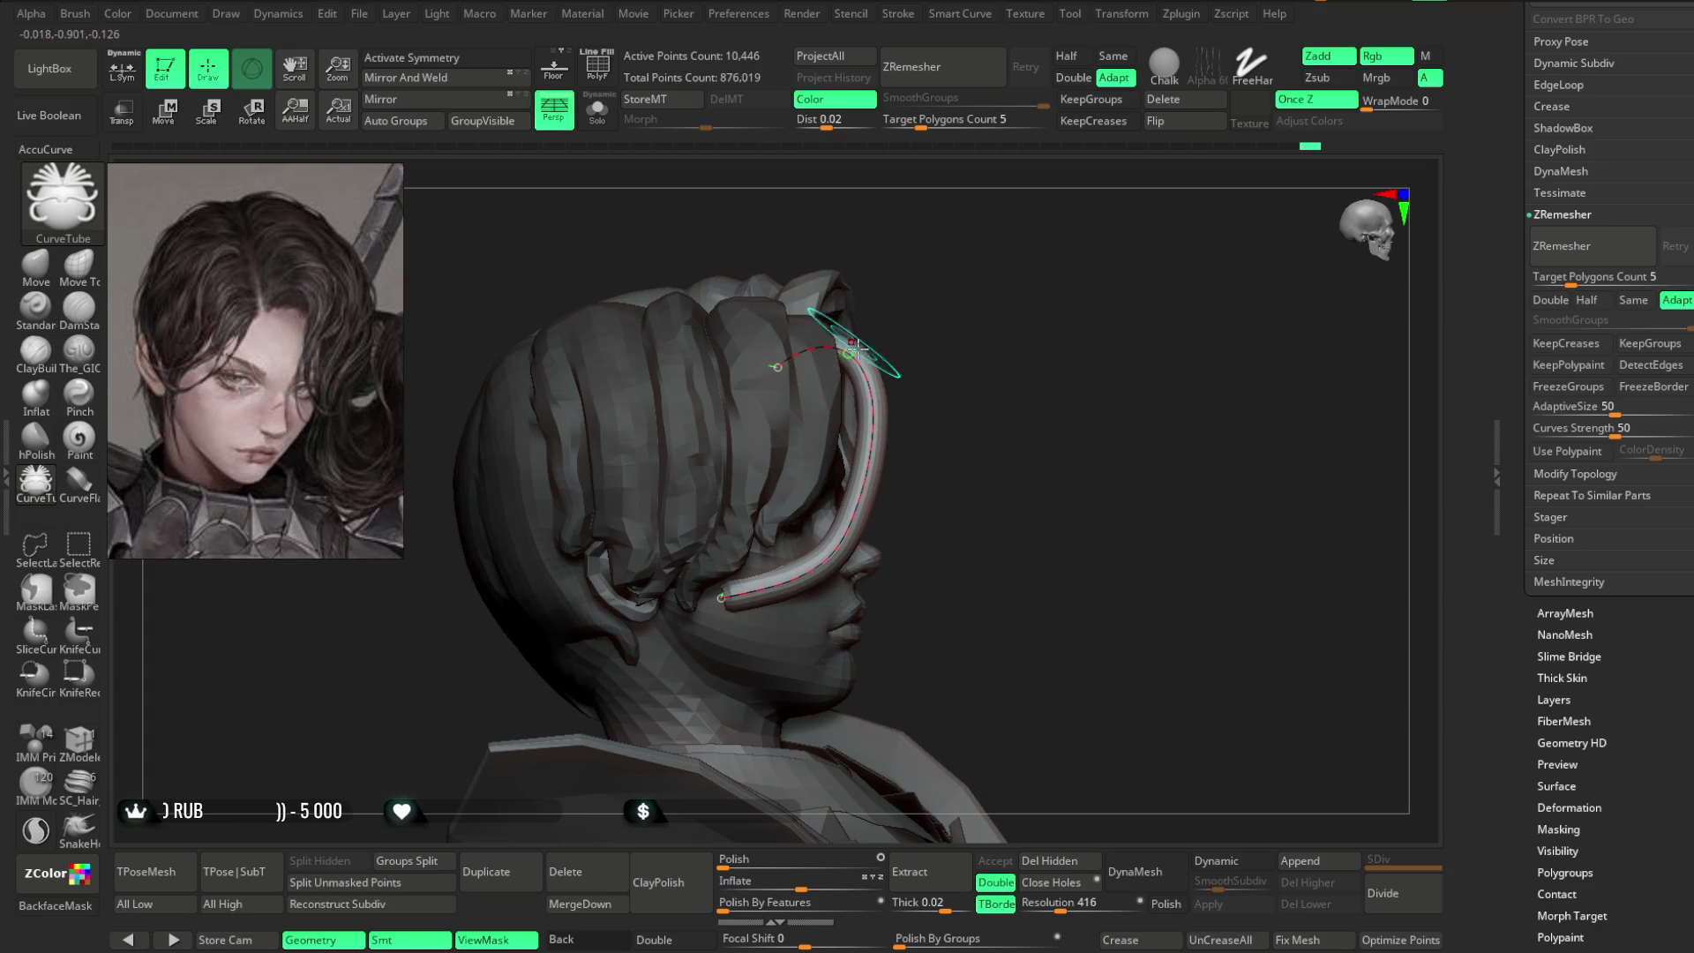
{"action": "left_click_drag", "start_coordinate": [719, 609], "coordinate": [735, 605]}
{"action": "left_click_drag", "start_coordinate": [889, 454], "coordinate": [871, 393]}
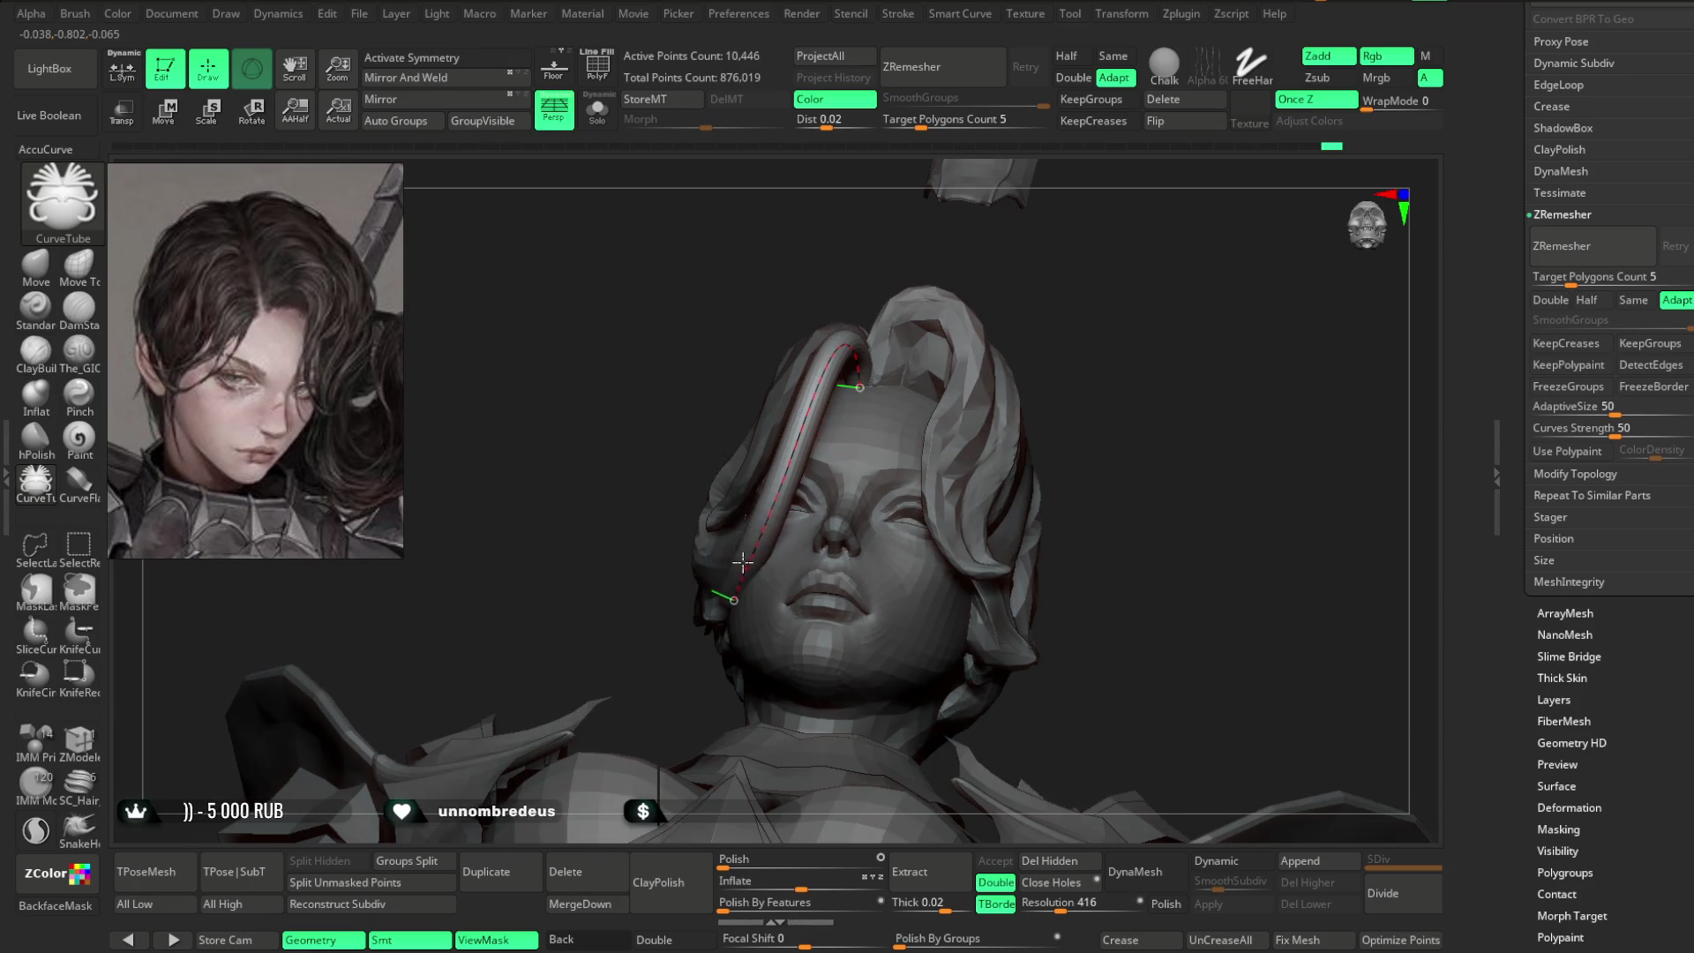
{"action": "left_click_drag", "start_coordinate": [690, 680], "coordinate": [670, 507]}
{"action": "key", "text": "space"}
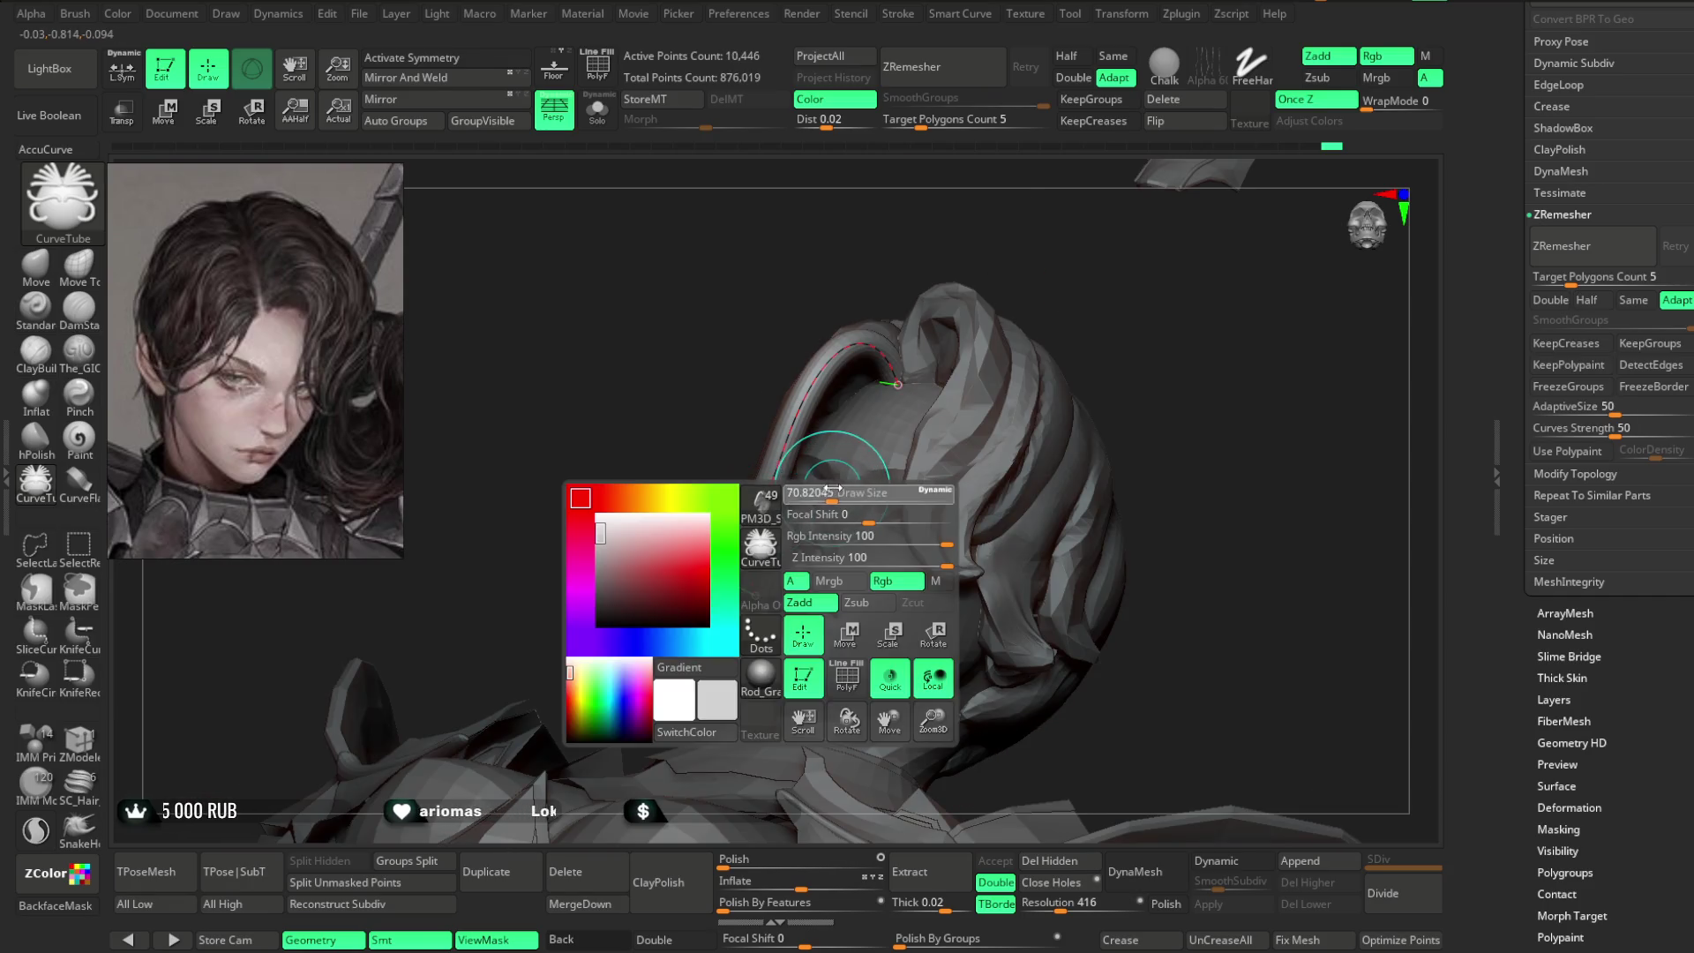
{"action": "left_click_drag", "start_coordinate": [1029, 227], "coordinate": [980, 234]}
{"action": "mouse_move", "coordinate": [718, 530]}
{"action": "left_mouse_down"}
{"action": "mouse_move", "coordinate": [715, 556]}
{"action": "mouse_move", "coordinate": [981, 312]}
{"action": "mouse_move", "coordinate": [976, 288]}
{"action": "mouse_move", "coordinate": [1103, 300]}
{"action": "left_mouse_up"}
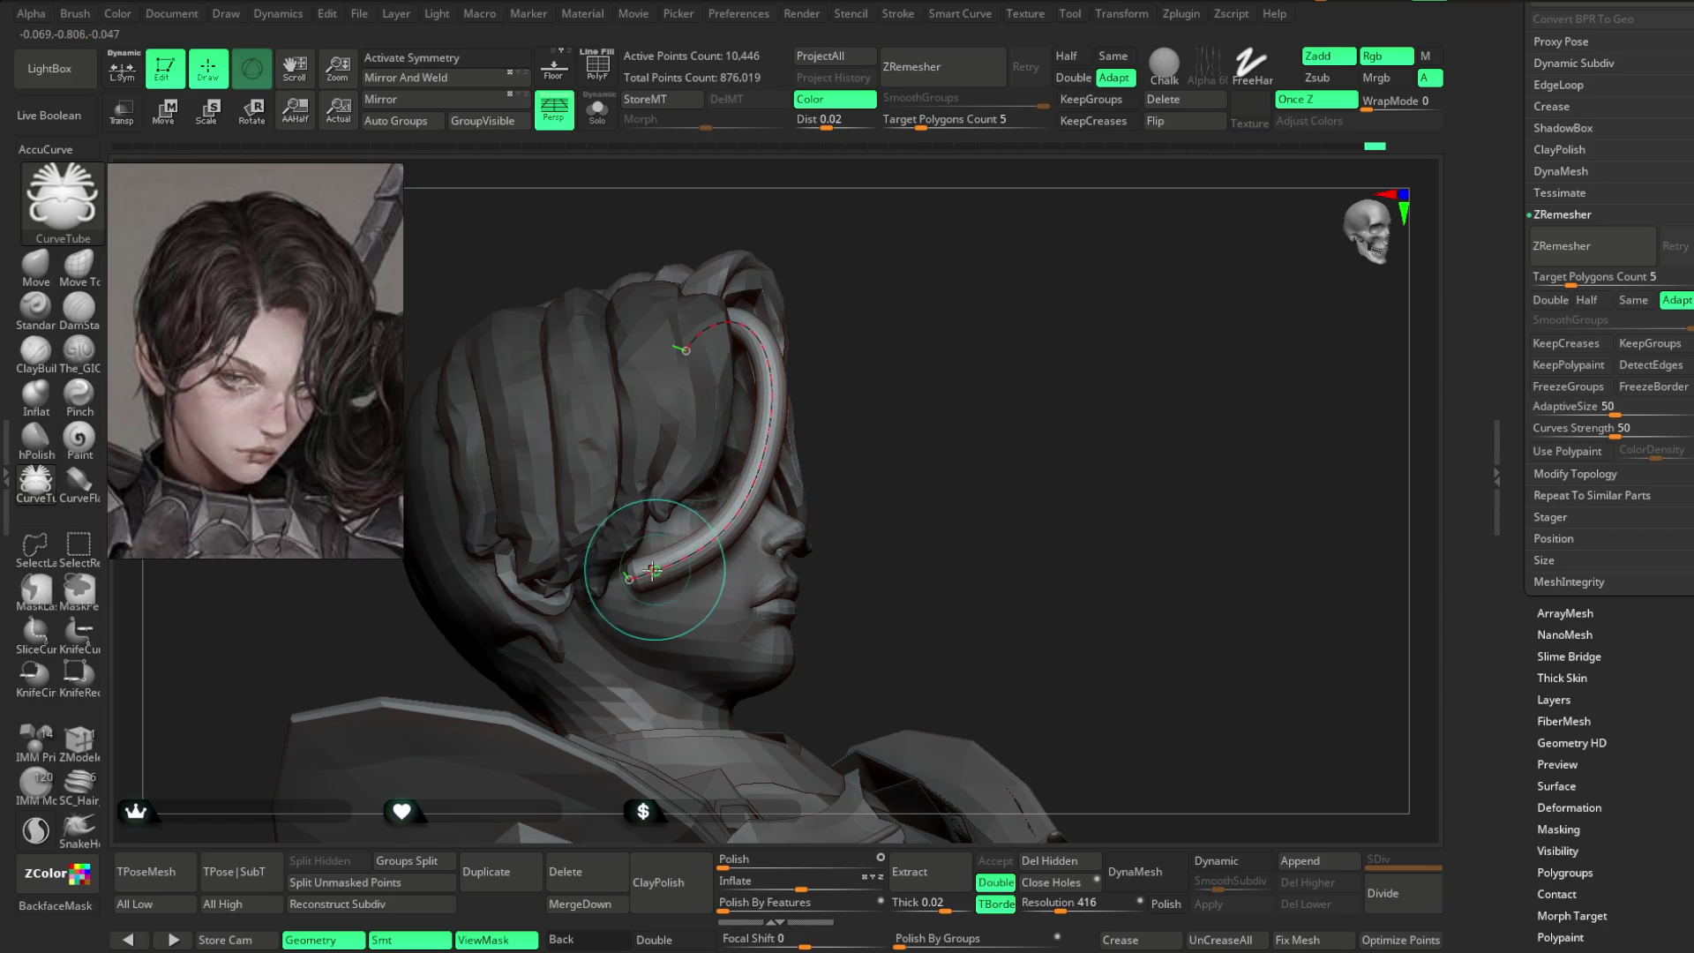
{"action": "left_click_drag", "start_coordinate": [882, 388], "coordinate": [1134, 141]}
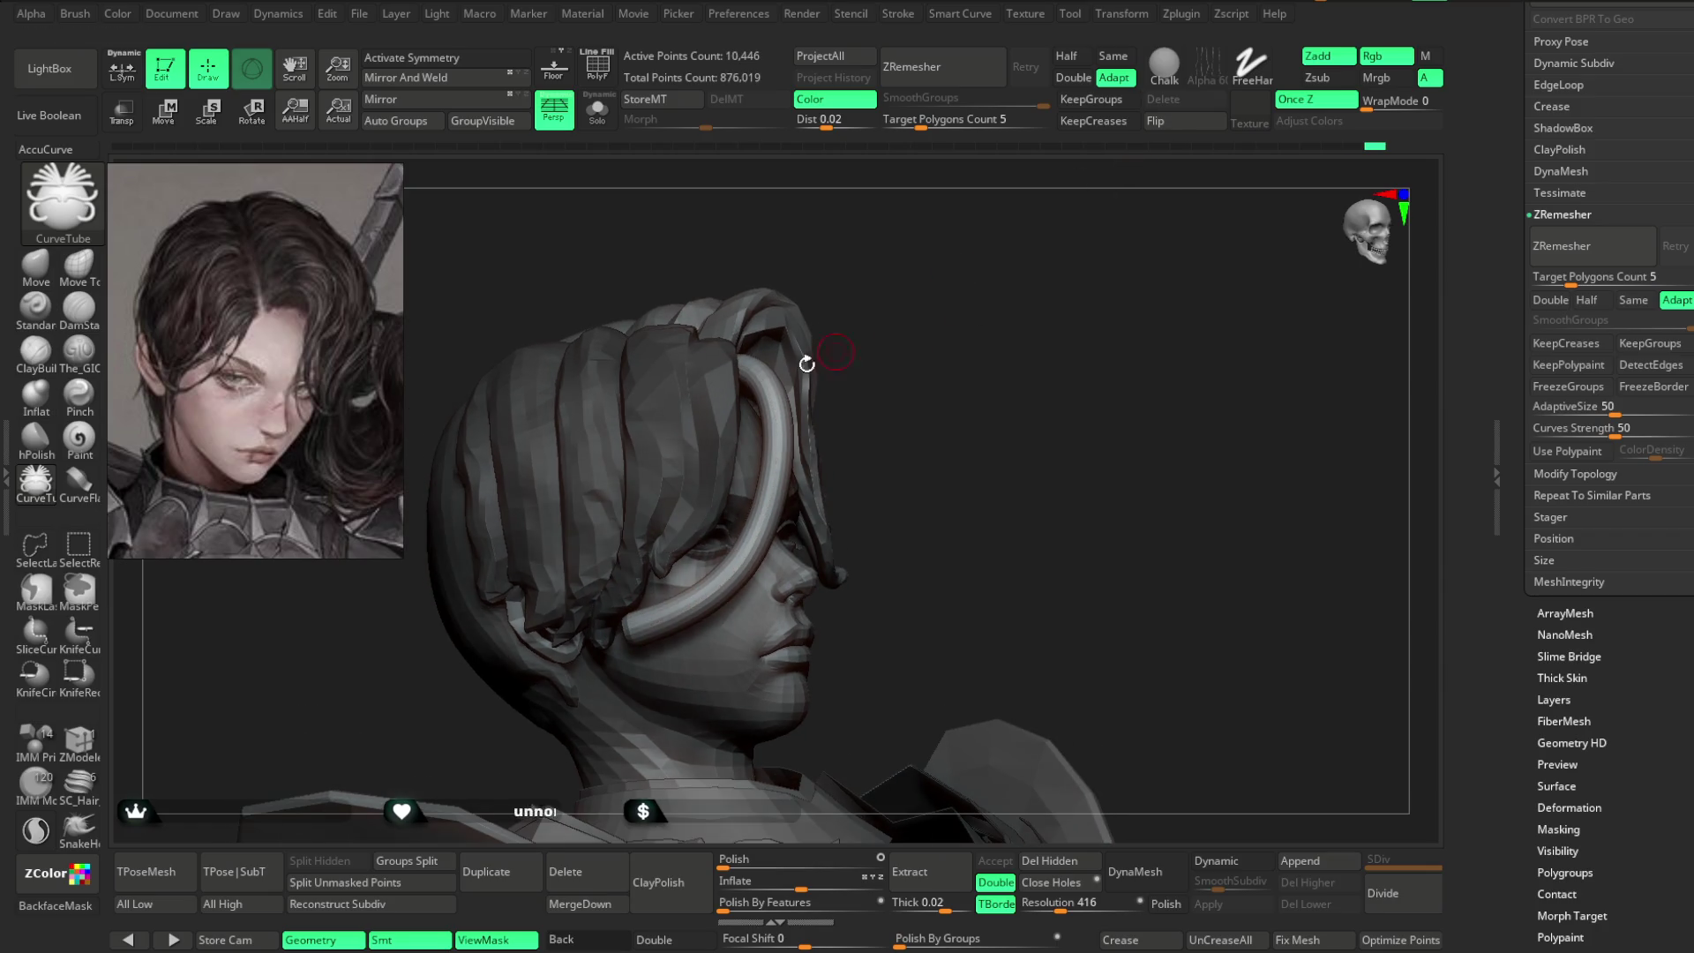
- Switch to the Move brush and check the strand's fit against the head from several angles
{"action": "key", "text": "space"}
{"action": "key", "text": "shift"}
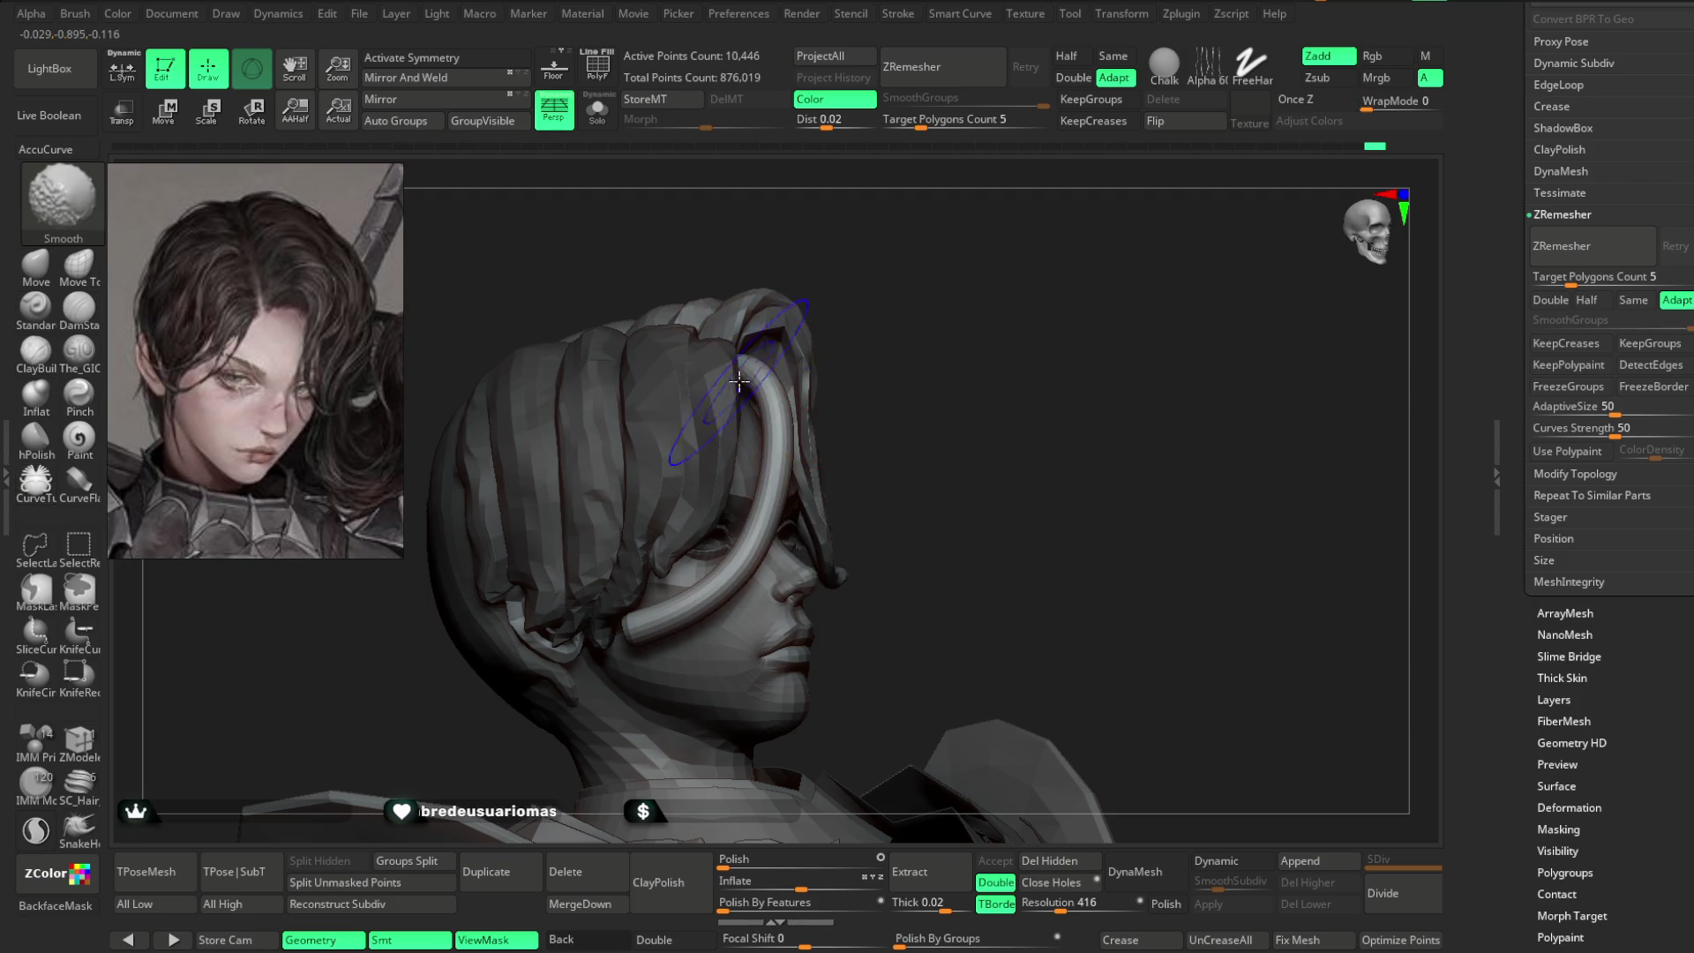
{"action": "key", "text": "space"}
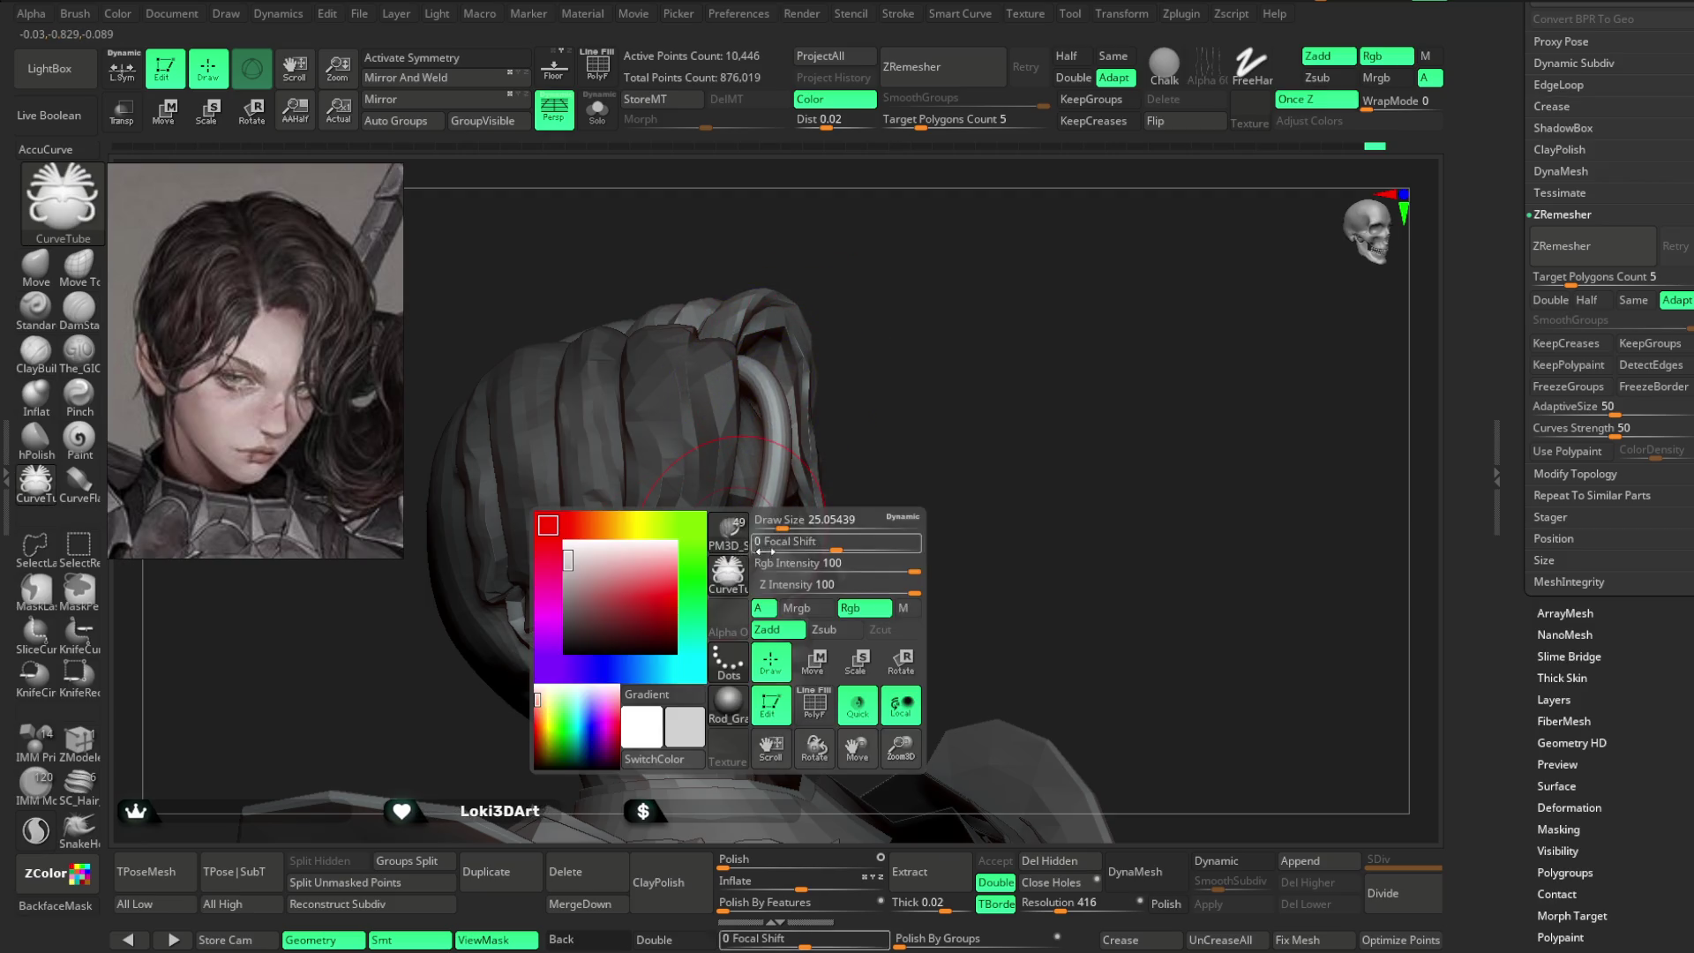
{"action": "key", "text": "space"}
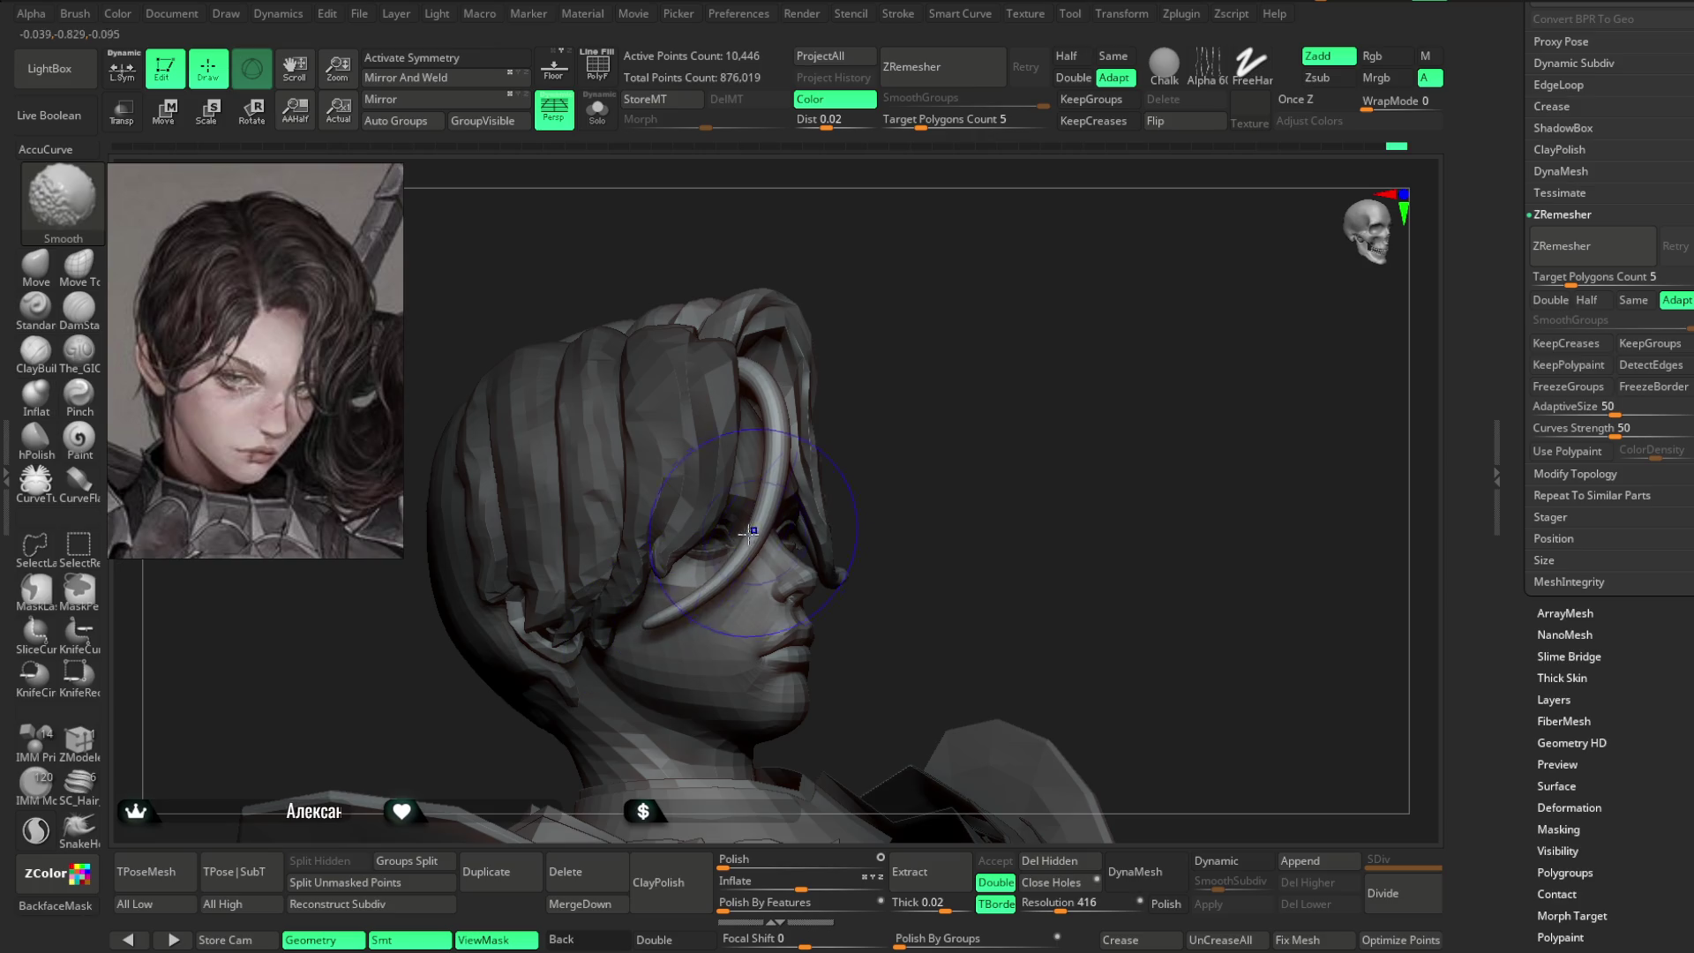
{"action": "key", "text": "space"}
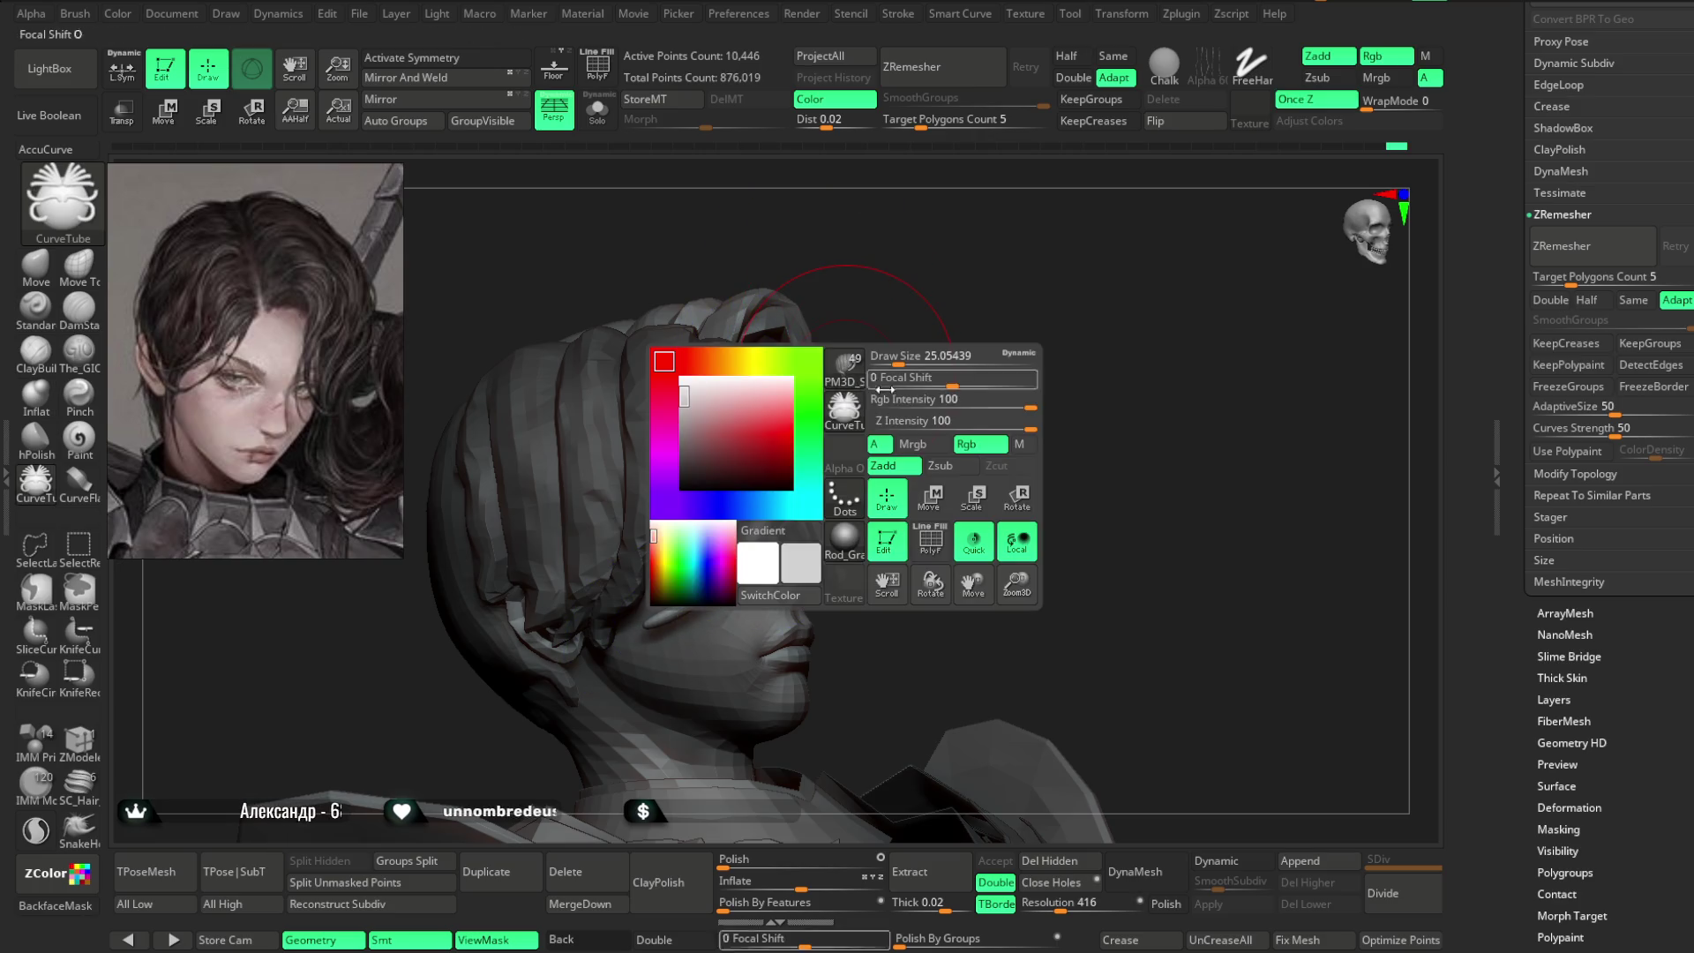
{"action": "key", "text": "space"}
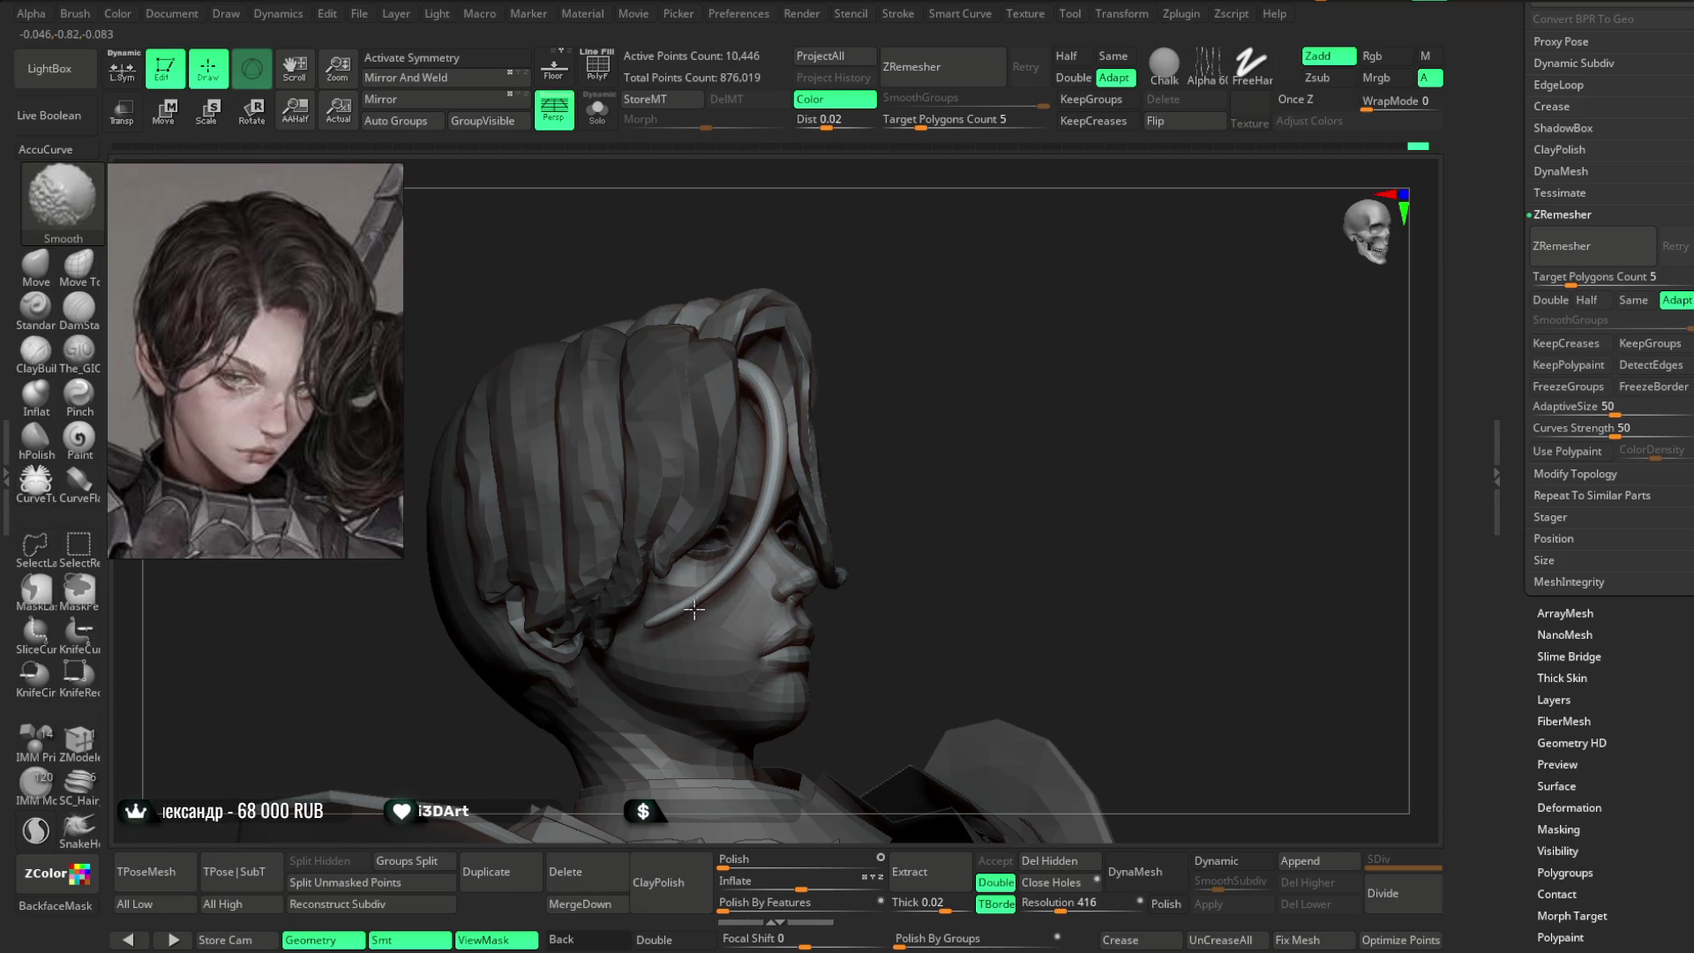
{"action": "left_click_drag", "start_coordinate": [895, 325], "coordinate": [773, 454]}
{"action": "left_click_drag", "start_coordinate": [920, 262], "coordinate": [916, 233]}
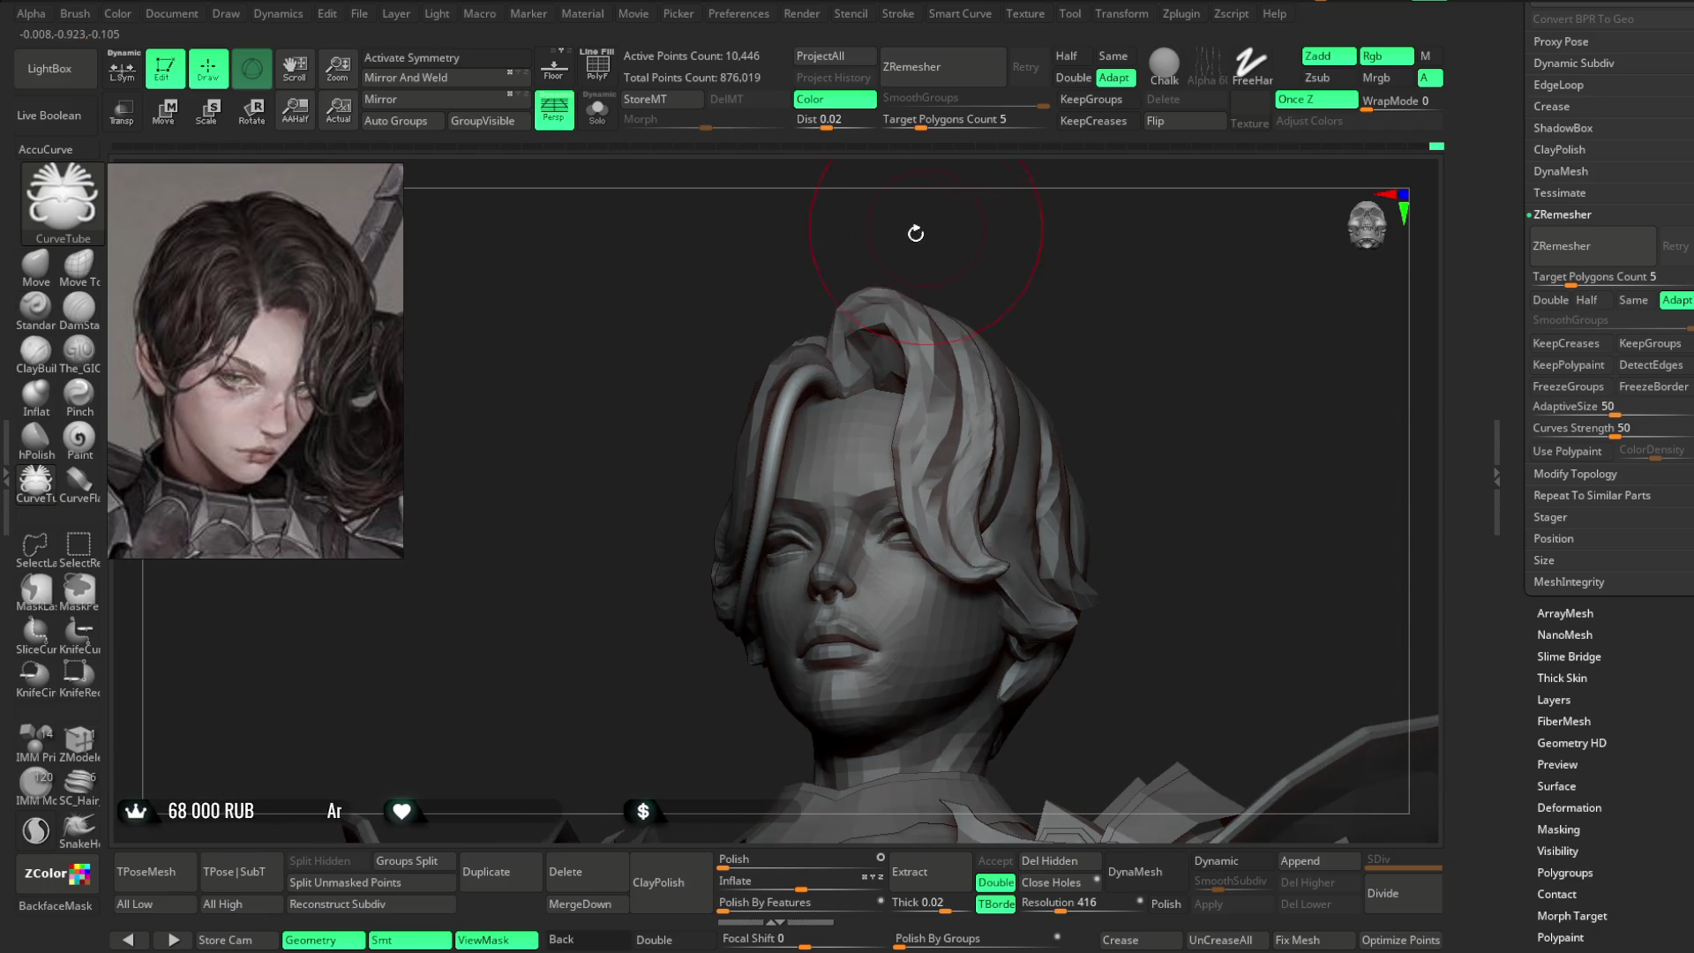
{"action": "left_click", "coordinate": [36, 265]}
{"action": "left_click_drag", "start_coordinate": [495, 553], "coordinate": [810, 360]}
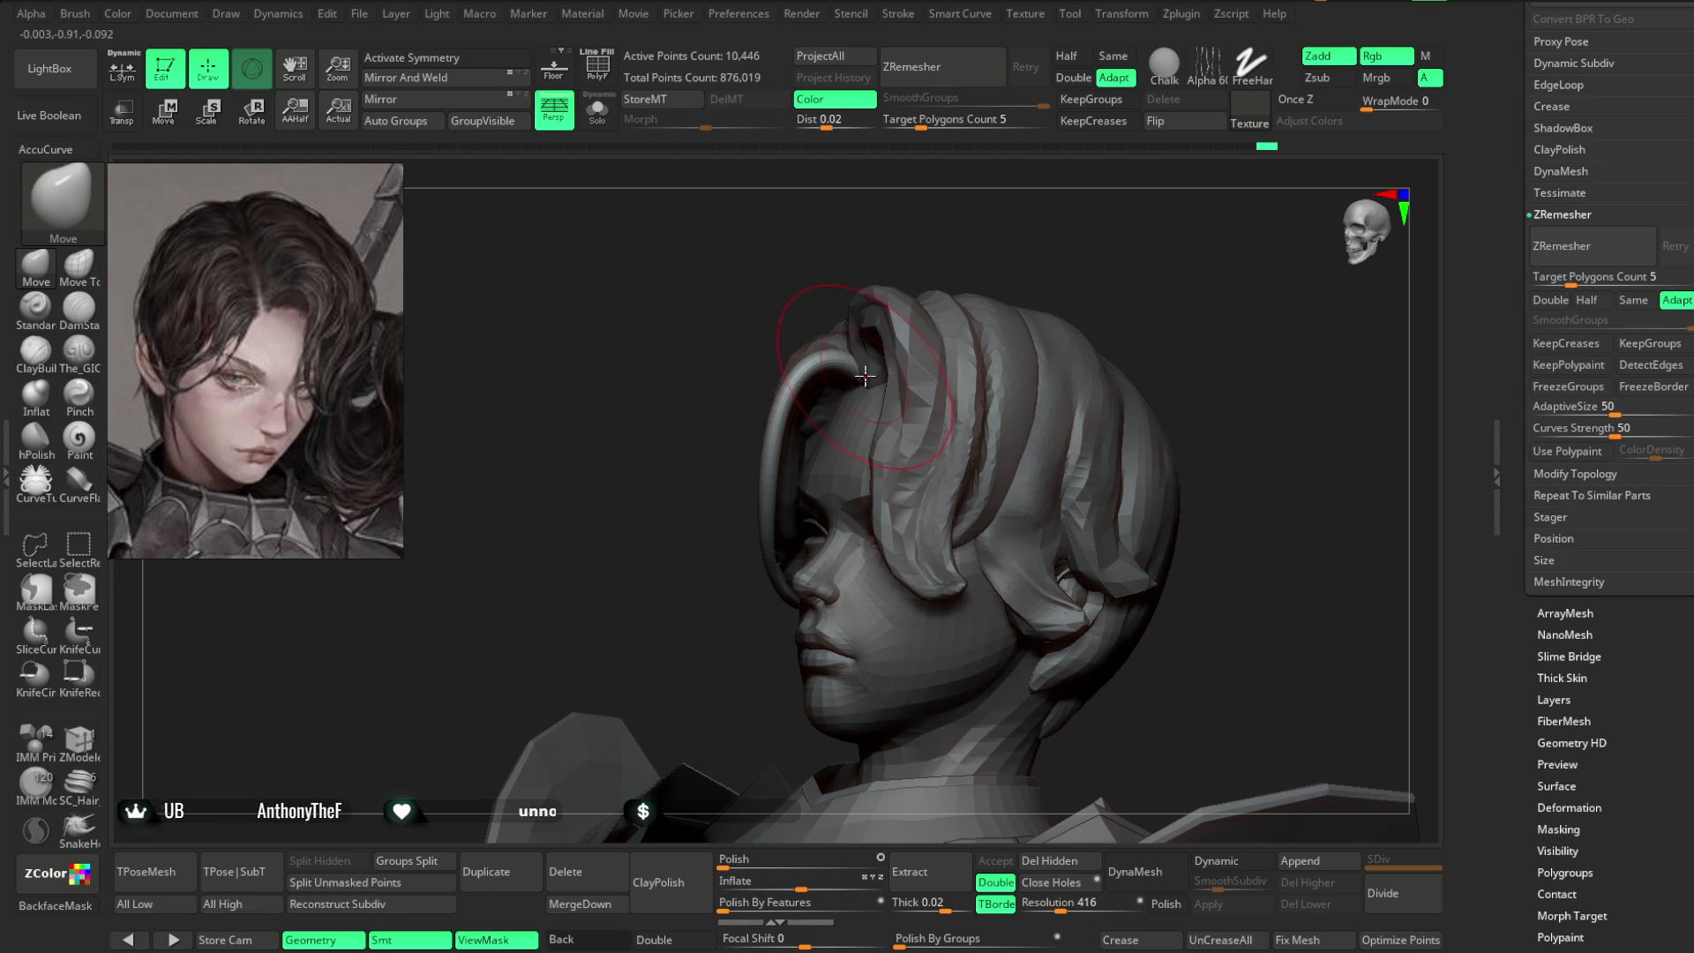
{"action": "left_click_drag", "start_coordinate": [771, 439], "coordinate": [846, 378]}
{"action": "key", "text": "space"}
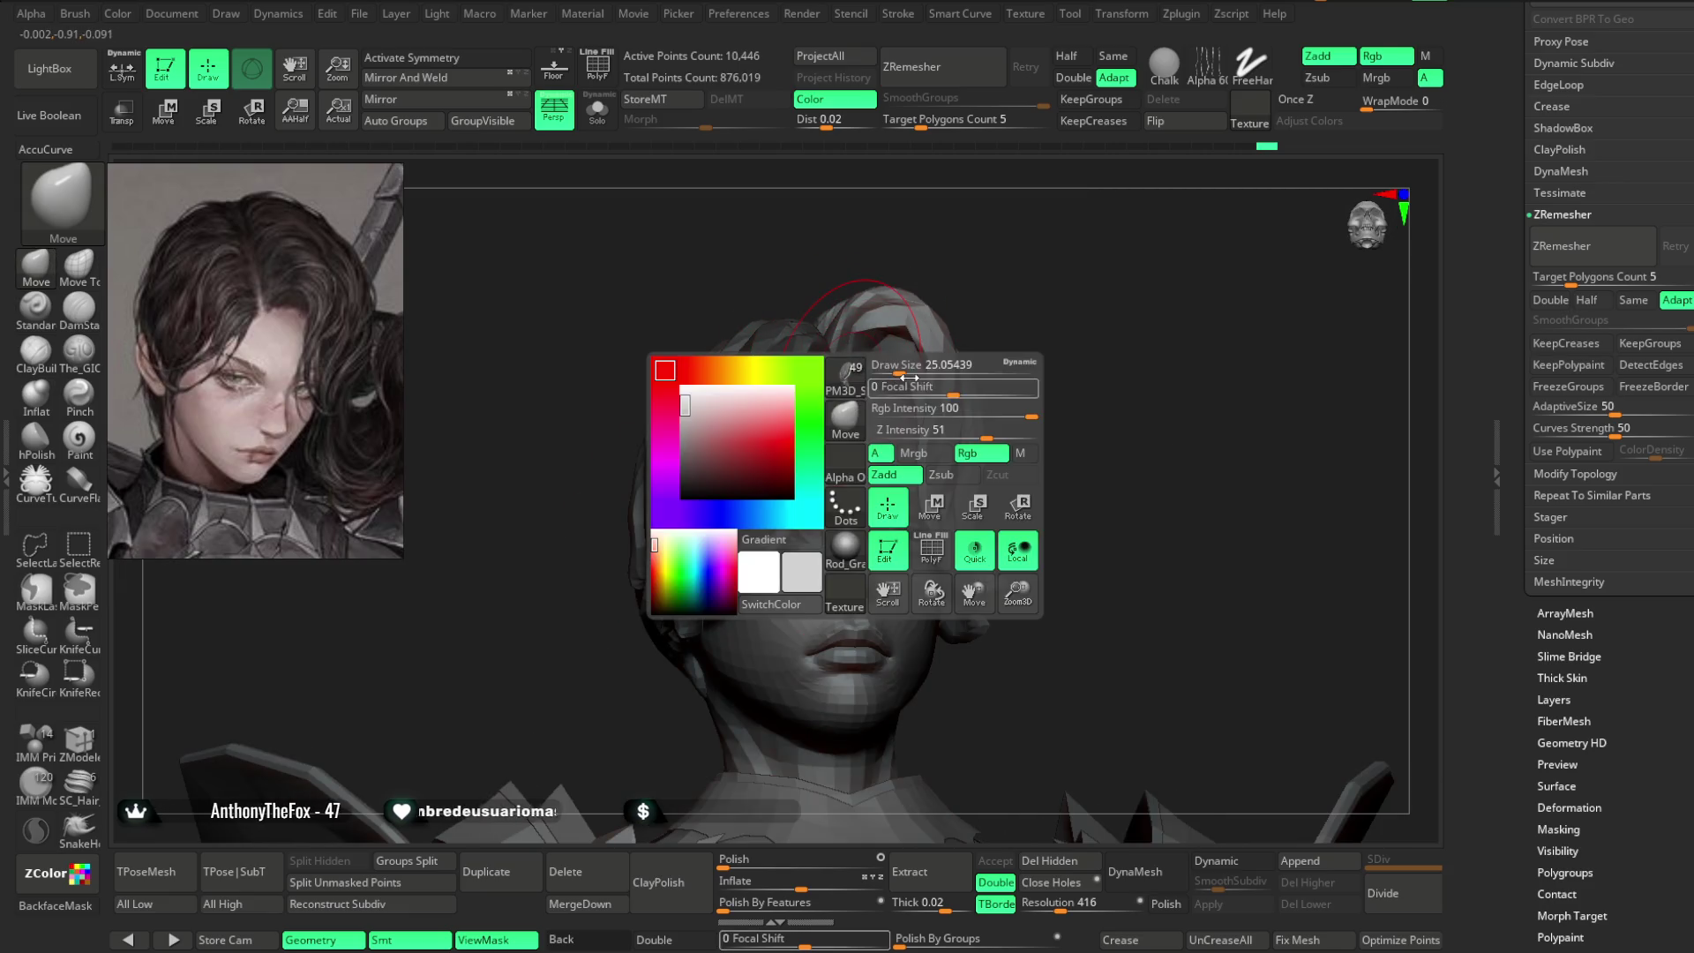
{"action": "left_click_drag", "start_coordinate": [1003, 256], "coordinate": [821, 466]}
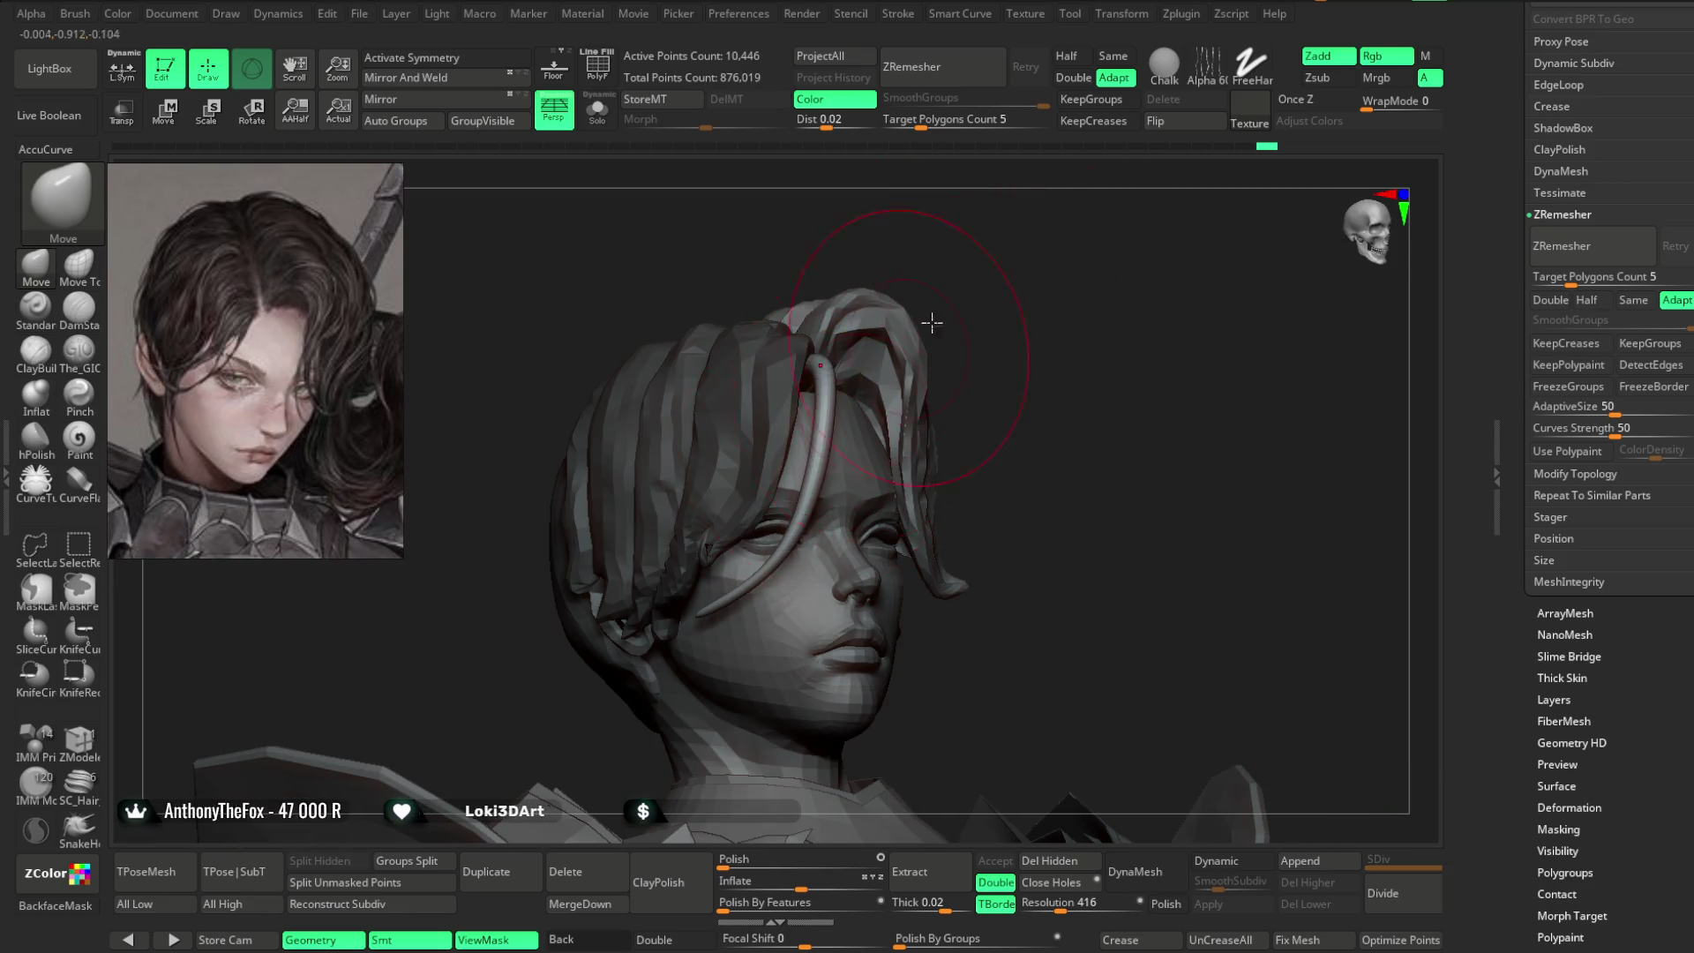
{"action": "right_click_drag", "start_coordinate": [909, 348], "coordinate": [786, 524]}
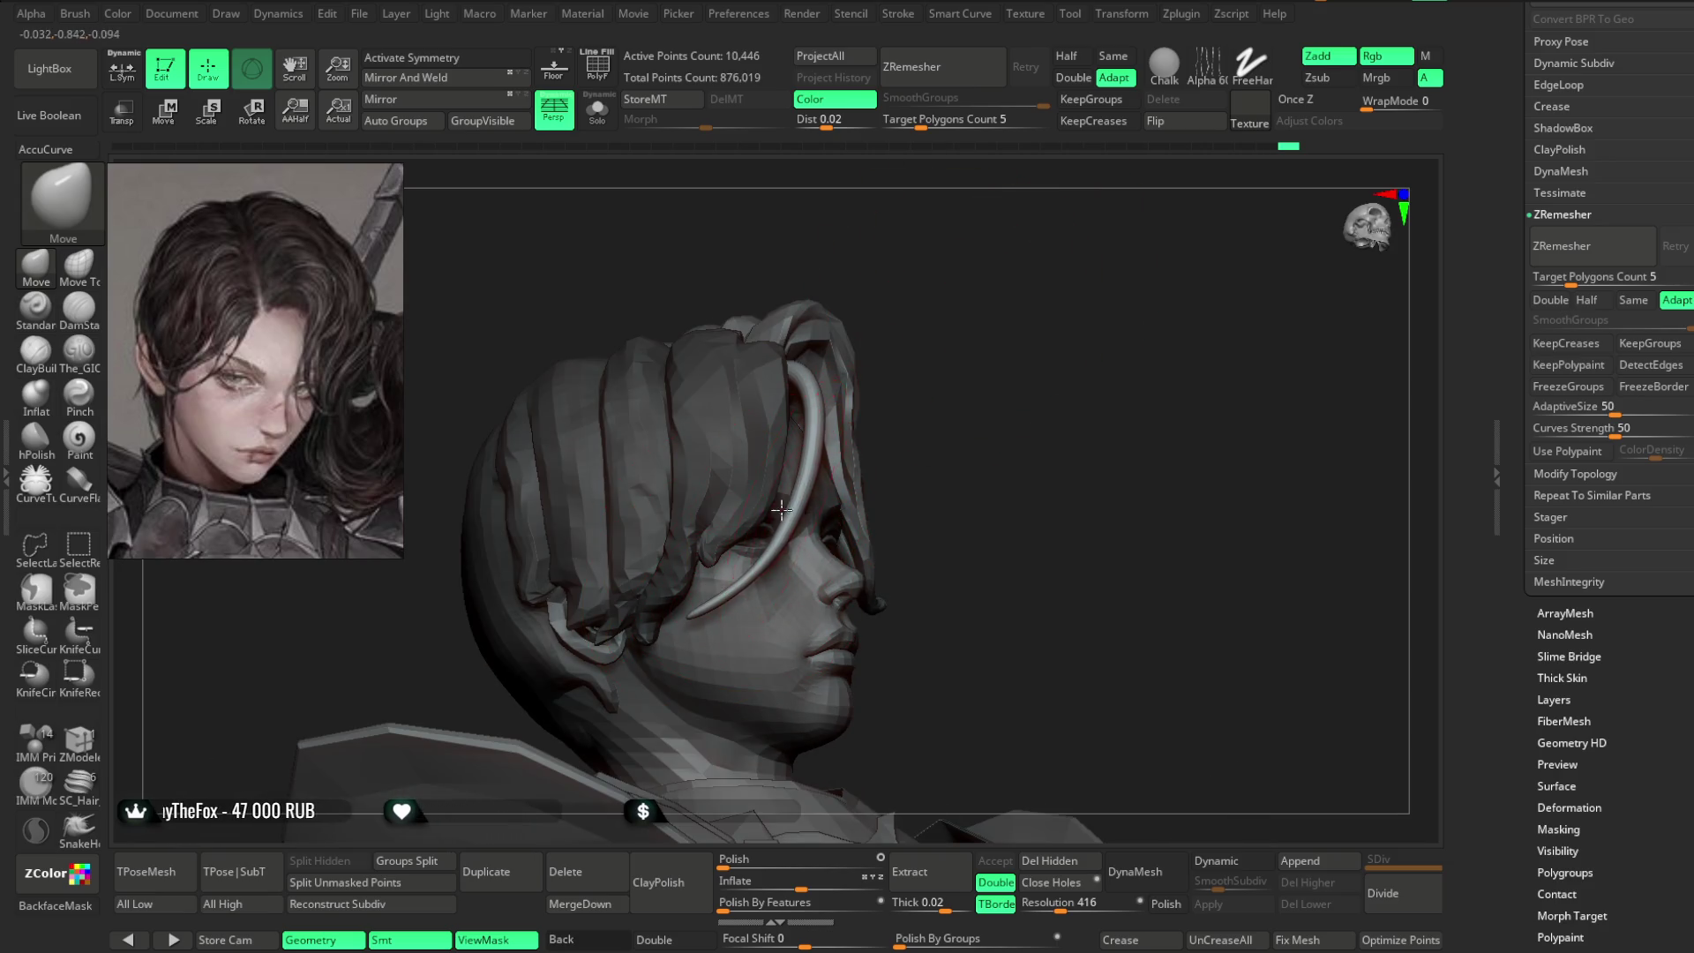
{"action": "mouse_move", "coordinate": [804, 419]}
{"action": "right_mouse_down"}
{"action": "mouse_move", "coordinate": [873, 284]}
{"action": "mouse_move", "coordinate": [976, 246]}
{"action": "mouse_move", "coordinate": [805, 402]}
{"action": "mouse_move", "coordinate": [885, 354]}
{"action": "mouse_move", "coordinate": [797, 361]}
{"action": "right_mouse_up"}
- Shift-smooth the strand where it meets the face
{"action": "mouse_move", "coordinate": [759, 435]}
{"action": "right_mouse_down"}
{"action": "mouse_move", "coordinate": [961, 333]}
{"action": "mouse_move", "coordinate": [741, 558]}
{"action": "right_mouse_up"}
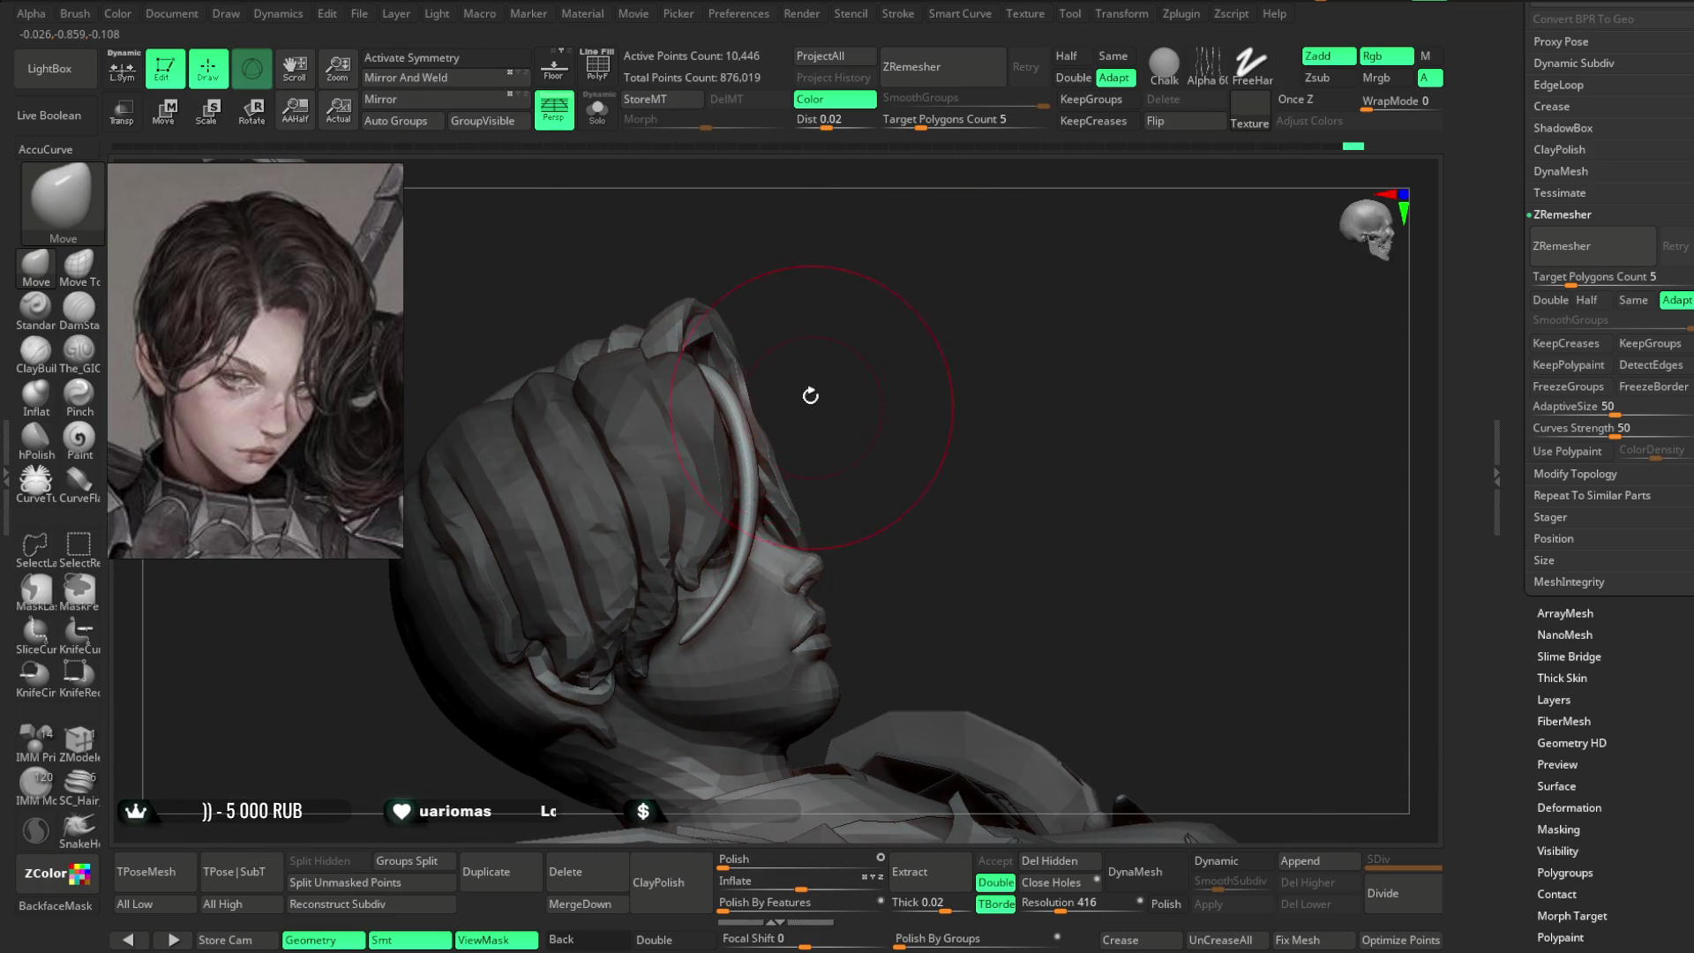
{"action": "right_click_drag", "start_coordinate": [809, 399], "coordinate": [749, 458]}
{"action": "mouse_move", "coordinate": [823, 216]}
{"action": "right_mouse_down"}
{"action": "mouse_move", "coordinate": [934, 250]}
{"action": "mouse_move", "coordinate": [831, 458]}
{"action": "right_mouse_up"}
{"action": "right_click_drag", "start_coordinate": [734, 588], "coordinate": [828, 496]}
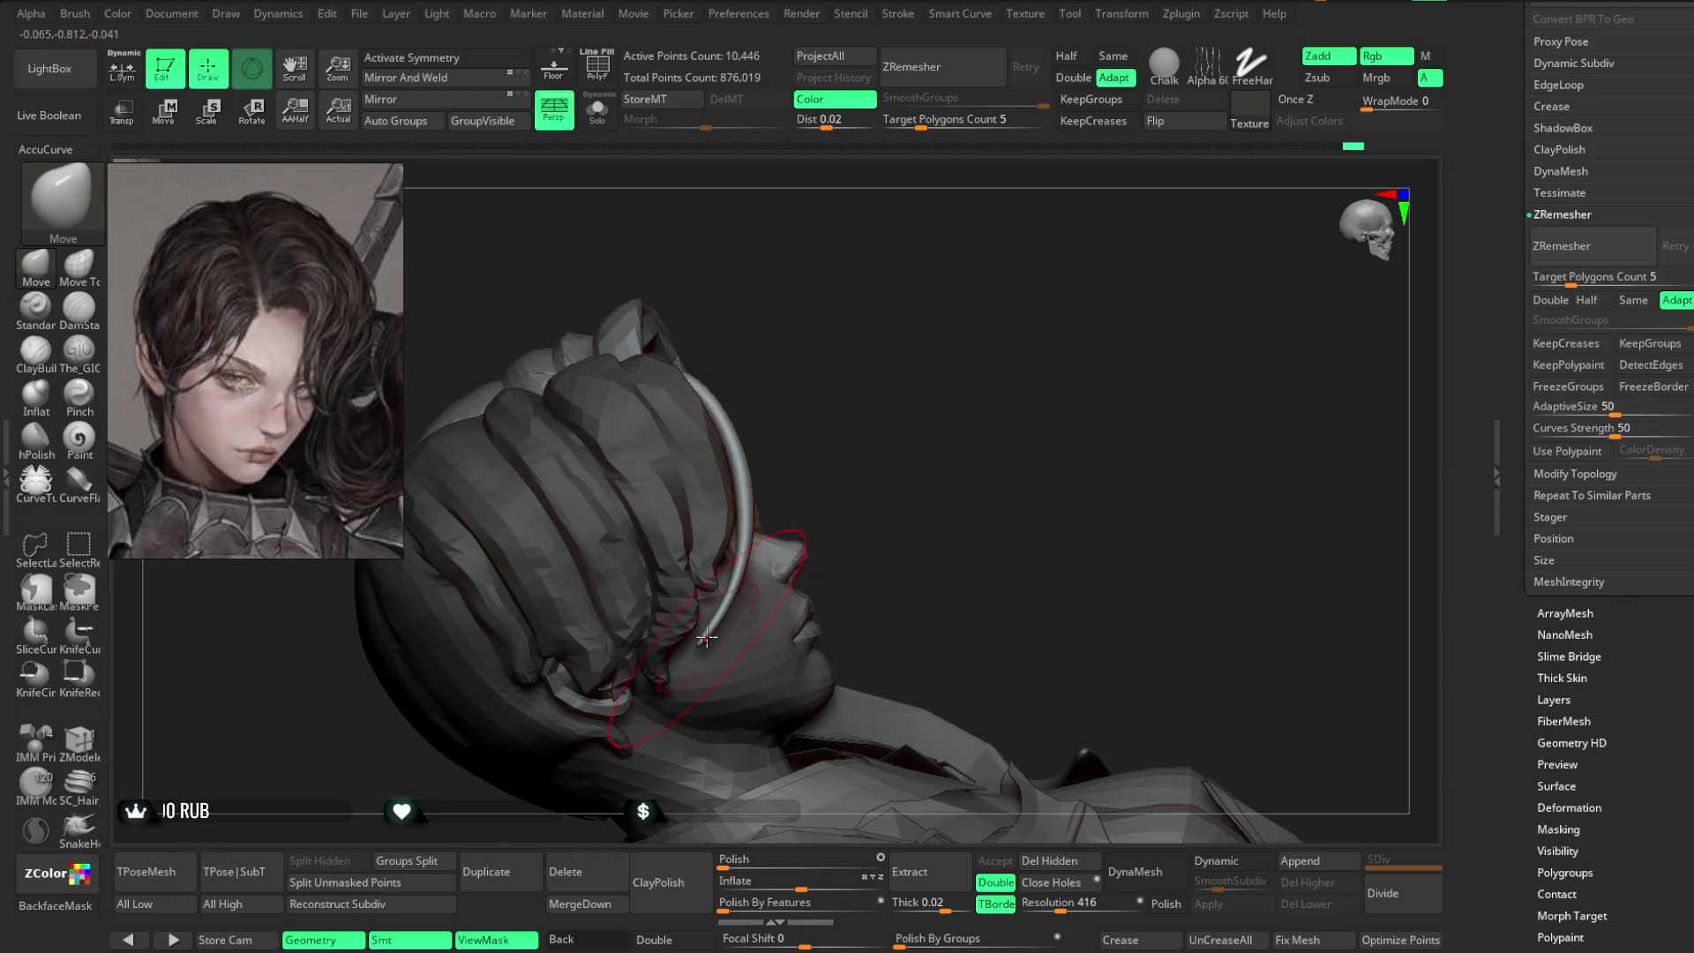
{"action": "mouse_move", "coordinate": [886, 301]}
{"action": "right_mouse_down"}
{"action": "mouse_move", "coordinate": [697, 305]}
{"action": "mouse_move", "coordinate": [675, 454]}
{"action": "mouse_move", "coordinate": [806, 318]}
{"action": "mouse_move", "coordinate": [755, 415]}
{"action": "mouse_move", "coordinate": [647, 483]}
{"action": "right_mouse_up"}
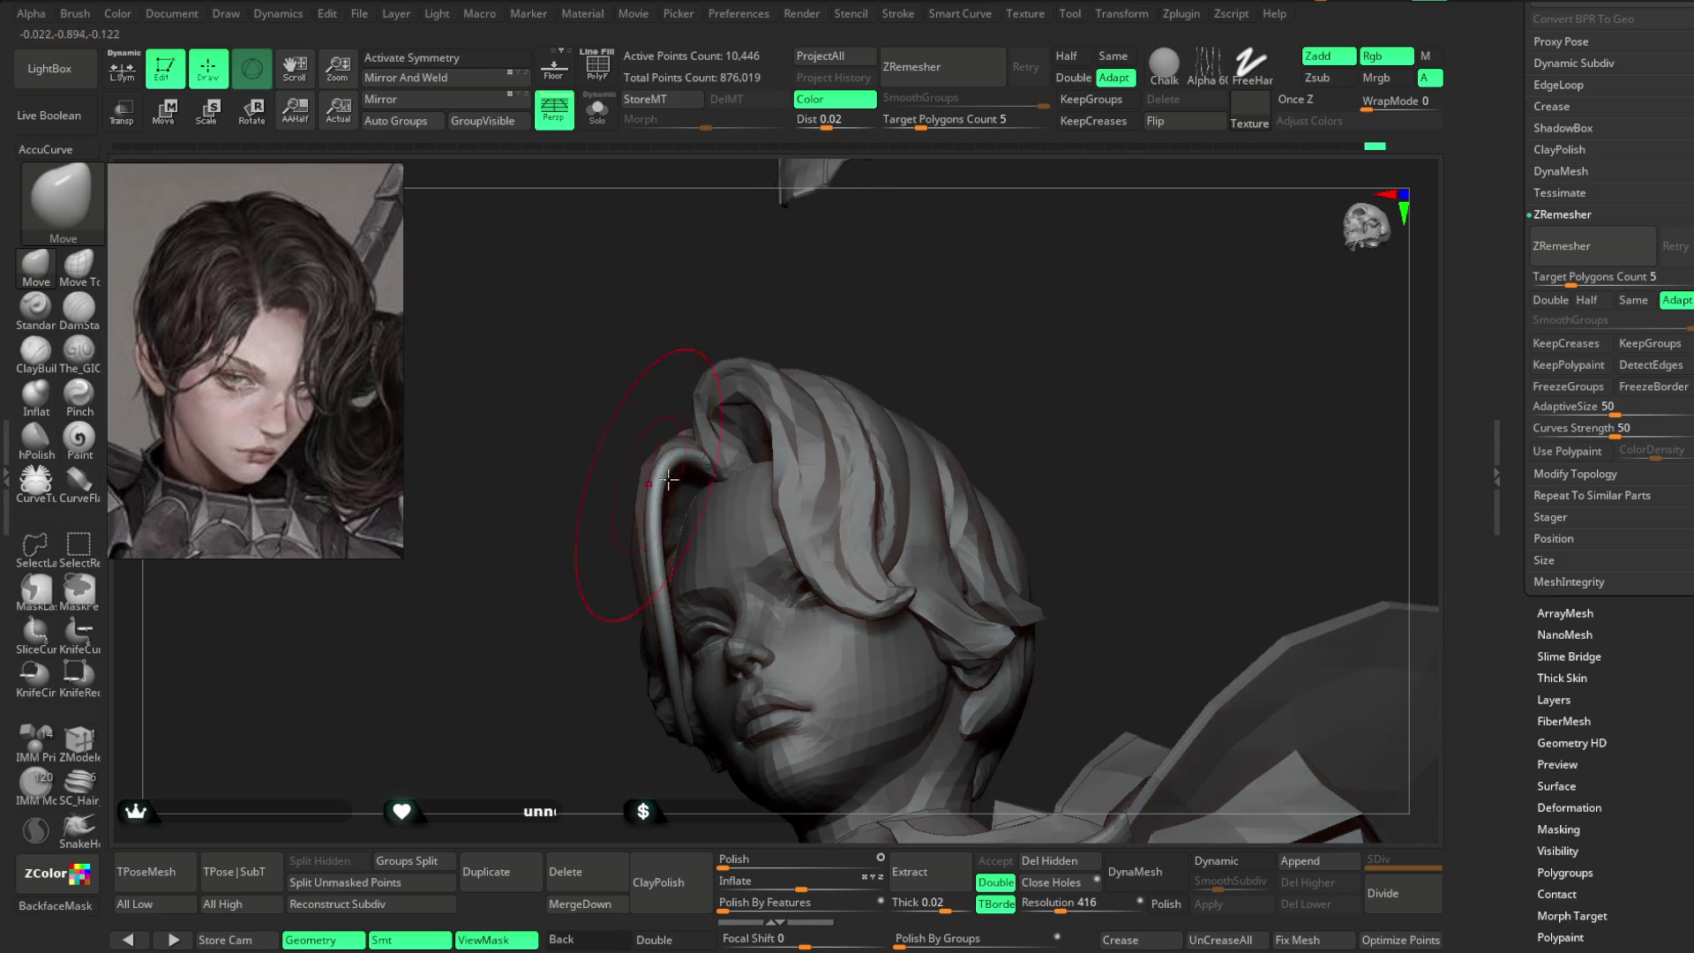
{"action": "right_click_drag", "start_coordinate": [776, 389], "coordinate": [676, 511]}
{"action": "mouse_move", "coordinate": [913, 374]}
{"action": "right_mouse_down"}
{"action": "mouse_move", "coordinate": [934, 325]}
{"action": "mouse_move", "coordinate": [919, 348]}
{"action": "mouse_move", "coordinate": [938, 348]}
{"action": "mouse_move", "coordinate": [575, 673]}
{"action": "right_mouse_up"}
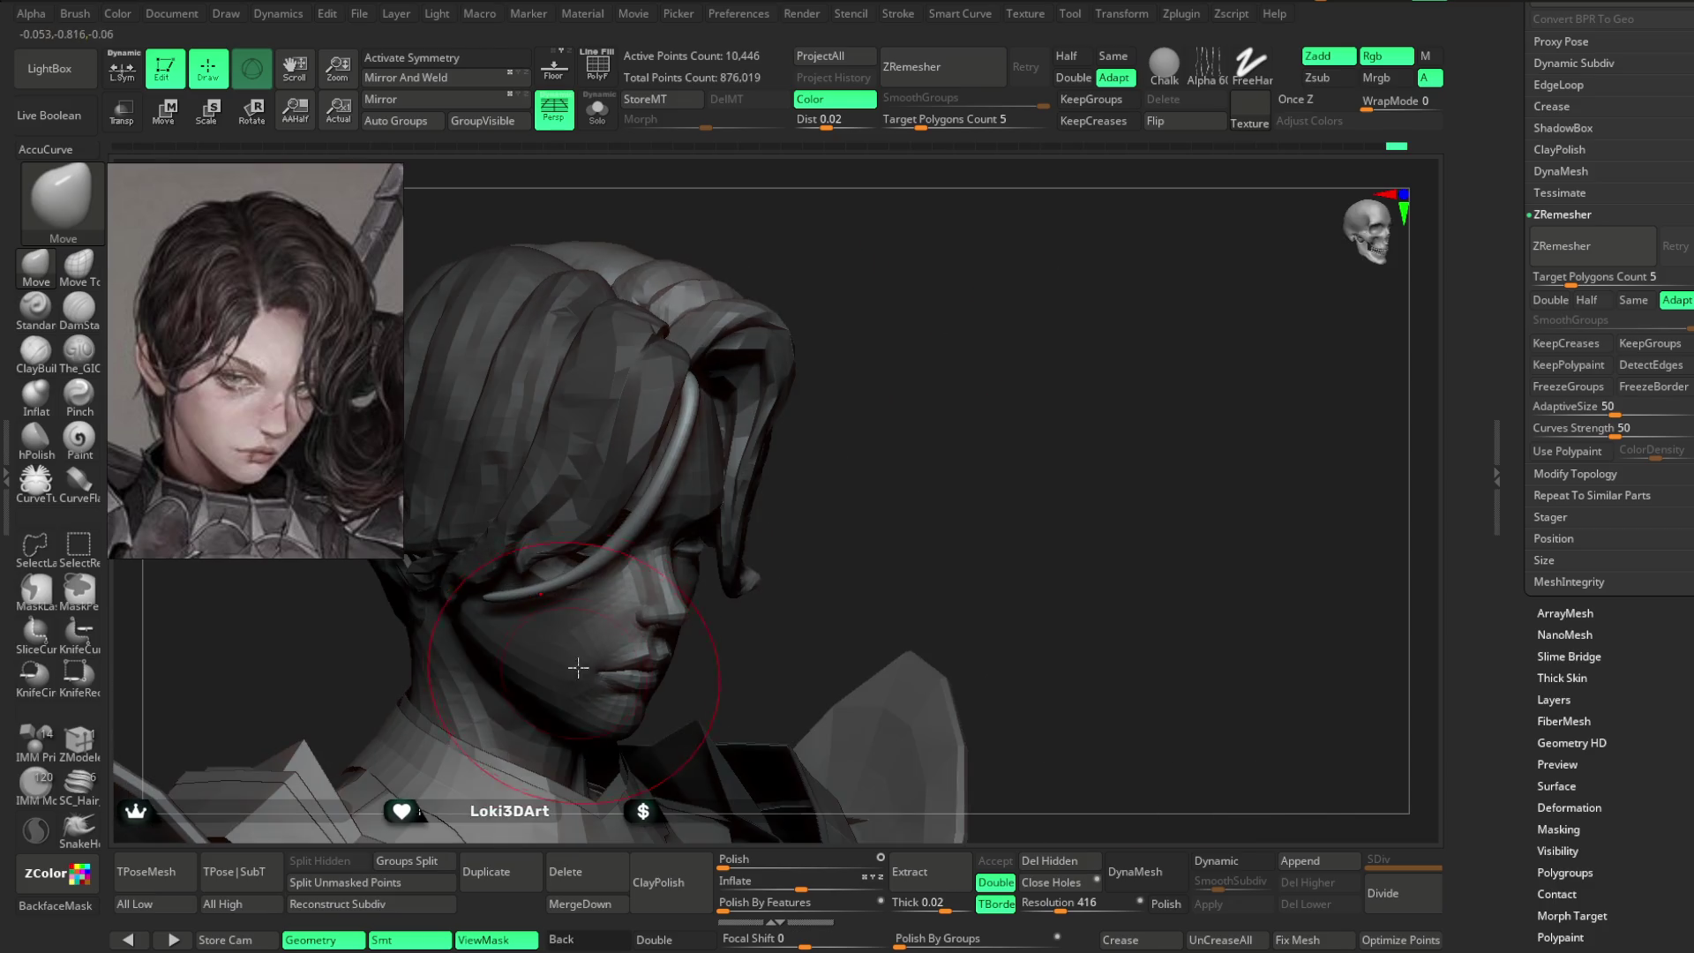
{"action": "right_click", "coordinate": [607, 562]}
{"action": "key", "text": "shift"}
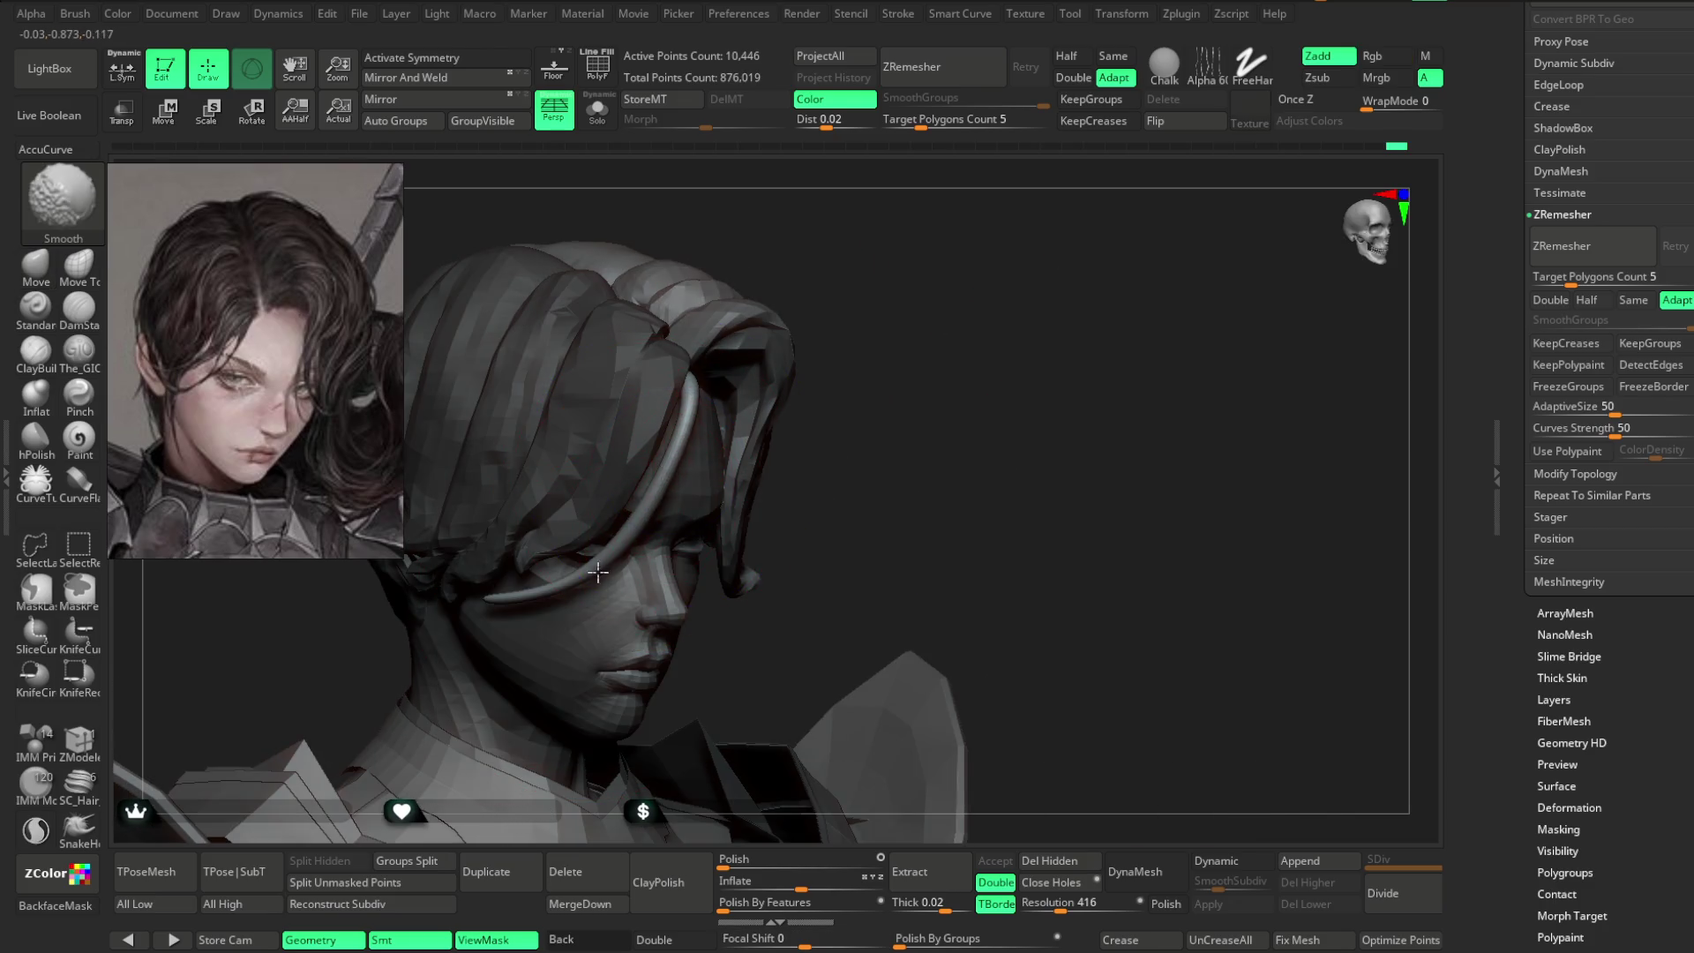
{"action": "left_click", "coordinate": [878, 314], "text": "shift"}
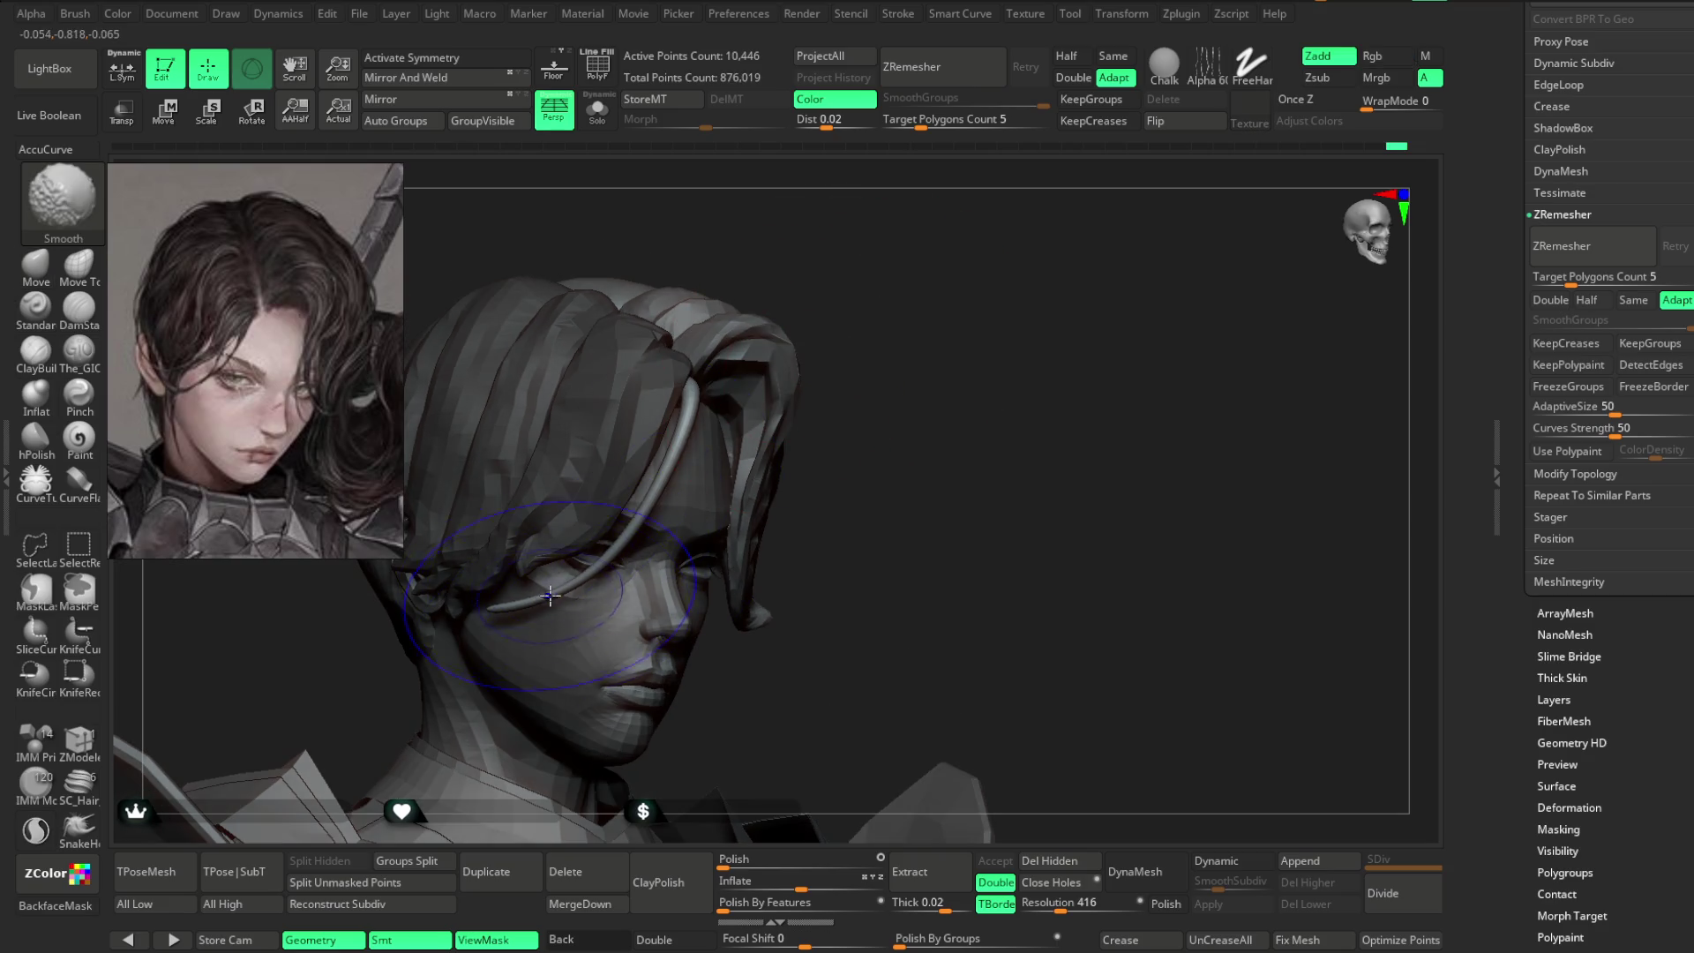
- Shrink Draw Size to about 9.44 and return to the CurveTube brush
{"action": "mouse_move", "coordinate": [548, 583]}
{"action": "right_mouse_down"}
{"action": "mouse_move", "coordinate": [882, 318]}
{"action": "mouse_move", "coordinate": [979, 283]}
{"action": "mouse_move", "coordinate": [705, 344]}
{"action": "right_mouse_up"}
{"action": "left_click_drag", "start_coordinate": [537, 623], "coordinate": [872, 344]}
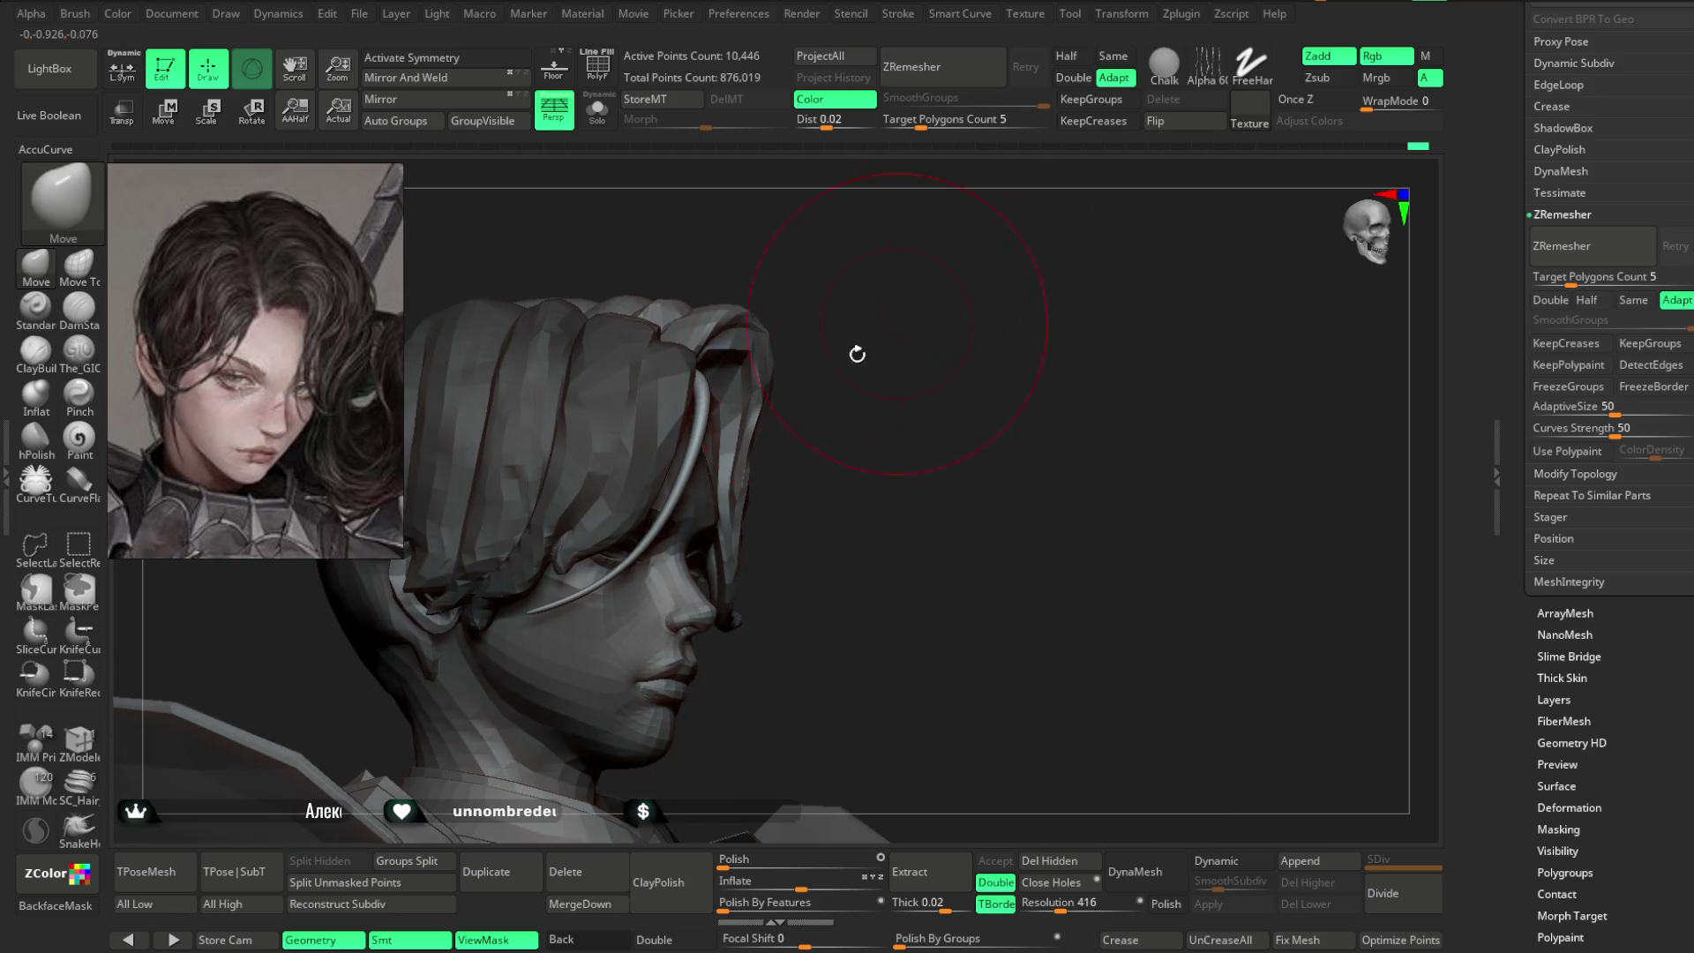
{"action": "right_click", "coordinate": [656, 534]}
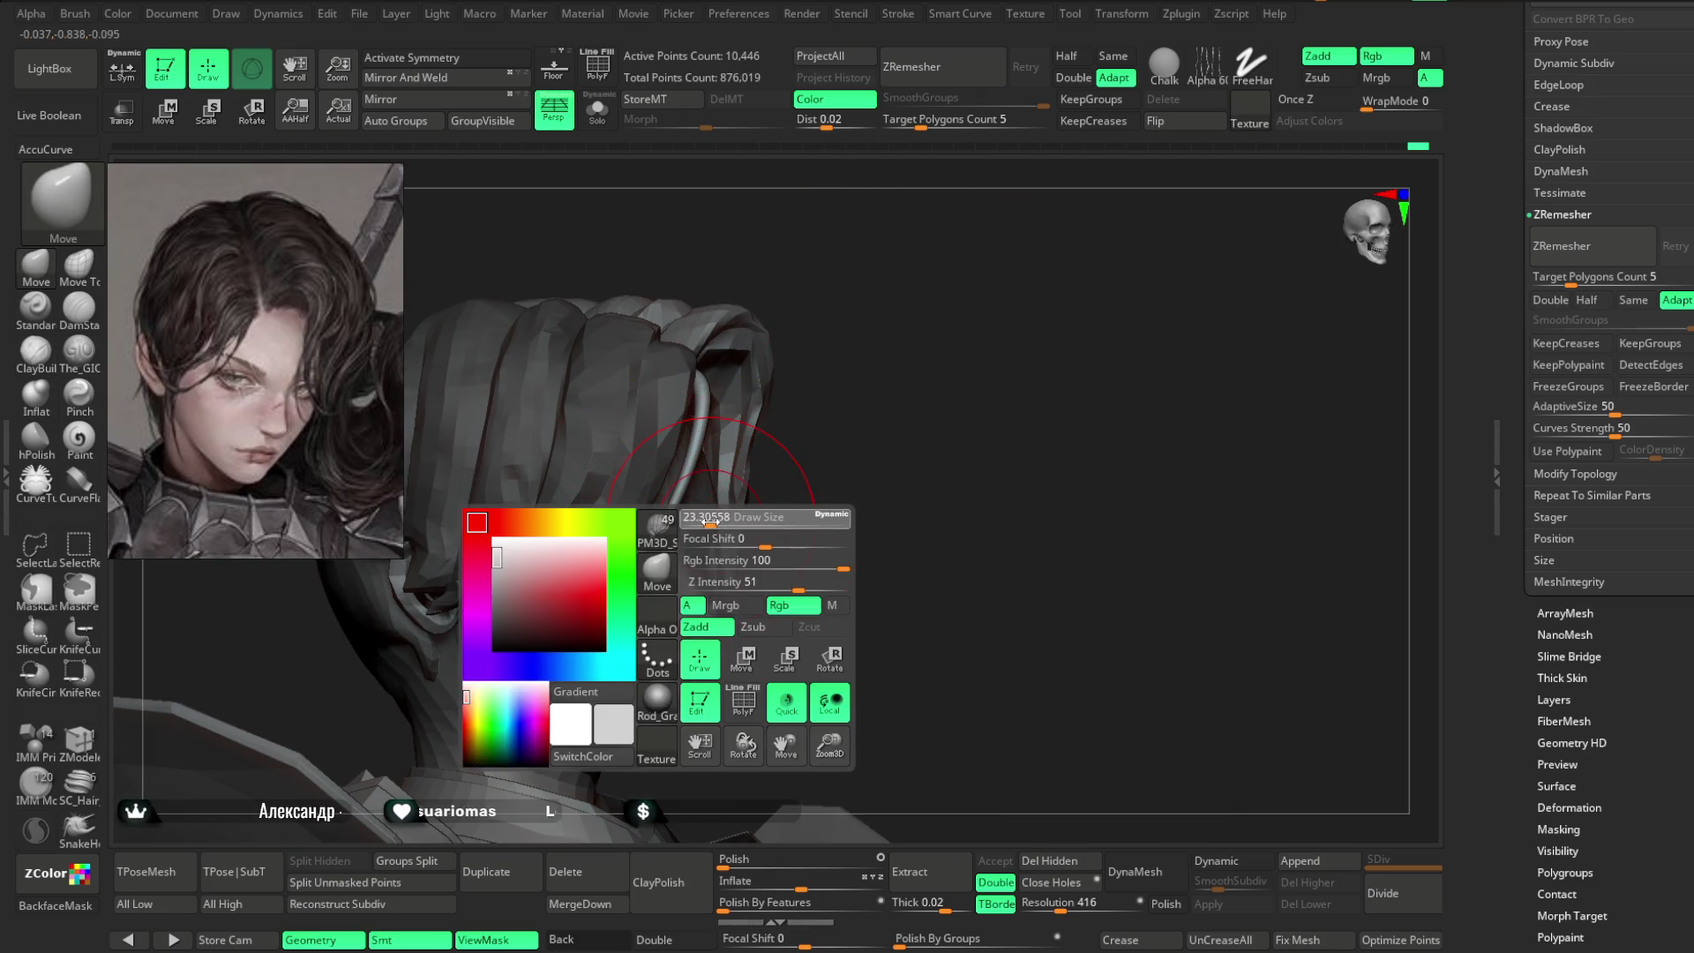
{"action": "right_click_drag", "start_coordinate": [655, 534], "coordinate": [829, 452]}
{"action": "mouse_move", "coordinate": [657, 533]}
{"action": "right_mouse_down"}
{"action": "mouse_move", "coordinate": [851, 283]}
{"action": "mouse_move", "coordinate": [945, 284]}
{"action": "mouse_move", "coordinate": [684, 409]}
{"action": "right_mouse_up"}
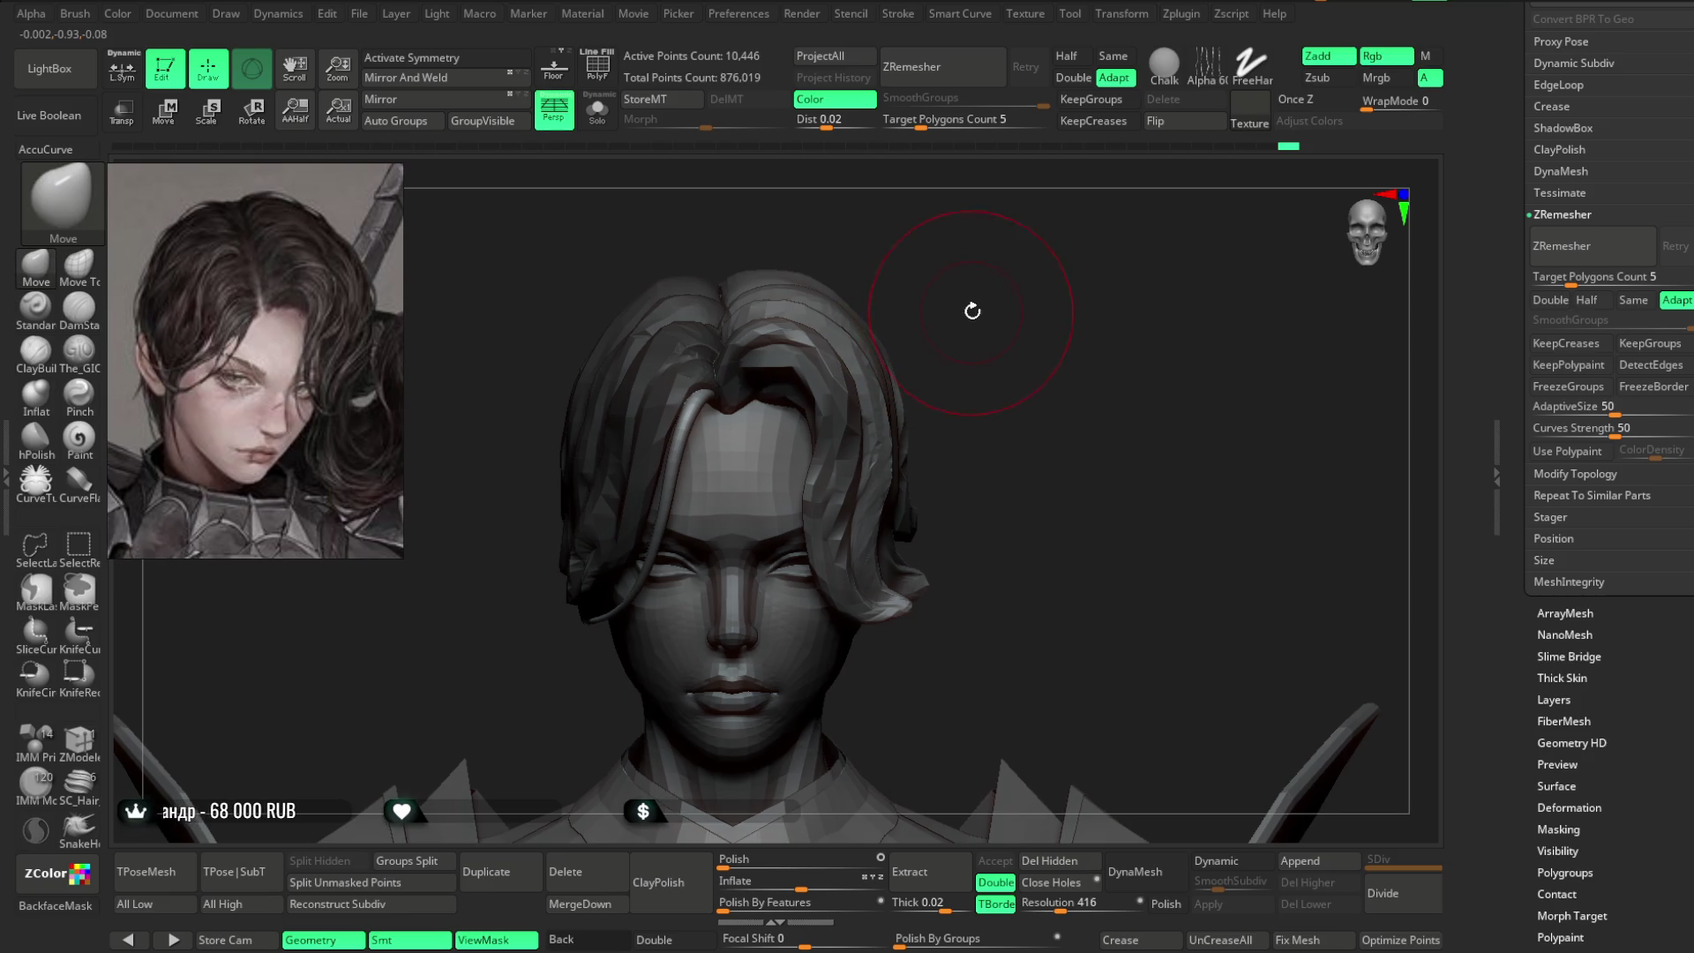
{"action": "right_click_drag", "start_coordinate": [942, 299], "coordinate": [694, 547]}
{"action": "mouse_move", "coordinate": [949, 329]}
{"action": "right_mouse_down"}
{"action": "mouse_move", "coordinate": [980, 287]}
{"action": "mouse_move", "coordinate": [964, 330]}
{"action": "mouse_move", "coordinate": [930, 333]}
{"action": "right_mouse_up"}
{"action": "right_click", "coordinate": [930, 332]}
{"action": "left_click_drag", "start_coordinate": [980, 318], "coordinate": [971, 318]}
{"action": "right_click_drag", "start_coordinate": [970, 318], "coordinate": [957, 314]}
{"action": "right_click", "coordinate": [940, 321]}
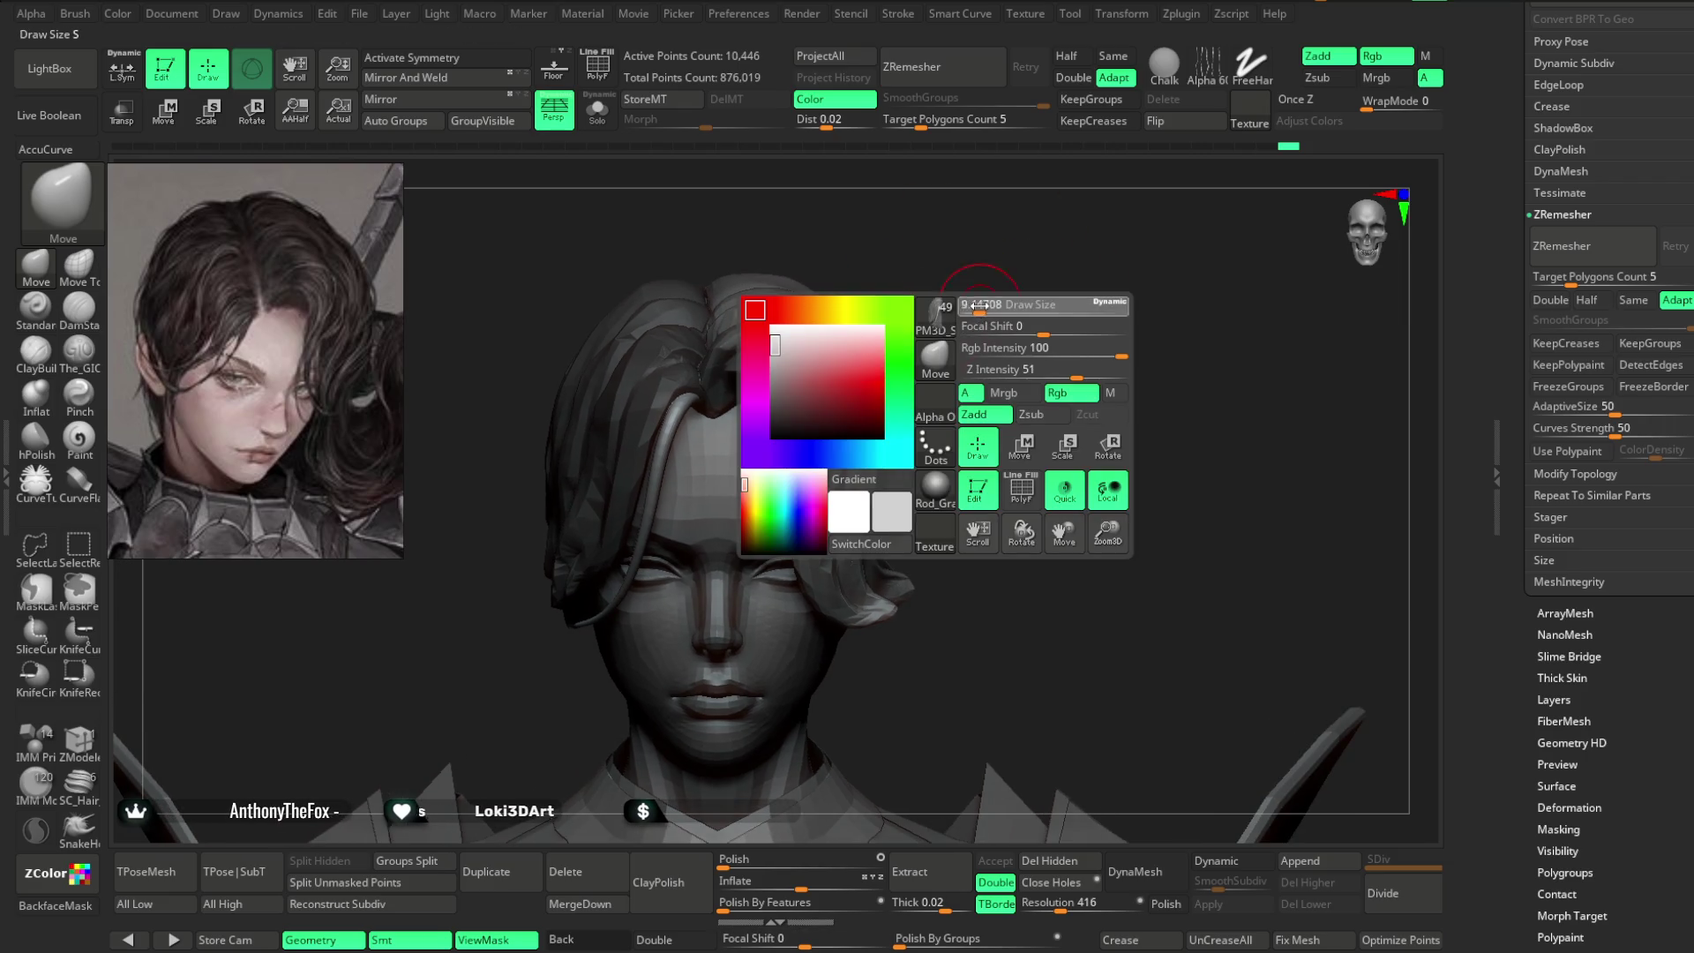
{"action": "left_click", "coordinate": [39, 499]}
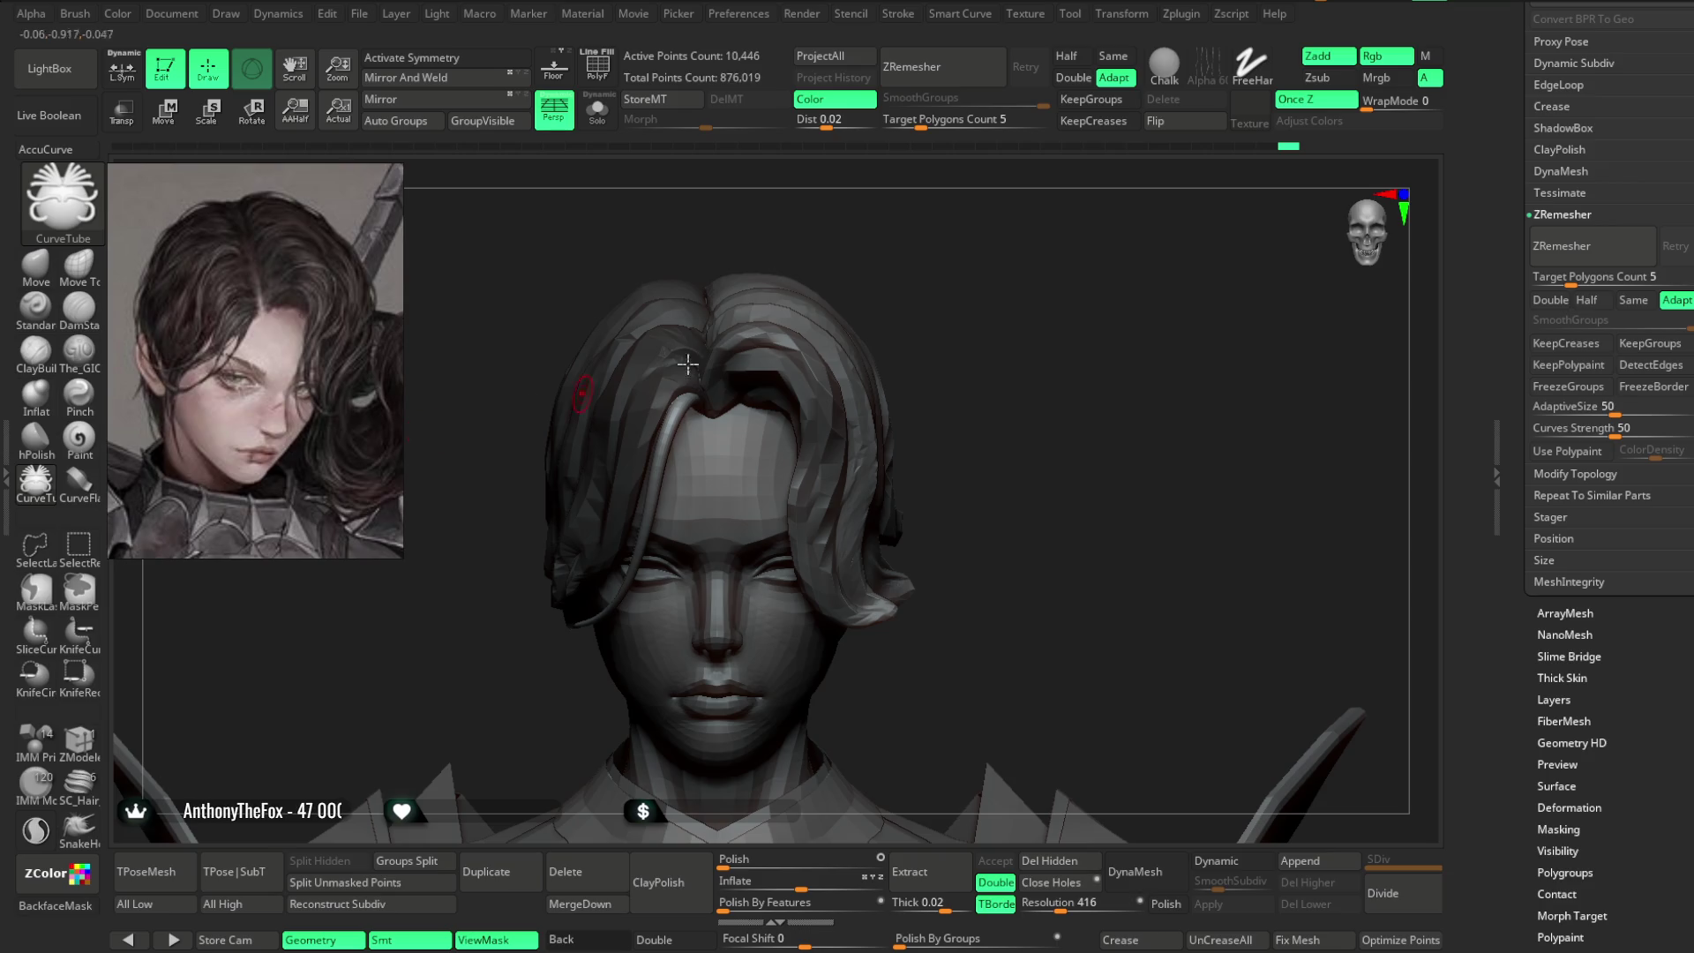
- Draw a CurveTube curve from the crown down over the face and adjust its path
{"action": "mouse_move", "coordinate": [968, 288]}
{"action": "left_mouse_down"}
{"action": "mouse_move", "coordinate": [968, 265]}
{"action": "mouse_move", "coordinate": [777, 397]}
{"action": "left_mouse_up"}
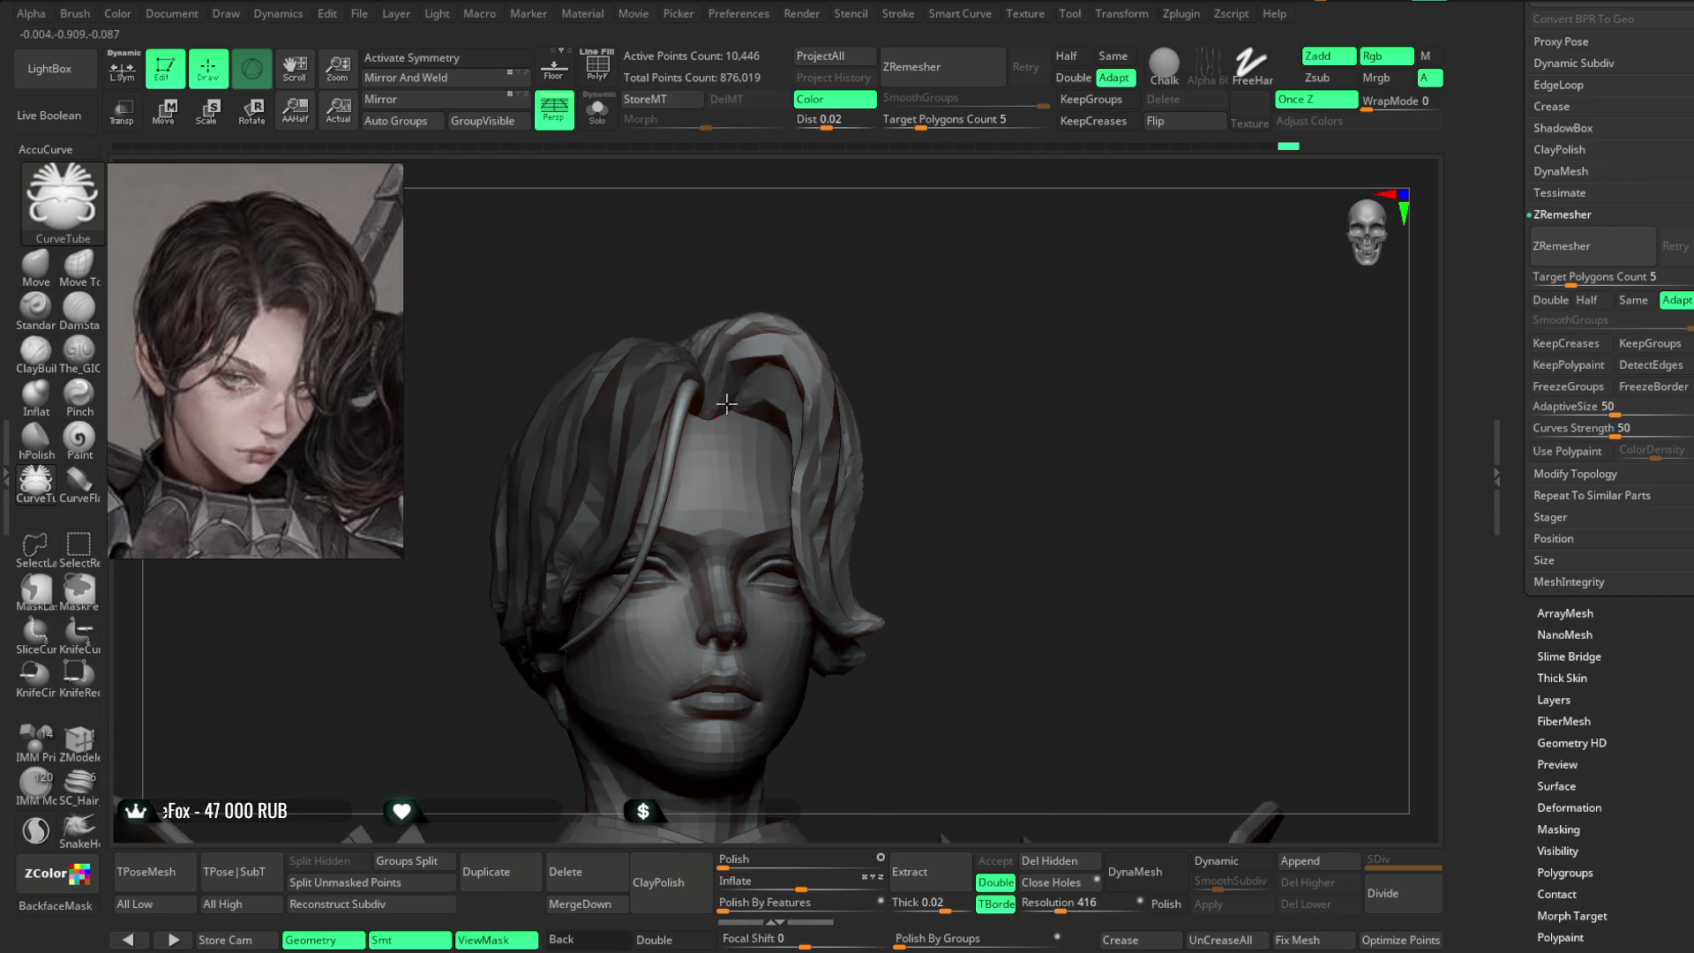
{"action": "left_click_drag", "start_coordinate": [864, 633], "coordinate": [870, 628]}
{"action": "key", "text": "space"}
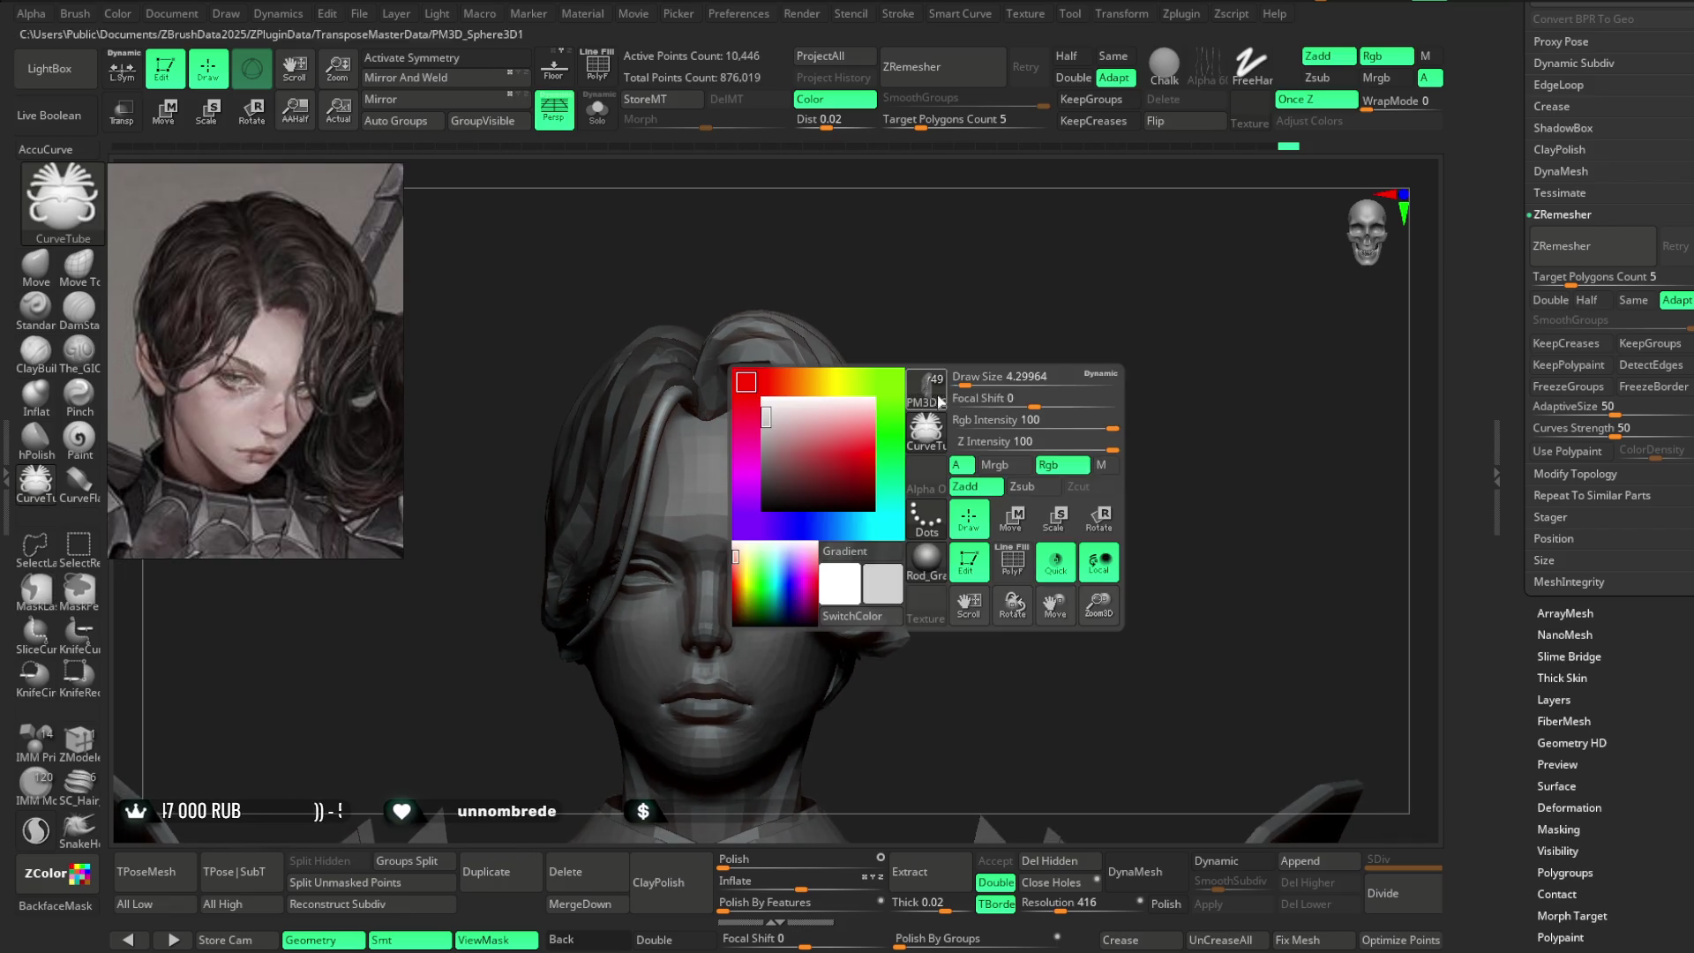
{"action": "left_click_drag", "start_coordinate": [976, 374], "coordinate": [722, 417]}
{"action": "mouse_move", "coordinate": [808, 604]}
{"action": "left_mouse_down"}
{"action": "mouse_move", "coordinate": [938, 294]}
{"action": "mouse_move", "coordinate": [945, 389]}
{"action": "mouse_move", "coordinate": [1011, 371]}
{"action": "mouse_move", "coordinate": [1041, 337]}
{"action": "mouse_move", "coordinate": [827, 572]}
{"action": "mouse_move", "coordinate": [1002, 484]}
{"action": "left_mouse_up"}
{"action": "mouse_move", "coordinate": [1104, 432]}
{"action": "left_mouse_down"}
{"action": "mouse_move", "coordinate": [1146, 348]}
{"action": "mouse_move", "coordinate": [842, 583]}
{"action": "left_mouse_up"}
{"action": "mouse_move", "coordinate": [772, 637]}
{"action": "left_mouse_down"}
{"action": "mouse_move", "coordinate": [829, 567]}
{"action": "mouse_move", "coordinate": [741, 574]}
{"action": "left_mouse_up"}
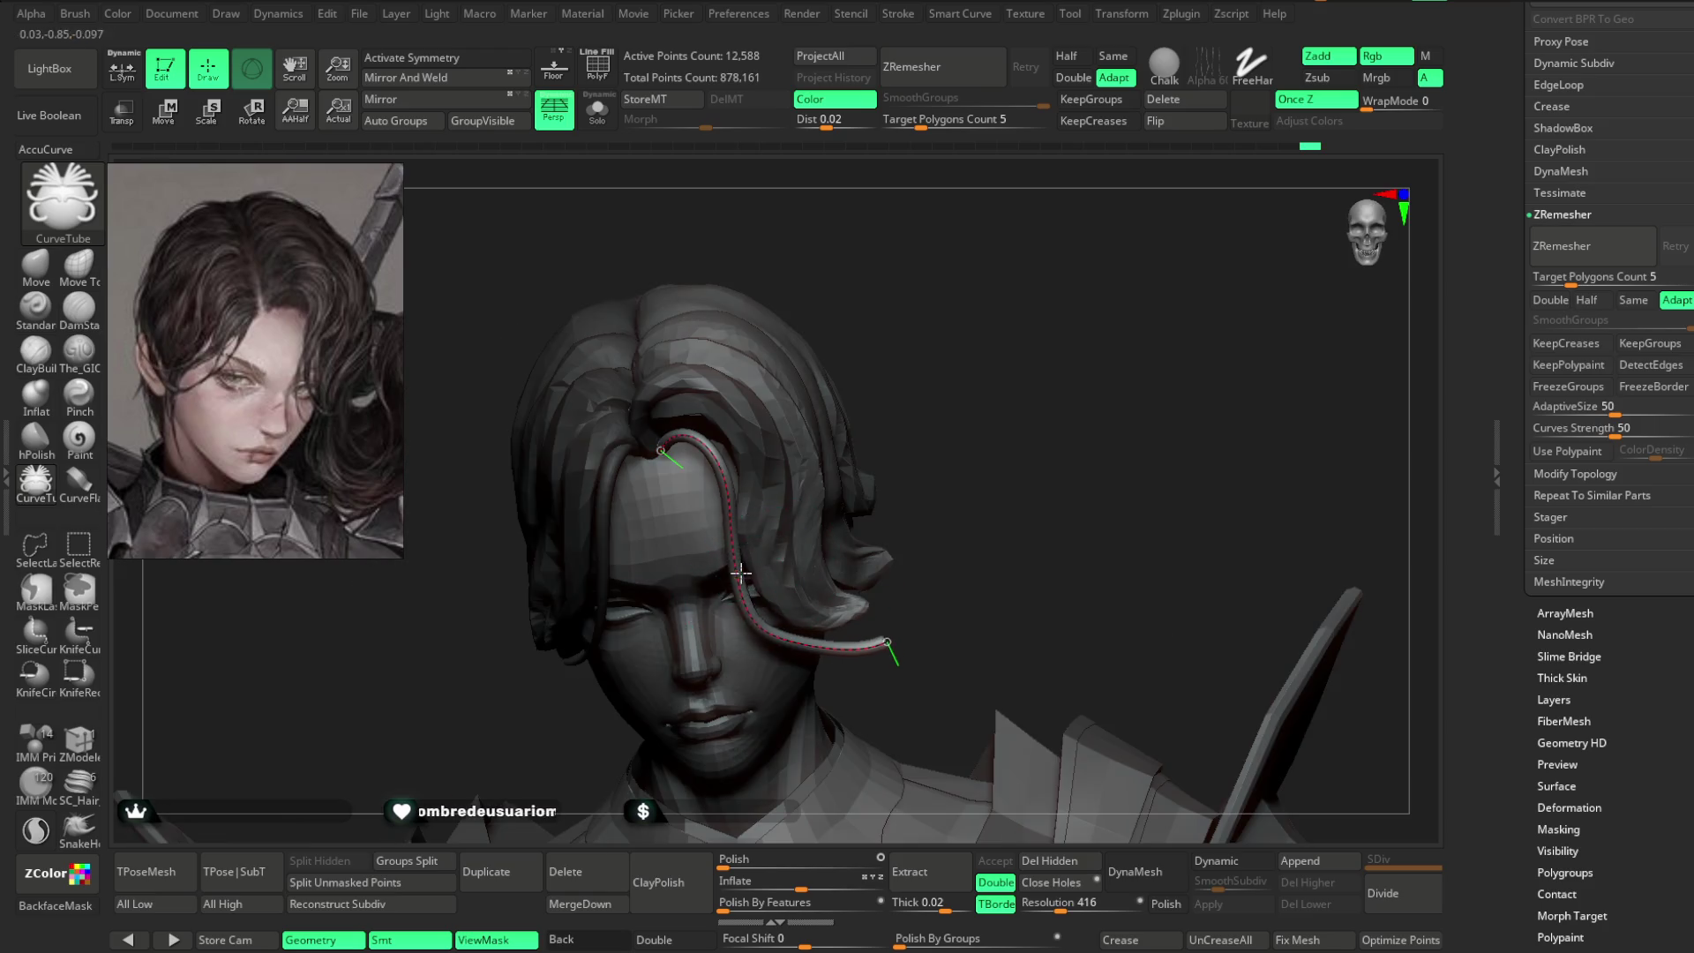
{"action": "mouse_move", "coordinate": [1009, 353]}
{"action": "left_mouse_down"}
{"action": "mouse_move", "coordinate": [900, 406]}
{"action": "mouse_move", "coordinate": [964, 398]}
{"action": "mouse_move", "coordinate": [777, 473]}
{"action": "left_mouse_up"}
- Inspect the new strand alone in Solo mode, then show the full head again
{"action": "key", "text": "space"}
{"action": "left_click_drag", "start_coordinate": [843, 604], "coordinate": [1030, 242]}
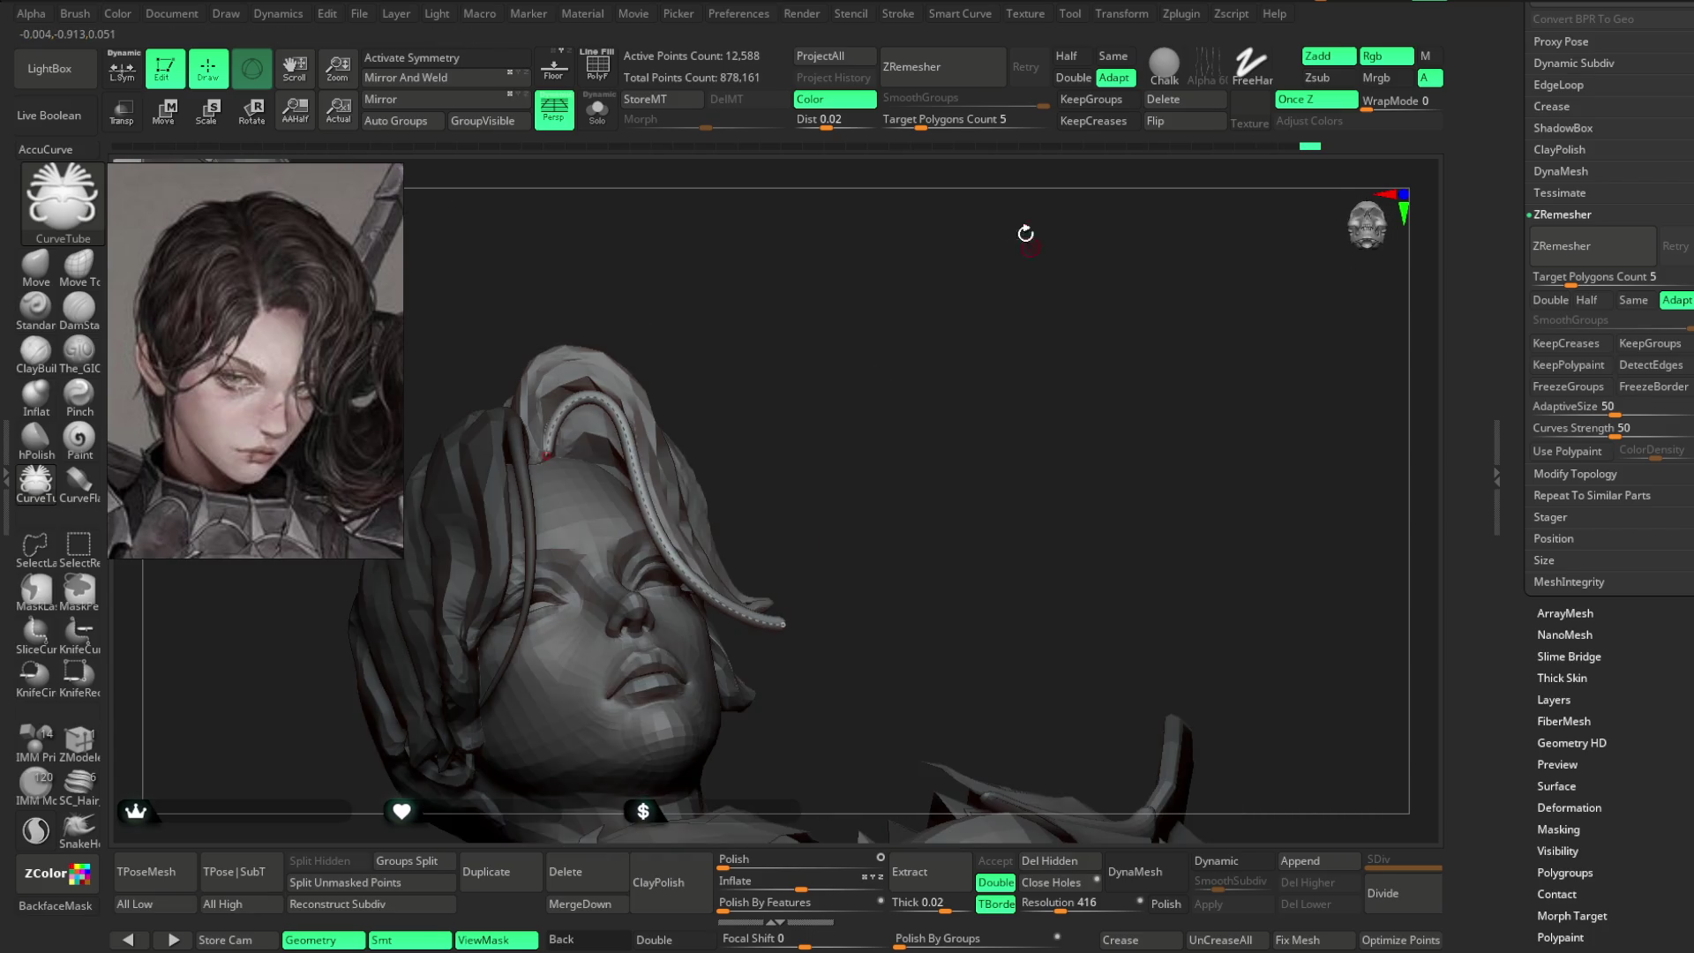
{"action": "mouse_move", "coordinate": [672, 215]}
{"action": "left_mouse_down"}
{"action": "mouse_move", "coordinate": [666, 189]}
{"action": "mouse_move", "coordinate": [824, 586]}
{"action": "mouse_move", "coordinate": [772, 676]}
{"action": "left_mouse_up"}
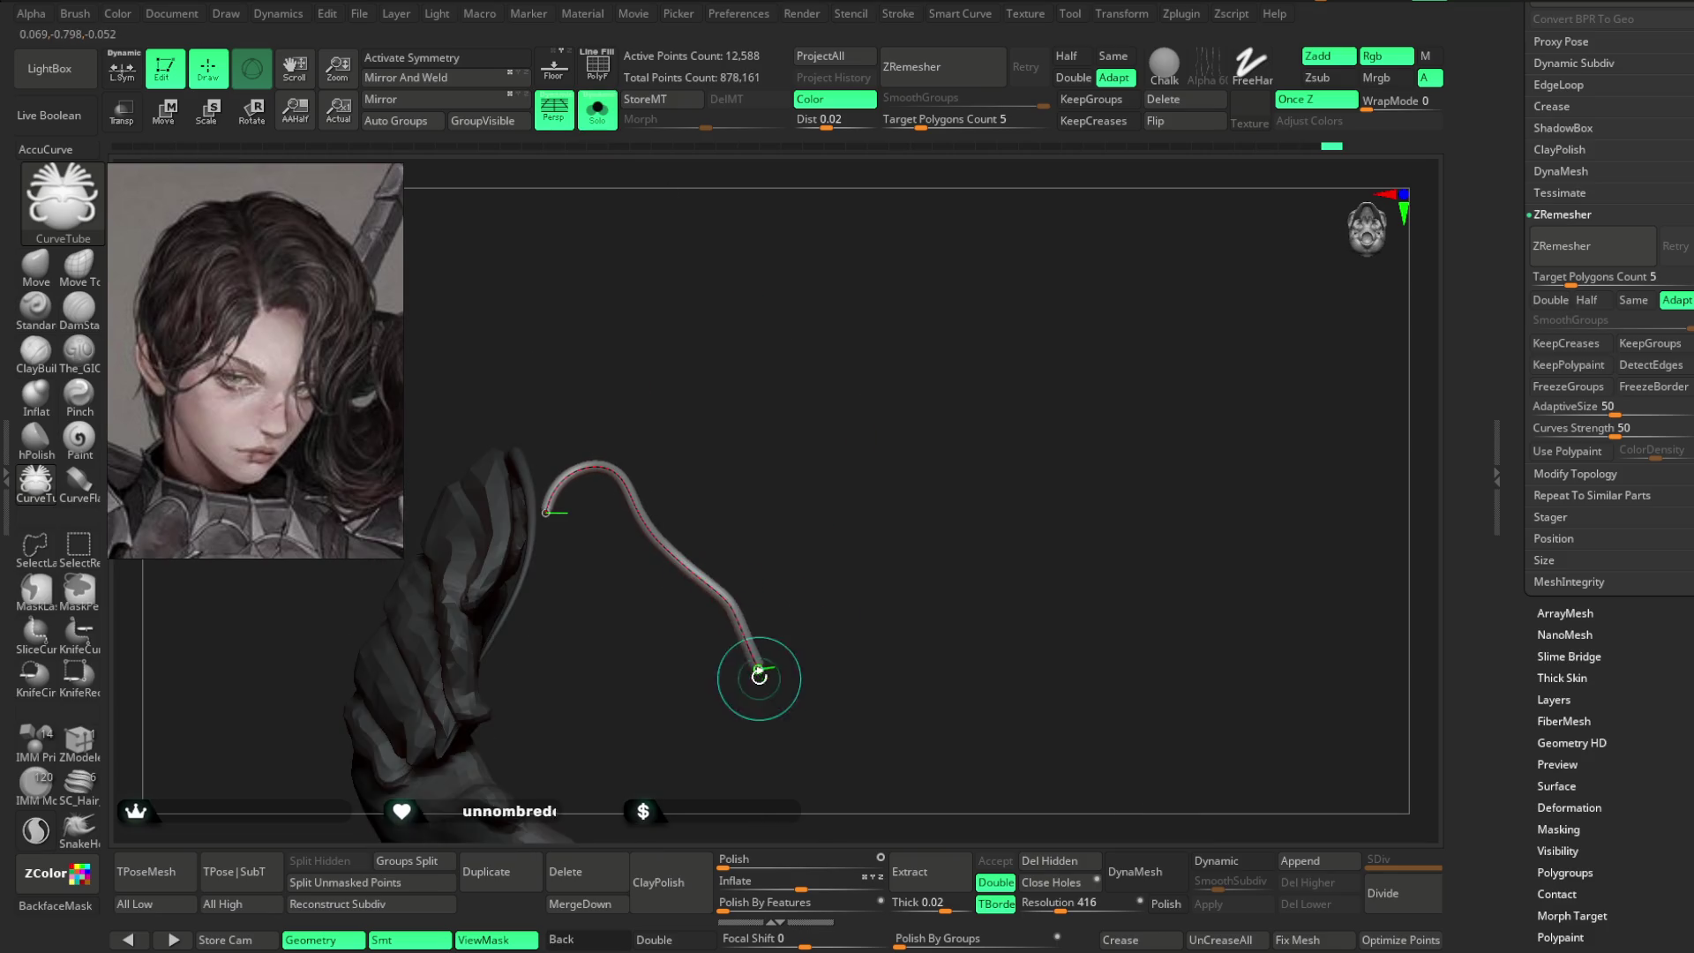
{"action": "mouse_move", "coordinate": [770, 666]}
{"action": "left_mouse_down"}
{"action": "mouse_move", "coordinate": [847, 559]}
{"action": "mouse_move", "coordinate": [747, 384]}
{"action": "left_mouse_up"}
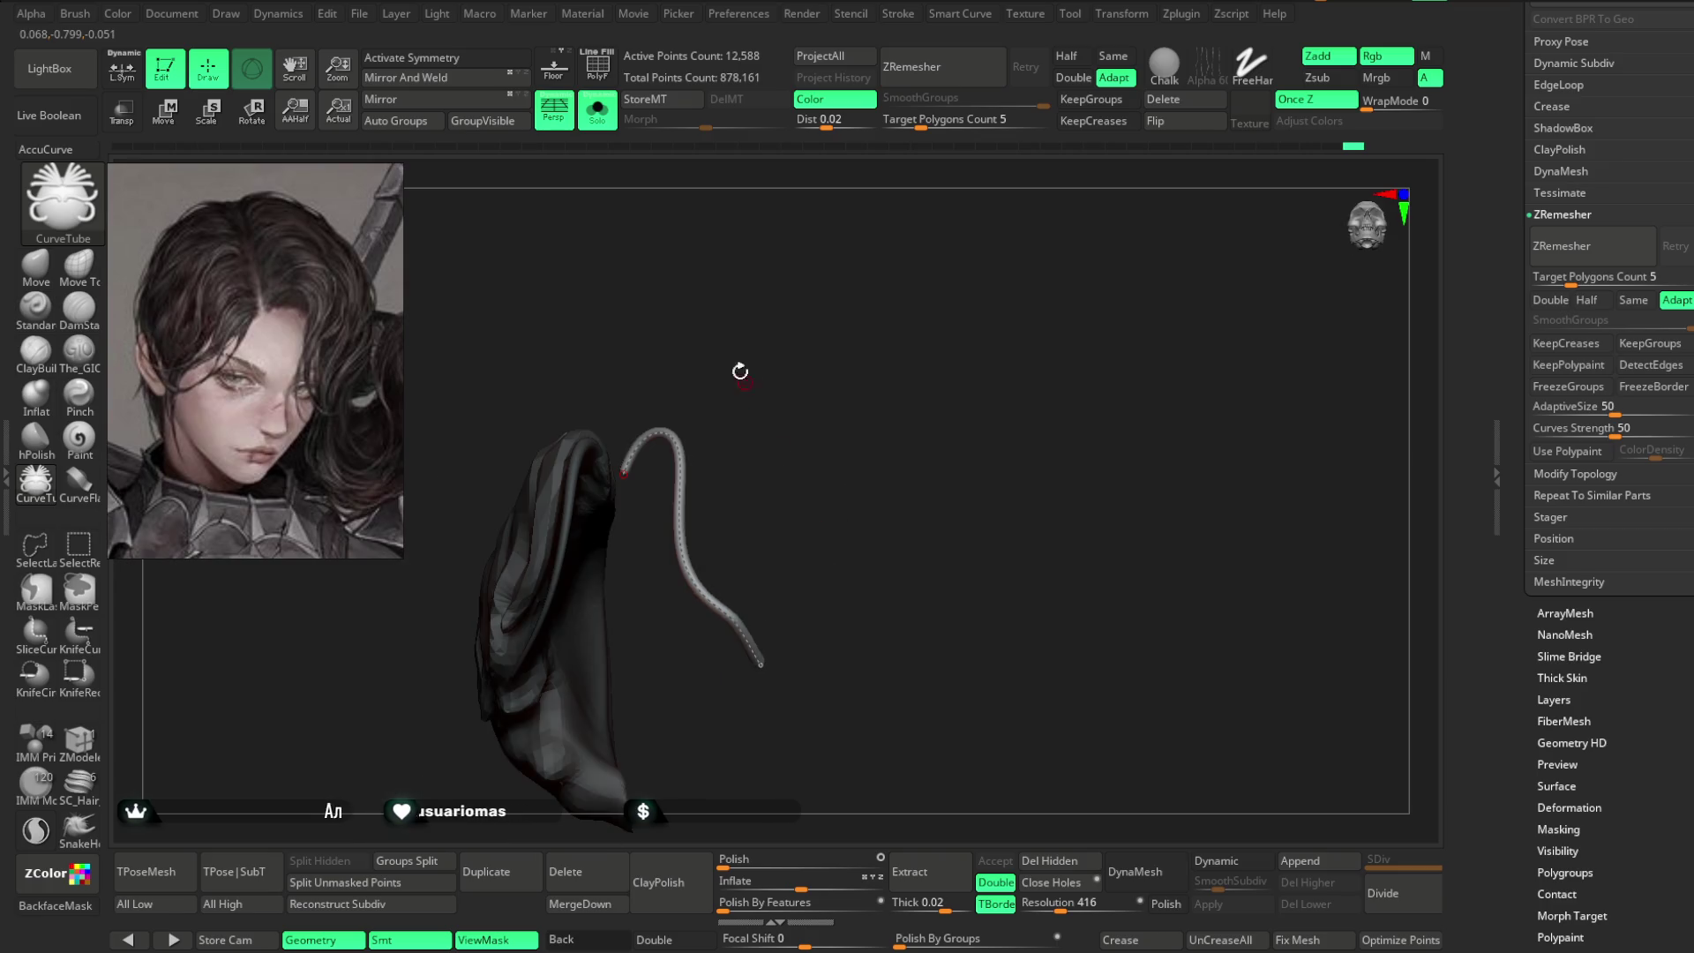
{"action": "left_click", "coordinate": [606, 126]}
- Refine the strand's curve over the brow and commit it as a finished tube
{"action": "left_click_drag", "start_coordinate": [877, 427], "coordinate": [873, 378]}
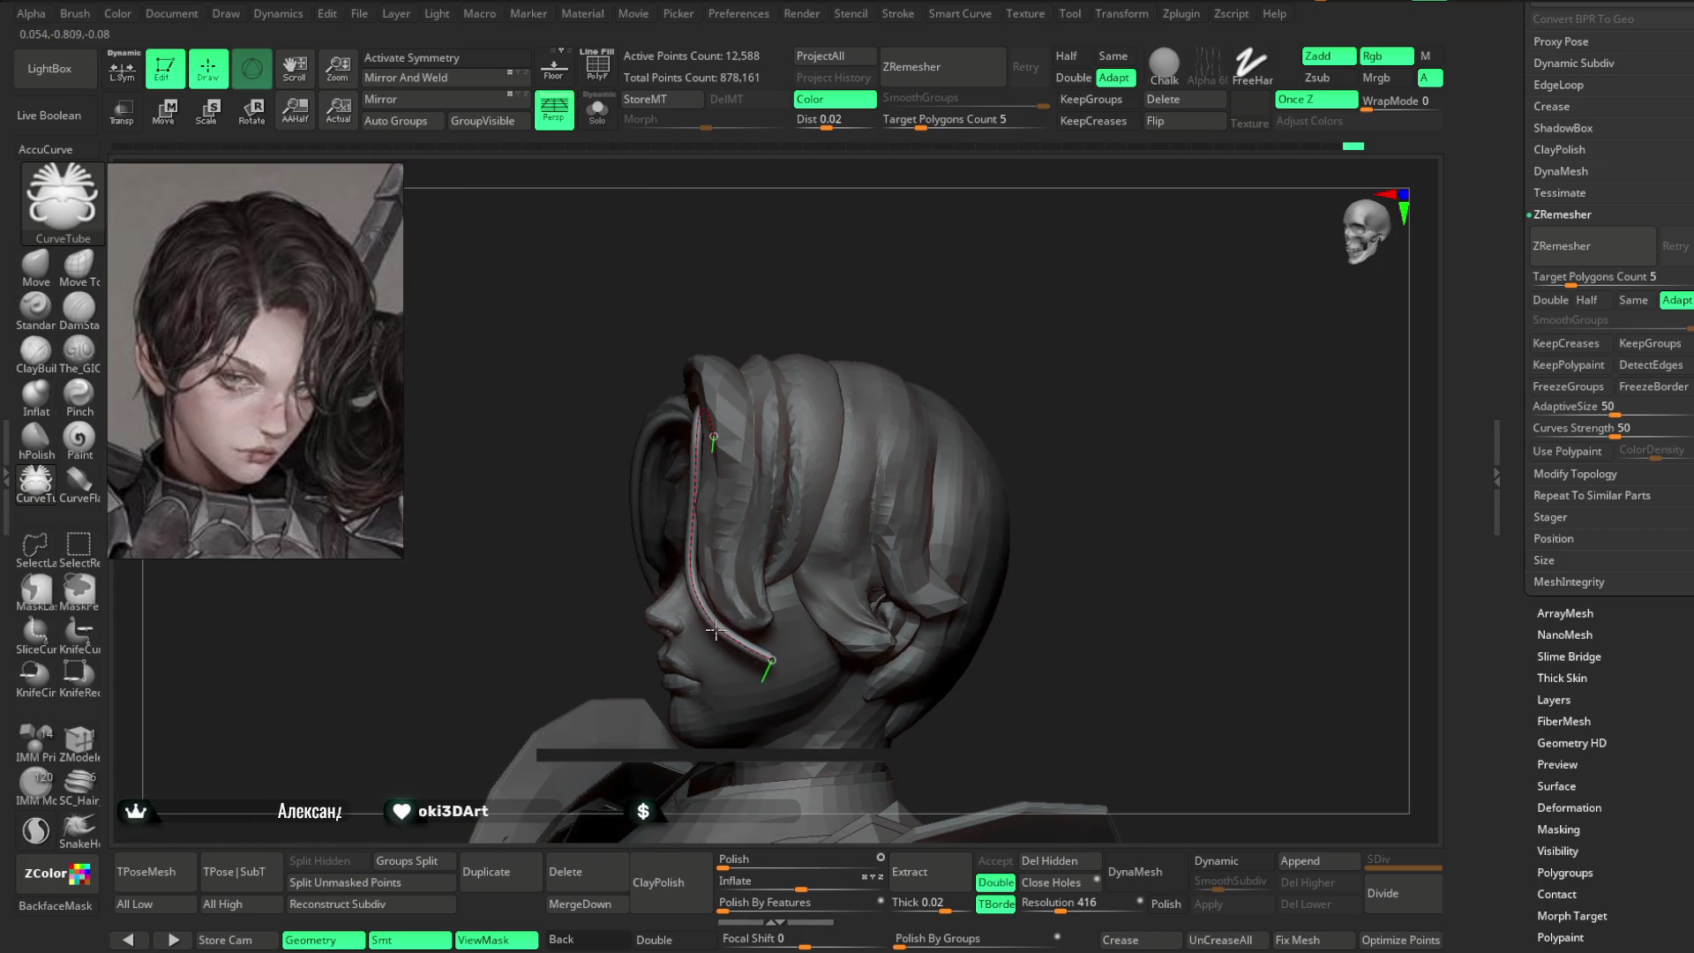
{"action": "mouse_move", "coordinate": [773, 657]}
{"action": "left_mouse_down"}
{"action": "mouse_move", "coordinate": [1014, 336]}
{"action": "mouse_move", "coordinate": [1014, 367]}
{"action": "mouse_move", "coordinate": [785, 533]}
{"action": "left_mouse_up"}
{"action": "mouse_move", "coordinate": [798, 596]}
{"action": "left_mouse_down"}
{"action": "mouse_move", "coordinate": [775, 436]}
{"action": "mouse_move", "coordinate": [771, 605]}
{"action": "left_mouse_up"}
{"action": "left_click_drag", "start_coordinate": [1170, 246], "coordinate": [1028, 316]}
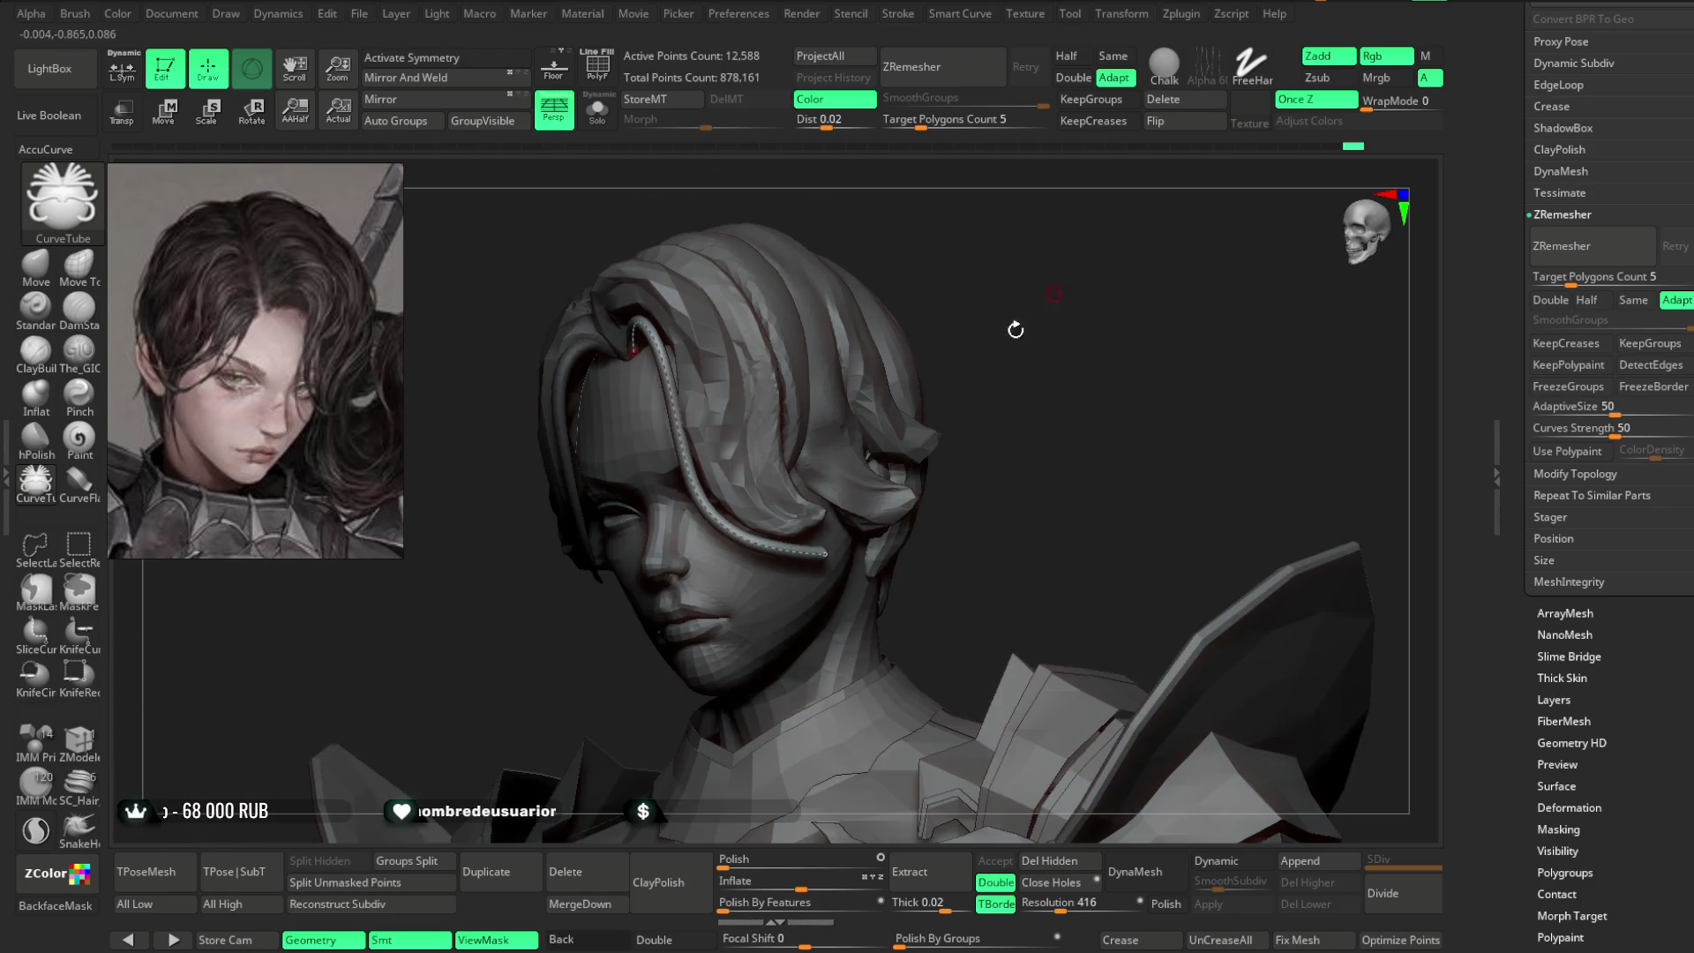
{"action": "mouse_move", "coordinate": [882, 353]}
{"action": "left_mouse_down"}
{"action": "mouse_move", "coordinate": [854, 371]}
{"action": "mouse_move", "coordinate": [939, 341]}
{"action": "mouse_move", "coordinate": [936, 362]}
{"action": "left_mouse_up"}
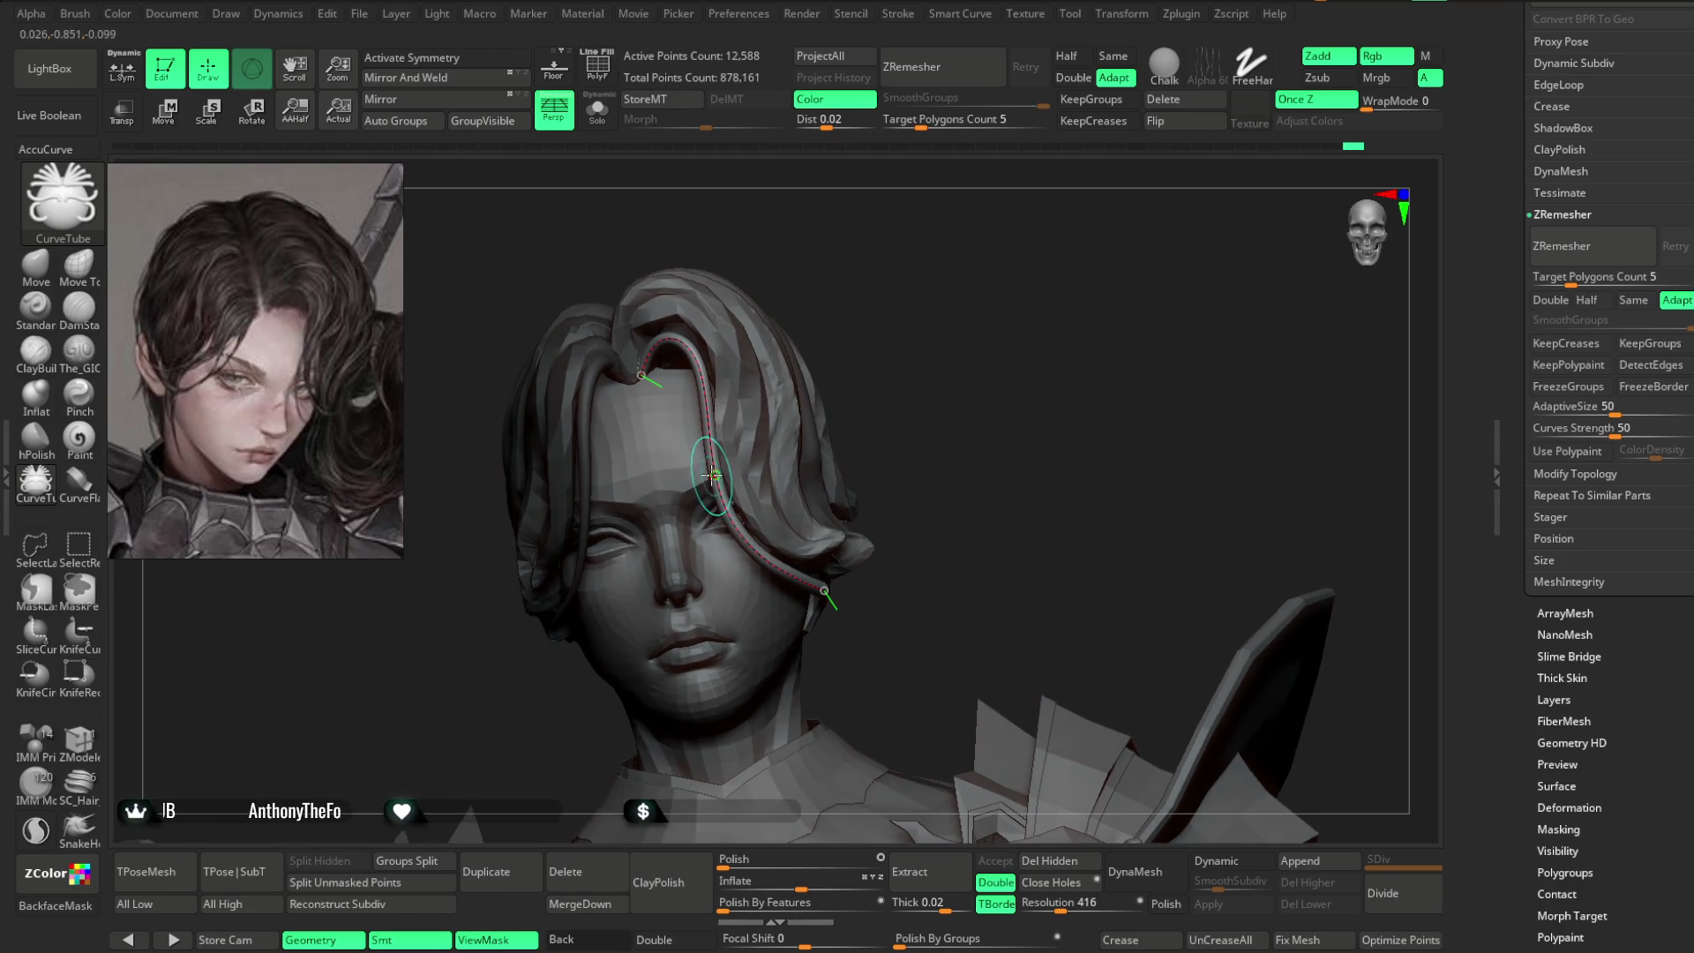
{"action": "mouse_move", "coordinate": [700, 396]}
{"action": "left_mouse_down"}
{"action": "mouse_move", "coordinate": [732, 402]}
{"action": "mouse_move", "coordinate": [704, 421]}
{"action": "left_mouse_up"}
{"action": "mouse_move", "coordinate": [826, 303]}
{"action": "left_mouse_down"}
{"action": "mouse_move", "coordinate": [903, 257]}
{"action": "mouse_move", "coordinate": [892, 281]}
{"action": "left_mouse_up"}
{"action": "left_click", "coordinate": [1041, 199]}
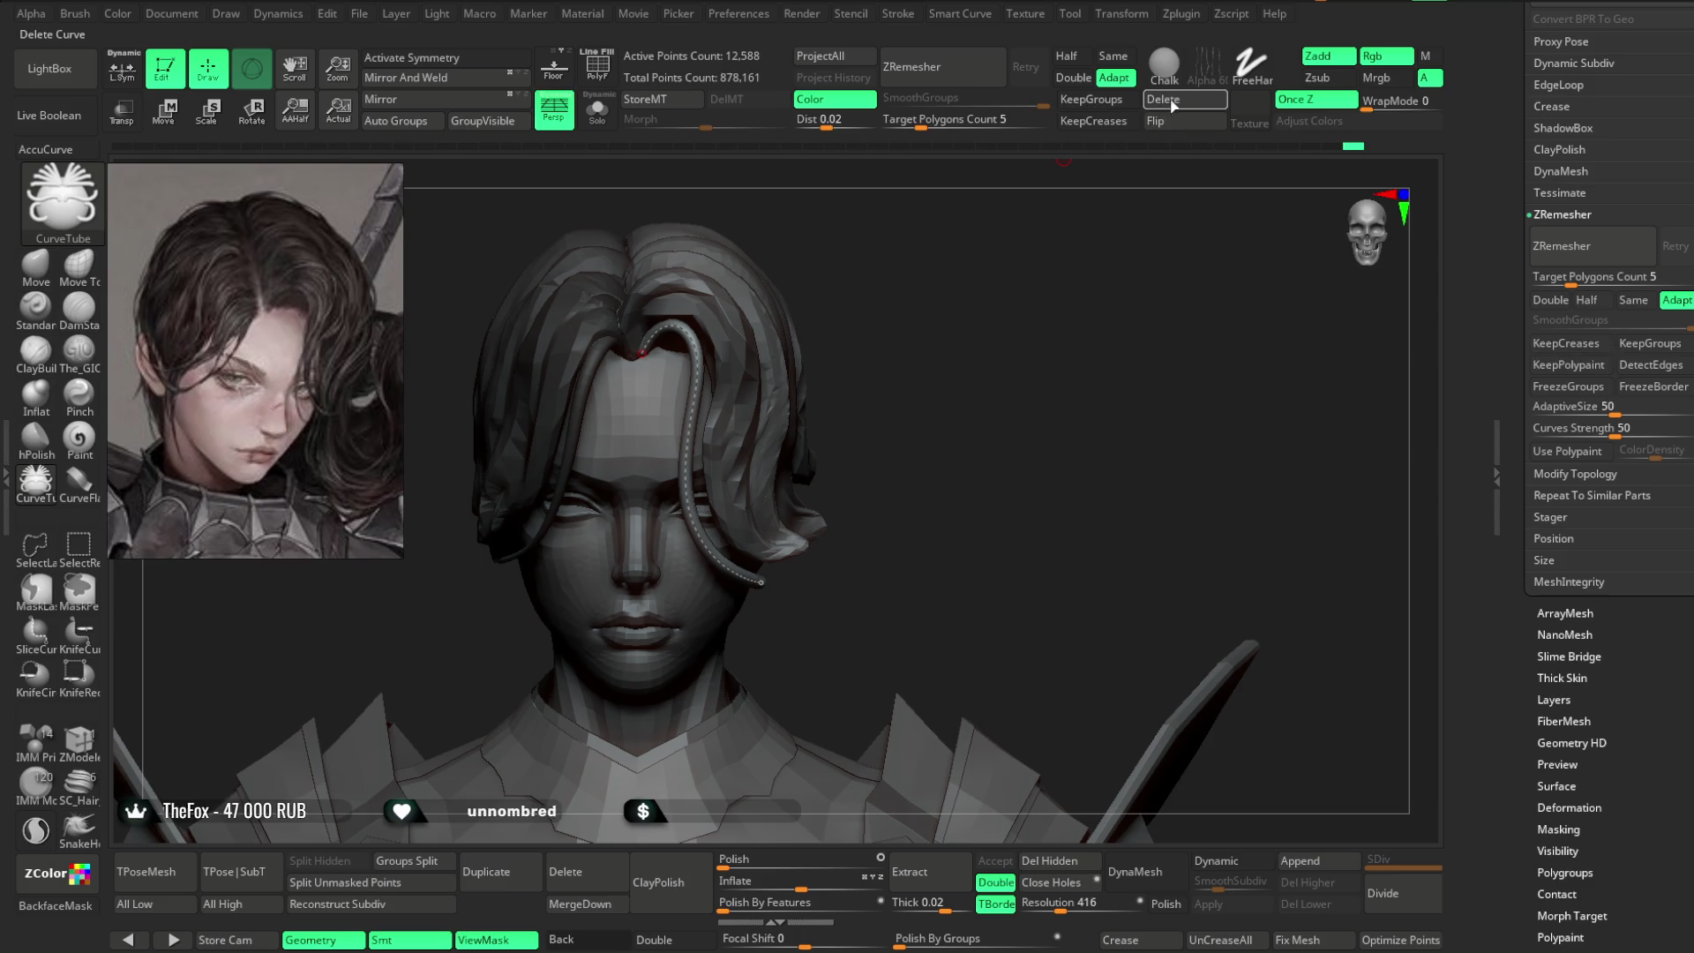
{"action": "left_click", "coordinate": [42, 270]}
{"action": "key", "text": "space"}
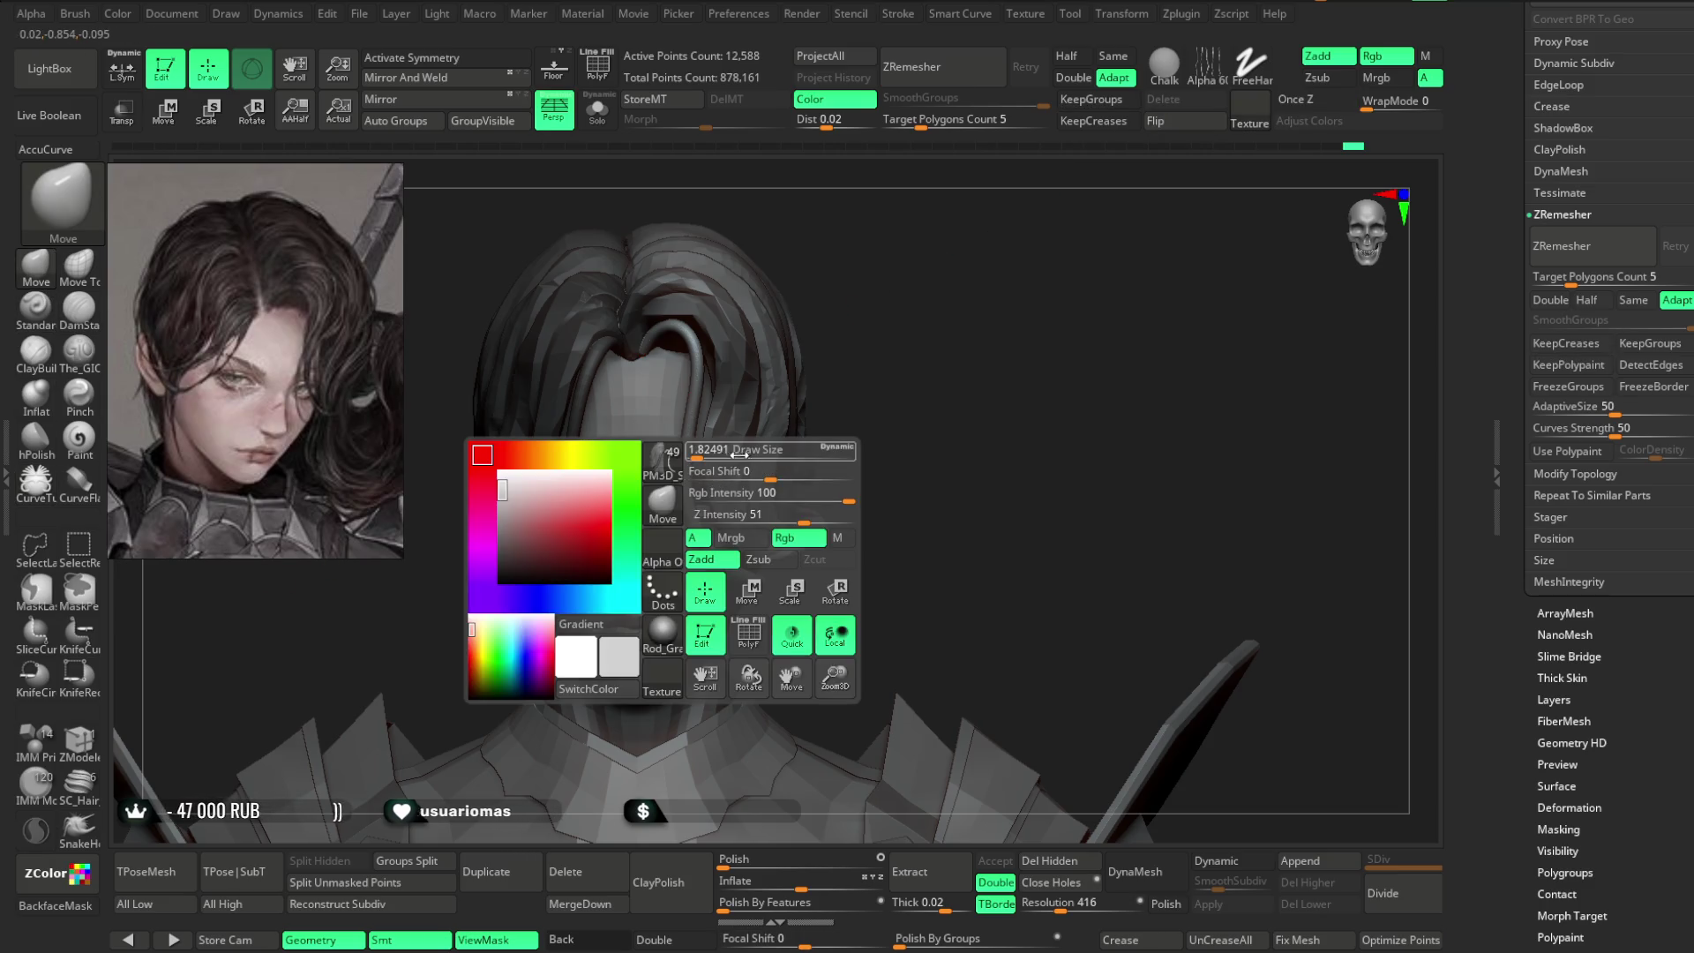
- Enlarge the Move brush size and start smoothing the new strand
{"action": "left_click_drag", "start_coordinate": [709, 452], "coordinate": [722, 458]}
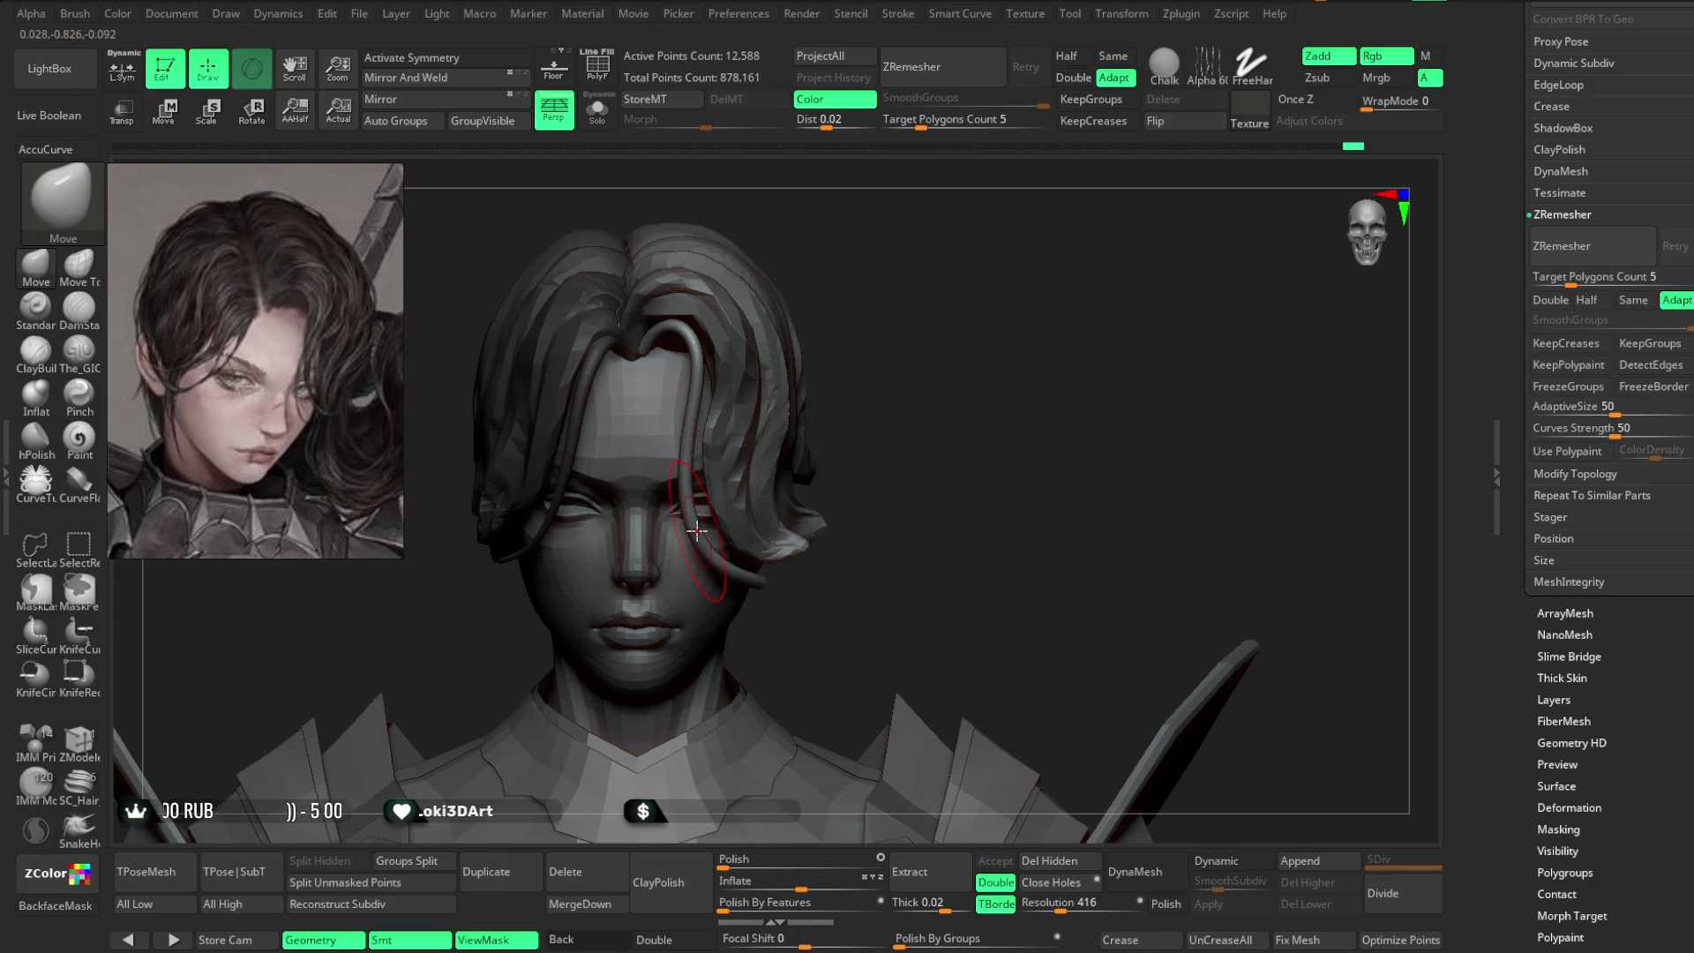
{"action": "key", "text": "shift"}
{"action": "right_click_drag", "start_coordinate": [752, 572], "coordinate": [756, 574]}
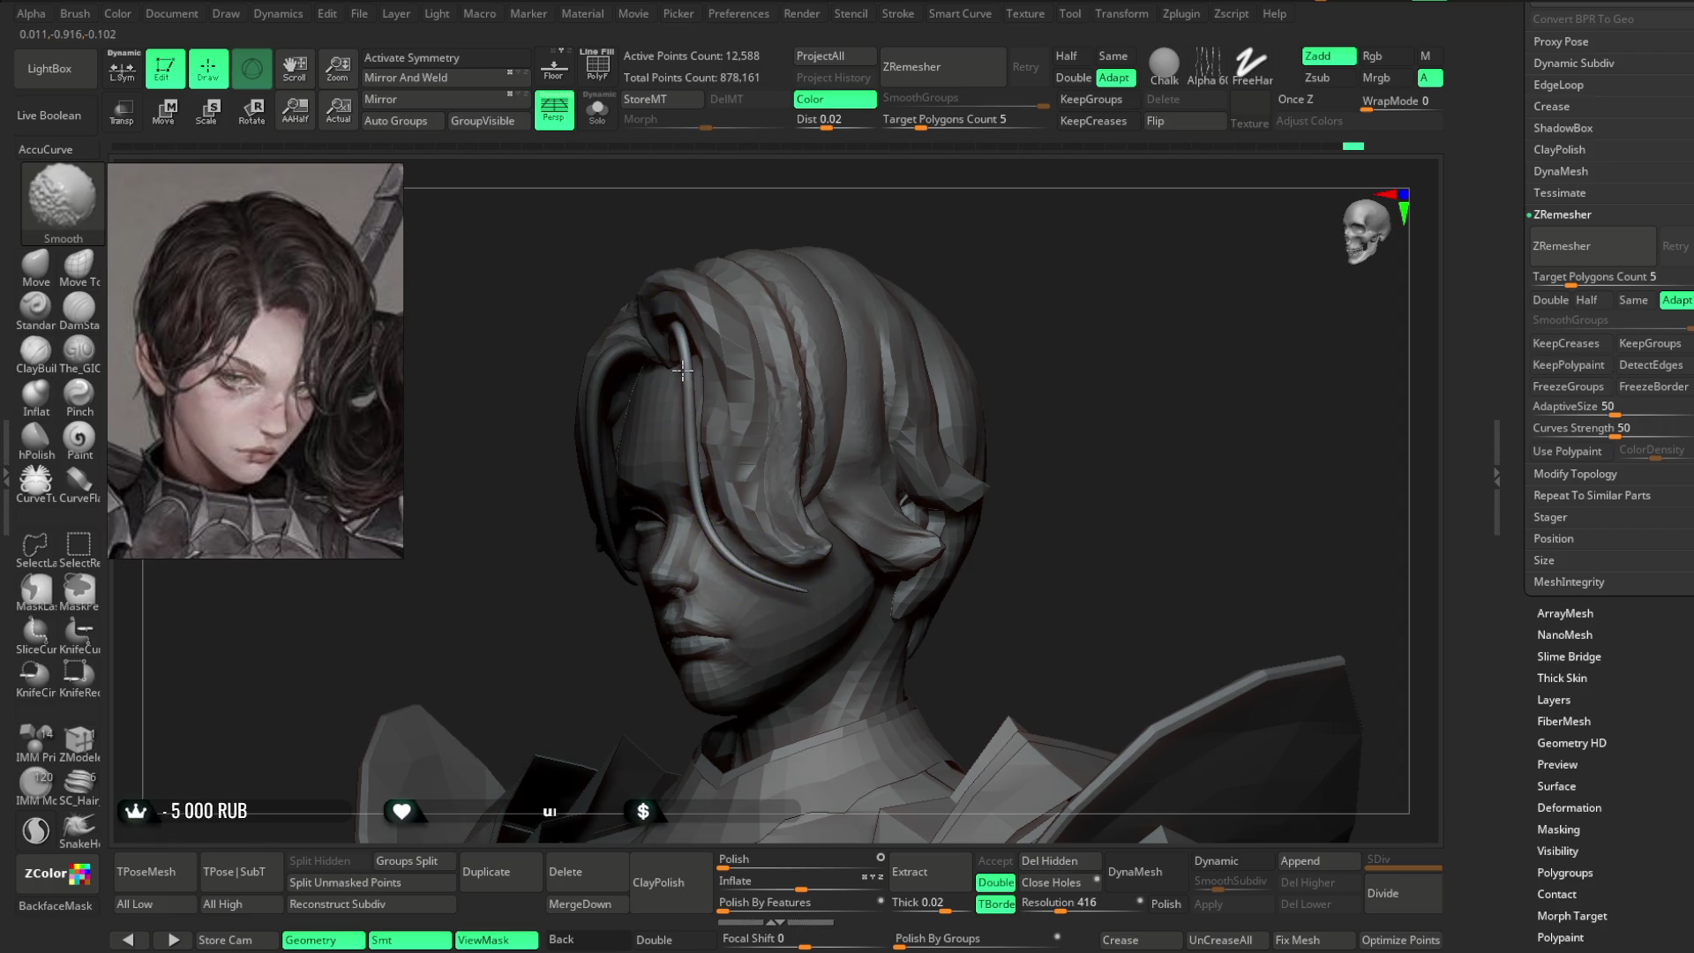
{"action": "mouse_move", "coordinate": [762, 575]}
{"action": "right_mouse_down"}
{"action": "mouse_move", "coordinate": [1059, 257]}
{"action": "mouse_move", "coordinate": [994, 299]}
{"action": "right_mouse_up"}
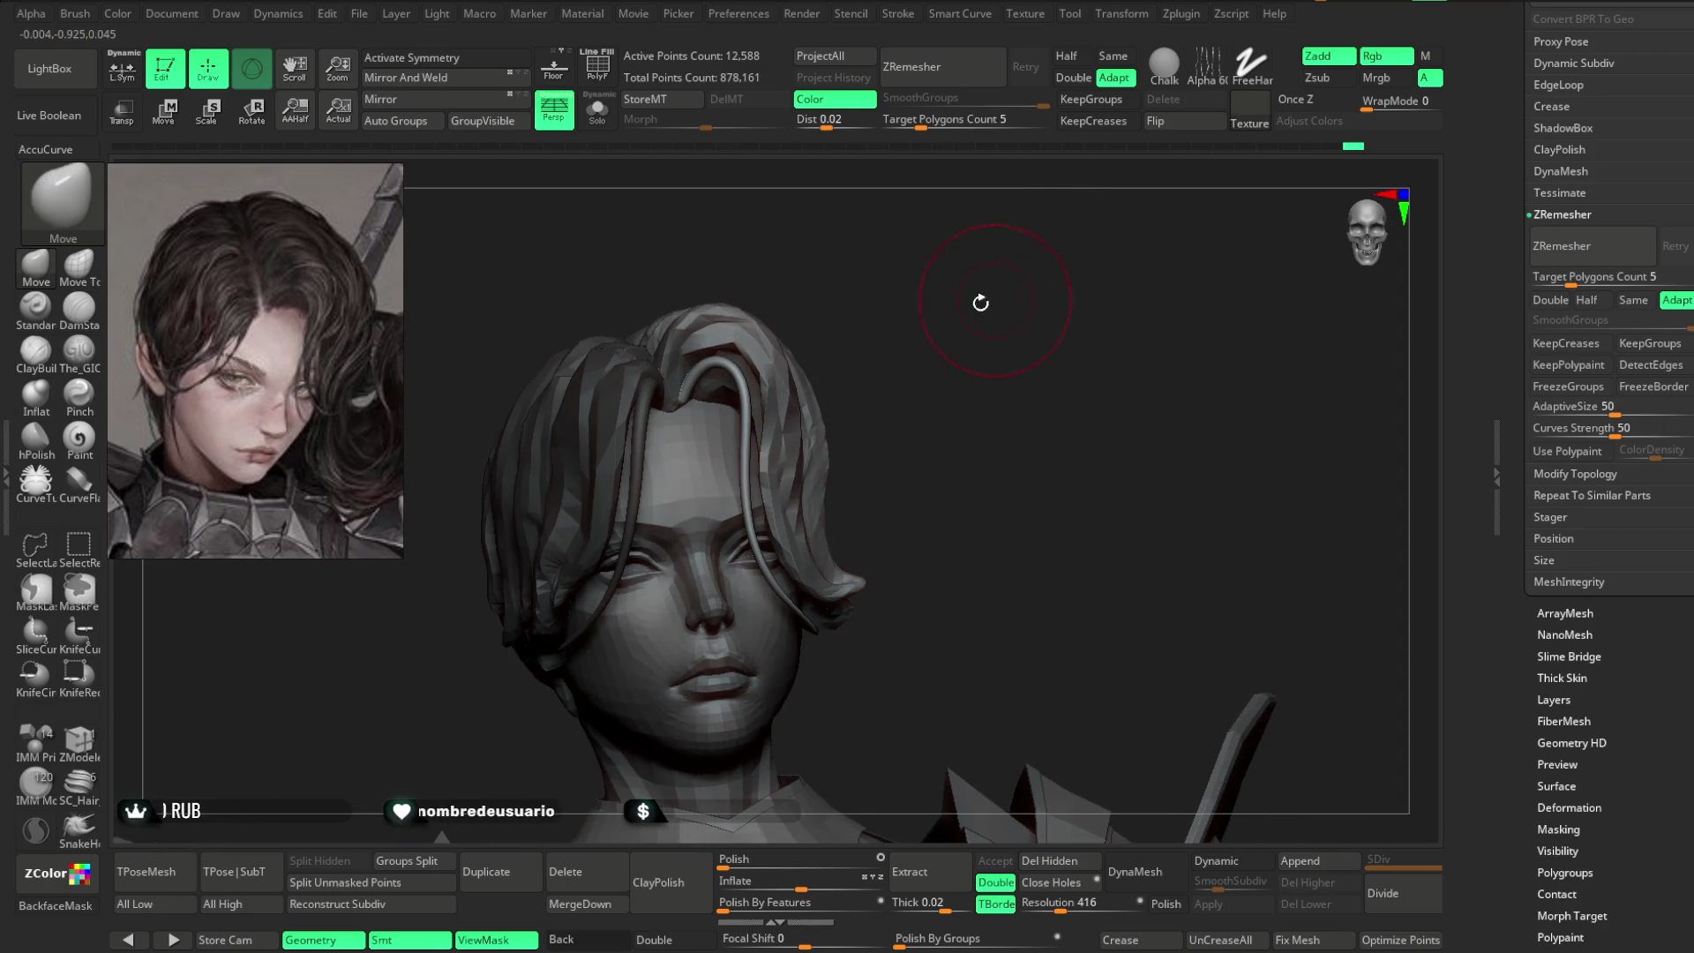
{"action": "mouse_move", "coordinate": [747, 388]}
{"action": "right_mouse_down"}
{"action": "mouse_move", "coordinate": [780, 375]}
{"action": "mouse_move", "coordinate": [862, 428]}
{"action": "mouse_move", "coordinate": [945, 341]}
{"action": "mouse_move", "coordinate": [786, 607]}
{"action": "mouse_move", "coordinate": [919, 397]}
{"action": "mouse_move", "coordinate": [806, 601]}
{"action": "mouse_move", "coordinate": [1051, 329]}
{"action": "mouse_move", "coordinate": [995, 336]}
{"action": "right_mouse_up"}
- Shift-smooth the strand further, checking it from three-quarter and frontal views
{"action": "key", "text": "shift"}
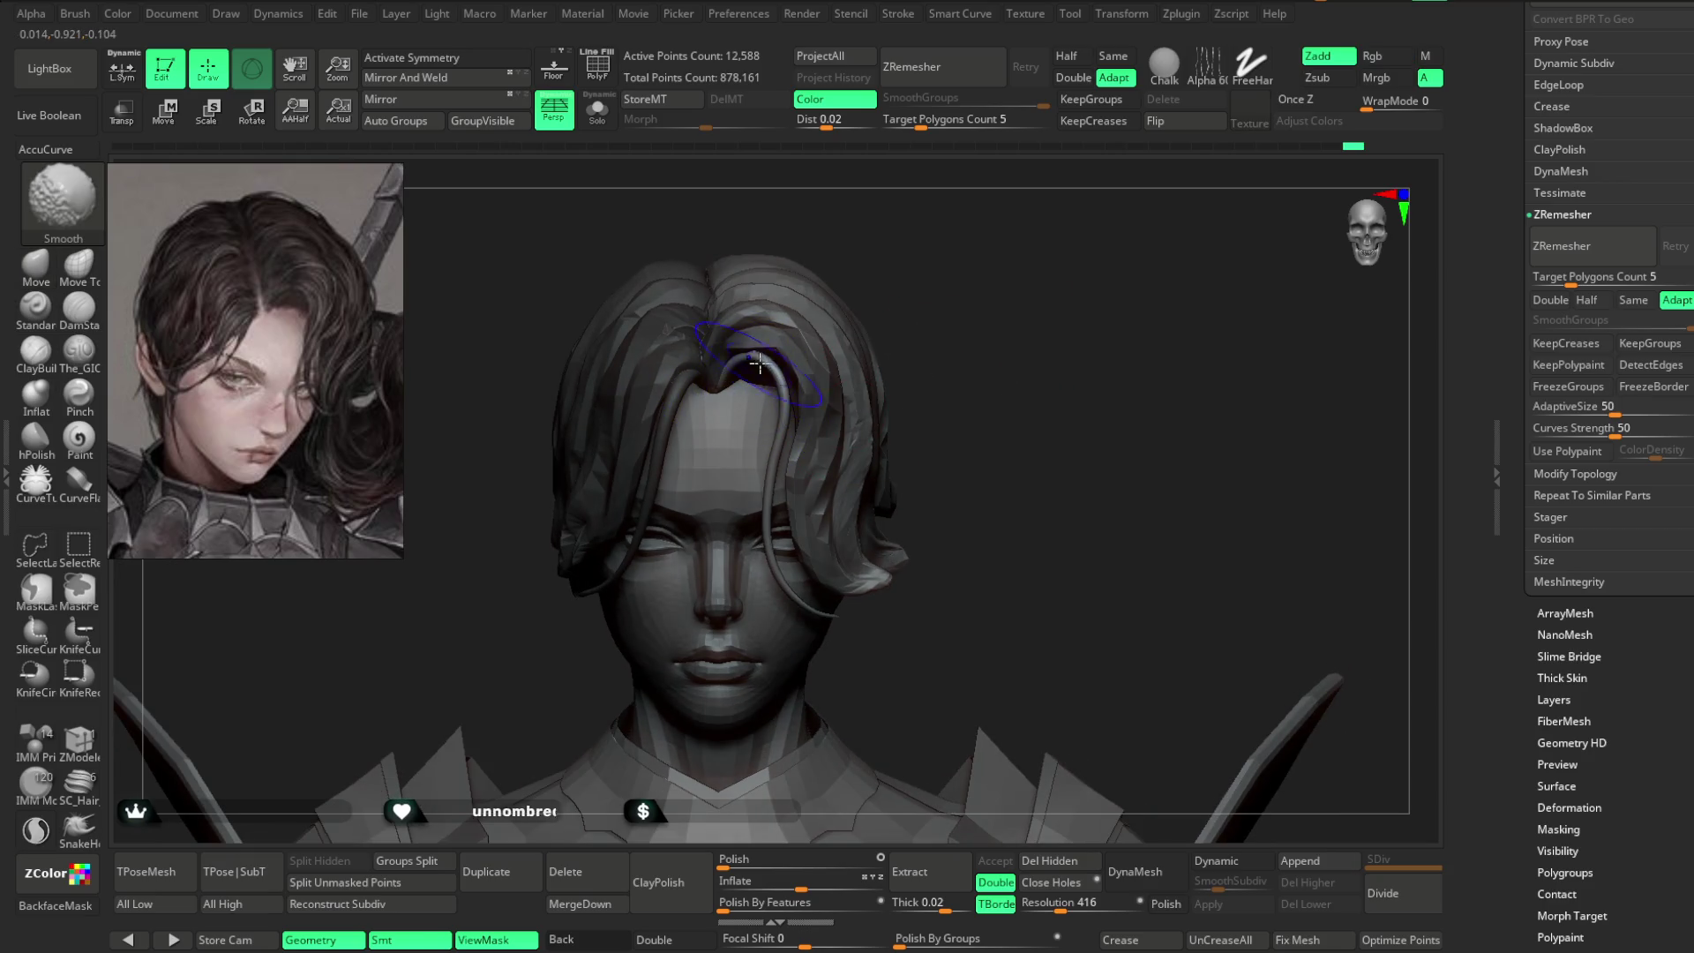
{"action": "mouse_move", "coordinate": [766, 506]}
{"action": "right_mouse_down"}
{"action": "mouse_move", "coordinate": [839, 321]}
{"action": "mouse_move", "coordinate": [836, 349]}
{"action": "mouse_move", "coordinate": [909, 311]}
{"action": "right_mouse_up"}
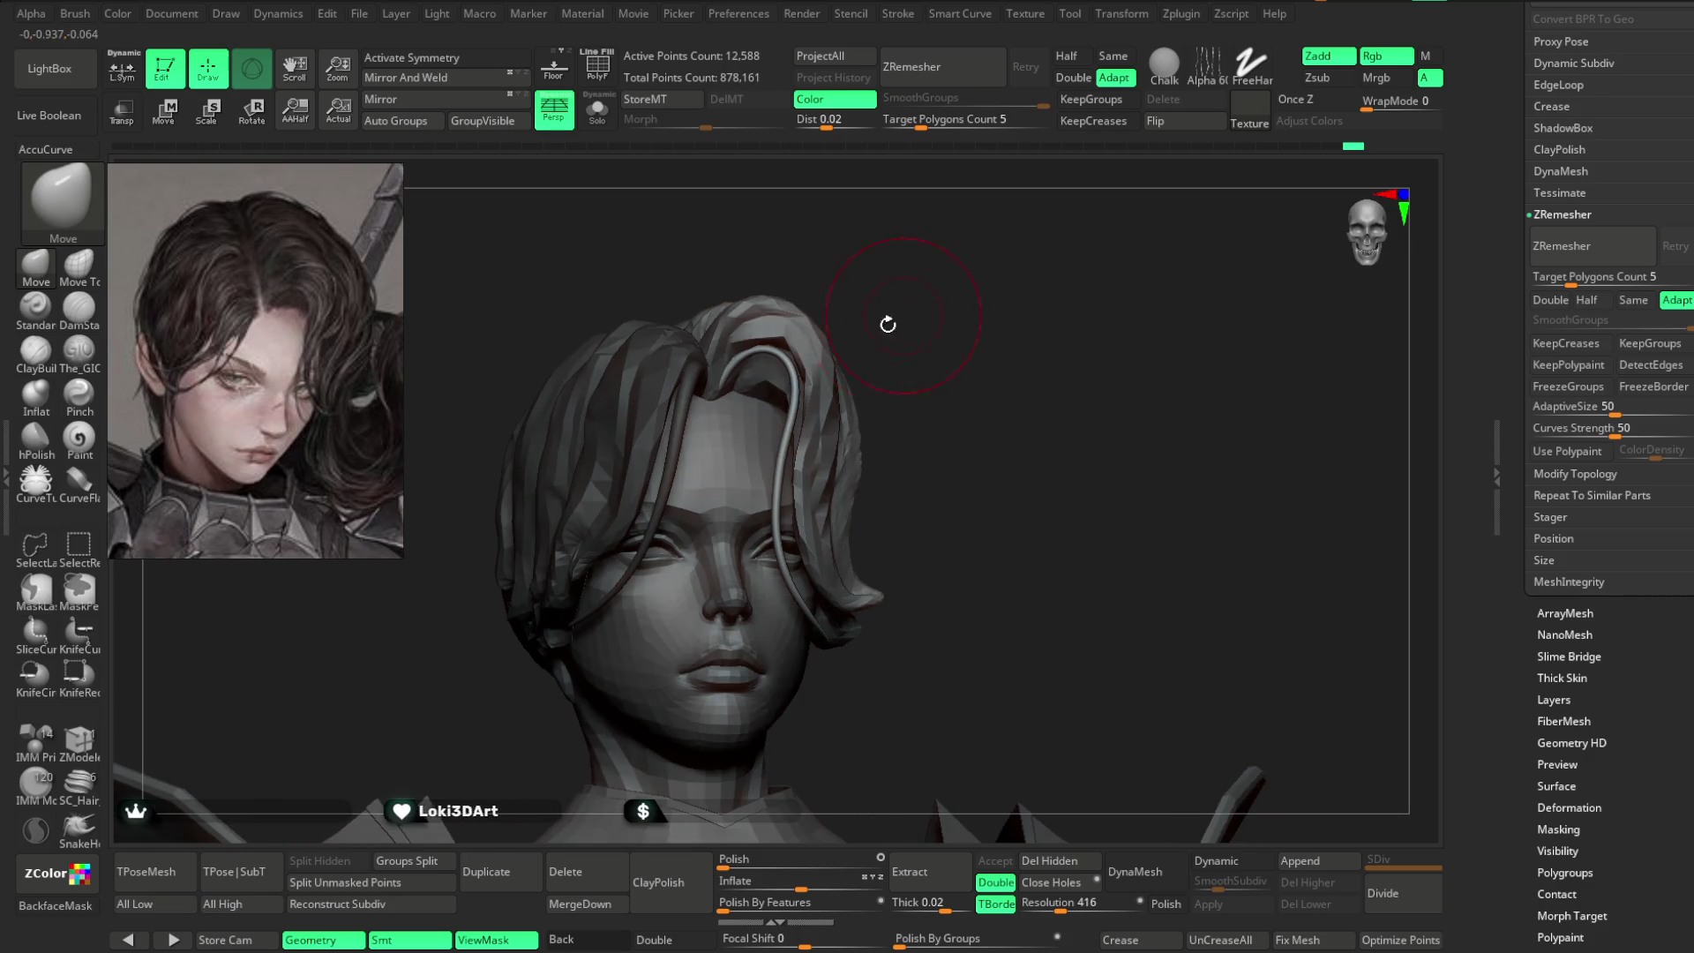
{"action": "mouse_move", "coordinate": [757, 379]}
{"action": "right_mouse_down"}
{"action": "mouse_move", "coordinate": [757, 357]}
{"action": "mouse_move", "coordinate": [854, 372]}
{"action": "right_mouse_up"}
{"action": "mouse_move", "coordinate": [764, 505]}
{"action": "right_mouse_down"}
{"action": "mouse_move", "coordinate": [983, 385]}
{"action": "mouse_move", "coordinate": [817, 559]}
{"action": "mouse_move", "coordinate": [1044, 348]}
{"action": "mouse_move", "coordinate": [995, 382]}
{"action": "mouse_move", "coordinate": [926, 493]}
{"action": "right_mouse_up"}
{"action": "key", "text": "space"}
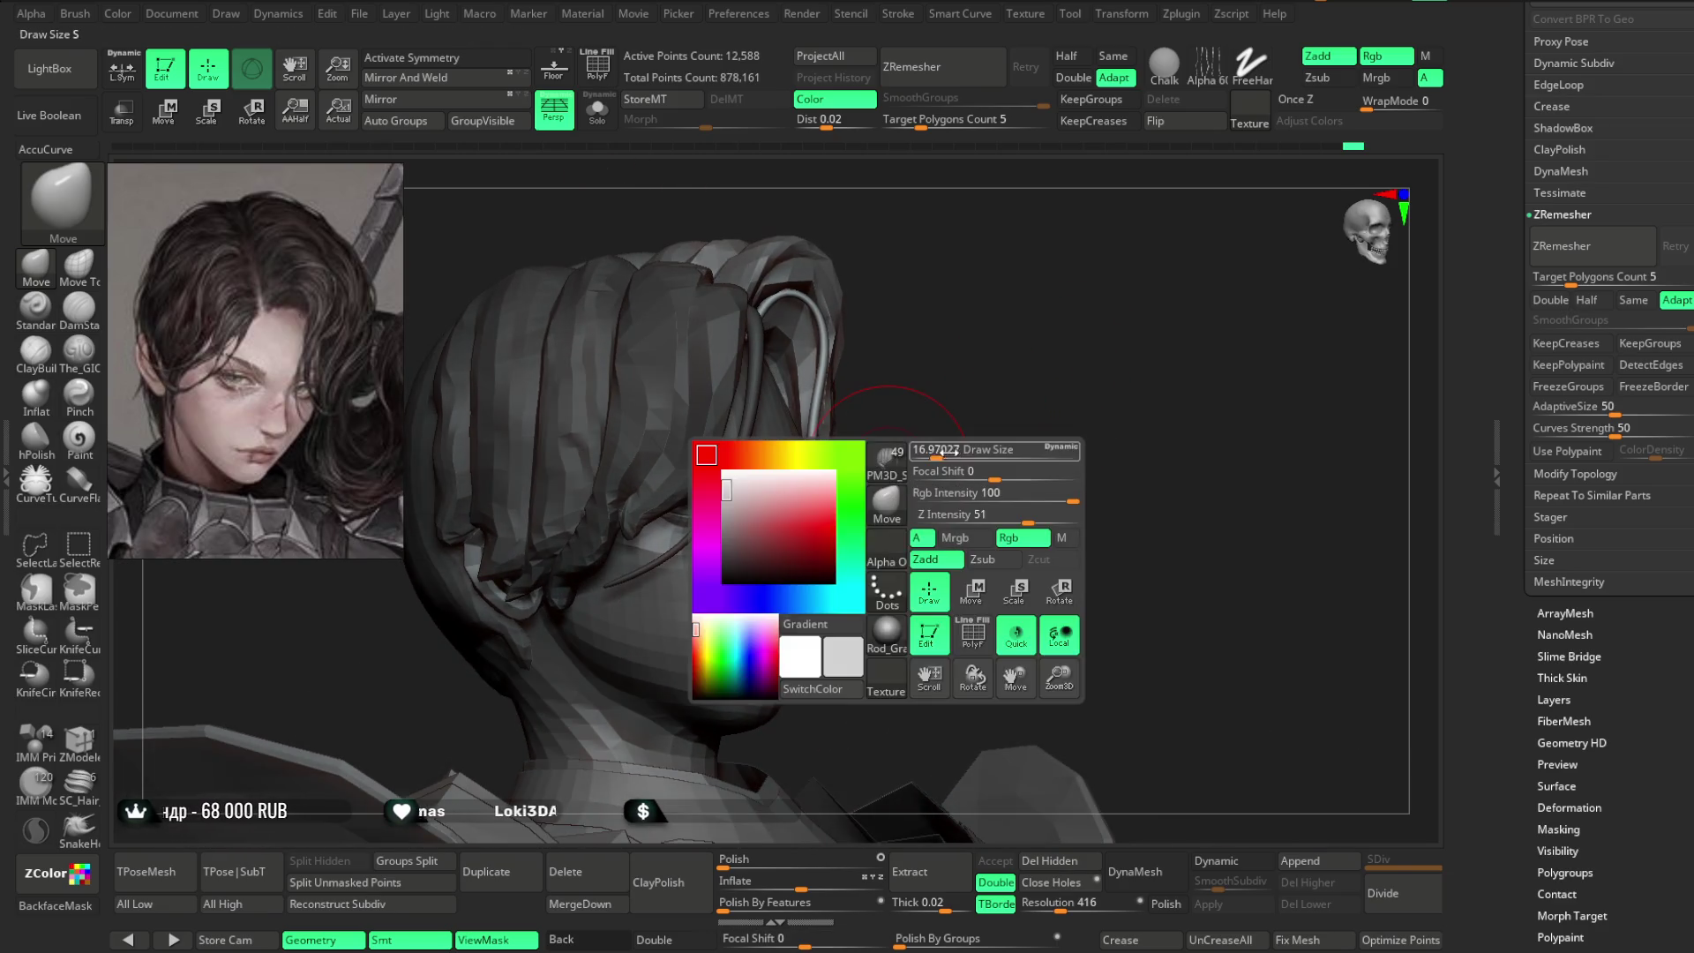
{"action": "mouse_move", "coordinate": [887, 375]}
{"action": "right_mouse_down"}
{"action": "mouse_move", "coordinate": [812, 551]}
{"action": "mouse_move", "coordinate": [865, 451]}
{"action": "right_mouse_up"}
{"action": "mouse_move", "coordinate": [864, 588]}
{"action": "right_mouse_down"}
{"action": "mouse_move", "coordinate": [1010, 359]}
{"action": "mouse_move", "coordinate": [797, 494]}
{"action": "right_mouse_up"}
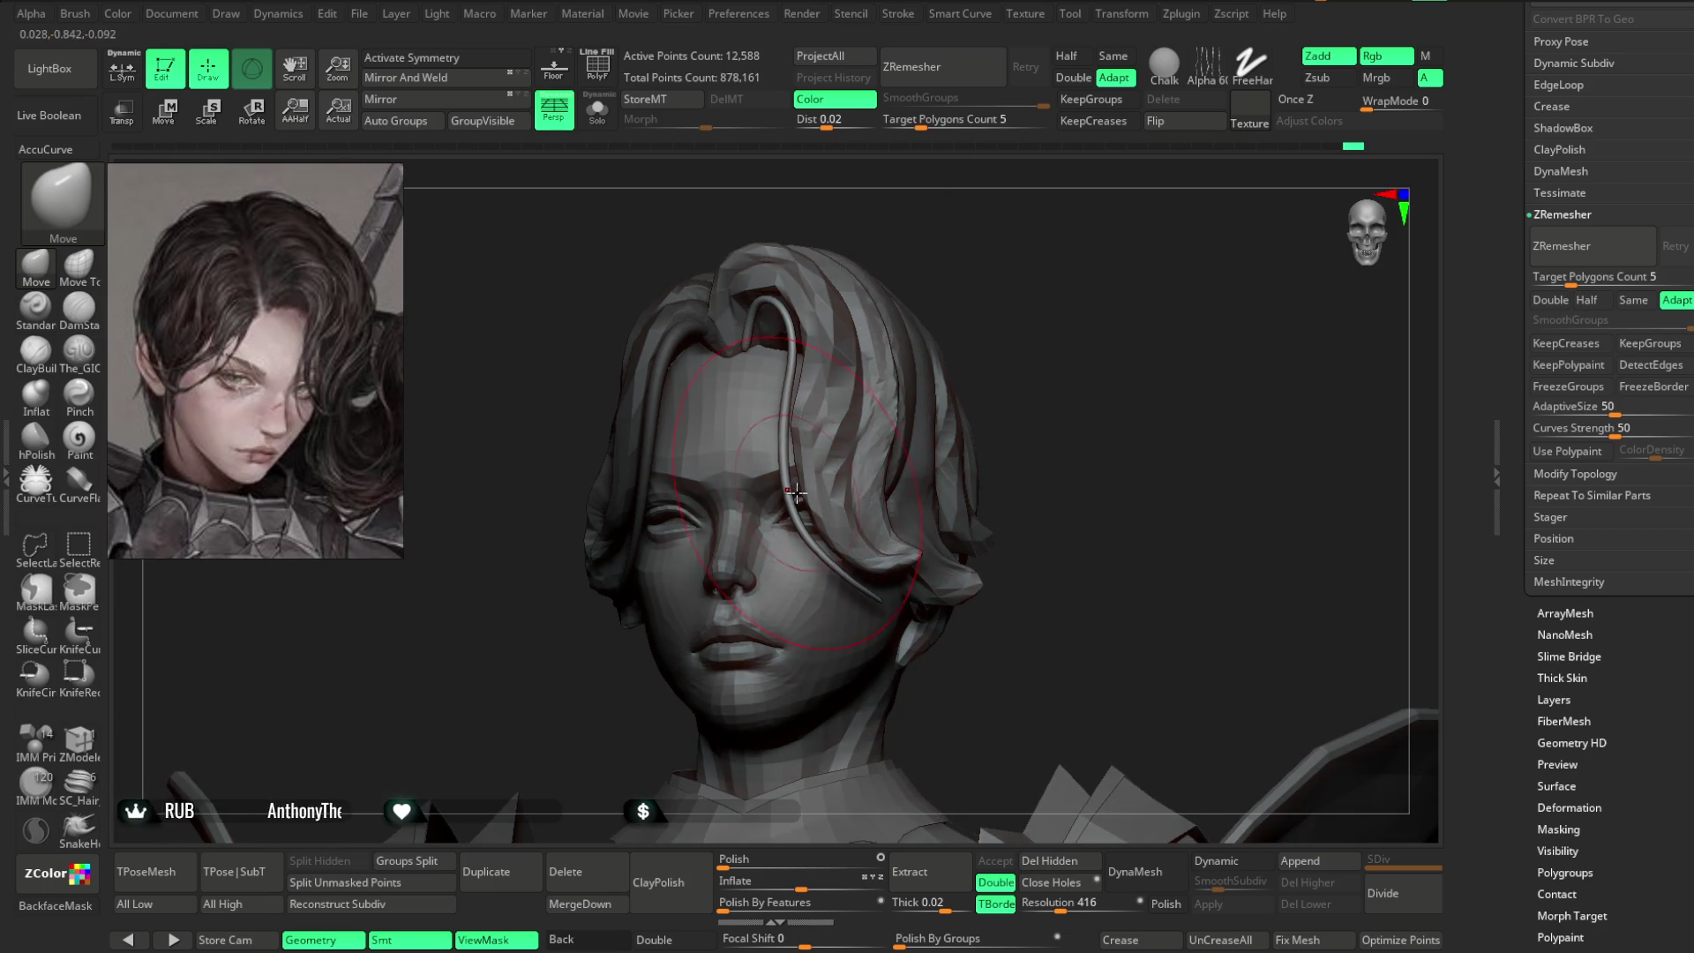
{"action": "mouse_move", "coordinate": [821, 553]}
{"action": "right_mouse_down"}
{"action": "mouse_move", "coordinate": [1021, 332]}
{"action": "mouse_move", "coordinate": [957, 374]}
{"action": "mouse_move", "coordinate": [964, 348]}
{"action": "mouse_move", "coordinate": [957, 405]}
{"action": "mouse_move", "coordinate": [926, 424]}
{"action": "mouse_move", "coordinate": [1003, 405]}
{"action": "mouse_move", "coordinate": [1116, 435]}
{"action": "mouse_move", "coordinate": [991, 443]}
{"action": "mouse_move", "coordinate": [993, 393]}
{"action": "mouse_move", "coordinate": [971, 400]}
{"action": "mouse_move", "coordinate": [961, 368]}
{"action": "mouse_move", "coordinate": [1024, 362]}
{"action": "mouse_move", "coordinate": [944, 353]}
{"action": "mouse_move", "coordinate": [950, 326]}
{"action": "mouse_move", "coordinate": [1004, 328]}
{"action": "right_mouse_up"}
{"action": "key", "text": "space"}
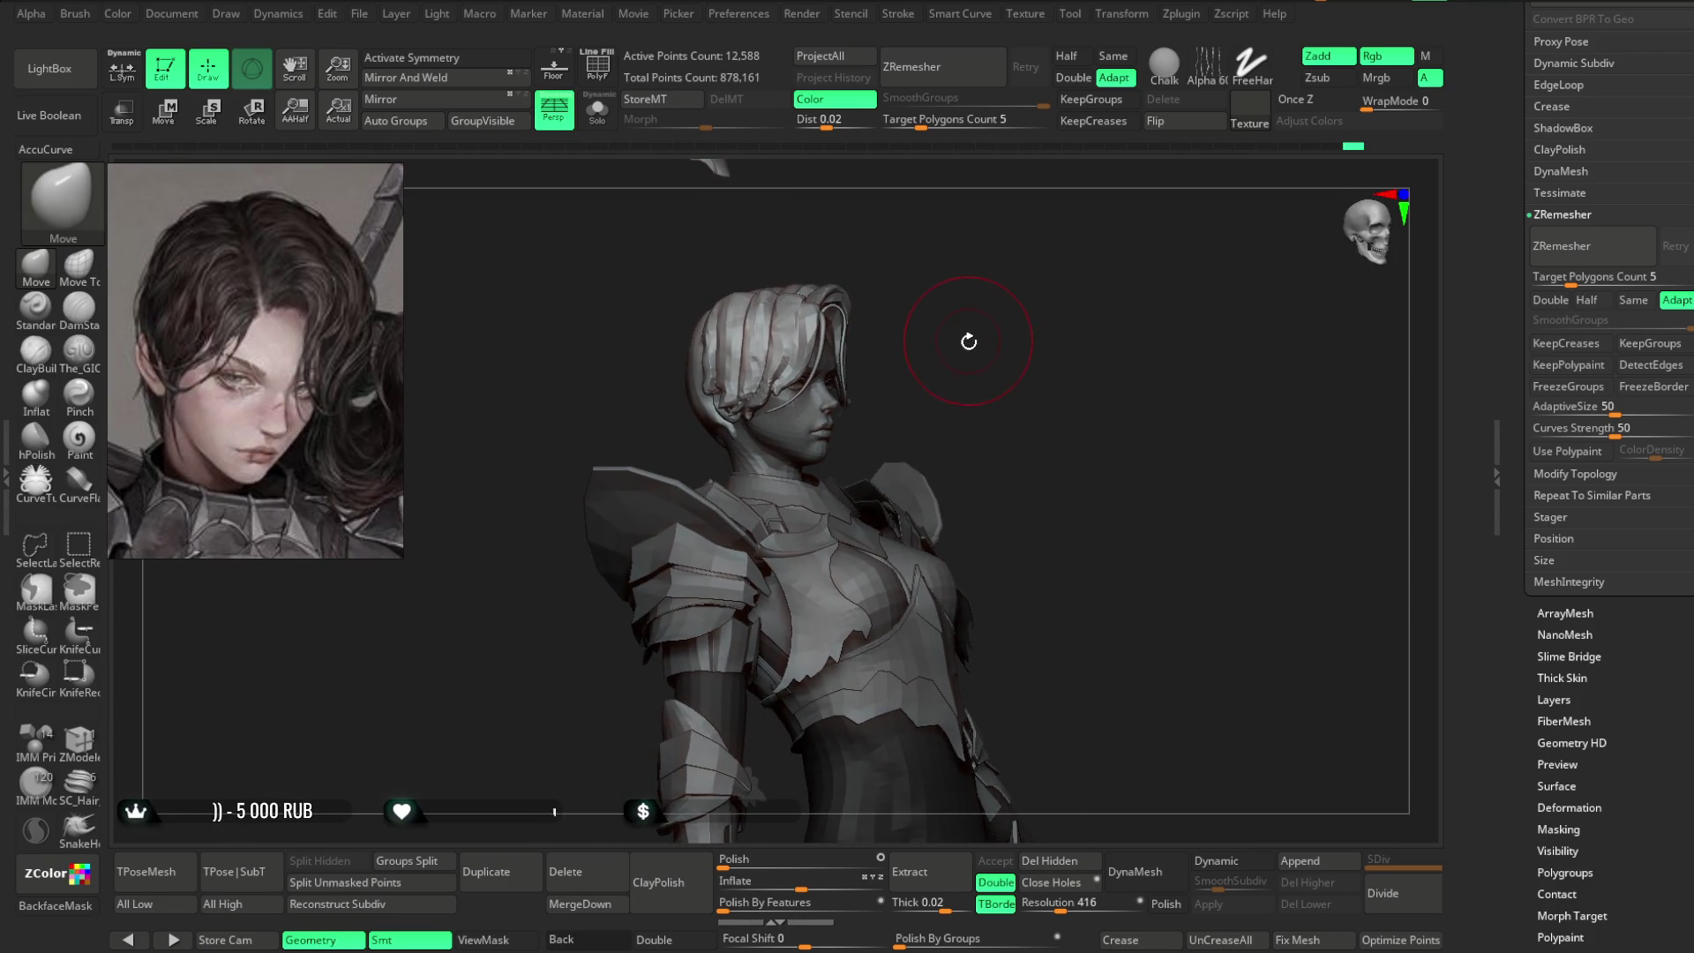
- Enlarge Draw Size and orbit the bust to a side profile
{"action": "key", "text": "space"}
{"action": "left_click_drag", "start_coordinate": [1024, 331], "coordinate": [1073, 331]}
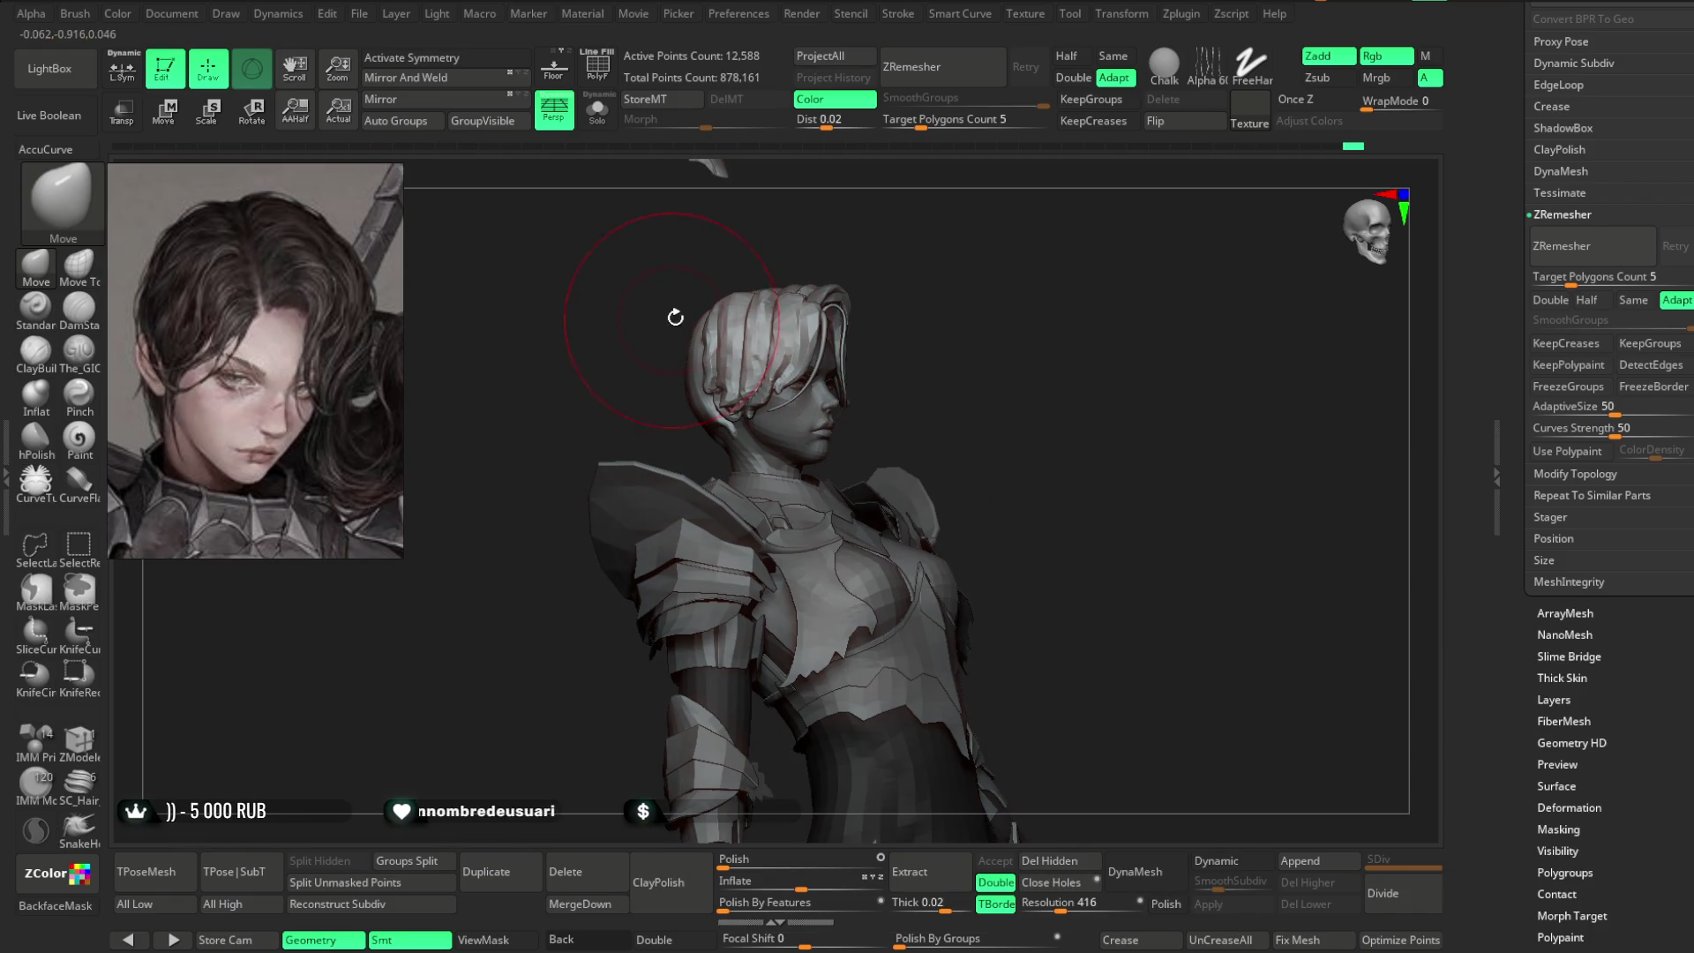
{"action": "mouse_move", "coordinate": [703, 320]}
{"action": "right_mouse_down"}
{"action": "mouse_move", "coordinate": [686, 358]}
{"action": "mouse_move", "coordinate": [834, 246]}
{"action": "mouse_move", "coordinate": [925, 238]}
{"action": "mouse_move", "coordinate": [708, 375]}
{"action": "right_mouse_up"}
- Undo four recent changes and scroll the right tray up to the Subtool list
{"action": "key", "text": "ctrl+z"}
{"action": "key", "text": "ctrl+z"}
{"action": "key", "text": "ctrl+z"}
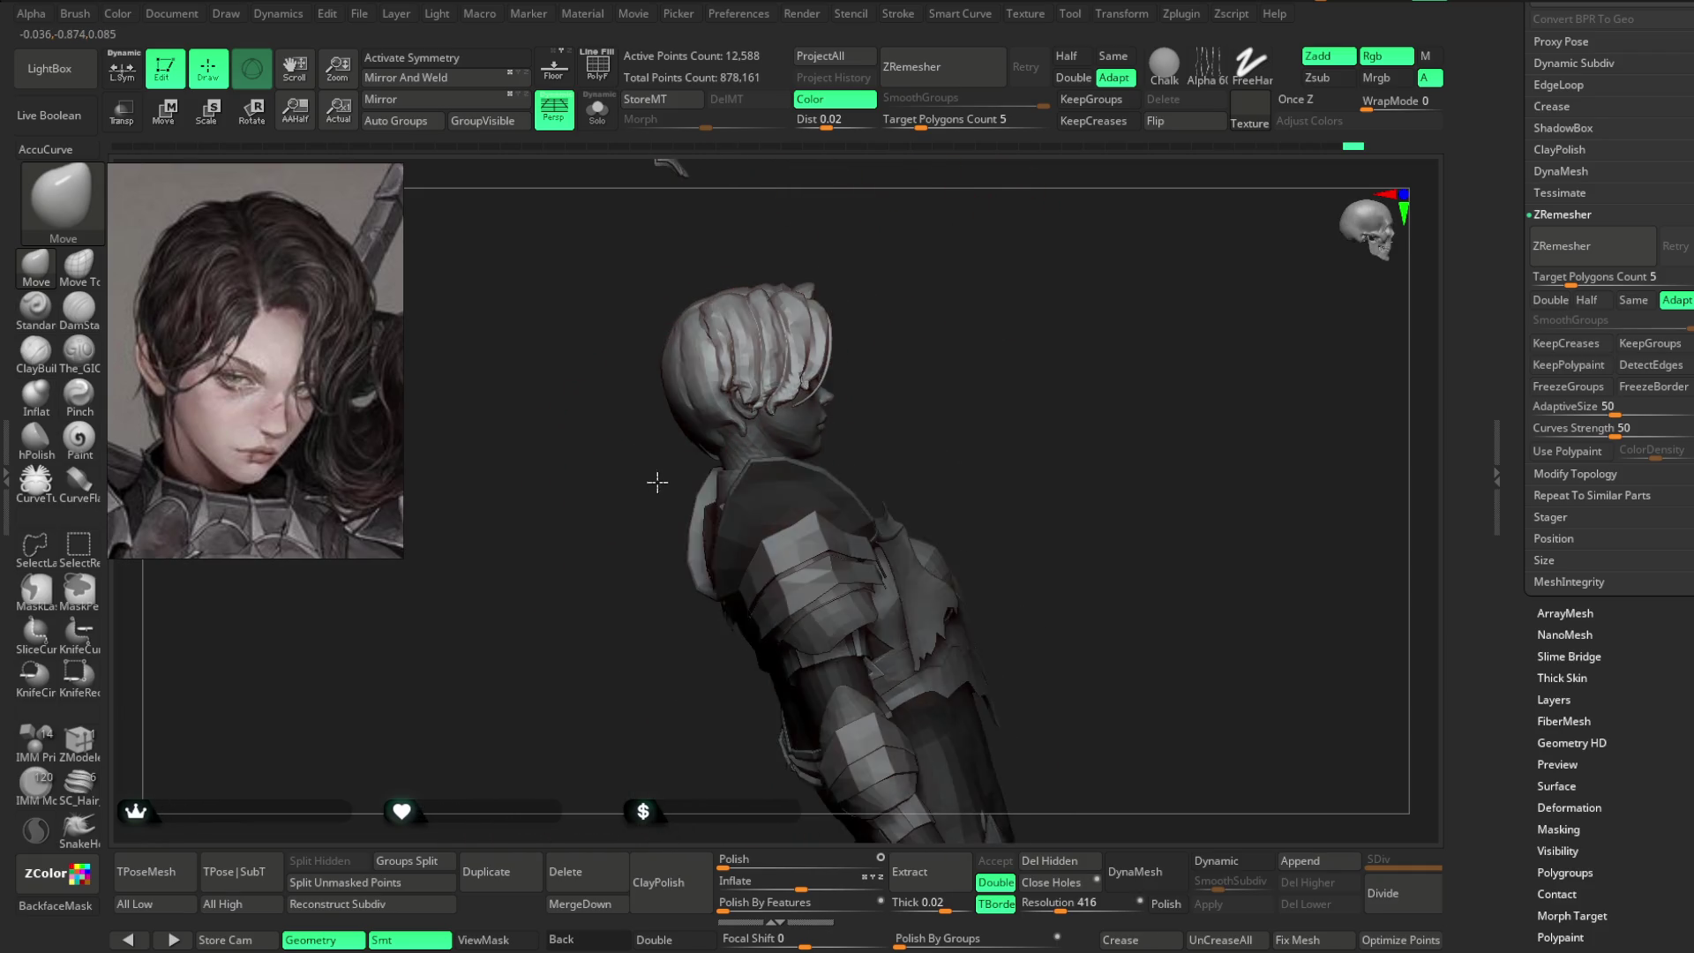
{"action": "key", "text": "ctrl+z"}
{"action": "key", "text": "ctrl+z"}
{"action": "key", "text": "ctrl+z"}
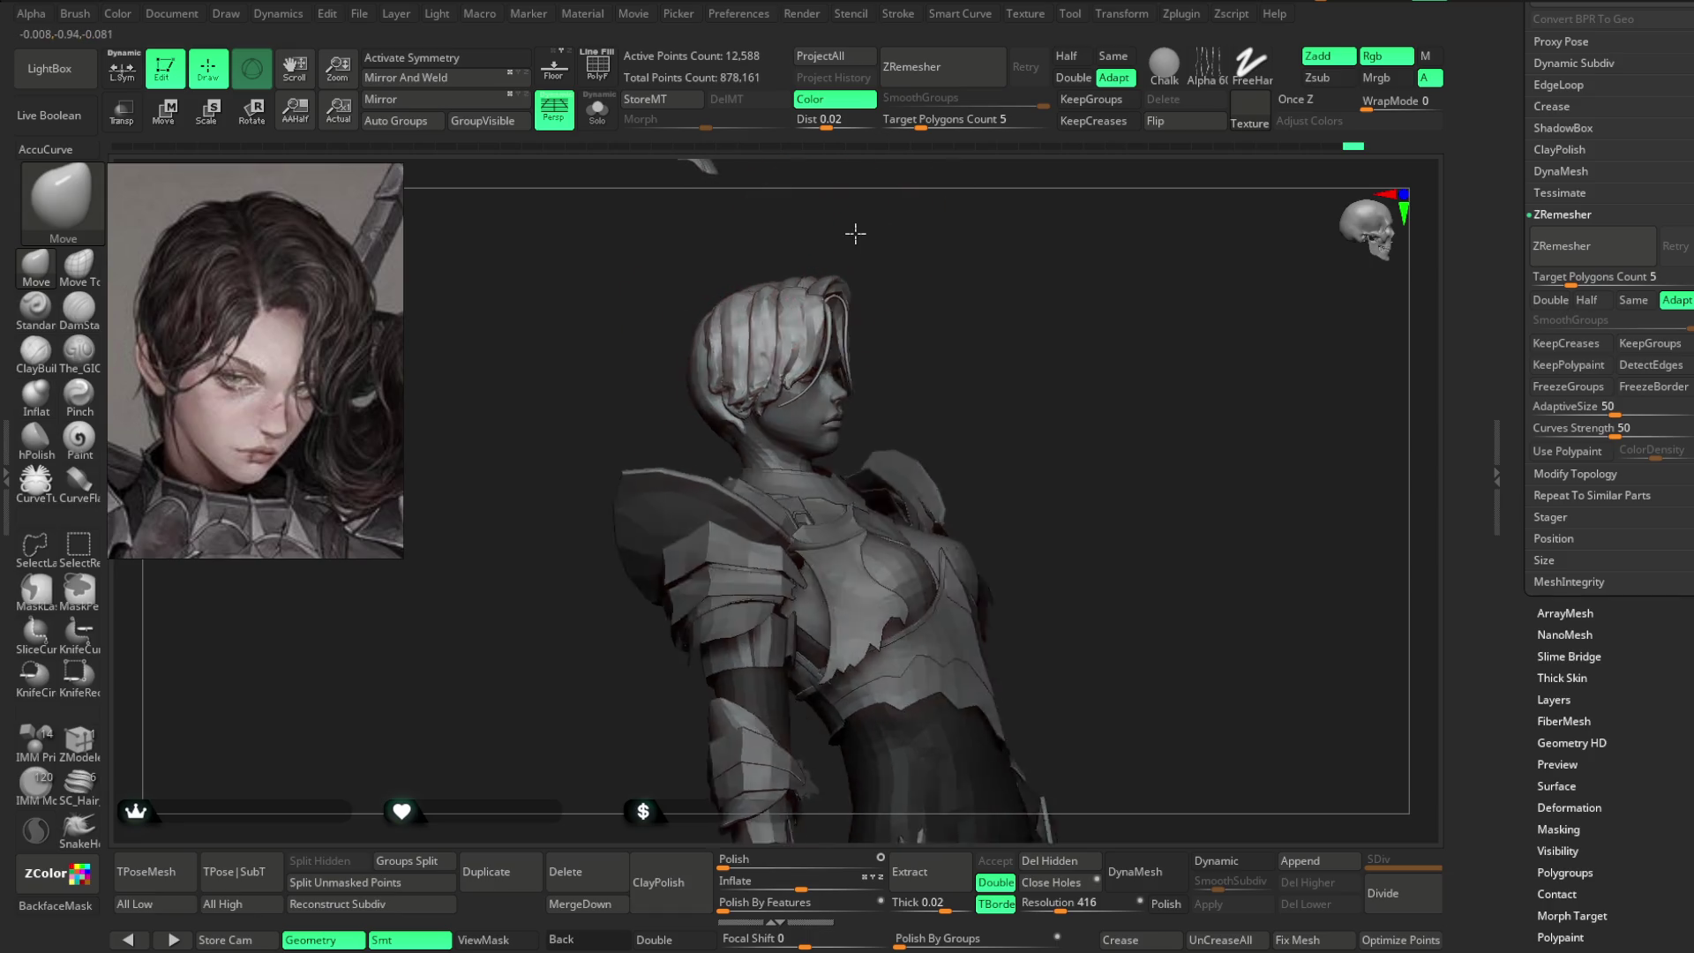
{"action": "mouse_move", "coordinate": [794, 256]}
{"action": "left_mouse_down"}
{"action": "mouse_move", "coordinate": [854, 234]}
{"action": "mouse_move", "coordinate": [820, 249]}
{"action": "mouse_move", "coordinate": [907, 254]}
{"action": "mouse_move", "coordinate": [864, 276]}
{"action": "left_mouse_up"}
{"action": "key", "text": "ctrl+z"}
{"action": "key", "text": "ctrl+z"}
{"action": "key", "text": "ctrl+z"}
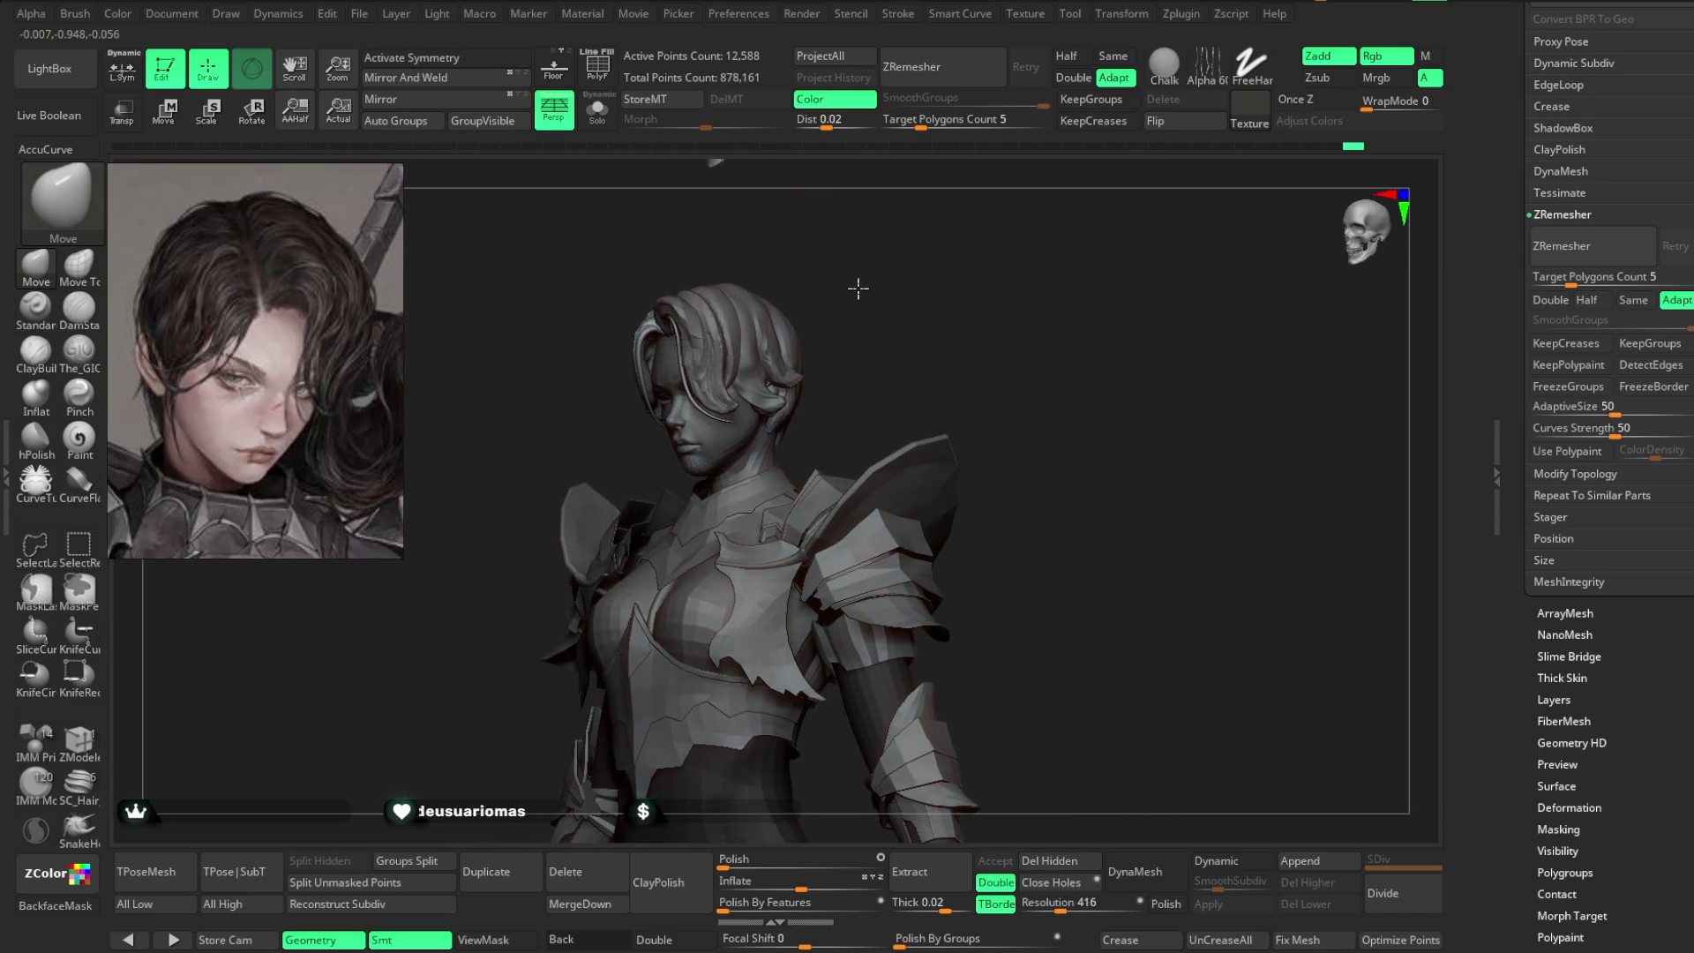
{"action": "key", "text": "ctrl+z"}
{"action": "scroll", "coordinate": [1593, 355], "scroll_direction": "up", "scroll_amount": 10}
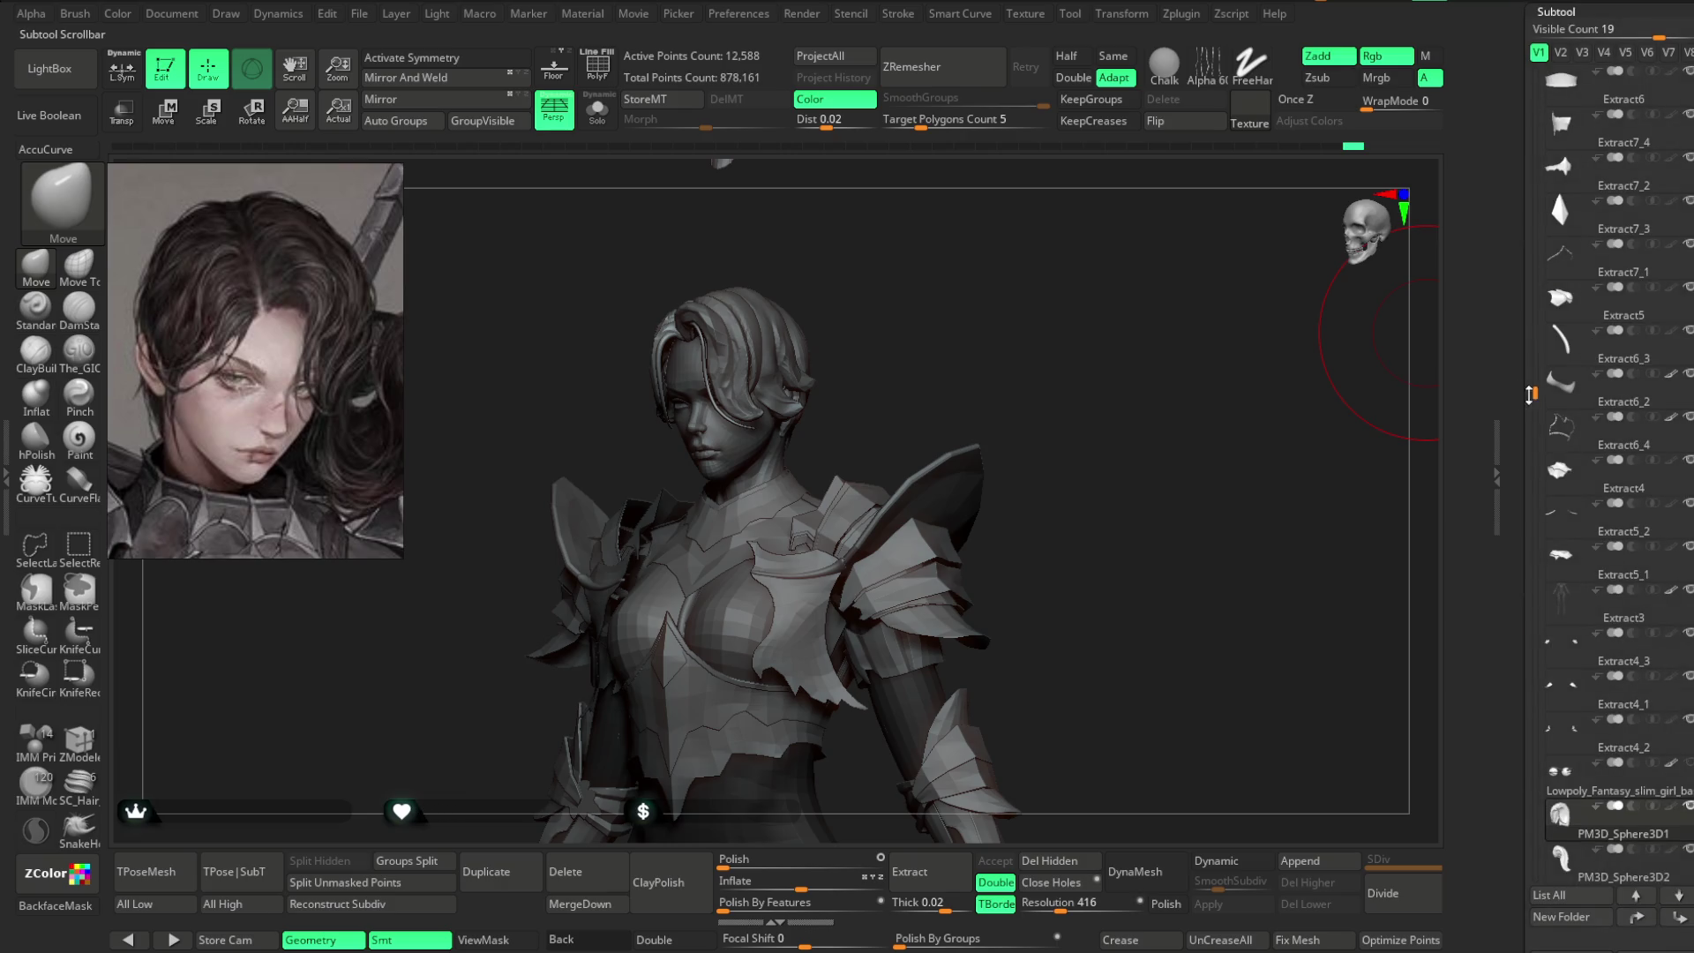
- Make PM3D_Sphere3D2 the active subtool, check the bust, and save the project with Ctrl+S
{"action": "left_click", "coordinate": [1580, 869]}
{"action": "mouse_move", "coordinate": [938, 388]}
{"action": "left_mouse_down"}
{"action": "mouse_move", "coordinate": [957, 235]}
{"action": "mouse_move", "coordinate": [821, 313]}
{"action": "mouse_move", "coordinate": [844, 324]}
{"action": "left_mouse_up"}
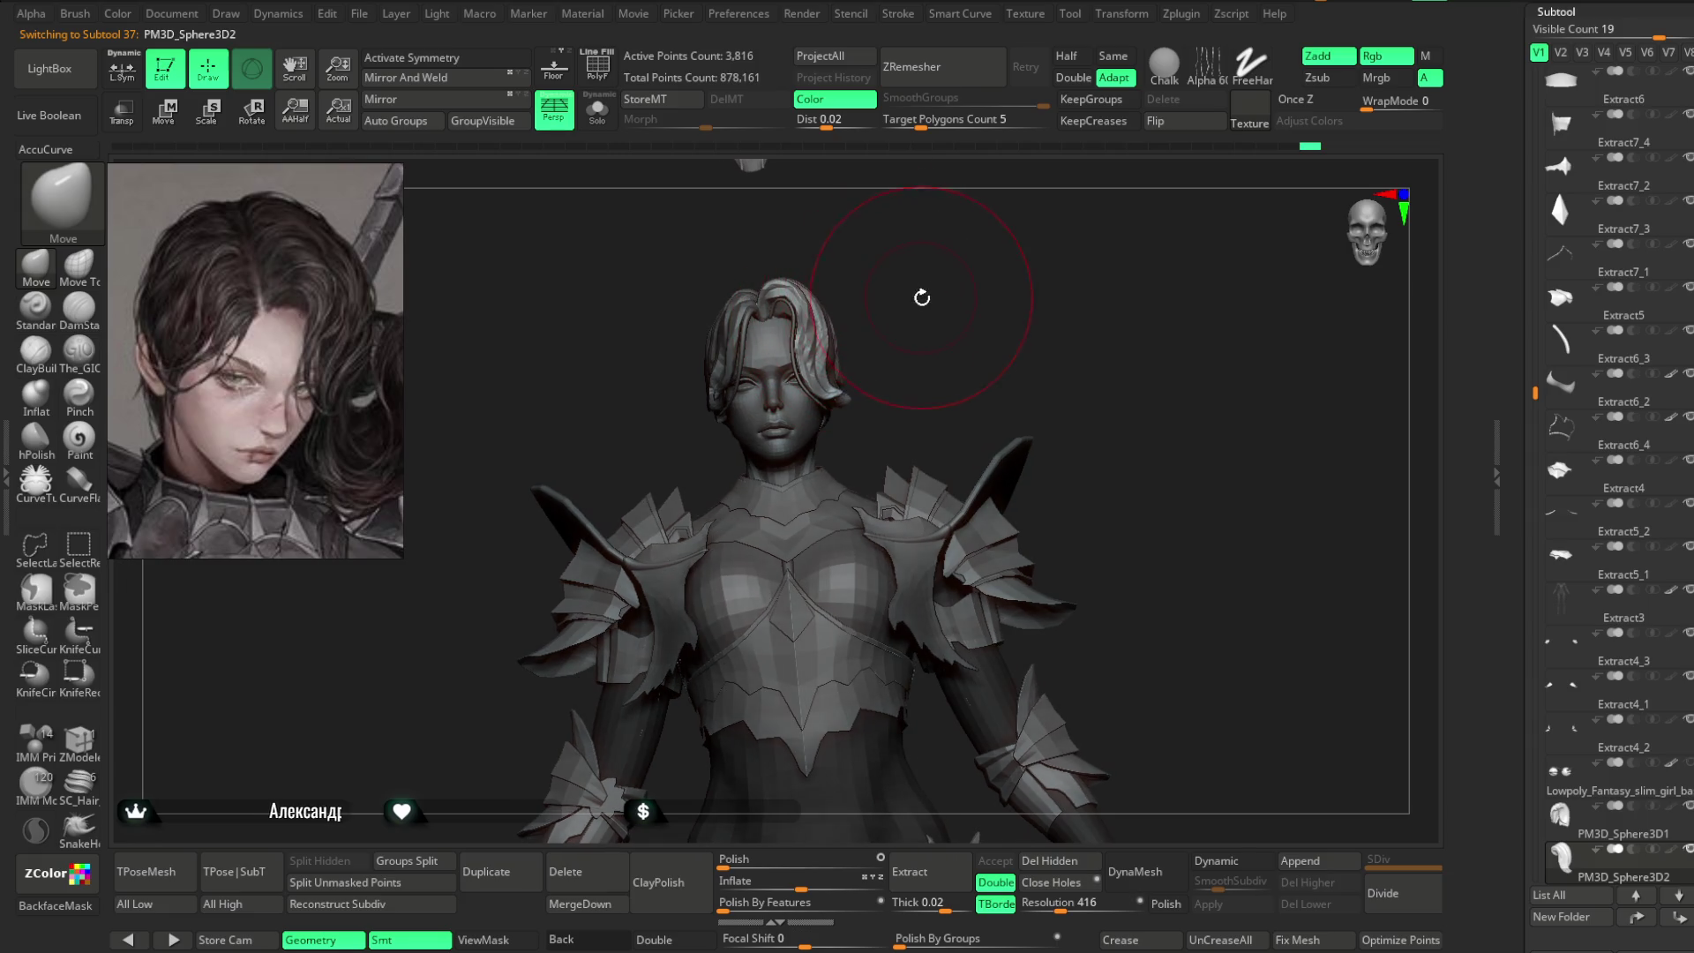
{"action": "key", "text": "space"}
{"action": "mouse_move", "coordinate": [976, 283]}
{"action": "left_mouse_down"}
{"action": "mouse_move", "coordinate": [833, 328]}
{"action": "mouse_move", "coordinate": [877, 239]}
{"action": "mouse_move", "coordinate": [926, 270]}
{"action": "mouse_move", "coordinate": [908, 302]}
{"action": "mouse_move", "coordinate": [935, 321]}
{"action": "mouse_move", "coordinate": [841, 384]}
{"action": "left_mouse_up"}
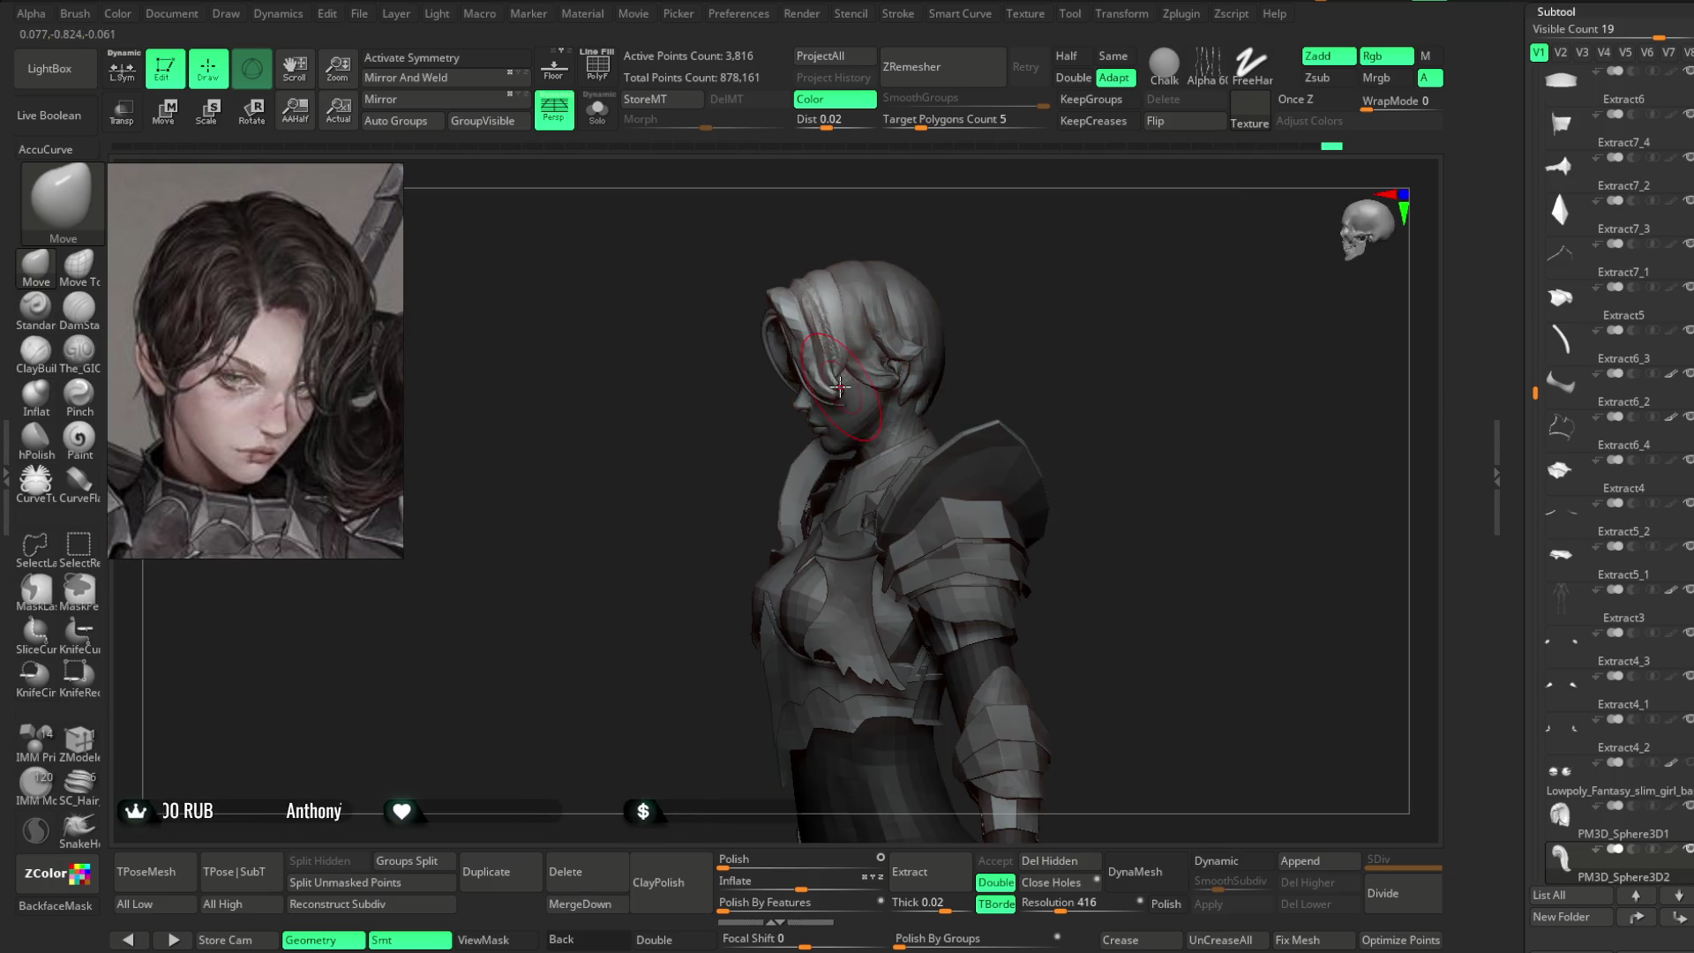
{"action": "mouse_move", "coordinate": [922, 334]}
{"action": "left_mouse_down"}
{"action": "mouse_move", "coordinate": [1033, 239]}
{"action": "mouse_move", "coordinate": [843, 349]}
{"action": "mouse_move", "coordinate": [912, 295]}
{"action": "mouse_move", "coordinate": [882, 295]}
{"action": "mouse_move", "coordinate": [898, 308]}
{"action": "mouse_move", "coordinate": [916, 294]}
{"action": "mouse_move", "coordinate": [847, 379]}
{"action": "mouse_move", "coordinate": [961, 270]}
{"action": "mouse_move", "coordinate": [953, 283]}
{"action": "mouse_move", "coordinate": [976, 279]}
{"action": "mouse_move", "coordinate": [790, 282]}
{"action": "mouse_move", "coordinate": [856, 251]}
{"action": "mouse_move", "coordinate": [1033, 256]}
{"action": "mouse_move", "coordinate": [961, 262]}
{"action": "left_mouse_up"}
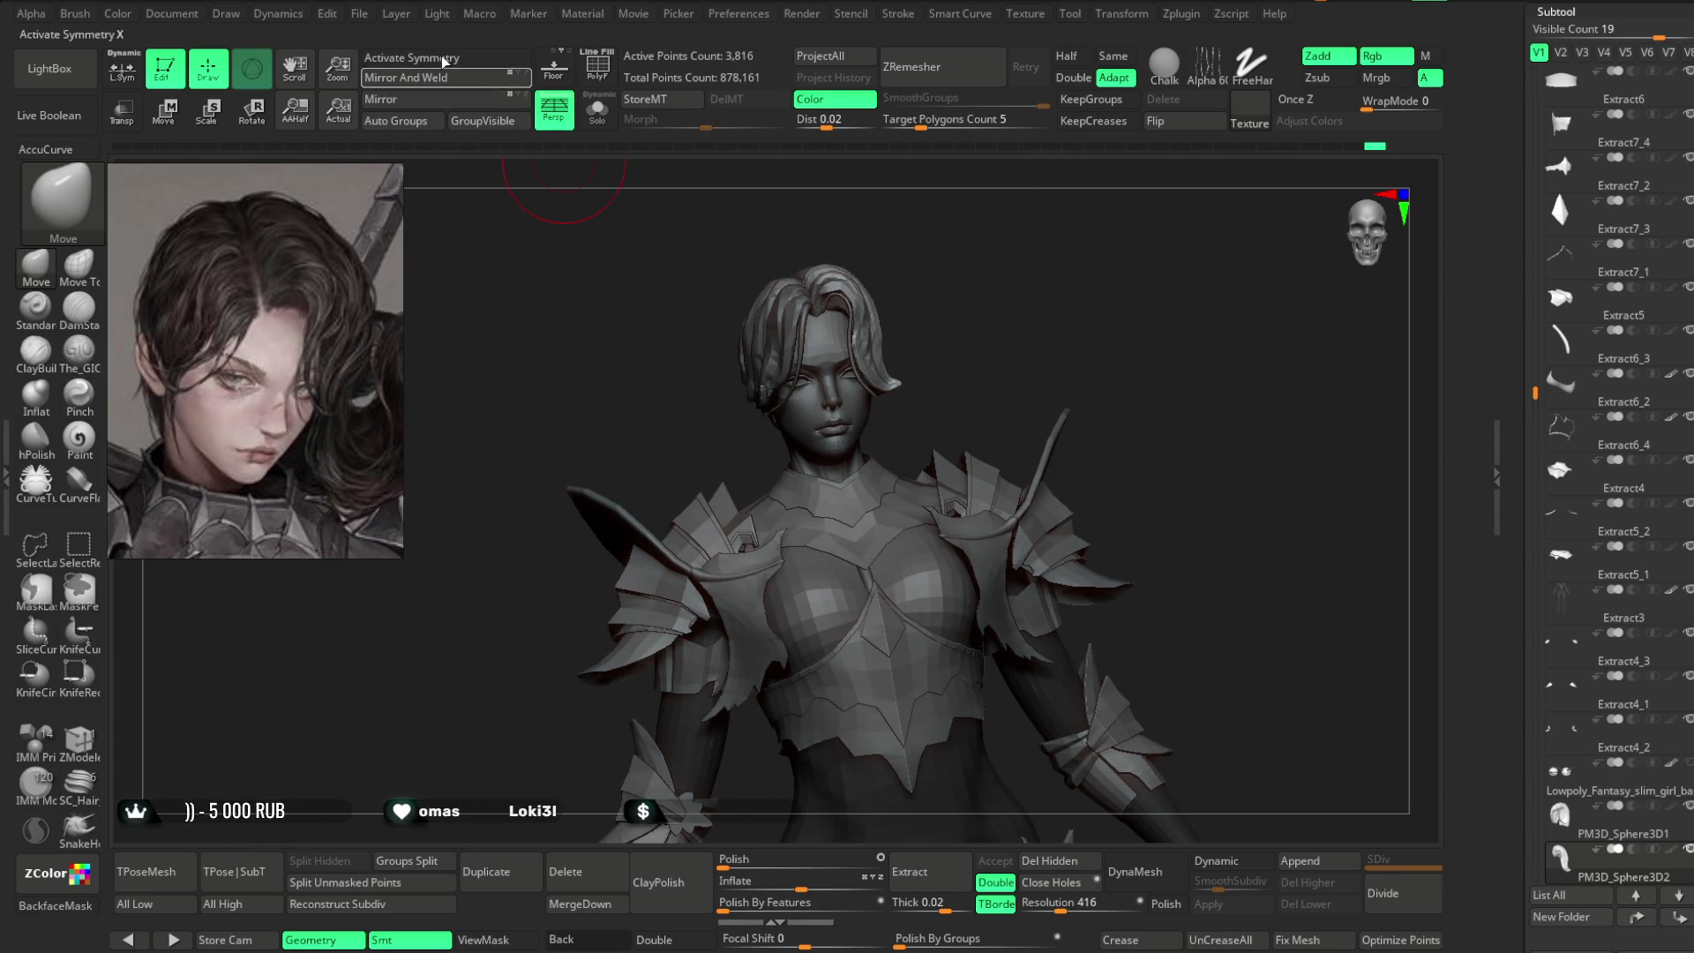
{"action": "left_click", "coordinate": [360, 14]}
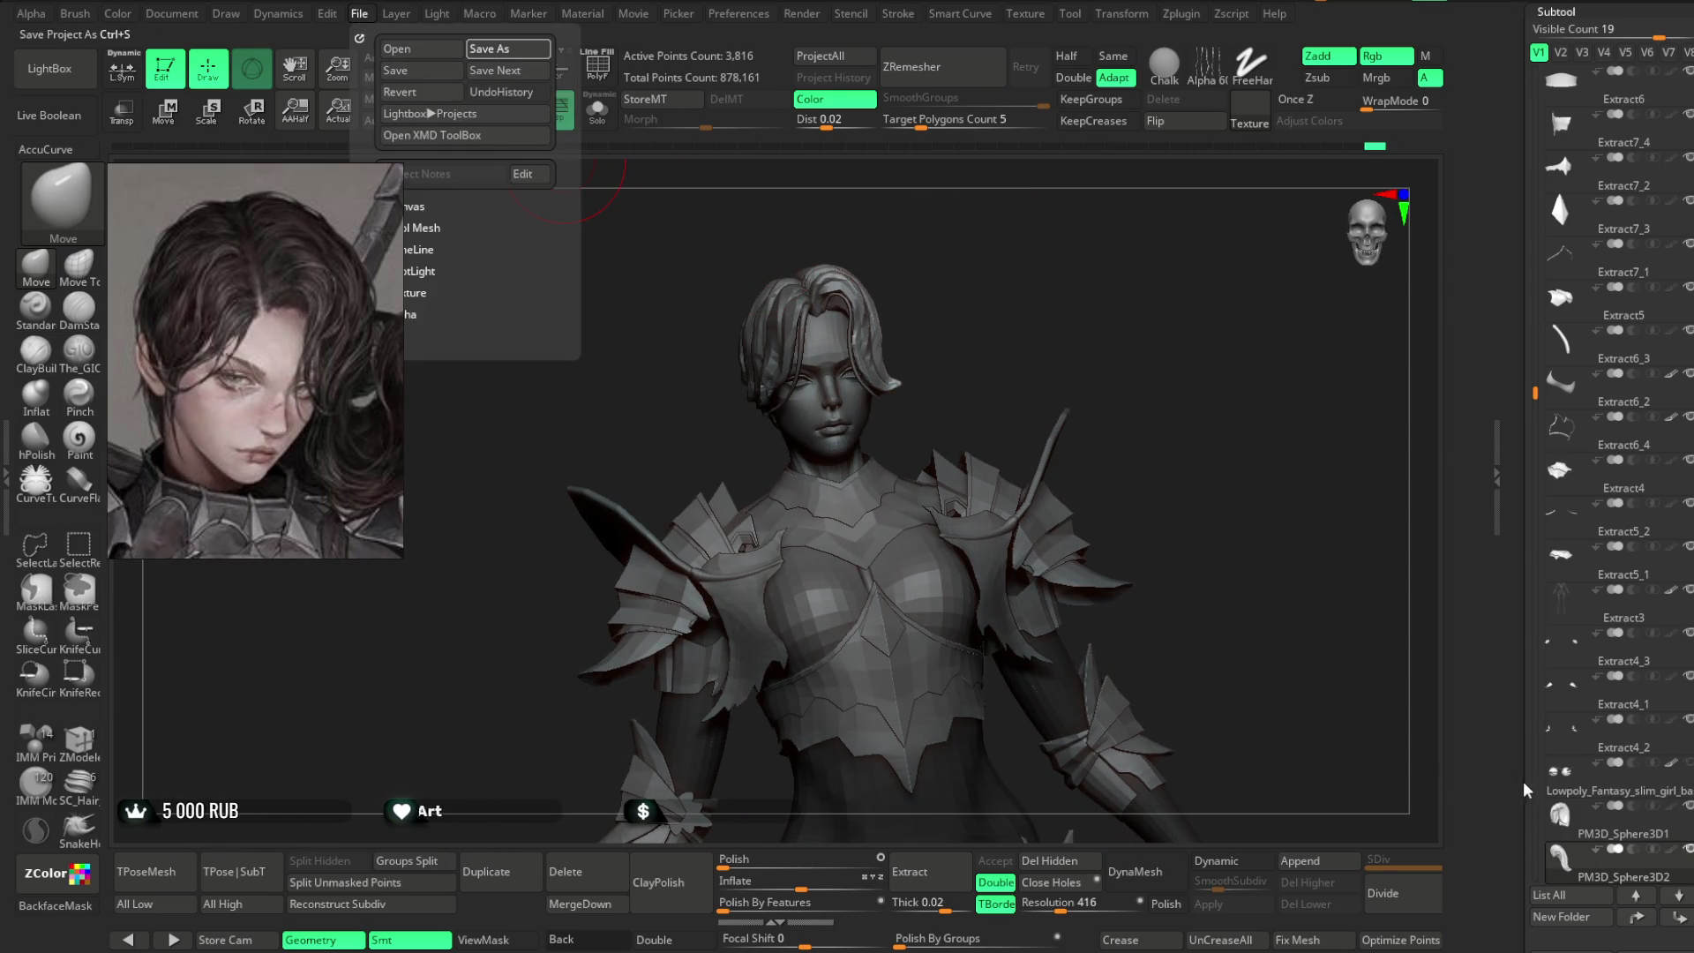
{"action": "key", "text": "ctrl+s"}
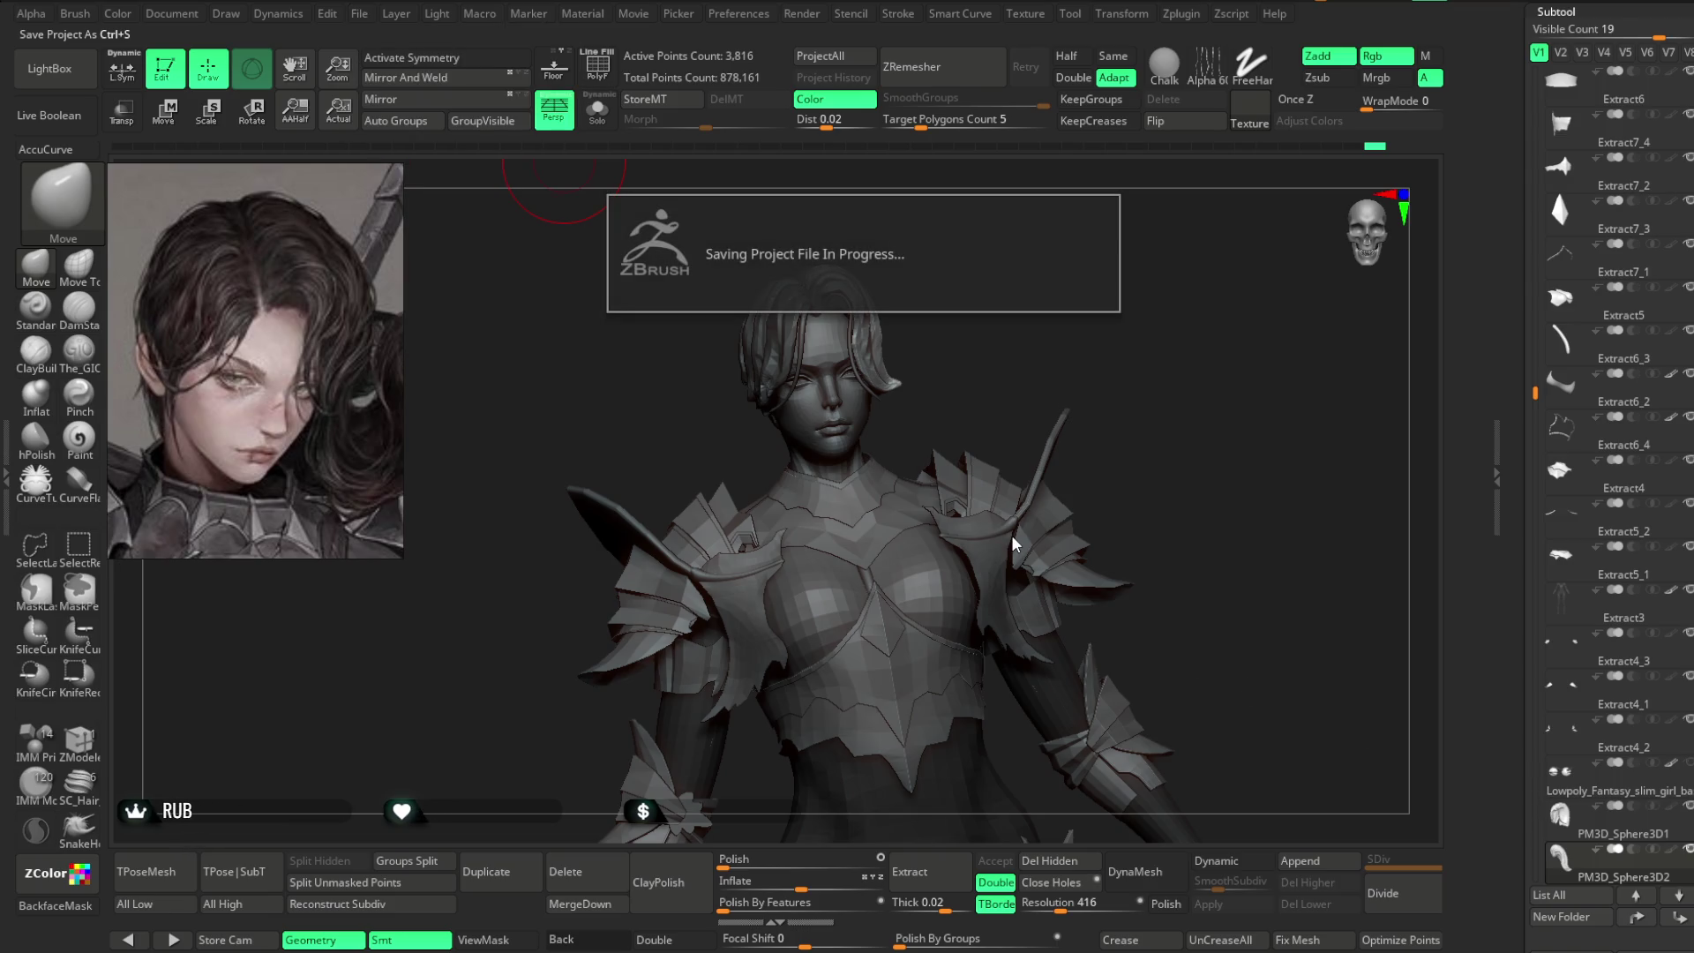
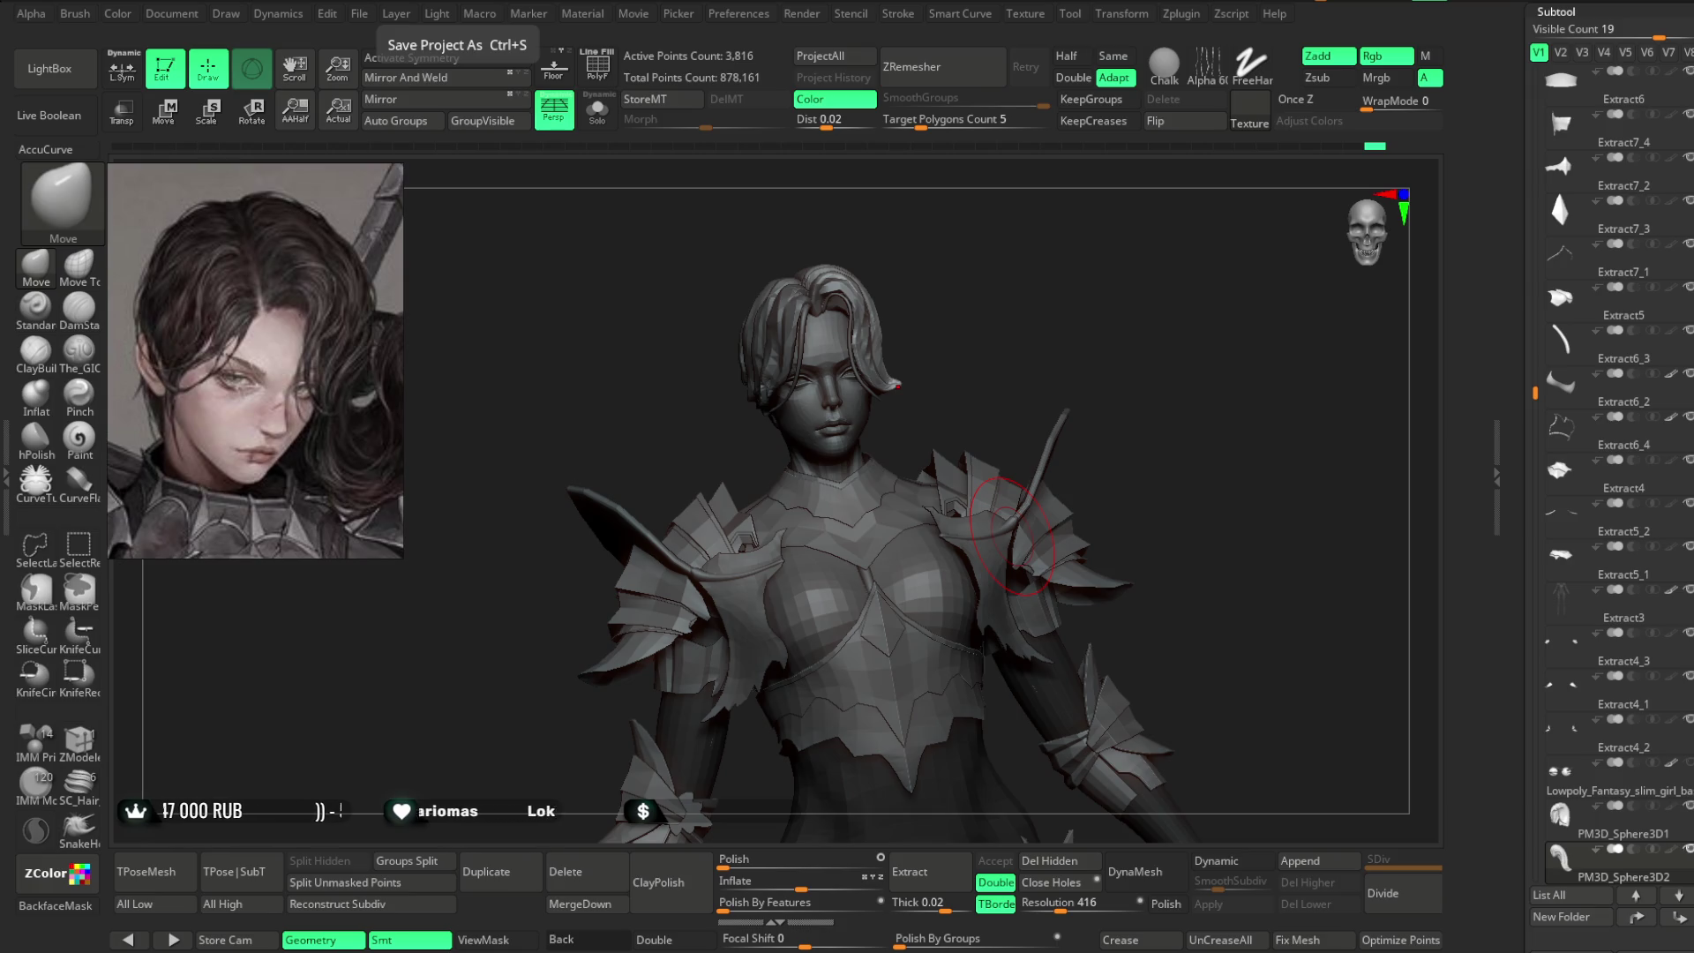
- Select the Lowpoly basemesh by its head, zoom in, and shrink the brush Draw Size
{"action": "mouse_move", "coordinate": [1029, 332]}
{"action": "left_mouse_down"}
{"action": "mouse_move", "coordinate": [1094, 327]}
{"action": "mouse_move", "coordinate": [972, 348]}
{"action": "mouse_move", "coordinate": [983, 299]}
{"action": "mouse_move", "coordinate": [1014, 337]}
{"action": "mouse_move", "coordinate": [999, 382]}
{"action": "left_mouse_up"}
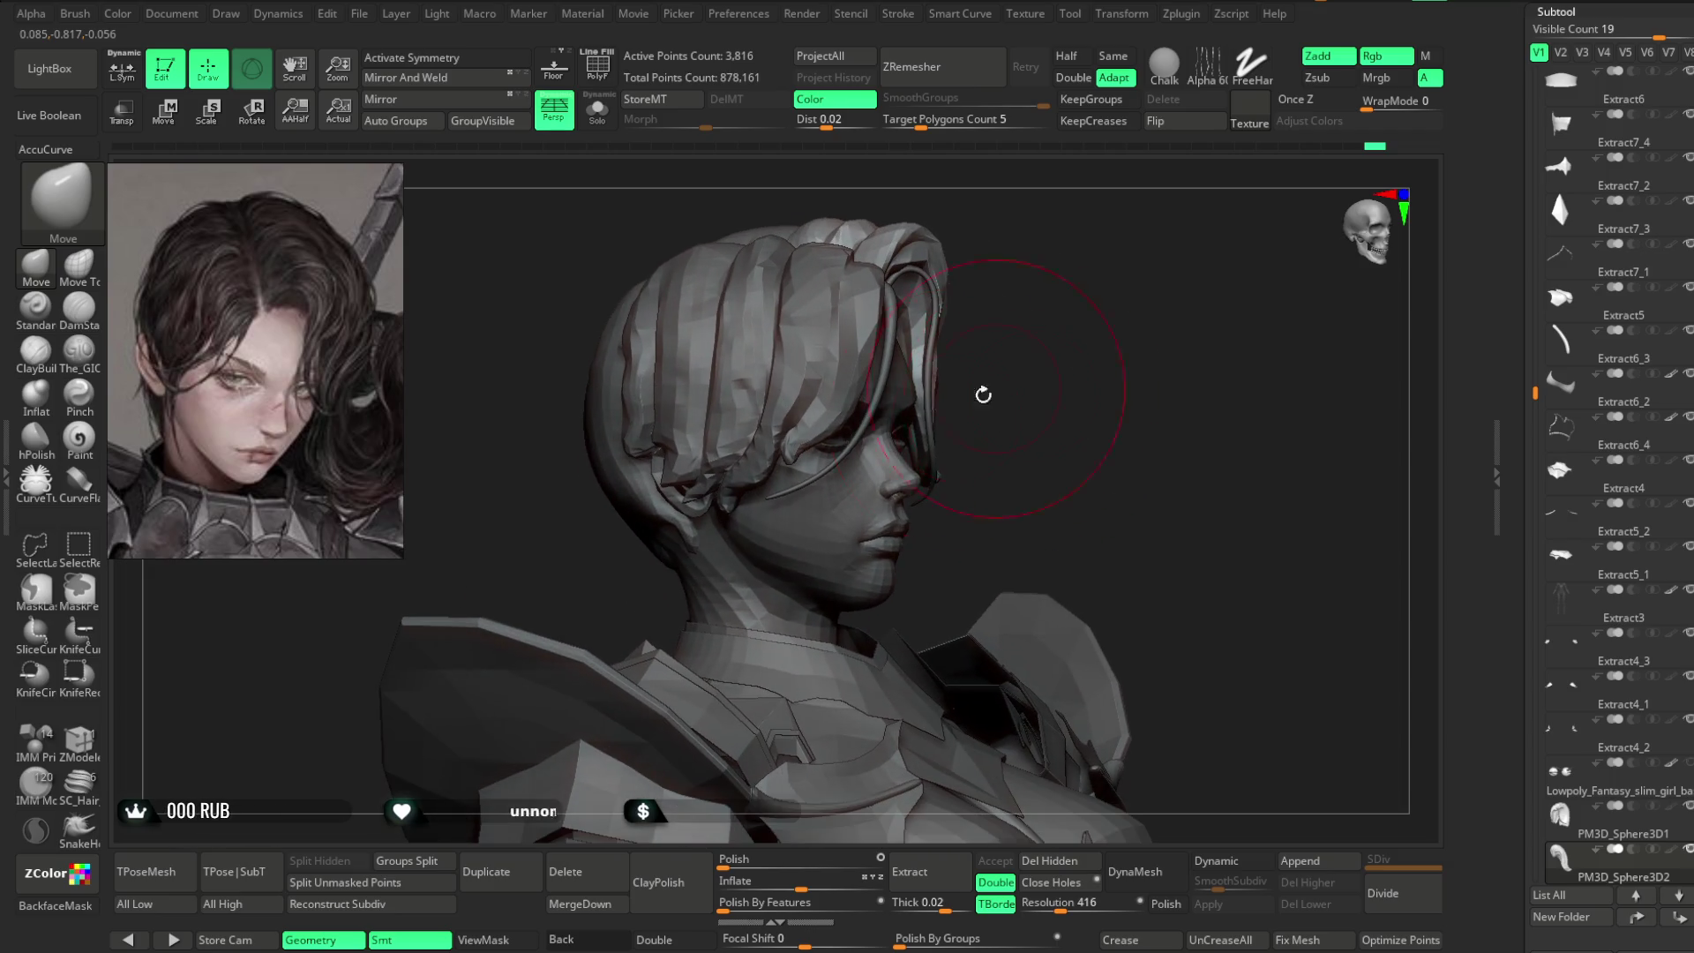
{"action": "left_click", "coordinate": [768, 559], "text": "alt"}
{"action": "mouse_move", "coordinate": [768, 559]}
{"action": "left_mouse_down"}
{"action": "mouse_move", "coordinate": [1007, 404]}
{"action": "mouse_move", "coordinate": [764, 540]}
{"action": "left_mouse_up"}
{"action": "key", "text": "space"}
{"action": "left_click_drag", "start_coordinate": [883, 503], "coordinate": [839, 503]}
{"action": "left_click_drag", "start_coordinate": [965, 492], "coordinate": [851, 576]}
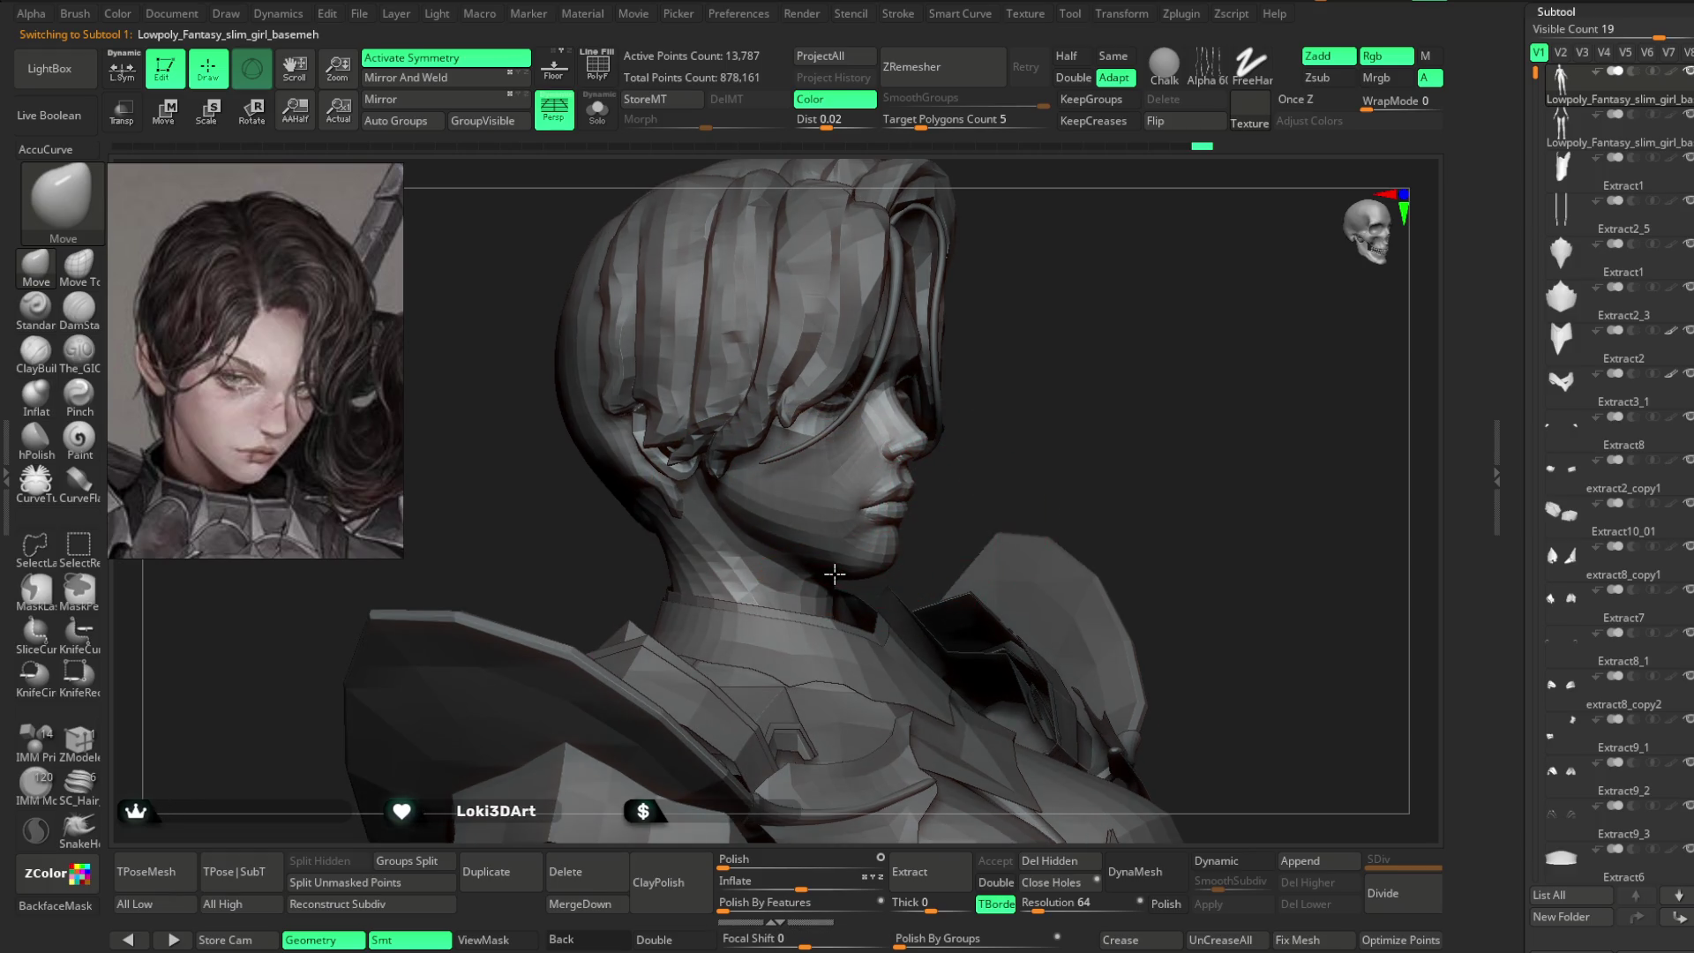
- Isolate the base body mesh with Solo and enlarge the brush size
{"action": "mouse_move", "coordinate": [998, 412]}
{"action": "left_mouse_down"}
{"action": "mouse_move", "coordinate": [1062, 360]}
{"action": "mouse_move", "coordinate": [1050, 371]}
{"action": "left_mouse_up"}
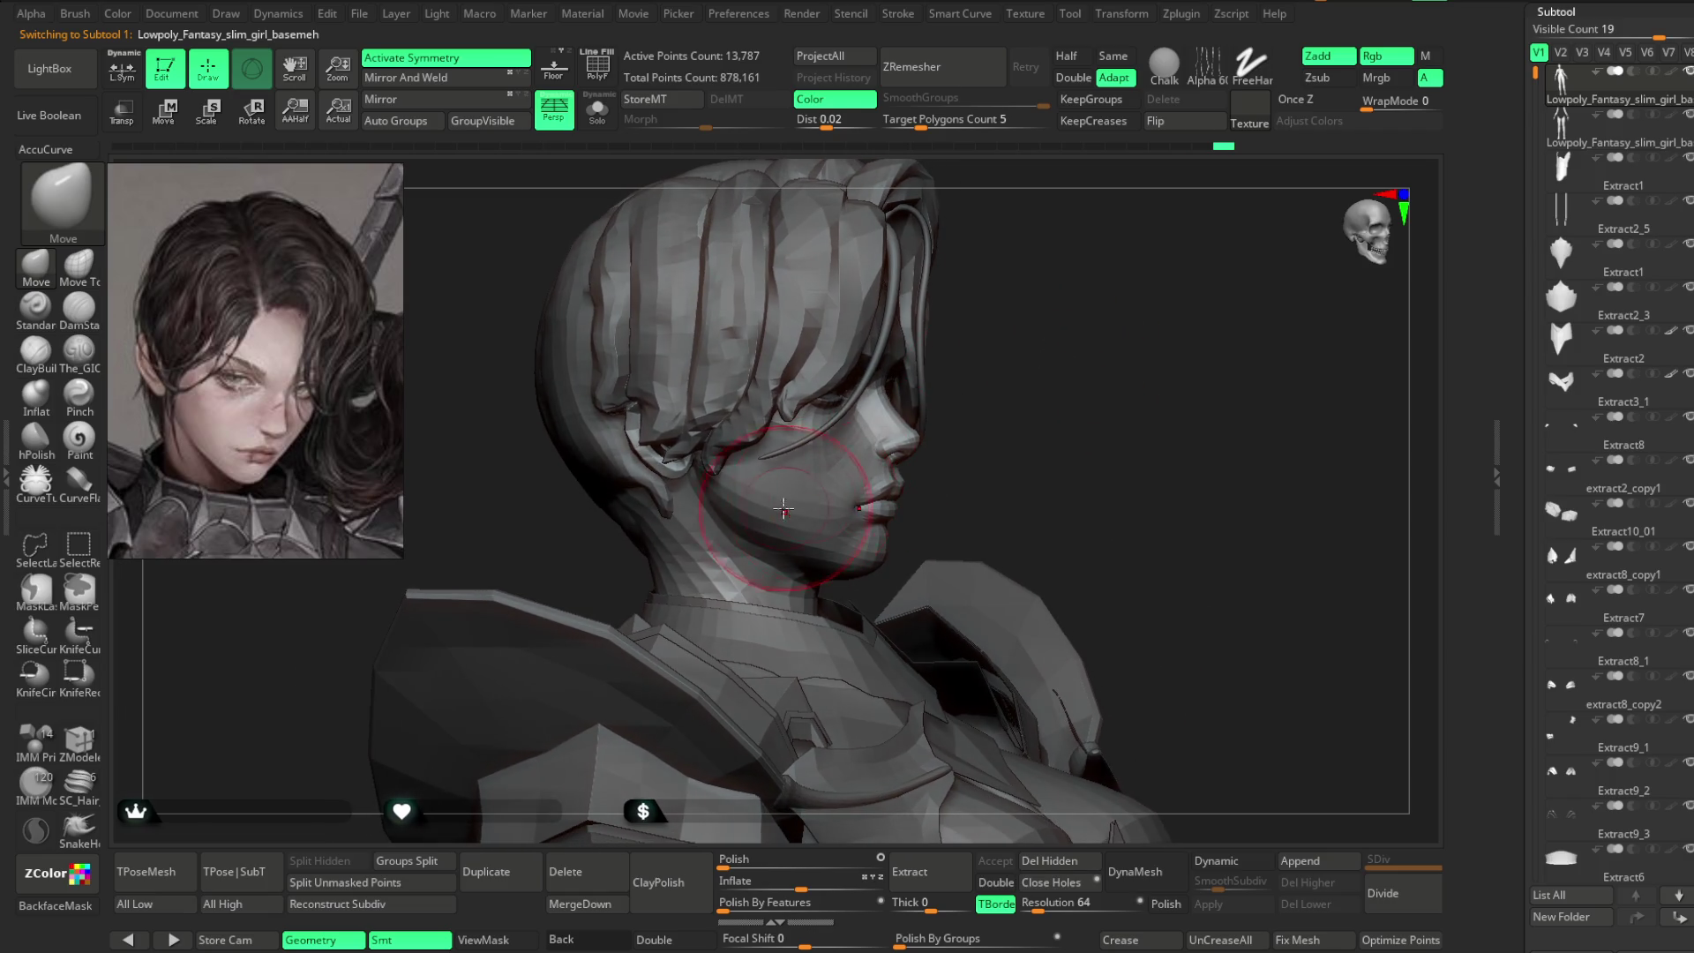
{"action": "left_click", "coordinate": [597, 109]}
{"action": "key", "text": "space"}
{"action": "left_click_drag", "start_coordinate": [750, 418], "coordinate": [761, 419]}
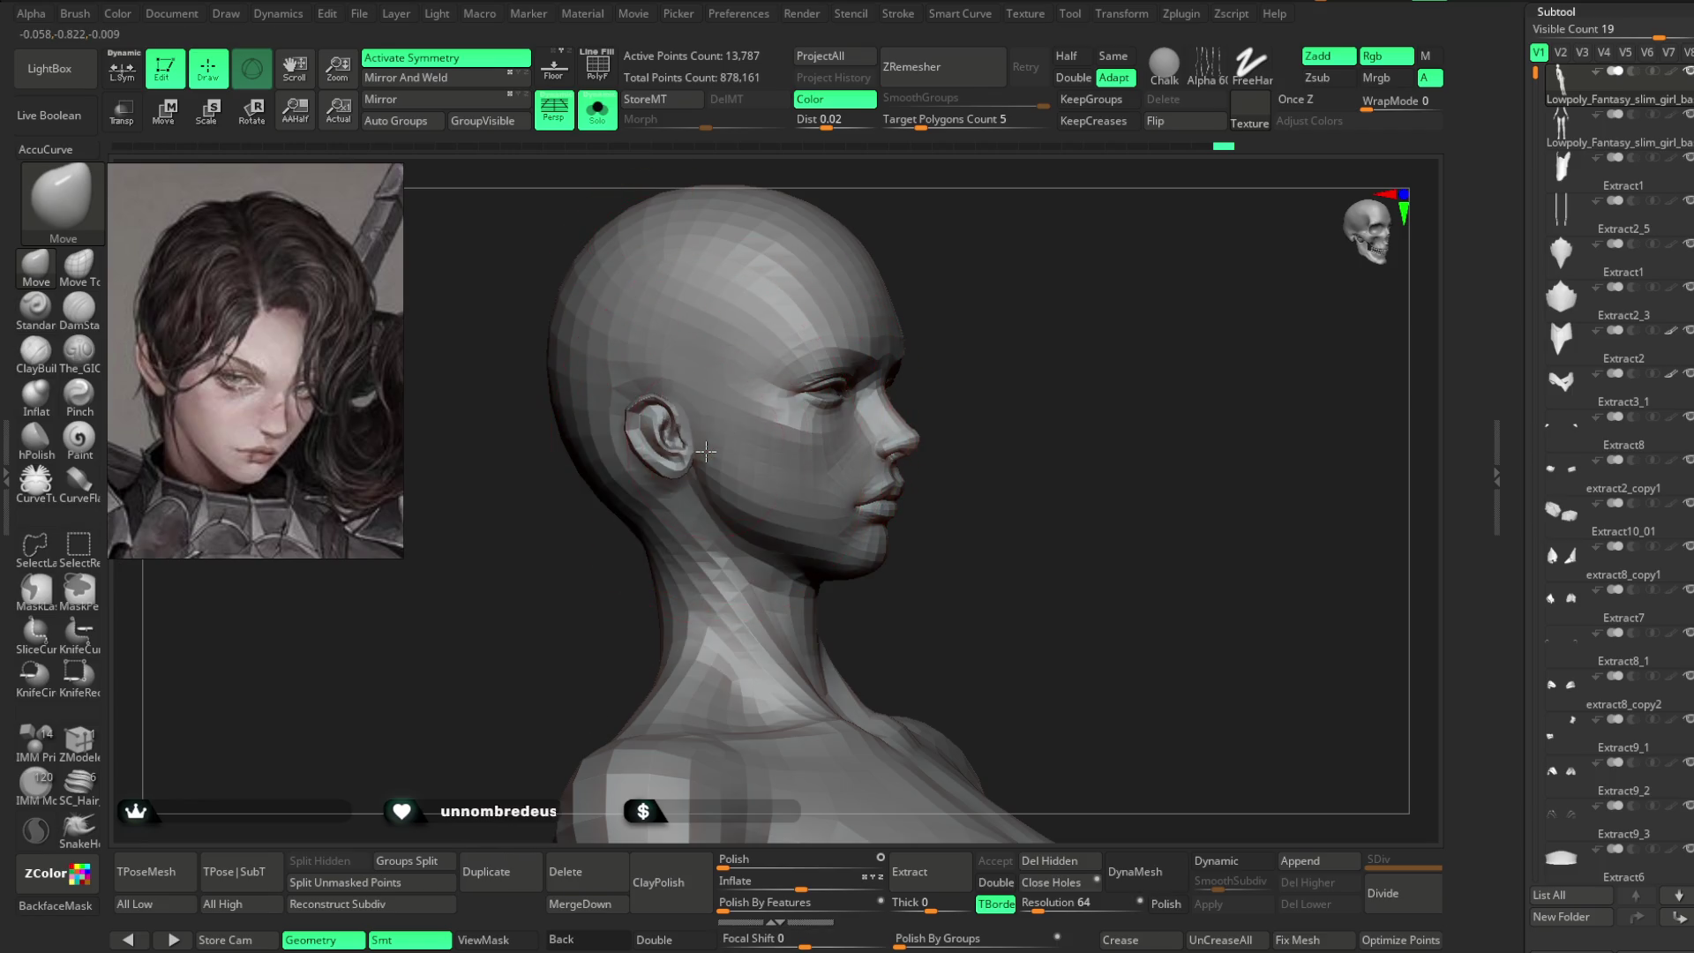
{"action": "key", "text": "space"}
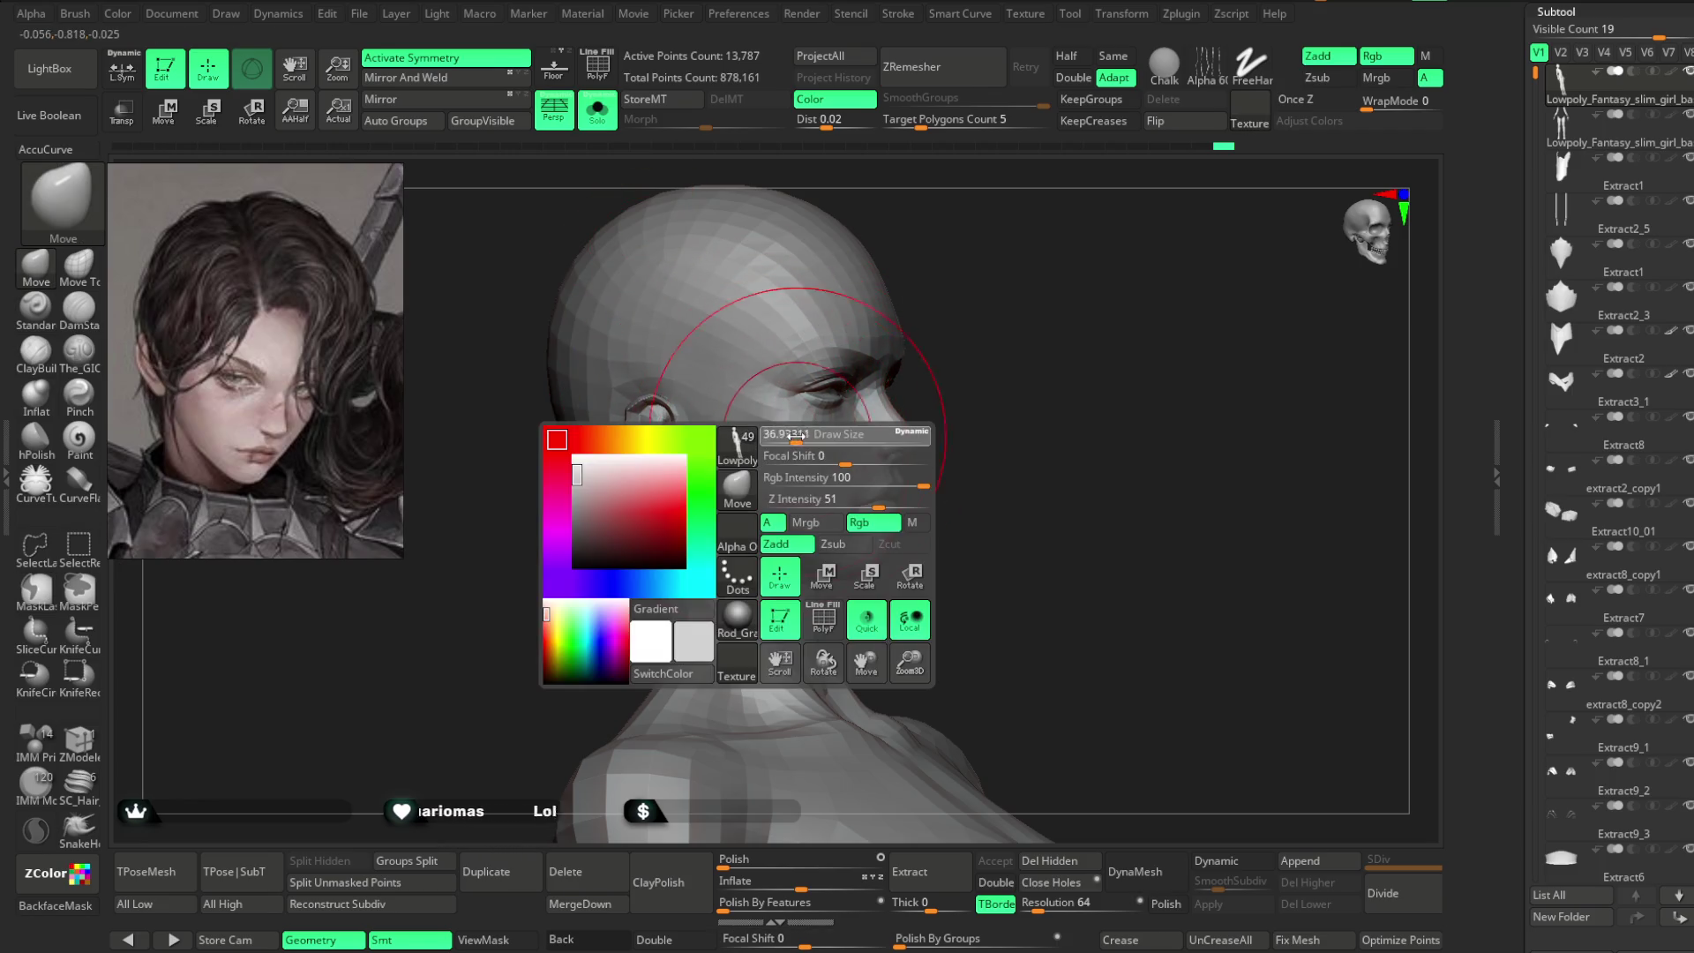
- Lasso-mask the face region from several head angles
{"action": "key", "text": "ctrl"}
{"action": "left_click_drag", "start_coordinate": [900, 265], "coordinate": [850, 511], "text": "ctrl"}
{"action": "left_click_drag", "start_coordinate": [1050, 441], "coordinate": [1013, 291]}
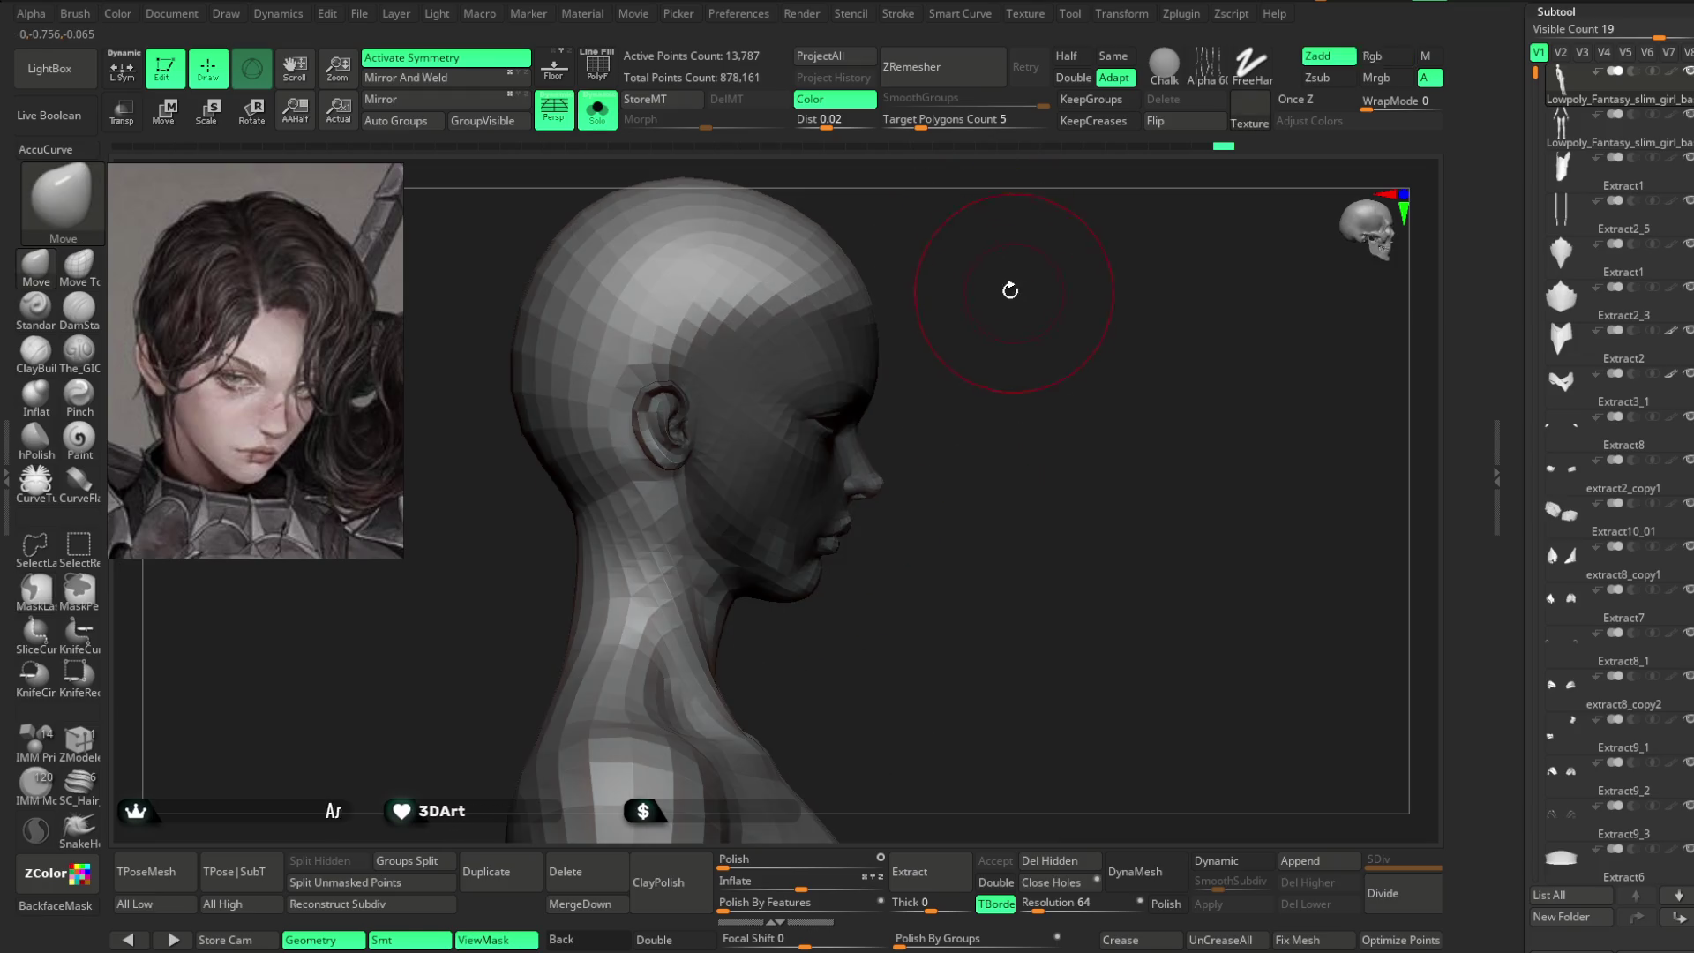
{"action": "left_click_drag", "start_coordinate": [907, 329], "coordinate": [750, 565], "text": "ctrl"}
{"action": "mouse_move", "coordinate": [953, 388]}
{"action": "left_mouse_down"}
{"action": "mouse_move", "coordinate": [883, 378]}
{"action": "mouse_move", "coordinate": [706, 440]}
{"action": "mouse_move", "coordinate": [957, 303]}
{"action": "mouse_move", "coordinate": [995, 310]}
{"action": "left_mouse_up"}
{"action": "mouse_move", "coordinate": [953, 363]}
{"action": "left_mouse_down"}
{"action": "mouse_move", "coordinate": [1000, 339]}
{"action": "mouse_move", "coordinate": [862, 511]}
{"action": "left_mouse_up"}
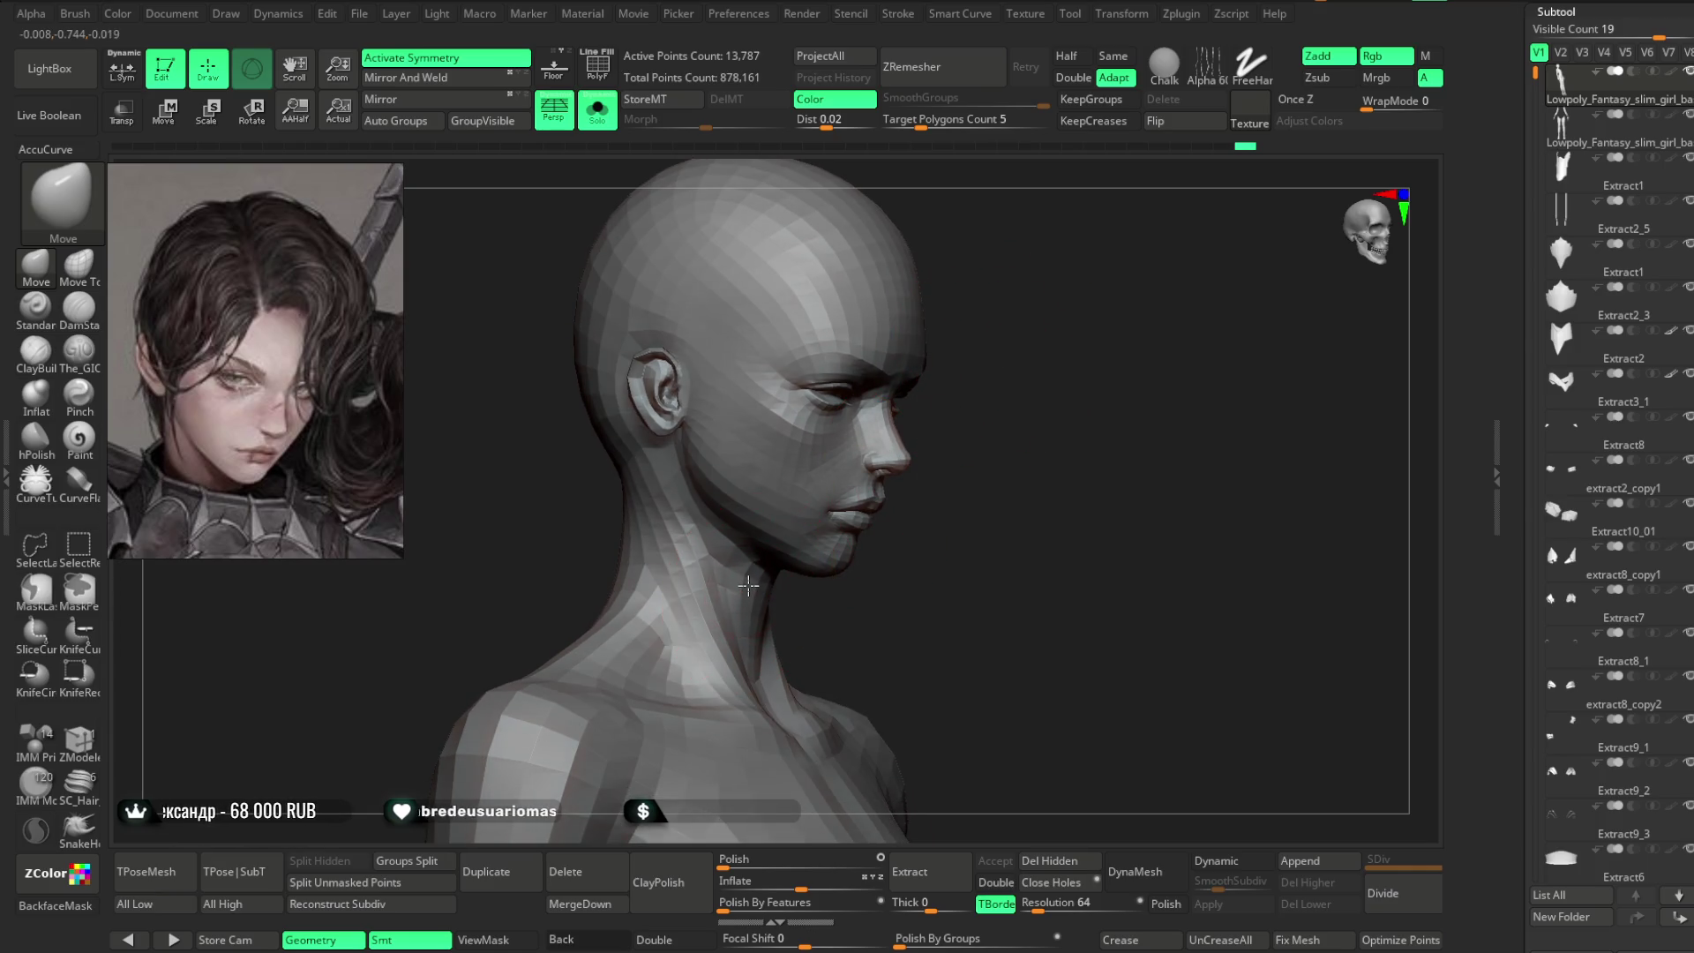
{"action": "mouse_move", "coordinate": [833, 586]}
{"action": "left_mouse_down"}
{"action": "mouse_move", "coordinate": [821, 596]}
{"action": "mouse_move", "coordinate": [880, 558]}
{"action": "mouse_move", "coordinate": [832, 511]}
{"action": "mouse_move", "coordinate": [896, 559]}
{"action": "mouse_move", "coordinate": [866, 522]}
{"action": "mouse_move", "coordinate": [1089, 379]}
{"action": "mouse_move", "coordinate": [914, 434]}
{"action": "left_mouse_up"}
- Reshape the face and jaw with the Move brush while orbiting the head
{"action": "key", "text": "space"}
{"action": "key", "text": "space"}
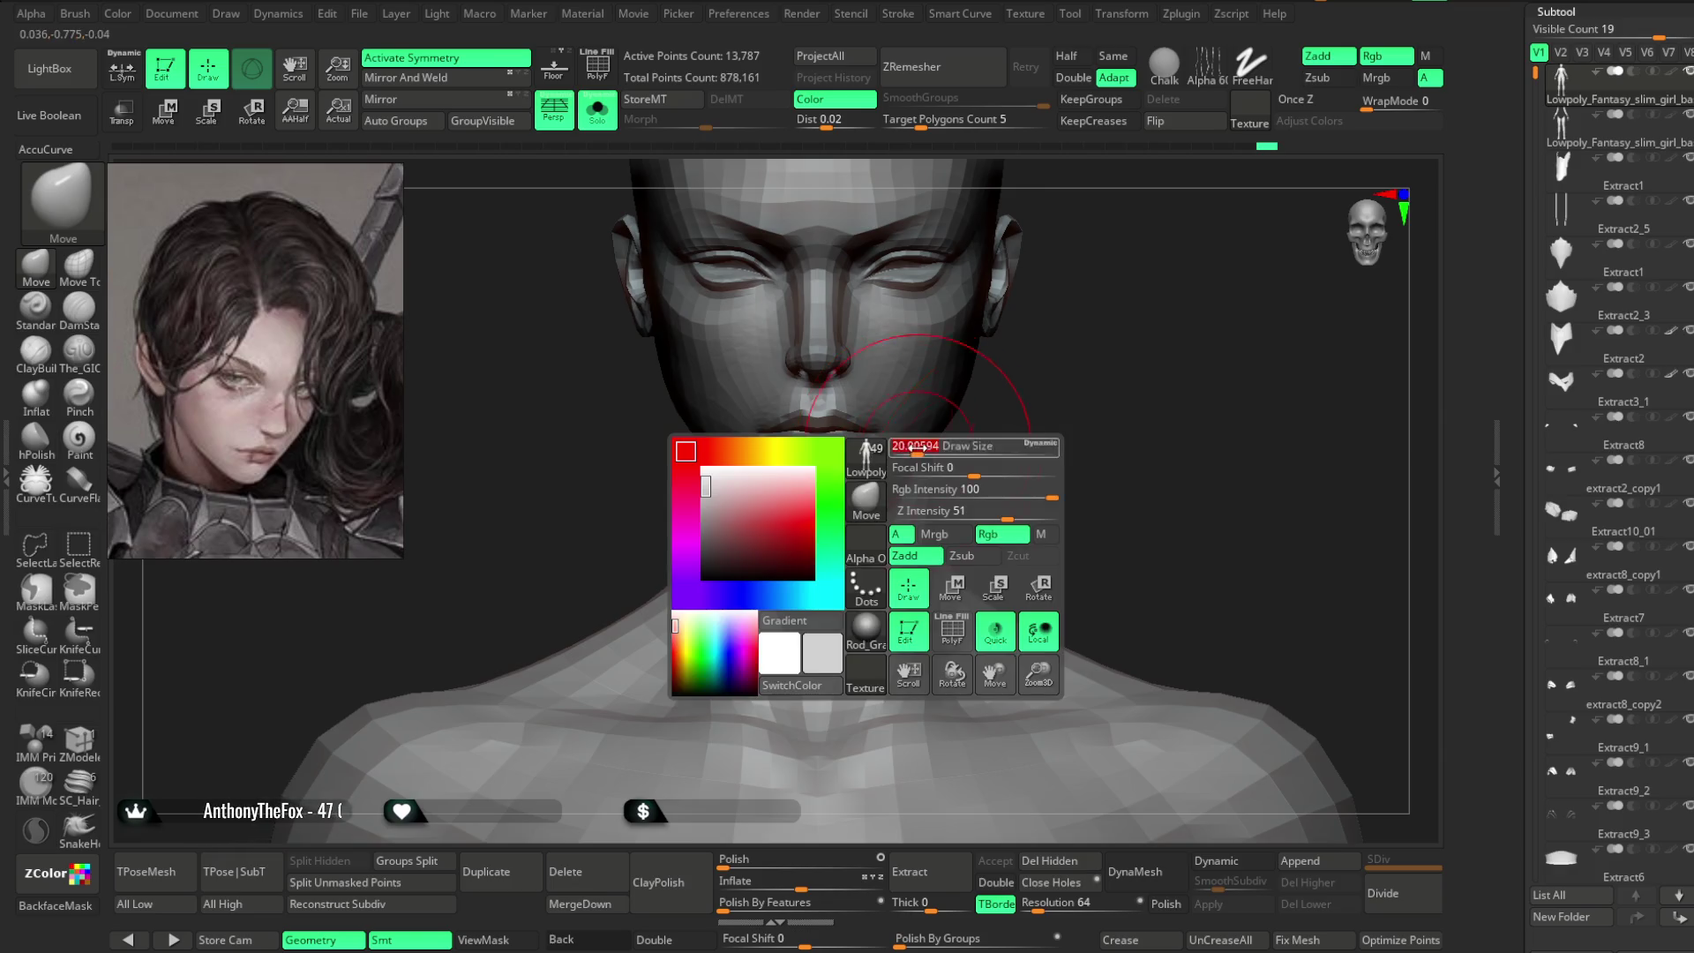
{"action": "mouse_move", "coordinate": [965, 422]}
{"action": "right_mouse_down"}
{"action": "mouse_move", "coordinate": [995, 394]}
{"action": "mouse_move", "coordinate": [839, 500]}
{"action": "mouse_move", "coordinate": [976, 450]}
{"action": "mouse_move", "coordinate": [968, 439]}
{"action": "mouse_move", "coordinate": [809, 527]}
{"action": "right_mouse_up"}
{"action": "right_click", "coordinate": [749, 549]}
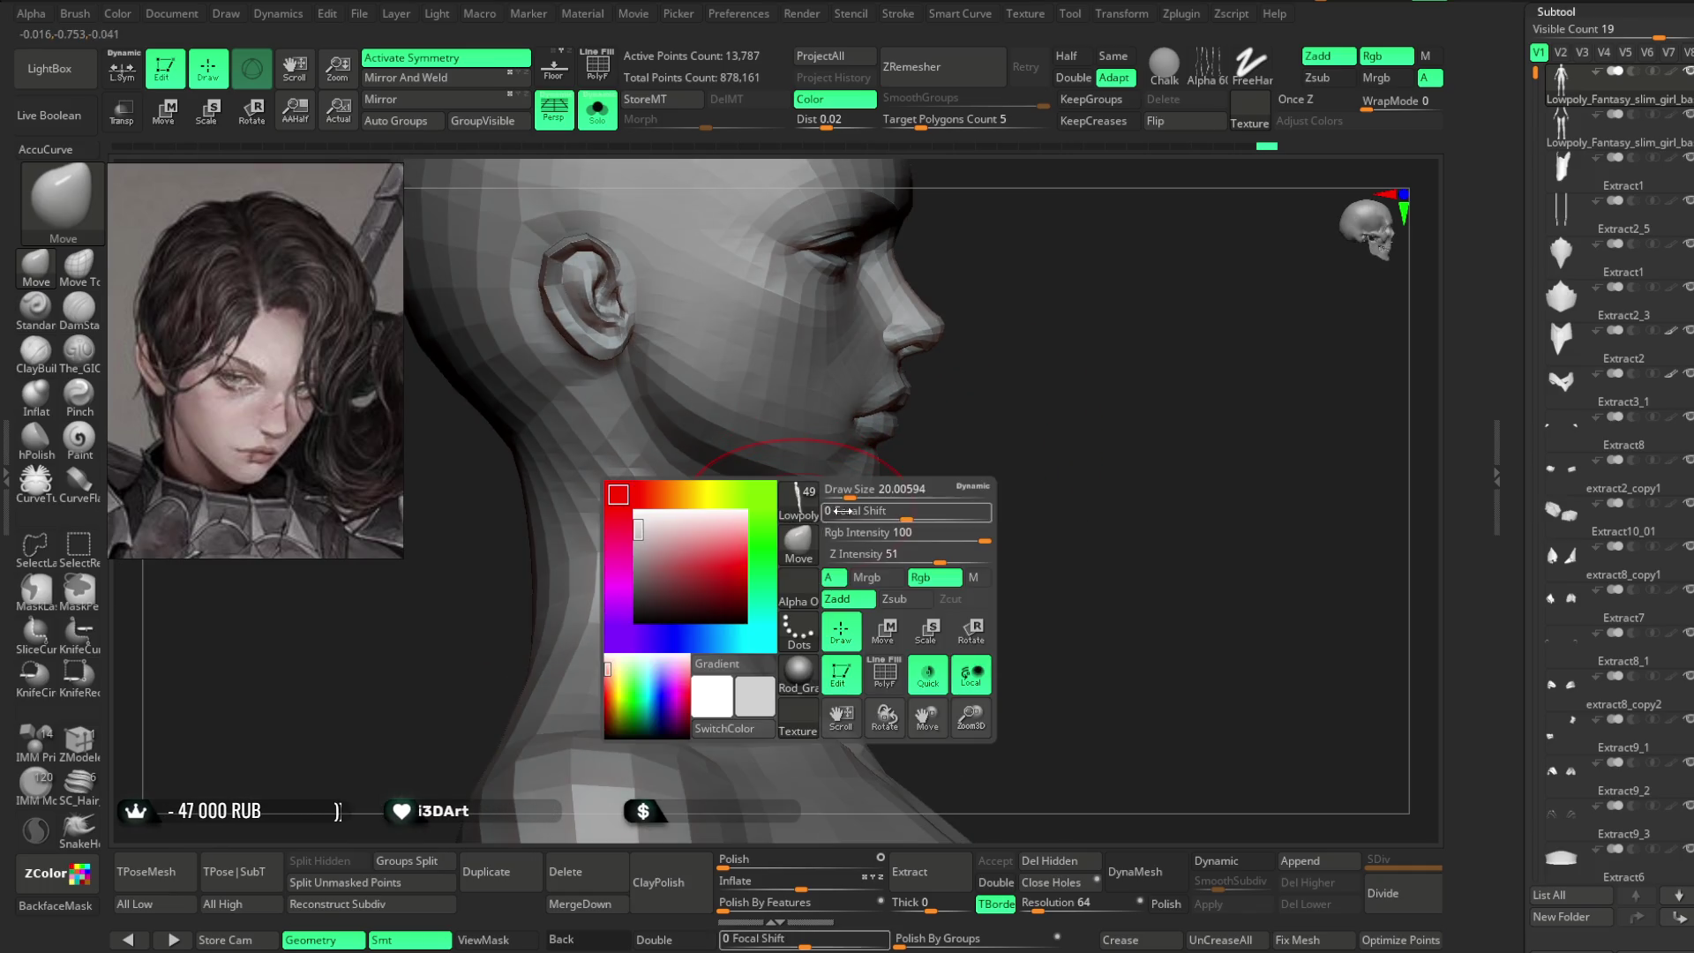
{"action": "mouse_move", "coordinate": [859, 526]}
{"action": "right_mouse_down"}
{"action": "mouse_move", "coordinate": [821, 526]}
{"action": "mouse_move", "coordinate": [795, 586]}
{"action": "right_mouse_up"}
{"action": "mouse_move", "coordinate": [870, 492]}
{"action": "right_mouse_down"}
{"action": "mouse_move", "coordinate": [984, 348]}
{"action": "mouse_move", "coordinate": [992, 375]}
{"action": "mouse_move", "coordinate": [945, 362]}
{"action": "mouse_move", "coordinate": [998, 317]}
{"action": "right_mouse_up"}
{"action": "right_click", "coordinate": [945, 362]}
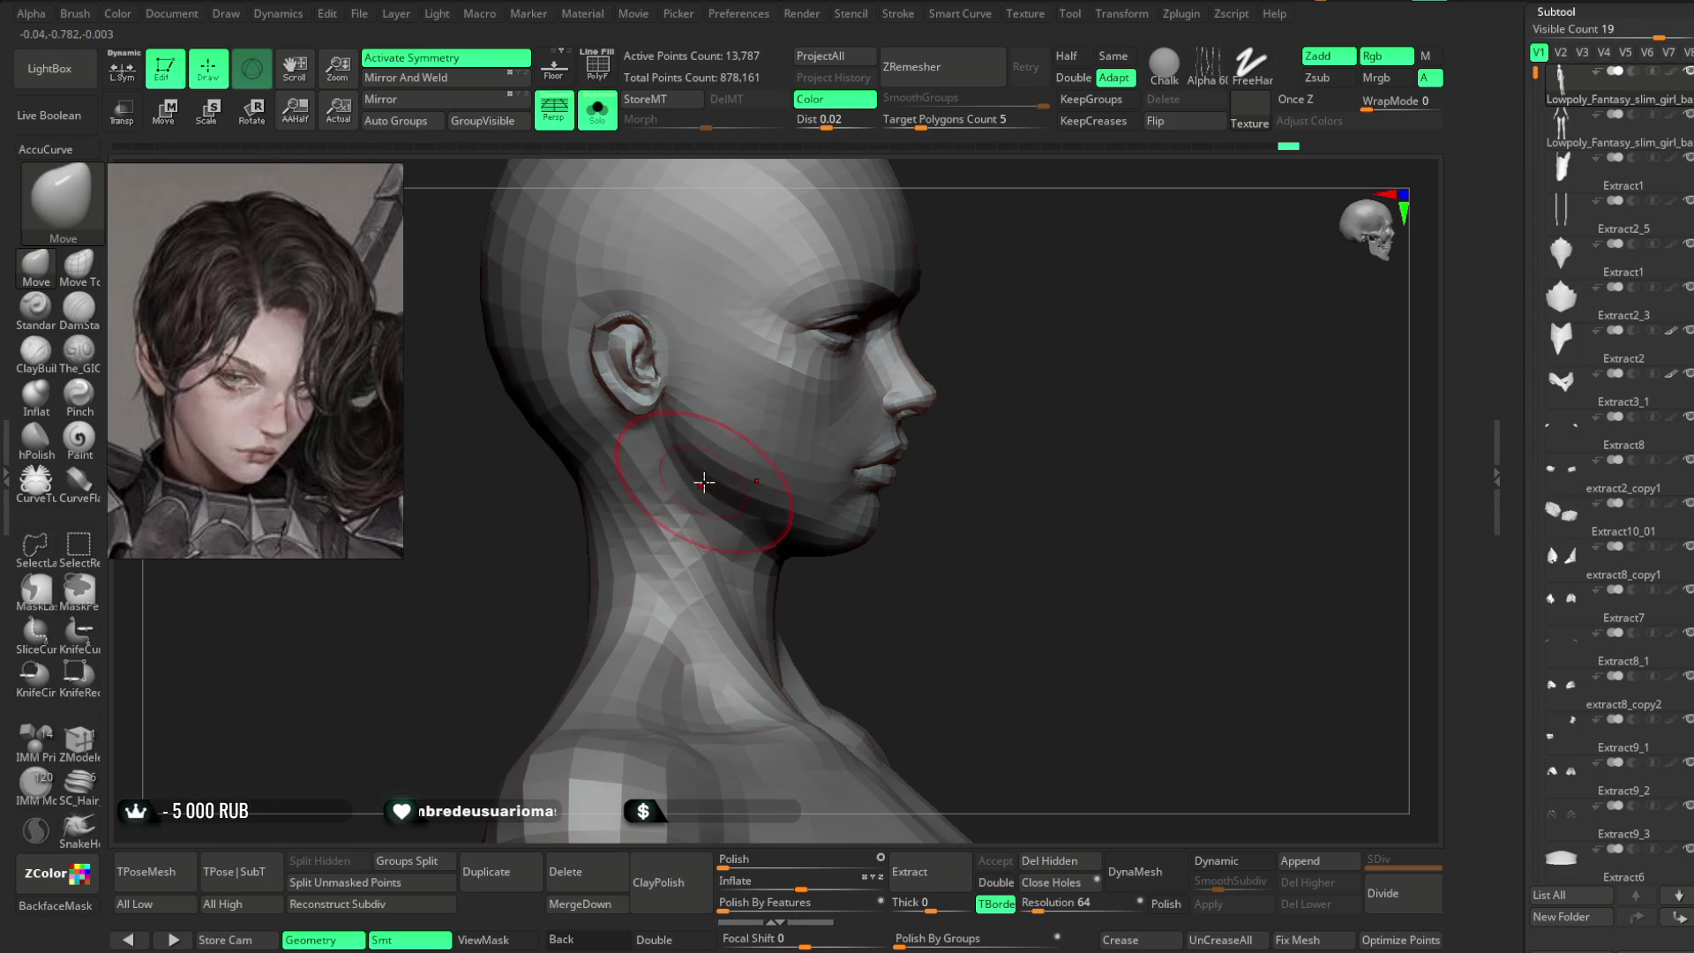
{"action": "mouse_move", "coordinate": [939, 405]}
{"action": "right_mouse_down"}
{"action": "mouse_move", "coordinate": [942, 344]}
{"action": "mouse_move", "coordinate": [719, 284]}
{"action": "right_mouse_up"}
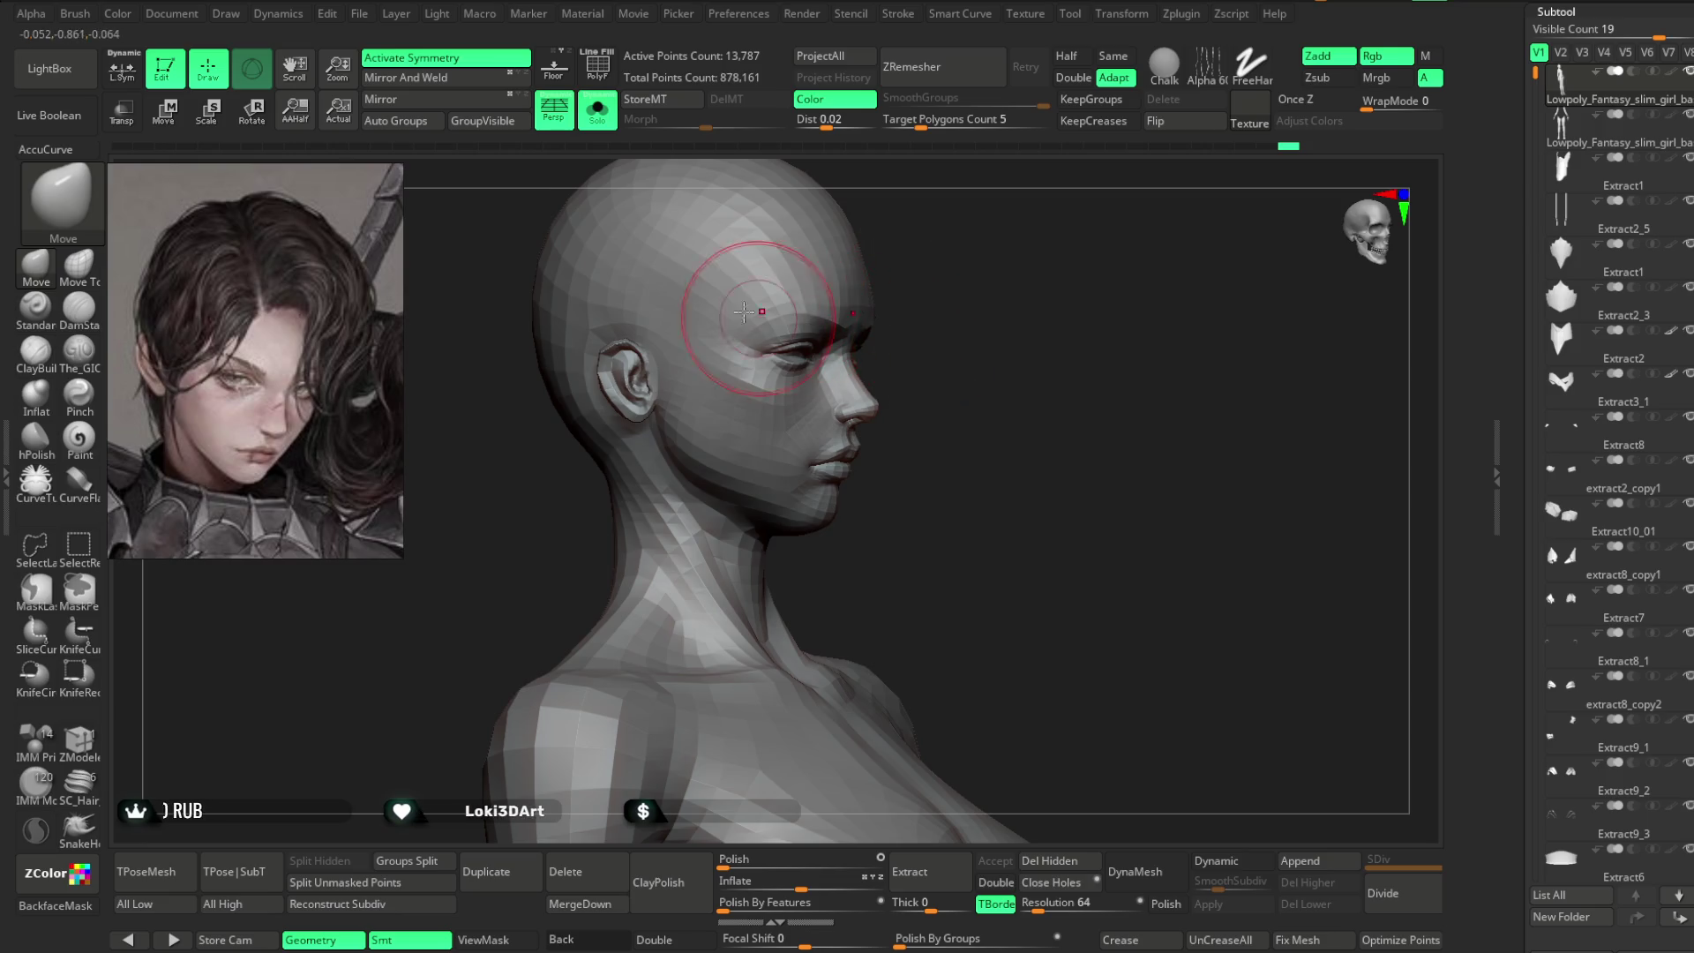
- Turn Solo off to restore hair and armour, and select the PM3D_Sphere3D2 hair piece
{"action": "left_click", "coordinate": [603, 119]}
{"action": "mouse_move", "coordinate": [1024, 287]}
{"action": "right_mouse_down"}
{"action": "mouse_move", "coordinate": [995, 345]}
{"action": "mouse_move", "coordinate": [957, 344]}
{"action": "mouse_move", "coordinate": [850, 439]}
{"action": "right_mouse_up"}
{"action": "left_click", "coordinate": [909, 406], "text": "alt"}
{"action": "key", "text": "space"}
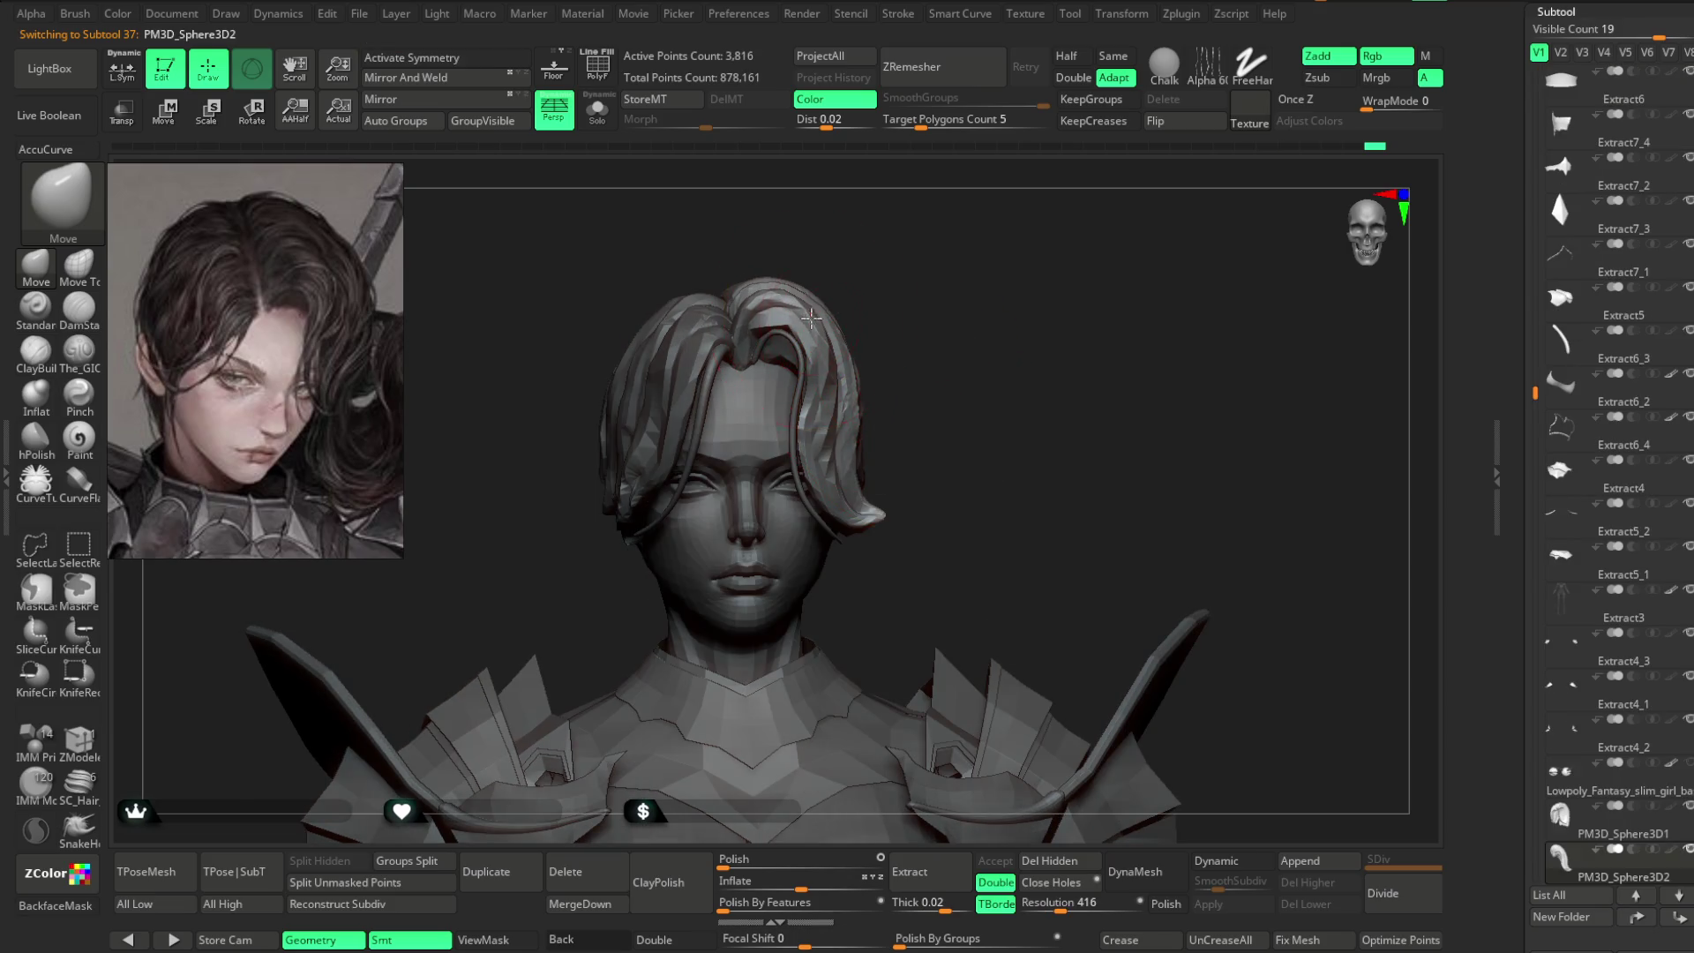
- Set up The_GIO brush in Zsub mode with BackfaceMask on for the hair
{"action": "right_click_drag", "start_coordinate": [947, 305], "coordinate": [942, 283], "text": "alt"}
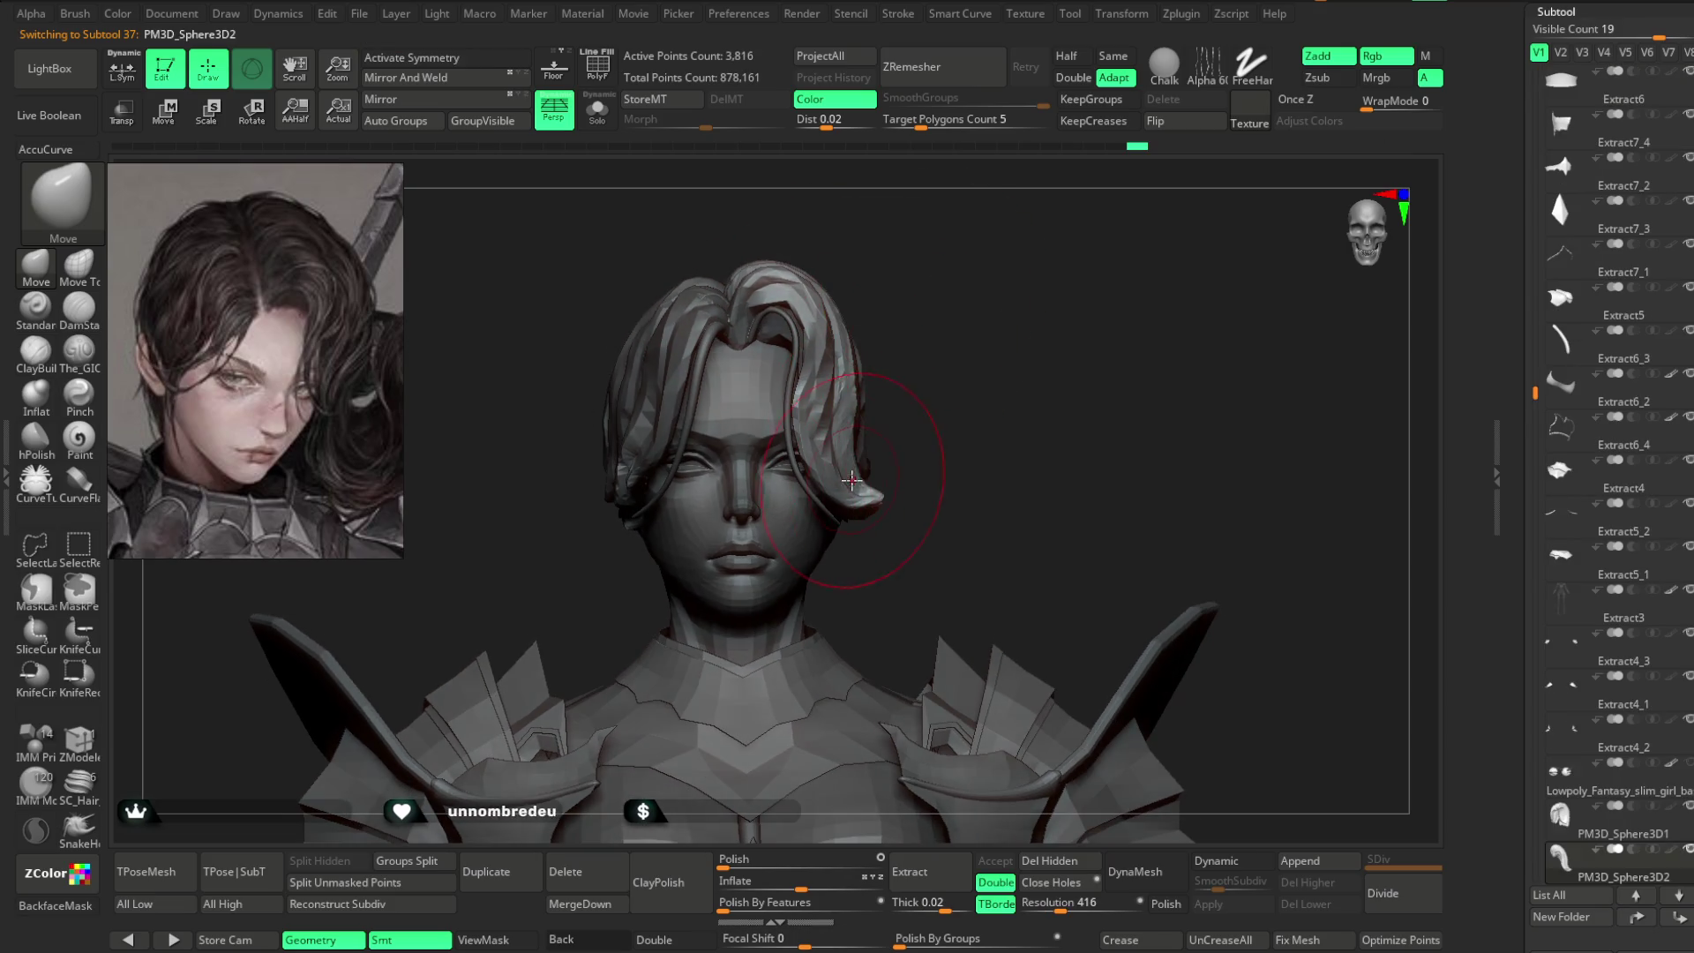
{"action": "mouse_move", "coordinate": [944, 406]}
{"action": "right_mouse_down"}
{"action": "mouse_move", "coordinate": [1077, 292]}
{"action": "mouse_move", "coordinate": [885, 415]}
{"action": "right_mouse_up"}
{"action": "mouse_move", "coordinate": [984, 296]}
{"action": "right_mouse_down"}
{"action": "mouse_move", "coordinate": [1067, 276]}
{"action": "mouse_move", "coordinate": [1036, 273]}
{"action": "right_mouse_up"}
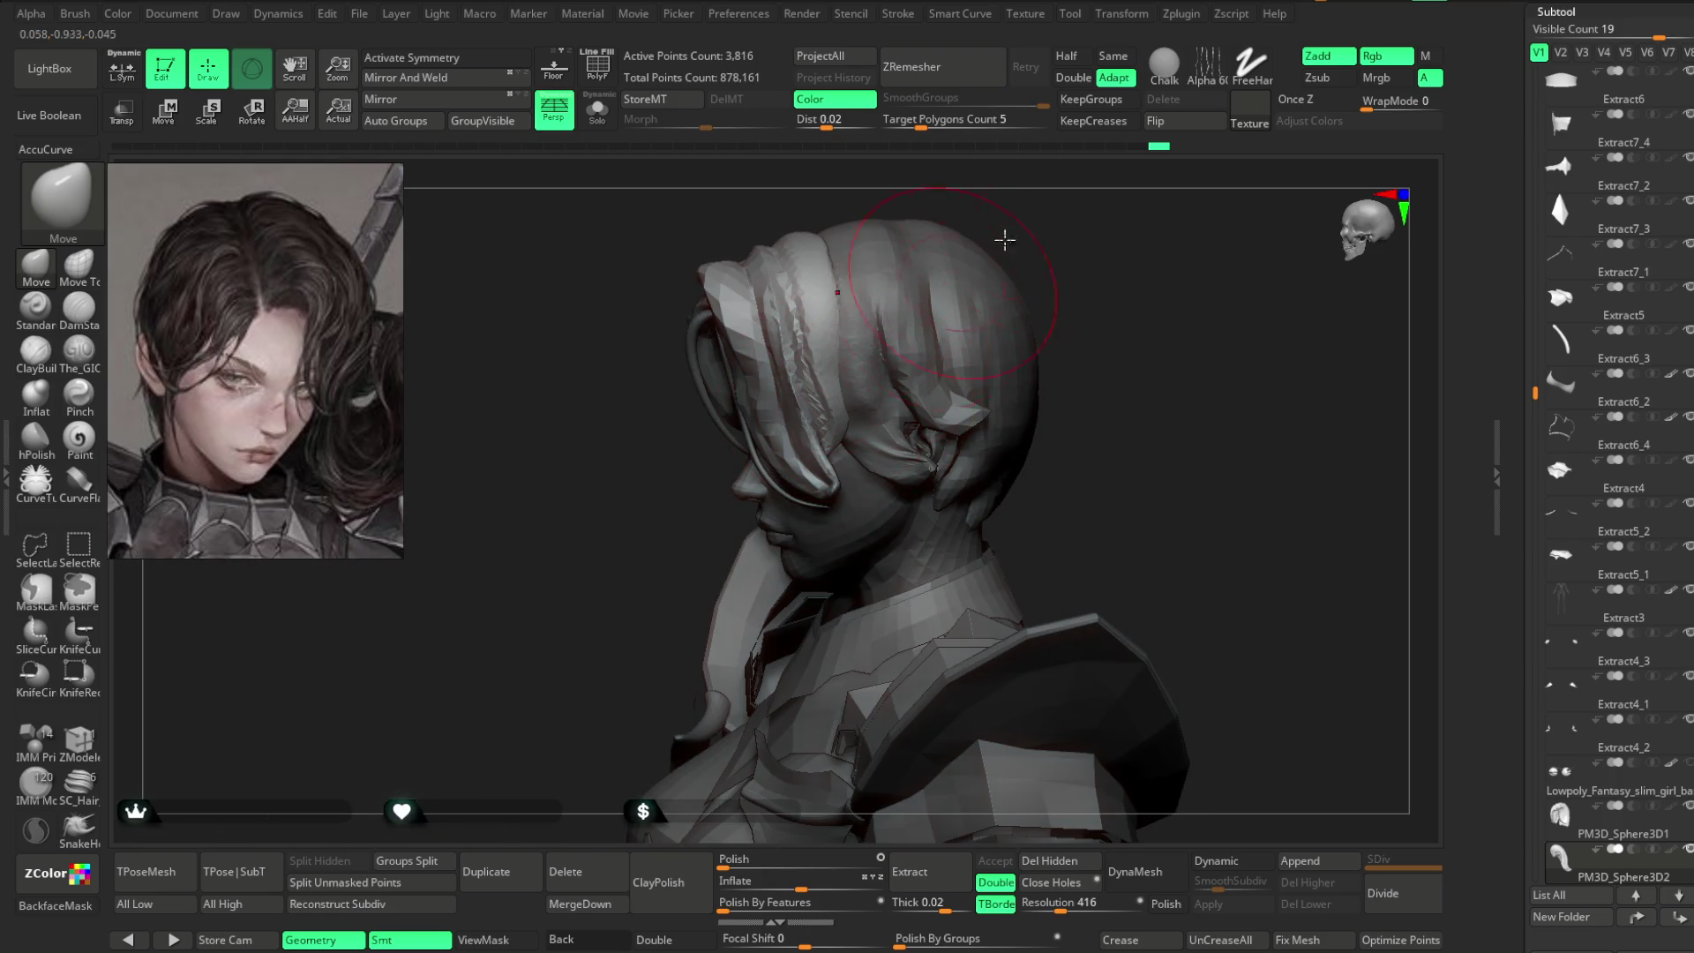
{"action": "right_click_drag", "start_coordinate": [874, 401], "coordinate": [999, 312]}
{"action": "key", "text": "space"}
{"action": "mouse_move", "coordinate": [1013, 292]}
{"action": "left_mouse_down"}
{"action": "mouse_move", "coordinate": [734, 402]}
{"action": "mouse_move", "coordinate": [779, 459]}
{"action": "left_mouse_up"}
{"action": "key", "text": "b"}
{"action": "key", "text": "t"}
{"action": "key", "text": "g"}
- Carve strand grooves into the hair from many angles, then select PM3D_Sphere3D3
{"action": "mouse_move", "coordinate": [879, 283]}
{"action": "left_mouse_down"}
{"action": "mouse_move", "coordinate": [865, 319]}
{"action": "mouse_move", "coordinate": [915, 291]}
{"action": "mouse_move", "coordinate": [908, 353]}
{"action": "mouse_move", "coordinate": [891, 361]}
{"action": "mouse_move", "coordinate": [884, 346]}
{"action": "left_mouse_up"}
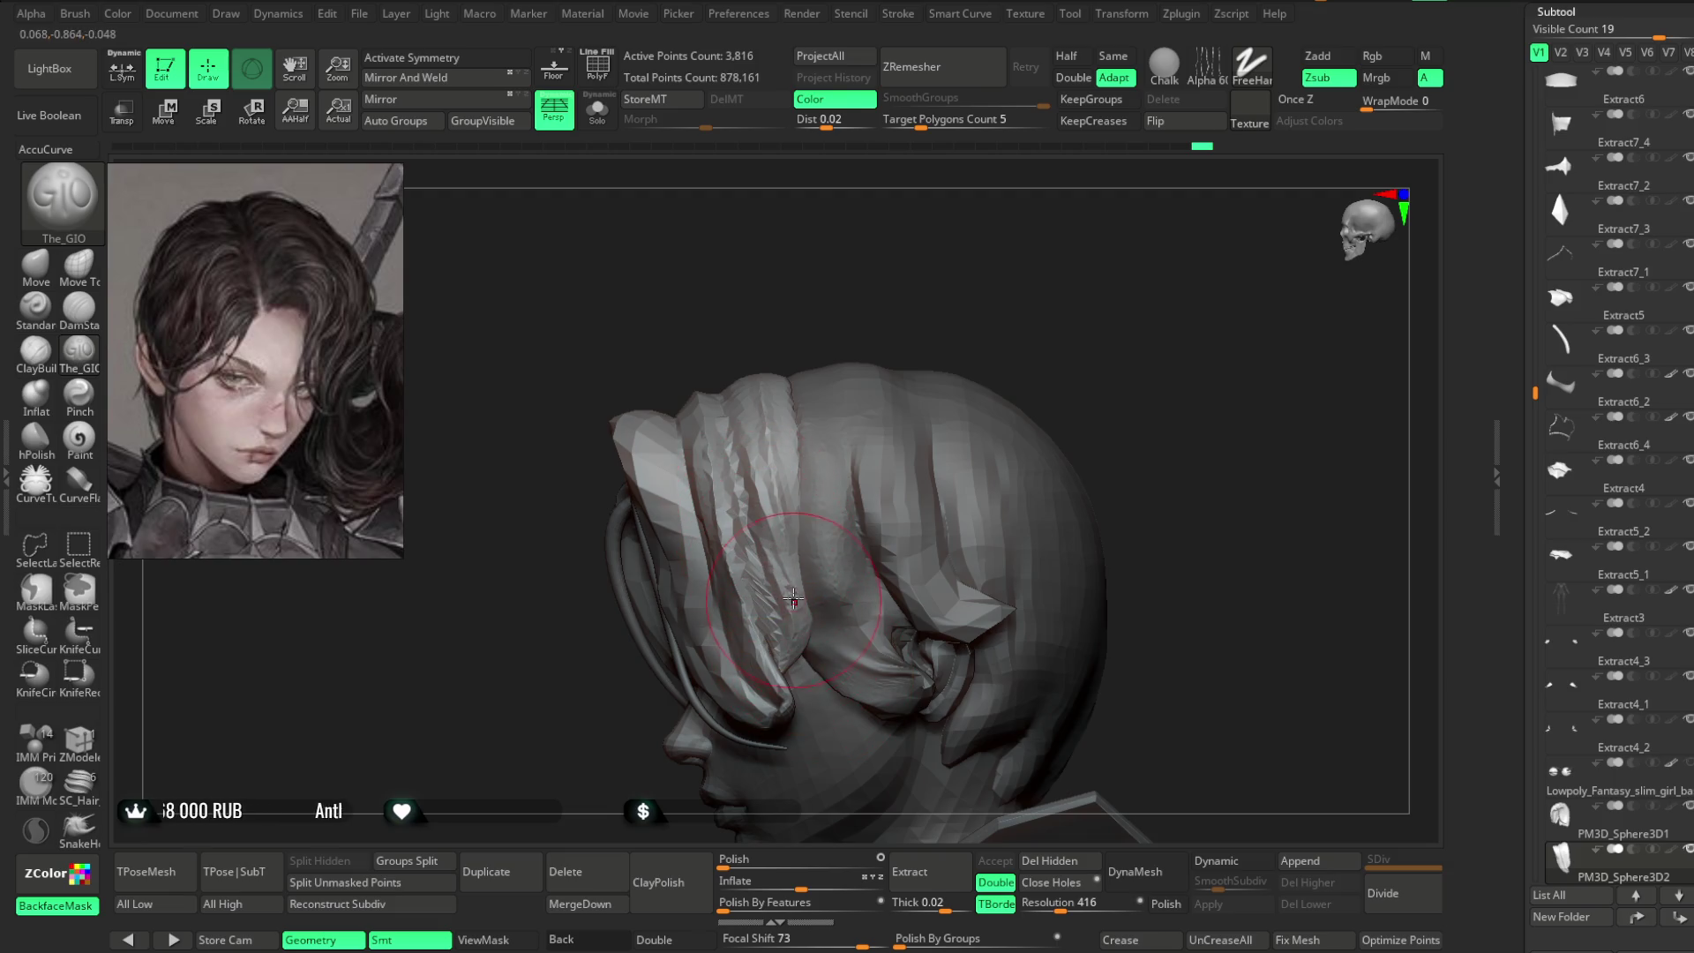
{"action": "mouse_move", "coordinate": [960, 324]}
{"action": "left_mouse_down"}
{"action": "mouse_move", "coordinate": [957, 273]}
{"action": "mouse_move", "coordinate": [954, 303]}
{"action": "mouse_move", "coordinate": [799, 434]}
{"action": "left_mouse_up"}
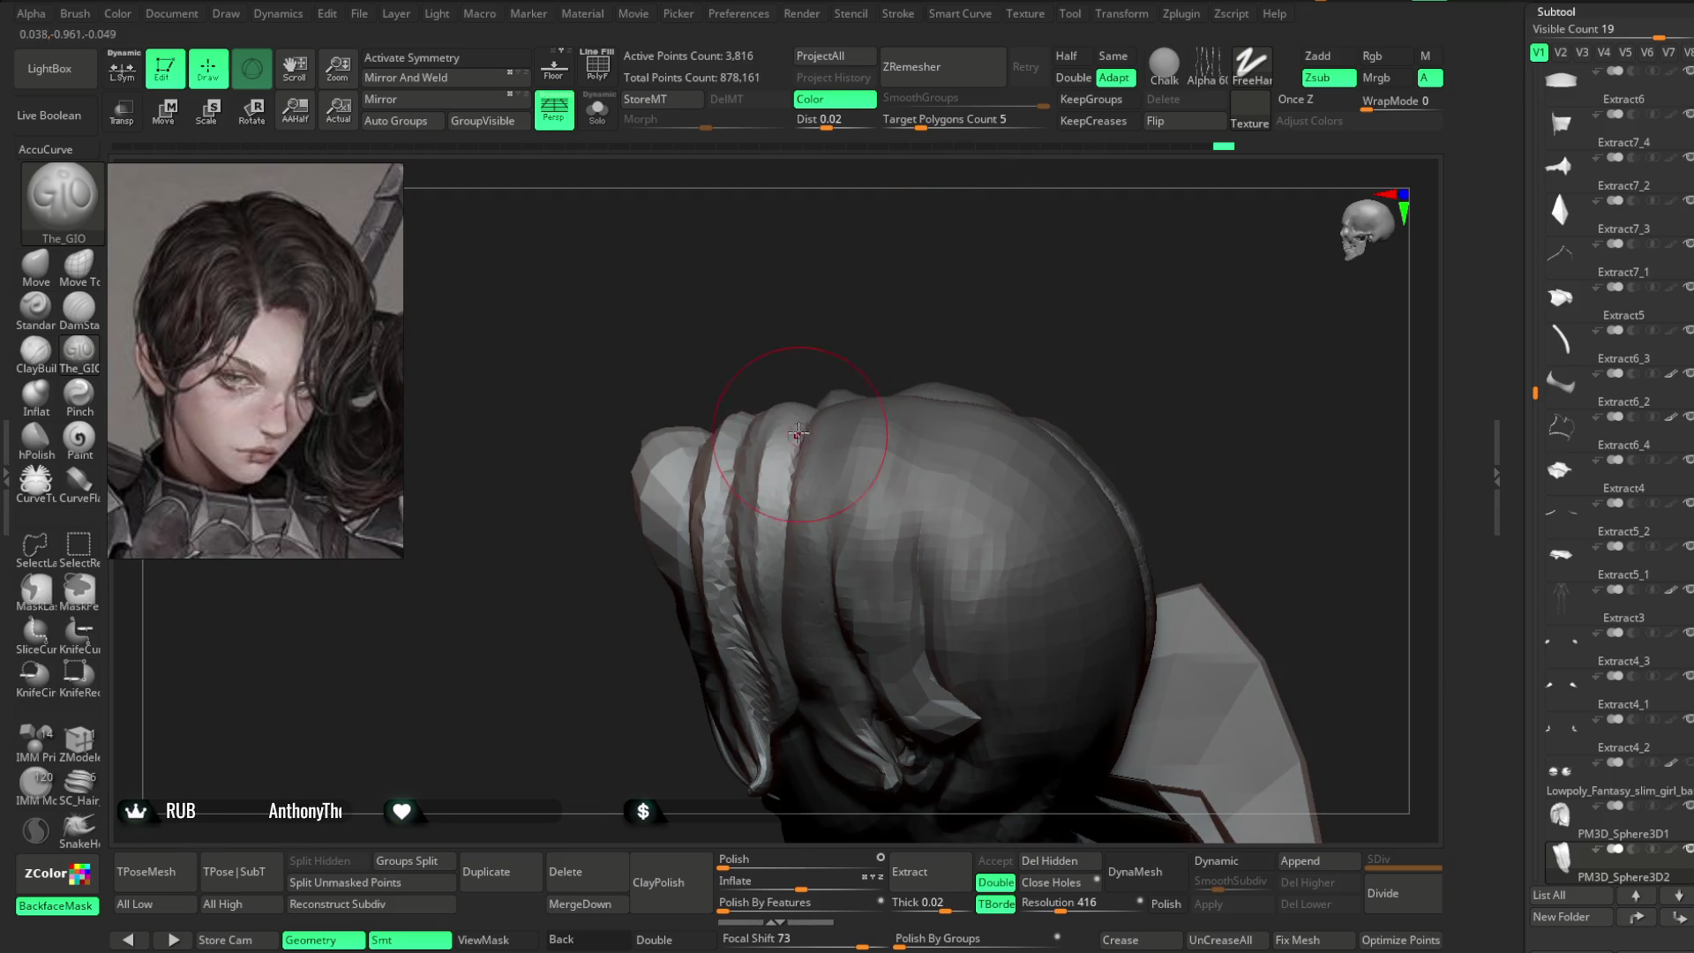
{"action": "left_click_drag", "start_coordinate": [919, 364], "coordinate": [788, 506]}
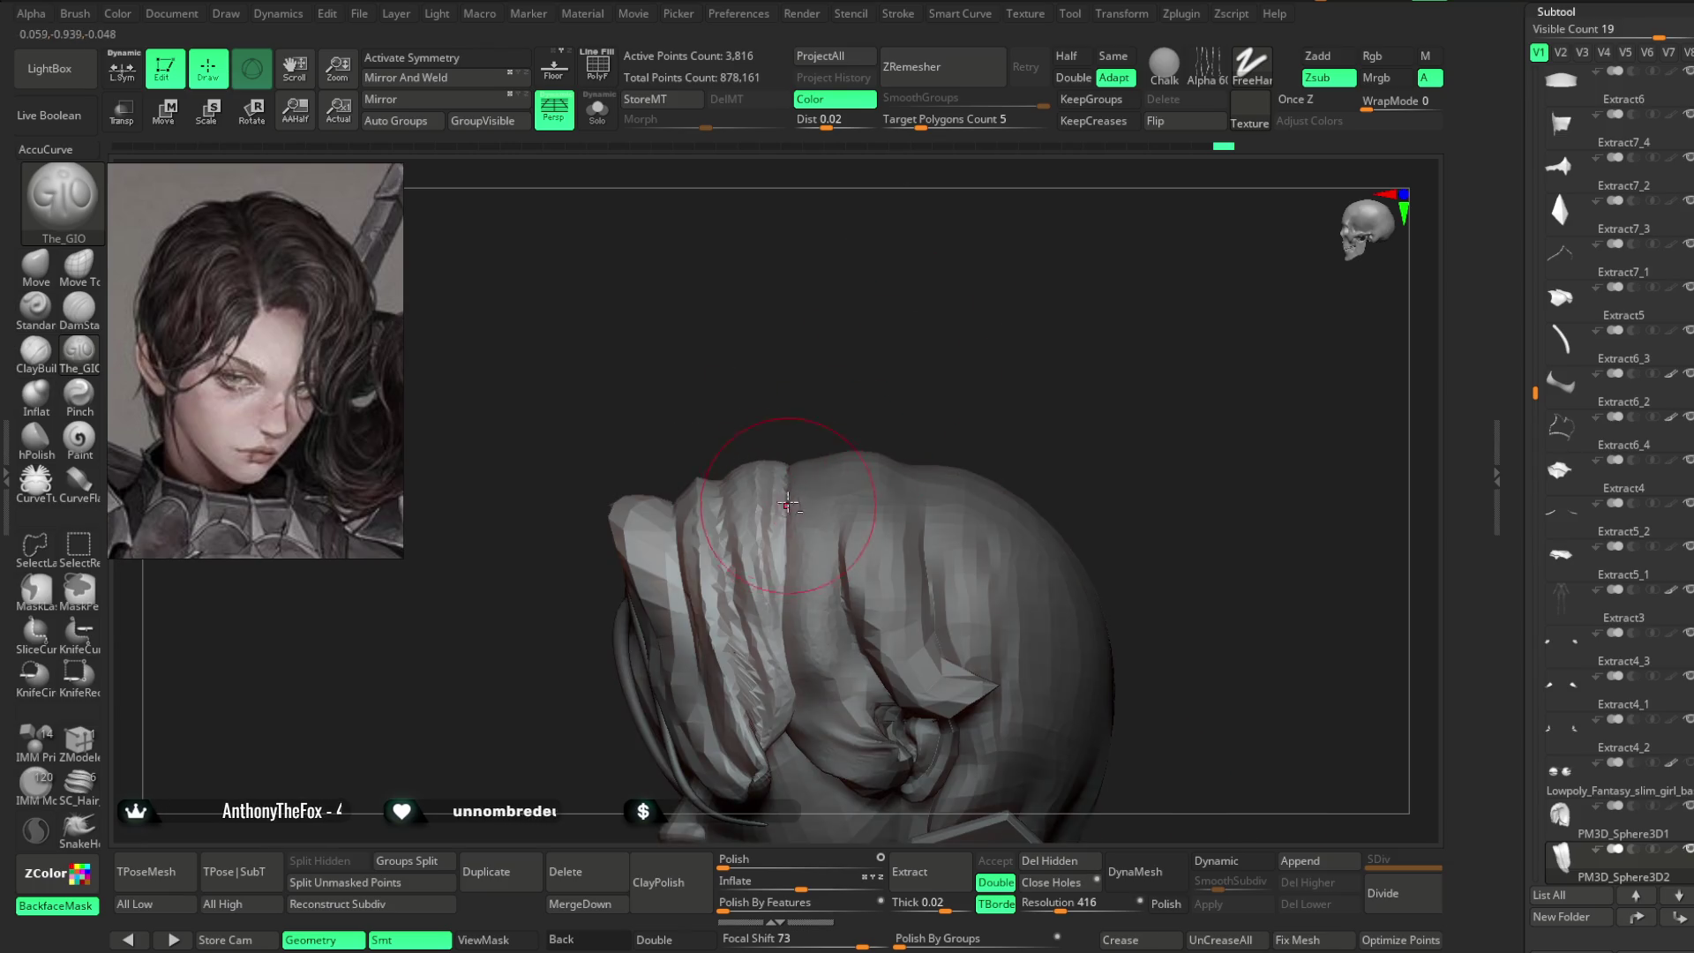
{"action": "mouse_move", "coordinate": [874, 388]}
{"action": "left_mouse_down"}
{"action": "mouse_move", "coordinate": [897, 363]}
{"action": "mouse_move", "coordinate": [961, 359]}
{"action": "mouse_move", "coordinate": [938, 469]}
{"action": "mouse_move", "coordinate": [791, 477]}
{"action": "mouse_move", "coordinate": [1024, 256]}
{"action": "mouse_move", "coordinate": [806, 416]}
{"action": "mouse_move", "coordinate": [800, 517]}
{"action": "left_mouse_up"}
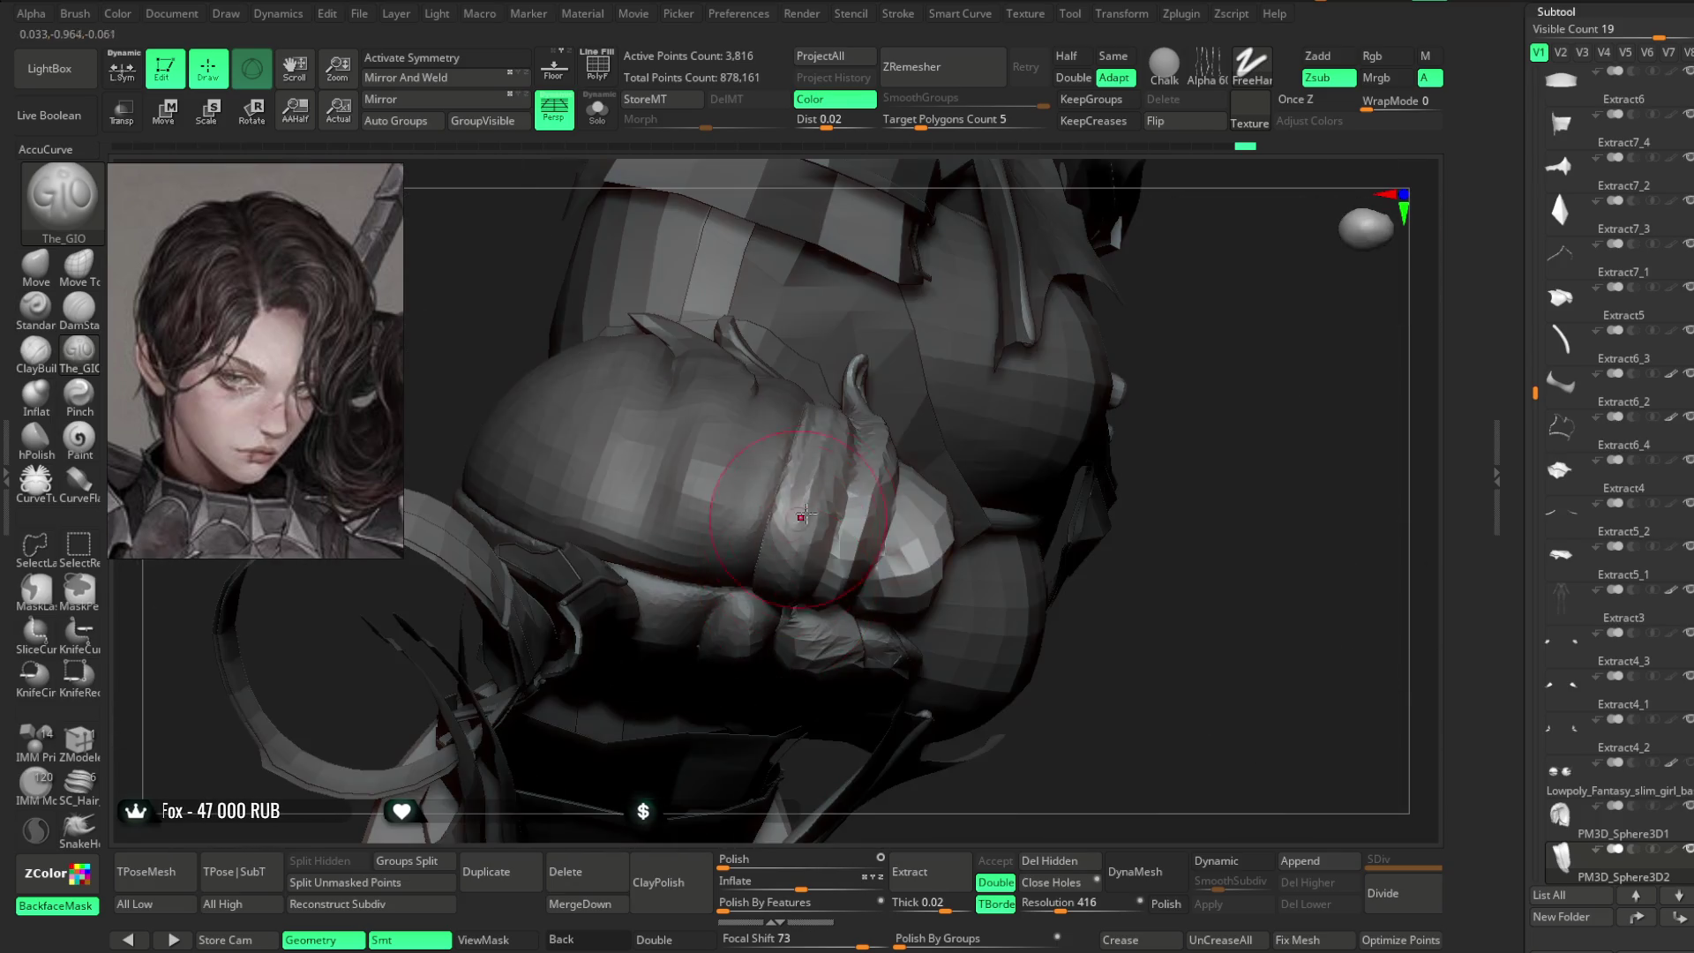
{"action": "left_click_drag", "start_coordinate": [1180, 348], "coordinate": [785, 539]}
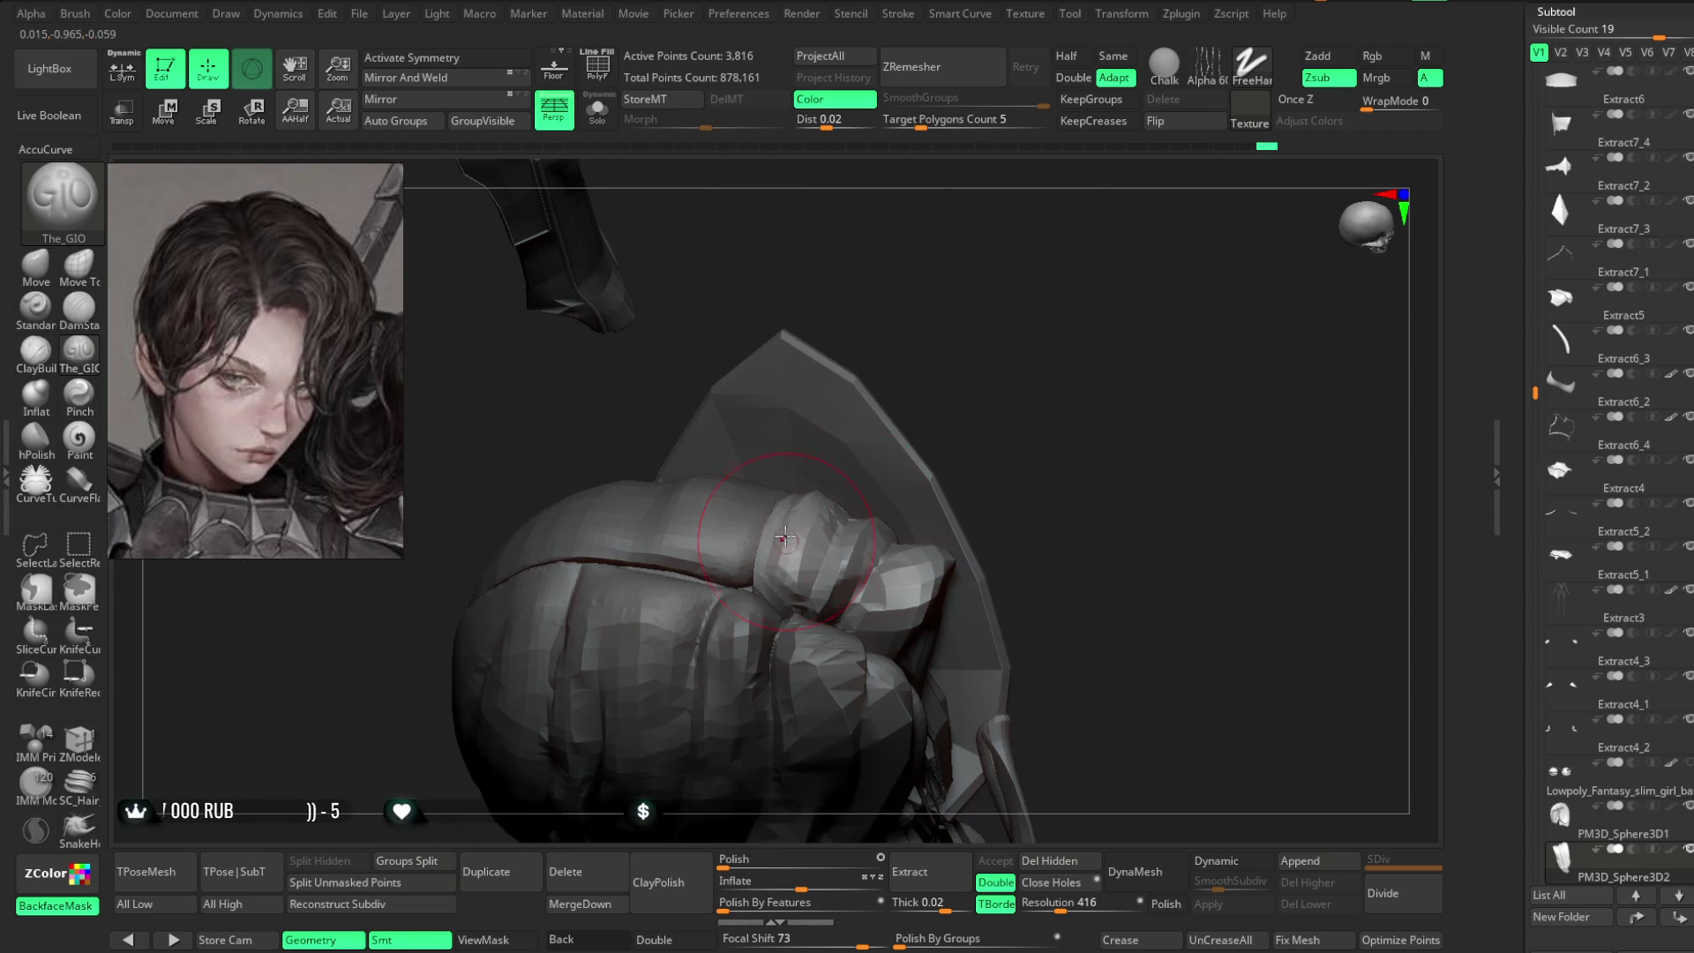
{"action": "mouse_move", "coordinate": [967, 371]}
{"action": "left_mouse_down"}
{"action": "mouse_move", "coordinate": [965, 352]}
{"action": "mouse_move", "coordinate": [780, 522]}
{"action": "left_mouse_up"}
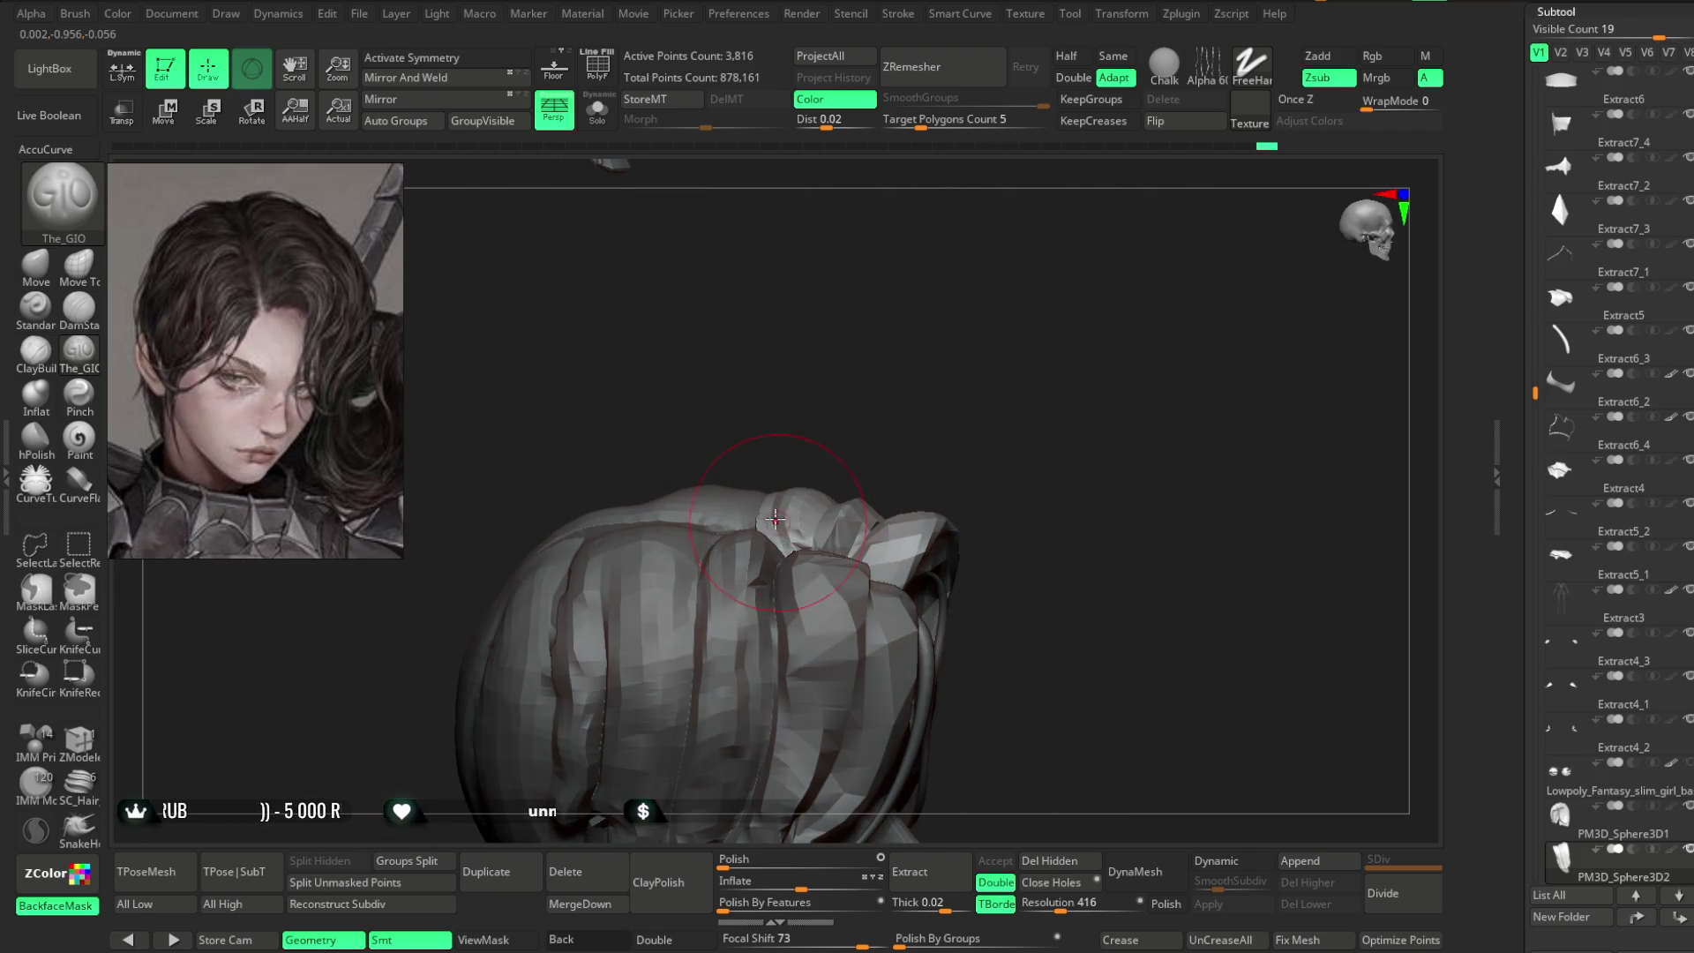
{"action": "left_click_drag", "start_coordinate": [877, 424], "coordinate": [815, 518]}
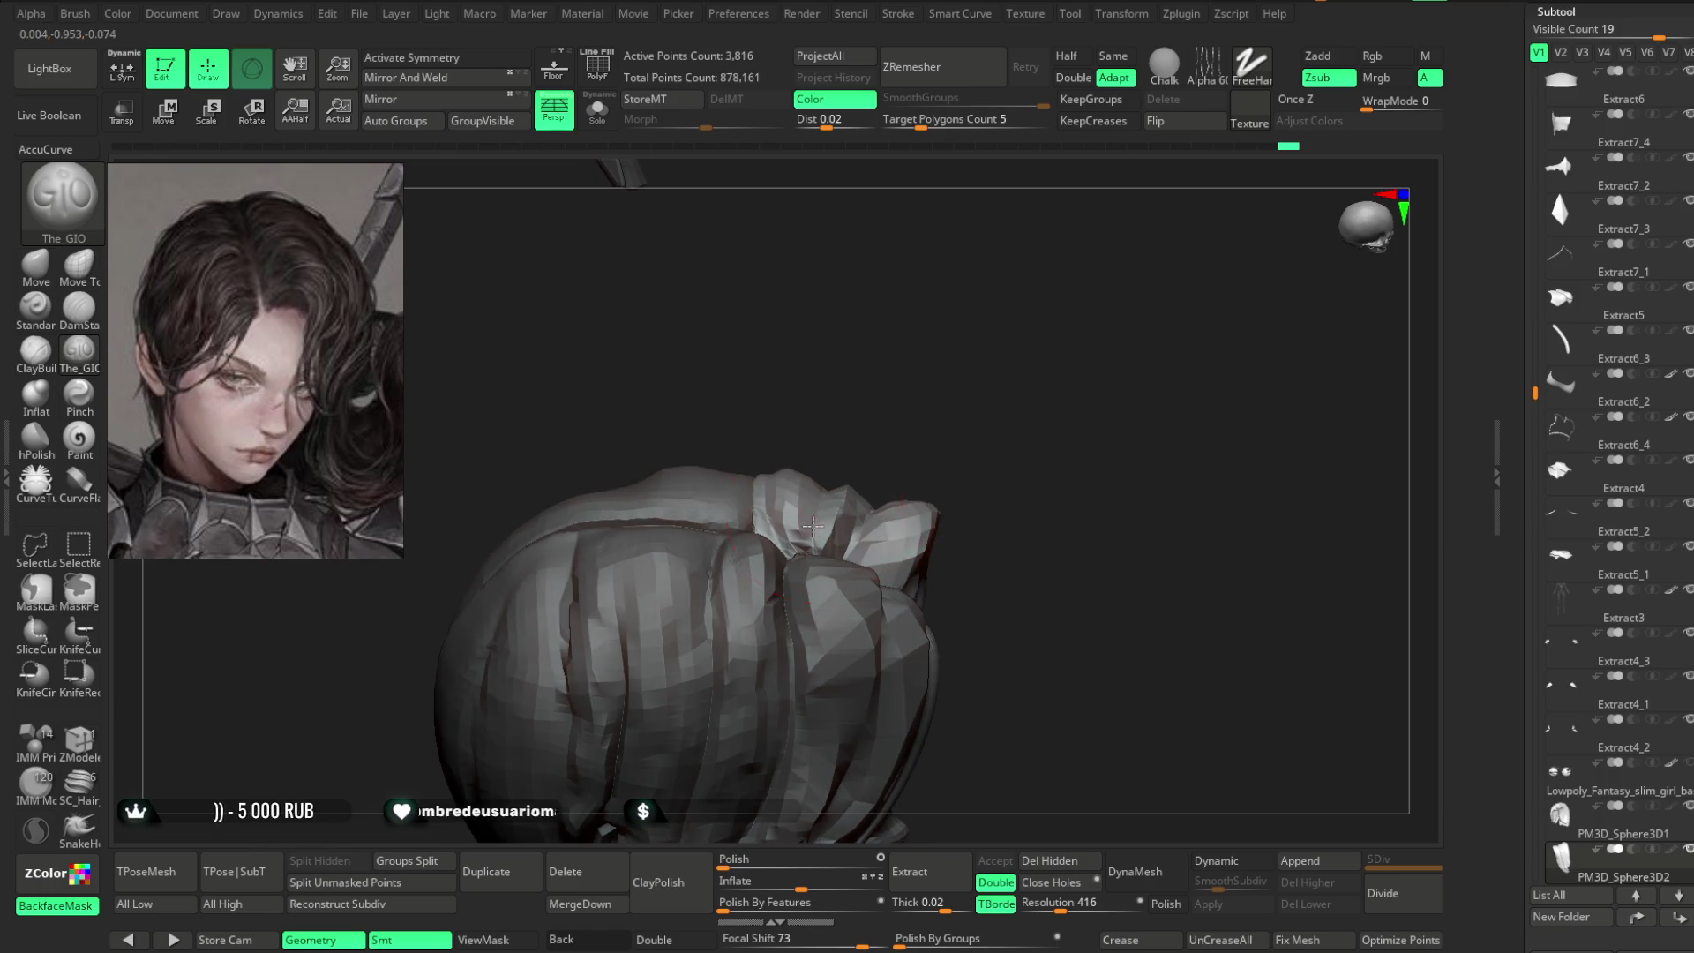
{"action": "mouse_move", "coordinate": [907, 443]}
{"action": "left_mouse_down"}
{"action": "mouse_move", "coordinate": [885, 356]}
{"action": "mouse_move", "coordinate": [957, 420]}
{"action": "mouse_move", "coordinate": [938, 348]}
{"action": "mouse_move", "coordinate": [954, 337]}
{"action": "mouse_move", "coordinate": [915, 332]}
{"action": "mouse_move", "coordinate": [938, 303]}
{"action": "mouse_move", "coordinate": [701, 532]}
{"action": "left_mouse_up"}
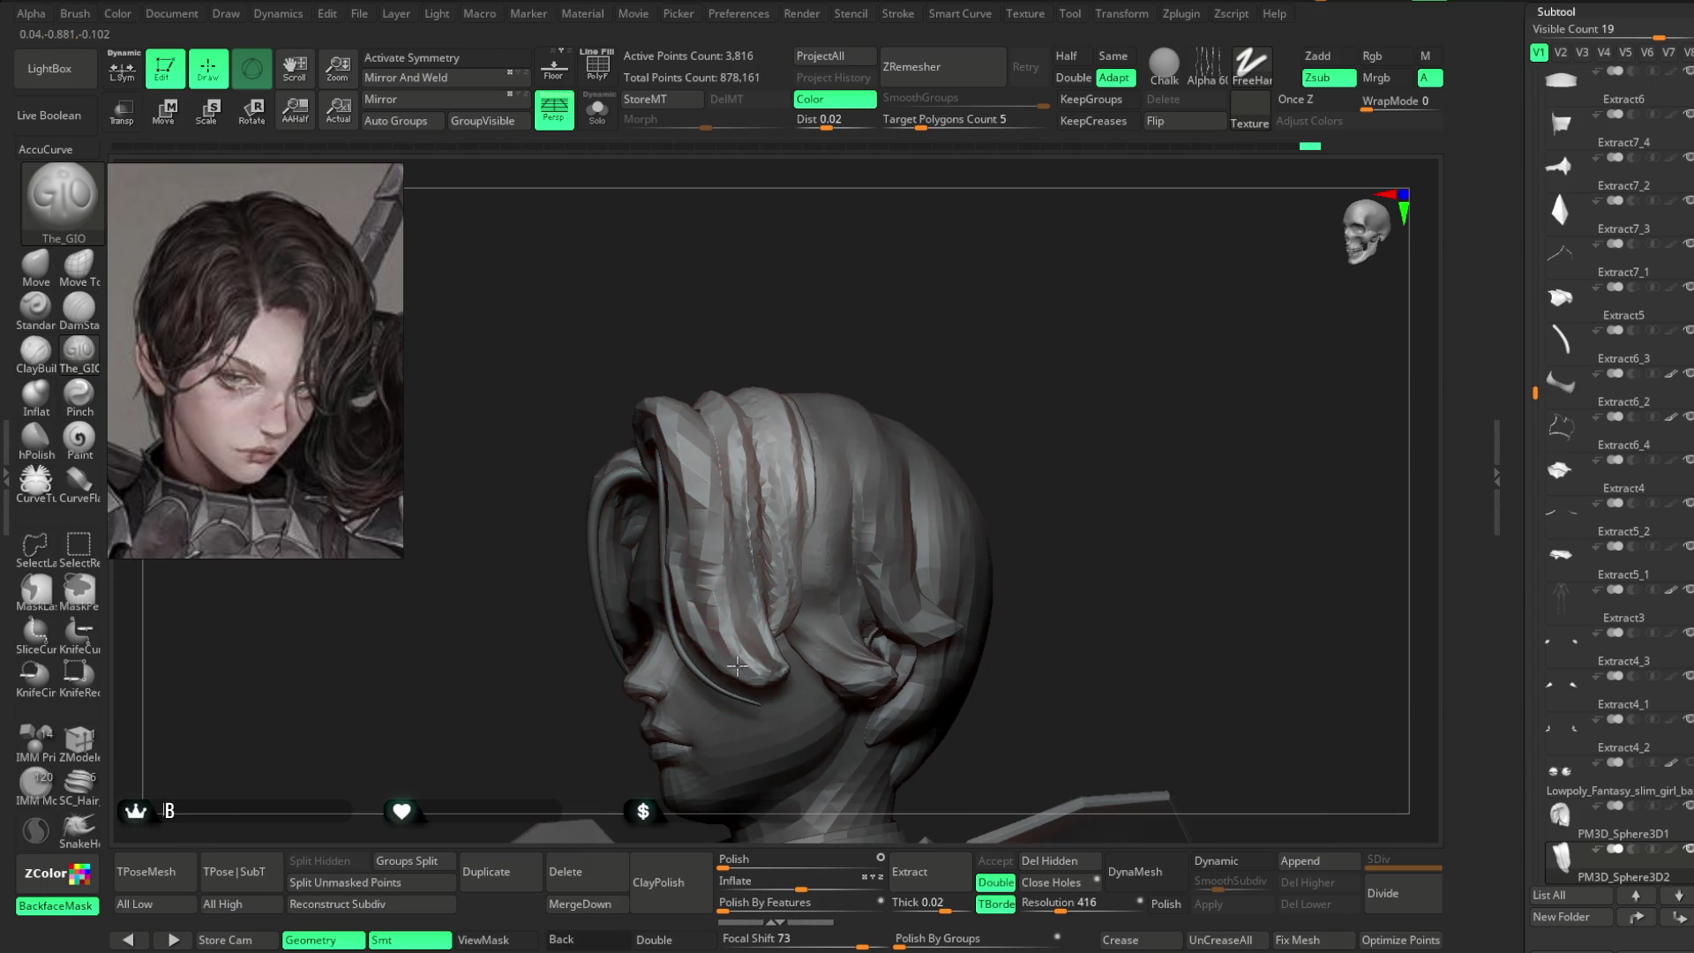
{"action": "mouse_move", "coordinate": [883, 380]}
{"action": "left_mouse_down"}
{"action": "mouse_move", "coordinate": [964, 330]}
{"action": "mouse_move", "coordinate": [963, 369]}
{"action": "mouse_move", "coordinate": [848, 424]}
{"action": "left_mouse_up"}
{"action": "left_click", "coordinate": [935, 415], "text": "alt"}
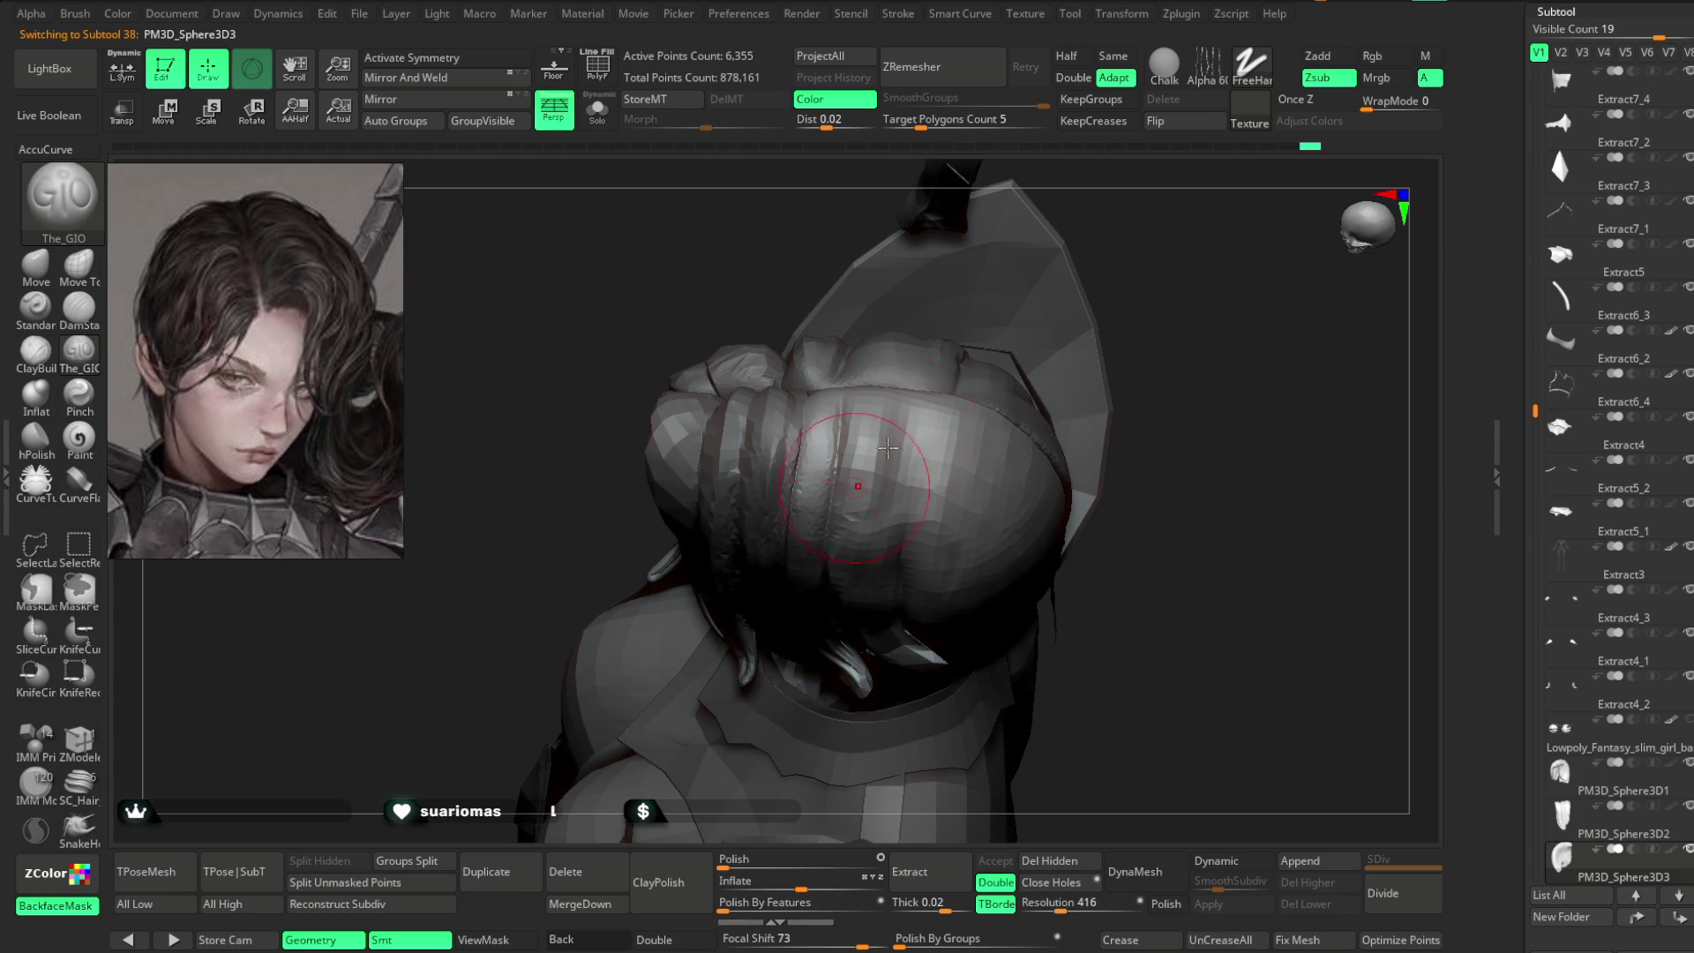
- Carve a groove into the hair near the ear with The_GIO in Zsub mode
{"action": "left_click_drag", "start_coordinate": [1138, 277], "coordinate": [1138, 182]}
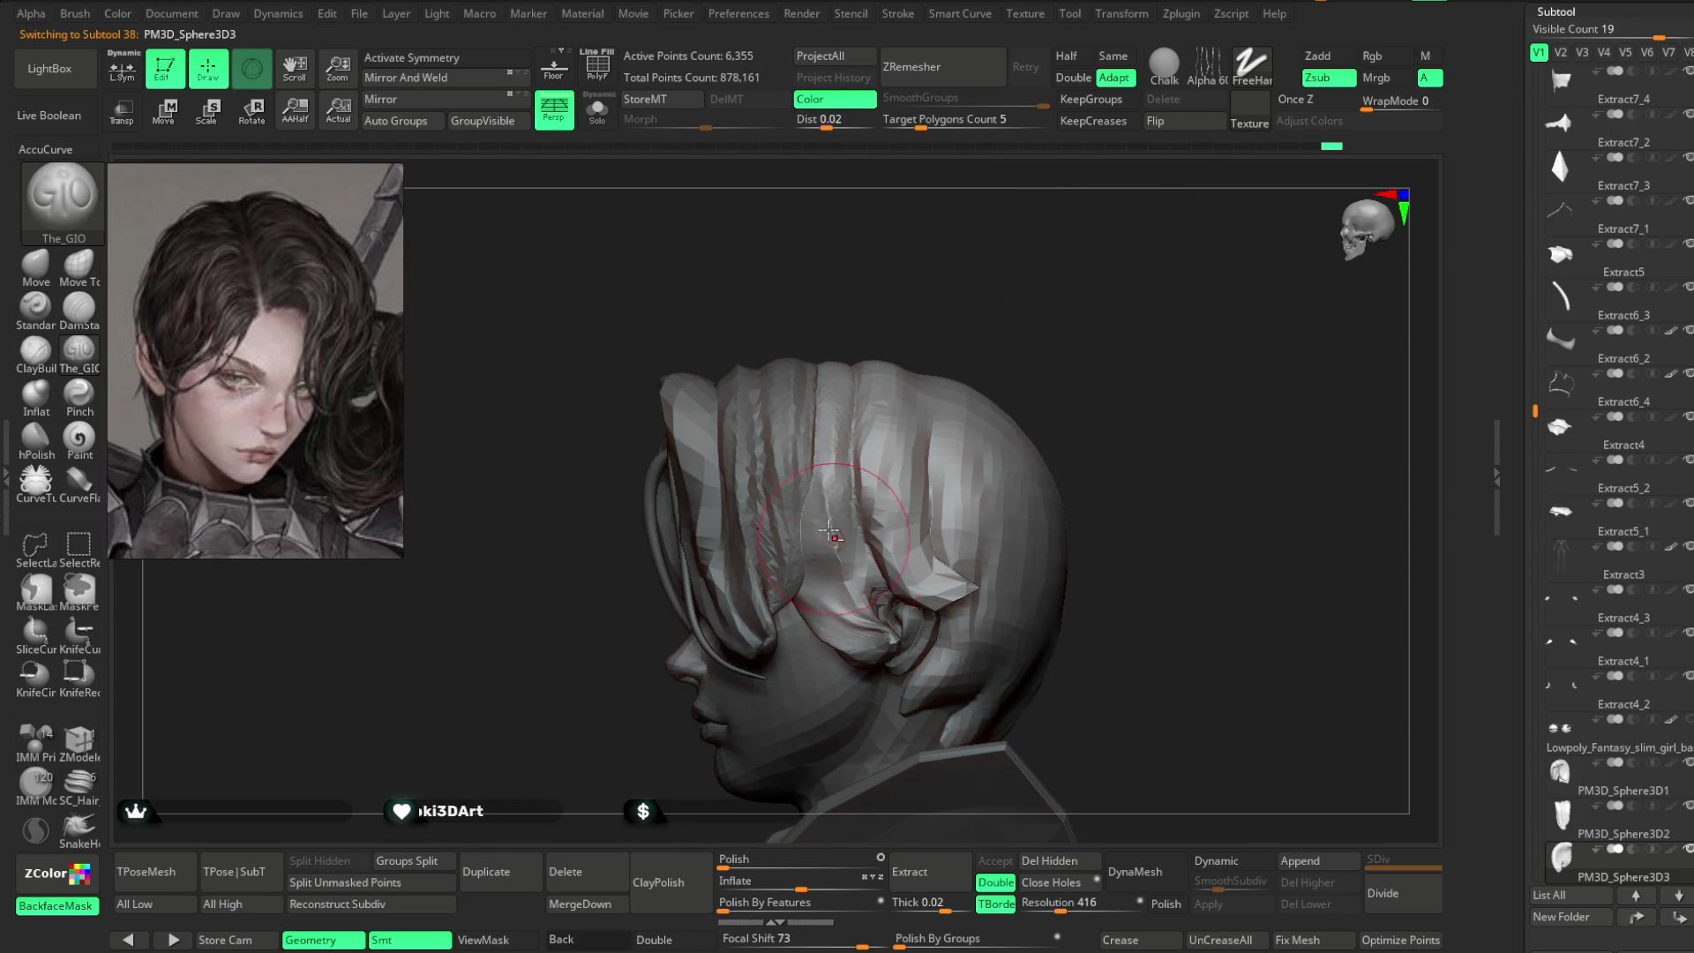
{"action": "left_click_drag", "start_coordinate": [1057, 282], "coordinate": [992, 295]}
{"action": "key", "text": "ctrl"}
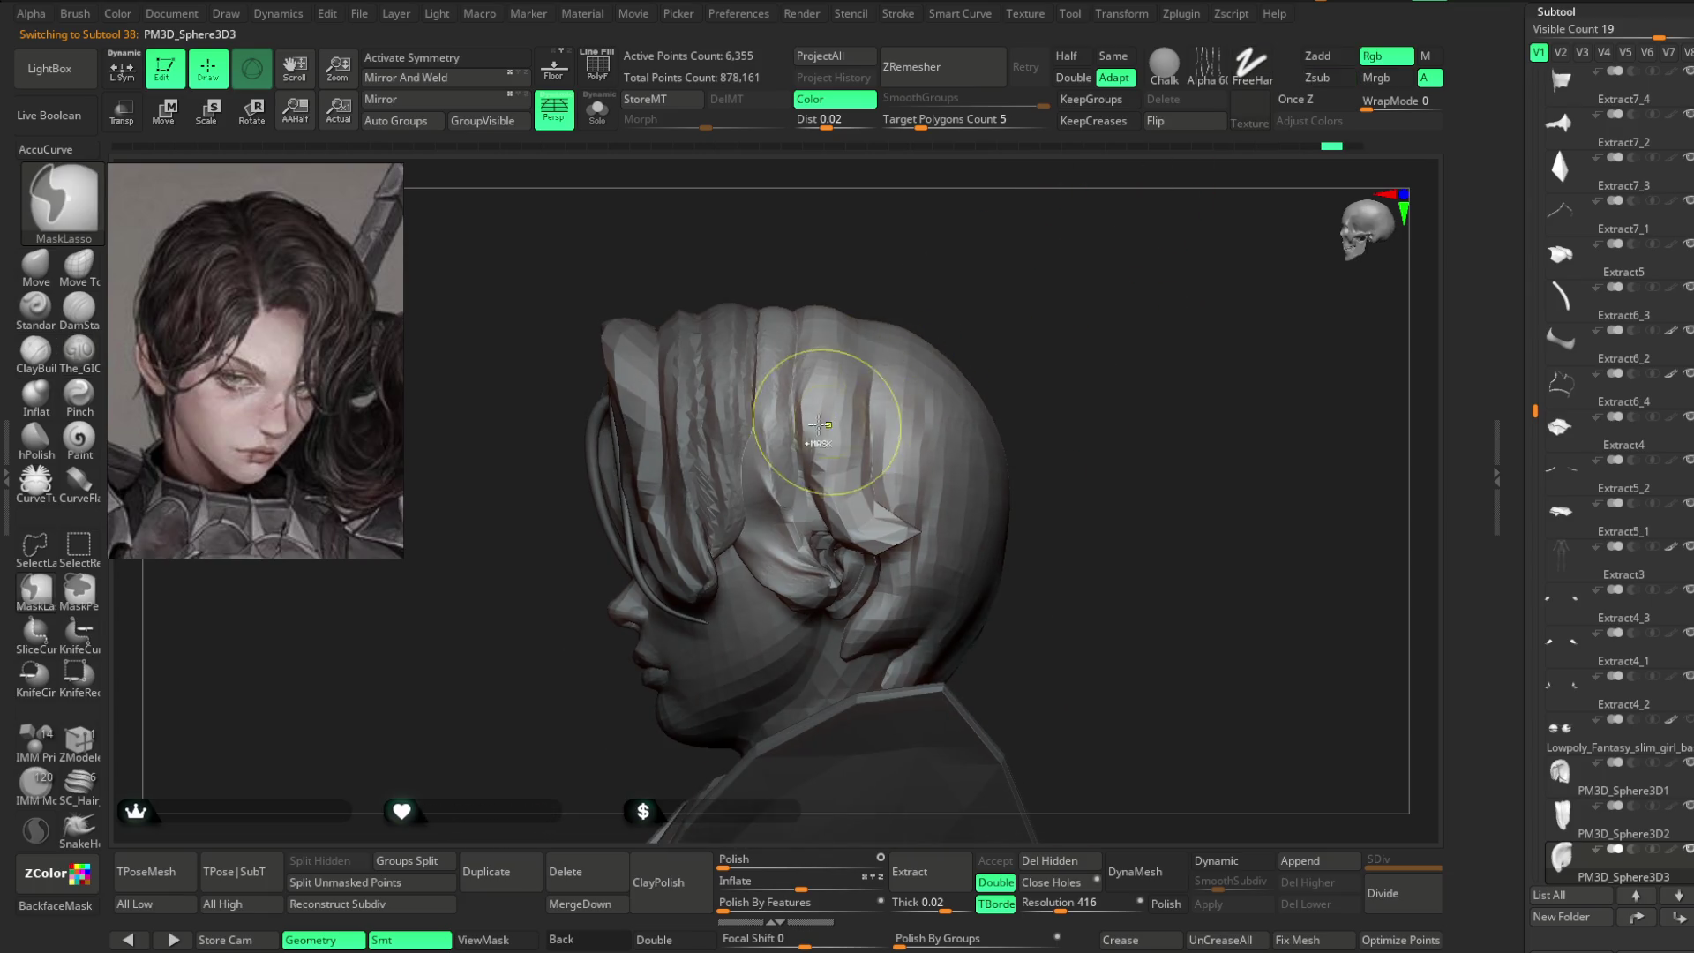
{"action": "key", "text": "alt"}
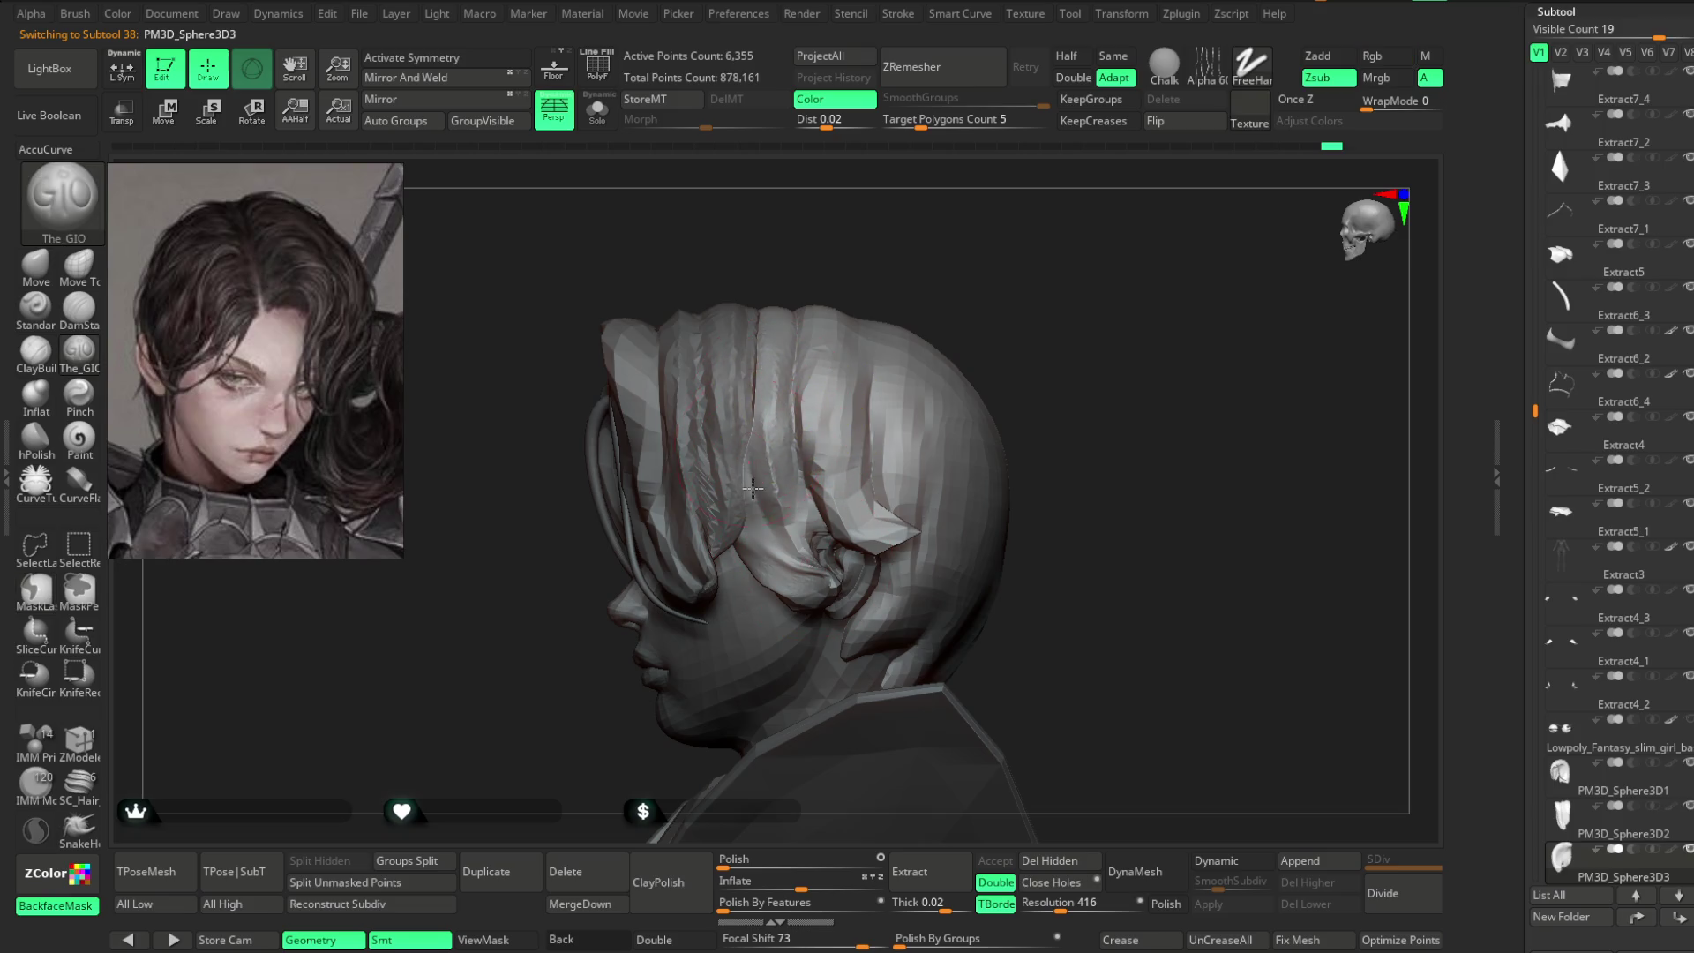
{"action": "left_click_drag", "start_coordinate": [759, 519], "coordinate": [746, 525], "text": "alt"}
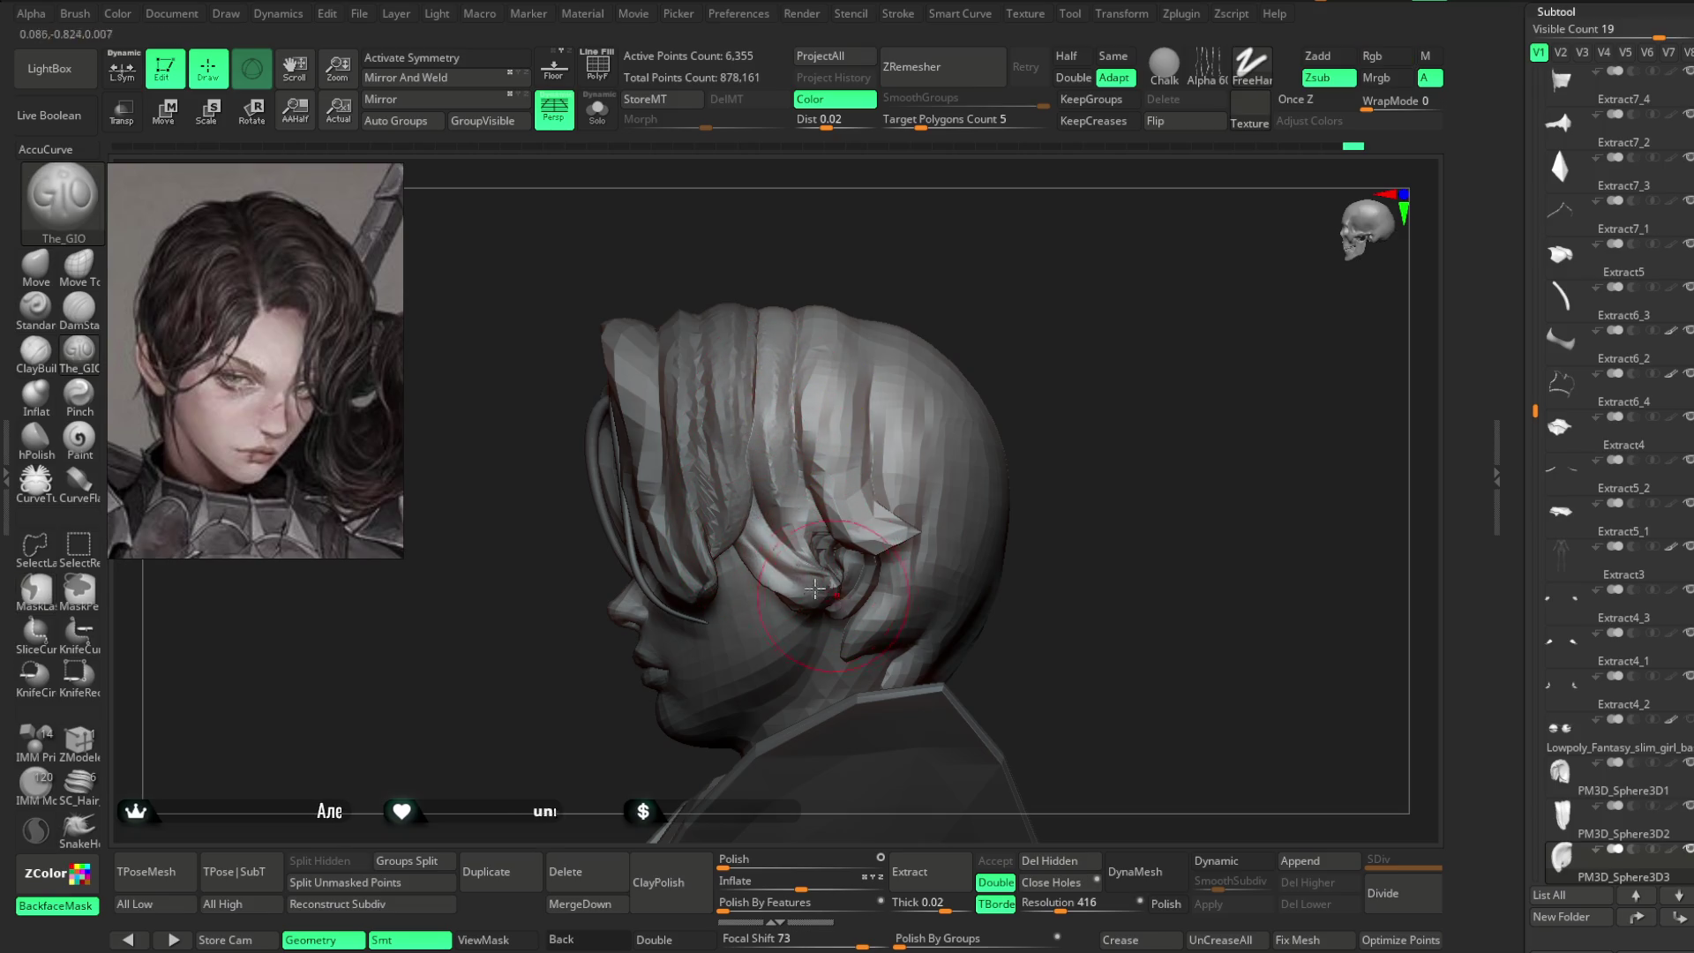
- Sculpt the hair strands around the back of the head, checking from several angles
{"action": "right_click_drag", "start_coordinate": [745, 525], "coordinate": [794, 475]}
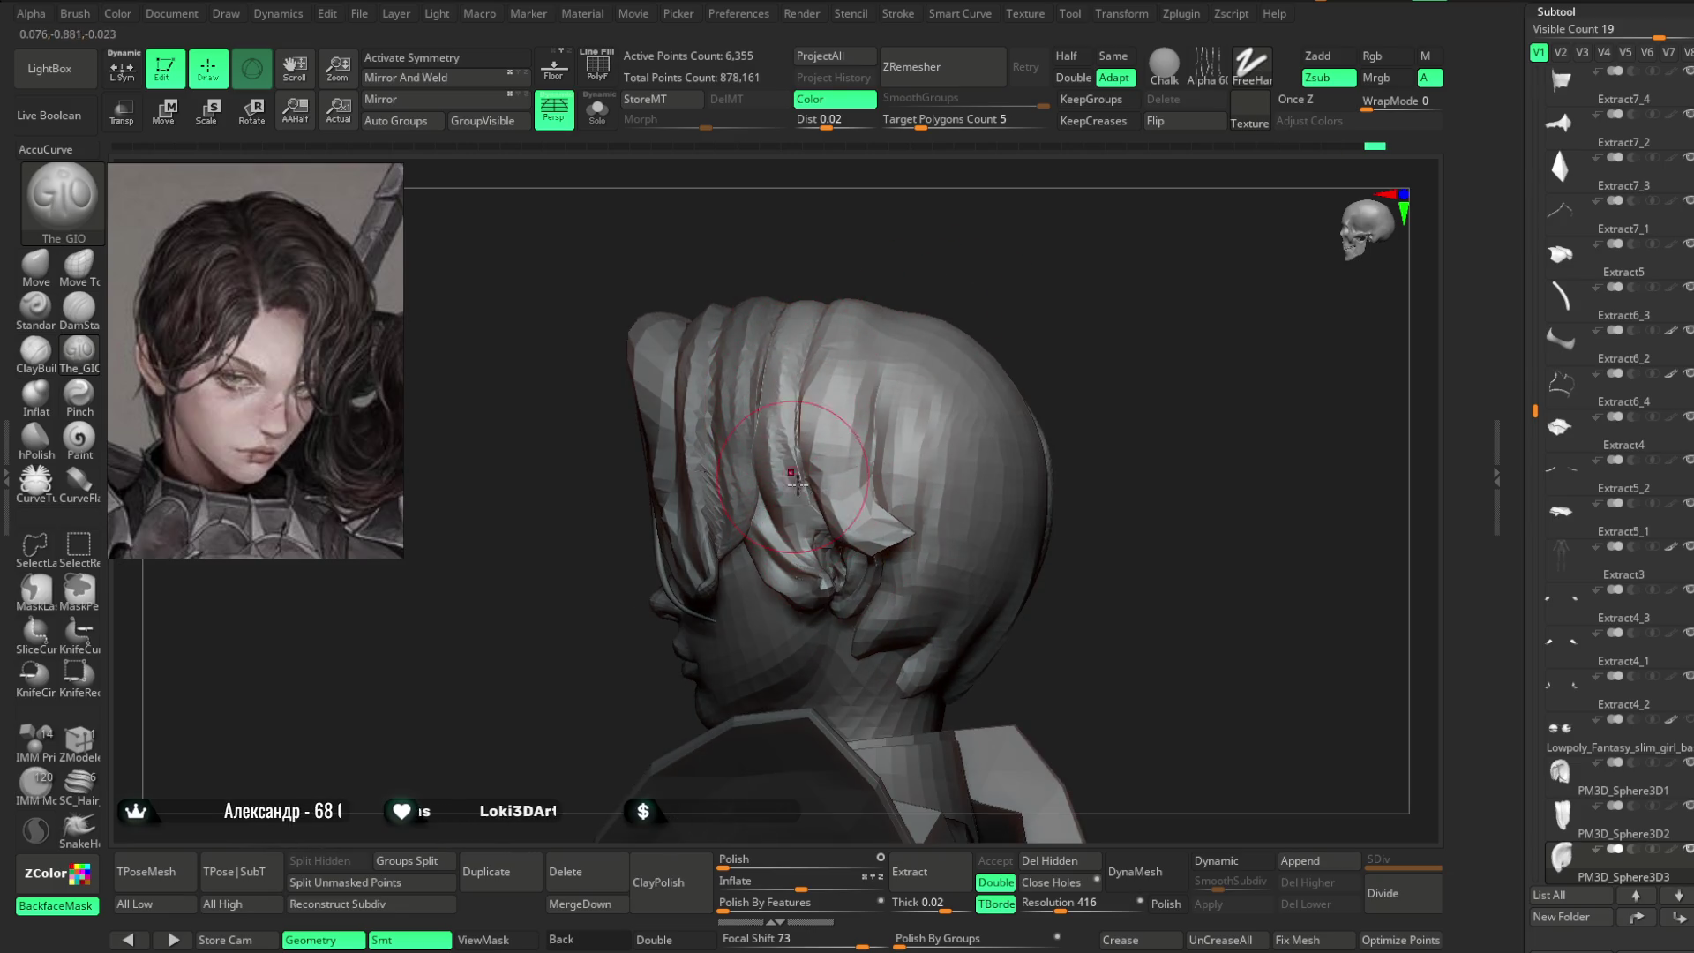
{"action": "mouse_move", "coordinate": [845, 571]}
{"action": "right_mouse_down"}
{"action": "mouse_move", "coordinate": [1014, 265]}
{"action": "mouse_move", "coordinate": [812, 418]}
{"action": "right_mouse_up"}
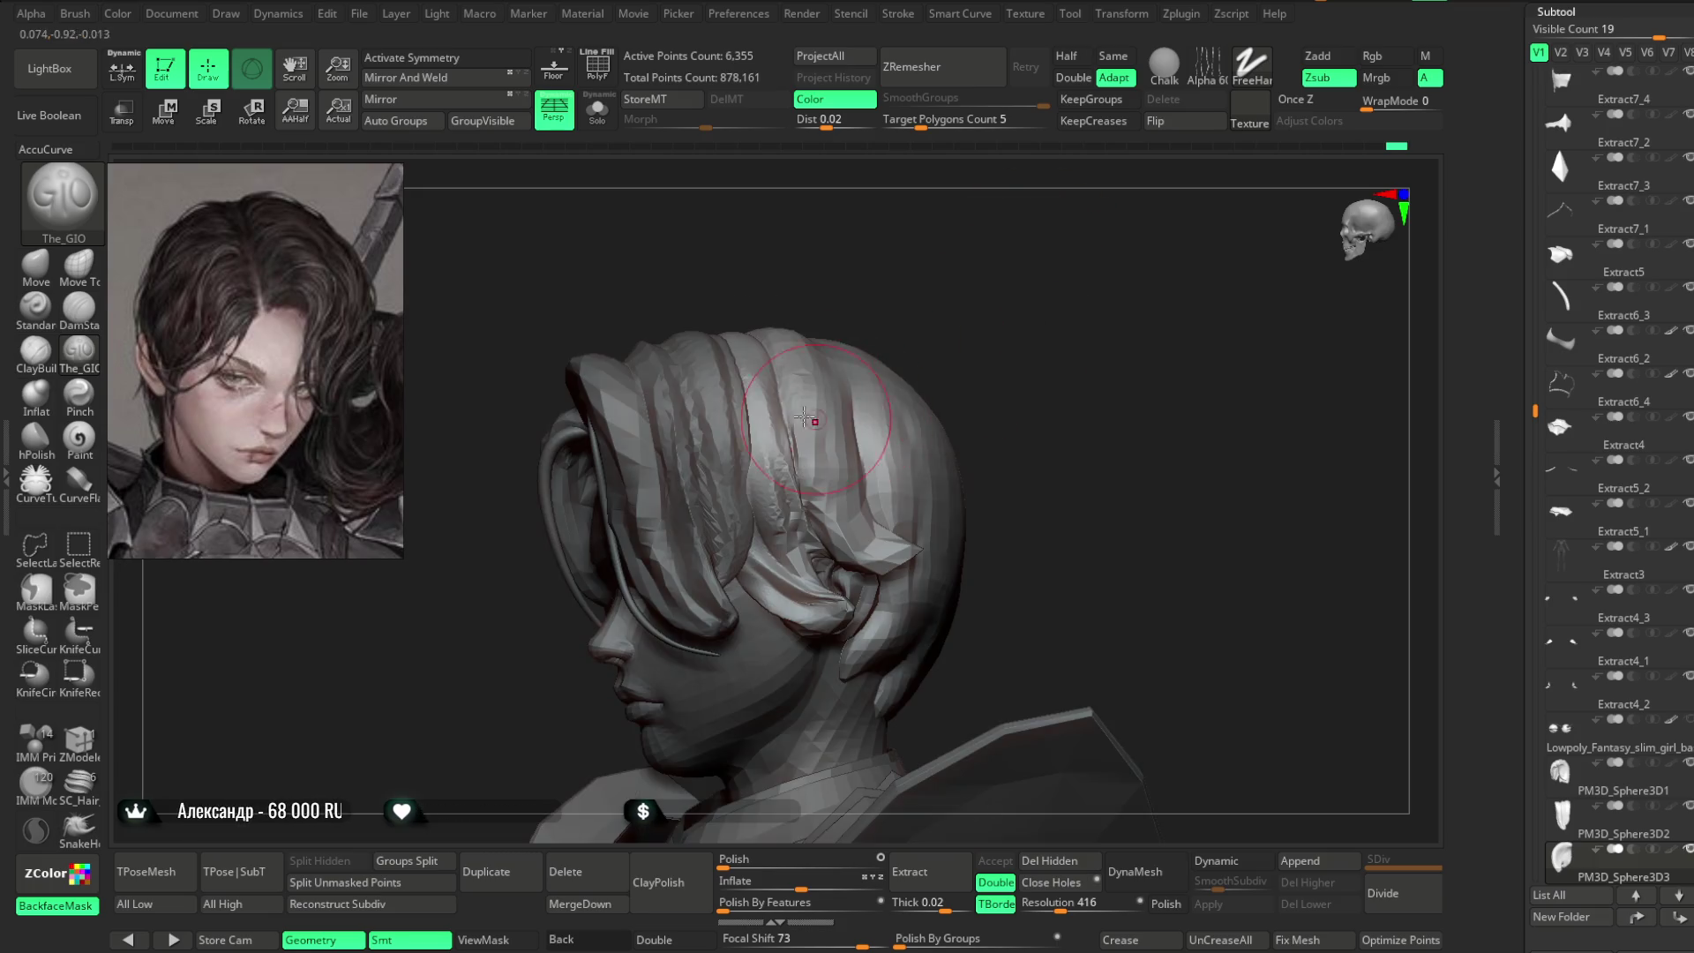
{"action": "mouse_move", "coordinate": [856, 557]}
{"action": "right_mouse_down"}
{"action": "mouse_move", "coordinate": [979, 333]}
{"action": "mouse_move", "coordinate": [805, 463]}
{"action": "right_mouse_up"}
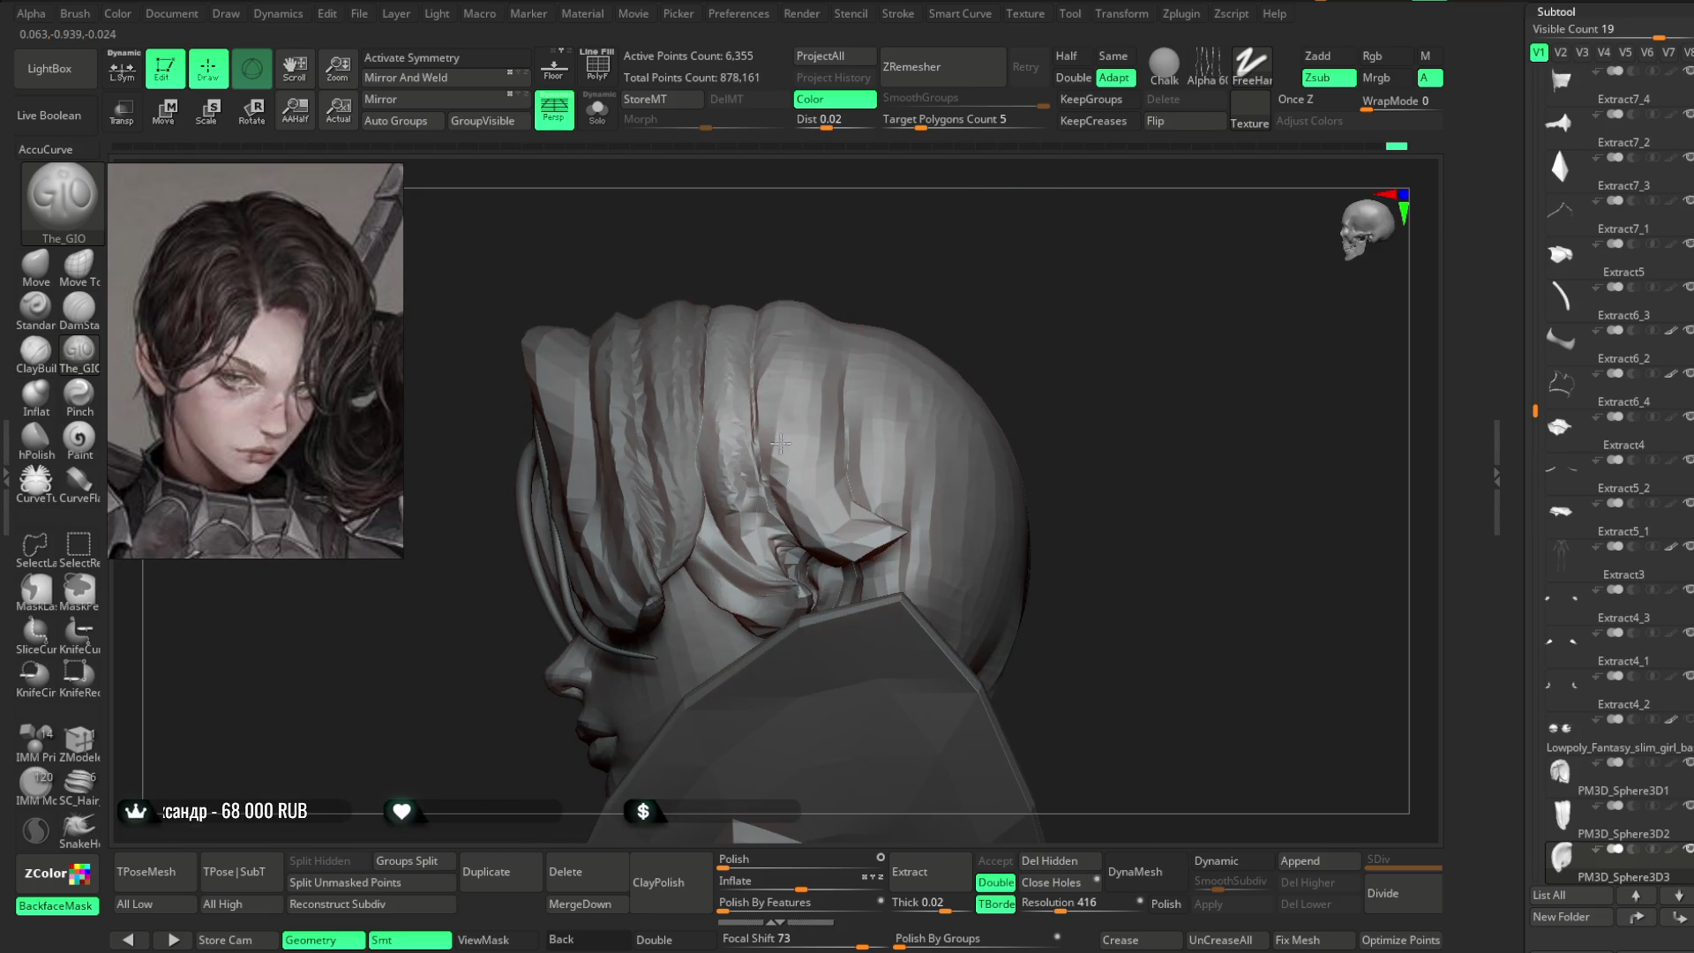
{"action": "right_click_drag", "start_coordinate": [930, 453], "coordinate": [872, 306]}
{"action": "right_click_drag", "start_coordinate": [952, 361], "coordinate": [932, 417]}
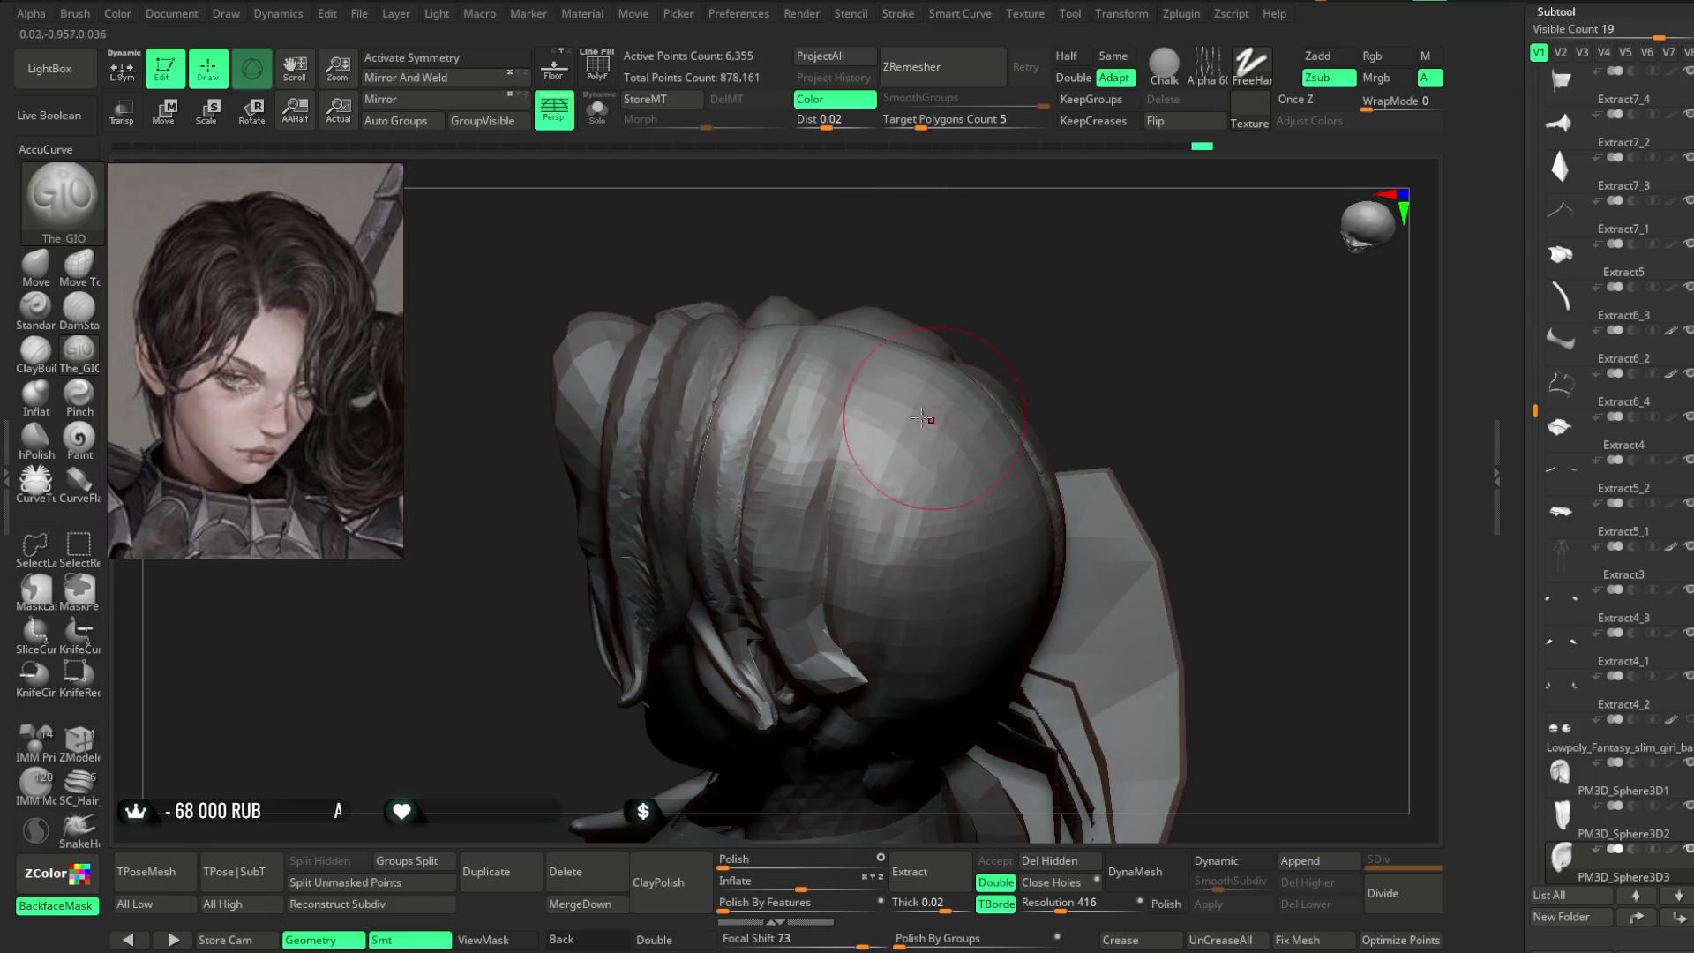
{"action": "mouse_move", "coordinate": [995, 278]}
{"action": "right_mouse_down"}
{"action": "mouse_move", "coordinate": [1014, 242]}
{"action": "mouse_move", "coordinate": [1044, 294]}
{"action": "mouse_move", "coordinate": [1029, 264]}
{"action": "mouse_move", "coordinate": [1046, 257]}
{"action": "mouse_move", "coordinate": [829, 358]}
{"action": "right_mouse_up"}
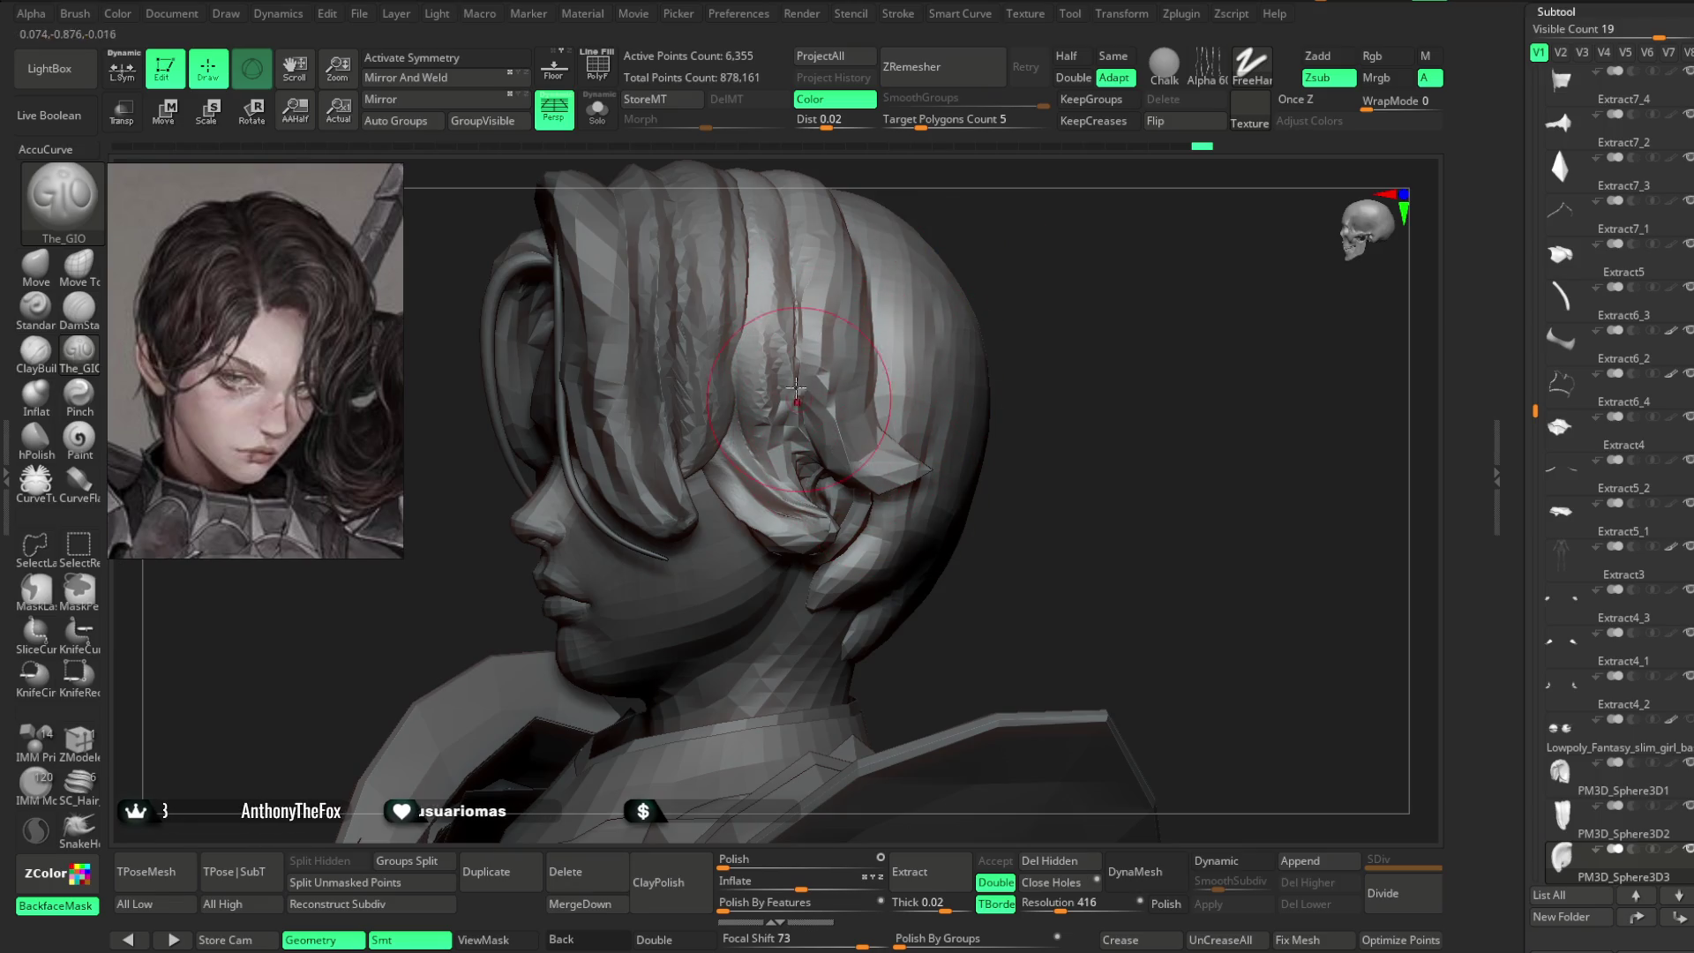
{"action": "mouse_move", "coordinate": [1056, 379]}
{"action": "right_mouse_down"}
{"action": "mouse_move", "coordinate": [1104, 264]}
{"action": "mouse_move", "coordinate": [1078, 254]}
{"action": "mouse_move", "coordinate": [814, 557]}
{"action": "right_mouse_up"}
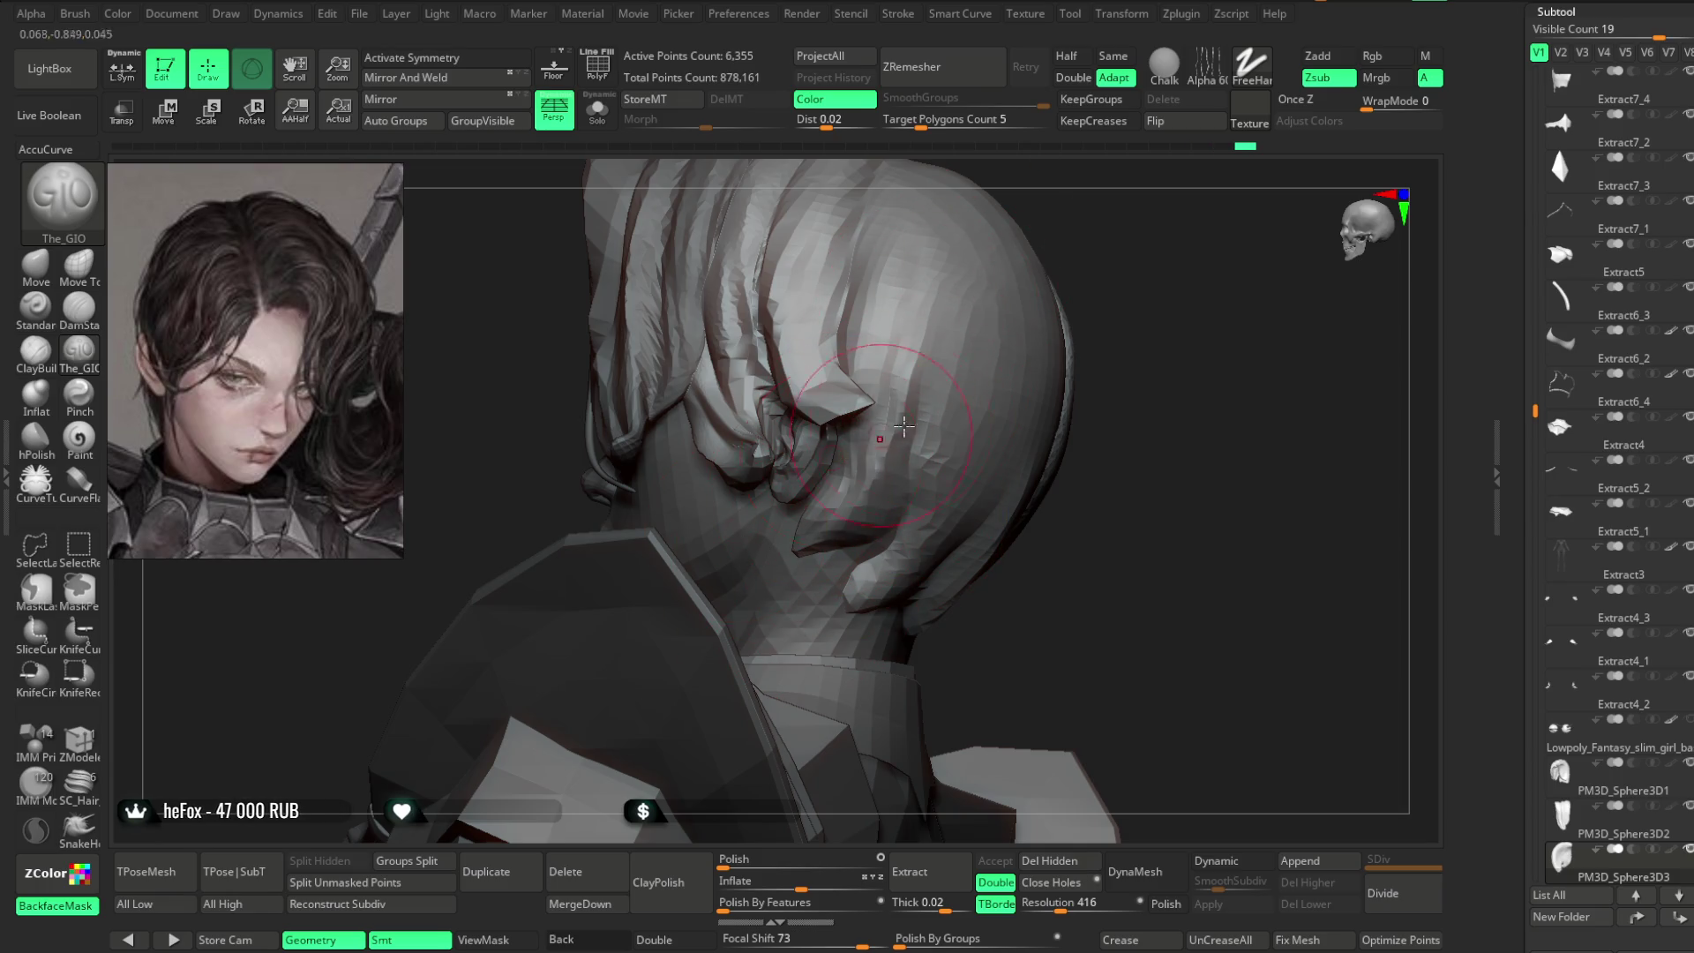
{"action": "right_click_drag", "start_coordinate": [795, 575], "coordinate": [918, 375]}
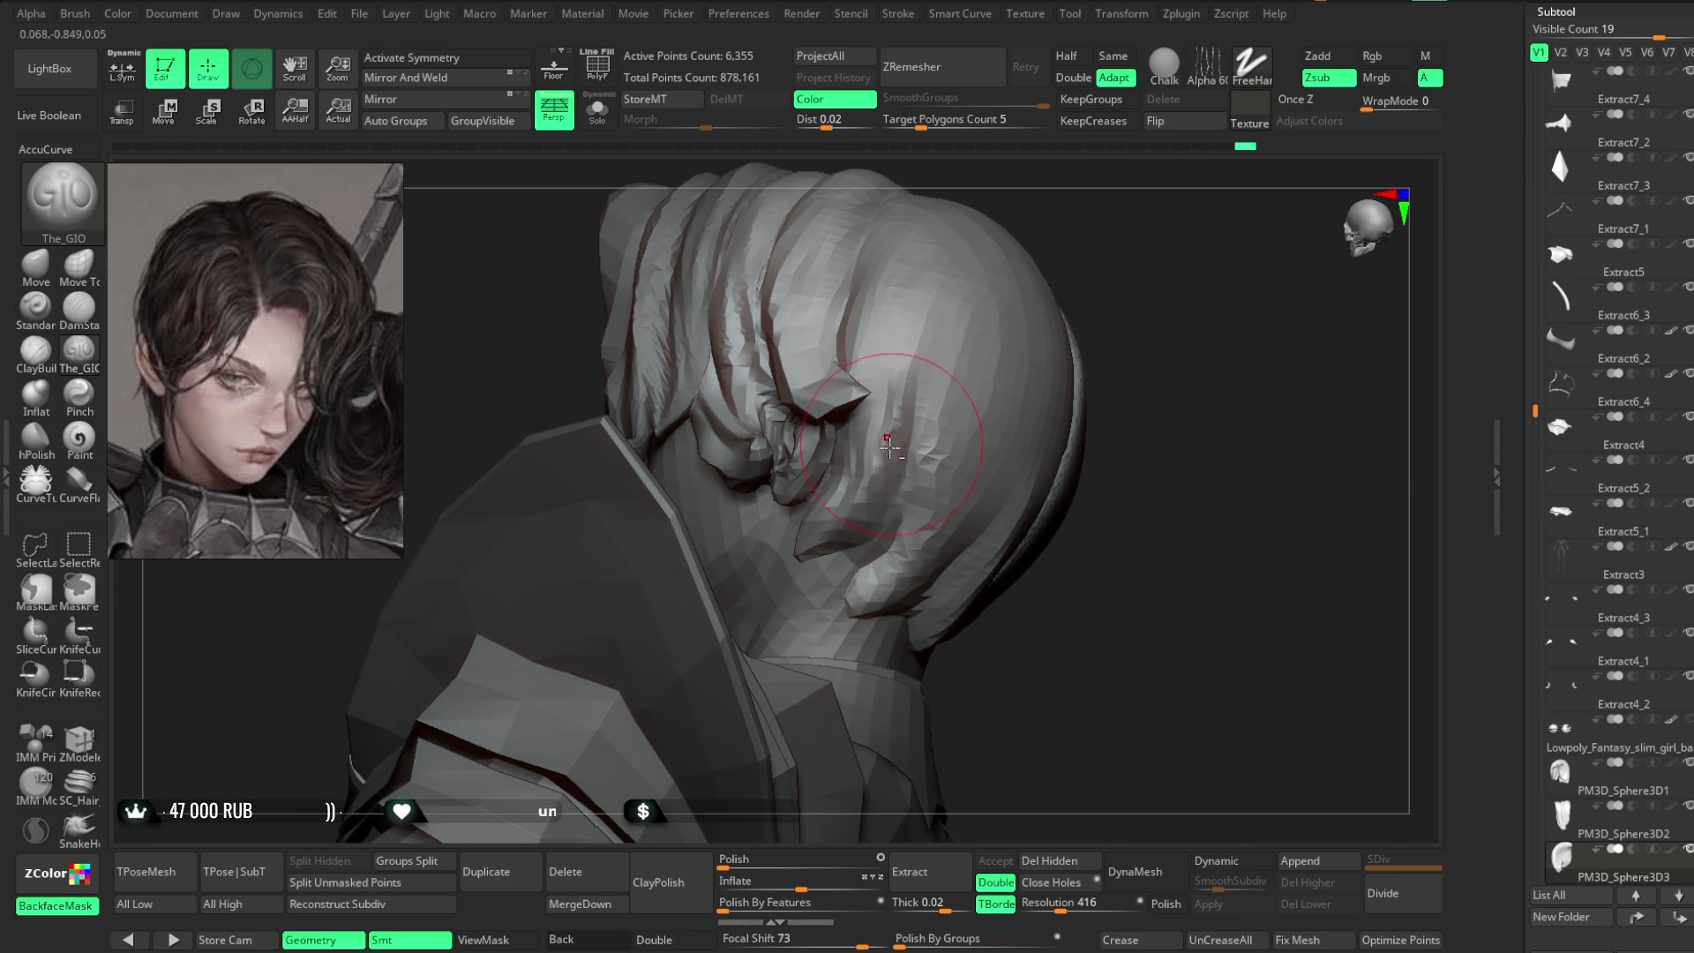
{"action": "mouse_move", "coordinate": [1078, 310]}
{"action": "right_mouse_down"}
{"action": "mouse_move", "coordinate": [1077, 341]}
{"action": "mouse_move", "coordinate": [866, 529]}
{"action": "right_mouse_up"}
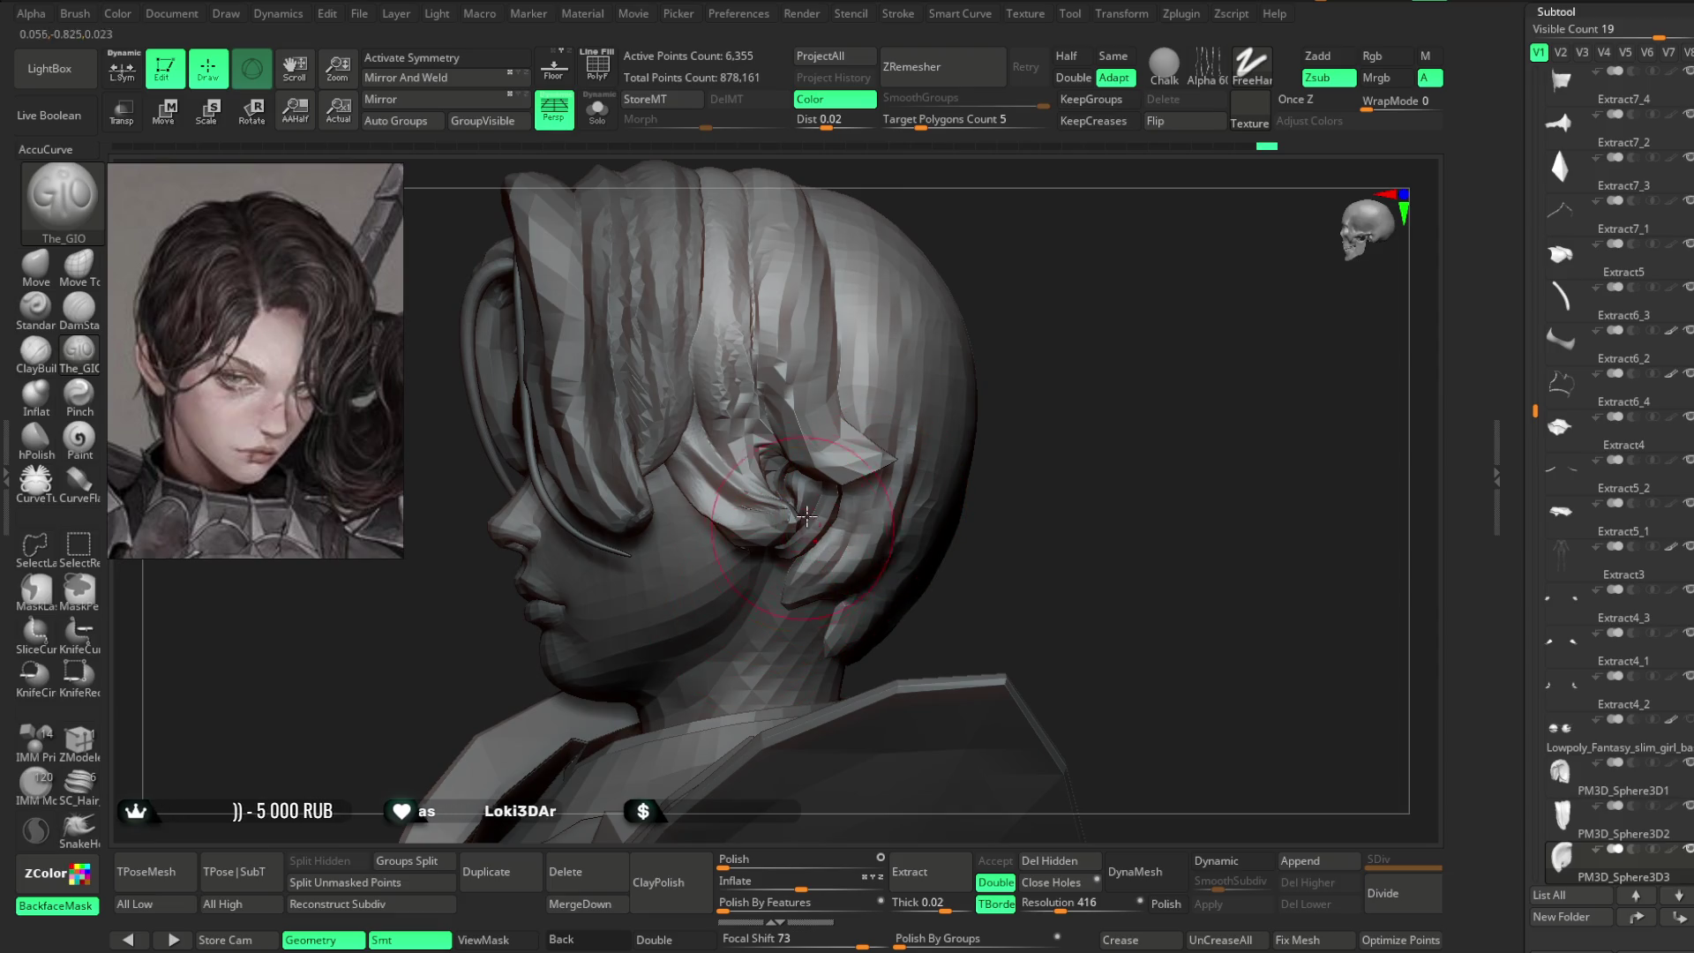
{"action": "key", "text": "space"}
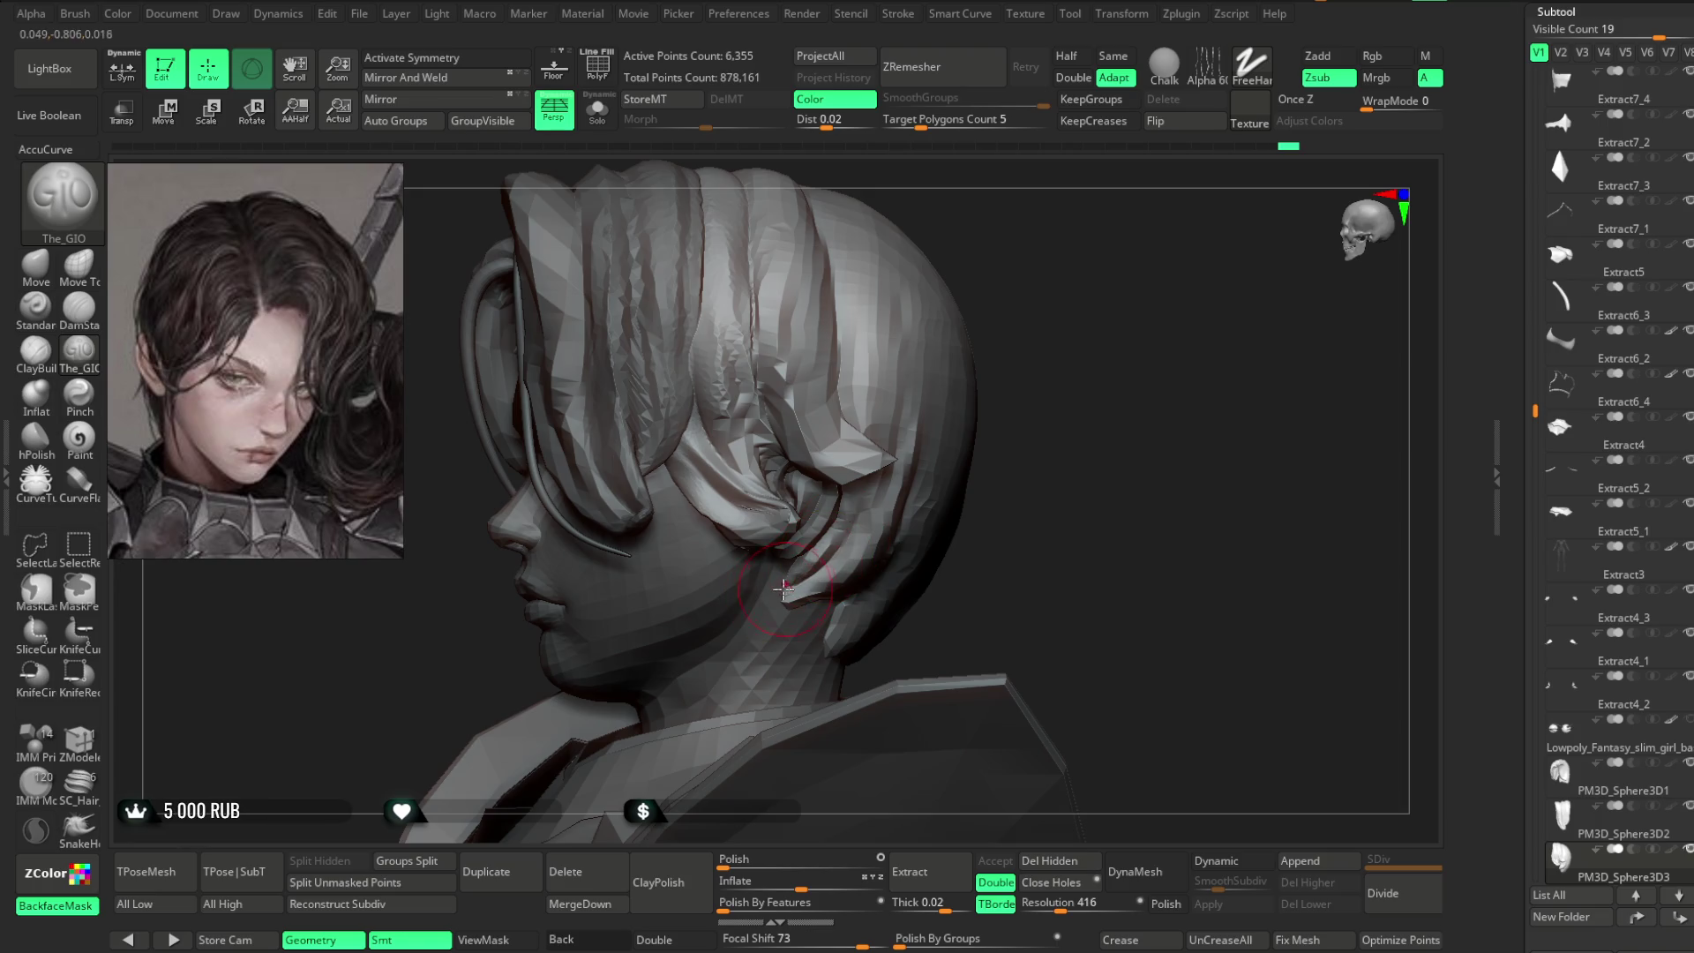
{"action": "left_click_drag", "start_coordinate": [1044, 336], "coordinate": [810, 575]}
{"action": "mouse_move", "coordinate": [1093, 333]}
{"action": "left_mouse_down"}
{"action": "mouse_move", "coordinate": [1063, 329]}
{"action": "mouse_move", "coordinate": [1024, 362]}
{"action": "mouse_move", "coordinate": [1021, 238]}
{"action": "mouse_move", "coordinate": [1002, 383]}
{"action": "mouse_move", "coordinate": [995, 333]}
{"action": "mouse_move", "coordinate": [1013, 342]}
{"action": "mouse_move", "coordinate": [935, 346]}
{"action": "left_mouse_up"}
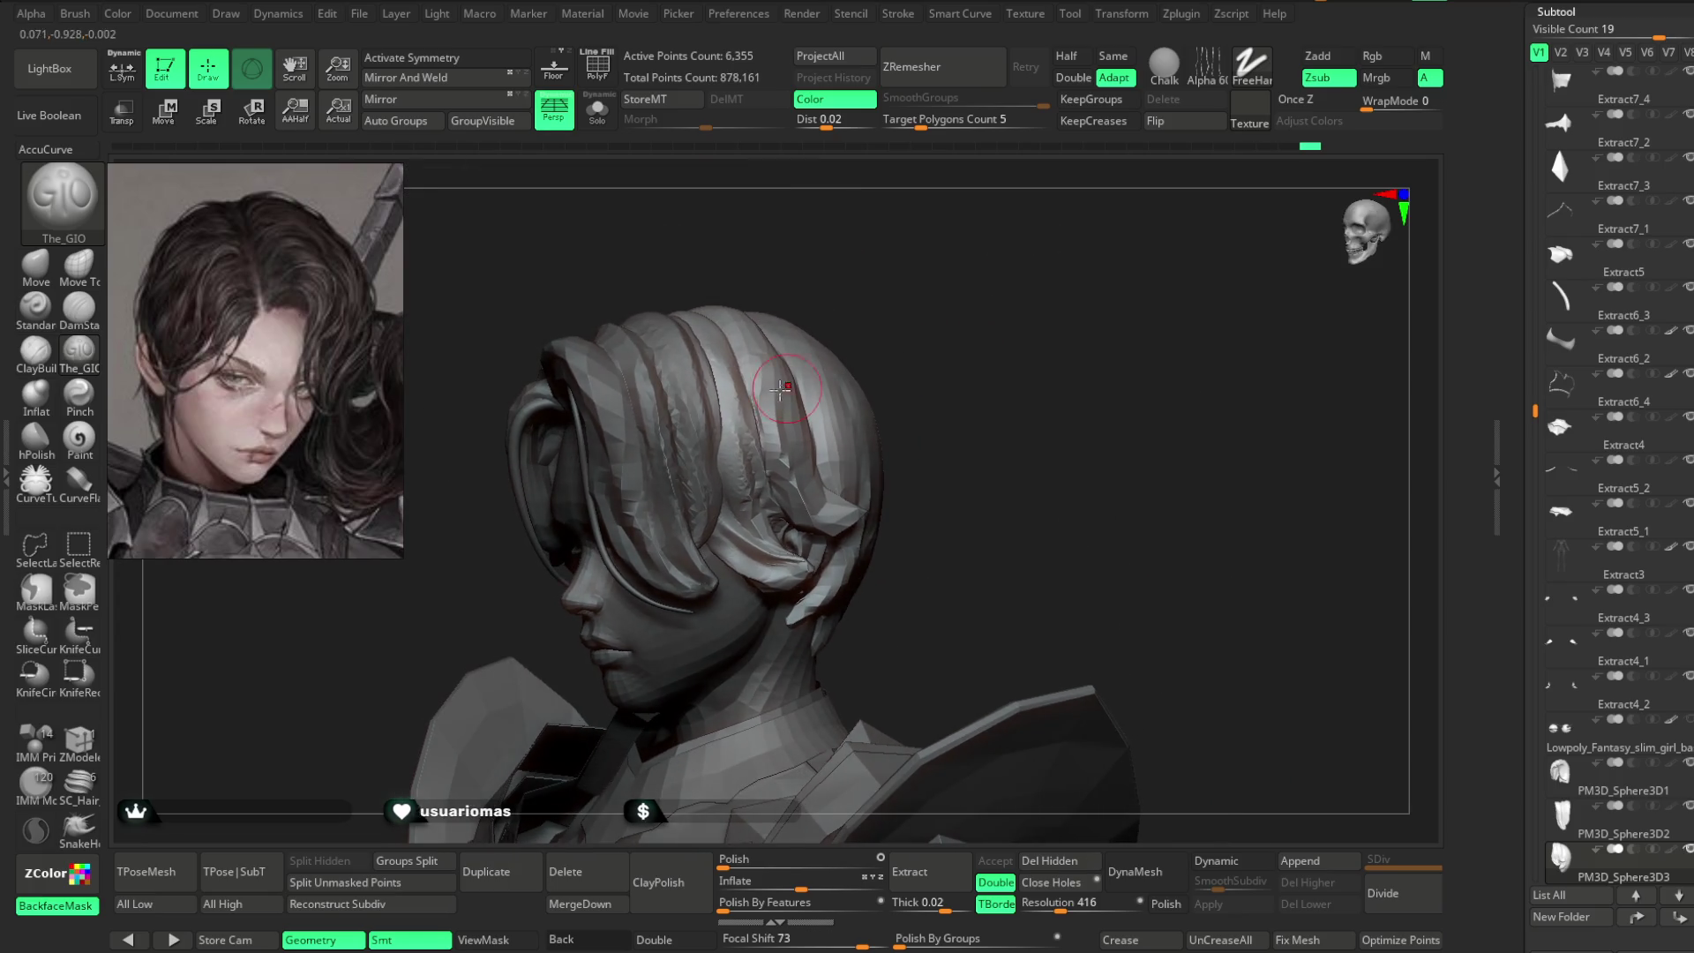
- Switch to the Move brush and shape the hair over the head
{"action": "left_click", "coordinate": [35, 264]}
{"action": "key", "text": "space"}
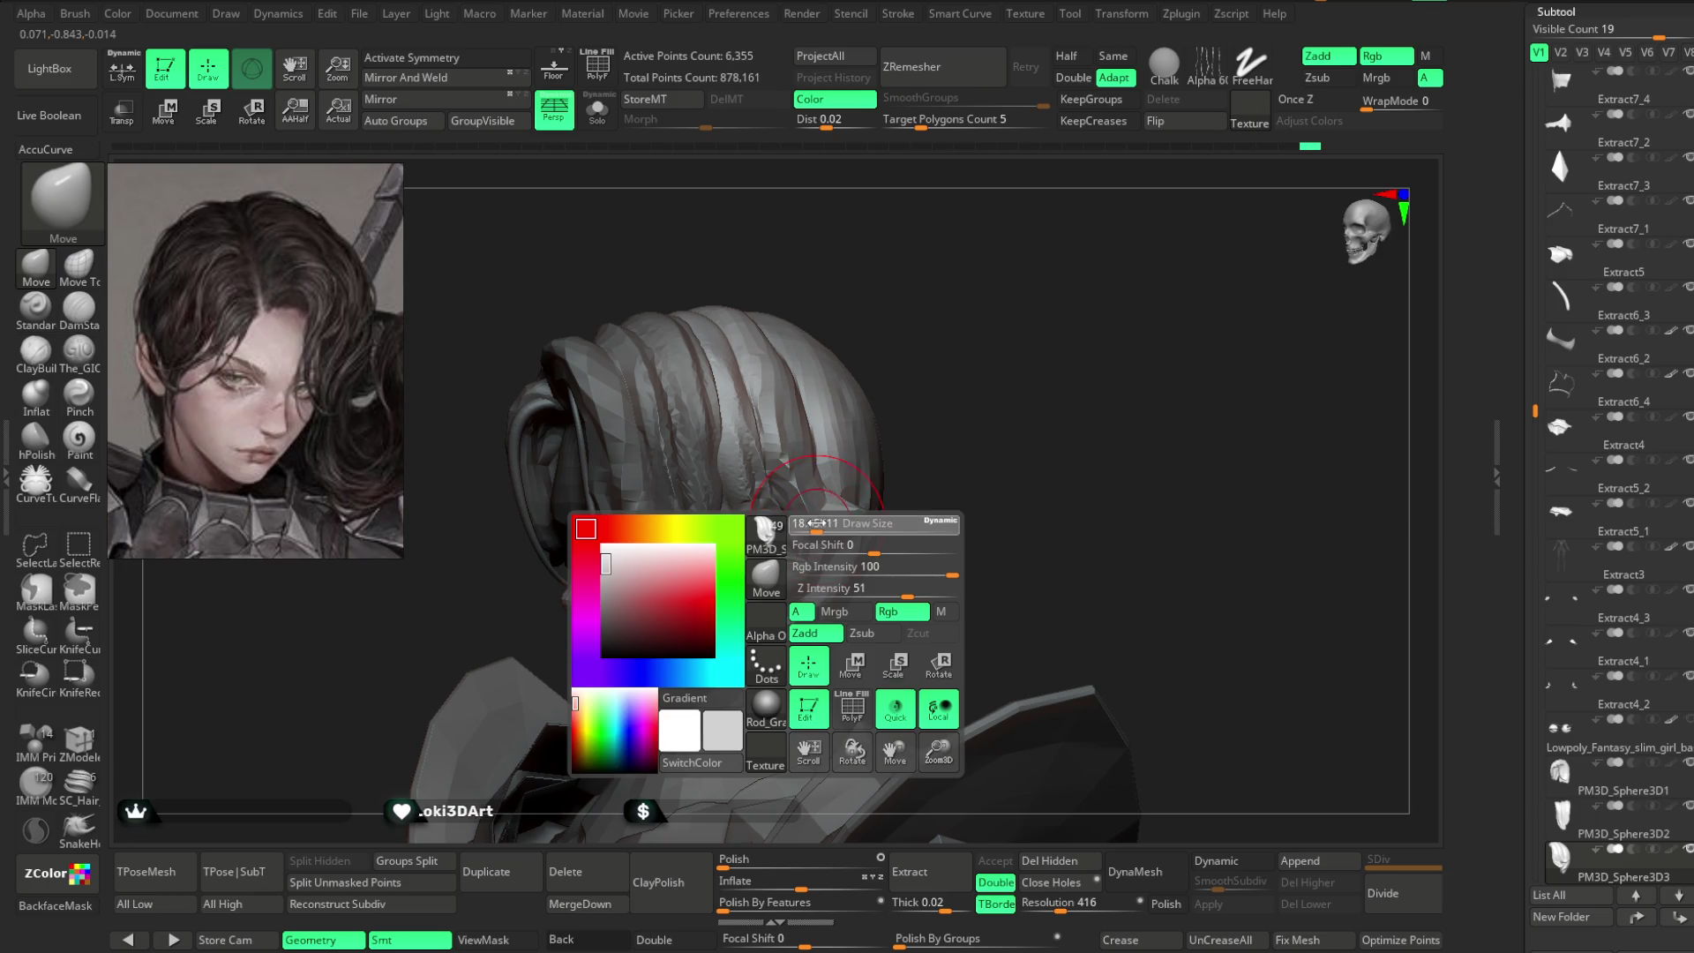
{"action": "mouse_move", "coordinate": [921, 466]}
{"action": "left_mouse_down"}
{"action": "mouse_move", "coordinate": [946, 385]}
{"action": "mouse_move", "coordinate": [790, 585]}
{"action": "mouse_move", "coordinate": [919, 397]}
{"action": "mouse_move", "coordinate": [748, 525]}
{"action": "mouse_move", "coordinate": [1009, 321]}
{"action": "mouse_move", "coordinate": [932, 311]}
{"action": "mouse_move", "coordinate": [821, 362]}
{"action": "left_mouse_up"}
{"action": "key", "text": "space"}
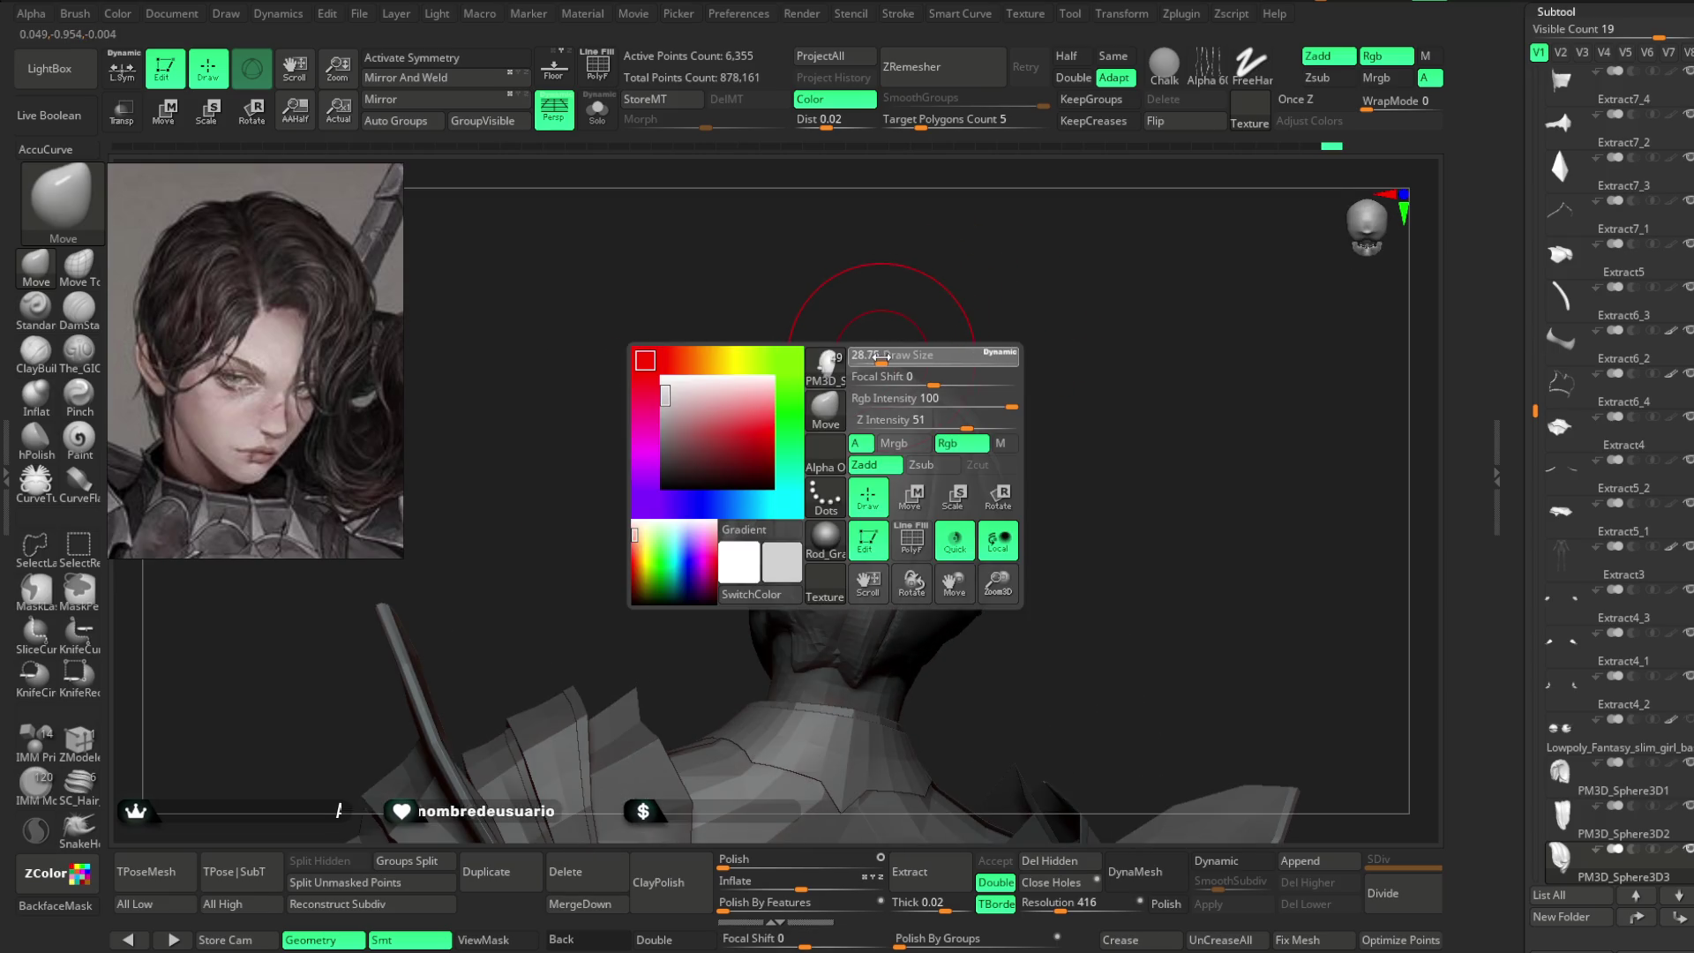
{"action": "mouse_move", "coordinate": [757, 460]}
{"action": "left_mouse_down"}
{"action": "mouse_move", "coordinate": [776, 412]}
{"action": "mouse_move", "coordinate": [980, 303]}
{"action": "left_mouse_up"}
{"action": "mouse_move", "coordinate": [850, 343]}
{"action": "left_mouse_down"}
{"action": "mouse_move", "coordinate": [885, 333]}
{"action": "mouse_move", "coordinate": [747, 411]}
{"action": "mouse_move", "coordinate": [900, 310]}
{"action": "mouse_move", "coordinate": [908, 329]}
{"action": "mouse_move", "coordinate": [845, 323]}
{"action": "mouse_move", "coordinate": [930, 273]}
{"action": "mouse_move", "coordinate": [836, 257]}
{"action": "mouse_move", "coordinate": [919, 291]}
{"action": "mouse_move", "coordinate": [888, 283]}
{"action": "mouse_move", "coordinate": [916, 263]}
{"action": "mouse_move", "coordinate": [920, 279]}
{"action": "left_mouse_up"}
- Select PM3D_Sphere3D1 and switch back to The_GIO brush in Zsub mode
{"action": "left_click", "coordinate": [891, 286], "text": "alt"}
{"action": "left_click", "coordinate": [78, 348]}
{"action": "left_click_drag", "start_coordinate": [618, 495], "coordinate": [711, 527]}
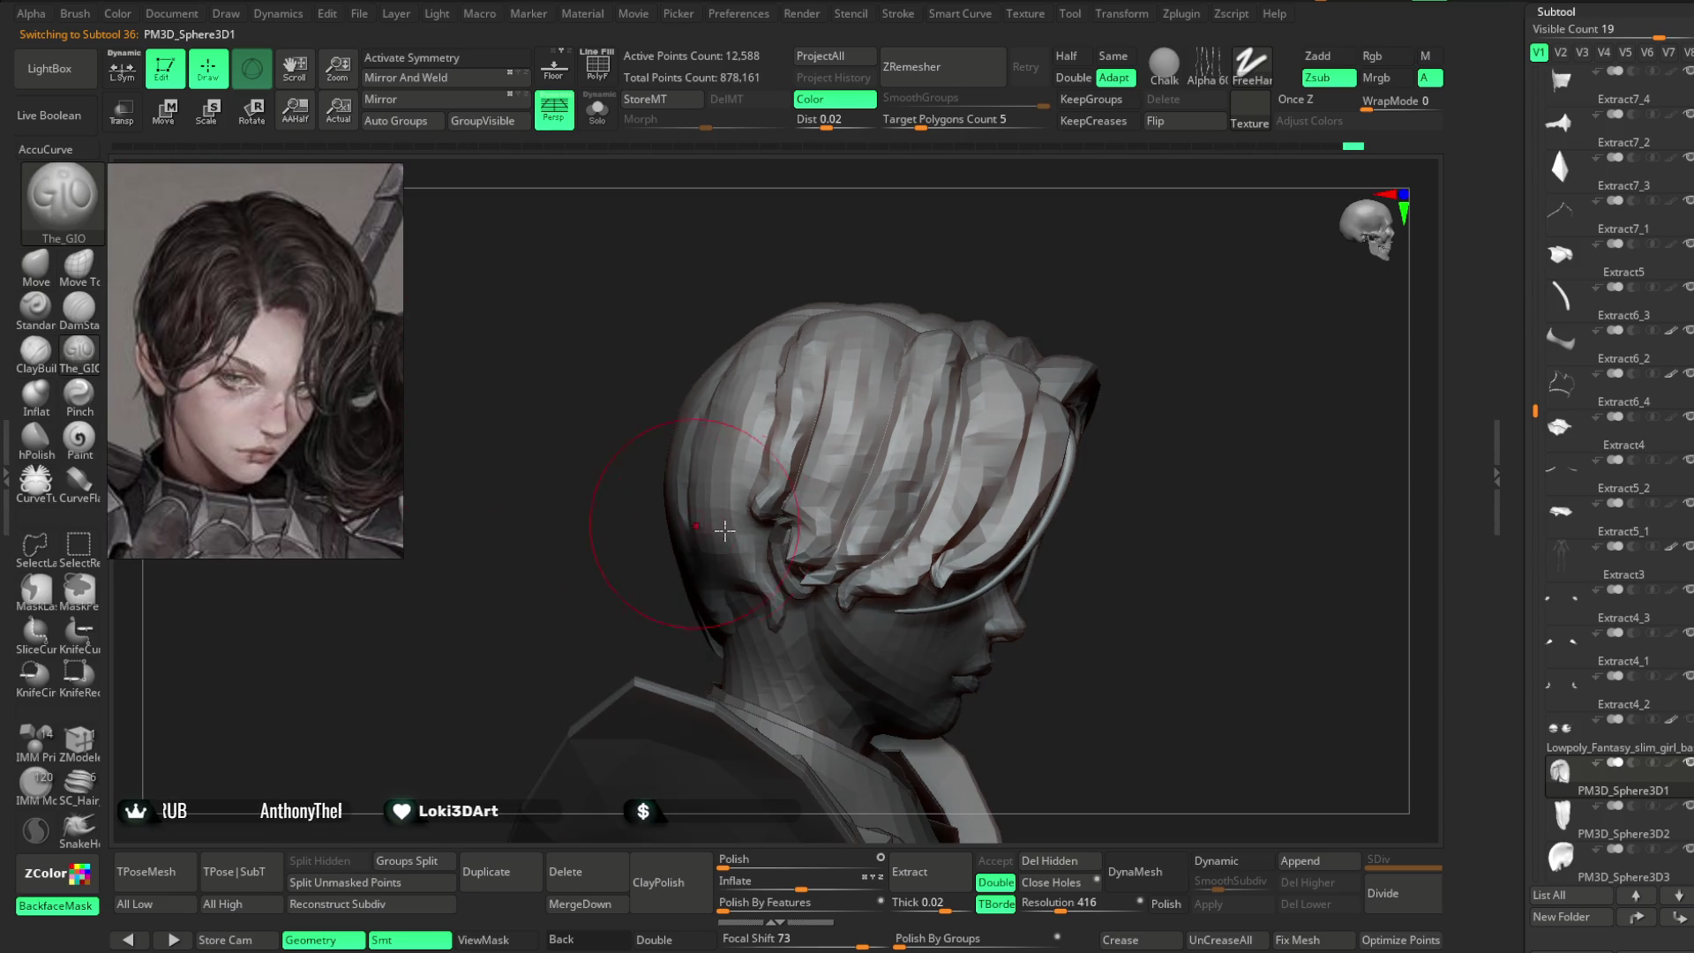
{"action": "left_click_drag", "start_coordinate": [623, 624], "coordinate": [698, 528]}
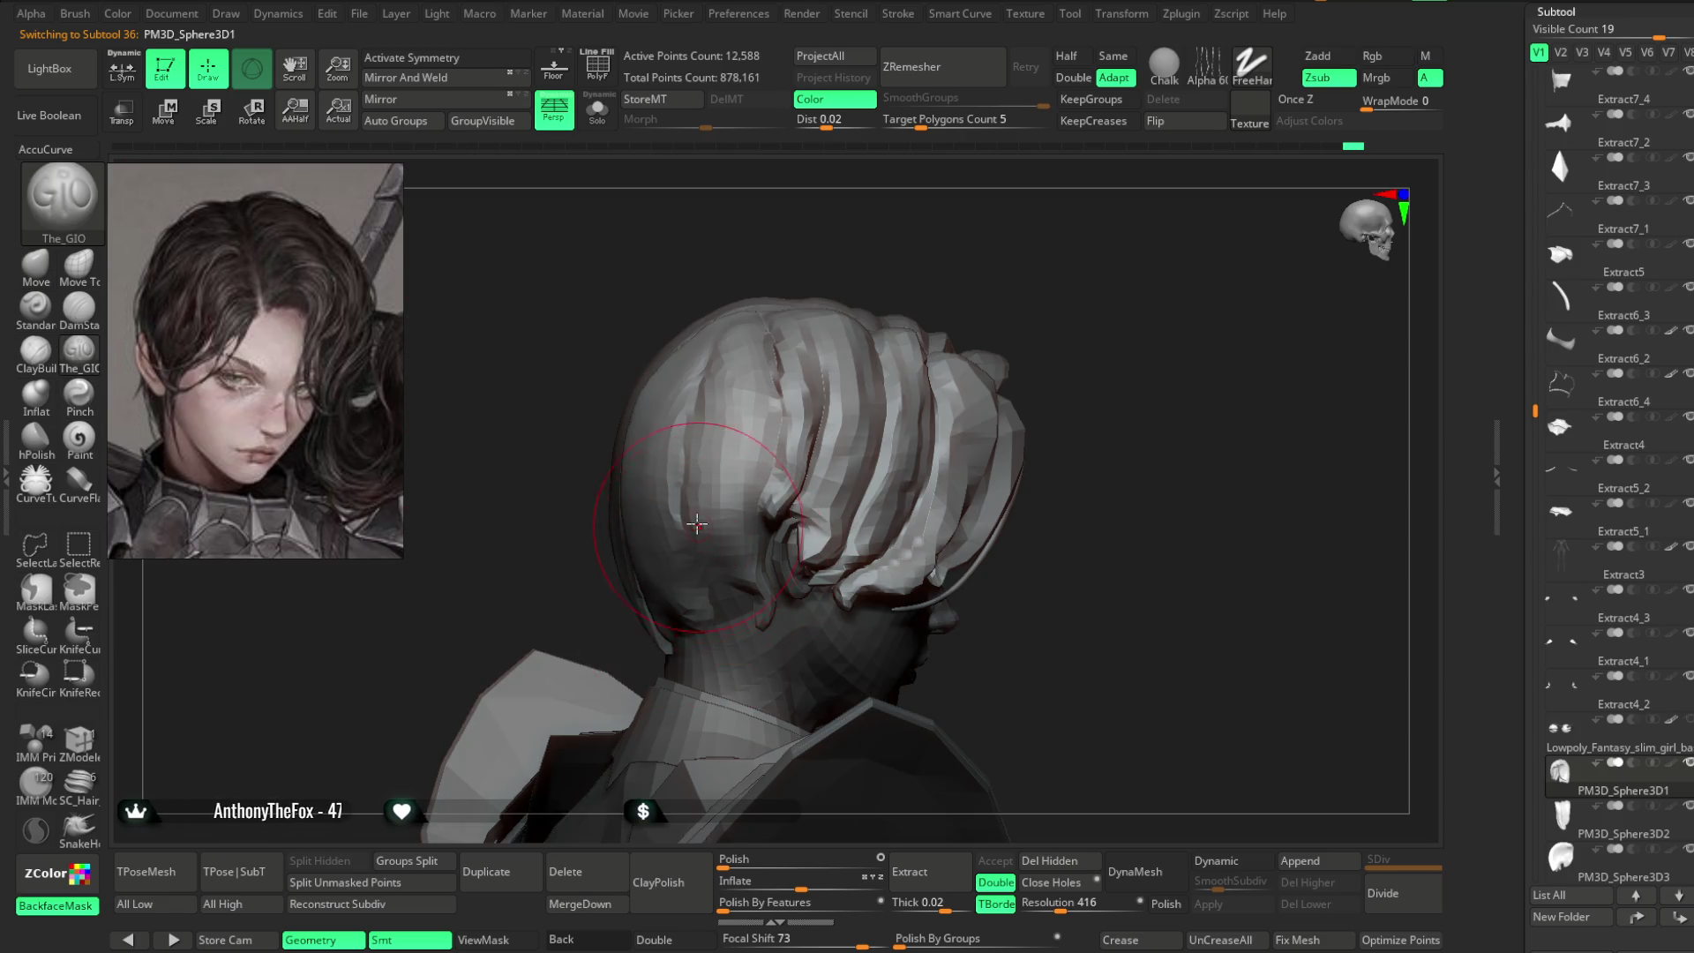
{"action": "left_click_drag", "start_coordinate": [905, 413], "coordinate": [734, 582]}
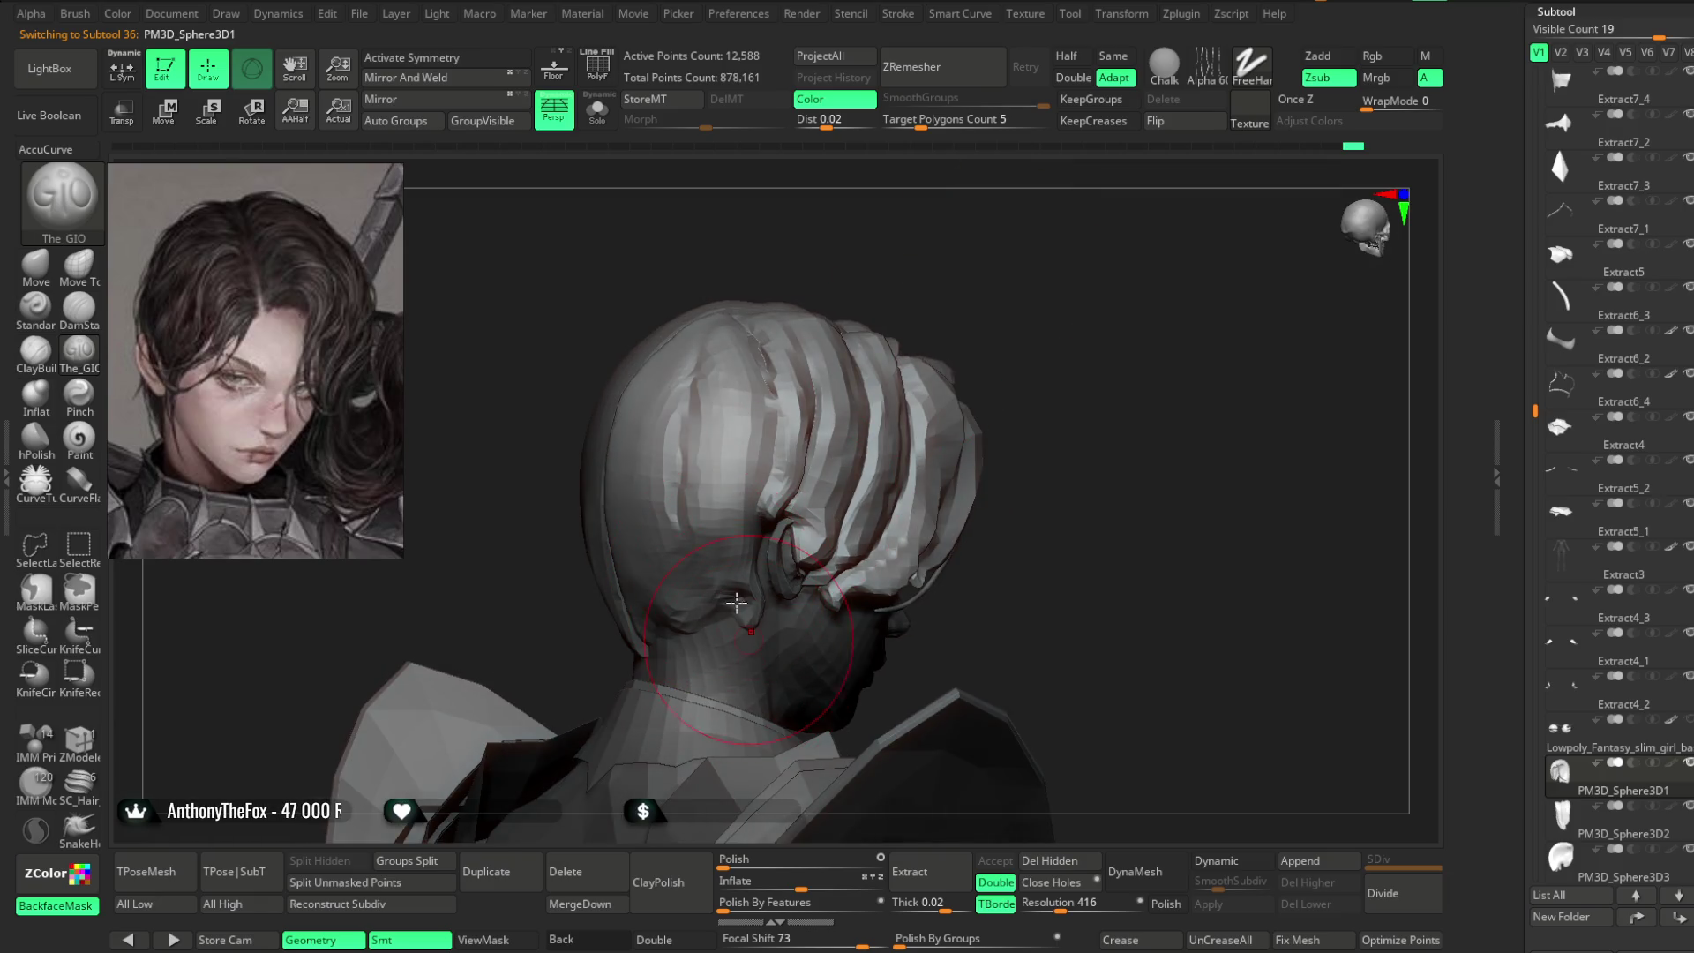
{"action": "key", "text": "space"}
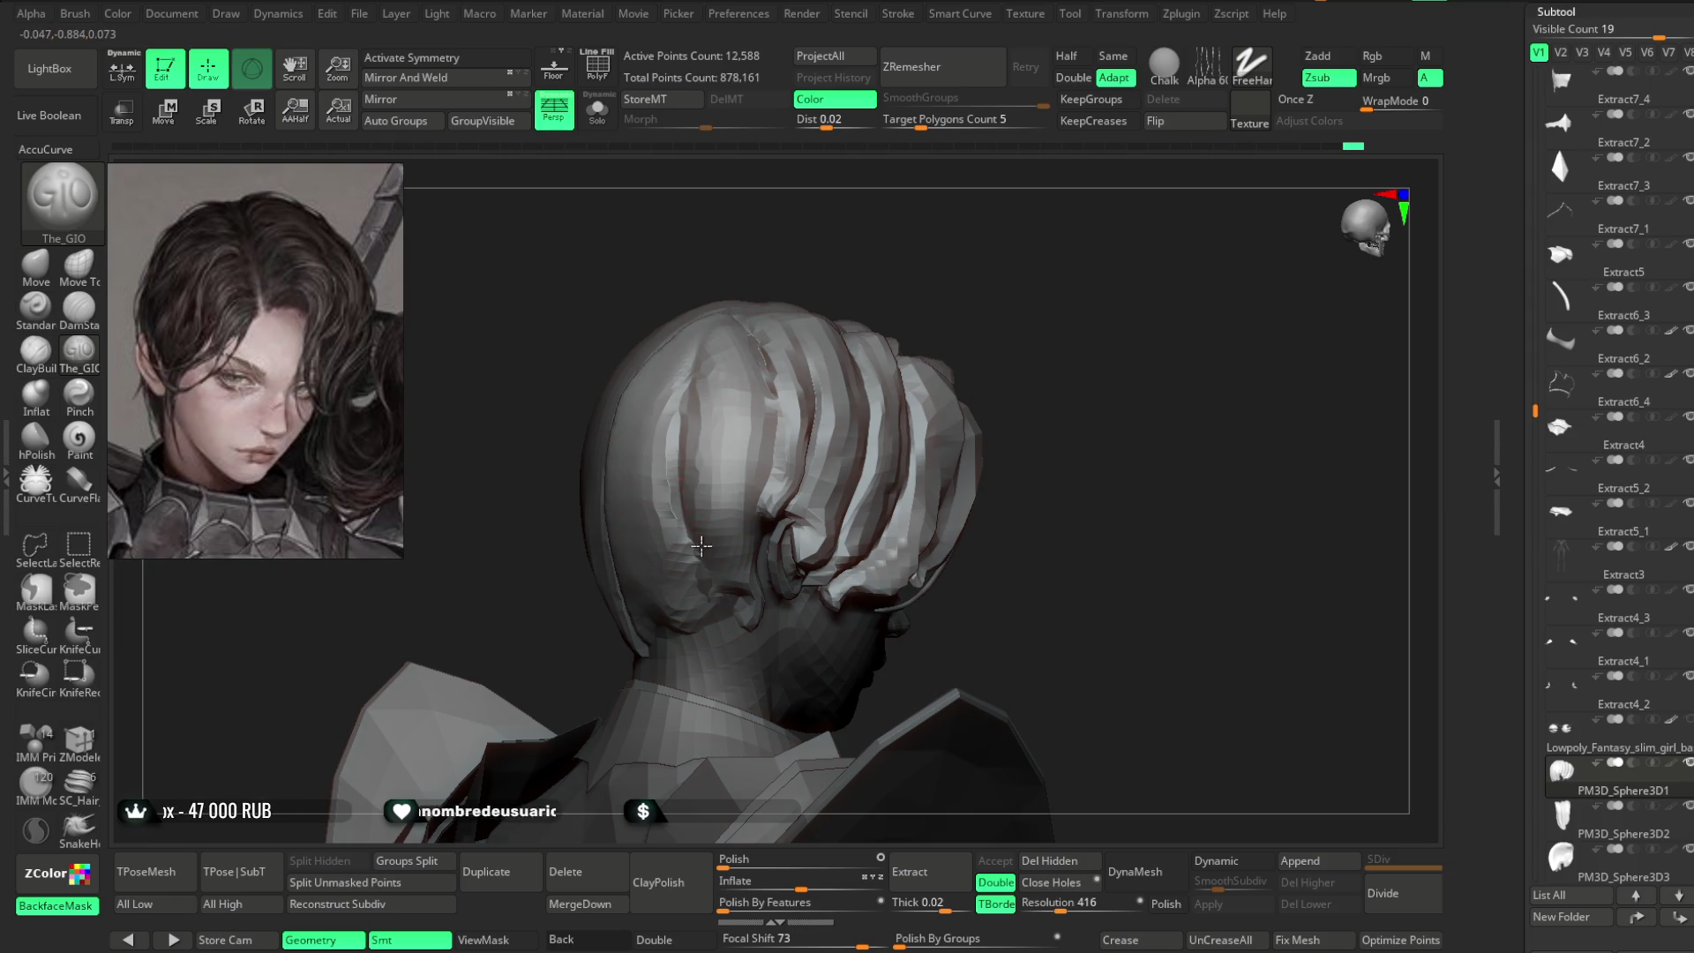
- Carve deeper strand separations across the back and sides of the hair
{"action": "mouse_move", "coordinate": [945, 284]}
{"action": "left_mouse_down"}
{"action": "mouse_move", "coordinate": [942, 264]}
{"action": "mouse_move", "coordinate": [757, 388]}
{"action": "left_mouse_up"}
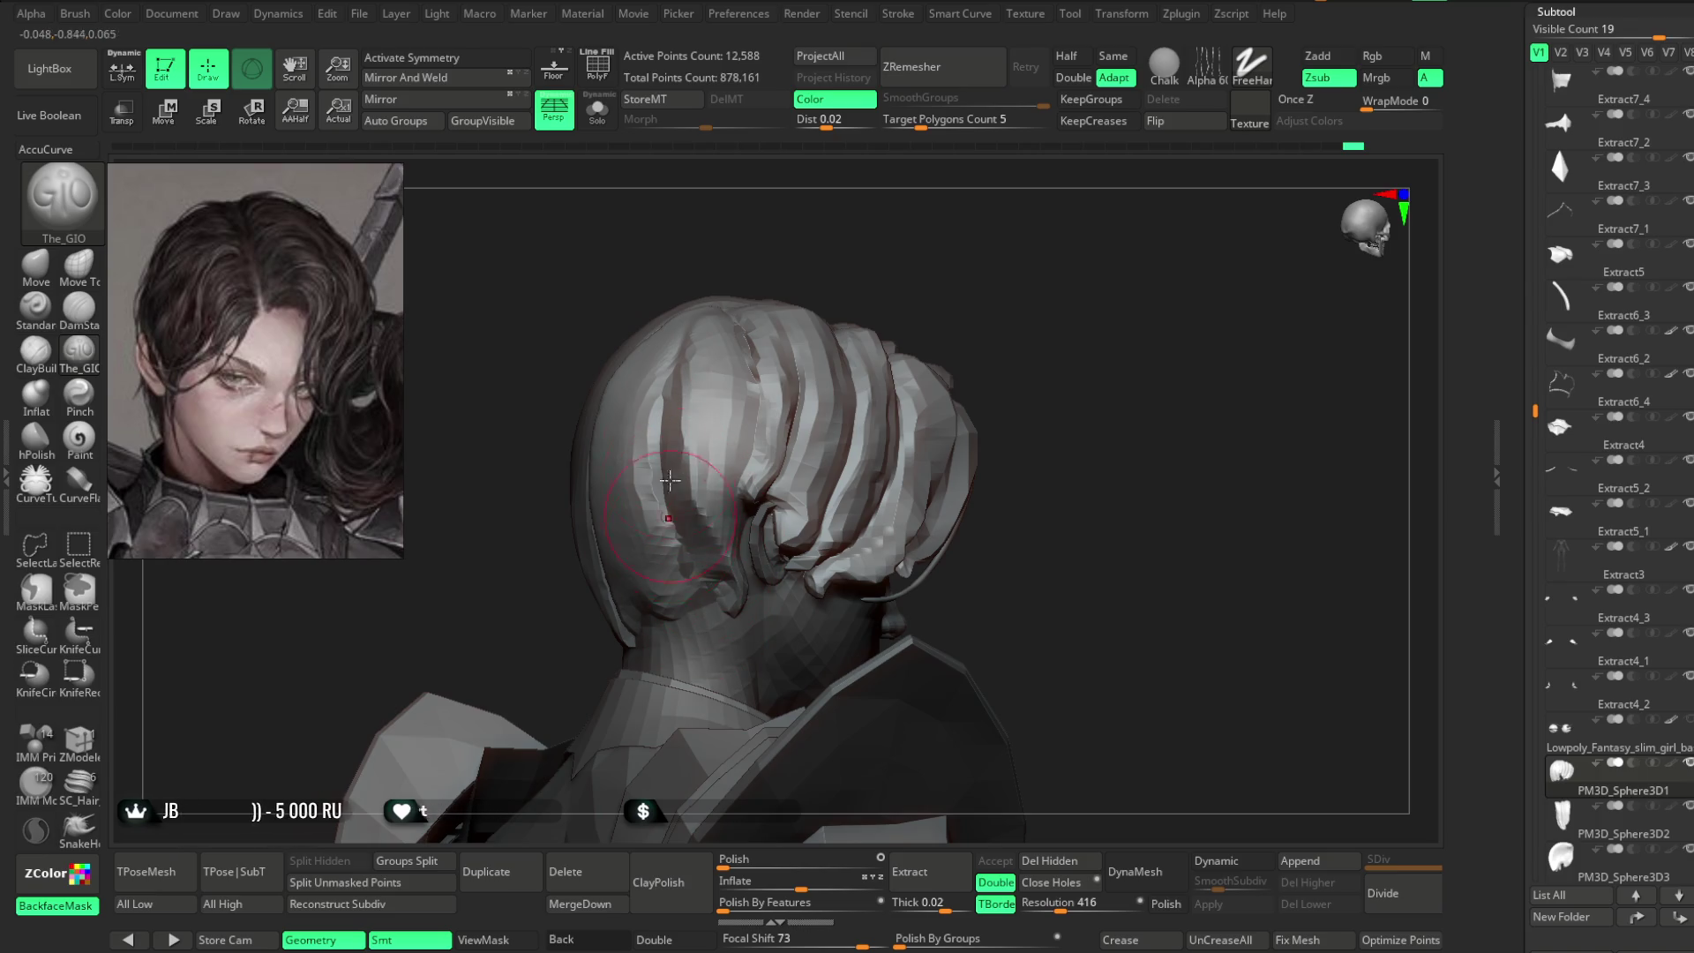
{"action": "left_click_drag", "start_coordinate": [796, 305], "coordinate": [714, 388]}
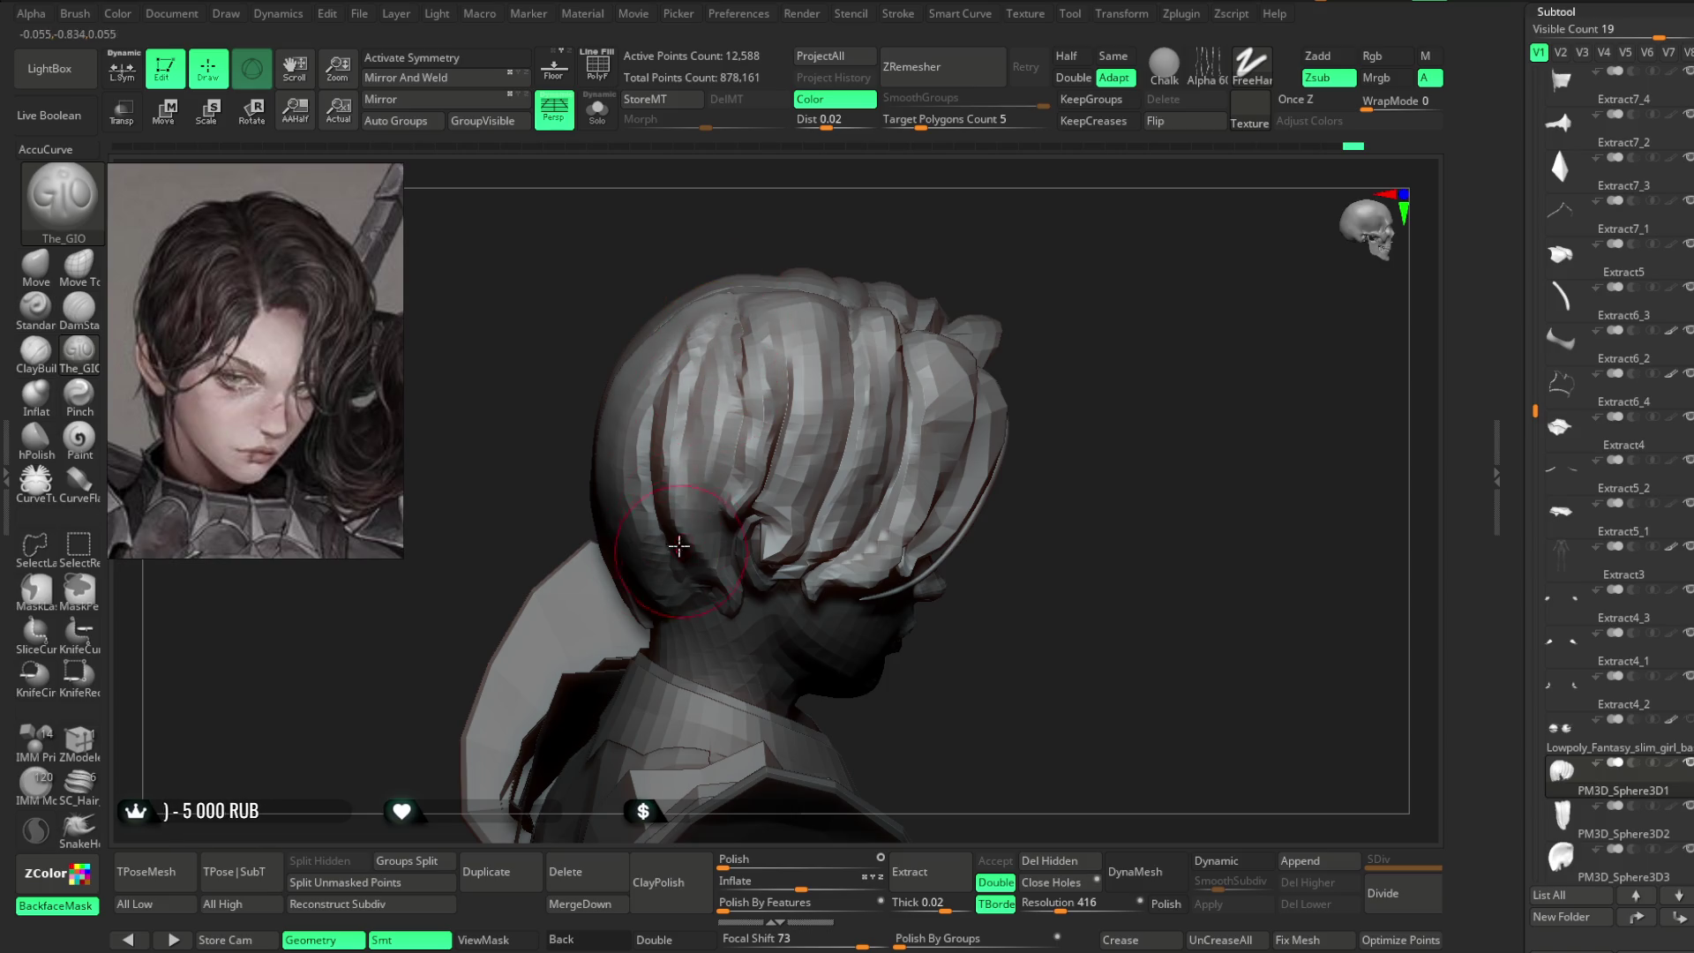
{"action": "left_click_drag", "start_coordinate": [853, 226], "coordinate": [781, 335]}
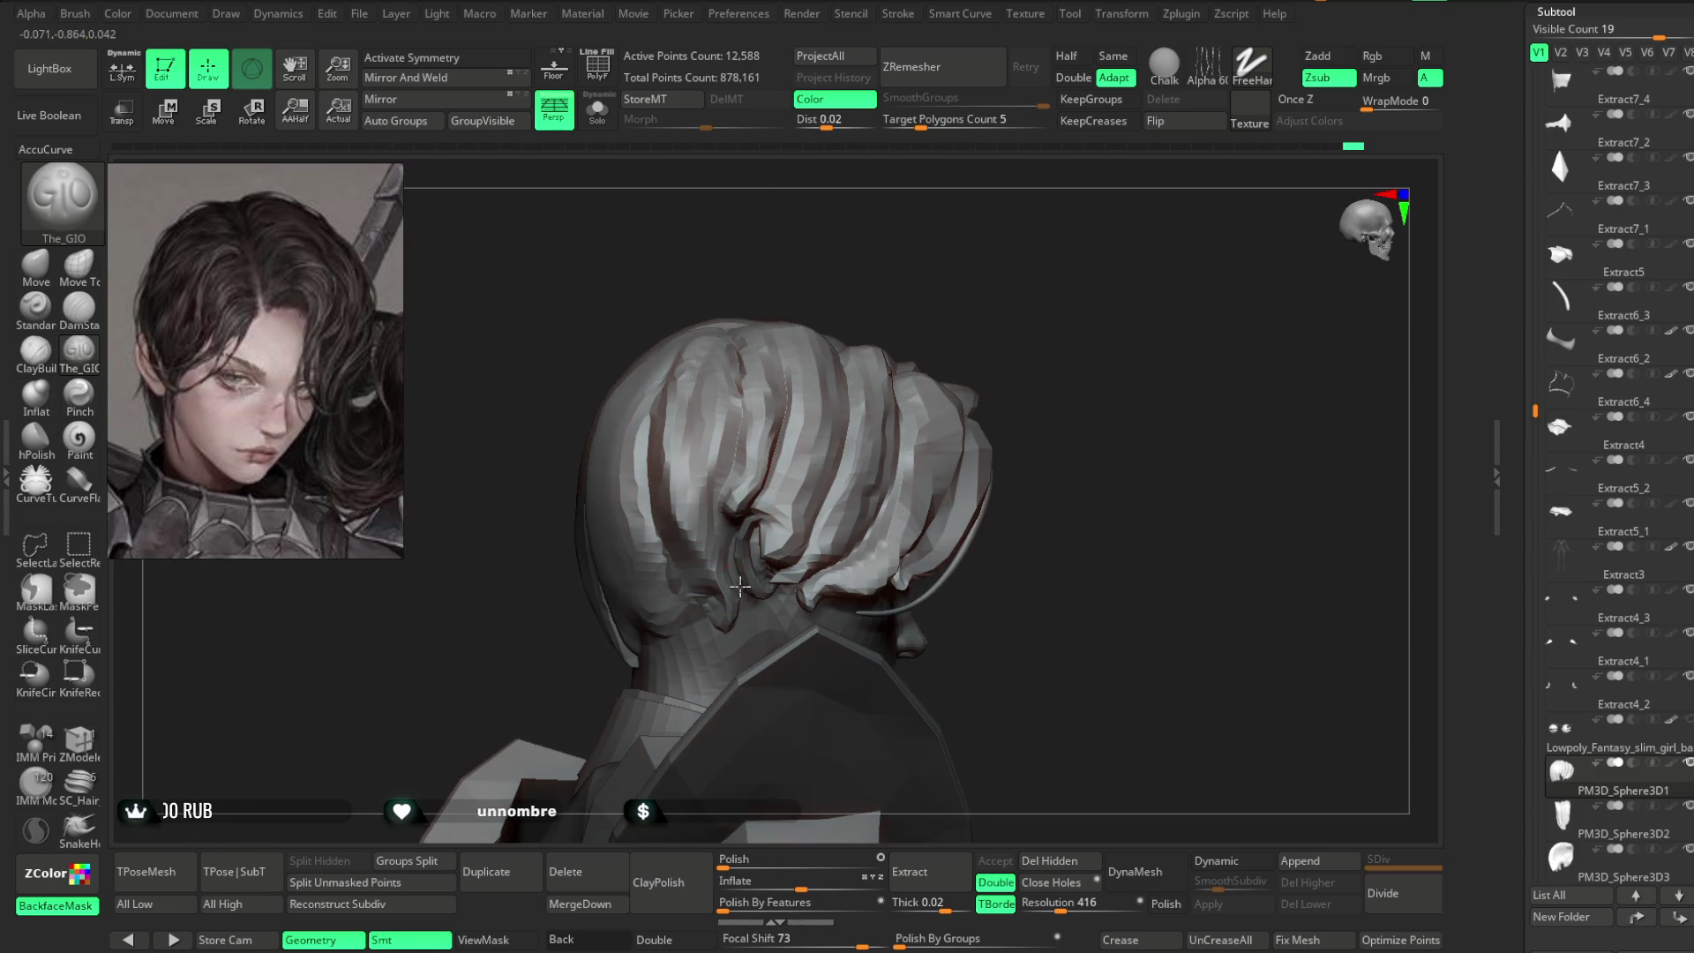
{"action": "left_click_drag", "start_coordinate": [903, 278], "coordinate": [711, 519]}
{"action": "mouse_move", "coordinate": [549, 584]}
{"action": "left_mouse_down"}
{"action": "mouse_move", "coordinate": [801, 290]}
{"action": "mouse_move", "coordinate": [667, 441]}
{"action": "left_mouse_up"}
{"action": "mouse_move", "coordinate": [839, 286]}
{"action": "left_mouse_down"}
{"action": "mouse_move", "coordinate": [870, 303]}
{"action": "mouse_move", "coordinate": [660, 375]}
{"action": "left_mouse_up"}
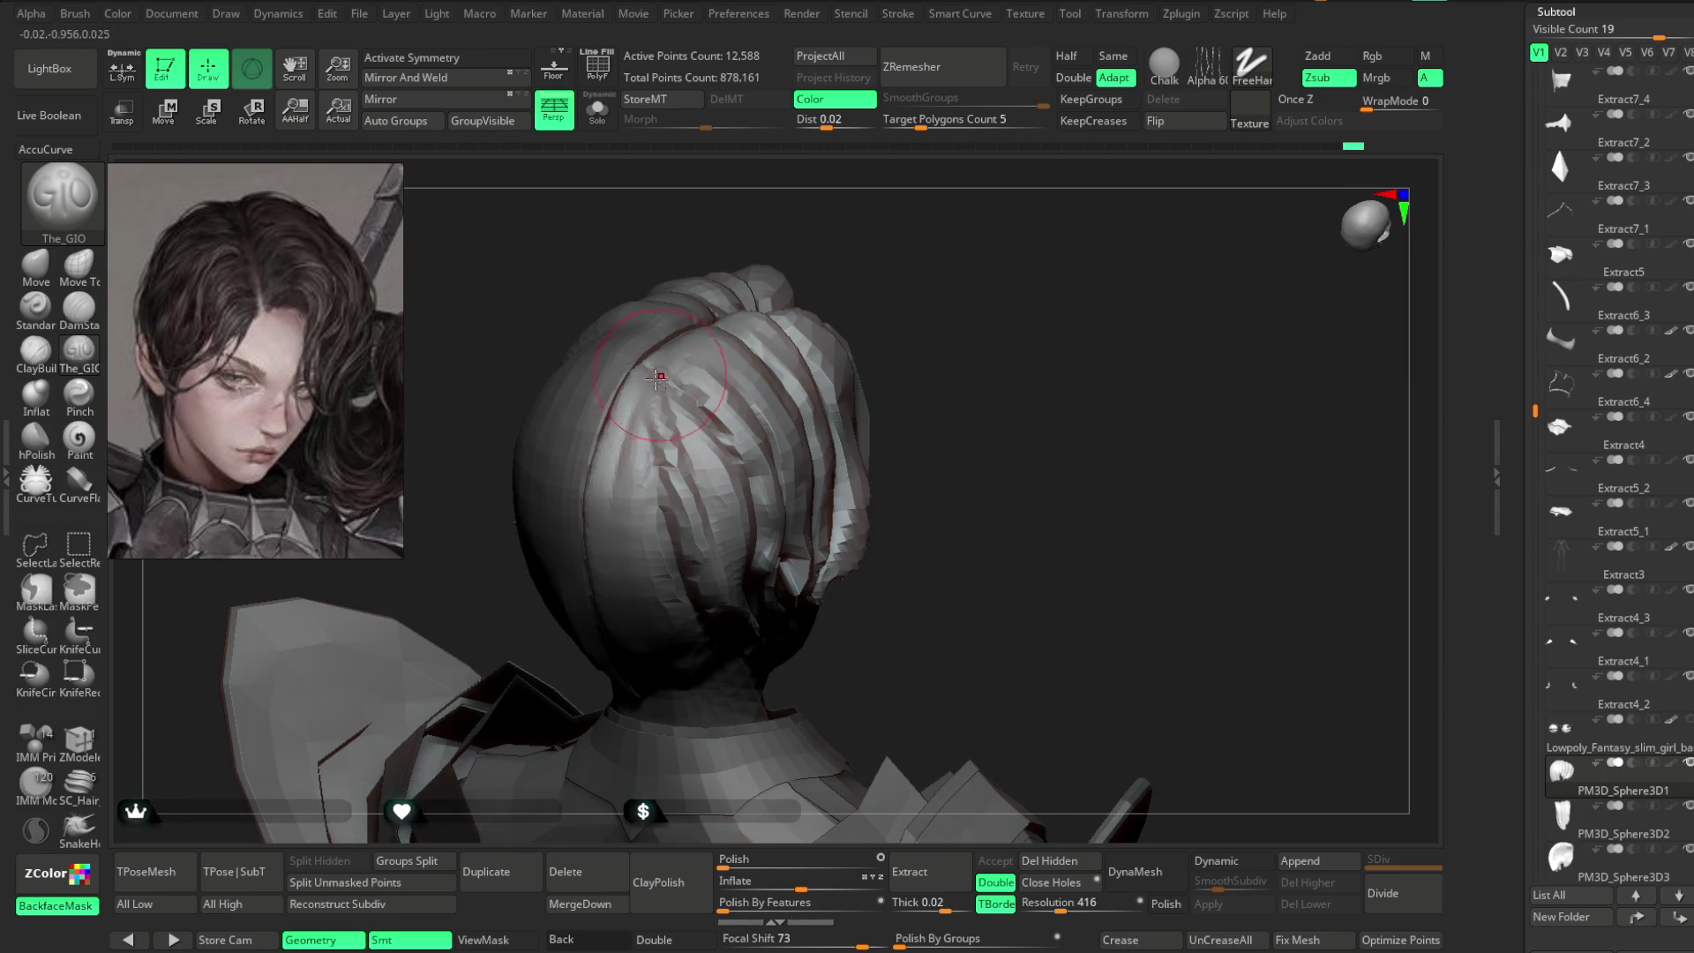
{"action": "left_click_drag", "start_coordinate": [862, 244], "coordinate": [729, 362]}
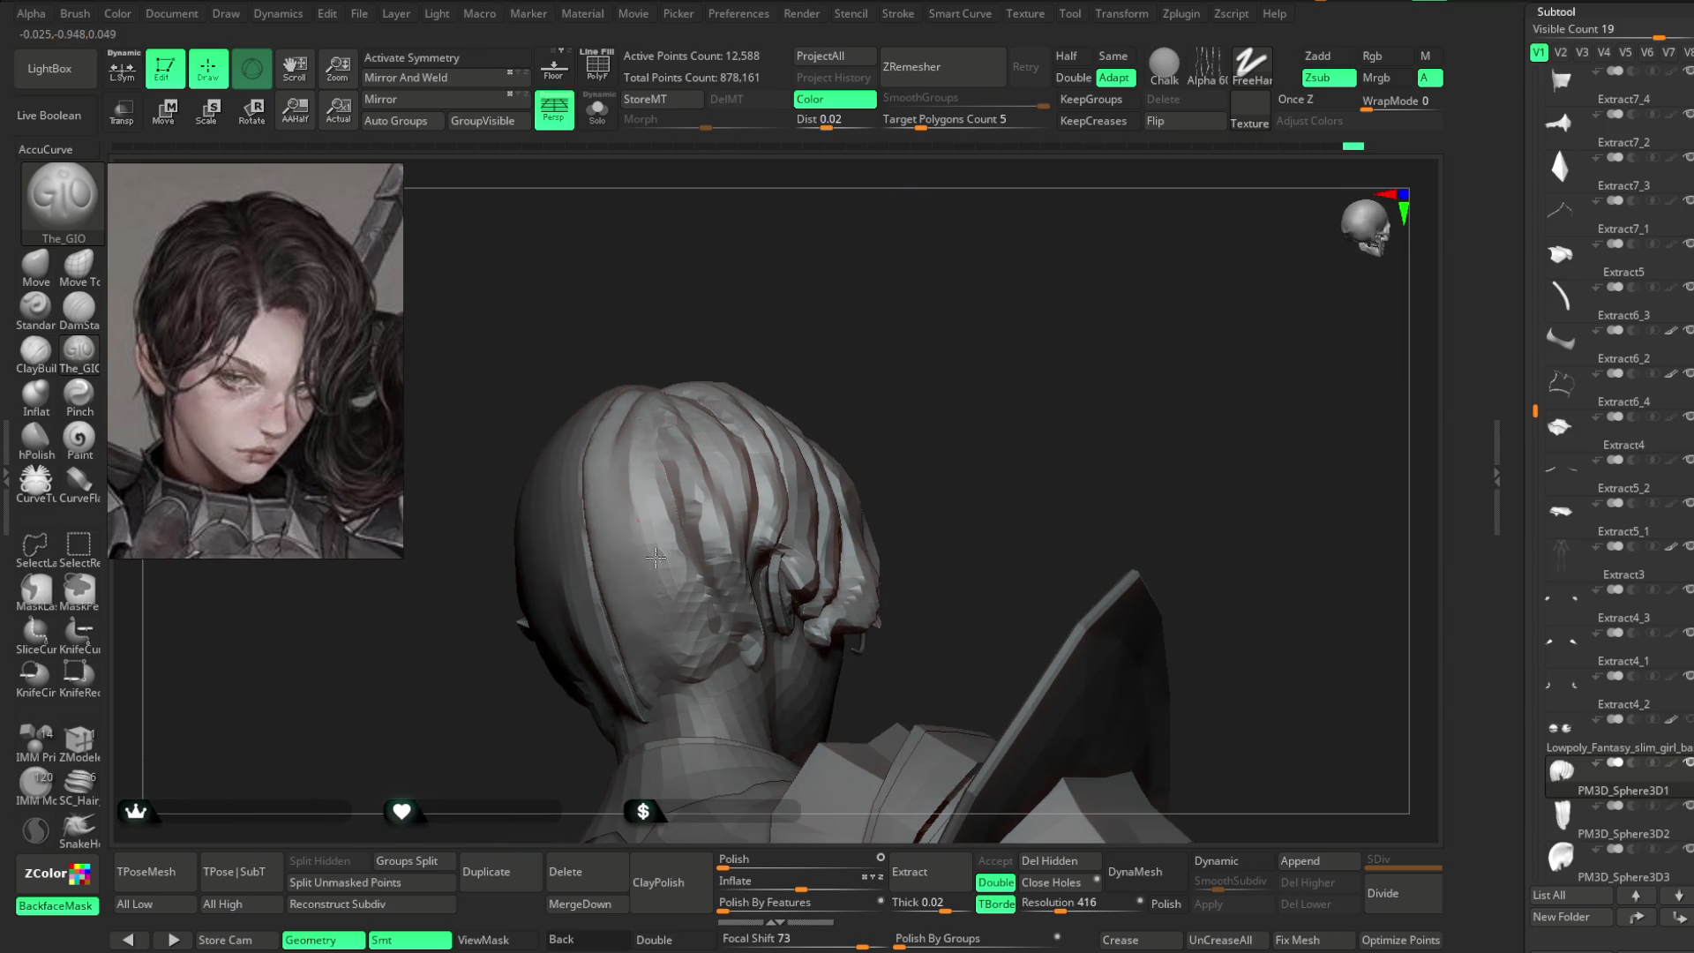
{"action": "left_click_drag", "start_coordinate": [836, 327], "coordinate": [626, 570]}
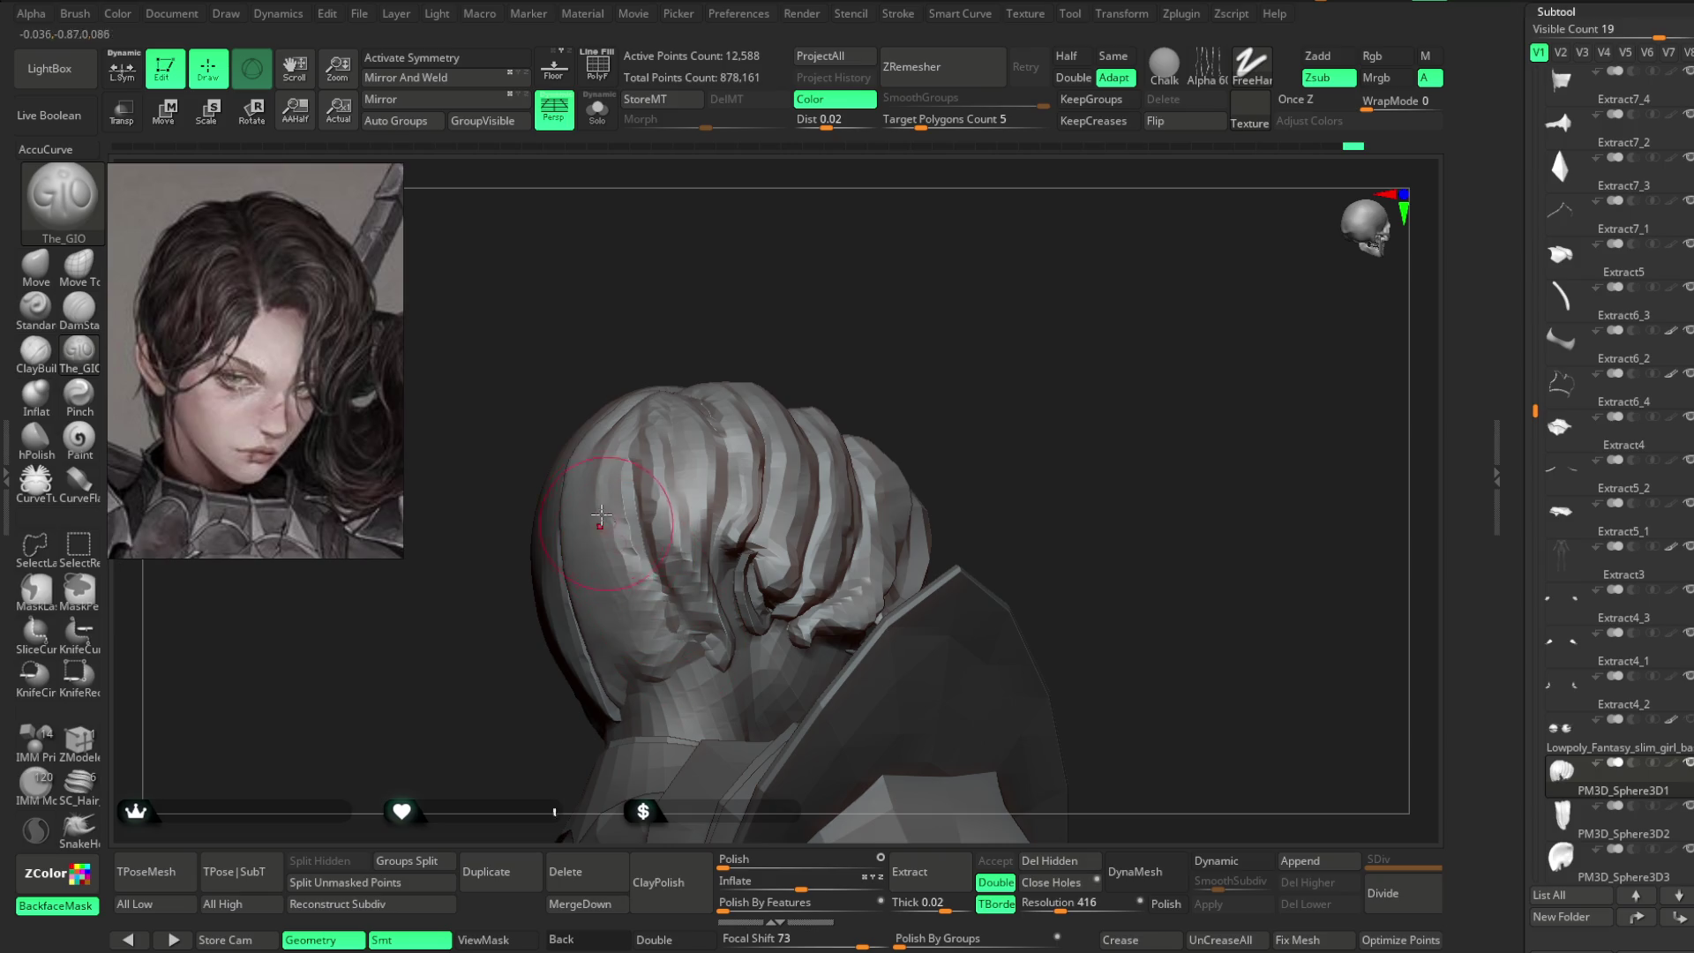
{"action": "mouse_move", "coordinate": [887, 382]}
{"action": "left_mouse_down"}
{"action": "mouse_move", "coordinate": [884, 408]}
{"action": "mouse_move", "coordinate": [974, 246]}
{"action": "mouse_move", "coordinate": [698, 375]}
{"action": "left_mouse_up"}
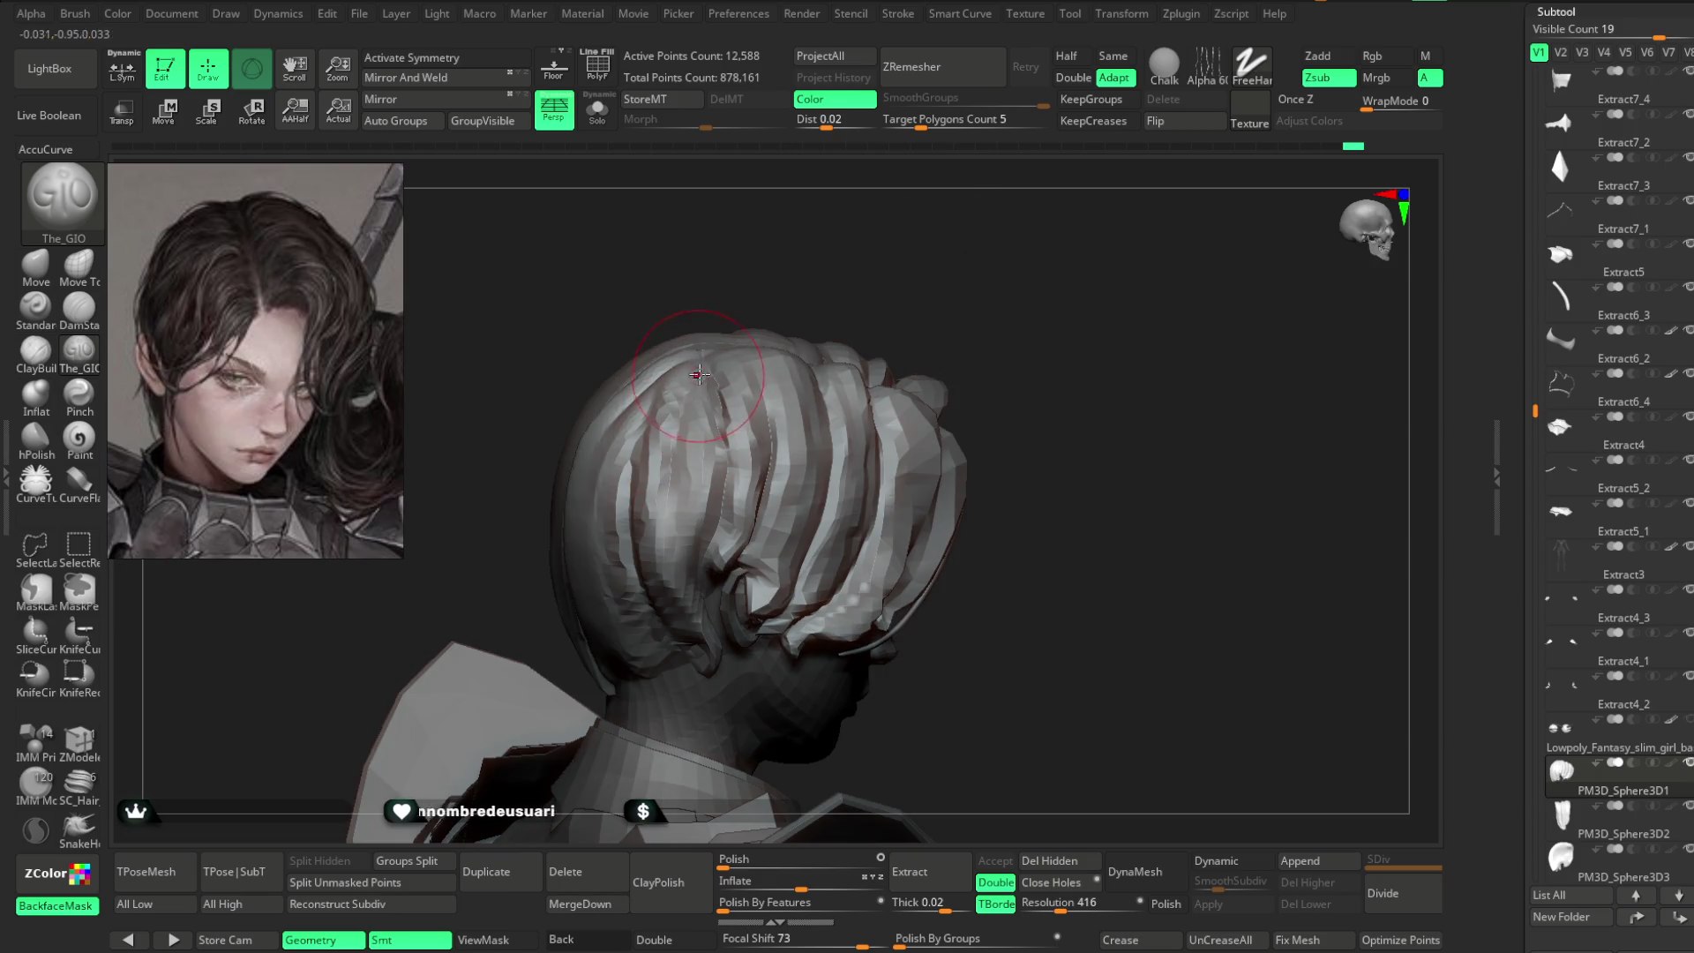
{"action": "left_click_drag", "start_coordinate": [732, 448], "coordinate": [696, 418]}
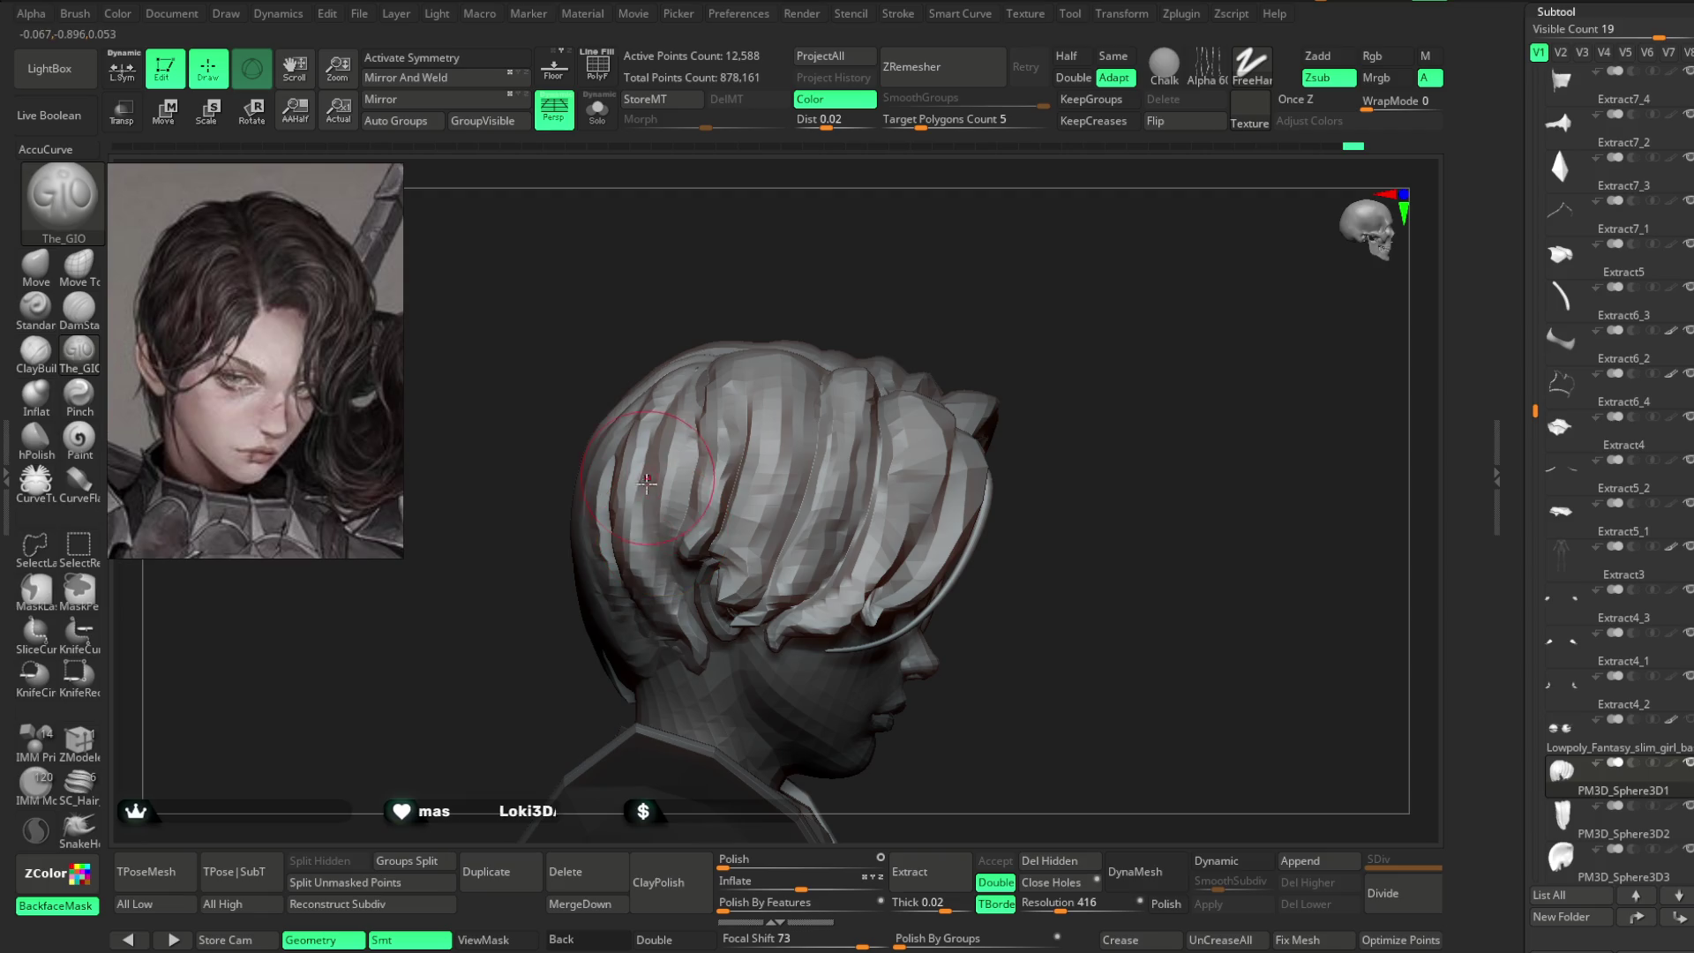
{"action": "mouse_move", "coordinate": [819, 540]}
{"action": "left_mouse_down"}
{"action": "mouse_move", "coordinate": [956, 261]}
{"action": "mouse_move", "coordinate": [918, 246]}
{"action": "mouse_move", "coordinate": [855, 283]}
{"action": "mouse_move", "coordinate": [795, 383]}
{"action": "mouse_move", "coordinate": [855, 276]}
{"action": "mouse_move", "coordinate": [605, 379]}
{"action": "left_mouse_up"}
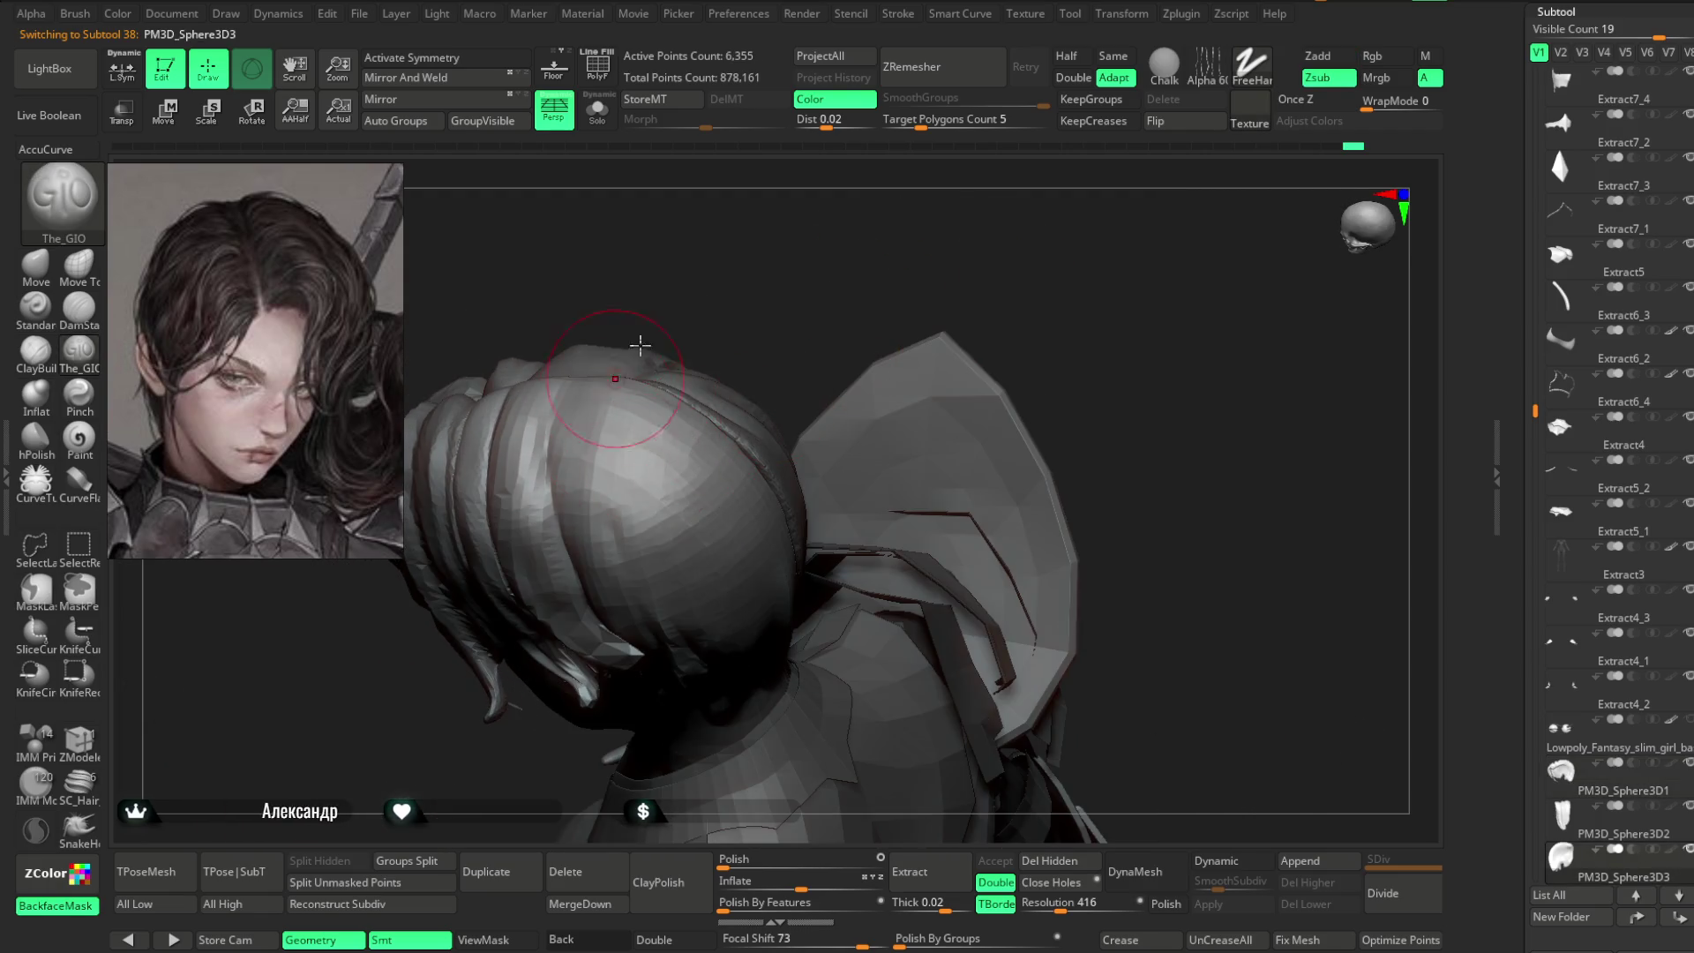
- Select the PM3D_Sphere3D3 hair piece and view it from the rear
{"action": "left_click", "coordinate": [604, 415], "text": "alt"}
{"action": "left_click_drag", "start_coordinate": [878, 405], "coordinate": [643, 436]}
{"action": "mouse_move", "coordinate": [706, 291]}
{"action": "left_mouse_down"}
{"action": "mouse_move", "coordinate": [715, 227]}
{"action": "mouse_move", "coordinate": [741, 441]}
{"action": "mouse_move", "coordinate": [529, 441]}
{"action": "left_mouse_up"}
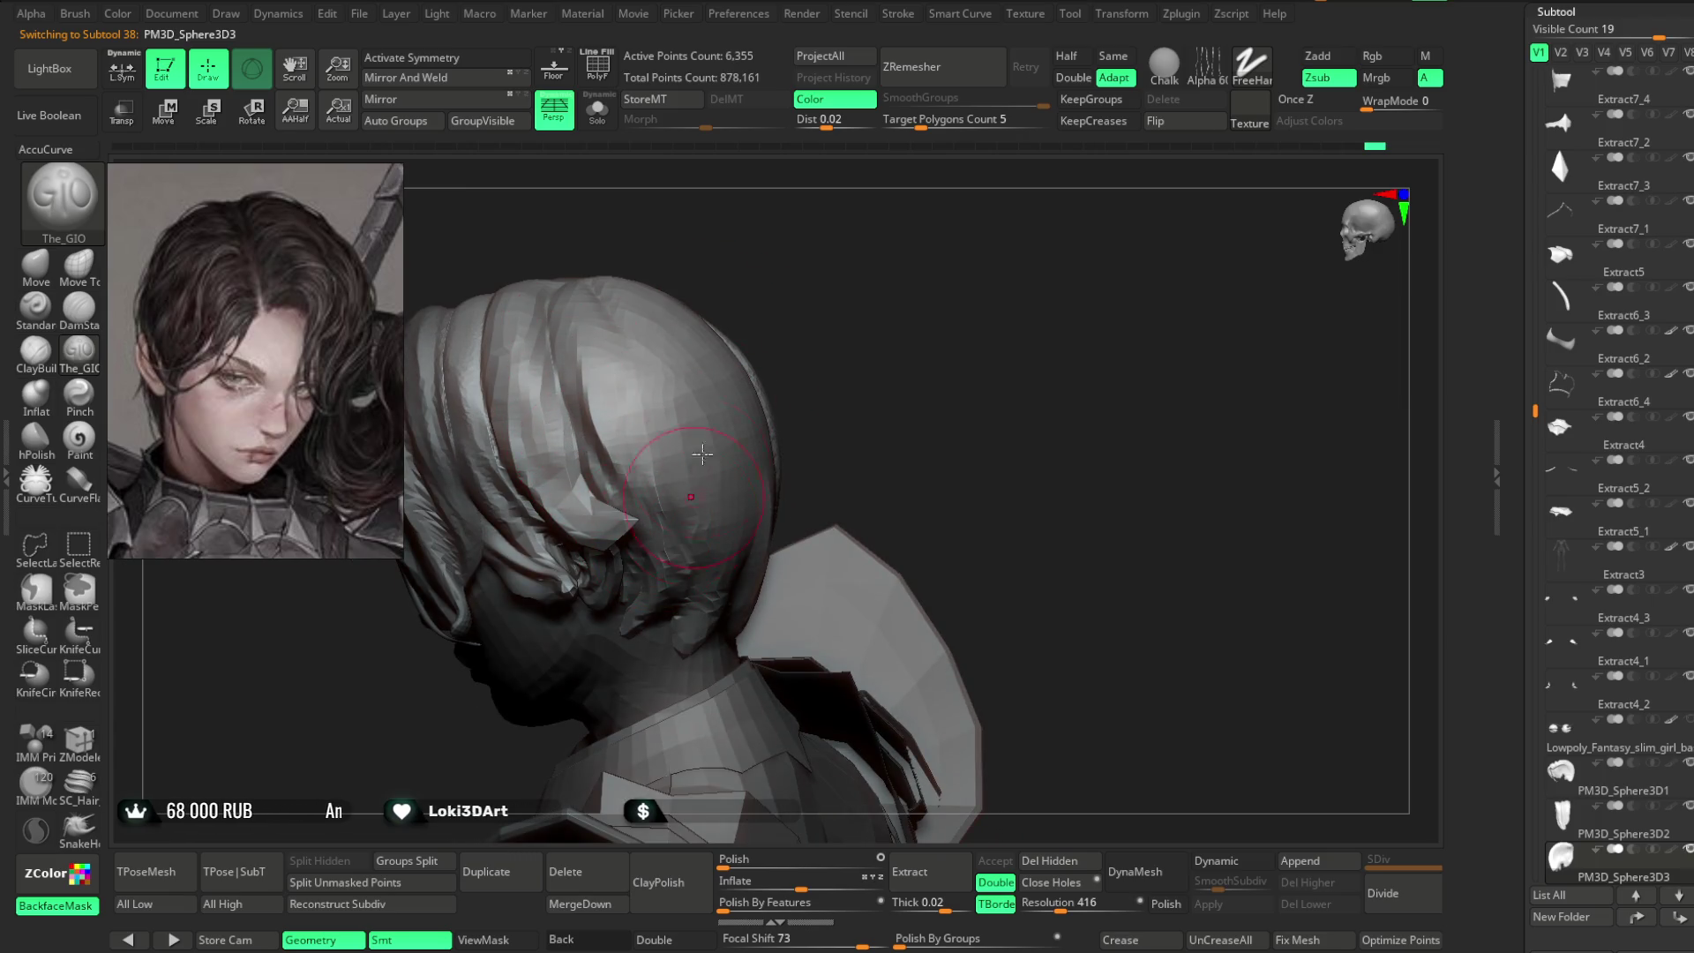
{"action": "left_click_drag", "start_coordinate": [694, 498], "coordinate": [671, 442]}
{"action": "key", "text": "space"}
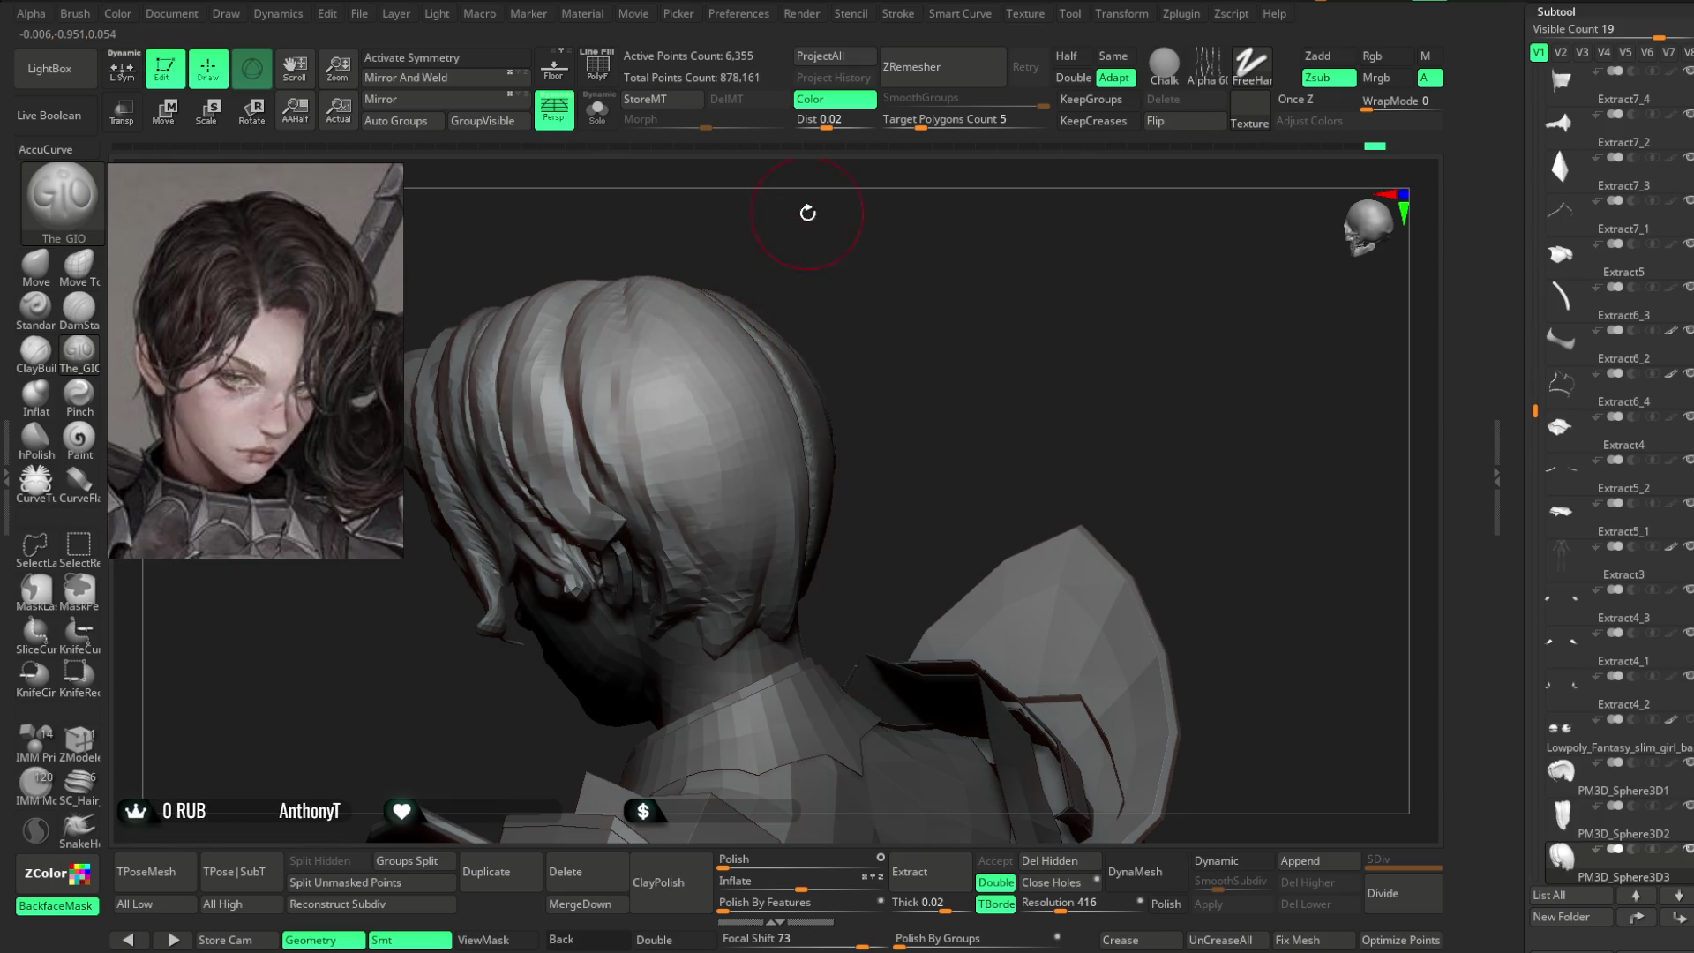
- Carve strand grooves over the crown, then reselect PM3D_Sphere3D1
{"action": "left_click_drag", "start_coordinate": [808, 212], "coordinate": [660, 326]}
{"action": "left_click_drag", "start_coordinate": [711, 488], "coordinate": [644, 326]}
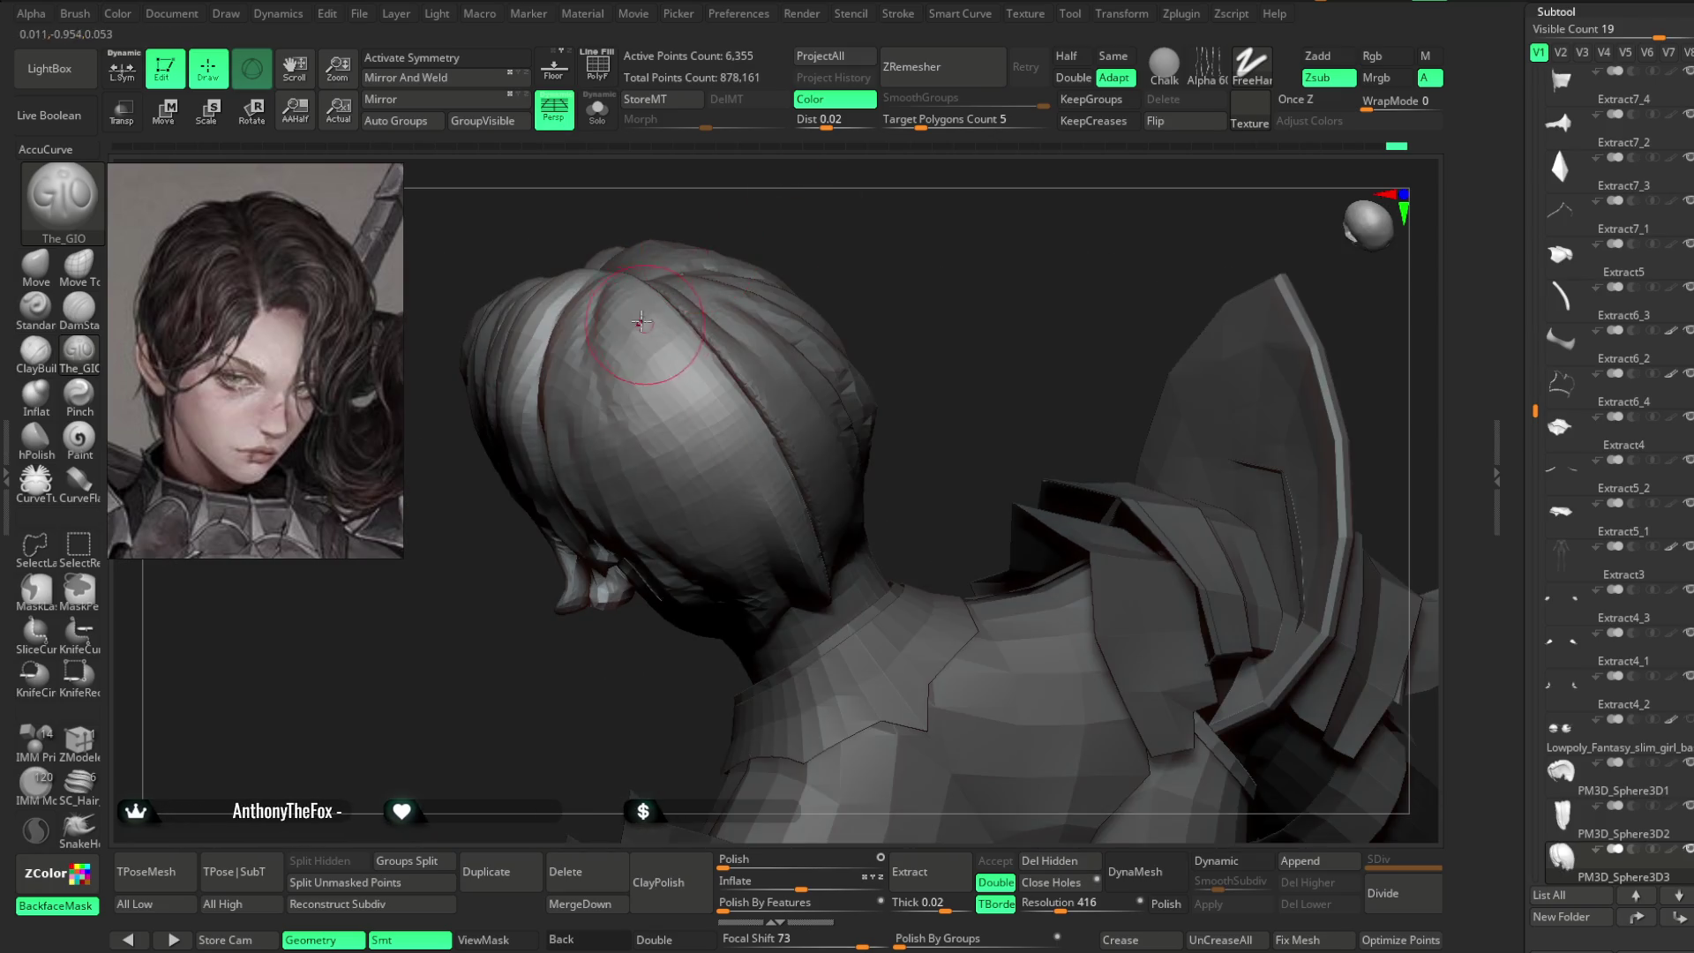
{"action": "mouse_move", "coordinate": [762, 388]}
{"action": "left_mouse_down"}
{"action": "mouse_move", "coordinate": [812, 231]}
{"action": "mouse_move", "coordinate": [649, 353]}
{"action": "left_mouse_up"}
{"action": "mouse_move", "coordinate": [776, 265]}
{"action": "left_mouse_down"}
{"action": "mouse_move", "coordinate": [732, 516]}
{"action": "mouse_move", "coordinate": [749, 376]}
{"action": "left_mouse_up"}
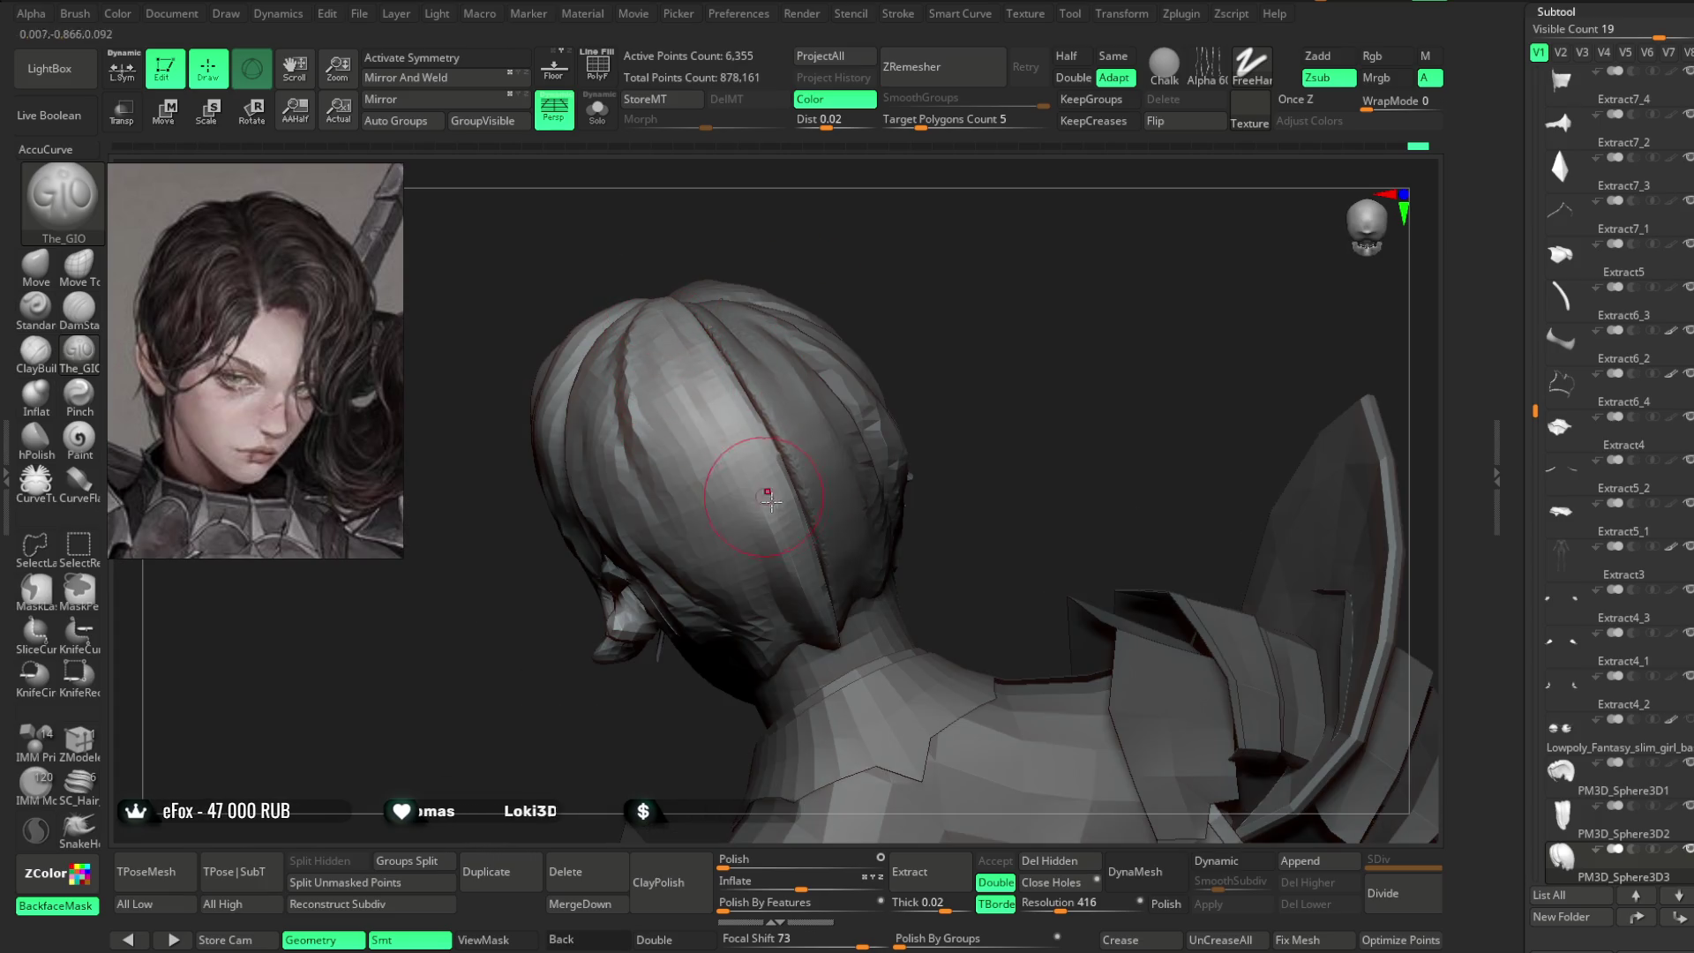
{"action": "mouse_move", "coordinate": [768, 429]}
{"action": "left_mouse_down"}
{"action": "mouse_move", "coordinate": [836, 250]}
{"action": "mouse_move", "coordinate": [675, 431]}
{"action": "mouse_move", "coordinate": [730, 422]}
{"action": "left_mouse_up"}
{"action": "mouse_move", "coordinate": [790, 492]}
{"action": "left_mouse_down"}
{"action": "mouse_move", "coordinate": [903, 211]}
{"action": "mouse_move", "coordinate": [690, 381]}
{"action": "left_mouse_up"}
{"action": "mouse_move", "coordinate": [829, 586]}
{"action": "left_mouse_down"}
{"action": "mouse_move", "coordinate": [870, 234]}
{"action": "mouse_move", "coordinate": [770, 304]}
{"action": "left_mouse_up"}
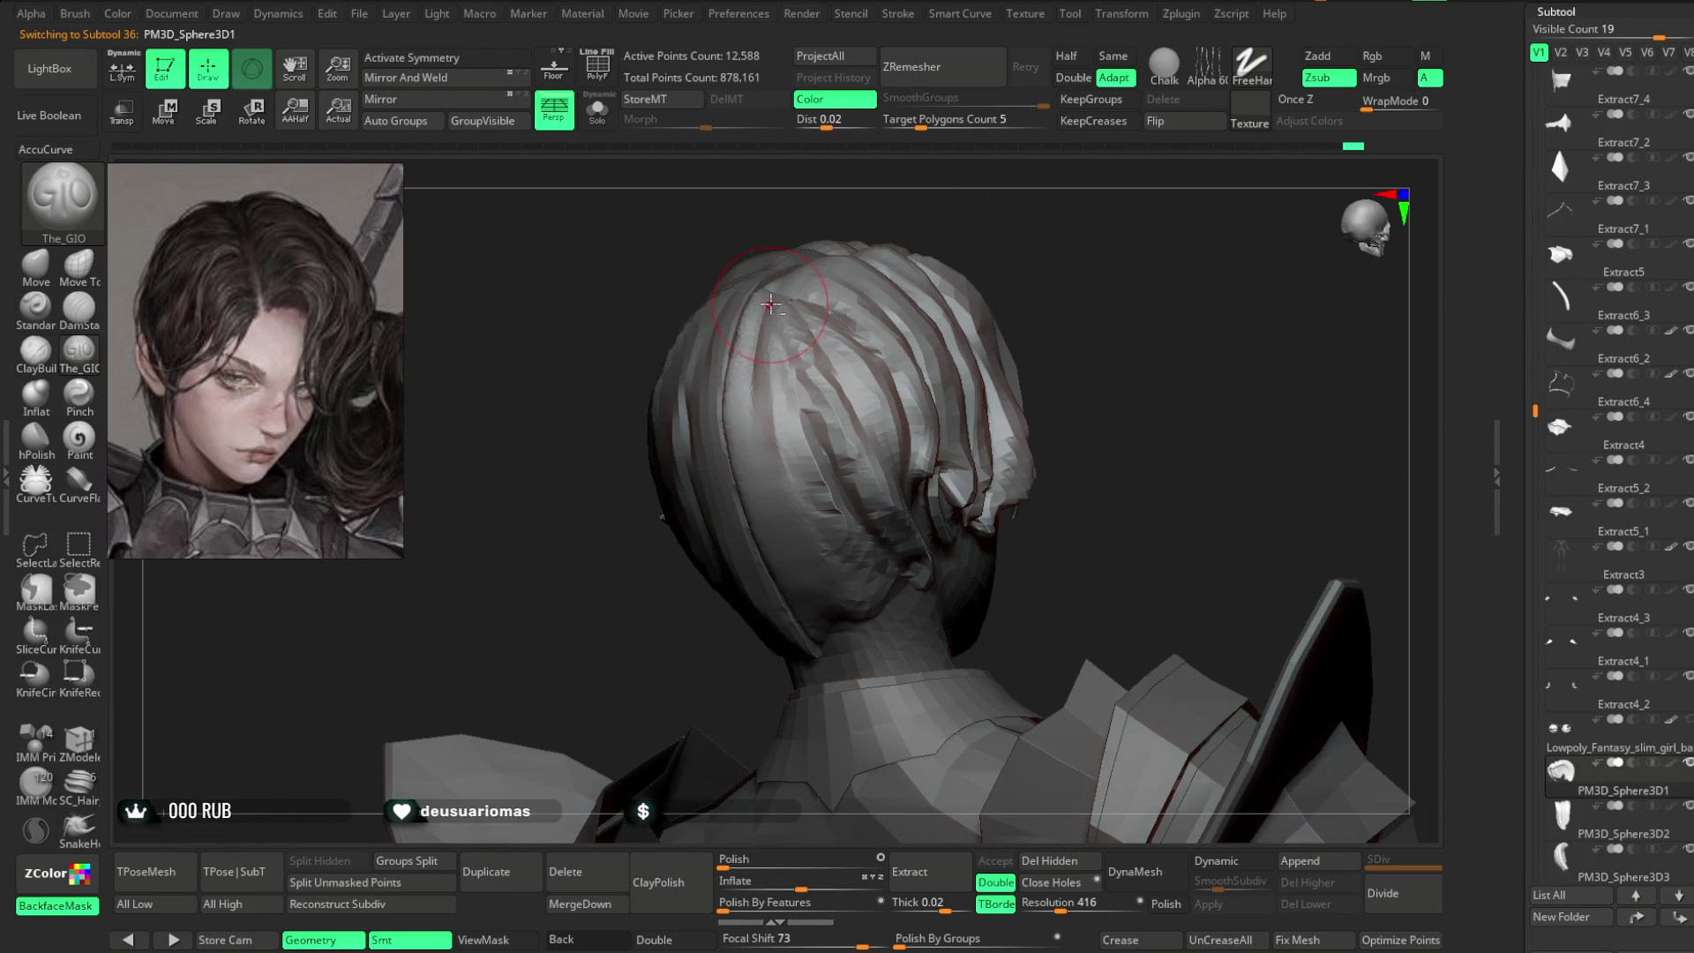
- Carve further strand grooves into the front hair from several angles
{"action": "left_click_drag", "start_coordinate": [812, 503], "coordinate": [818, 386]}
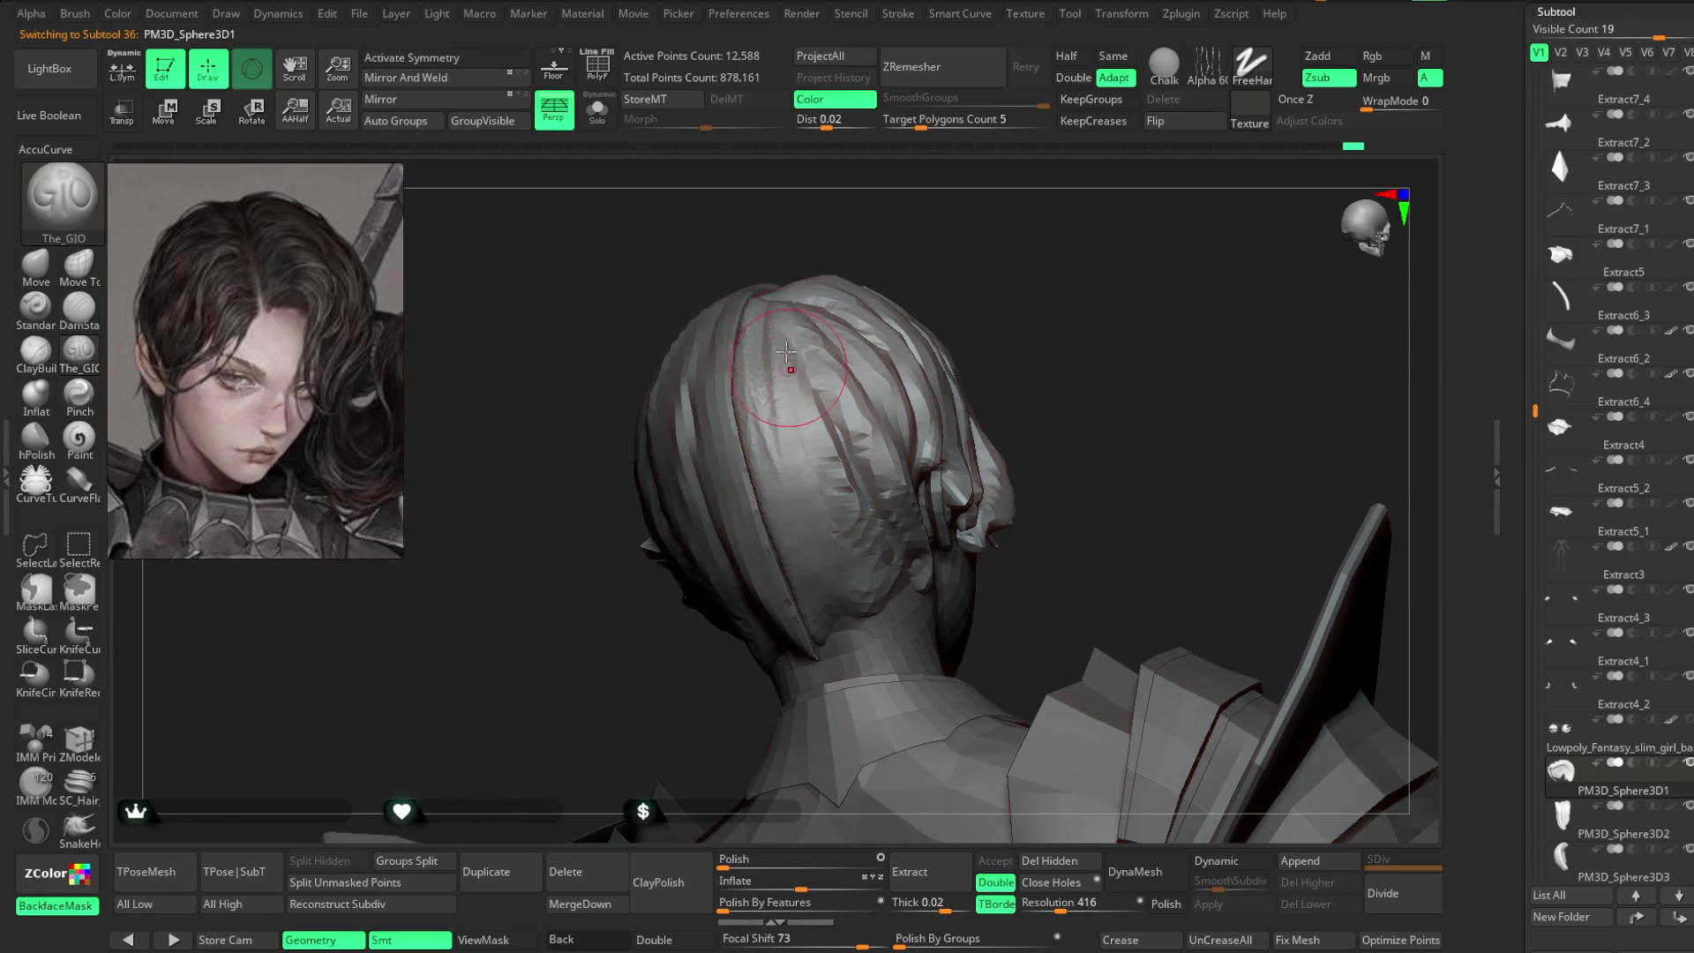
{"action": "left_click_drag", "start_coordinate": [822, 481], "coordinate": [809, 416]}
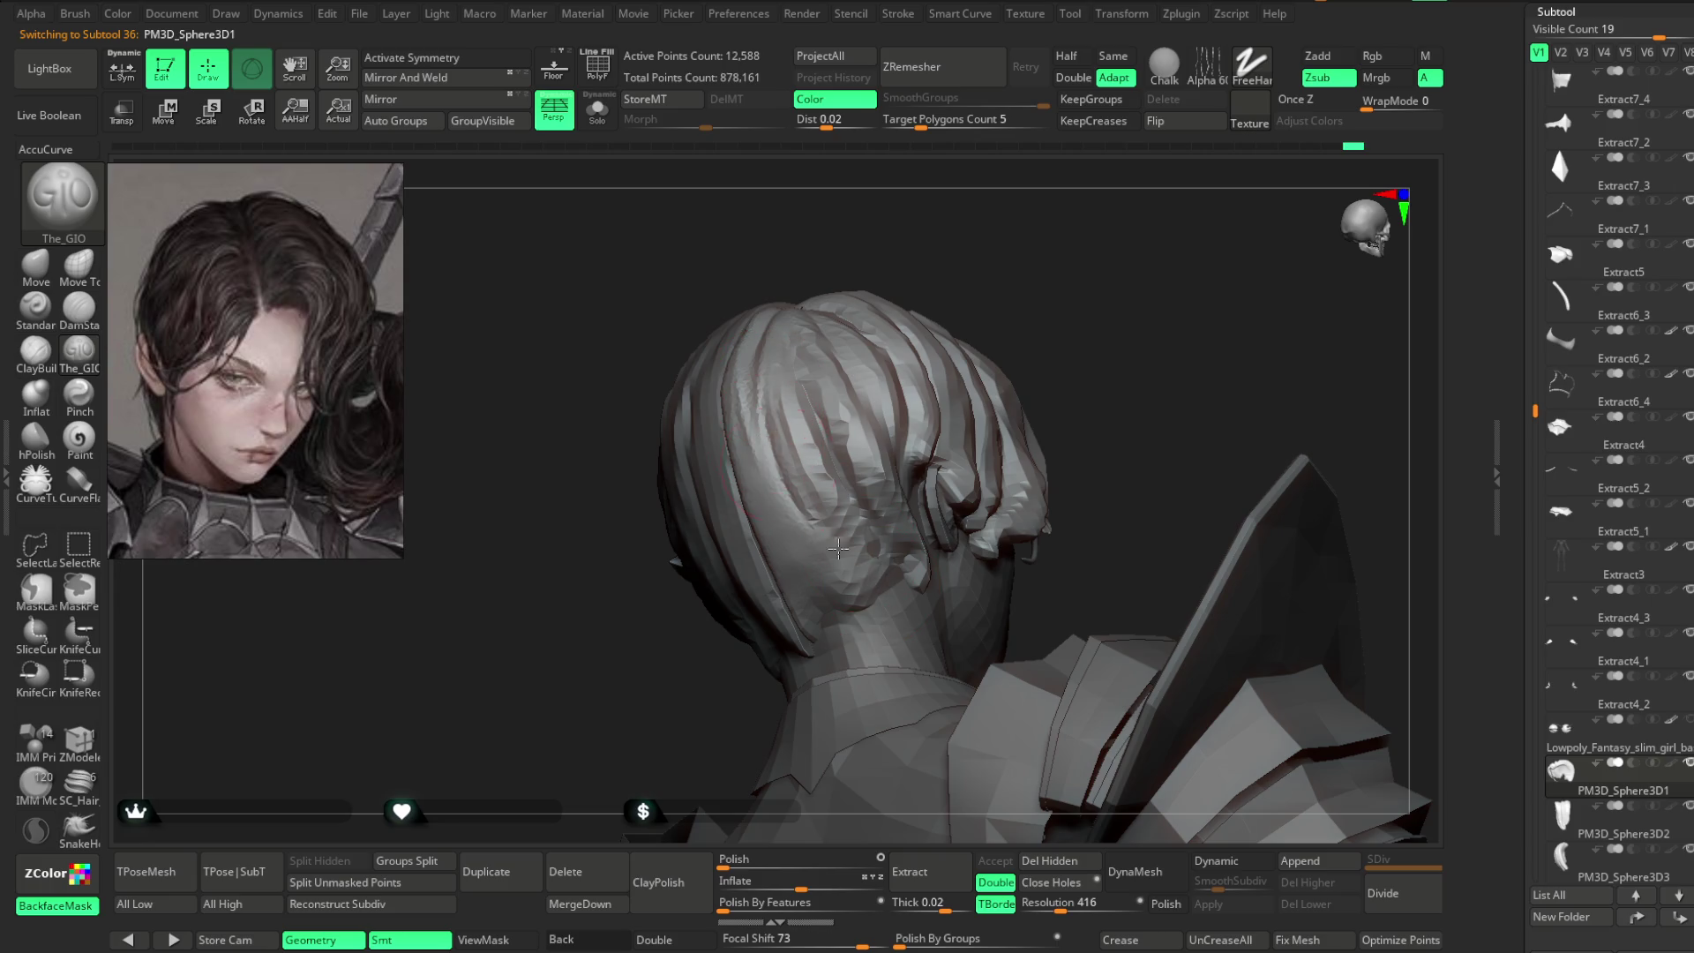
{"action": "left_click_drag", "start_coordinate": [851, 562], "coordinate": [832, 520]}
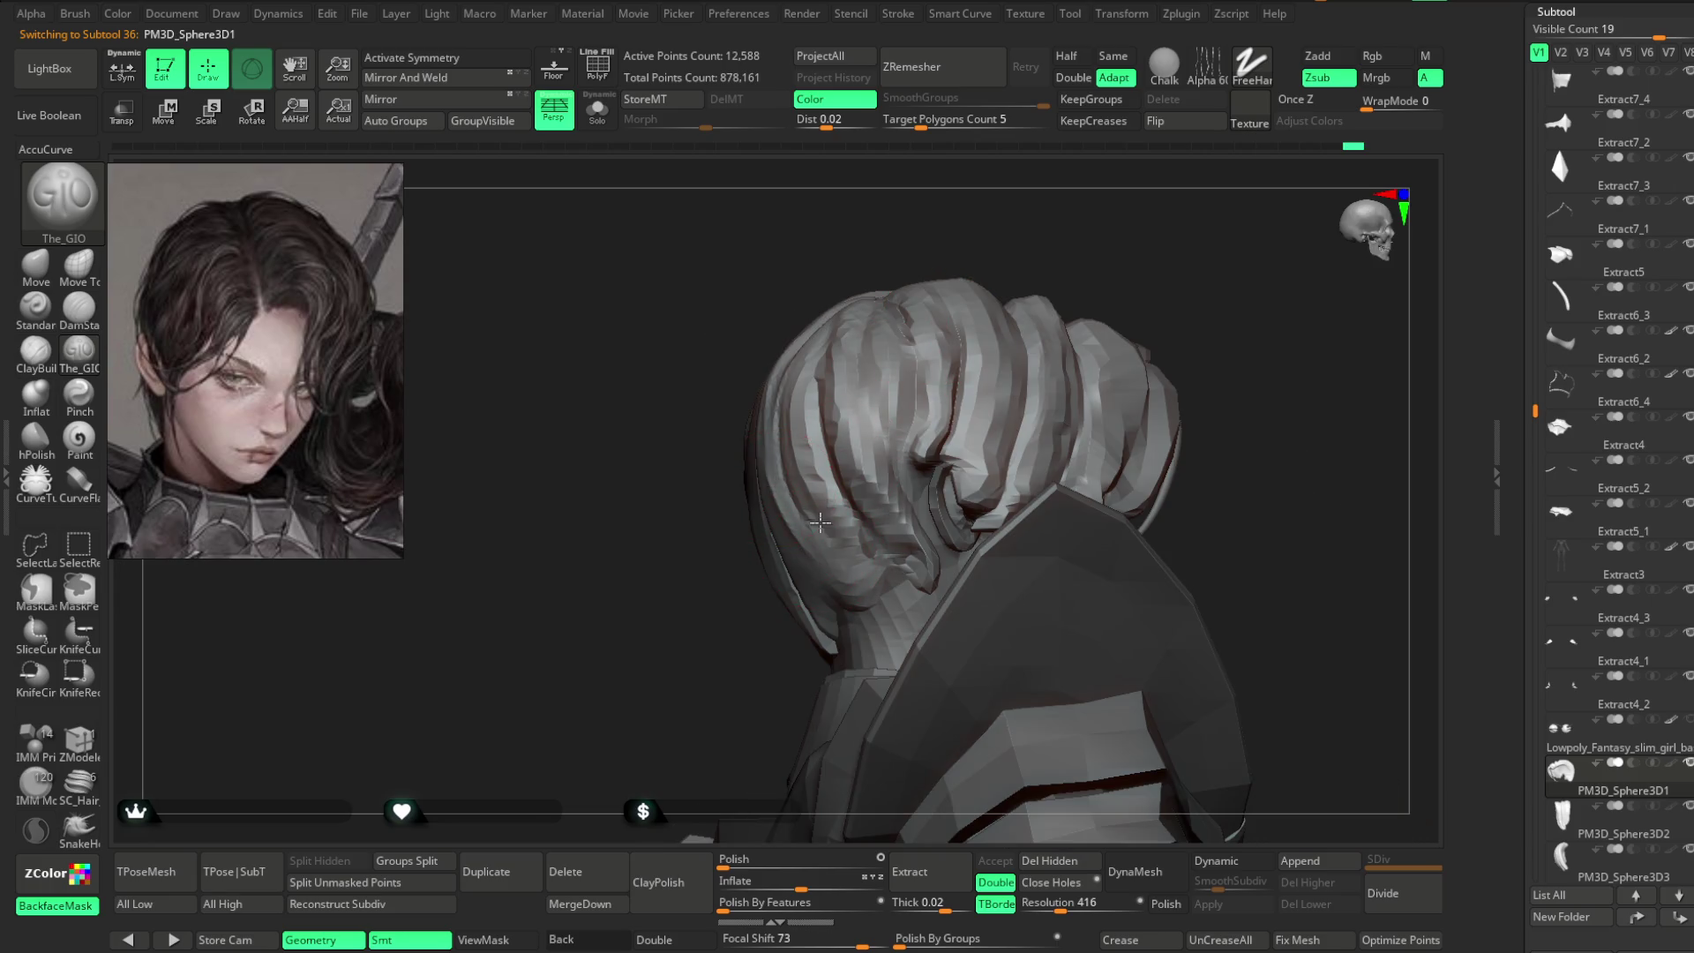
{"action": "left_click_drag", "start_coordinate": [1077, 220], "coordinate": [843, 400]}
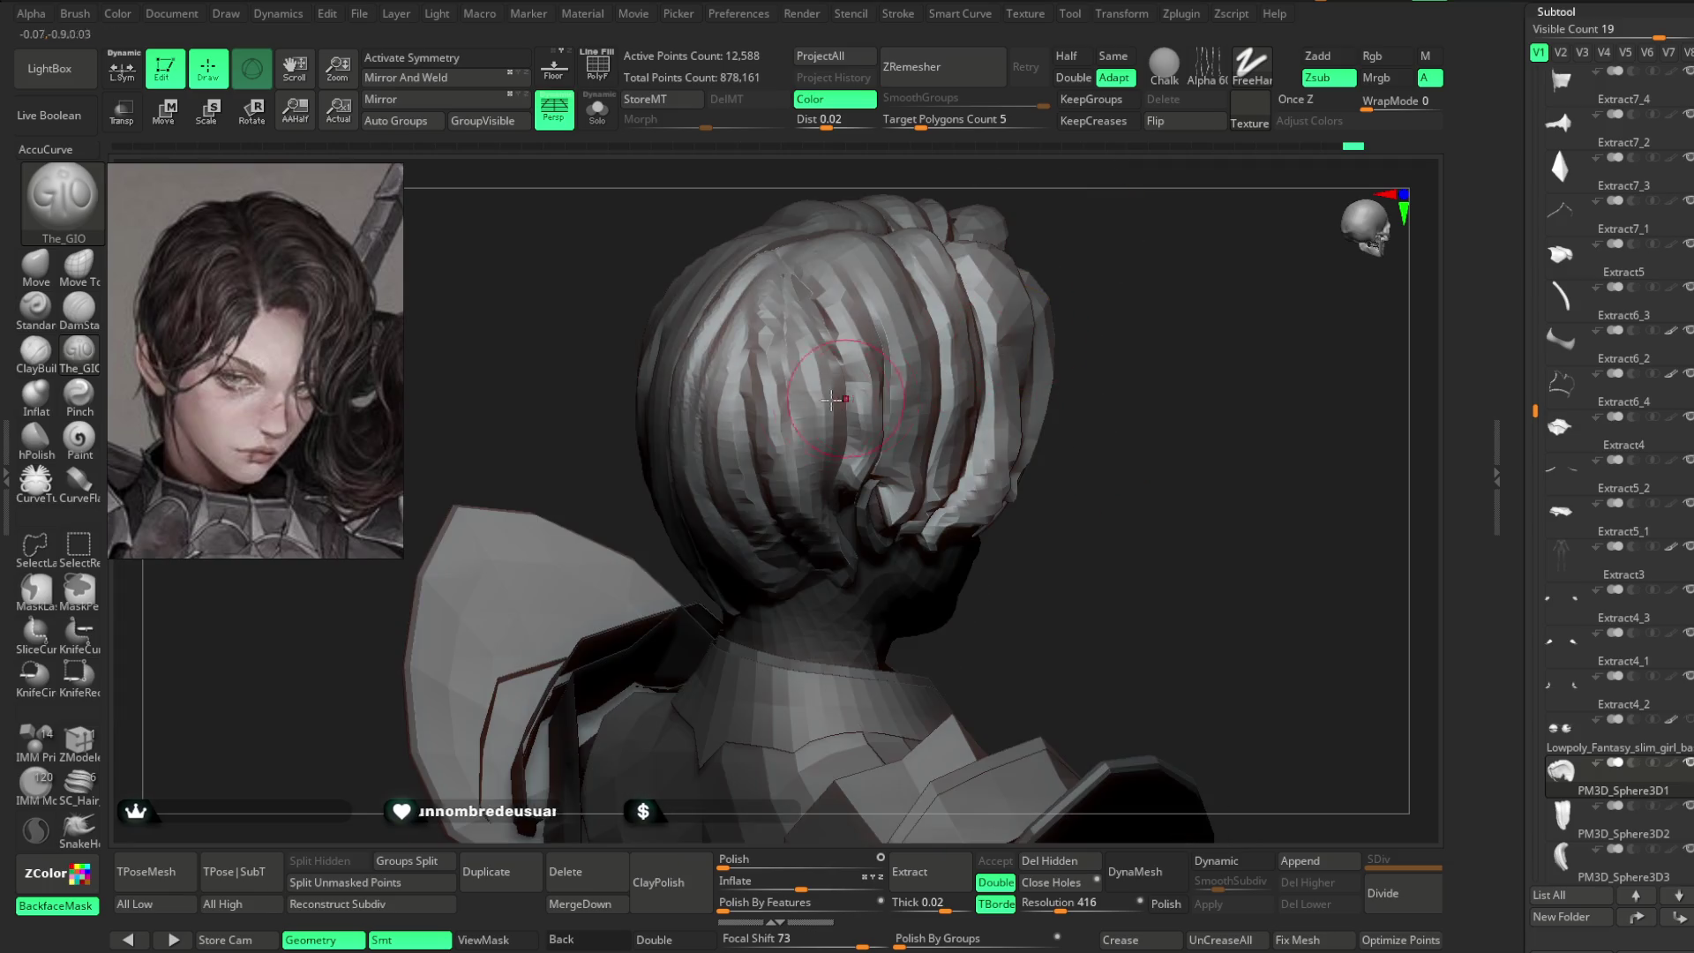
{"action": "mouse_move", "coordinate": [1059, 270]}
{"action": "left_mouse_down"}
{"action": "mouse_move", "coordinate": [861, 318]}
{"action": "mouse_move", "coordinate": [934, 312]}
{"action": "mouse_move", "coordinate": [734, 292]}
{"action": "left_mouse_up"}
{"action": "mouse_move", "coordinate": [1036, 310]}
{"action": "left_mouse_down", "text": "shift"}
{"action": "mouse_move", "coordinate": [1085, 247]}
{"action": "mouse_move", "coordinate": [994, 207]}
{"action": "mouse_move", "coordinate": [1010, 220]}
{"action": "mouse_move", "coordinate": [991, 295]}
{"action": "mouse_move", "coordinate": [919, 291]}
{"action": "mouse_move", "coordinate": [961, 273]}
{"action": "left_mouse_up", "text": "shift"}
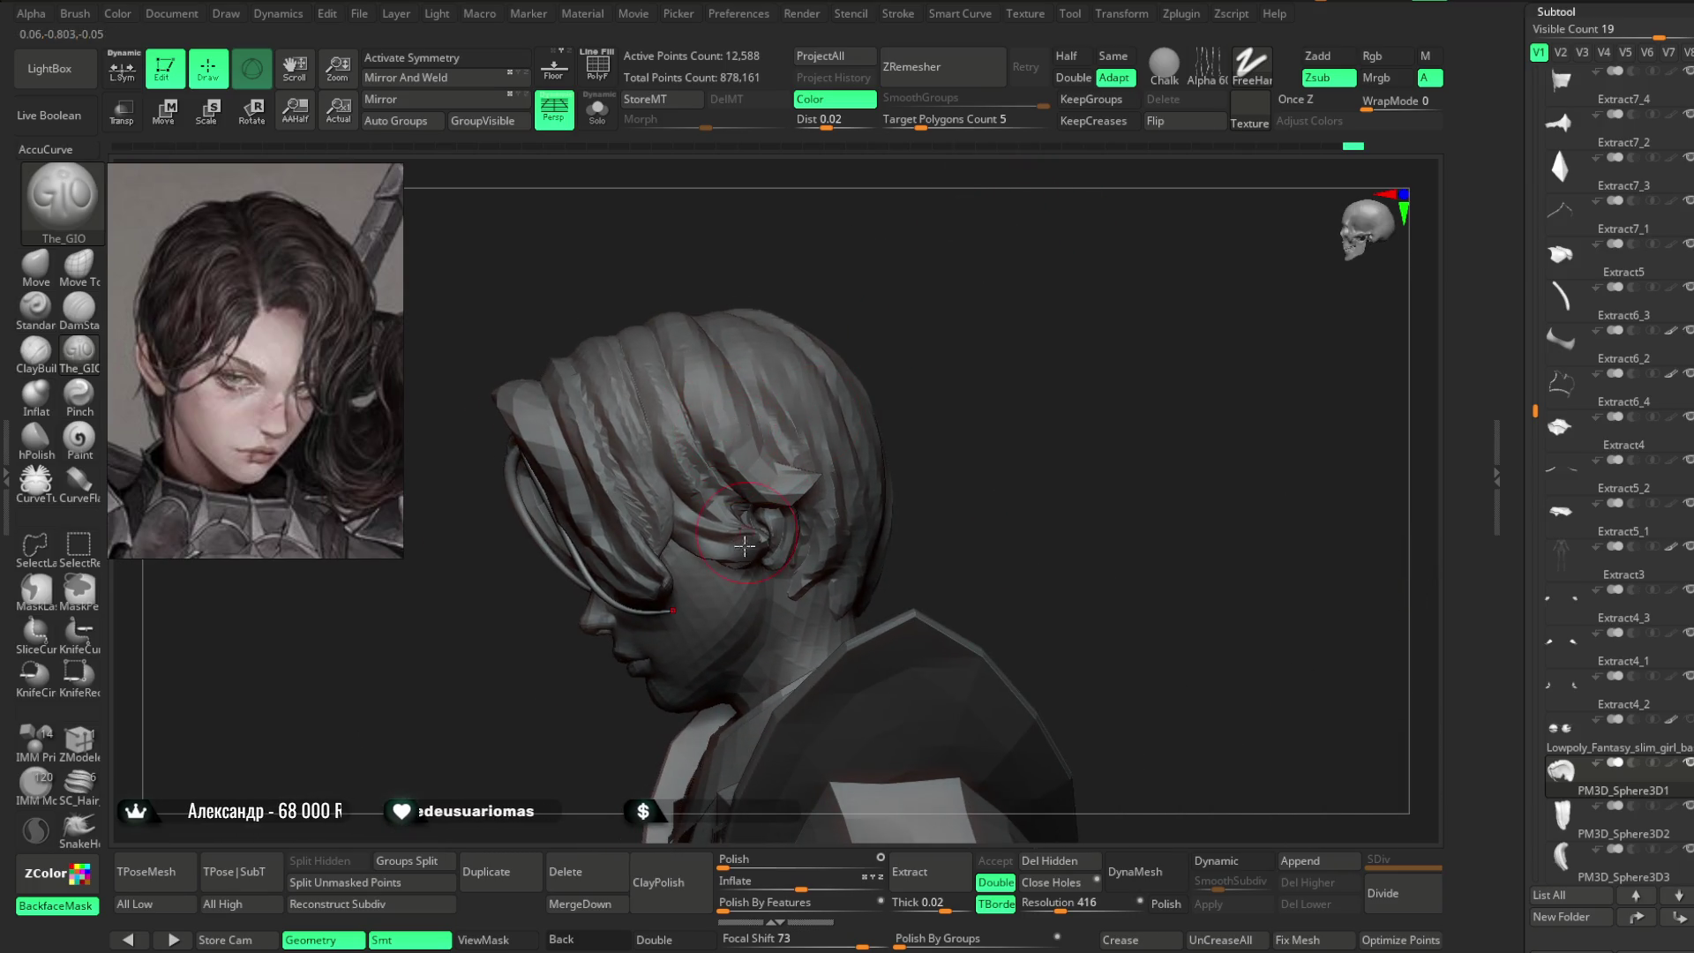
- Select PM3D_Sphere3D3, turn the bust to the front, and choose Move Topological
{"action": "left_click", "coordinate": [892, 408], "text": "alt"}
{"action": "mouse_move", "coordinate": [892, 409]}
{"action": "left_mouse_down"}
{"action": "mouse_move", "coordinate": [940, 282]}
{"action": "mouse_move", "coordinate": [920, 343]}
{"action": "mouse_move", "coordinate": [850, 317]}
{"action": "left_mouse_up"}
{"action": "left_click", "coordinate": [63, 281]}
- Select the PM3D_Sphere3D2 hair piece and switch to The_GIO brush with Zsub
{"action": "left_click_drag", "start_coordinate": [786, 468], "coordinate": [737, 459]}
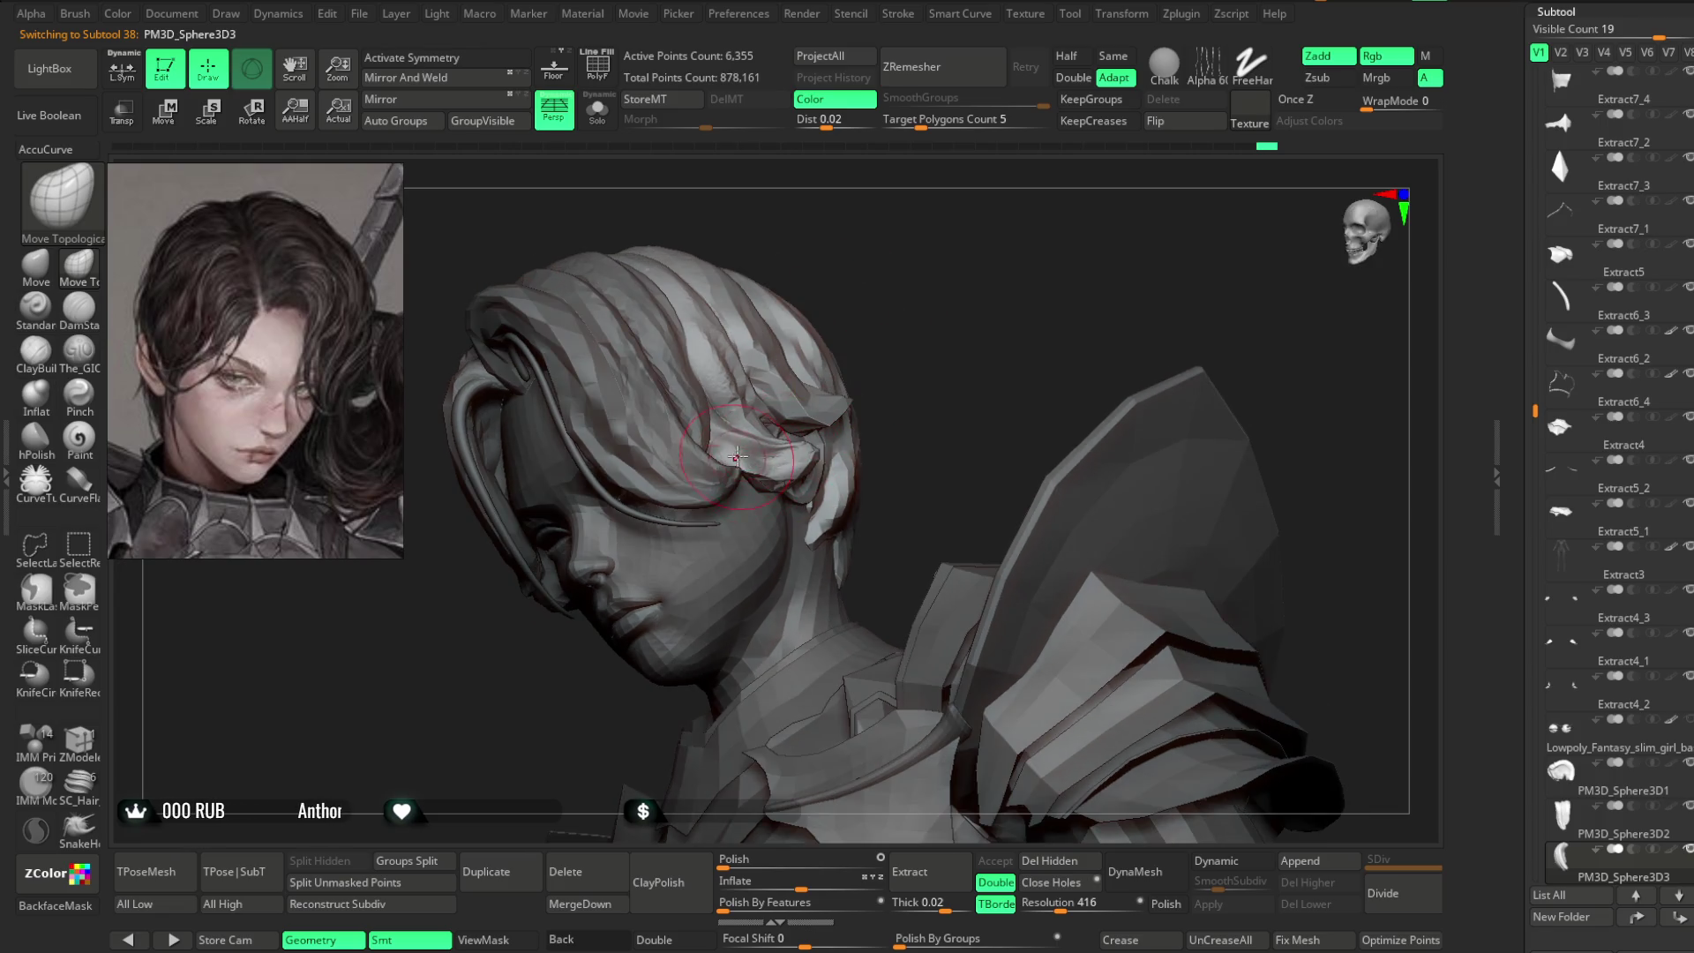
{"action": "left_click_drag", "start_coordinate": [820, 395], "coordinate": [756, 469]}
{"action": "mouse_move", "coordinate": [944, 342]}
{"action": "left_mouse_down"}
{"action": "mouse_move", "coordinate": [797, 453]}
{"action": "mouse_move", "coordinate": [912, 299]}
{"action": "mouse_move", "coordinate": [919, 341]}
{"action": "mouse_move", "coordinate": [897, 367]}
{"action": "mouse_move", "coordinate": [780, 433]}
{"action": "left_mouse_up"}
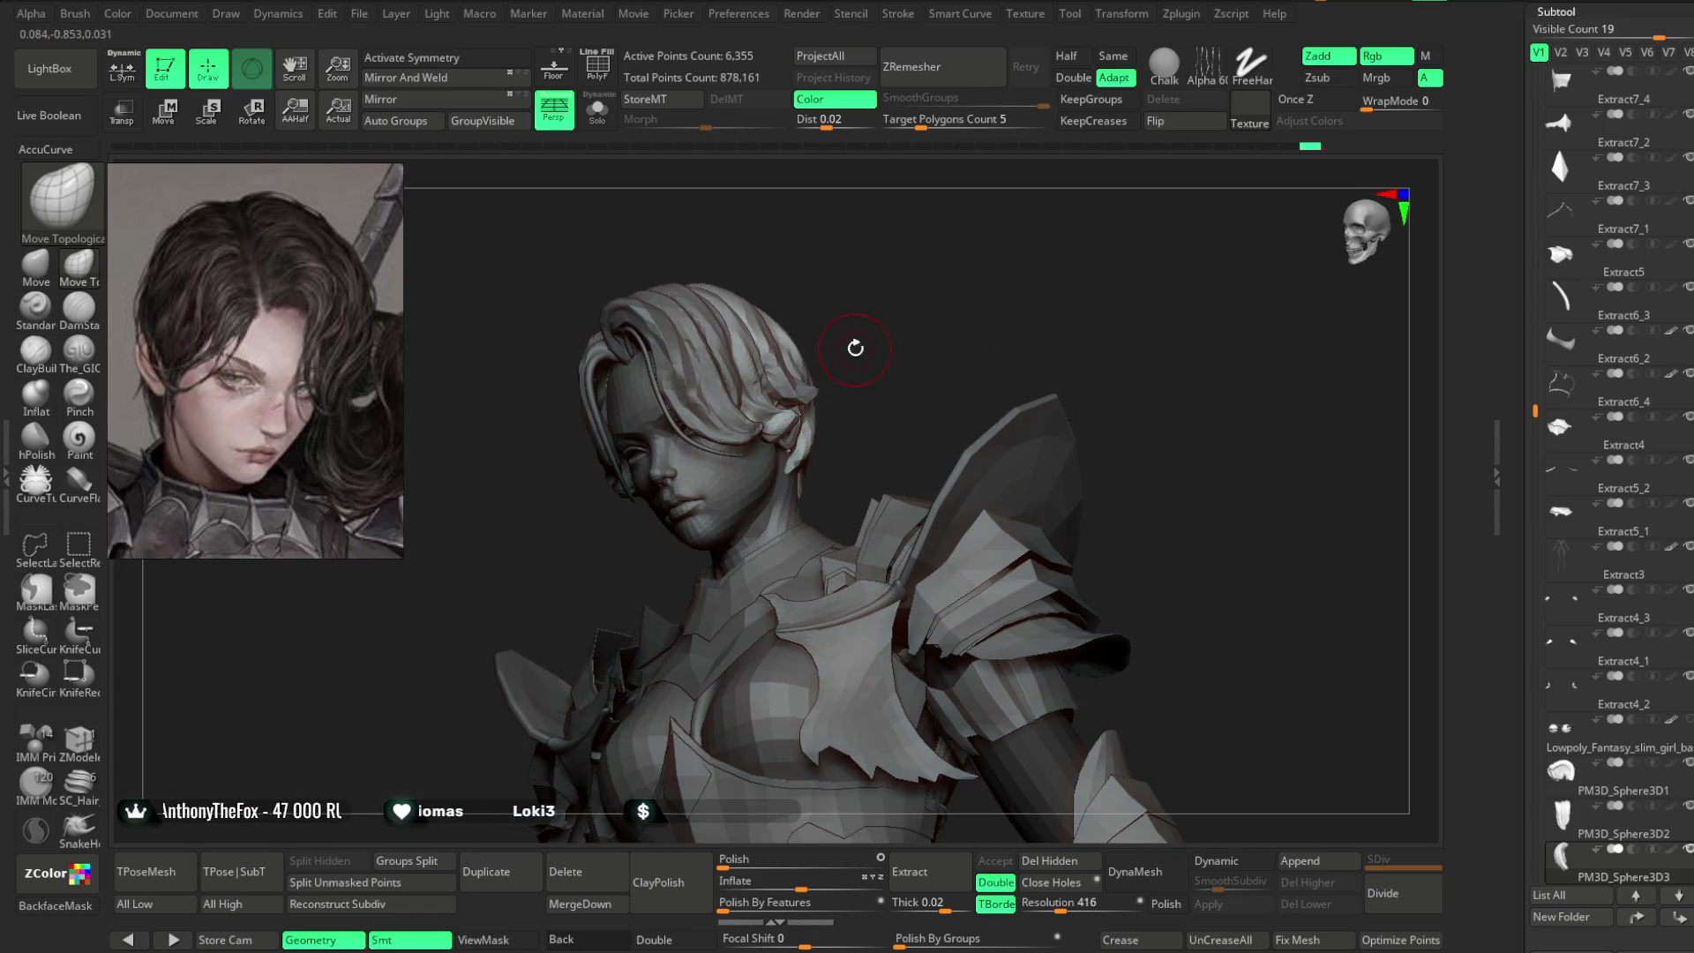
{"action": "left_click_drag", "start_coordinate": [855, 350], "coordinate": [757, 429]}
{"action": "mouse_move", "coordinate": [916, 311]}
{"action": "left_mouse_down"}
{"action": "mouse_move", "coordinate": [877, 336]}
{"action": "mouse_move", "coordinate": [889, 360]}
{"action": "mouse_move", "coordinate": [915, 351]}
{"action": "mouse_move", "coordinate": [942, 378]}
{"action": "left_mouse_up"}
{"action": "left_click", "coordinate": [917, 344], "text": "alt"}
{"action": "mouse_move", "coordinate": [907, 249]}
{"action": "left_mouse_down"}
{"action": "mouse_move", "coordinate": [968, 268]}
{"action": "mouse_move", "coordinate": [899, 302]}
{"action": "left_mouse_up"}
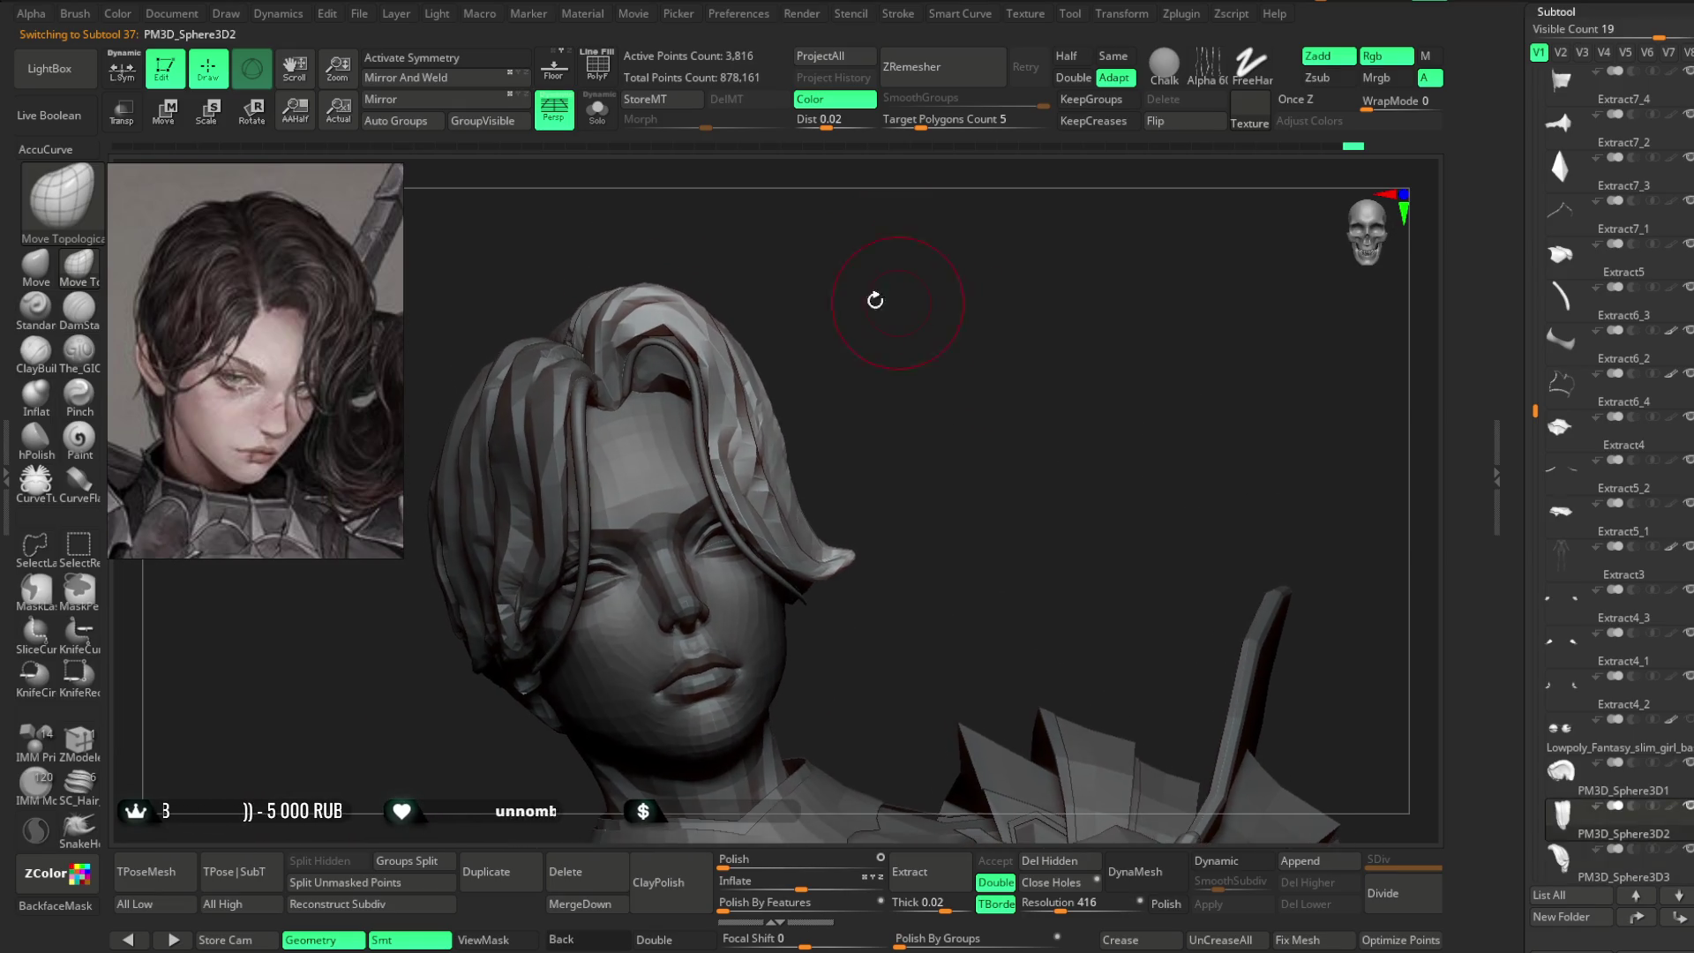
{"action": "left_click", "coordinate": [79, 349]}
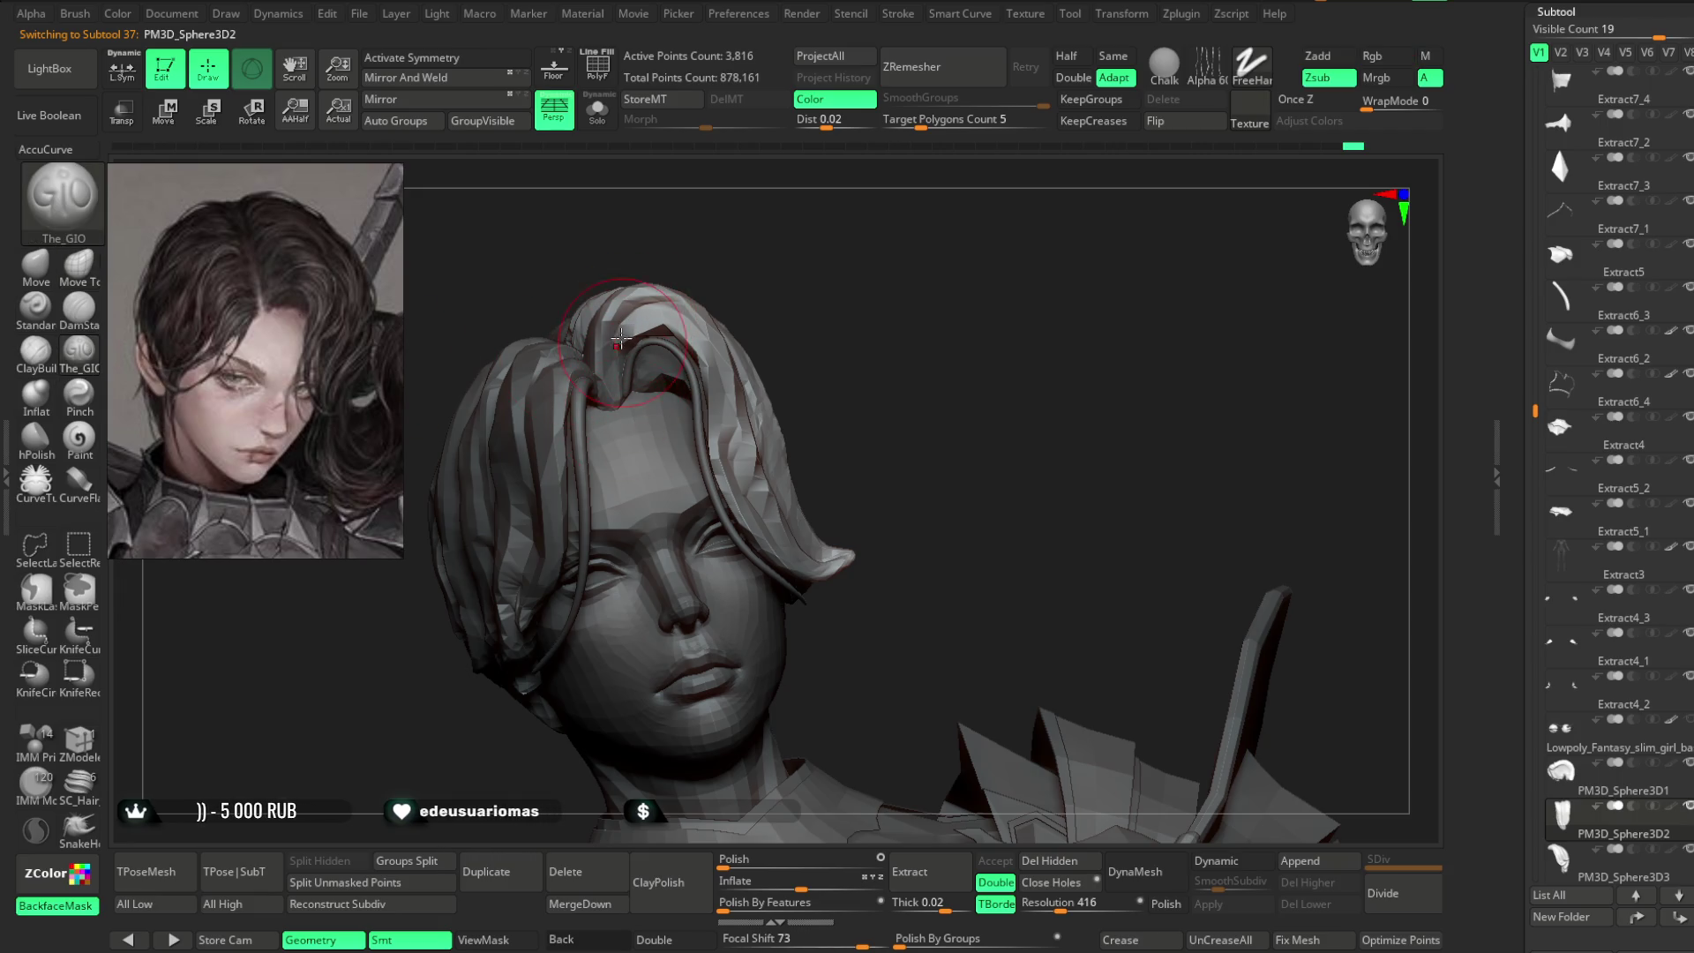
- Deepen the hair lock separations past the ear from side and back, then select PM3D_Sphere3D3
{"action": "left_click_drag", "start_coordinate": [804, 252], "coordinate": [695, 369]}
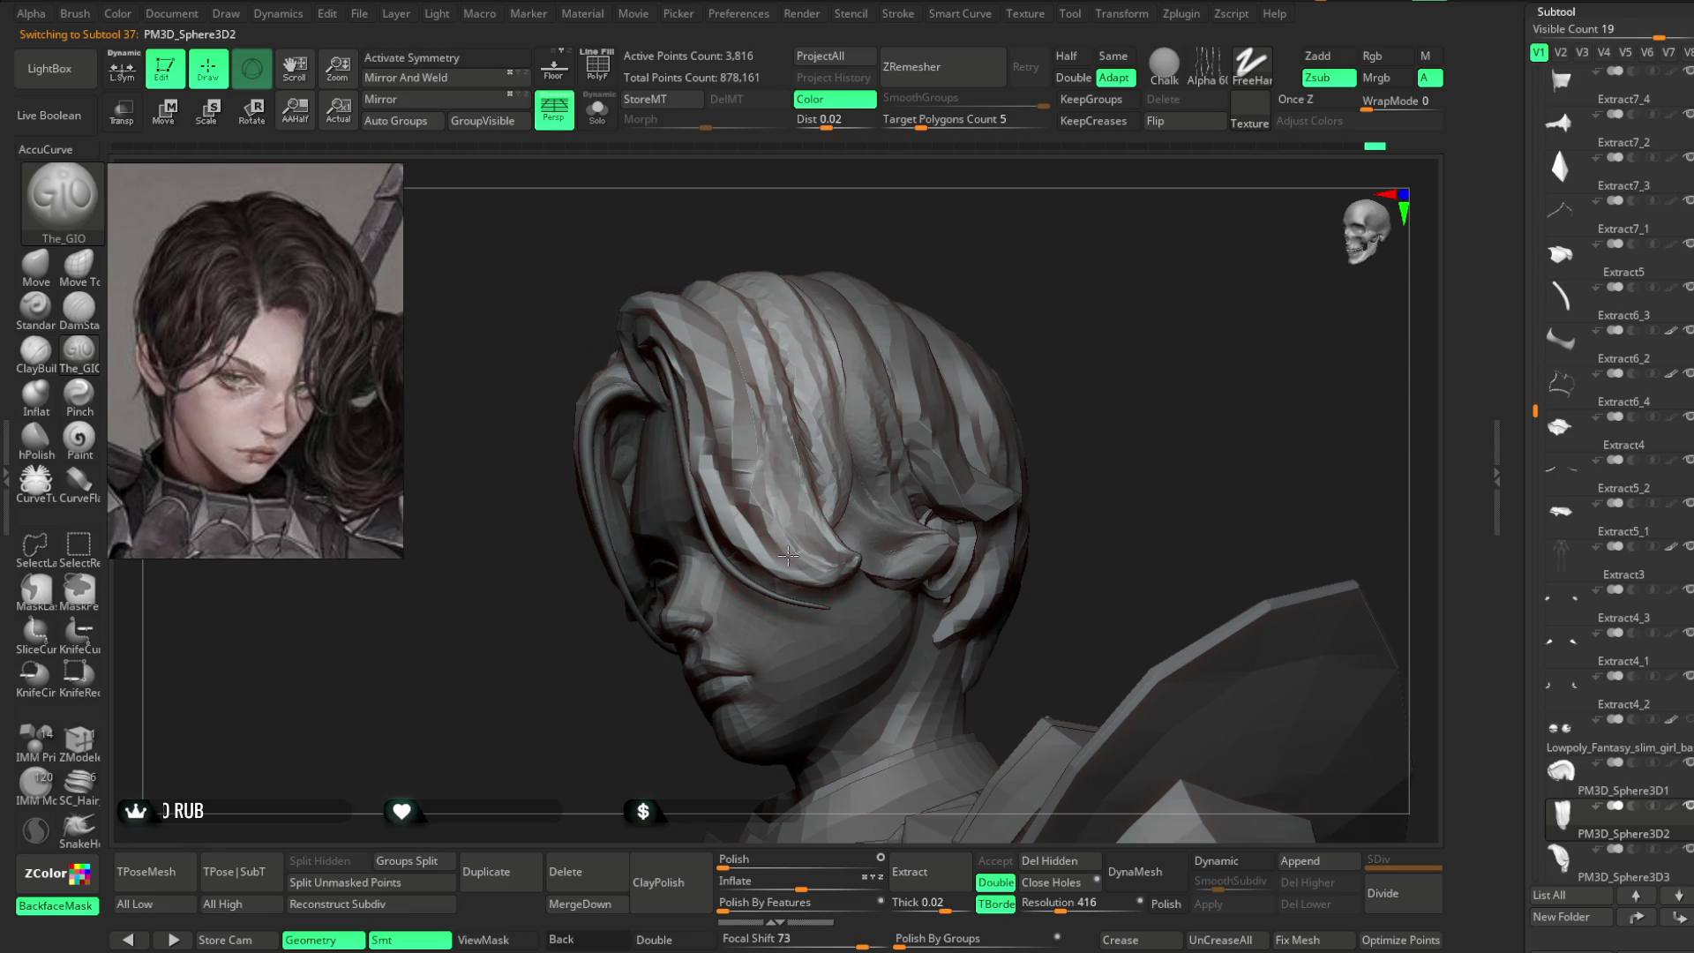
{"action": "mouse_move", "coordinate": [828, 558]}
{"action": "left_mouse_down"}
{"action": "mouse_move", "coordinate": [628, 689]}
{"action": "mouse_move", "coordinate": [782, 352]}
{"action": "mouse_move", "coordinate": [832, 345]}
{"action": "mouse_move", "coordinate": [720, 346]}
{"action": "left_mouse_up"}
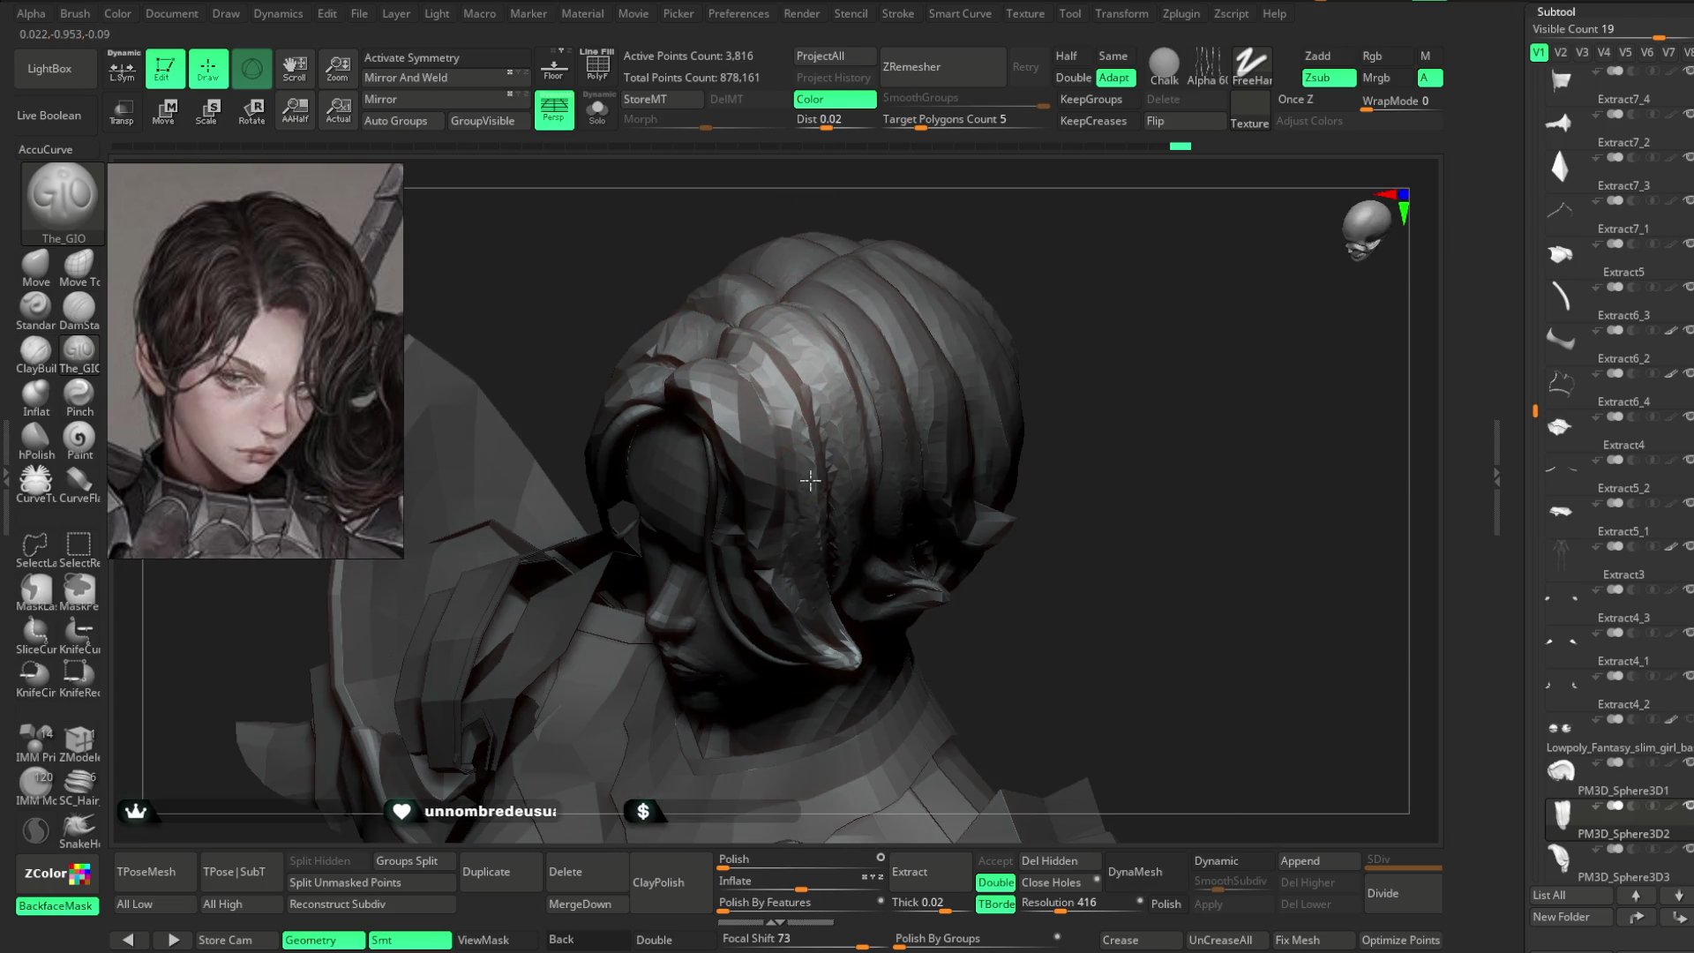
{"action": "left_click_drag", "start_coordinate": [801, 457], "coordinate": [918, 210]}
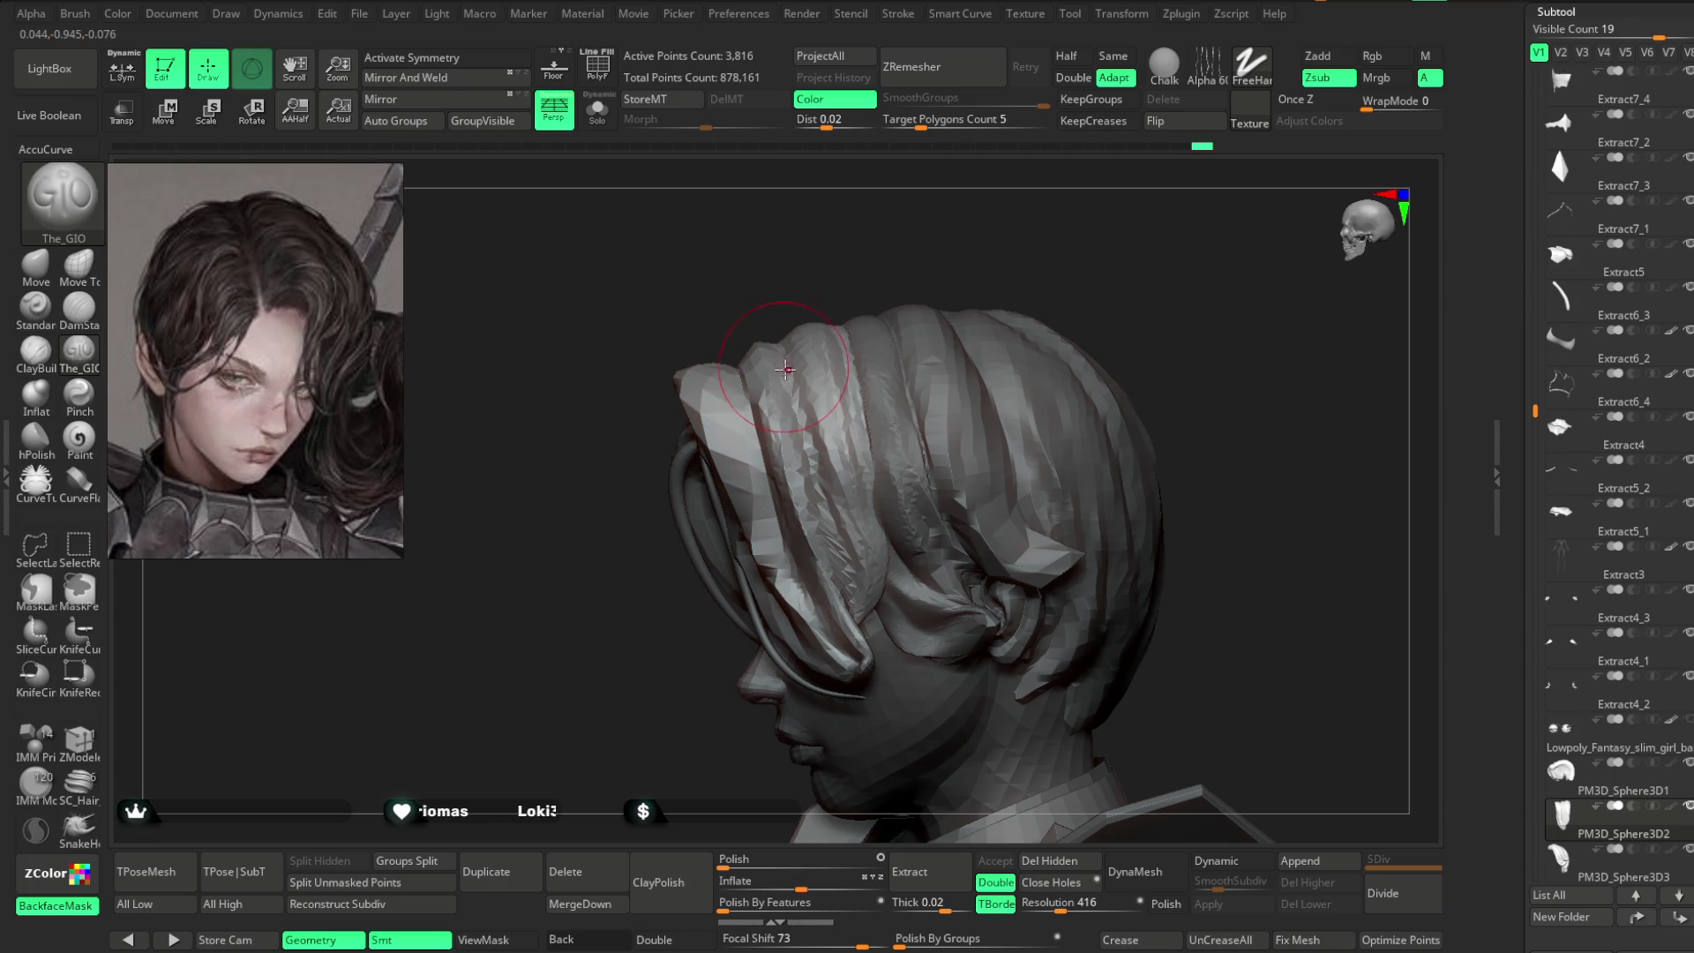
{"action": "left_click_drag", "start_coordinate": [880, 448], "coordinate": [849, 423]}
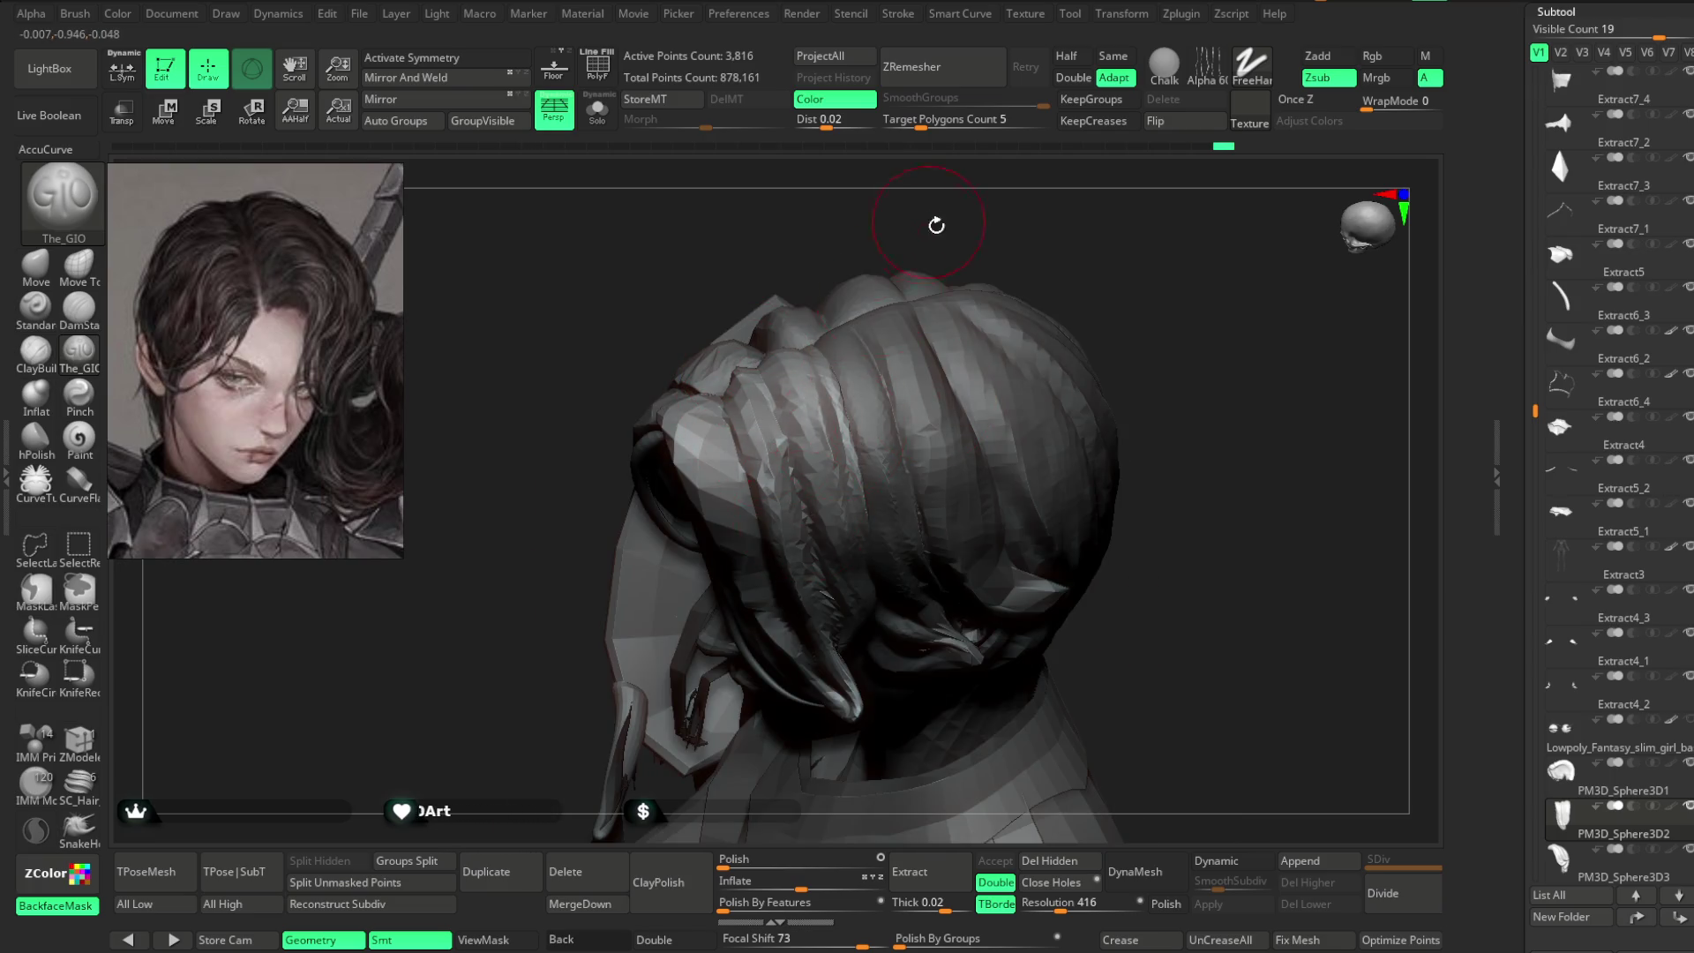
{"action": "left_click_drag", "start_coordinate": [933, 221], "coordinate": [737, 332]}
{"action": "left_click_drag", "start_coordinate": [1010, 430], "coordinate": [807, 369]}
{"action": "mouse_move", "coordinate": [835, 438]}
{"action": "left_mouse_down"}
{"action": "mouse_move", "coordinate": [798, 586]}
{"action": "mouse_move", "coordinate": [762, 383]}
{"action": "left_mouse_up"}
{"action": "mouse_move", "coordinate": [892, 552]}
{"action": "left_mouse_down"}
{"action": "mouse_move", "coordinate": [775, 680]}
{"action": "mouse_move", "coordinate": [833, 510]}
{"action": "mouse_move", "coordinate": [794, 768]}
{"action": "mouse_move", "coordinate": [805, 503]}
{"action": "left_mouse_up"}
{"action": "mouse_move", "coordinate": [1147, 302]}
{"action": "left_mouse_down"}
{"action": "mouse_move", "coordinate": [1044, 273]}
{"action": "mouse_move", "coordinate": [659, 468]}
{"action": "left_mouse_up"}
{"action": "mouse_move", "coordinate": [758, 709]}
{"action": "left_mouse_down"}
{"action": "mouse_move", "coordinate": [983, 273]}
{"action": "mouse_move", "coordinate": [934, 209]}
{"action": "mouse_move", "coordinate": [669, 465]}
{"action": "left_mouse_up"}
{"action": "left_click", "coordinate": [934, 208], "text": "alt"}
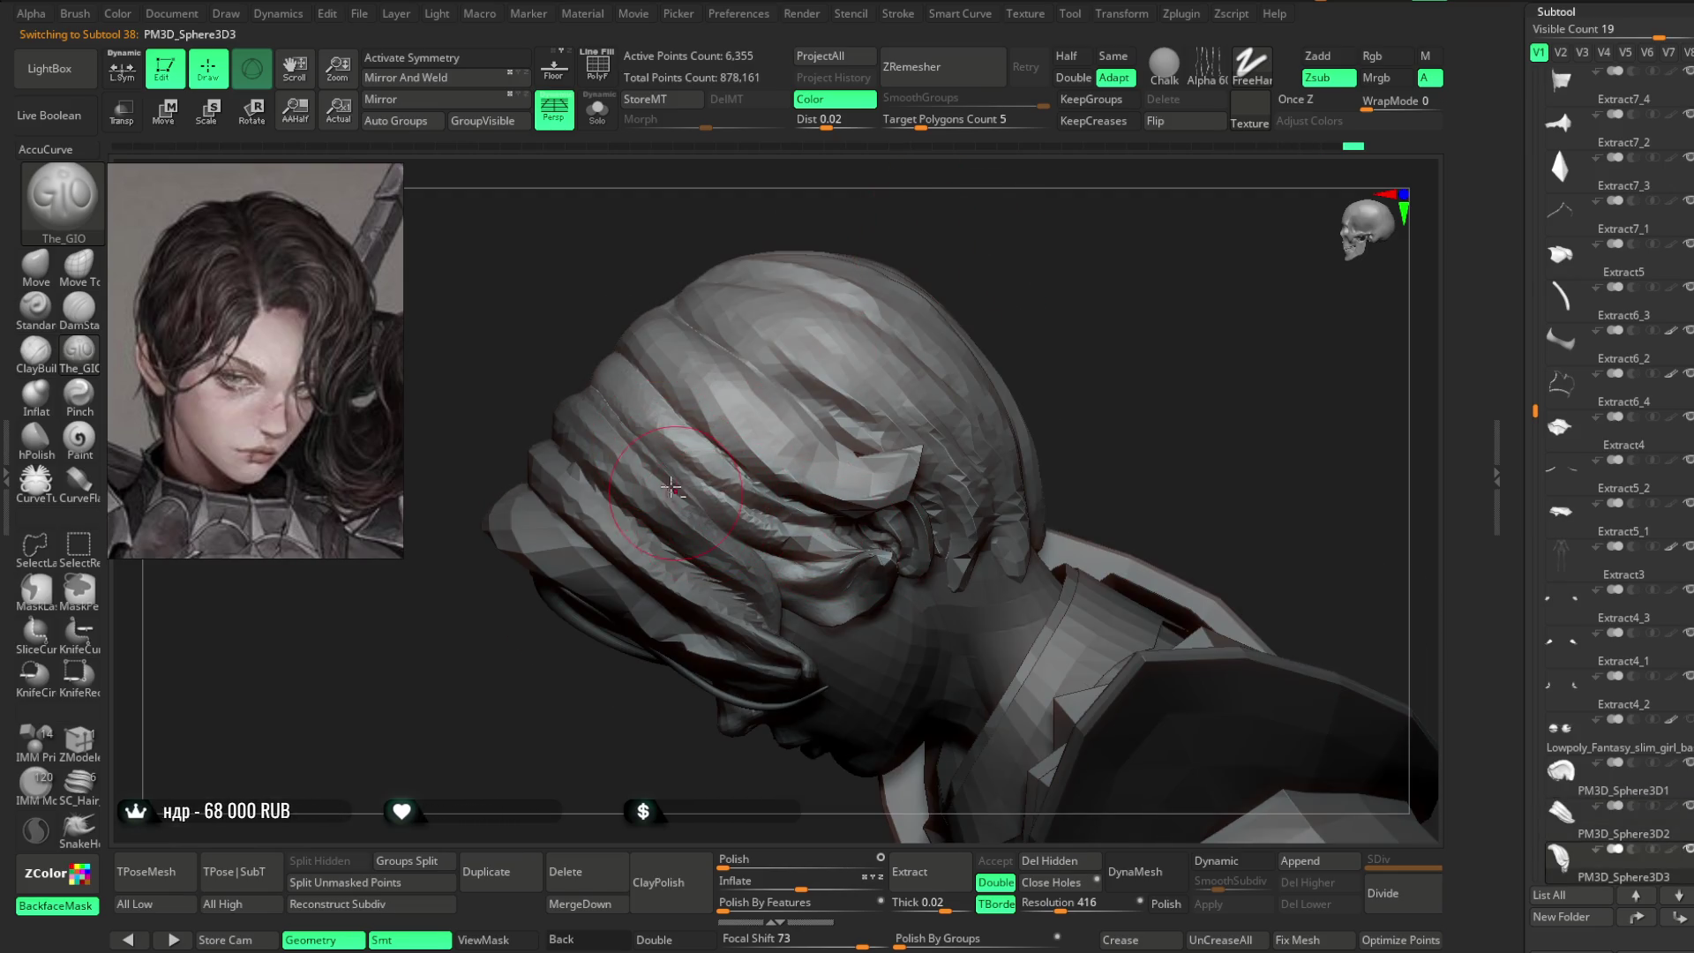
- Refine the PM3D_Sphere3D3 strands over the top of the hair from several angles
{"action": "left_click_drag", "start_coordinate": [939, 351], "coordinate": [688, 526]}
{"action": "mouse_move", "coordinate": [772, 575]}
{"action": "left_mouse_down"}
{"action": "mouse_move", "coordinate": [670, 527]}
{"action": "mouse_move", "coordinate": [660, 461]}
{"action": "left_mouse_up"}
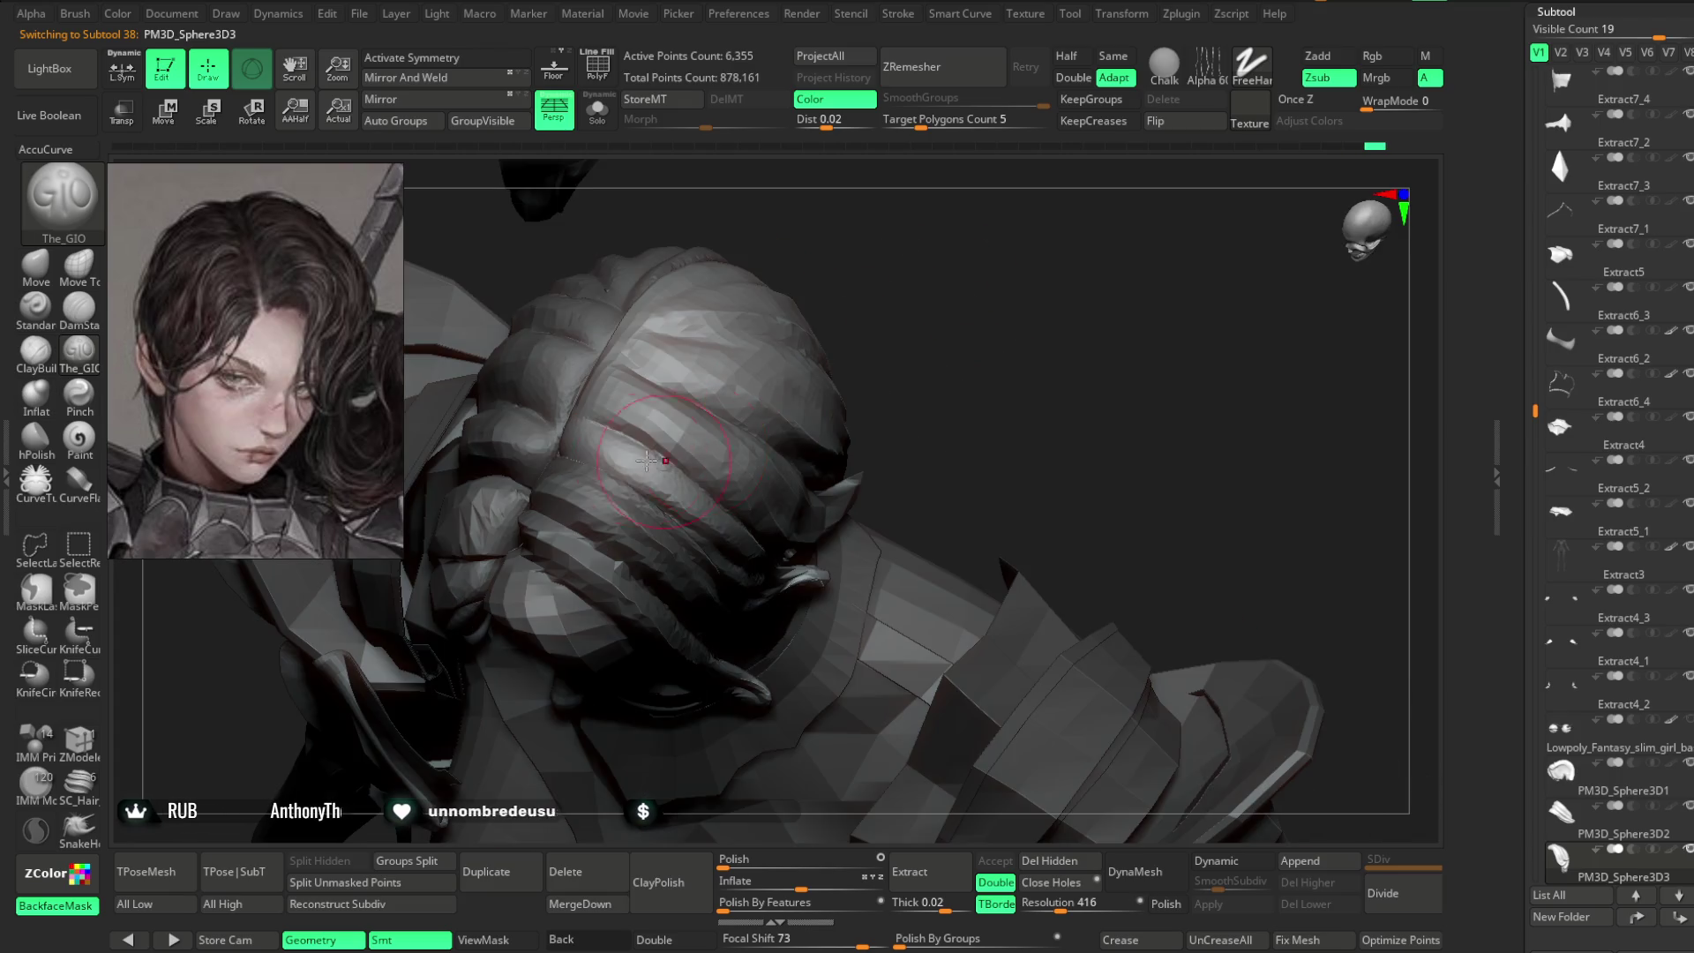
{"action": "mouse_move", "coordinate": [790, 446]}
{"action": "left_mouse_down"}
{"action": "mouse_move", "coordinate": [859, 246]}
{"action": "mouse_move", "coordinate": [625, 434]}
{"action": "left_mouse_up"}
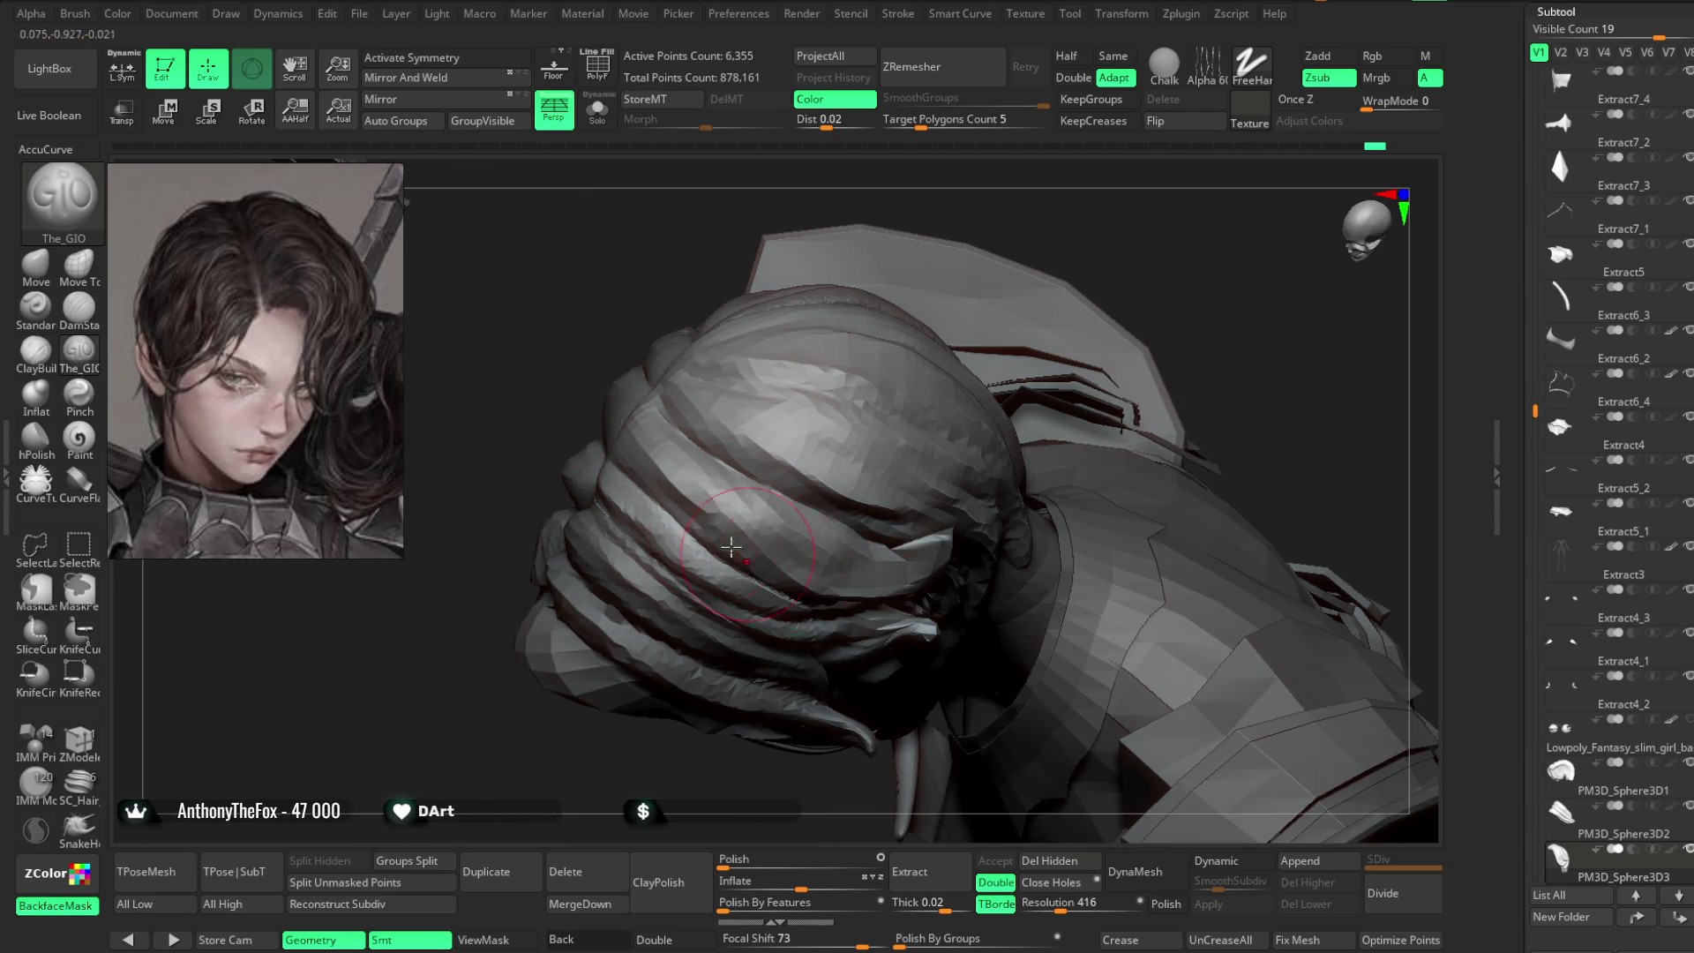
{"action": "left_click_drag", "start_coordinate": [925, 484], "coordinate": [831, 533]}
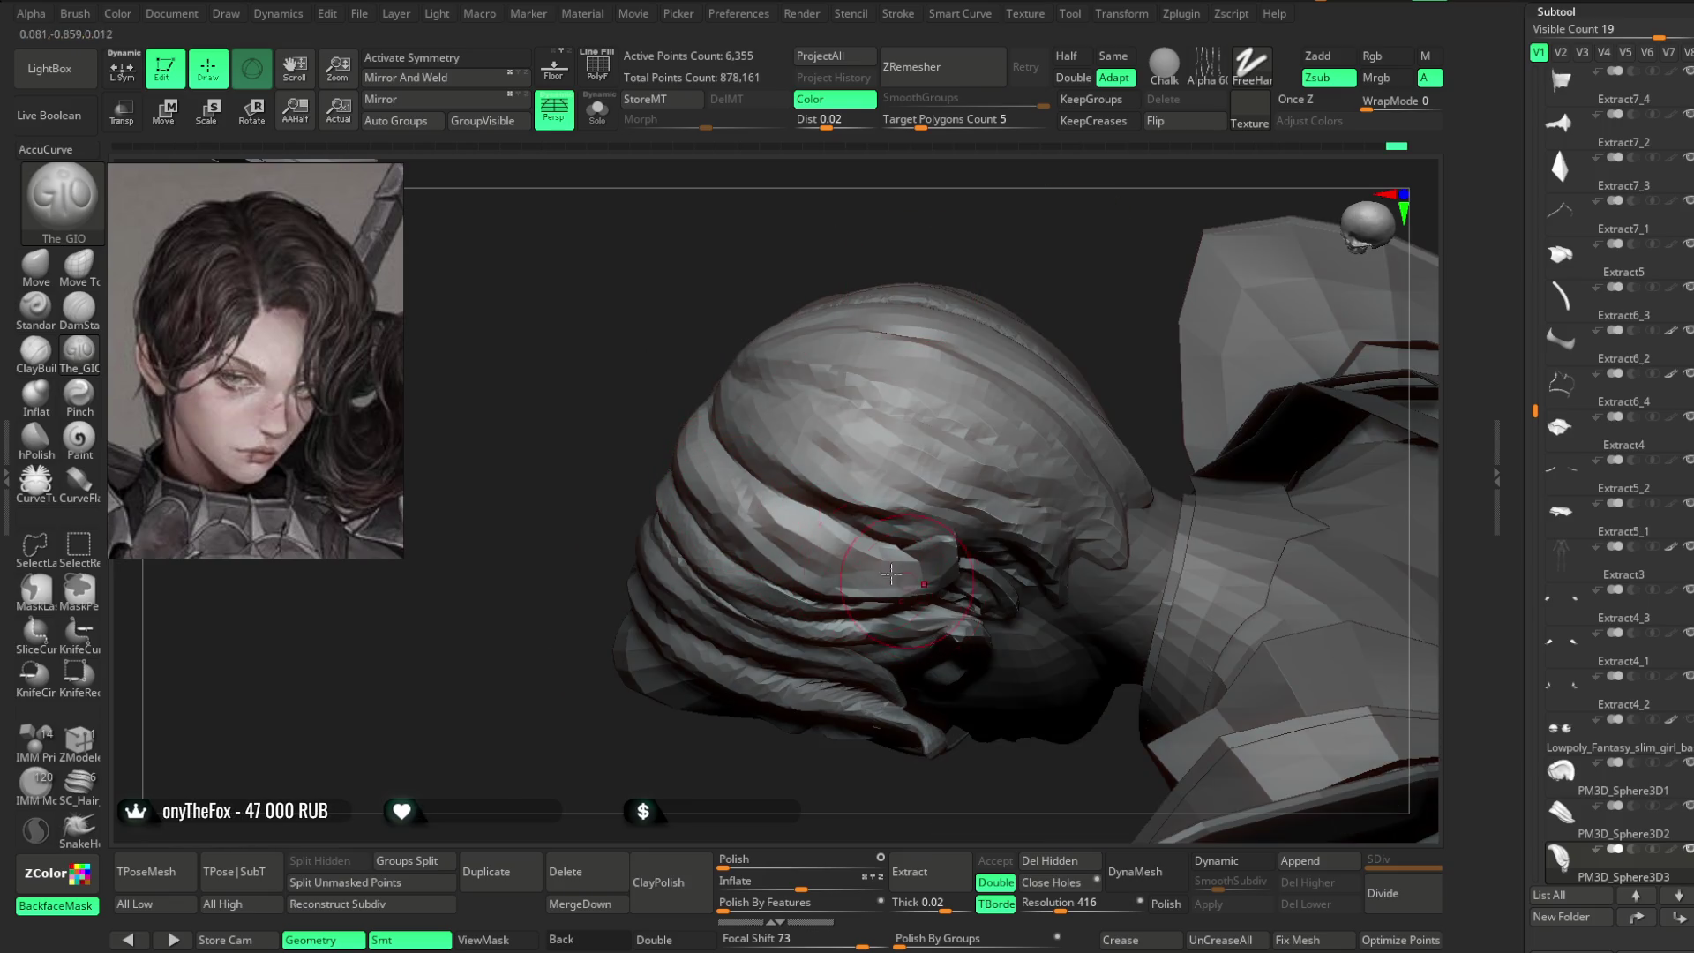
{"action": "mouse_move", "coordinate": [891, 389]}
{"action": "left_mouse_down"}
{"action": "mouse_move", "coordinate": [897, 326]}
{"action": "mouse_move", "coordinate": [922, 427]}
{"action": "mouse_move", "coordinate": [908, 318]}
{"action": "mouse_move", "coordinate": [923, 378]}
{"action": "mouse_move", "coordinate": [930, 325]}
{"action": "mouse_move", "coordinate": [961, 382]}
{"action": "mouse_move", "coordinate": [976, 333]}
{"action": "mouse_move", "coordinate": [908, 398]}
{"action": "mouse_move", "coordinate": [892, 329]}
{"action": "mouse_move", "coordinate": [851, 432]}
{"action": "left_mouse_up"}
- Select PM3D_Sphere3D1 and switch to the Move brush
{"action": "left_click", "coordinate": [908, 398], "text": "alt"}
{"action": "left_click_drag", "start_coordinate": [655, 712], "coordinate": [631, 605]}
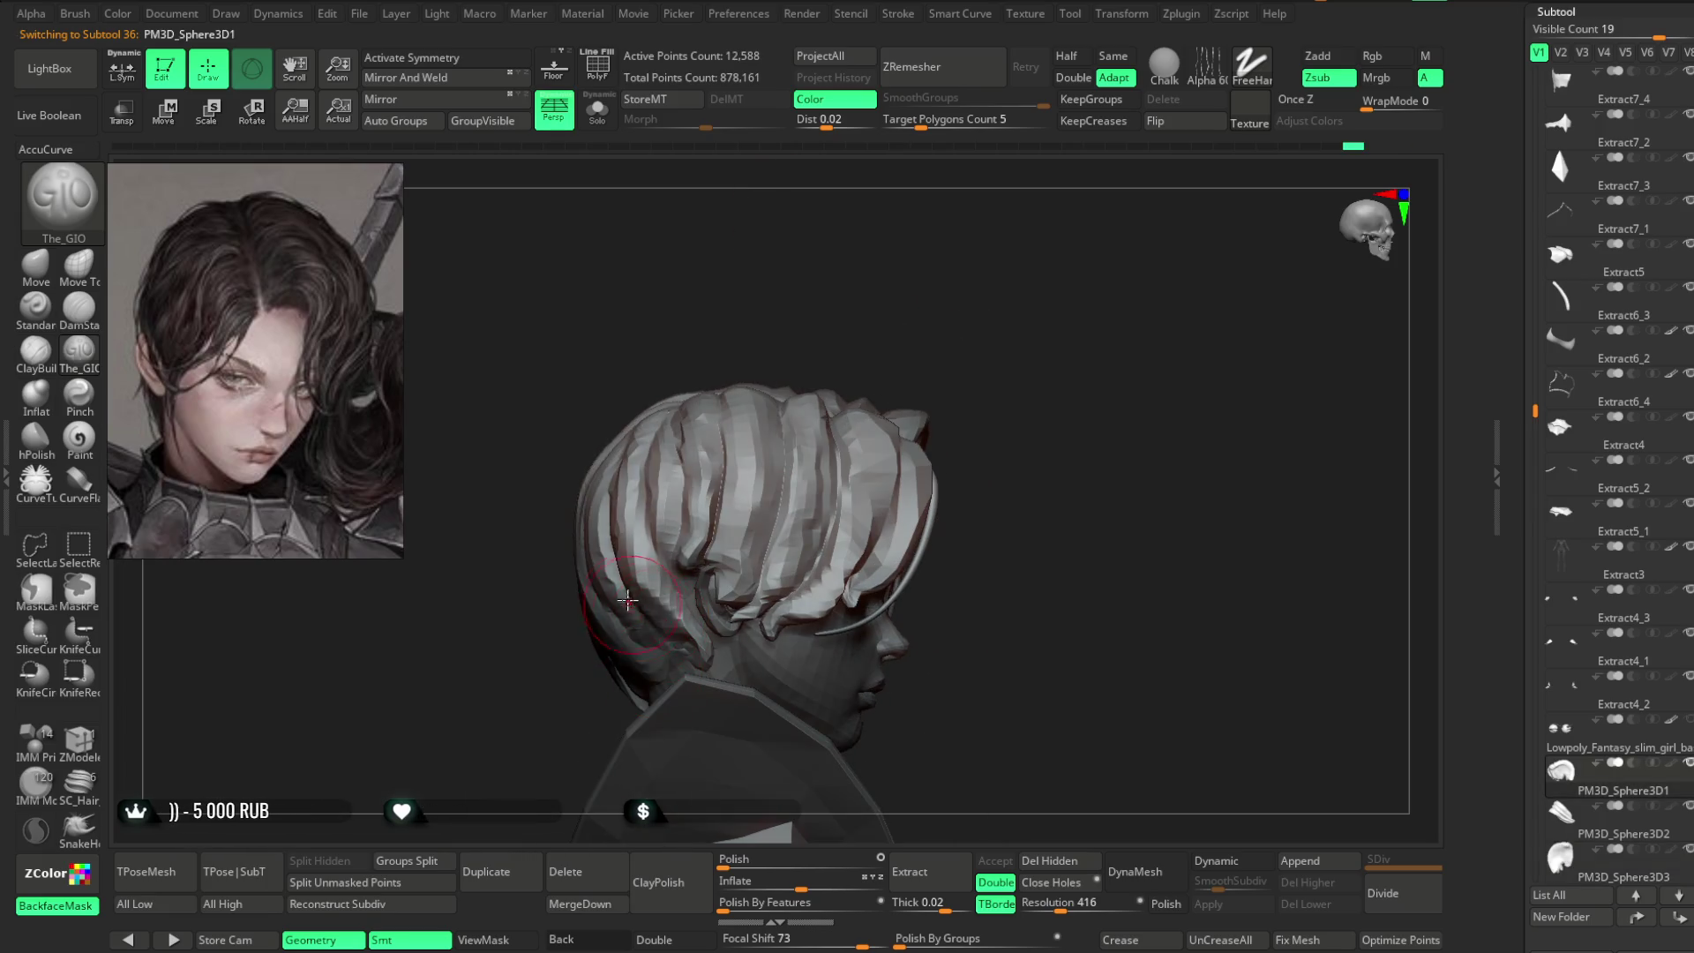
{"action": "left_click", "coordinate": [36, 265]}
{"action": "mouse_move", "coordinate": [494, 618]}
{"action": "left_mouse_down"}
{"action": "mouse_move", "coordinate": [548, 559]}
{"action": "mouse_move", "coordinate": [604, 567]}
{"action": "mouse_move", "coordinate": [605, 587]}
{"action": "mouse_move", "coordinate": [658, 561]}
{"action": "mouse_move", "coordinate": [635, 626]}
{"action": "mouse_move", "coordinate": [585, 631]}
{"action": "mouse_move", "coordinate": [645, 549]}
{"action": "mouse_move", "coordinate": [598, 598]}
{"action": "mouse_move", "coordinate": [786, 468]}
{"action": "mouse_move", "coordinate": [704, 481]}
{"action": "left_mouse_up"}
{"action": "key", "text": "space"}
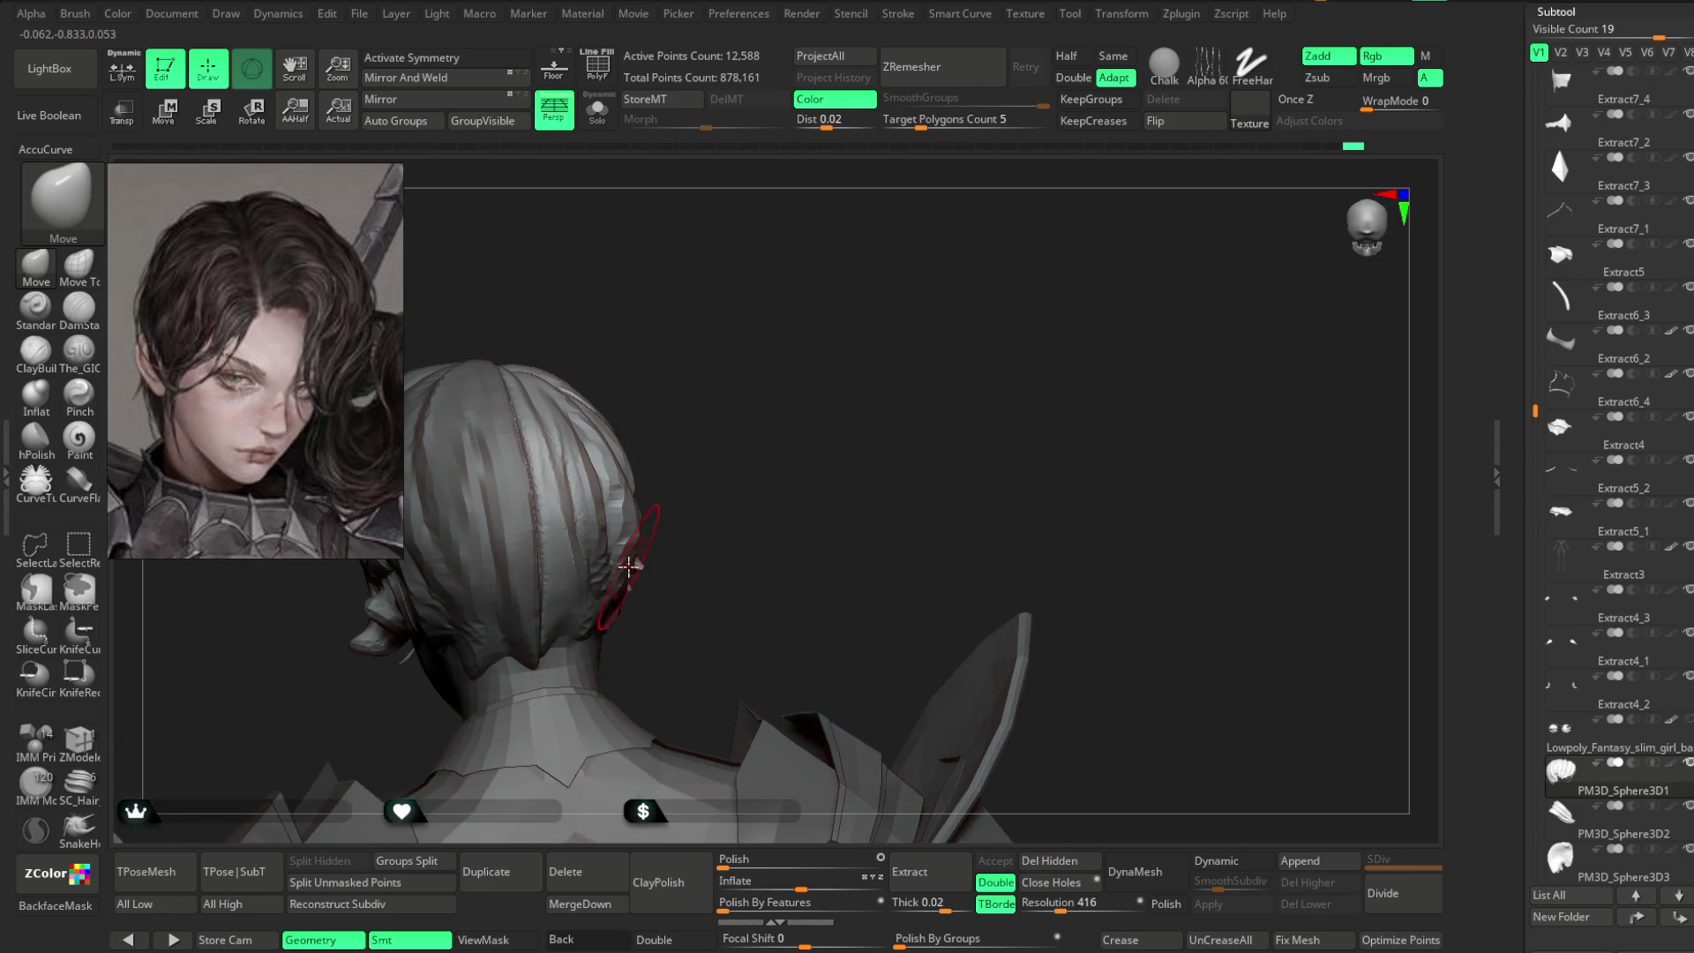
- Select PM3D_Sphere3D3, enlarge the Move brush and shape its back-of-head hair strands
{"action": "mouse_move", "coordinate": [622, 565]}
{"action": "left_mouse_down"}
{"action": "mouse_move", "coordinate": [789, 405]}
{"action": "mouse_move", "coordinate": [530, 550]}
{"action": "left_mouse_up"}
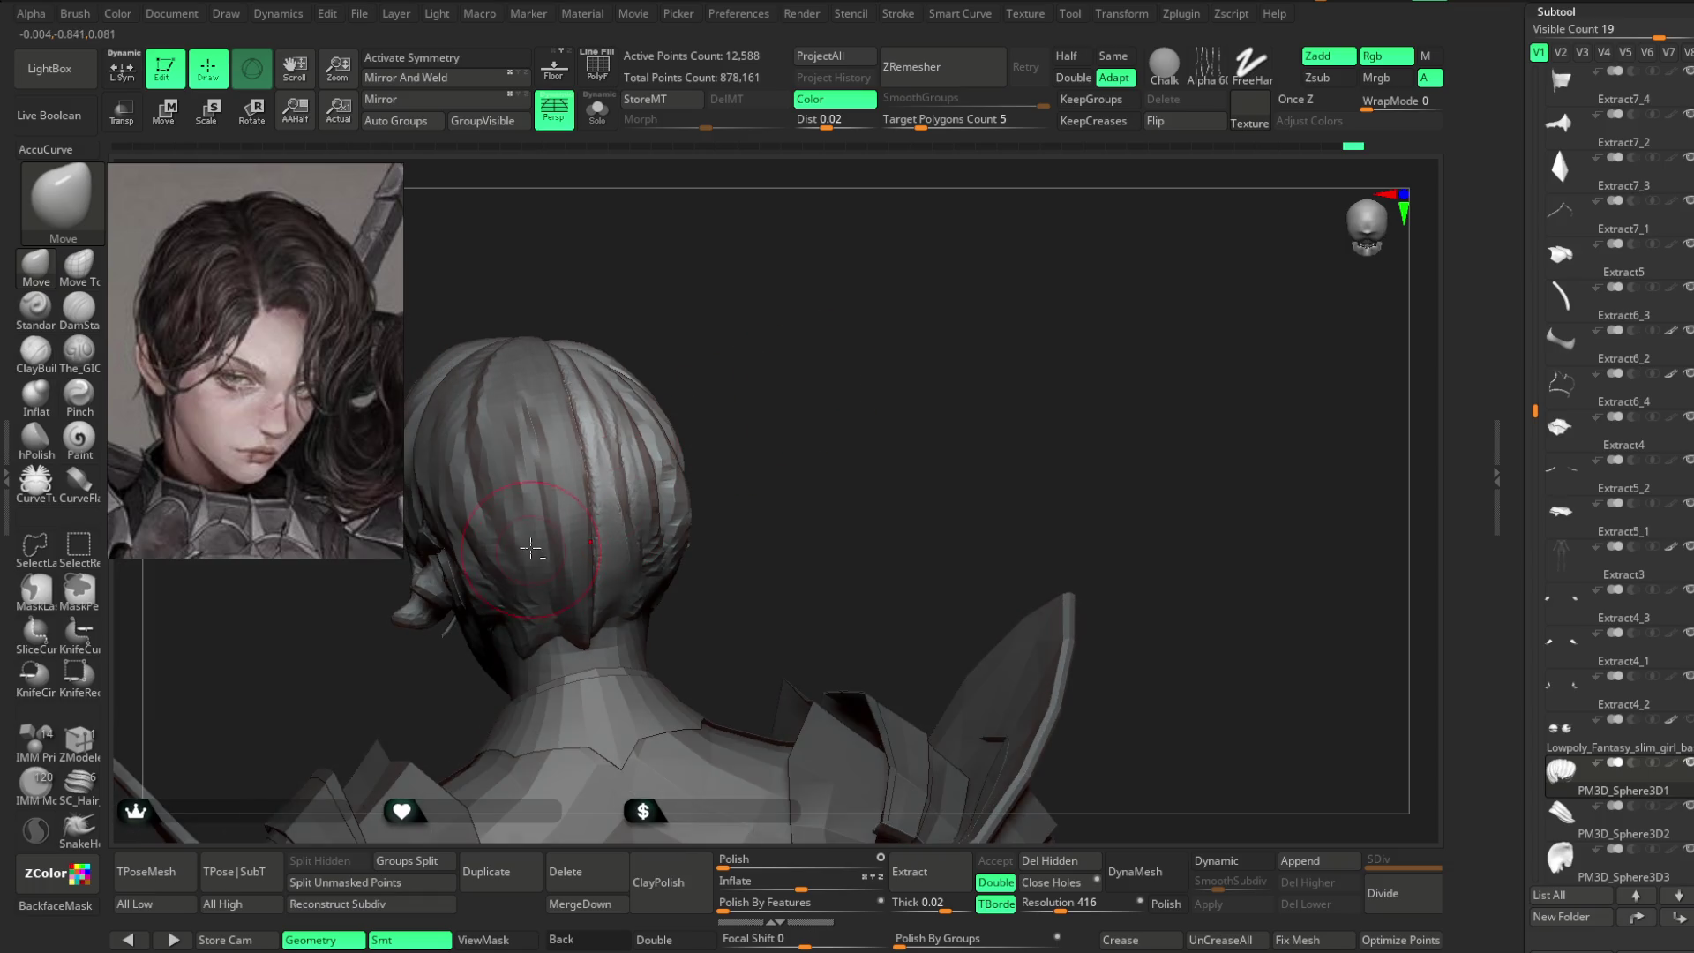
{"action": "left_click", "coordinate": [476, 544], "text": "alt"}
{"action": "mouse_move", "coordinate": [618, 459]}
{"action": "left_mouse_down"}
{"action": "mouse_move", "coordinate": [705, 416]}
{"action": "mouse_move", "coordinate": [503, 540]}
{"action": "left_mouse_up"}
{"action": "mouse_move", "coordinate": [423, 500]}
{"action": "left_mouse_down"}
{"action": "mouse_move", "coordinate": [582, 453]}
{"action": "mouse_move", "coordinate": [496, 569]}
{"action": "mouse_move", "coordinate": [547, 494]}
{"action": "mouse_move", "coordinate": [516, 446]}
{"action": "left_mouse_up"}
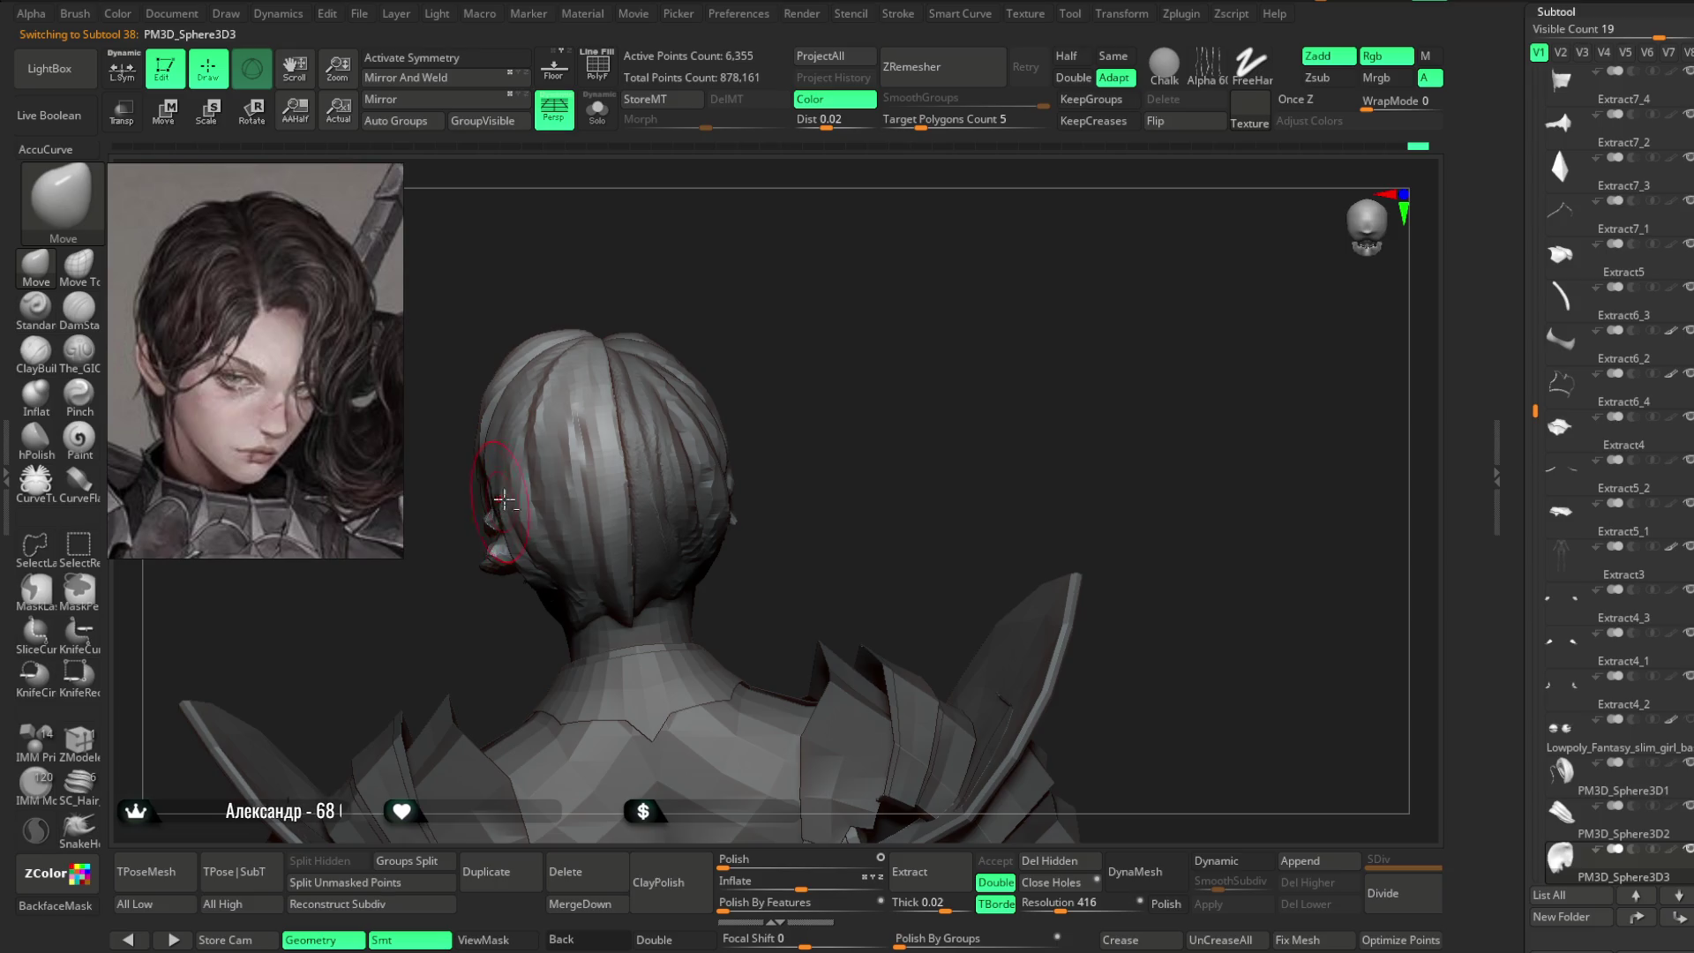
{"action": "key", "text": "space"}
{"action": "left_click_drag", "start_coordinate": [697, 435], "coordinate": [759, 435]}
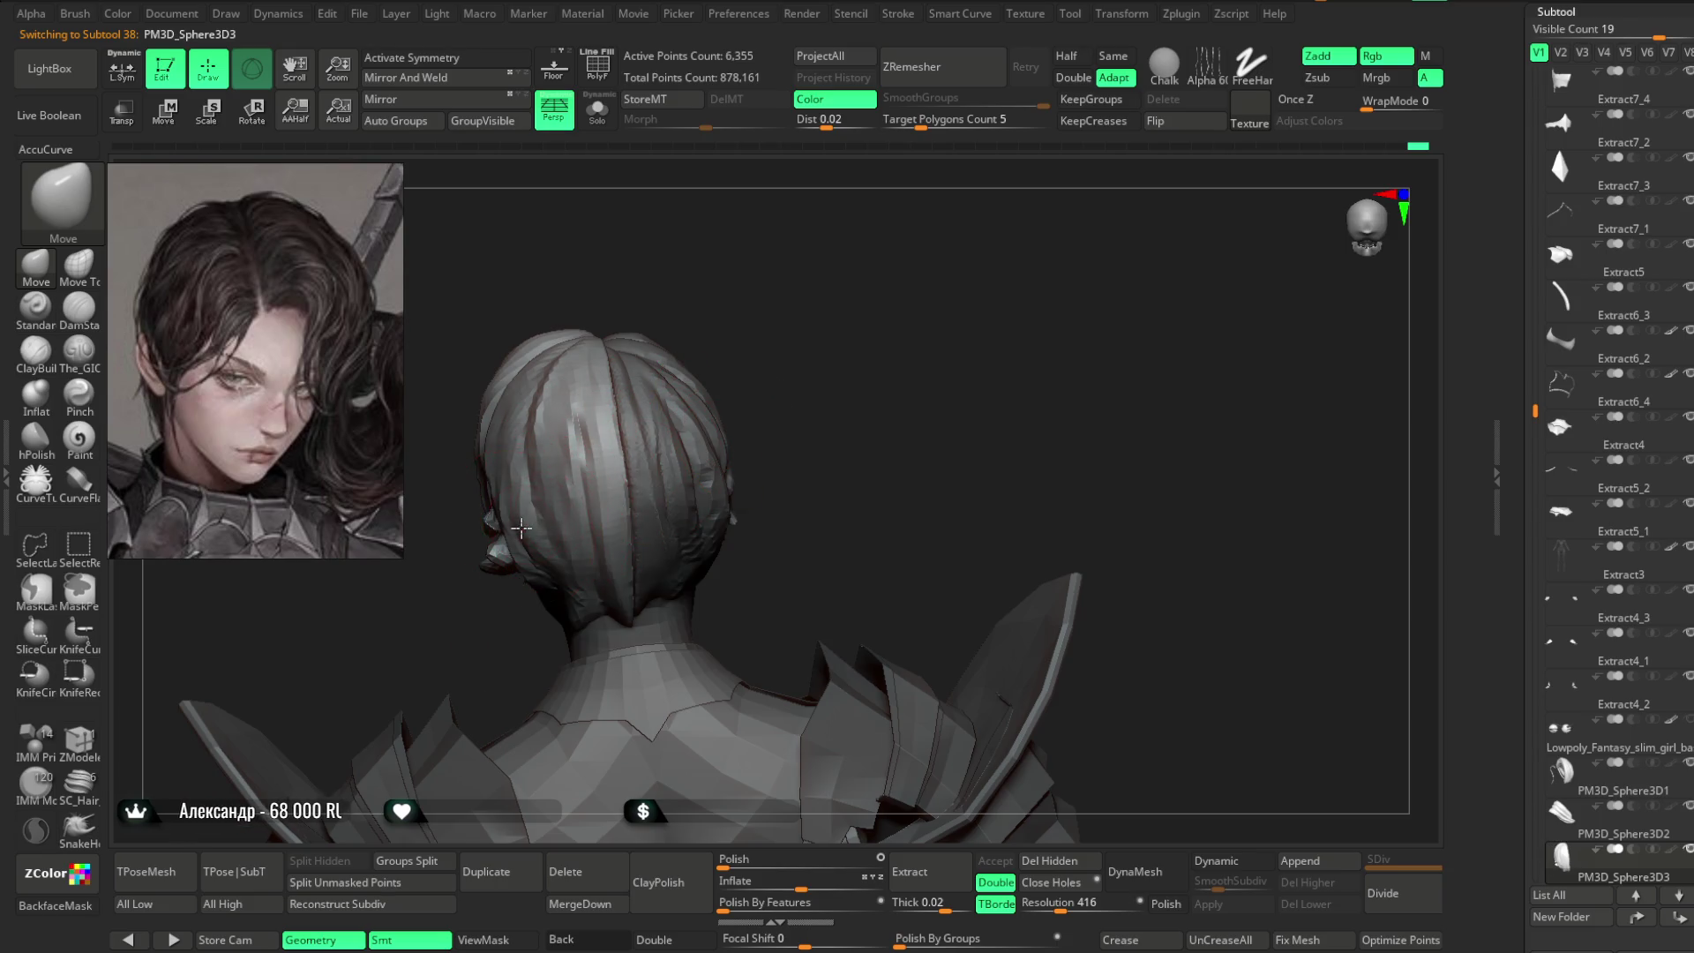
{"action": "right_click_drag", "start_coordinate": [526, 499], "coordinate": [551, 521]}
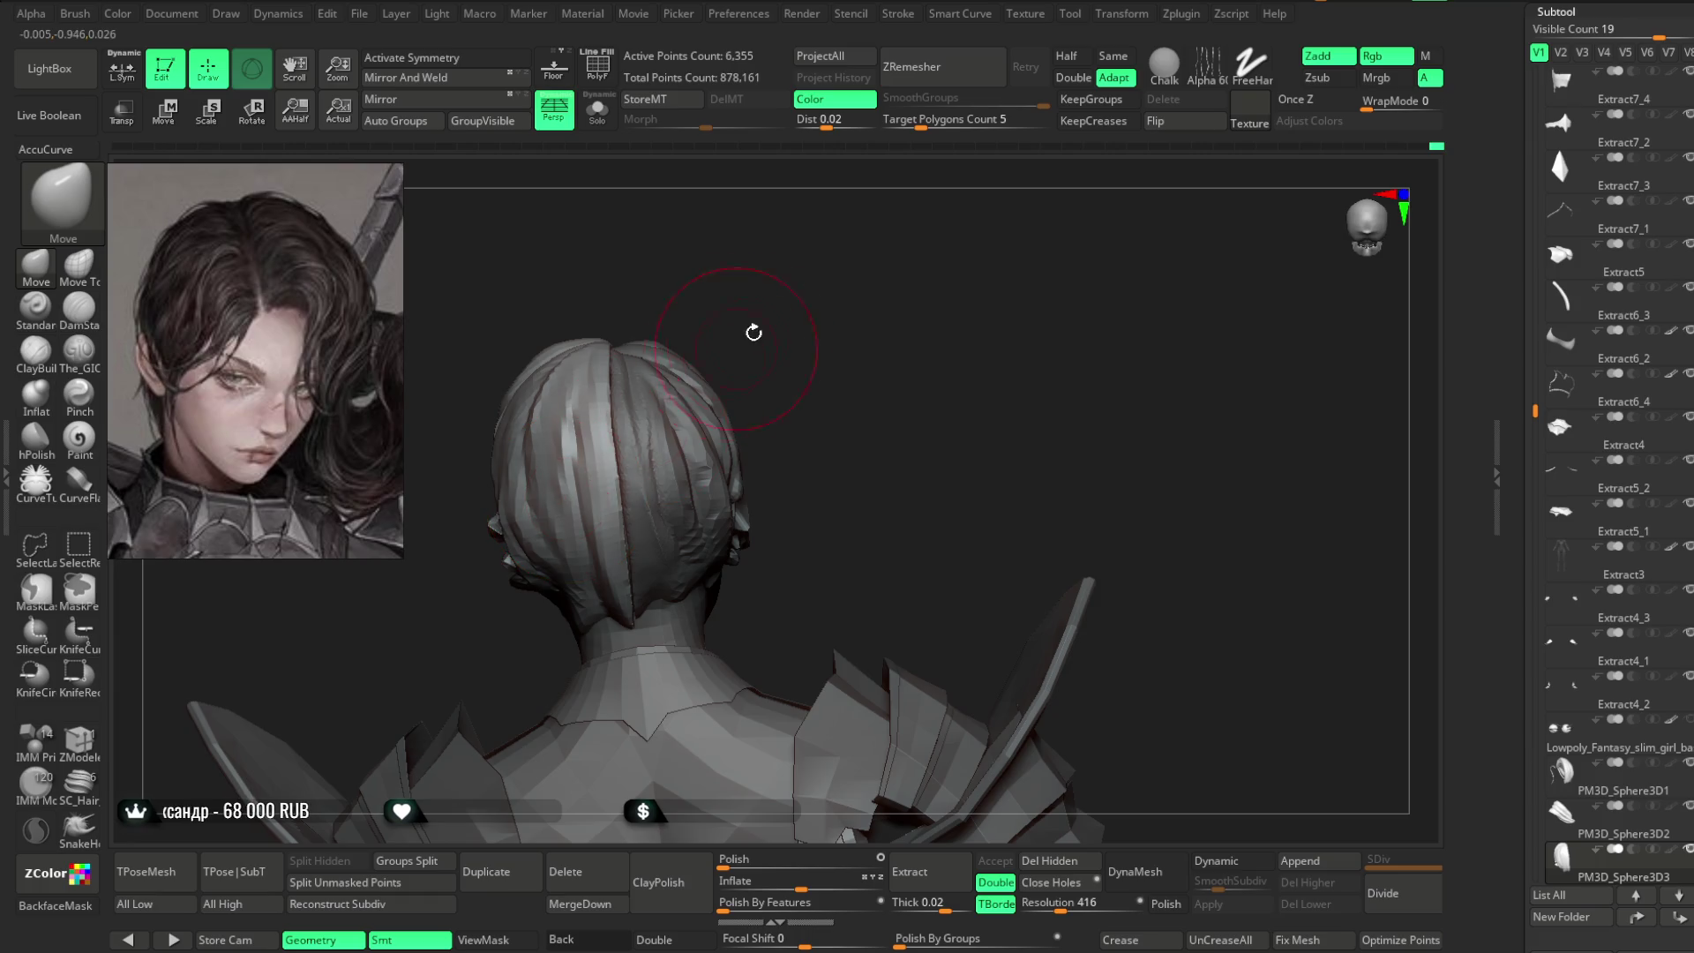
{"action": "right_click_drag", "start_coordinate": [761, 405], "coordinate": [578, 580]}
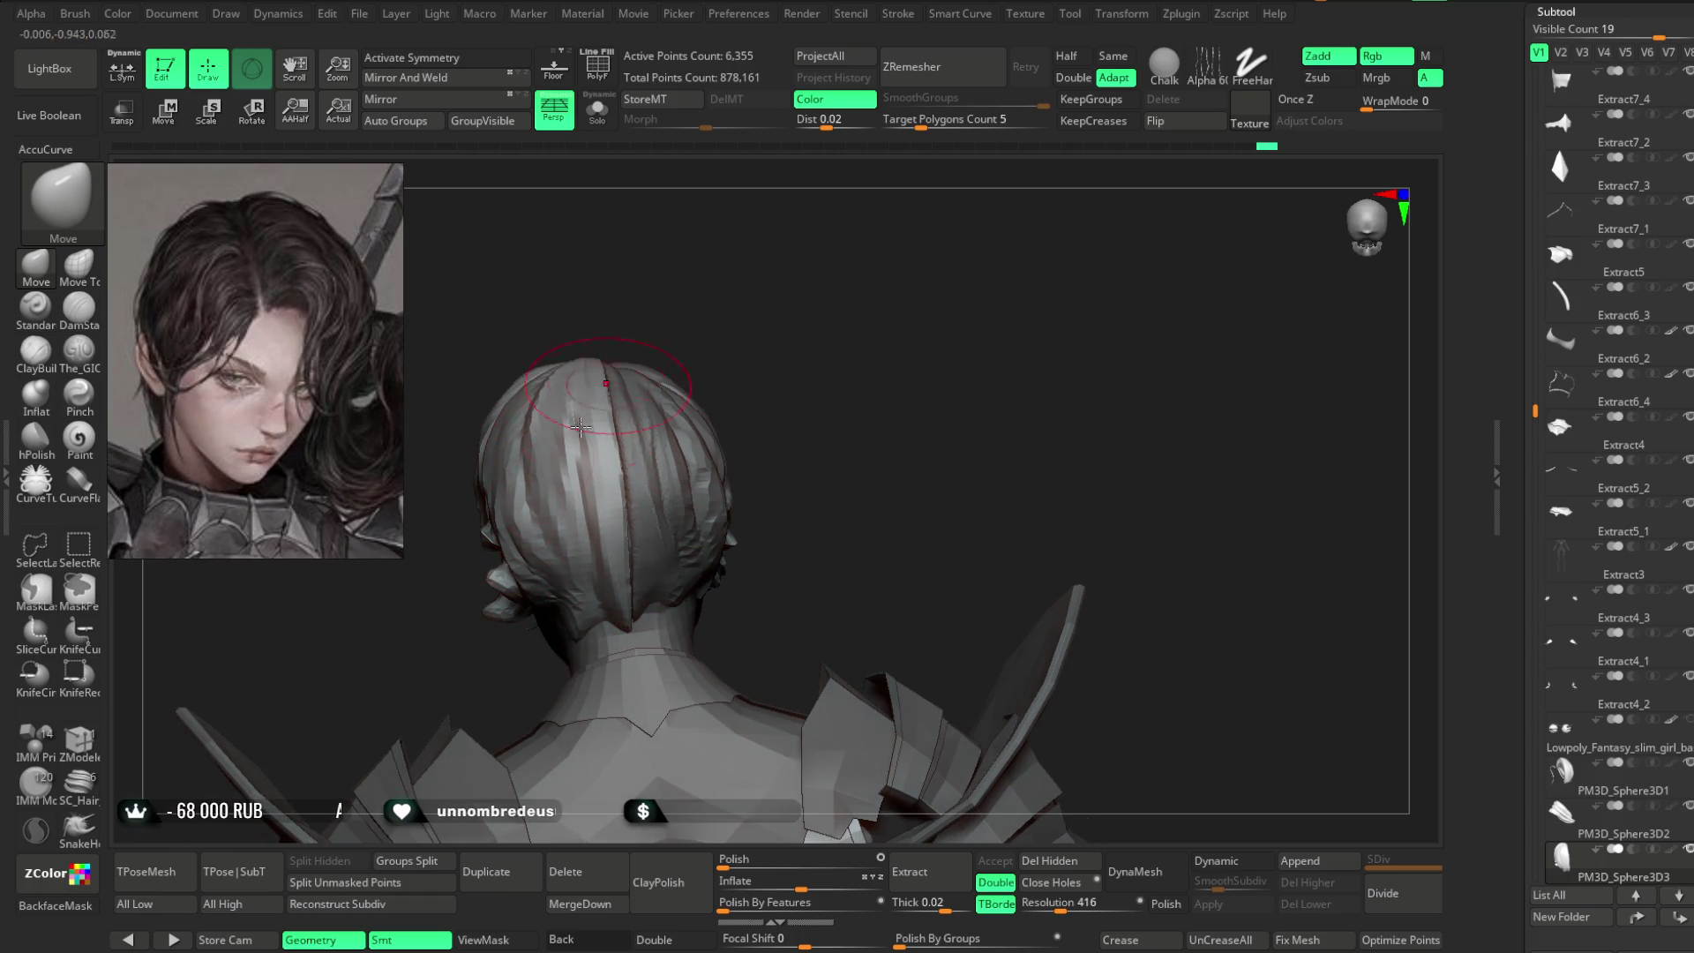
{"action": "mouse_move", "coordinate": [680, 314]}
{"action": "right_mouse_down"}
{"action": "mouse_move", "coordinate": [635, 432]}
{"action": "mouse_move", "coordinate": [624, 424]}
{"action": "mouse_move", "coordinate": [695, 389]}
{"action": "mouse_move", "coordinate": [738, 273]}
{"action": "mouse_move", "coordinate": [626, 474]}
{"action": "mouse_move", "coordinate": [630, 459]}
{"action": "right_mouse_up"}
- Nudge the back hair strands on PM3D_Sphere3D1 and PM3D_Sphere3D3 into place
{"action": "left_click", "coordinate": [618, 518], "text": "alt"}
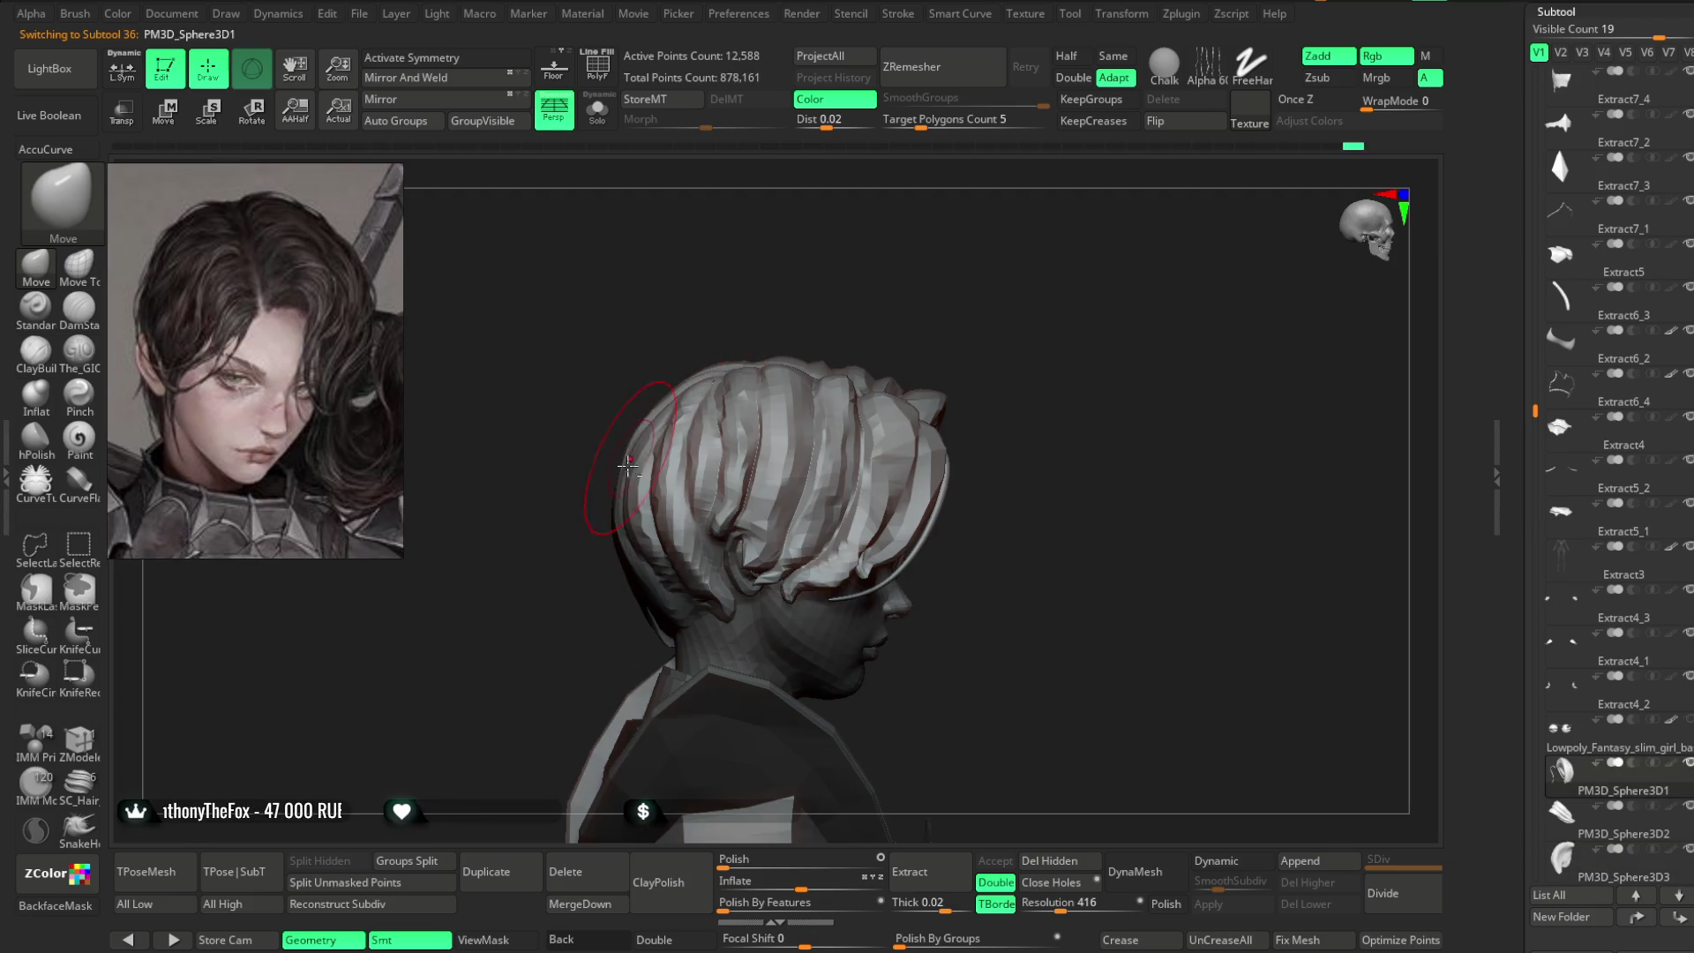
{"action": "mouse_move", "coordinate": [584, 511]}
{"action": "right_mouse_down"}
{"action": "mouse_move", "coordinate": [738, 333]}
{"action": "mouse_move", "coordinate": [650, 513]}
{"action": "mouse_move", "coordinate": [767, 389]}
{"action": "mouse_move", "coordinate": [683, 496]}
{"action": "mouse_move", "coordinate": [712, 494]}
{"action": "mouse_move", "coordinate": [730, 447]}
{"action": "mouse_move", "coordinate": [587, 562]}
{"action": "right_mouse_up"}
{"action": "left_click", "coordinate": [638, 517], "text": "alt"}
{"action": "mouse_move", "coordinate": [681, 513]}
{"action": "right_mouse_down"}
{"action": "mouse_move", "coordinate": [567, 585]}
{"action": "mouse_move", "coordinate": [653, 574]}
{"action": "mouse_move", "coordinate": [683, 512]}
{"action": "right_mouse_up"}
{"action": "left_click", "coordinate": [683, 511], "text": "alt"}
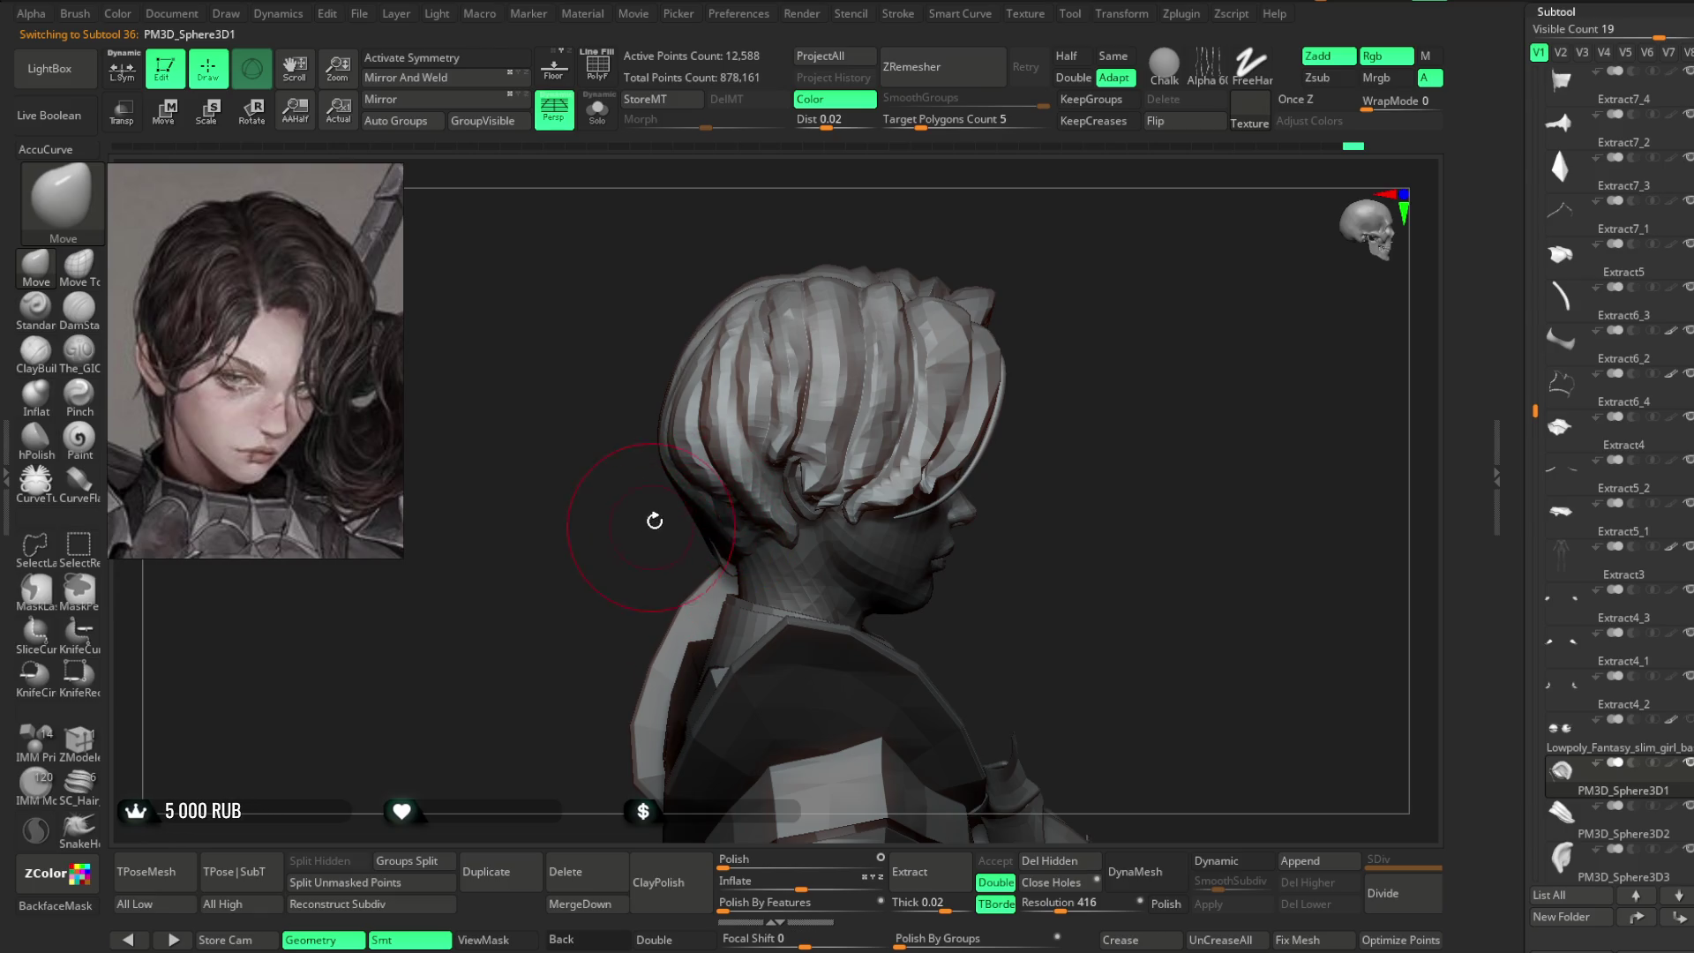
{"action": "mouse_move", "coordinate": [711, 522]}
{"action": "right_mouse_down"}
{"action": "mouse_move", "coordinate": [674, 475]}
{"action": "mouse_move", "coordinate": [798, 303]}
{"action": "mouse_move", "coordinate": [783, 336]}
{"action": "mouse_move", "coordinate": [592, 479]}
{"action": "mouse_move", "coordinate": [685, 382]}
{"action": "mouse_move", "coordinate": [609, 452]}
{"action": "mouse_move", "coordinate": [594, 410]}
{"action": "mouse_move", "coordinate": [614, 379]}
{"action": "mouse_move", "coordinate": [625, 439]}
{"action": "mouse_move", "coordinate": [627, 416]}
{"action": "right_mouse_up"}
- Place PM3D_Sphere3D3 directly above PM3D_Sphere3D2 in the subtool list and start a Merge Down
{"action": "mouse_move", "coordinate": [787, 273]}
{"action": "right_mouse_down"}
{"action": "mouse_move", "coordinate": [773, 258]}
{"action": "mouse_move", "coordinate": [875, 263]}
{"action": "mouse_move", "coordinate": [791, 257]}
{"action": "mouse_move", "coordinate": [827, 273]}
{"action": "mouse_move", "coordinate": [840, 246]}
{"action": "mouse_move", "coordinate": [866, 290]}
{"action": "mouse_move", "coordinate": [761, 521]}
{"action": "mouse_move", "coordinate": [839, 473]}
{"action": "mouse_move", "coordinate": [745, 494]}
{"action": "right_mouse_up"}
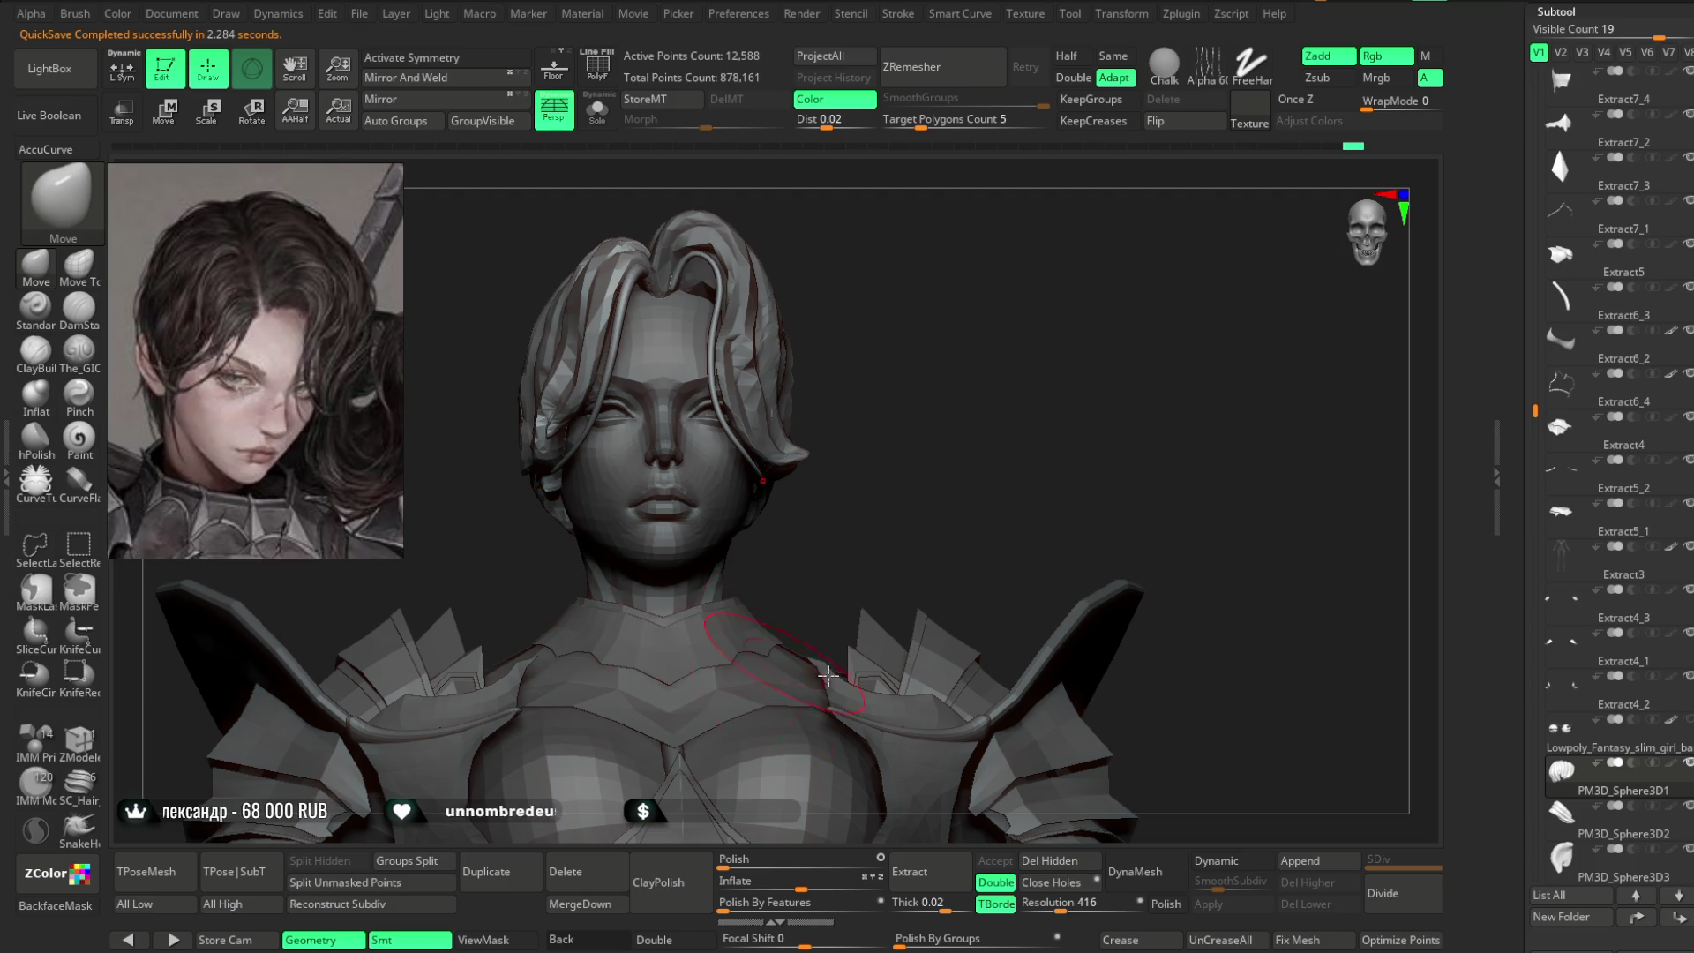
{"action": "left_click_drag", "start_coordinate": [1606, 814], "coordinate": [1601, 805]}
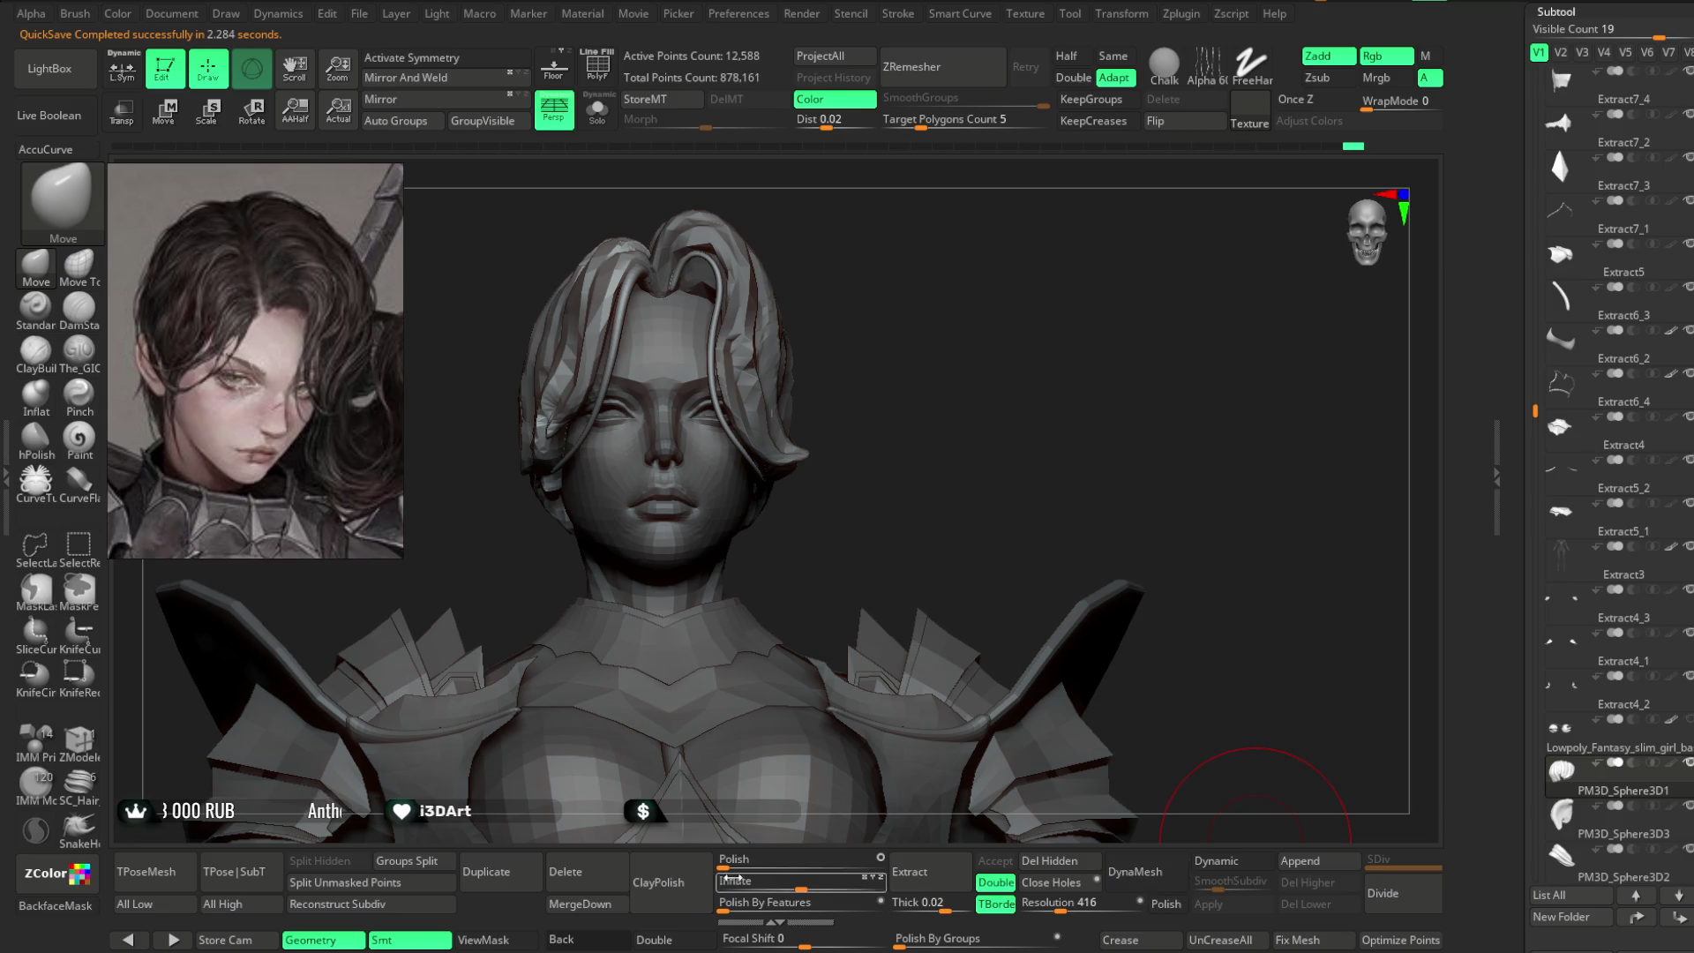
{"action": "left_click", "coordinate": [583, 903]}
- Confirm merging the two hair pieces and turn on X symmetry
{"action": "left_click", "coordinate": [521, 931]}
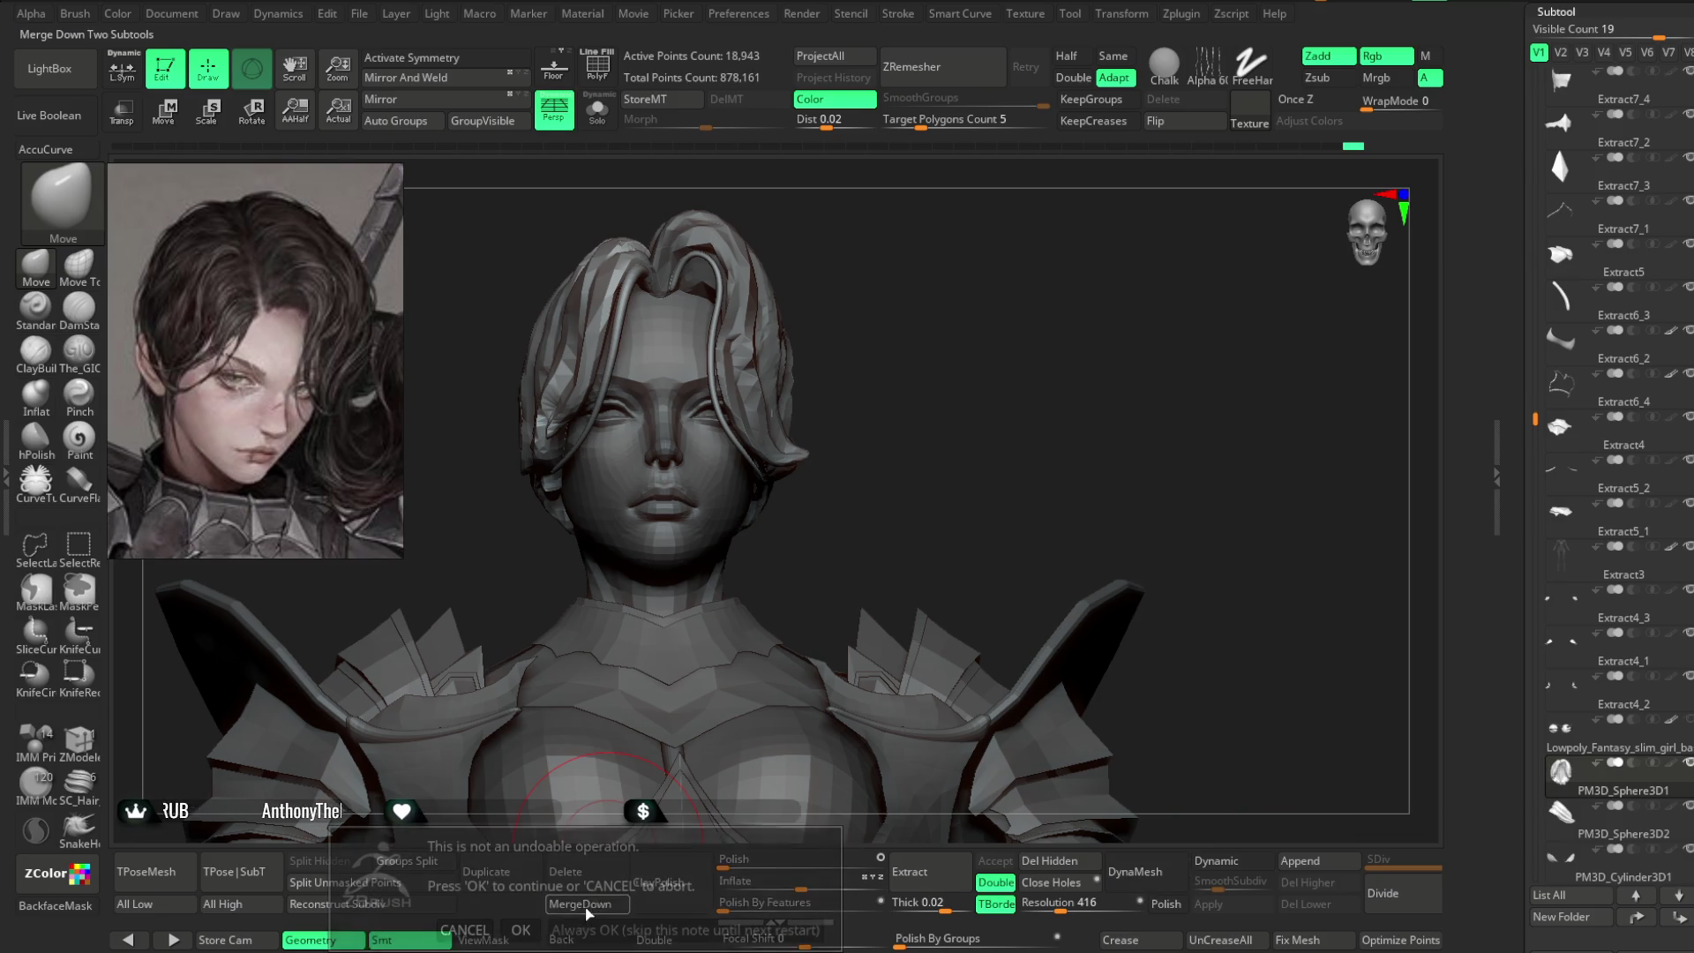
{"action": "mouse_move", "coordinate": [946, 379]}
{"action": "left_mouse_down", "text": "shift"}
{"action": "mouse_move", "coordinate": [852, 393]}
{"action": "mouse_move", "coordinate": [933, 390]}
{"action": "mouse_move", "coordinate": [974, 354]}
{"action": "mouse_move", "coordinate": [976, 321]}
{"action": "mouse_move", "coordinate": [773, 404]}
{"action": "left_mouse_up", "text": "shift"}
{"action": "key", "text": "x"}
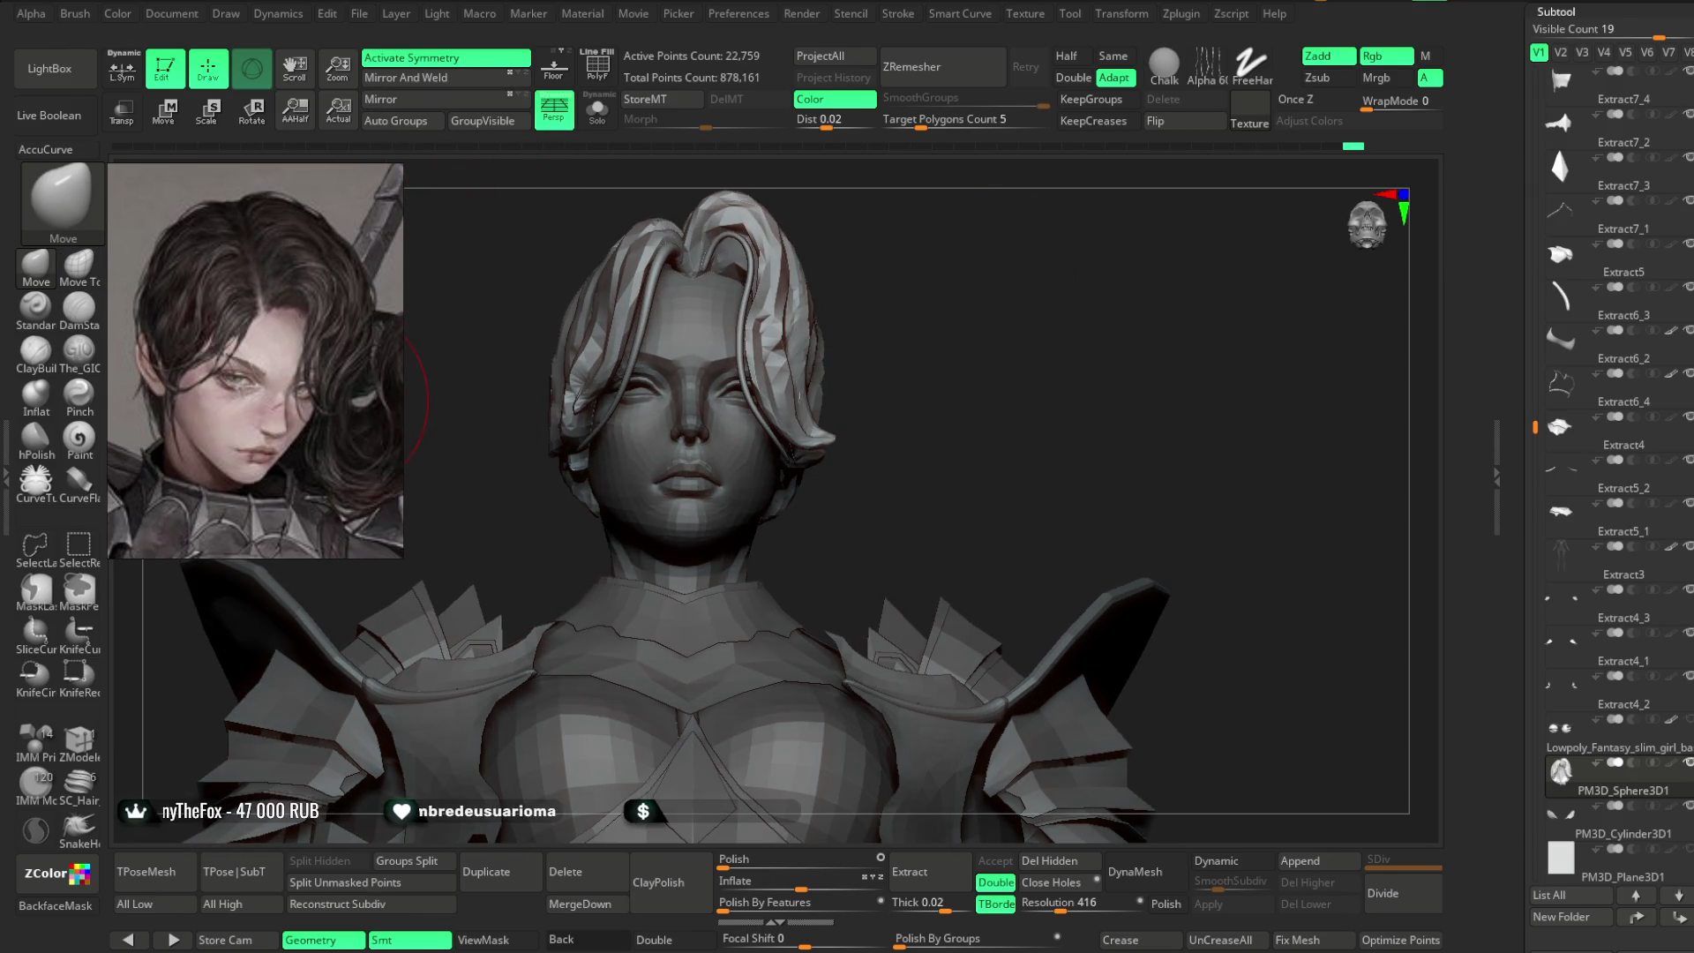
- Resize the brush and work the merged hair around the head and ear with symmetry on
{"action": "mouse_move", "coordinate": [794, 481]}
{"action": "left_mouse_down"}
{"action": "mouse_move", "coordinate": [817, 436]}
{"action": "mouse_move", "coordinate": [897, 453]}
{"action": "mouse_move", "coordinate": [904, 436]}
{"action": "mouse_move", "coordinate": [870, 446]}
{"action": "left_mouse_up"}
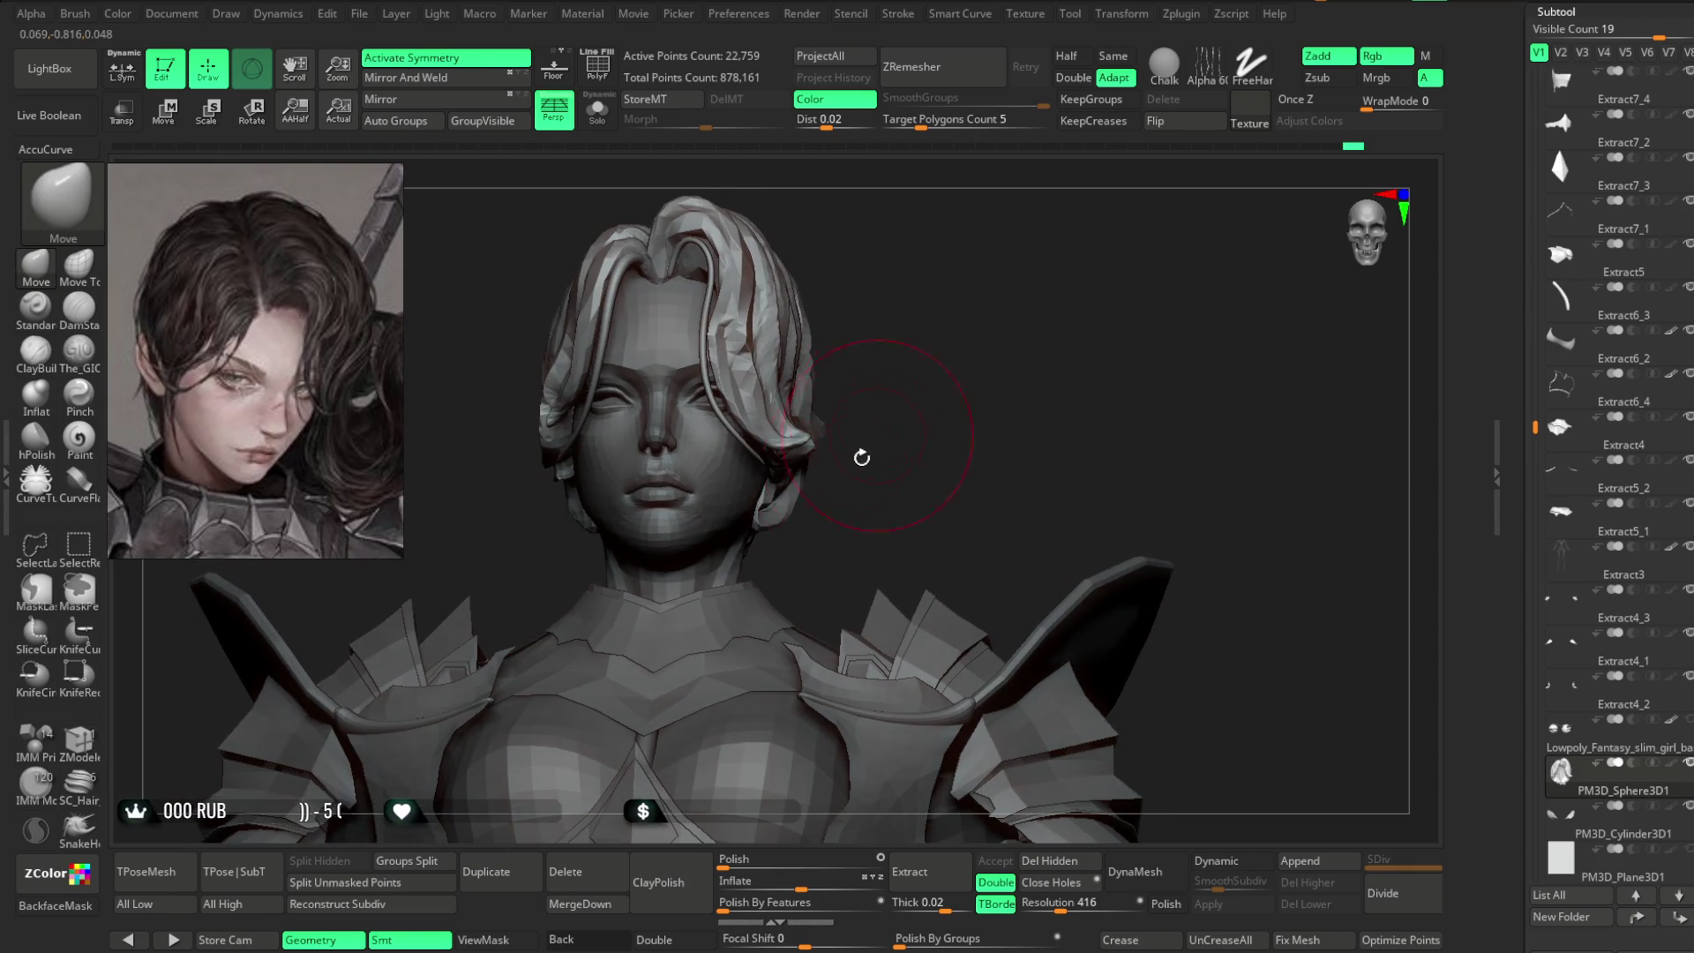
{"action": "mouse_move", "coordinate": [806, 491]}
{"action": "left_mouse_down"}
{"action": "mouse_move", "coordinate": [1119, 255]}
{"action": "mouse_move", "coordinate": [1139, 276]}
{"action": "mouse_move", "coordinate": [850, 453]}
{"action": "mouse_move", "coordinate": [1104, 299]}
{"action": "mouse_move", "coordinate": [1033, 387]}
{"action": "left_mouse_up"}
{"action": "mouse_move", "coordinate": [909, 467]}
{"action": "left_mouse_down"}
{"action": "mouse_move", "coordinate": [1055, 359]}
{"action": "mouse_move", "coordinate": [935, 435]}
{"action": "left_mouse_up"}
{"action": "mouse_move", "coordinate": [1067, 325]}
{"action": "left_mouse_down"}
{"action": "mouse_move", "coordinate": [1006, 331]}
{"action": "mouse_move", "coordinate": [1147, 254]}
{"action": "mouse_move", "coordinate": [991, 331]}
{"action": "mouse_move", "coordinate": [813, 474]}
{"action": "mouse_move", "coordinate": [813, 533]}
{"action": "mouse_move", "coordinate": [912, 480]}
{"action": "mouse_move", "coordinate": [863, 568]}
{"action": "mouse_move", "coordinate": [915, 524]}
{"action": "left_mouse_up"}
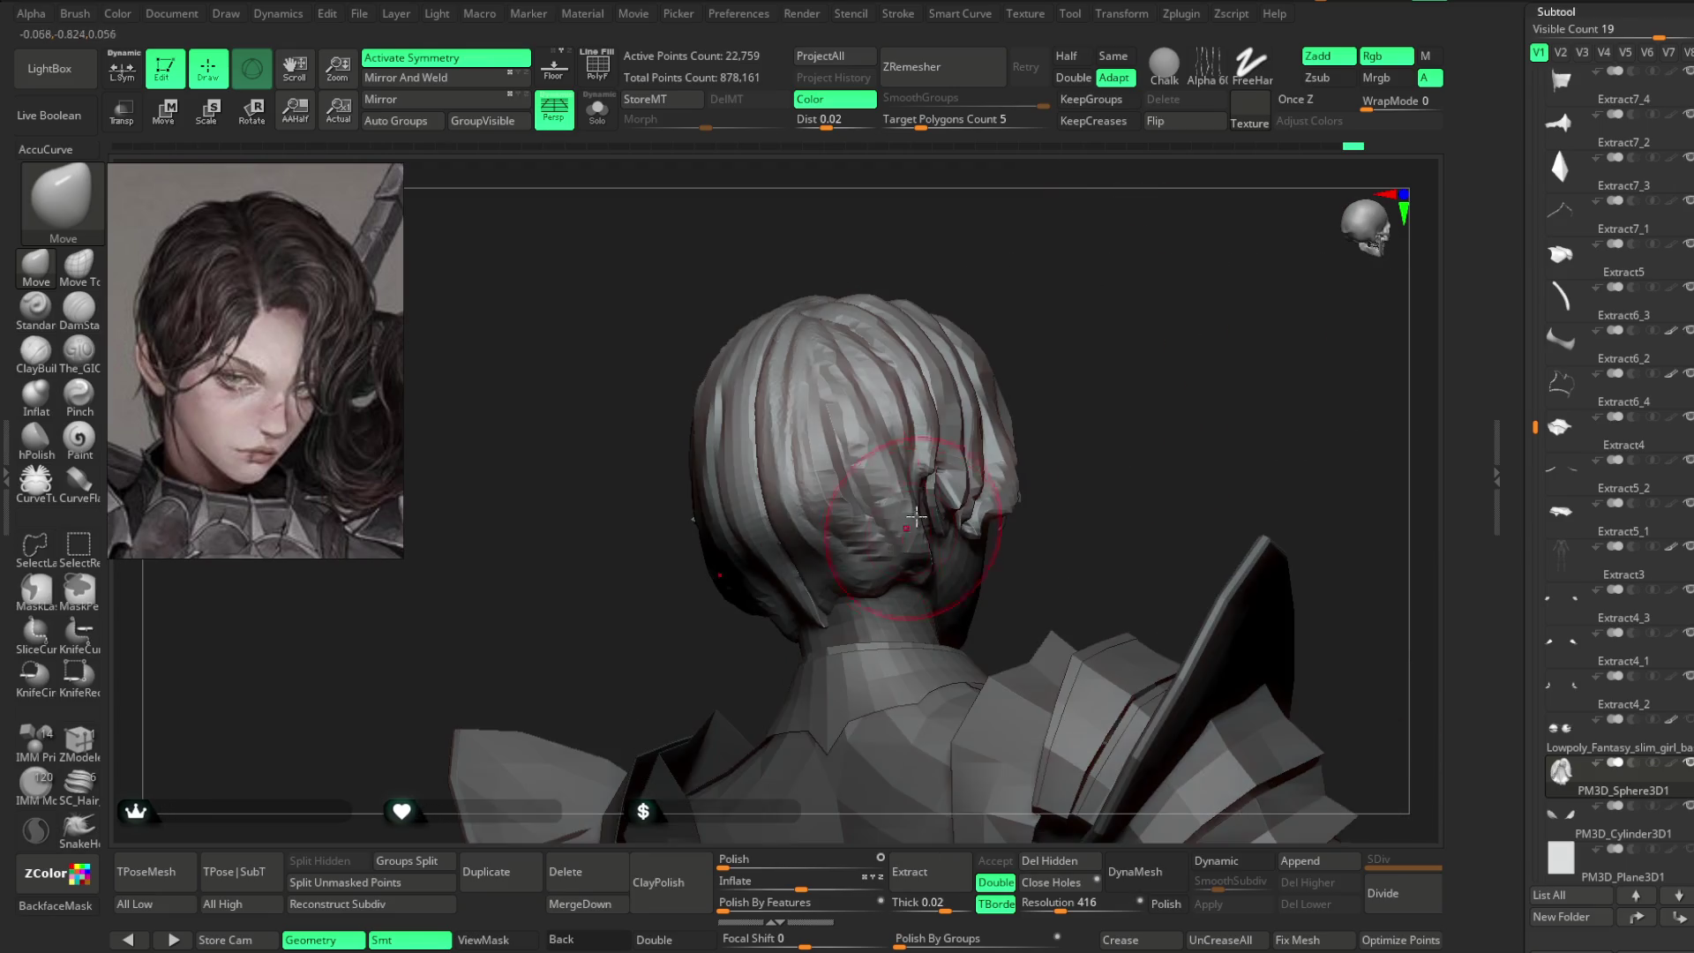
{"action": "mouse_move", "coordinate": [1024, 298]}
{"action": "left_mouse_down"}
{"action": "mouse_move", "coordinate": [1035, 309]}
{"action": "mouse_move", "coordinate": [962, 353]}
{"action": "left_mouse_up"}
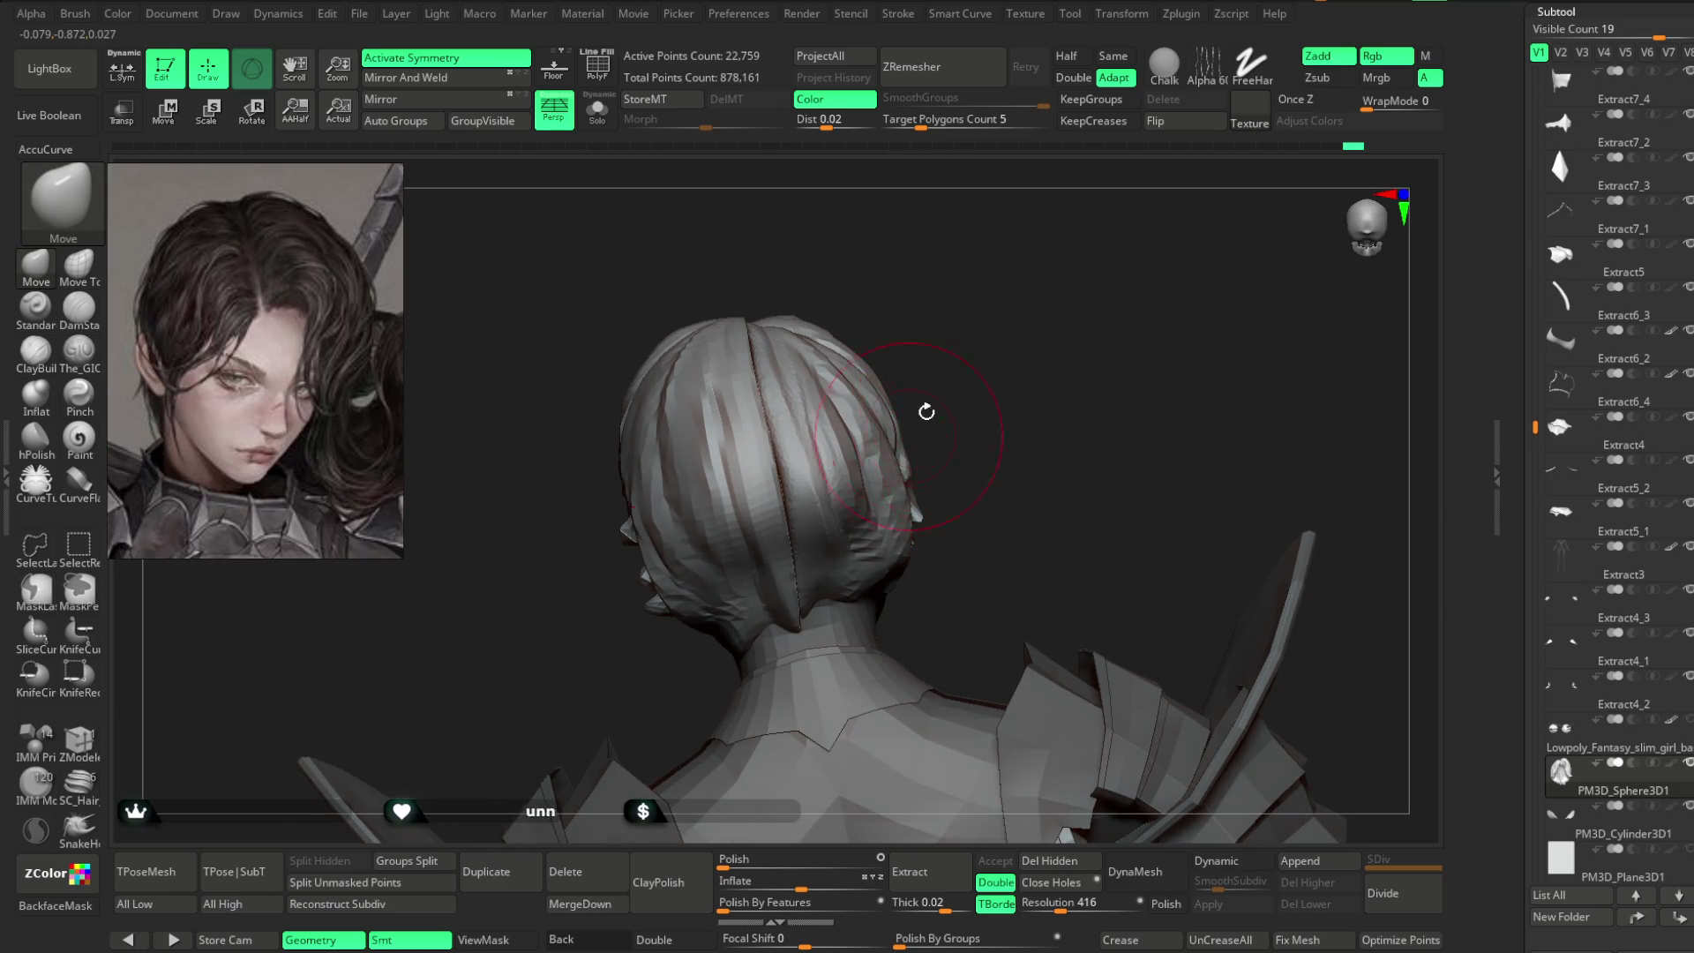
{"action": "right_click_drag", "start_coordinate": [908, 428], "coordinate": [887, 410]}
{"action": "mouse_move", "coordinate": [966, 410]}
{"action": "left_mouse_down"}
{"action": "mouse_move", "coordinate": [976, 398]}
{"action": "mouse_move", "coordinate": [908, 493]}
{"action": "mouse_move", "coordinate": [929, 491]}
{"action": "left_mouse_up"}
{"action": "mouse_move", "coordinate": [796, 646]}
{"action": "left_mouse_down"}
{"action": "mouse_move", "coordinate": [760, 552]}
{"action": "mouse_move", "coordinate": [760, 568]}
{"action": "mouse_move", "coordinate": [741, 553]}
{"action": "mouse_move", "coordinate": [766, 547]}
{"action": "left_mouse_up"}
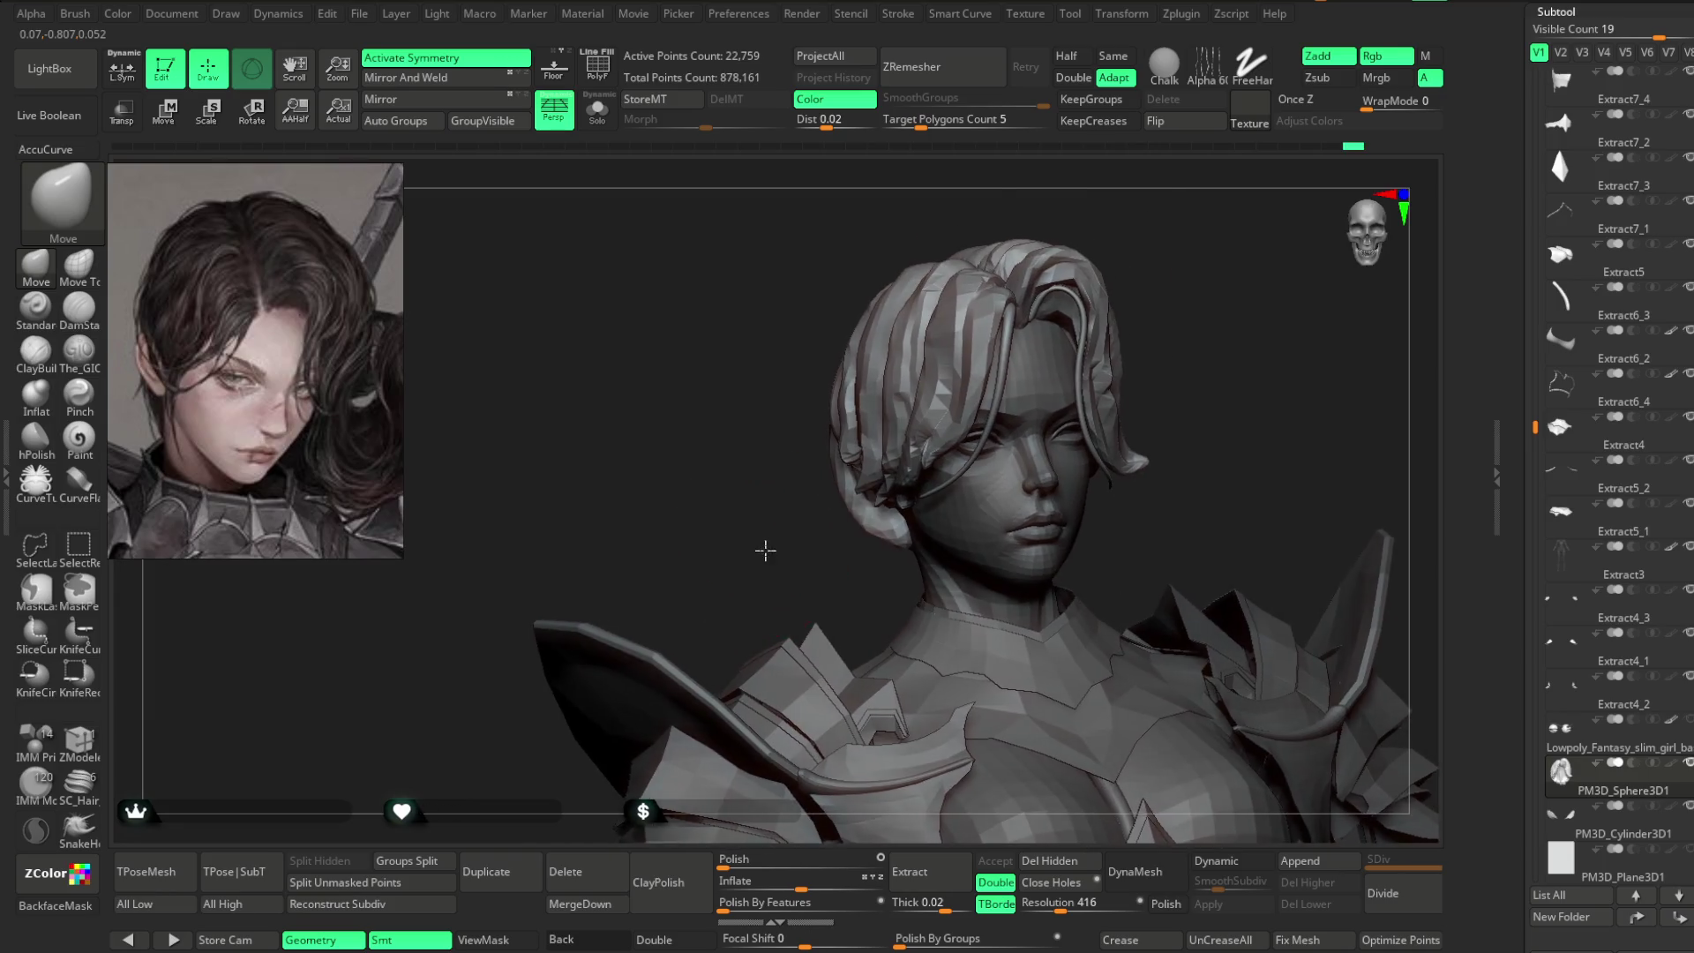
{"action": "scroll", "coordinate": [765, 547], "scroll_direction": "up", "scroll_amount": 3}
{"action": "key", "text": "space"}
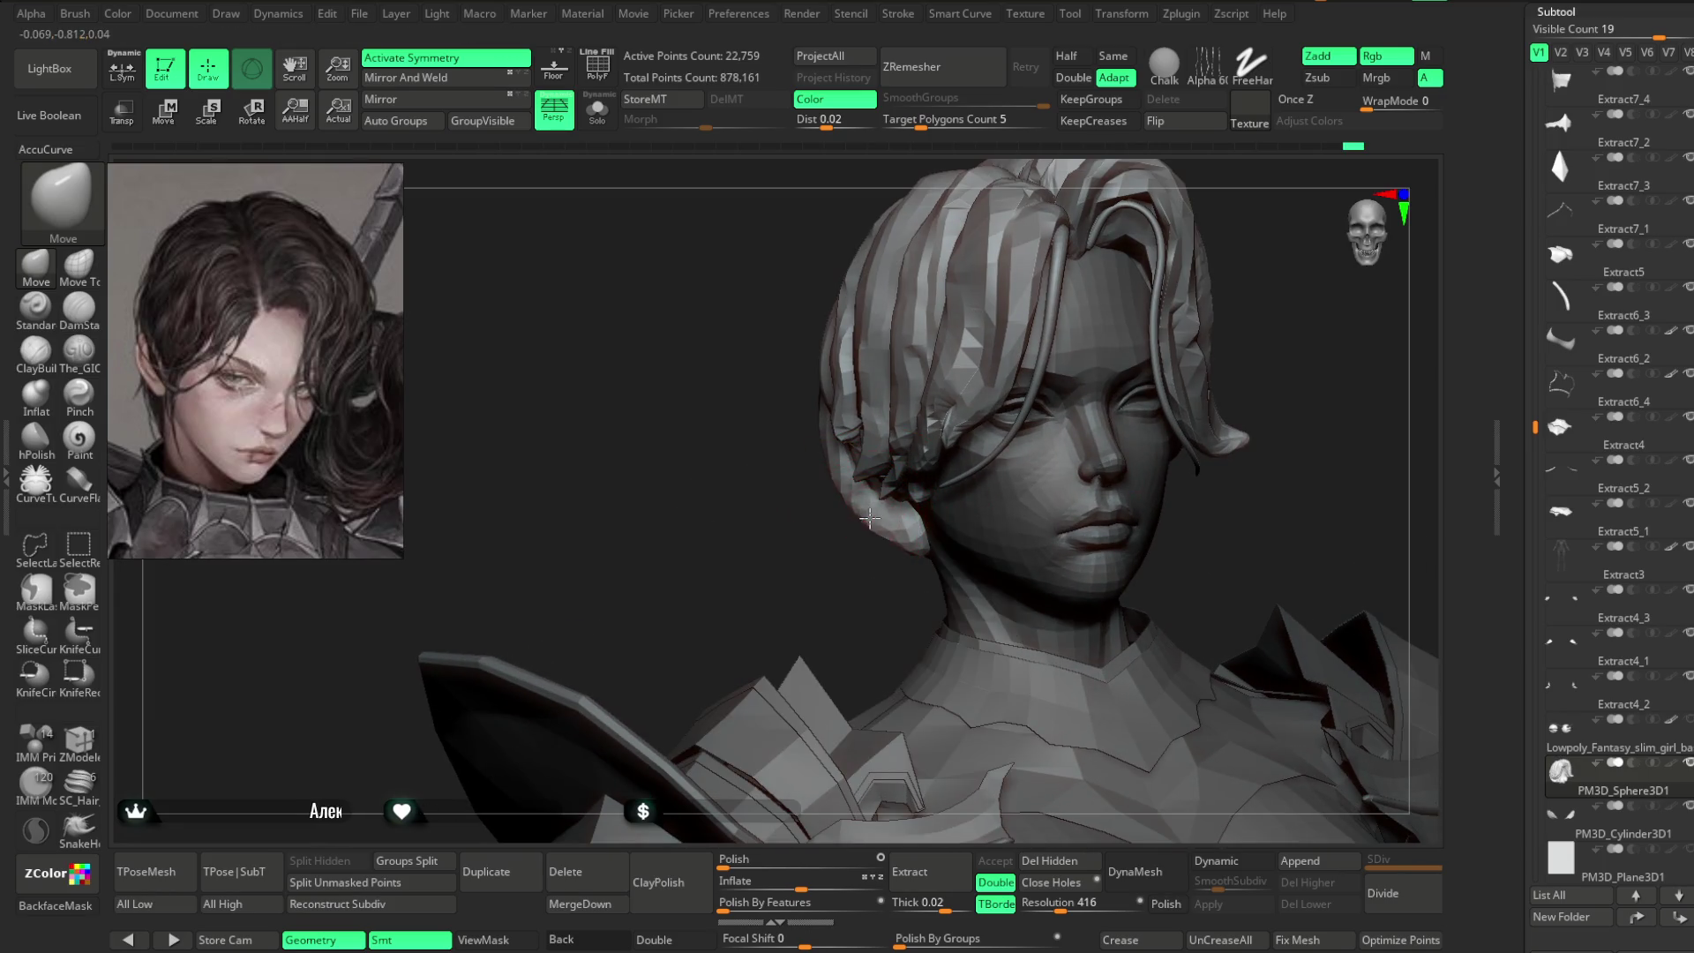
{"action": "mouse_move", "coordinate": [851, 586]}
{"action": "left_mouse_down"}
{"action": "mouse_move", "coordinate": [1047, 398]}
{"action": "mouse_move", "coordinate": [860, 519]}
{"action": "mouse_move", "coordinate": [1006, 359]}
{"action": "mouse_move", "coordinate": [857, 555]}
{"action": "mouse_move", "coordinate": [805, 473]}
{"action": "left_mouse_up"}
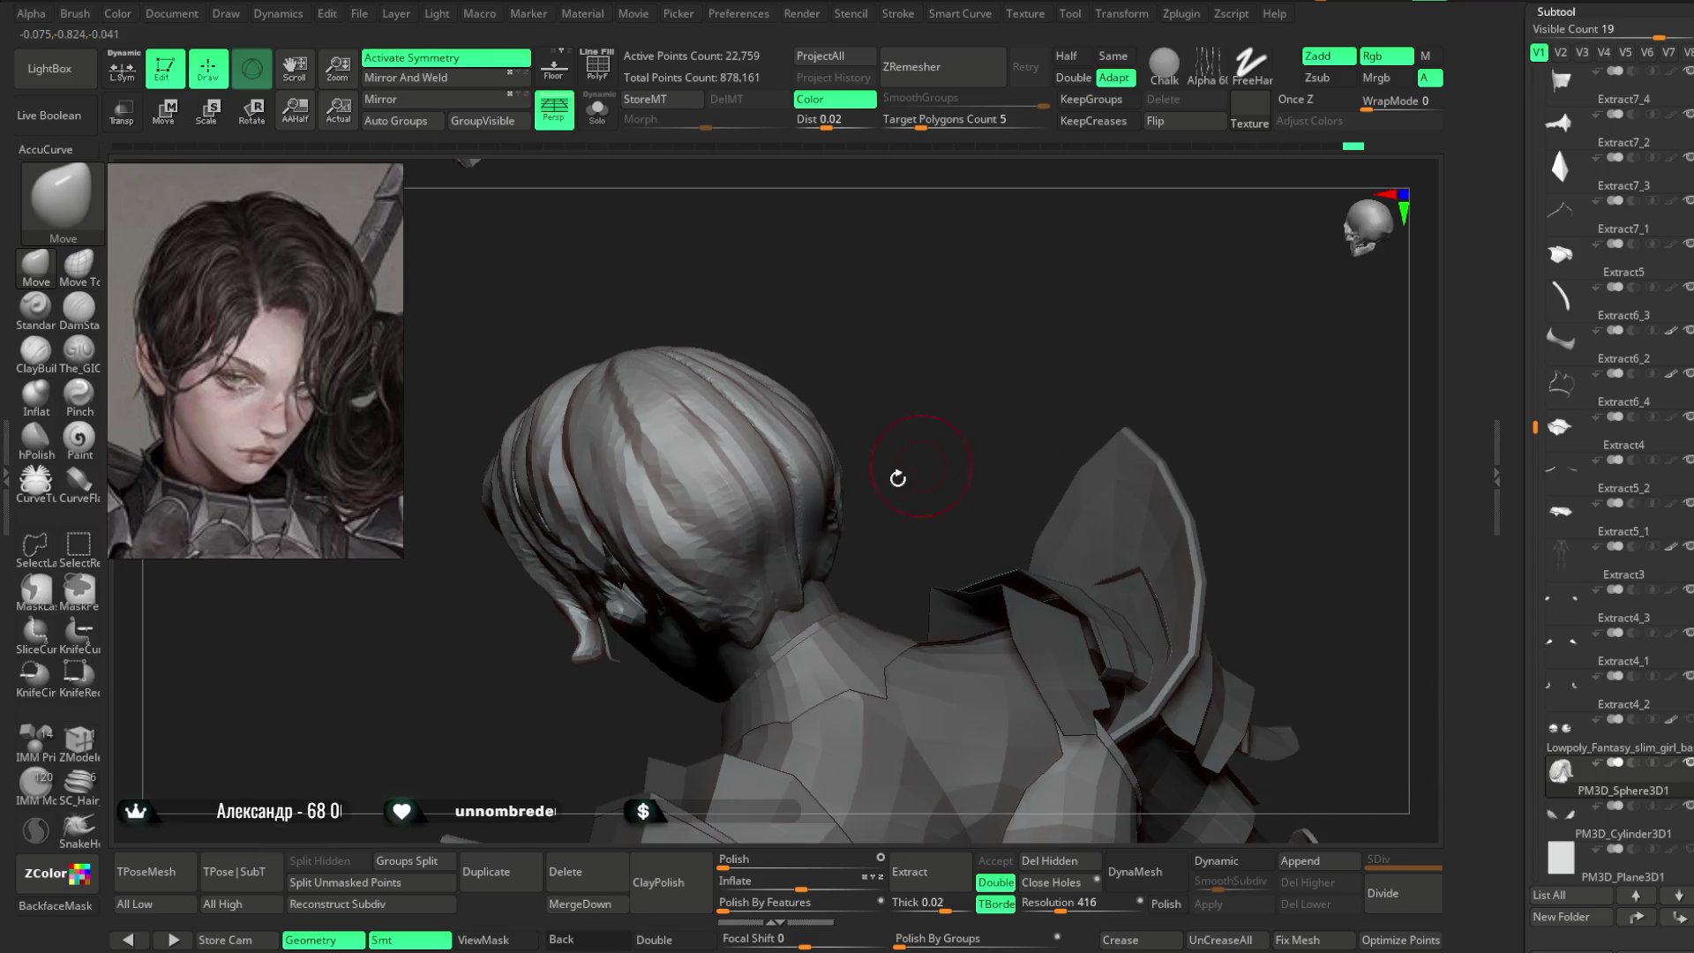
{"action": "key", "text": "space"}
{"action": "mouse_move", "coordinate": [888, 514]}
{"action": "left_mouse_down"}
{"action": "mouse_move", "coordinate": [818, 574]}
{"action": "mouse_move", "coordinate": [994, 315]}
{"action": "mouse_move", "coordinate": [965, 389]}
{"action": "mouse_move", "coordinate": [1021, 389]}
{"action": "mouse_move", "coordinate": [962, 224]}
{"action": "mouse_move", "coordinate": [1191, 229]}
{"action": "mouse_move", "coordinate": [963, 377]}
{"action": "mouse_move", "coordinate": [1033, 324]}
{"action": "mouse_move", "coordinate": [953, 332]}
{"action": "mouse_move", "coordinate": [1021, 257]}
{"action": "mouse_move", "coordinate": [1040, 265]}
{"action": "mouse_move", "coordinate": [1017, 331]}
{"action": "left_mouse_up"}
- Turn off X symmetry, refine the hair from several angles, and pick The_GIO carving brush
{"action": "key", "text": "x"}
{"action": "key", "text": "x"}
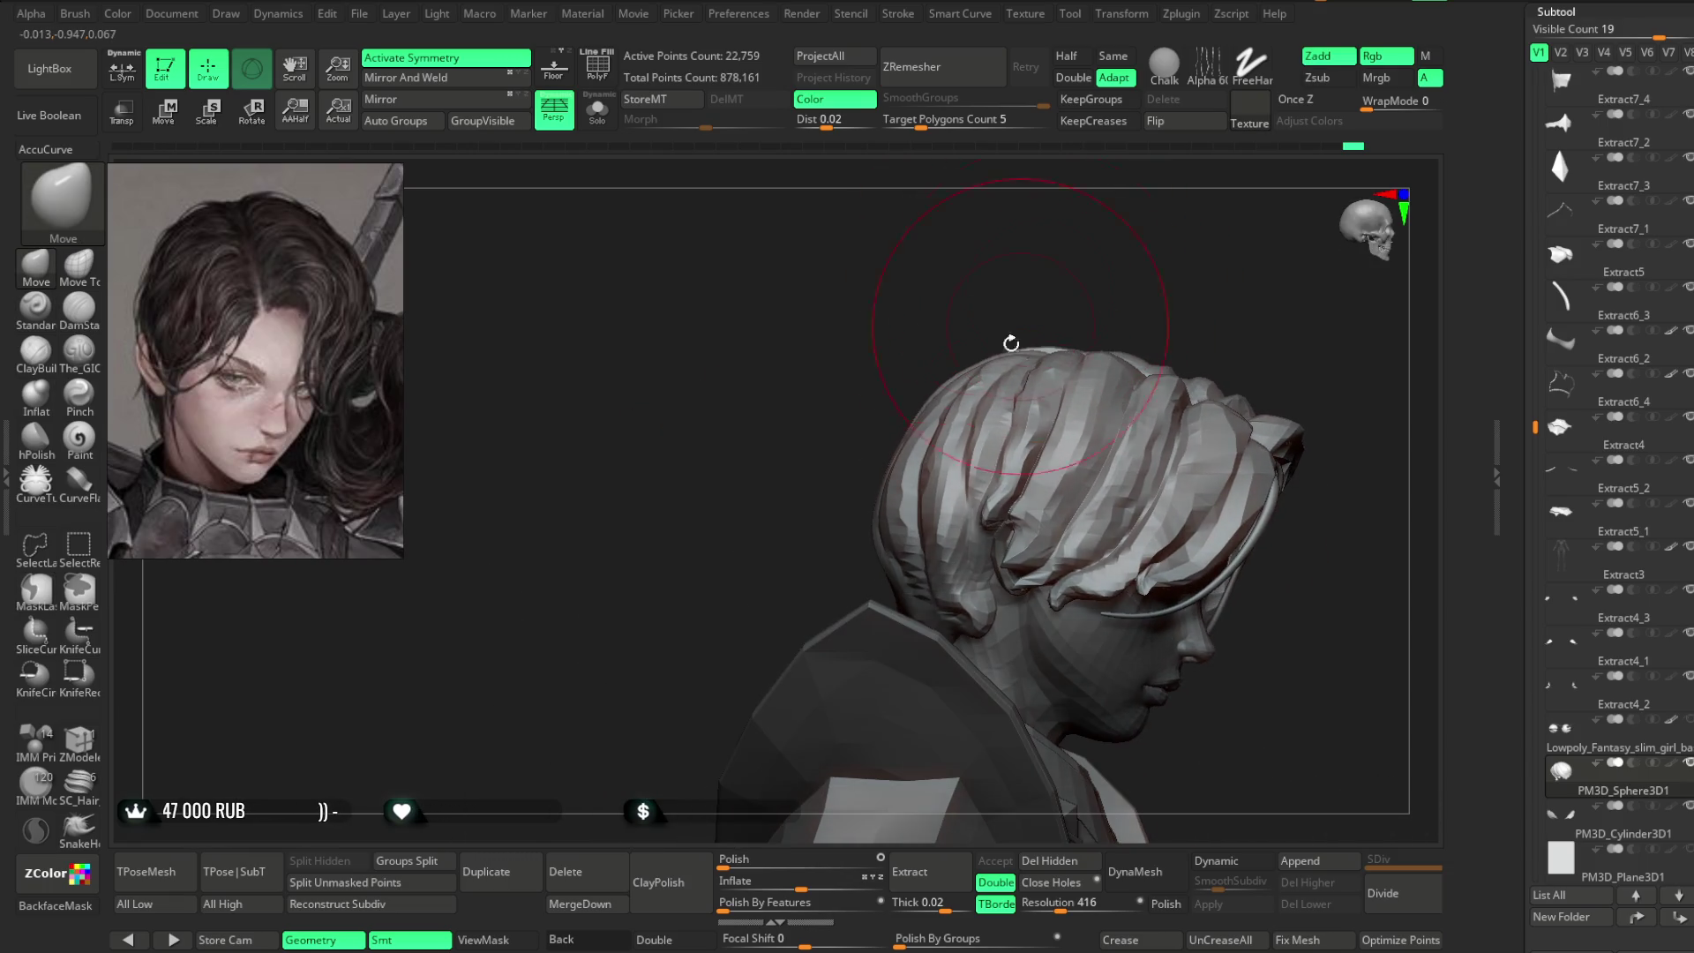
{"action": "left_click_drag", "start_coordinate": [884, 516], "coordinate": [968, 435]}
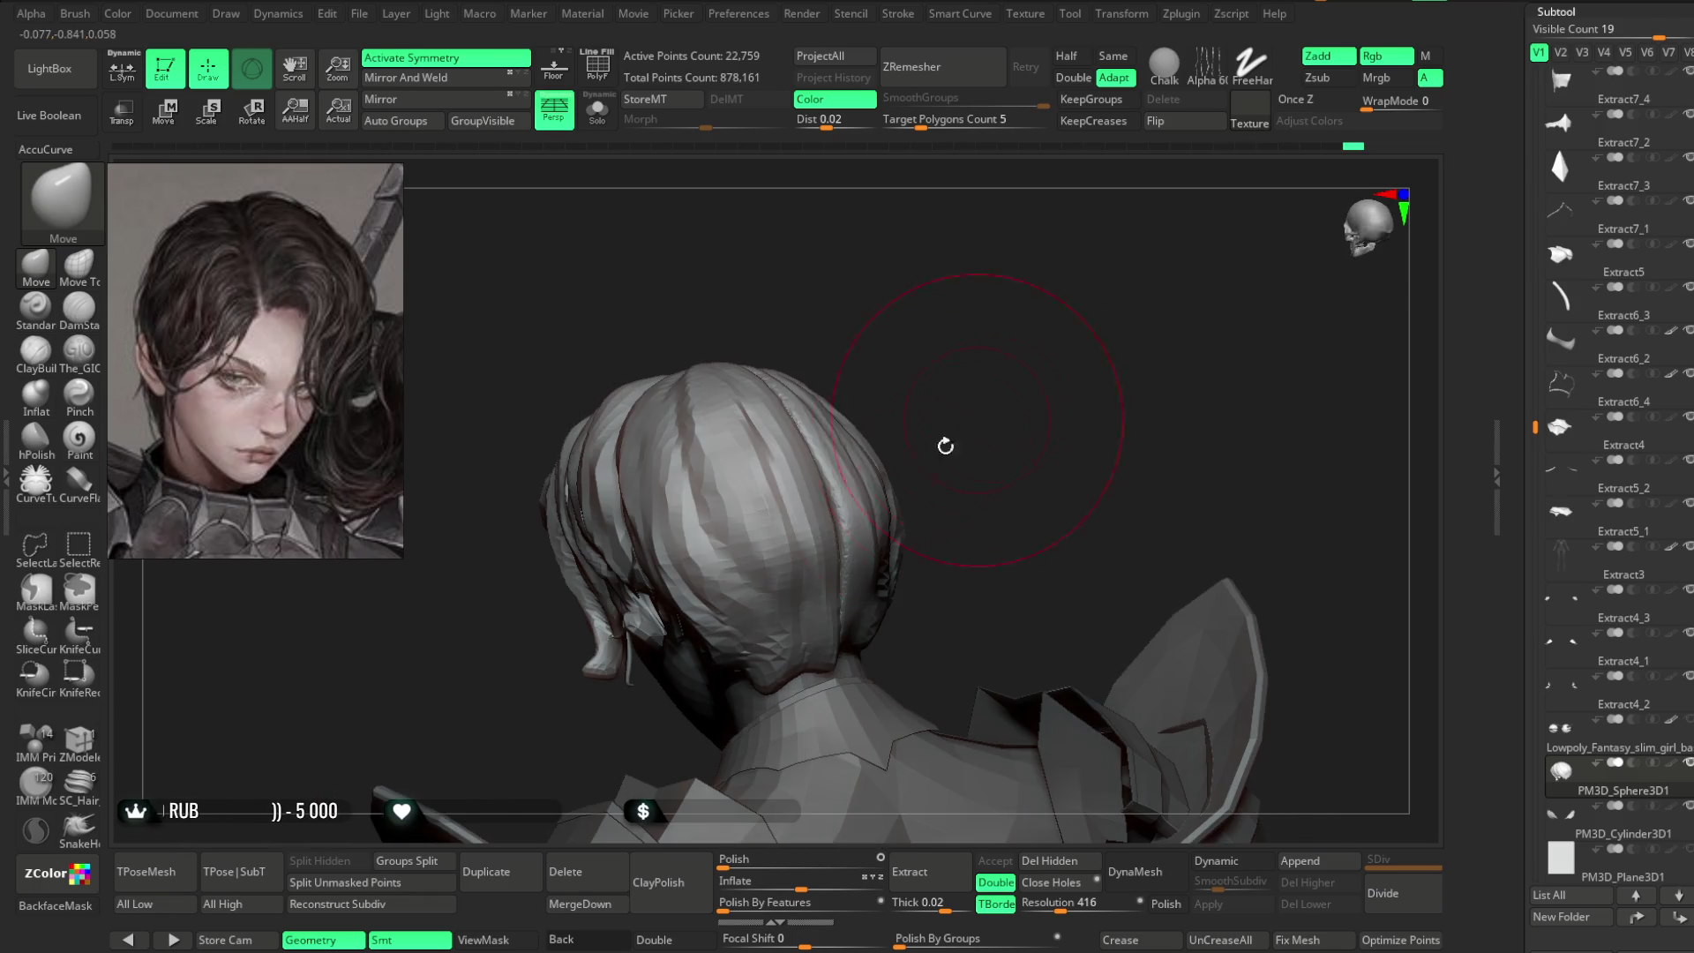
{"action": "mouse_move", "coordinate": [973, 395]}
{"action": "left_mouse_down"}
{"action": "mouse_move", "coordinate": [994, 389]}
{"action": "mouse_move", "coordinate": [1006, 333]}
{"action": "mouse_move", "coordinate": [991, 438]}
{"action": "left_mouse_up"}
{"action": "left_click_drag", "start_coordinate": [889, 480], "coordinate": [881, 396]}
{"action": "mouse_move", "coordinate": [881, 533]}
{"action": "left_mouse_down"}
{"action": "mouse_move", "coordinate": [855, 436]}
{"action": "mouse_move", "coordinate": [983, 405]}
{"action": "mouse_move", "coordinate": [971, 435]}
{"action": "mouse_move", "coordinate": [825, 341]}
{"action": "left_mouse_up"}
{"action": "key", "text": "space"}
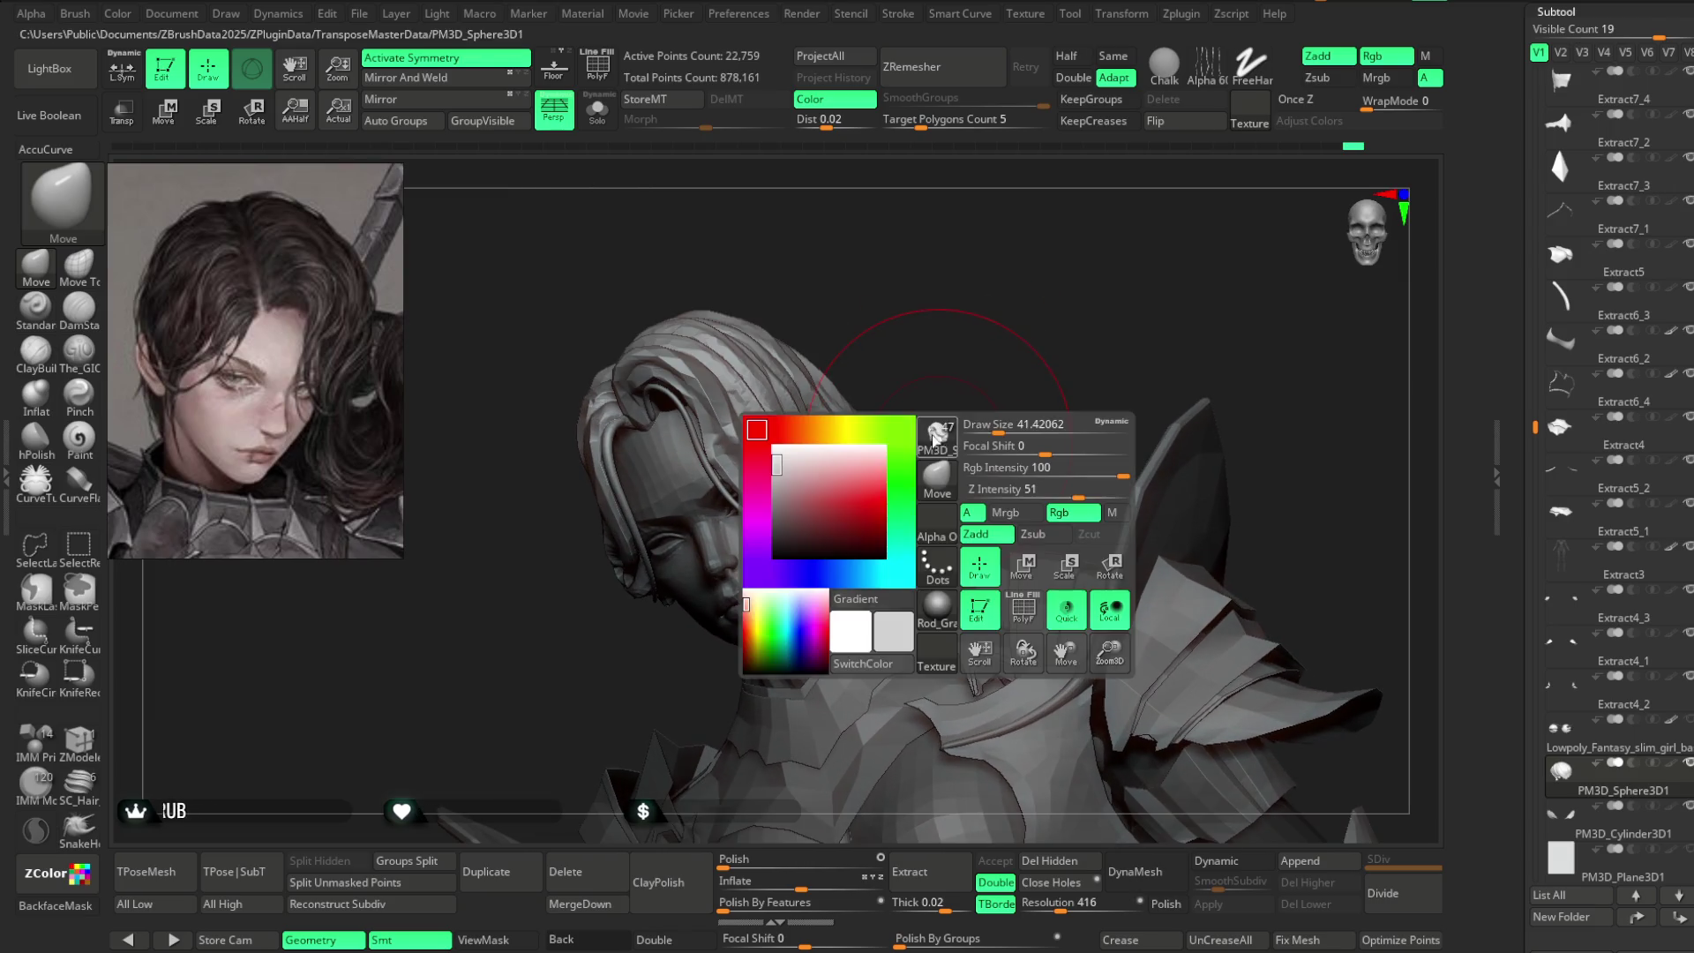
{"action": "mouse_move", "coordinate": [854, 493]}
{"action": "left_mouse_down"}
{"action": "mouse_move", "coordinate": [760, 491]}
{"action": "mouse_move", "coordinate": [987, 382]}
{"action": "mouse_move", "coordinate": [988, 331]}
{"action": "mouse_move", "coordinate": [972, 363]}
{"action": "mouse_move", "coordinate": [1029, 424]}
{"action": "mouse_move", "coordinate": [1010, 407]}
{"action": "mouse_move", "coordinate": [1029, 353]}
{"action": "left_mouse_up"}
{"action": "key", "text": "space"}
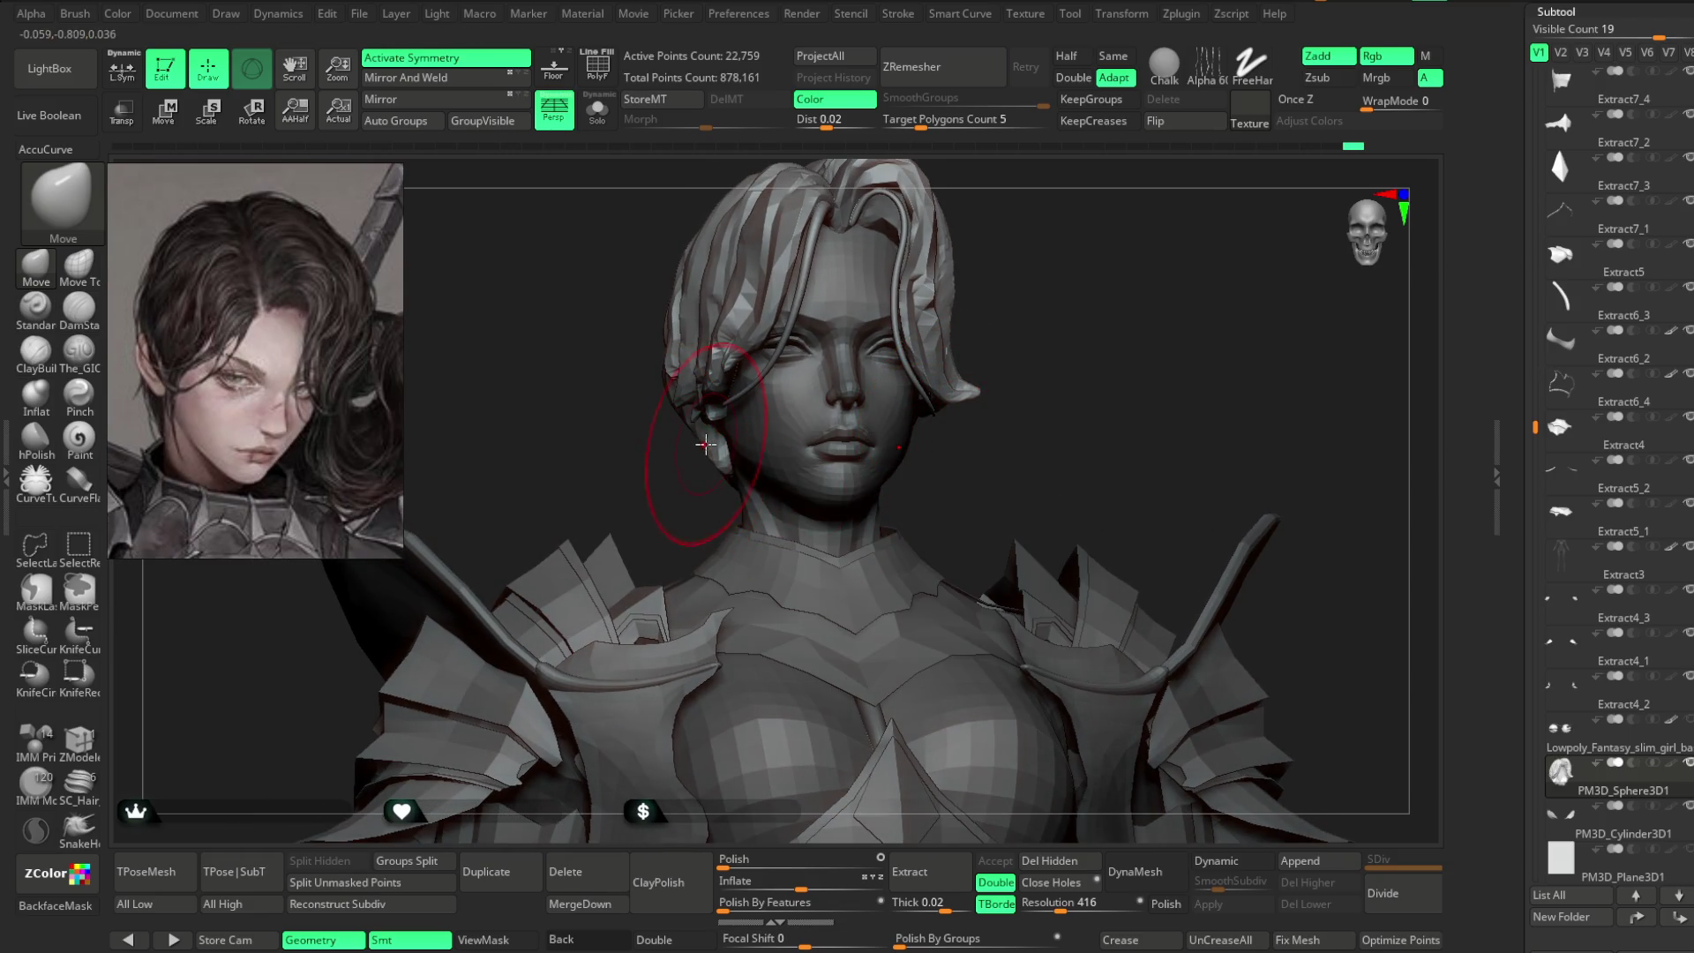
{"action": "mouse_move", "coordinate": [695, 470]}
{"action": "left_mouse_down"}
{"action": "mouse_move", "coordinate": [650, 503]}
{"action": "mouse_move", "coordinate": [686, 462]}
{"action": "left_mouse_up"}
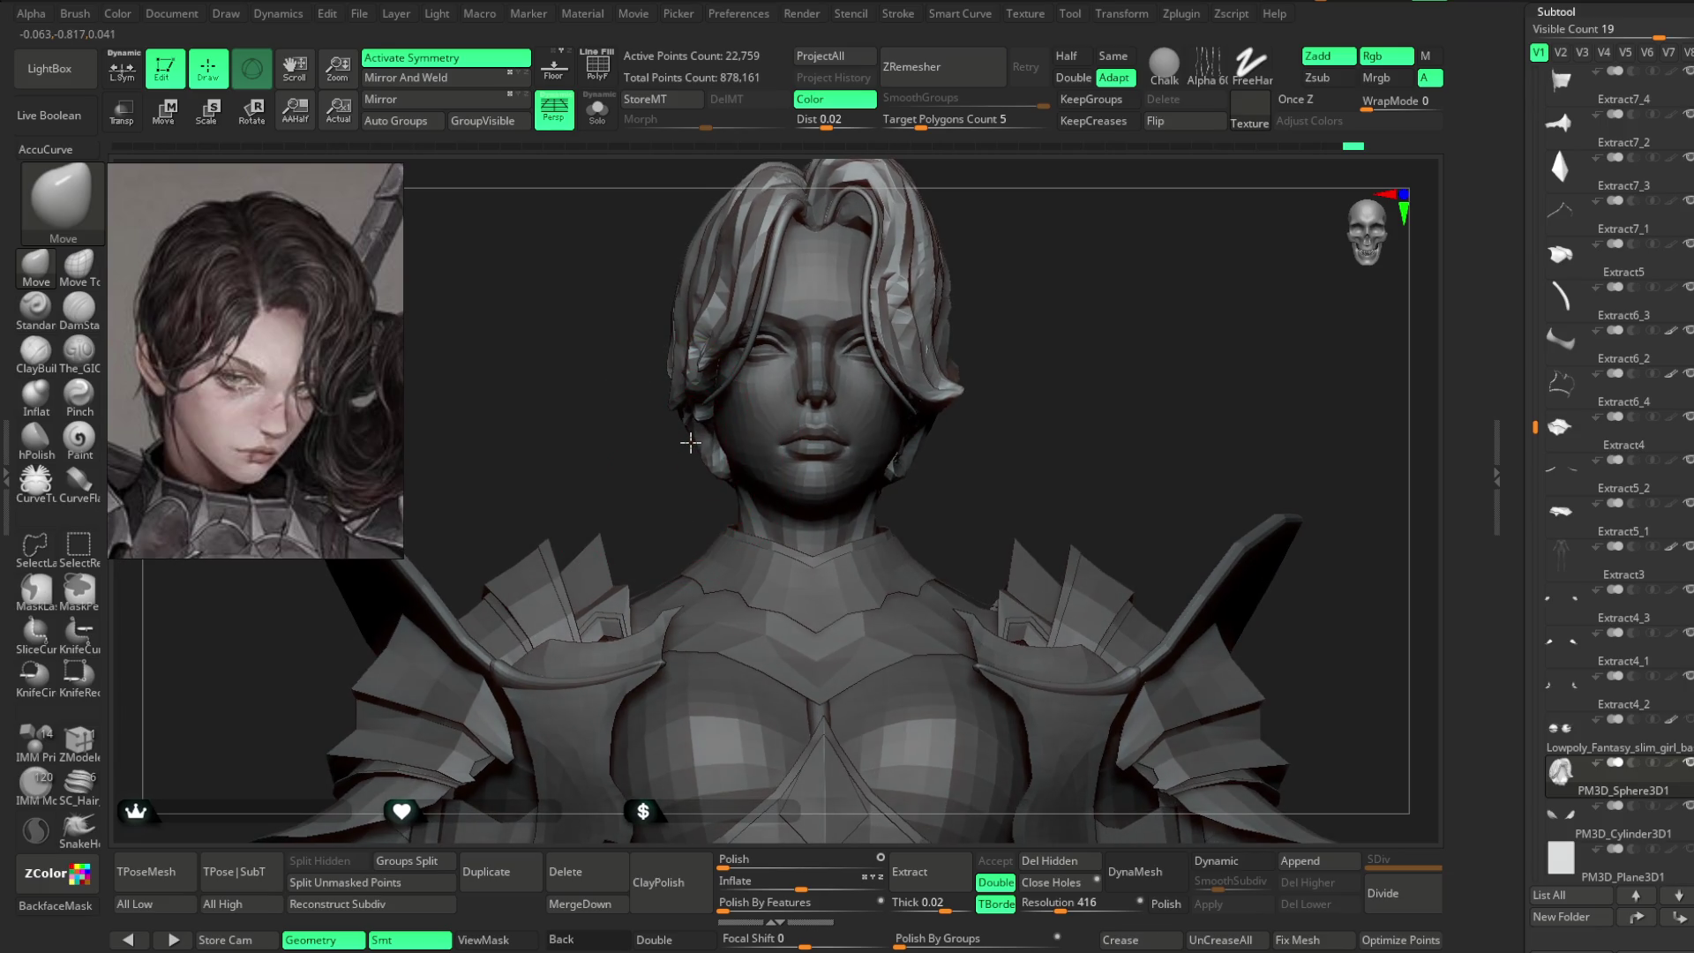
{"action": "mouse_move", "coordinate": [854, 454]}
{"action": "left_mouse_down"}
{"action": "mouse_move", "coordinate": [1014, 389]}
{"action": "mouse_move", "coordinate": [878, 484]}
{"action": "mouse_move", "coordinate": [1003, 348]}
{"action": "mouse_move", "coordinate": [1002, 306]}
{"action": "mouse_move", "coordinate": [1070, 329]}
{"action": "mouse_move", "coordinate": [1120, 306]}
{"action": "mouse_move", "coordinate": [1094, 317]}
{"action": "left_mouse_up"}
{"action": "key", "text": "space"}
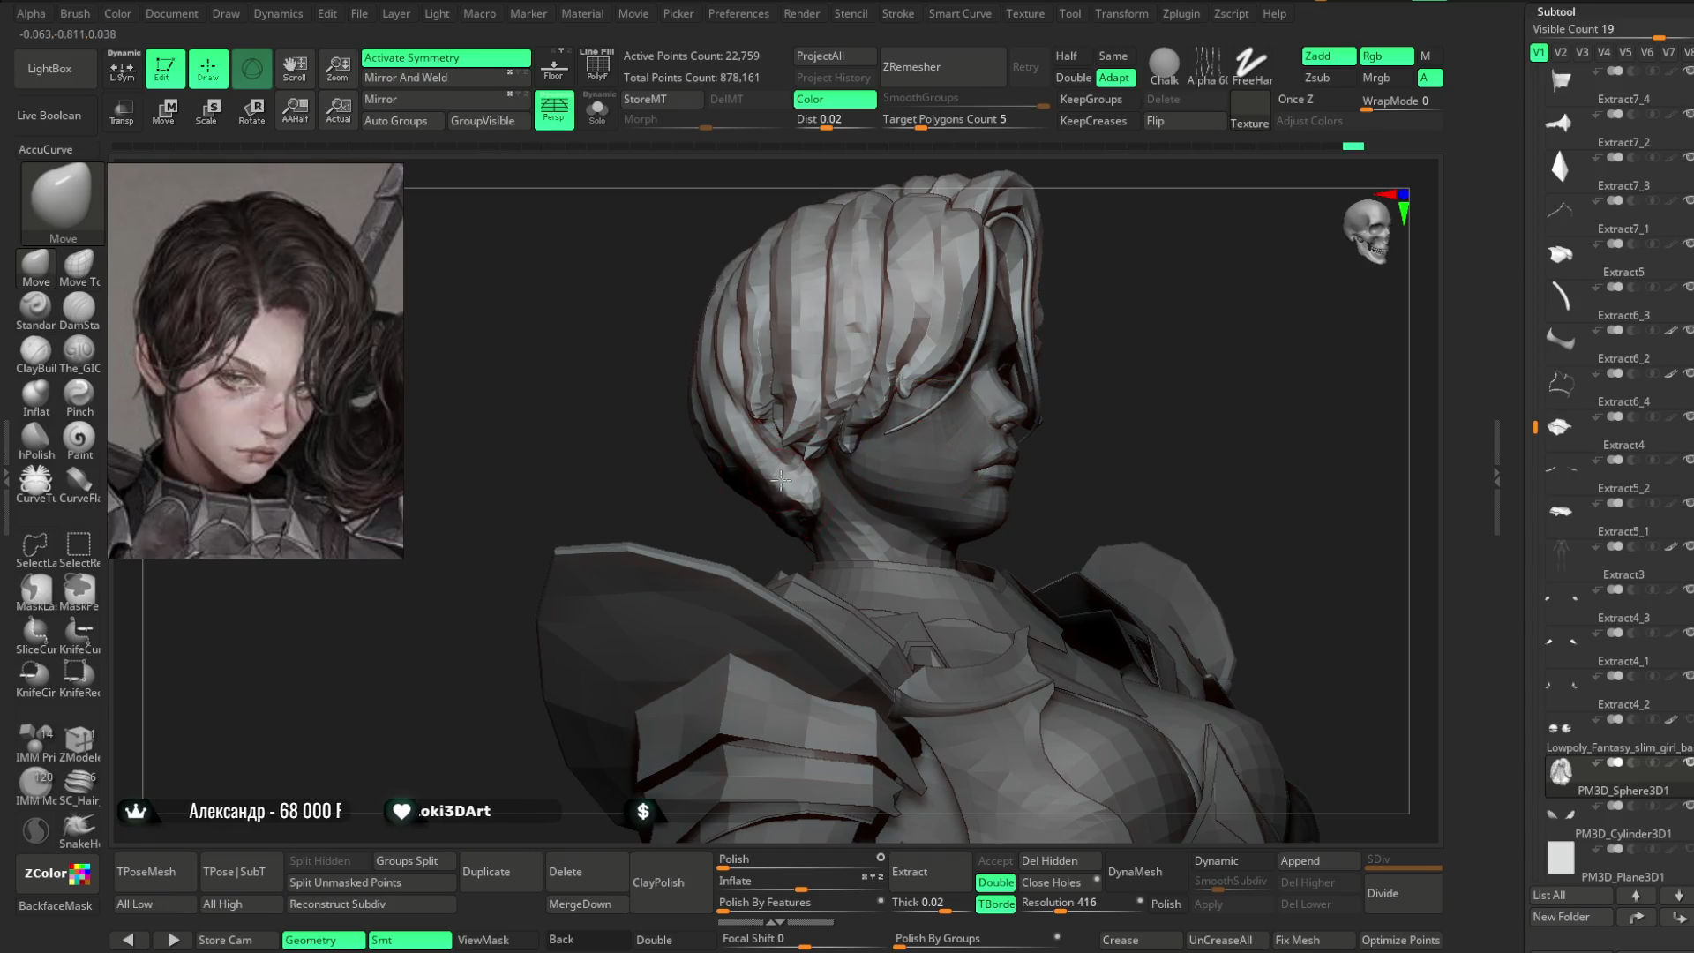
{"action": "mouse_move", "coordinate": [668, 515]}
{"action": "left_mouse_down"}
{"action": "mouse_move", "coordinate": [1082, 257]}
{"action": "mouse_move", "coordinate": [1070, 280]}
{"action": "mouse_move", "coordinate": [422, 494]}
{"action": "mouse_move", "coordinate": [499, 586]}
{"action": "mouse_move", "coordinate": [642, 428]}
{"action": "left_mouse_up"}
{"action": "left_click", "coordinate": [87, 357]}
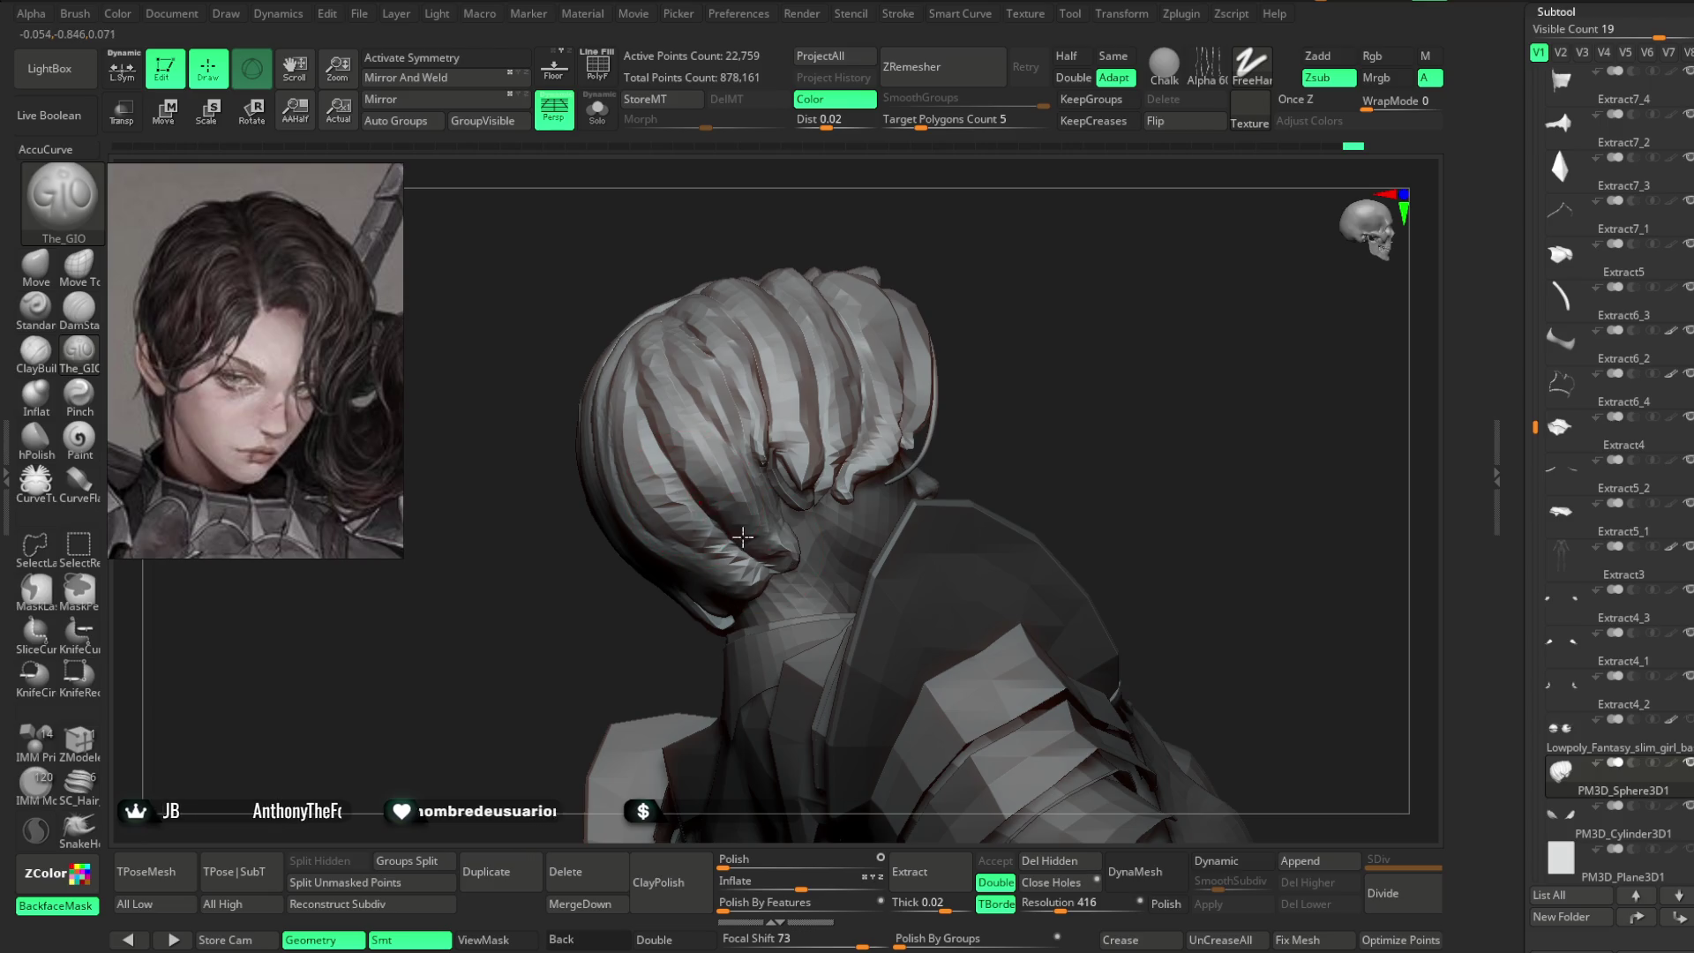
- Orbit around the head, checking the side profile and back of the hair past the shoulder armour
{"action": "left_click_drag", "start_coordinate": [953, 274], "coordinate": [673, 412]}
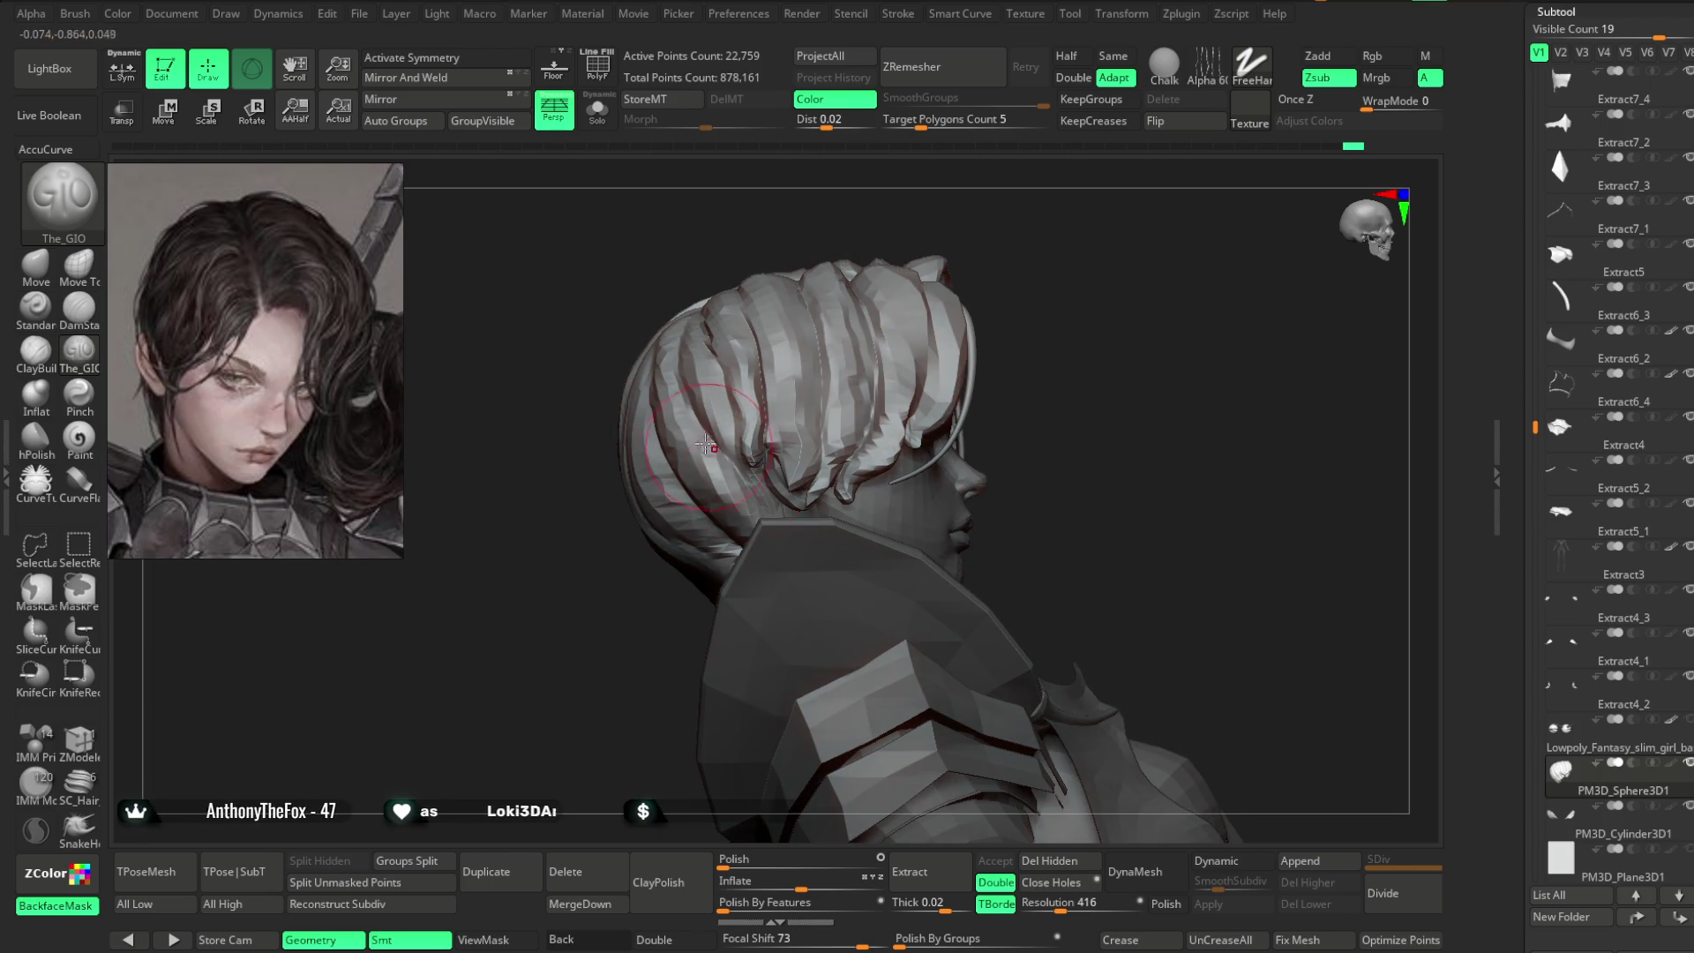
{"action": "mouse_move", "coordinate": [635, 564]}
{"action": "left_mouse_down"}
{"action": "mouse_move", "coordinate": [552, 651]}
{"action": "mouse_move", "coordinate": [680, 412]}
{"action": "left_mouse_up"}
{"action": "left_click_drag", "start_coordinate": [675, 624], "coordinate": [652, 406]}
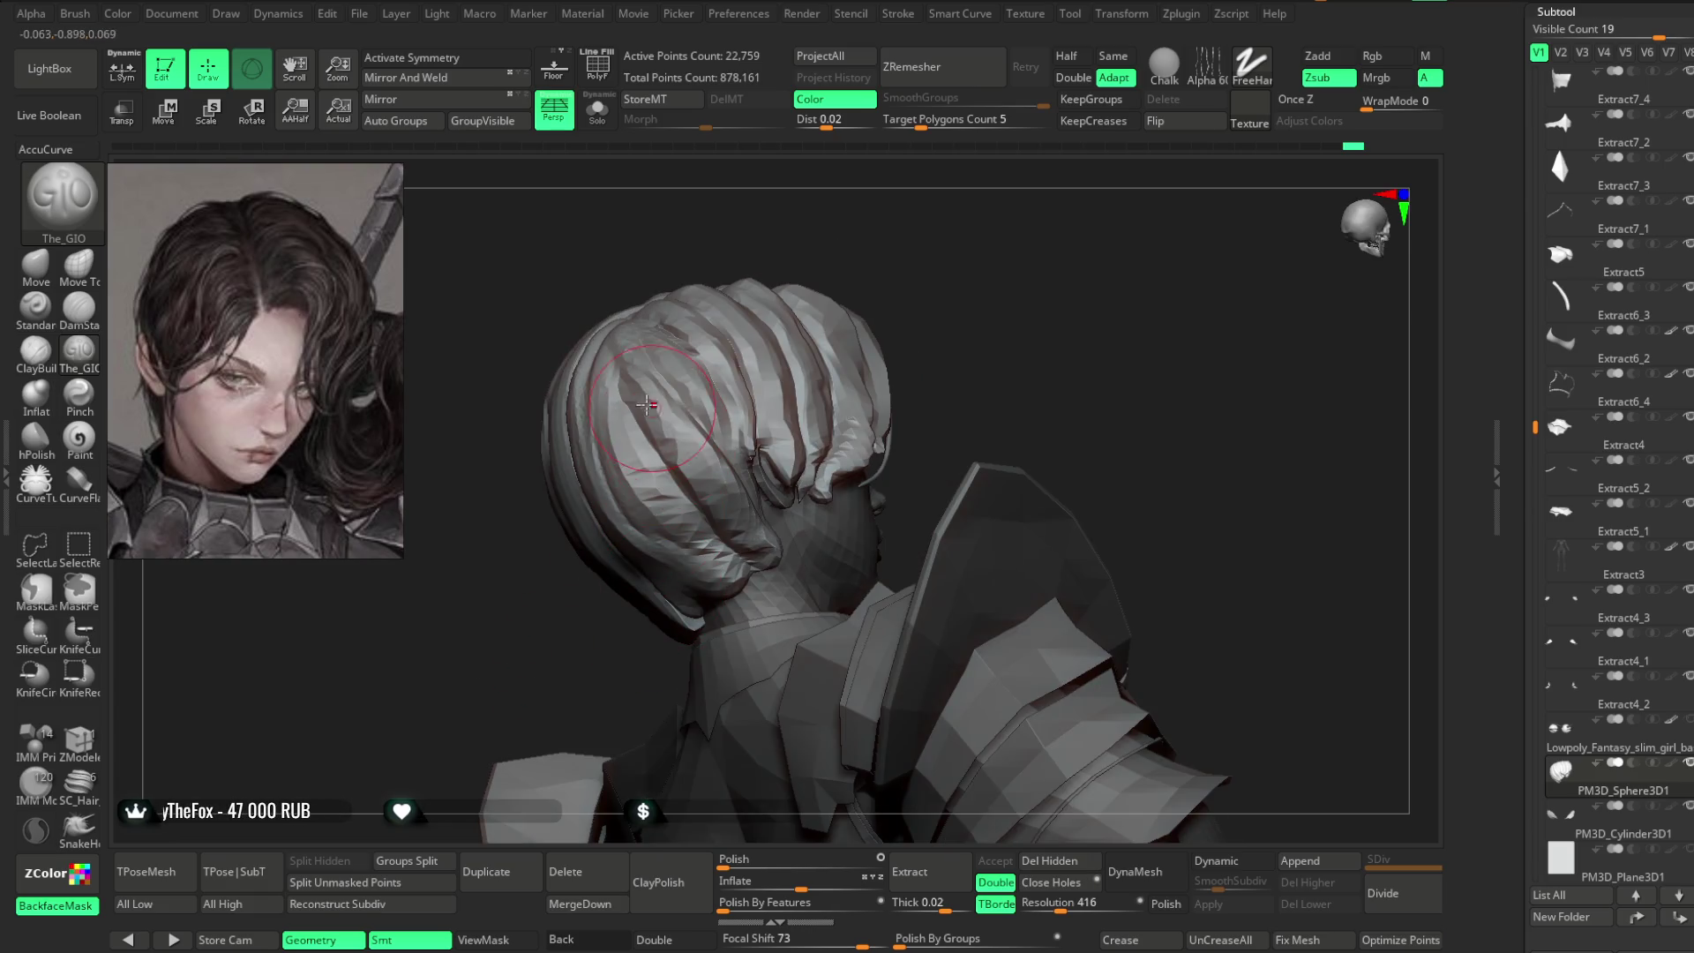
{"action": "mouse_move", "coordinate": [887, 284]}
{"action": "left_mouse_down"}
{"action": "mouse_move", "coordinate": [900, 257]}
{"action": "mouse_move", "coordinate": [872, 260]}
{"action": "left_mouse_up"}
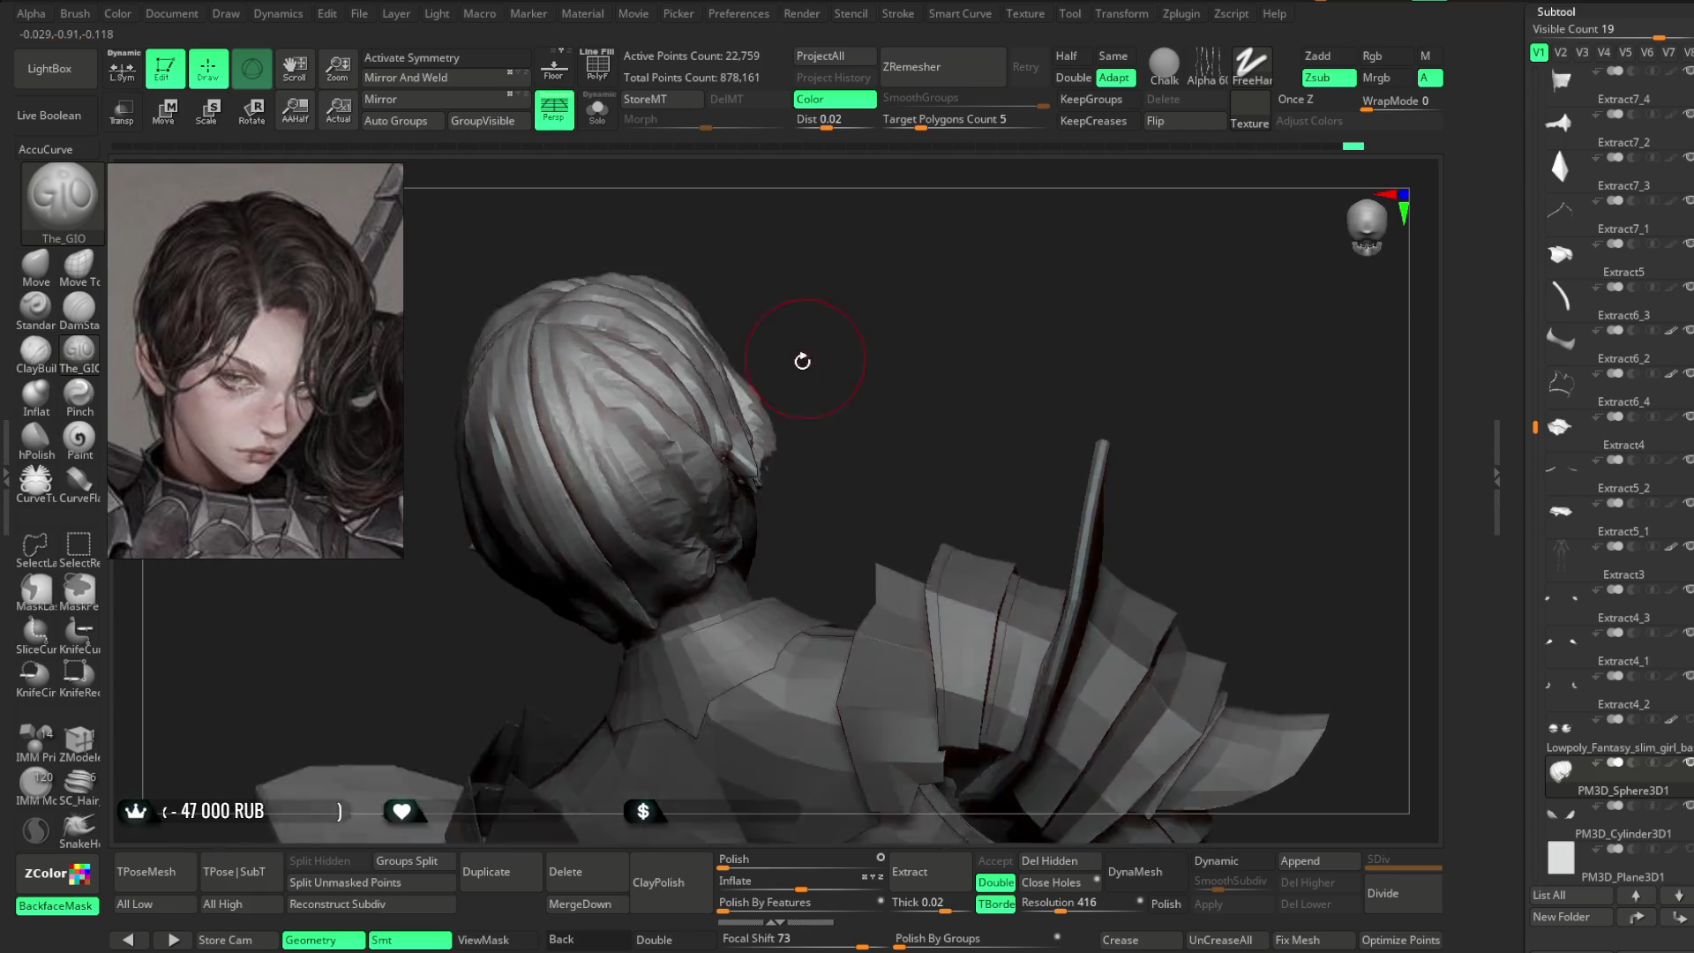
{"action": "left_click_drag", "start_coordinate": [737, 226], "coordinate": [565, 353]}
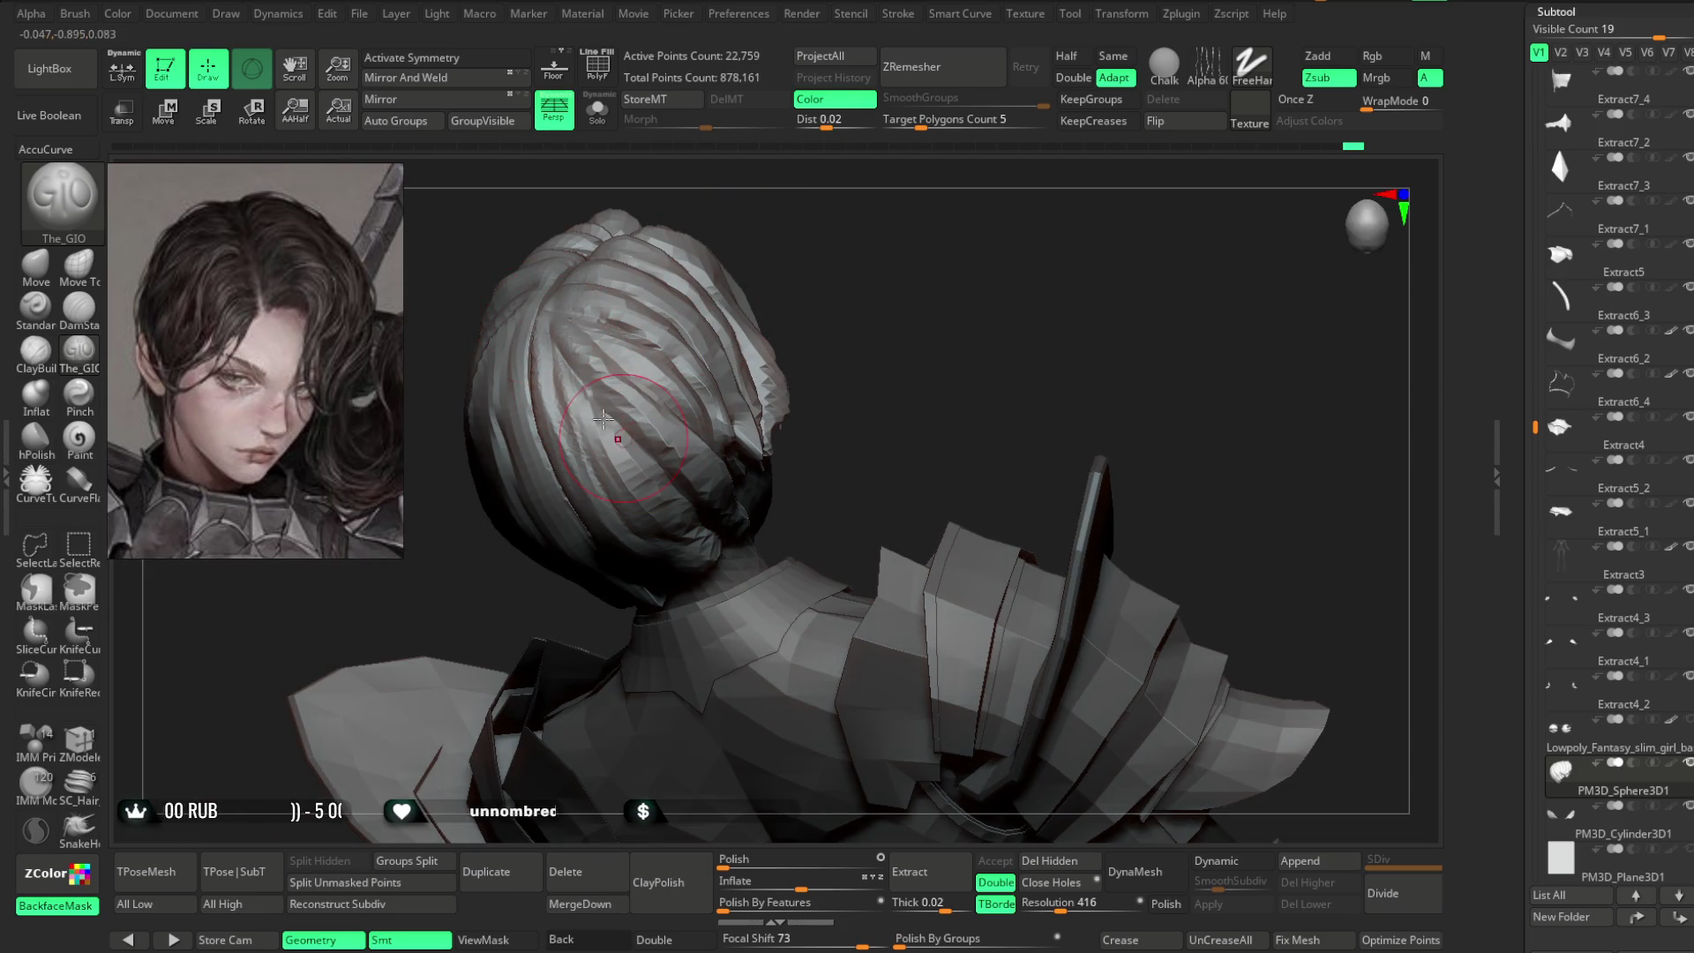
{"action": "left_click_drag", "start_coordinate": [738, 235], "coordinate": [587, 375]}
{"action": "mouse_move", "coordinate": [809, 302]}
{"action": "left_mouse_down"}
{"action": "mouse_move", "coordinate": [806, 250]}
{"action": "mouse_move", "coordinate": [771, 269]}
{"action": "mouse_move", "coordinate": [790, 265]}
{"action": "left_mouse_up"}
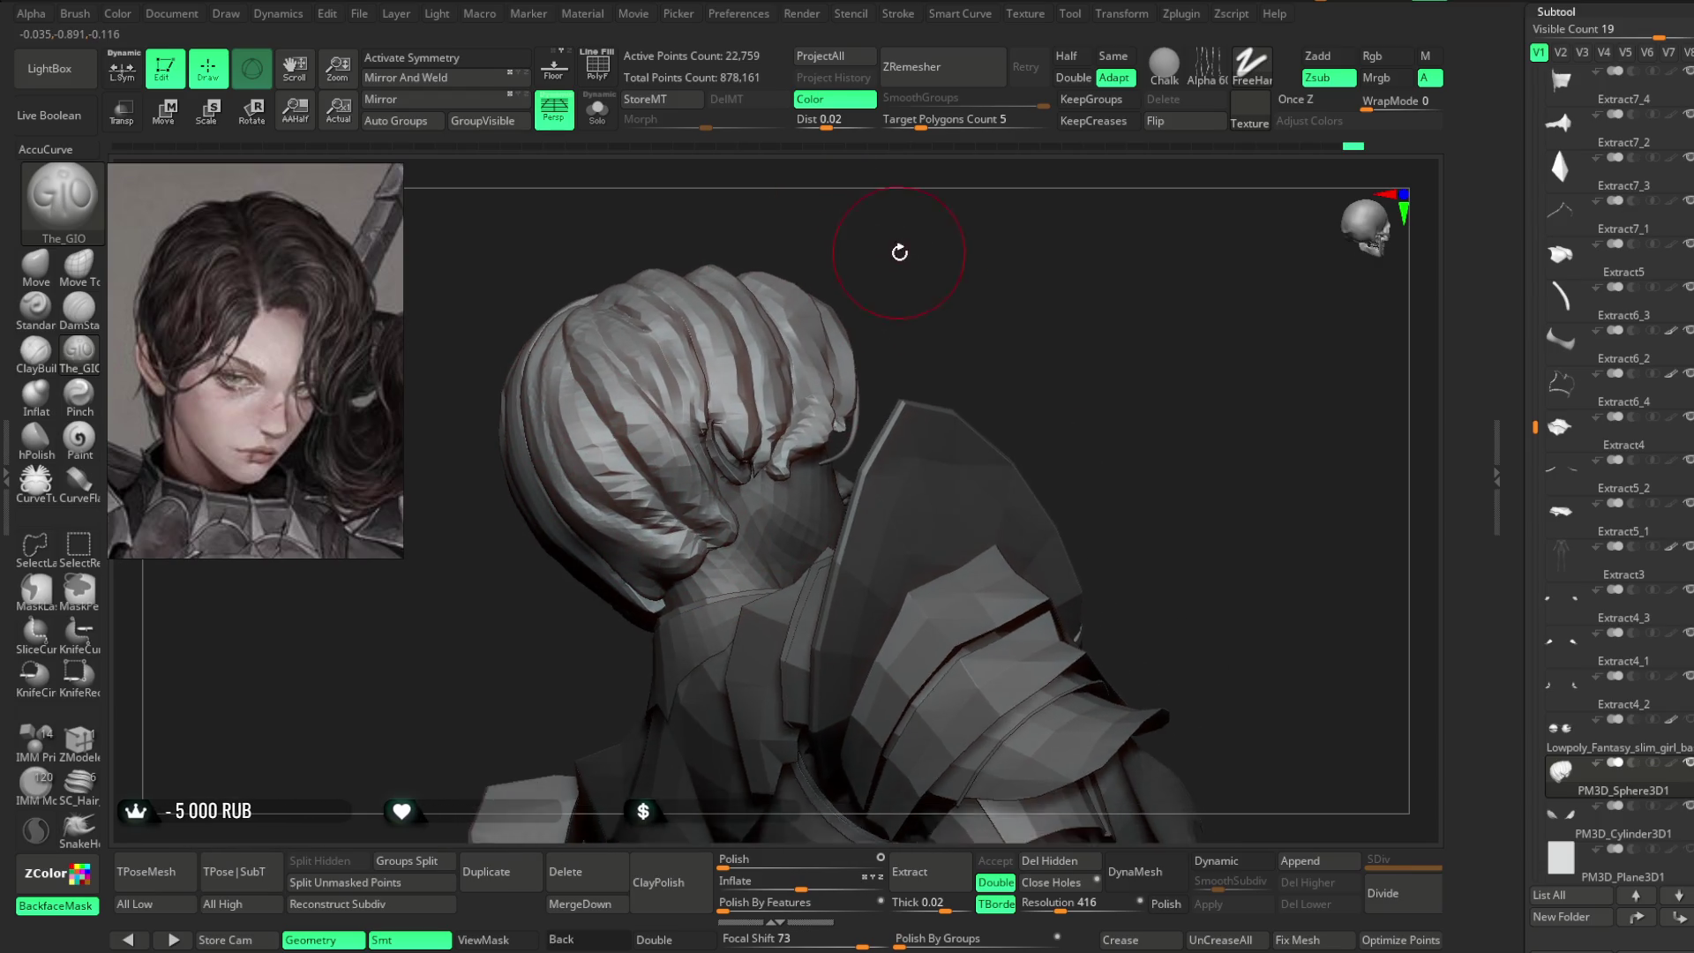
{"action": "left_click_drag", "start_coordinate": [900, 250], "coordinate": [589, 552]}
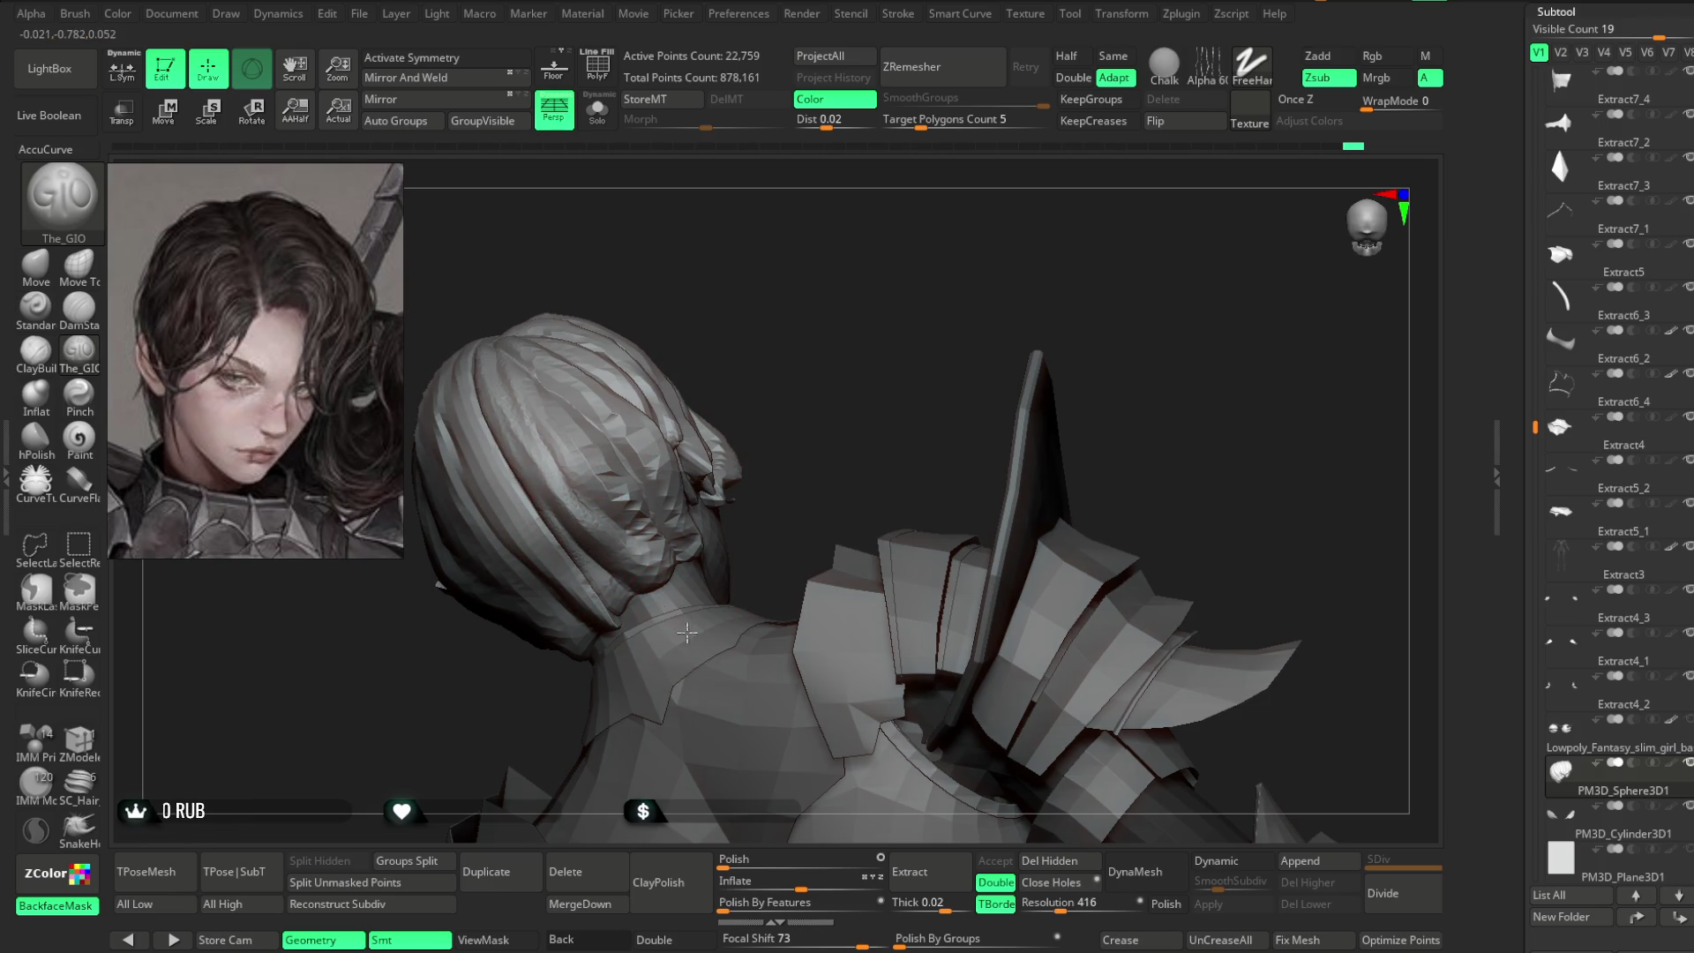
{"action": "left_click_drag", "start_coordinate": [801, 376], "coordinate": [541, 450]}
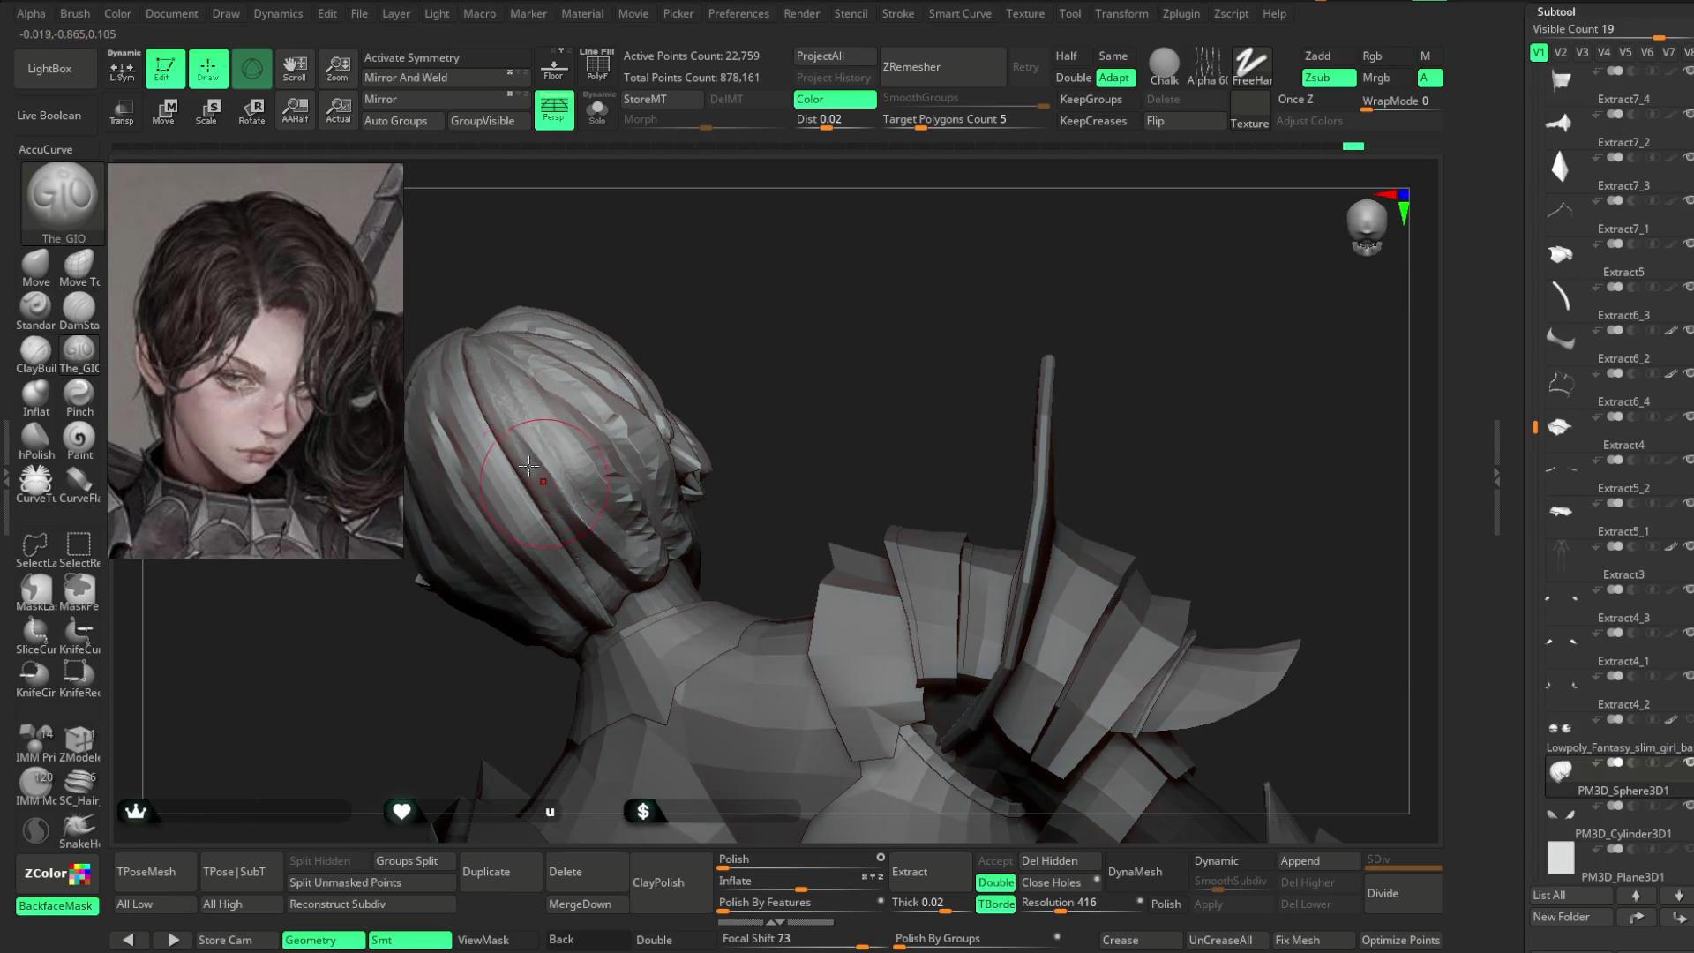
{"action": "left_click_drag", "start_coordinate": [695, 305], "coordinate": [495, 409]}
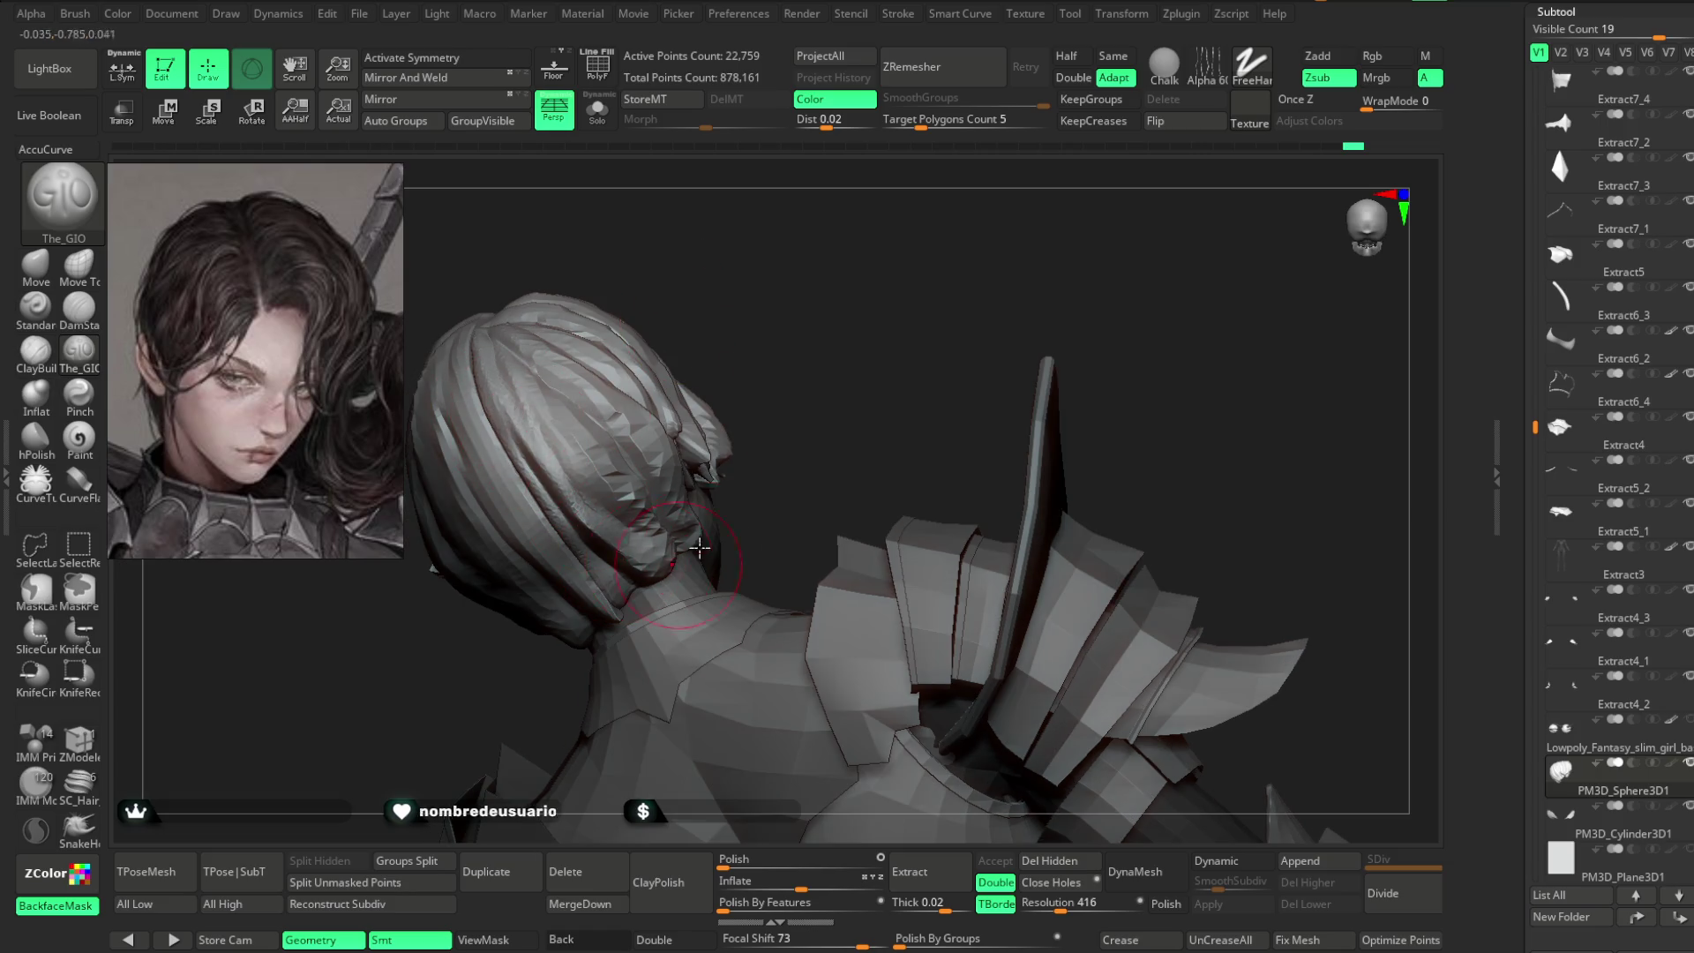
{"action": "mouse_move", "coordinate": [865, 291]}
{"action": "left_mouse_down"}
{"action": "mouse_move", "coordinate": [918, 227]}
{"action": "mouse_move", "coordinate": [595, 532]}
{"action": "left_mouse_up"}
{"action": "mouse_move", "coordinate": [865, 291]}
{"action": "left_mouse_down"}
{"action": "mouse_move", "coordinate": [918, 265]}
{"action": "mouse_move", "coordinate": [823, 279]}
{"action": "mouse_move", "coordinate": [866, 300]}
{"action": "mouse_move", "coordinate": [627, 324]}
{"action": "left_mouse_up"}
- View the back of the head from behind and above, then scroll the tray up to the Color palette
{"action": "left_click_drag", "start_coordinate": [654, 565], "coordinate": [656, 465]}
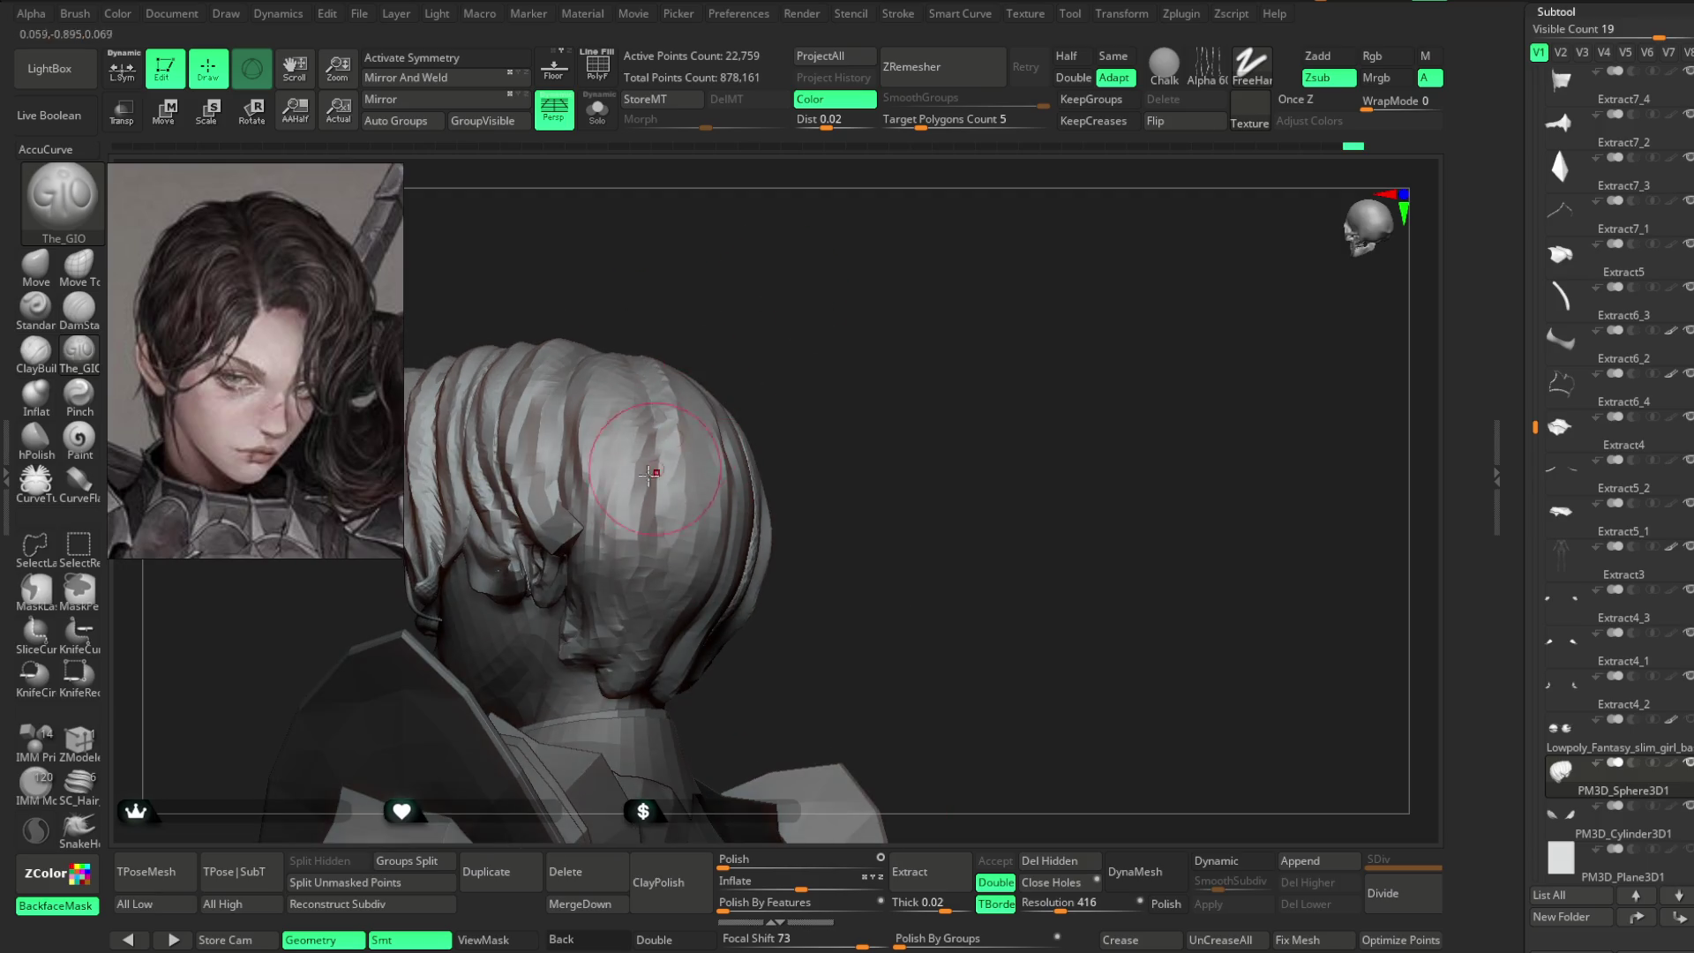
{"action": "left_click_drag", "start_coordinate": [657, 653], "coordinate": [669, 412]}
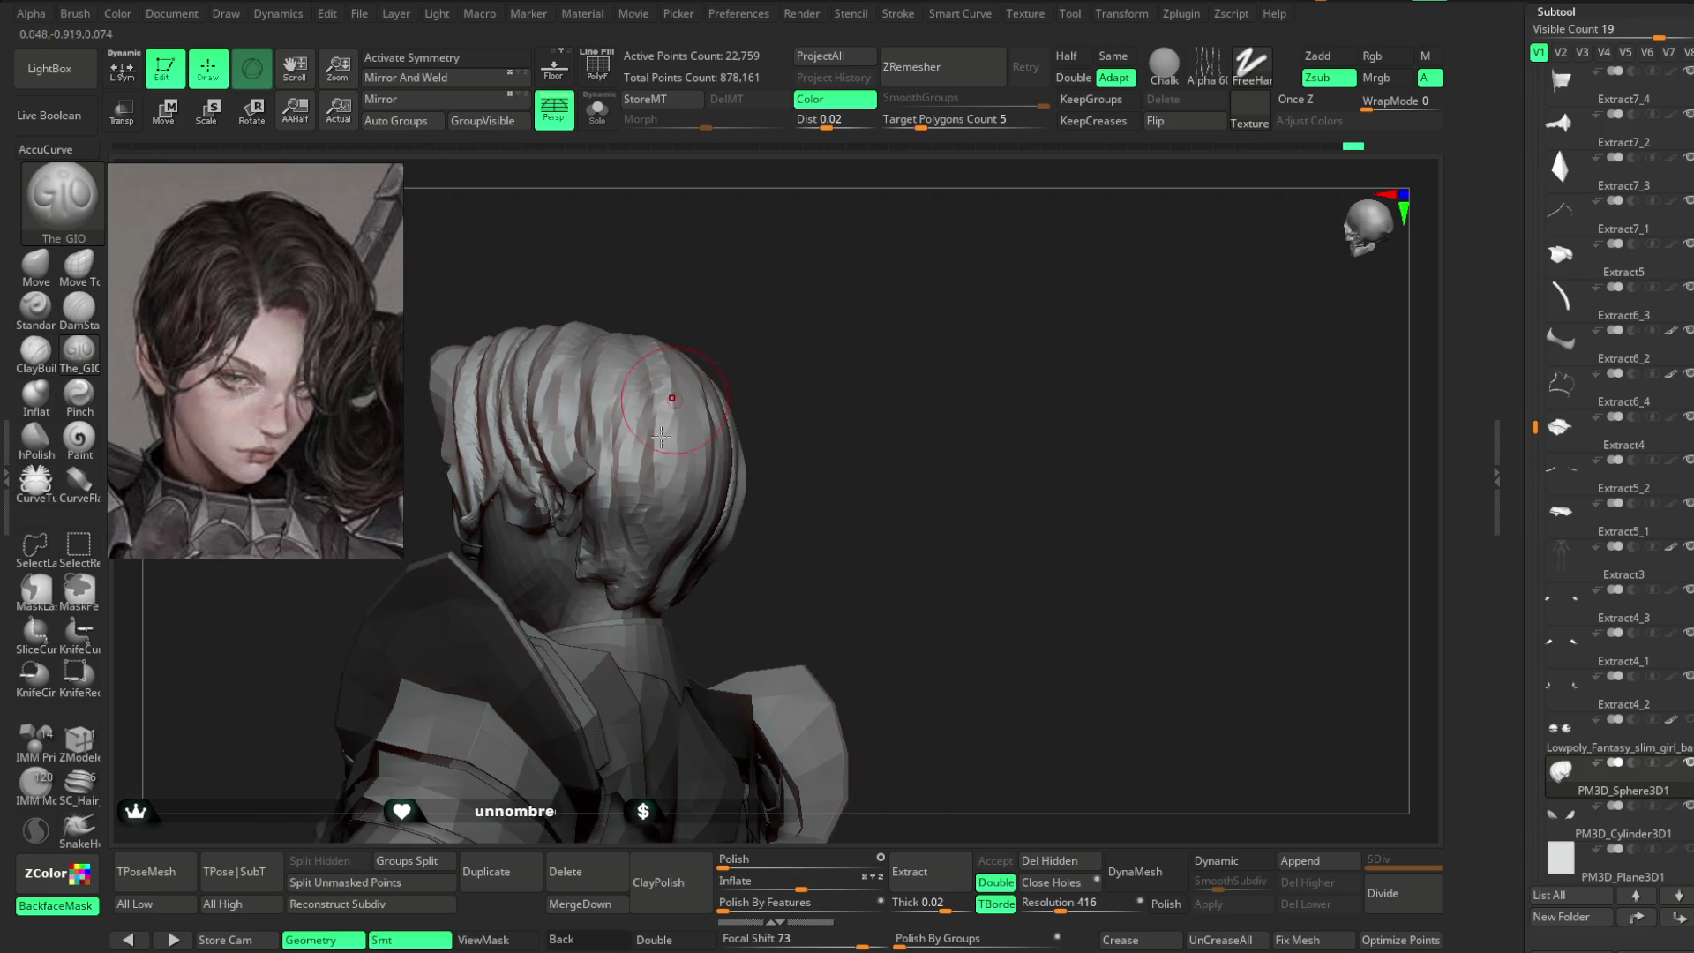
{"action": "mouse_move", "coordinate": [585, 627]}
{"action": "left_mouse_down"}
{"action": "mouse_move", "coordinate": [806, 330]}
{"action": "mouse_move", "coordinate": [654, 450]}
{"action": "left_mouse_up"}
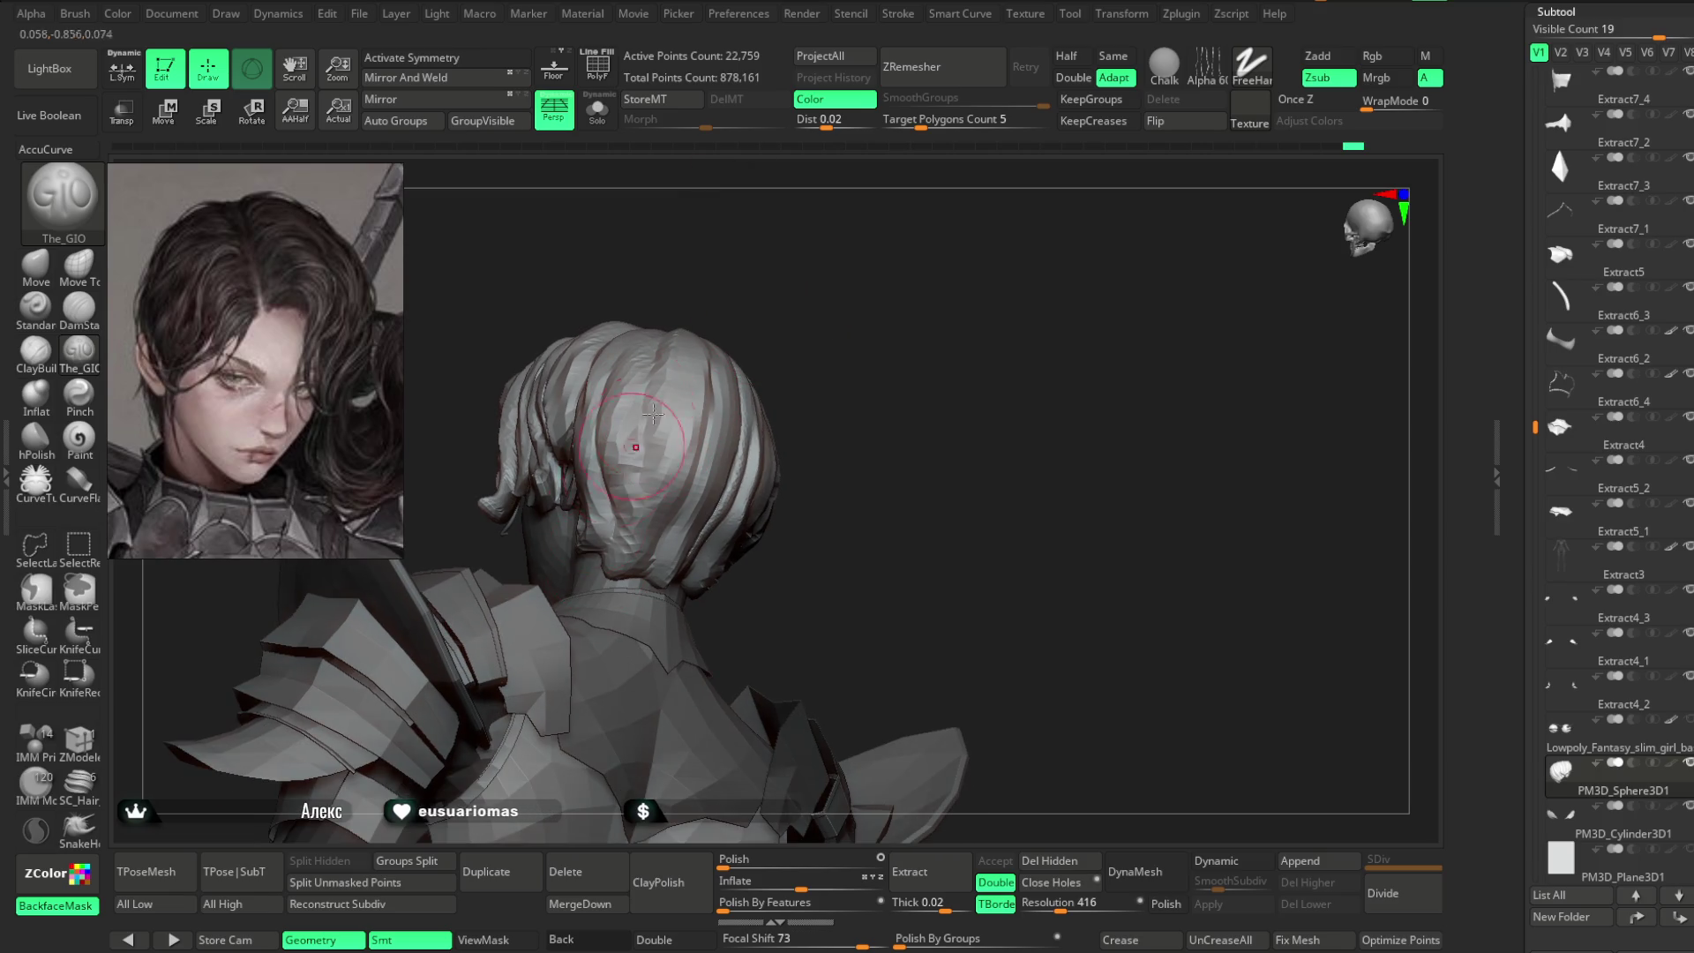
{"action": "left_click_drag", "start_coordinate": [584, 577], "coordinate": [669, 504]}
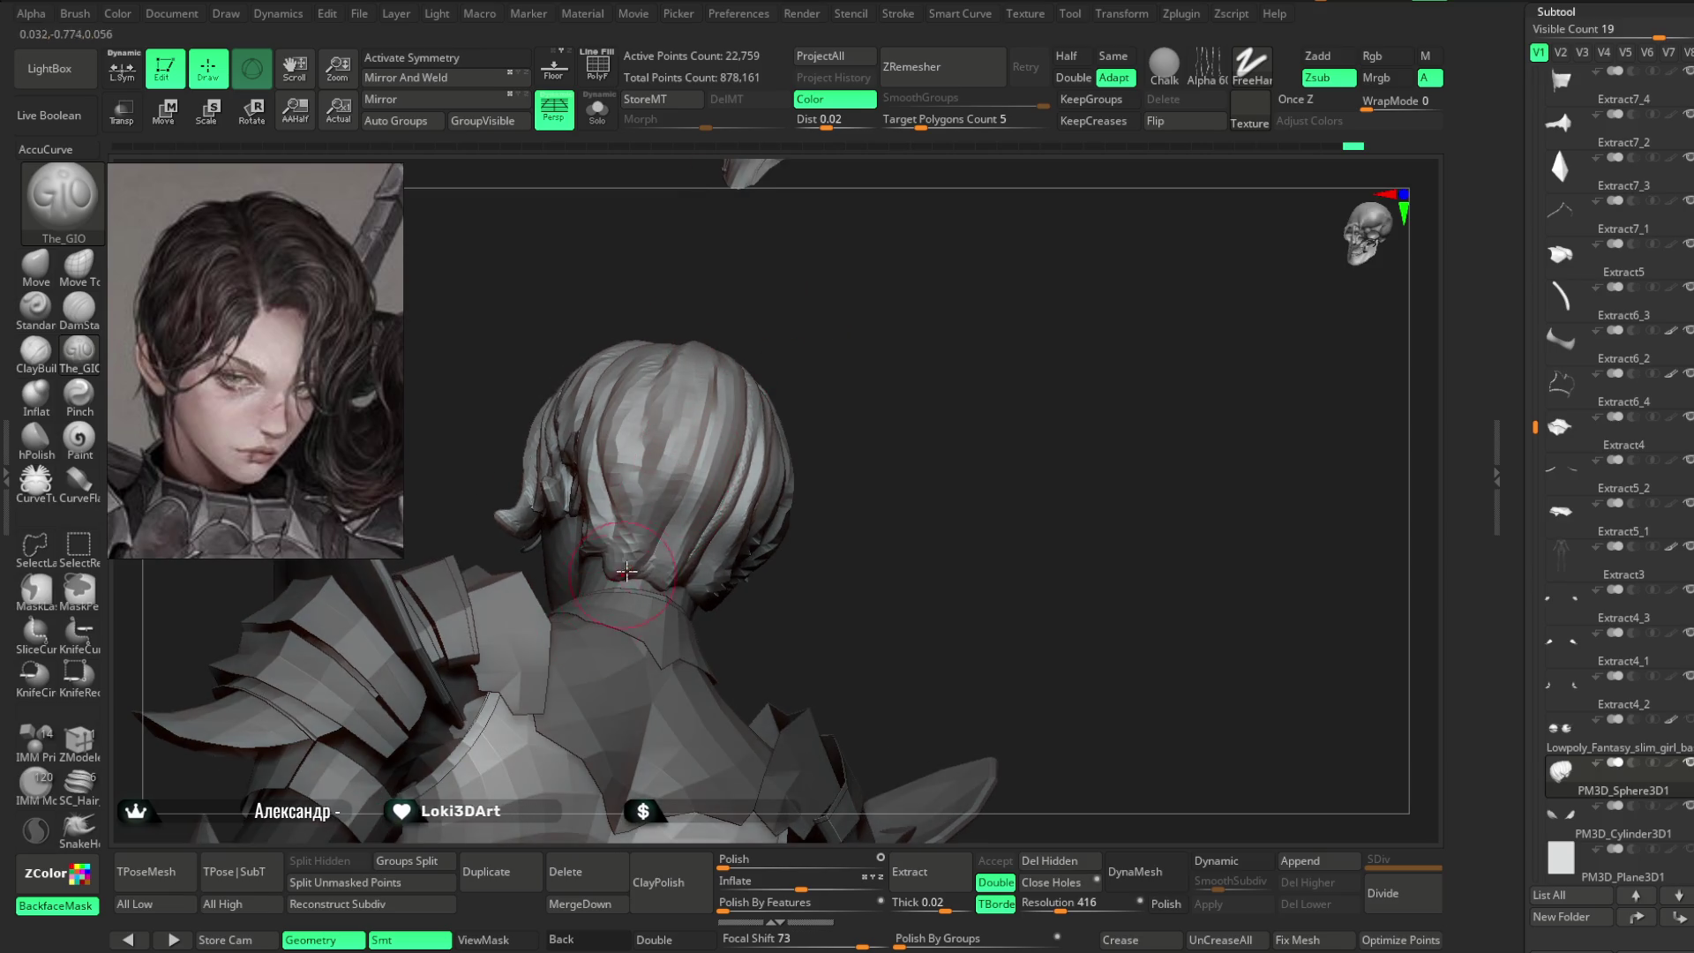
{"action": "mouse_move", "coordinate": [622, 556]}
{"action": "left_mouse_down"}
{"action": "mouse_move", "coordinate": [786, 333]}
{"action": "mouse_move", "coordinate": [839, 294]}
{"action": "mouse_move", "coordinate": [882, 340]}
{"action": "mouse_move", "coordinate": [654, 527]}
{"action": "mouse_move", "coordinate": [824, 291]}
{"action": "mouse_move", "coordinate": [823, 381]}
{"action": "left_mouse_up"}
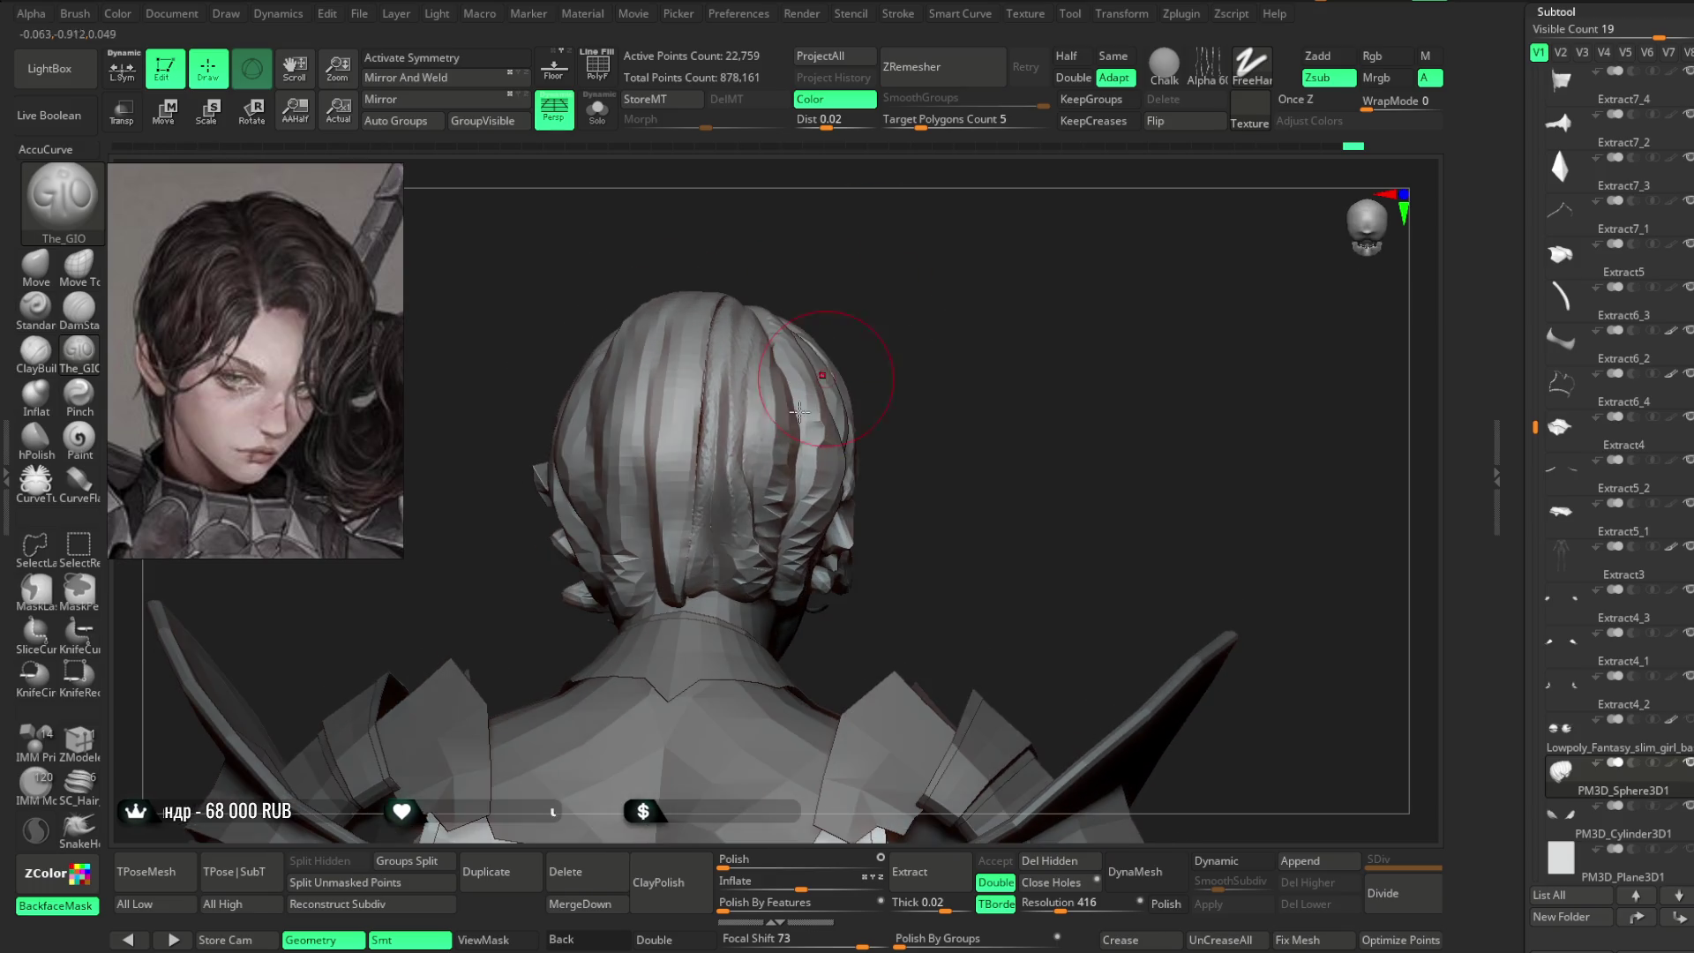
{"action": "mouse_move", "coordinate": [738, 598]}
{"action": "left_mouse_down"}
{"action": "mouse_move", "coordinate": [911, 336]}
{"action": "mouse_move", "coordinate": [719, 517]}
{"action": "left_mouse_up"}
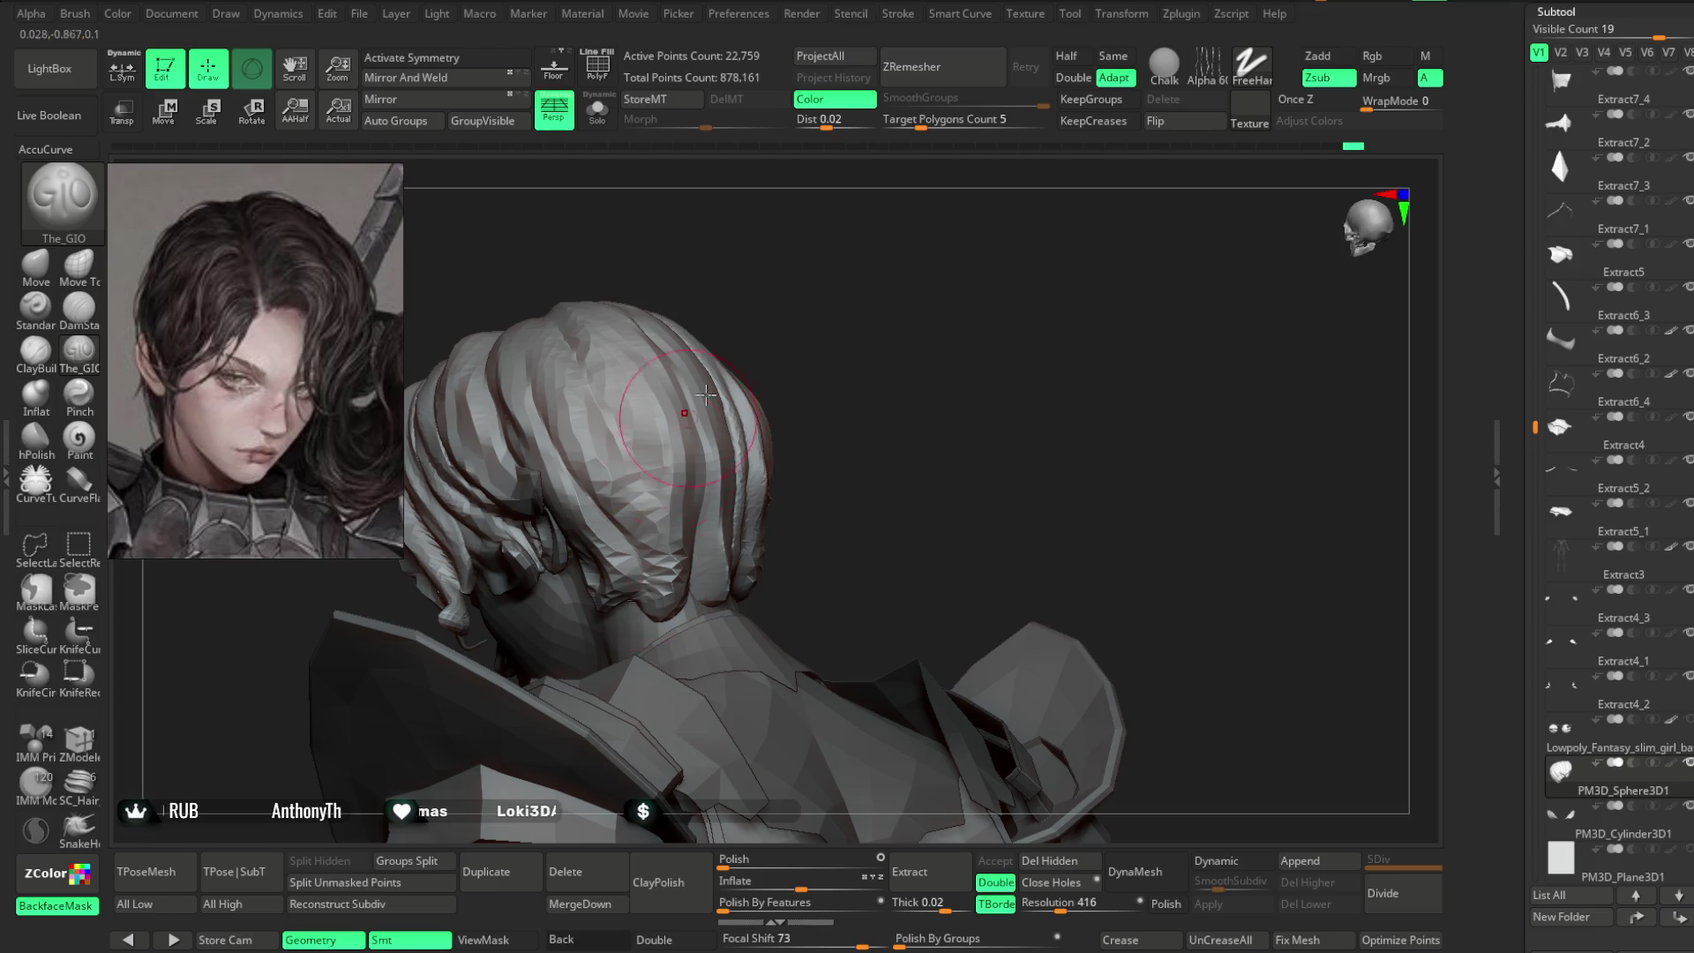
{"action": "left_click_drag", "start_coordinate": [694, 408], "coordinate": [609, 539]}
{"action": "left_click_drag", "start_coordinate": [645, 602], "coordinate": [626, 440]}
{"action": "mouse_move", "coordinate": [700, 512]}
{"action": "left_mouse_down"}
{"action": "mouse_move", "coordinate": [600, 417]}
{"action": "mouse_move", "coordinate": [665, 392]}
{"action": "left_mouse_up"}
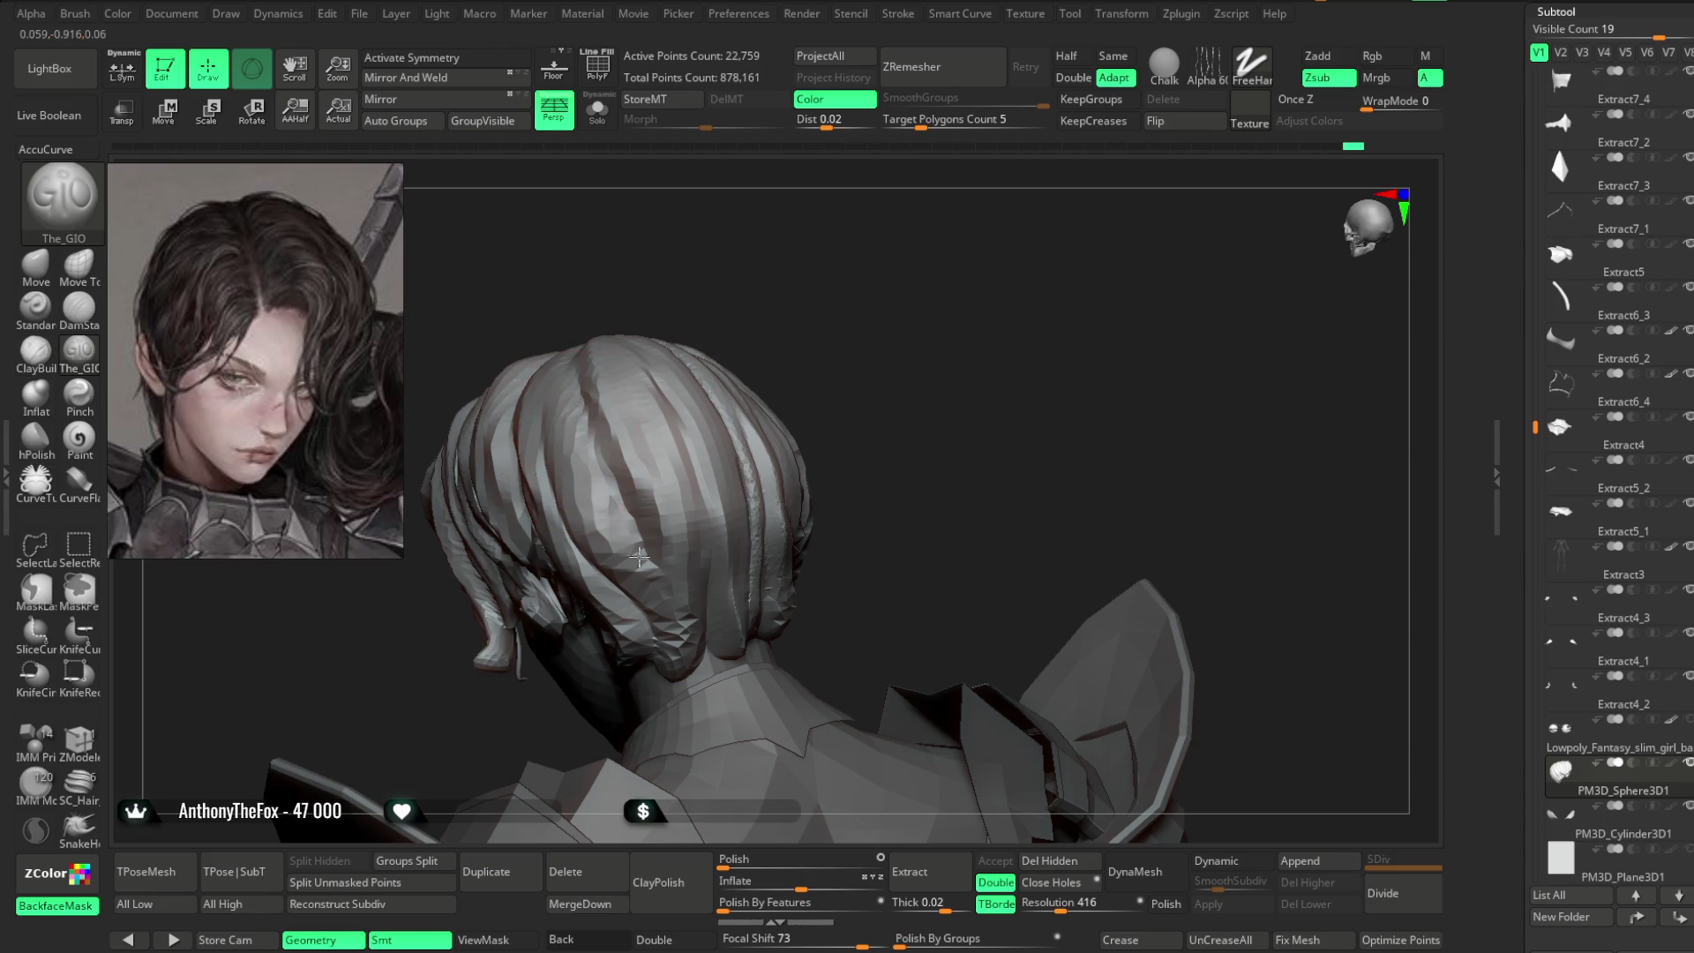
{"action": "mouse_move", "coordinate": [638, 553]}
{"action": "left_mouse_down"}
{"action": "mouse_move", "coordinate": [809, 394]}
{"action": "mouse_move", "coordinate": [756, 367]}
{"action": "mouse_move", "coordinate": [512, 380]}
{"action": "mouse_move", "coordinate": [616, 272]}
{"action": "mouse_move", "coordinate": [704, 326]}
{"action": "mouse_move", "coordinate": [703, 310]}
{"action": "mouse_move", "coordinate": [656, 341]}
{"action": "mouse_move", "coordinate": [718, 273]}
{"action": "mouse_move", "coordinate": [644, 257]}
{"action": "mouse_move", "coordinate": [783, 276]}
{"action": "mouse_move", "coordinate": [739, 307]}
{"action": "mouse_move", "coordinate": [794, 326]}
{"action": "mouse_move", "coordinate": [806, 400]}
{"action": "mouse_move", "coordinate": [825, 328]}
{"action": "mouse_move", "coordinate": [992, 508]}
{"action": "left_mouse_up"}
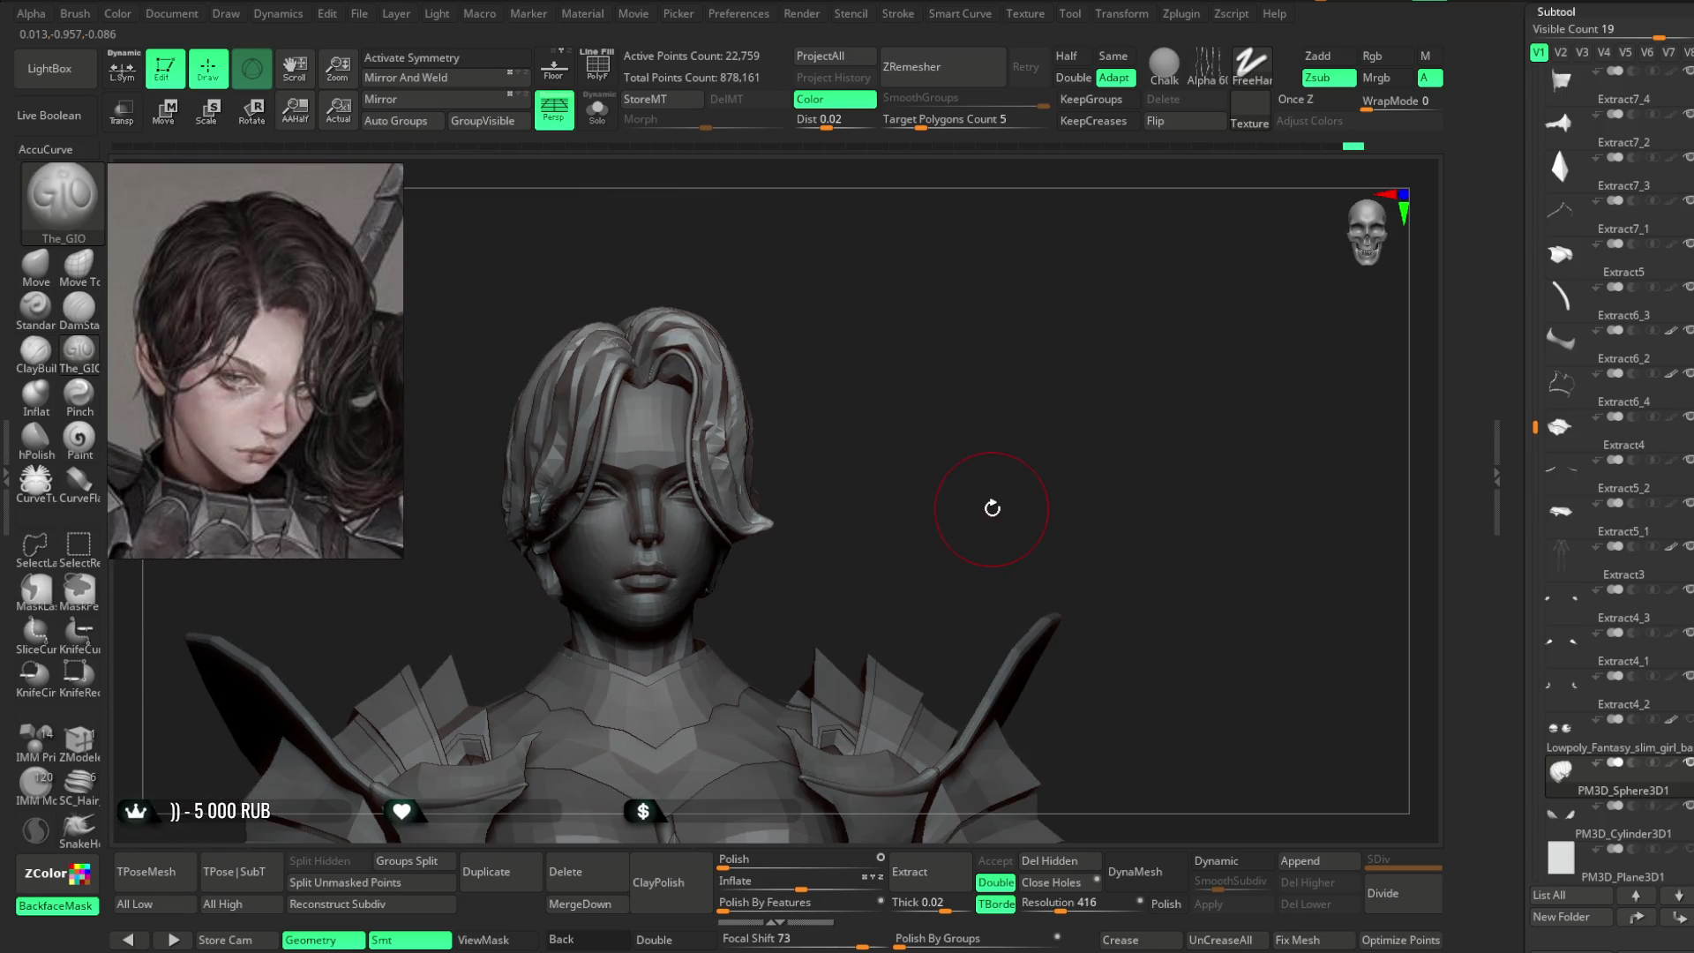
{"action": "scroll", "coordinate": [1611, 477], "scroll_direction": "up", "scroll_amount": 10}
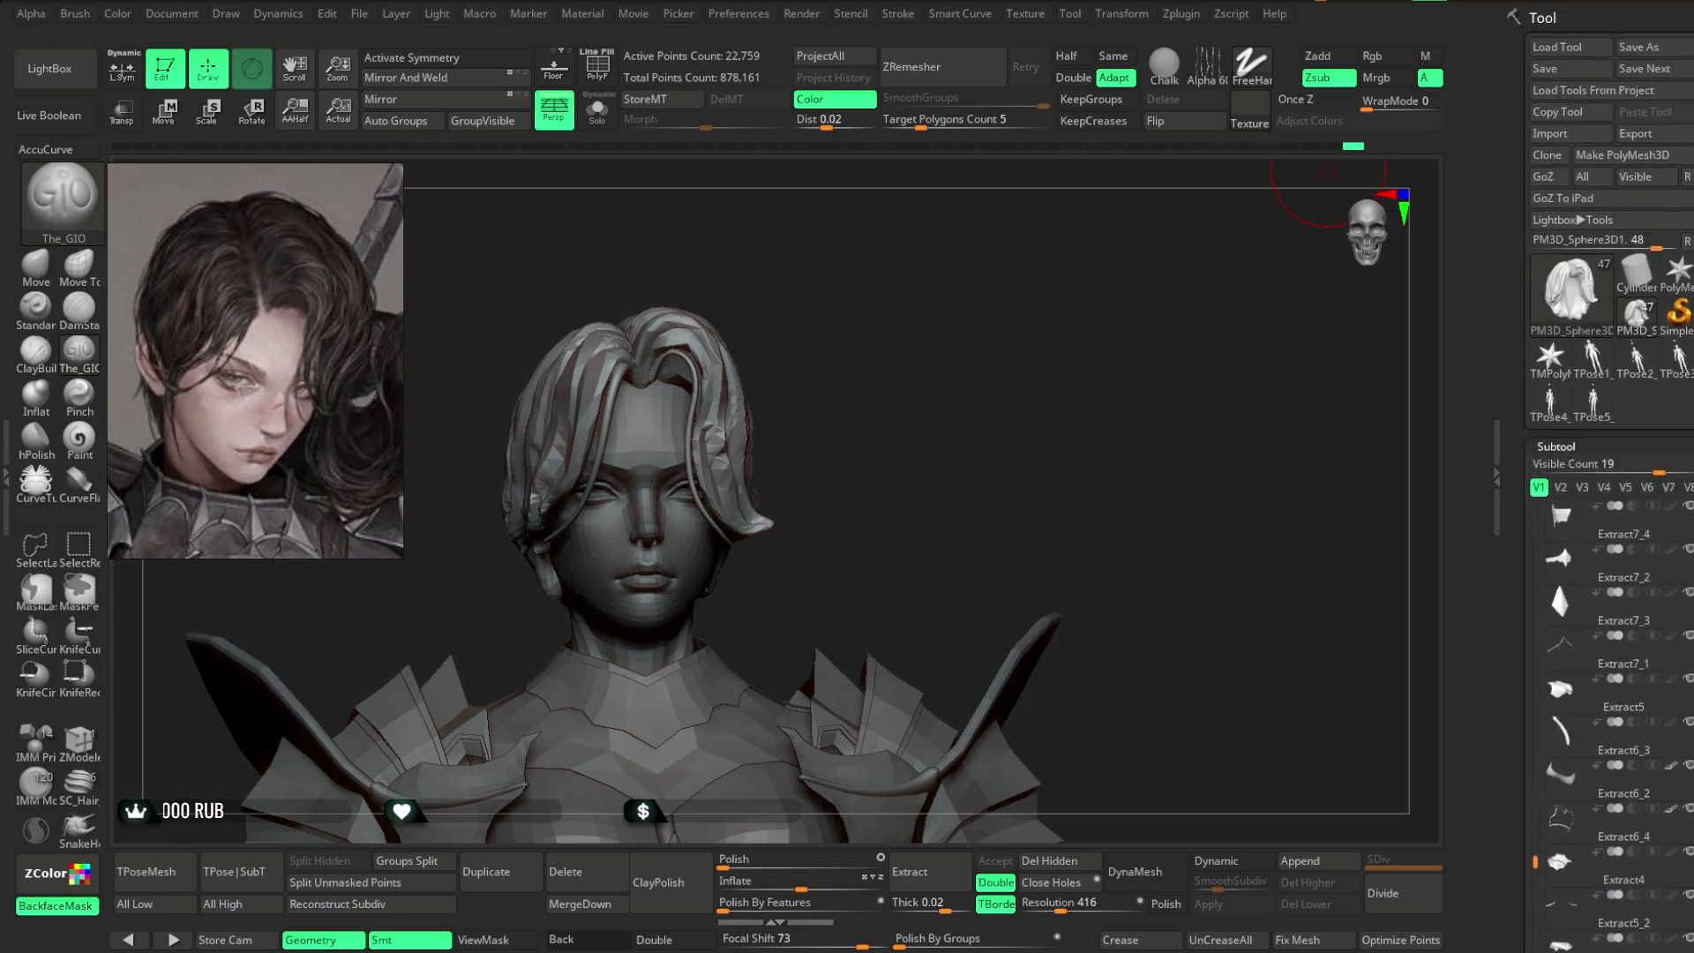
- Pick a dark red colour and fill the merged hair with it
{"action": "mouse_move", "coordinate": [1584, 193]}
{"action": "left_mouse_down"}
{"action": "mouse_move", "coordinate": [1579, 218]}
{"action": "mouse_move", "coordinate": [1551, 208]}
{"action": "mouse_move", "coordinate": [1578, 202]}
{"action": "left_mouse_up"}
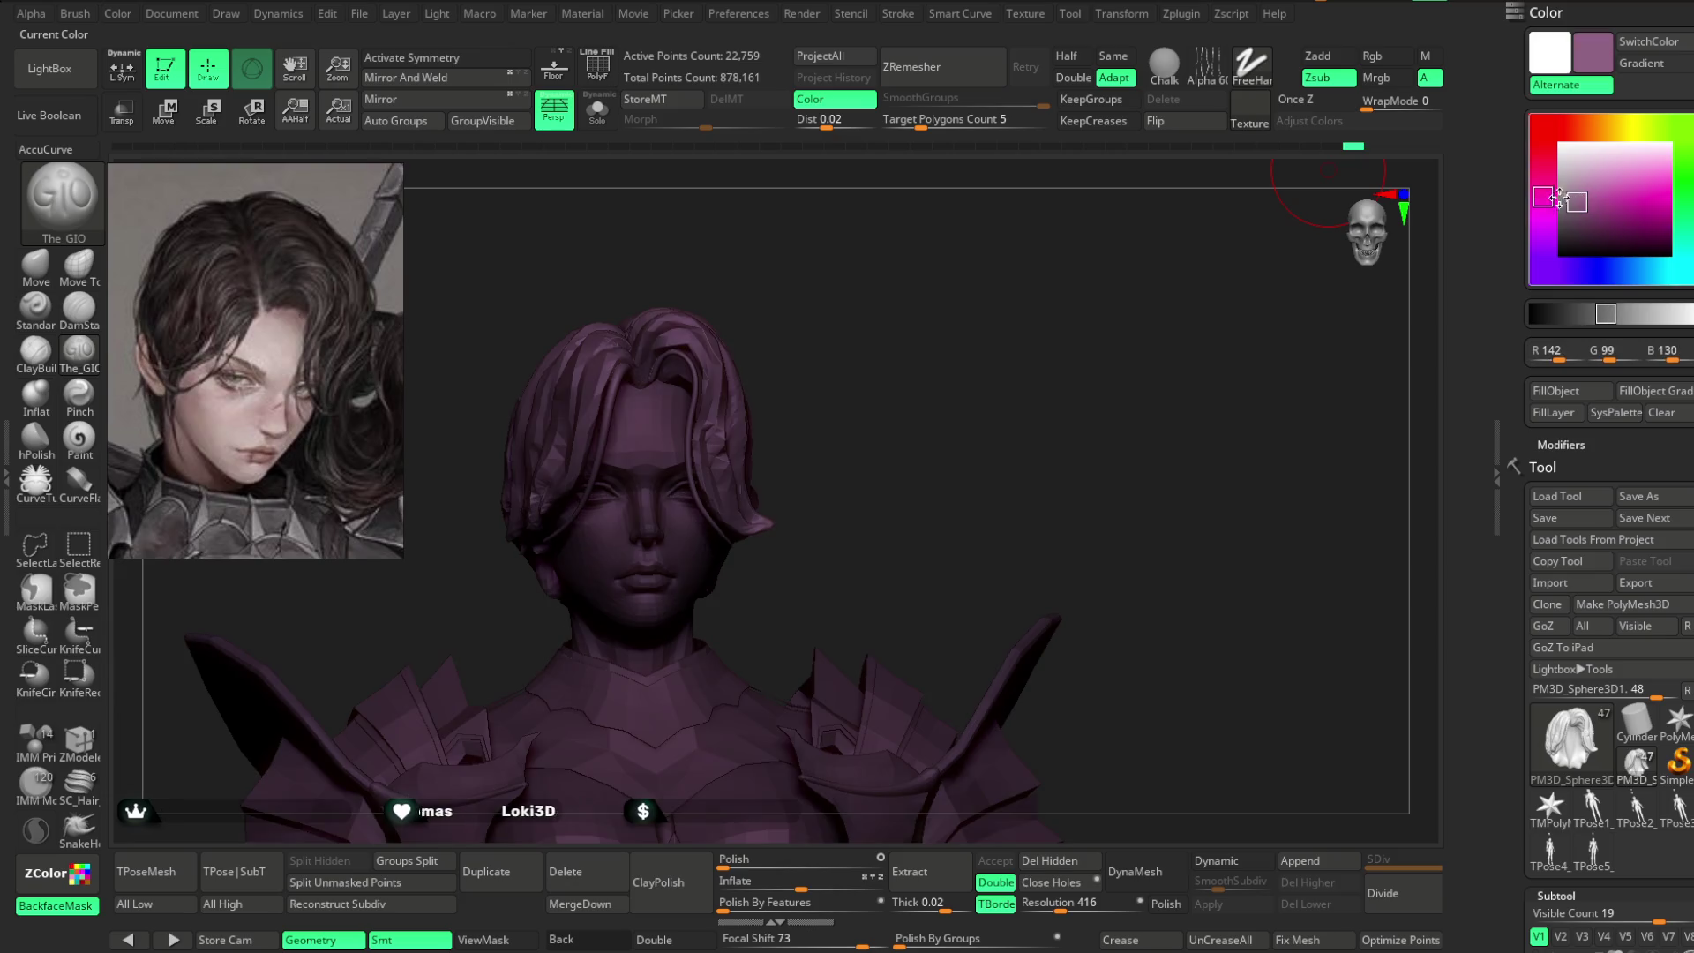
{"action": "left_click", "coordinate": [1577, 214]}
{"action": "mouse_move", "coordinate": [918, 220]}
{"action": "left_mouse_down"}
{"action": "mouse_move", "coordinate": [1097, 219]}
{"action": "mouse_move", "coordinate": [1133, 253]}
{"action": "left_mouse_up"}
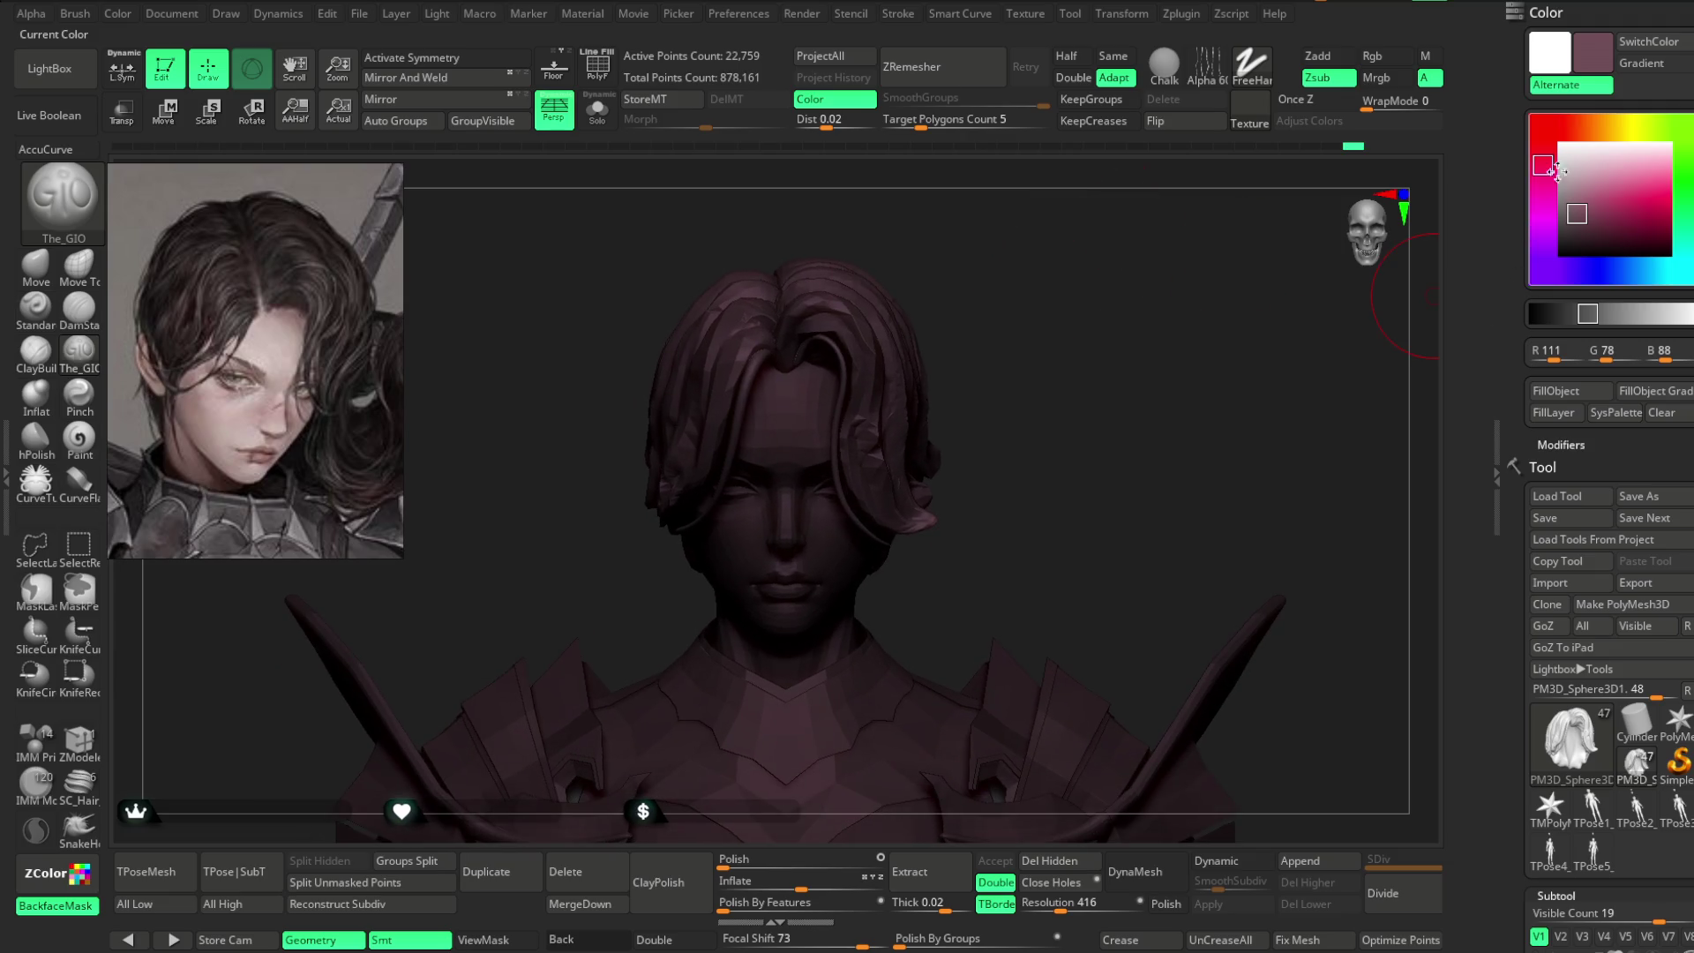
{"action": "left_click", "coordinate": [1581, 224]}
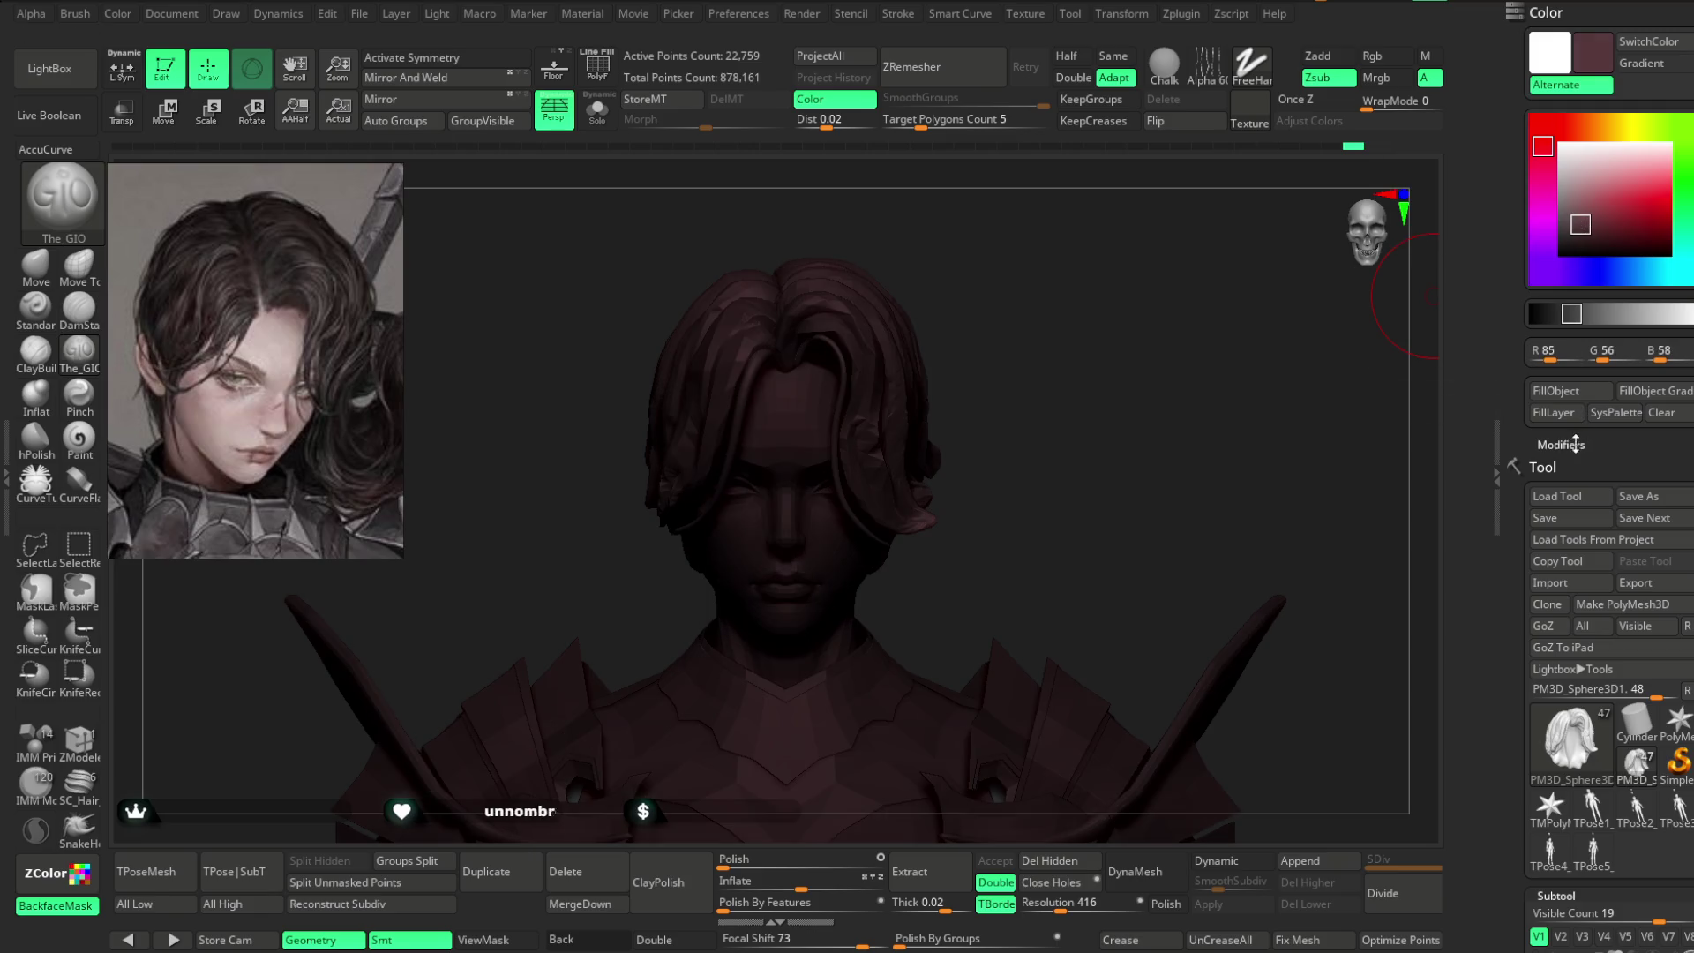
{"action": "left_click", "coordinate": [1560, 391]}
{"action": "left_click", "coordinate": [1563, 147]}
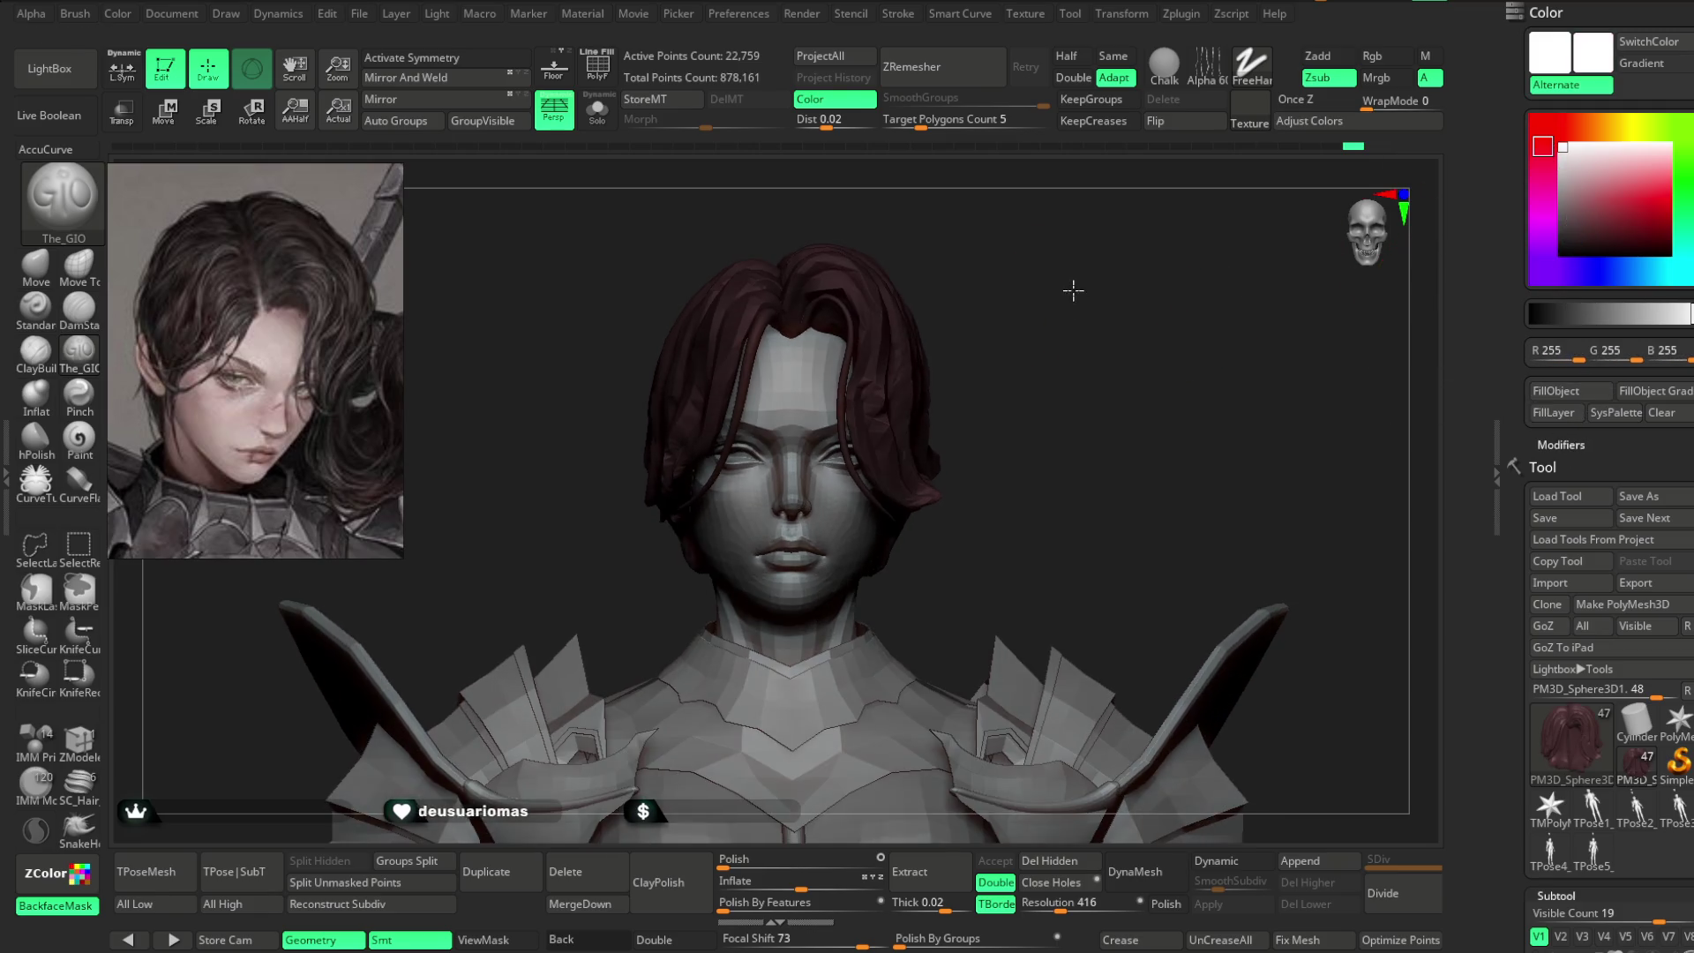
- Refill the hair with a deeper reddish-brown, then set the paint colour to white
{"action": "mouse_move", "coordinate": [1057, 290]}
{"action": "left_mouse_down"}
{"action": "mouse_move", "coordinate": [1032, 287]}
{"action": "mouse_move", "coordinate": [1074, 299]}
{"action": "mouse_move", "coordinate": [1065, 260]}
{"action": "mouse_move", "coordinate": [1089, 272]}
{"action": "left_mouse_up"}
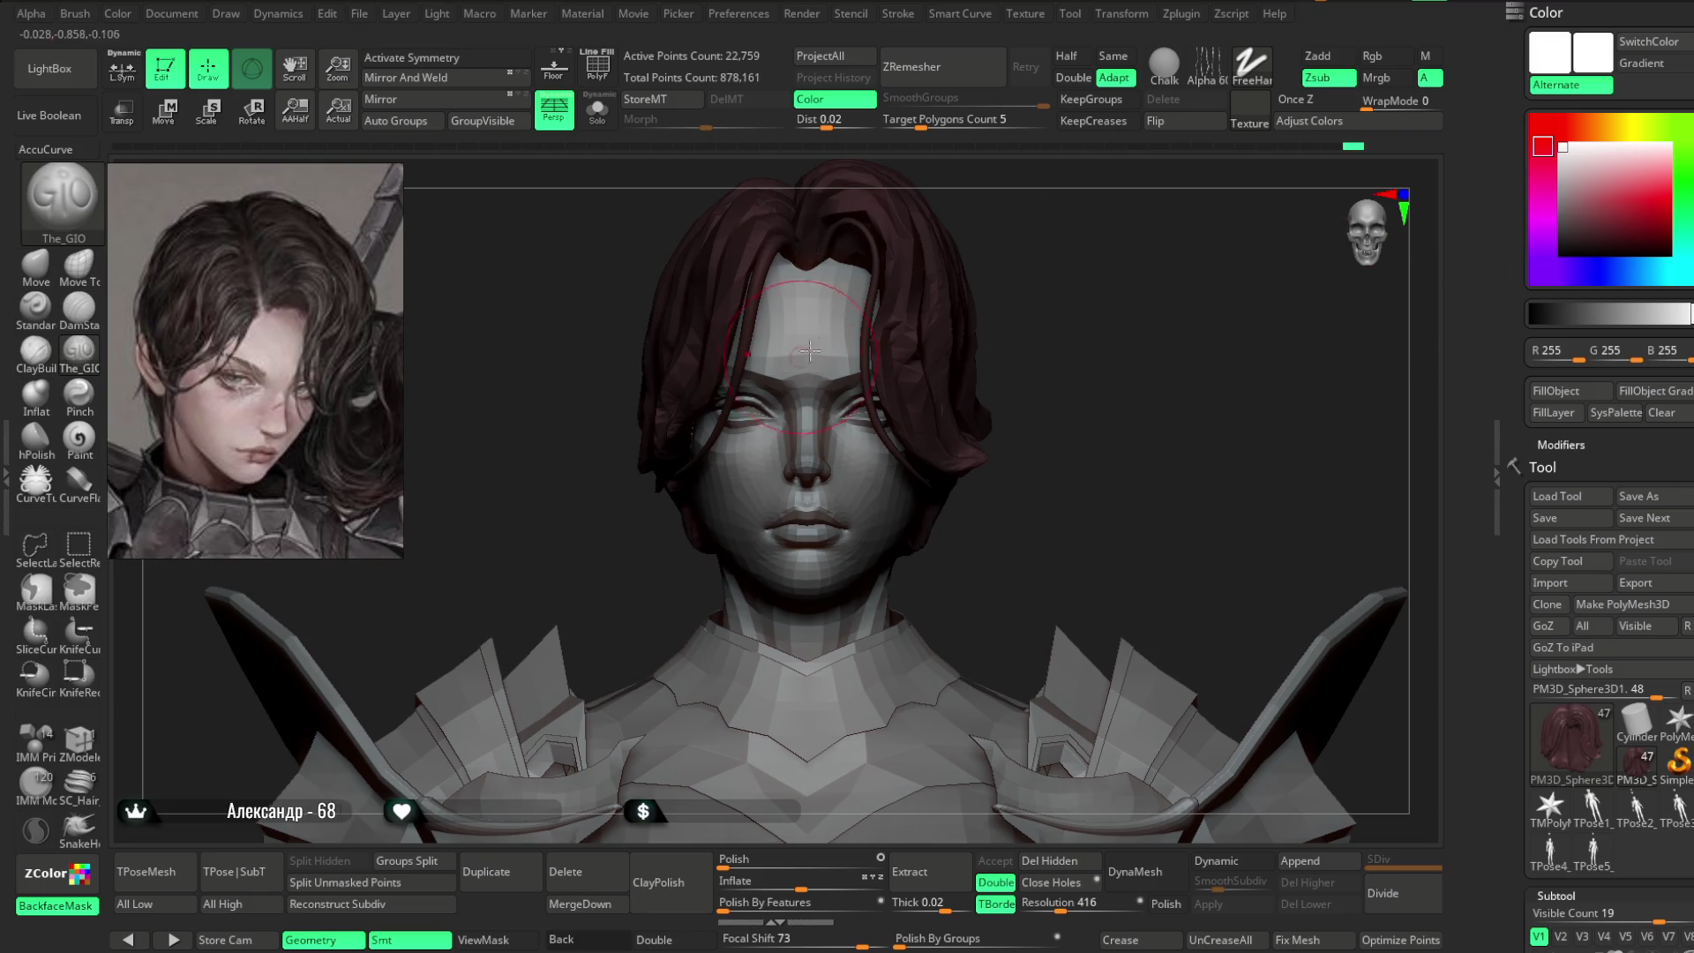
{"action": "key", "text": "c"}
{"action": "left_click_drag", "start_coordinate": [1580, 226], "coordinate": [1577, 238]}
{"action": "left_click", "coordinate": [1558, 399]}
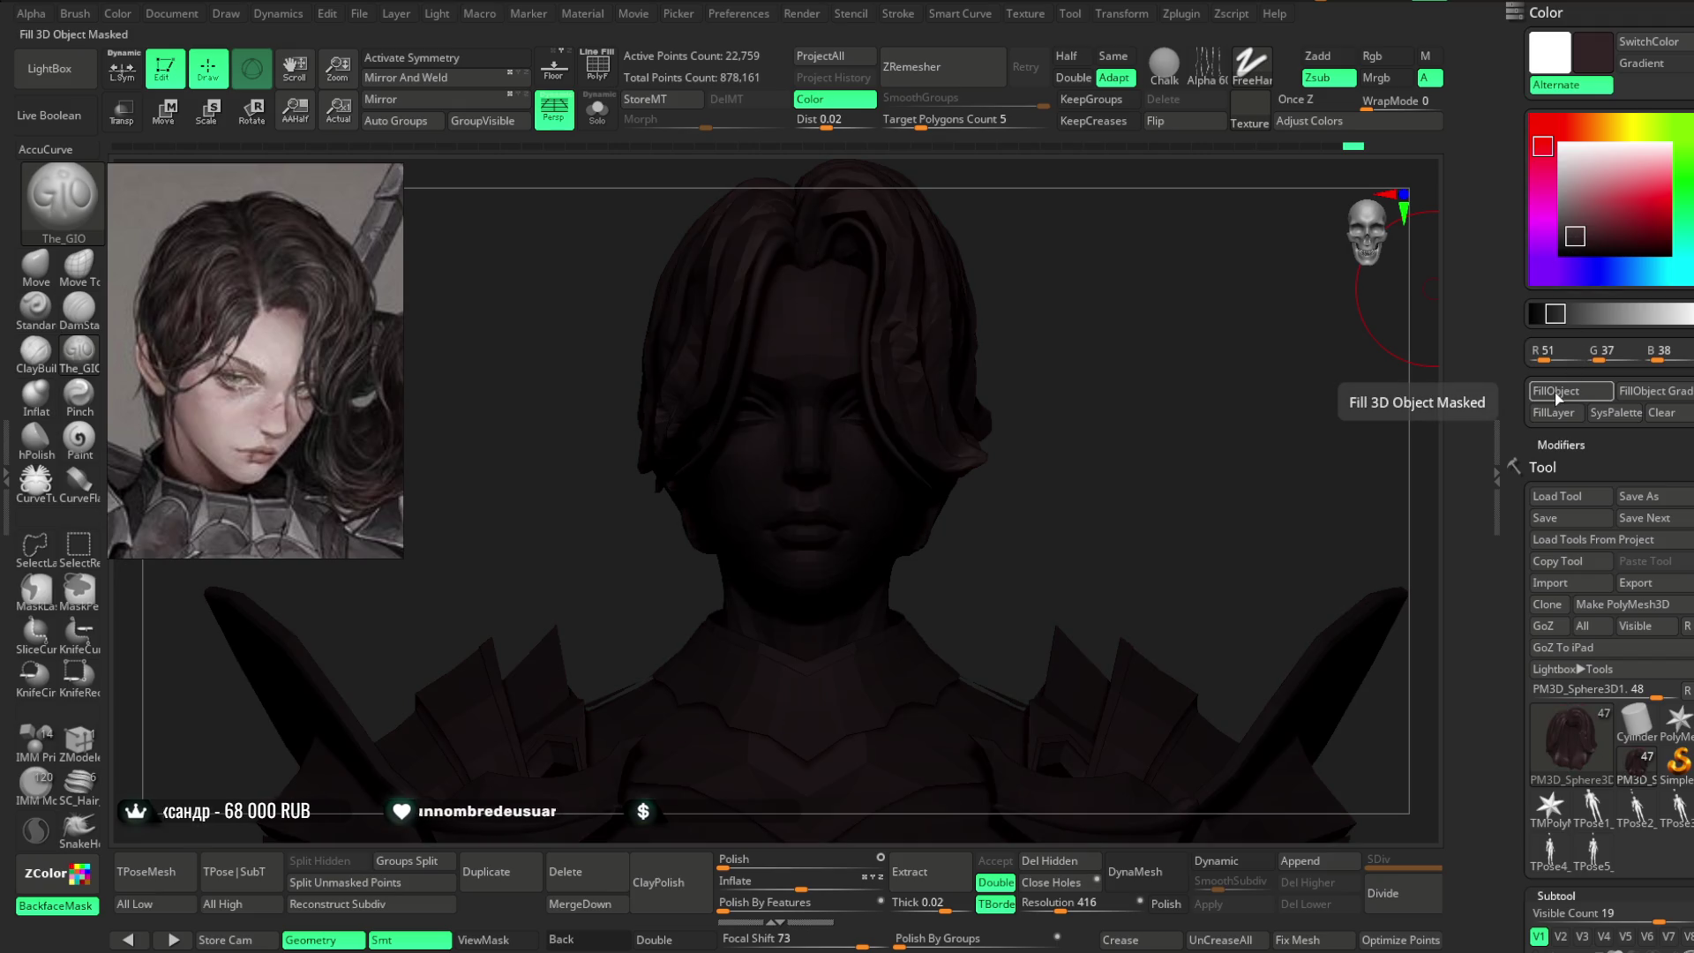
{"action": "left_click", "coordinate": [1563, 147]}
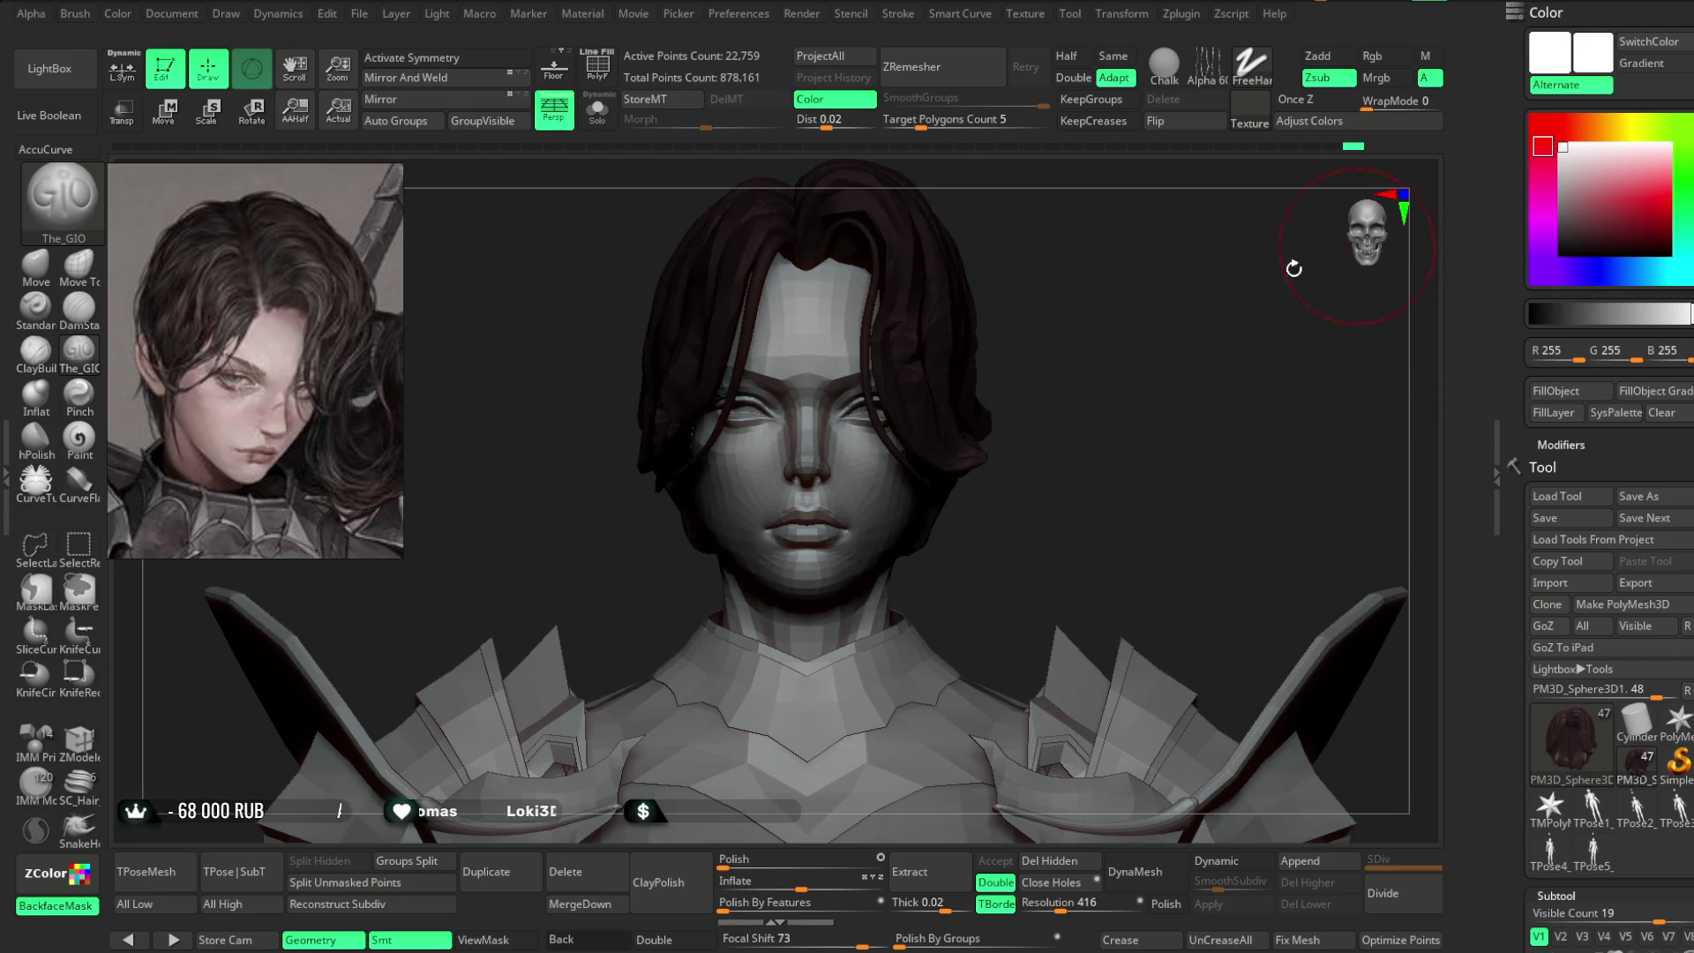
{"action": "mouse_move", "coordinate": [1094, 314]}
{"action": "left_mouse_down"}
{"action": "mouse_move", "coordinate": [1131, 359]}
{"action": "mouse_move", "coordinate": [1256, 333]}
{"action": "mouse_move", "coordinate": [1153, 469]}
{"action": "left_mouse_up"}
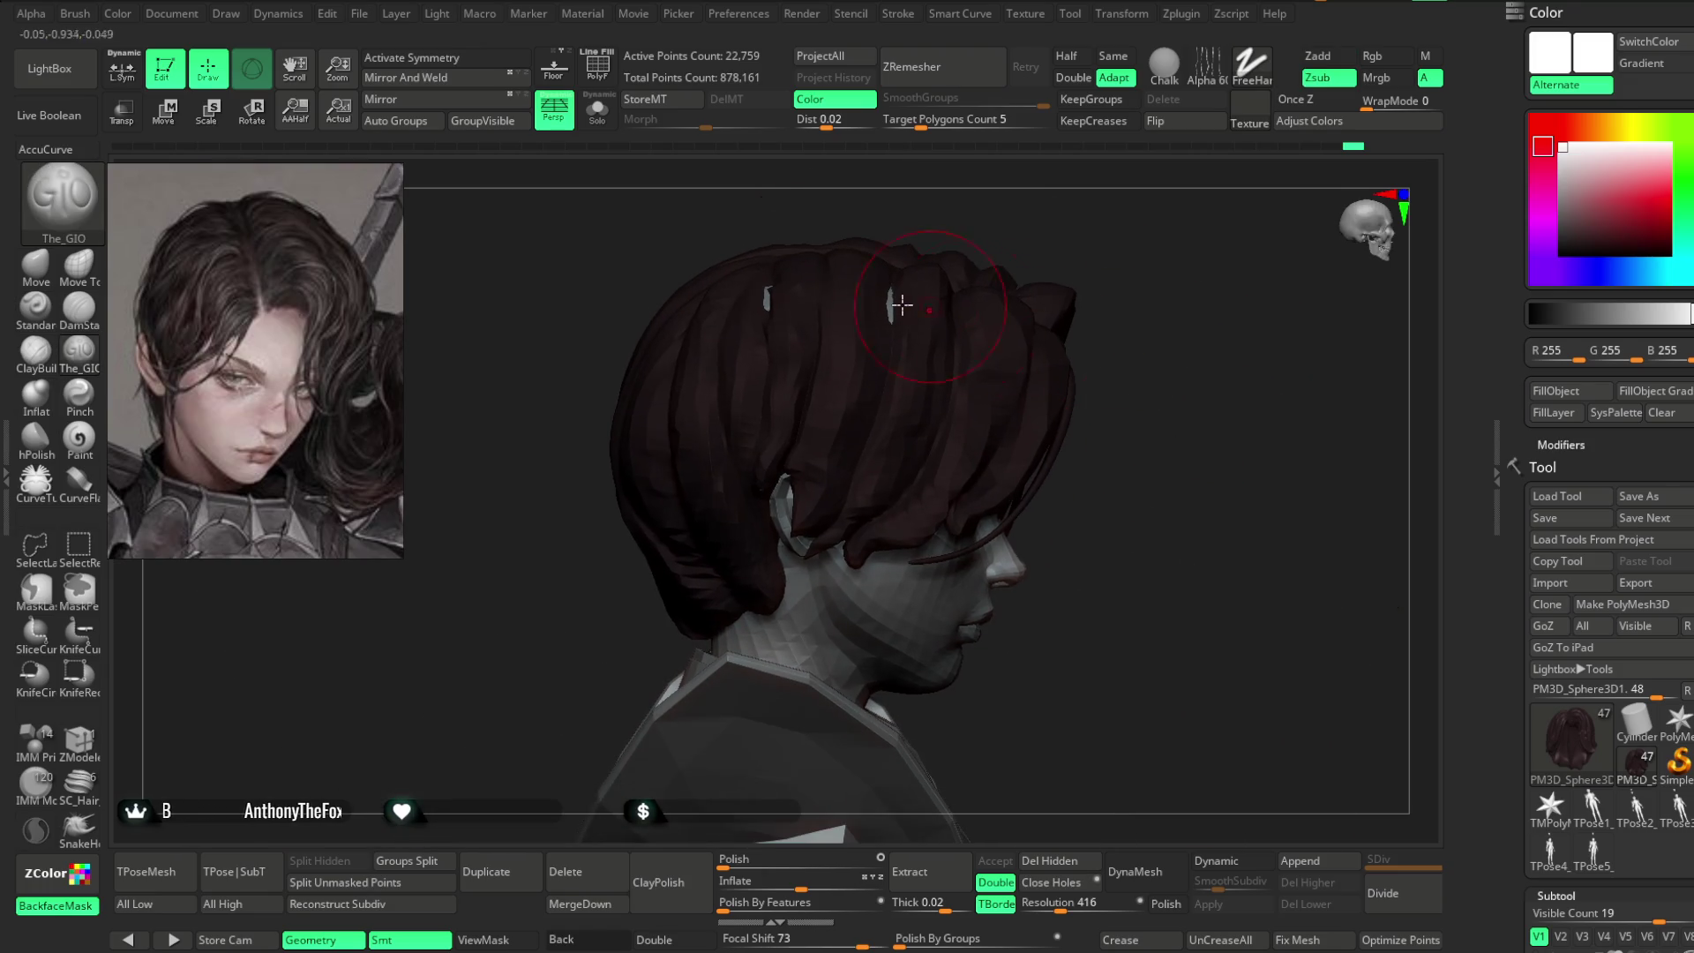
- With the Move brush and X symmetry on, sweep the hair back off the forehead from several angles
{"action": "key", "text": "b"}
{"action": "key", "text": "m"}
{"action": "key", "text": "v"}
{"action": "key", "text": "space"}
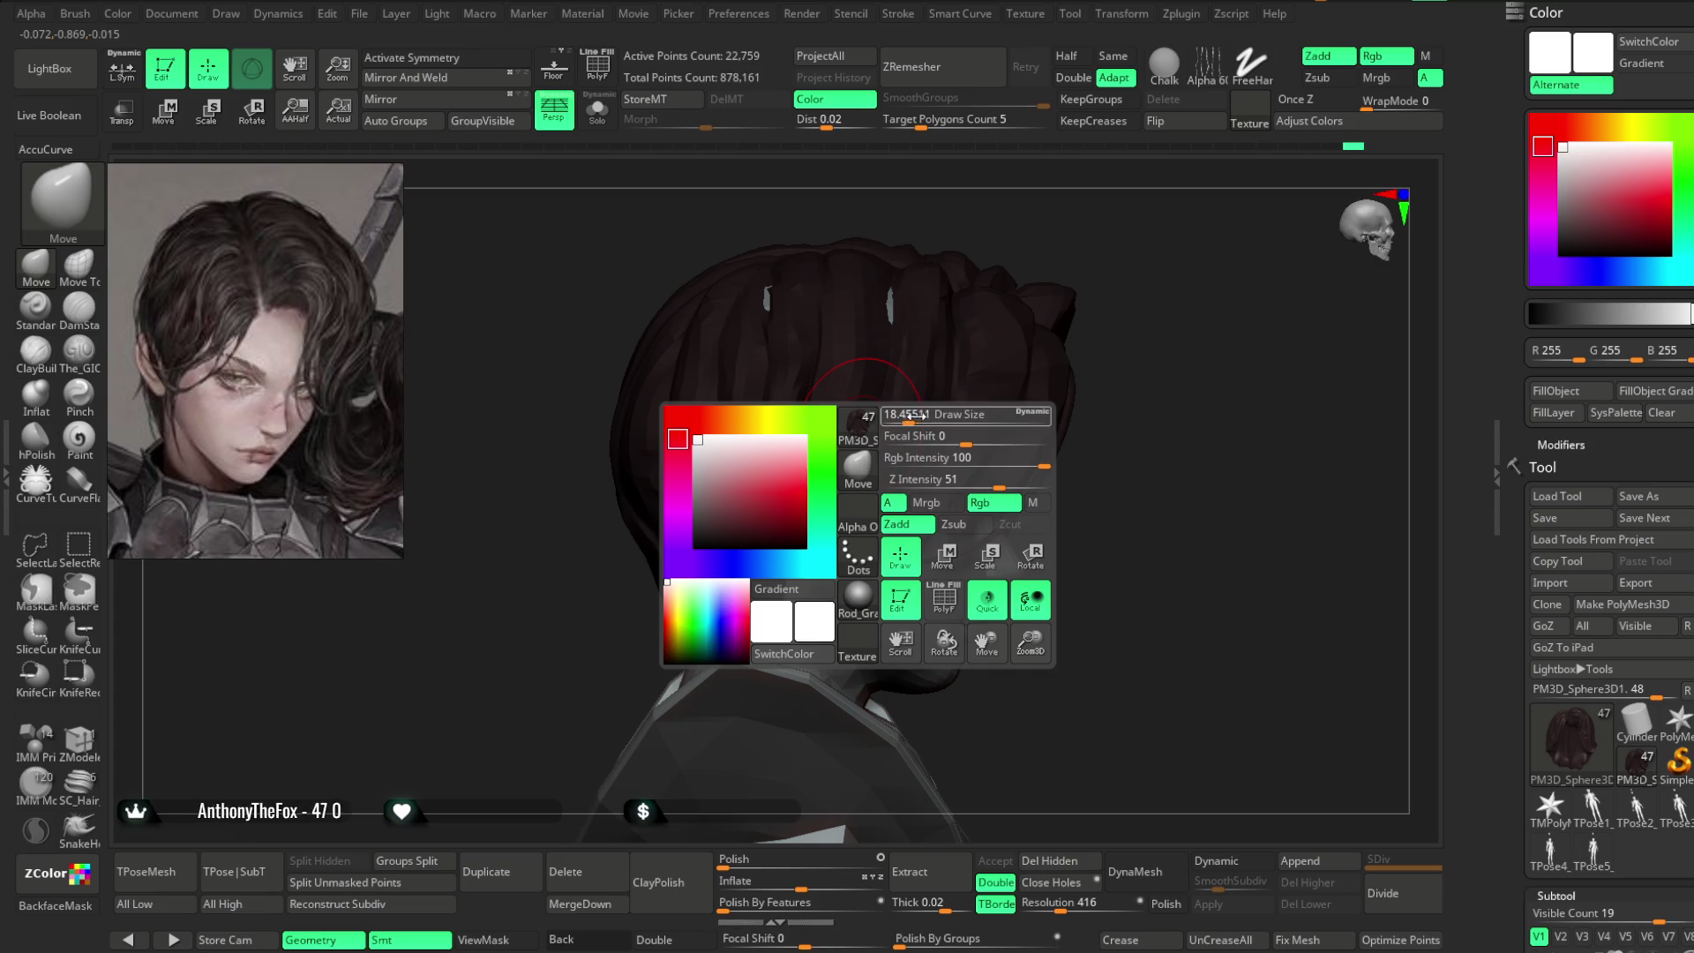
{"action": "key", "text": "x"}
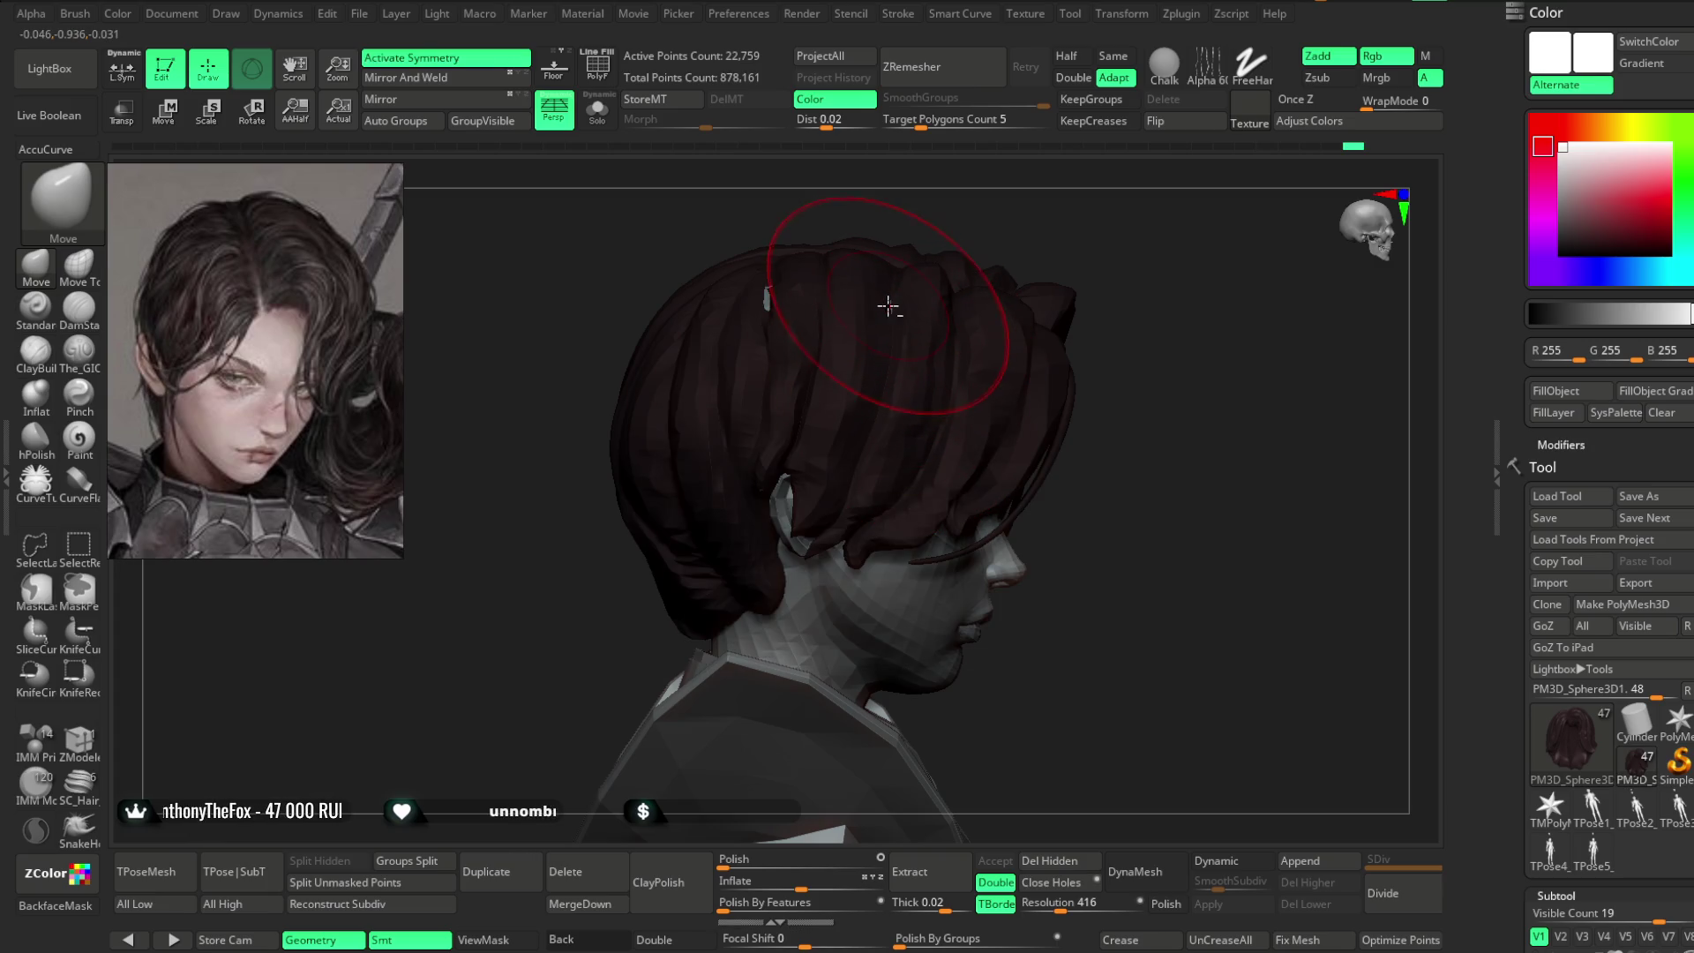
{"action": "mouse_move", "coordinate": [953, 215]}
{"action": "left_mouse_down"}
{"action": "mouse_move", "coordinate": [747, 309]}
{"action": "mouse_move", "coordinate": [923, 182]}
{"action": "mouse_move", "coordinate": [793, 304]}
{"action": "mouse_move", "coordinate": [945, 276]}
{"action": "mouse_move", "coordinate": [972, 287]}
{"action": "mouse_move", "coordinate": [907, 375]}
{"action": "mouse_move", "coordinate": [957, 329]}
{"action": "mouse_move", "coordinate": [875, 400]}
{"action": "left_mouse_up"}
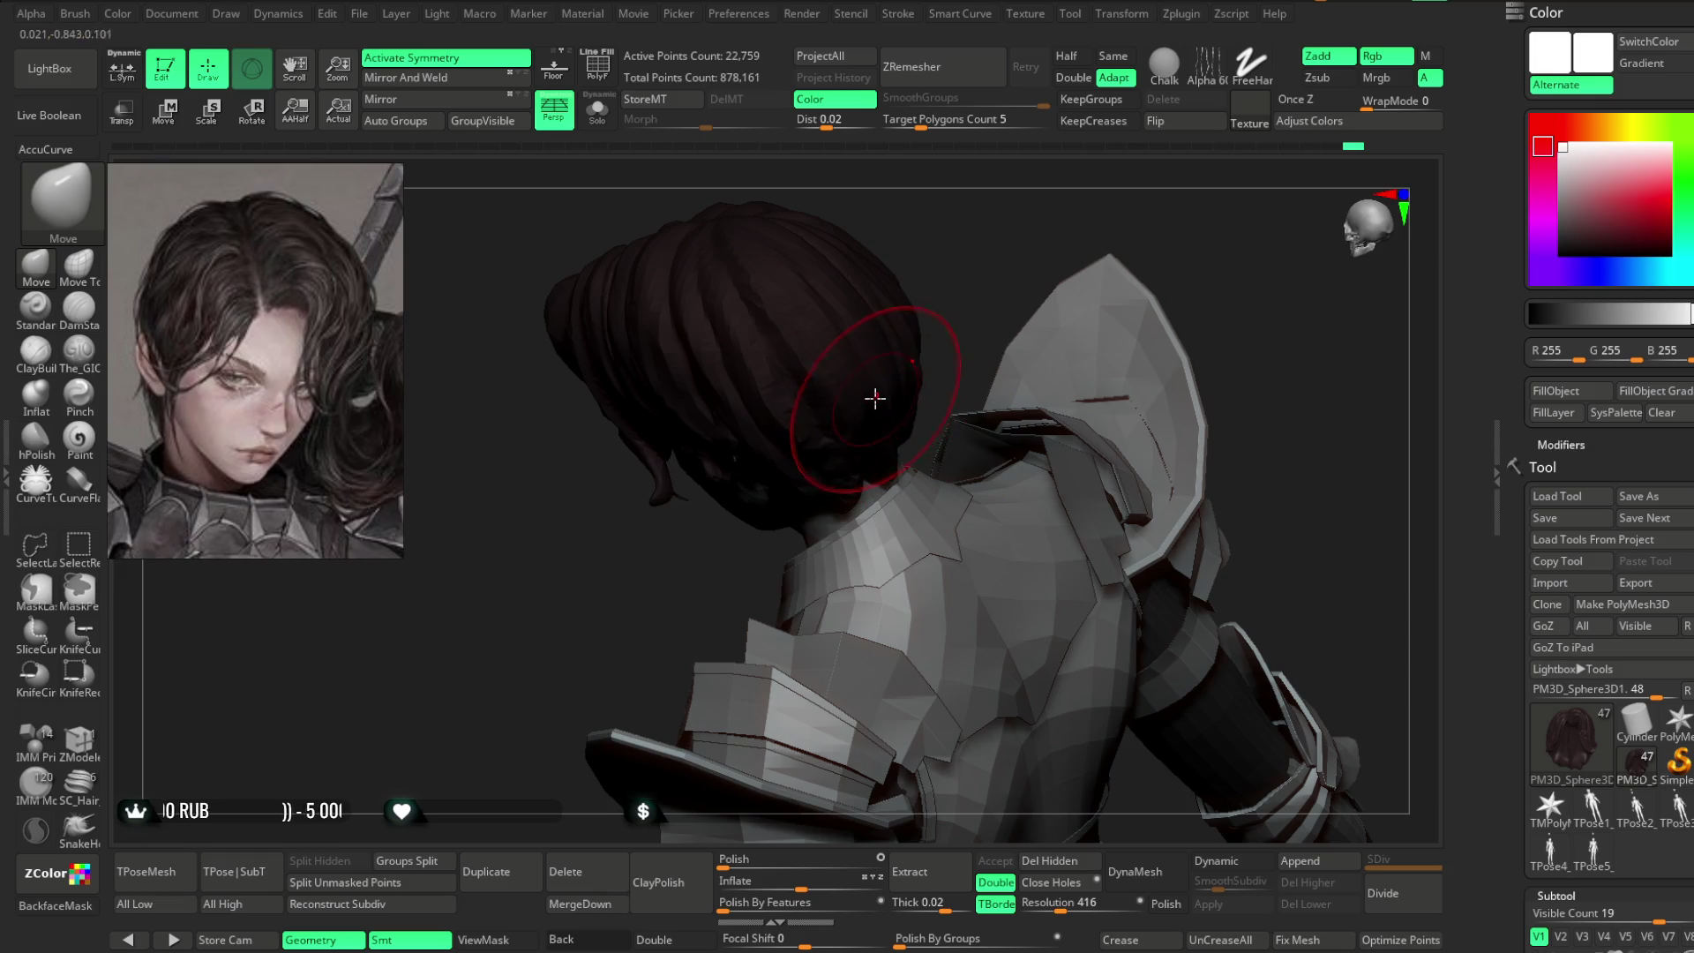
{"action": "mouse_move", "coordinate": [947, 276]}
{"action": "left_mouse_down"}
{"action": "mouse_move", "coordinate": [972, 261]}
{"action": "mouse_move", "coordinate": [887, 347]}
{"action": "mouse_move", "coordinate": [994, 306]}
{"action": "mouse_move", "coordinate": [1017, 264]}
{"action": "mouse_move", "coordinate": [1089, 283]}
{"action": "mouse_move", "coordinate": [1047, 288]}
{"action": "mouse_move", "coordinate": [1078, 330]}
{"action": "mouse_move", "coordinate": [1017, 345]}
{"action": "left_mouse_up"}
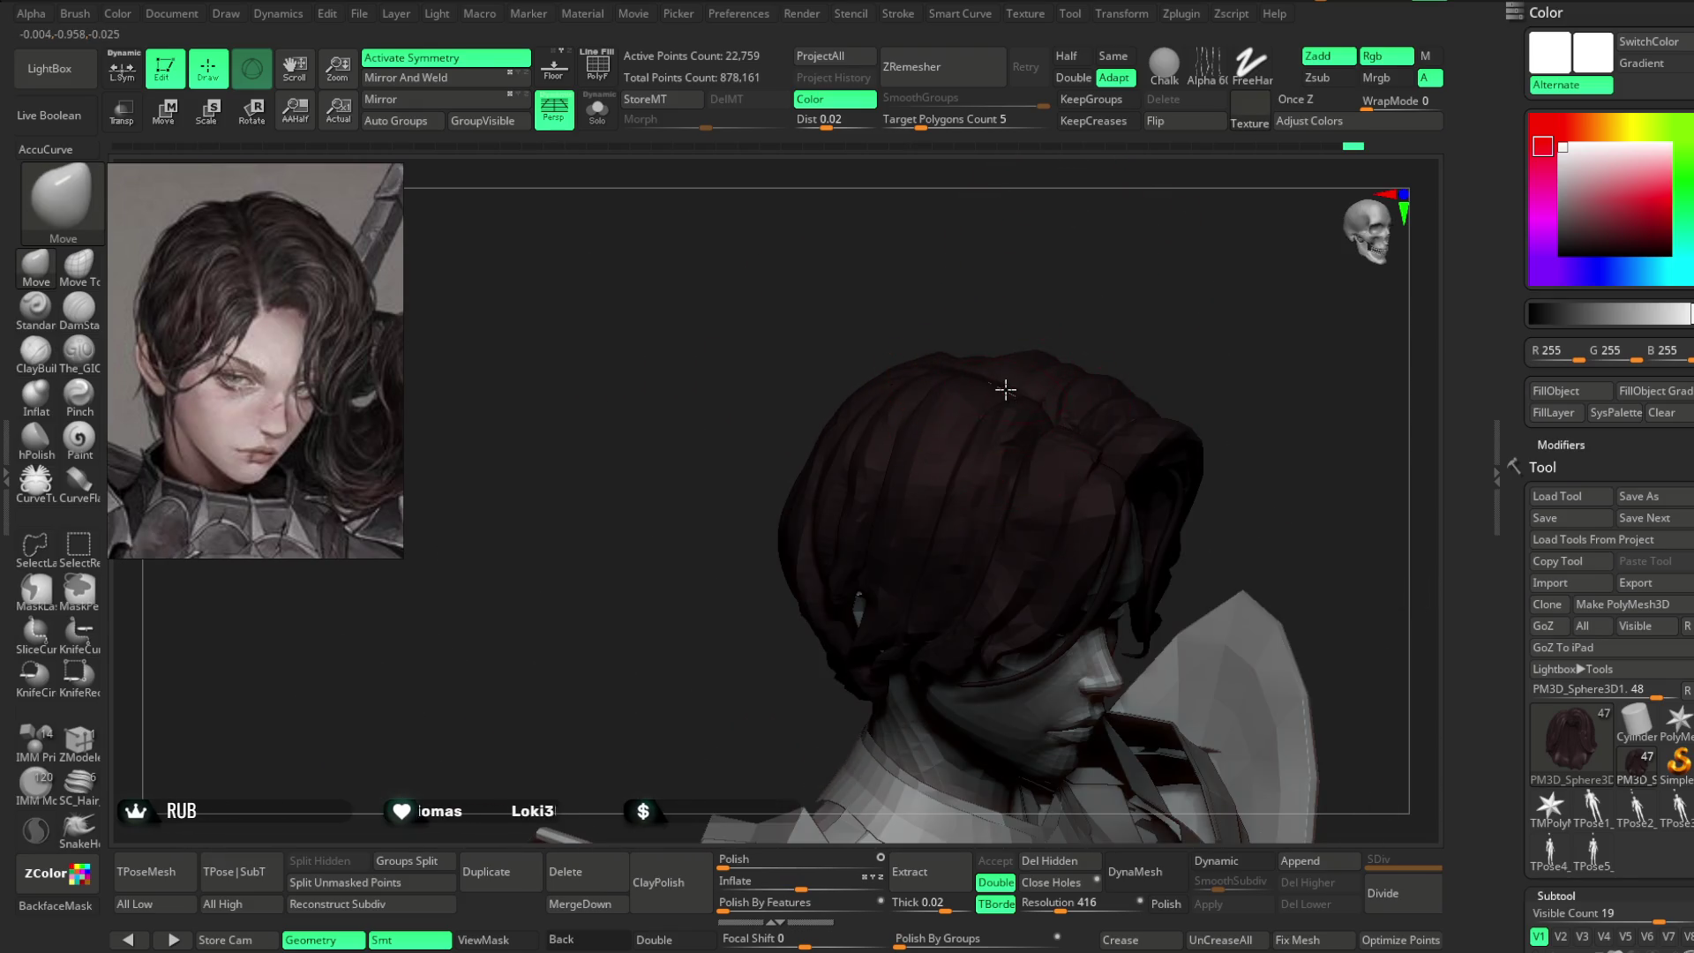
{"action": "mouse_move", "coordinate": [1099, 289]}
{"action": "left_mouse_down"}
{"action": "mouse_move", "coordinate": [1078, 262]}
{"action": "mouse_move", "coordinate": [997, 290]}
{"action": "left_mouse_up"}
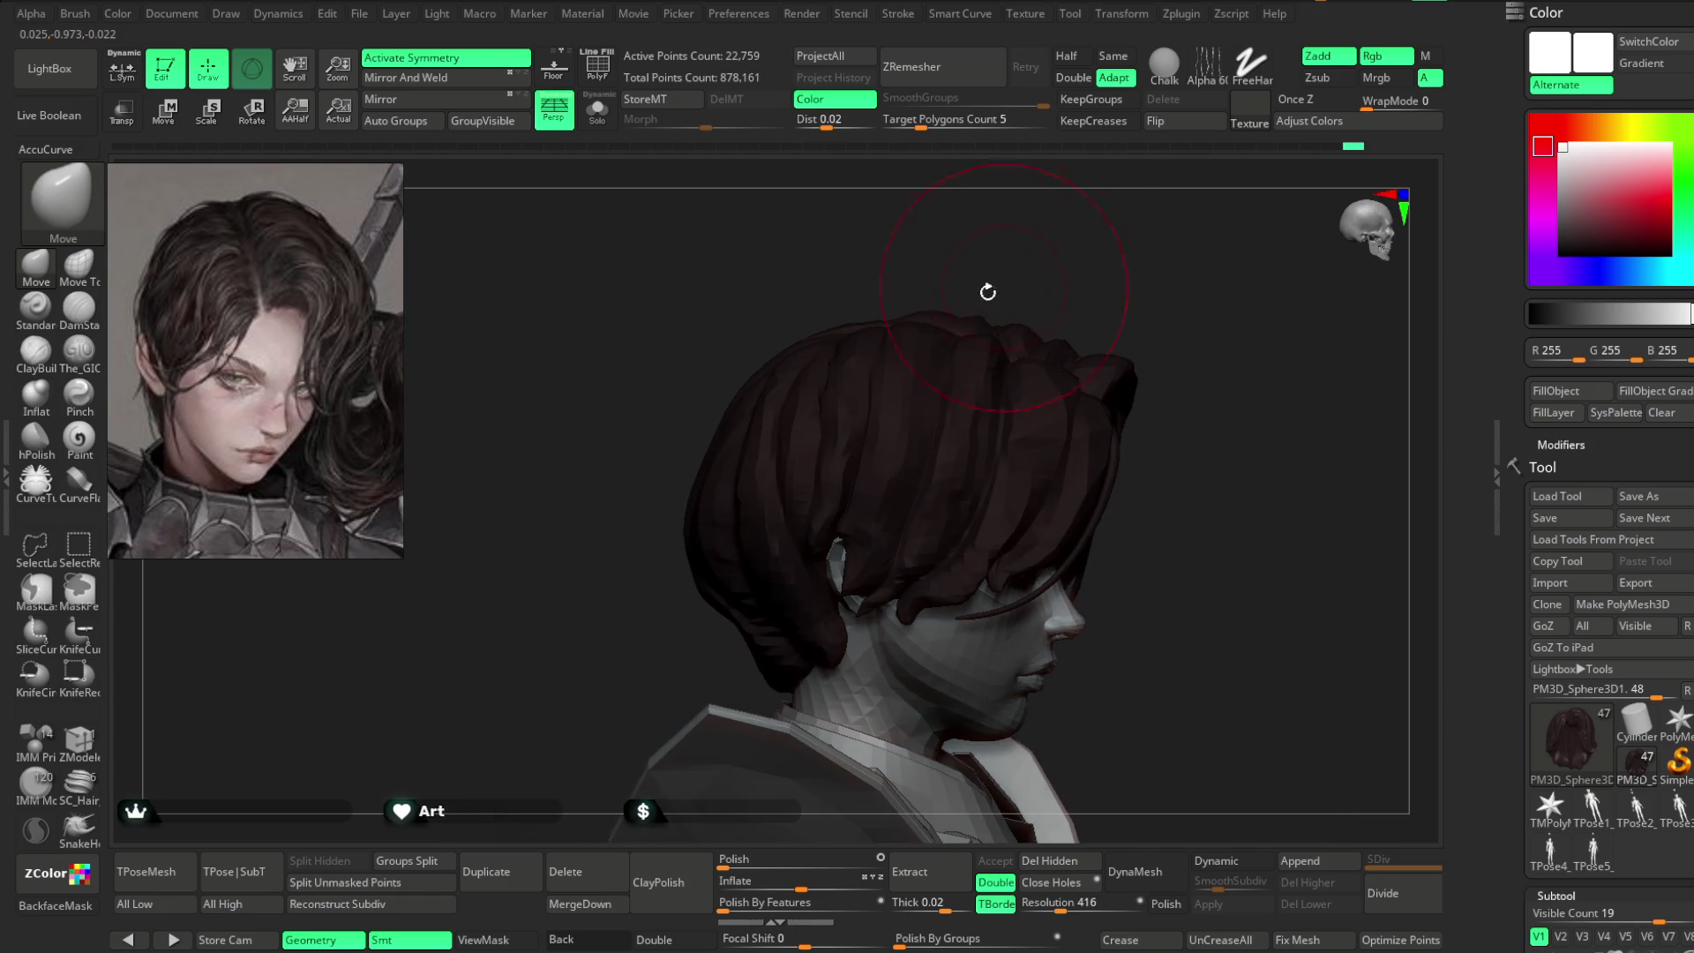
{"action": "mouse_move", "coordinate": [863, 280]}
{"action": "left_mouse_down"}
{"action": "mouse_move", "coordinate": [848, 329]}
{"action": "mouse_move", "coordinate": [798, 338]}
{"action": "left_mouse_up"}
{"action": "left_click_drag", "start_coordinate": [681, 500], "coordinate": [768, 587]}
{"action": "mouse_move", "coordinate": [997, 459]}
{"action": "left_mouse_down"}
{"action": "mouse_move", "coordinate": [938, 404]}
{"action": "mouse_move", "coordinate": [726, 530]}
{"action": "left_mouse_up"}
{"action": "left_click_drag", "start_coordinate": [820, 412], "coordinate": [683, 550]}
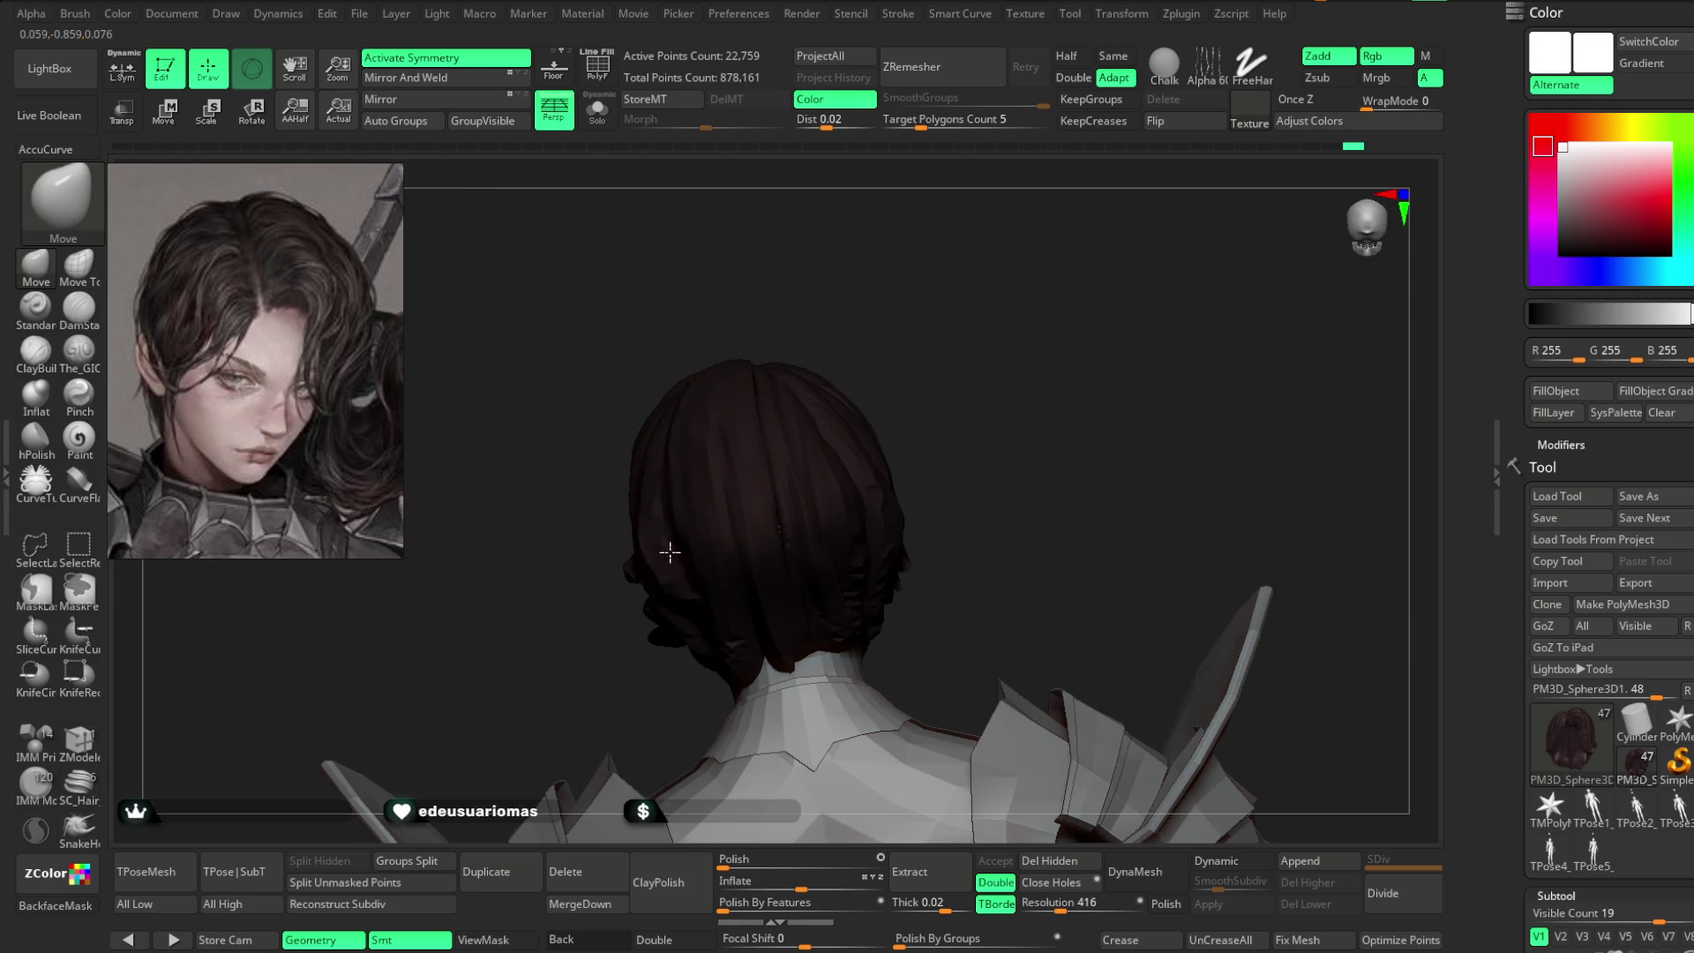
{"action": "mouse_move", "coordinate": [976, 333]}
{"action": "left_mouse_down"}
{"action": "mouse_move", "coordinate": [896, 367]}
{"action": "mouse_move", "coordinate": [942, 295]}
{"action": "mouse_move", "coordinate": [959, 354]}
{"action": "mouse_move", "coordinate": [938, 340]}
{"action": "mouse_move", "coordinate": [972, 359]}
{"action": "mouse_move", "coordinate": [976, 333]}
{"action": "mouse_move", "coordinate": [1106, 327]}
{"action": "left_mouse_up"}
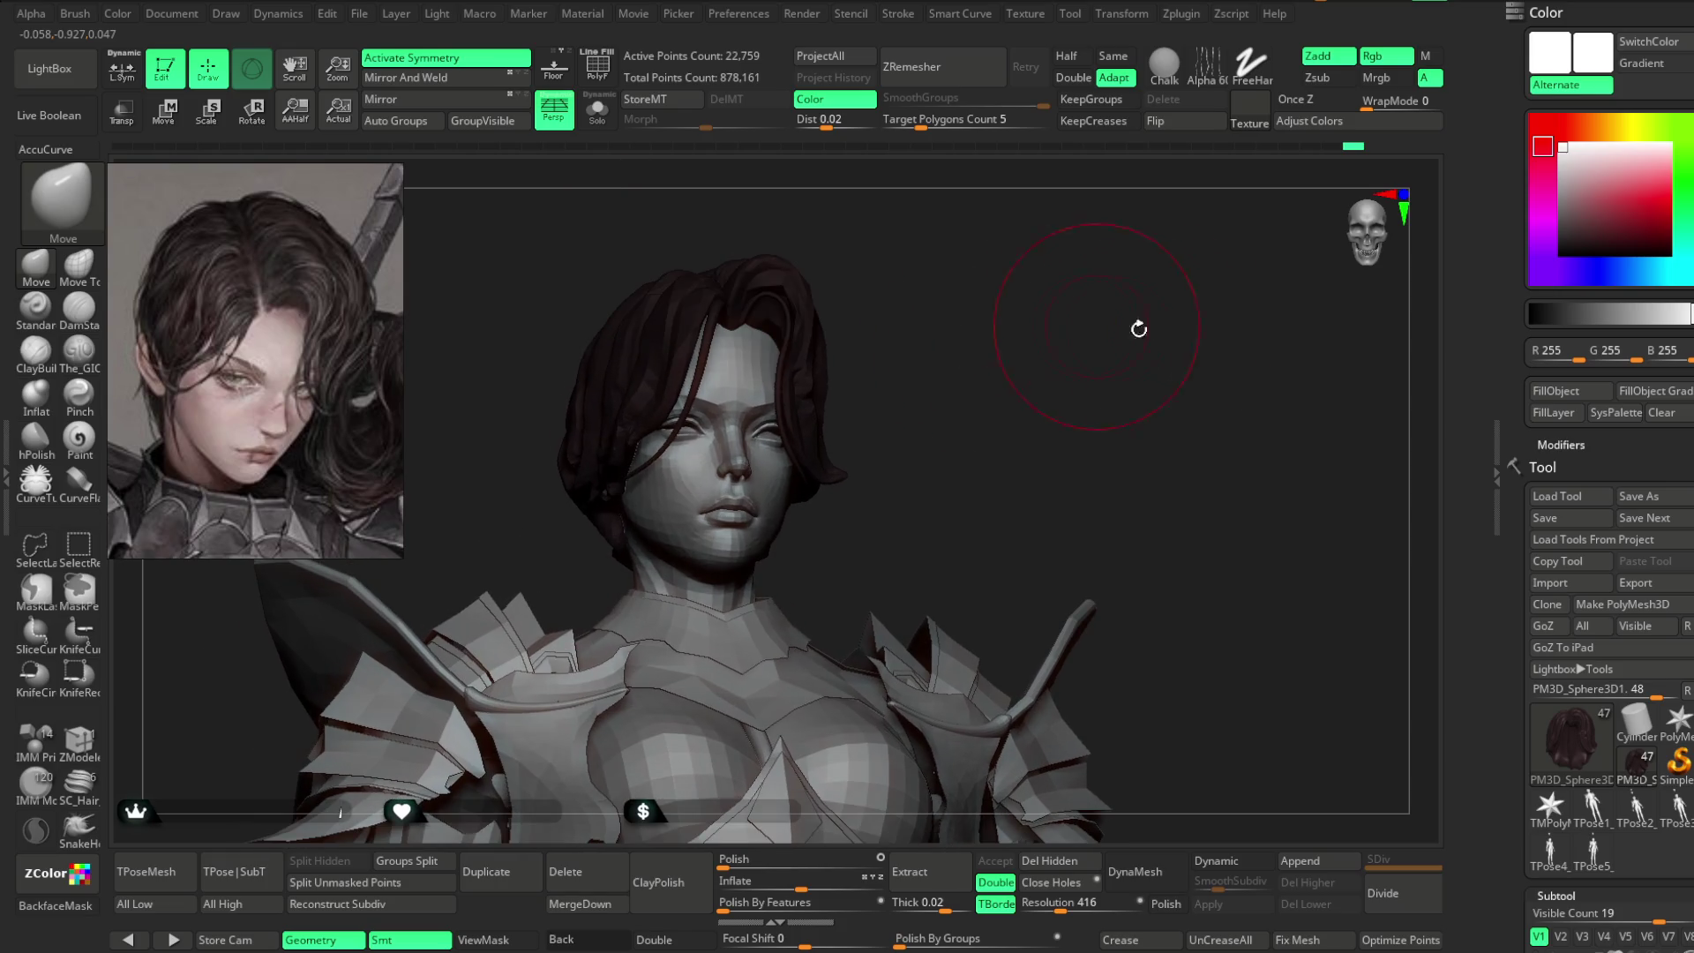
{"action": "scroll", "coordinate": [1606, 529], "scroll_direction": "down", "scroll_amount": 5}
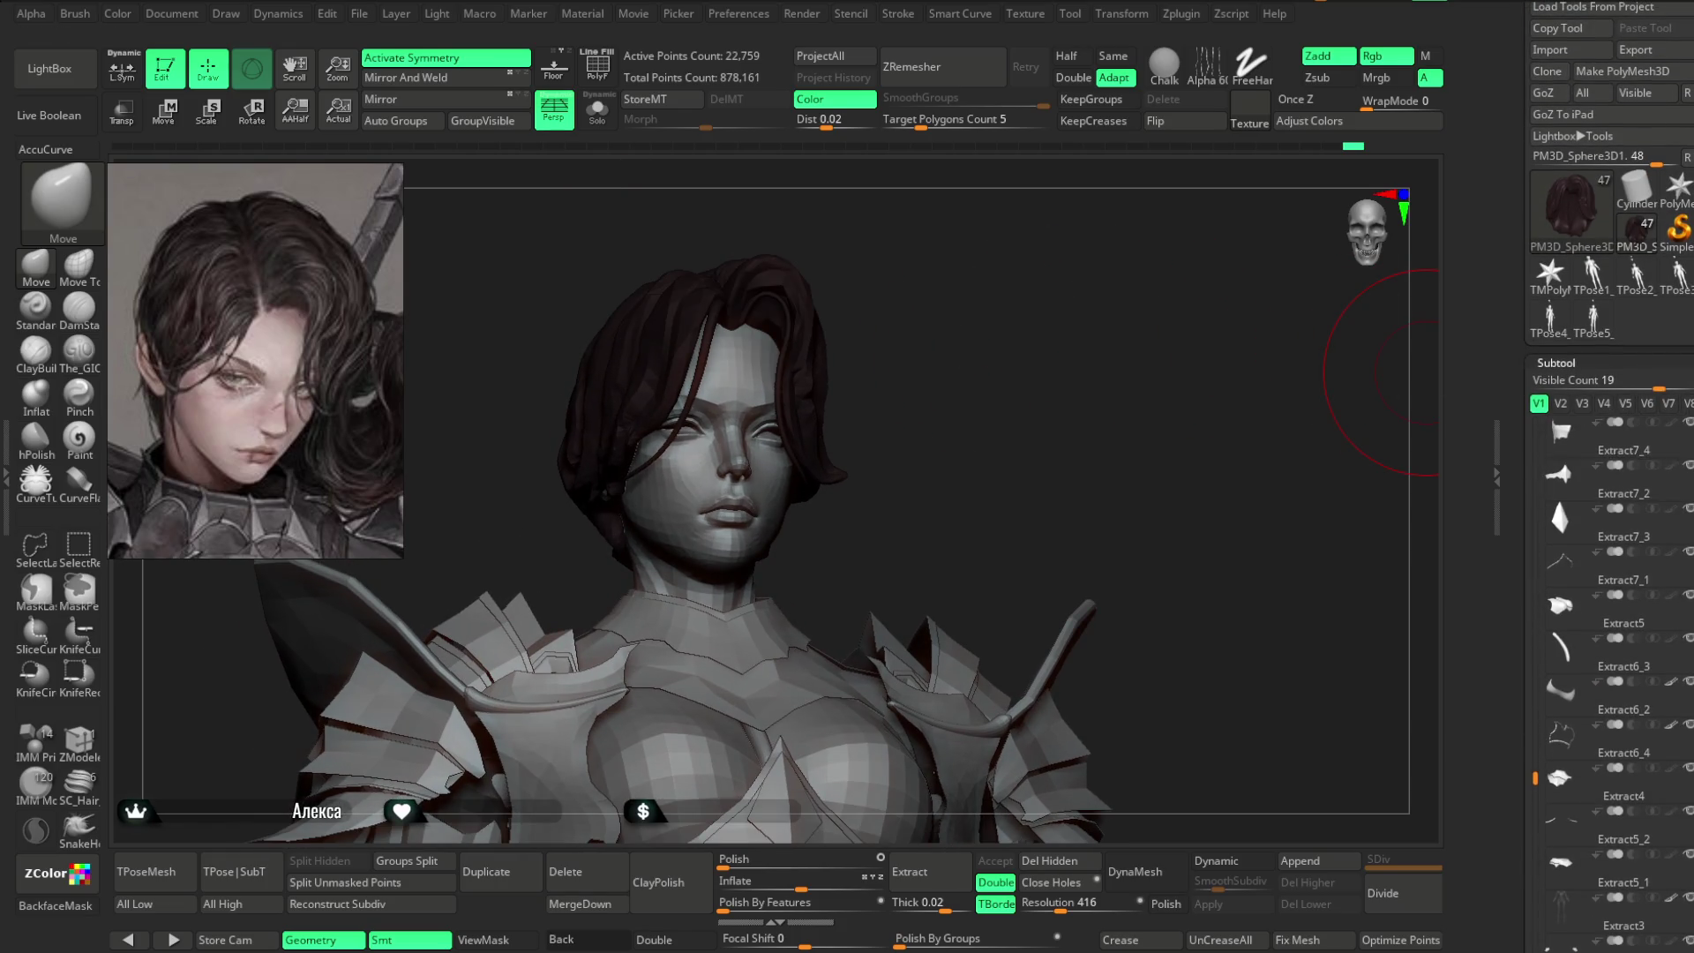
- Select the PM3D_Sphere3D1 hair subtool and turn off symmetry
{"action": "scroll", "coordinate": [1580, 706], "scroll_direction": "down", "scroll_amount": 5}
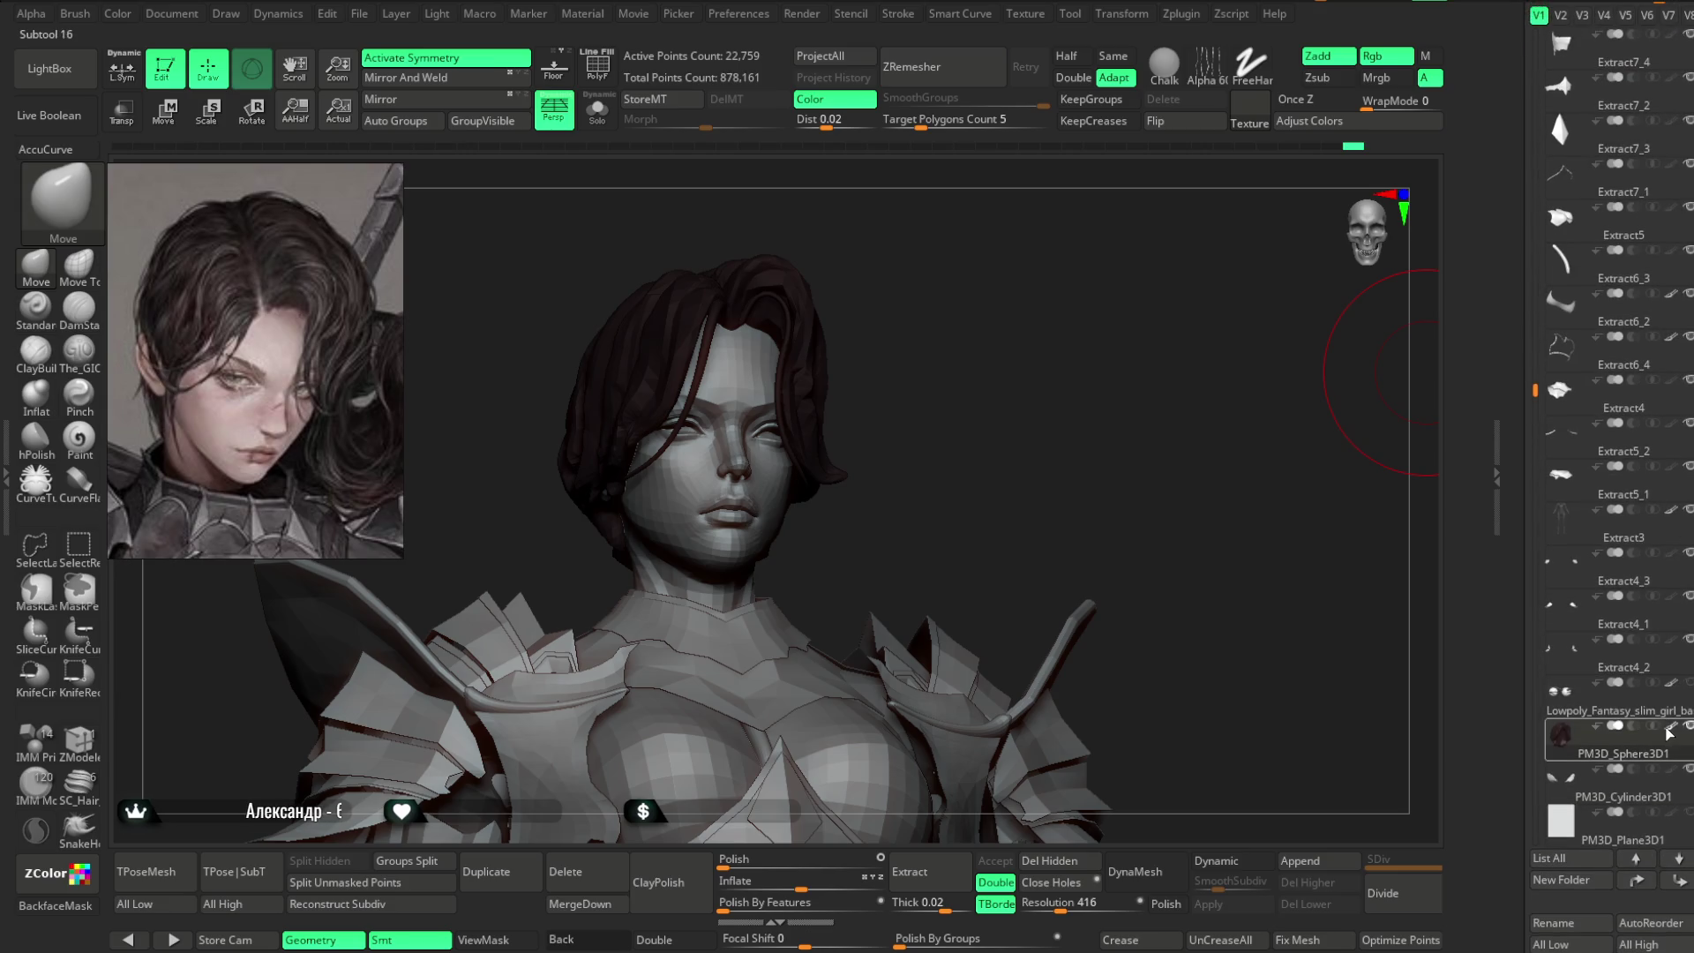
{"action": "left_click", "coordinate": [1561, 735]}
{"action": "mouse_move", "coordinate": [951, 366]}
{"action": "left_mouse_down"}
{"action": "mouse_move", "coordinate": [938, 385]}
{"action": "mouse_move", "coordinate": [988, 329]}
{"action": "mouse_move", "coordinate": [1031, 354]}
{"action": "mouse_move", "coordinate": [854, 452]}
{"action": "left_mouse_up"}
{"action": "key", "text": "x"}
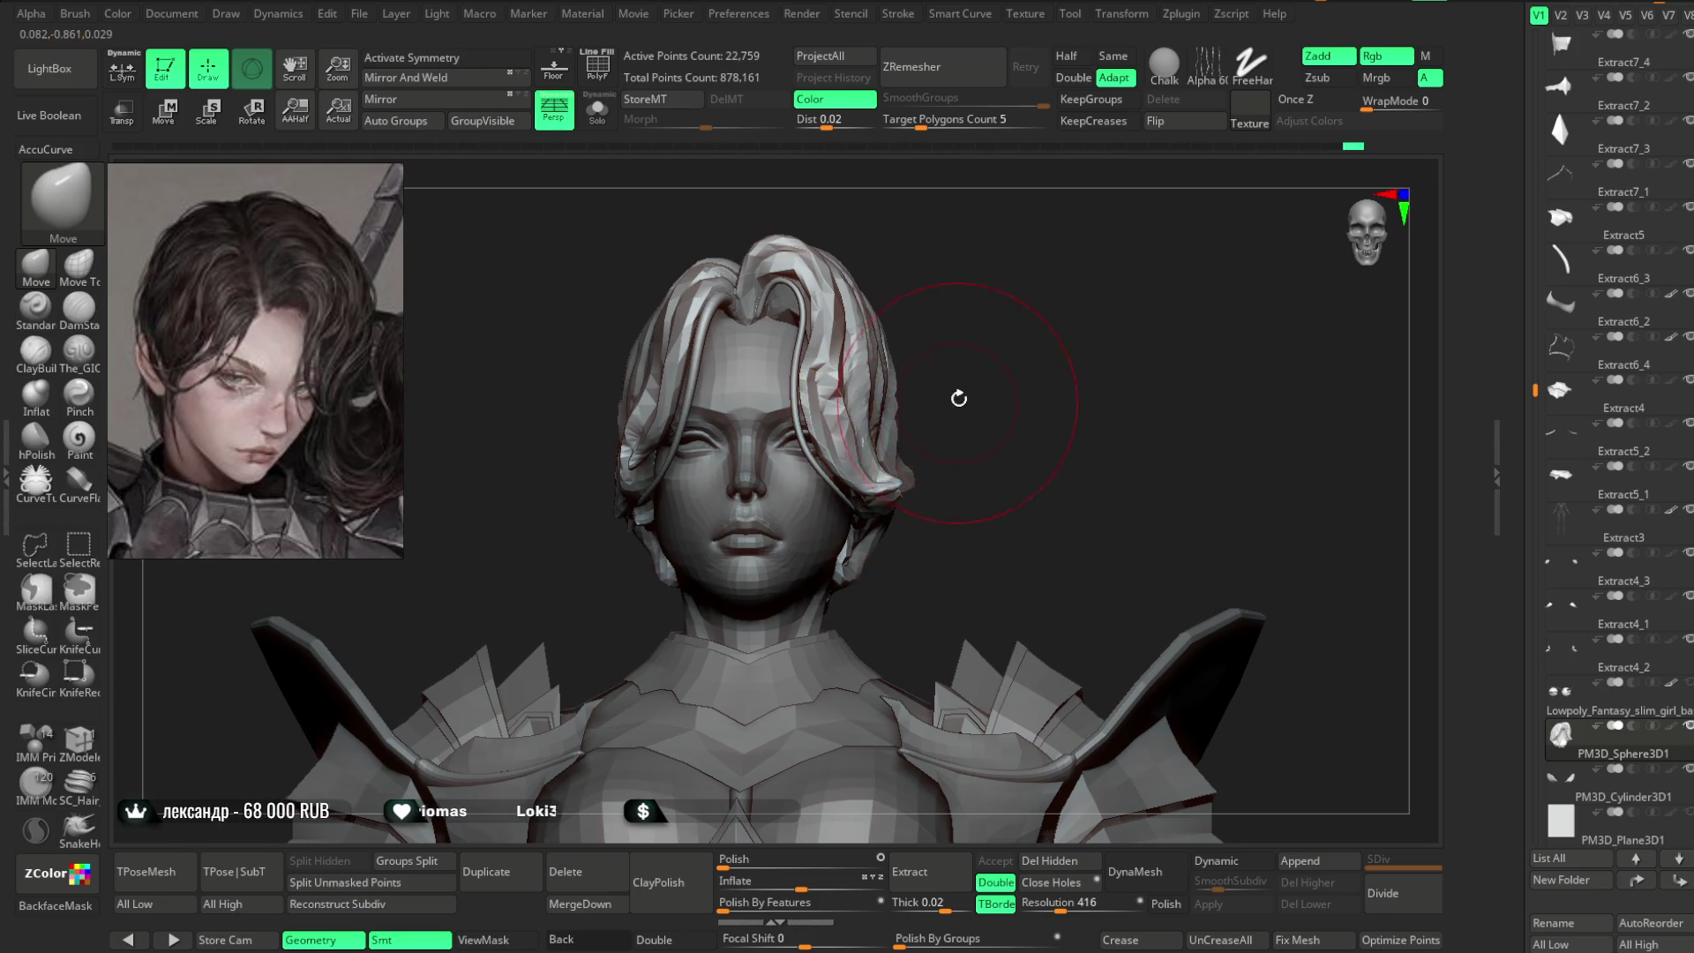
{"action": "left_click_drag", "start_coordinate": [961, 397], "coordinate": [879, 474]}
{"action": "mouse_move", "coordinate": [977, 360]}
{"action": "left_mouse_down"}
{"action": "mouse_move", "coordinate": [1014, 348]}
{"action": "mouse_move", "coordinate": [998, 288]}
{"action": "mouse_move", "coordinate": [1060, 283]}
{"action": "mouse_move", "coordinate": [1032, 340]}
{"action": "mouse_move", "coordinate": [945, 234]}
{"action": "mouse_move", "coordinate": [870, 295]}
{"action": "mouse_move", "coordinate": [1173, 253]}
{"action": "mouse_move", "coordinate": [1116, 267]}
{"action": "mouse_move", "coordinate": [1017, 402]}
{"action": "left_mouse_up"}
{"action": "mouse_move", "coordinate": [1085, 305]}
{"action": "left_mouse_down"}
{"action": "mouse_move", "coordinate": [1081, 325]}
{"action": "mouse_move", "coordinate": [1123, 314]}
{"action": "left_mouse_up"}
- Set the paint colour to grey 193 and repaint the hair to match the body
{"action": "scroll", "coordinate": [1675, 442], "scroll_direction": "up", "scroll_amount": 8}
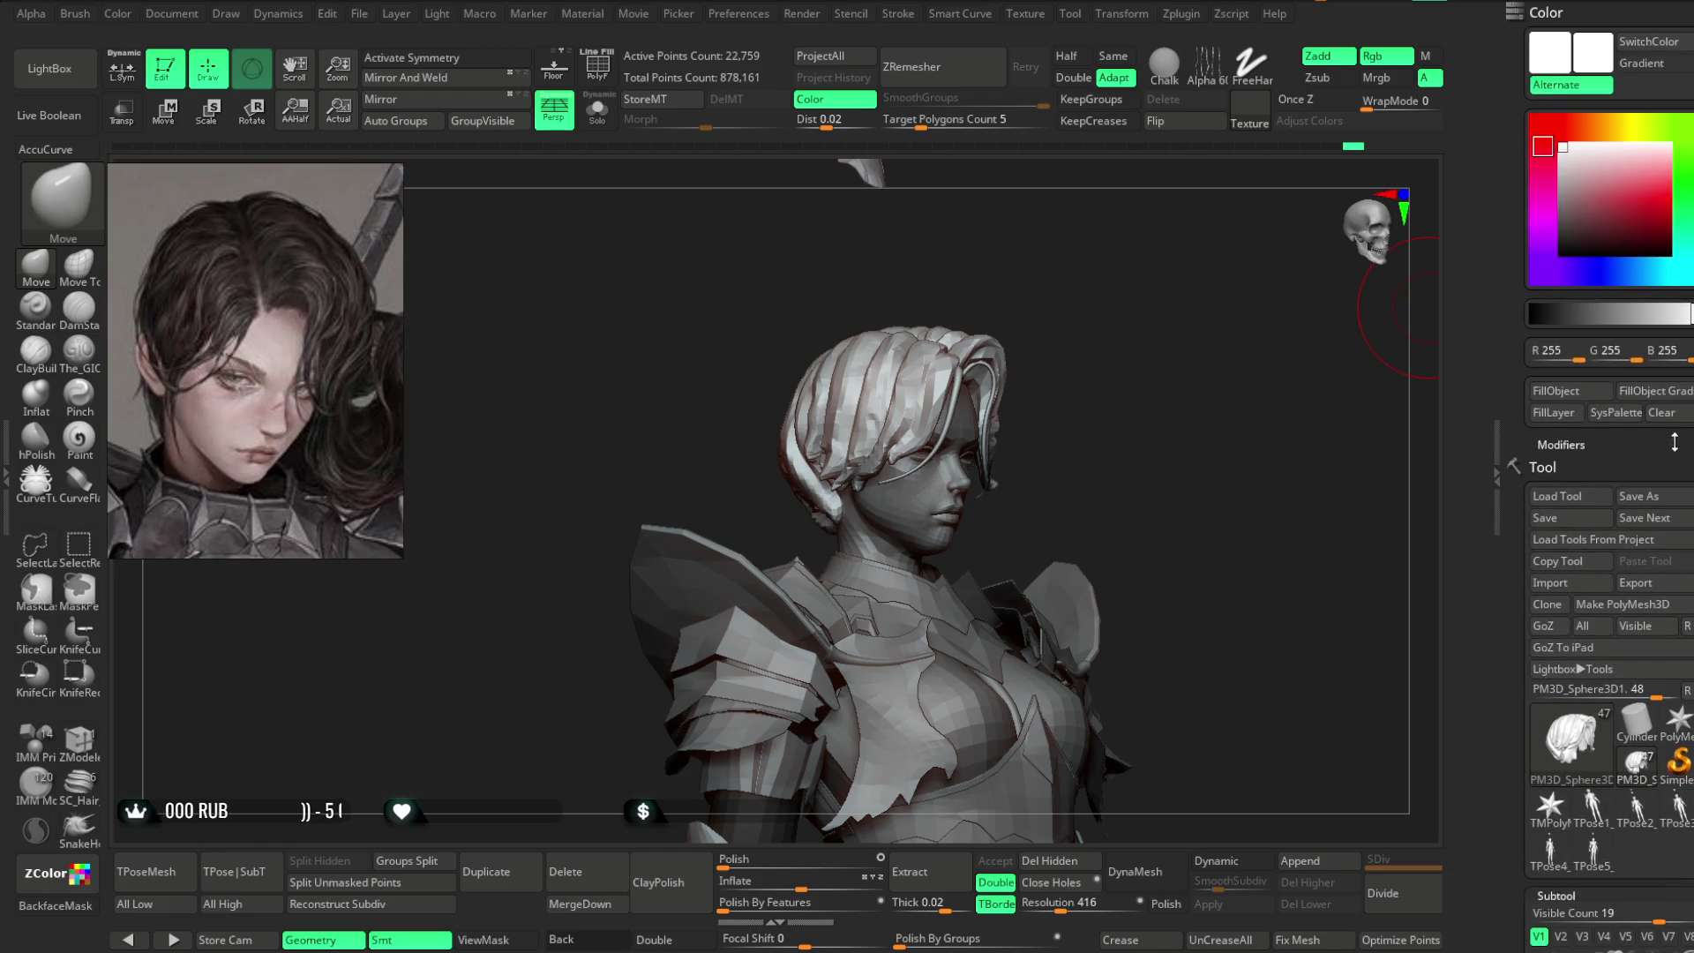
{"action": "left_click_drag", "start_coordinate": [1557, 152], "coordinate": [1563, 169]}
{"action": "mouse_move", "coordinate": [1068, 371]}
{"action": "left_mouse_down"}
{"action": "mouse_move", "coordinate": [1120, 345]}
{"action": "mouse_move", "coordinate": [1048, 376]}
{"action": "mouse_move", "coordinate": [1030, 341]}
{"action": "mouse_move", "coordinate": [1089, 295]}
{"action": "mouse_move", "coordinate": [1026, 404]}
{"action": "mouse_move", "coordinate": [1115, 359]}
{"action": "mouse_move", "coordinate": [1017, 465]}
{"action": "left_mouse_up"}
{"action": "mouse_move", "coordinate": [1116, 363]}
{"action": "left_mouse_down"}
{"action": "mouse_move", "coordinate": [1168, 331]}
{"action": "mouse_move", "coordinate": [1146, 363]}
{"action": "mouse_move", "coordinate": [1236, 347]}
{"action": "mouse_move", "coordinate": [1141, 361]}
{"action": "mouse_move", "coordinate": [1241, 336]}
{"action": "mouse_move", "coordinate": [1237, 321]}
{"action": "mouse_move", "coordinate": [1134, 343]}
{"action": "left_mouse_up"}
{"action": "mouse_move", "coordinate": [1030, 237]}
{"action": "left_mouse_down"}
{"action": "mouse_move", "coordinate": [1078, 264]}
{"action": "mouse_move", "coordinate": [971, 421]}
{"action": "left_mouse_up"}
{"action": "key", "text": "space"}
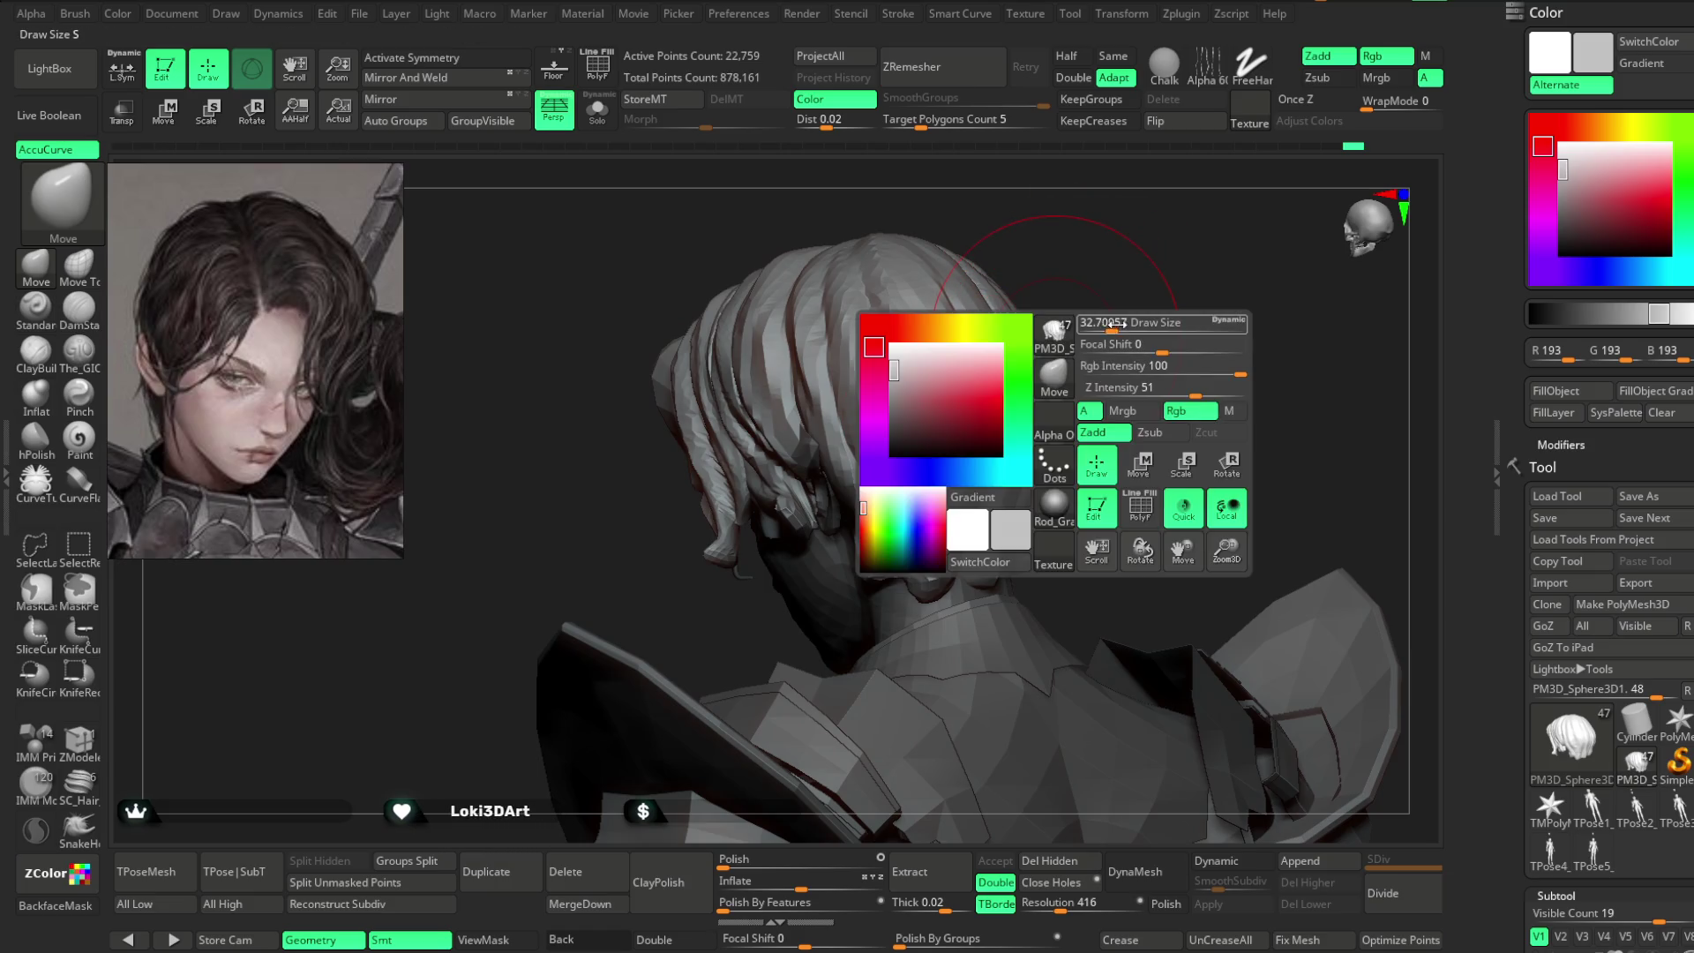
{"action": "left_click_drag", "start_coordinate": [1123, 283], "coordinate": [940, 428]}
{"action": "mouse_move", "coordinate": [1028, 405]}
{"action": "right_mouse_down"}
{"action": "mouse_move", "coordinate": [1094, 330]}
{"action": "mouse_move", "coordinate": [1082, 378]}
{"action": "mouse_move", "coordinate": [1027, 393]}
{"action": "mouse_move", "coordinate": [828, 613]}
{"action": "mouse_move", "coordinate": [1094, 314]}
{"action": "mouse_move", "coordinate": [1025, 453]}
{"action": "right_mouse_up"}
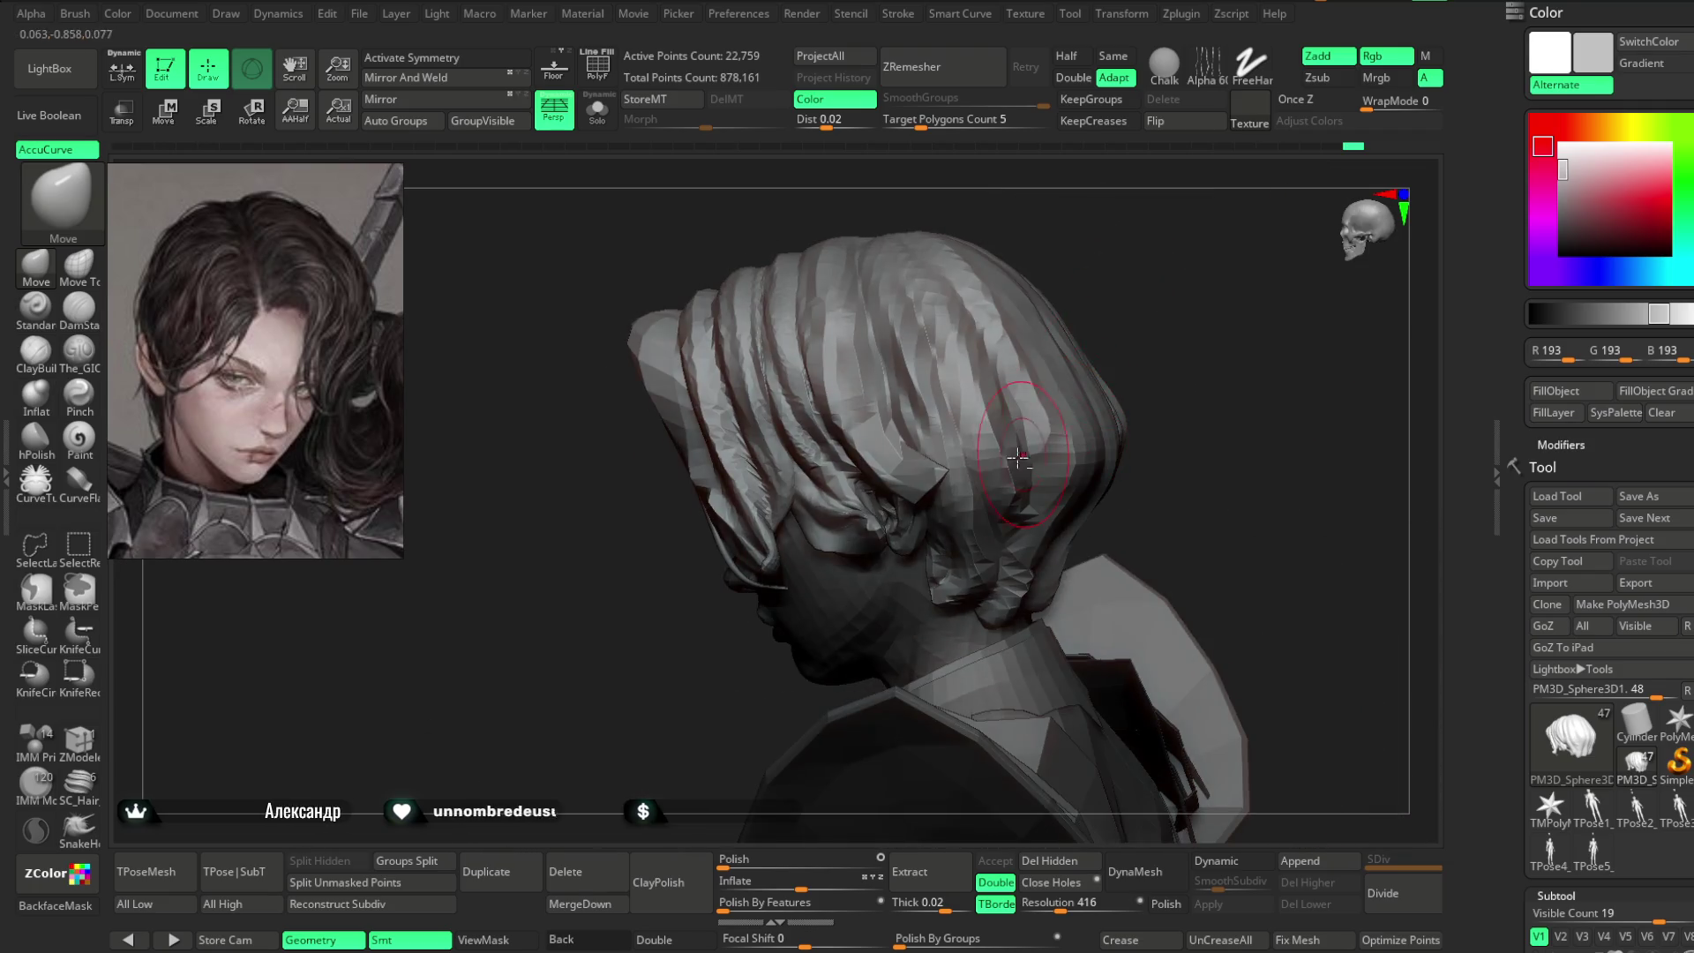
{"action": "right_click_drag", "start_coordinate": [1136, 377], "coordinate": [1088, 396], "text": "alt"}
- Enlarge the Move brush and, with symmetry on, sweep strands into a centre part; then disable AccuCurve
{"action": "left_click_drag", "start_coordinate": [1107, 331], "coordinate": [1125, 332]}
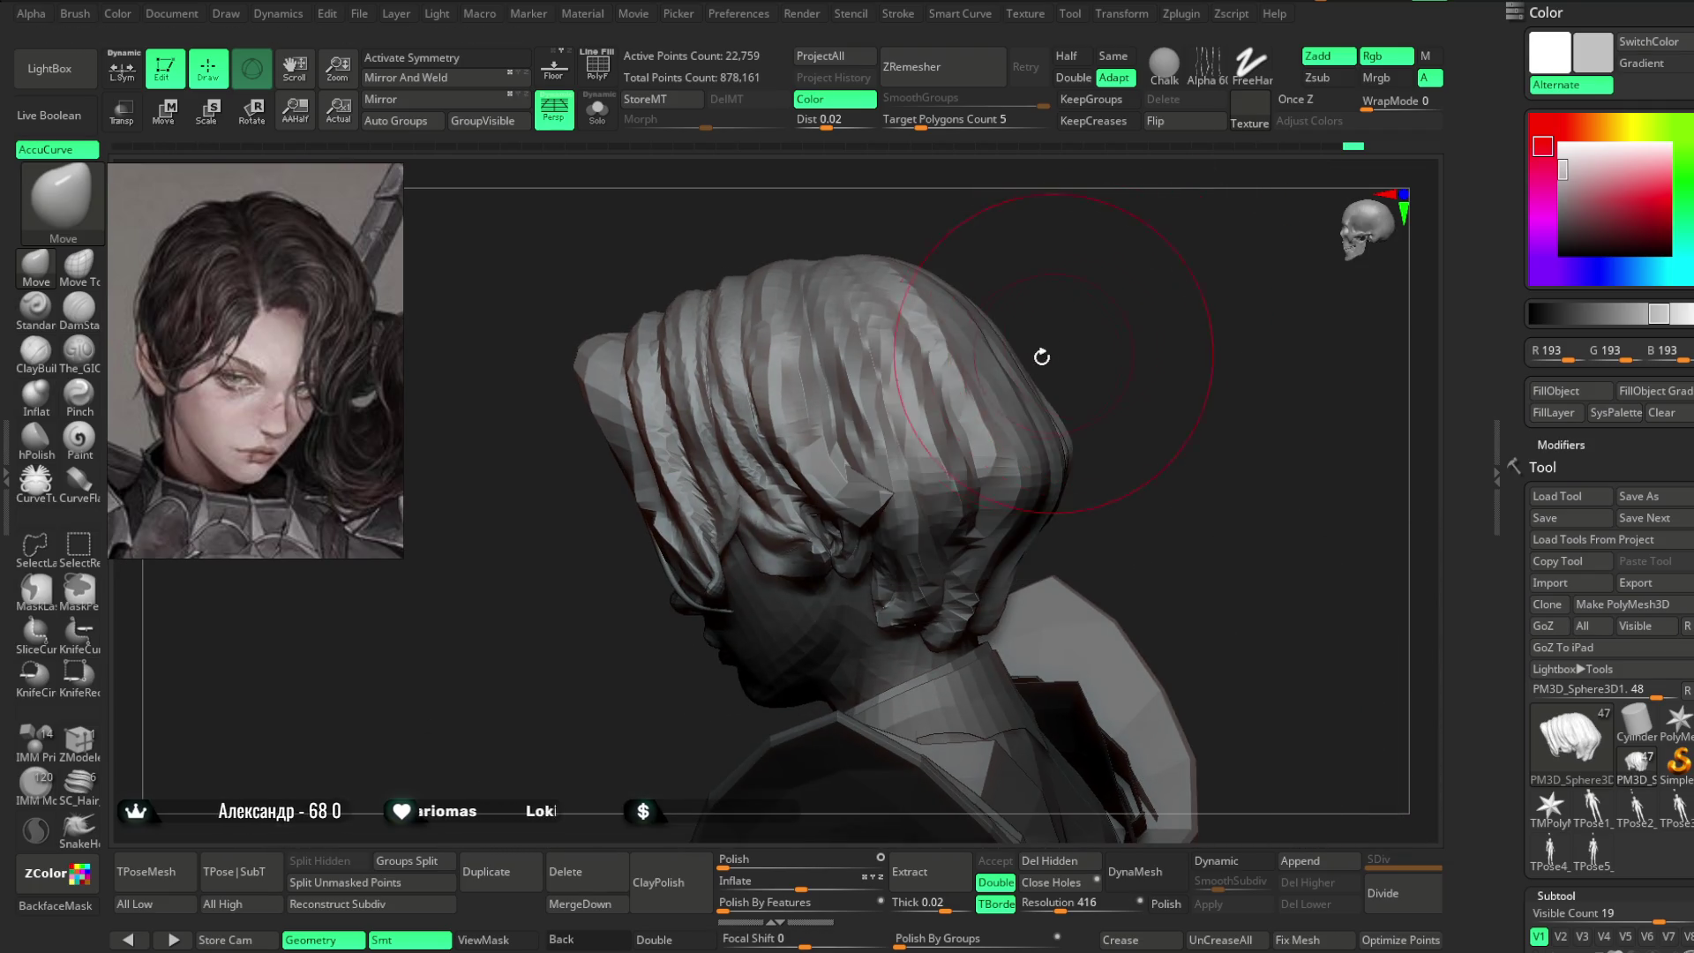
{"action": "key", "text": "x"}
{"action": "right_click_drag", "start_coordinate": [1005, 378], "coordinate": [1014, 365]}
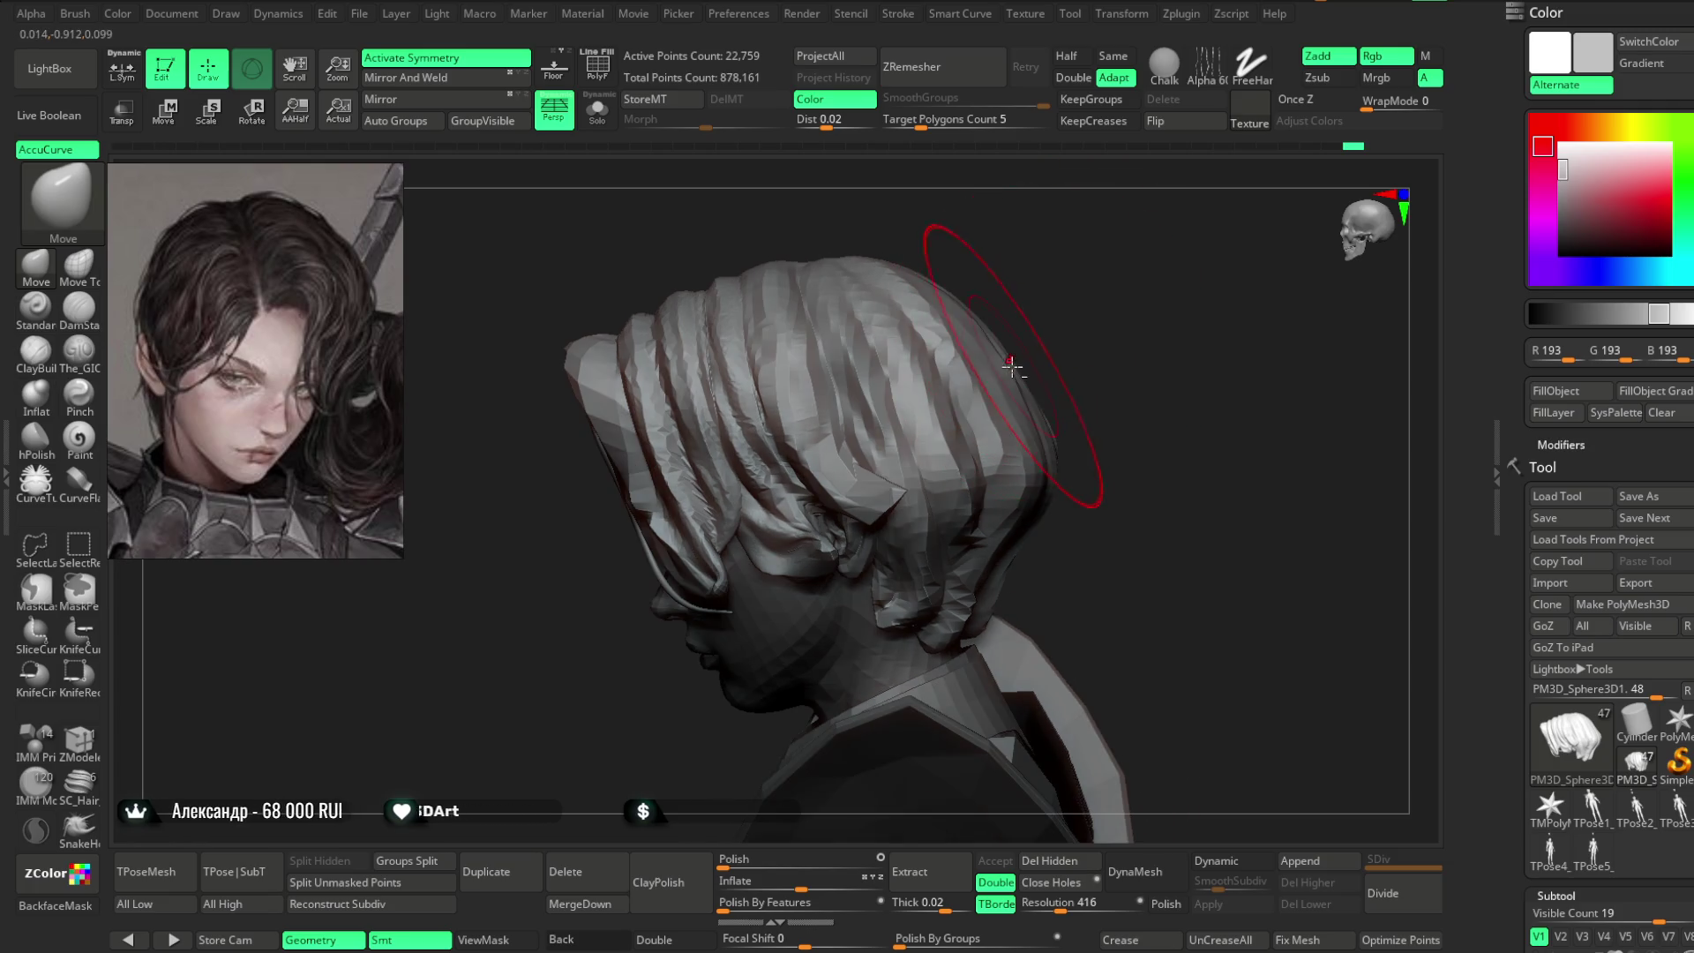
{"action": "mouse_move", "coordinate": [1028, 483]}
{"action": "right_mouse_down"}
{"action": "mouse_move", "coordinate": [1051, 359]}
{"action": "mouse_move", "coordinate": [926, 491]}
{"action": "mouse_move", "coordinate": [949, 487]}
{"action": "mouse_move", "coordinate": [1019, 373]}
{"action": "right_mouse_up"}
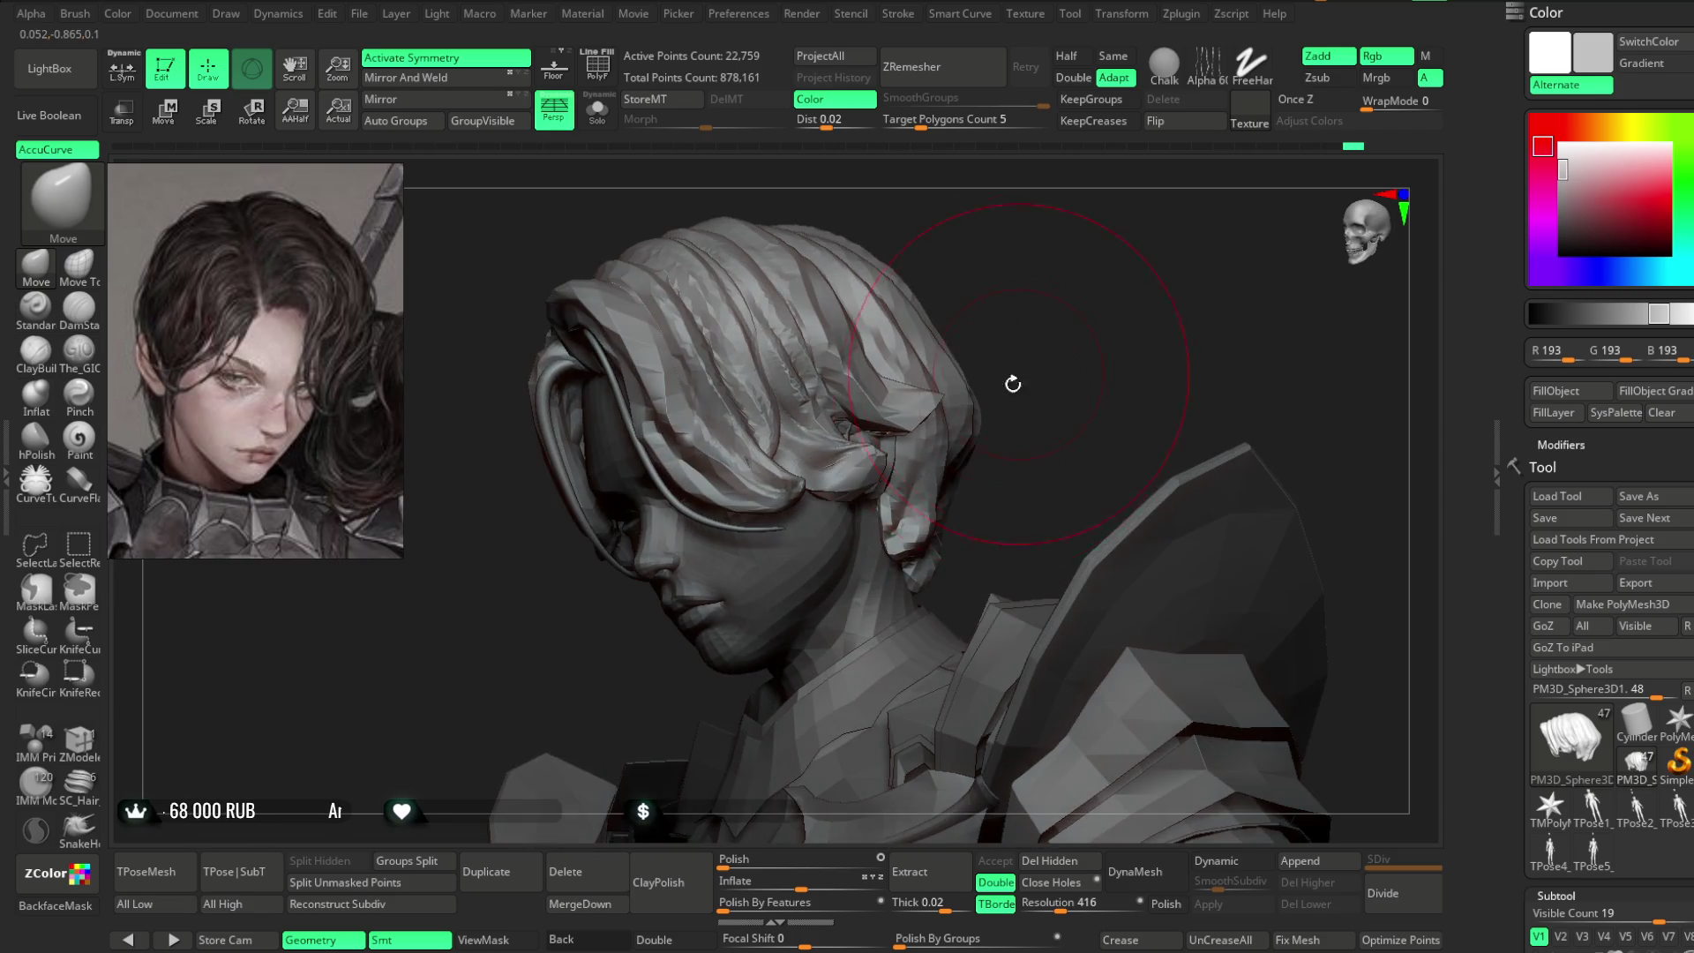
{"action": "right_click_drag", "start_coordinate": [939, 497], "coordinate": [1017, 432]}
{"action": "key", "text": "space"}
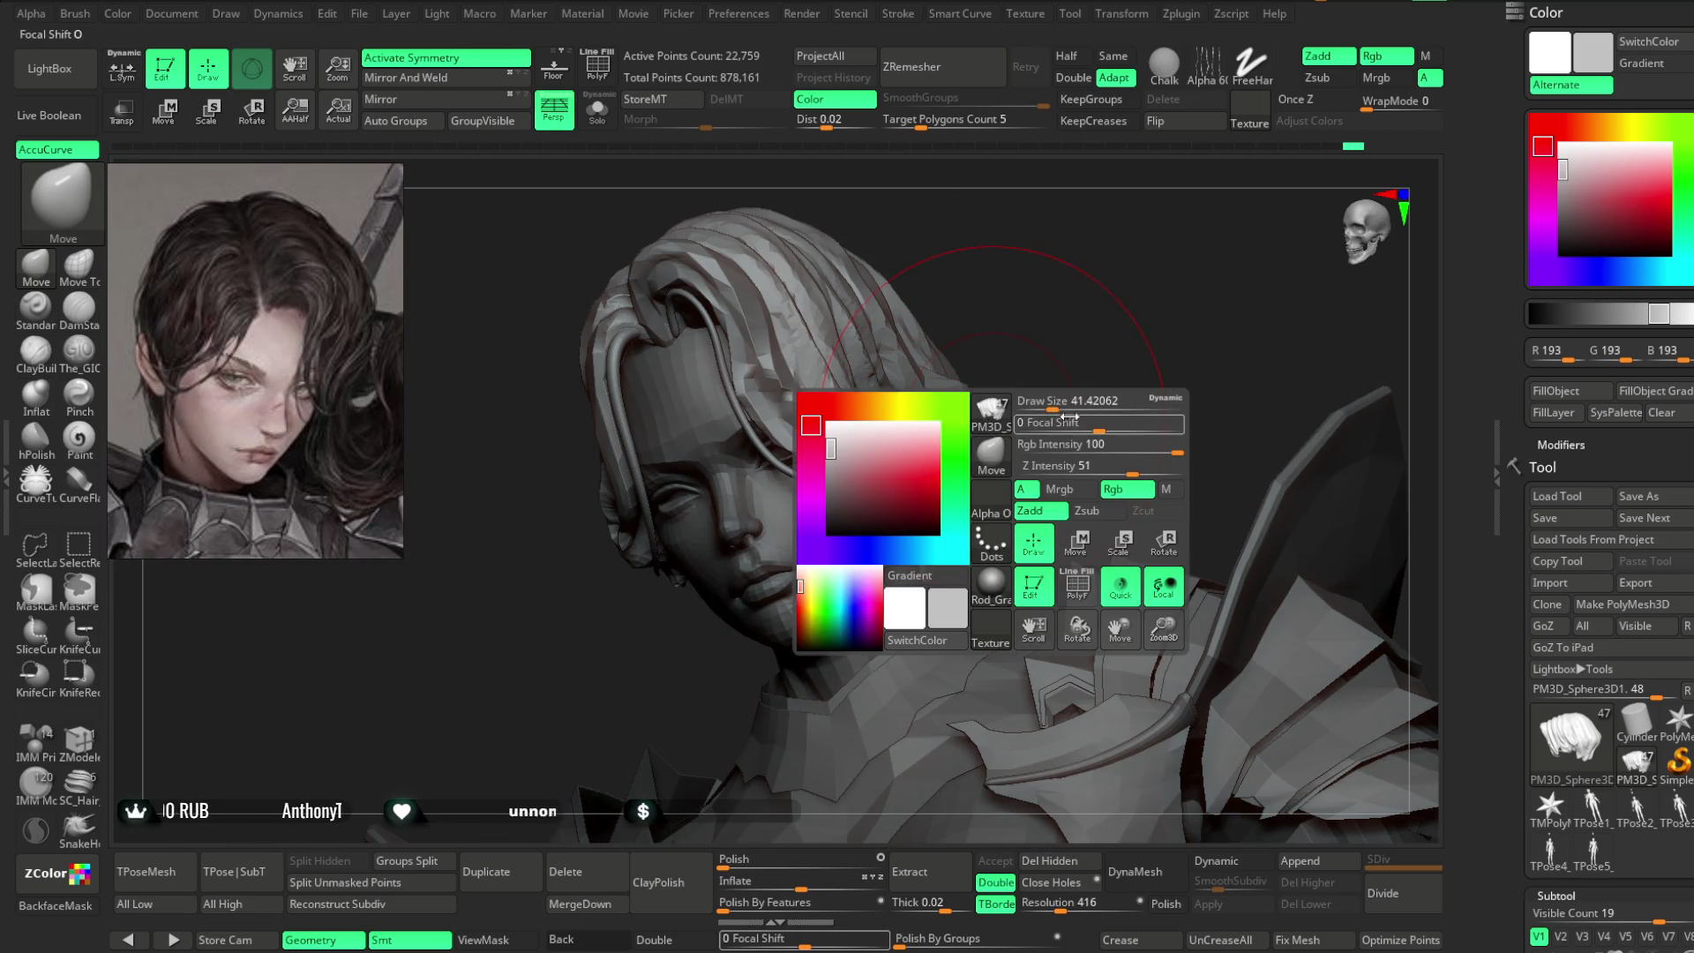
{"action": "mouse_move", "coordinate": [1040, 304]}
{"action": "right_mouse_down"}
{"action": "mouse_move", "coordinate": [915, 505]}
{"action": "mouse_move", "coordinate": [1015, 423]}
{"action": "mouse_move", "coordinate": [775, 548]}
{"action": "mouse_move", "coordinate": [942, 425]}
{"action": "right_mouse_up"}
{"action": "key", "text": "space"}
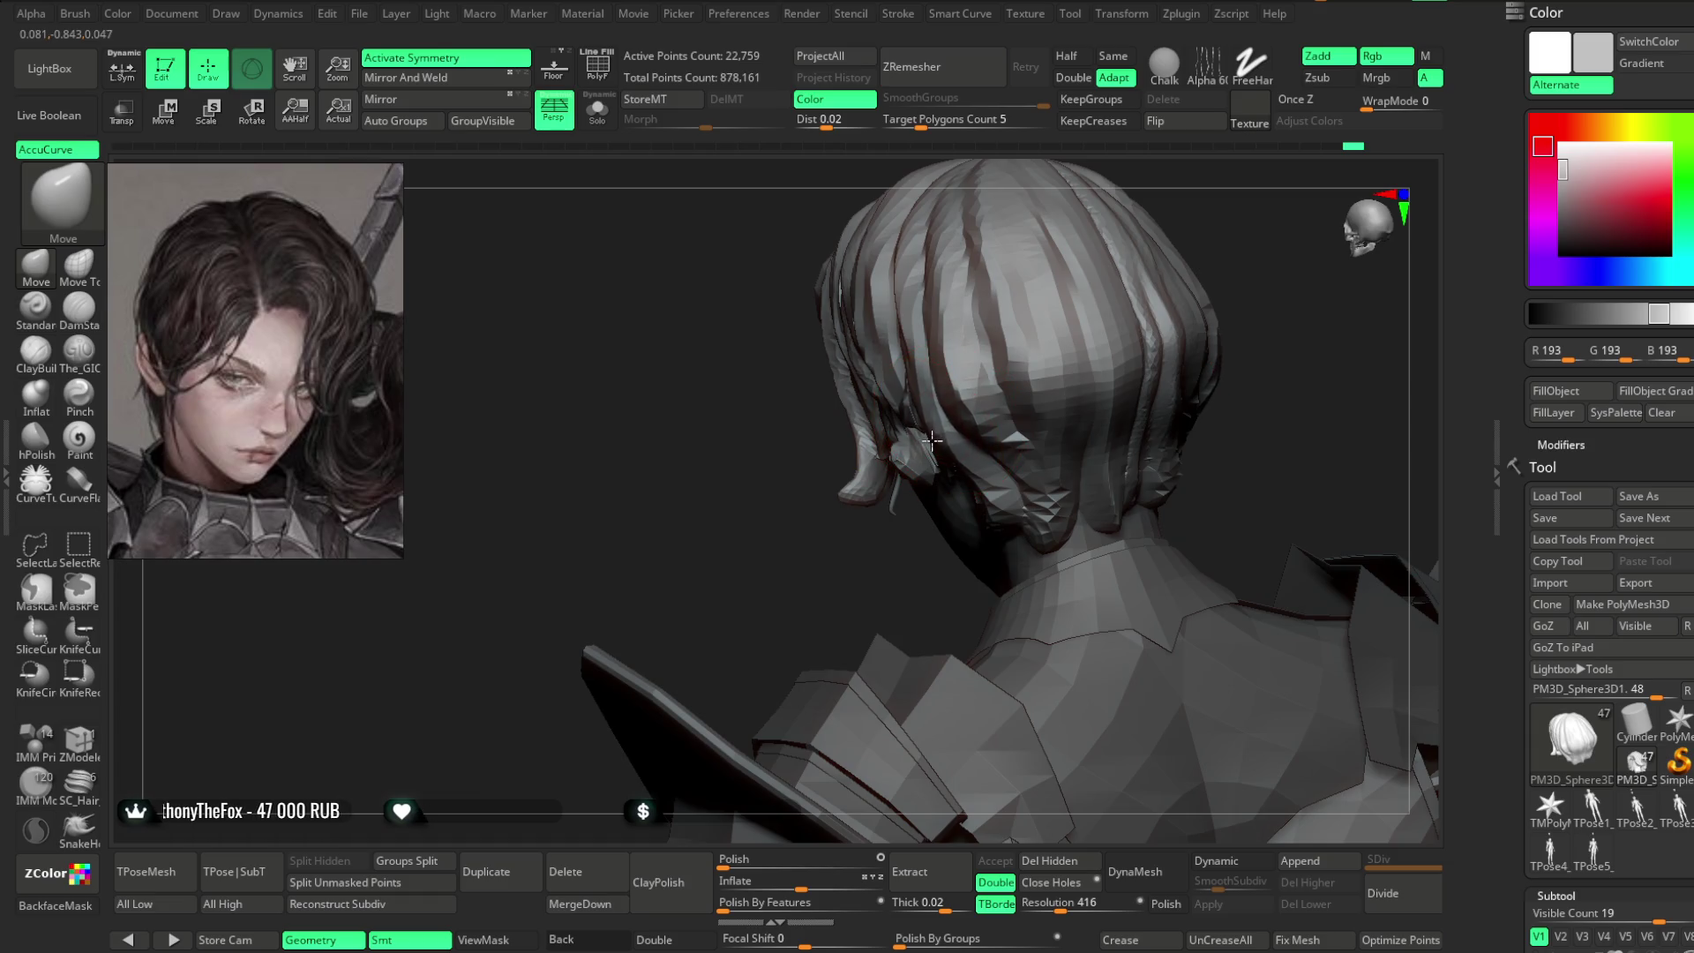
{"action": "mouse_move", "coordinate": [1115, 321]}
{"action": "right_mouse_down"}
{"action": "mouse_move", "coordinate": [1070, 250]}
{"action": "mouse_move", "coordinate": [1087, 439]}
{"action": "right_mouse_up"}
{"action": "mouse_move", "coordinate": [1123, 344]}
{"action": "right_mouse_down"}
{"action": "mouse_move", "coordinate": [1210, 298]}
{"action": "mouse_move", "coordinate": [1225, 254]}
{"action": "mouse_move", "coordinate": [1086, 276]}
{"action": "mouse_move", "coordinate": [1128, 331]}
{"action": "mouse_move", "coordinate": [1089, 287]}
{"action": "mouse_move", "coordinate": [1097, 355]}
{"action": "mouse_move", "coordinate": [1112, 318]}
{"action": "mouse_move", "coordinate": [1150, 405]}
{"action": "mouse_move", "coordinate": [853, 496]}
{"action": "mouse_move", "coordinate": [718, 605]}
{"action": "mouse_move", "coordinate": [980, 383]}
{"action": "right_mouse_up"}
{"action": "right_click", "coordinate": [1119, 411]}
{"action": "key", "text": "x"}
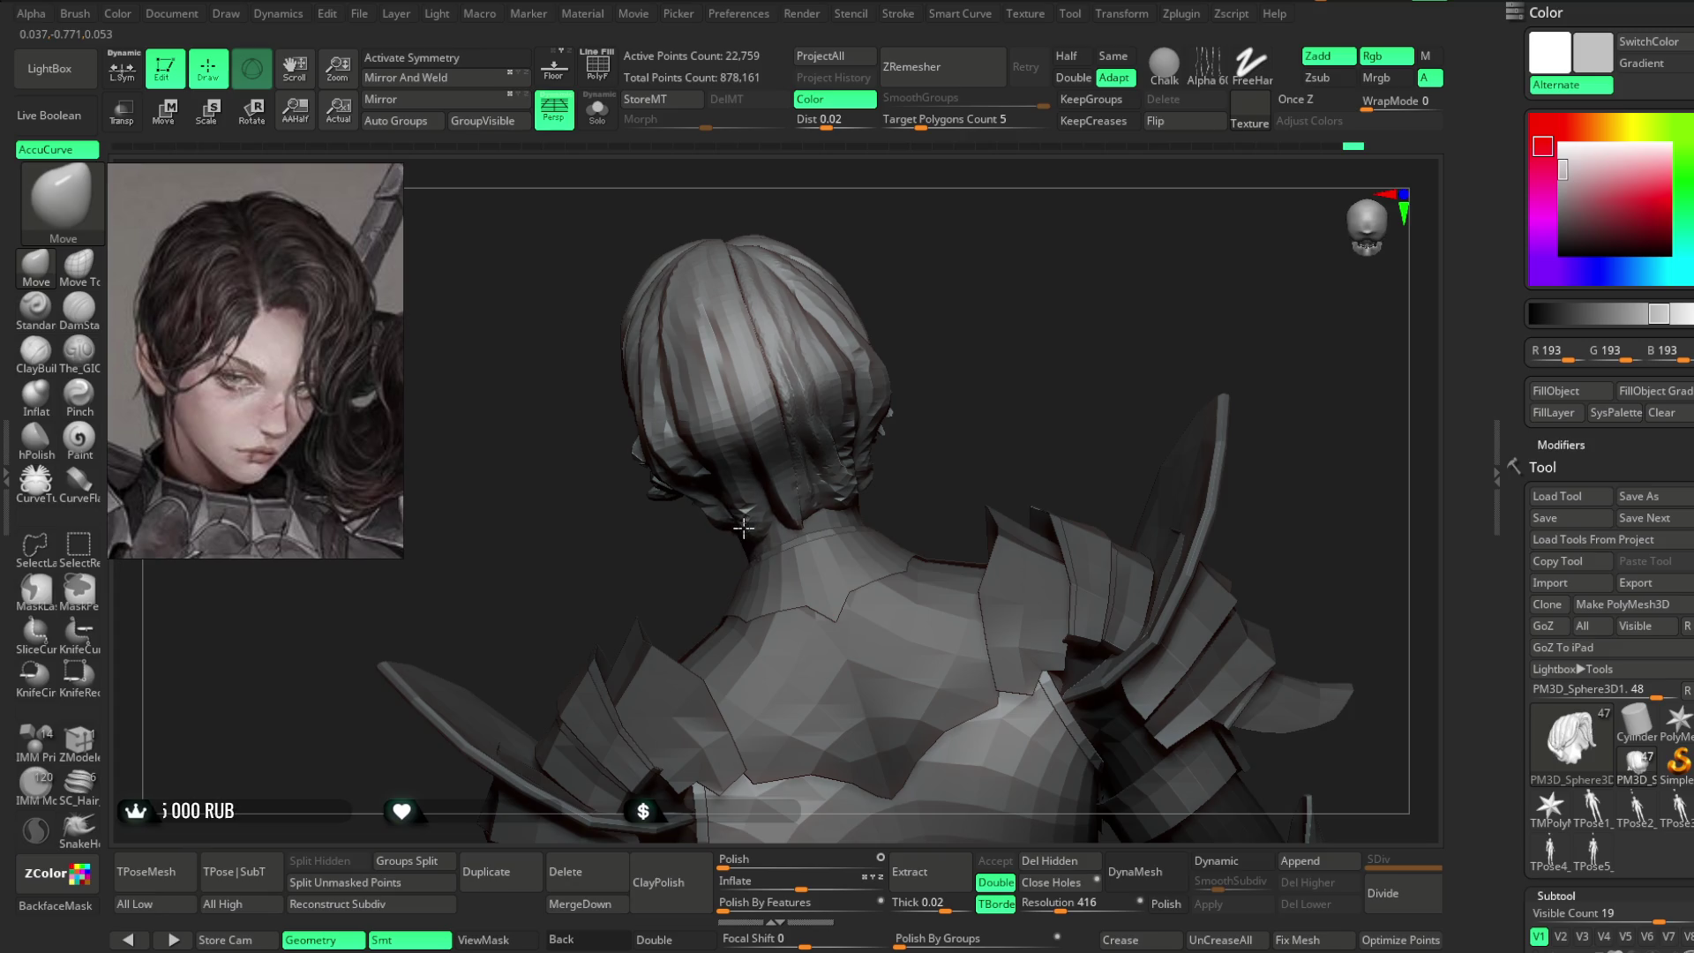
{"action": "mouse_move", "coordinate": [908, 465]}
{"action": "right_mouse_down"}
{"action": "mouse_move", "coordinate": [860, 490]}
{"action": "mouse_move", "coordinate": [1089, 341]}
{"action": "mouse_move", "coordinate": [826, 512]}
{"action": "mouse_move", "coordinate": [1024, 344]}
{"action": "mouse_move", "coordinate": [1007, 379]}
{"action": "mouse_move", "coordinate": [990, 343]}
{"action": "mouse_move", "coordinate": [1014, 359]}
{"action": "mouse_move", "coordinate": [1030, 288]}
{"action": "mouse_move", "coordinate": [1033, 347]}
{"action": "mouse_move", "coordinate": [999, 333]}
{"action": "mouse_move", "coordinate": [1081, 353]}
{"action": "right_mouse_up"}
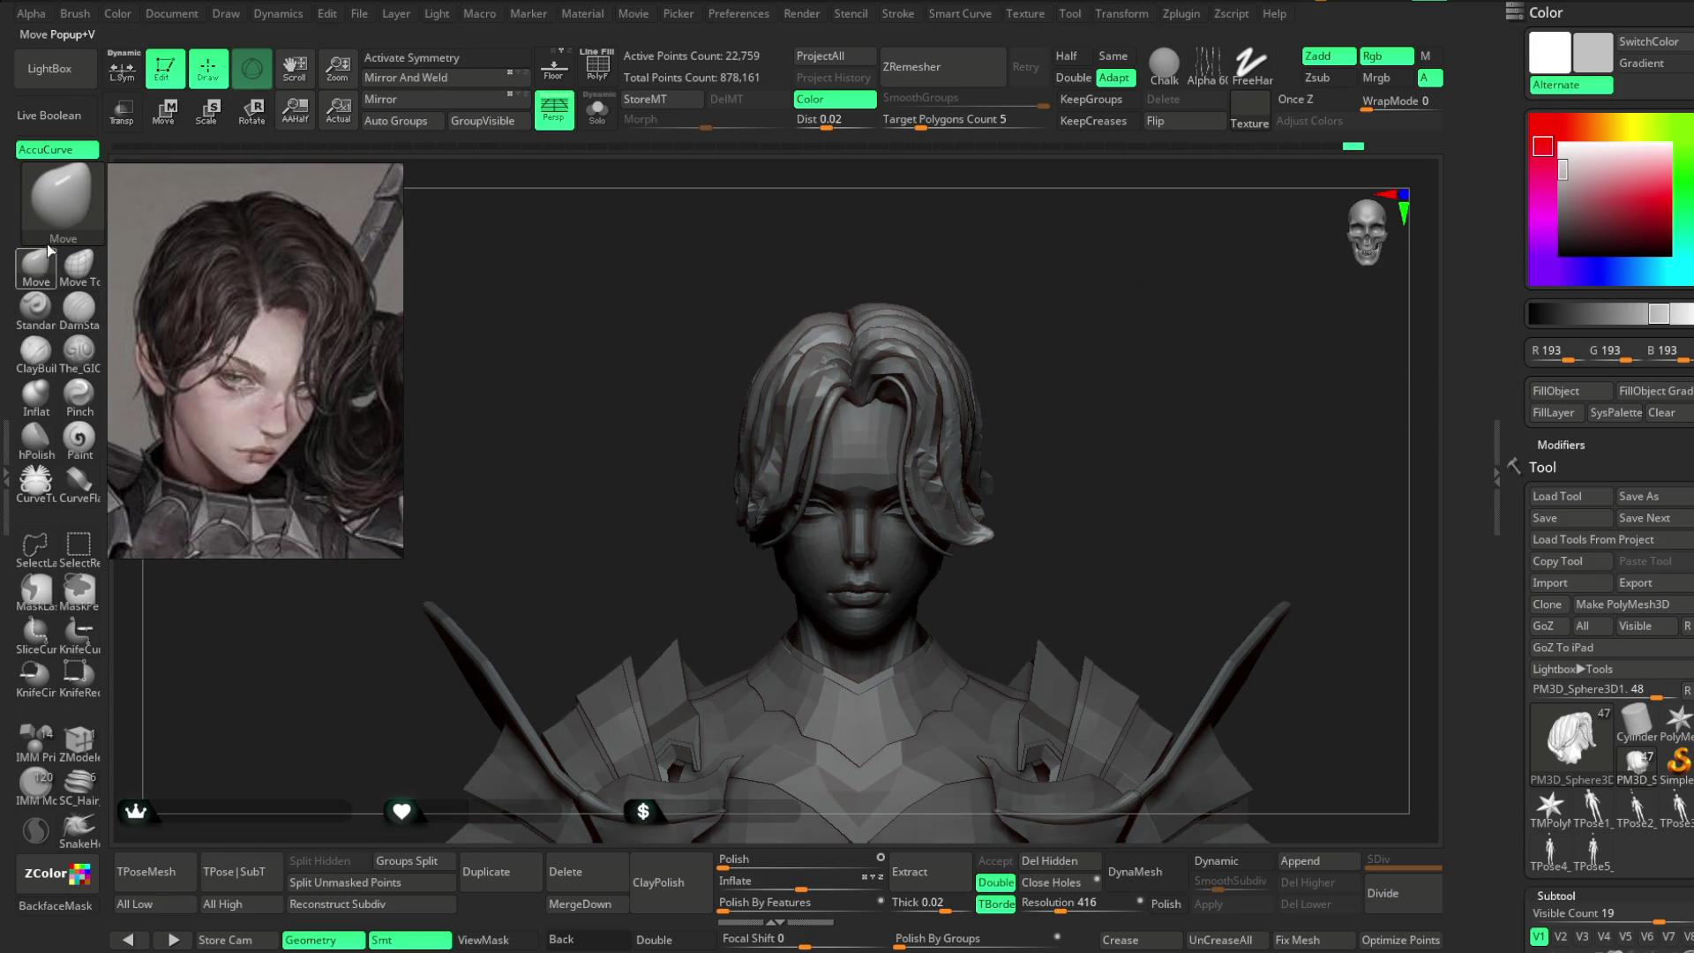
{"action": "left_click", "coordinate": [59, 150]}
- Check the grey hair from back and front, then save the project with Ctrl+S
{"action": "key", "text": "space"}
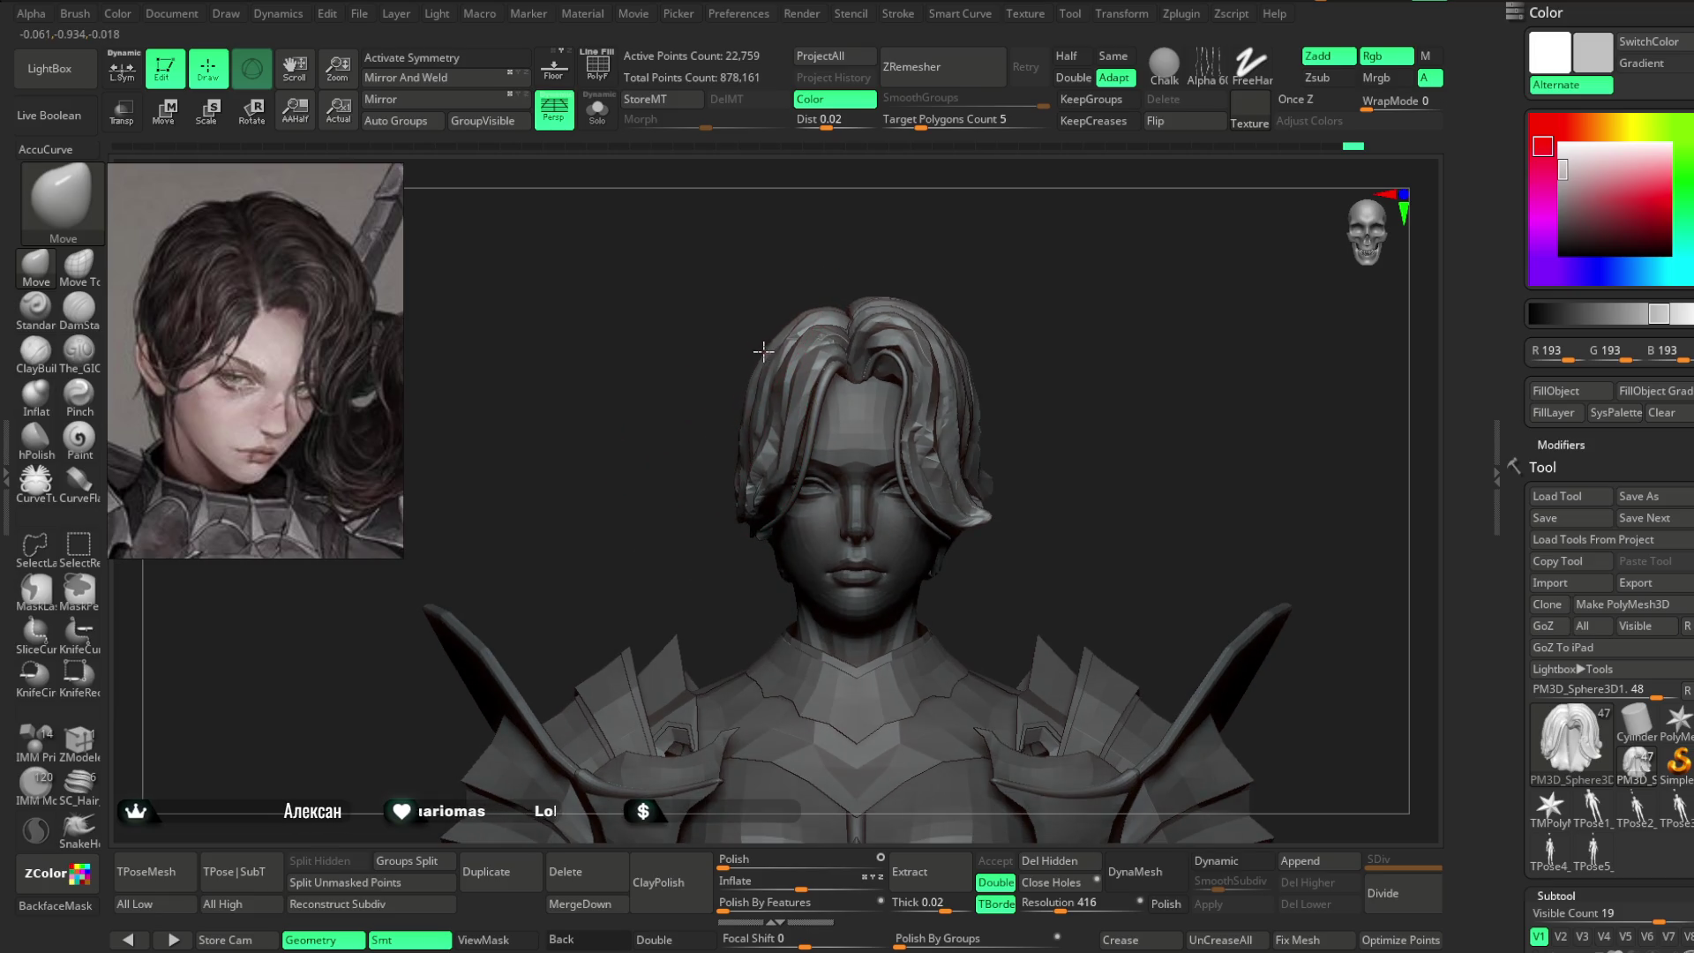
{"action": "mouse_move", "coordinate": [817, 283]}
{"action": "left_mouse_down"}
{"action": "mouse_move", "coordinate": [865, 343]}
{"action": "mouse_move", "coordinate": [806, 288]}
{"action": "mouse_move", "coordinate": [717, 477]}
{"action": "left_mouse_up"}
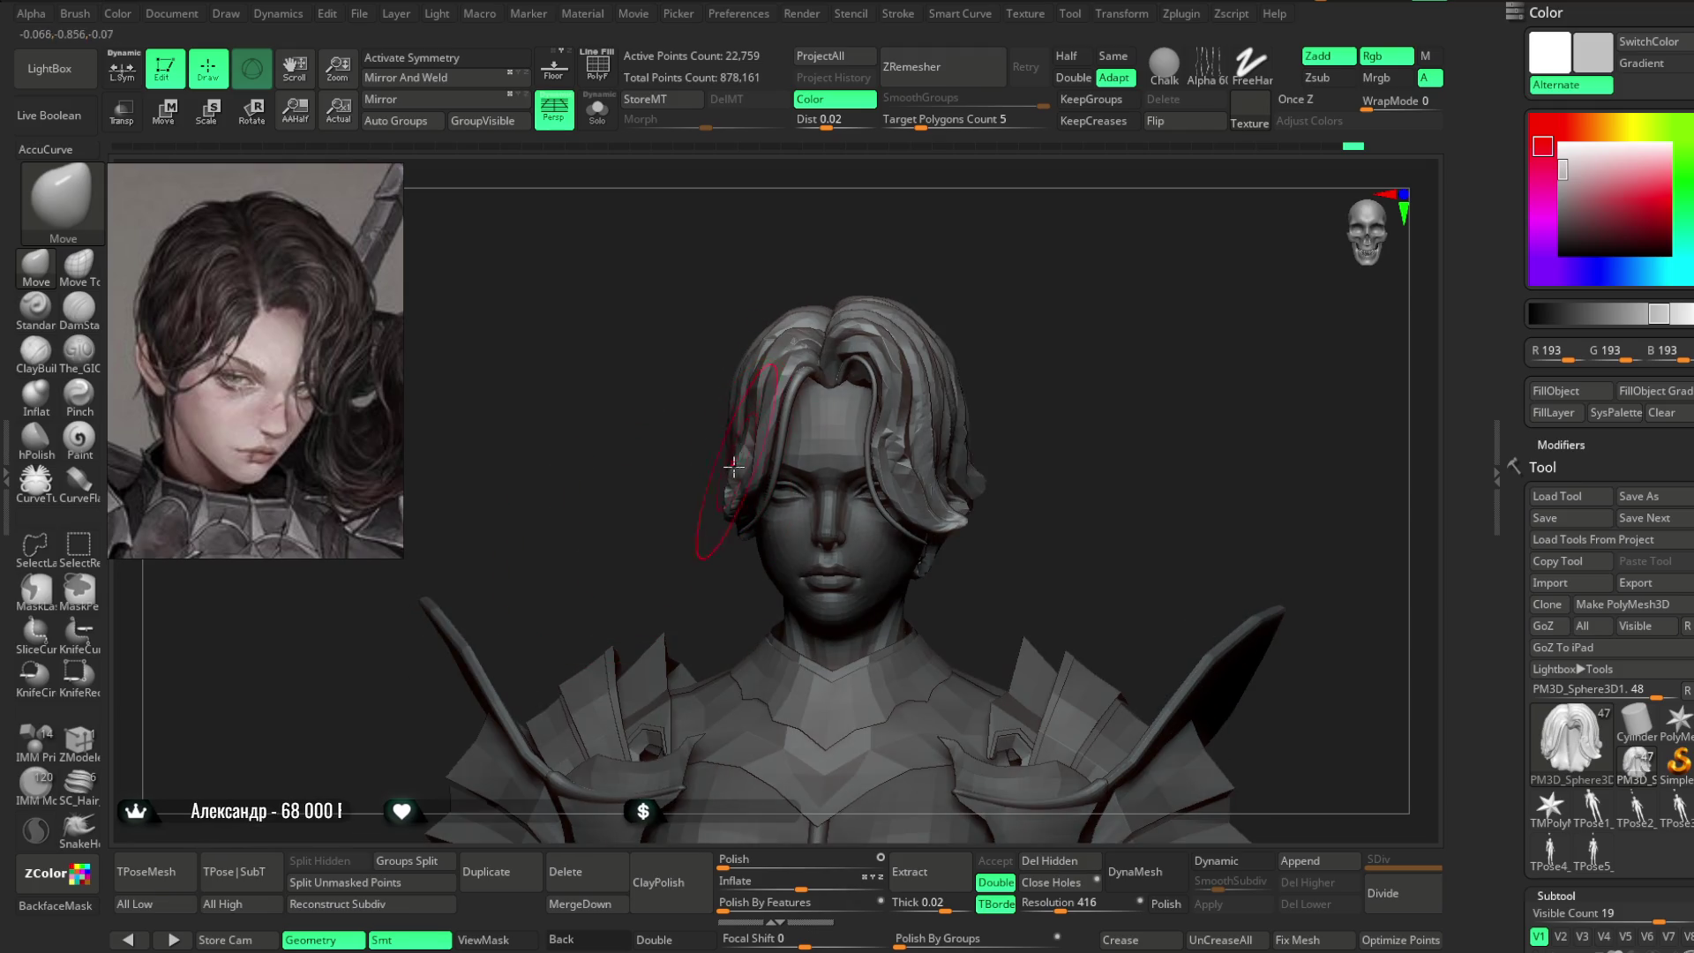
{"action": "mouse_move", "coordinate": [685, 540]}
{"action": "left_mouse_down"}
{"action": "mouse_move", "coordinate": [878, 272]}
{"action": "mouse_move", "coordinate": [1079, 653]}
{"action": "left_mouse_up"}
{"action": "key", "text": "ctrl+s"}
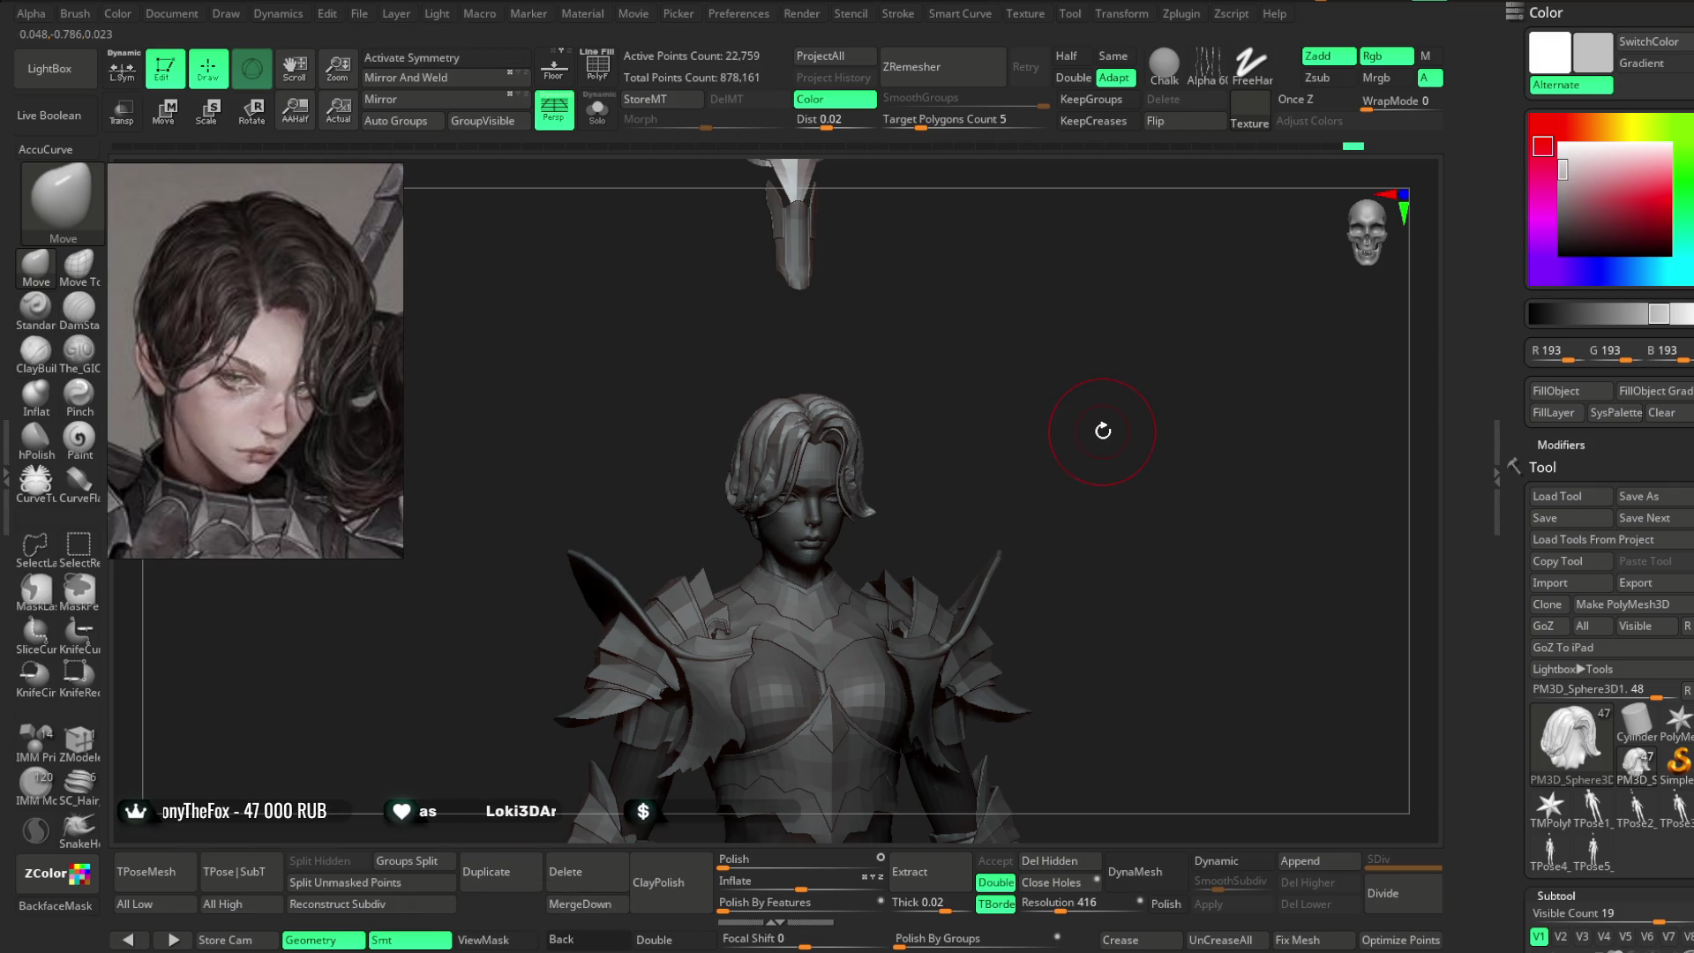
- Orbit the head between front and three-quarter views to inspect the face-framing hair strands
{"action": "scroll", "coordinate": [1059, 378], "scroll_direction": "up", "scroll_amount": 5}
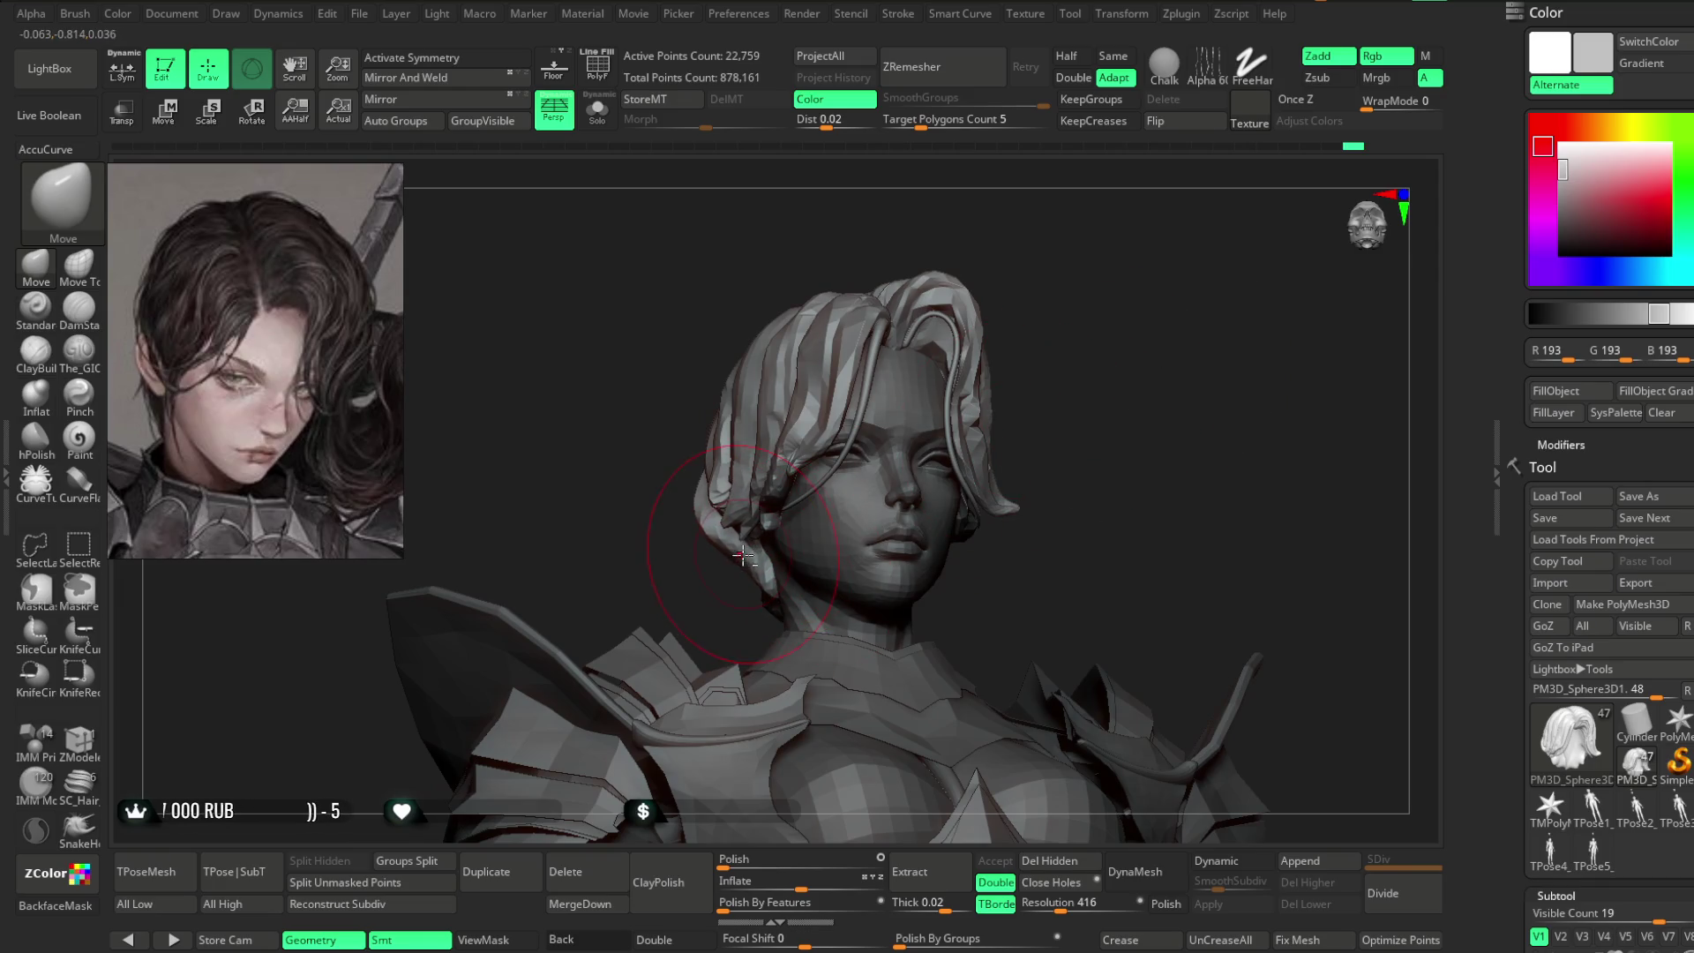
{"action": "left_click_drag", "start_coordinate": [1097, 399], "coordinate": [1090, 420], "text": "shift"}
{"action": "mouse_move", "coordinate": [938, 571]}
{"action": "left_mouse_down"}
{"action": "mouse_move", "coordinate": [1009, 530]}
{"action": "mouse_move", "coordinate": [1040, 461]}
{"action": "mouse_move", "coordinate": [969, 488]}
{"action": "left_mouse_up"}
{"action": "mouse_move", "coordinate": [1032, 441]}
{"action": "left_mouse_down"}
{"action": "mouse_move", "coordinate": [1078, 396]}
{"action": "mouse_move", "coordinate": [650, 556]}
{"action": "mouse_move", "coordinate": [671, 548]}
{"action": "left_mouse_up"}
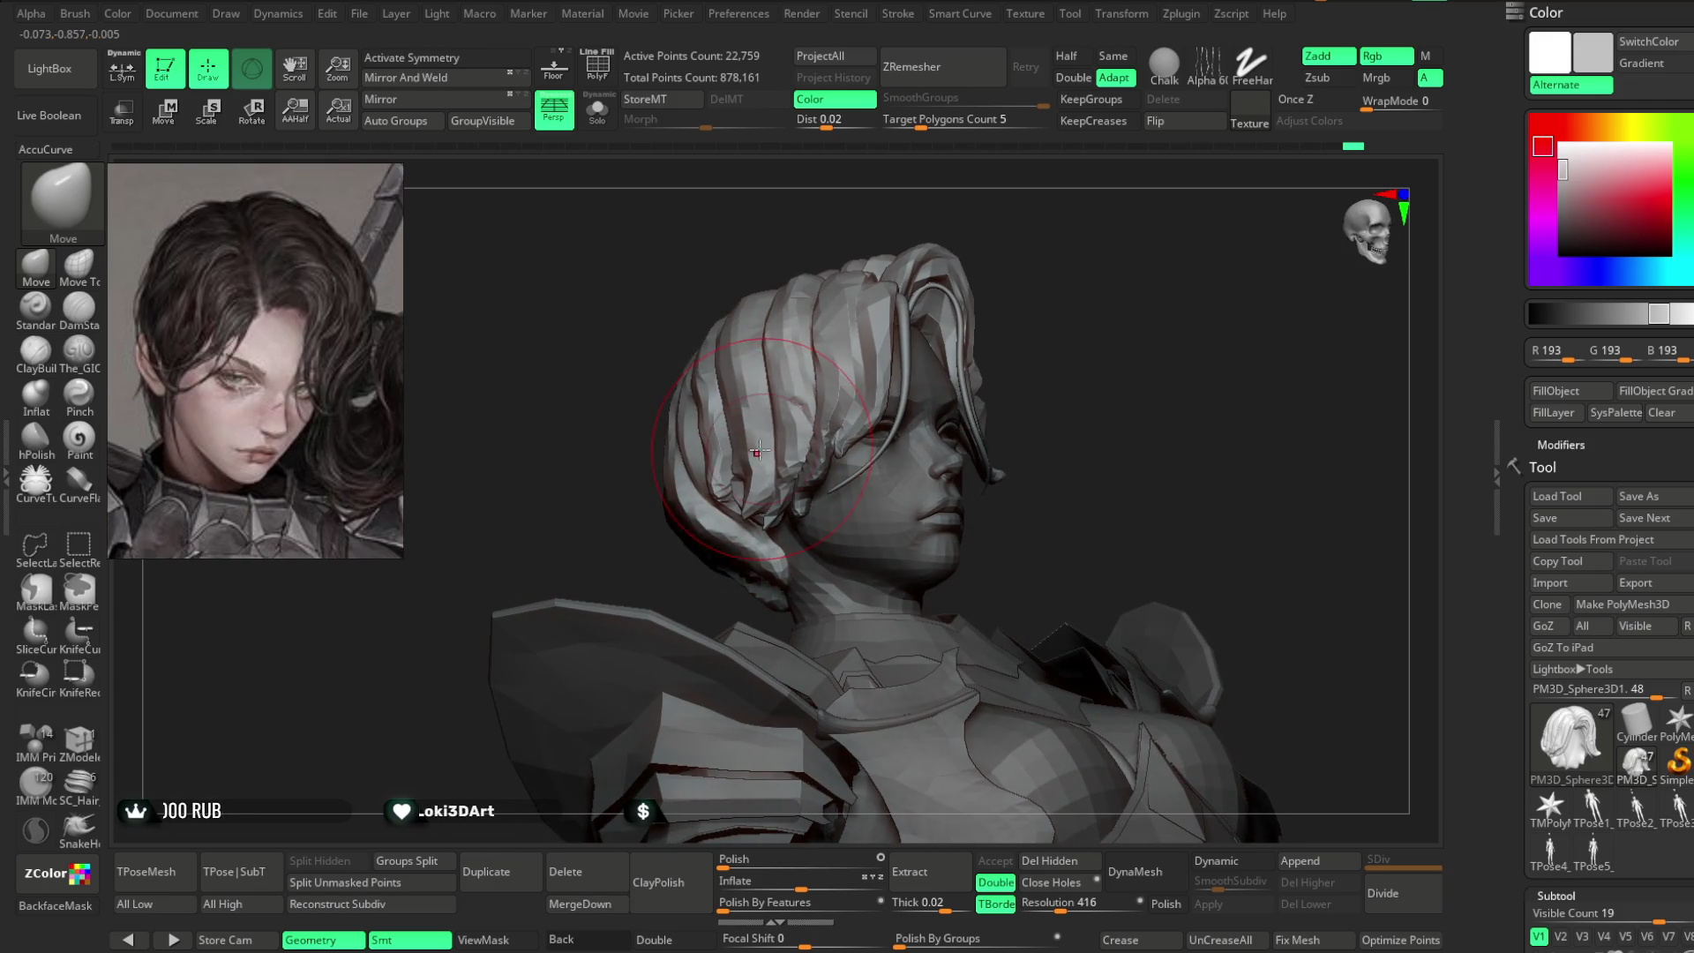
{"action": "left_click_drag", "start_coordinate": [1042, 244], "coordinate": [976, 257], "text": "shift"}
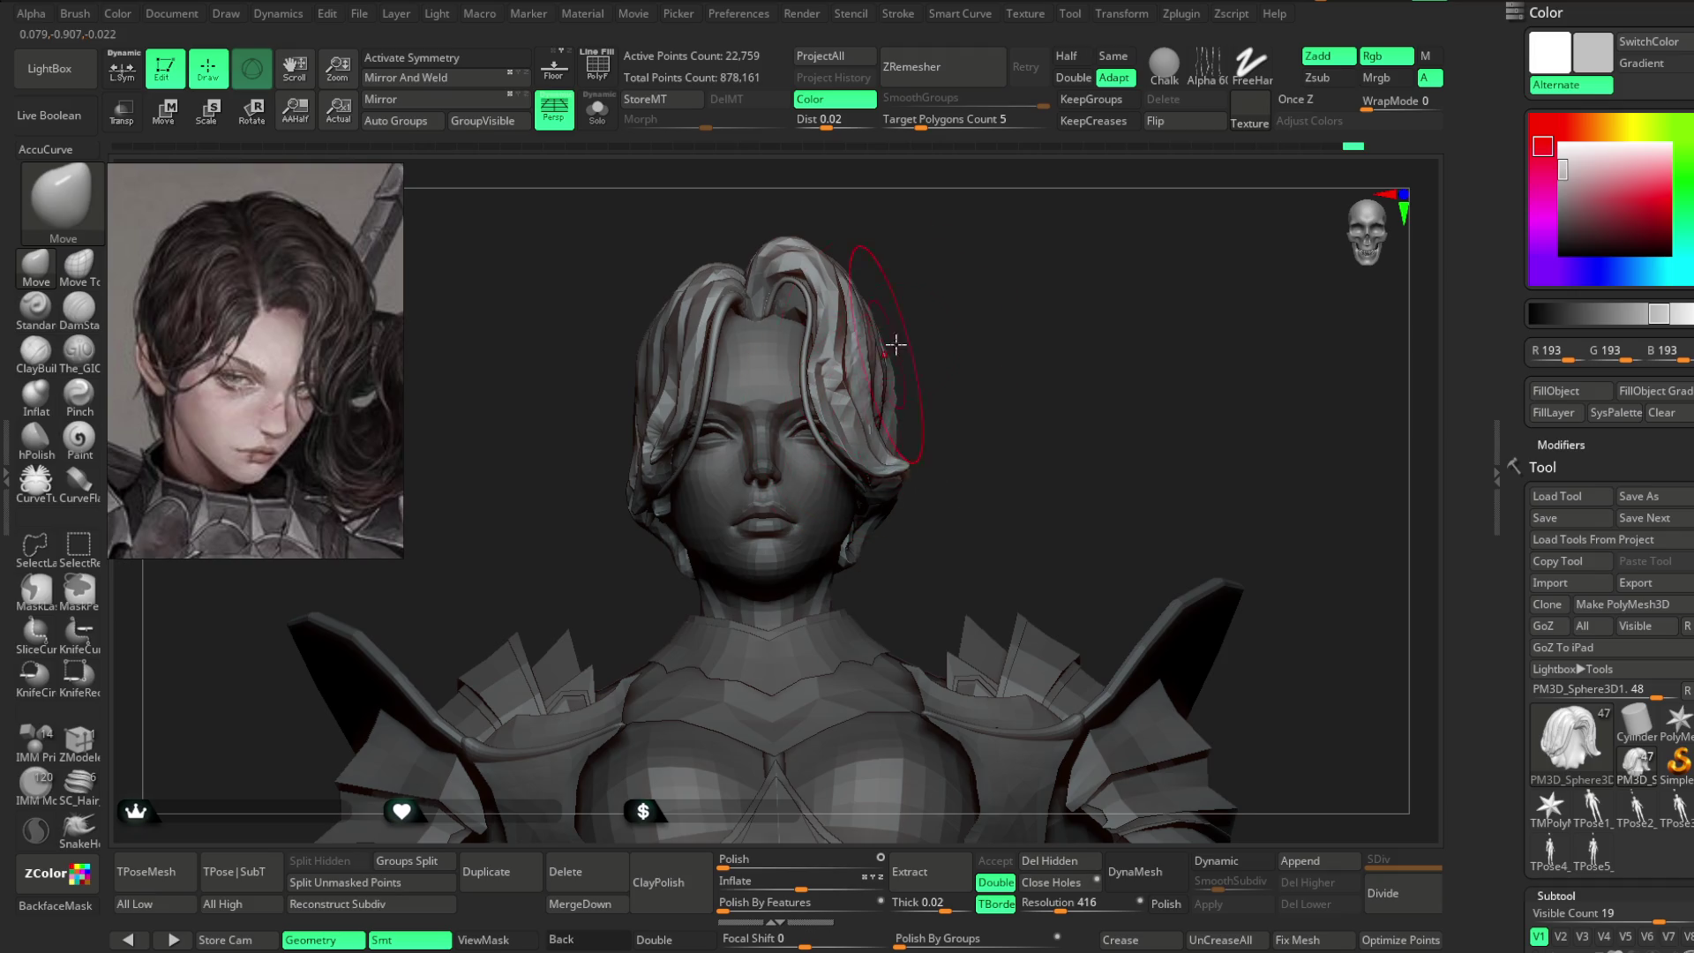
{"action": "right_click_drag", "start_coordinate": [891, 350], "coordinate": [630, 459]}
{"action": "mouse_move", "coordinate": [940, 291]}
{"action": "right_mouse_down"}
{"action": "mouse_move", "coordinate": [919, 299]}
{"action": "mouse_move", "coordinate": [978, 312]}
{"action": "mouse_move", "coordinate": [945, 322]}
{"action": "mouse_move", "coordinate": [945, 348]}
{"action": "mouse_move", "coordinate": [874, 371]}
{"action": "mouse_move", "coordinate": [901, 333]}
{"action": "mouse_move", "coordinate": [919, 333]}
{"action": "mouse_move", "coordinate": [863, 443]}
{"action": "right_mouse_up"}
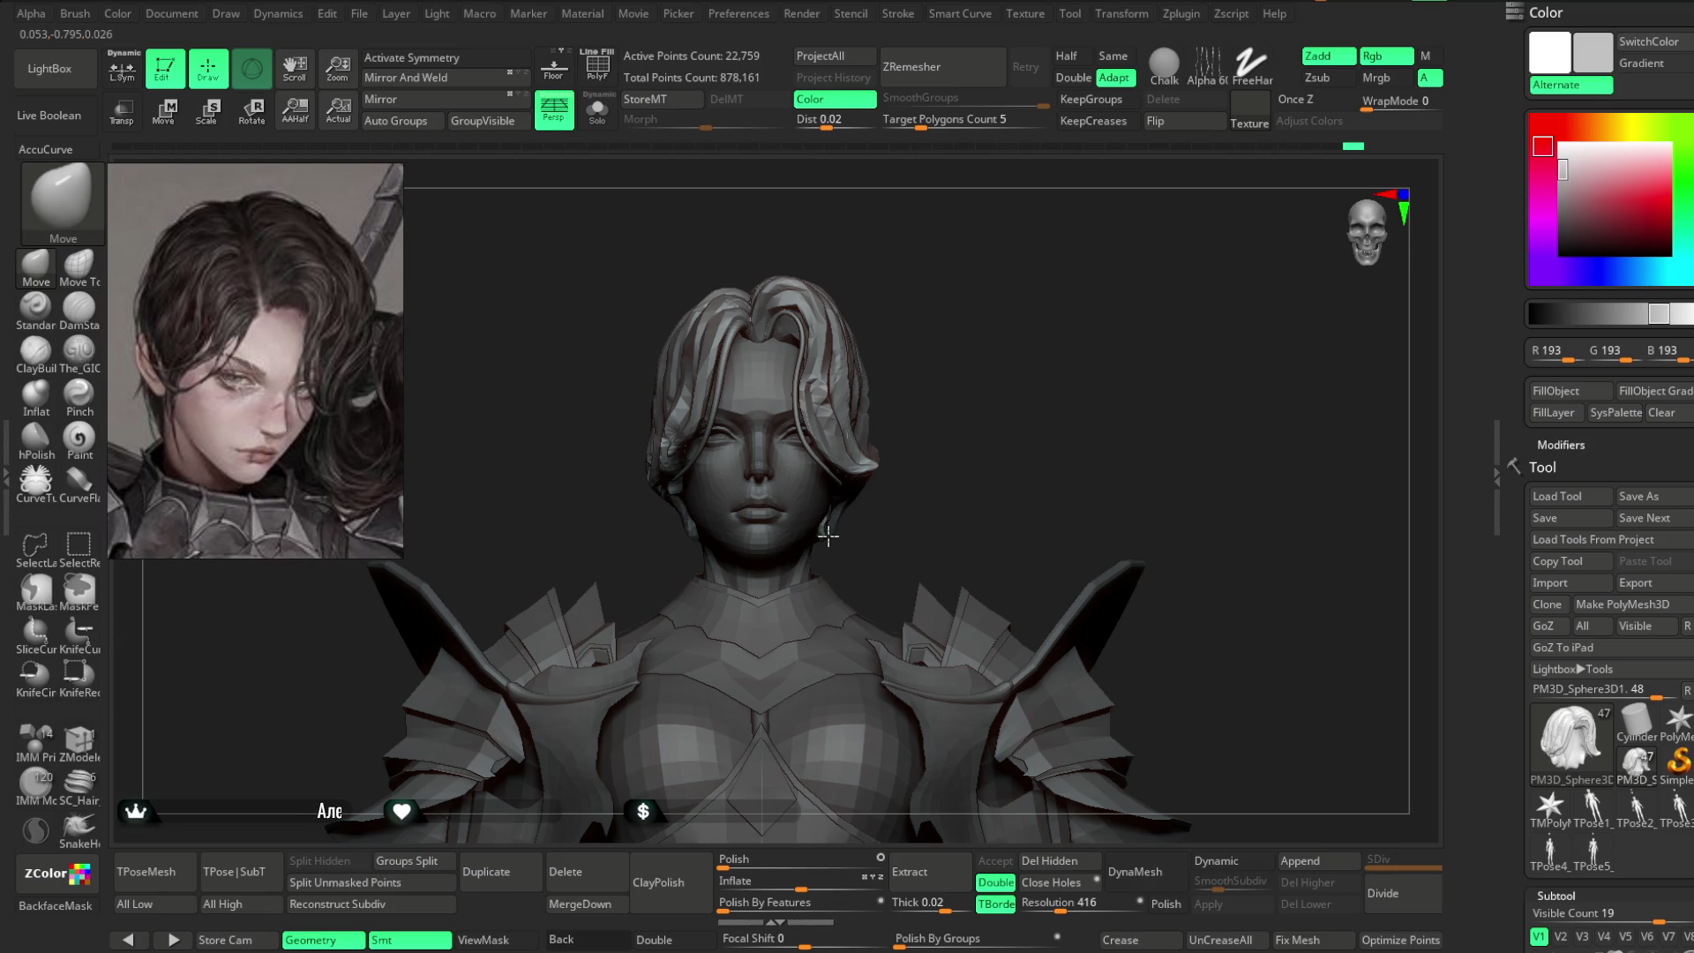
{"action": "right_click_drag", "start_coordinate": [828, 534], "coordinate": [768, 530]}
{"action": "mouse_move", "coordinate": [965, 329]}
{"action": "right_mouse_down"}
{"action": "mouse_move", "coordinate": [965, 279]}
{"action": "mouse_move", "coordinate": [932, 382]}
{"action": "right_mouse_up"}
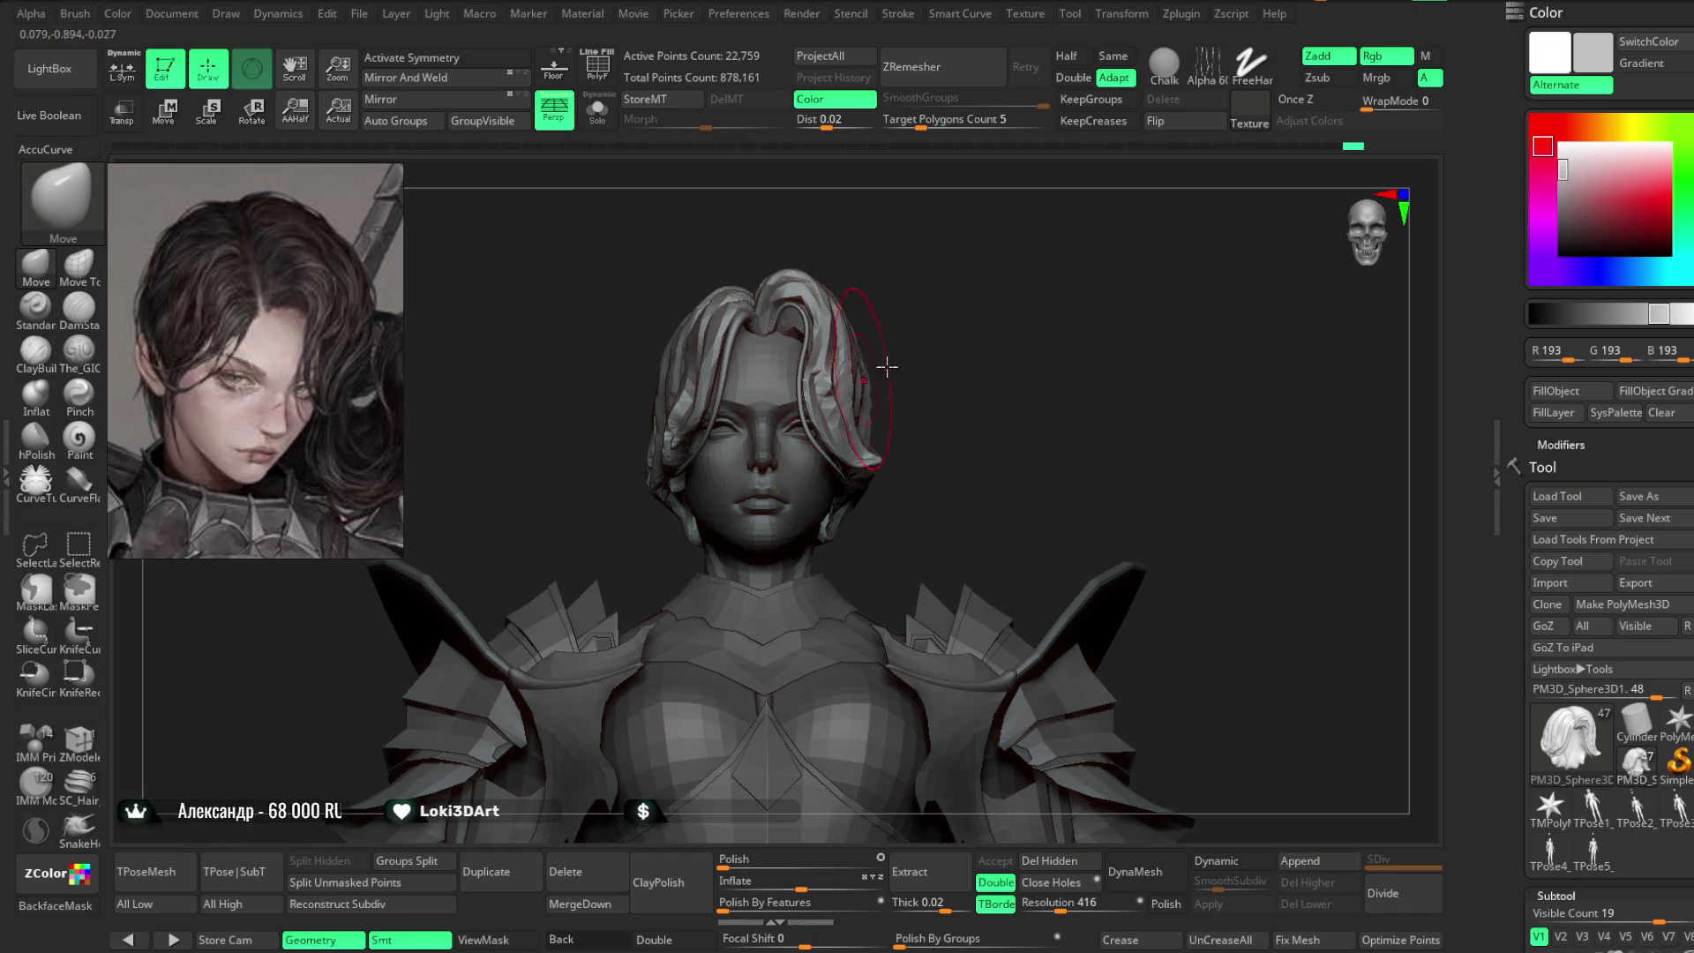
{"action": "right_click_drag", "start_coordinate": [654, 491], "coordinate": [674, 488]}
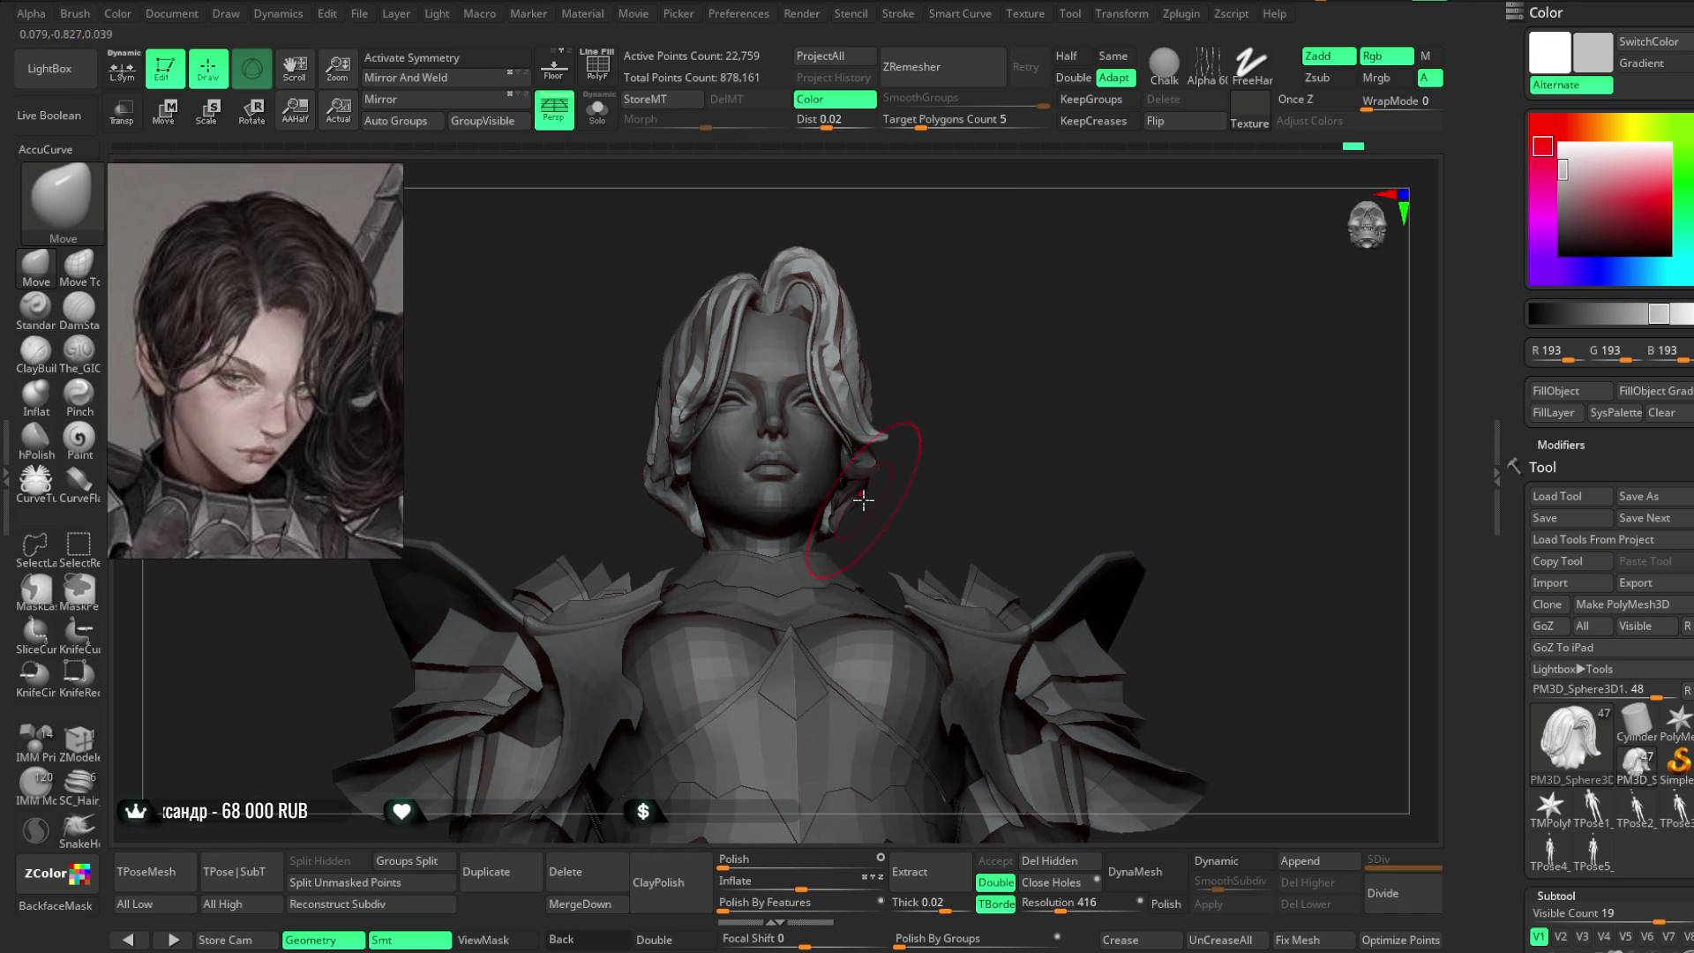
{"action": "mouse_move", "coordinate": [918, 405]}
{"action": "right_mouse_down"}
{"action": "mouse_move", "coordinate": [949, 339]}
{"action": "mouse_move", "coordinate": [956, 370]}
{"action": "mouse_move", "coordinate": [951, 329]}
{"action": "right_mouse_up"}
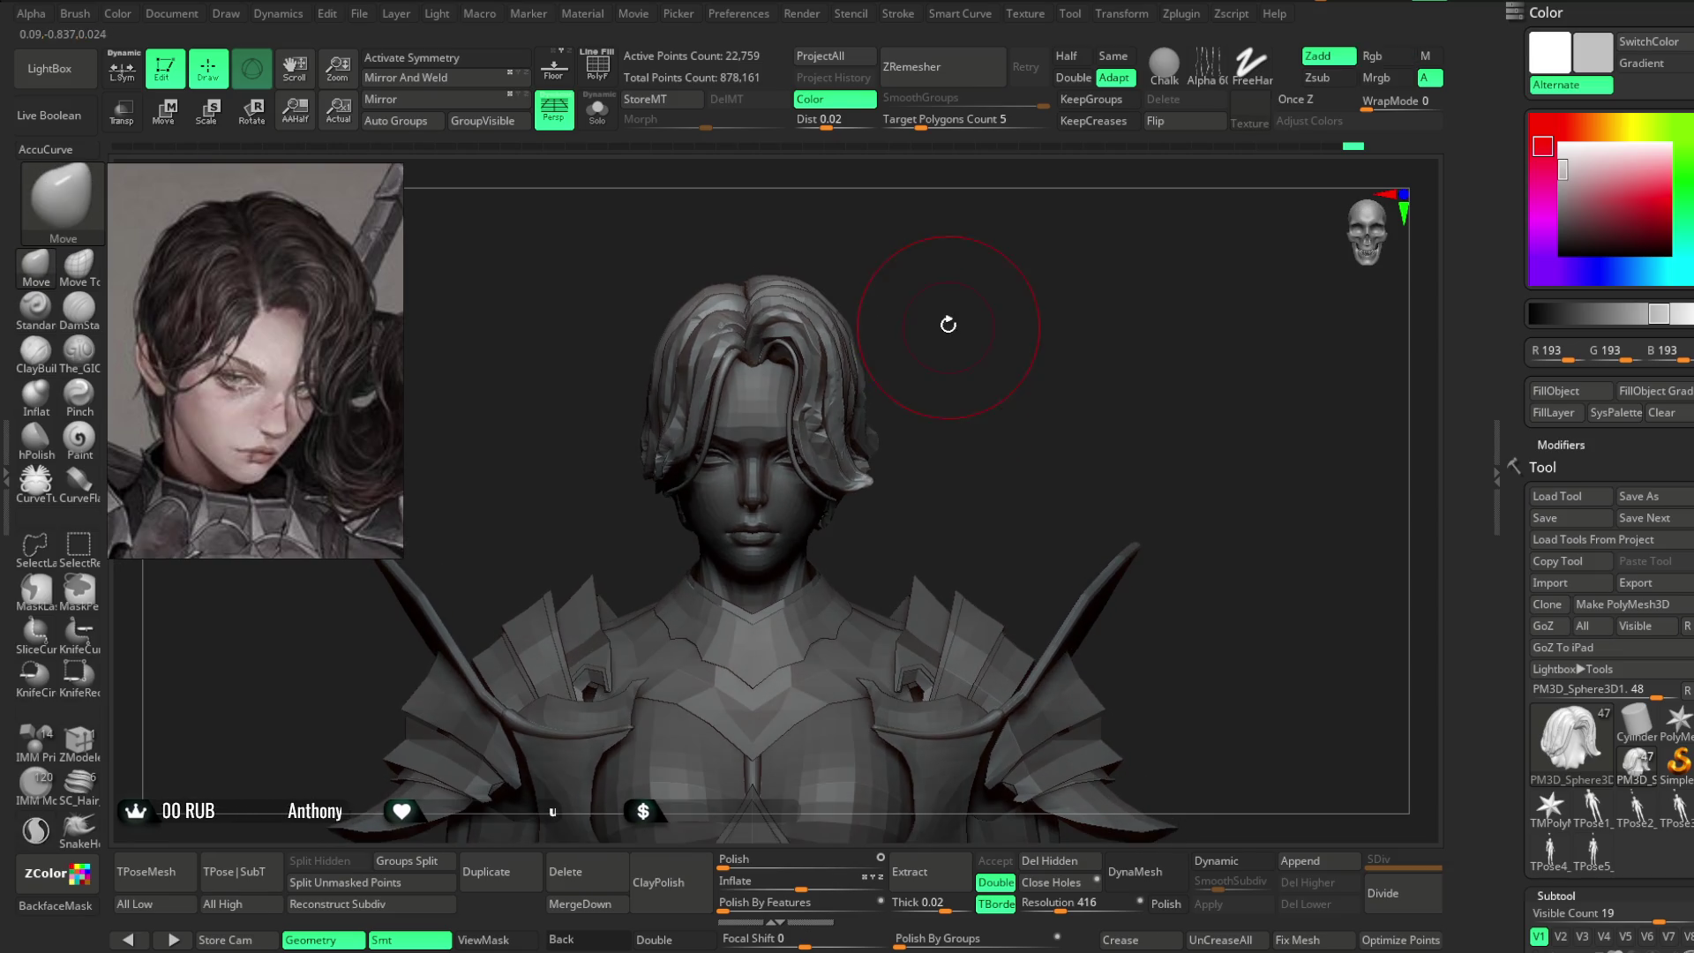
- Enlarge the Move brush Draw Size, turn on X symmetry and start shaping the hair strands
{"action": "key", "text": "space"}
{"action": "left_click_drag", "start_coordinate": [887, 304], "coordinate": [971, 304]}
{"action": "mouse_move", "coordinate": [862, 393]}
{"action": "right_mouse_down"}
{"action": "mouse_move", "coordinate": [918, 326]}
{"action": "mouse_move", "coordinate": [885, 314]}
{"action": "mouse_move", "coordinate": [919, 283]}
{"action": "mouse_move", "coordinate": [929, 304]}
{"action": "right_mouse_up"}
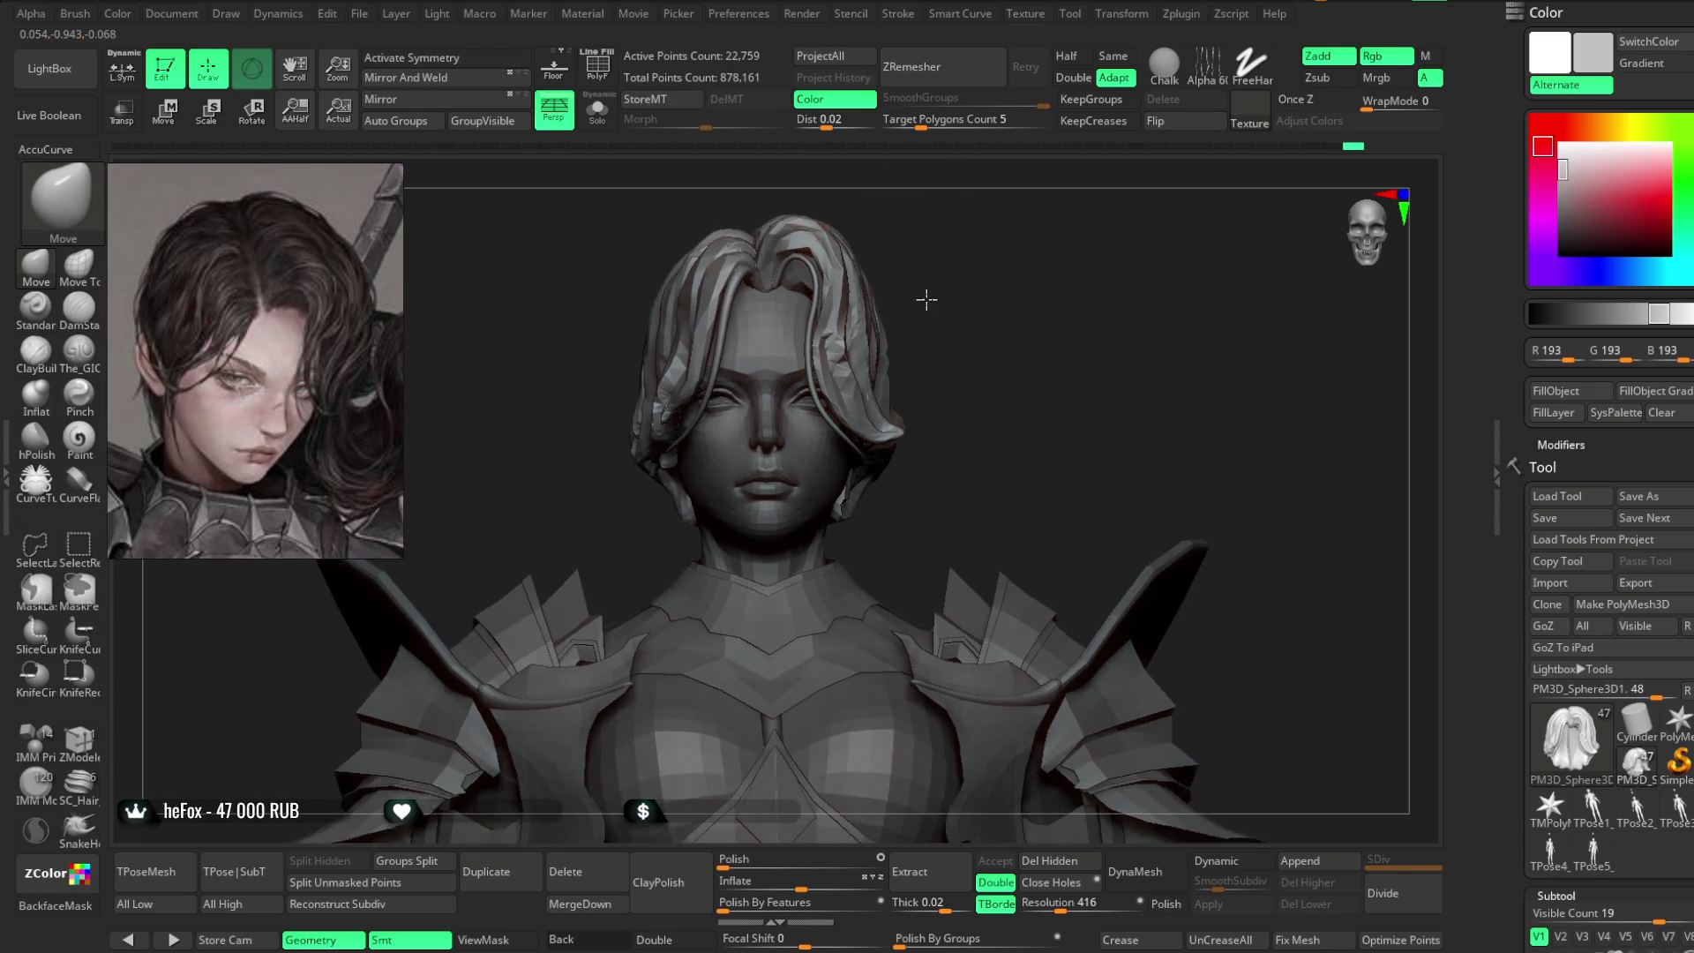
{"action": "key", "text": "x"}
{"action": "mouse_move", "coordinate": [878, 474]}
{"action": "right_mouse_down"}
{"action": "mouse_move", "coordinate": [839, 506]}
{"action": "mouse_move", "coordinate": [923, 469]}
{"action": "mouse_move", "coordinate": [908, 473]}
{"action": "mouse_move", "coordinate": [934, 344]}
{"action": "mouse_move", "coordinate": [901, 447]}
{"action": "right_mouse_up"}
{"action": "key", "text": "space"}
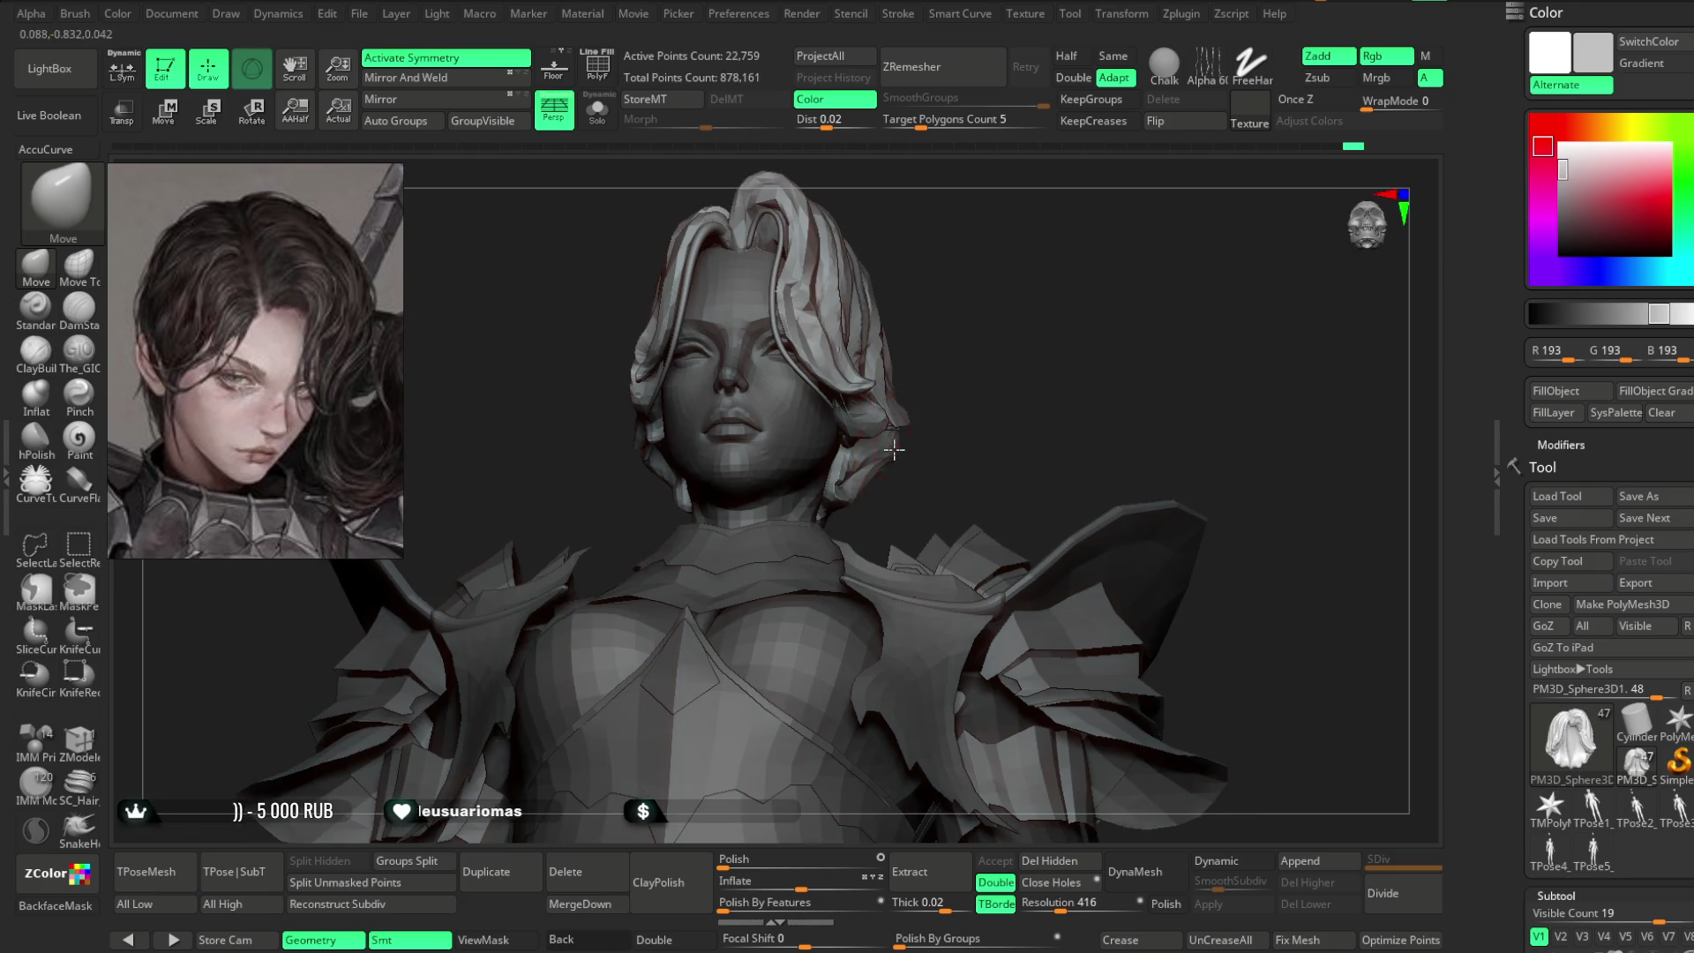
{"action": "mouse_move", "coordinate": [954, 389]}
{"action": "right_mouse_down"}
{"action": "mouse_move", "coordinate": [957, 317]}
{"action": "mouse_move", "coordinate": [945, 340]}
{"action": "right_mouse_up"}
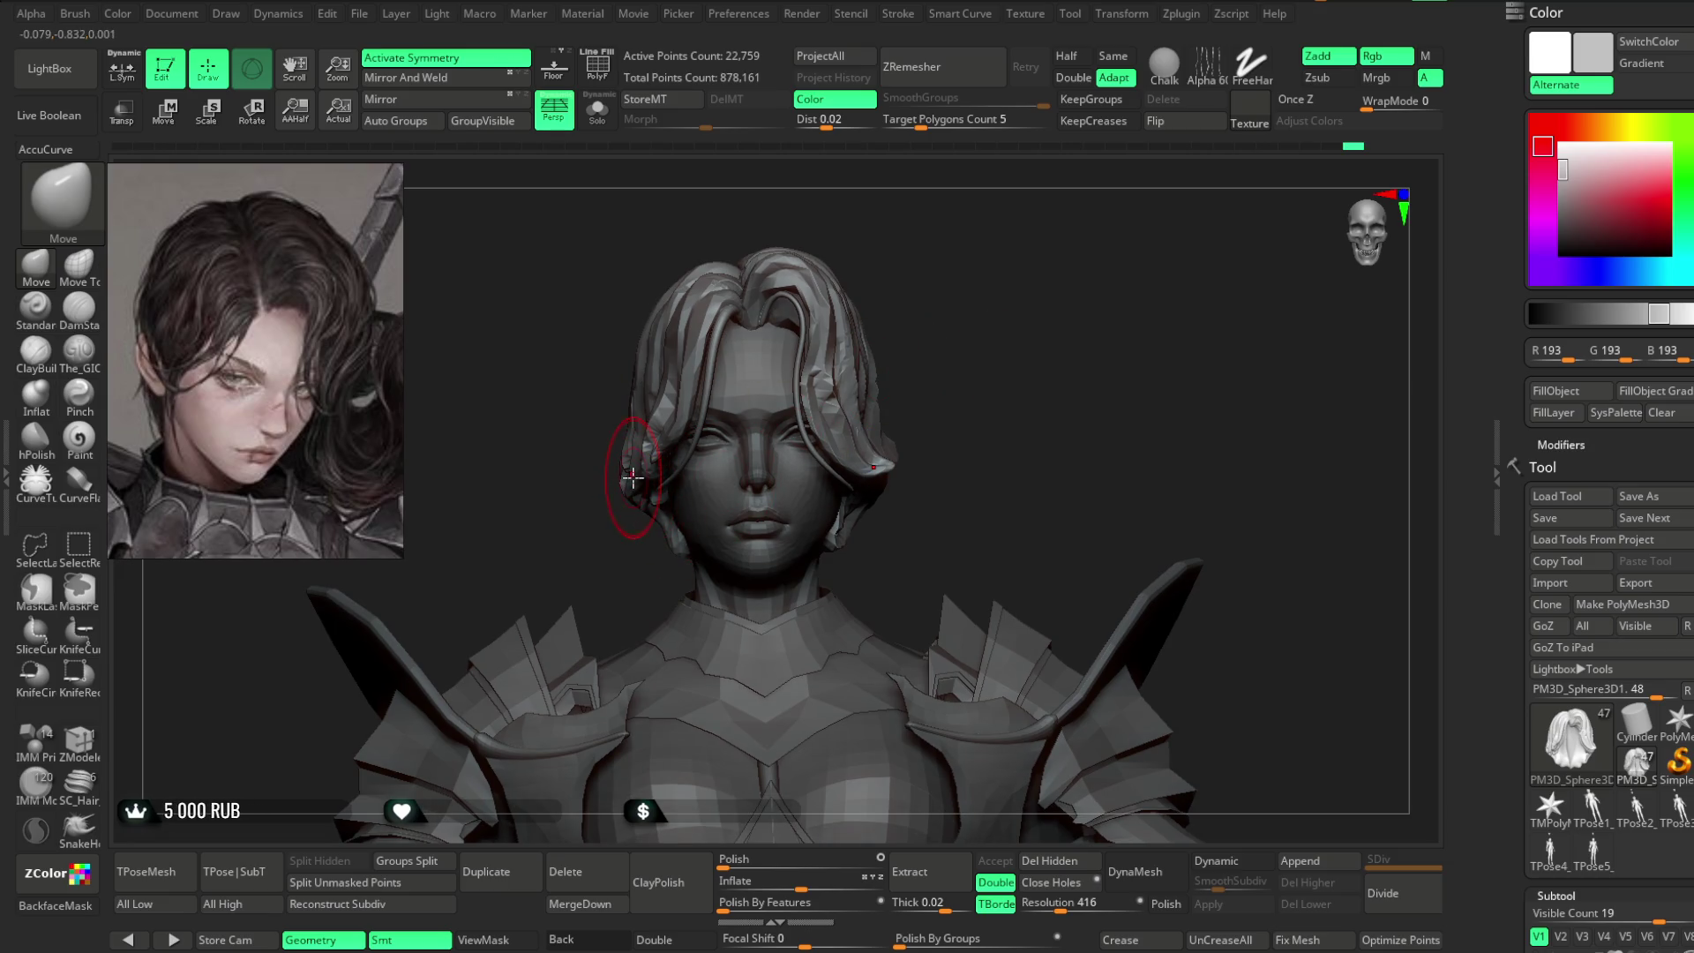
{"action": "right_click_drag", "start_coordinate": [632, 486], "coordinate": [640, 479]}
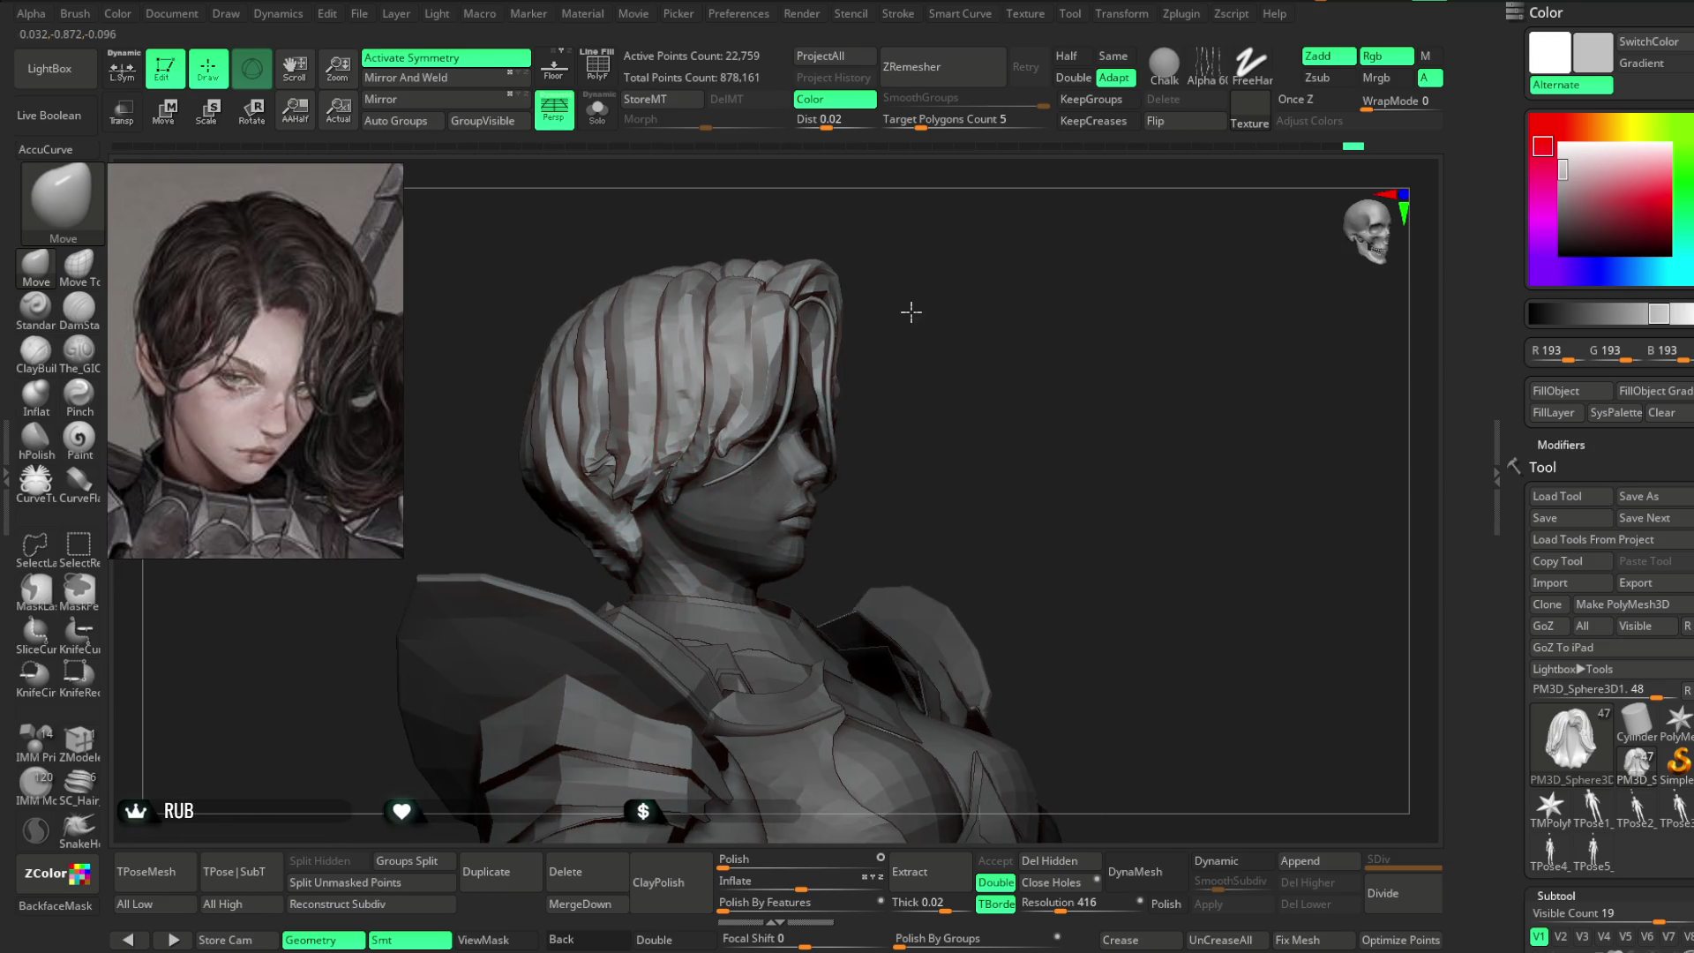
{"action": "right_click_drag", "start_coordinate": [917, 315], "coordinate": [649, 472]}
- Turn X symmetry off, enlarge the brush again and reshape the hair asymmetrically
{"action": "key", "text": "x"}
{"action": "right_click_drag", "start_coordinate": [914, 323], "coordinate": [797, 347]}
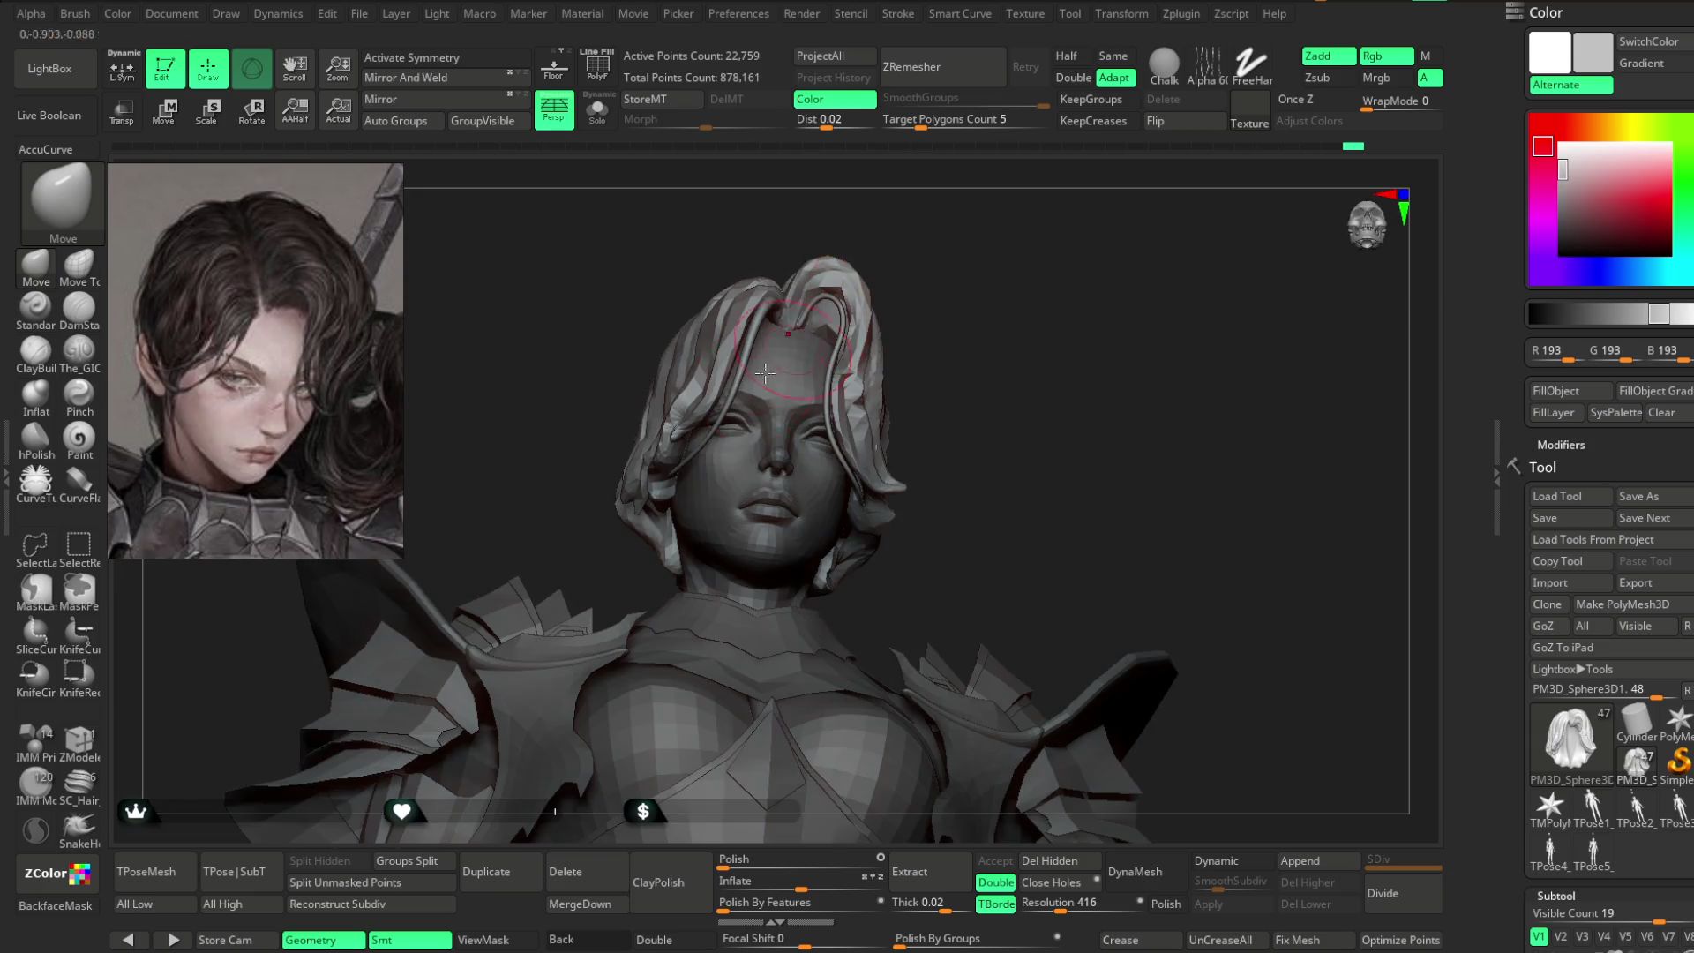
{"action": "mouse_move", "coordinate": [594, 551]}
{"action": "right_mouse_down"}
{"action": "mouse_move", "coordinate": [945, 291]}
{"action": "mouse_move", "coordinate": [954, 332]}
{"action": "mouse_move", "coordinate": [883, 481]}
{"action": "mouse_move", "coordinate": [923, 408]}
{"action": "right_mouse_up"}
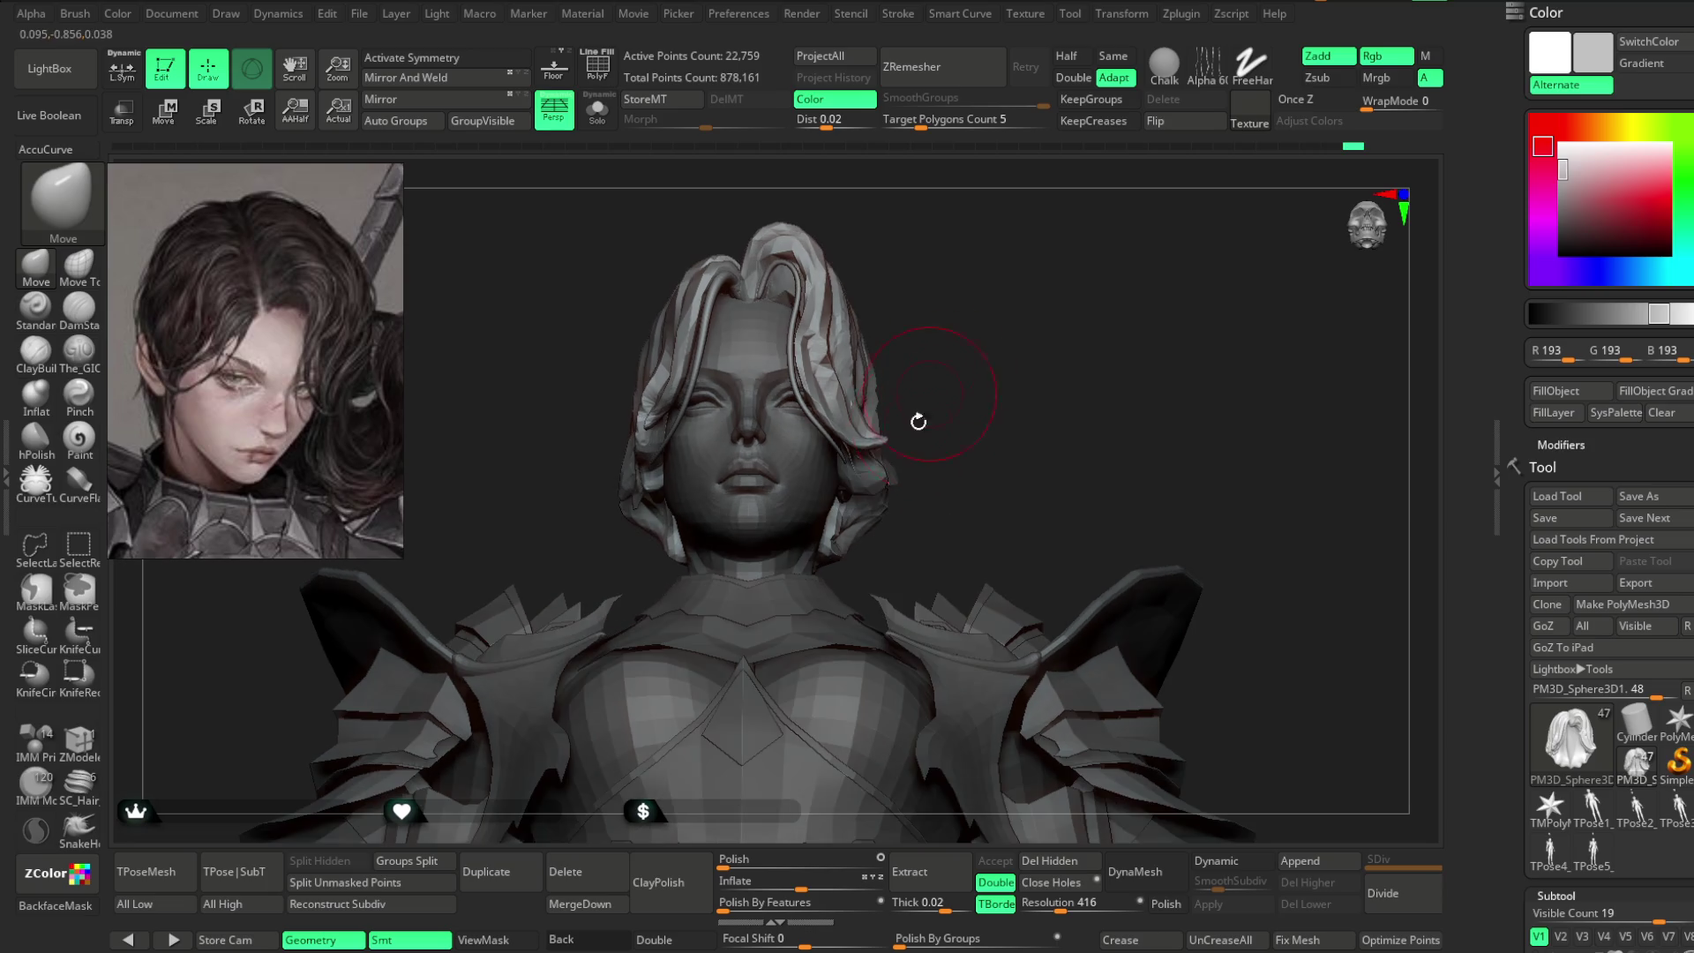
{"action": "mouse_move", "coordinate": [880, 477]}
{"action": "right_mouse_down"}
{"action": "mouse_move", "coordinate": [962, 318]}
{"action": "mouse_move", "coordinate": [796, 434]}
{"action": "right_mouse_up"}
{"action": "key", "text": "space"}
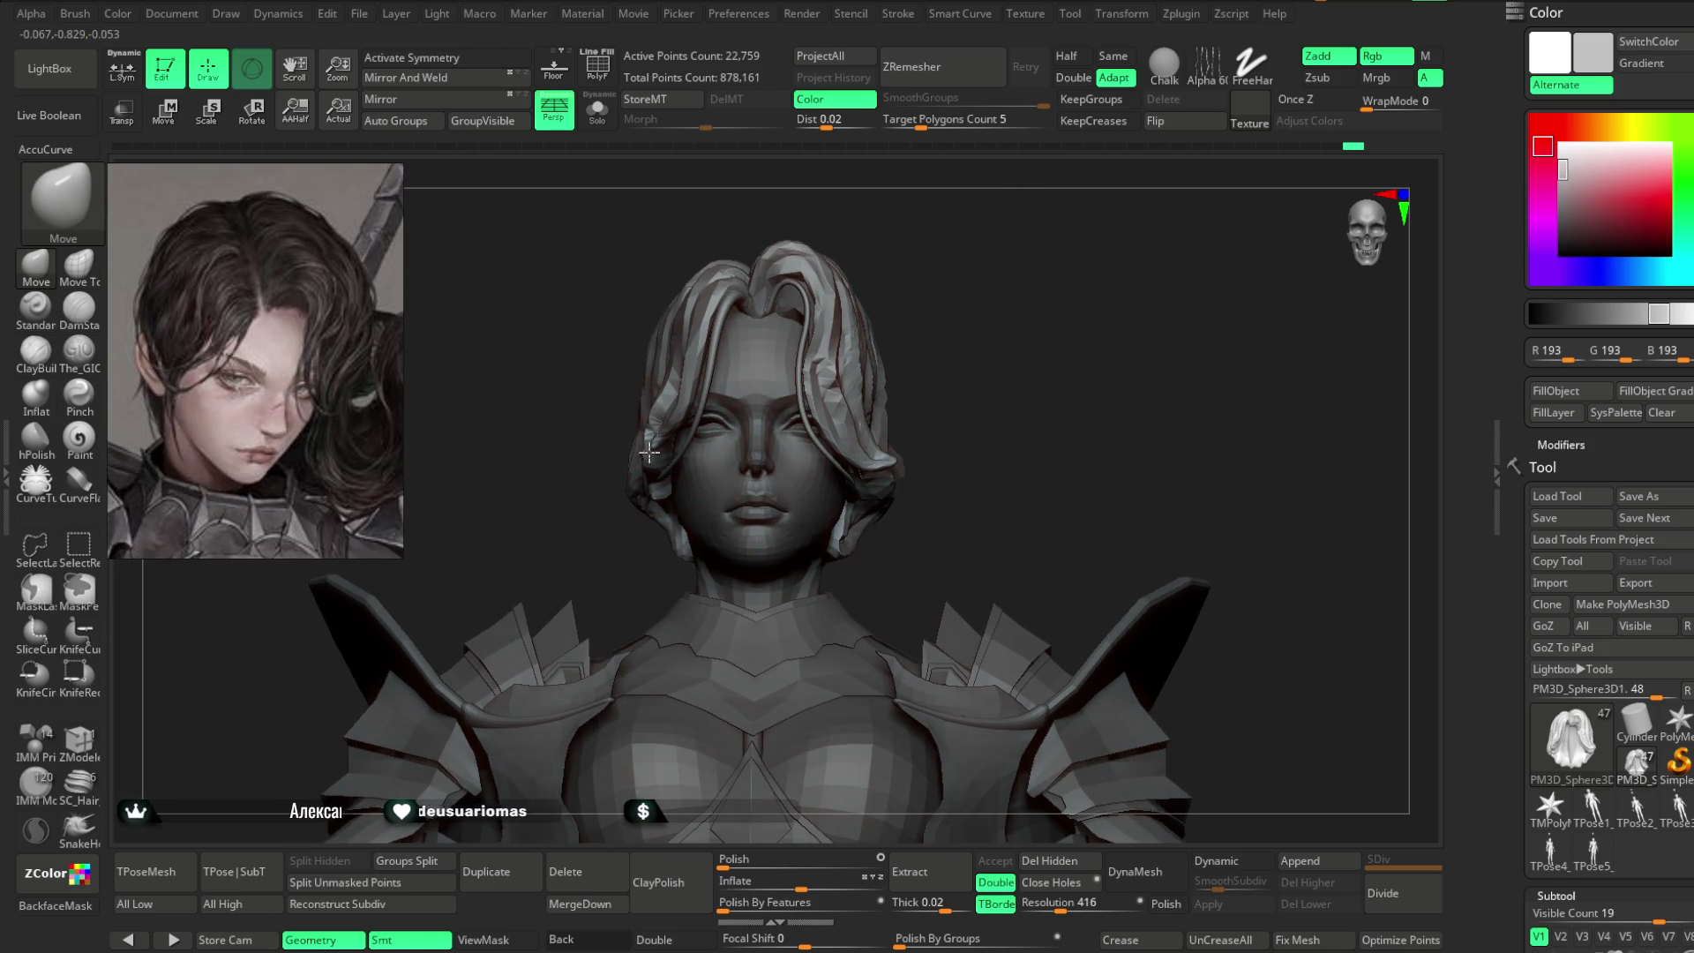
{"action": "mouse_move", "coordinate": [825, 333]}
{"action": "right_mouse_down", "text": "ctrl"}
{"action": "mouse_move", "coordinate": [945, 264]}
{"action": "mouse_move", "coordinate": [930, 295]}
{"action": "mouse_move", "coordinate": [972, 348]}
{"action": "mouse_move", "coordinate": [945, 333]}
{"action": "mouse_move", "coordinate": [971, 318]}
{"action": "mouse_move", "coordinate": [953, 333]}
{"action": "mouse_move", "coordinate": [923, 317]}
{"action": "mouse_move", "coordinate": [927, 292]}
{"action": "mouse_move", "coordinate": [944, 301]}
{"action": "mouse_move", "coordinate": [926, 306]}
{"action": "mouse_move", "coordinate": [1067, 303]}
{"action": "mouse_move", "coordinate": [826, 424]}
{"action": "mouse_move", "coordinate": [939, 451]}
{"action": "mouse_move", "coordinate": [1022, 511]}
{"action": "mouse_move", "coordinate": [854, 485]}
{"action": "right_mouse_up", "text": "ctrl"}
- Select the Lowpoly_Fantasy_slim_girl_basemesh body, re-enable X symmetry and shrink the Move brush to about 23
{"action": "left_click", "coordinate": [852, 390], "text": "alt"}
{"action": "key", "text": "x"}
{"action": "key", "text": "space"}
{"action": "left_click_drag", "start_coordinate": [886, 469], "coordinate": [880, 470]}
{"action": "right_click_drag", "start_coordinate": [864, 470], "coordinate": [759, 493]}
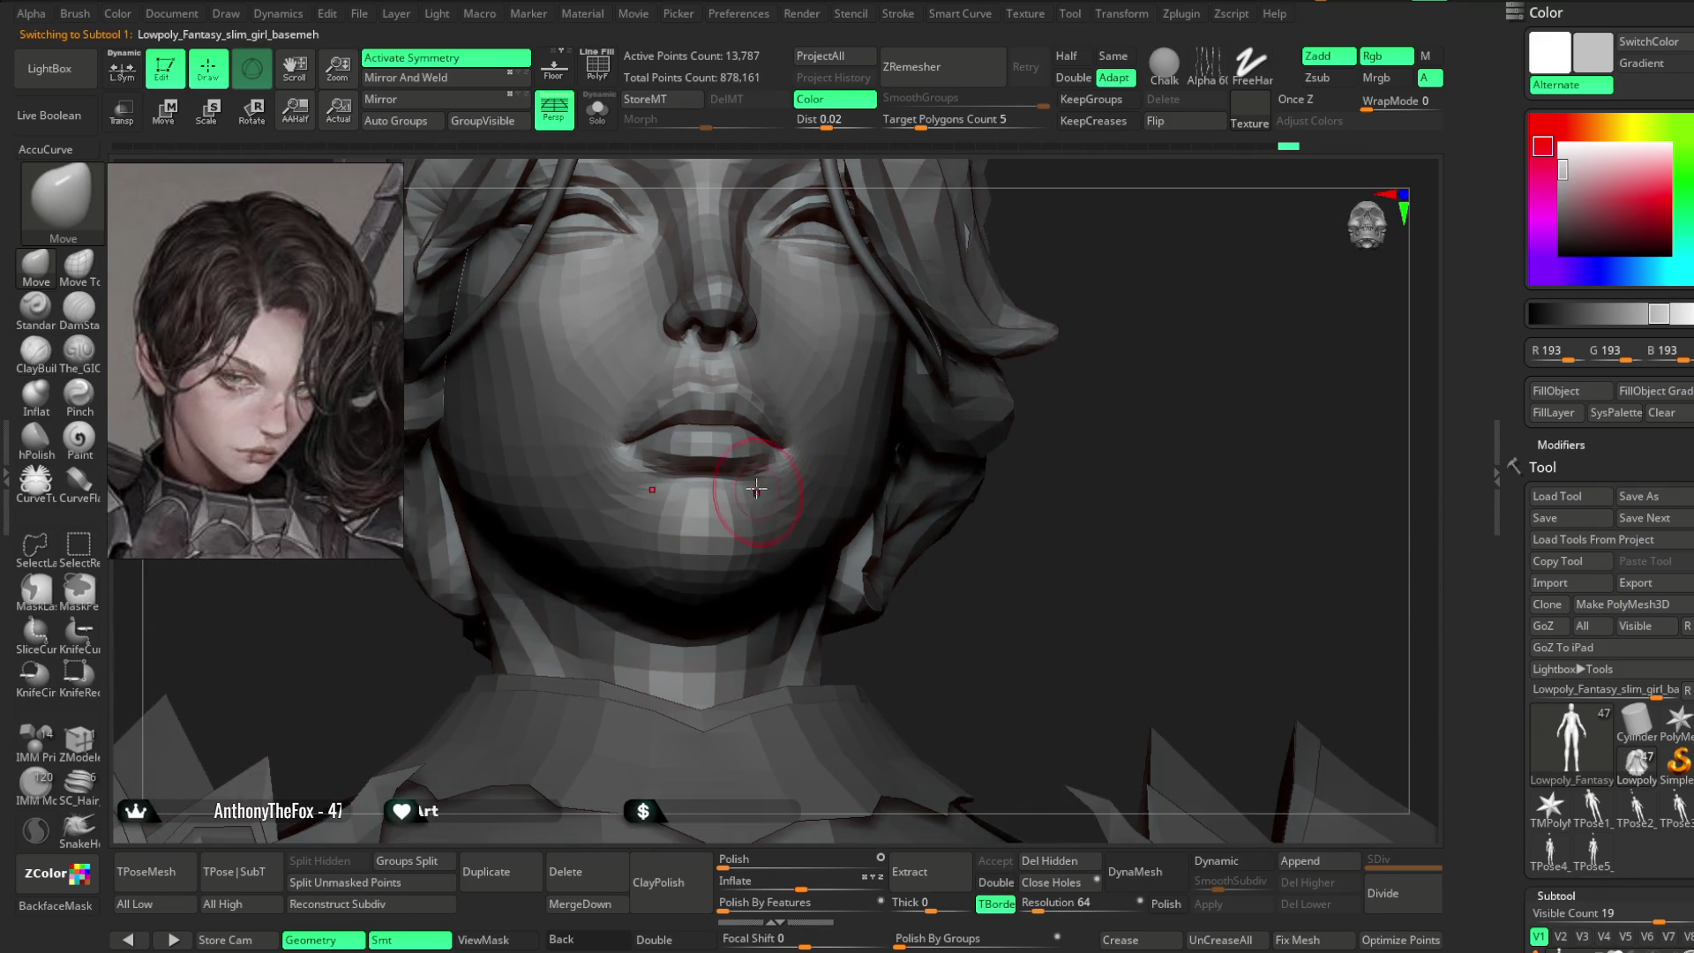
{"action": "mouse_move", "coordinate": [900, 501]}
{"action": "right_mouse_down"}
{"action": "mouse_move", "coordinate": [859, 556]}
{"action": "mouse_move", "coordinate": [939, 505]}
{"action": "mouse_move", "coordinate": [883, 530]}
{"action": "mouse_move", "coordinate": [976, 515]}
{"action": "mouse_move", "coordinate": [896, 541]}
{"action": "right_mouse_up"}
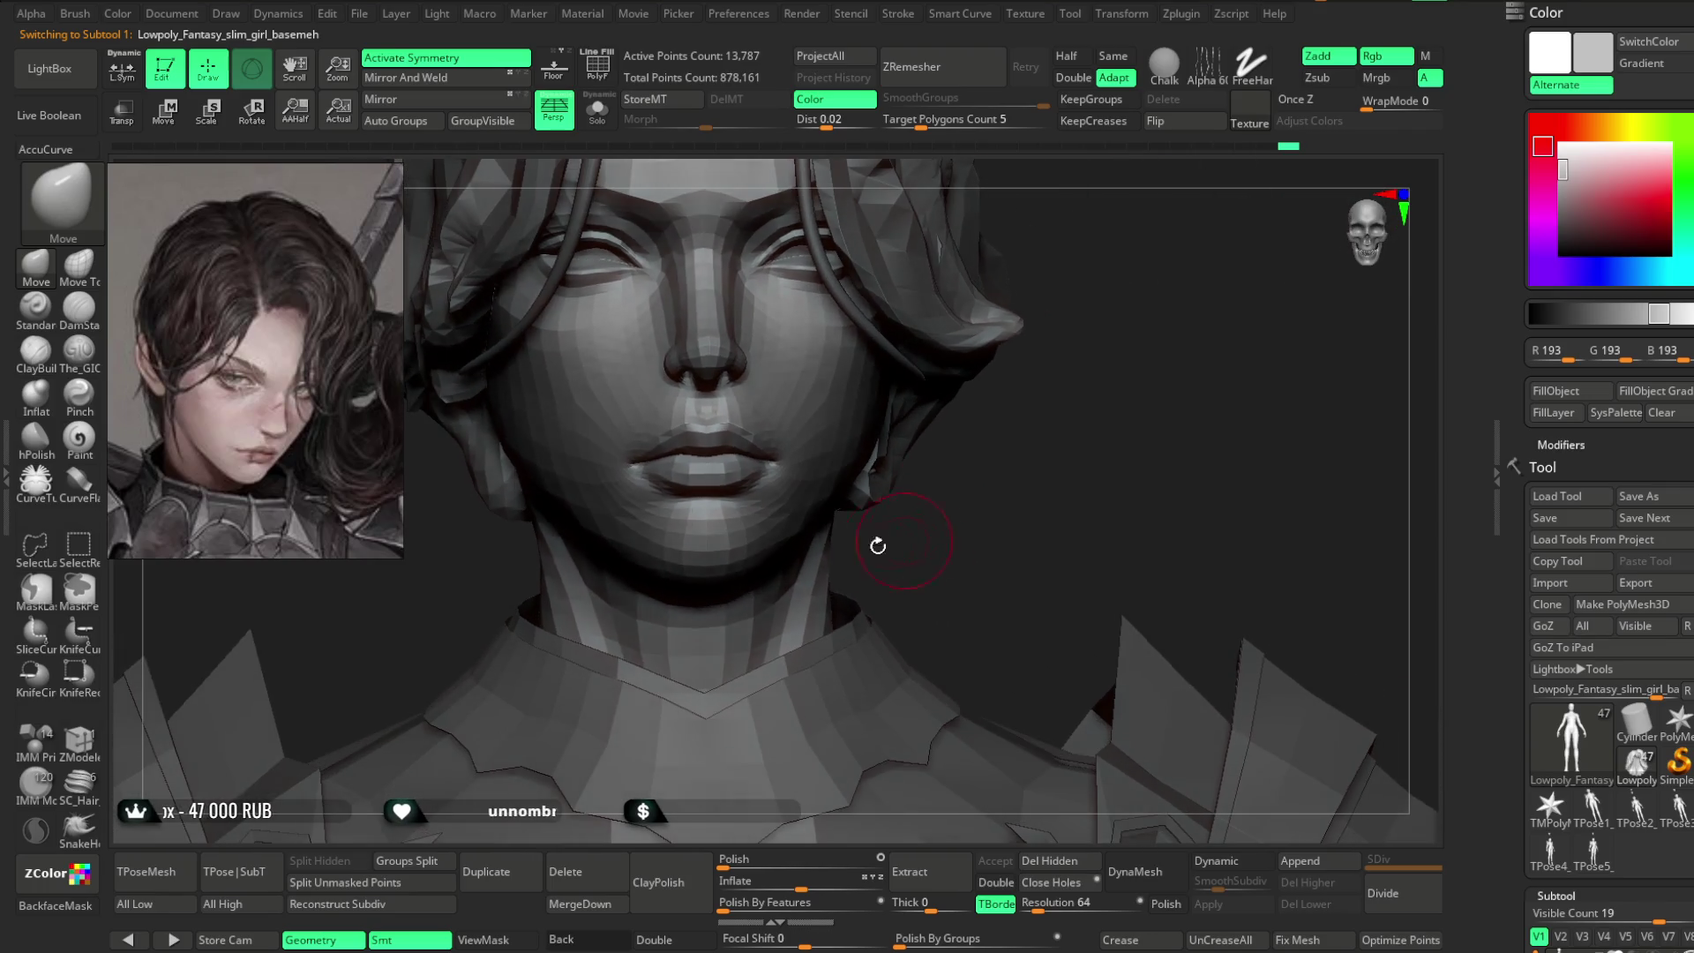
- Refine the lips and chin from frontal and three-quarter views, then select the Extract3 bodysuit
{"action": "key", "text": "space"}
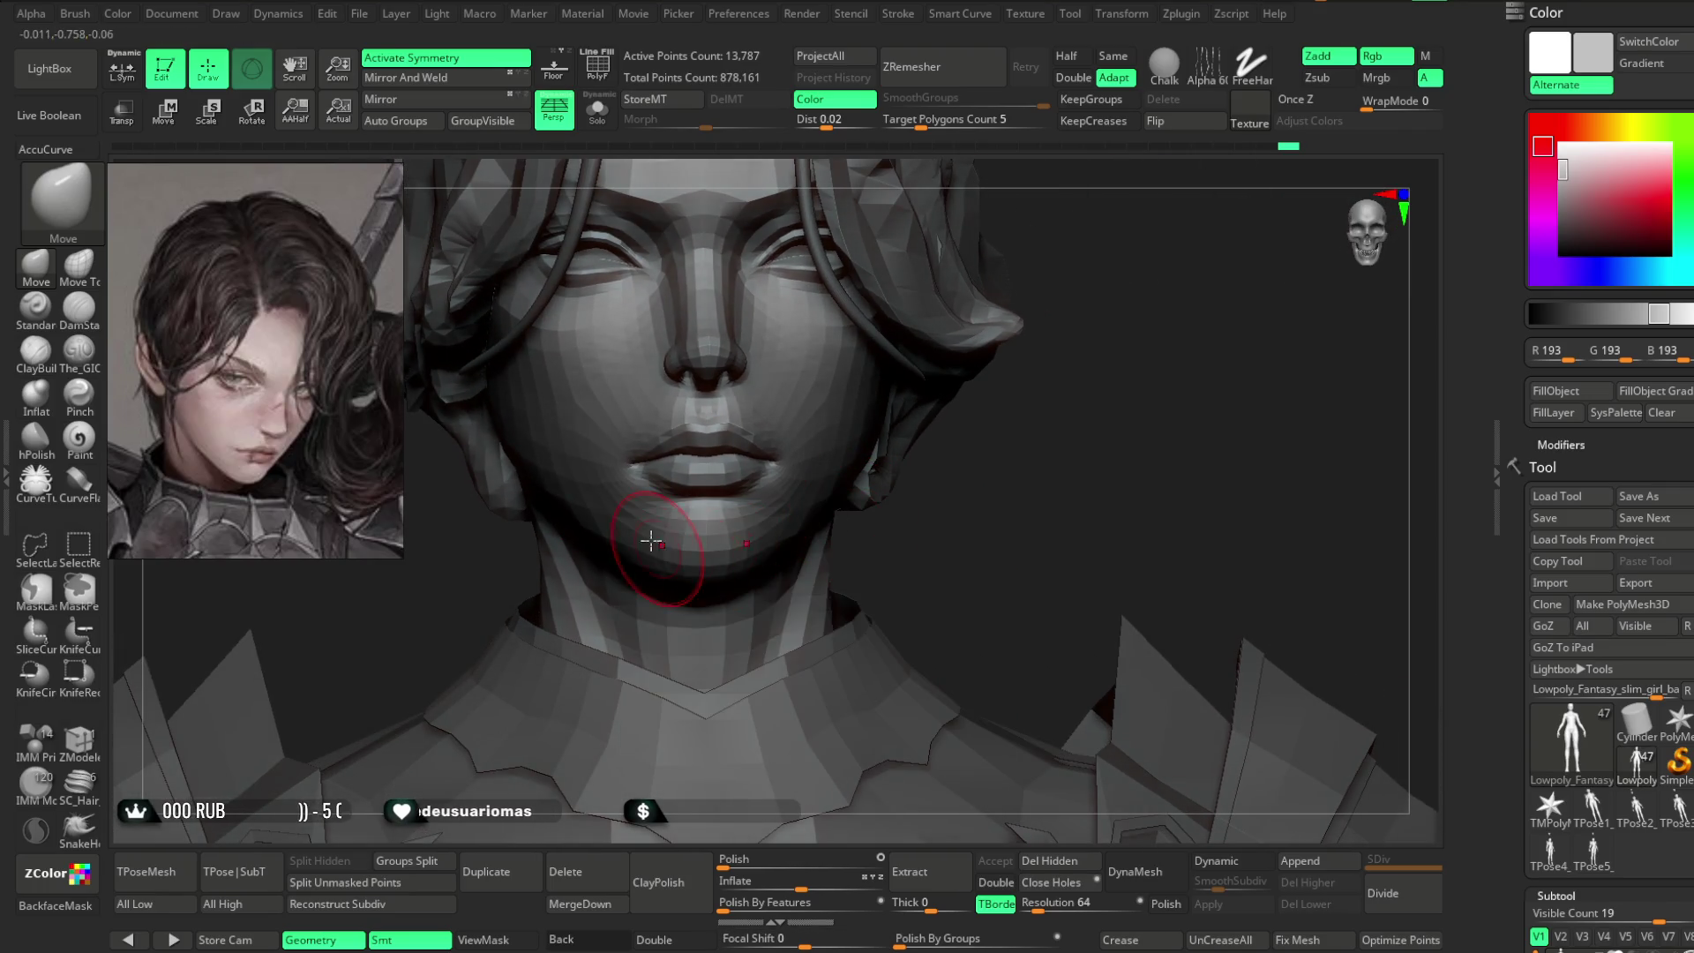
{"action": "right_click_drag", "start_coordinate": [633, 509], "coordinate": [770, 515]}
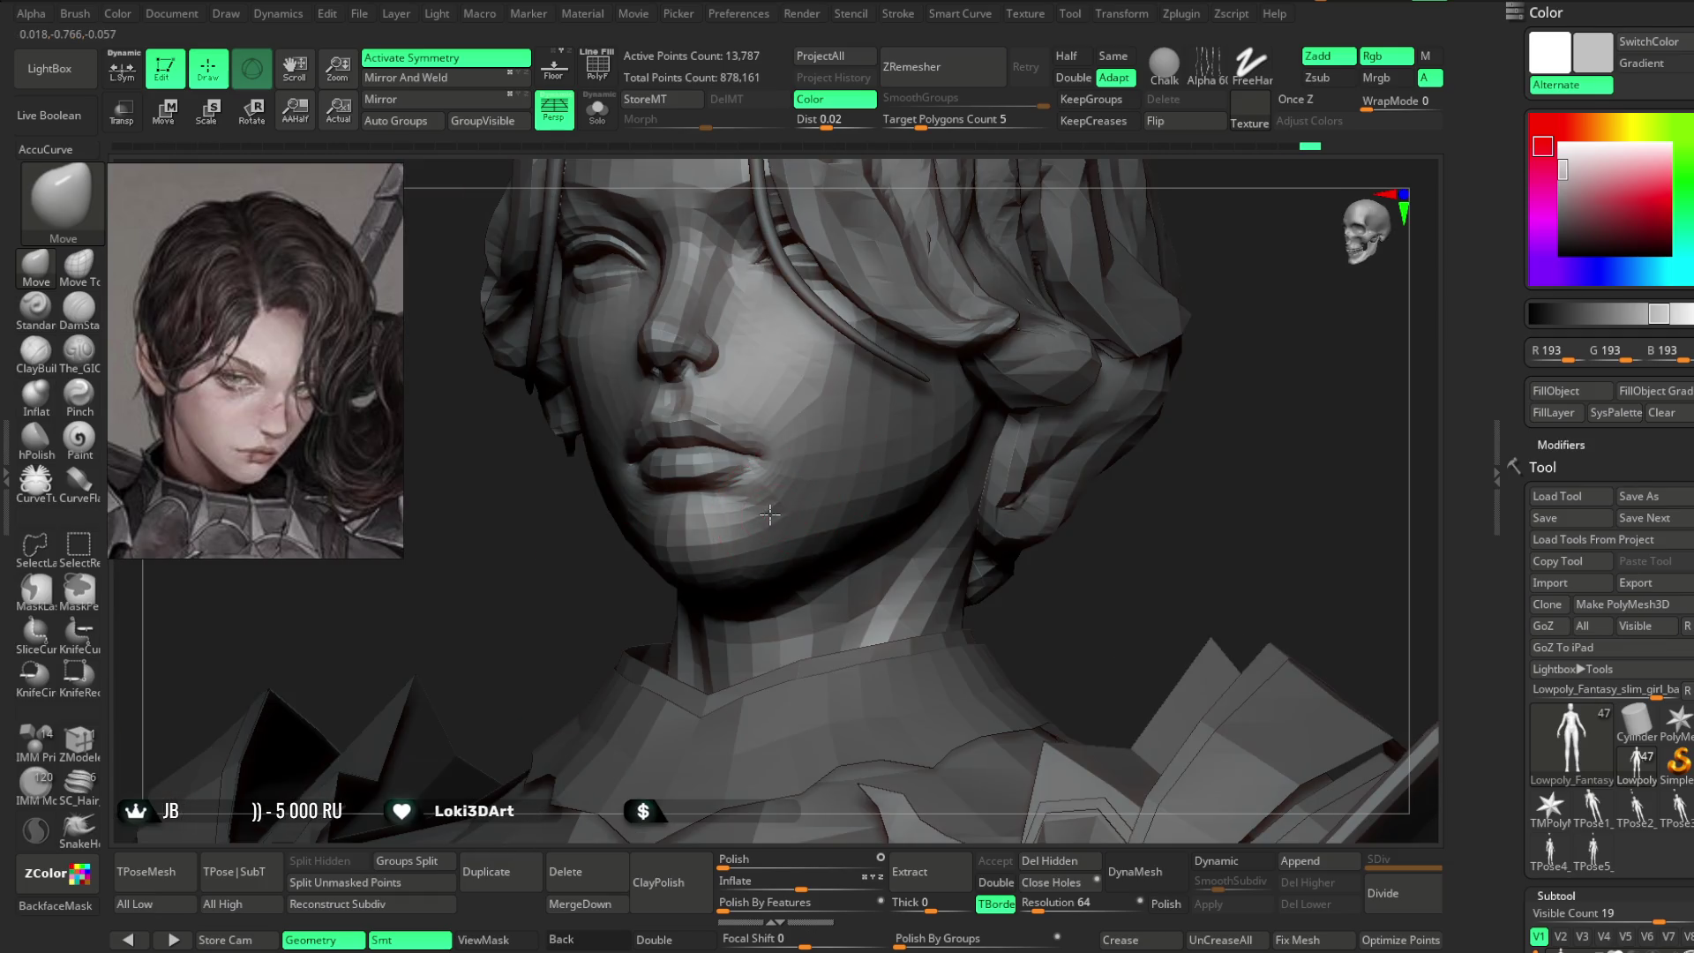
{"action": "right_click_drag", "start_coordinate": [566, 624], "coordinate": [622, 523]}
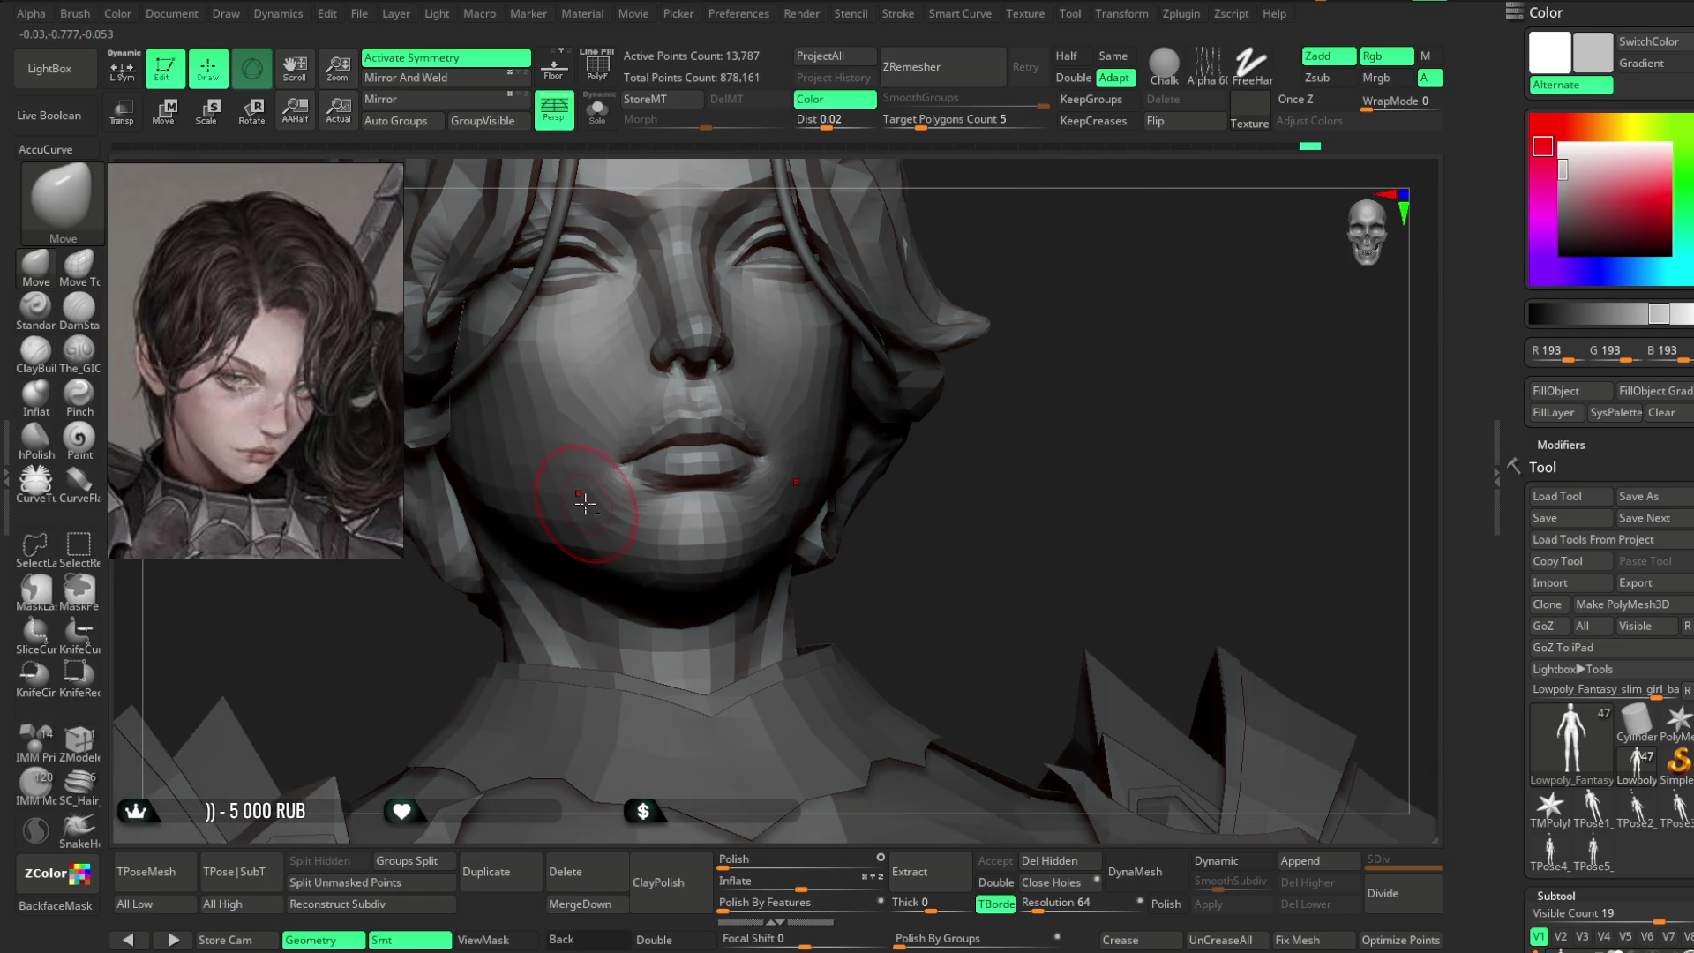
{"action": "right_click_drag", "start_coordinate": [901, 536], "coordinate": [774, 493]}
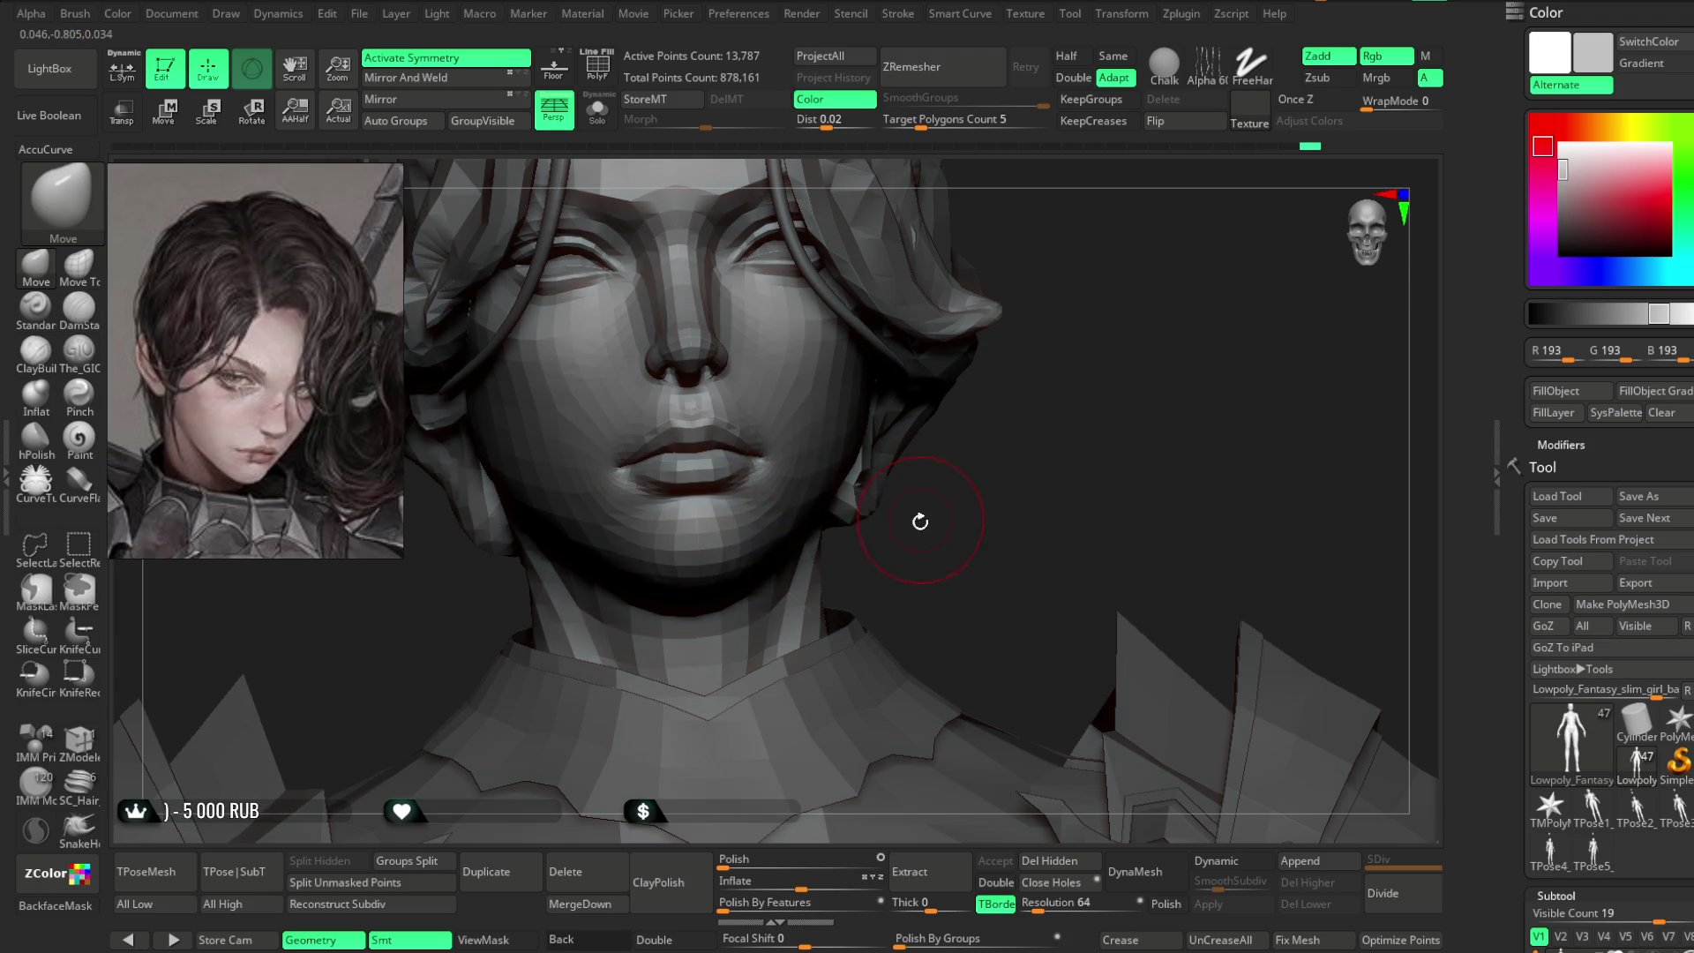
{"action": "key", "text": "space"}
{"action": "left_click_drag", "start_coordinate": [892, 454], "coordinate": [970, 454]}
{"action": "mouse_move", "coordinate": [896, 503]}
{"action": "right_mouse_down"}
{"action": "mouse_move", "coordinate": [764, 467]}
{"action": "mouse_move", "coordinate": [1108, 261]}
{"action": "mouse_move", "coordinate": [1002, 352]}
{"action": "mouse_move", "coordinate": [675, 510]}
{"action": "right_mouse_up"}
{"action": "mouse_move", "coordinate": [880, 468]}
{"action": "right_mouse_down"}
{"action": "mouse_move", "coordinate": [908, 477]}
{"action": "mouse_move", "coordinate": [935, 435]}
{"action": "mouse_move", "coordinate": [892, 371]}
{"action": "mouse_move", "coordinate": [976, 329]}
{"action": "mouse_move", "coordinate": [923, 348]}
{"action": "mouse_move", "coordinate": [949, 329]}
{"action": "mouse_move", "coordinate": [898, 333]}
{"action": "mouse_move", "coordinate": [968, 336]}
{"action": "mouse_move", "coordinate": [942, 336]}
{"action": "mouse_move", "coordinate": [968, 352]}
{"action": "mouse_move", "coordinate": [947, 350]}
{"action": "right_mouse_up"}
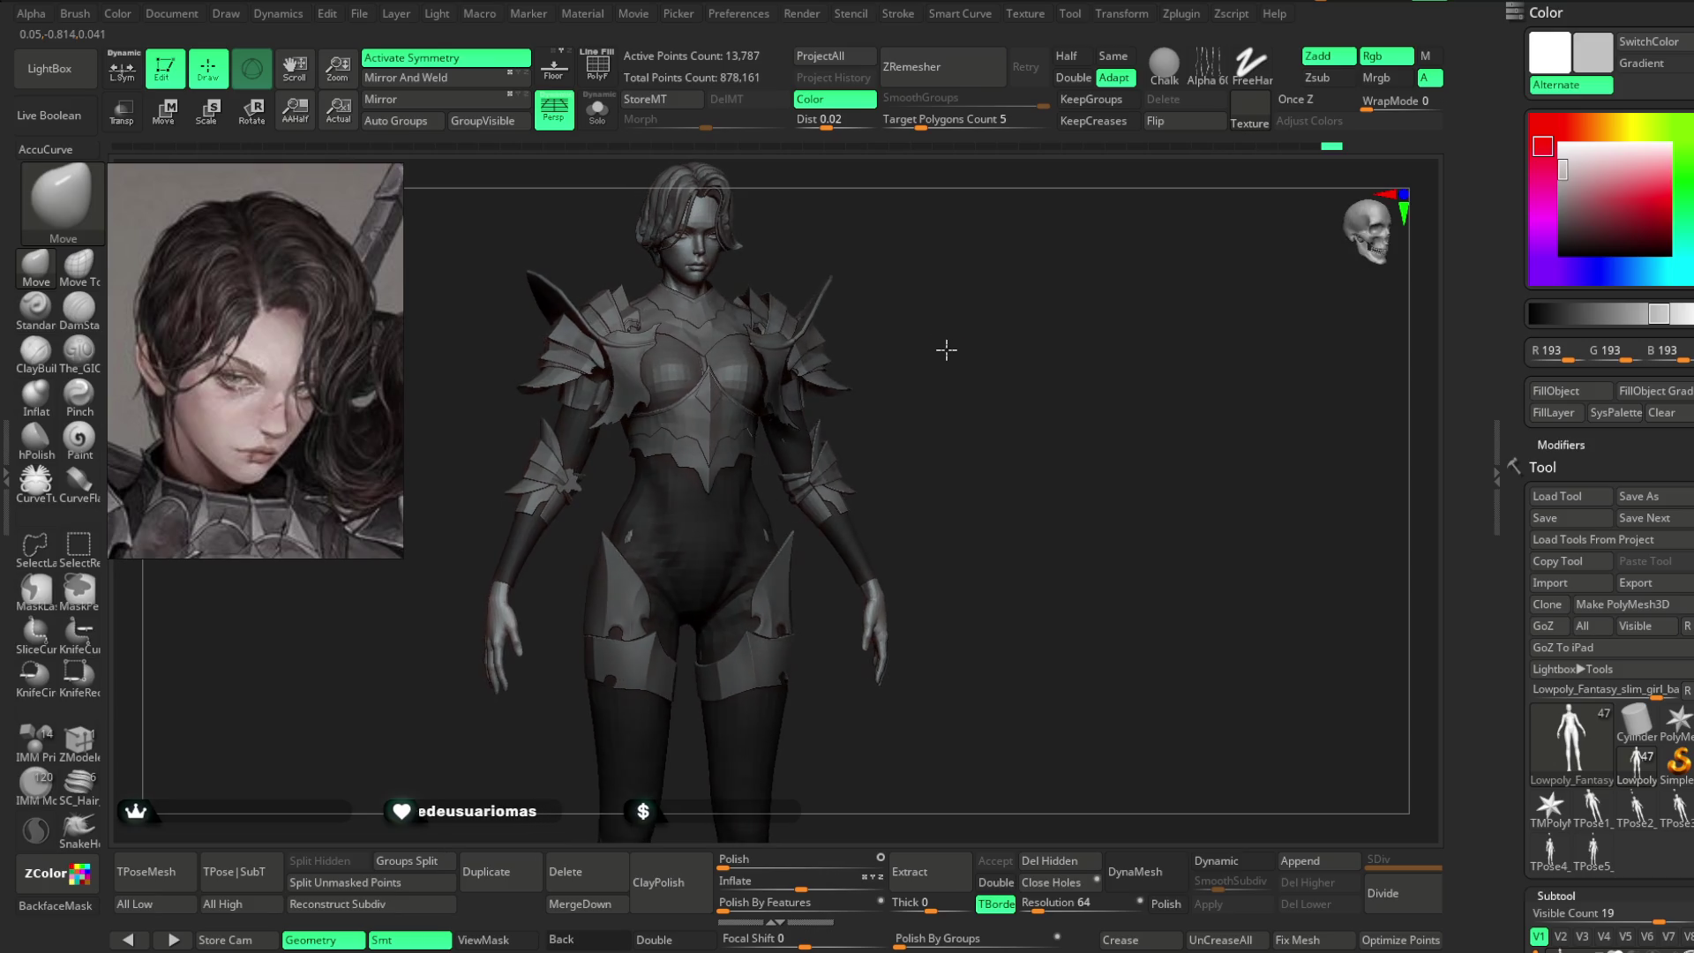
{"action": "left_click", "coordinate": [878, 644], "text": "alt"}
- Switch to The_GIO brush in Zsub mode at a larger size and carve the bodysuit's waist
{"action": "mouse_move", "coordinate": [878, 645]}
{"action": "right_mouse_down"}
{"action": "mouse_move", "coordinate": [880, 317]}
{"action": "mouse_move", "coordinate": [924, 408]}
{"action": "mouse_move", "coordinate": [1067, 256]}
{"action": "mouse_move", "coordinate": [751, 426]}
{"action": "right_mouse_up"}
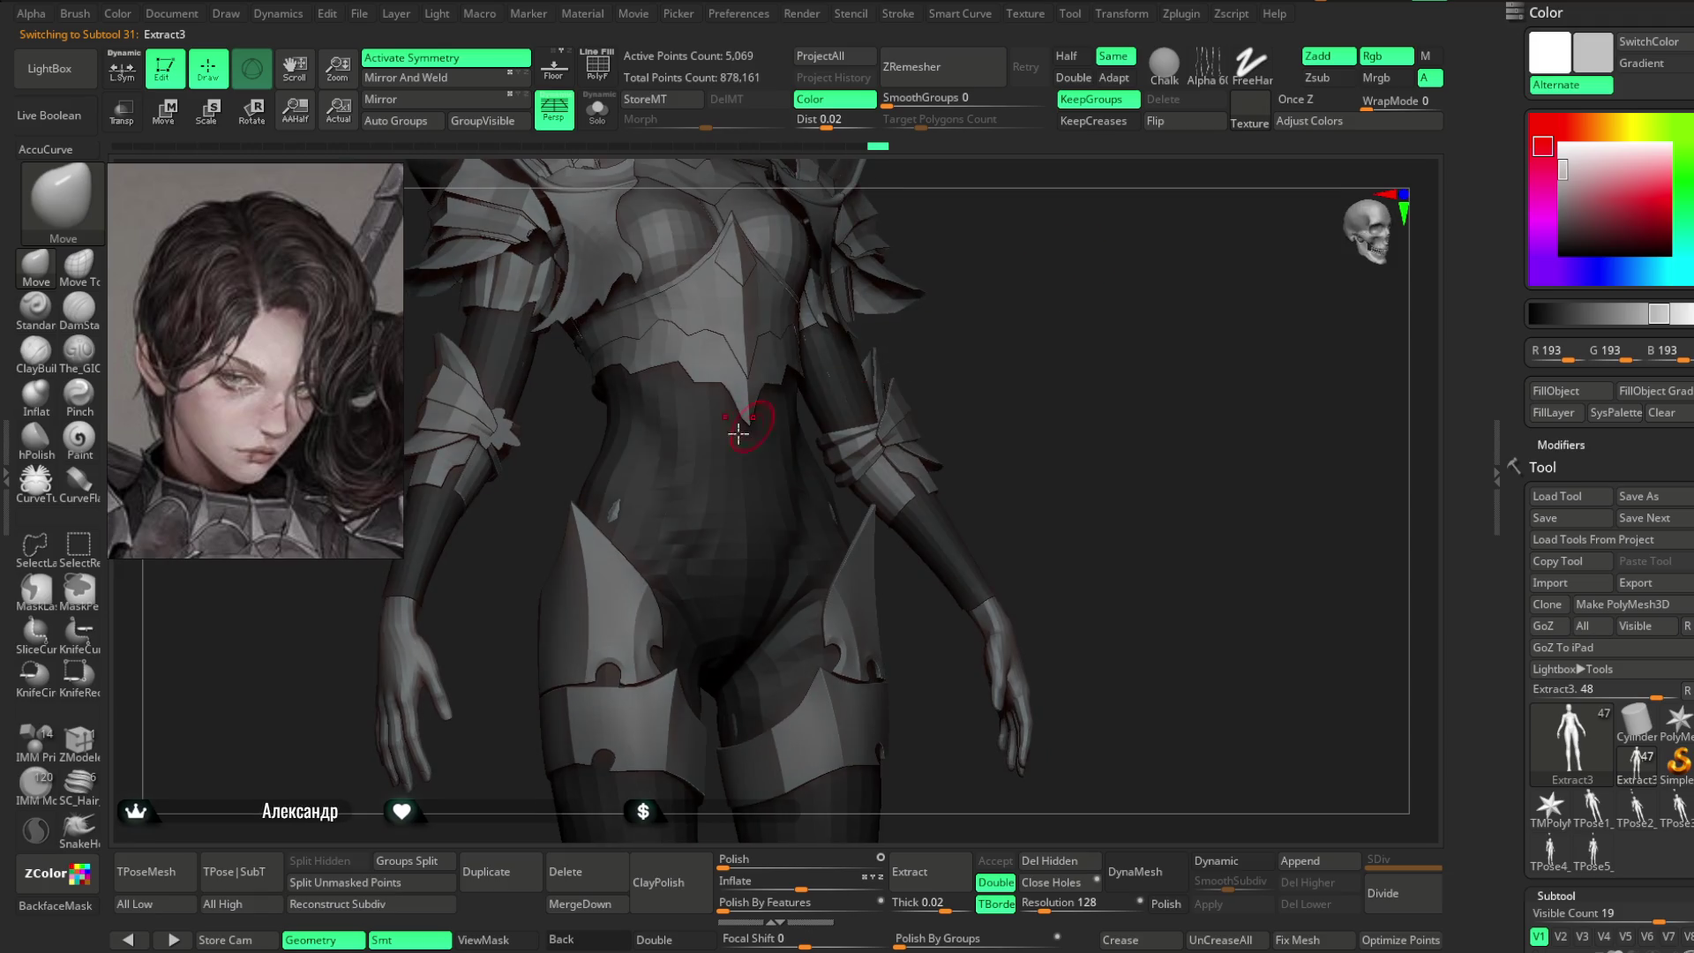
{"action": "key", "text": "space"}
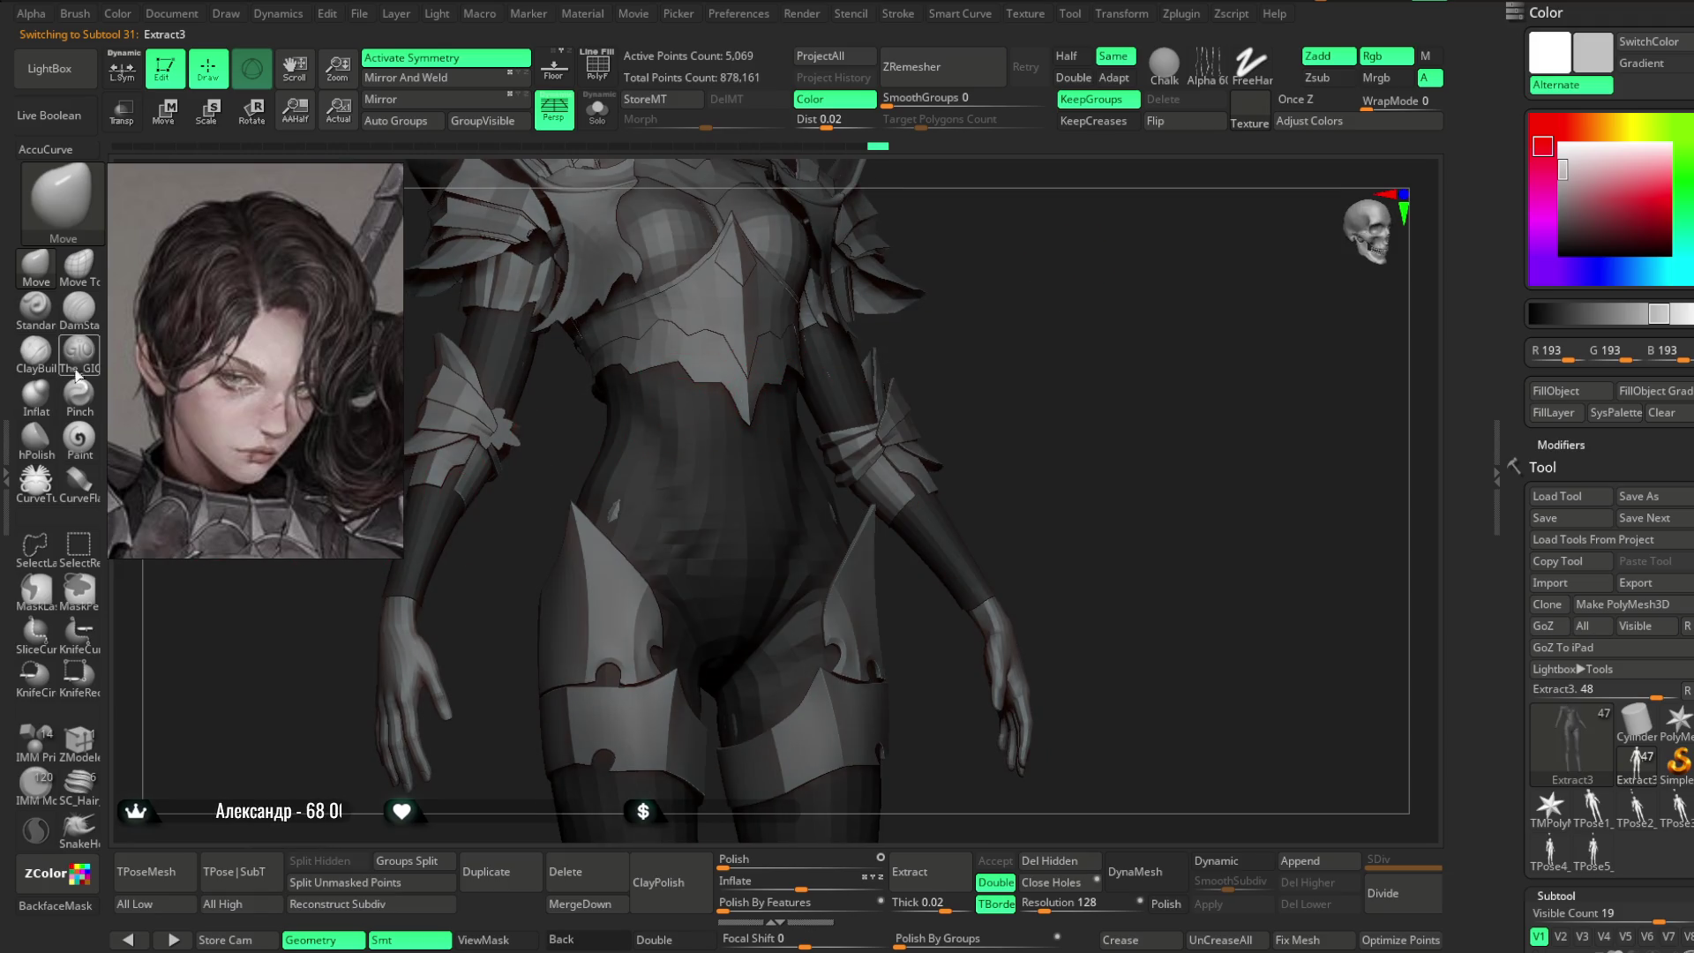
{"action": "left_click", "coordinate": [77, 371]}
{"action": "key", "text": "space"}
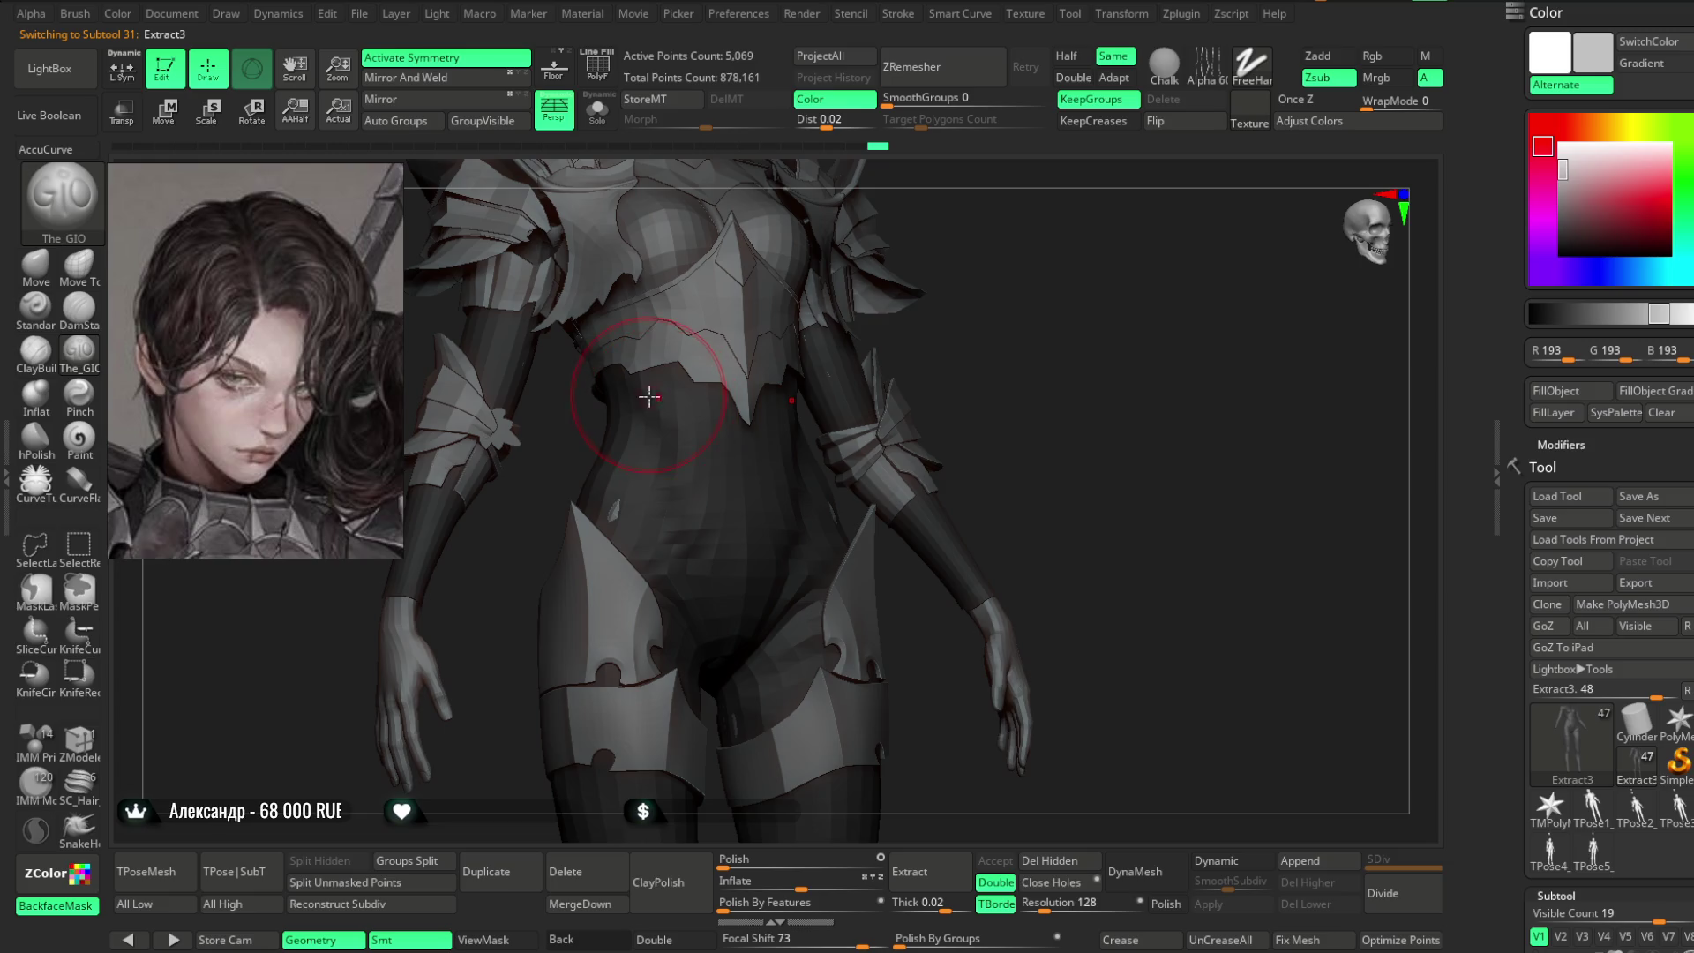
{"action": "right_click_drag", "start_coordinate": [978, 332], "coordinate": [654, 450]}
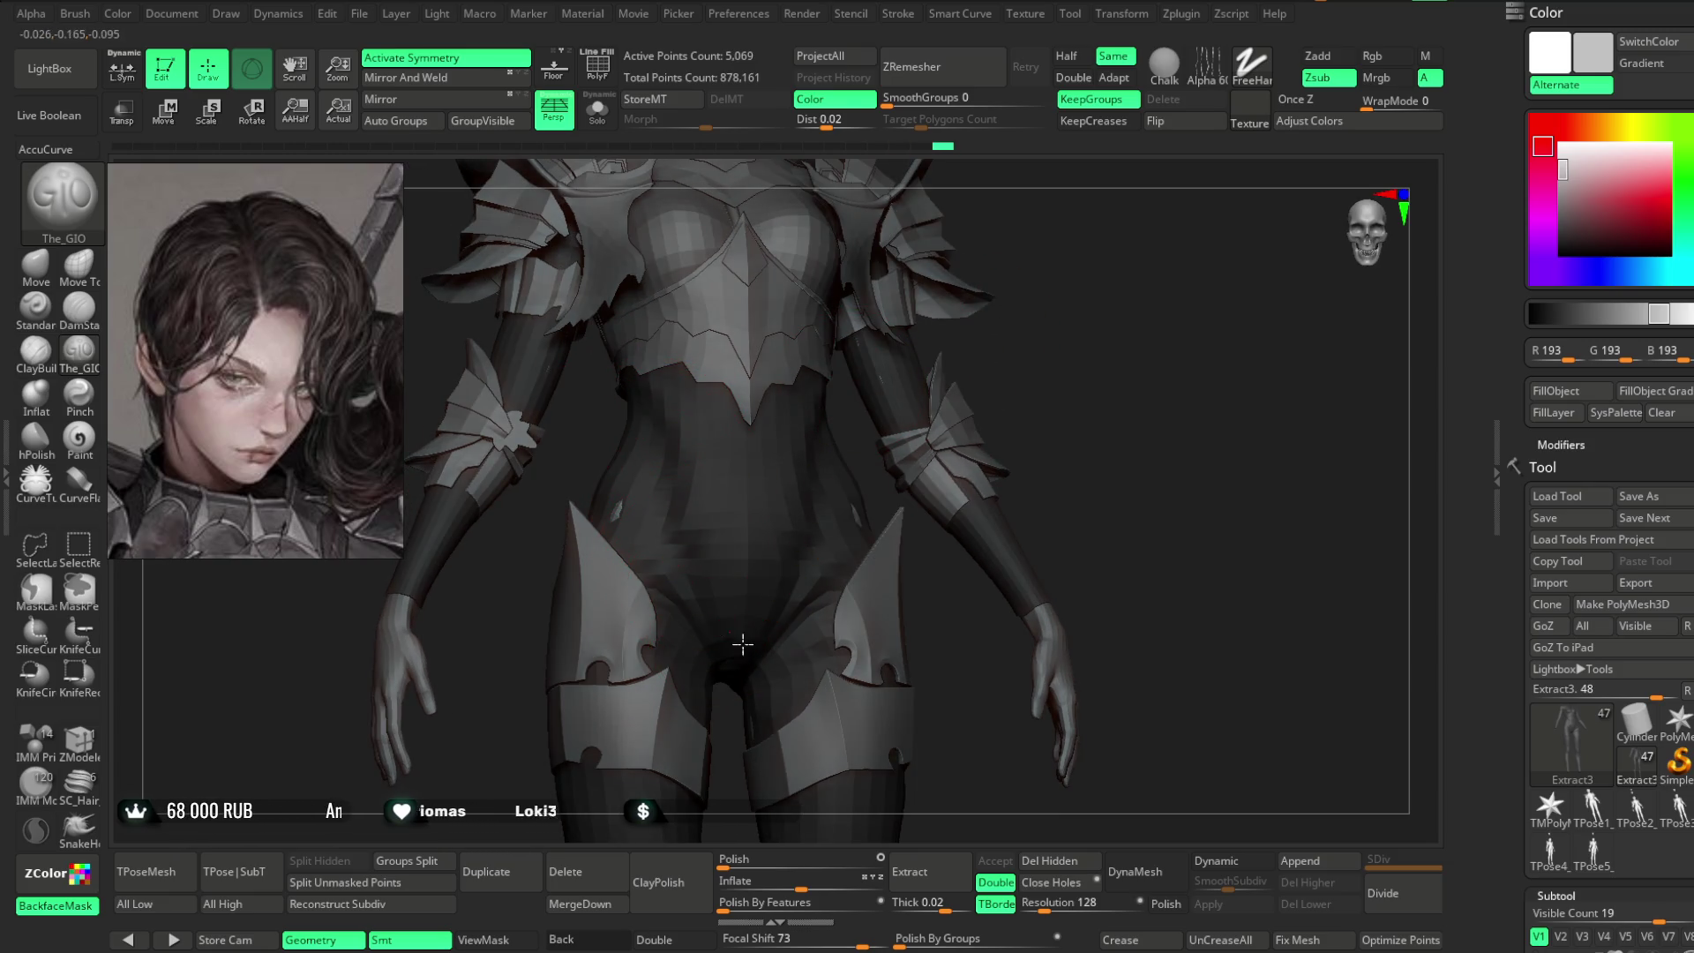
{"action": "right_click_drag", "start_coordinate": [1049, 288], "coordinate": [734, 537]}
{"action": "mouse_move", "coordinate": [1053, 366]}
{"action": "right_mouse_down"}
{"action": "mouse_move", "coordinate": [660, 583]}
{"action": "mouse_move", "coordinate": [957, 332]}
{"action": "mouse_move", "coordinate": [759, 503]}
{"action": "right_mouse_up"}
{"action": "right_click_drag", "start_coordinate": [998, 334], "coordinate": [853, 369]}
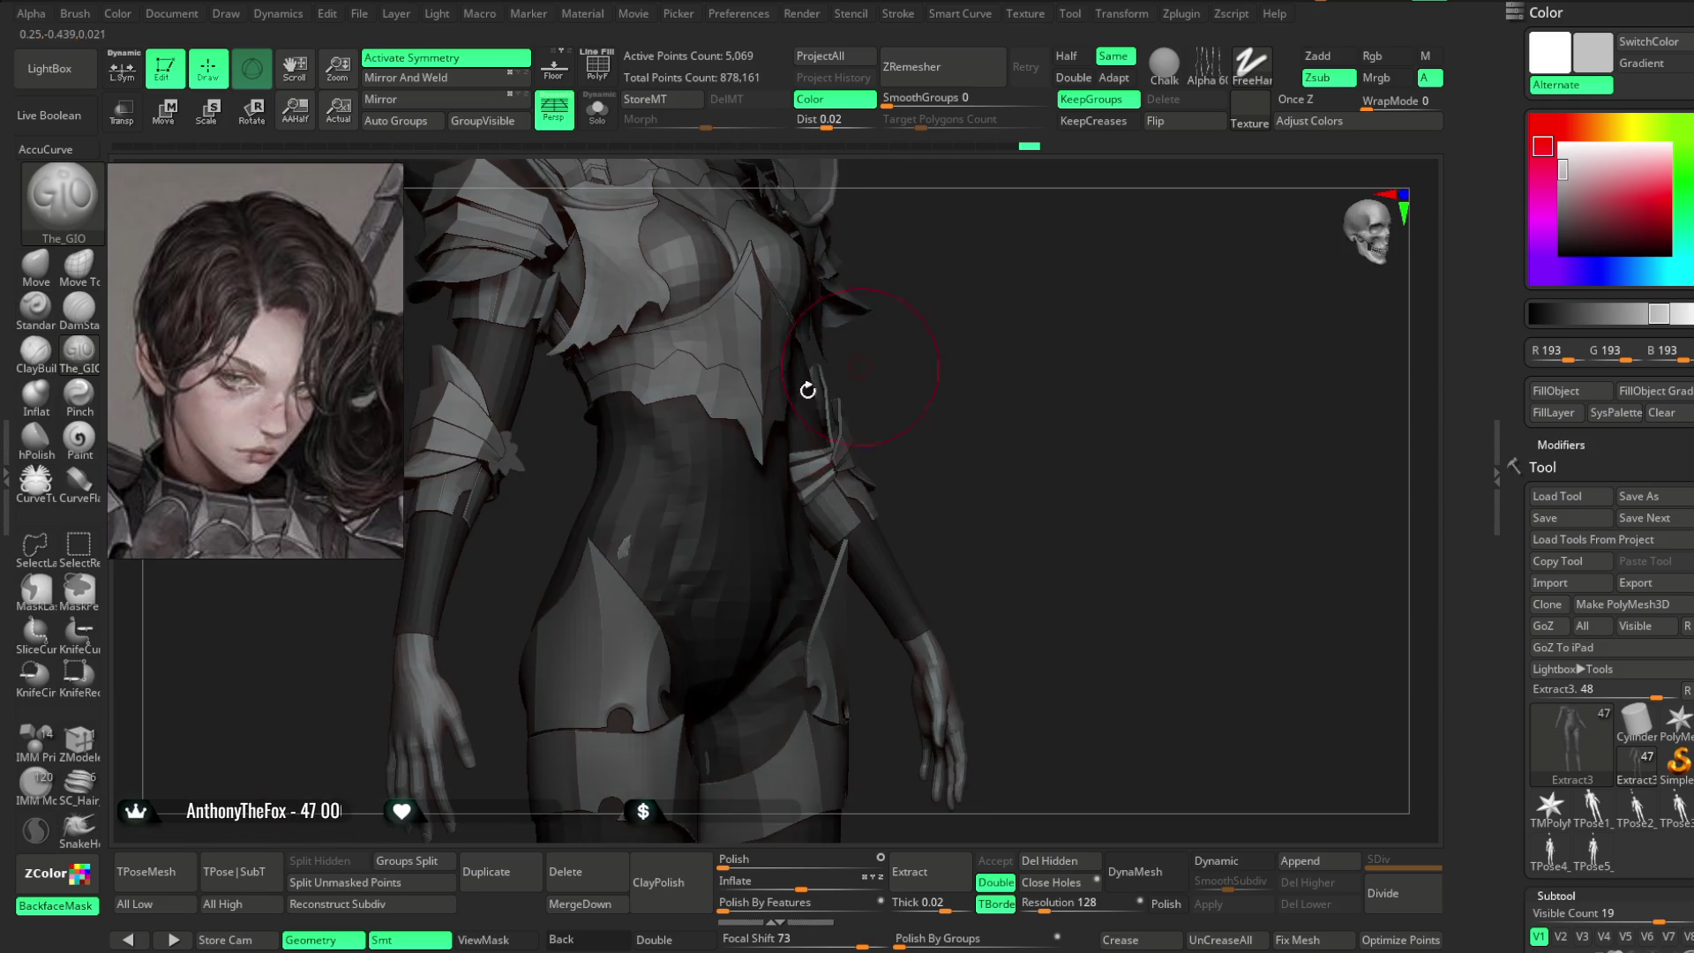
- Solo the Extract3 bodysuit, refine its waist, then switch back to the Move brush
{"action": "left_click", "coordinate": [597, 118]}
{"action": "right_click_drag", "start_coordinate": [740, 479], "coordinate": [623, 425]}
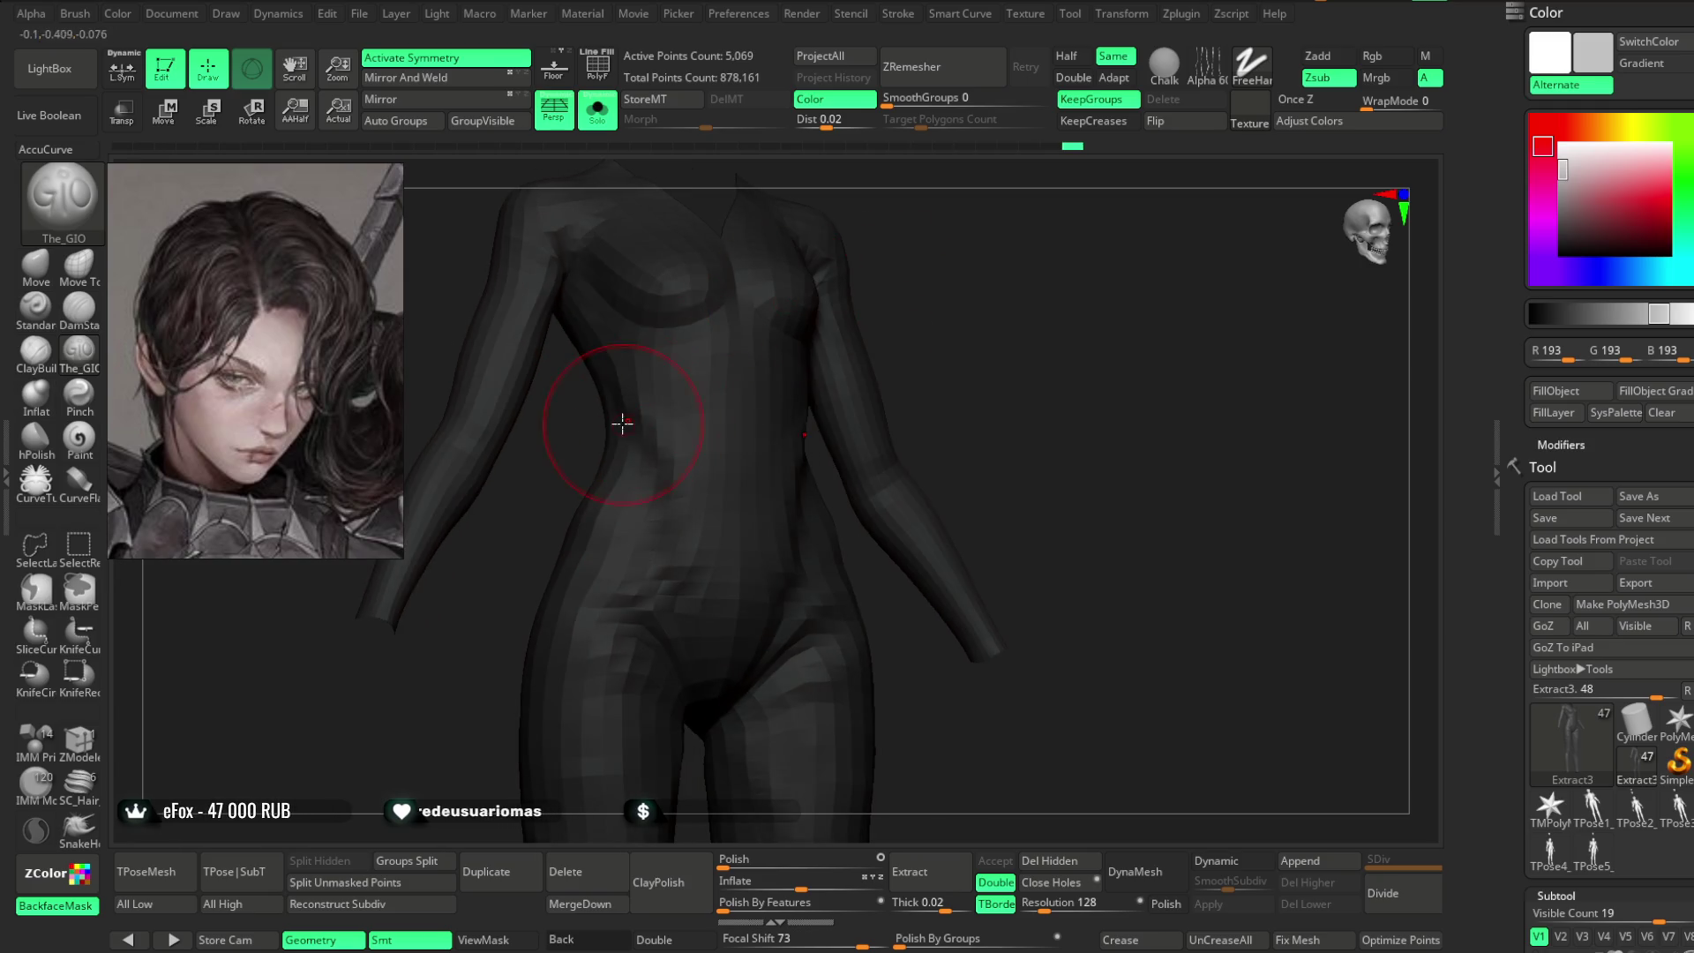
{"action": "right_click_drag", "start_coordinate": [717, 503], "coordinate": [716, 331]}
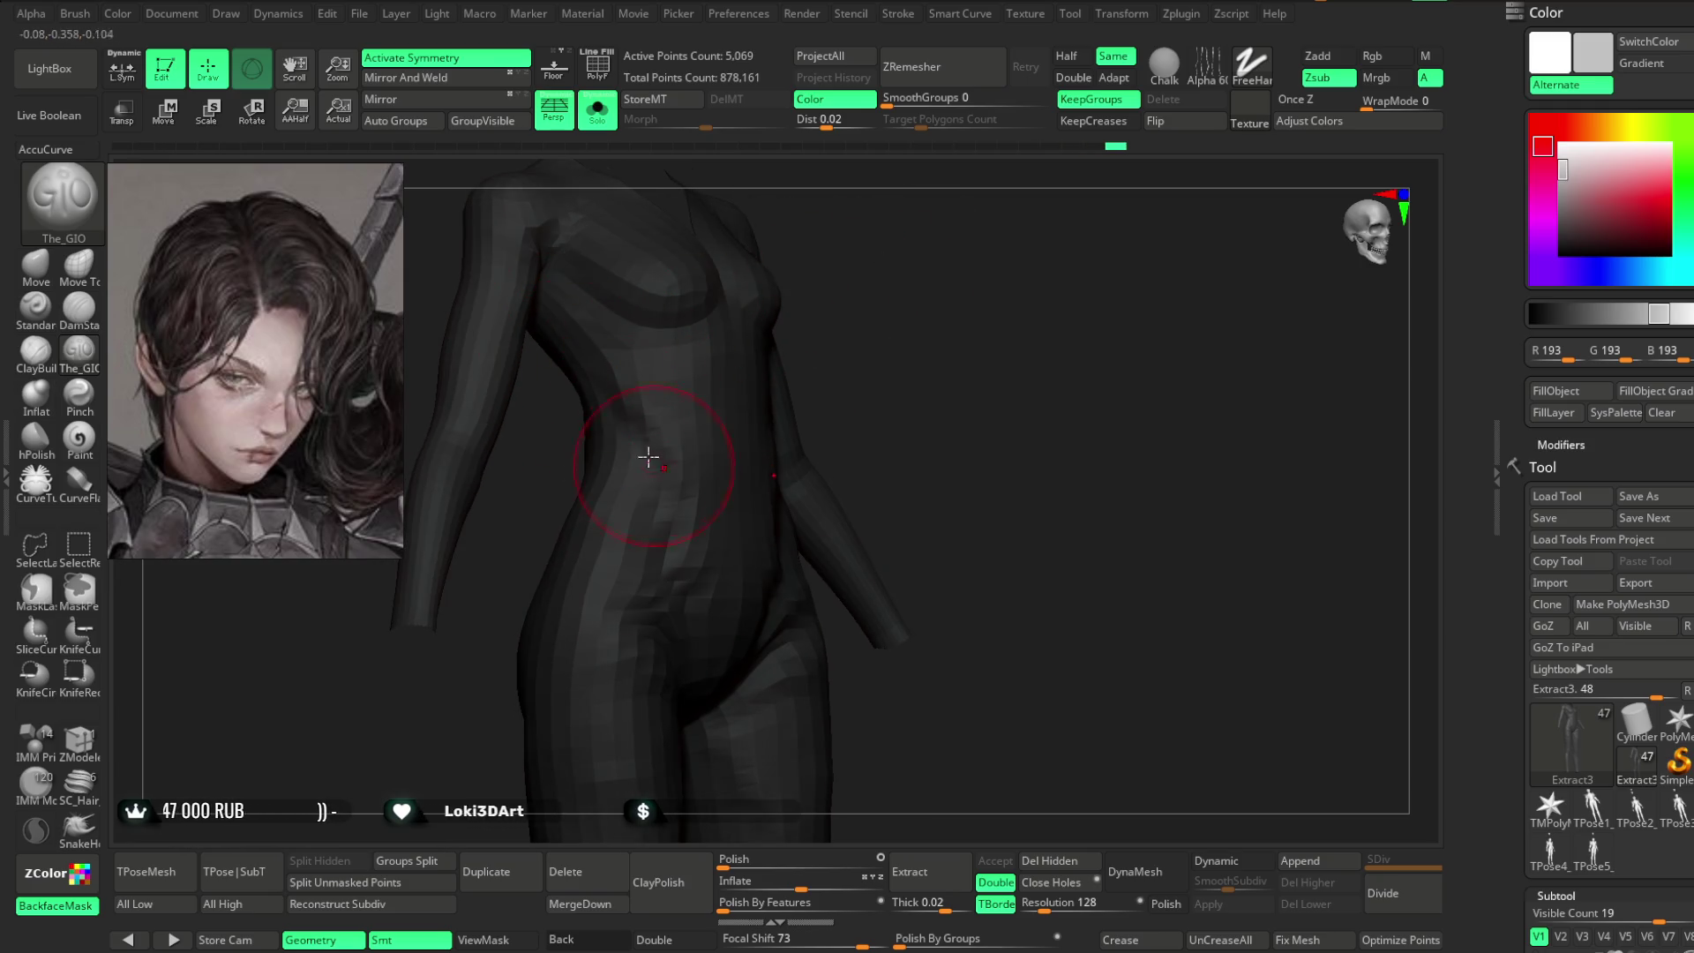
{"action": "mouse_move", "coordinate": [905, 344]}
{"action": "right_mouse_down"}
{"action": "mouse_move", "coordinate": [885, 265]}
{"action": "mouse_move", "coordinate": [919, 246]}
{"action": "mouse_move", "coordinate": [885, 288]}
{"action": "mouse_move", "coordinate": [882, 267]}
{"action": "right_mouse_up"}
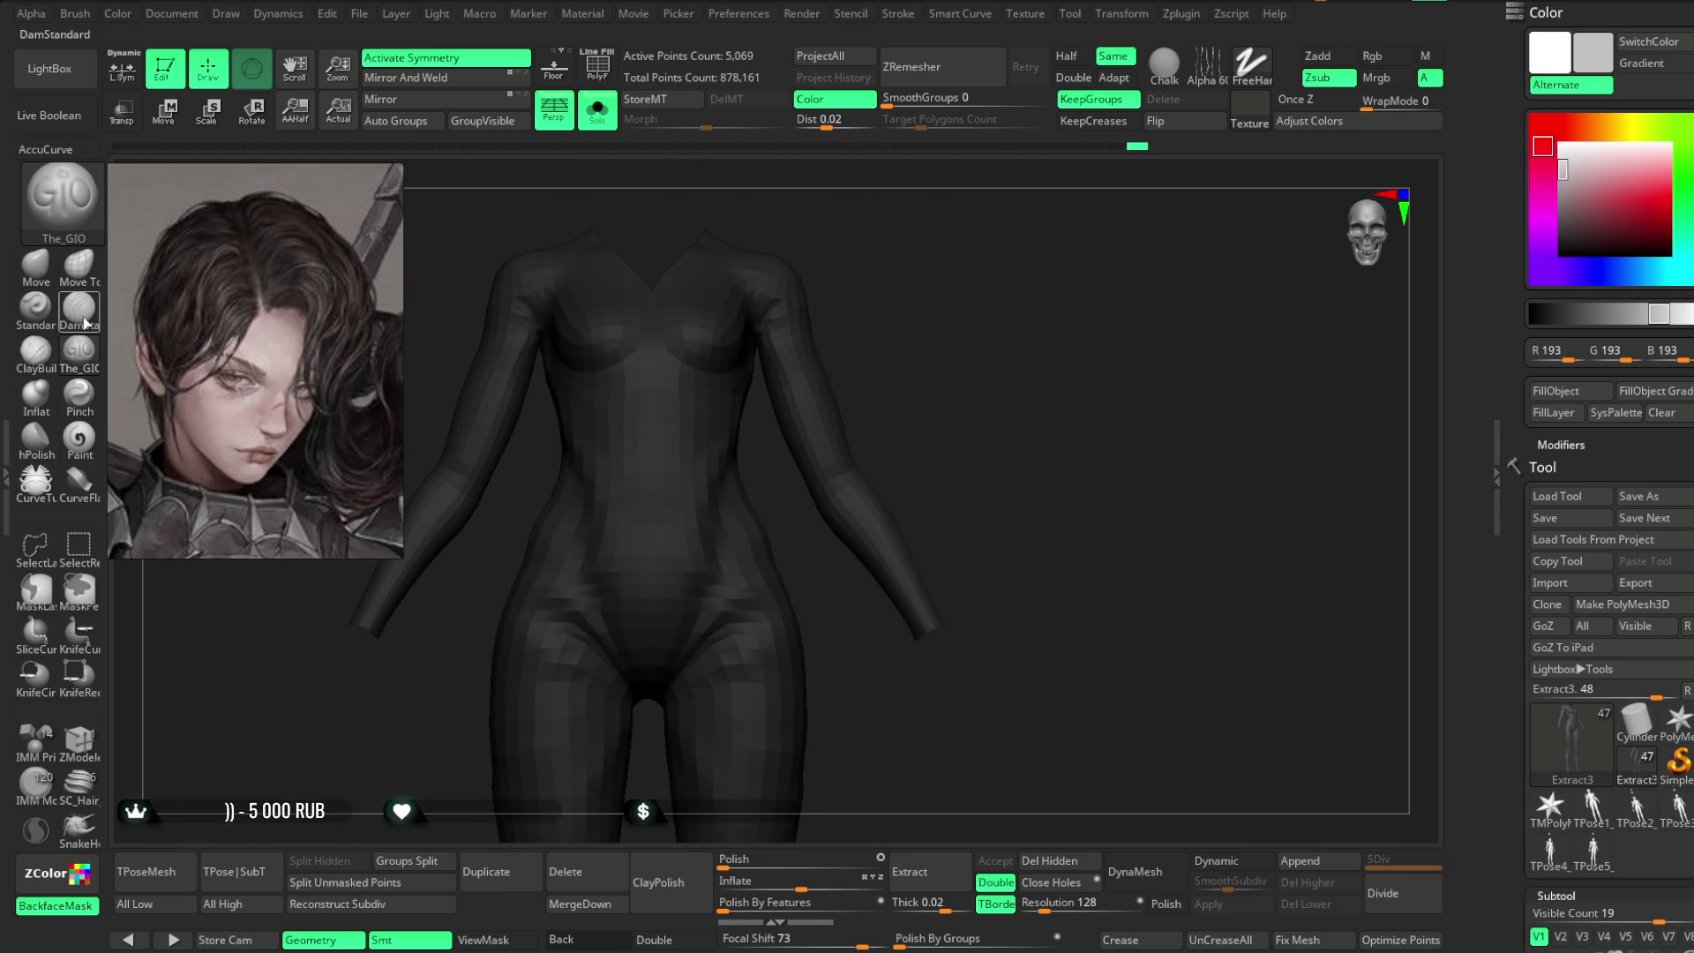
{"action": "left_click", "coordinate": [35, 265]}
{"action": "right_click_drag", "start_coordinate": [450, 276], "coordinate": [775, 326]}
{"action": "key", "text": "space"}
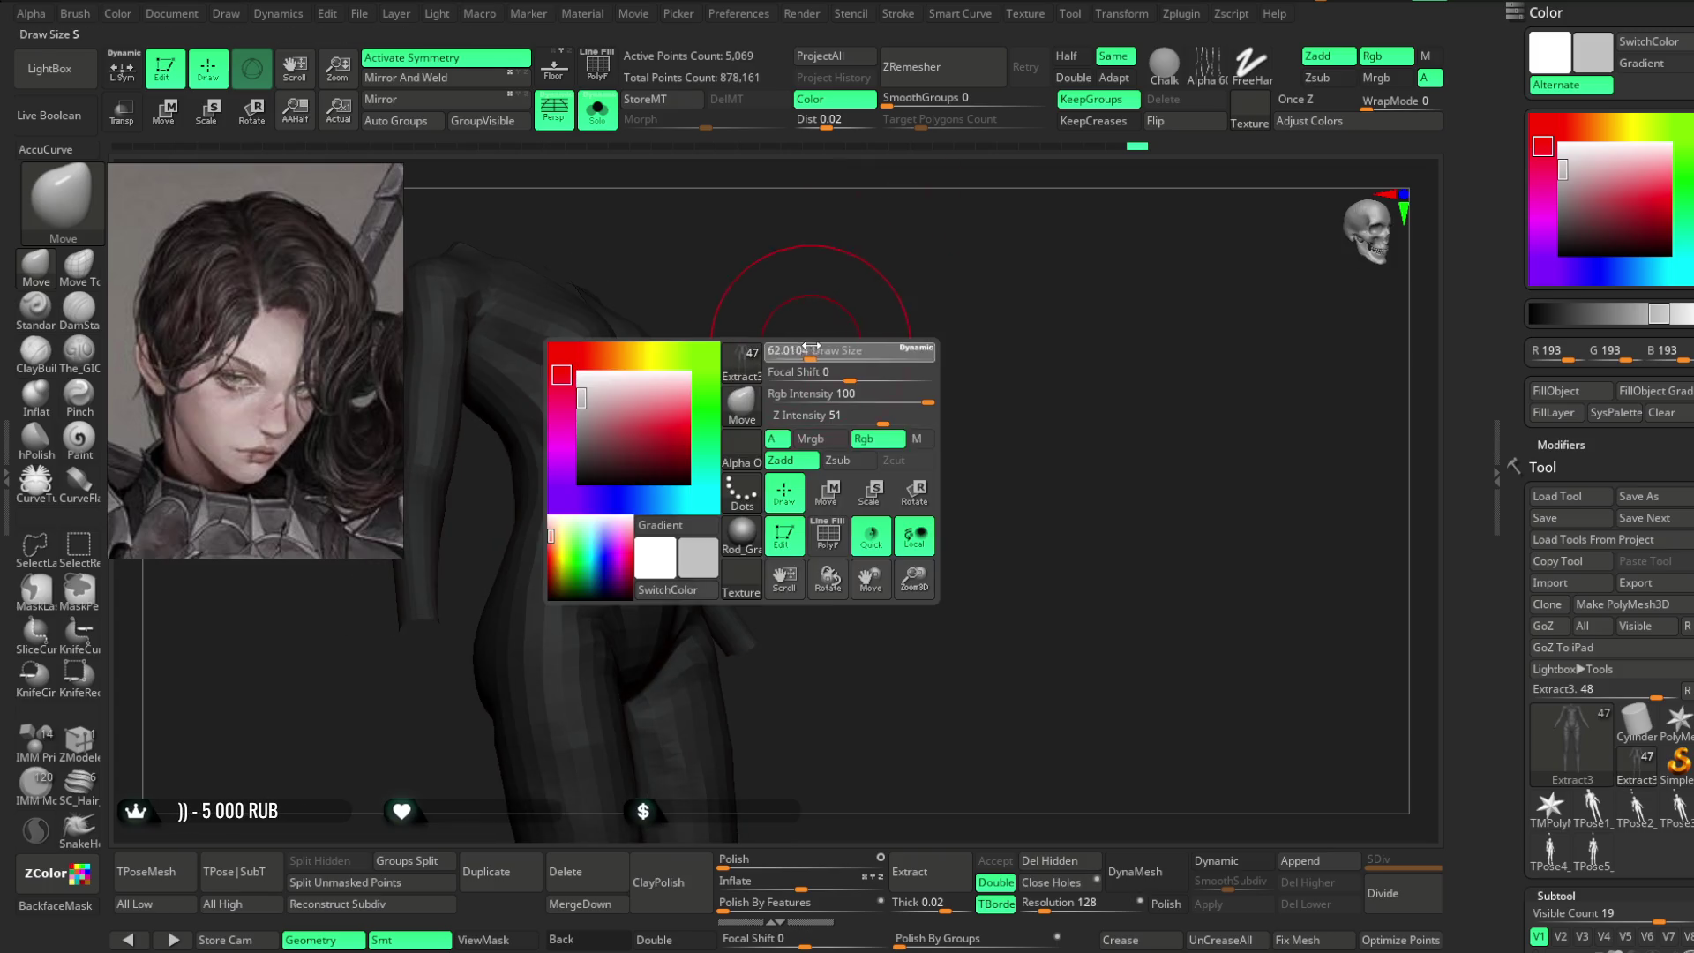
{"action": "mouse_move", "coordinate": [555, 434]}
{"action": "right_mouse_down"}
{"action": "mouse_move", "coordinate": [862, 250]}
{"action": "mouse_move", "coordinate": [752, 411]}
{"action": "right_mouse_up"}
{"action": "key", "text": "space"}
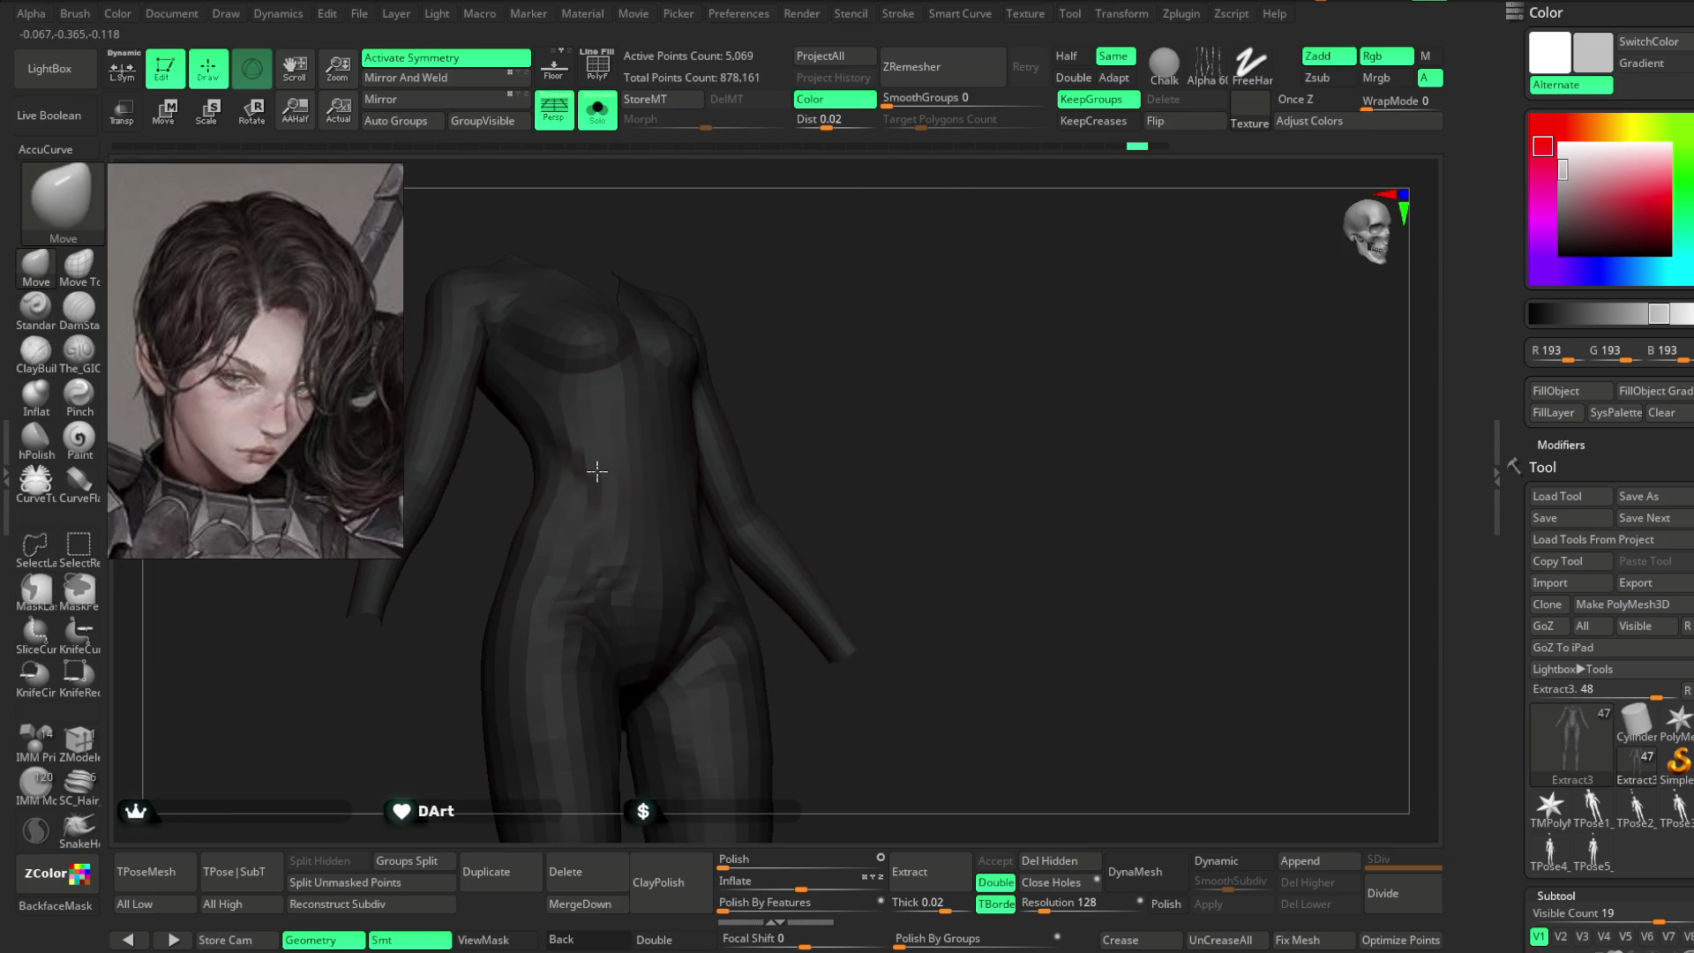
- Turn Solo off and zoom in on the chest armour with polygroups and wireframe shown
{"action": "left_click", "coordinate": [598, 110]}
{"action": "mouse_move", "coordinate": [635, 229]}
{"action": "right_mouse_down"}
{"action": "mouse_move", "coordinate": [862, 291]}
{"action": "mouse_move", "coordinate": [608, 479]}
{"action": "right_mouse_up"}
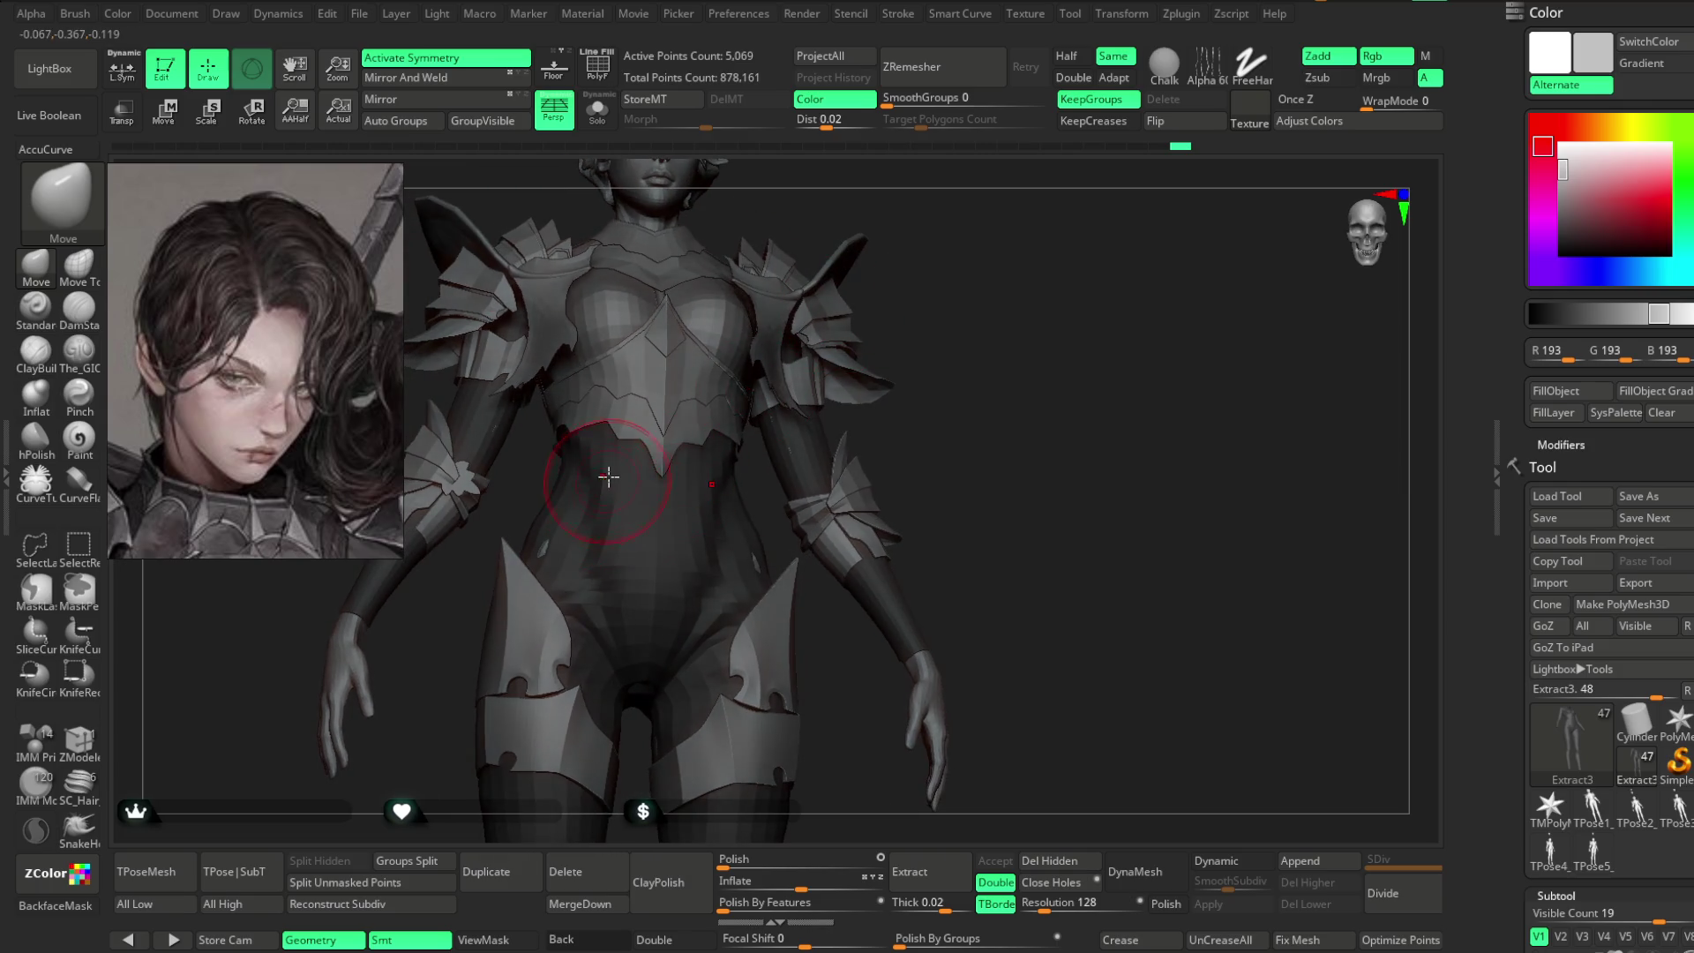
{"action": "mouse_move", "coordinate": [939, 291]}
{"action": "right_mouse_down"}
{"action": "mouse_move", "coordinate": [822, 306]}
{"action": "mouse_move", "coordinate": [1029, 287]}
{"action": "mouse_move", "coordinate": [826, 377]}
{"action": "right_mouse_up"}
{"action": "mouse_move", "coordinate": [699, 398]}
{"action": "right_mouse_down"}
{"action": "mouse_move", "coordinate": [953, 226]}
{"action": "mouse_move", "coordinate": [1003, 288]}
{"action": "mouse_move", "coordinate": [848, 206]}
{"action": "right_mouse_up"}
{"action": "left_click", "coordinate": [609, 74]}
{"action": "mouse_move", "coordinate": [1003, 227]}
{"action": "right_mouse_down"}
{"action": "mouse_move", "coordinate": [1025, 249]}
{"action": "mouse_move", "coordinate": [1014, 223]}
{"action": "mouse_move", "coordinate": [1003, 249]}
{"action": "mouse_move", "coordinate": [647, 460]}
{"action": "right_mouse_up"}
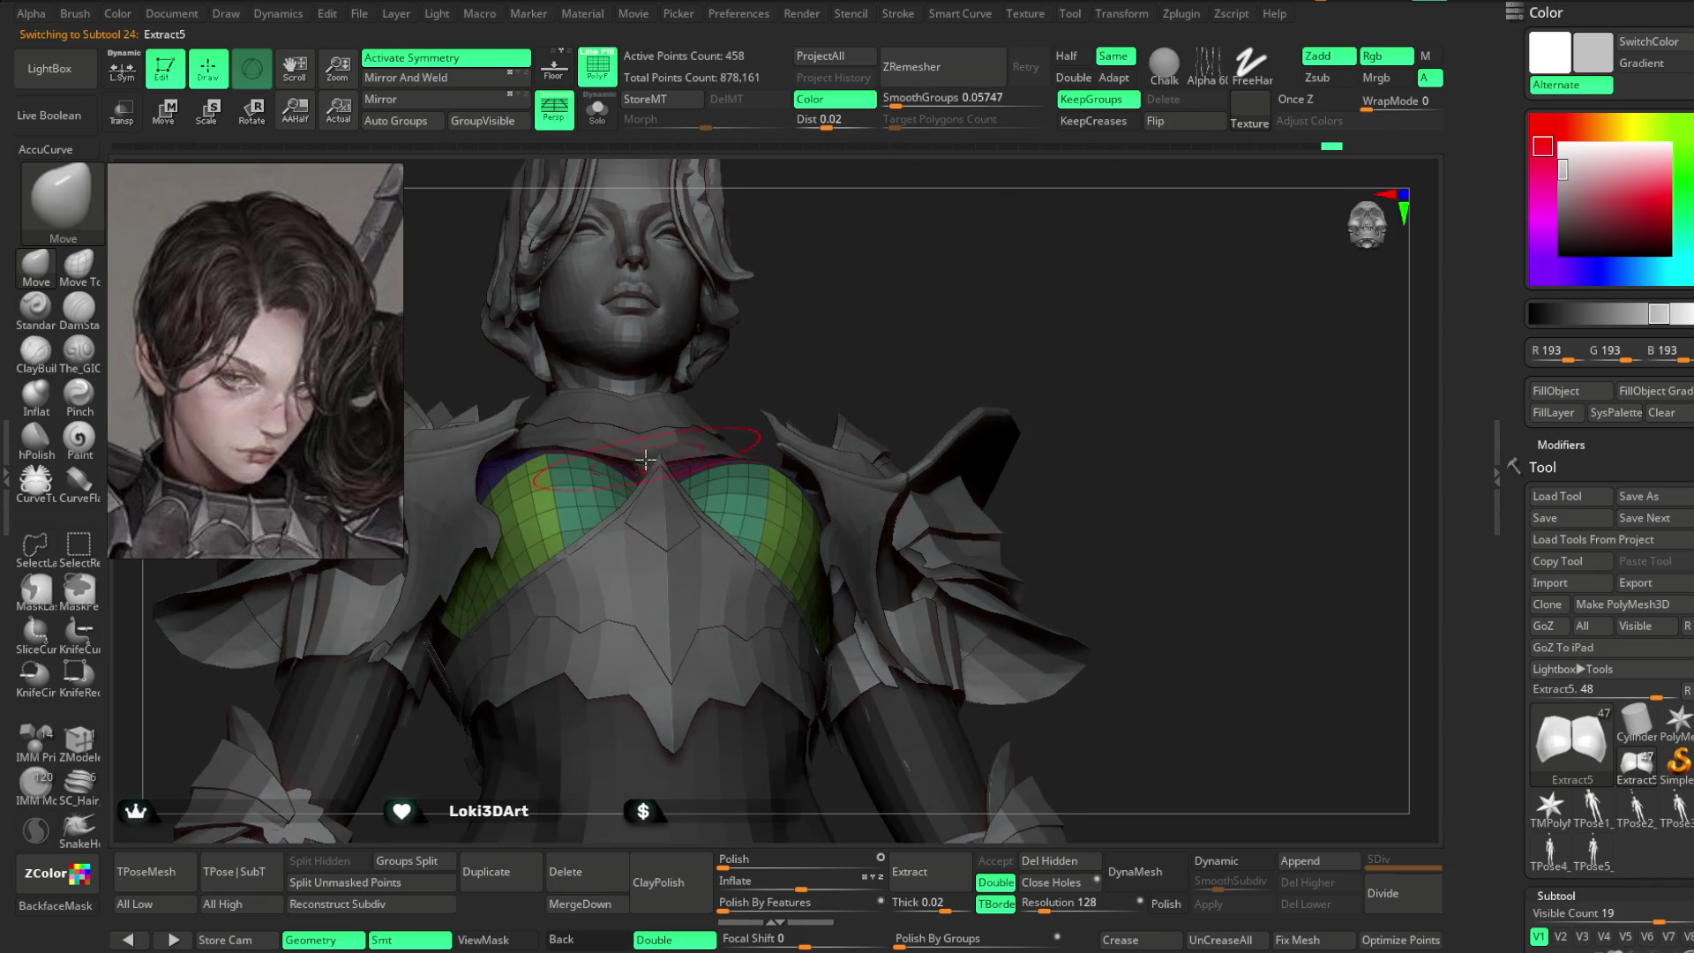
{"action": "key", "text": "space"}
{"action": "mouse_move", "coordinate": [863, 318]}
{"action": "right_mouse_down"}
{"action": "mouse_move", "coordinate": [795, 341]}
{"action": "mouse_move", "coordinate": [877, 280]}
{"action": "mouse_move", "coordinate": [856, 281]}
{"action": "right_mouse_up"}
{"action": "mouse_move", "coordinate": [760, 388]}
{"action": "right_mouse_down"}
{"action": "mouse_move", "coordinate": [881, 276]}
{"action": "mouse_move", "coordinate": [806, 327]}
{"action": "right_mouse_up"}
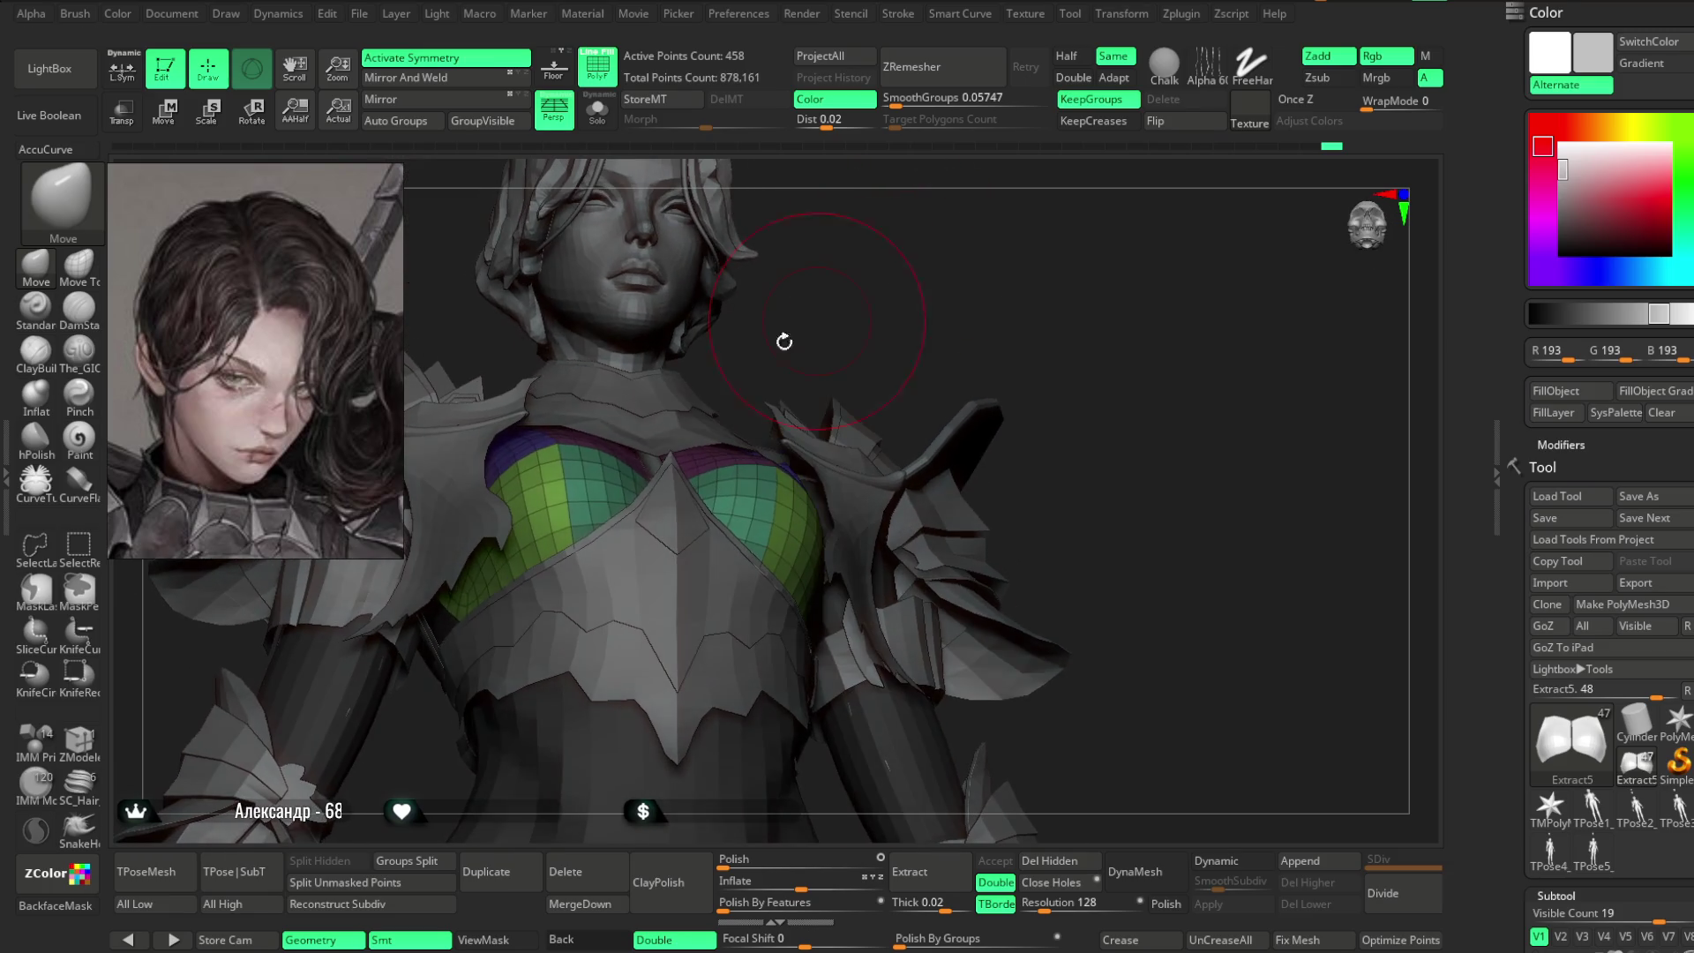
{"action": "mouse_move", "coordinate": [683, 376]}
{"action": "right_mouse_down"}
{"action": "mouse_move", "coordinate": [832, 340]}
{"action": "mouse_move", "coordinate": [1100, 326]}
{"action": "mouse_move", "coordinate": [772, 618]}
{"action": "right_mouse_up"}
{"action": "right_click", "coordinate": [772, 617]}
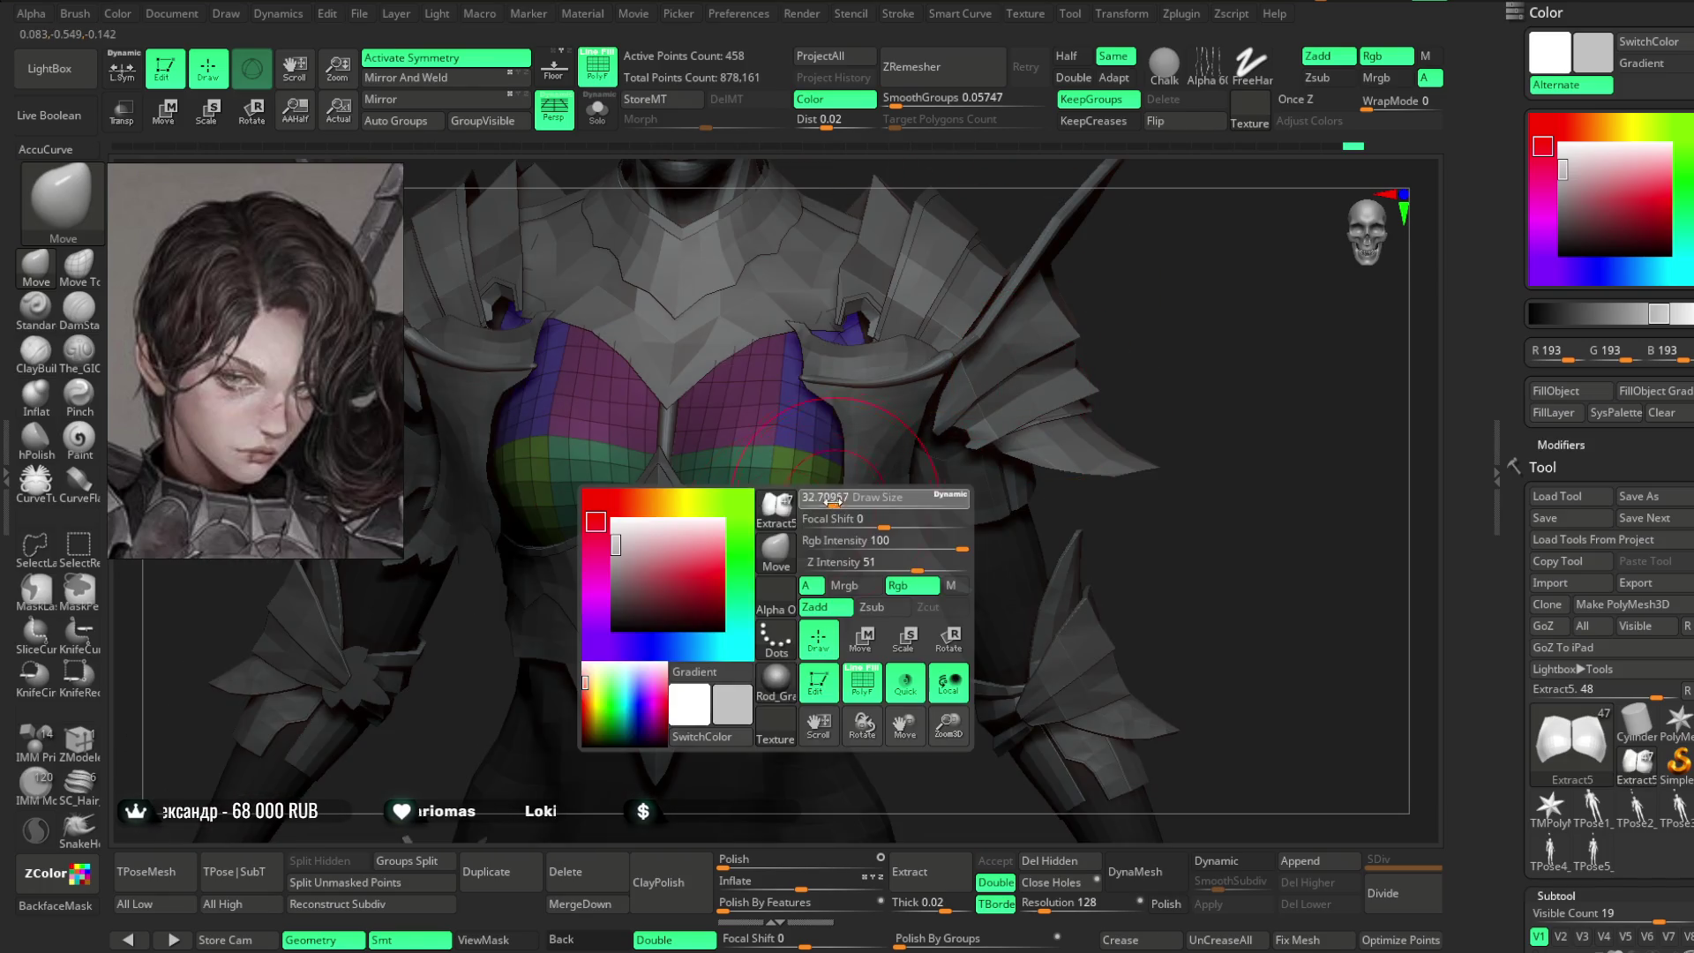
{"action": "right_click_drag", "start_coordinate": [839, 494], "coordinate": [686, 509]}
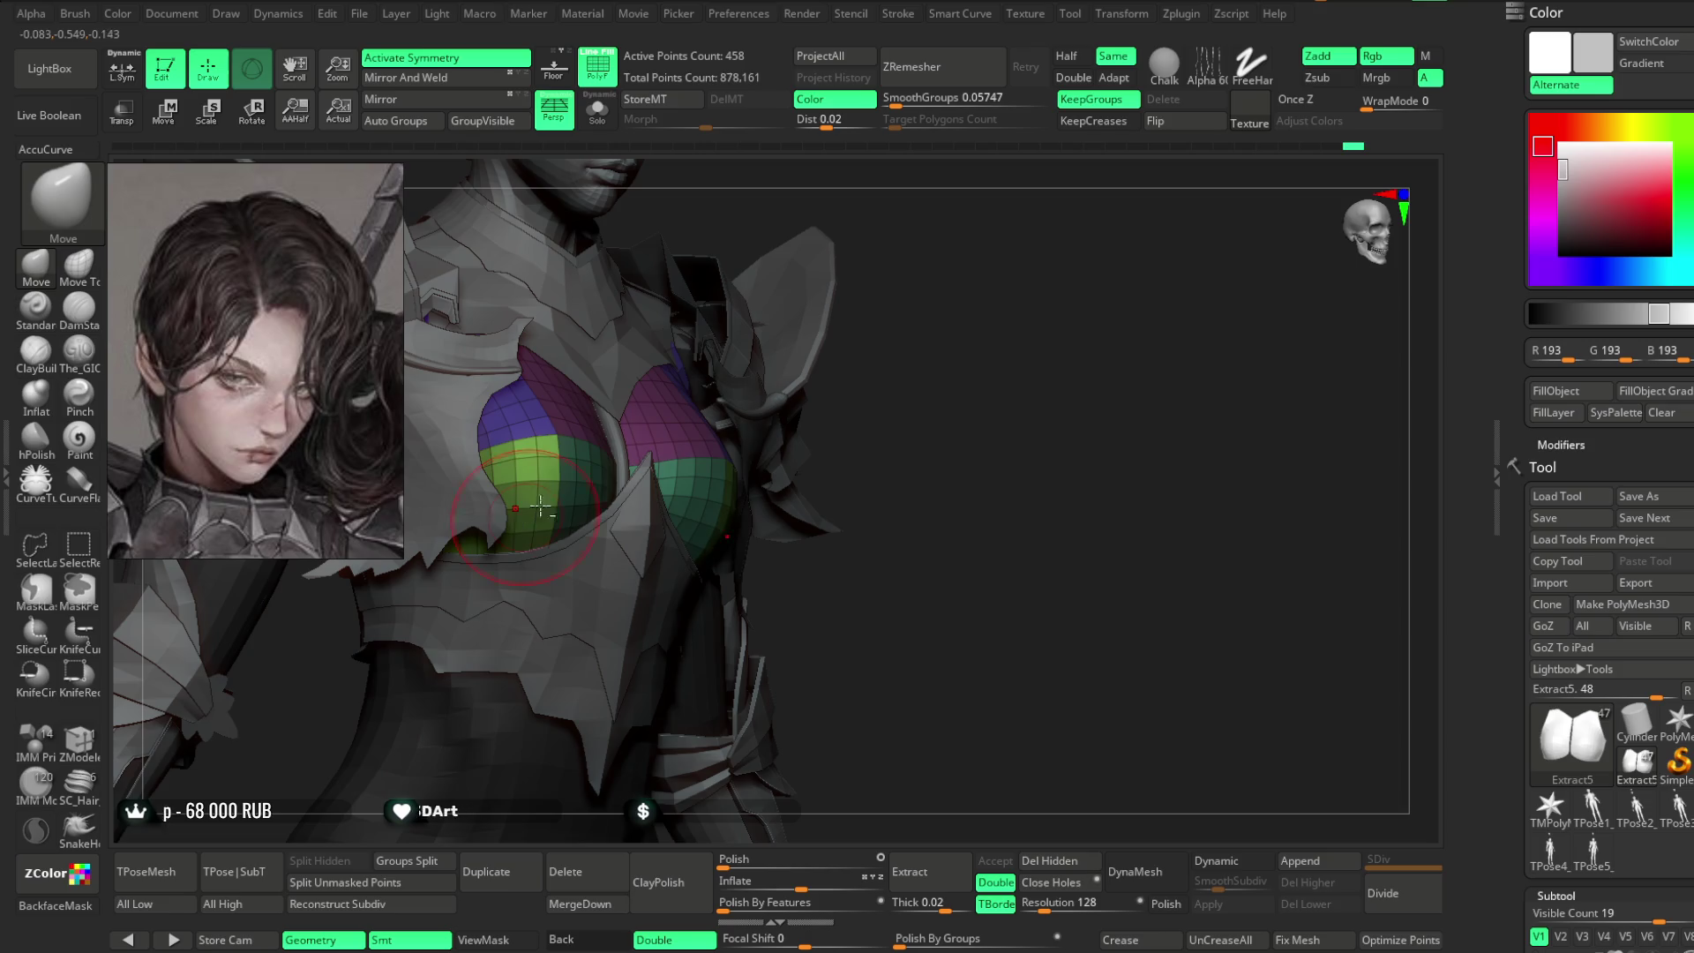
{"action": "right_click_drag", "start_coordinate": [530, 512], "coordinate": [774, 462]}
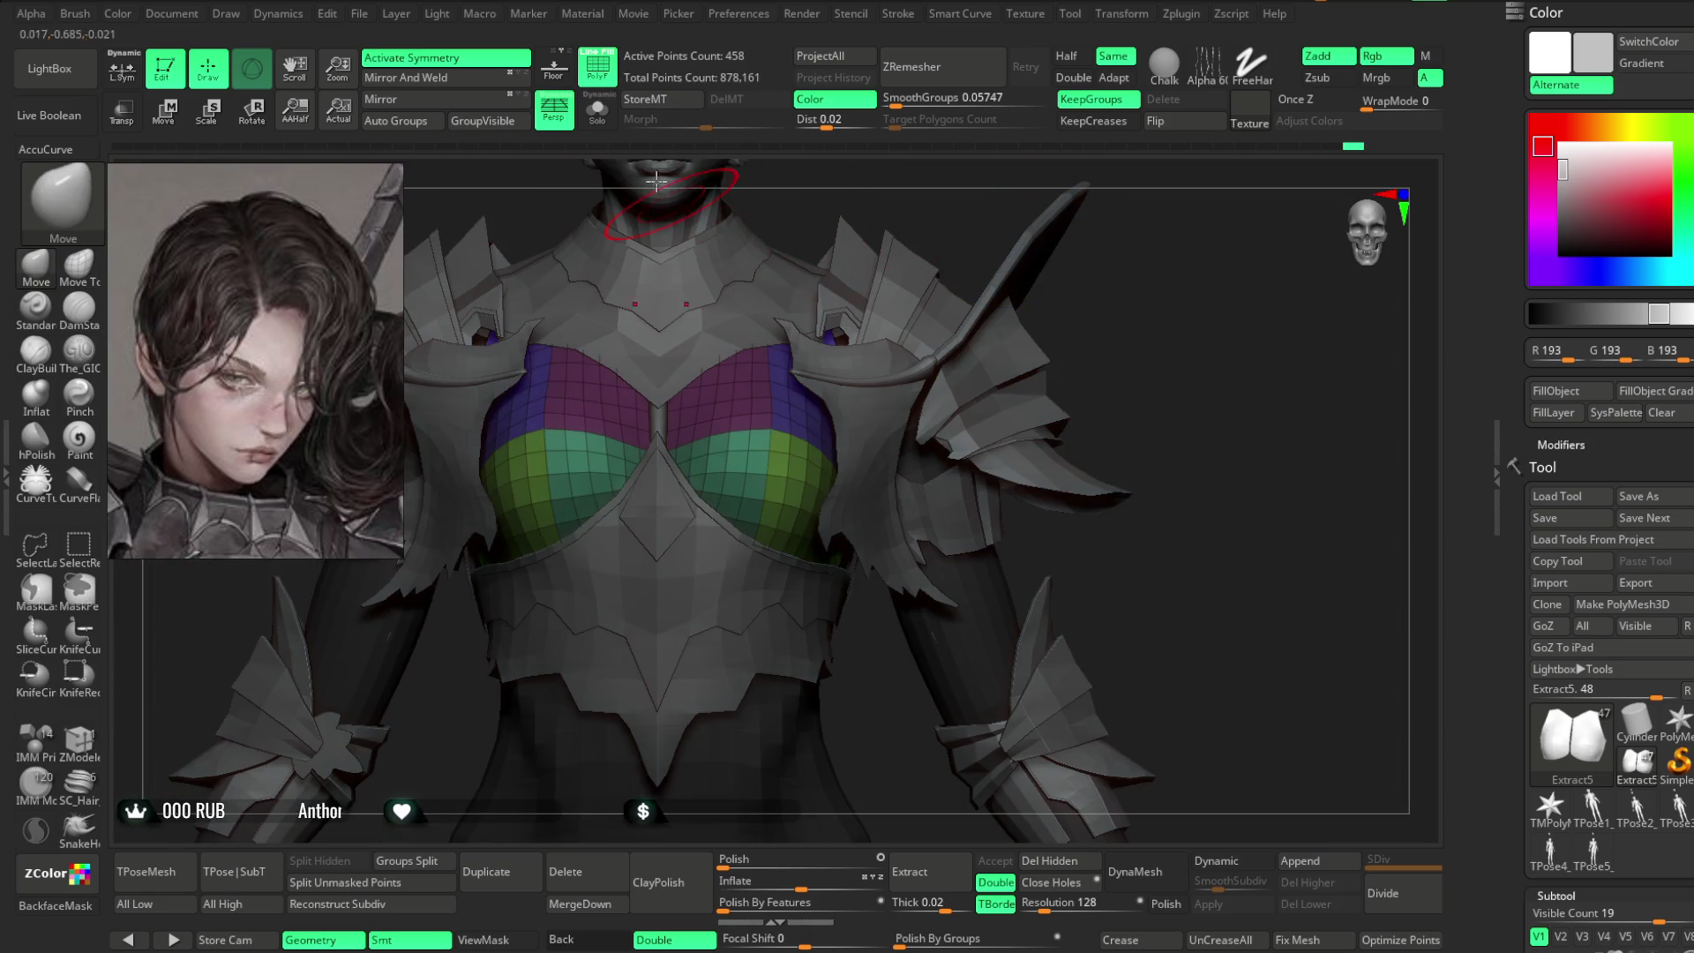
{"action": "key", "text": "ctrl+shift+s"}
{"action": "mouse_move", "coordinate": [1072, 312]}
{"action": "right_mouse_down"}
{"action": "mouse_move", "coordinate": [983, 307]}
{"action": "mouse_move", "coordinate": [1042, 303]}
{"action": "mouse_move", "coordinate": [678, 454]}
{"action": "mouse_move", "coordinate": [796, 561]}
{"action": "mouse_move", "coordinate": [696, 440]}
{"action": "mouse_move", "coordinate": [730, 591]}
{"action": "mouse_move", "coordinate": [702, 468]}
{"action": "mouse_move", "coordinate": [669, 548]}
{"action": "right_mouse_up"}
{"action": "mouse_move", "coordinate": [647, 449]}
{"action": "right_mouse_down"}
{"action": "mouse_move", "coordinate": [644, 487]}
{"action": "mouse_move", "coordinate": [870, 257]}
{"action": "mouse_move", "coordinate": [666, 197]}
{"action": "right_mouse_up"}
{"action": "left_click", "coordinate": [598, 111]}
{"action": "right_click_drag", "start_coordinate": [874, 221], "coordinate": [670, 435]}
{"action": "mouse_move", "coordinate": [852, 194]}
{"action": "right_mouse_down"}
{"action": "mouse_move", "coordinate": [908, 182]}
{"action": "mouse_move", "coordinate": [904, 235]}
{"action": "mouse_move", "coordinate": [915, 212]}
{"action": "mouse_move", "coordinate": [654, 245]}
{"action": "right_mouse_up"}
{"action": "left_click", "coordinate": [597, 110]}
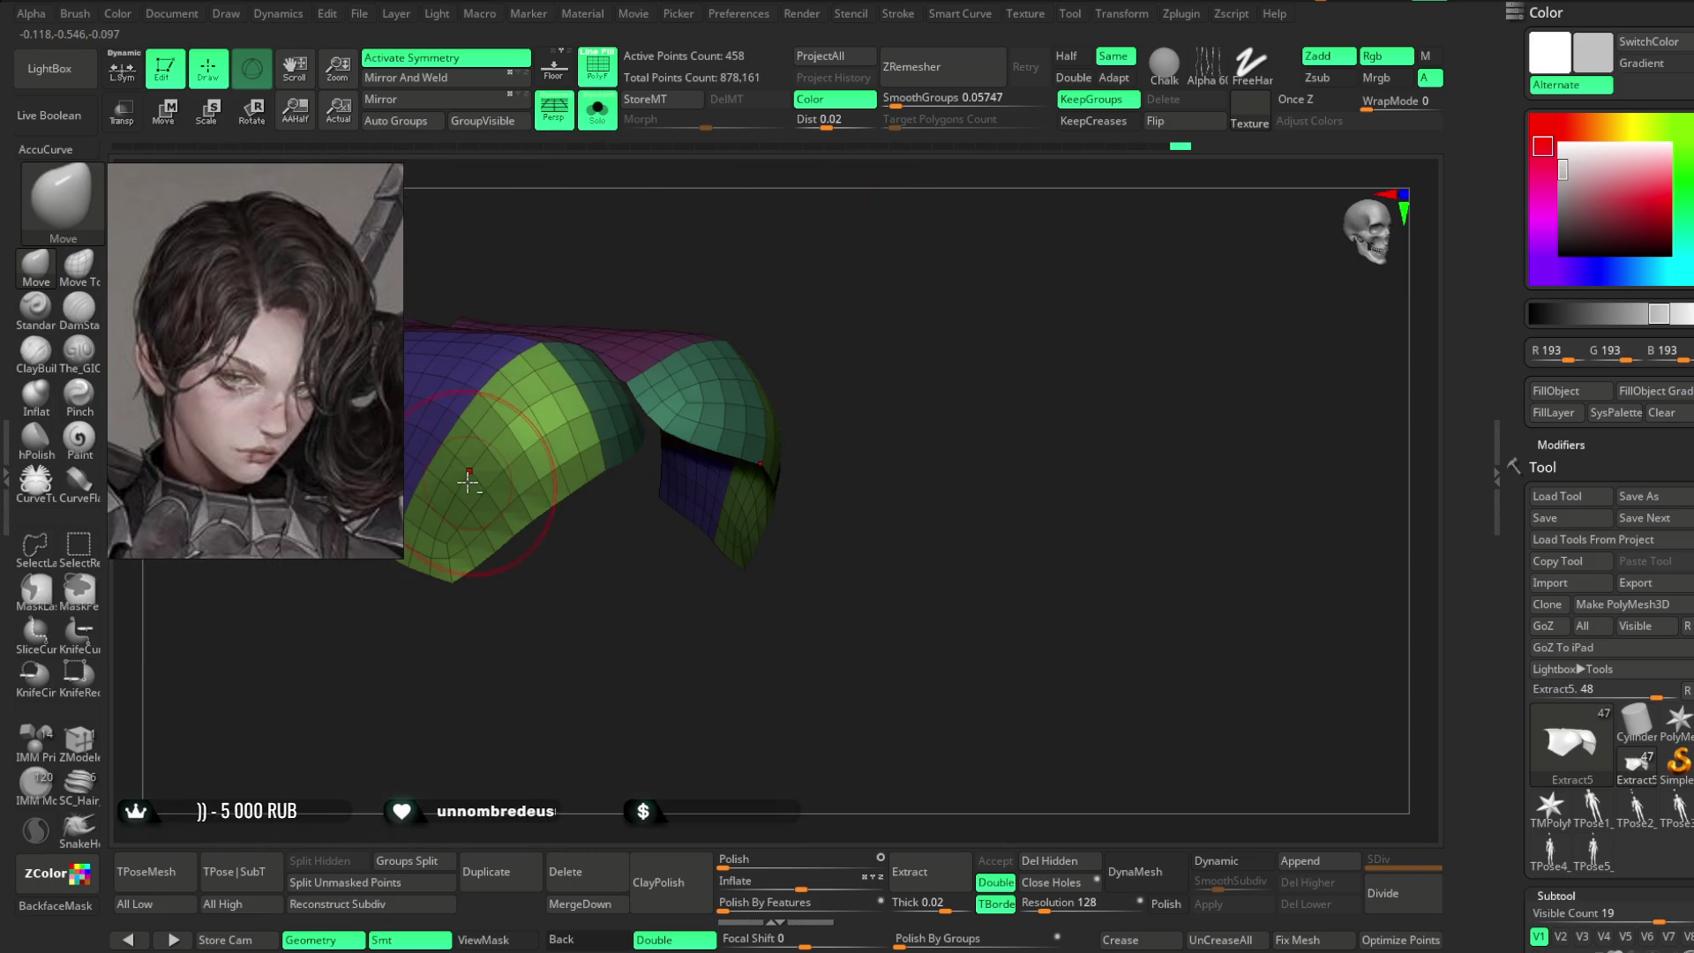
{"action": "mouse_move", "coordinate": [501, 524]}
{"action": "right_mouse_down"}
{"action": "mouse_move", "coordinate": [564, 624]}
{"action": "mouse_move", "coordinate": [424, 443]}
{"action": "mouse_move", "coordinate": [609, 545]}
{"action": "right_mouse_up"}
{"action": "left_click", "coordinate": [597, 110]}
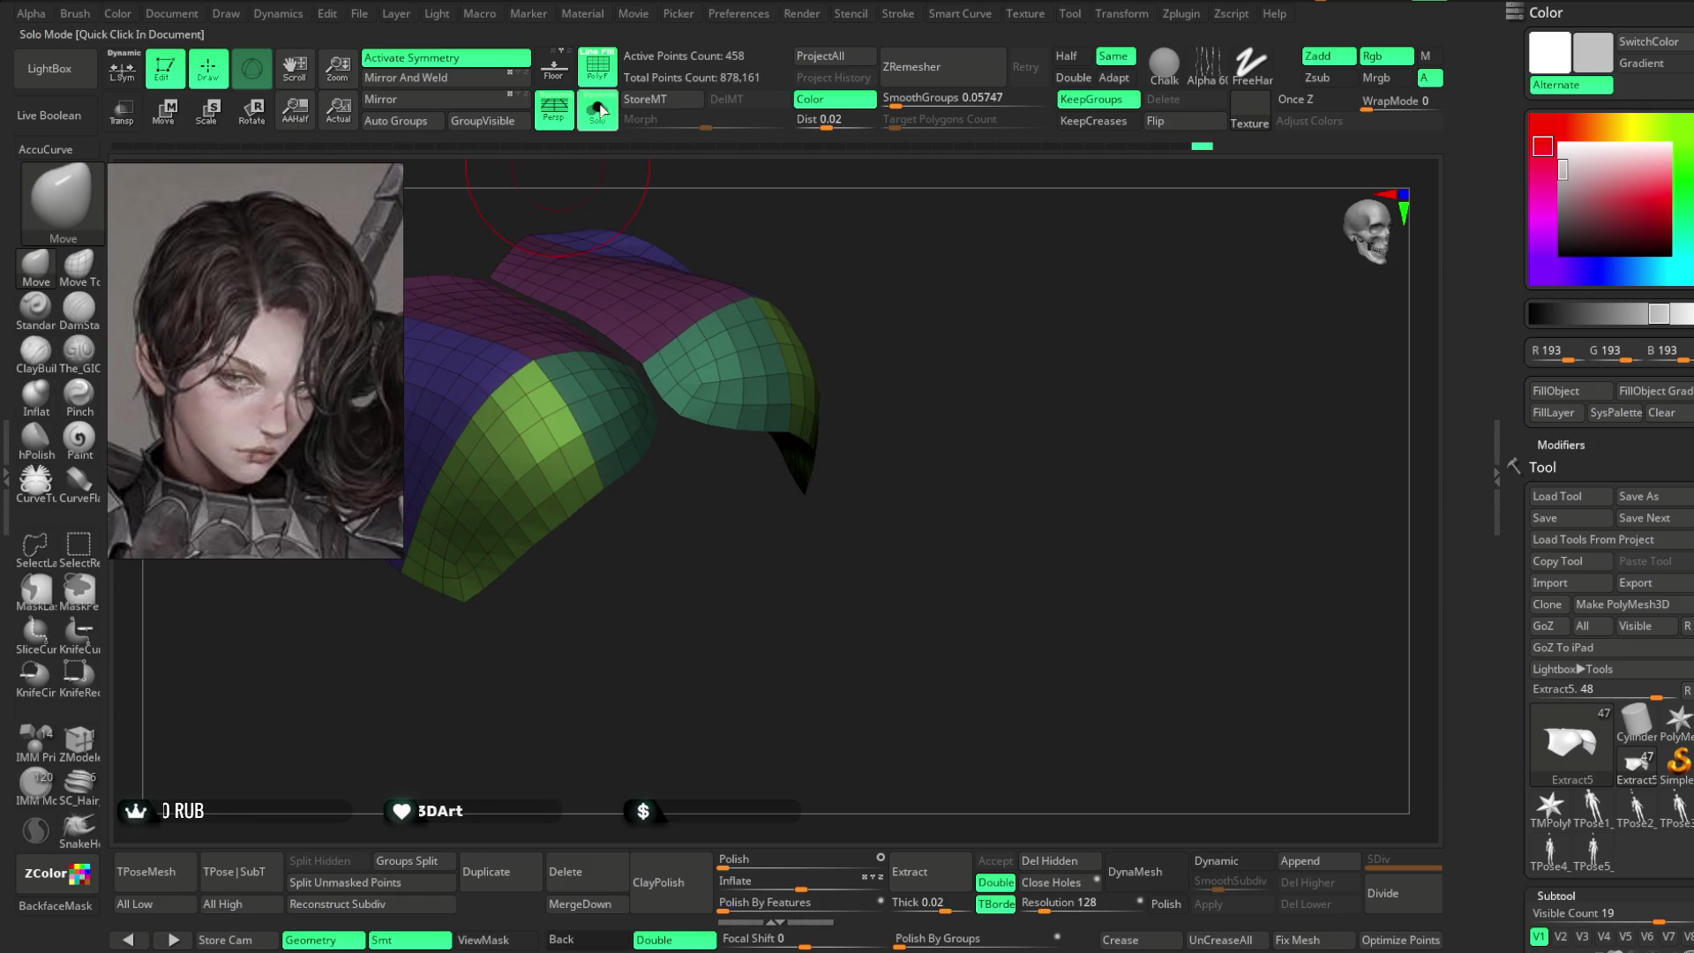
{"action": "mouse_move", "coordinate": [983, 225]}
{"action": "right_mouse_down"}
{"action": "mouse_move", "coordinate": [987, 273]}
{"action": "mouse_move", "coordinate": [943, 289]}
{"action": "mouse_move", "coordinate": [1006, 299]}
{"action": "mouse_move", "coordinate": [953, 288]}
{"action": "mouse_move", "coordinate": [994, 282]}
{"action": "mouse_move", "coordinate": [980, 318]}
{"action": "mouse_move", "coordinate": [995, 326]}
{"action": "mouse_move", "coordinate": [958, 357]}
{"action": "mouse_move", "coordinate": [987, 352]}
{"action": "mouse_move", "coordinate": [964, 347]}
{"action": "mouse_move", "coordinate": [971, 319]}
{"action": "right_mouse_up"}
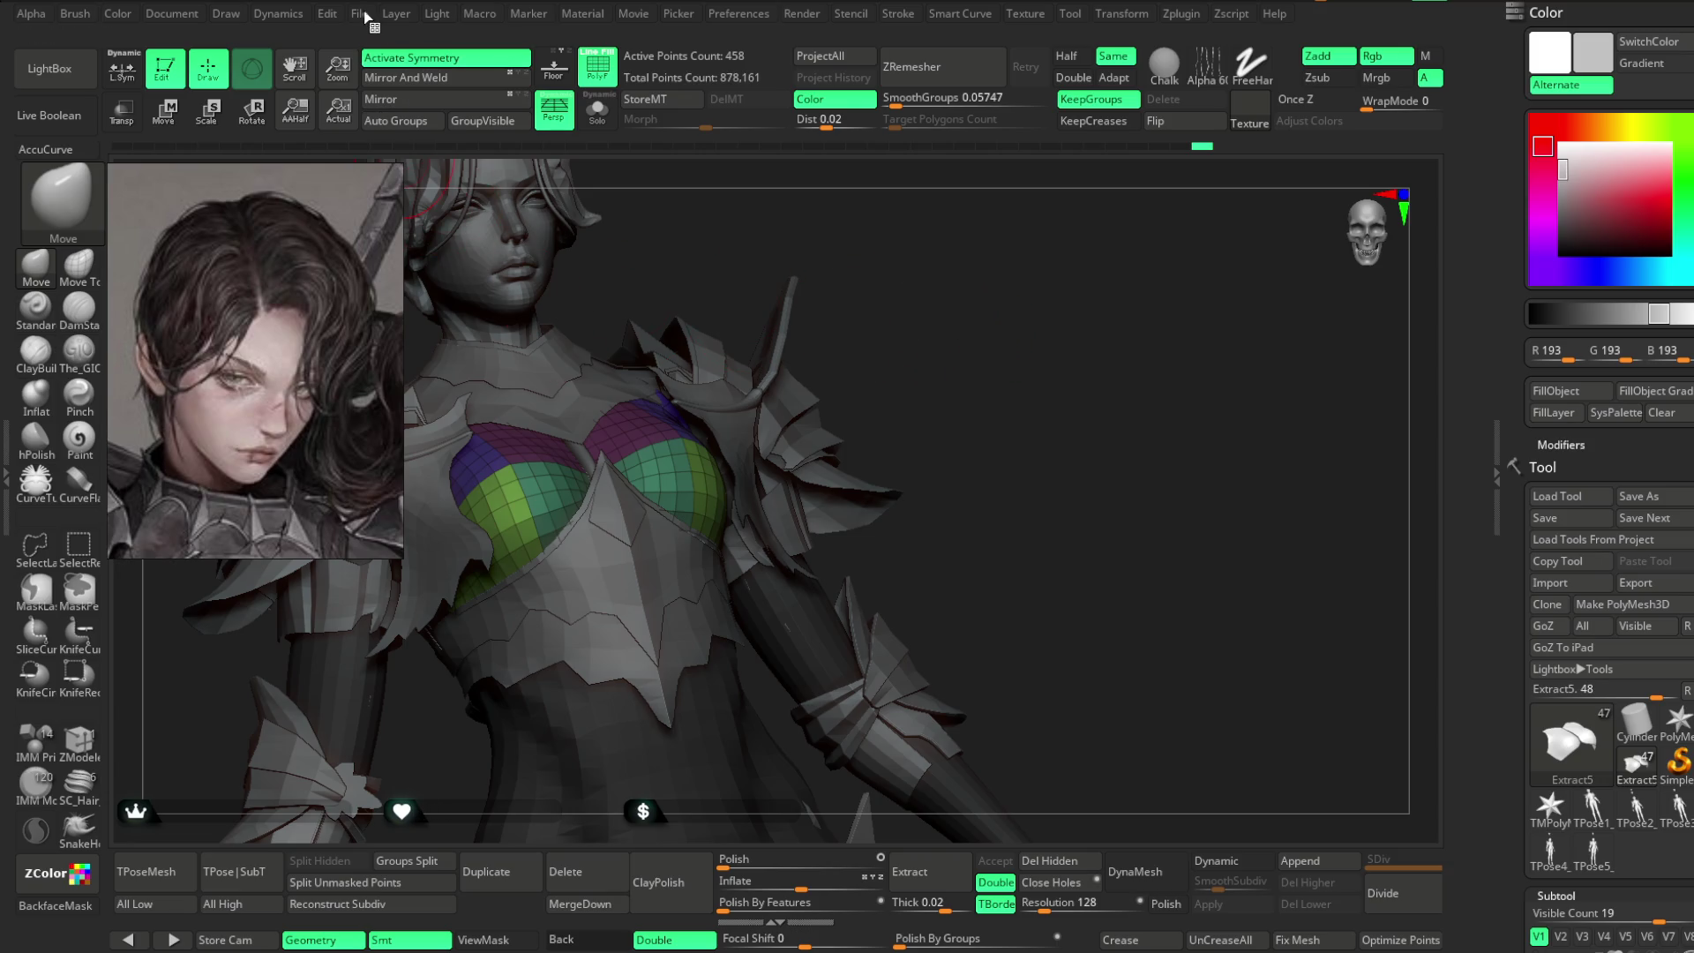
- Save the character project with File > Save As
{"action": "left_click", "coordinate": [362, 14]}
{"action": "left_click", "coordinate": [481, 53]}
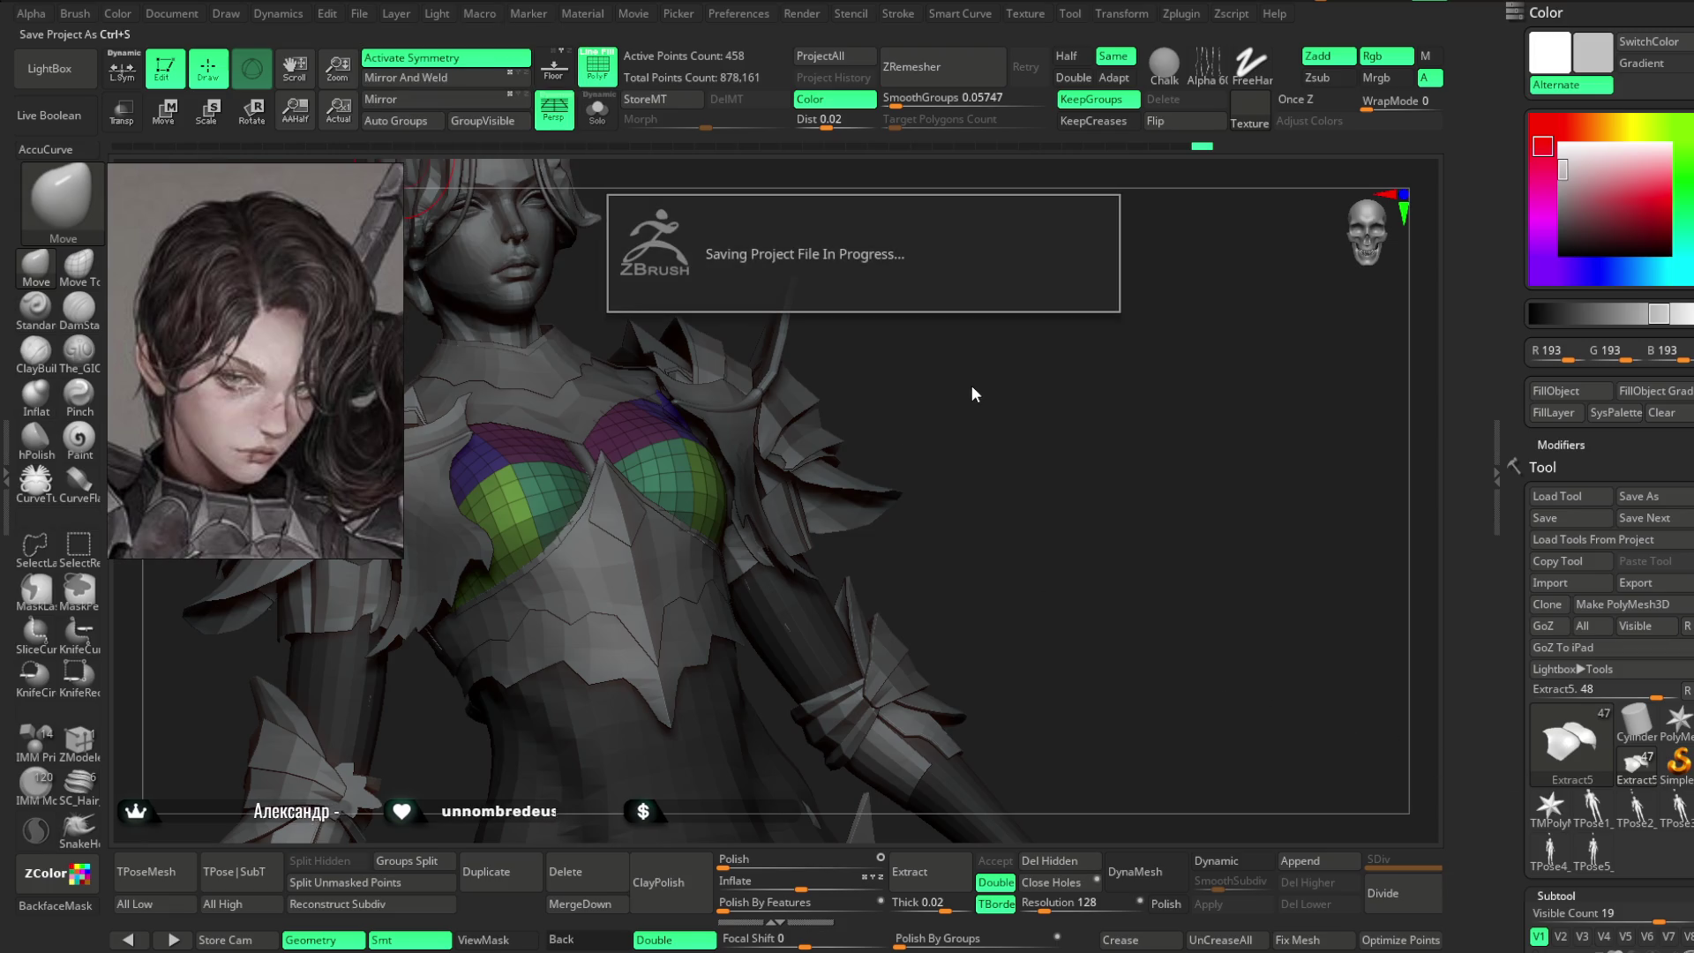
{"action": "mouse_move", "coordinate": [983, 352]}
{"action": "left_mouse_down"}
{"action": "mouse_move", "coordinate": [745, 455]}
{"action": "mouse_move", "coordinate": [867, 336]}
{"action": "mouse_move", "coordinate": [916, 332]}
{"action": "mouse_move", "coordinate": [834, 374]}
{"action": "mouse_move", "coordinate": [994, 322]}
{"action": "mouse_move", "coordinate": [890, 405]}
{"action": "left_mouse_up"}
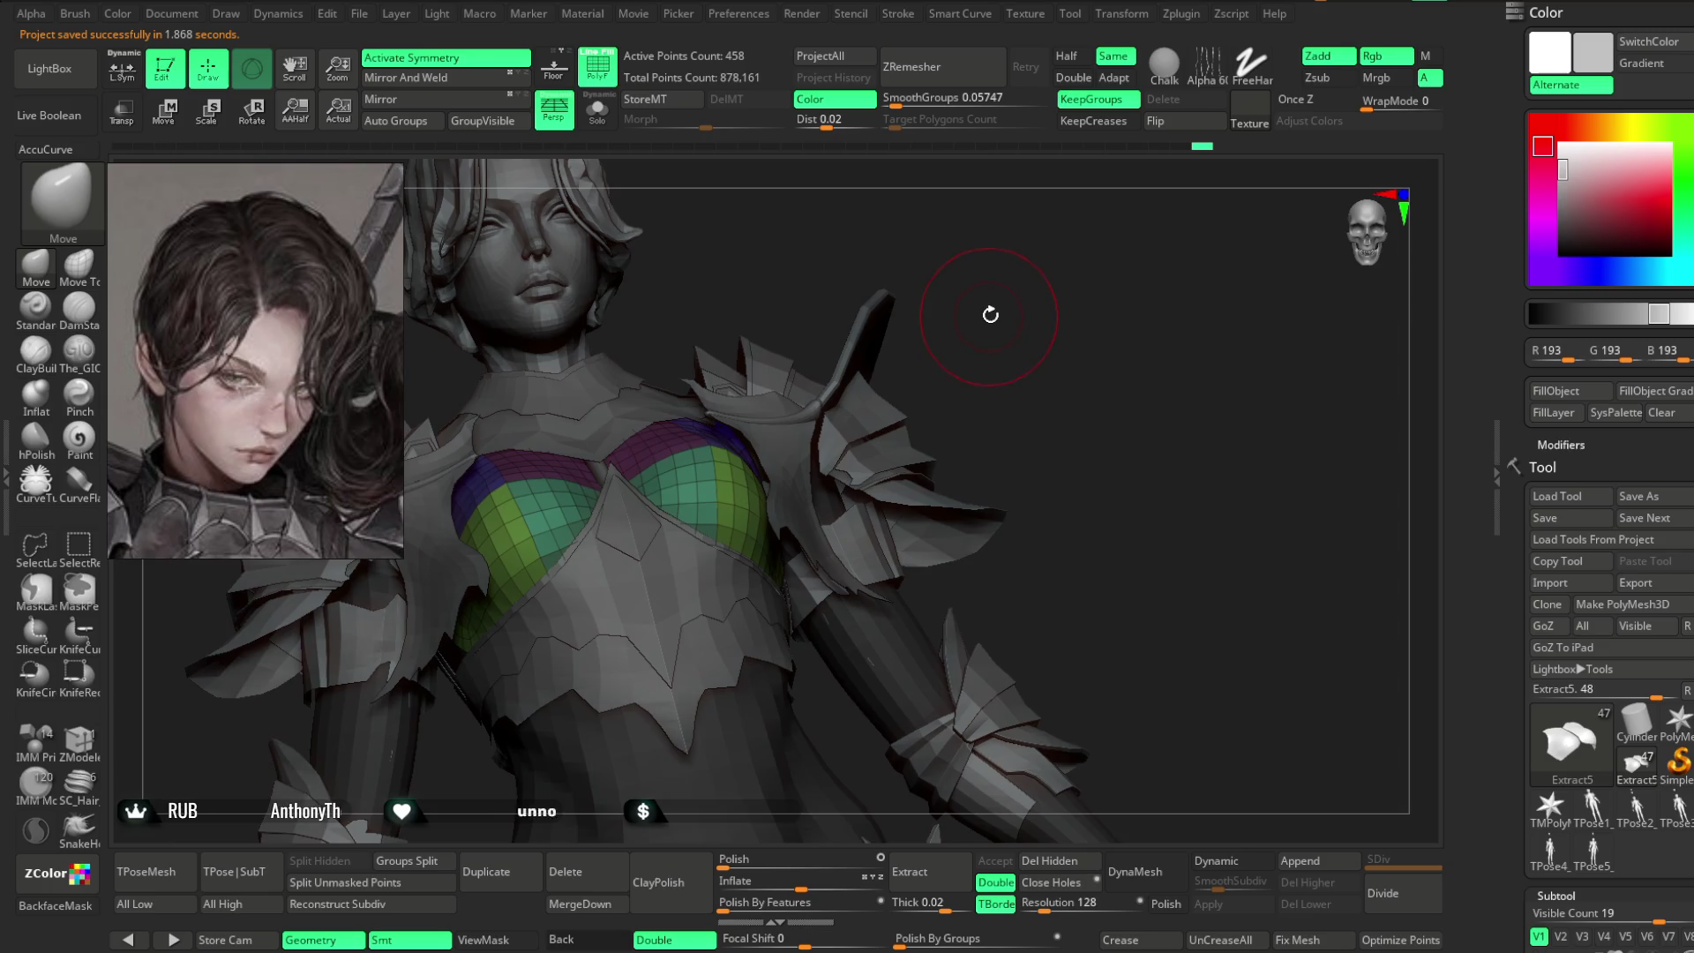
- Toggle Solo on and off to inspect the chest plate alone and on the full character
{"action": "left_click", "coordinate": [598, 110]}
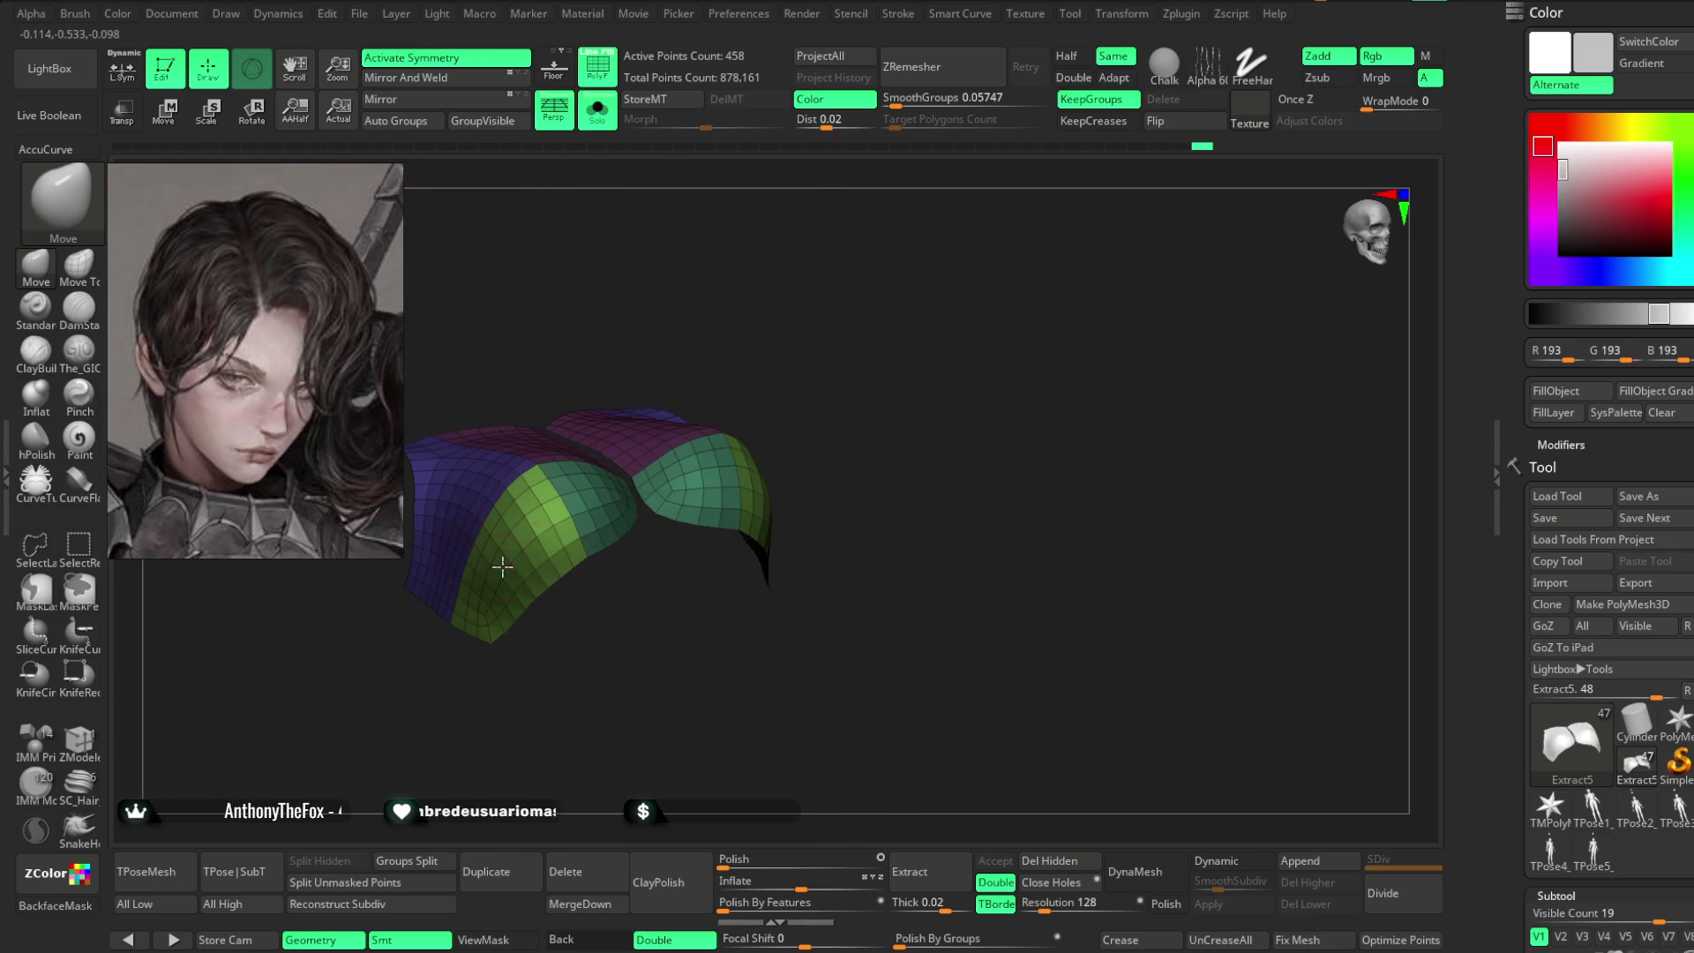
{"action": "left_click_drag", "start_coordinate": [485, 526], "coordinate": [522, 426]}
{"action": "mouse_move", "coordinate": [641, 299]}
{"action": "left_mouse_down"}
{"action": "mouse_move", "coordinate": [680, 310]}
{"action": "mouse_move", "coordinate": [772, 273]}
{"action": "mouse_move", "coordinate": [465, 511]}
{"action": "mouse_move", "coordinate": [683, 219]}
{"action": "left_mouse_up"}
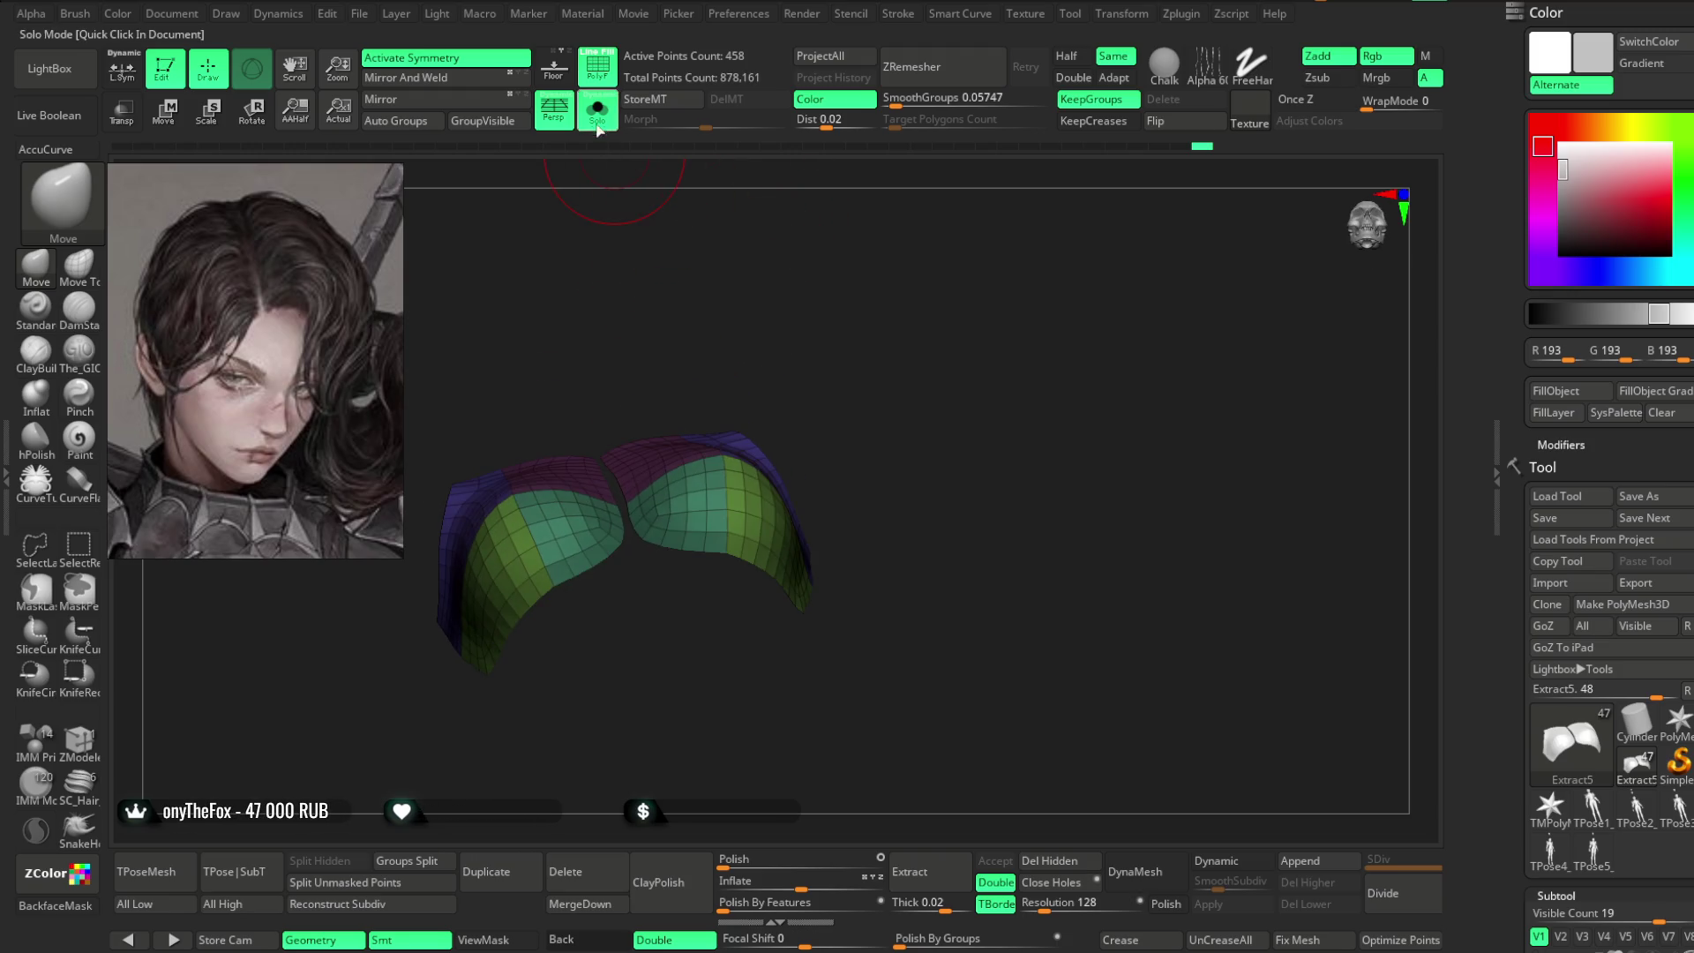
{"action": "left_click", "coordinate": [598, 111]}
{"action": "mouse_move", "coordinate": [812, 257]}
{"action": "left_mouse_down"}
{"action": "mouse_move", "coordinate": [866, 245]}
{"action": "mouse_move", "coordinate": [709, 394]}
{"action": "left_mouse_up"}
{"action": "mouse_move", "coordinate": [599, 500]}
{"action": "left_mouse_down"}
{"action": "mouse_move", "coordinate": [839, 256]}
{"action": "mouse_move", "coordinate": [802, 276]}
{"action": "left_mouse_up"}
{"action": "scroll", "coordinate": [812, 284], "scroll_direction": "up", "scroll_amount": 3}
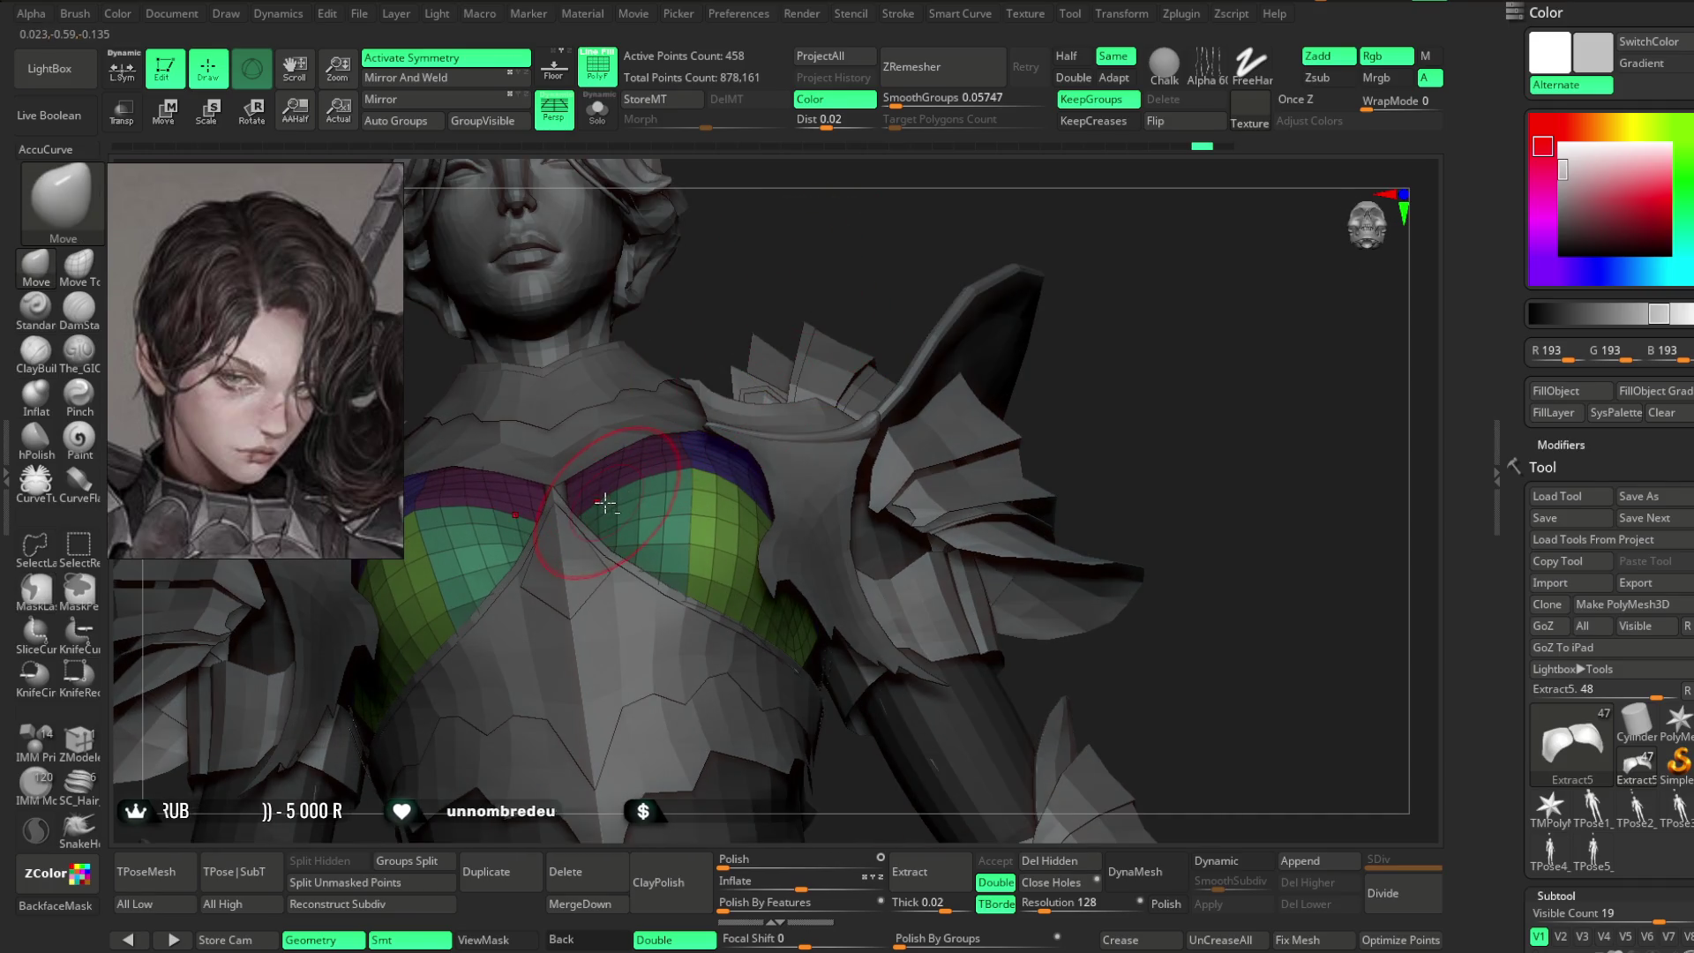
{"action": "mouse_move", "coordinate": [832, 220]}
{"action": "left_mouse_down"}
{"action": "mouse_move", "coordinate": [851, 256]}
{"action": "mouse_move", "coordinate": [817, 303]}
{"action": "mouse_move", "coordinate": [811, 286]}
{"action": "mouse_move", "coordinate": [786, 299]}
{"action": "left_mouse_up"}
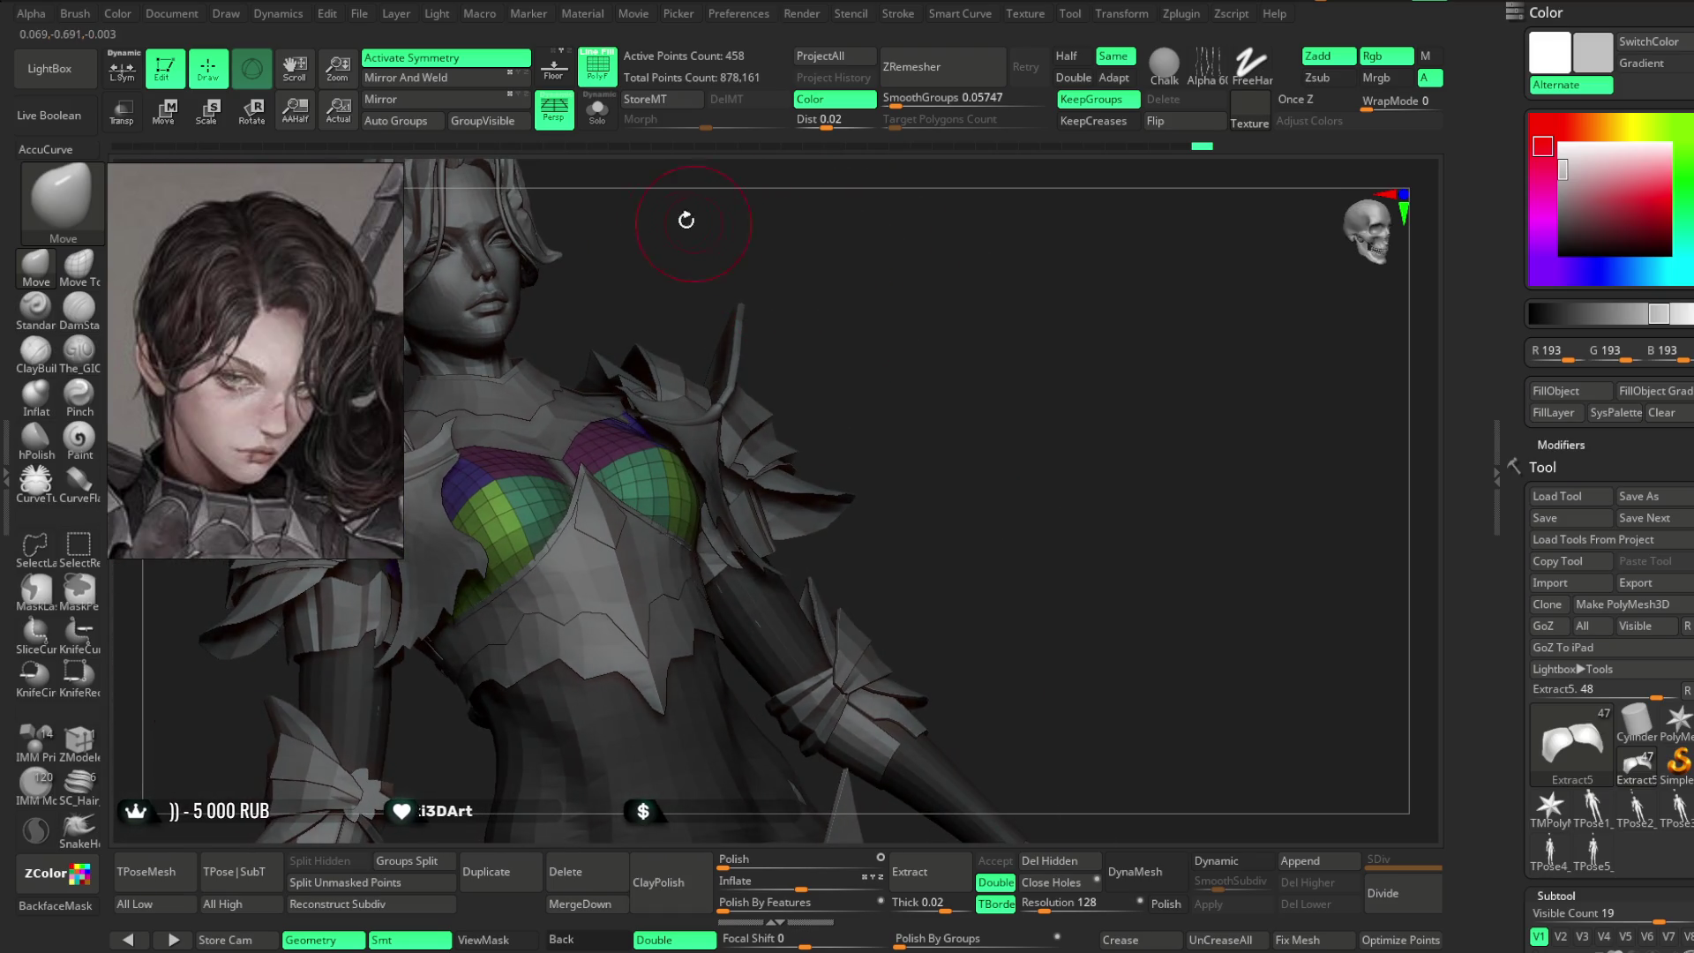
{"action": "left_click", "coordinate": [597, 110]}
{"action": "left_click", "coordinate": [597, 111]}
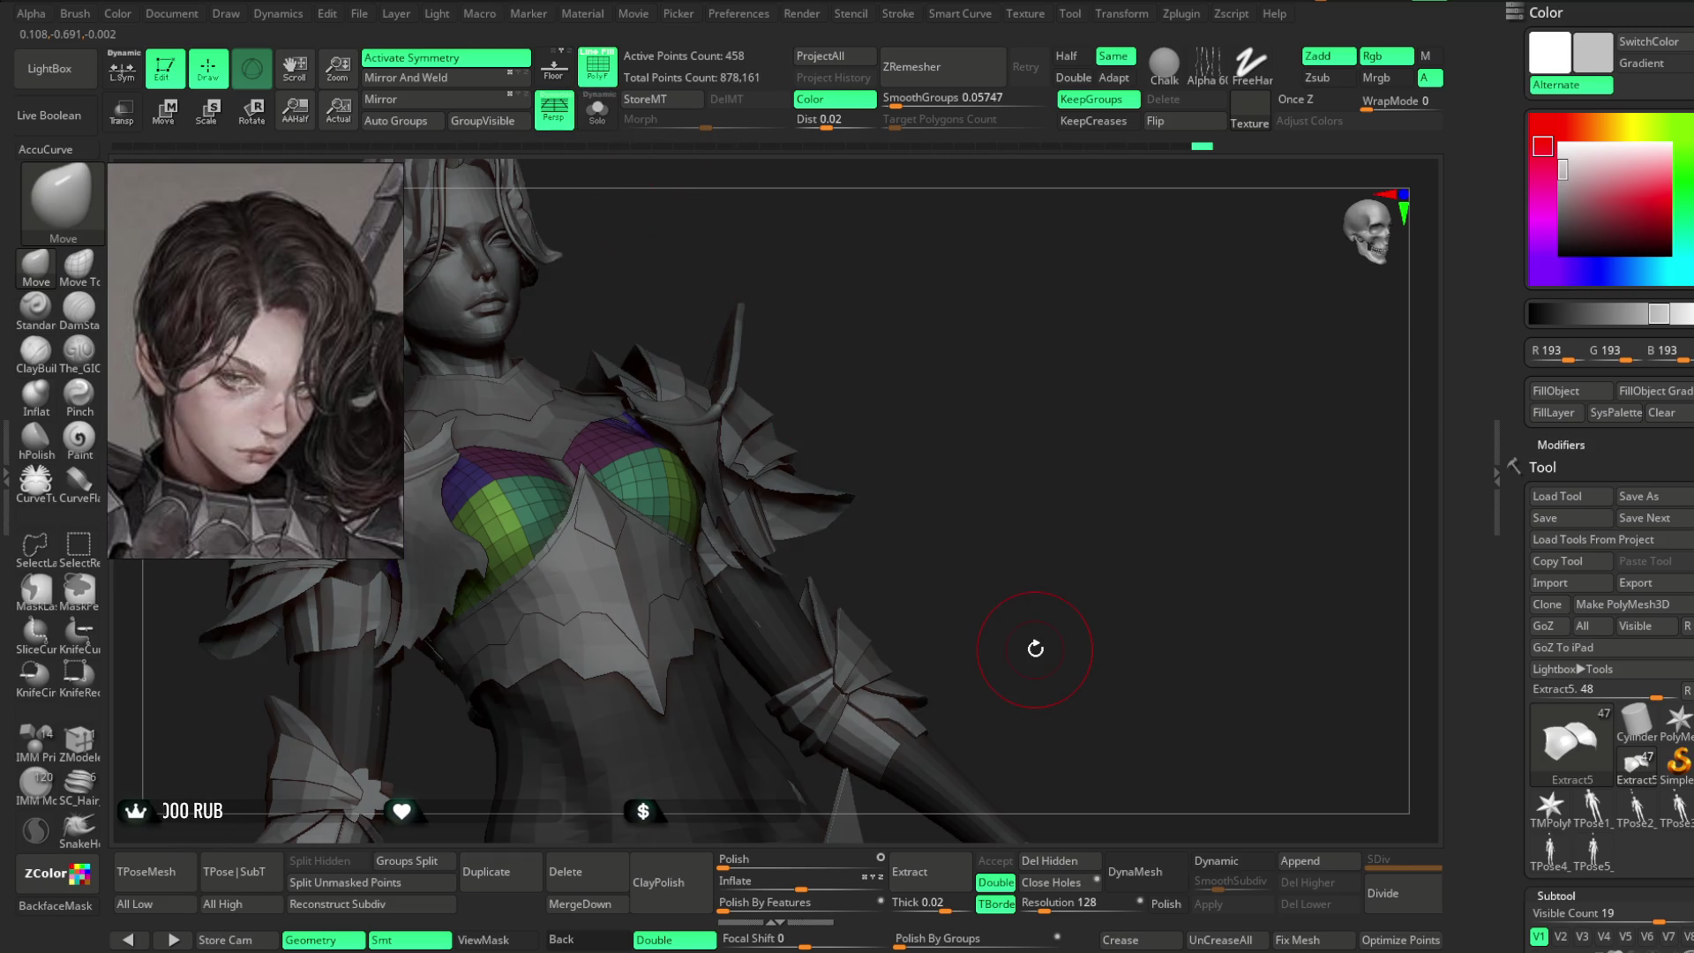
{"action": "scroll", "coordinate": [1615, 476], "scroll_direction": "down", "scroll_amount": 10}
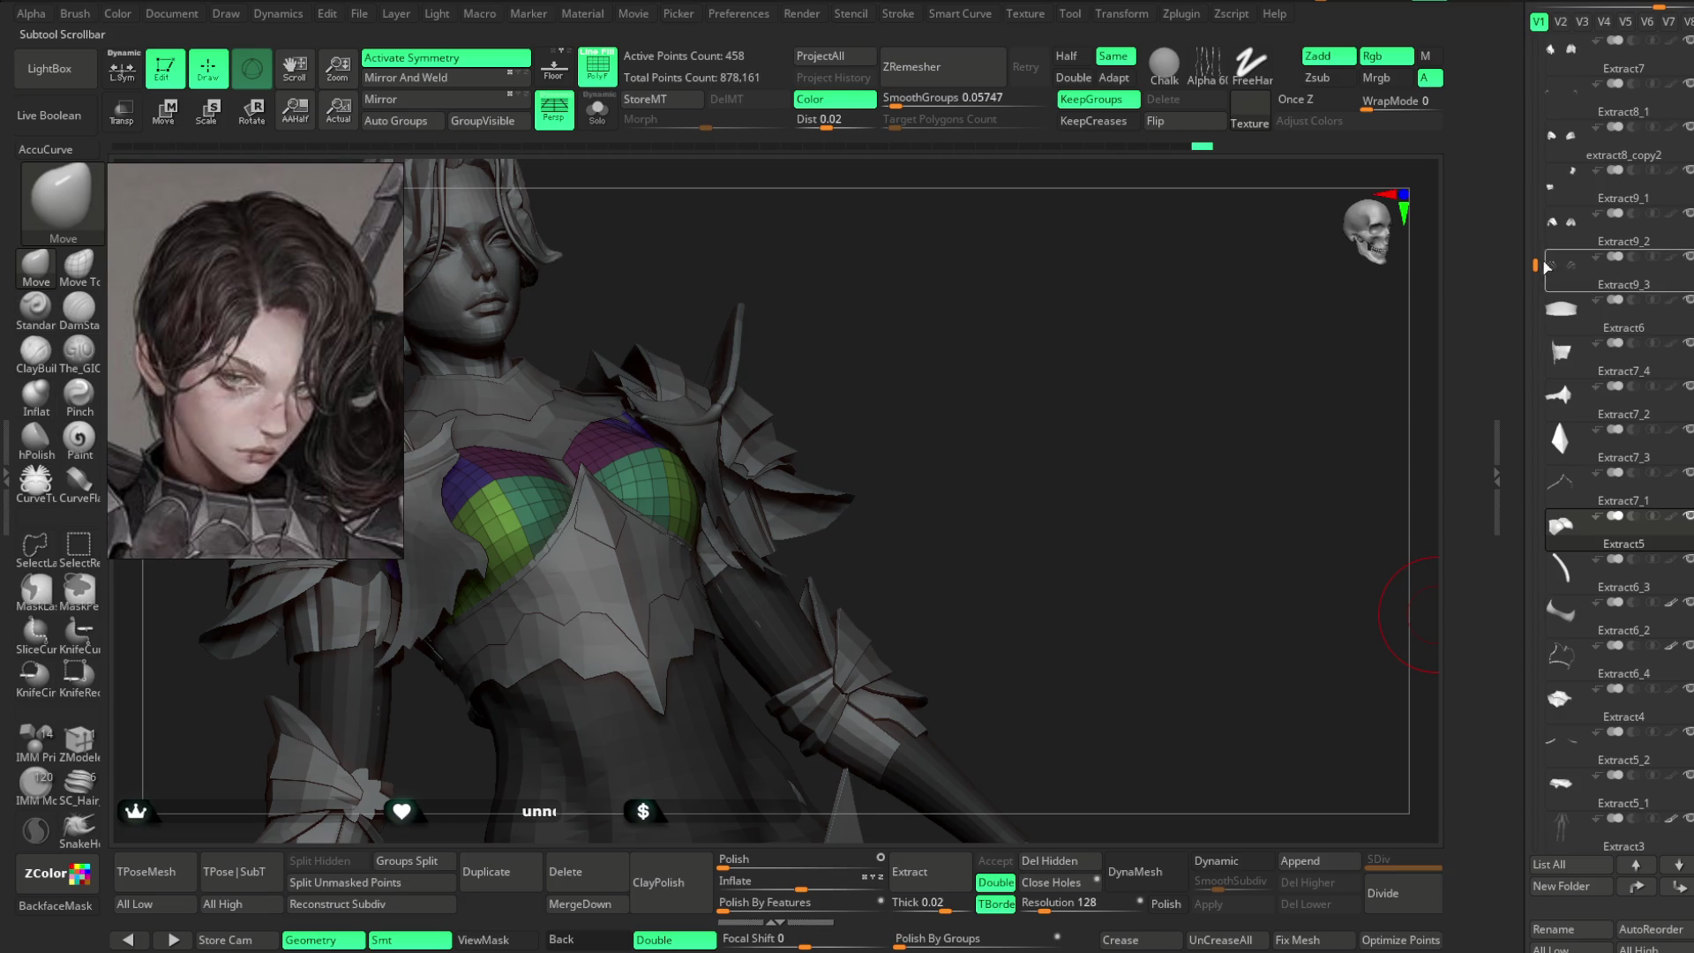
- Expand Orig_Armor in the subtool list, drag Extract5 into it, and collapse the folder
{"action": "scroll", "coordinate": [1623, 411], "scroll_direction": "down", "scroll_amount": 3}
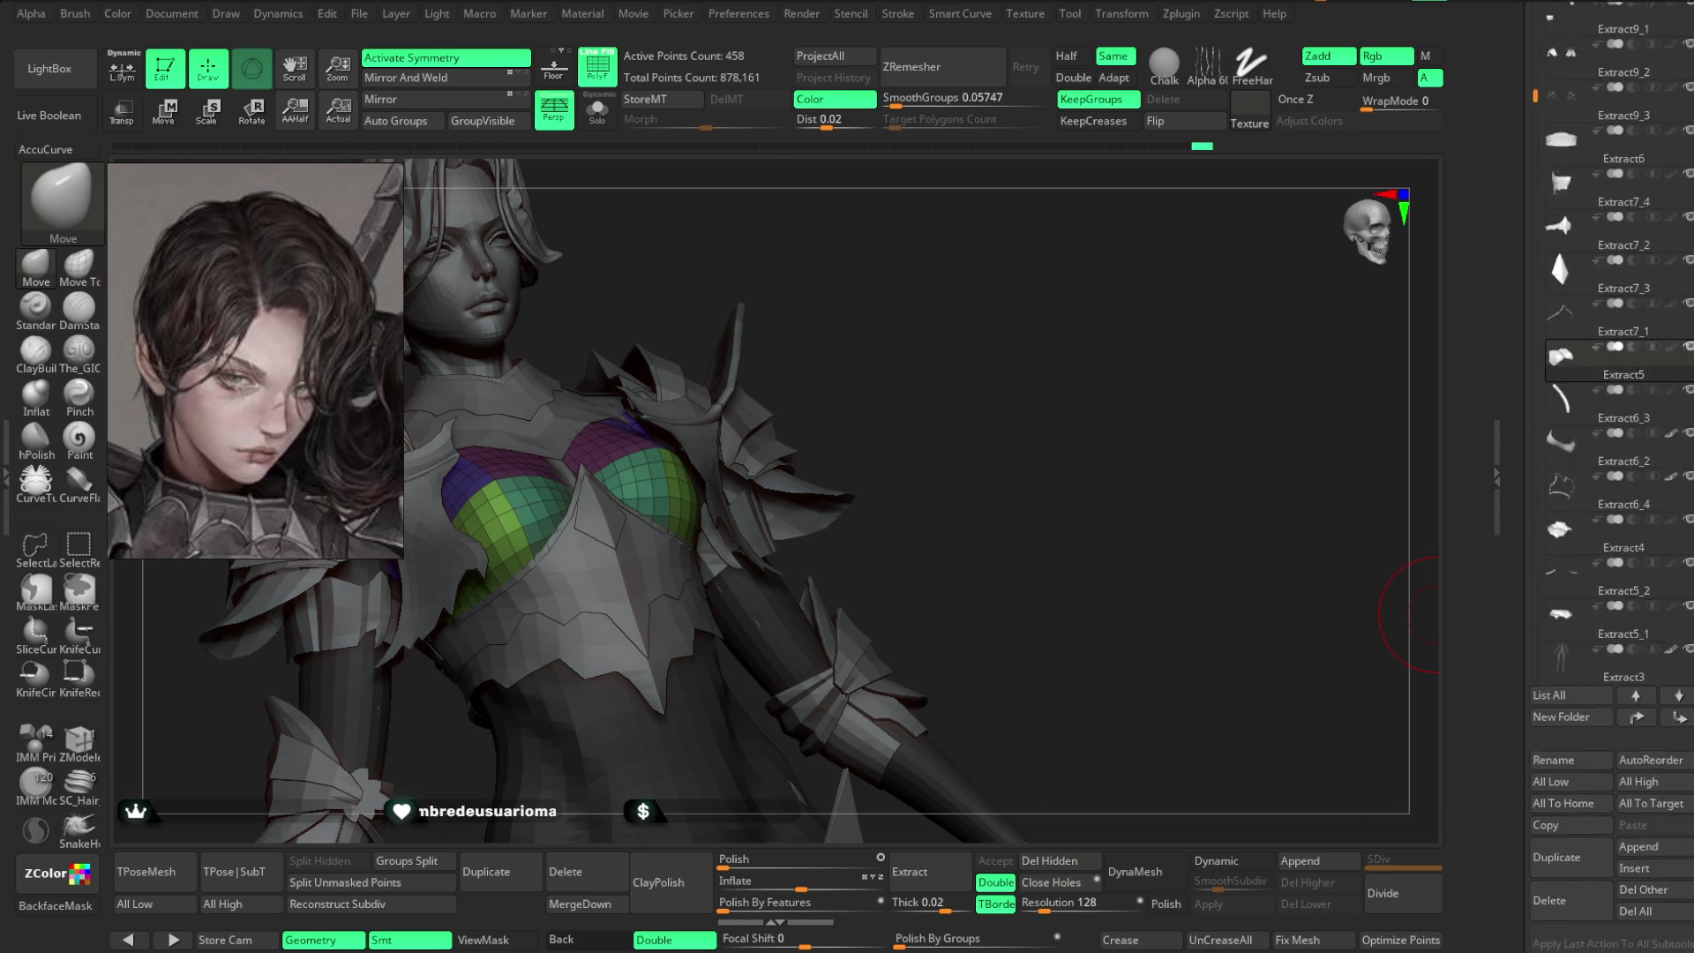
{"action": "left_click_drag", "start_coordinate": [1536, 225], "coordinate": [1537, 547]}
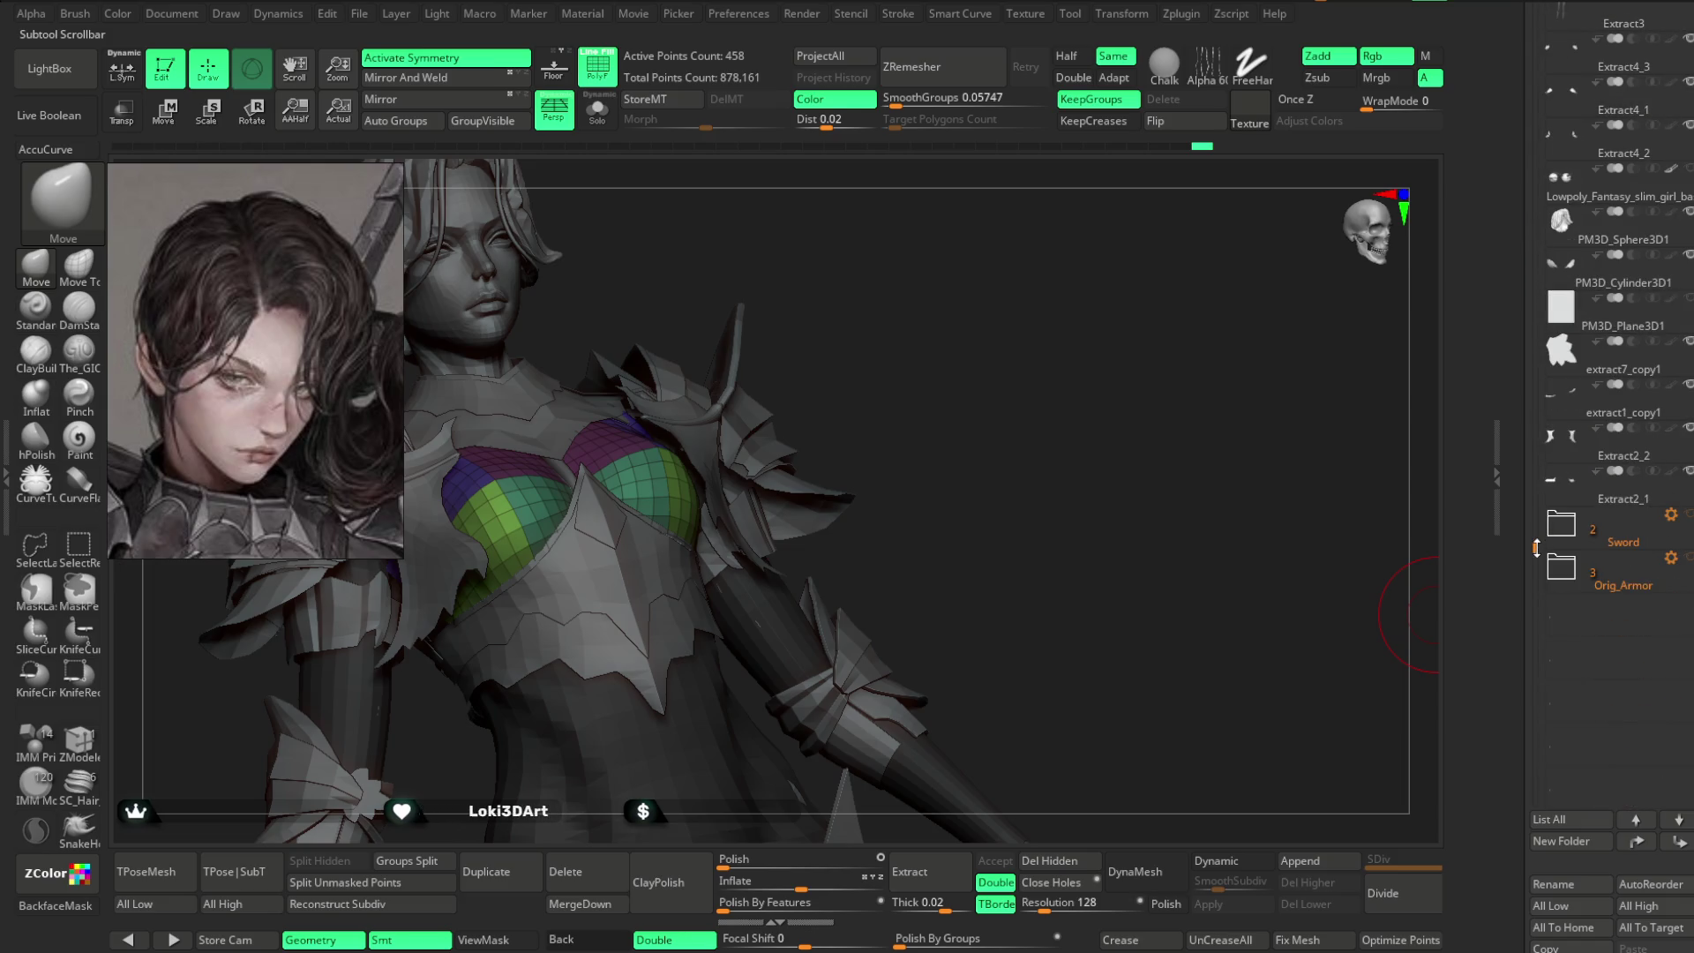
{"action": "left_click", "coordinate": [1566, 578]}
{"action": "left_click", "coordinate": [1614, 658]}
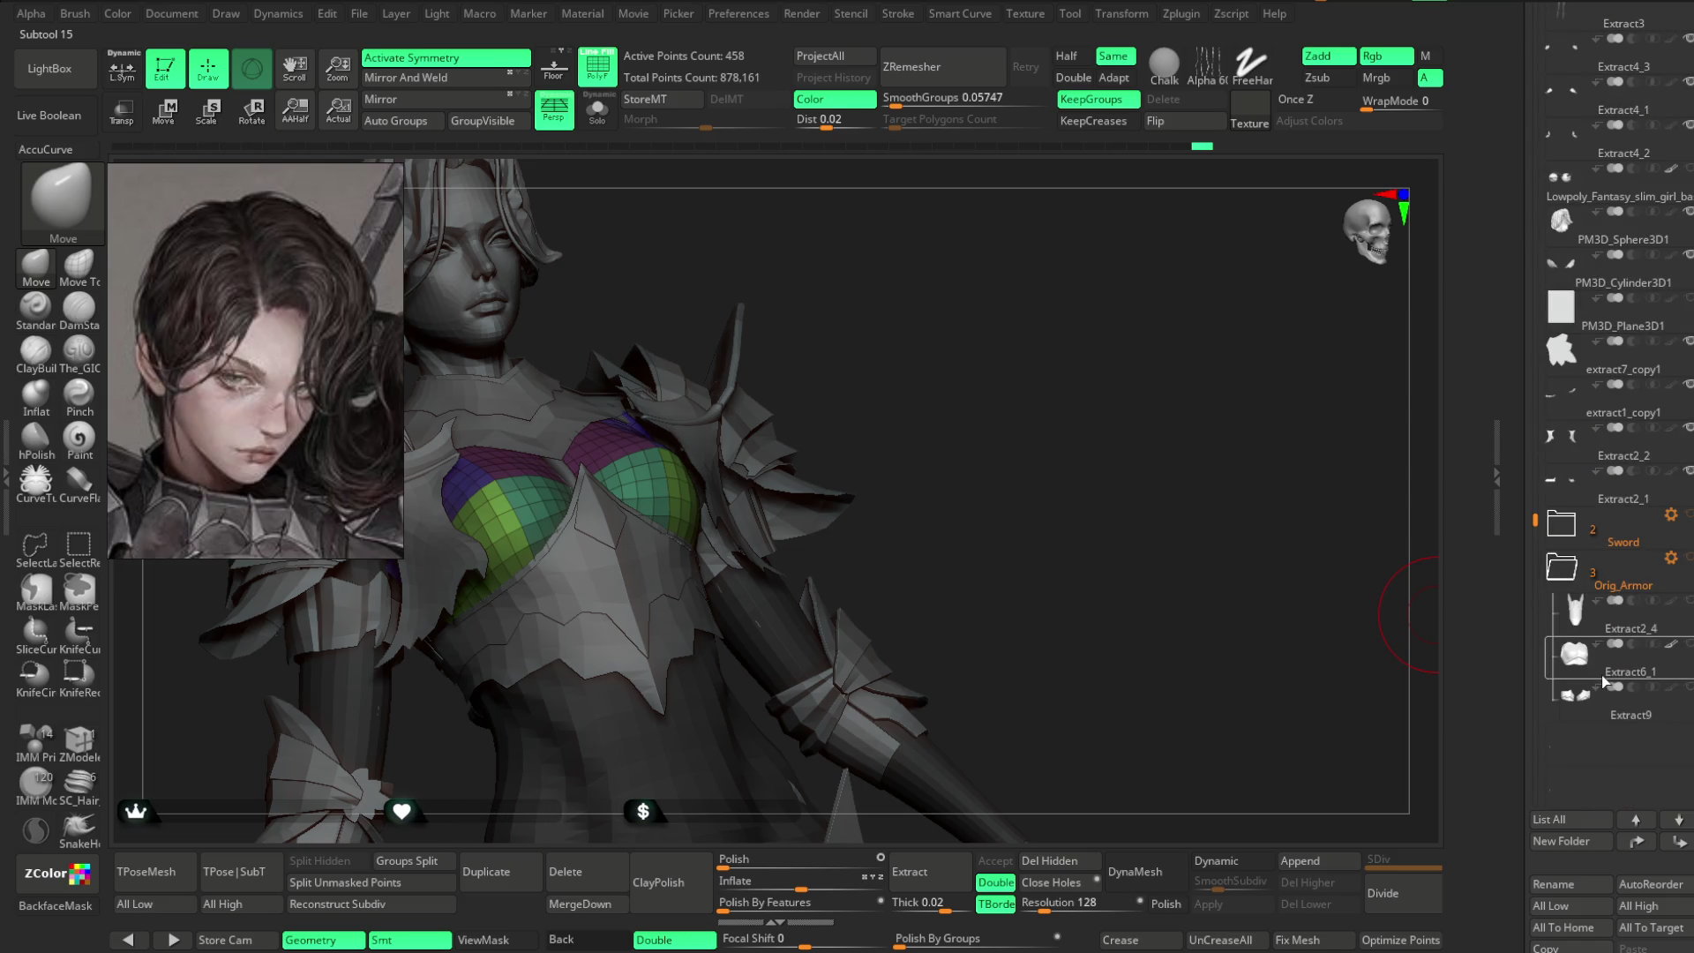
{"action": "mouse_move", "coordinate": [1601, 671]}
{"action": "scroll", "coordinate": [1570, 626], "scroll_direction": "up", "scroll_amount": 7}
{"action": "left_click_drag", "start_coordinate": [1535, 408], "coordinate": [1538, 350]}
{"action": "mouse_move", "coordinate": [1640, 109]}
{"action": "left_mouse_down"}
{"action": "mouse_move", "coordinate": [1633, 841]}
{"action": "mouse_move", "coordinate": [1627, 589]}
{"action": "left_mouse_up"}
{"action": "left_click", "coordinate": [1558, 488]}
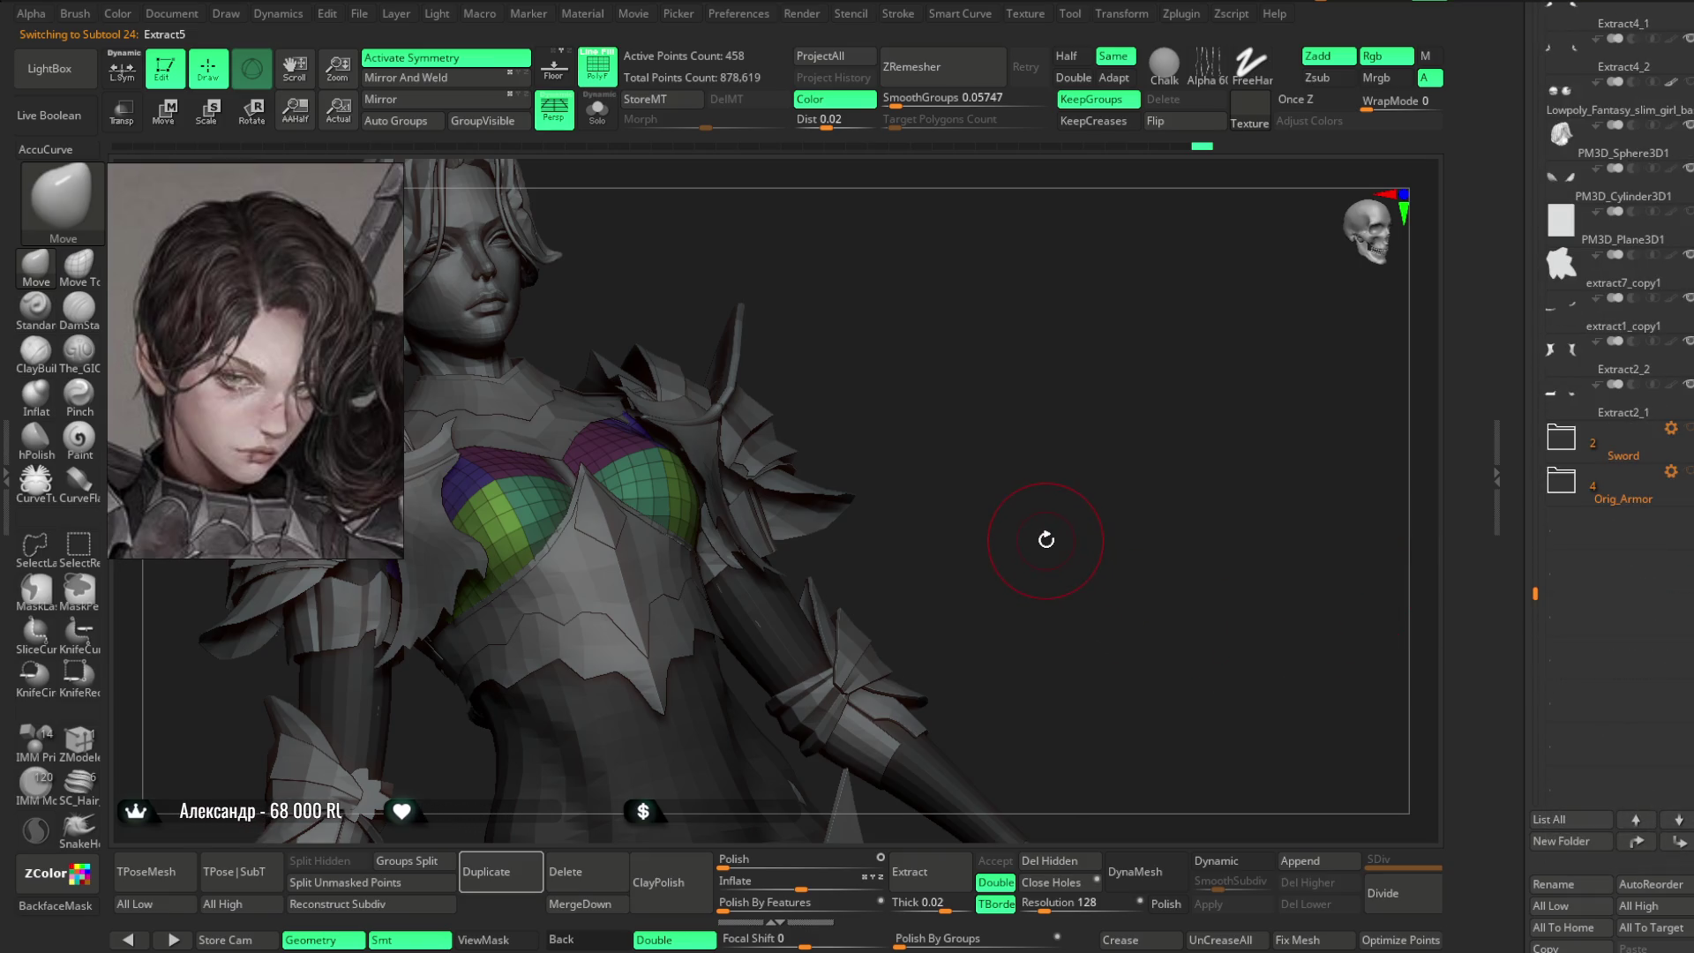
- Solo the chest piece to check its fit from several angles, then show the full character again
{"action": "mouse_move", "coordinate": [1069, 481]}
{"action": "left_mouse_down"}
{"action": "mouse_move", "coordinate": [960, 481]}
{"action": "mouse_move", "coordinate": [1070, 479]}
{"action": "left_mouse_up"}
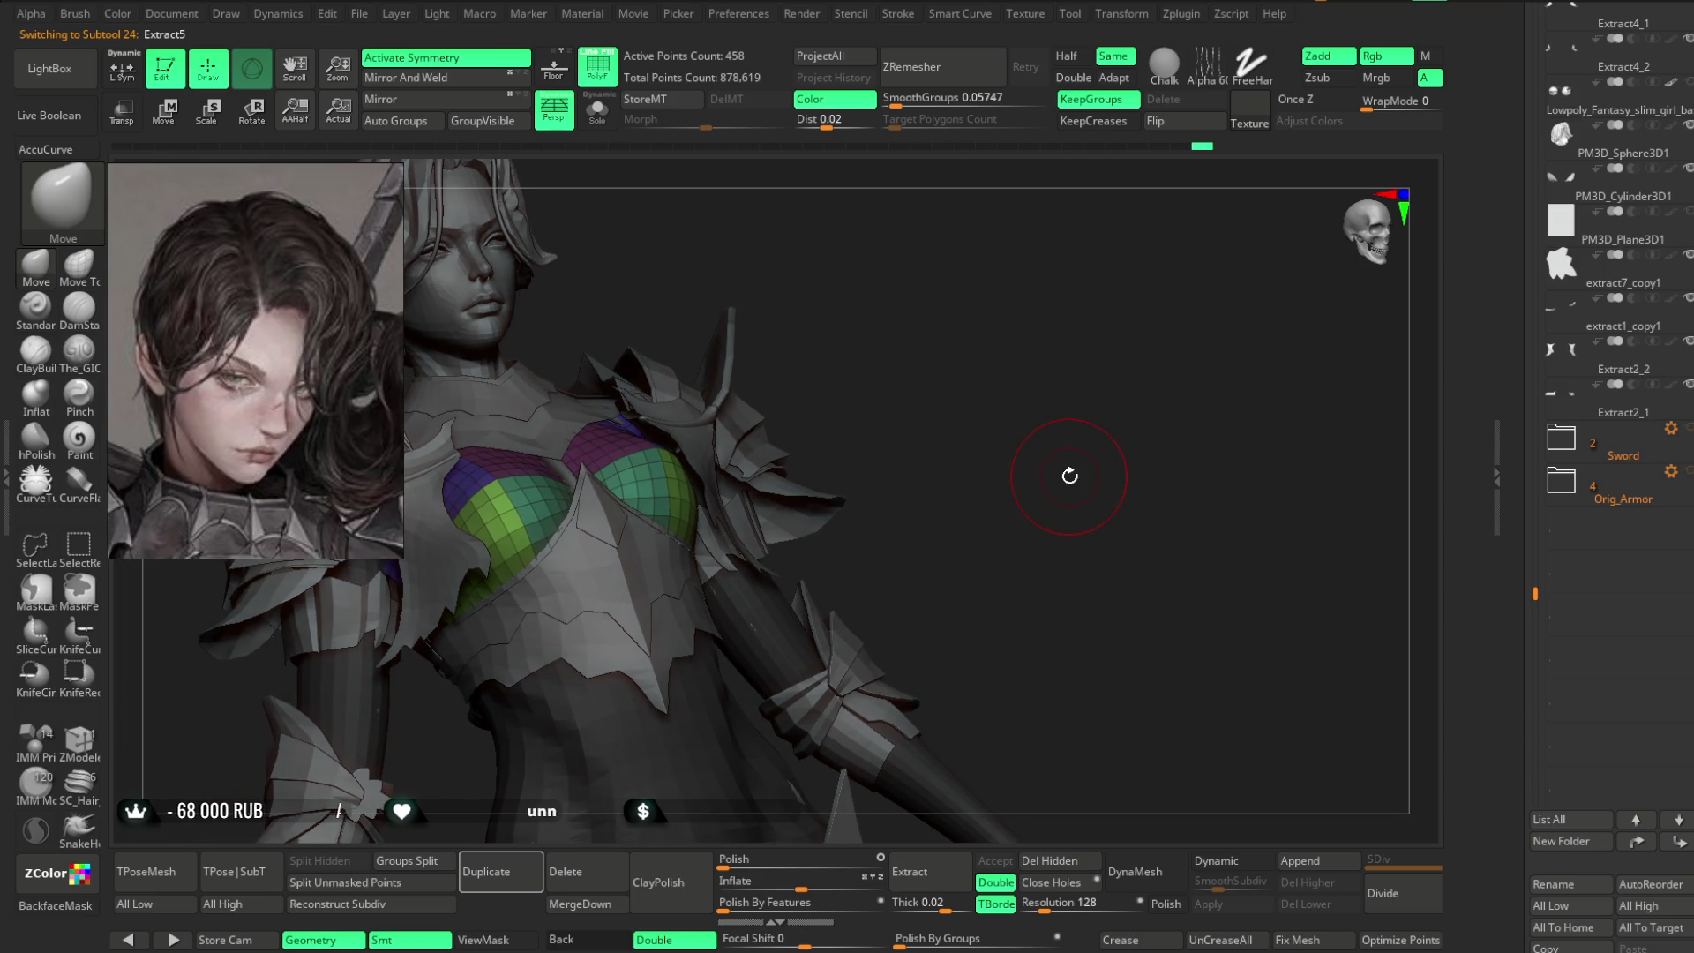
{"action": "left_click_drag", "start_coordinate": [876, 329], "coordinate": [775, 371]}
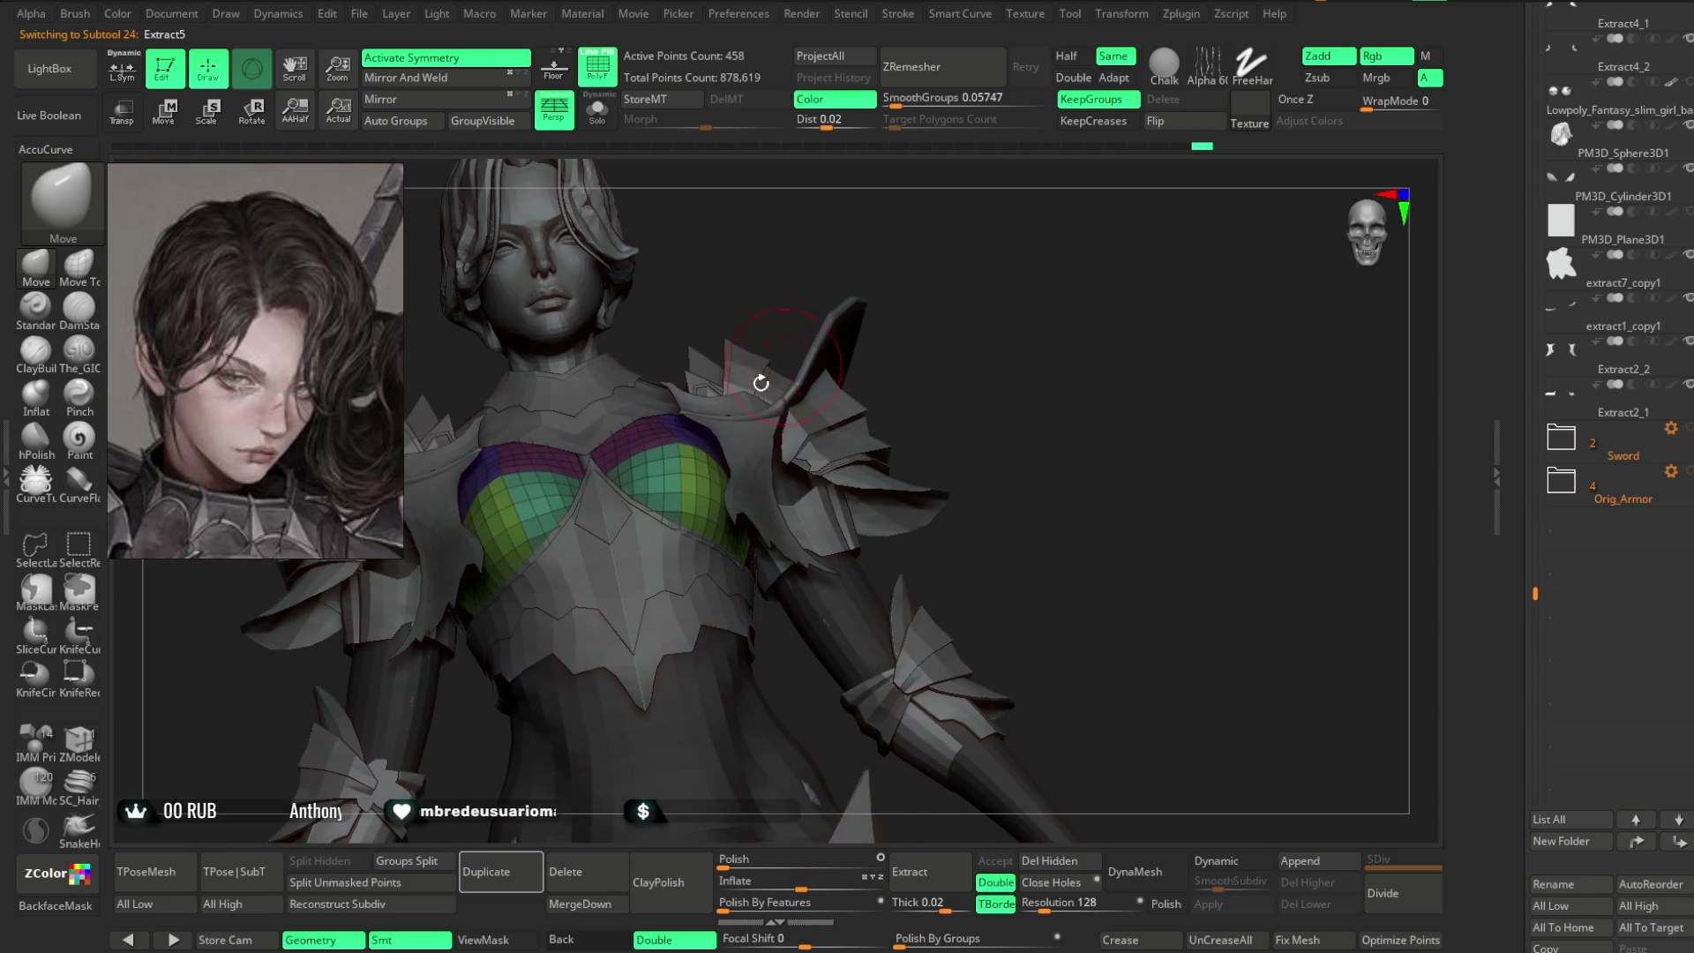
{"action": "left_click_drag", "start_coordinate": [859, 315], "coordinate": [961, 318]}
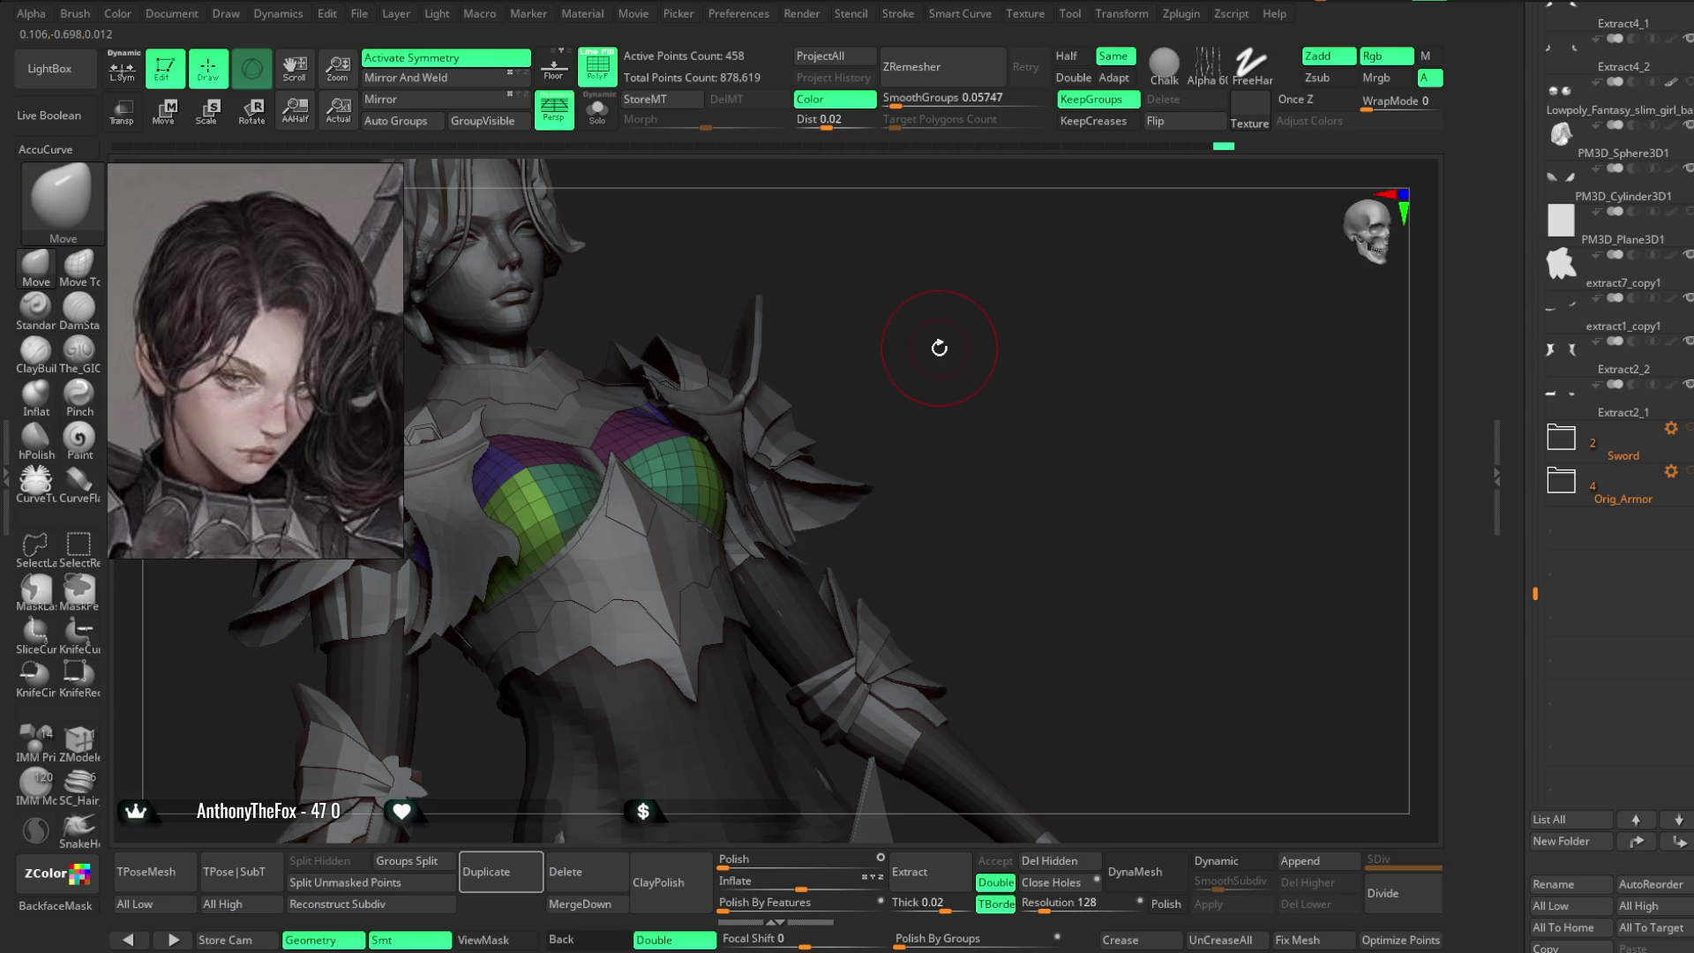
{"action": "mouse_move", "coordinate": [907, 374]}
{"action": "left_mouse_down"}
{"action": "mouse_move", "coordinate": [942, 360]}
{"action": "mouse_move", "coordinate": [957, 317]}
{"action": "mouse_move", "coordinate": [922, 295]}
{"action": "mouse_move", "coordinate": [818, 362]}
{"action": "left_mouse_up"}
{"action": "right_click_drag", "start_coordinate": [582, 485], "coordinate": [691, 345]}
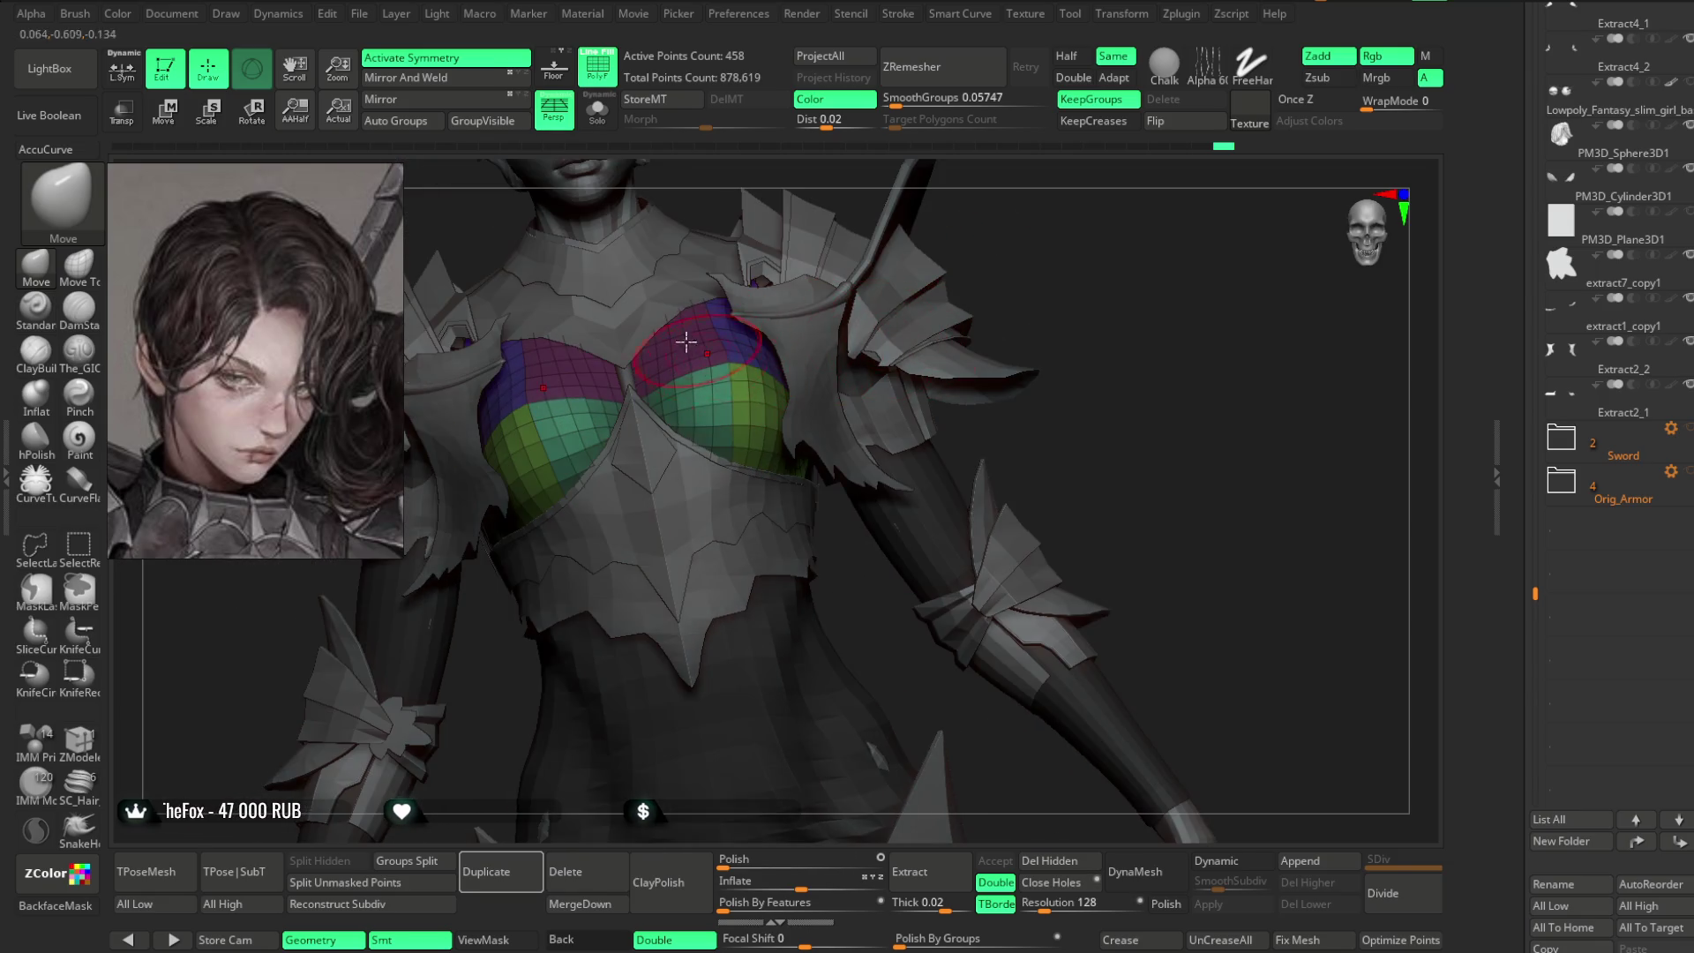
{"action": "left_click", "coordinate": [598, 111]}
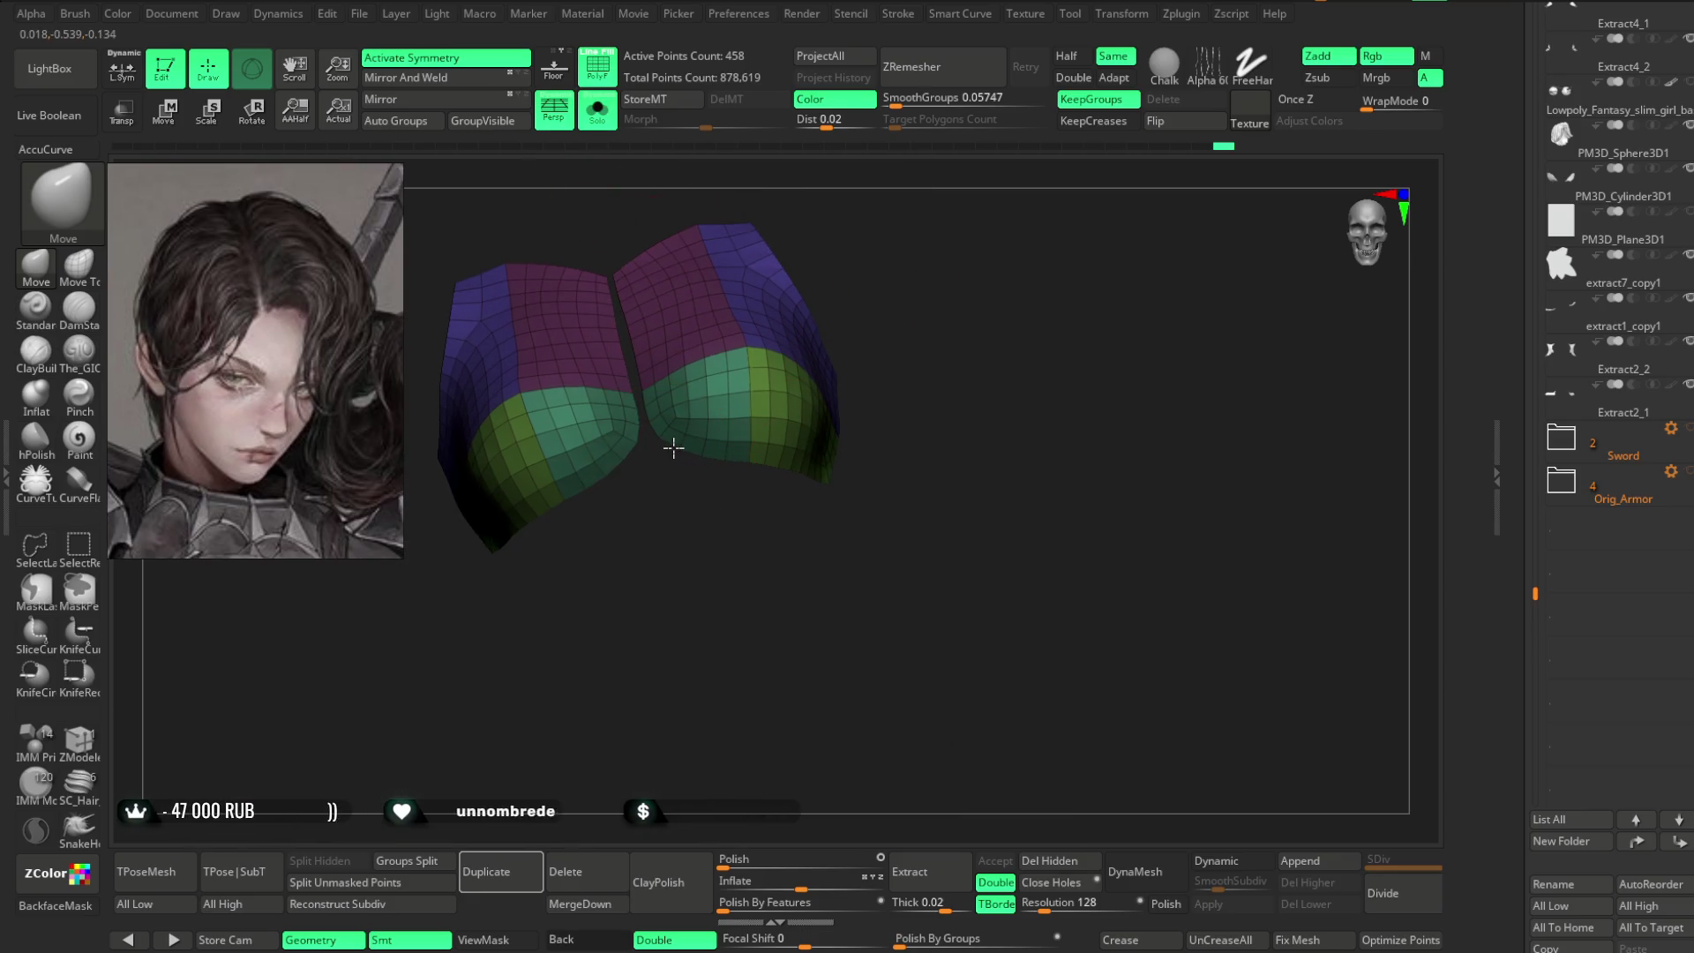
{"action": "mouse_move", "coordinate": [680, 454]}
{"action": "right_mouse_down"}
{"action": "mouse_move", "coordinate": [712, 560]}
{"action": "mouse_move", "coordinate": [734, 564]}
{"action": "mouse_move", "coordinate": [744, 456]}
{"action": "right_mouse_up"}
{"action": "mouse_move", "coordinate": [774, 540]}
{"action": "right_mouse_down"}
{"action": "mouse_move", "coordinate": [832, 560]}
{"action": "mouse_move", "coordinate": [843, 446]}
{"action": "mouse_move", "coordinate": [953, 352]}
{"action": "mouse_move", "coordinate": [1044, 367]}
{"action": "mouse_move", "coordinate": [765, 303]}
{"action": "right_mouse_up"}
{"action": "key", "text": "ctrl+shift+f"}
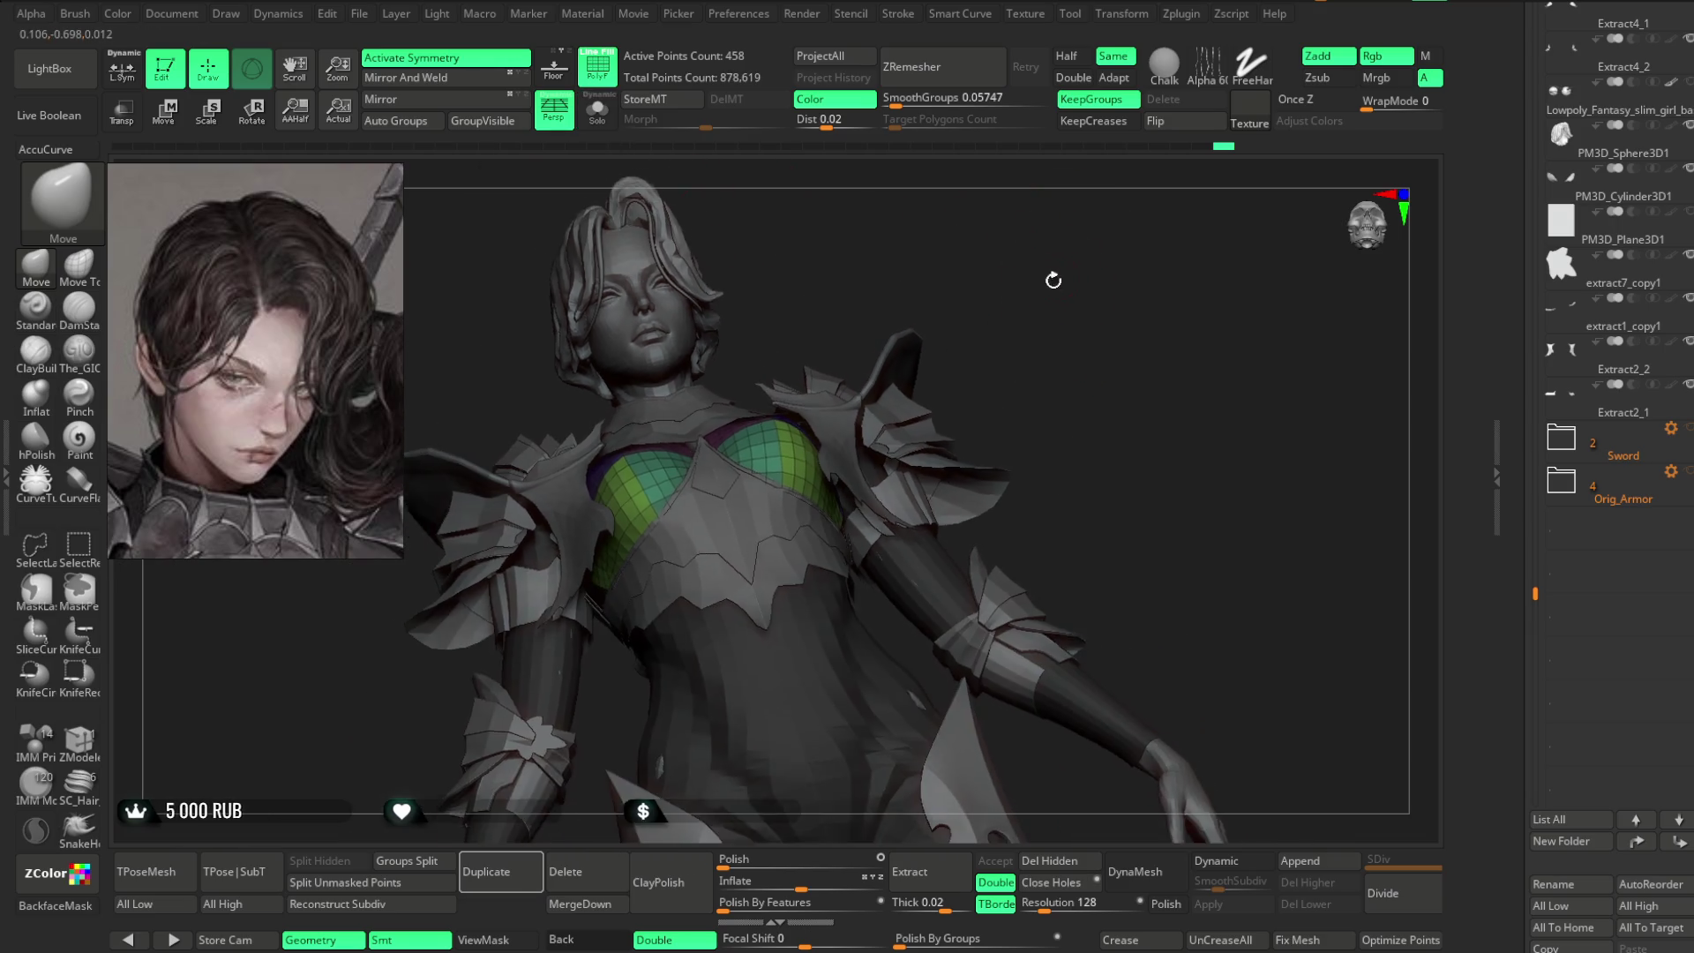
{"action": "mouse_move", "coordinate": [1049, 304]}
{"action": "right_mouse_down"}
{"action": "mouse_move", "coordinate": [1059, 287]}
{"action": "mouse_move", "coordinate": [1067, 306]}
{"action": "mouse_move", "coordinate": [1032, 318]}
{"action": "right_mouse_up"}
{"action": "scroll", "coordinate": [1663, 374], "scroll_direction": "down", "scroll_amount": 10}
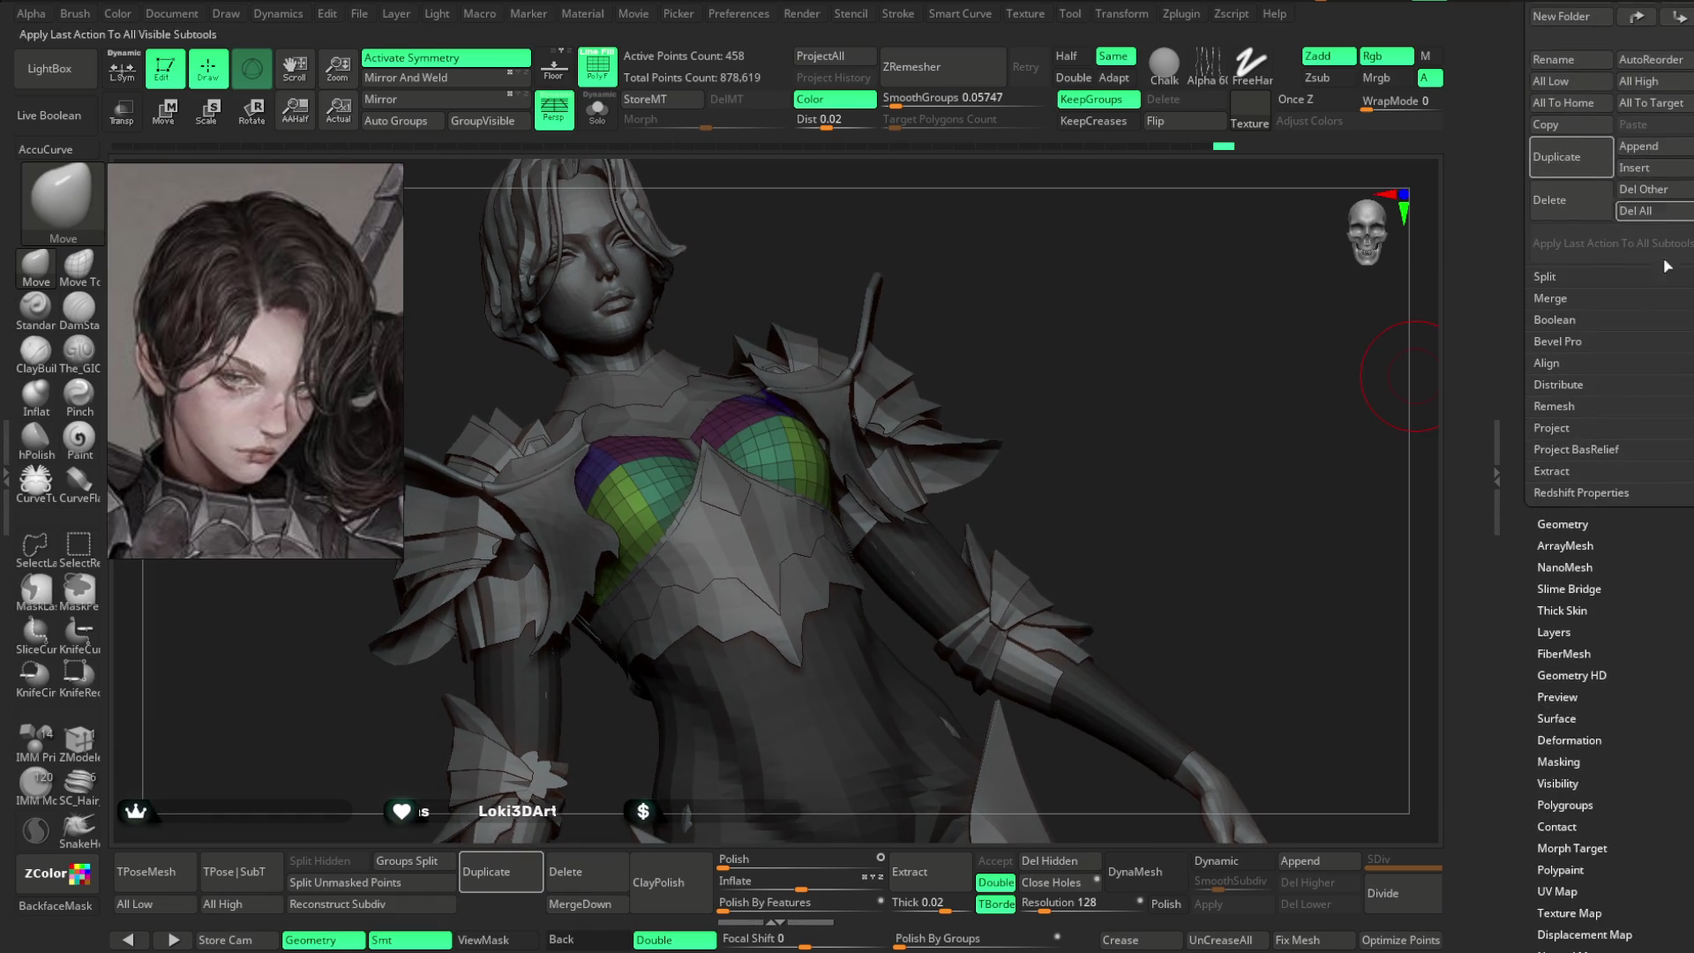
- In Geometry > EdgeLoop, test Panel Loops, undo, then thin the loops and set Bevel to 0
{"action": "left_click", "coordinate": [1566, 524]}
{"action": "scroll", "coordinate": [1599, 275], "scroll_direction": "down", "scroll_amount": 1}
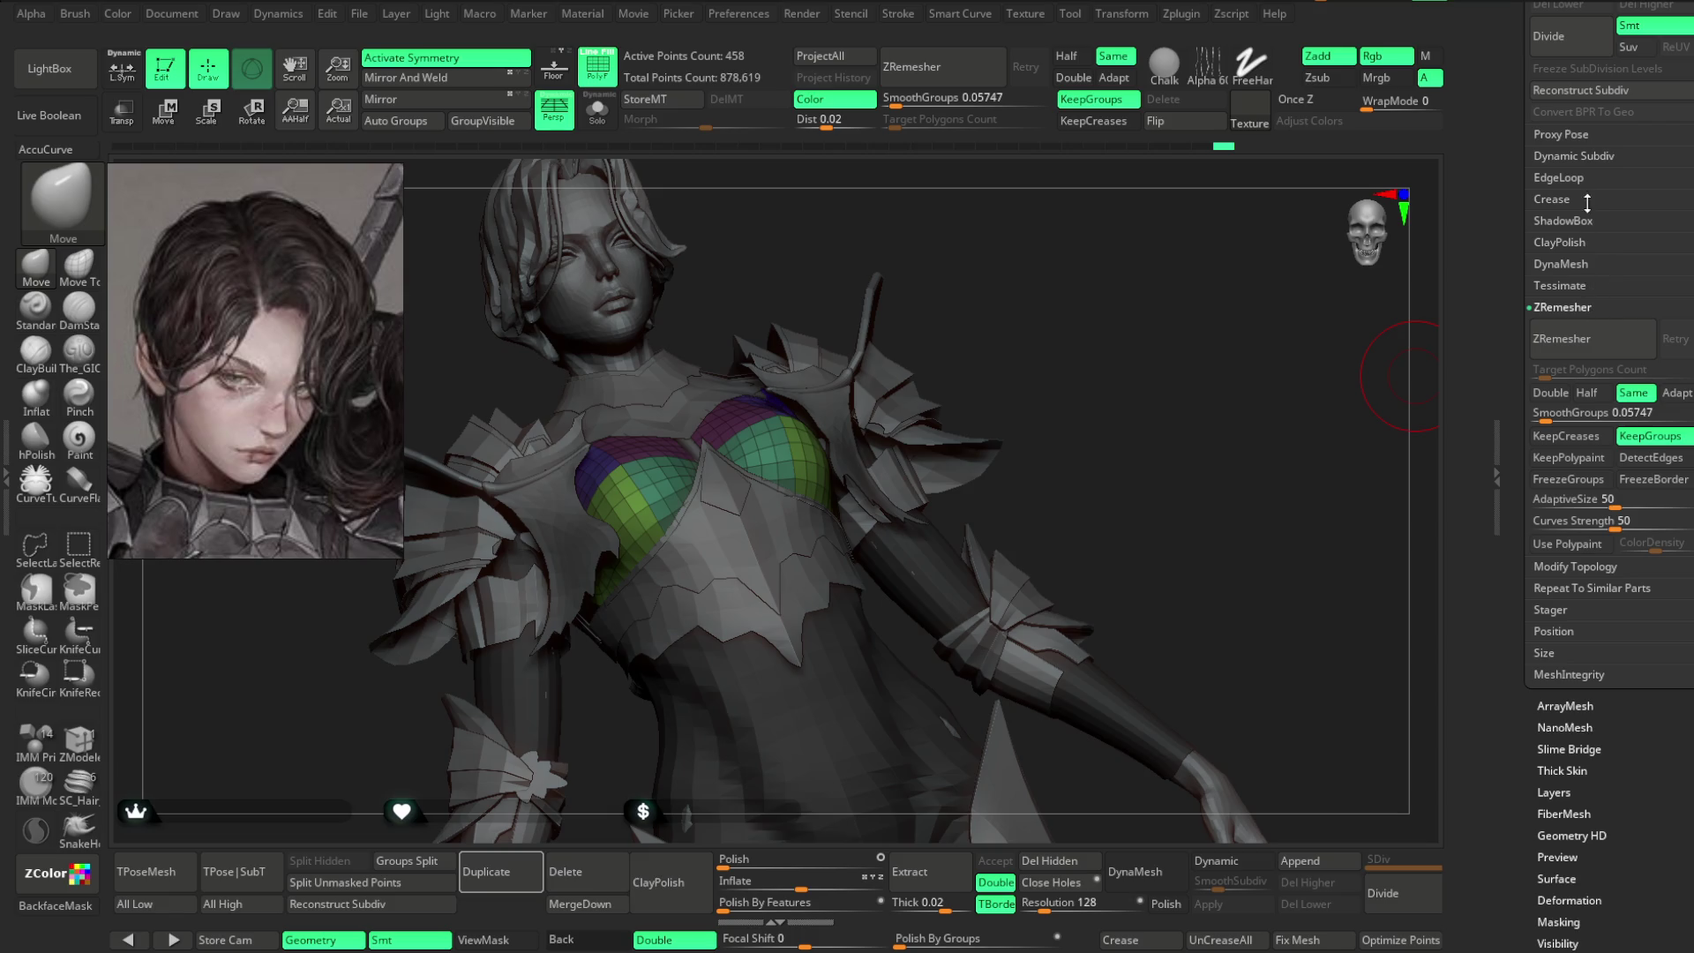
{"action": "left_click", "coordinate": [1571, 177]}
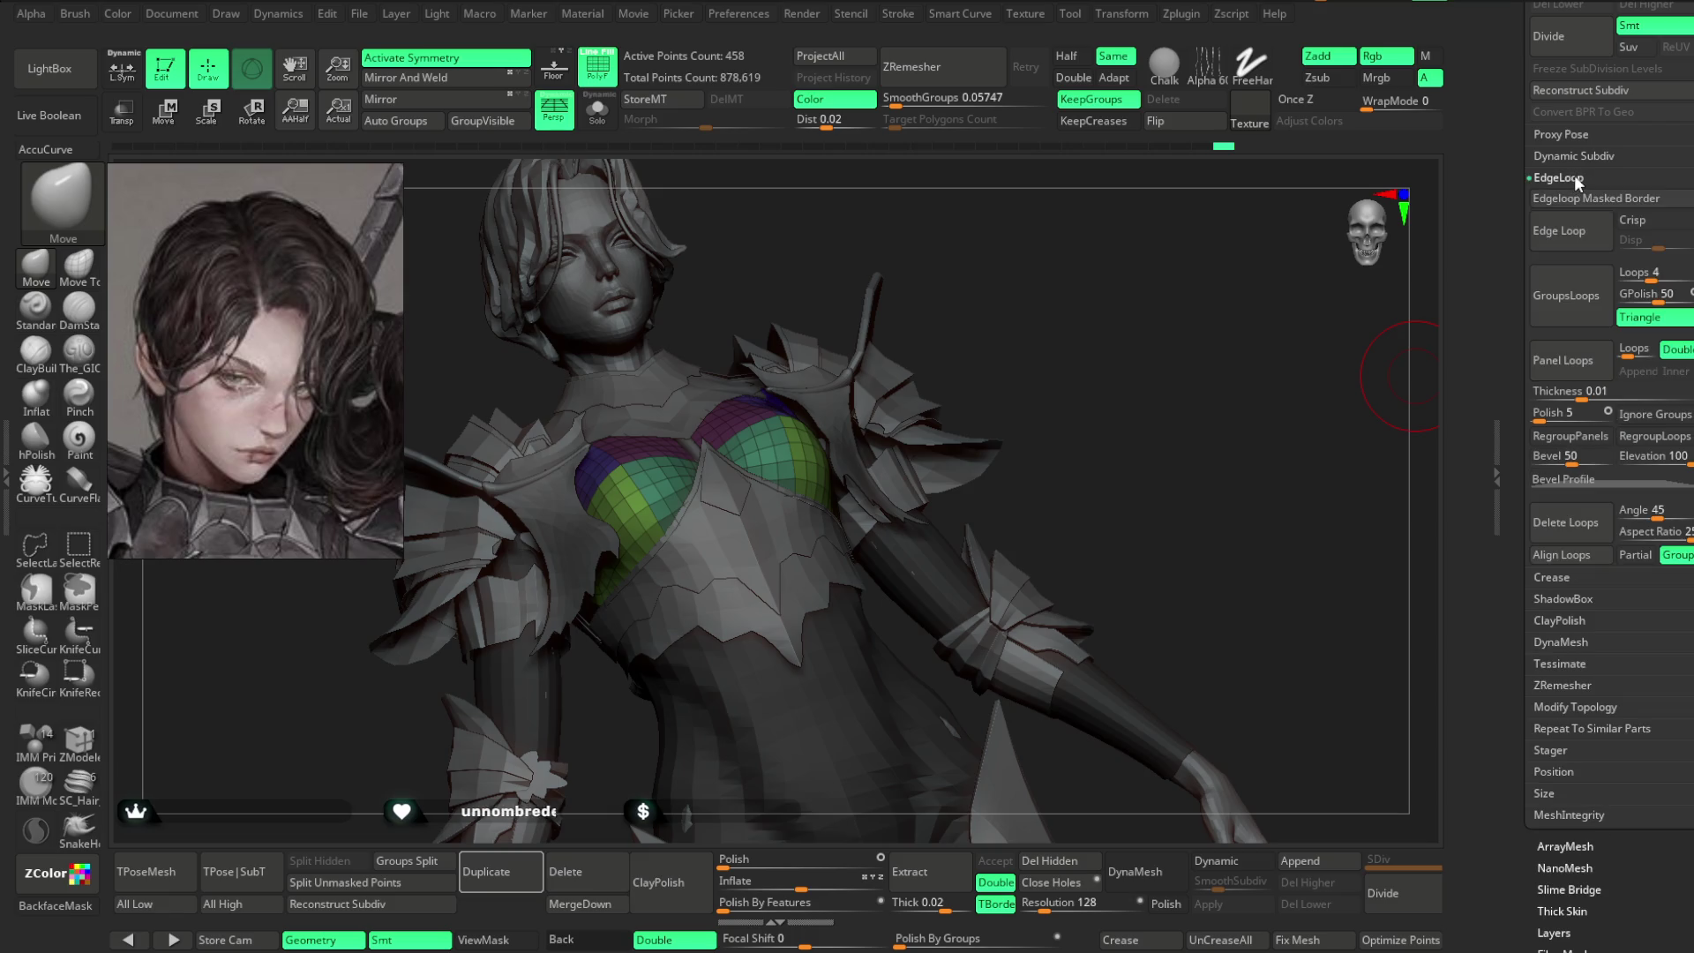
{"action": "left_click", "coordinate": [1566, 360]}
{"action": "mouse_move", "coordinate": [1094, 409]}
{"action": "left_mouse_down"}
{"action": "mouse_move", "coordinate": [1014, 307]}
{"action": "mouse_move", "coordinate": [1109, 291]}
{"action": "mouse_move", "coordinate": [1109, 257]}
{"action": "mouse_move", "coordinate": [1172, 292]}
{"action": "left_mouse_up"}
{"action": "key", "text": "ctrl+z"}
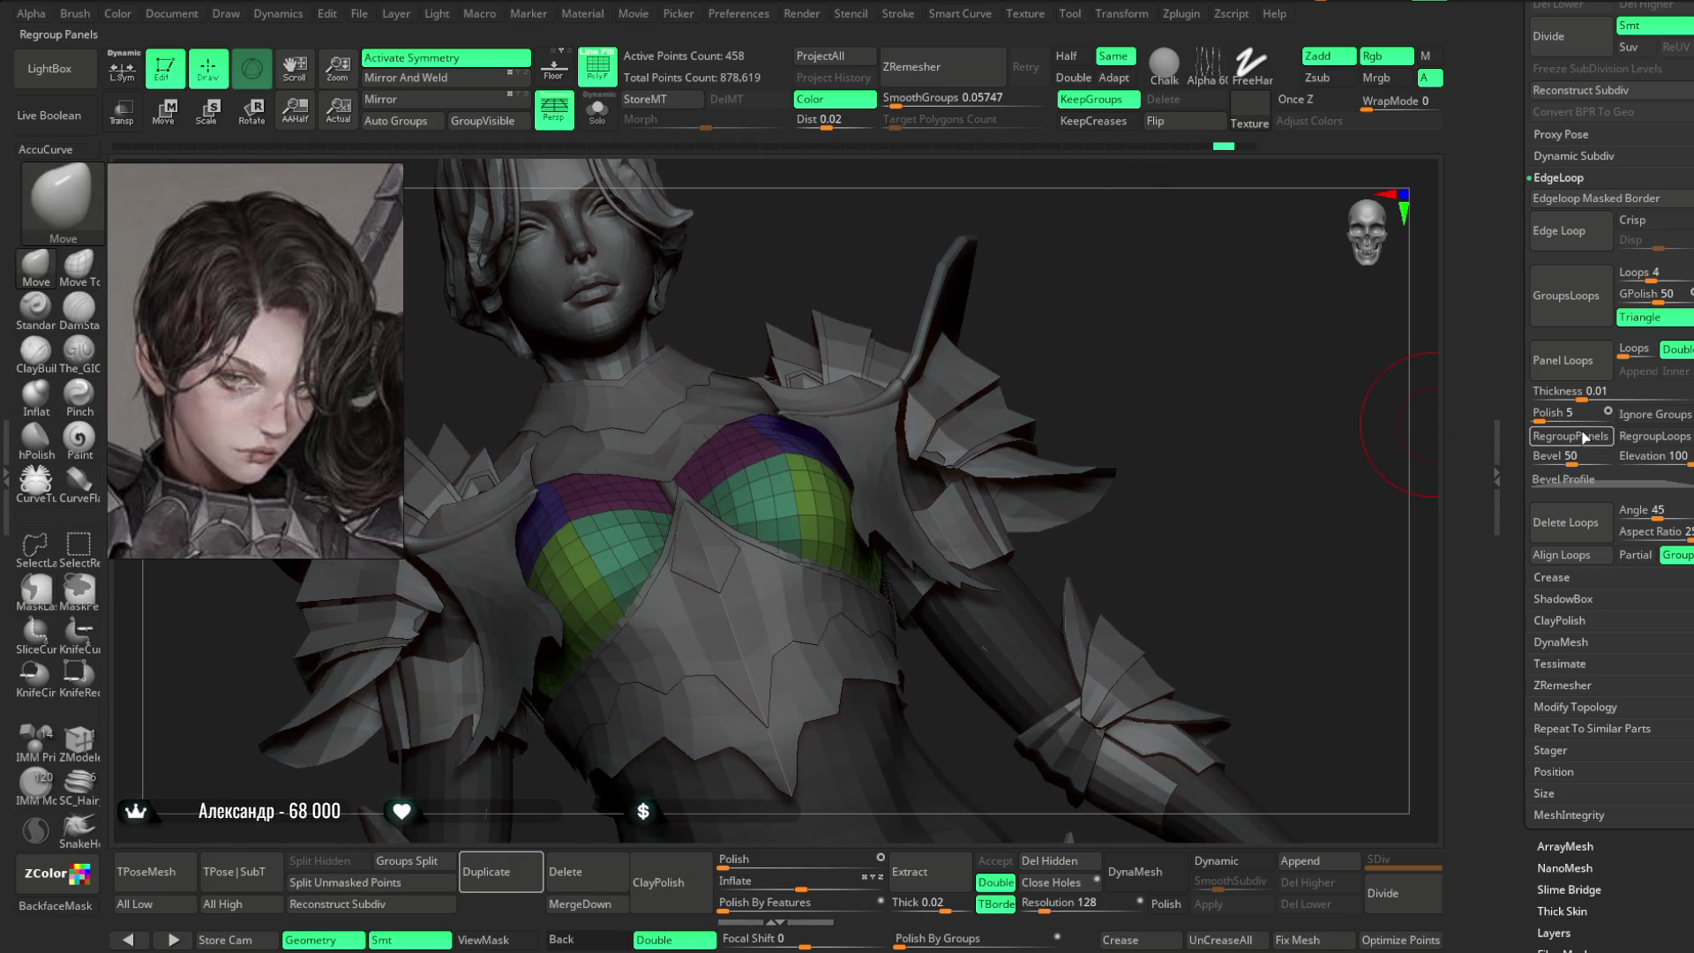
{"action": "left_click_drag", "start_coordinate": [1582, 400], "coordinate": [1577, 398]}
{"action": "left_click_drag", "start_coordinate": [1564, 456], "coordinate": [1534, 458]}
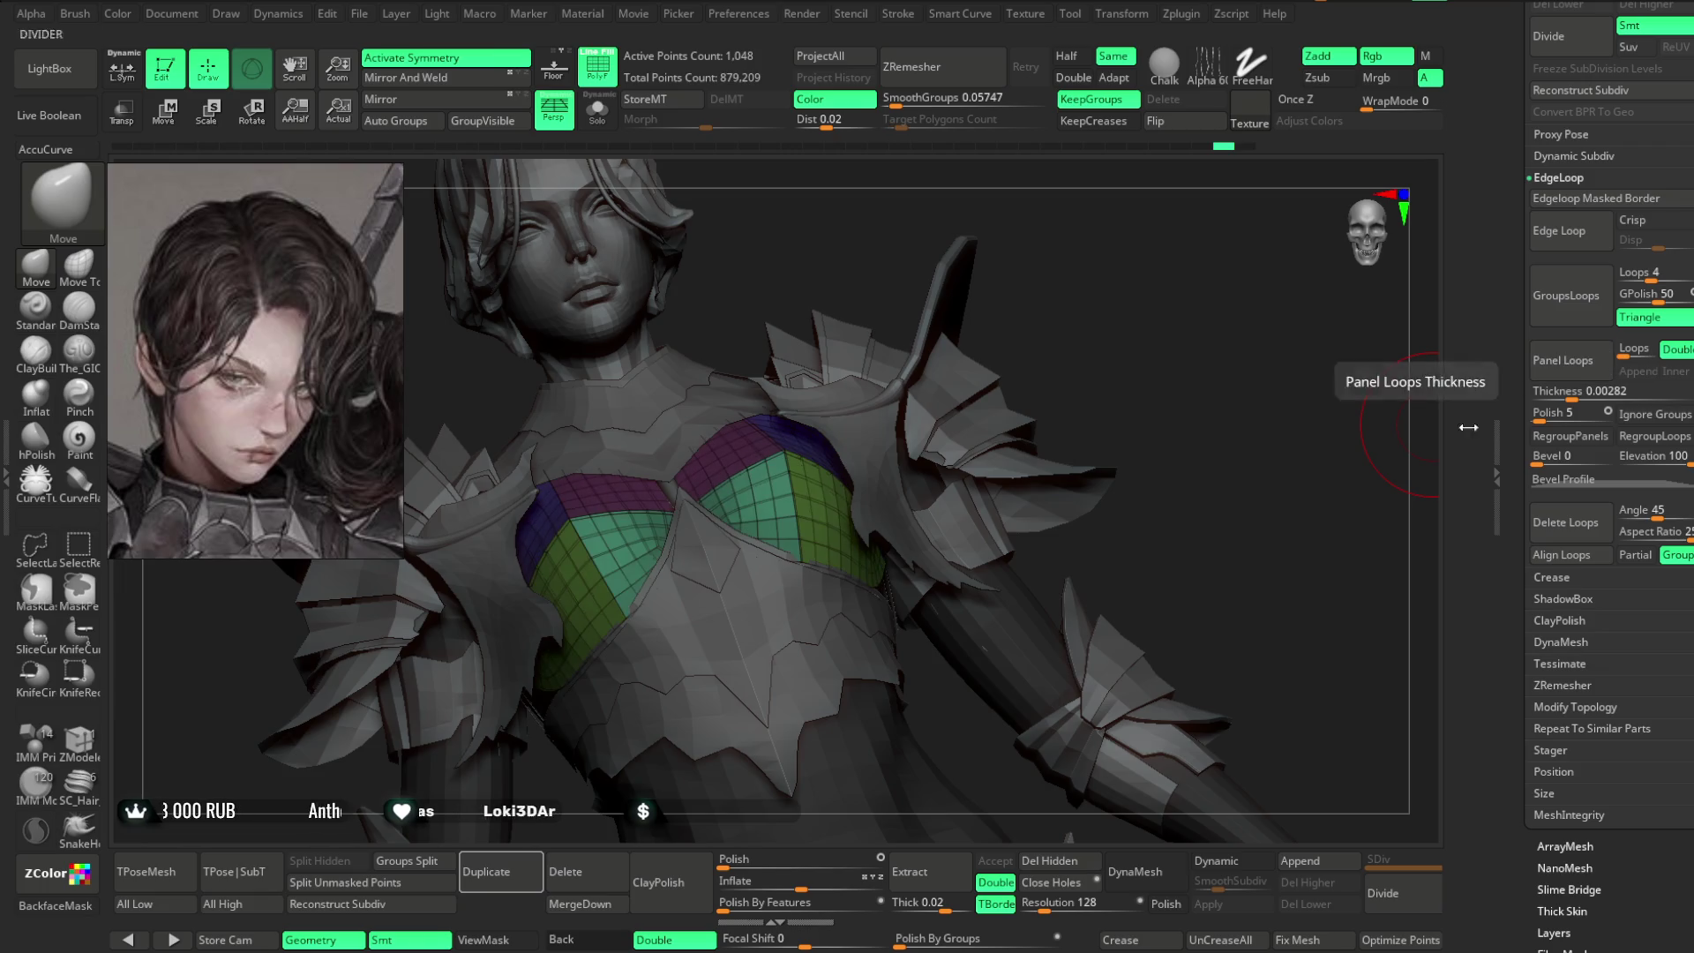
- Test Panel Loops with Polish off, then with Elevation -100, undoing each attempt
{"action": "left_click_drag", "start_coordinate": [1555, 412], "coordinate": [1533, 412]}
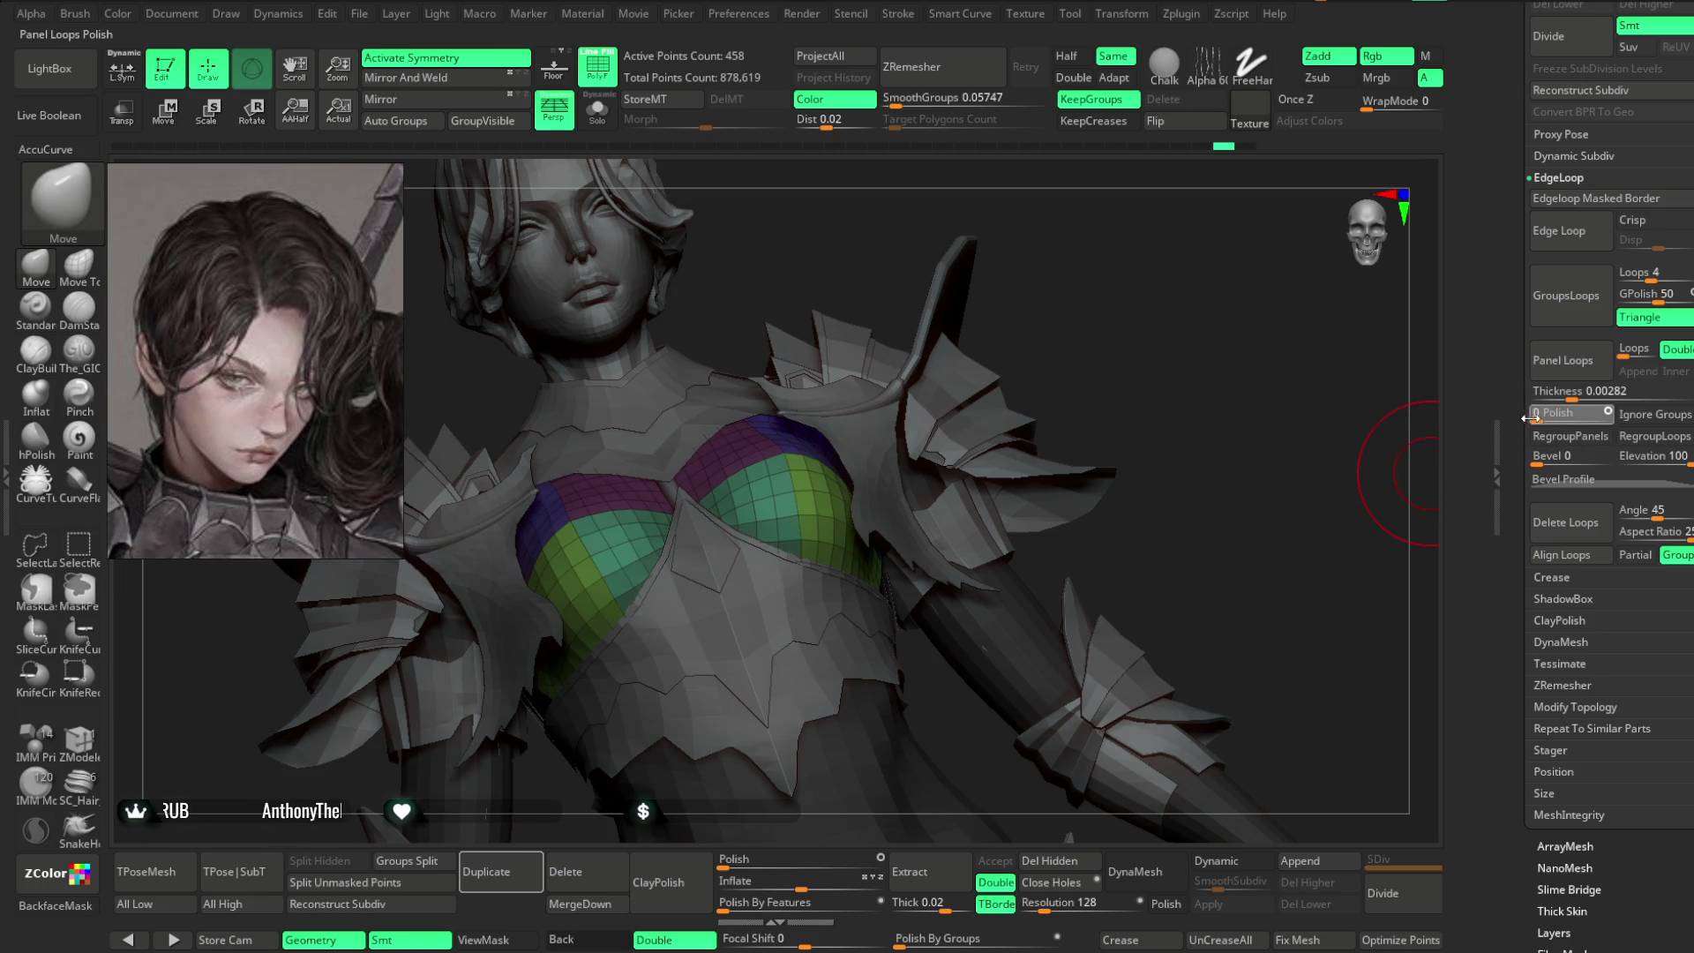
{"action": "left_click", "coordinate": [1563, 360]}
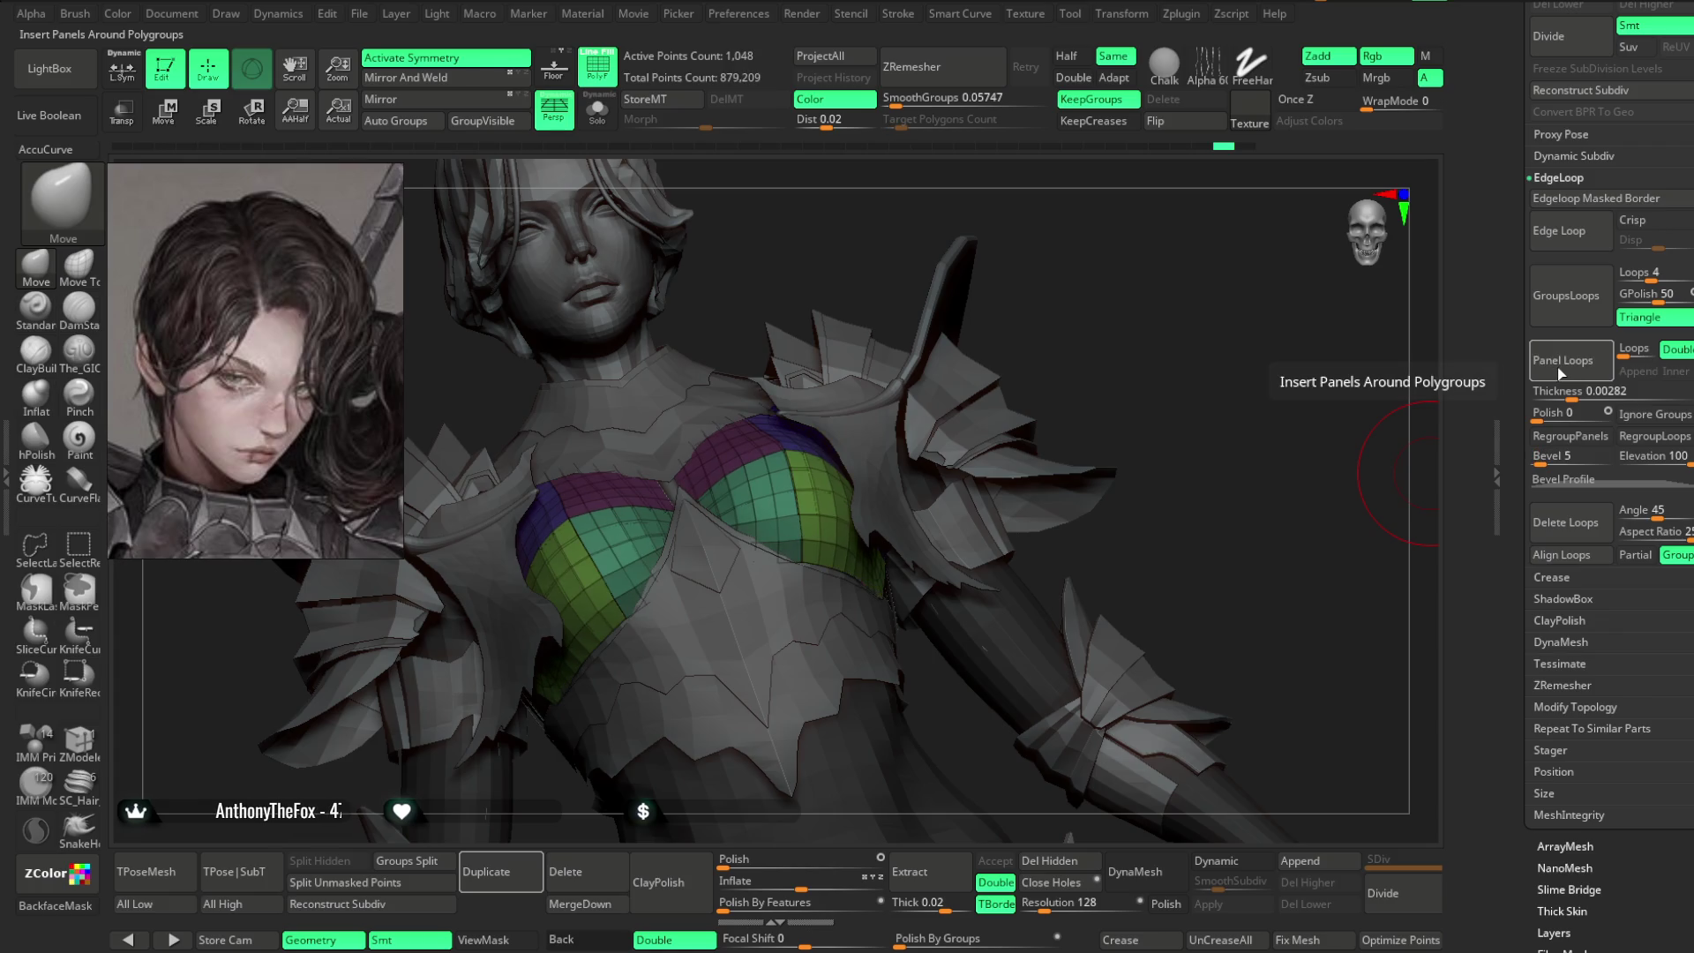
{"action": "key", "text": "ctrl+z"}
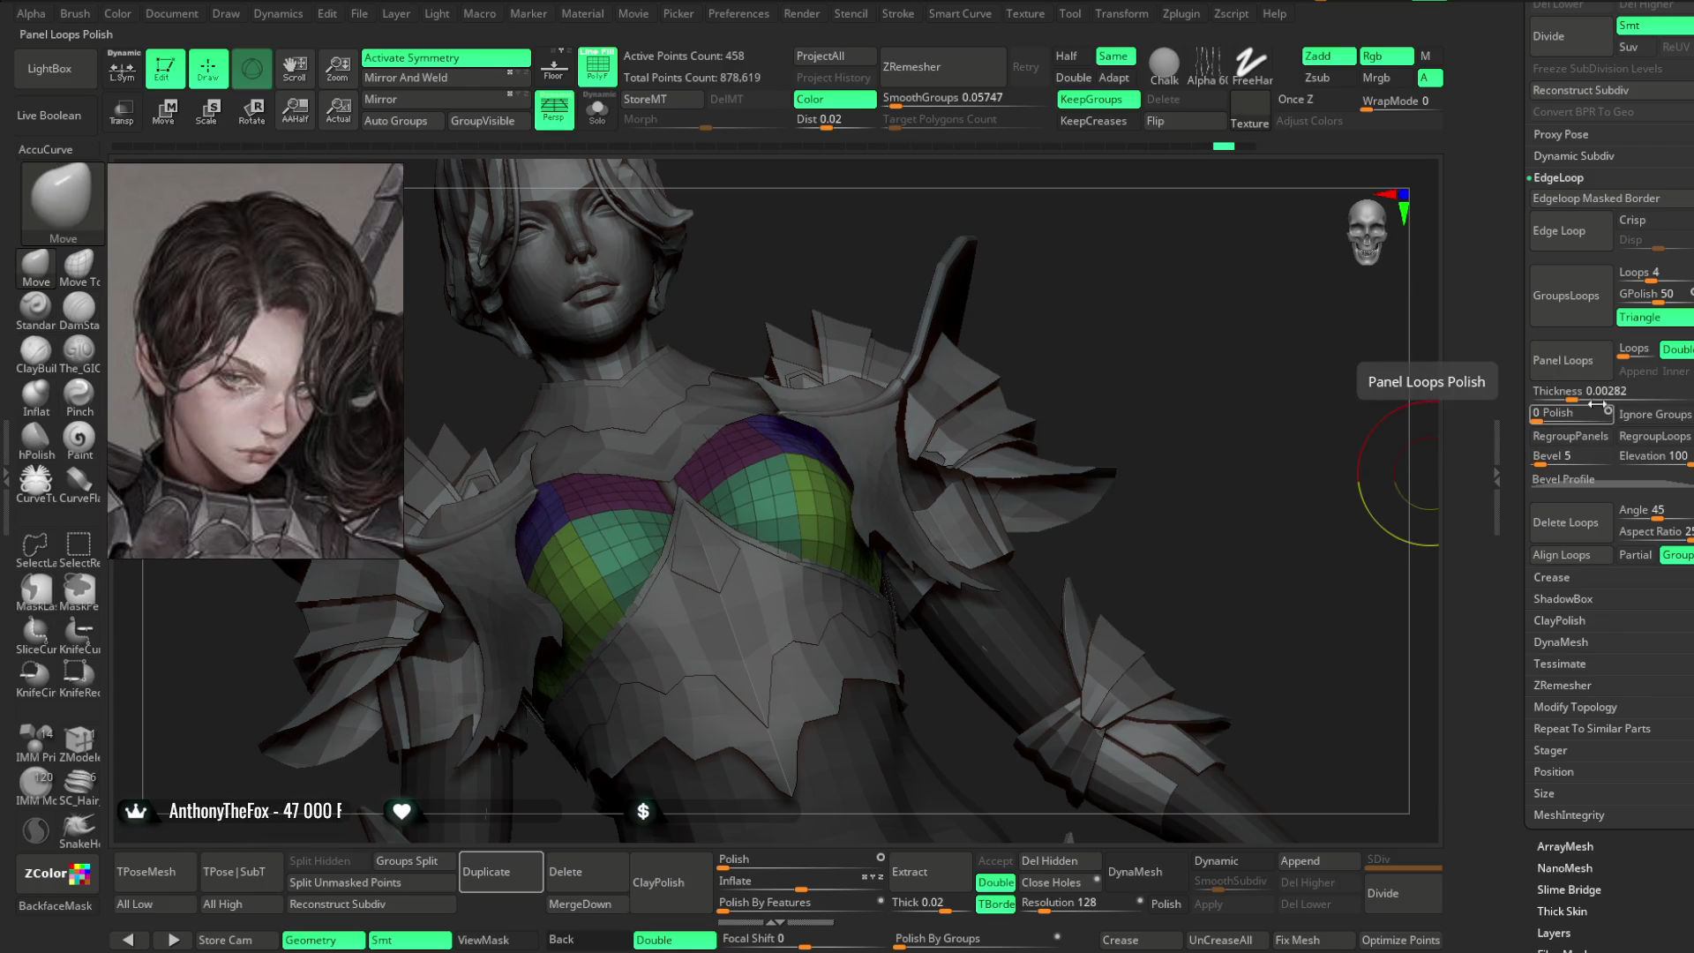
{"action": "left_click_drag", "start_coordinate": [1684, 455], "coordinate": [1624, 456]}
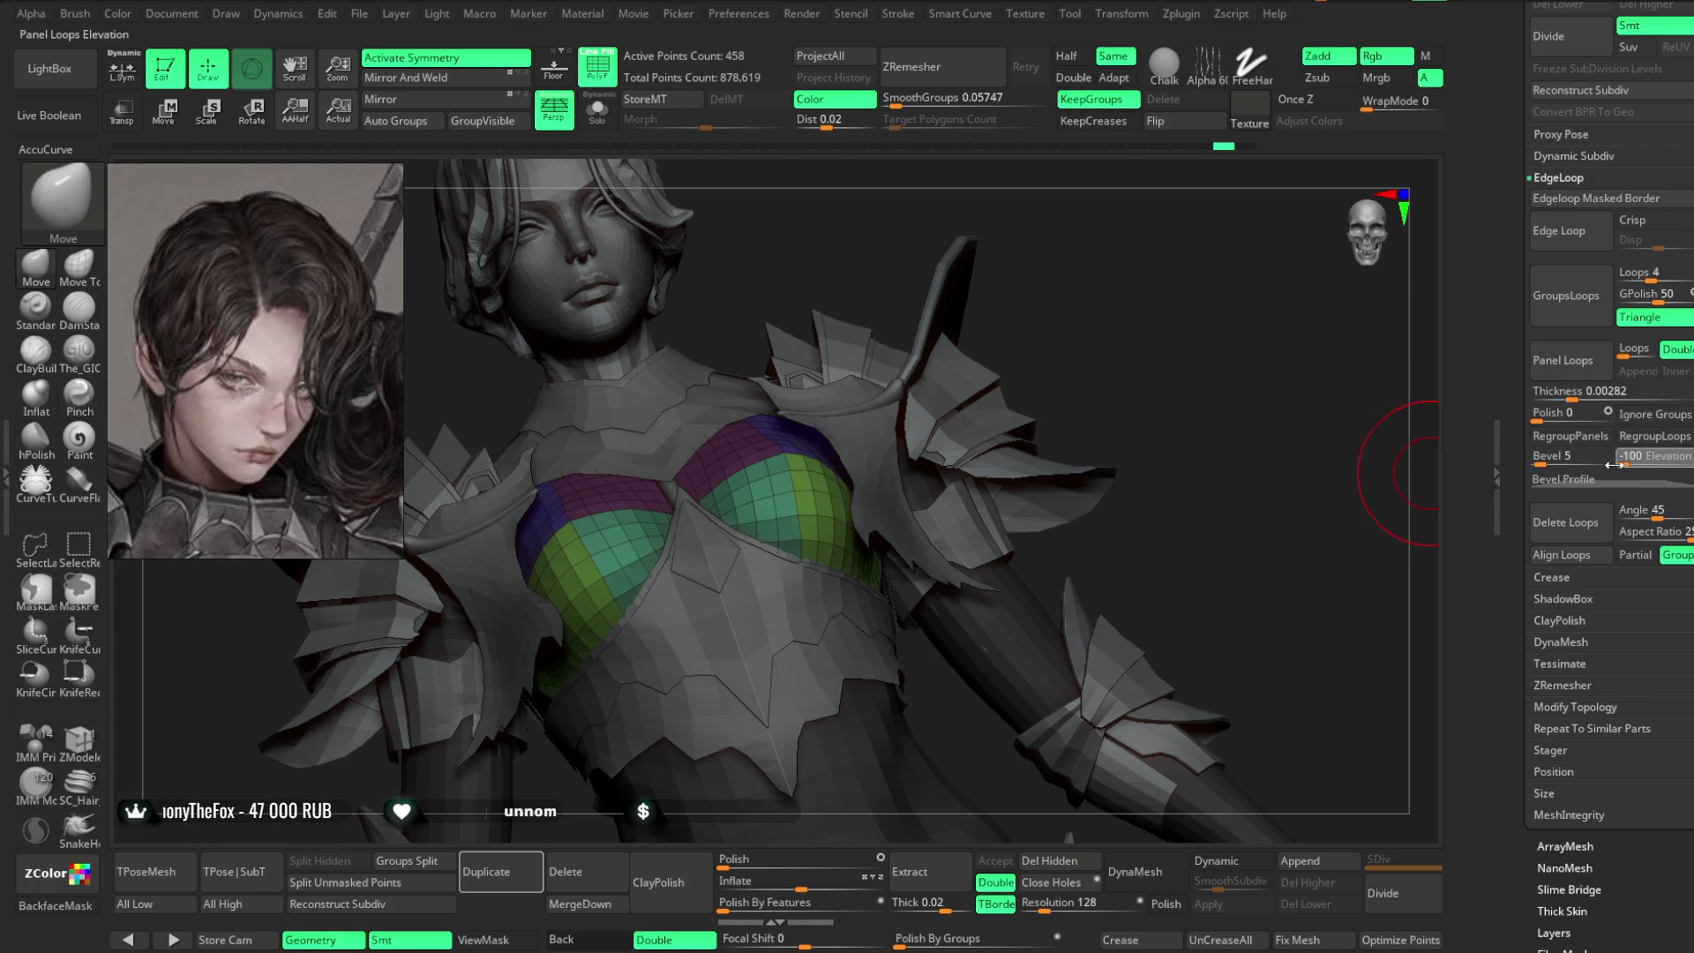
{"action": "left_click", "coordinate": [1561, 363]}
{"action": "key", "text": "ctrl+z"}
{"action": "mouse_move", "coordinate": [1365, 466]}
{"action": "left_mouse_down"}
{"action": "mouse_move", "coordinate": [1252, 492]}
{"action": "mouse_move", "coordinate": [1294, 502]}
{"action": "left_mouse_up"}
- Set the panel Bevel to 36, insert panels on the chest, inspect them and undo
{"action": "left_click_drag", "start_coordinate": [1535, 460], "coordinate": [1541, 460]}
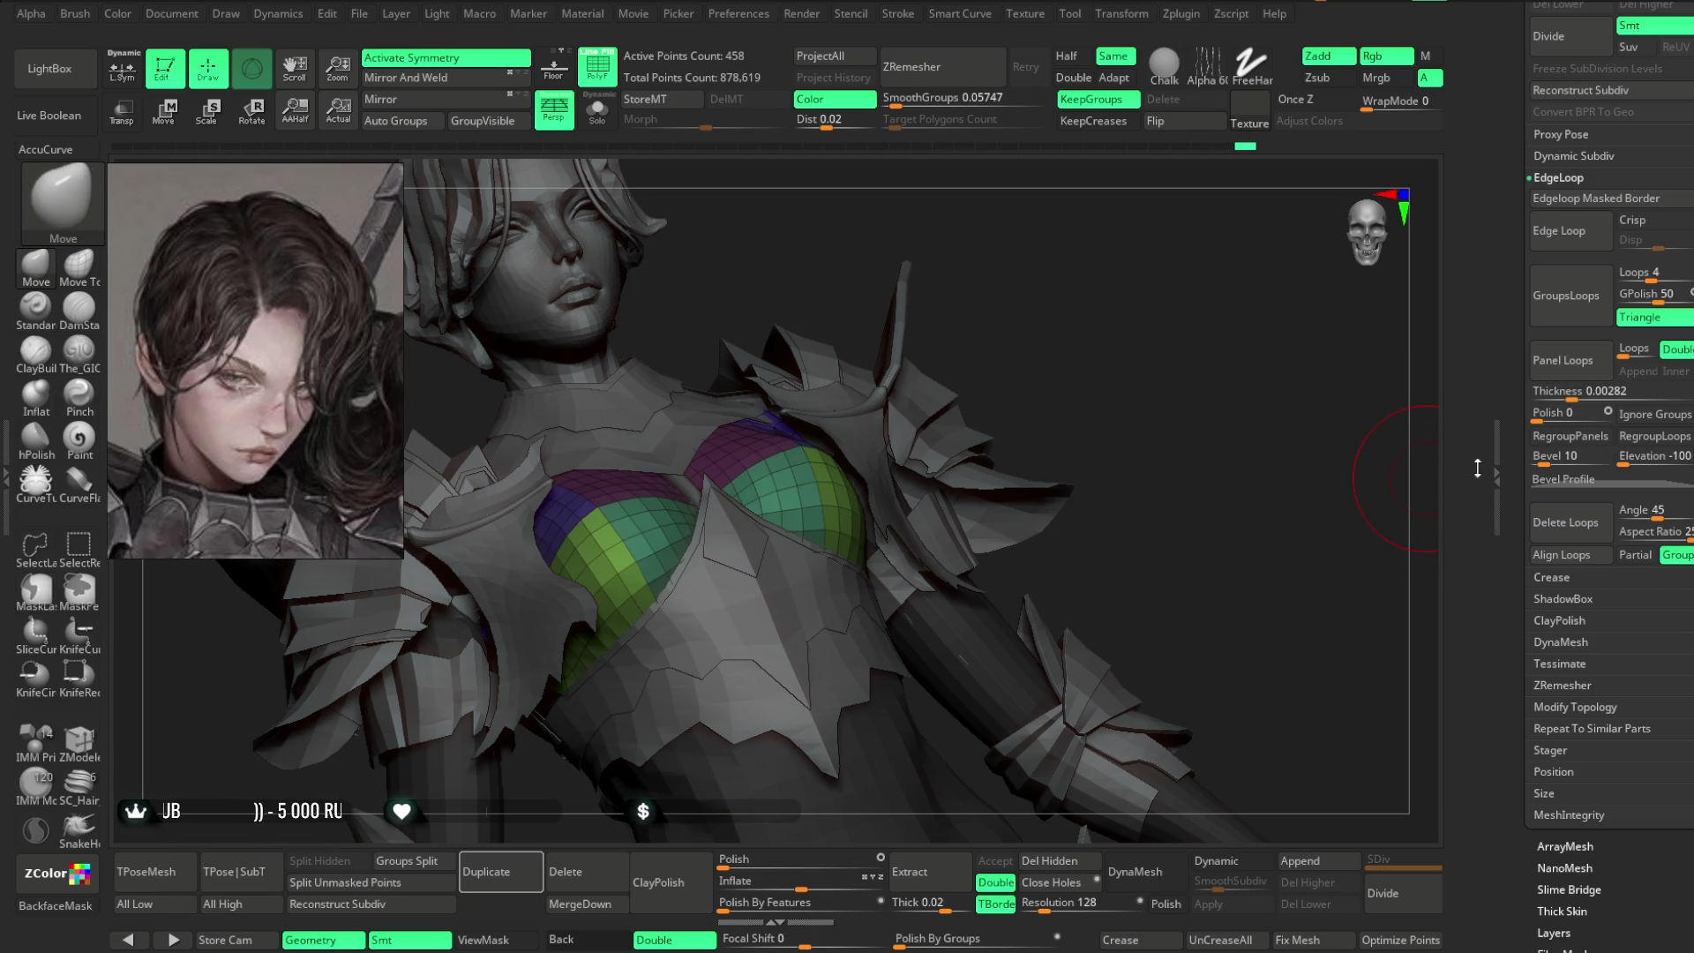
{"action": "type", "text": "36"}
{"action": "key", "text": "Return"}
{"action": "left_click", "coordinate": [1562, 360]}
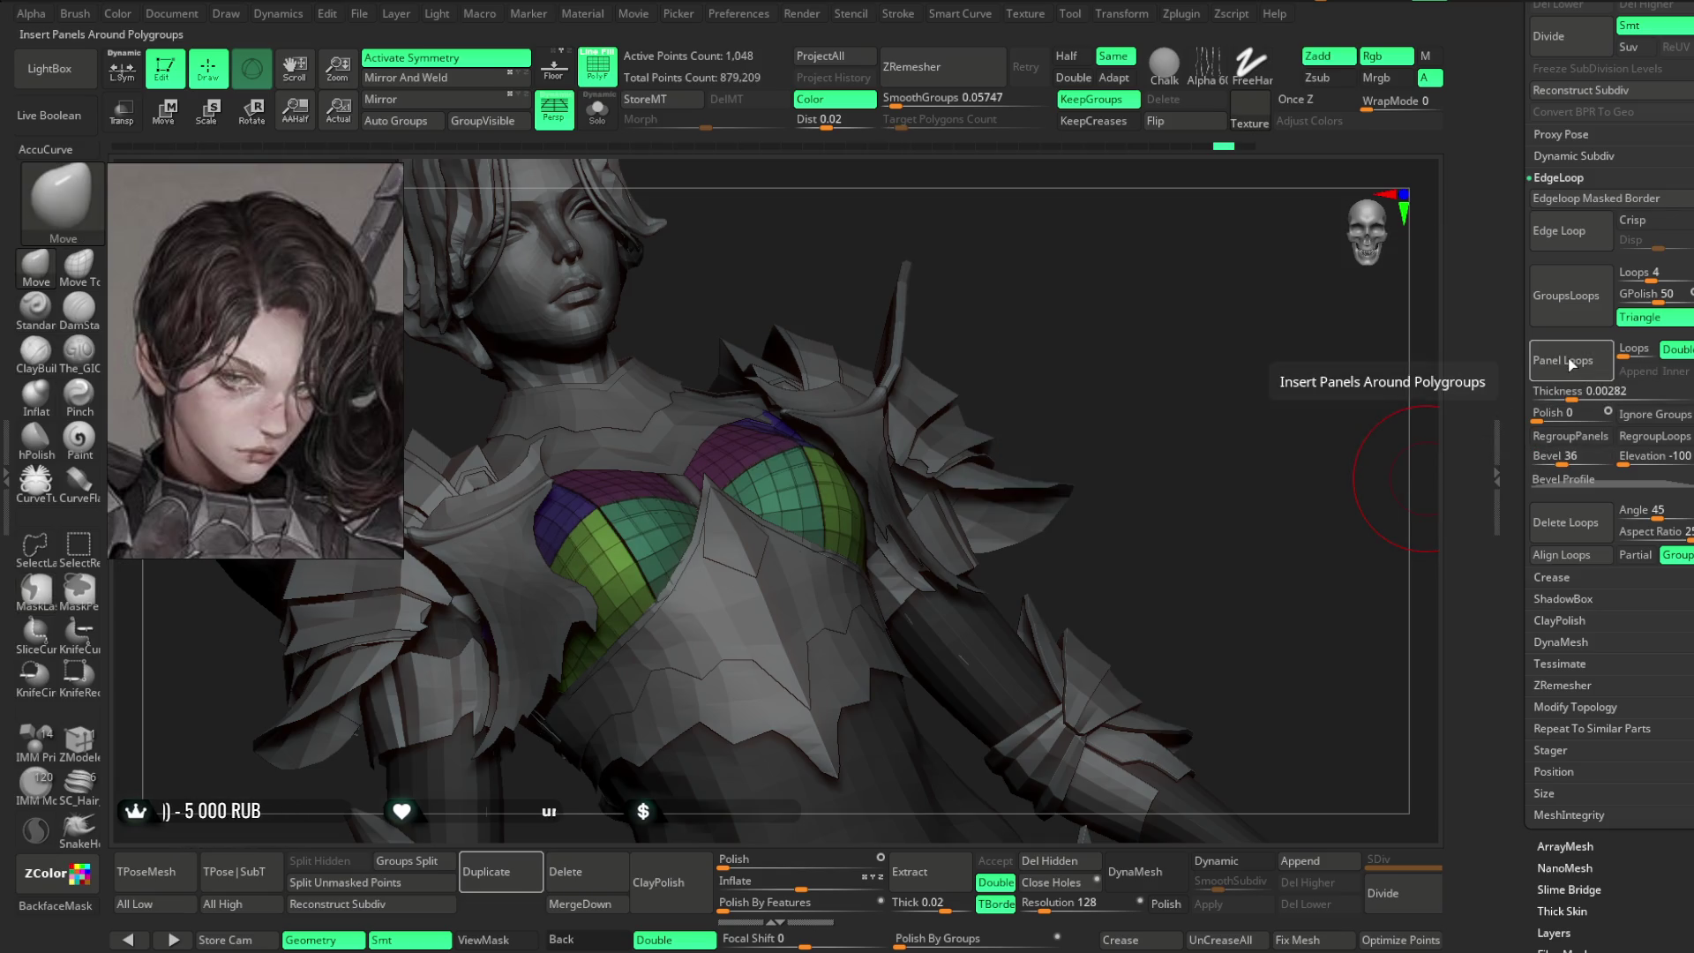
{"action": "left_click_drag", "start_coordinate": [1147, 443], "coordinate": [1117, 388]}
{"action": "key", "text": "shift+f"}
{"action": "left_click_drag", "start_coordinate": [1119, 272], "coordinate": [1097, 295]}
{"action": "key", "text": "ctrl+z"}
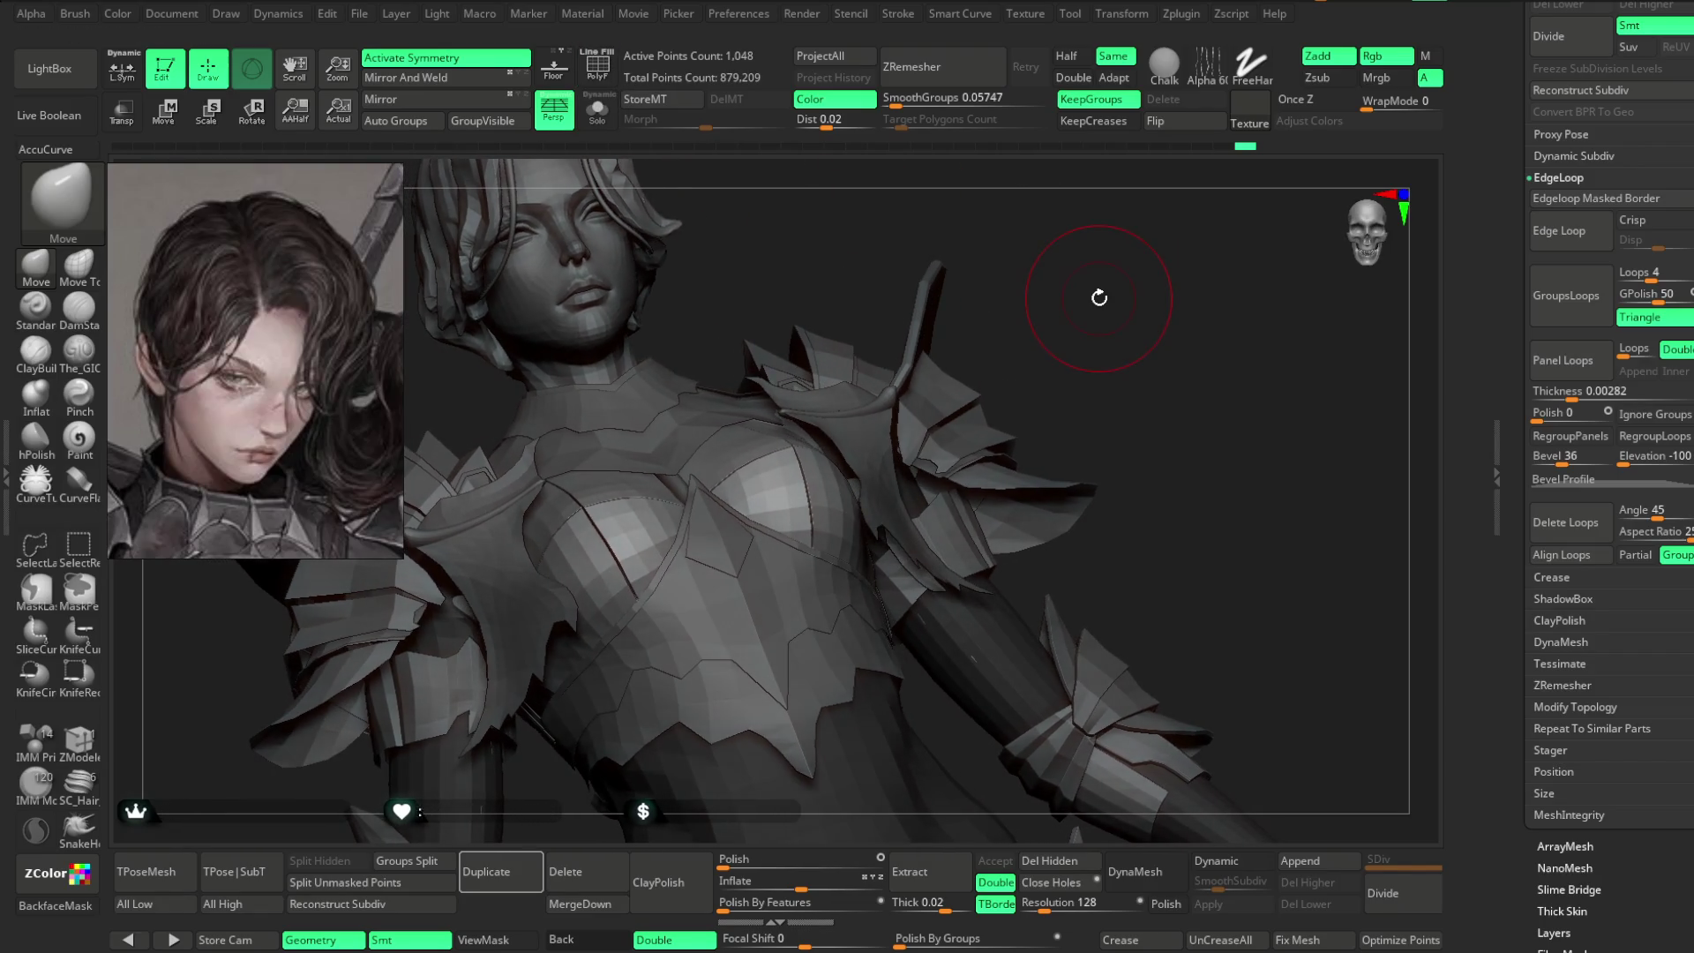
- Raise the Bevel to 51, enable RegroupLoops and insert the chest panel loops again
{"action": "left_click_drag", "start_coordinate": [1570, 460], "coordinate": [1575, 459]}
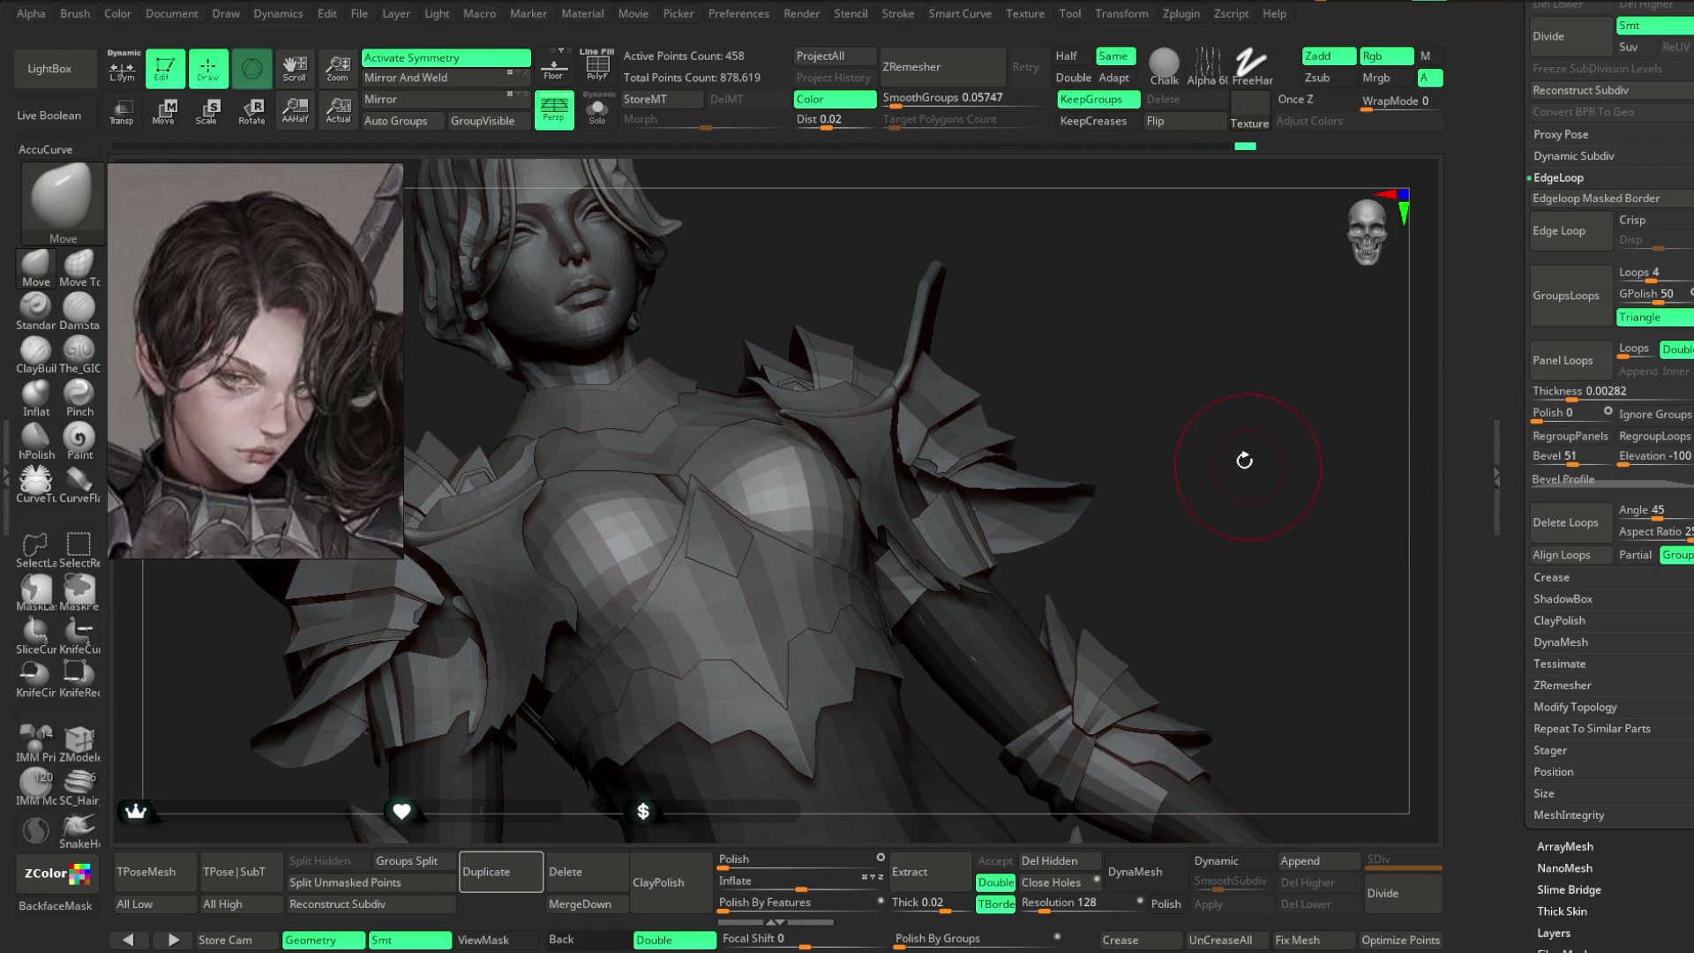
{"action": "mouse_move", "coordinate": [1241, 421]}
{"action": "left_mouse_down"}
{"action": "mouse_move", "coordinate": [1259, 499]}
{"action": "mouse_move", "coordinate": [1347, 518]}
{"action": "mouse_move", "coordinate": [1274, 586]}
{"action": "mouse_move", "coordinate": [1323, 547]}
{"action": "left_mouse_up"}
{"action": "left_click", "coordinate": [614, 83]}
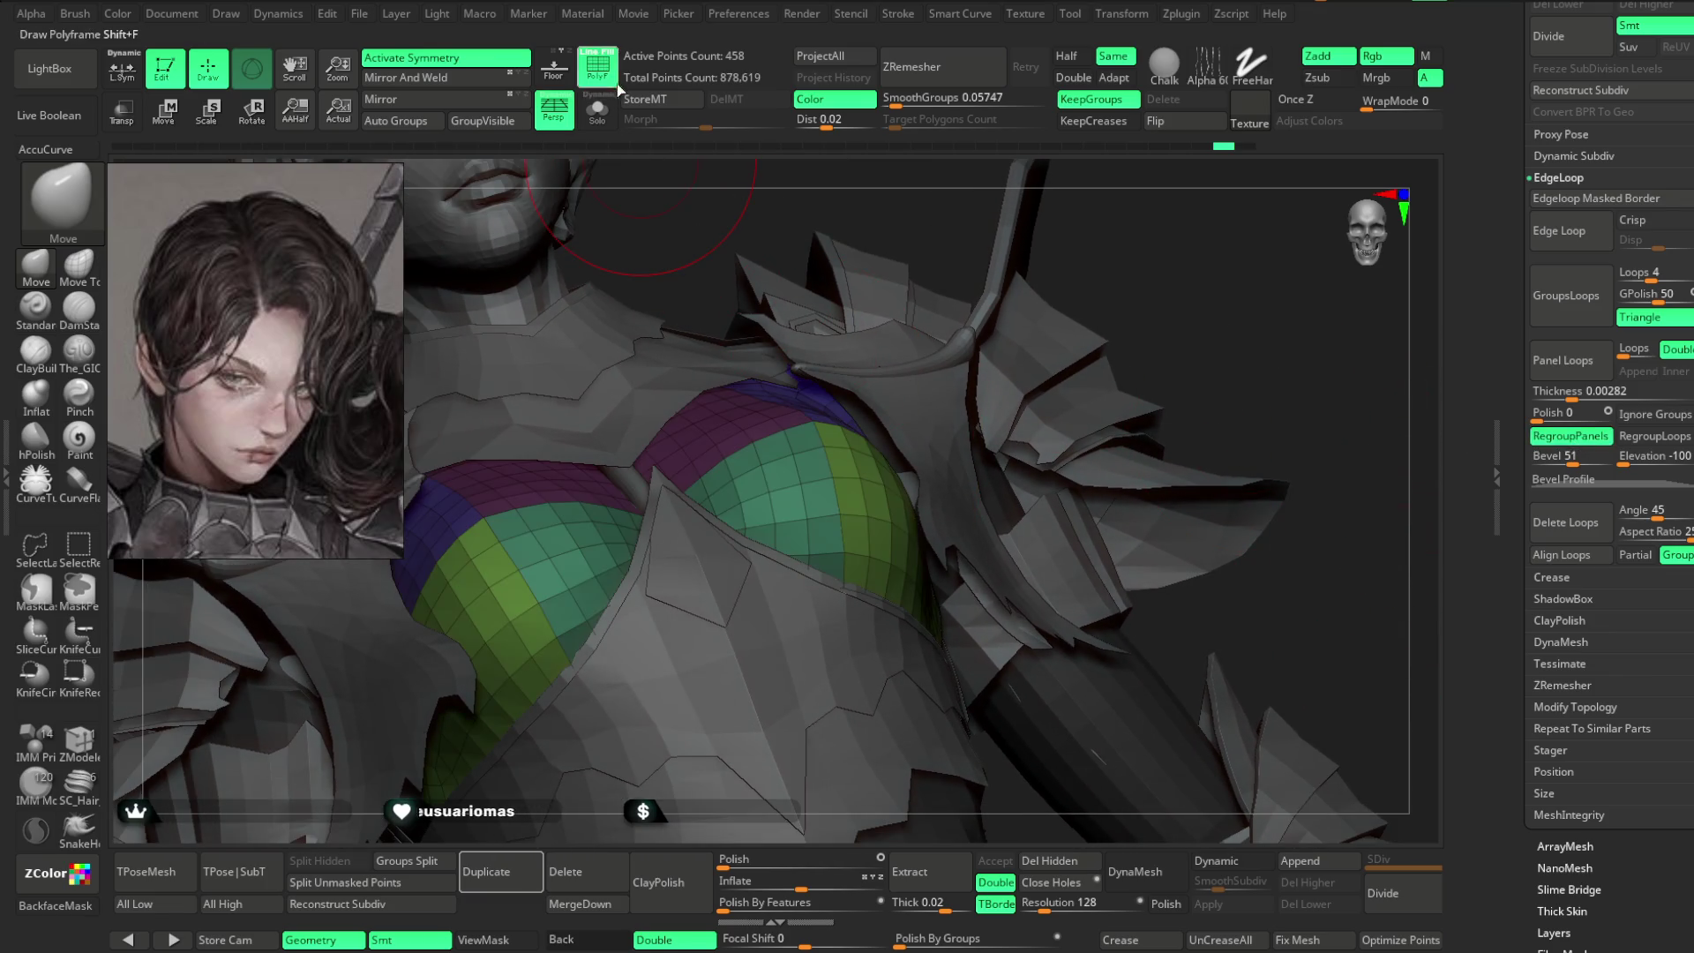
{"action": "left_click", "coordinate": [1559, 375]}
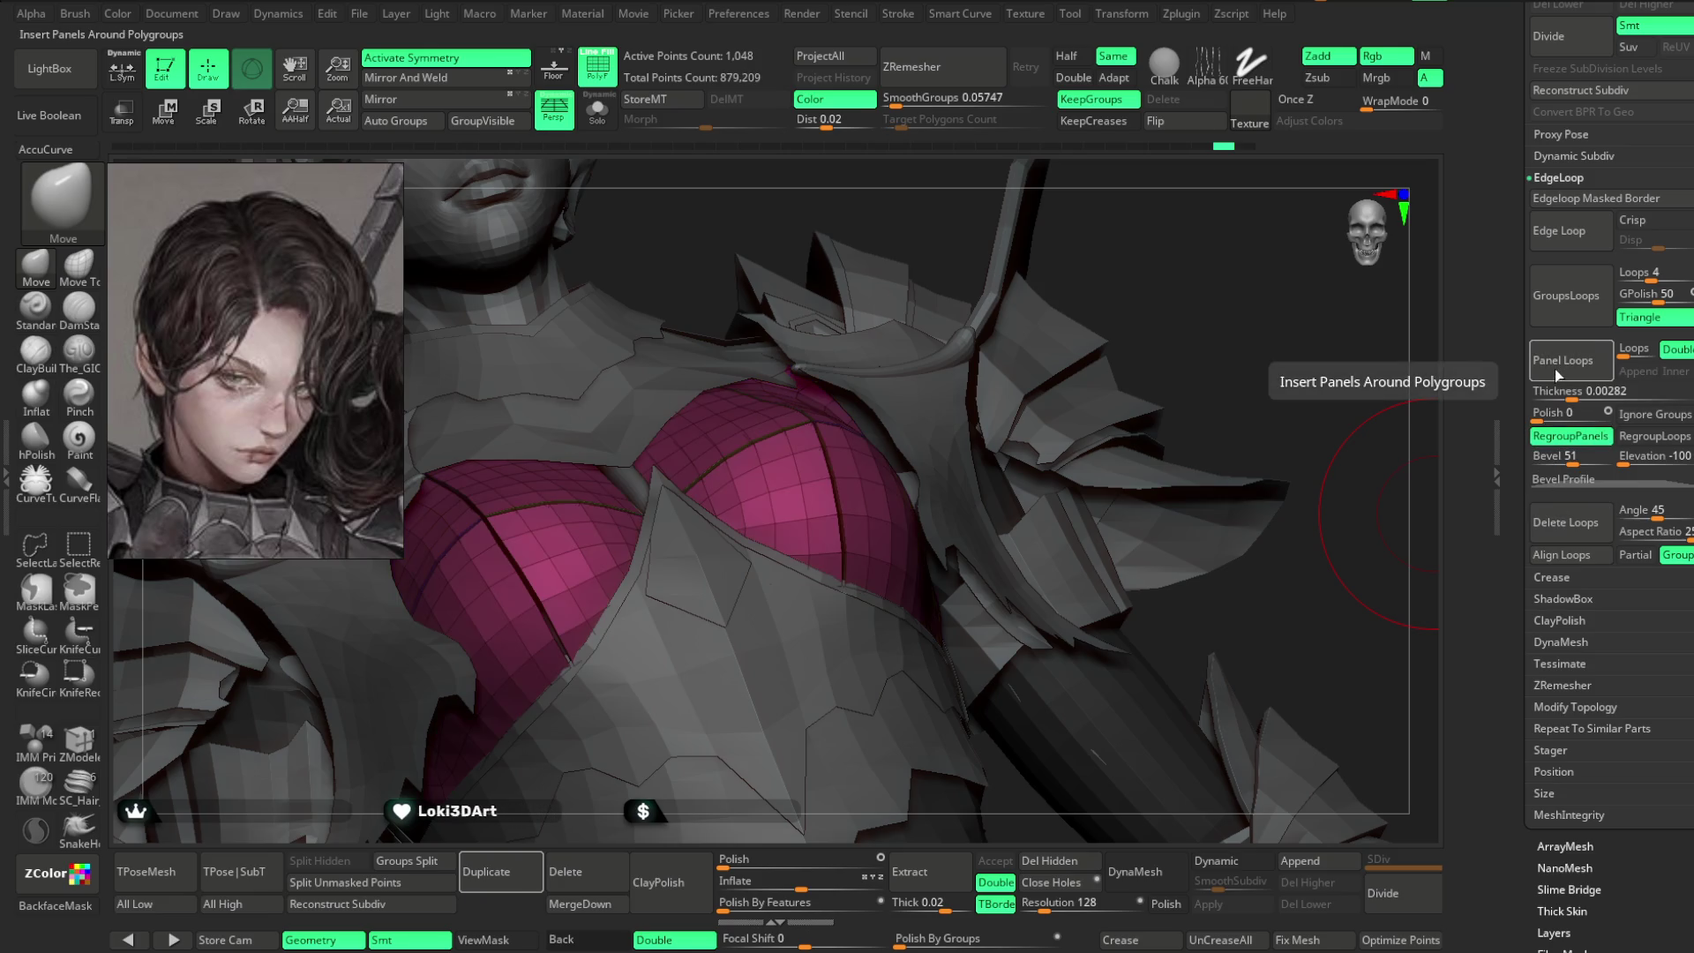
{"action": "key", "text": "ctrl+z"}
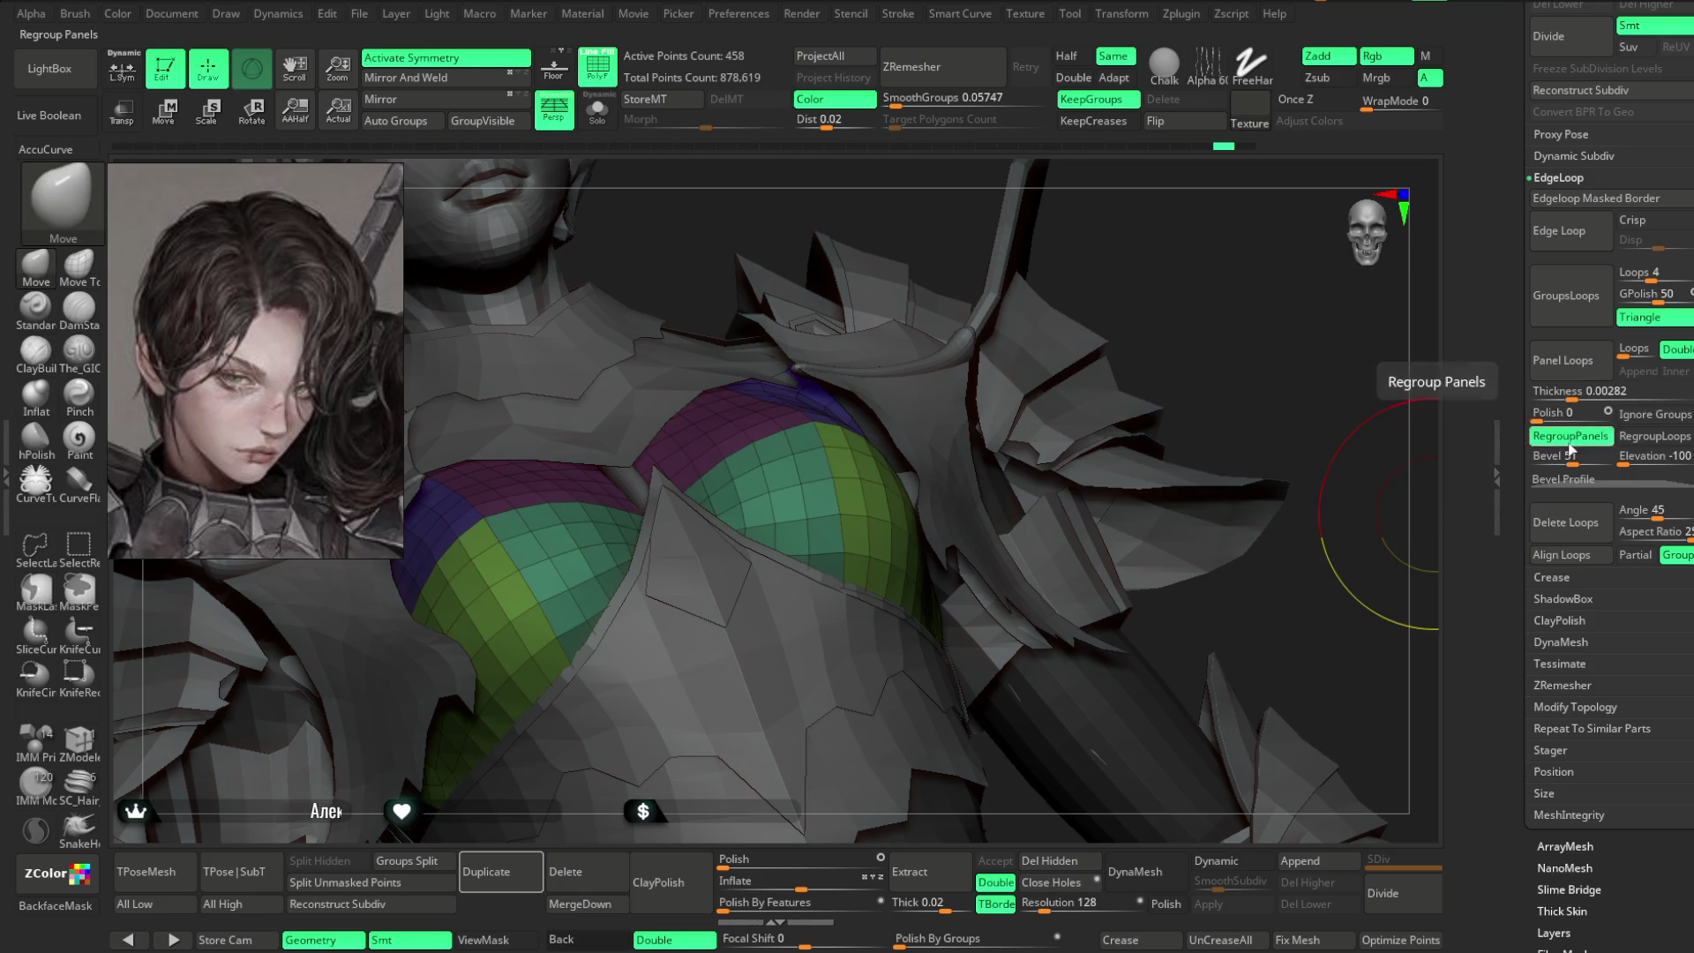
{"action": "left_click", "coordinate": [1653, 436]}
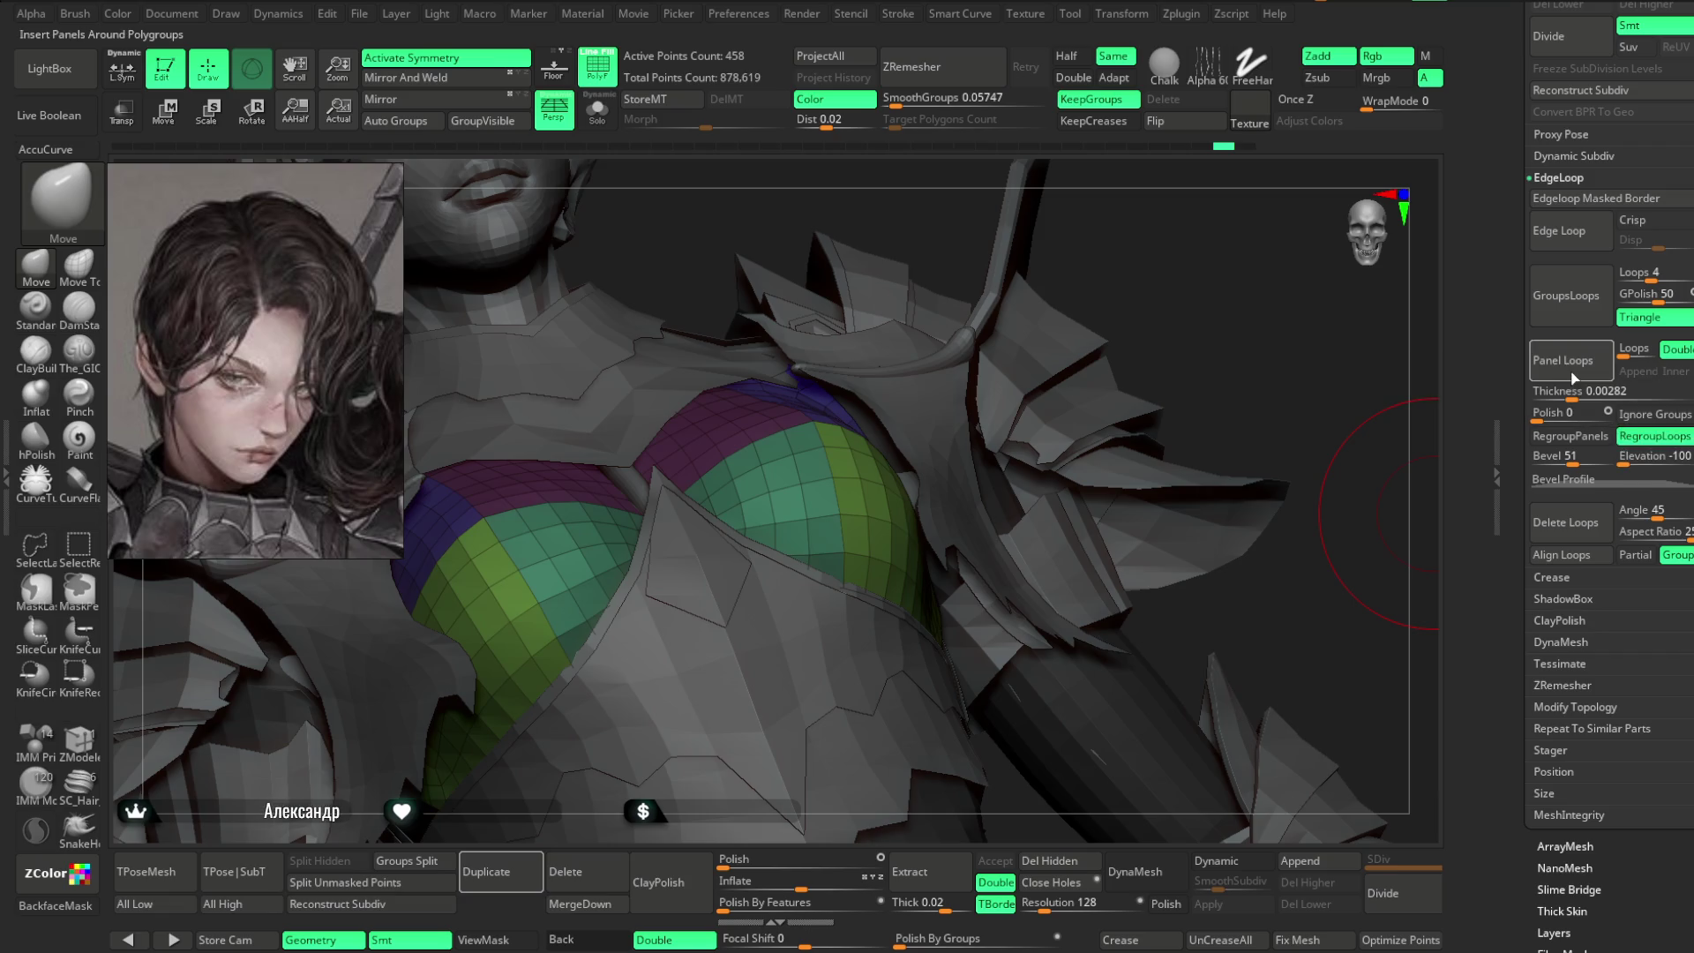
{"action": "left_click", "coordinate": [1569, 370]}
- Hide the polygroup colours and try Panel Loops on the chest cups, then undo it
{"action": "mouse_move", "coordinate": [1279, 571]}
{"action": "left_mouse_down"}
{"action": "mouse_move", "coordinate": [1274, 591]}
{"action": "mouse_move", "coordinate": [1313, 582]}
{"action": "mouse_move", "coordinate": [1173, 401]}
{"action": "mouse_move", "coordinate": [860, 295]}
{"action": "left_mouse_up"}
{"action": "left_click", "coordinate": [605, 80]}
{"action": "mouse_move", "coordinate": [1124, 276]}
{"action": "left_mouse_down"}
{"action": "mouse_move", "coordinate": [1123, 314]}
{"action": "mouse_move", "coordinate": [1107, 278]}
{"action": "mouse_move", "coordinate": [1120, 239]}
{"action": "mouse_move", "coordinate": [1088, 269]}
{"action": "mouse_move", "coordinate": [1093, 246]}
{"action": "mouse_move", "coordinate": [1124, 291]}
{"action": "mouse_move", "coordinate": [1097, 292]}
{"action": "mouse_move", "coordinate": [1161, 272]}
{"action": "mouse_move", "coordinate": [1142, 294]}
{"action": "mouse_move", "coordinate": [1295, 413]}
{"action": "left_mouse_up"}
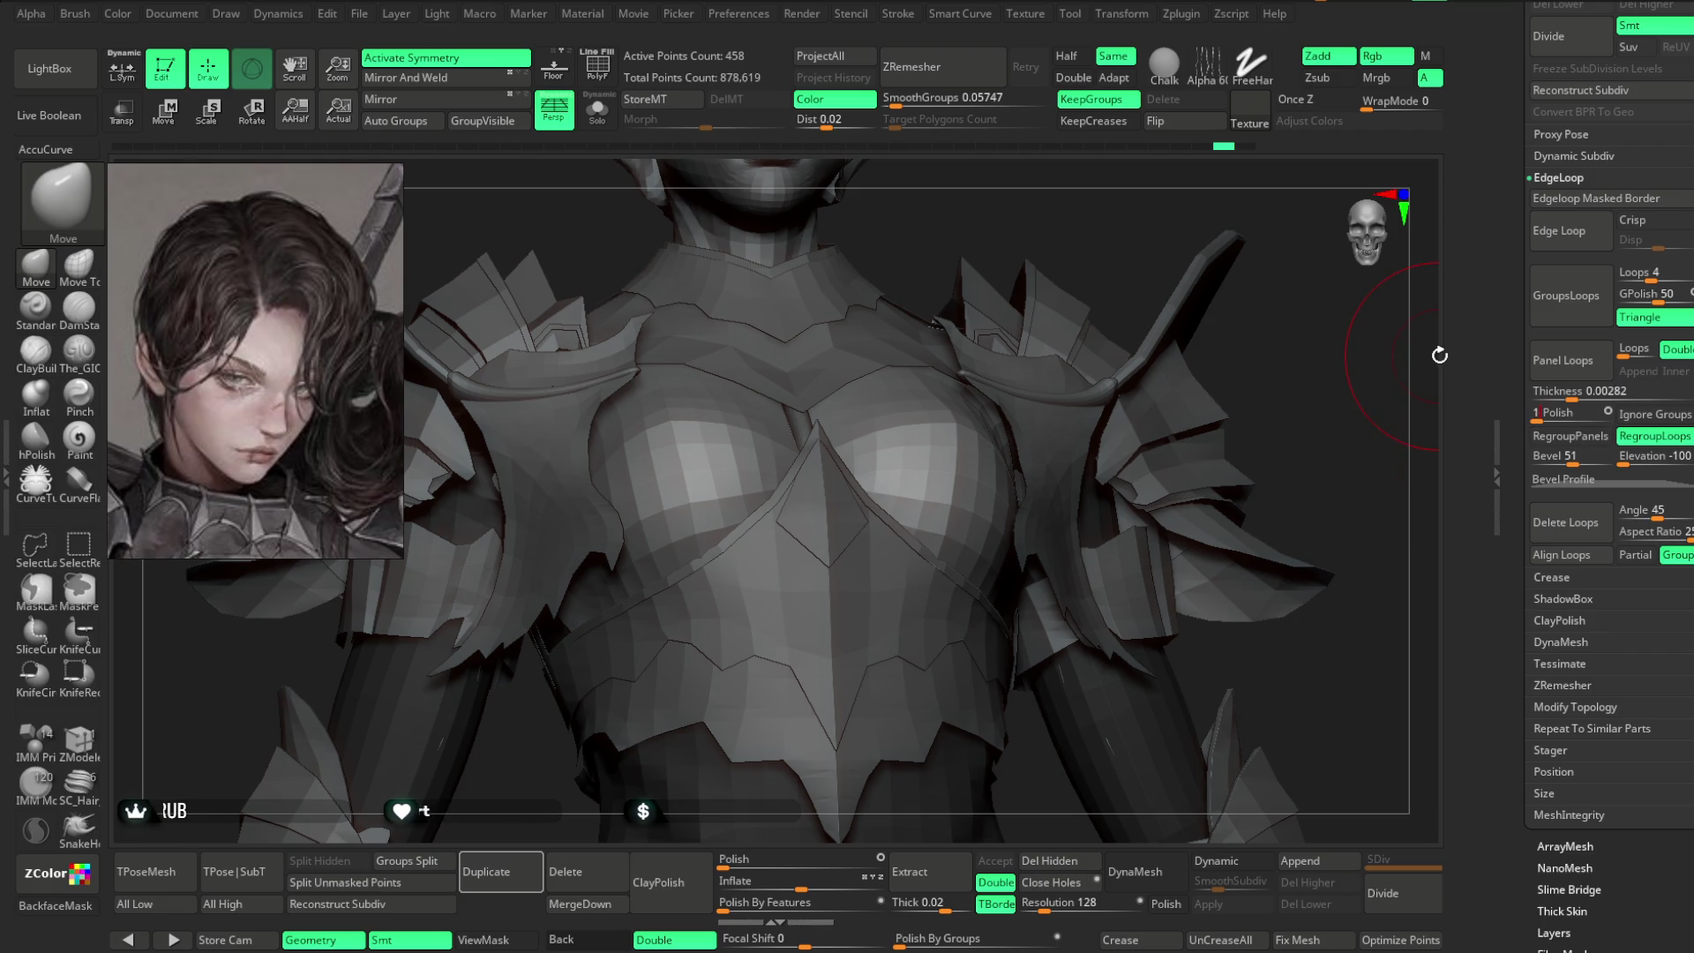
{"action": "left_click", "coordinate": [1562, 360]}
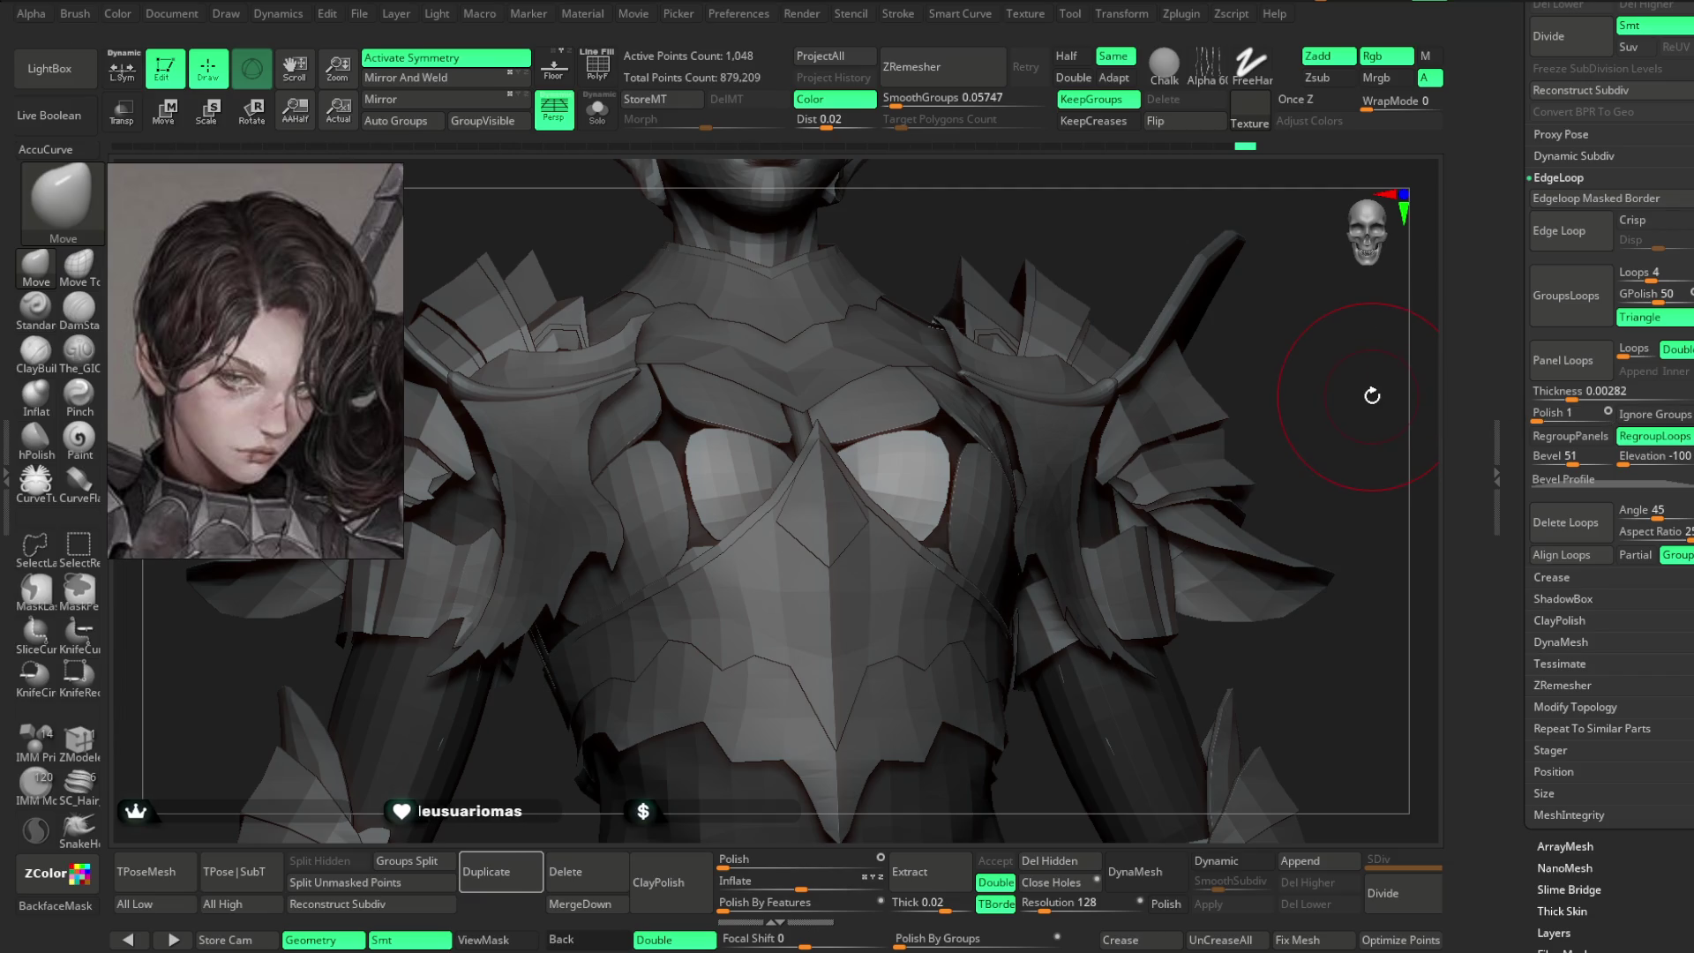
{"action": "key", "text": "ctrl+z"}
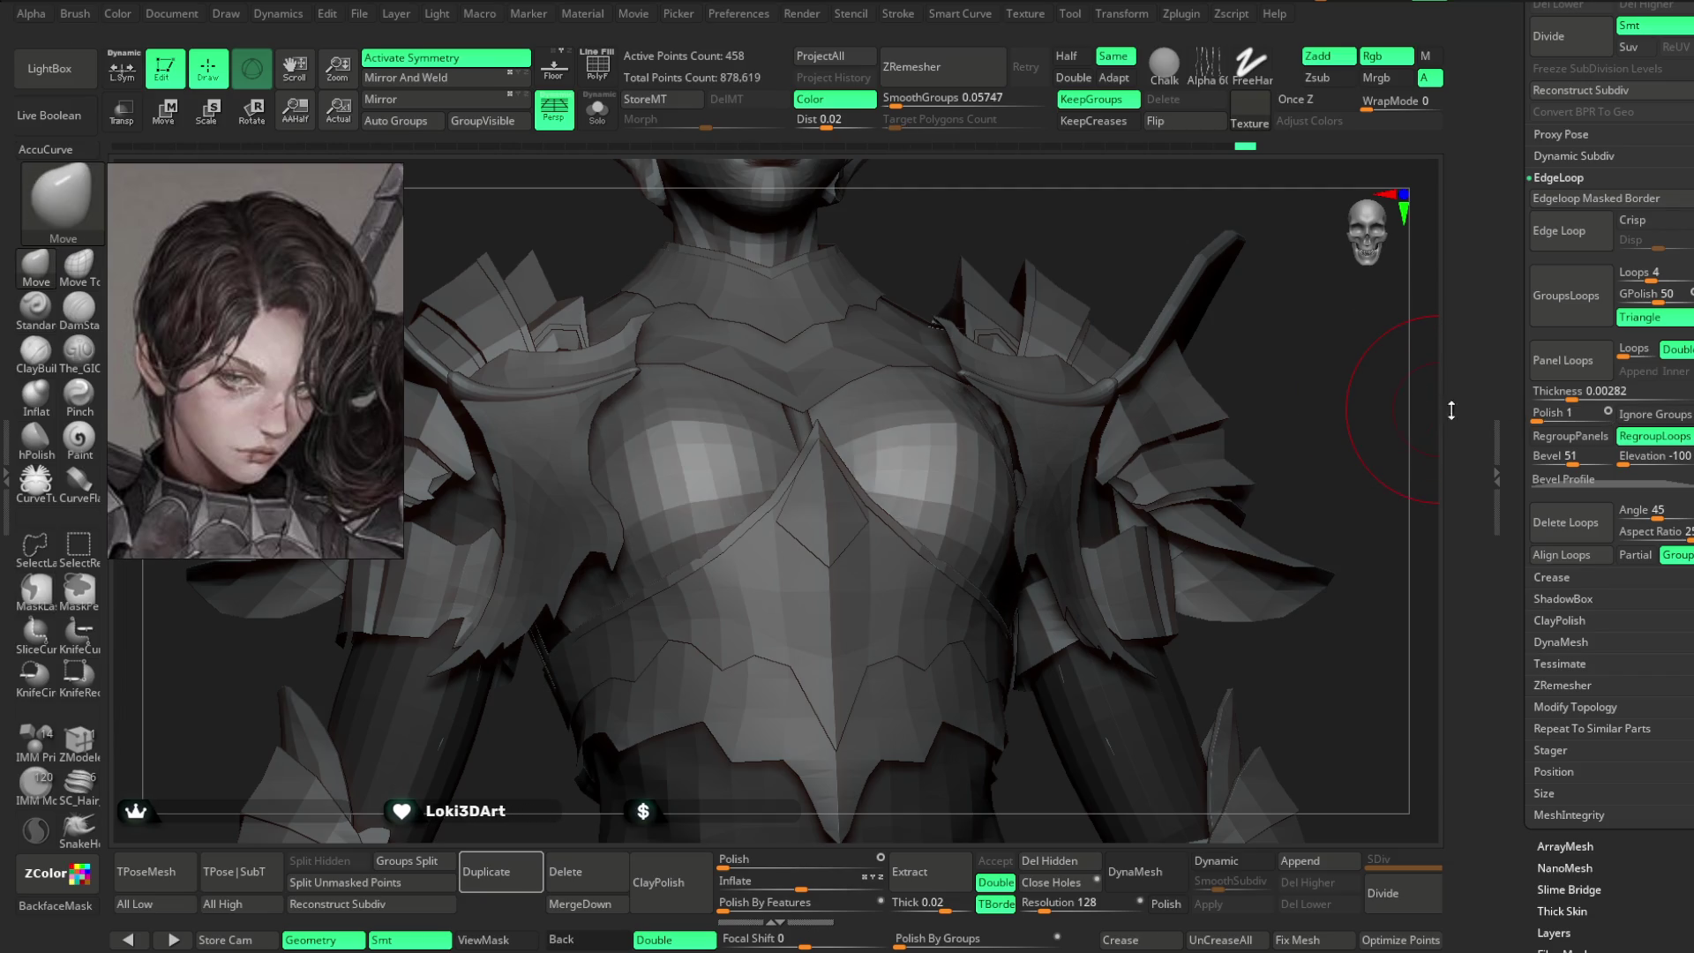
- Set Panel Loops Polish to 0 and trial several loop angles, undoing each attempt
{"action": "left_click_drag", "start_coordinate": [1533, 422], "coordinate": [1516, 423]}
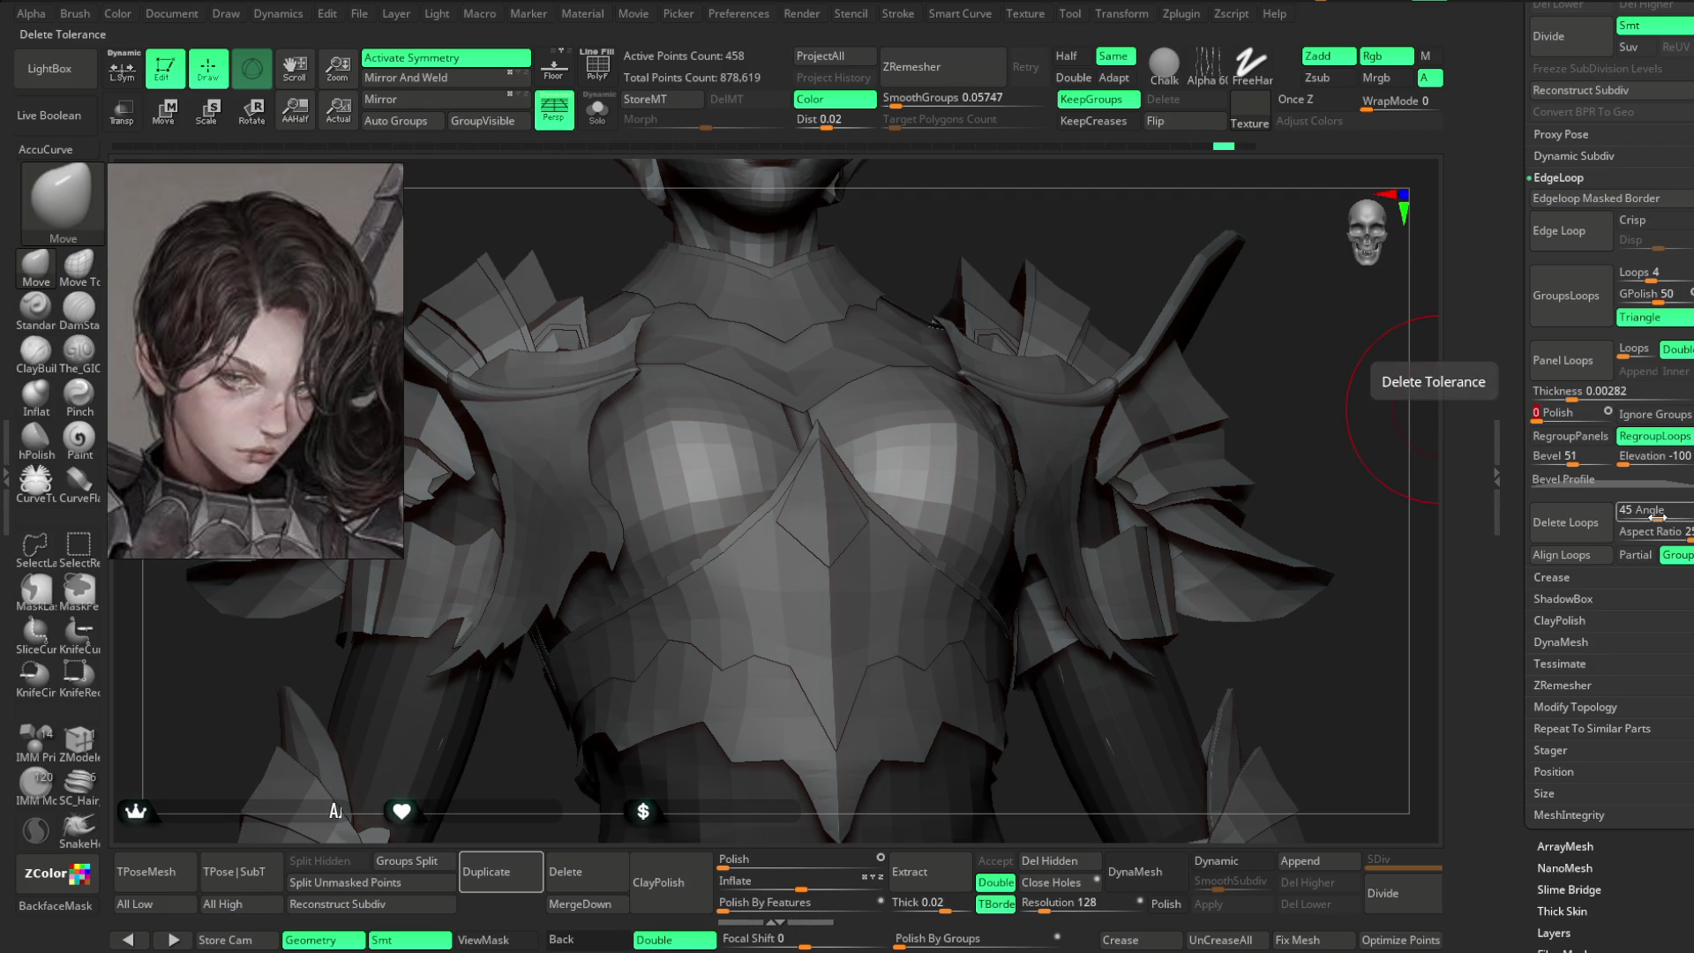
{"action": "left_click_drag", "start_coordinate": [1657, 518], "coordinate": [1675, 518]}
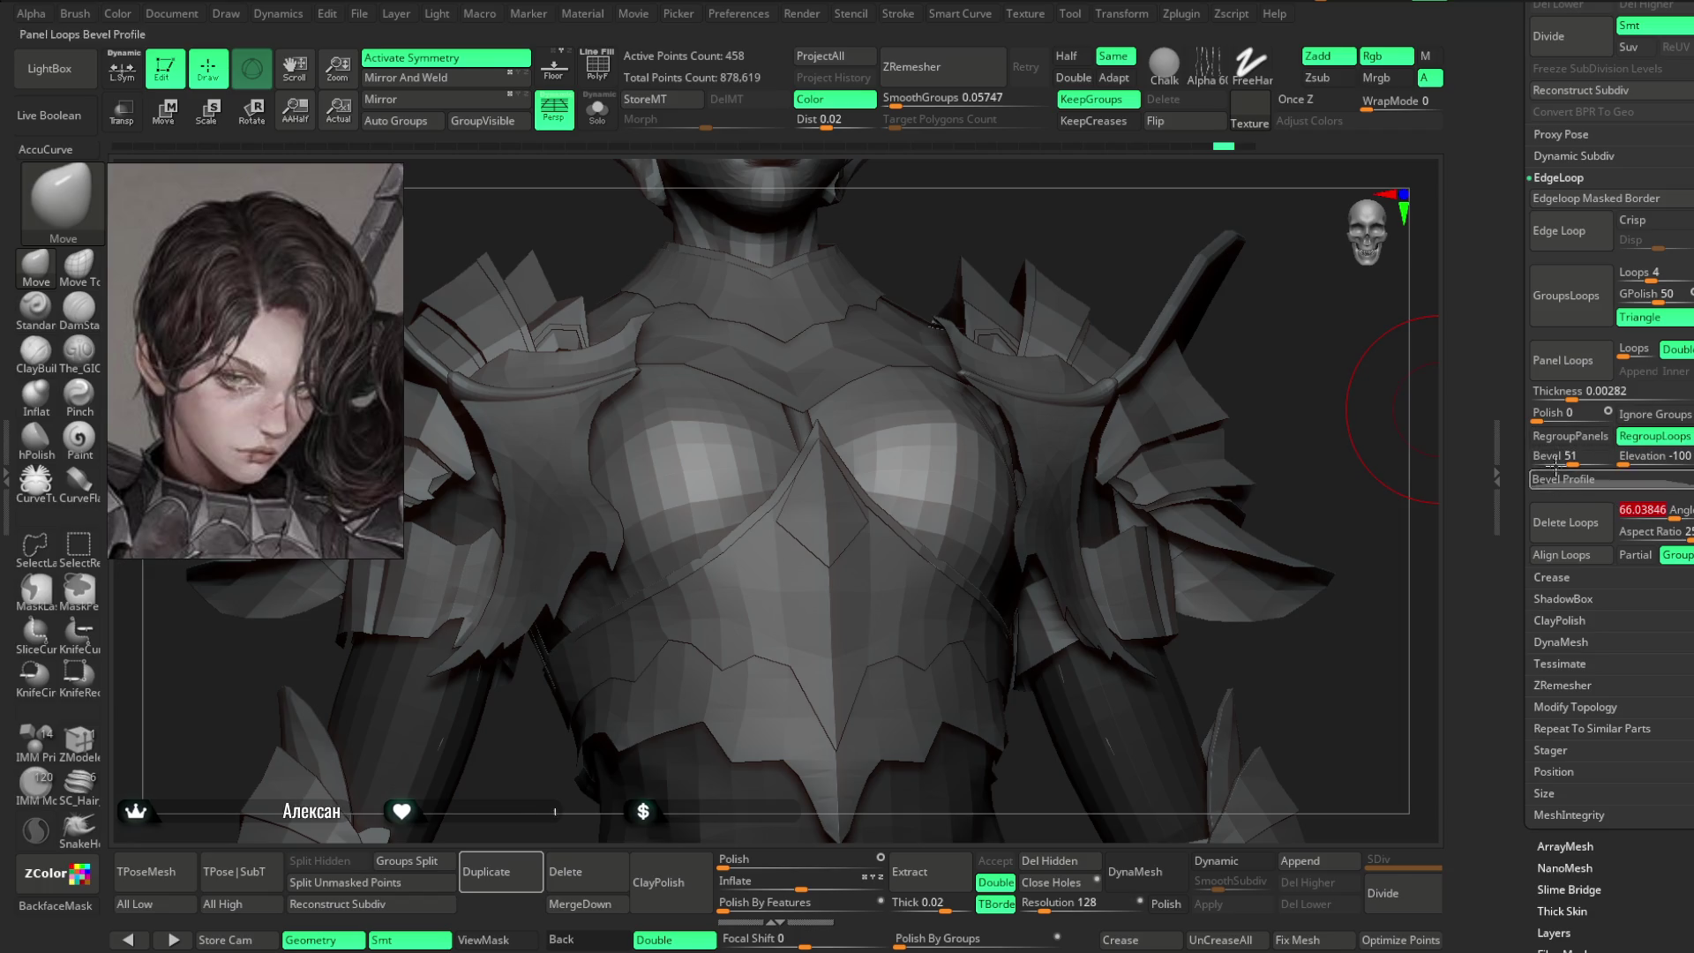
{"action": "left_click", "coordinate": [1553, 362]}
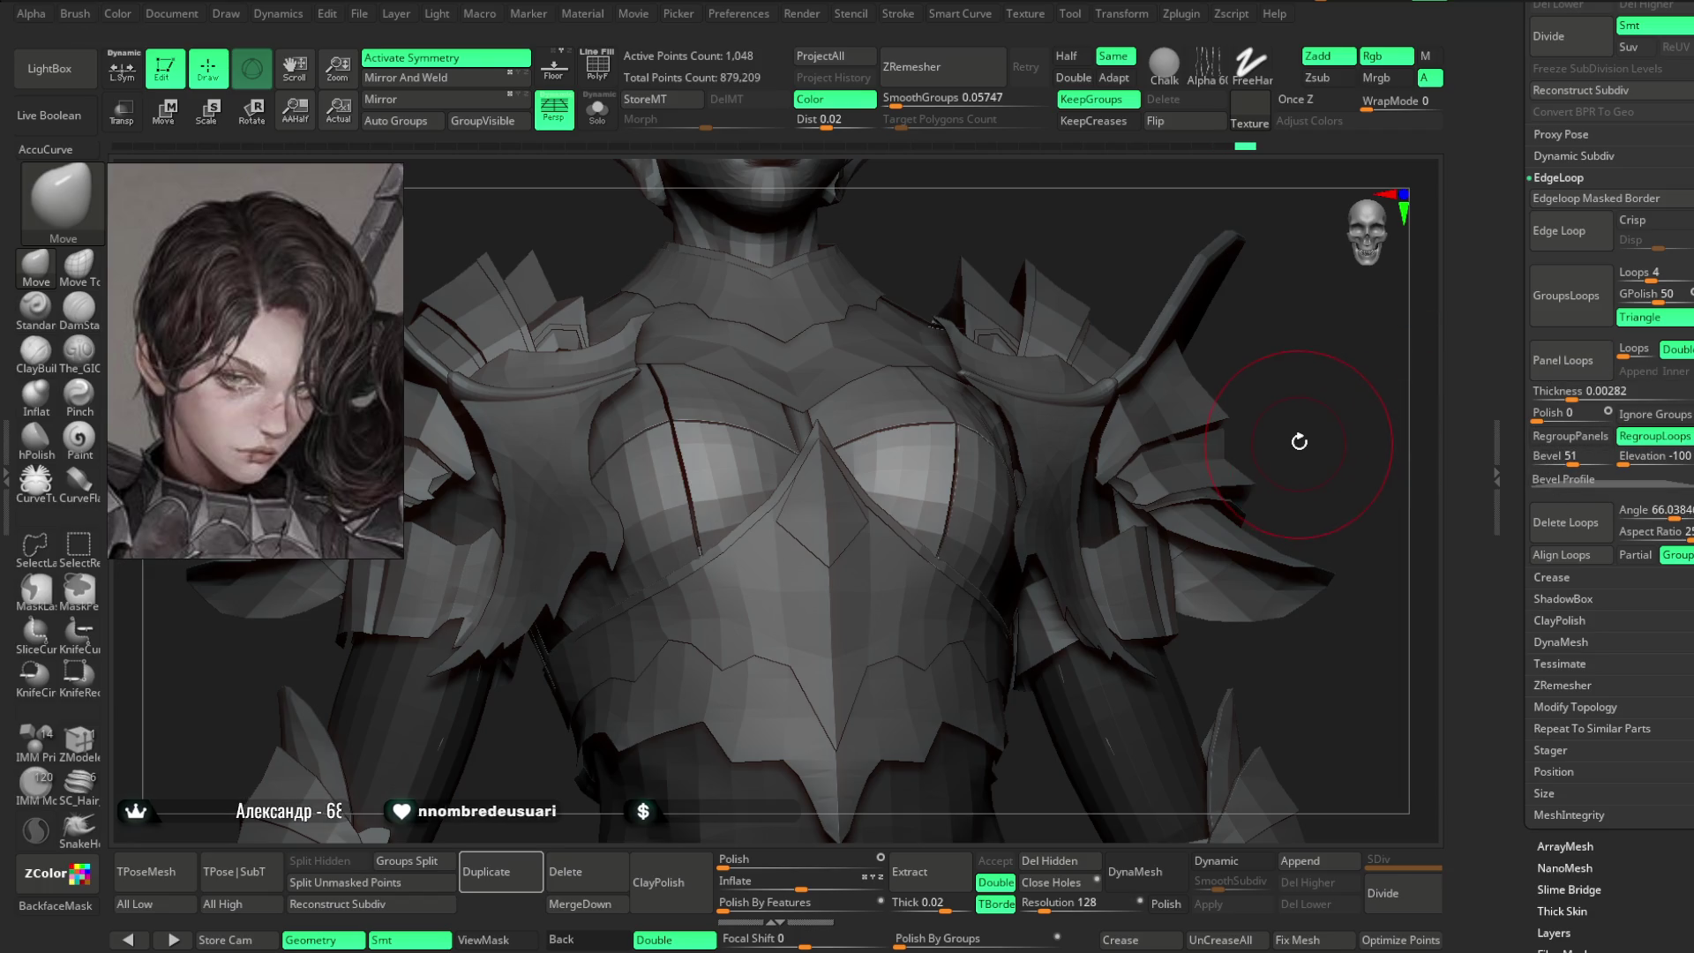
{"action": "key", "text": "ctrl+z"}
{"action": "left_click_drag", "start_coordinate": [1675, 518], "coordinate": [1655, 517]}
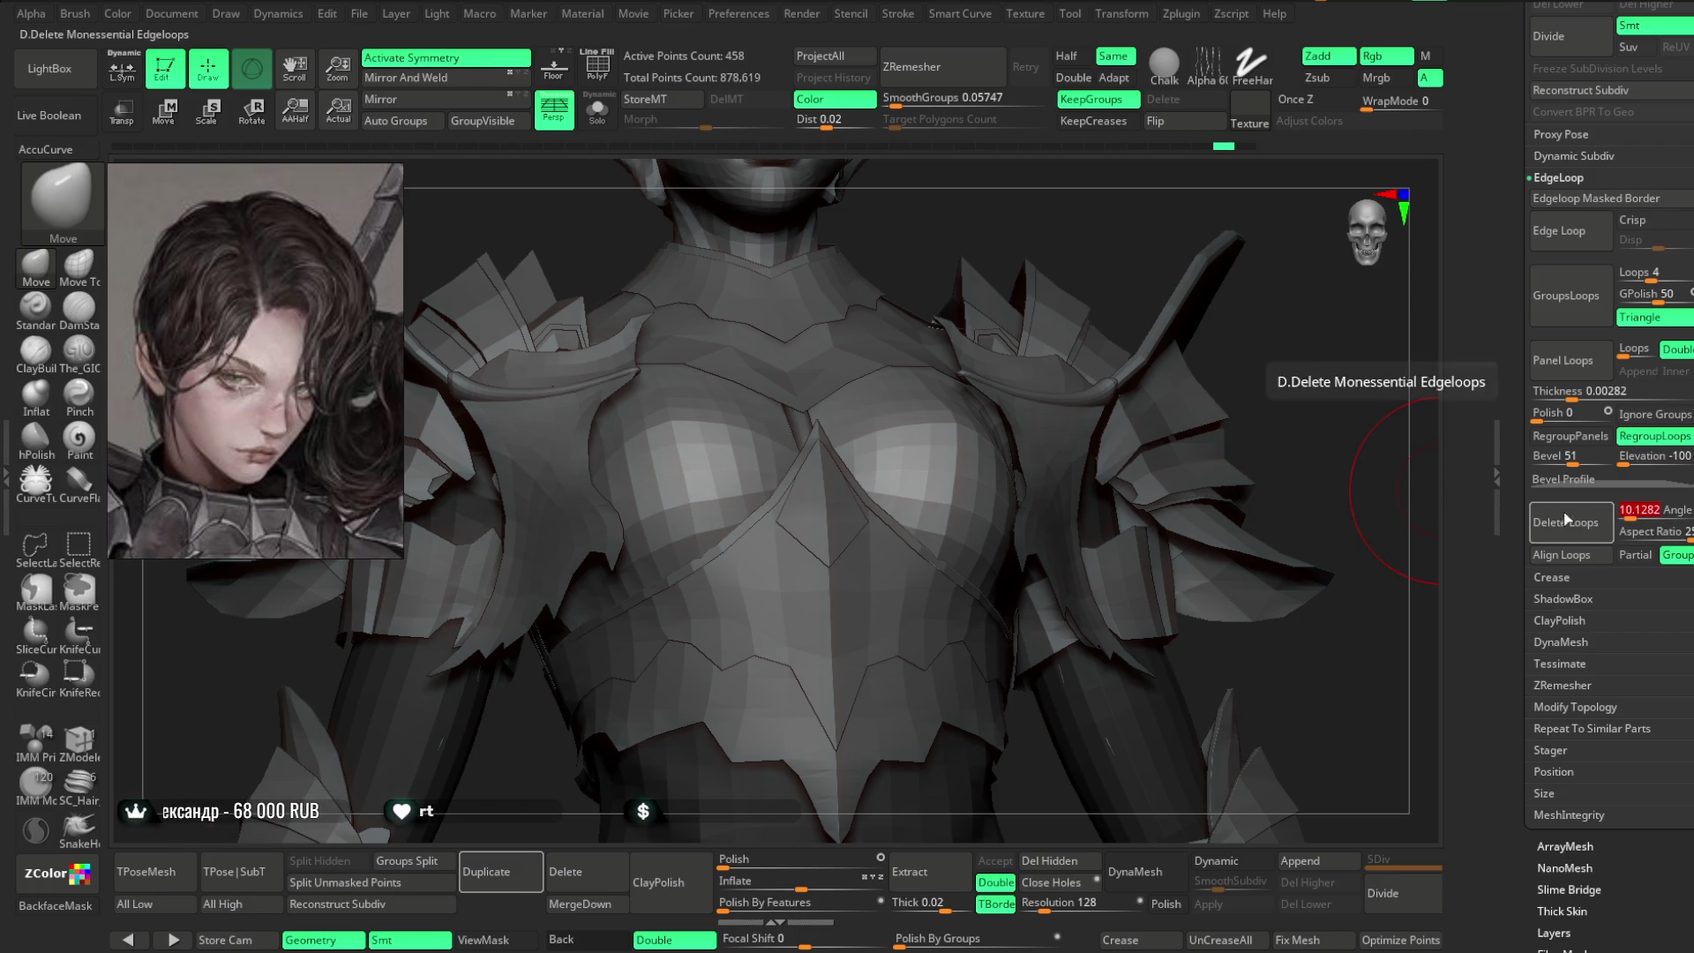
{"action": "left_click", "coordinate": [1558, 362]}
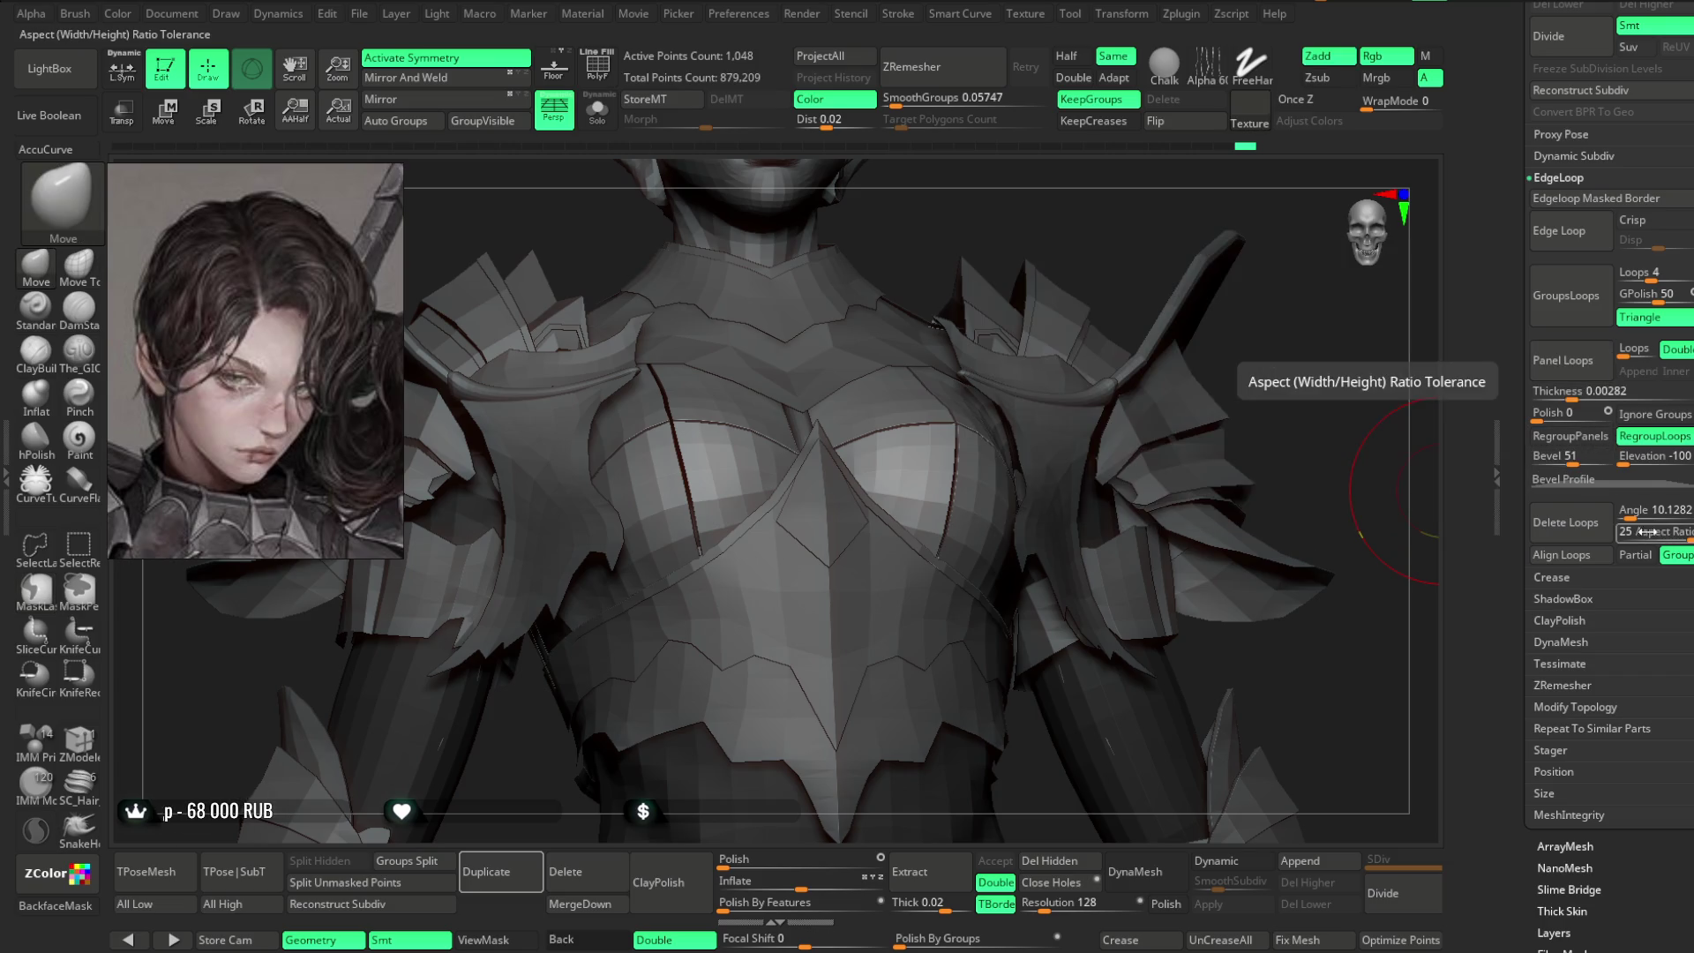
{"action": "key", "text": "ctrl+z"}
- Apply Panel Loops at angle 31.80769 with an added bevel profile point, then solo the chest
{"action": "left_click_drag", "start_coordinate": [1631, 514], "coordinate": [1640, 514]}
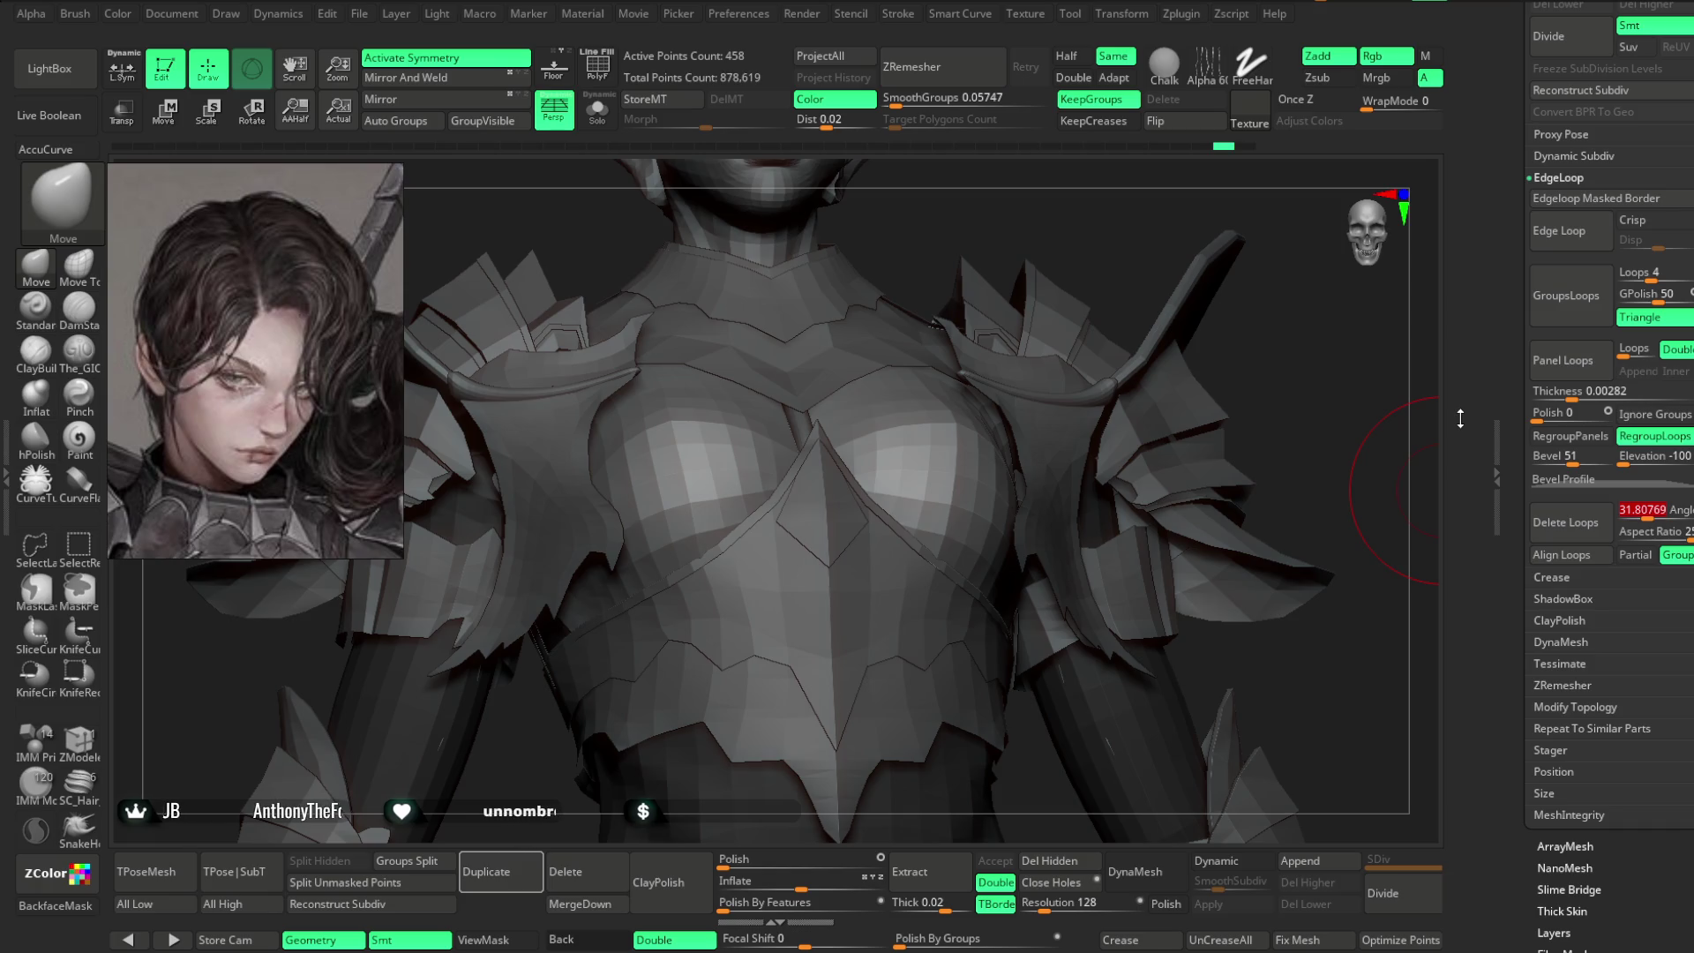
{"action": "left_click", "coordinate": [1629, 481]}
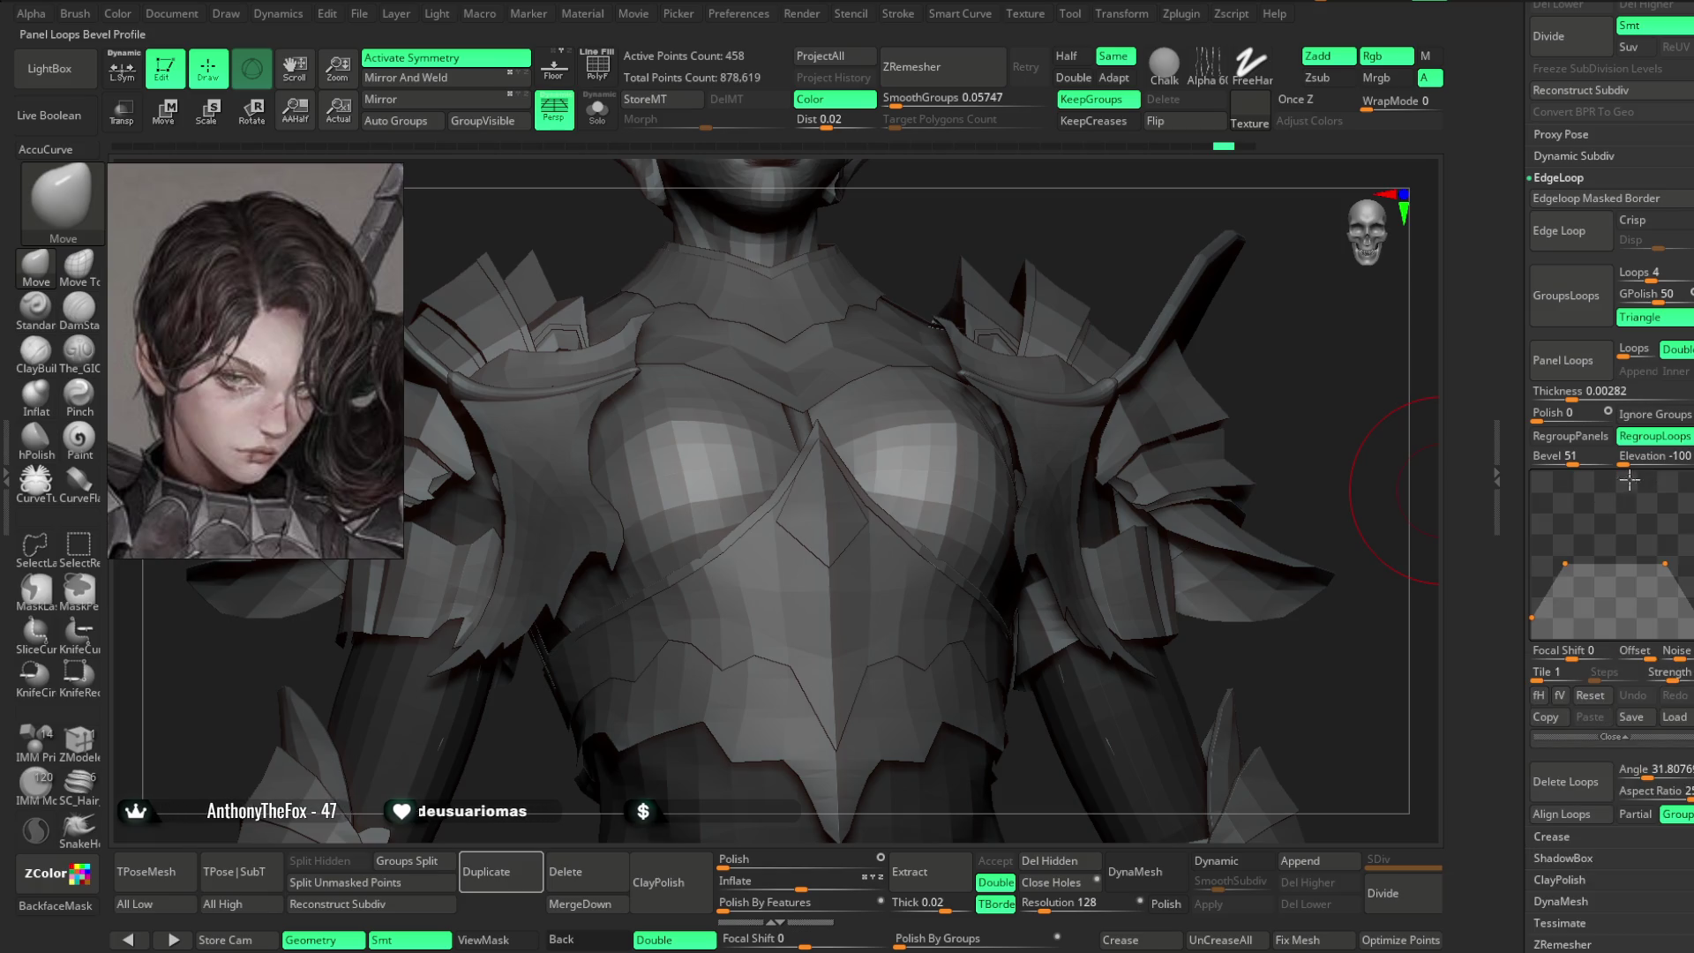
{"action": "left_click", "coordinate": [1562, 555]}
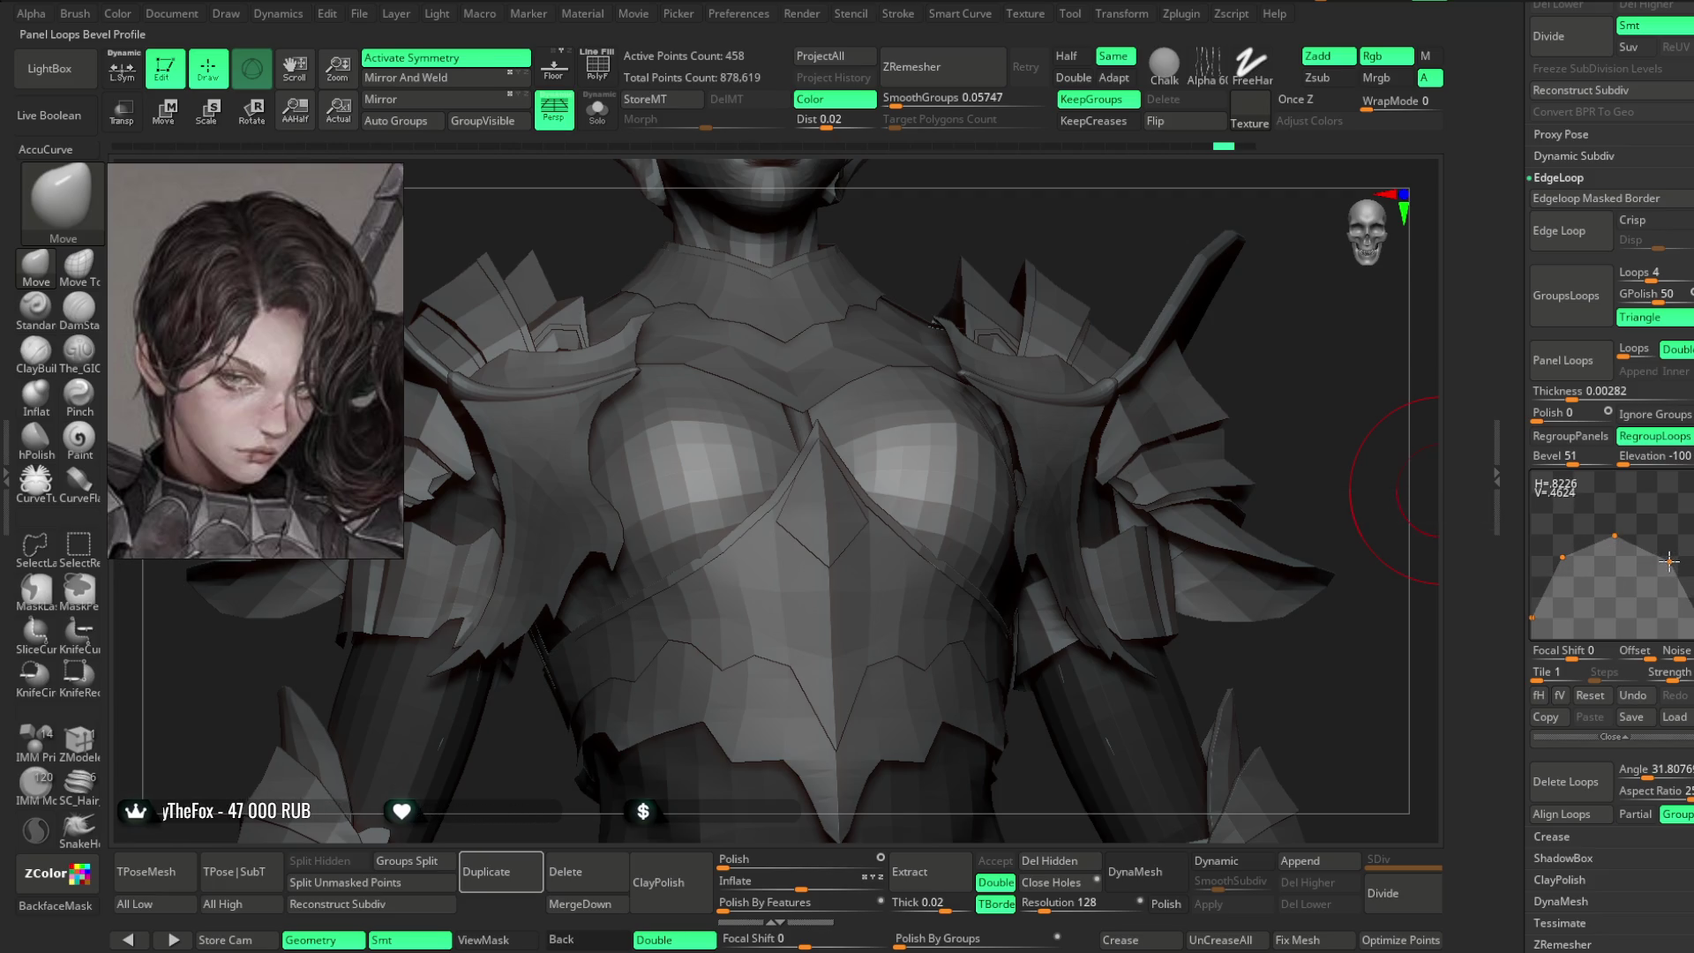
{"action": "left_click", "coordinate": [1560, 364]}
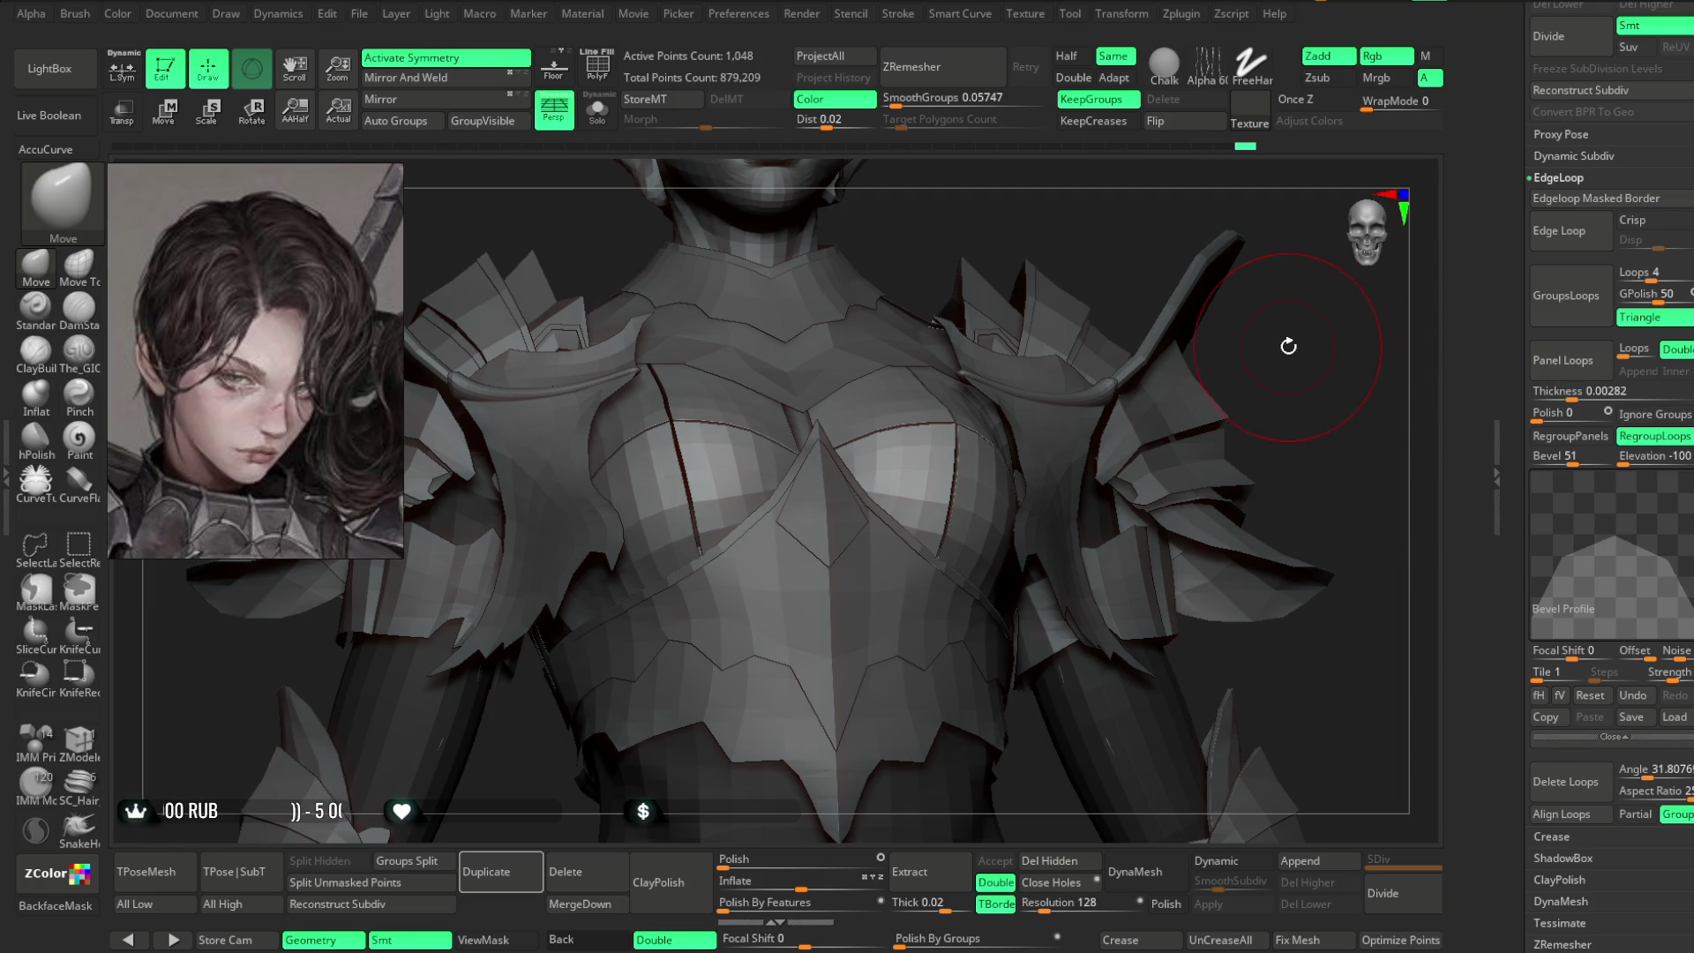
{"action": "mouse_move", "coordinate": [659, 161]}
{"action": "left_mouse_down"}
{"action": "mouse_move", "coordinate": [658, 187]}
{"action": "mouse_move", "coordinate": [1021, 359]}
{"action": "mouse_move", "coordinate": [1014, 341]}
{"action": "mouse_move", "coordinate": [1059, 383]}
{"action": "mouse_move", "coordinate": [1236, 268]}
{"action": "mouse_move", "coordinate": [927, 176]}
{"action": "left_mouse_up"}
{"action": "key", "text": "shift+f"}
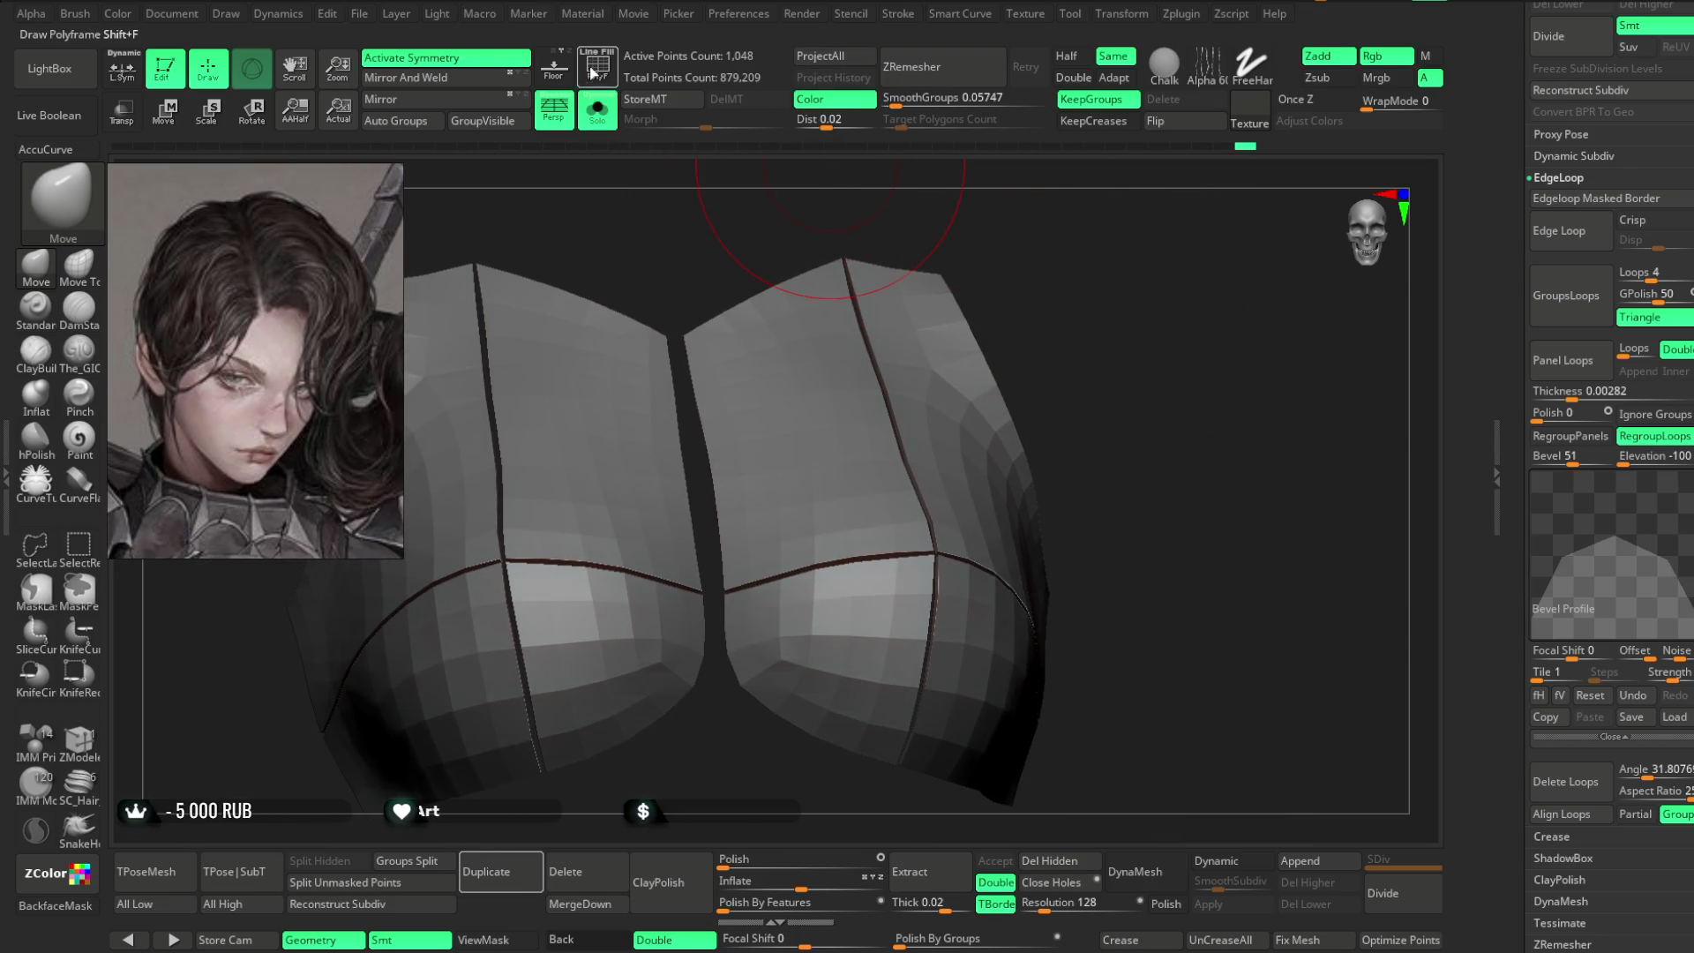
- Switch to the ZModeler brush with the Edge Bevel EdgeLoop Complete action
{"action": "mouse_move", "coordinate": [1097, 273]}
{"action": "left_mouse_down"}
{"action": "mouse_move", "coordinate": [1253, 303]}
{"action": "mouse_move", "coordinate": [1129, 314]}
{"action": "mouse_move", "coordinate": [1165, 247]}
{"action": "mouse_move", "coordinate": [1147, 265]}
{"action": "left_mouse_up"}
{"action": "key", "text": "space"}
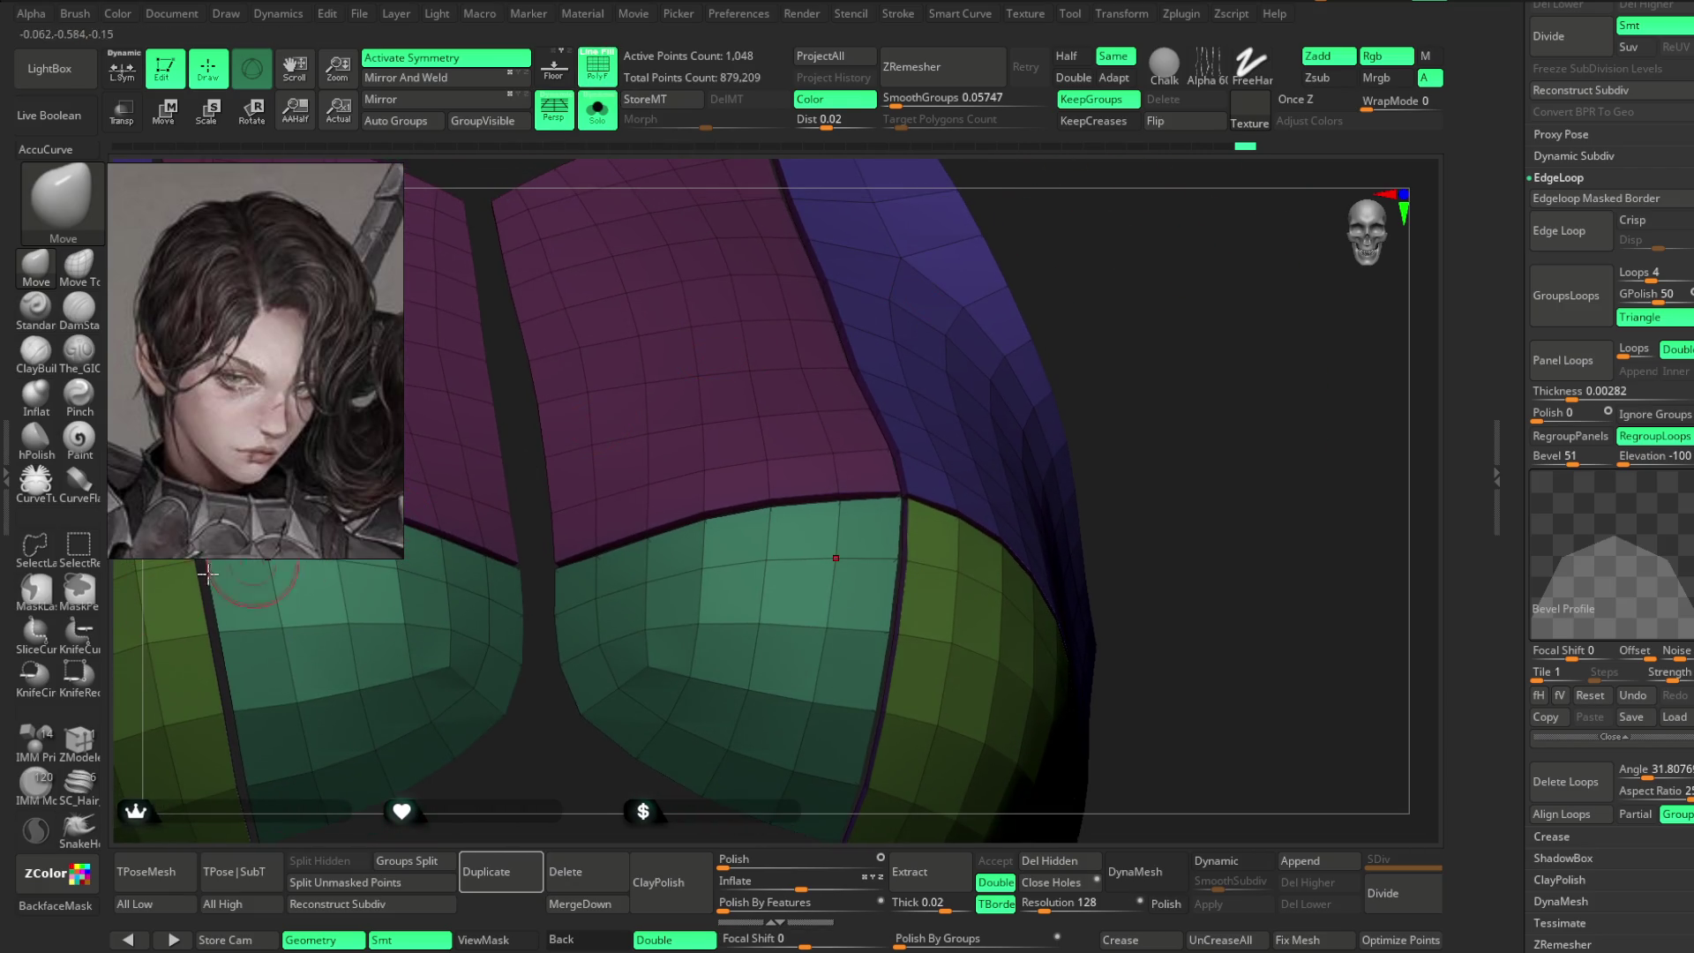
{"action": "key", "text": "b"}
{"action": "key", "text": "z"}
{"action": "key", "text": "m"}
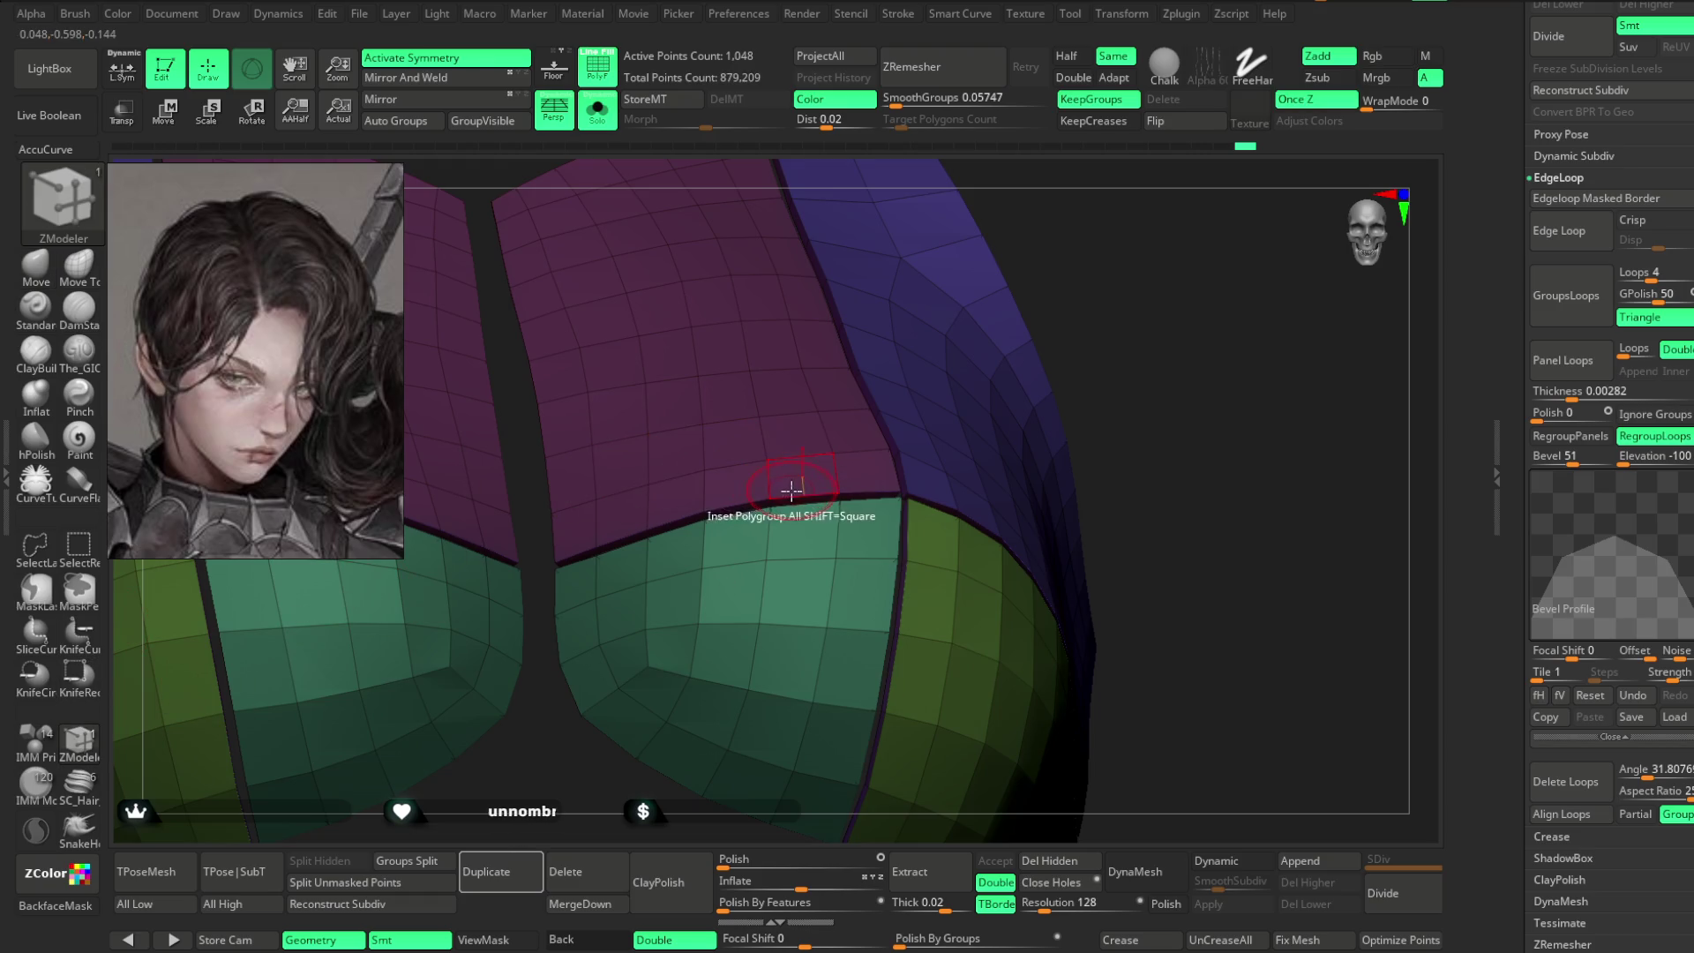
{"action": "key", "text": "space"}
{"action": "left_click", "coordinate": [640, 557]}
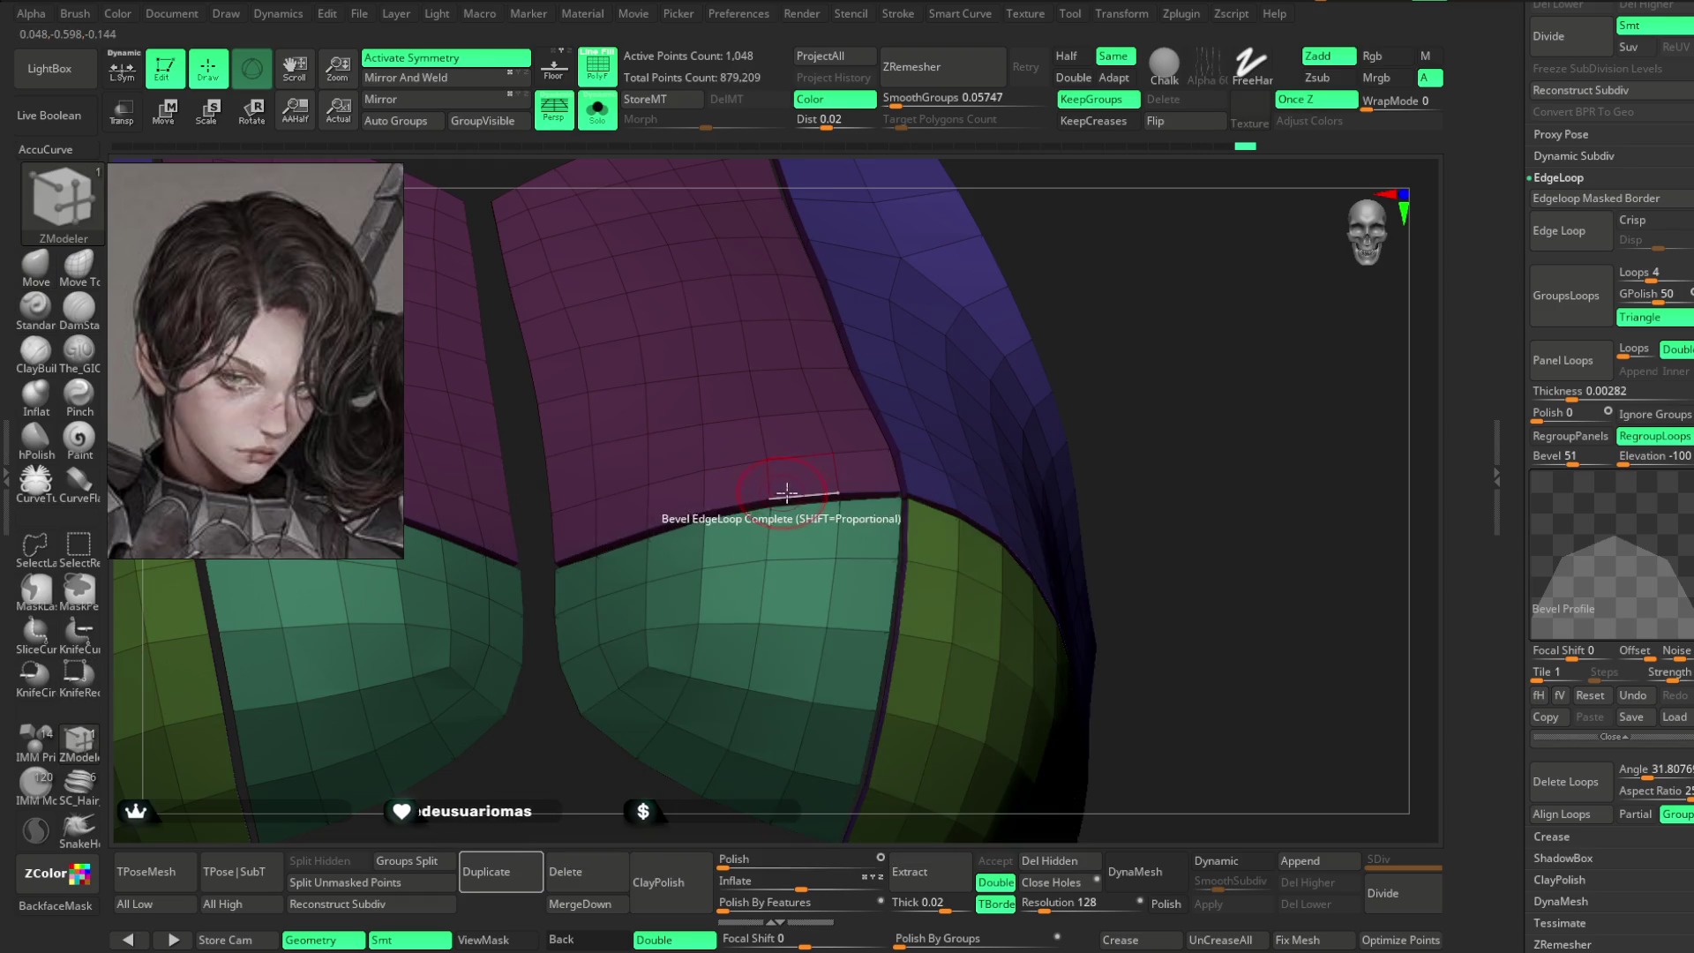
- Bevel the edge loops along the borders between the chest panel polygroups
{"action": "left_click", "coordinate": [802, 500]}
{"action": "left_click_drag", "start_coordinate": [1134, 251], "coordinate": [1107, 273]}
{"action": "left_click", "coordinate": [861, 462]}
{"action": "scroll", "coordinate": [860, 461], "scroll_direction": "up", "scroll_amount": 2}
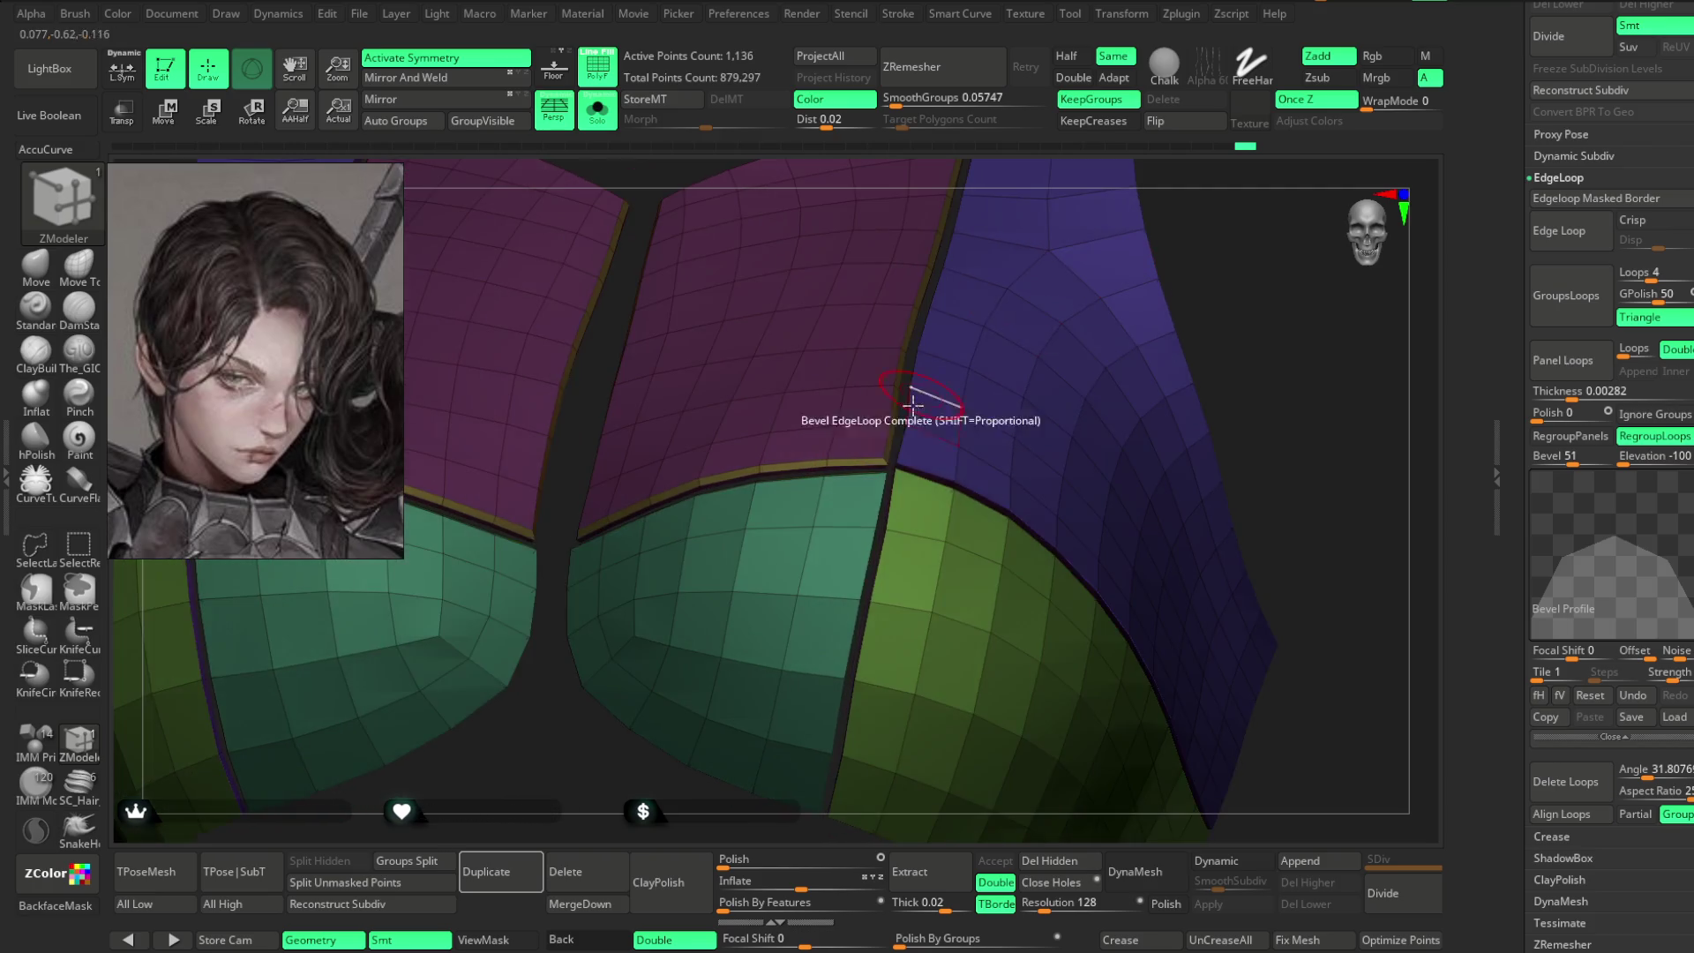
{"action": "left_click", "coordinate": [920, 481]}
{"action": "scroll", "coordinate": [1407, 314], "scroll_direction": "down", "scroll_amount": 5}
- Preview the chest with Dynamic Subdiv and turn off Solo to show the full character
{"action": "mouse_move", "coordinate": [1407, 314]}
{"action": "left_mouse_down"}
{"action": "mouse_move", "coordinate": [1183, 238]}
{"action": "mouse_move", "coordinate": [1245, 144]}
{"action": "mouse_move", "coordinate": [1177, 746]}
{"action": "left_mouse_up"}
{"action": "left_click", "coordinate": [1220, 862]}
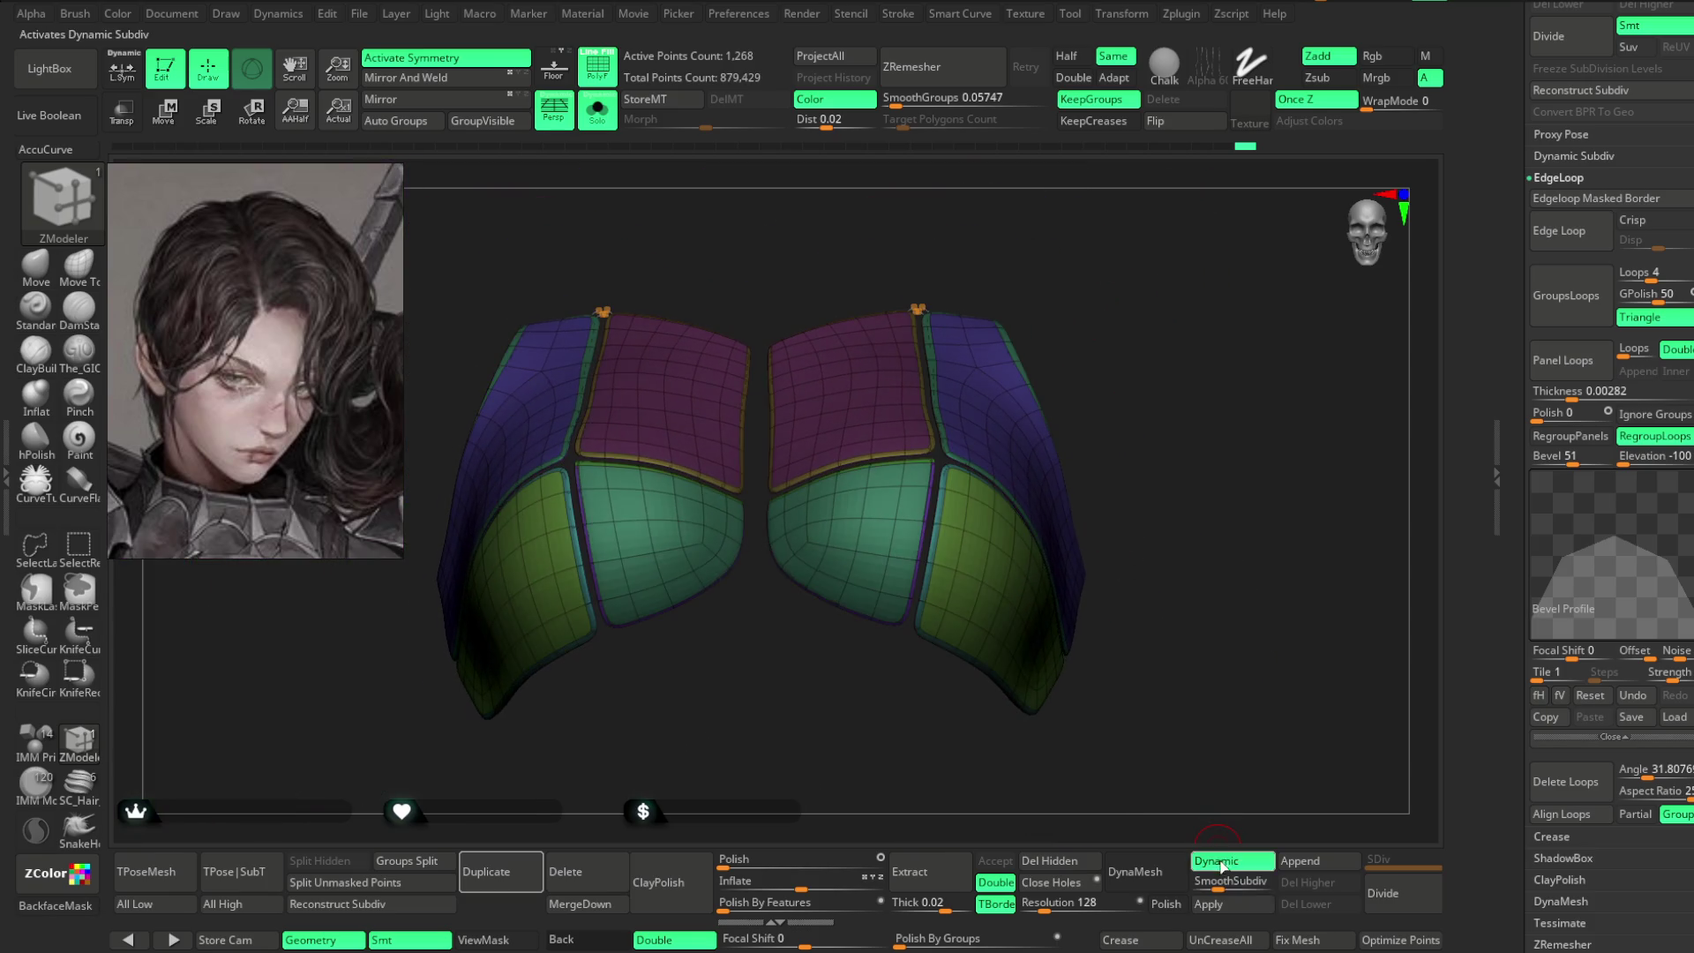
{"action": "key", "text": "alt+s"}
{"action": "mouse_move", "coordinate": [960, 198]}
{"action": "left_mouse_down", "text": "alt"}
{"action": "mouse_move", "coordinate": [983, 302]}
{"action": "mouse_move", "coordinate": [1014, 253]}
{"action": "mouse_move", "coordinate": [1015, 618]}
{"action": "left_mouse_up", "text": "alt"}
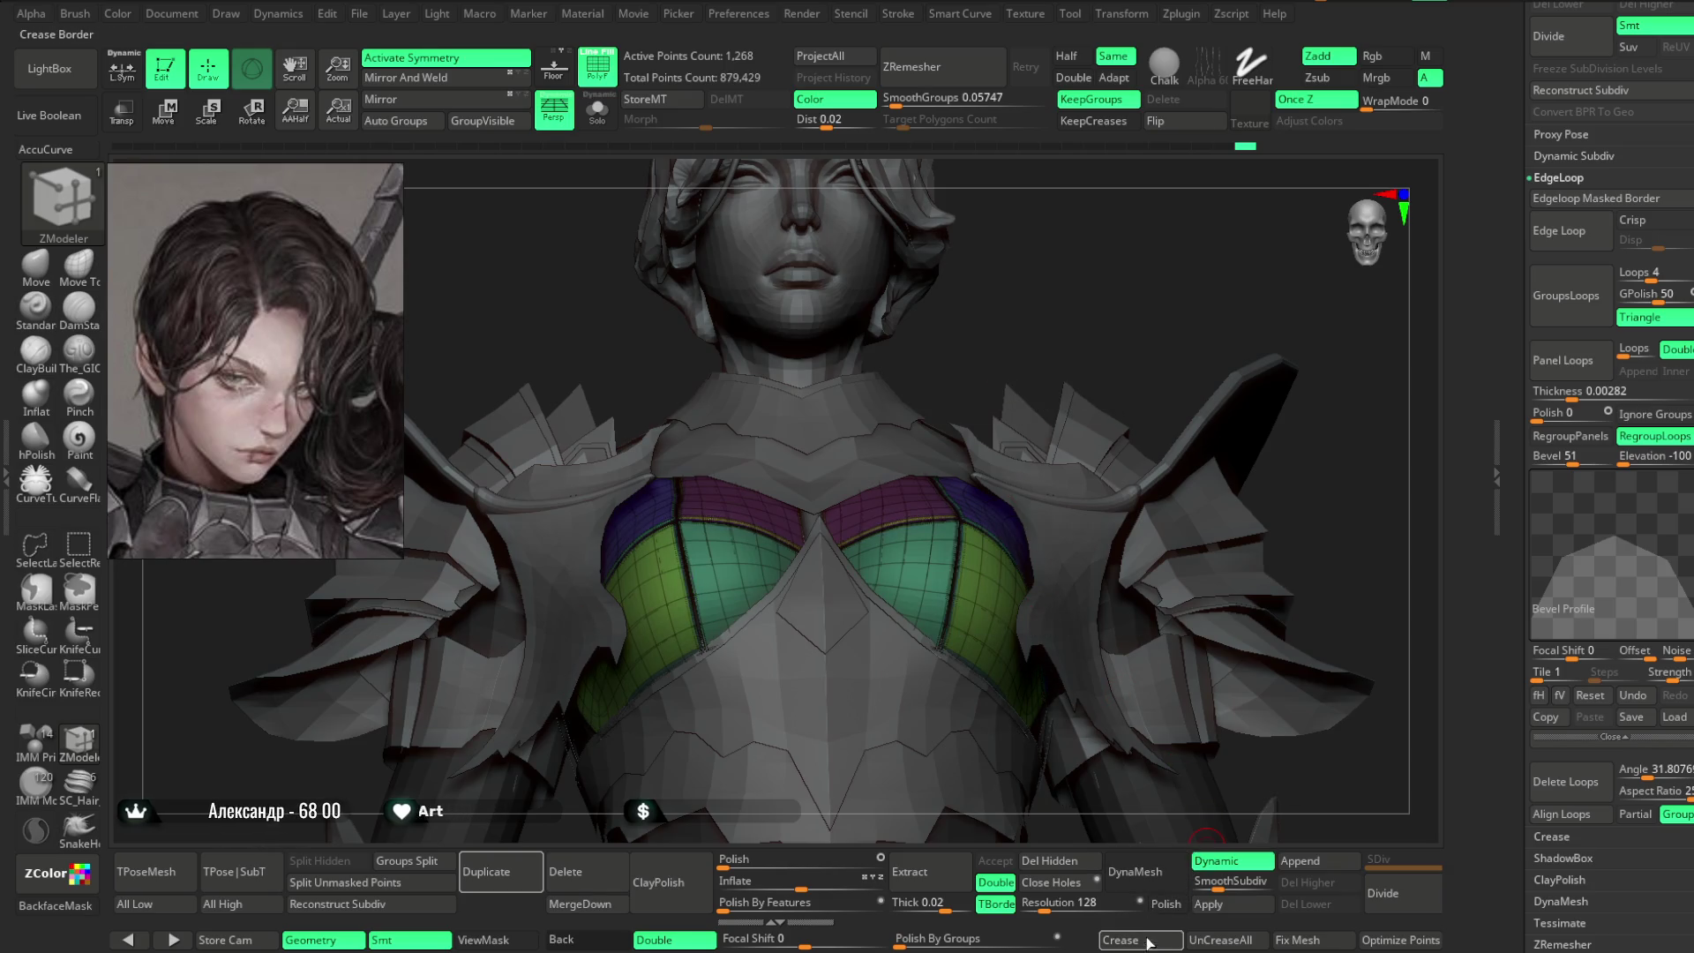
- Revert the chest piece to its unbevelled base mesh
{"action": "mouse_move", "coordinate": [1044, 333]}
{"action": "left_mouse_down"}
{"action": "mouse_move", "coordinate": [1071, 344]}
{"action": "mouse_move", "coordinate": [907, 334]}
{"action": "left_mouse_up"}
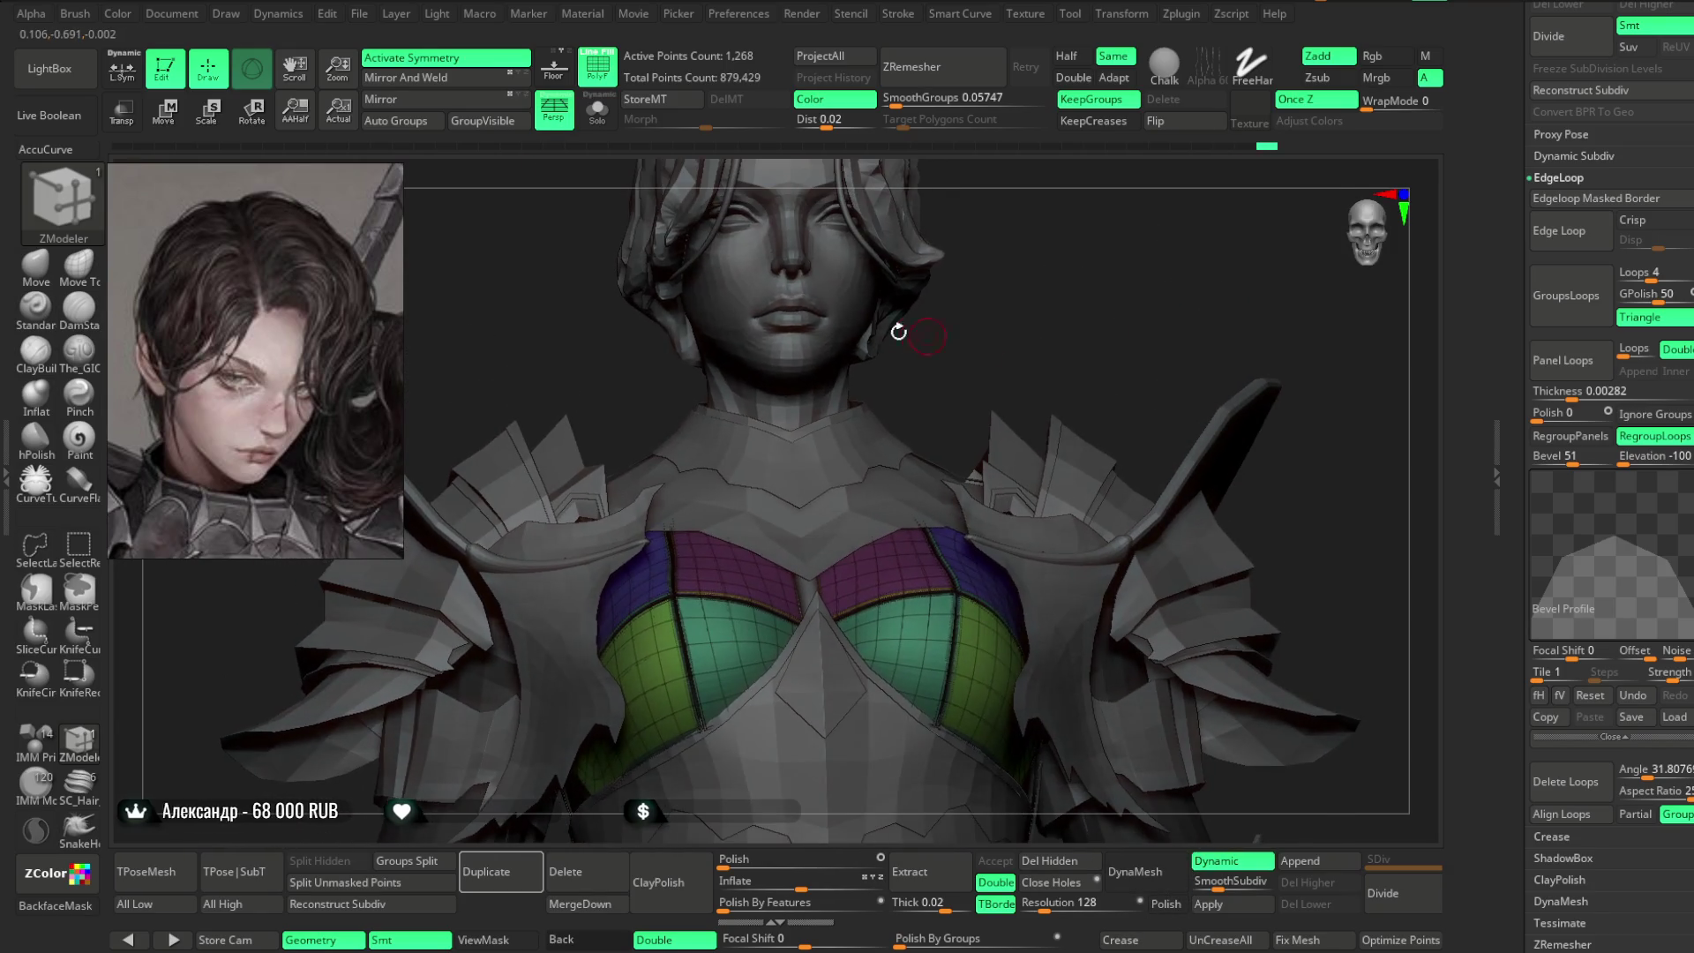
{"action": "key", "text": "shift+f"}
{"action": "right_click_drag", "start_coordinate": [1036, 295], "coordinate": [1036, 306], "text": "ctrl"}
{"action": "key", "text": "shift+d"}
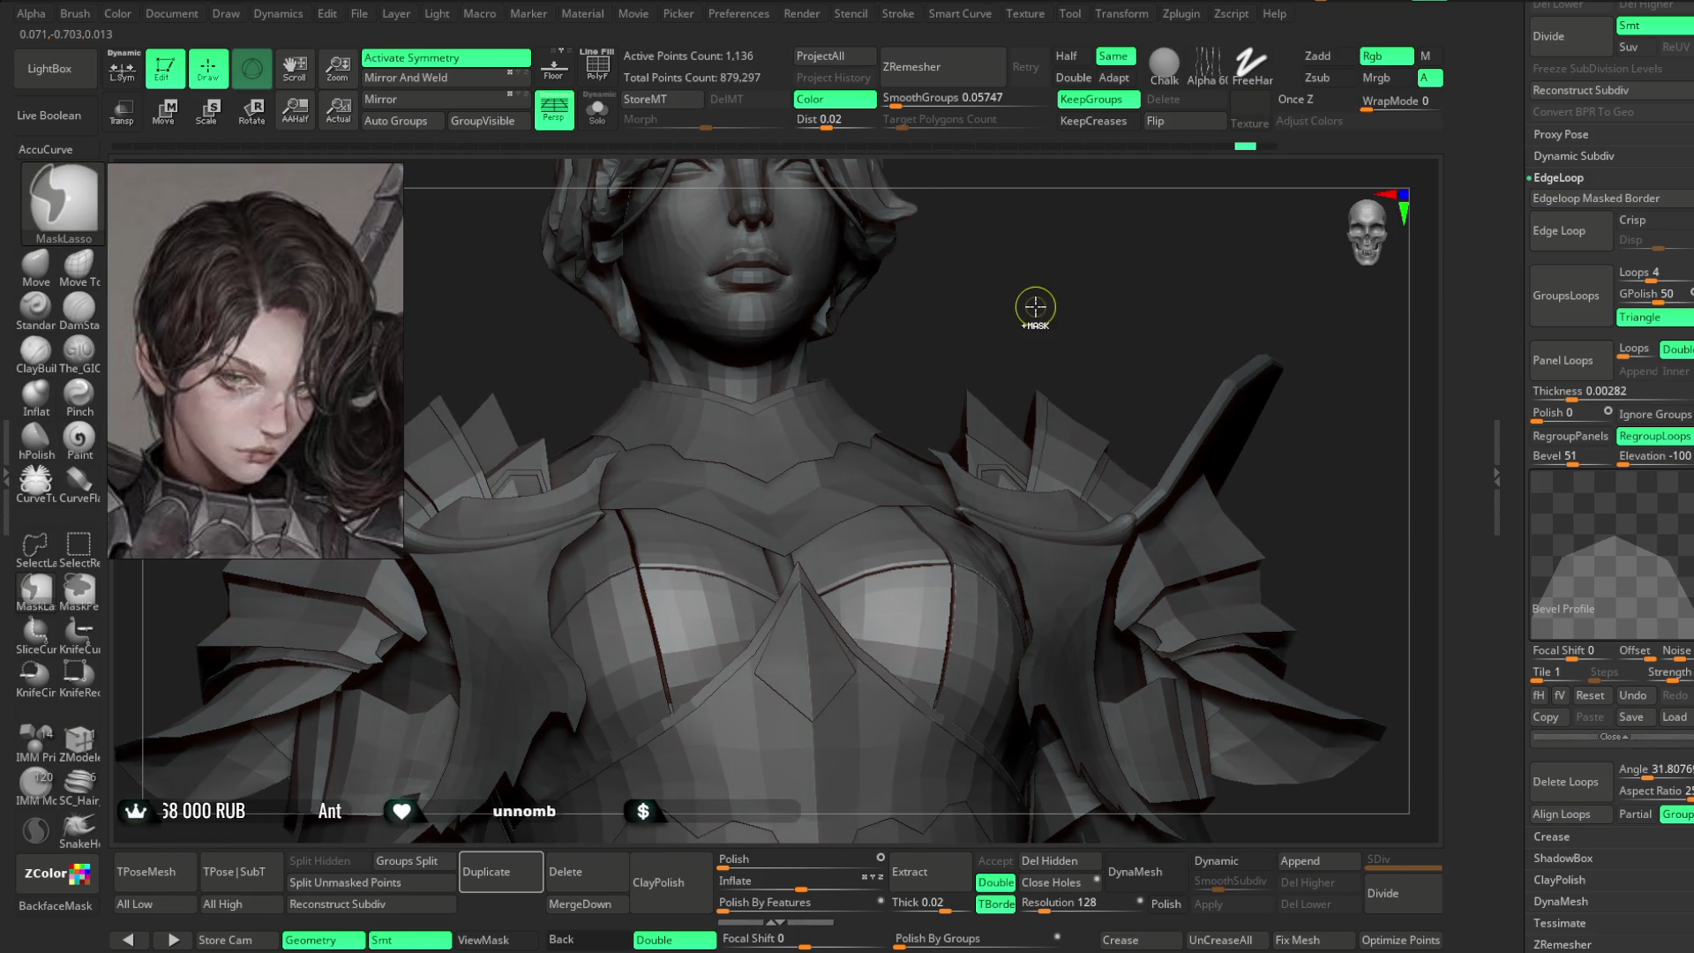
- Turn on PolyF and apply Panel Loops to the breastplate with Bevel lowered to 33
{"action": "key", "text": "shift+f"}
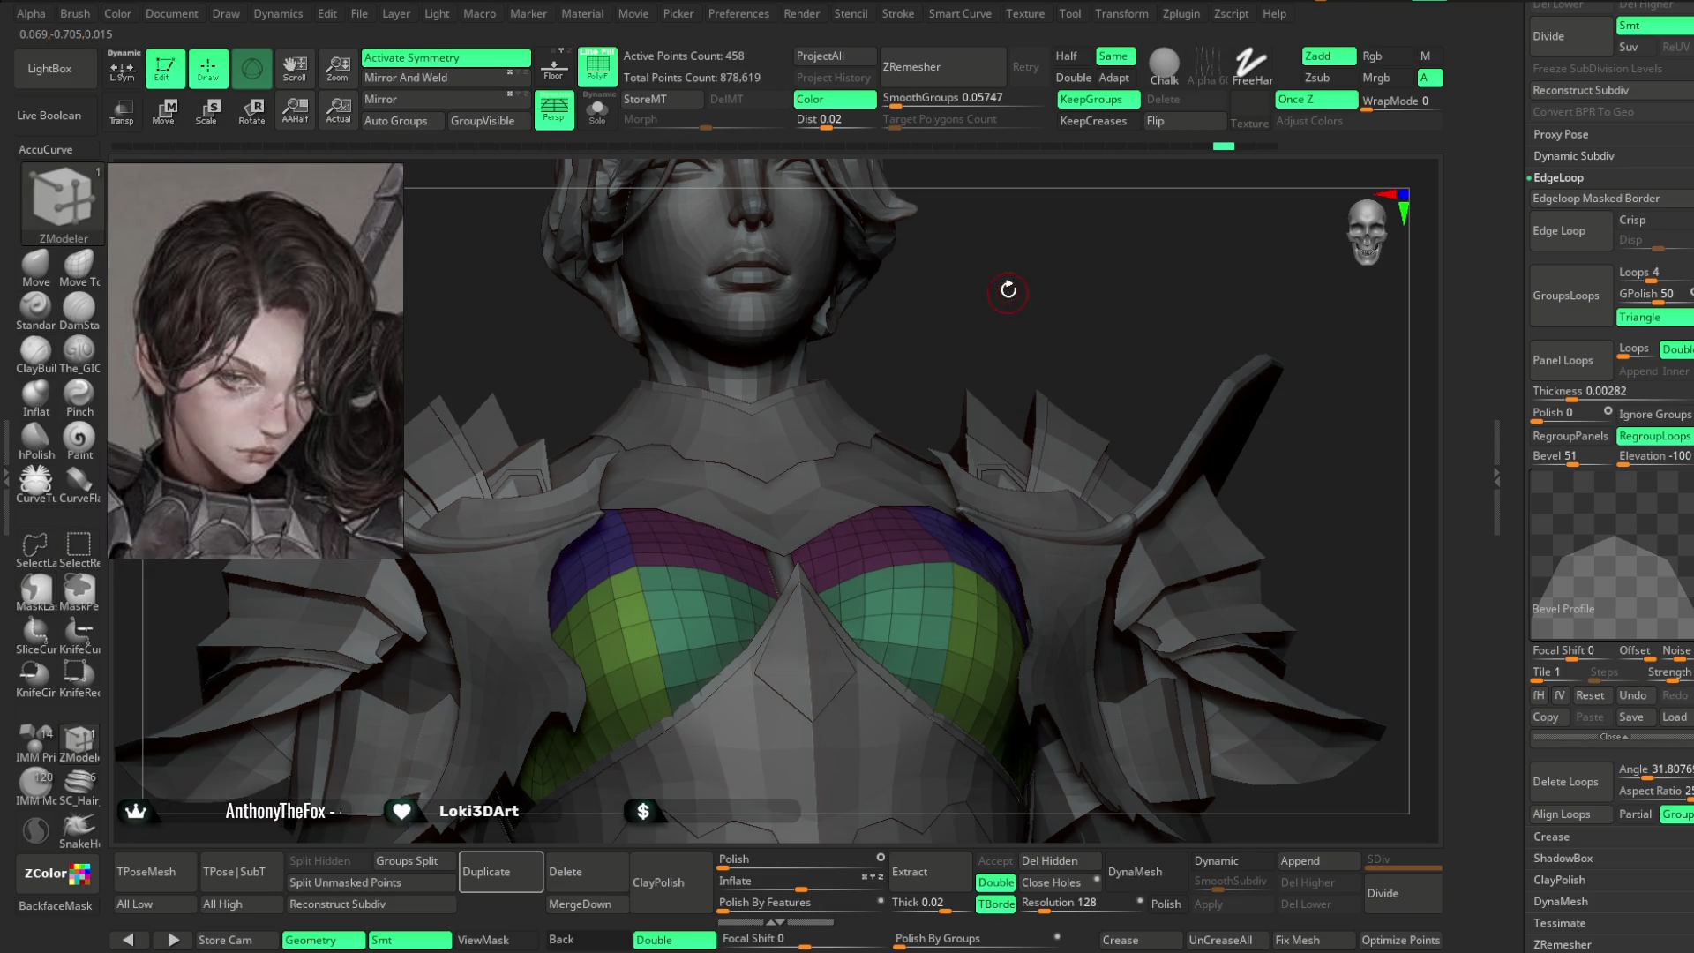
{"action": "left_click", "coordinate": [1556, 390]}
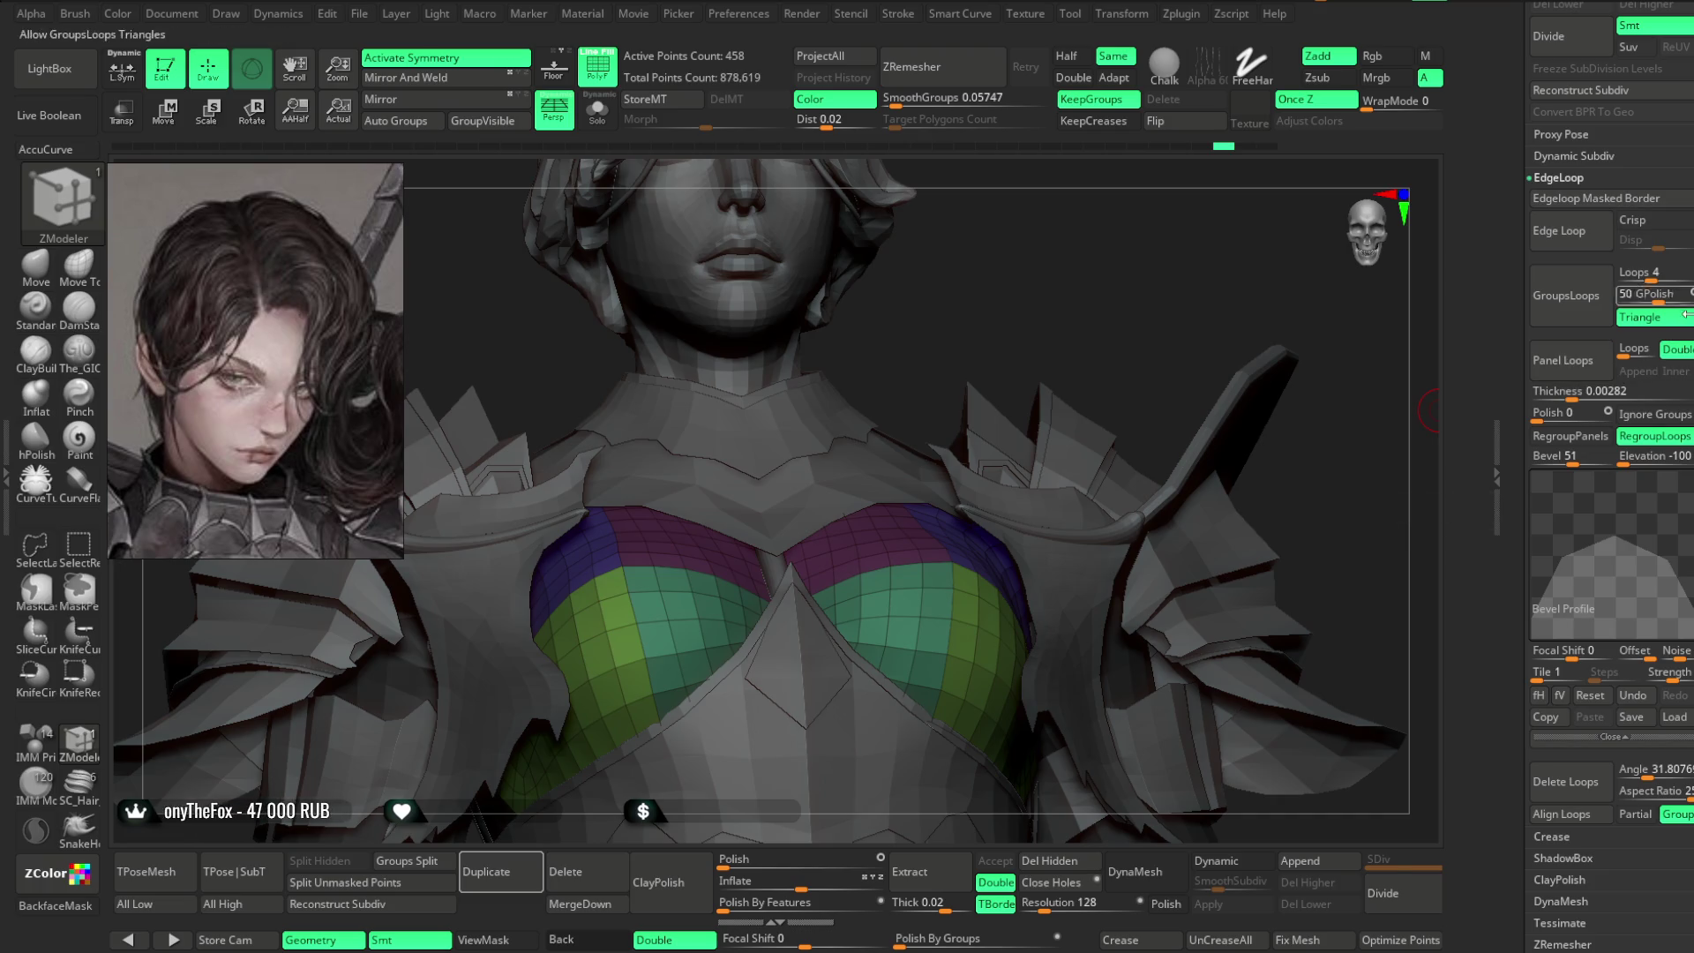
{"action": "left_click_drag", "start_coordinate": [1574, 460], "coordinate": [1558, 464]}
{"action": "left_click", "coordinate": [1562, 361]}
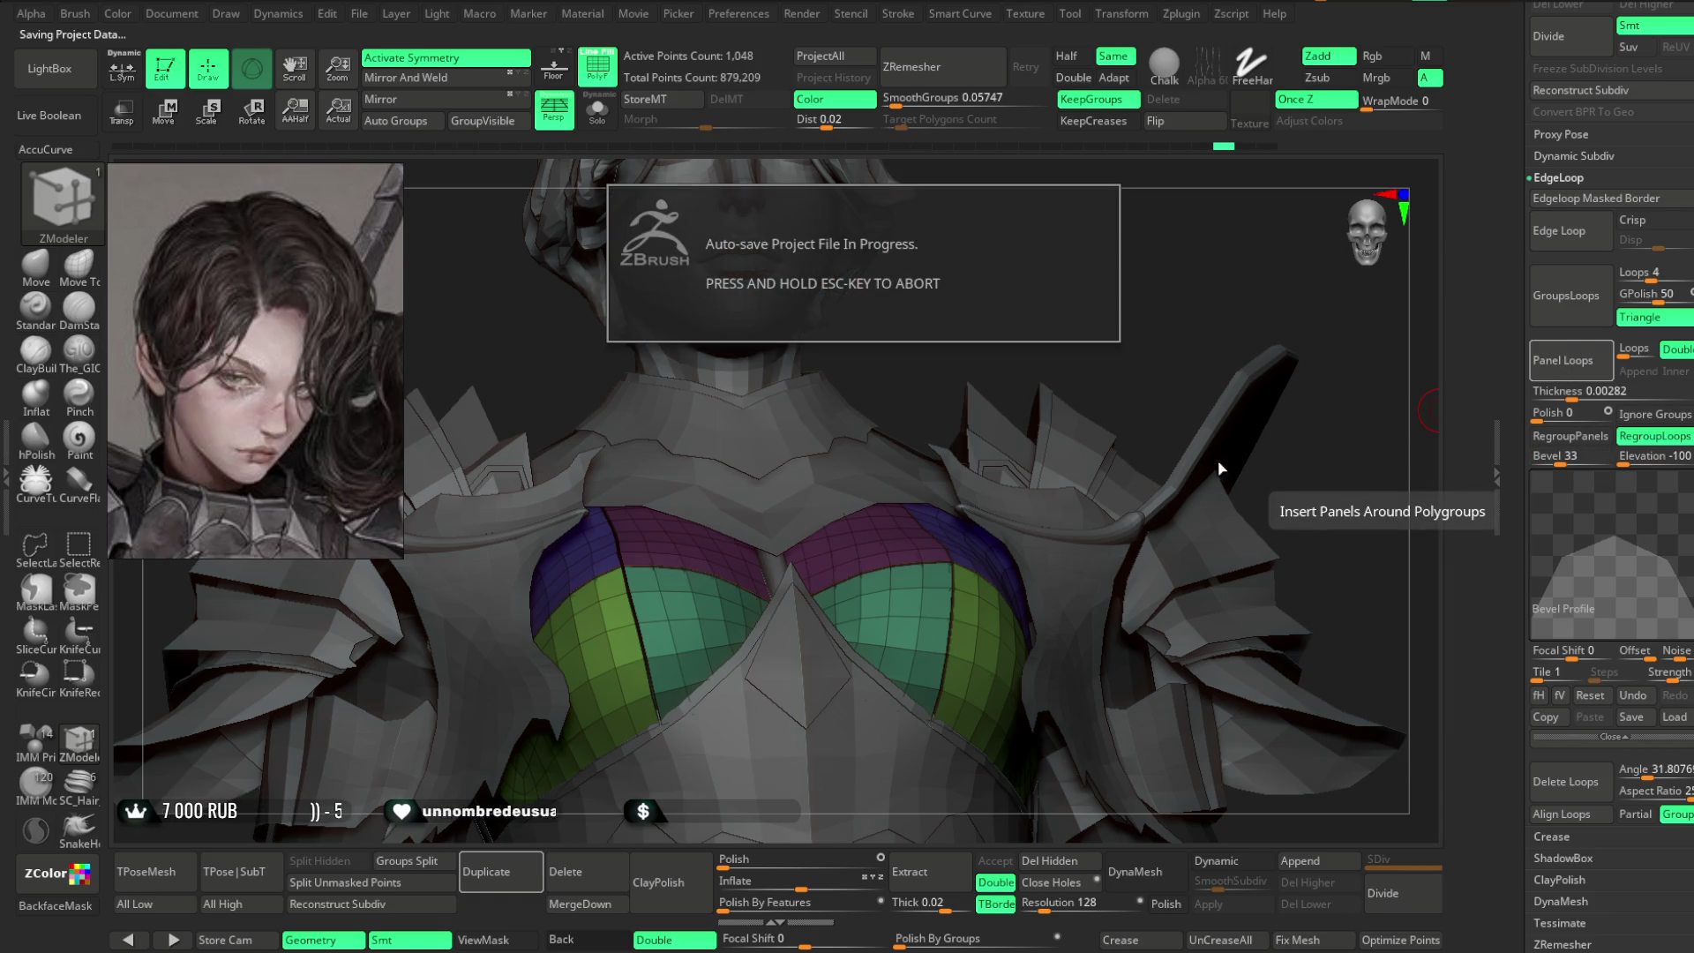
- Solo the chest piece and bevel the purple/green and purple/blue seam loops
{"action": "mouse_move", "coordinate": [1021, 333]}
{"action": "left_mouse_down"}
{"action": "mouse_move", "coordinate": [1044, 288]}
{"action": "mouse_move", "coordinate": [1024, 285]}
{"action": "left_mouse_up"}
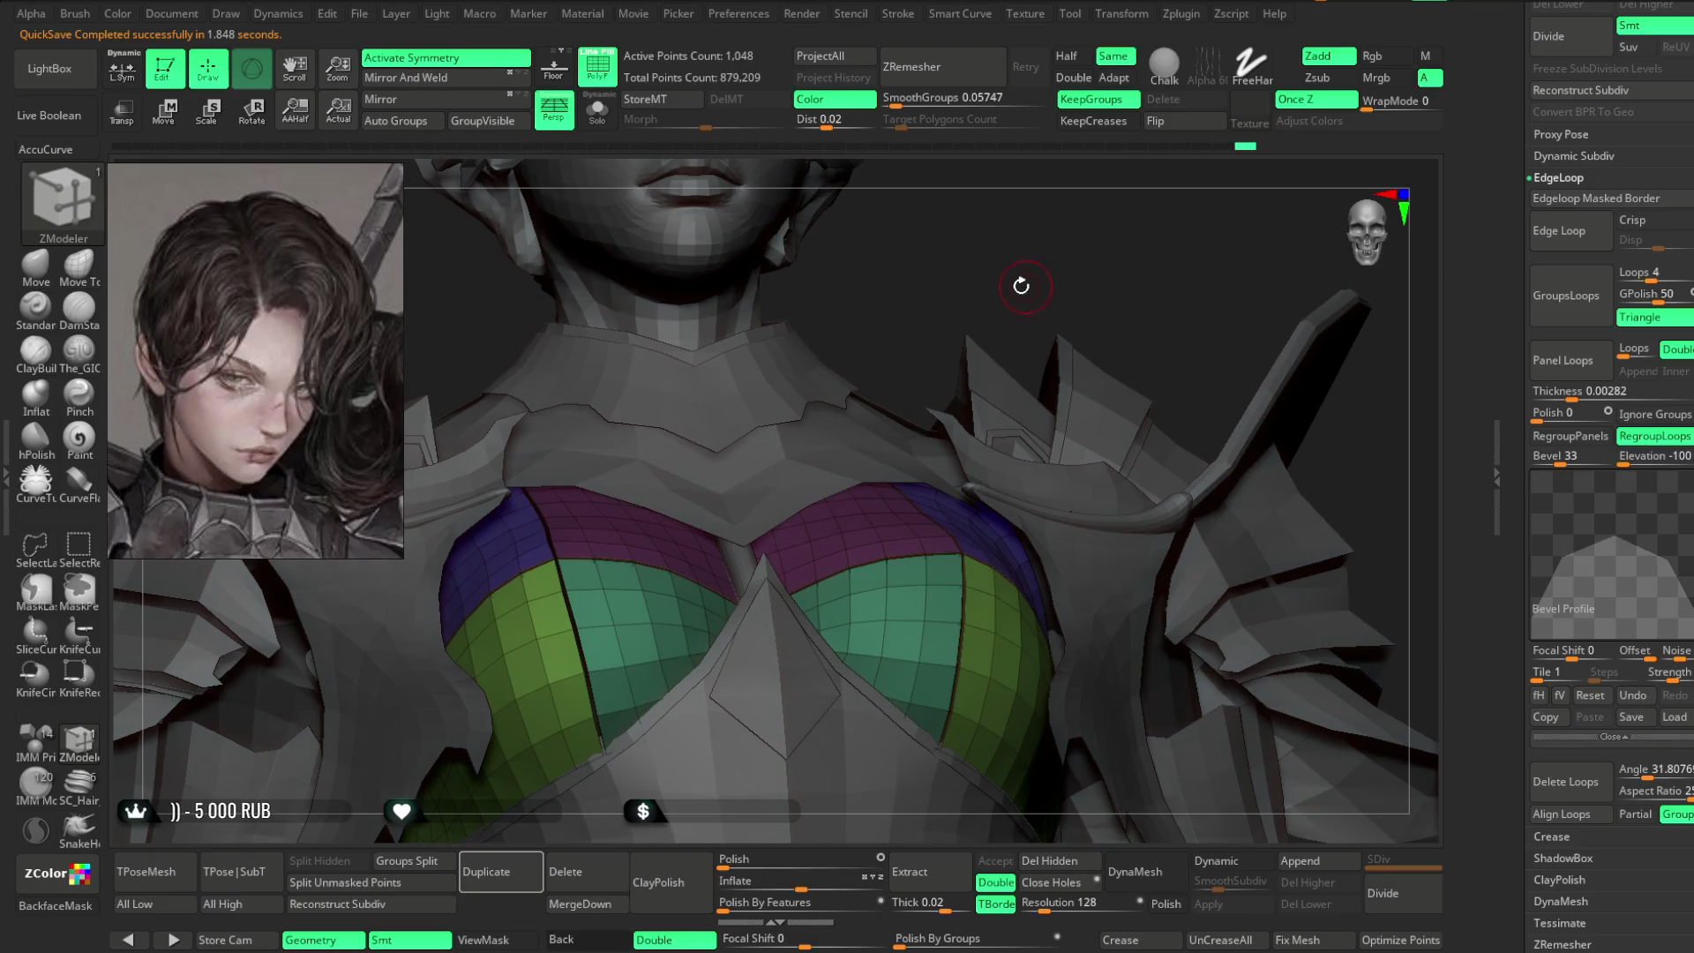
{"action": "left_click", "coordinate": [597, 115]}
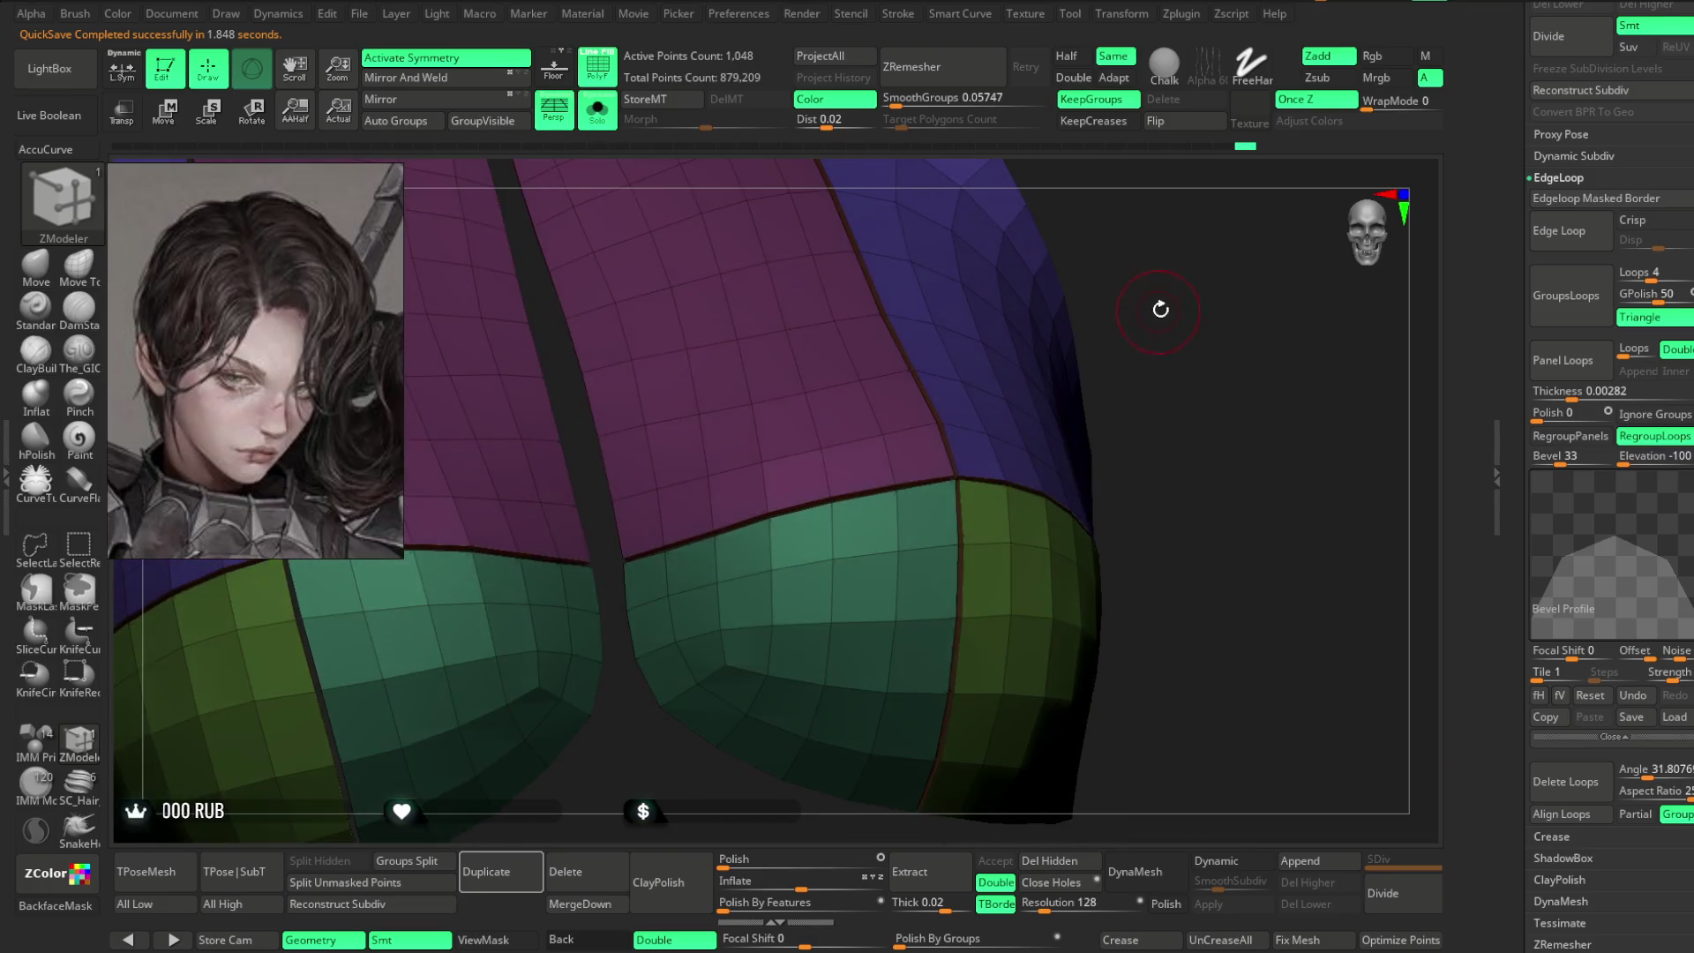
{"action": "mouse_move", "coordinate": [1155, 326]}
{"action": "left_mouse_down"}
{"action": "mouse_move", "coordinate": [1202, 302]}
{"action": "mouse_move", "coordinate": [1177, 353]}
{"action": "left_mouse_up"}
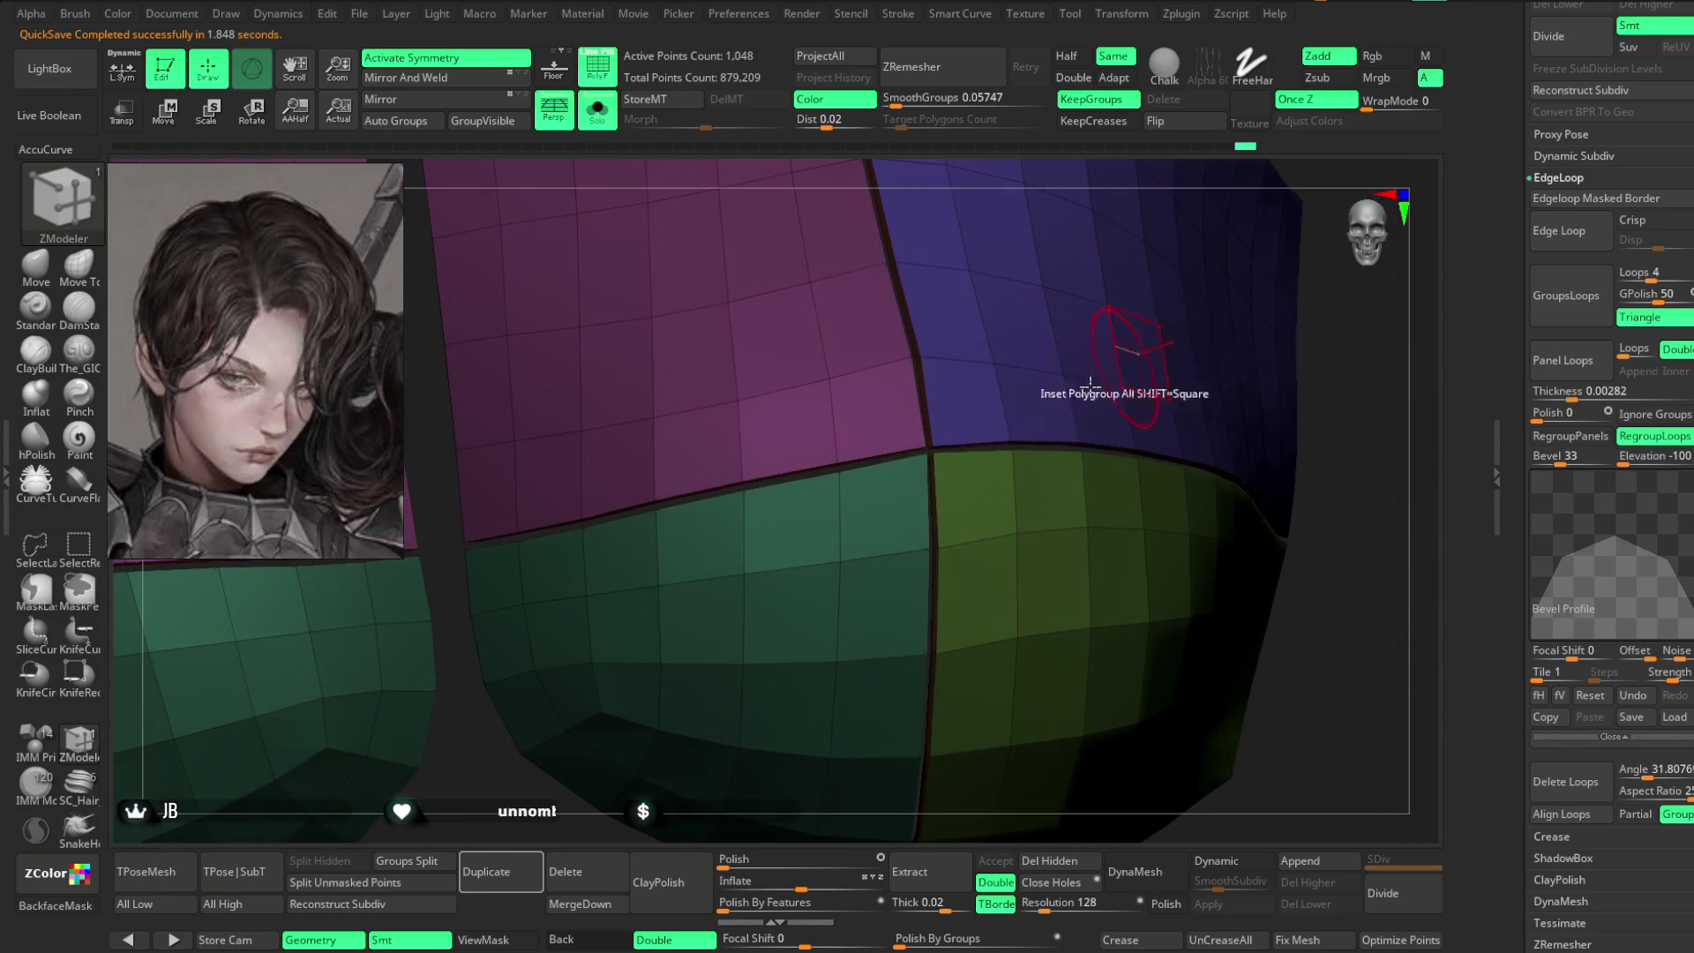
{"action": "left_click", "coordinate": [859, 474]}
{"action": "key", "text": "ctrl+z"}
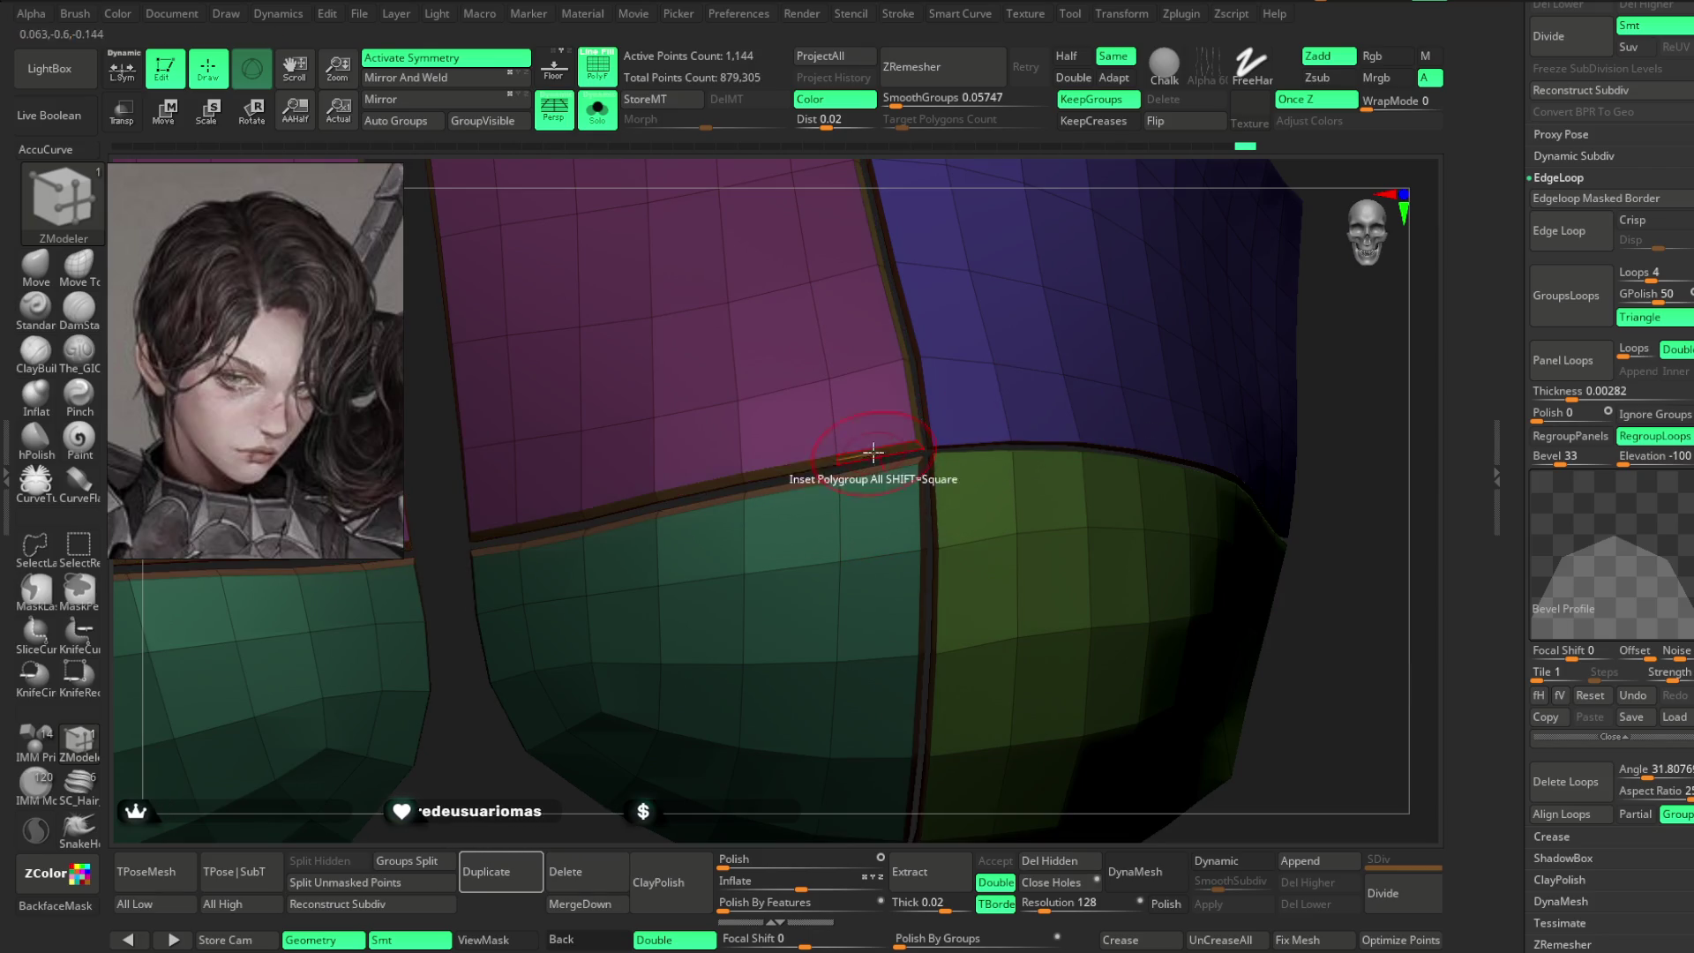
{"action": "mouse_move", "coordinate": [1334, 384]}
{"action": "left_mouse_down"}
{"action": "mouse_move", "coordinate": [1316, 303]}
{"action": "mouse_move", "coordinate": [956, 451]}
{"action": "left_mouse_up"}
{"action": "left_click", "coordinate": [900, 473]}
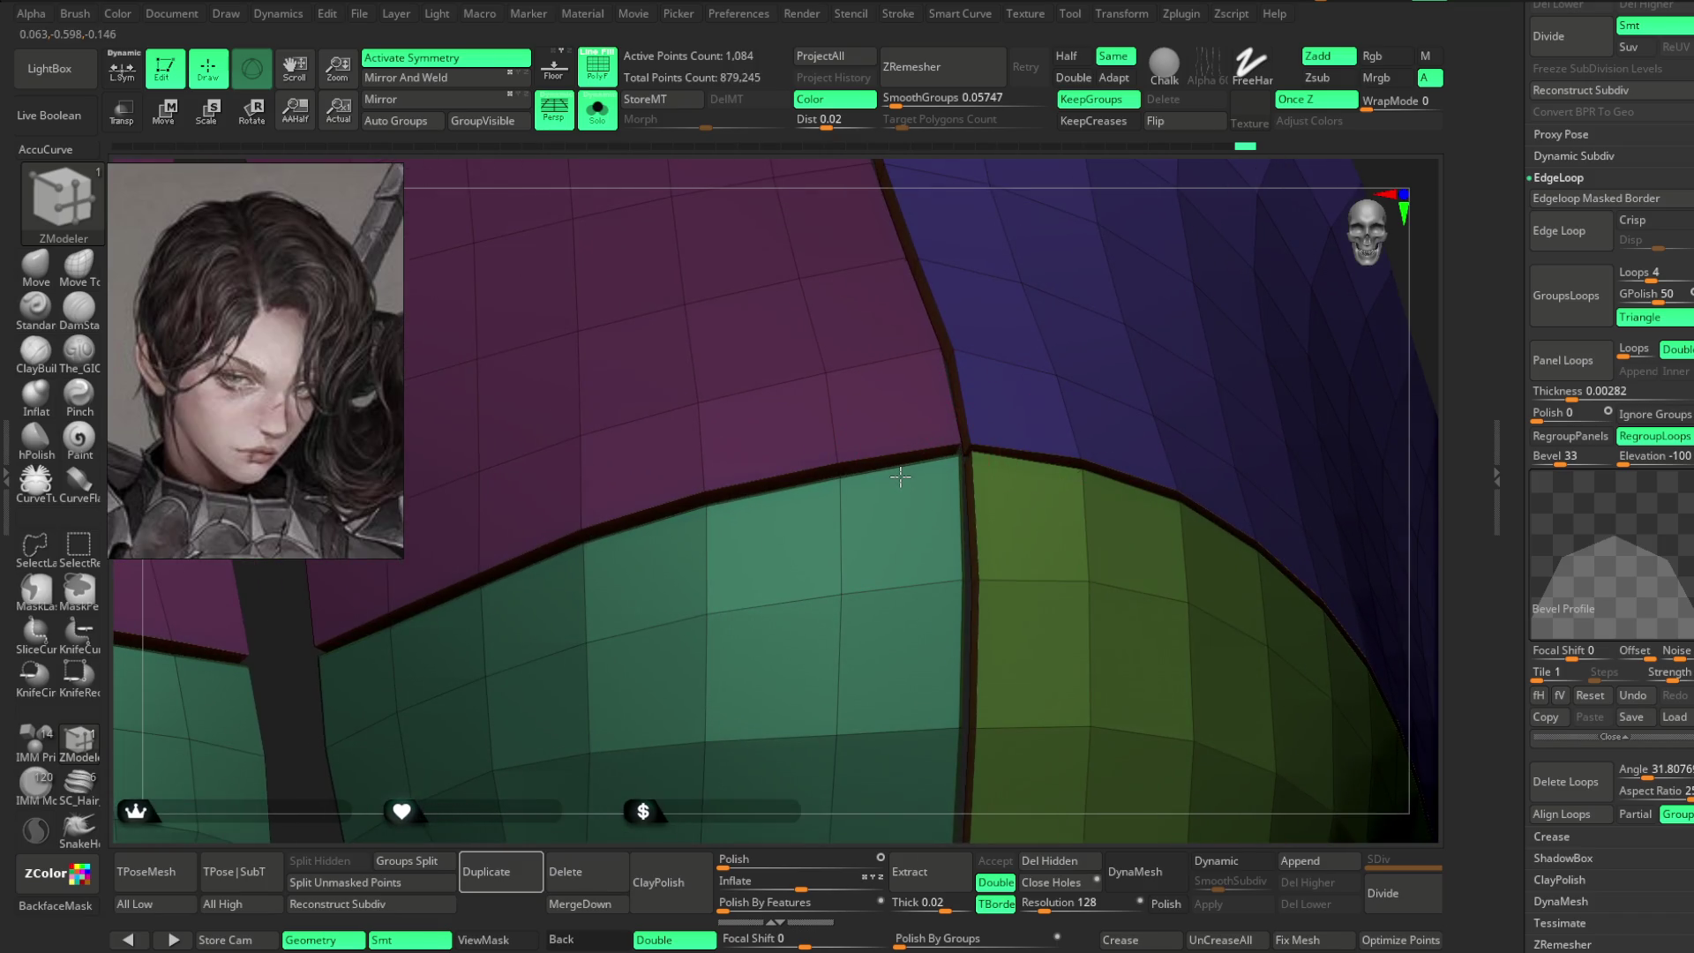
{"action": "left_click", "coordinate": [1004, 441]}
{"action": "left_click", "coordinate": [1005, 465]}
- Enable Dynamic Subdiv, turn off PolyF and Solo, and review the upper body
{"action": "mouse_move", "coordinate": [719, 825]}
{"action": "left_mouse_down"}
{"action": "mouse_move", "coordinate": [703, 775]}
{"action": "mouse_move", "coordinate": [1170, 200]}
{"action": "mouse_move", "coordinate": [1021, 283]}
{"action": "left_mouse_up"}
{"action": "left_click", "coordinate": [1231, 860]}
{"action": "left_click", "coordinate": [597, 66]}
{"action": "left_click", "coordinate": [597, 110]}
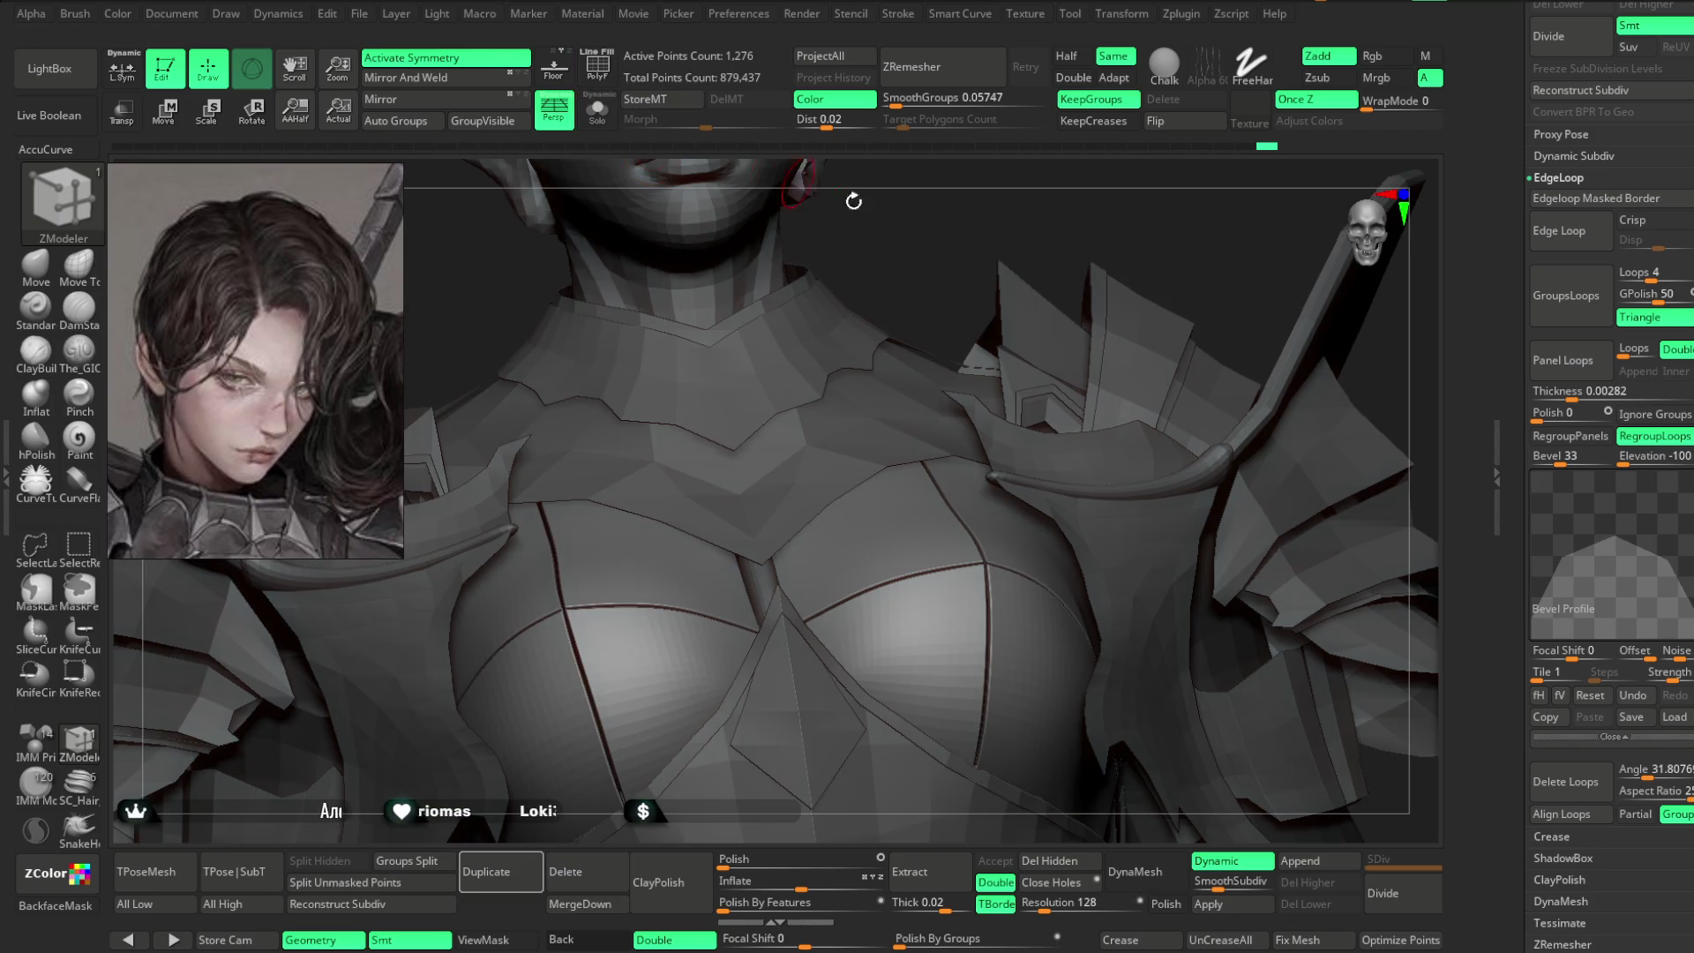
{"action": "scroll", "coordinate": [962, 274], "scroll_direction": "down", "scroll_amount": 5}
{"action": "mouse_move", "coordinate": [979, 273]}
{"action": "left_mouse_down"}
{"action": "mouse_move", "coordinate": [991, 318]}
{"action": "mouse_move", "coordinate": [980, 278]}
{"action": "mouse_move", "coordinate": [976, 314]}
{"action": "mouse_move", "coordinate": [1010, 336]}
{"action": "mouse_move", "coordinate": [1029, 399]}
{"action": "mouse_move", "coordinate": [1021, 348]}
{"action": "mouse_move", "coordinate": [1021, 367]}
{"action": "mouse_move", "coordinate": [1082, 316]}
{"action": "left_mouse_up"}
{"action": "scroll", "coordinate": [1021, 368], "scroll_direction": "up", "scroll_amount": 5}
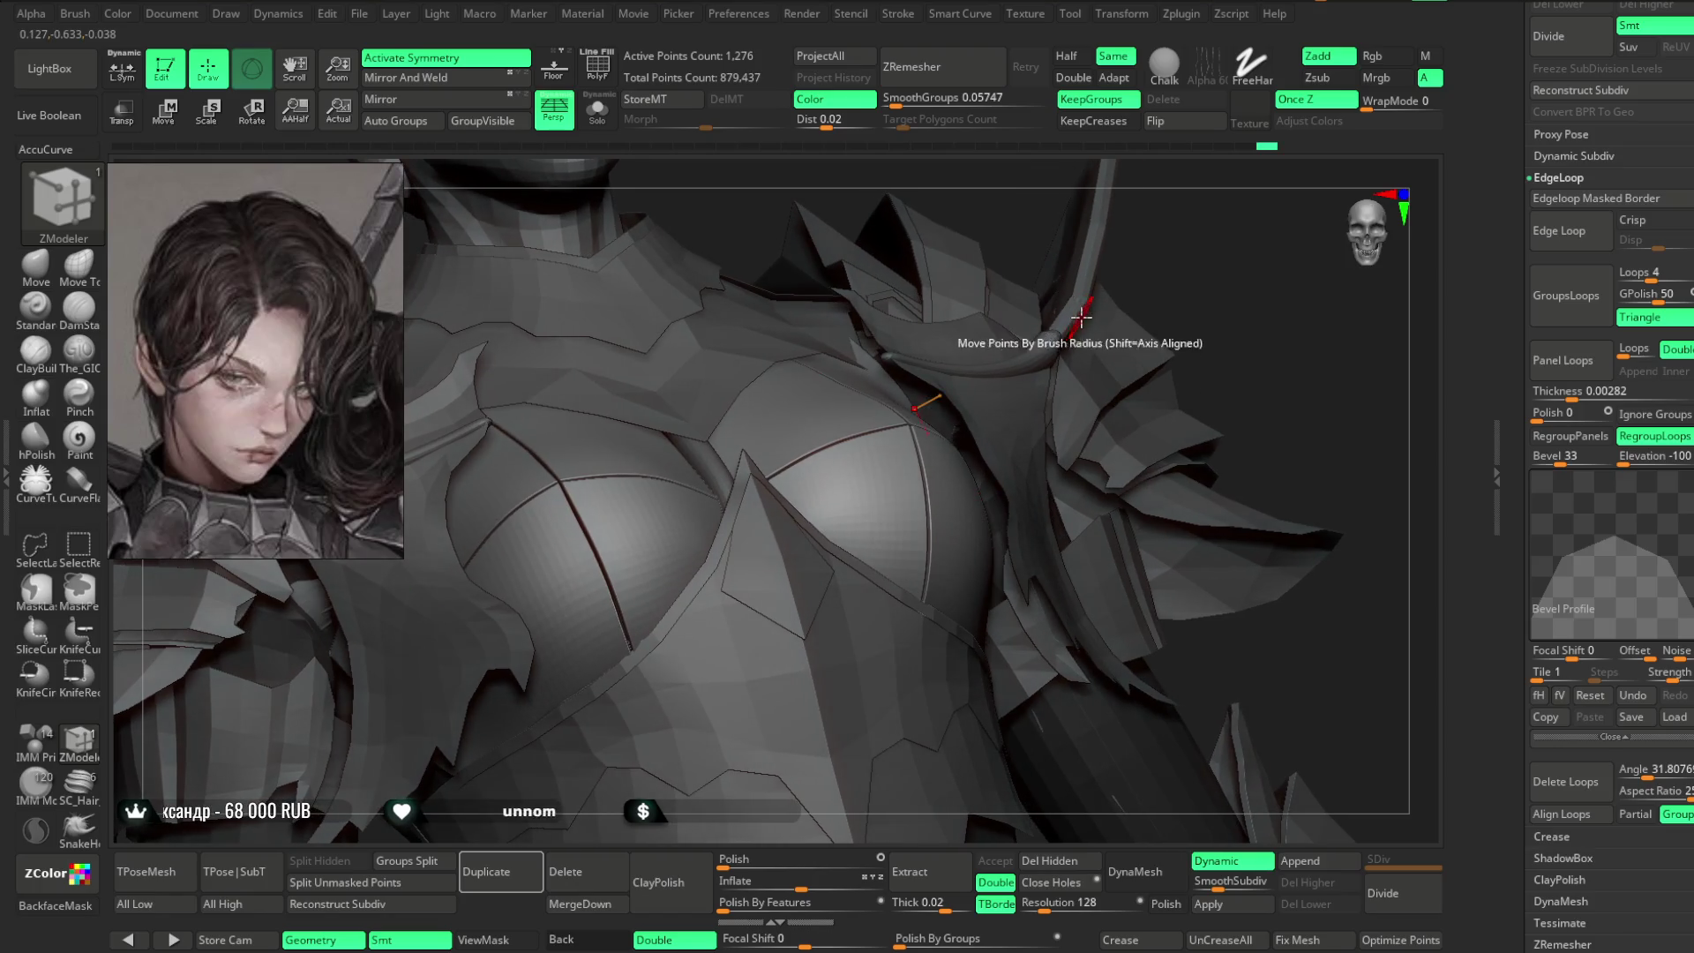
- Undo to the pre-bevel chest and rebuild its panel loops with Bevel 19
{"action": "key", "text": "ctrl"}
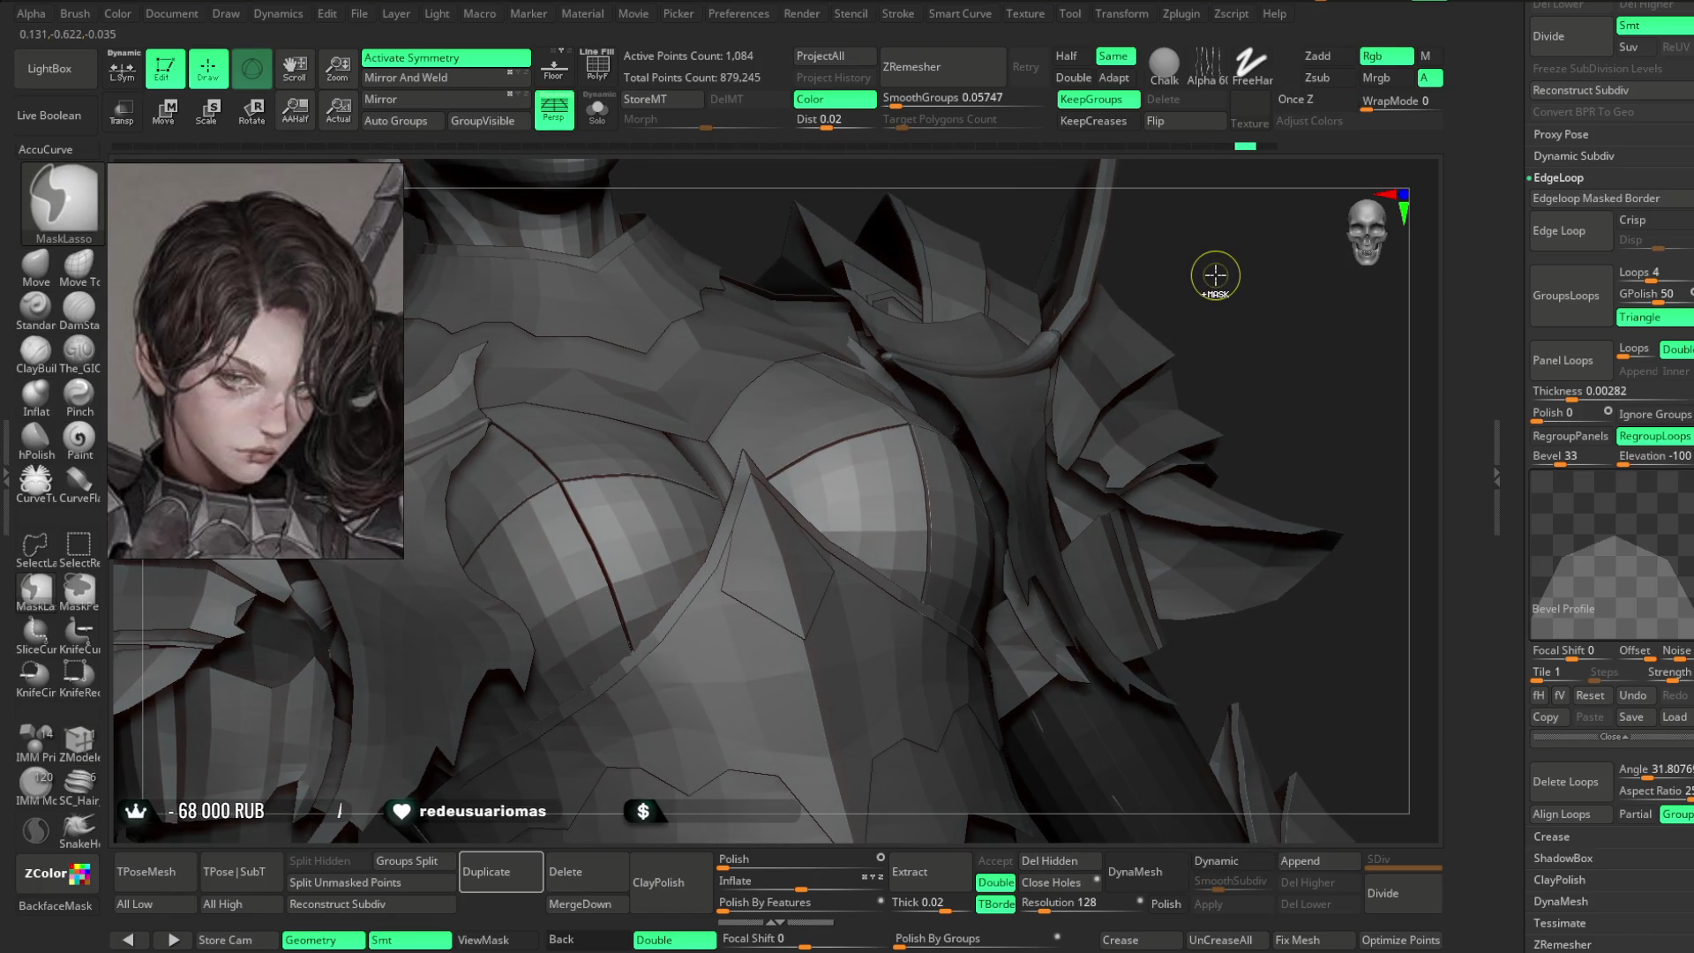
{"action": "key", "text": "ctrl+z"}
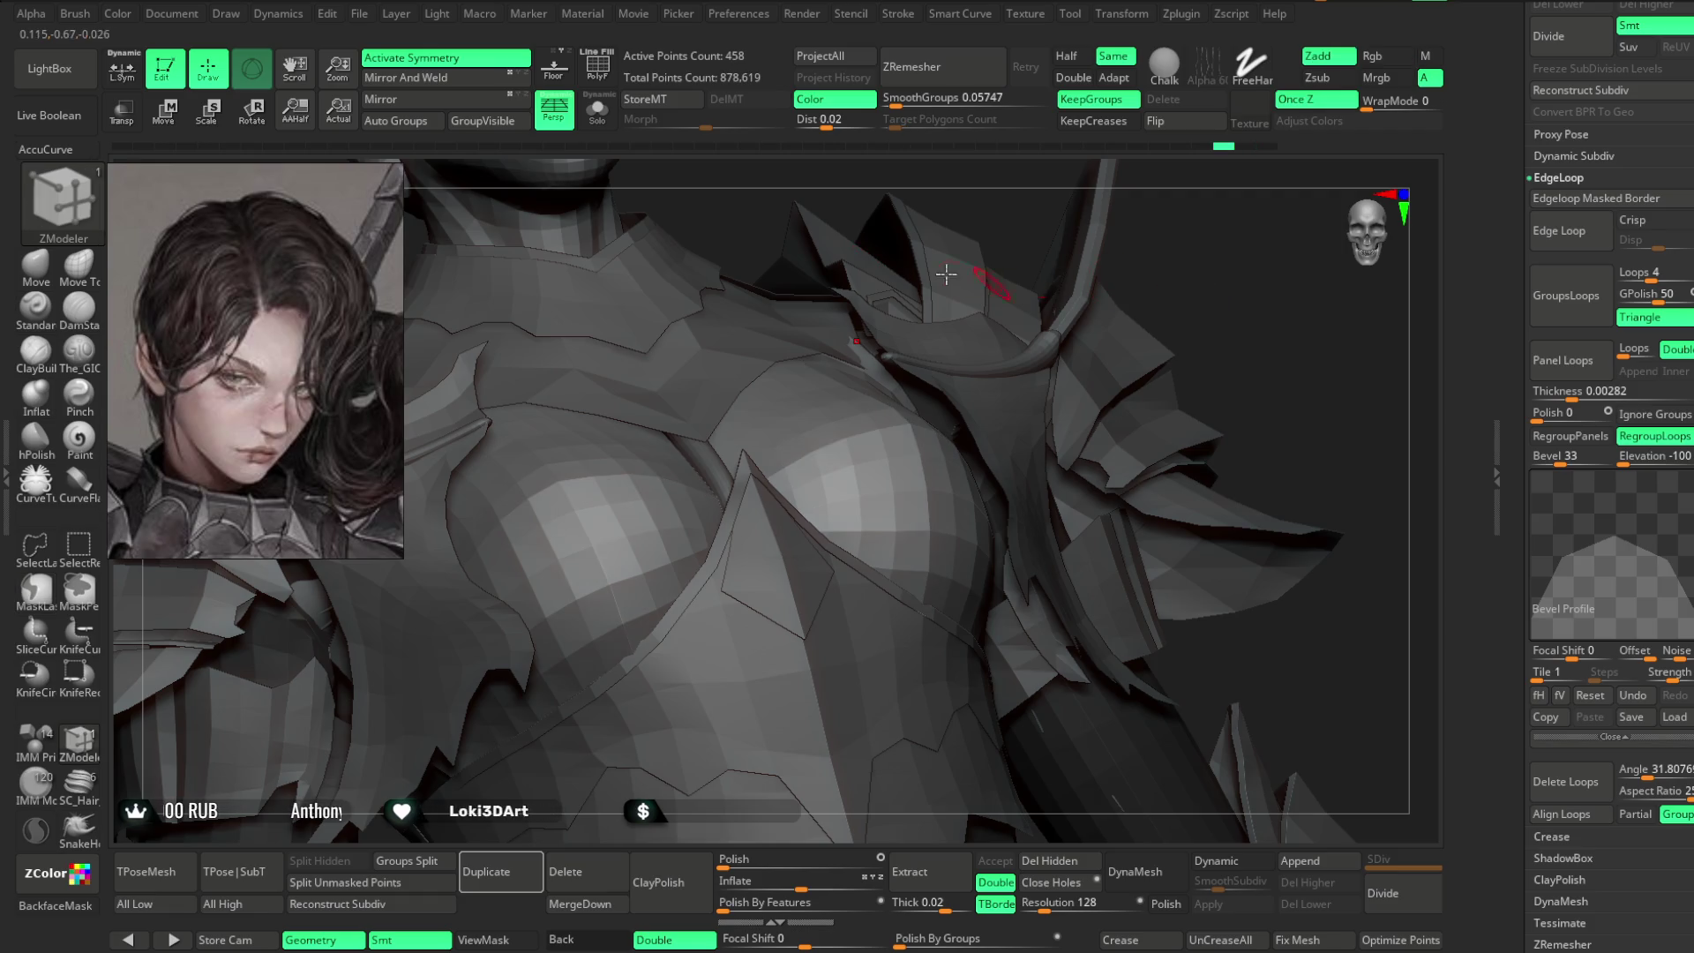
{"action": "key", "text": "shift+f"}
{"action": "left_click_drag", "start_coordinate": [1294, 338], "coordinate": [1294, 346]}
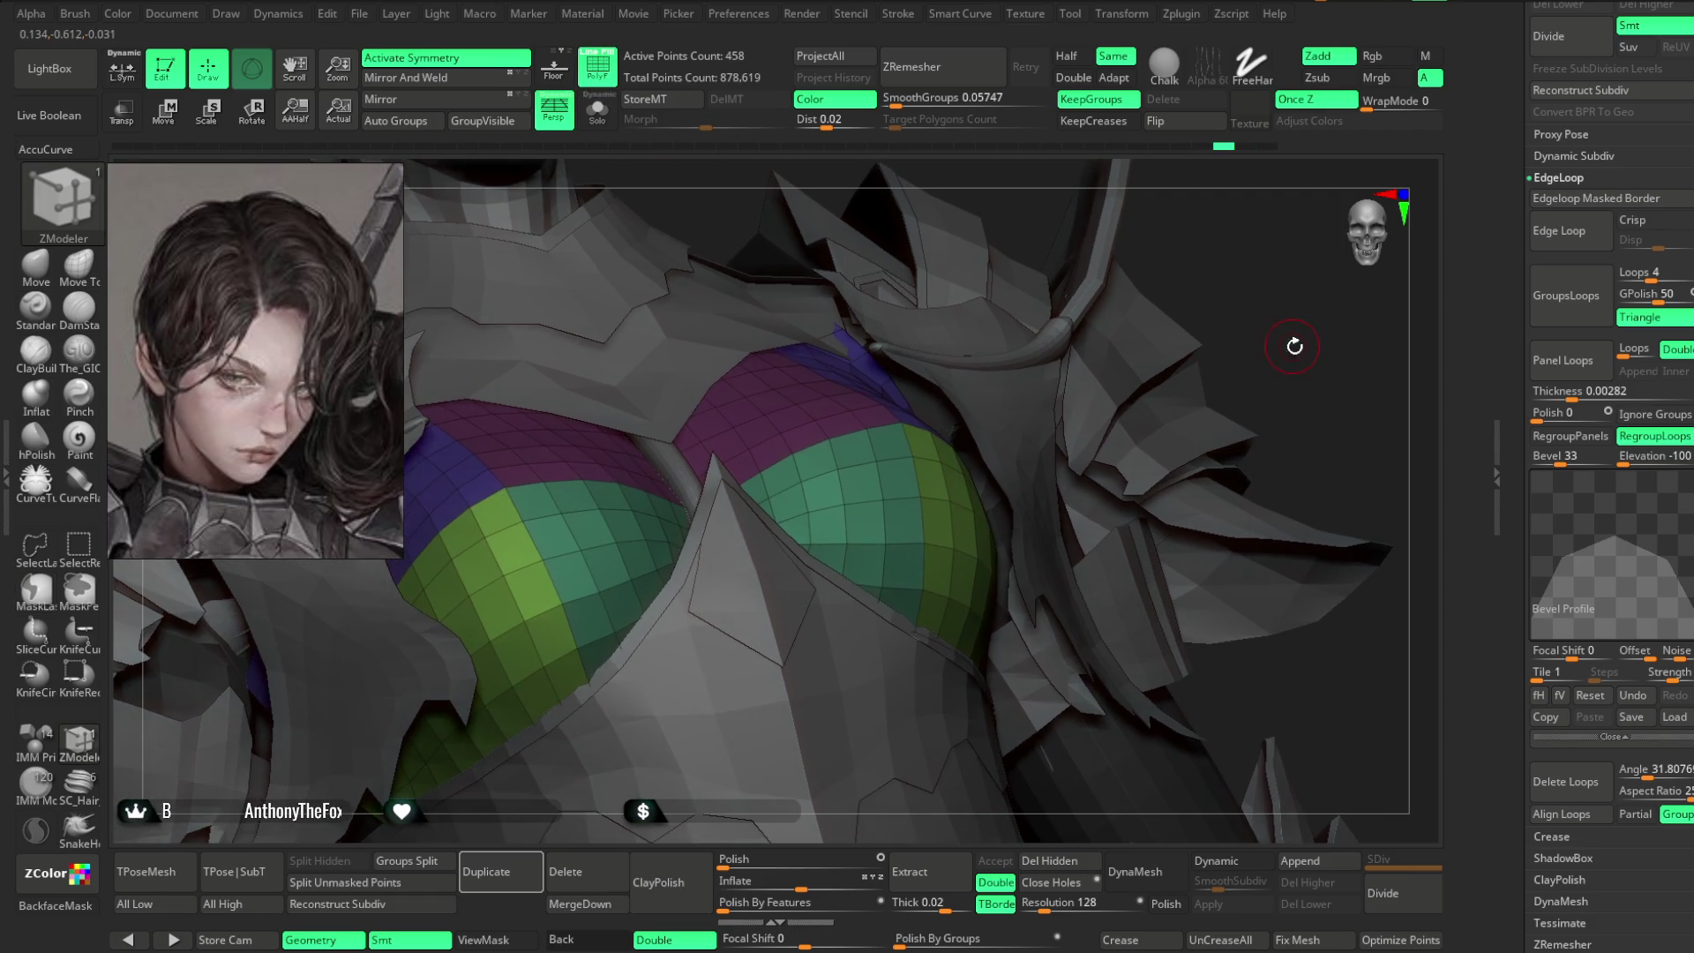
{"action": "left_click_drag", "start_coordinate": [1561, 464], "coordinate": [1555, 464]}
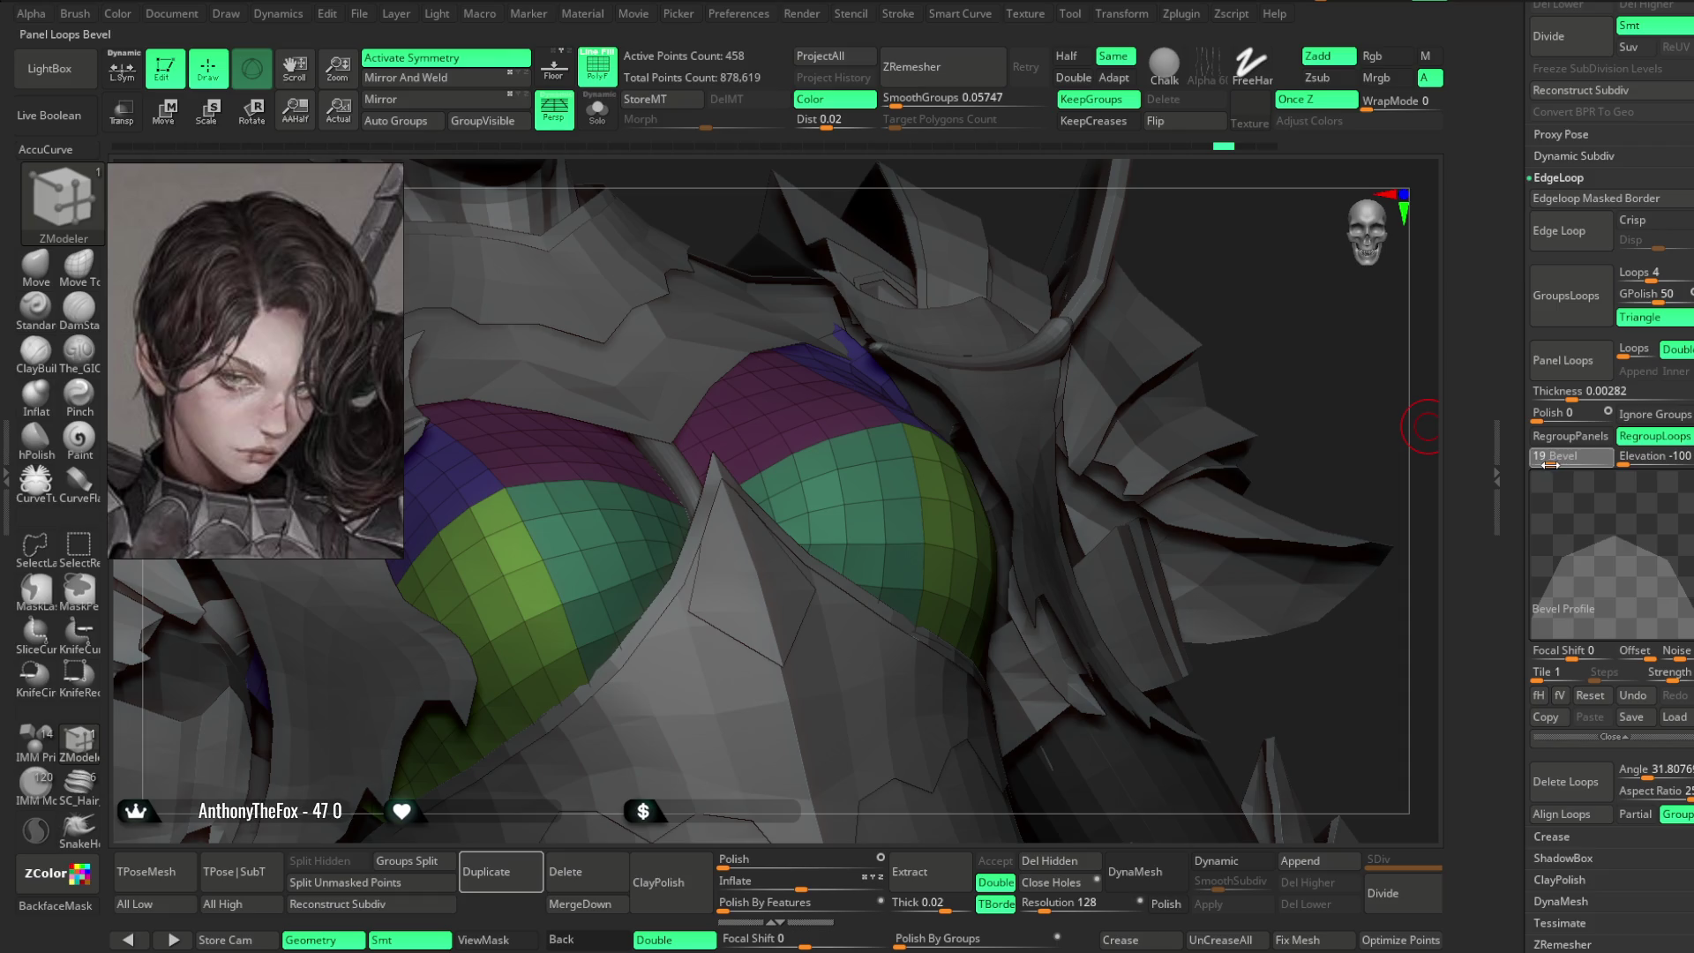
{"action": "left_click", "coordinate": [1562, 363]}
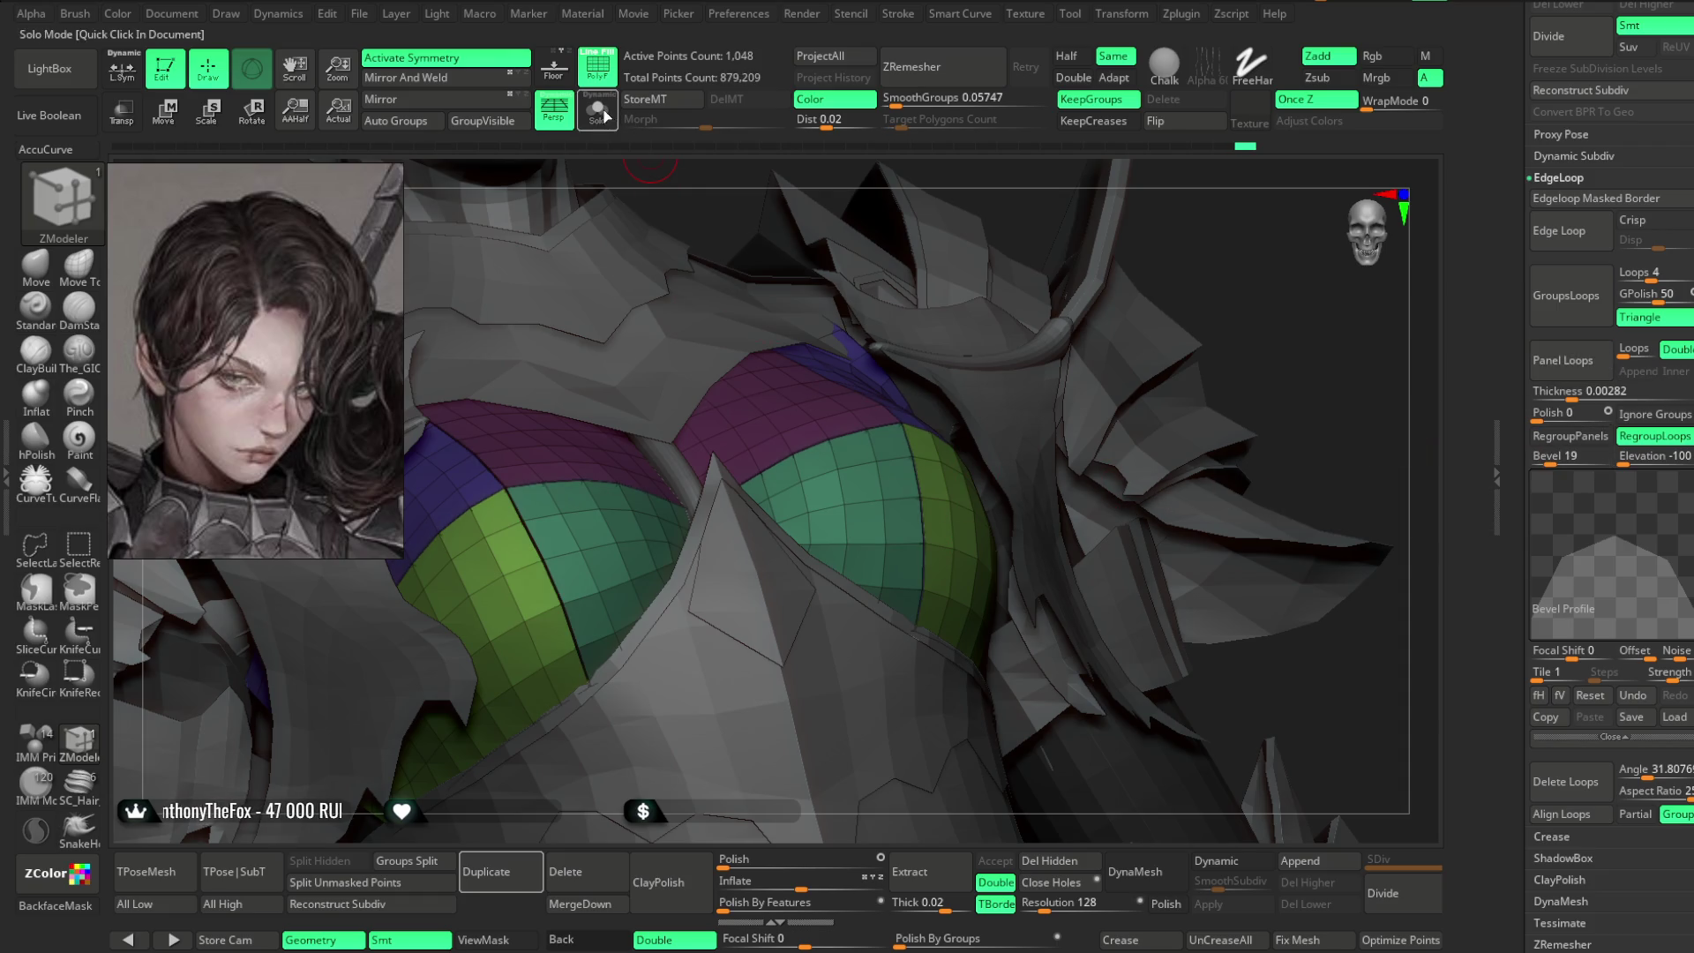
- Solo the chest piece and bevel the magenta/green and blue/green seam loops
{"action": "left_click", "coordinate": [607, 116]}
{"action": "scroll", "coordinate": [1120, 277], "scroll_direction": "up", "scroll_amount": 5}
{"action": "scroll", "coordinate": [862, 481], "scroll_direction": "up", "scroll_amount": 3}
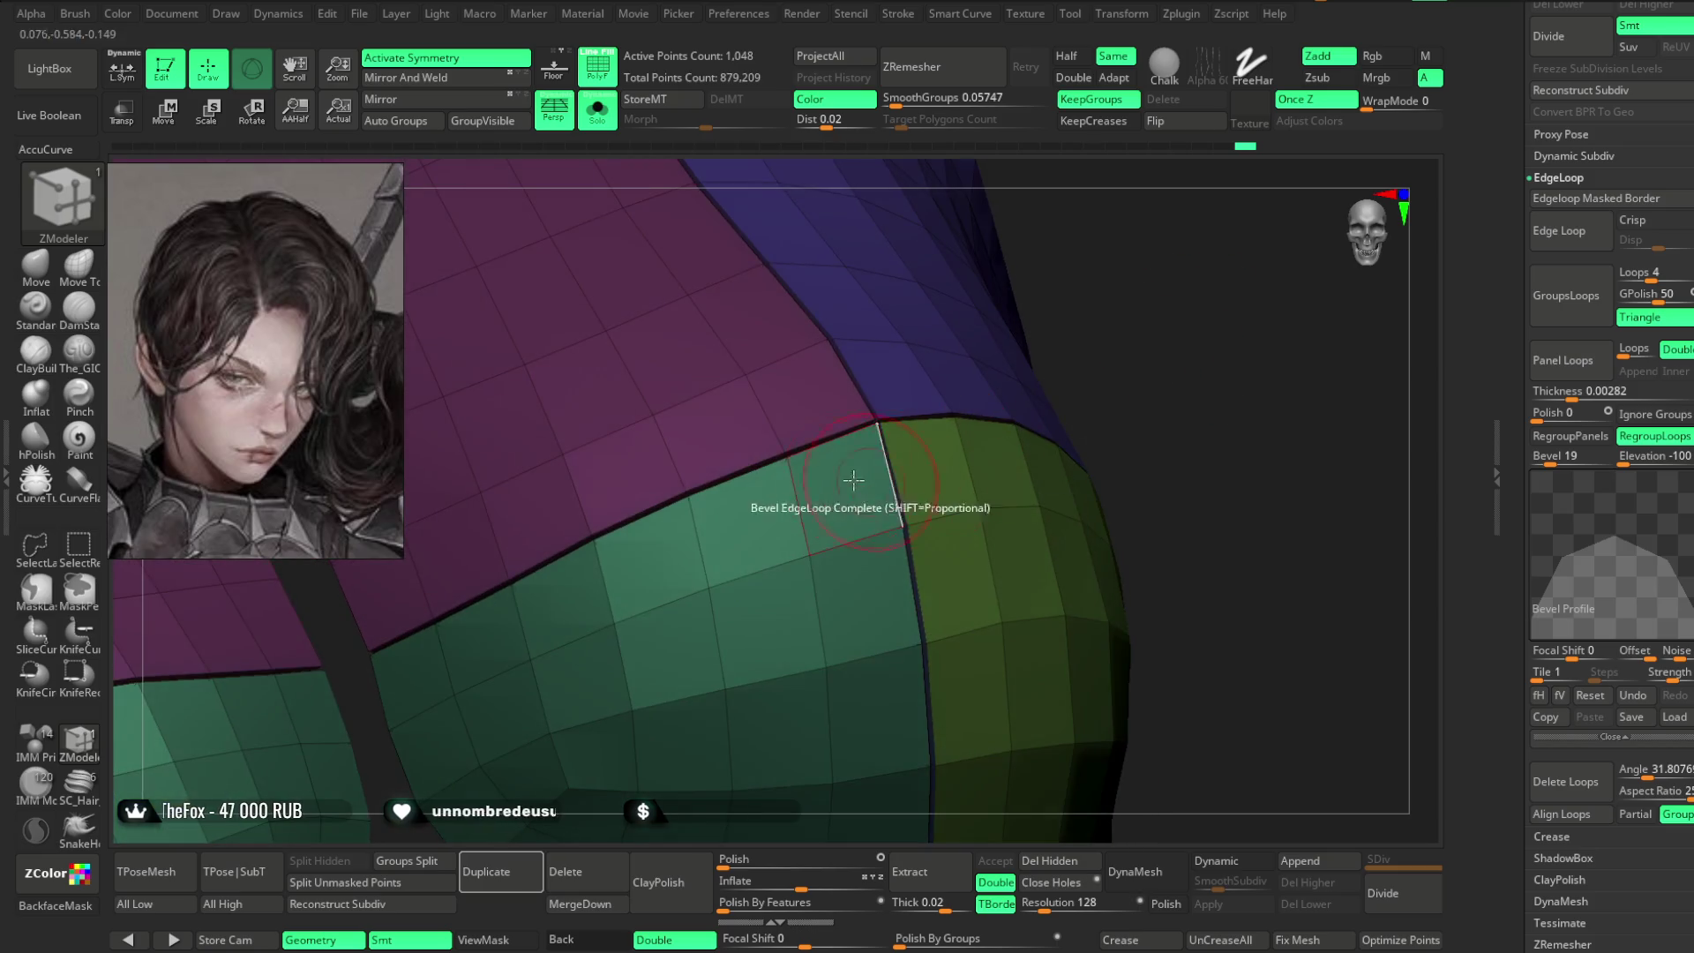
{"action": "left_click", "coordinate": [862, 481]}
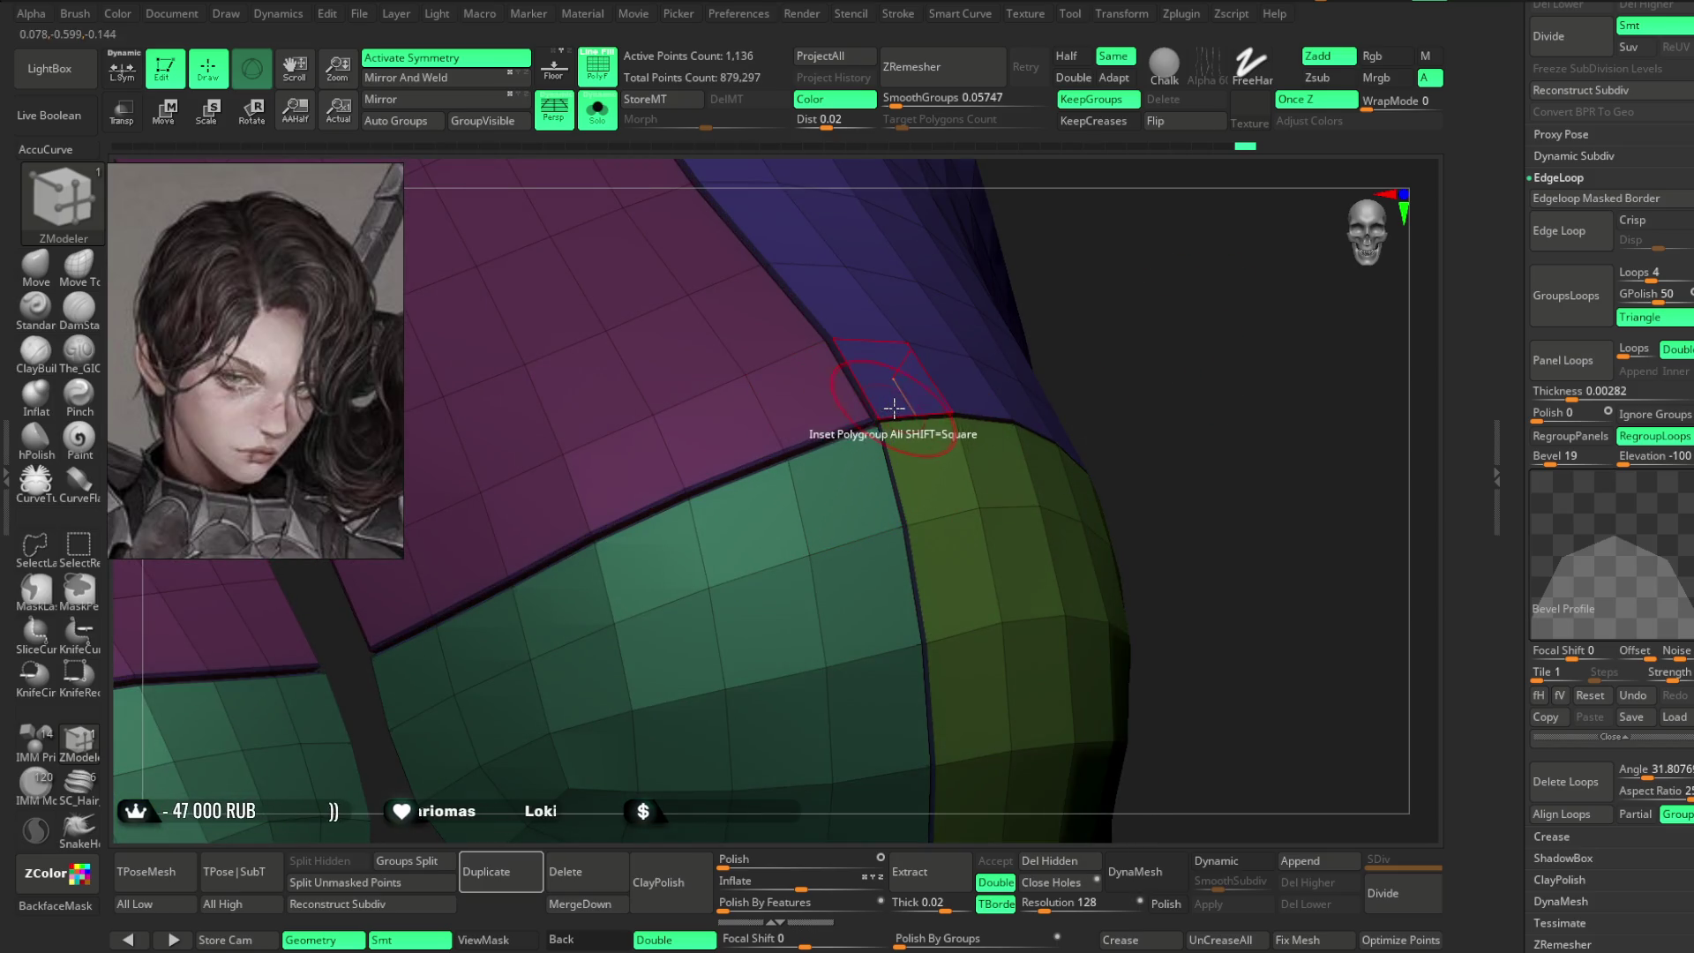
{"action": "left_click", "coordinate": [927, 422]}
{"action": "scroll", "coordinate": [971, 433], "scroll_direction": "up", "scroll_amount": 3}
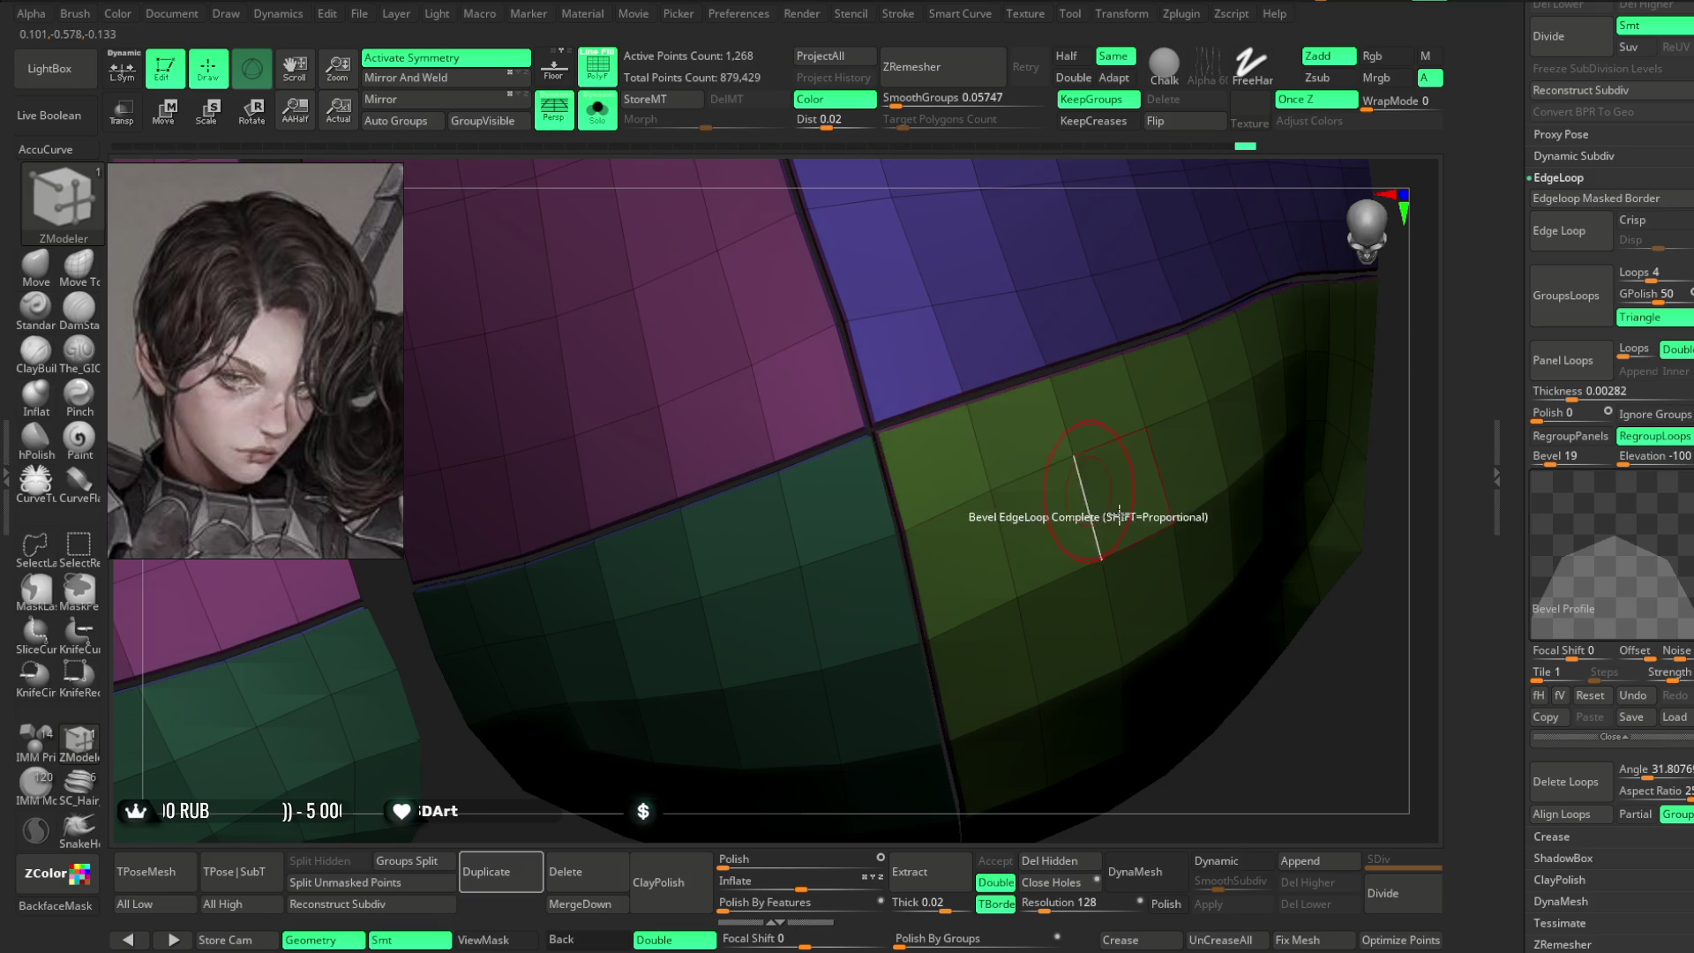
{"action": "scroll", "coordinate": [1279, 548], "scroll_direction": "down", "scroll_amount": 5}
{"action": "left_click_drag", "start_coordinate": [1279, 548], "coordinate": [1293, 495]}
{"action": "scroll", "coordinate": [1006, 369], "scroll_direction": "down", "scroll_amount": 3}
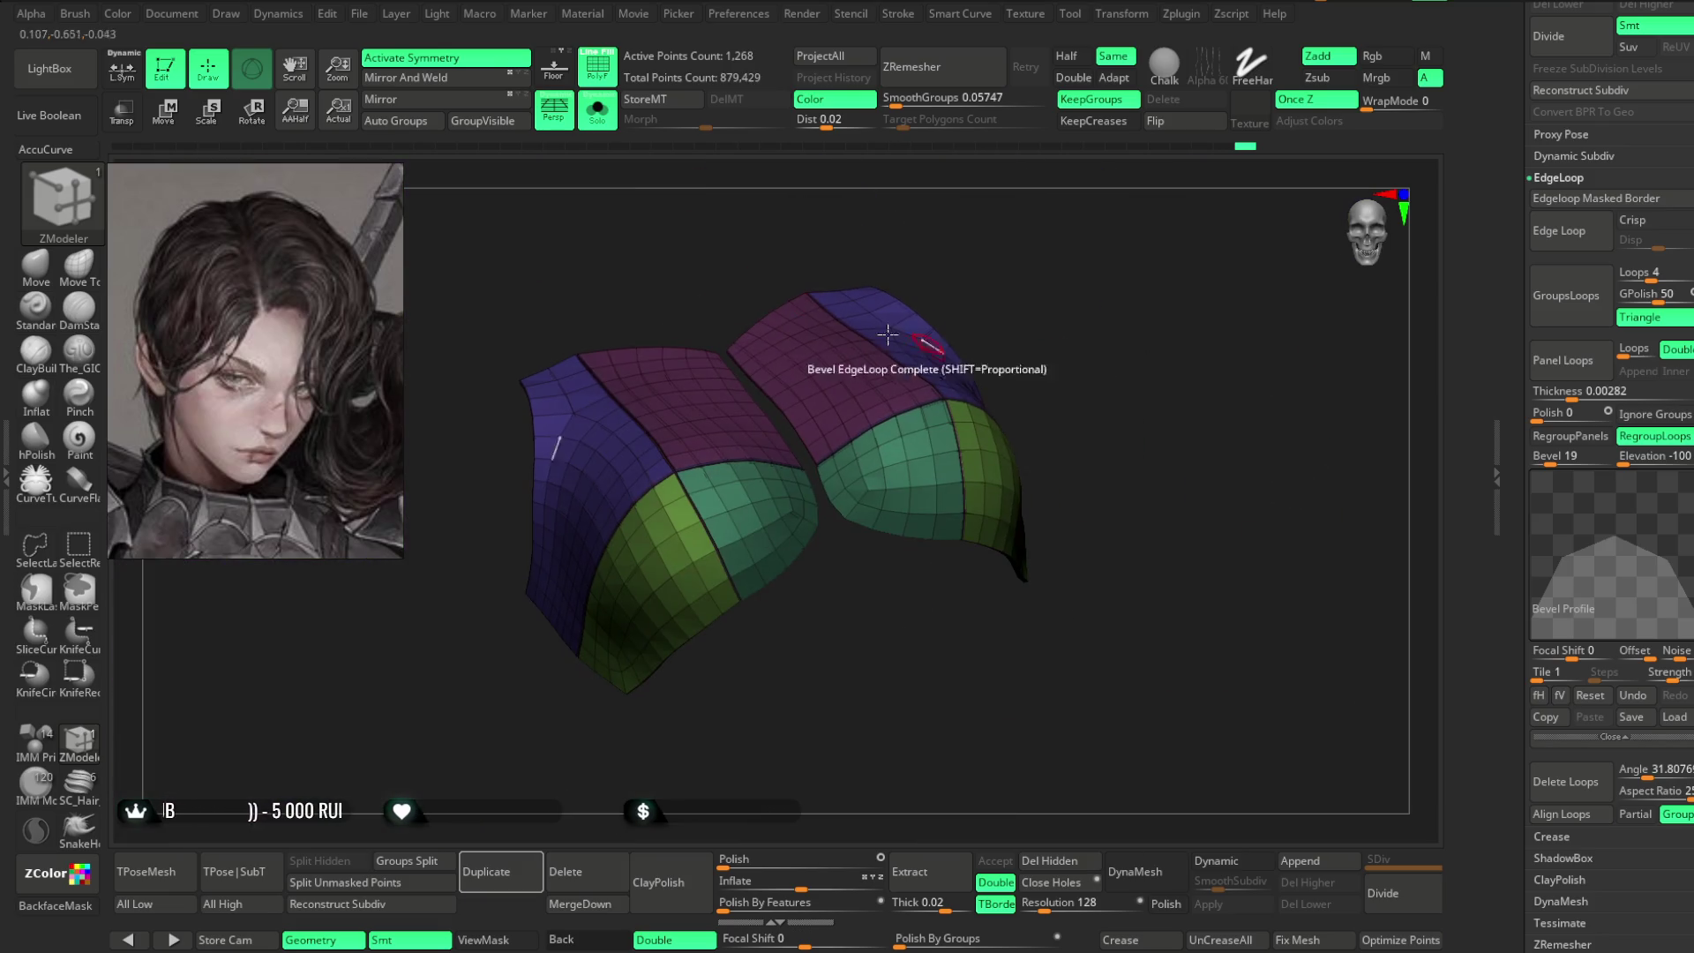
- Turn off PolyF and Solo, enable Dynamic Subdiv, then select the Lowpoly_Fantasy_slim_girl_basemesh body subtool
{"action": "left_click", "coordinate": [607, 78]}
{"action": "left_click", "coordinate": [598, 110]}
{"action": "key", "text": "d"}
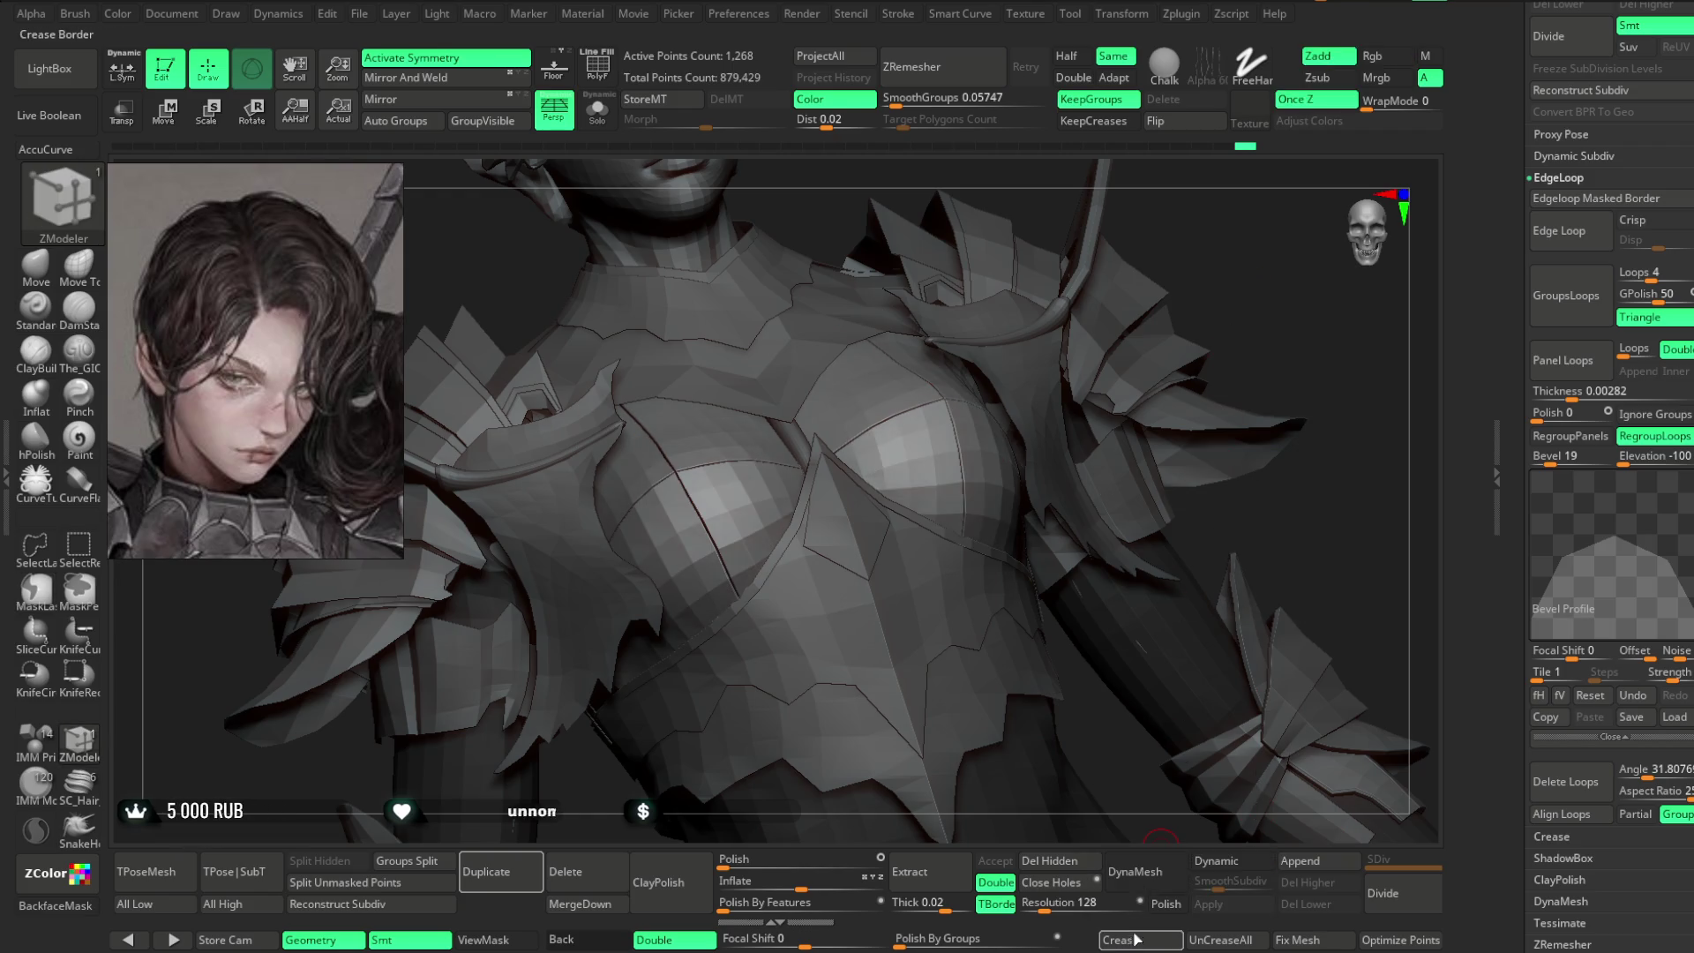
{"action": "scroll", "coordinate": [1195, 329], "scroll_direction": "down", "scroll_amount": 5}
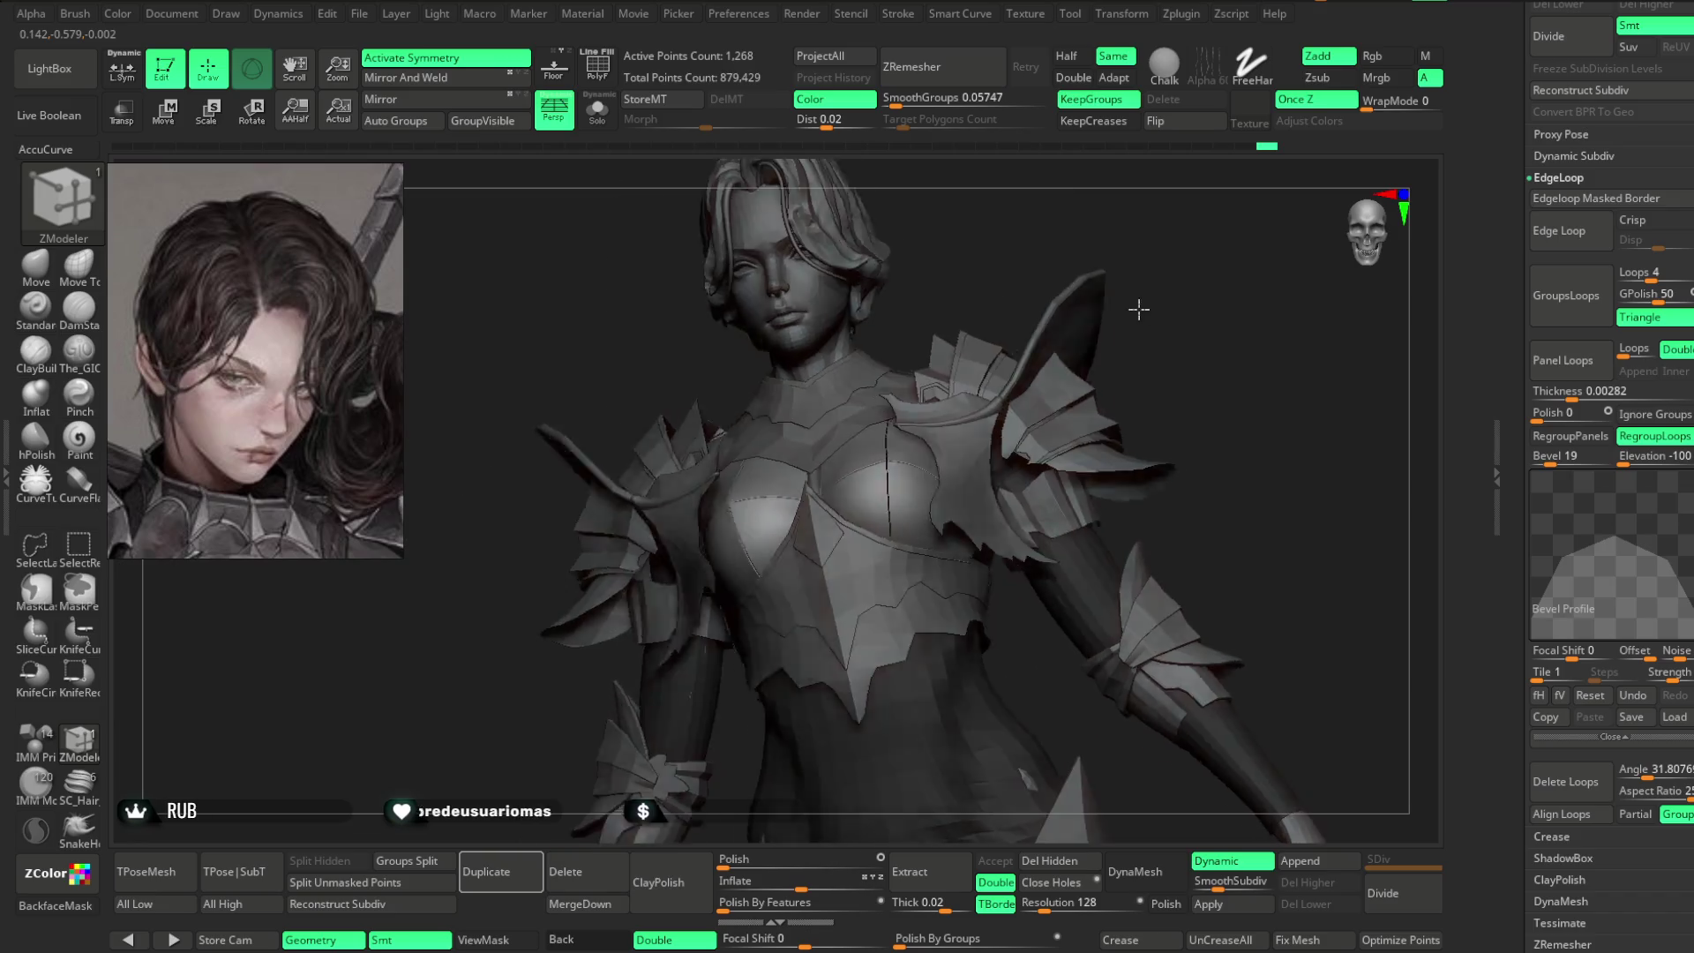
{"action": "mouse_move", "coordinate": [1153, 316]}
{"action": "left_mouse_down"}
{"action": "mouse_move", "coordinate": [1120, 344]}
{"action": "mouse_move", "coordinate": [1176, 330]}
{"action": "mouse_move", "coordinate": [1134, 380]}
{"action": "mouse_move", "coordinate": [1153, 367]}
{"action": "mouse_move", "coordinate": [1153, 389]}
{"action": "mouse_move", "coordinate": [1097, 393]}
{"action": "mouse_move", "coordinate": [1127, 389]}
{"action": "mouse_move", "coordinate": [1131, 359]}
{"action": "mouse_move", "coordinate": [1144, 472]}
{"action": "mouse_move", "coordinate": [1167, 378]}
{"action": "left_mouse_up"}
{"action": "mouse_move", "coordinate": [1104, 304]}
{"action": "left_mouse_down"}
{"action": "mouse_move", "coordinate": [1086, 340]}
{"action": "mouse_move", "coordinate": [1085, 314]}
{"action": "mouse_move", "coordinate": [1081, 341]}
{"action": "mouse_move", "coordinate": [1082, 318]}
{"action": "mouse_move", "coordinate": [997, 379]}
{"action": "mouse_move", "coordinate": [1040, 272]}
{"action": "mouse_move", "coordinate": [1010, 277]}
{"action": "mouse_move", "coordinate": [1029, 385]}
{"action": "mouse_move", "coordinate": [1078, 310]}
{"action": "mouse_move", "coordinate": [1009, 397]}
{"action": "mouse_move", "coordinate": [718, 415]}
{"action": "left_mouse_up"}
{"action": "left_click", "coordinate": [918, 344], "text": "alt"}
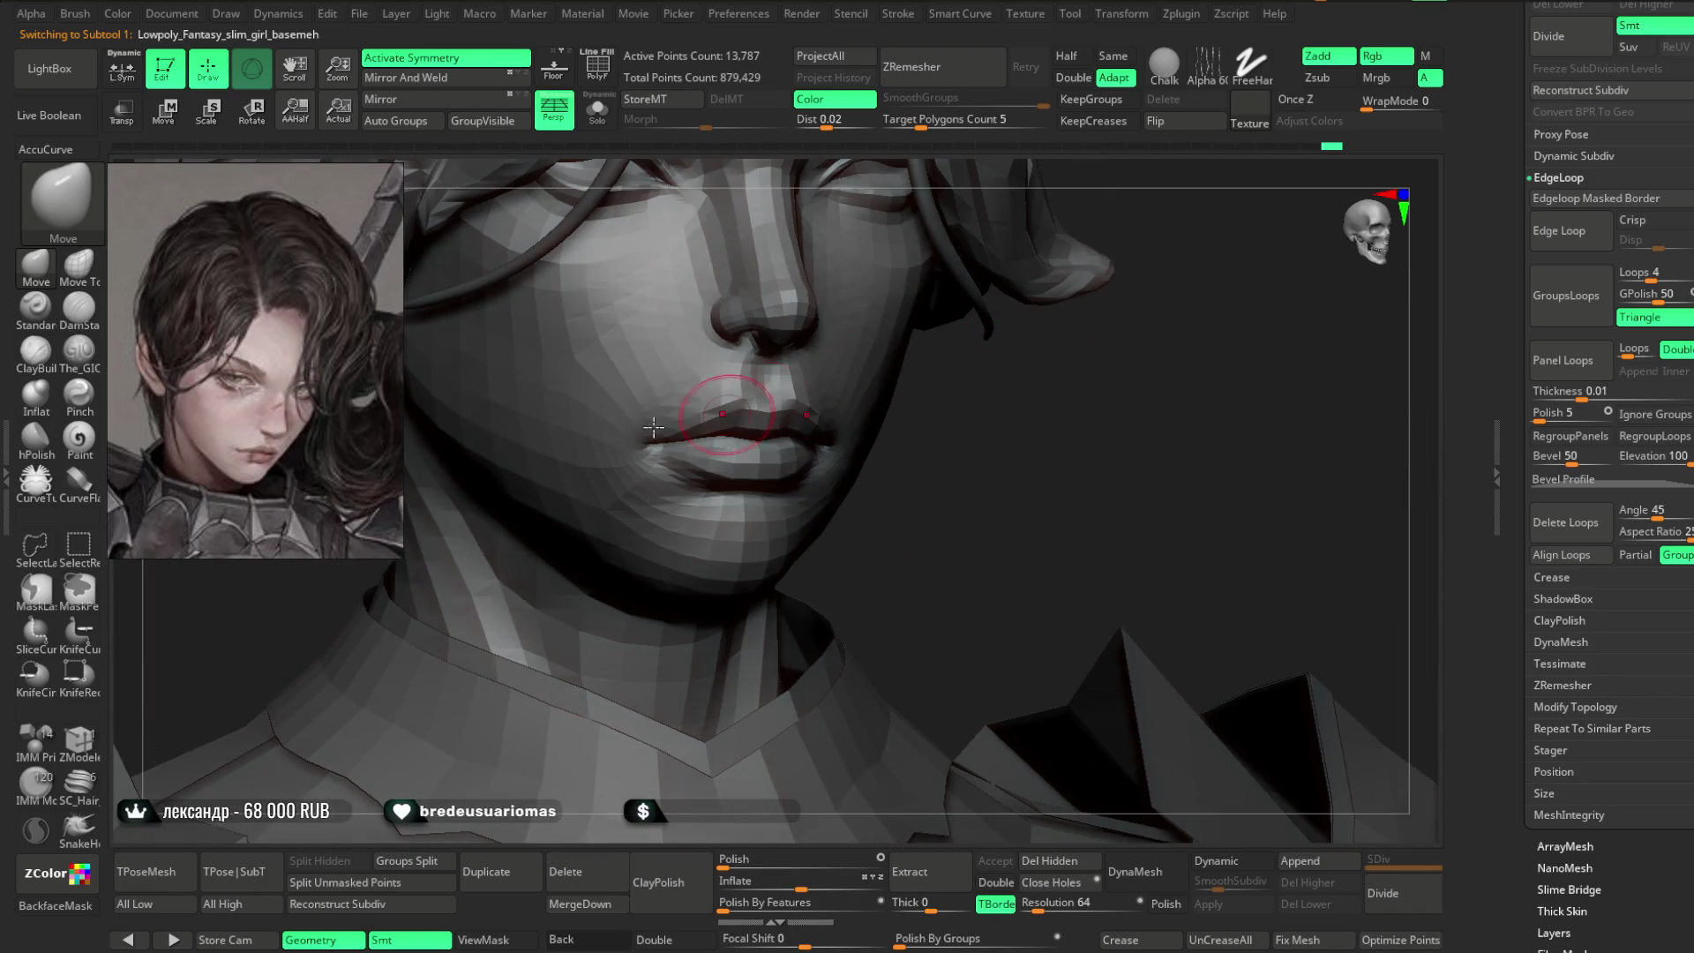
- Sharpen the lips with the Pinch brush, adjusting its size and intensity and checking front and side views
{"action": "left_click", "coordinate": [77, 391]}
{"action": "key", "text": "space"}
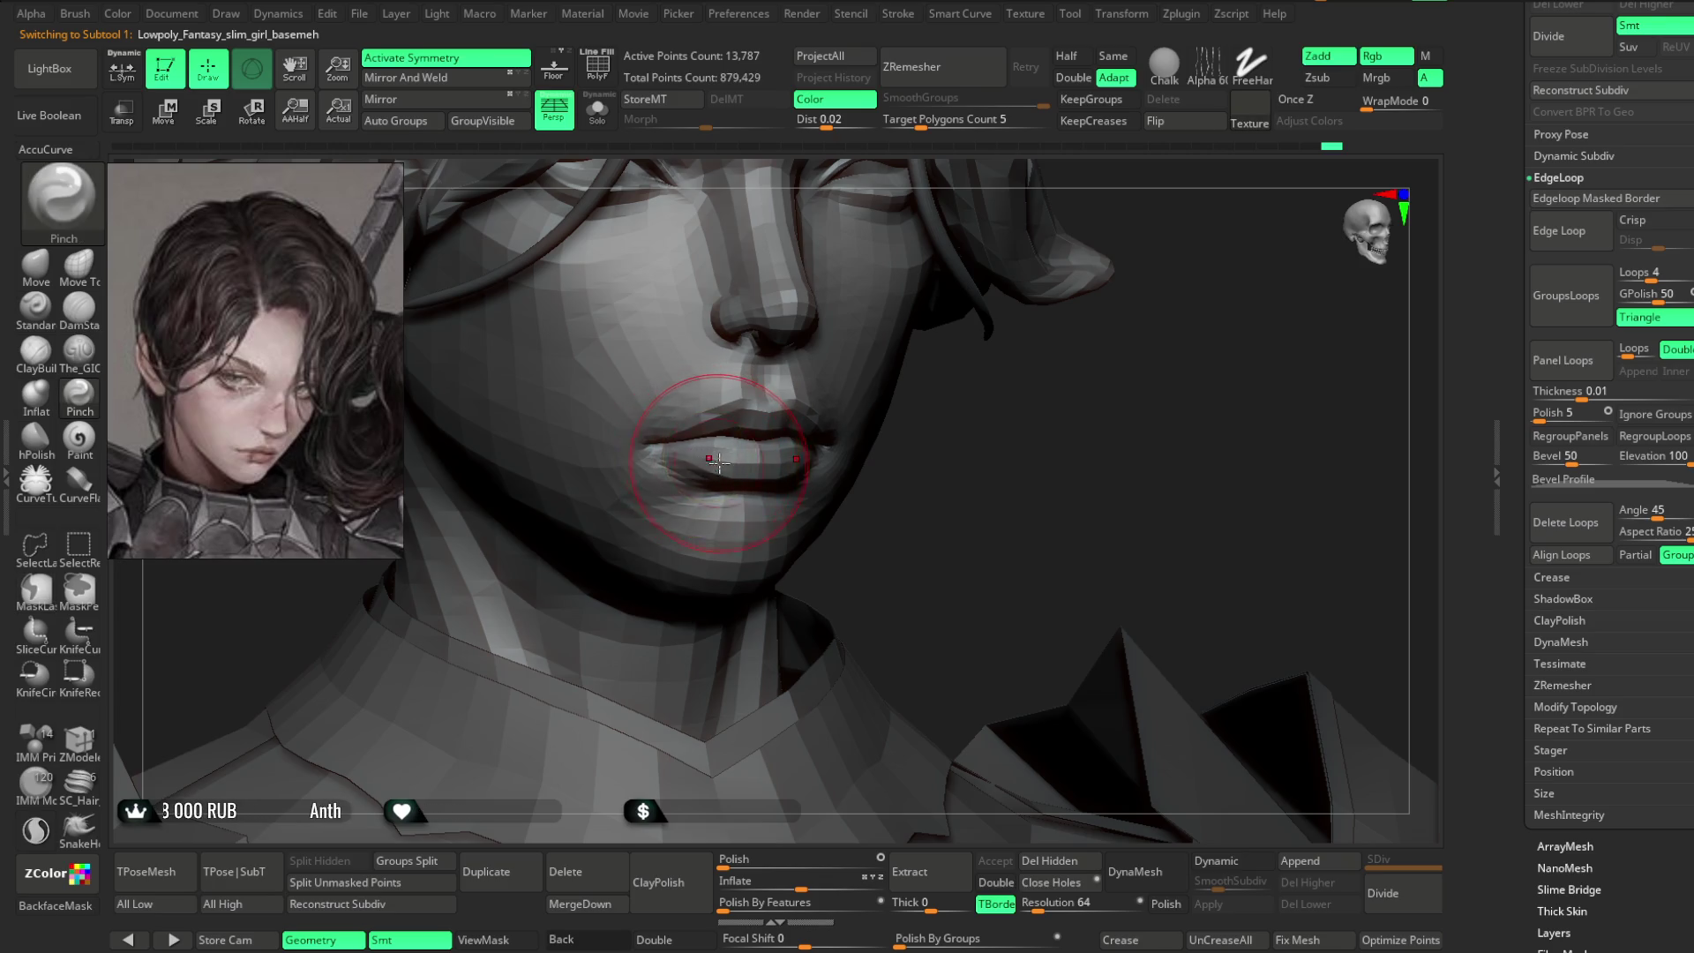
{"action": "key", "text": "space"}
{"action": "mouse_move", "coordinate": [793, 511]}
{"action": "right_mouse_down"}
{"action": "mouse_move", "coordinate": [838, 435]}
{"action": "mouse_move", "coordinate": [645, 450]}
{"action": "right_mouse_up"}
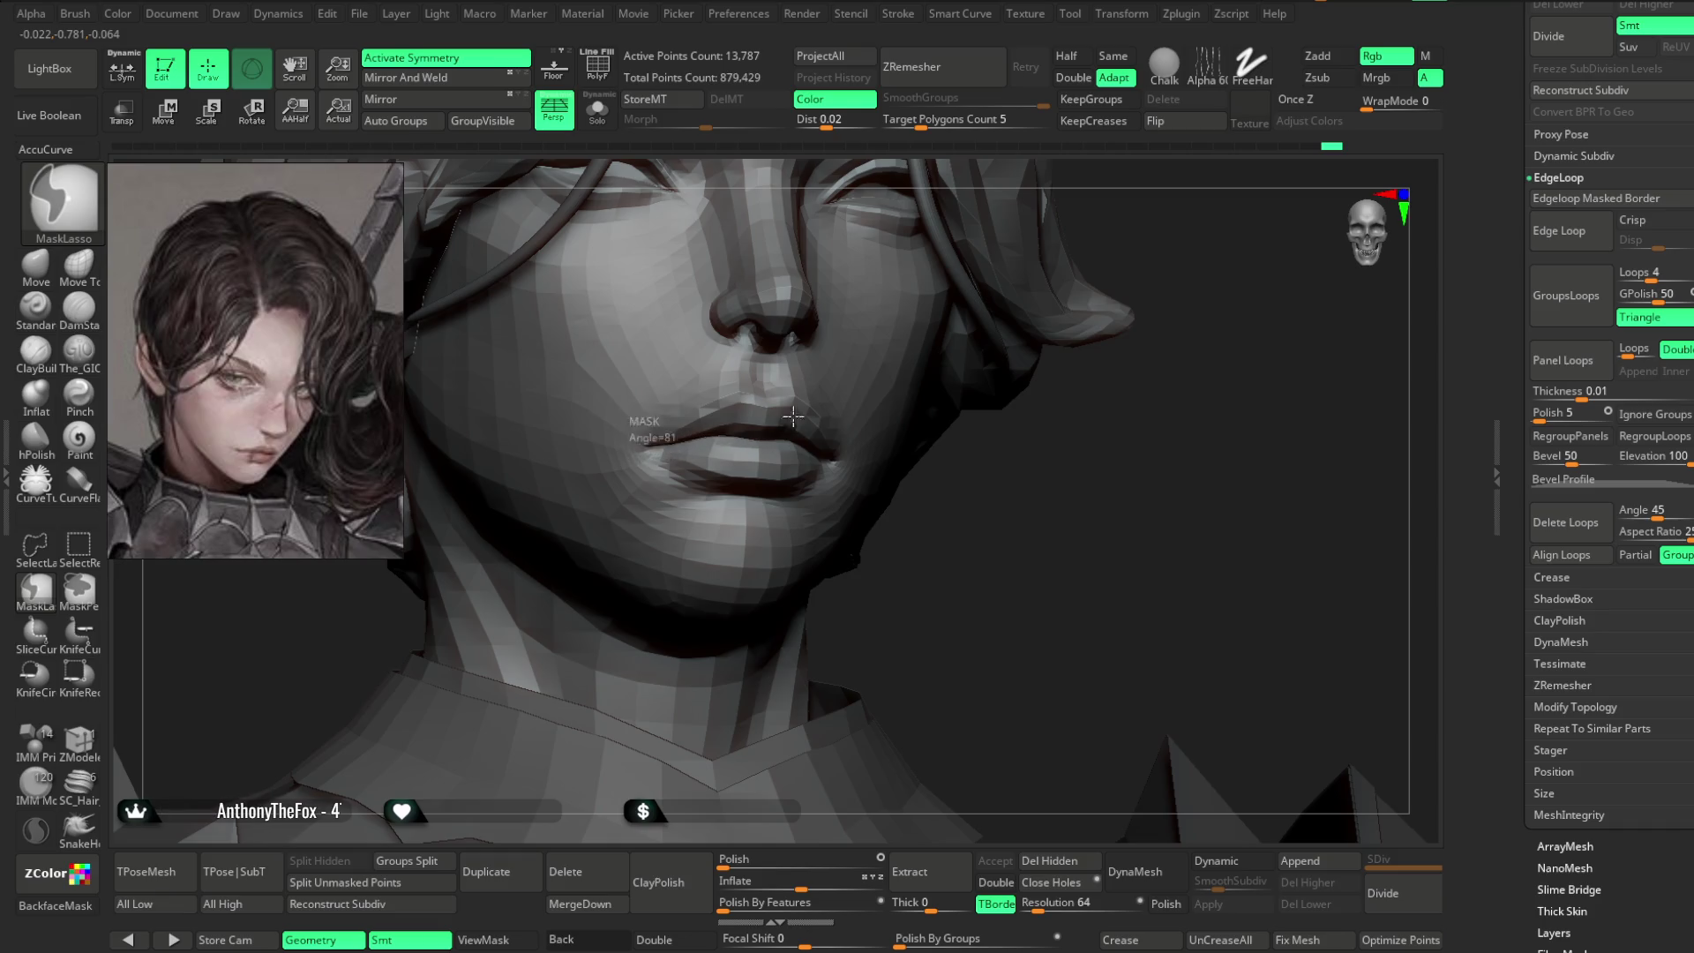
{"action": "mouse_move", "coordinate": [794, 424]}
{"action": "right_mouse_down"}
{"action": "mouse_move", "coordinate": [983, 560]}
{"action": "mouse_move", "coordinate": [663, 453]}
{"action": "right_mouse_up"}
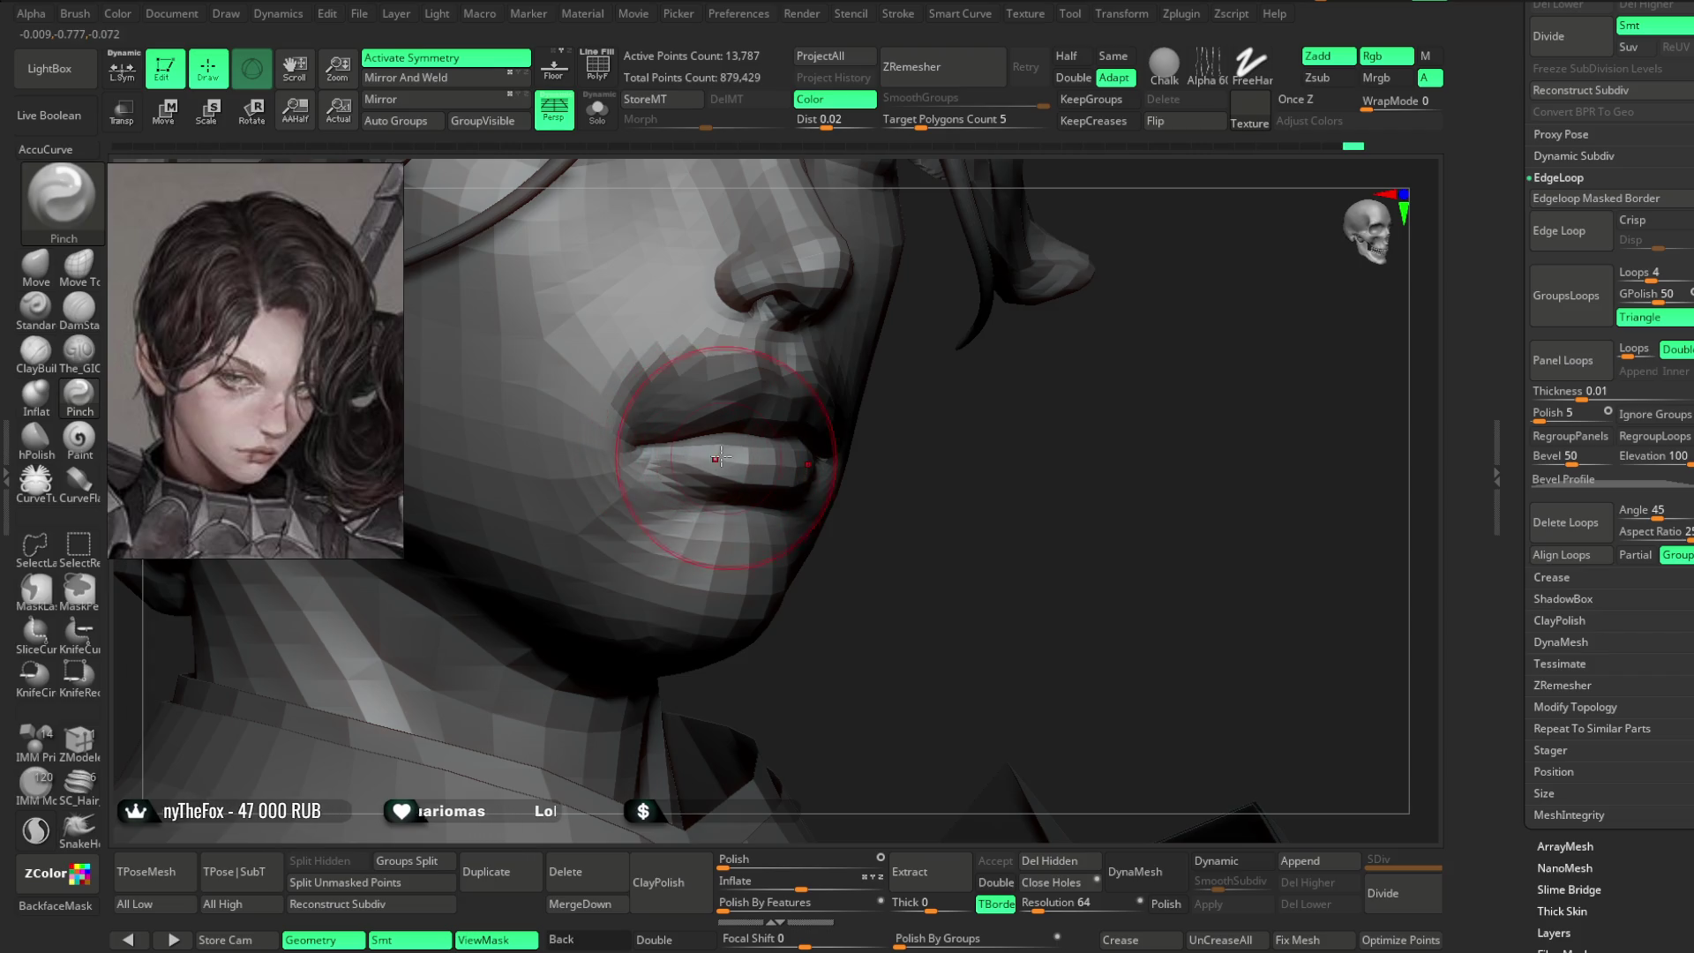
{"action": "right_click_drag", "start_coordinate": [741, 463], "coordinate": [887, 443]}
{"action": "mouse_move", "coordinate": [573, 604]}
{"action": "right_mouse_down"}
{"action": "mouse_move", "coordinate": [812, 445]}
{"action": "mouse_move", "coordinate": [1115, 442]}
{"action": "mouse_move", "coordinate": [1085, 484]}
{"action": "mouse_move", "coordinate": [1078, 394]}
{"action": "mouse_move", "coordinate": [1095, 426]}
{"action": "right_mouse_up"}
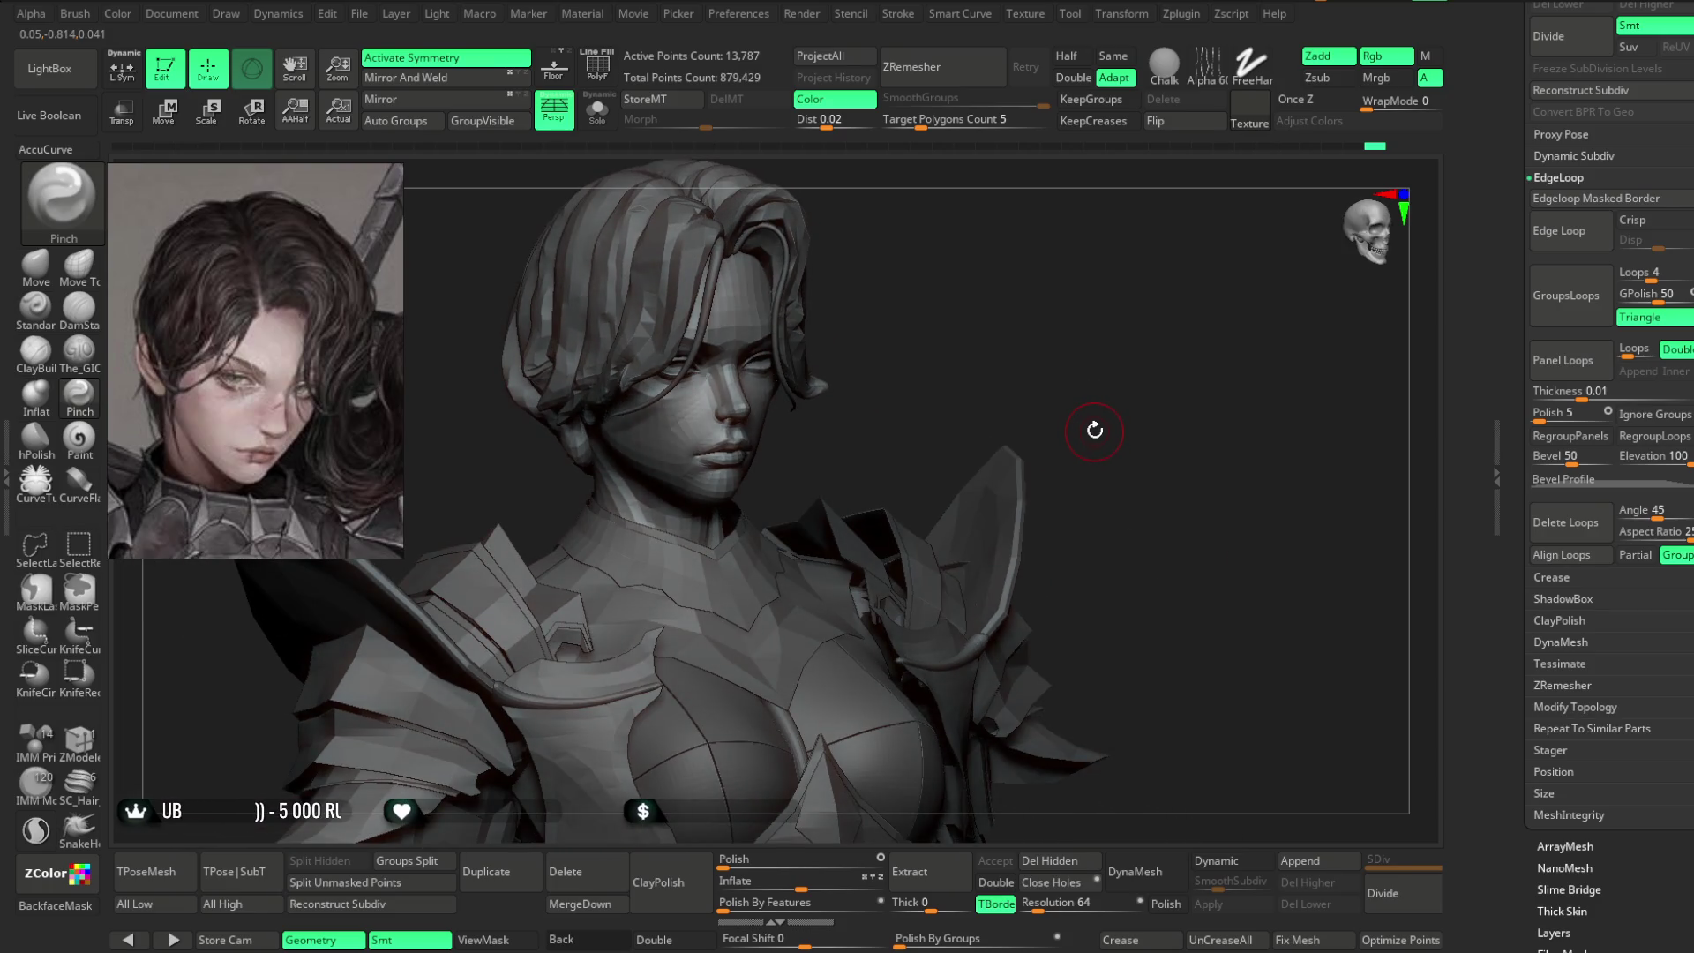
{"action": "mouse_move", "coordinate": [1106, 355]}
{"action": "right_mouse_down"}
{"action": "mouse_move", "coordinate": [1169, 416]}
{"action": "mouse_move", "coordinate": [1169, 383]}
{"action": "mouse_move", "coordinate": [1150, 382]}
{"action": "mouse_move", "coordinate": [1149, 420]}
{"action": "mouse_move", "coordinate": [1127, 314]}
{"action": "mouse_move", "coordinate": [1120, 438]}
{"action": "mouse_move", "coordinate": [1309, 386]}
{"action": "mouse_move", "coordinate": [1249, 365]}
{"action": "right_mouse_up"}
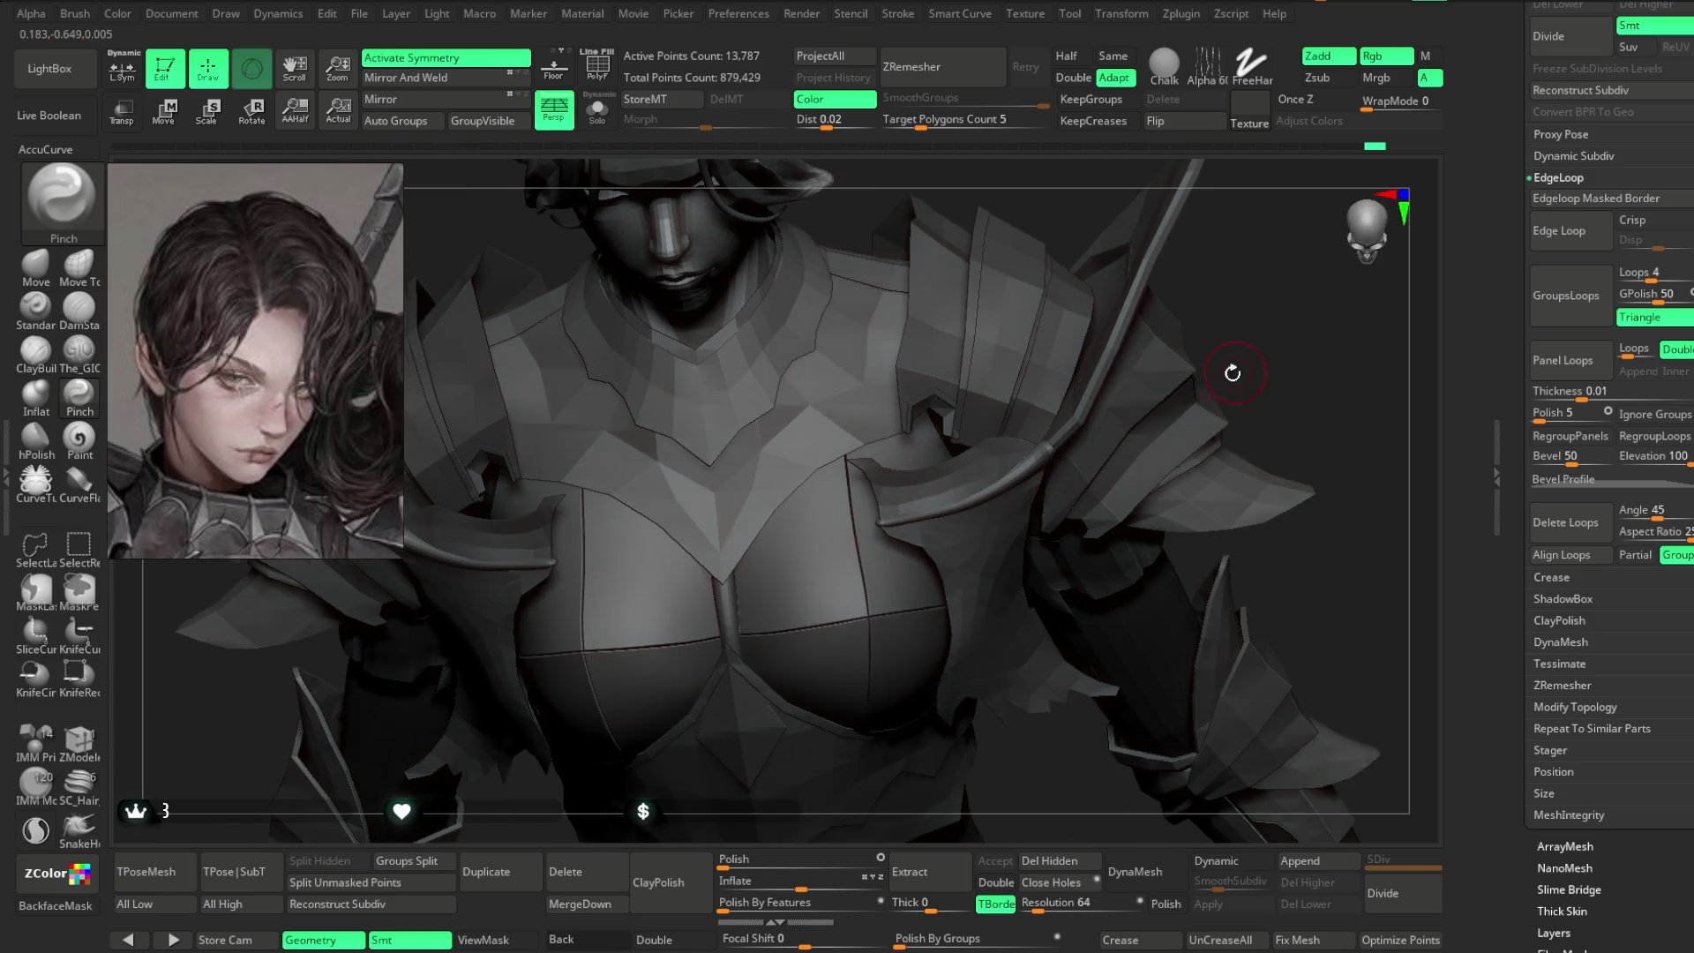
- Select the Extract5 chest armour subtool and set the Move brush size
{"action": "left_click", "coordinate": [855, 516], "text": "alt"}
{"action": "left_click", "coordinate": [36, 263]}
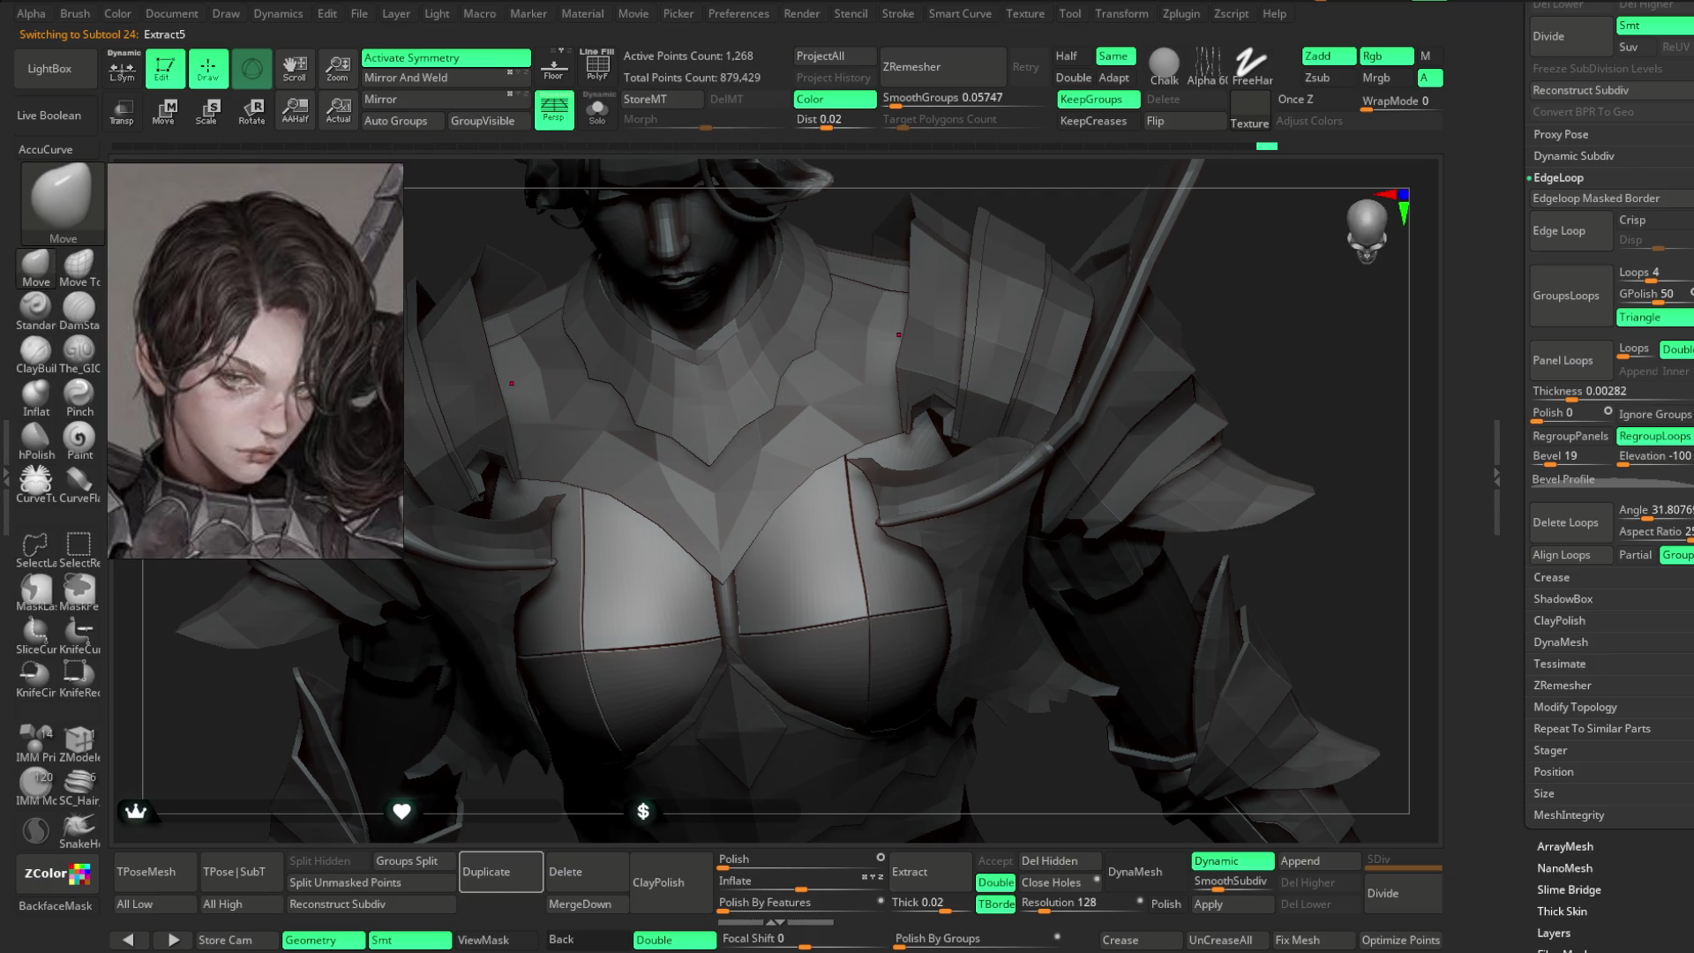
{"action": "key", "text": "space"}
{"action": "left_click_drag", "start_coordinate": [874, 461], "coordinate": [856, 464]}
- Frame the armoured figure in a three-quarter view and save the project with Ctrl+S
{"action": "key", "text": "f"}
{"action": "mouse_move", "coordinate": [1224, 274]}
{"action": "left_mouse_down"}
{"action": "mouse_move", "coordinate": [1177, 299]}
{"action": "mouse_move", "coordinate": [1050, 304]}
{"action": "left_mouse_up"}
{"action": "mouse_move", "coordinate": [806, 226]}
{"action": "left_mouse_down"}
{"action": "mouse_move", "coordinate": [964, 293]}
{"action": "mouse_move", "coordinate": [950, 292]}
{"action": "left_mouse_up"}
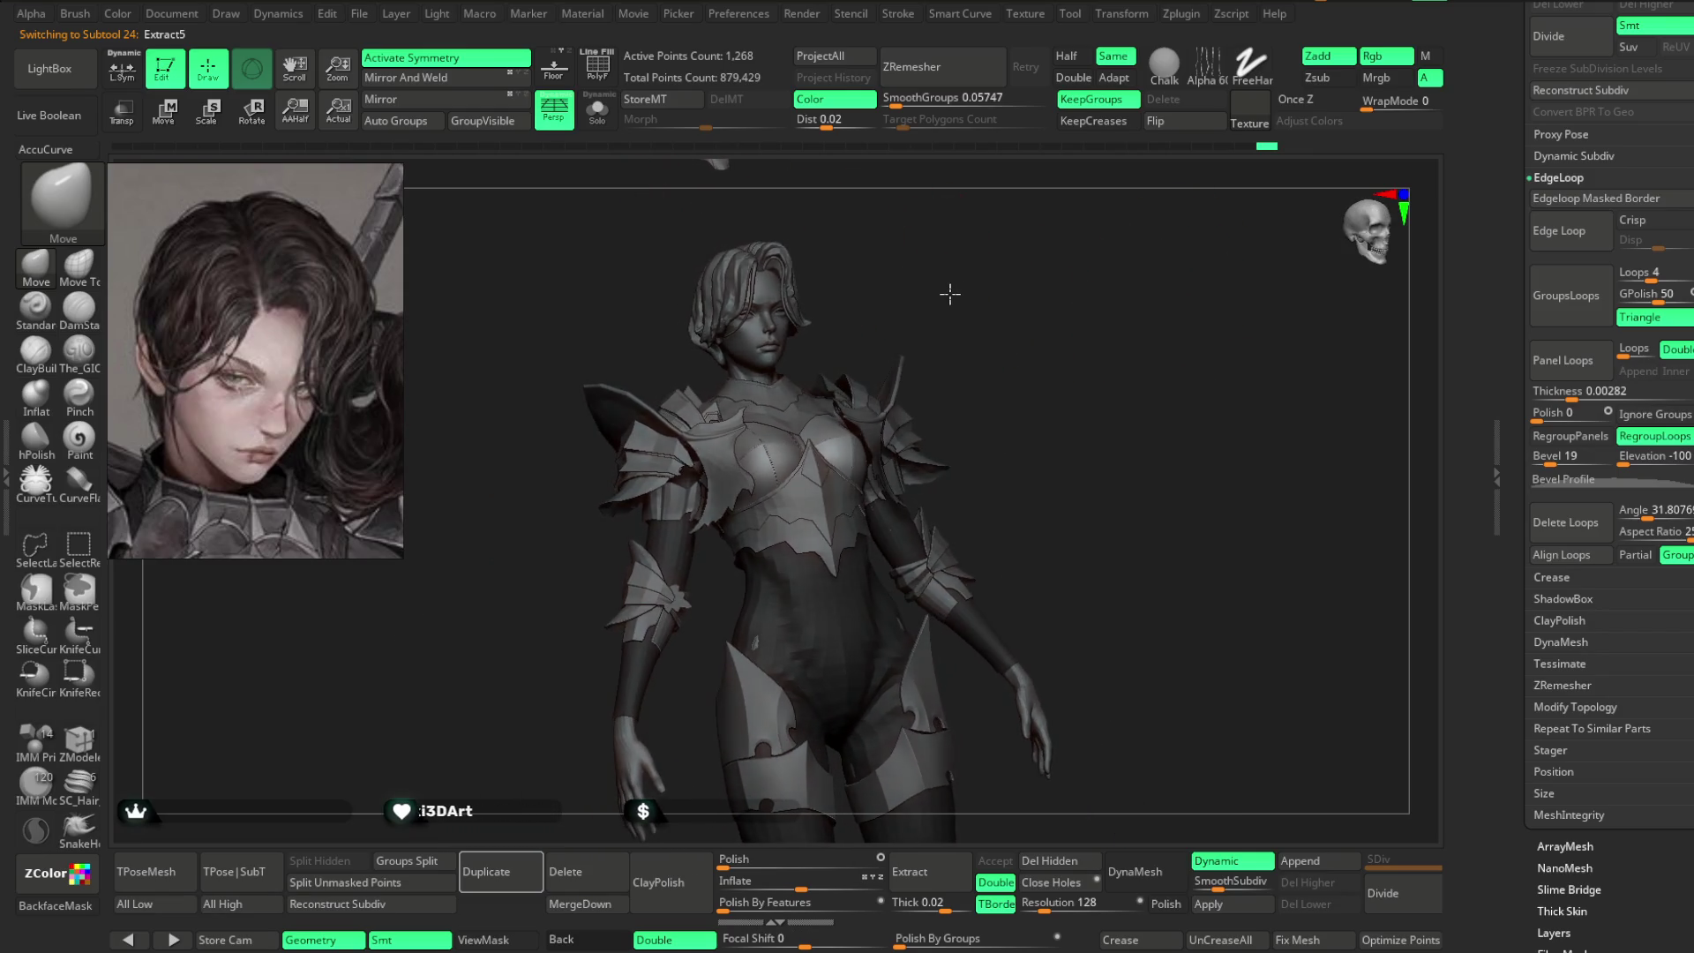
{"action": "left_click", "coordinate": [360, 15]}
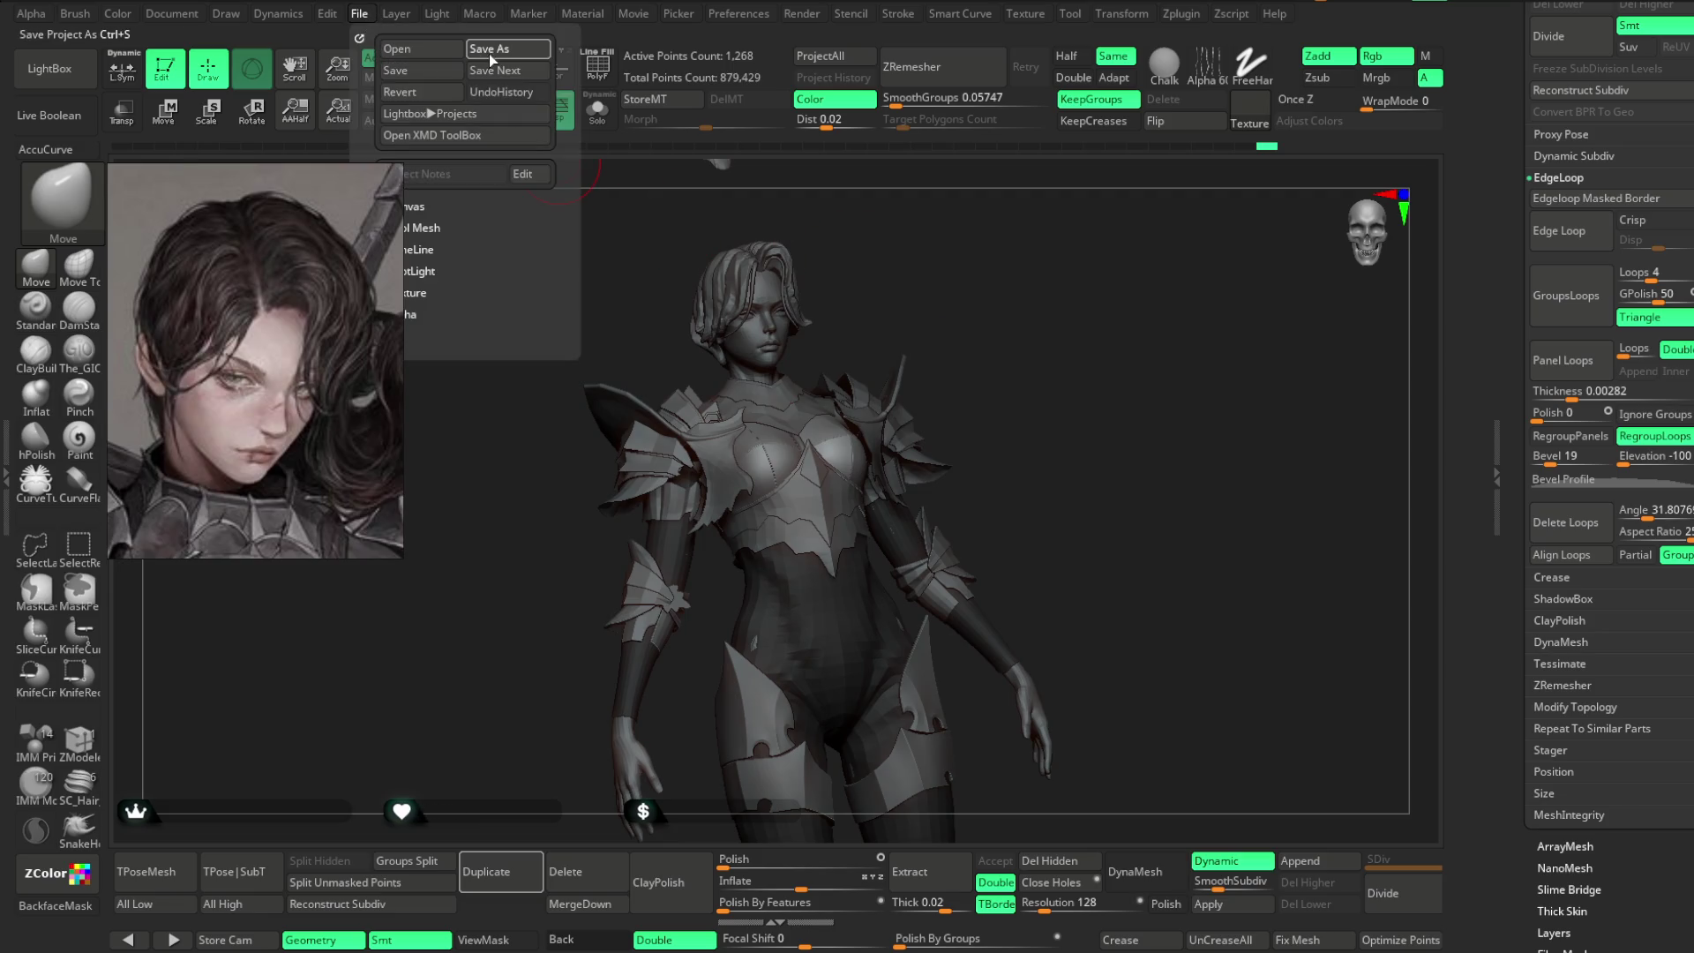
{"action": "key", "text": "ctrl+s"}
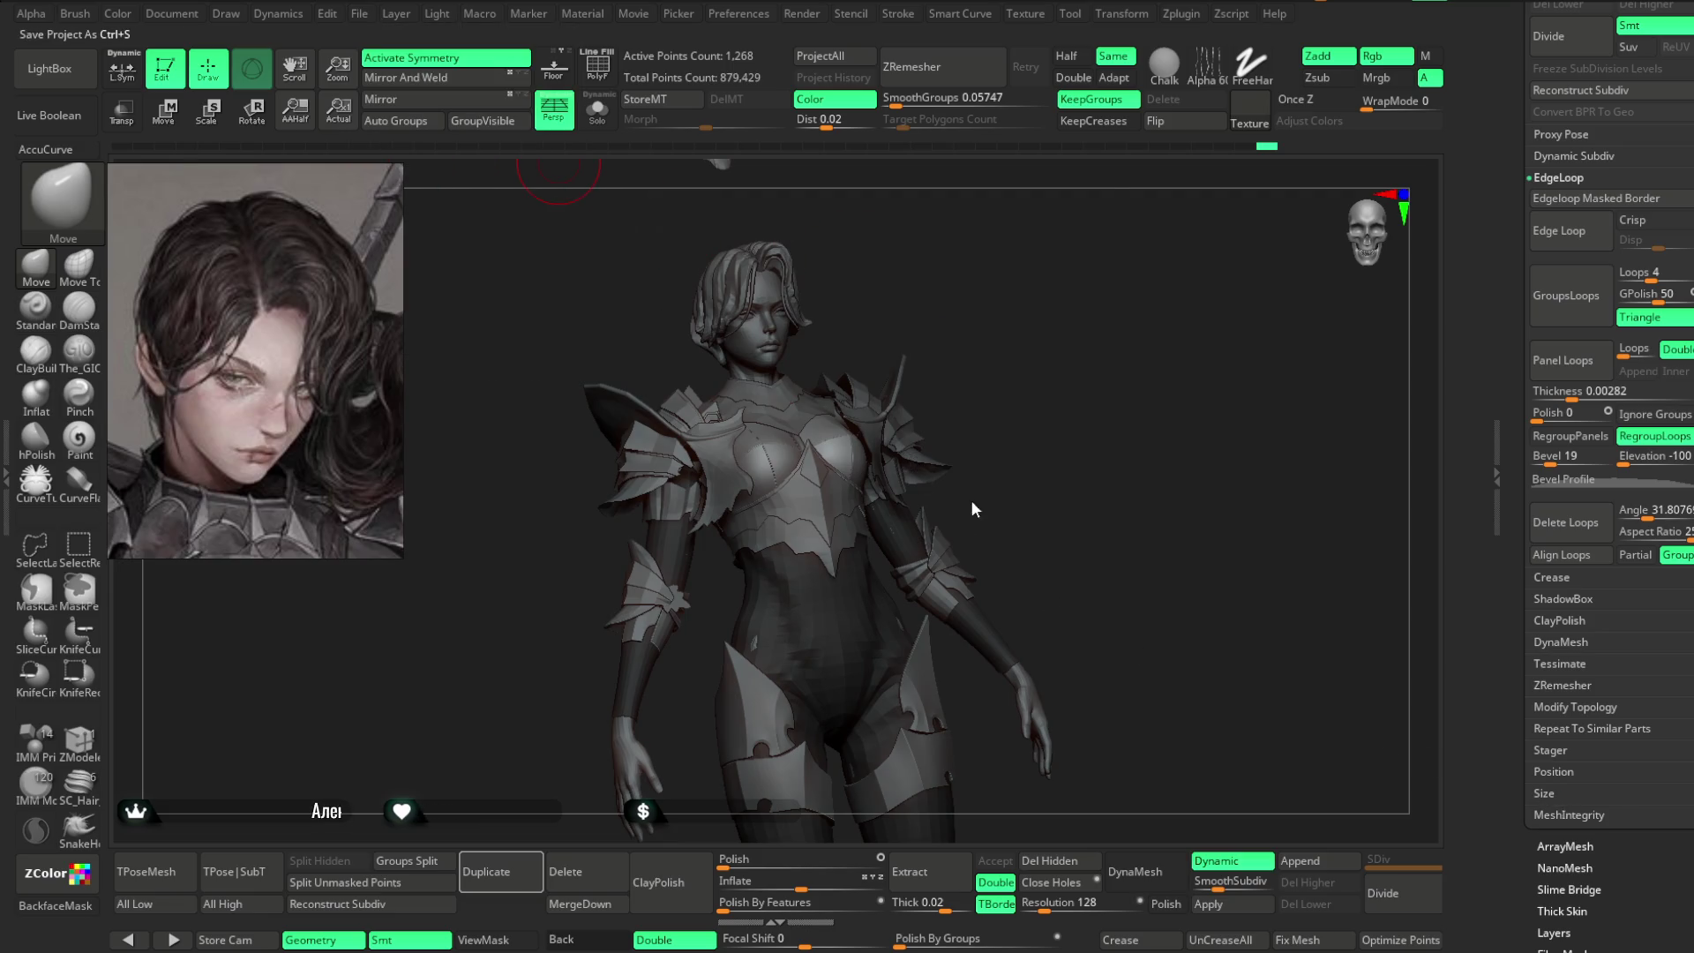
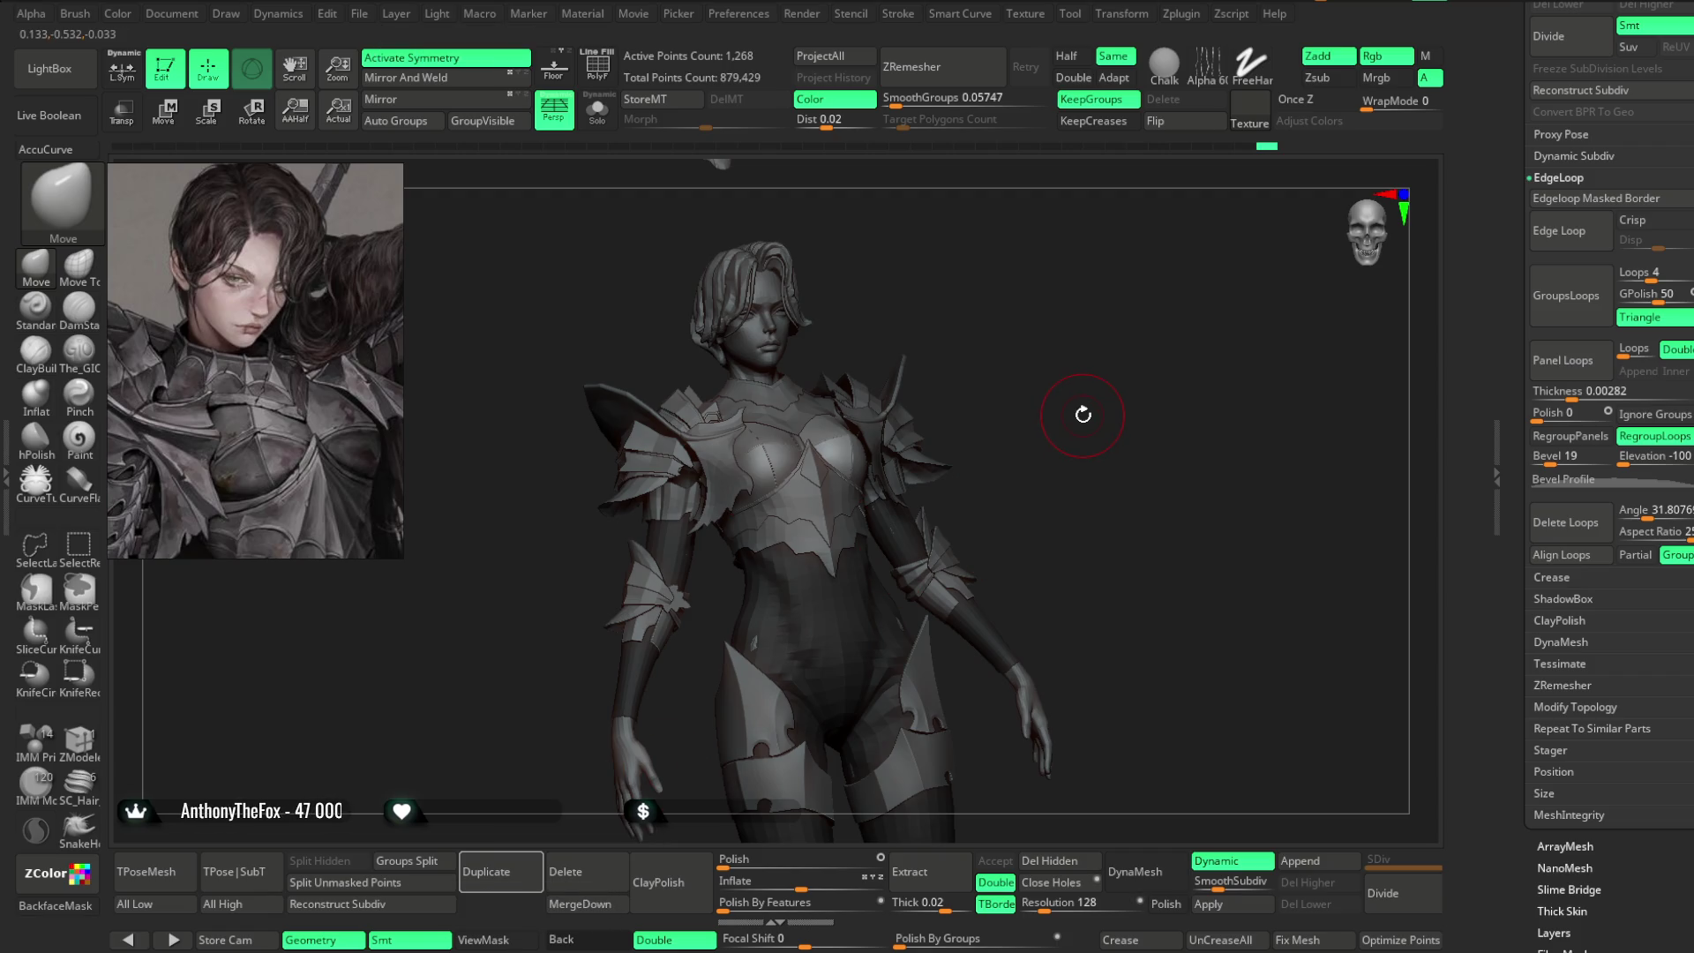
- Frame the chest from the front and draw a test mirrored curve stroke down it
{"action": "mouse_move", "coordinate": [1038, 322]}
{"action": "left_mouse_down", "text": "alt"}
{"action": "mouse_move", "coordinate": [1153, 294]}
{"action": "mouse_move", "coordinate": [1039, 382]}
{"action": "mouse_move", "coordinate": [1071, 242]}
{"action": "mouse_move", "coordinate": [1141, 282]}
{"action": "mouse_move", "coordinate": [1014, 276]}
{"action": "mouse_move", "coordinate": [959, 306]}
{"action": "left_mouse_up", "text": "alt"}
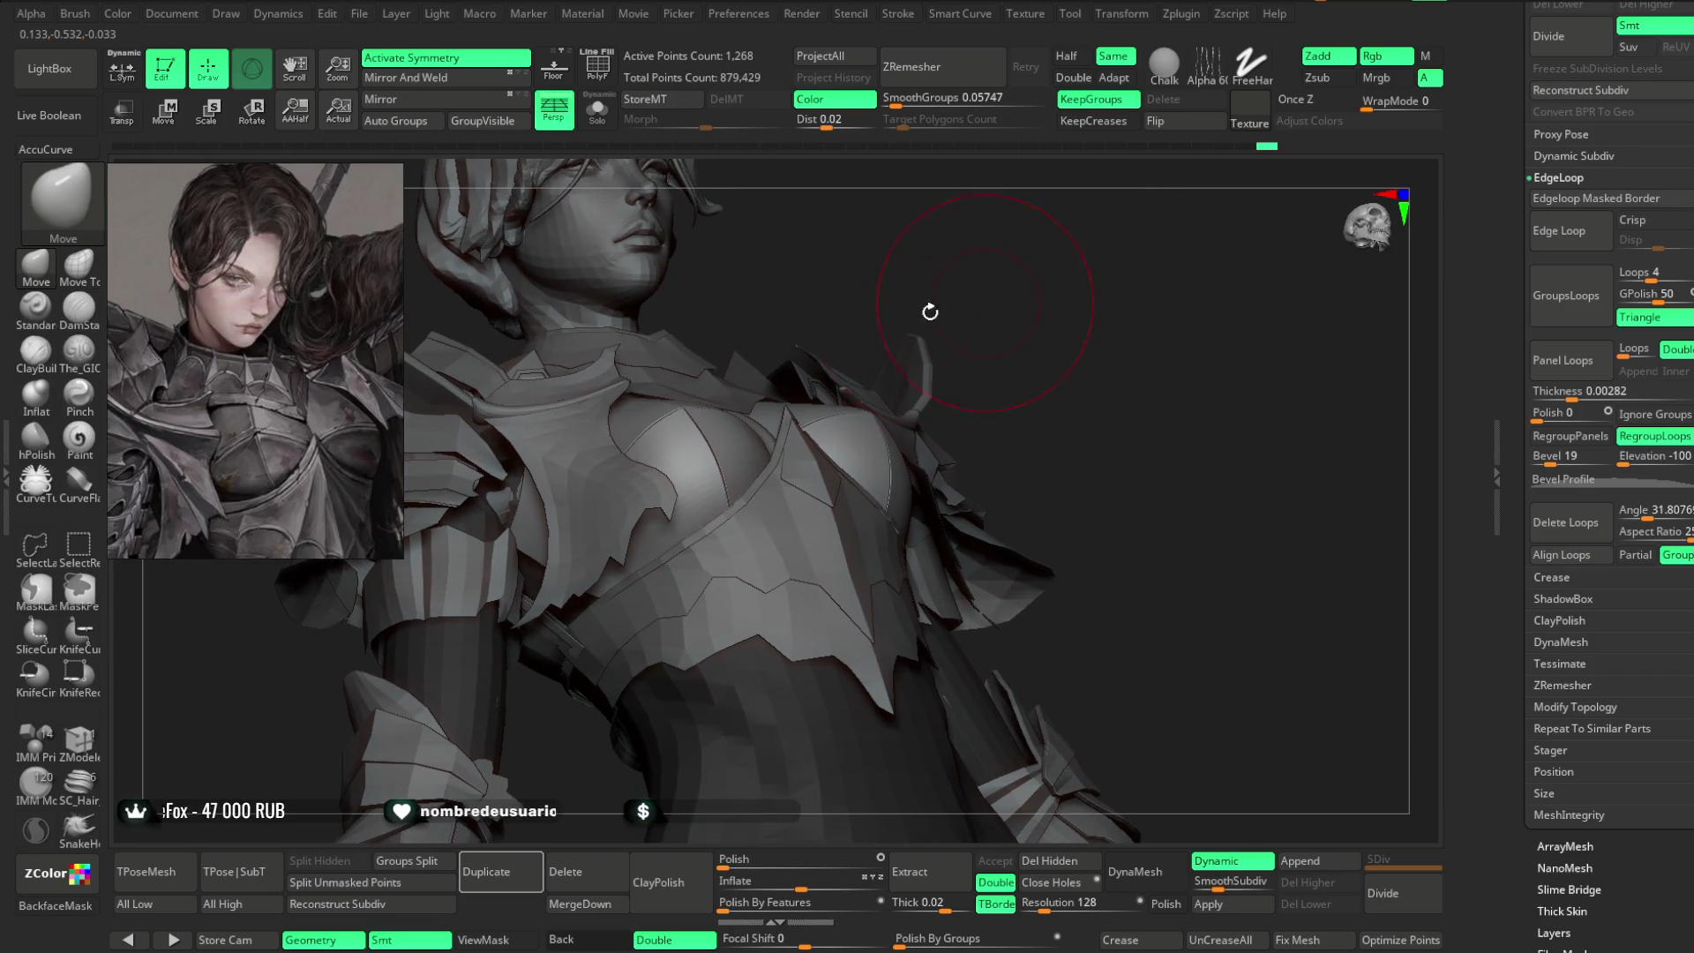
{"action": "mouse_move", "coordinate": [885, 446]}
{"action": "left_mouse_down"}
{"action": "mouse_move", "coordinate": [1103, 370]}
{"action": "mouse_move", "coordinate": [887, 444]}
{"action": "mouse_move", "coordinate": [814, 540]}
{"action": "left_mouse_up"}
{"action": "key", "text": "space"}
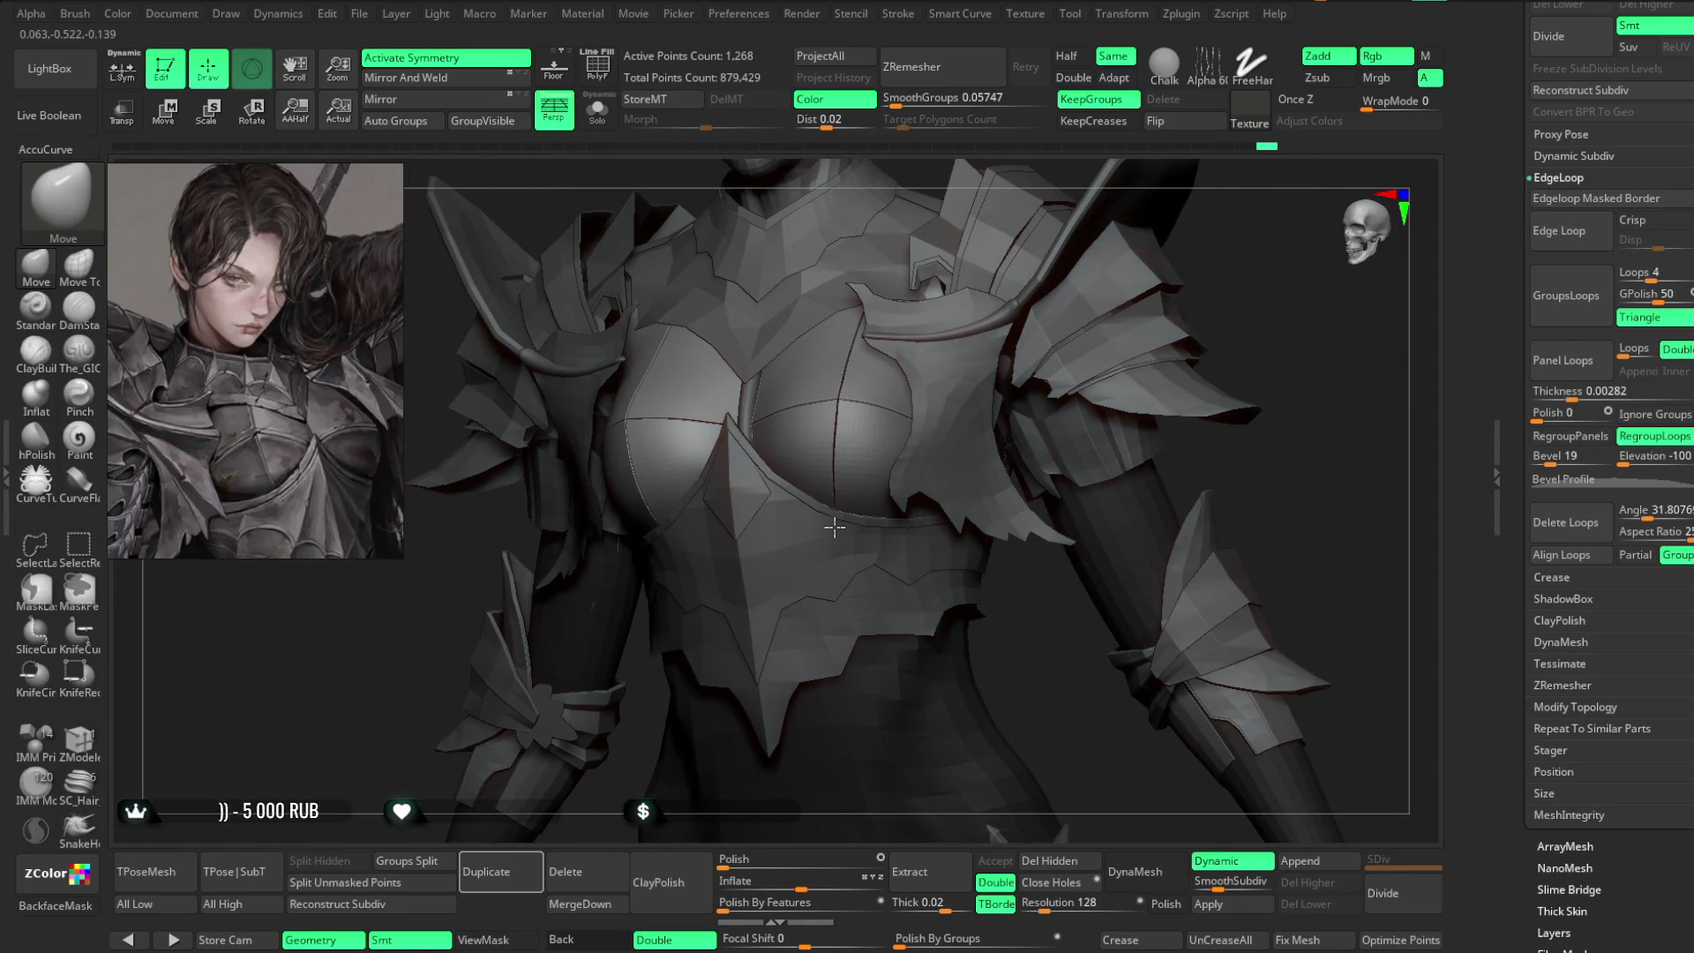
{"action": "mouse_move", "coordinate": [1161, 334]}
{"action": "left_mouse_down"}
{"action": "mouse_move", "coordinate": [1177, 217]}
{"action": "mouse_move", "coordinate": [1294, 302]}
{"action": "mouse_move", "coordinate": [1183, 264]}
{"action": "mouse_move", "coordinate": [1160, 327]}
{"action": "mouse_move", "coordinate": [1024, 253]}
{"action": "mouse_move", "coordinate": [1048, 321]}
{"action": "mouse_move", "coordinate": [1061, 263]}
{"action": "mouse_move", "coordinate": [1038, 291]}
{"action": "mouse_move", "coordinate": [1072, 294]}
{"action": "mouse_move", "coordinate": [1047, 318]}
{"action": "mouse_move", "coordinate": [1021, 303]}
{"action": "left_mouse_up"}
{"action": "scroll", "coordinate": [1021, 303], "scroll_direction": "up", "scroll_amount": 5}
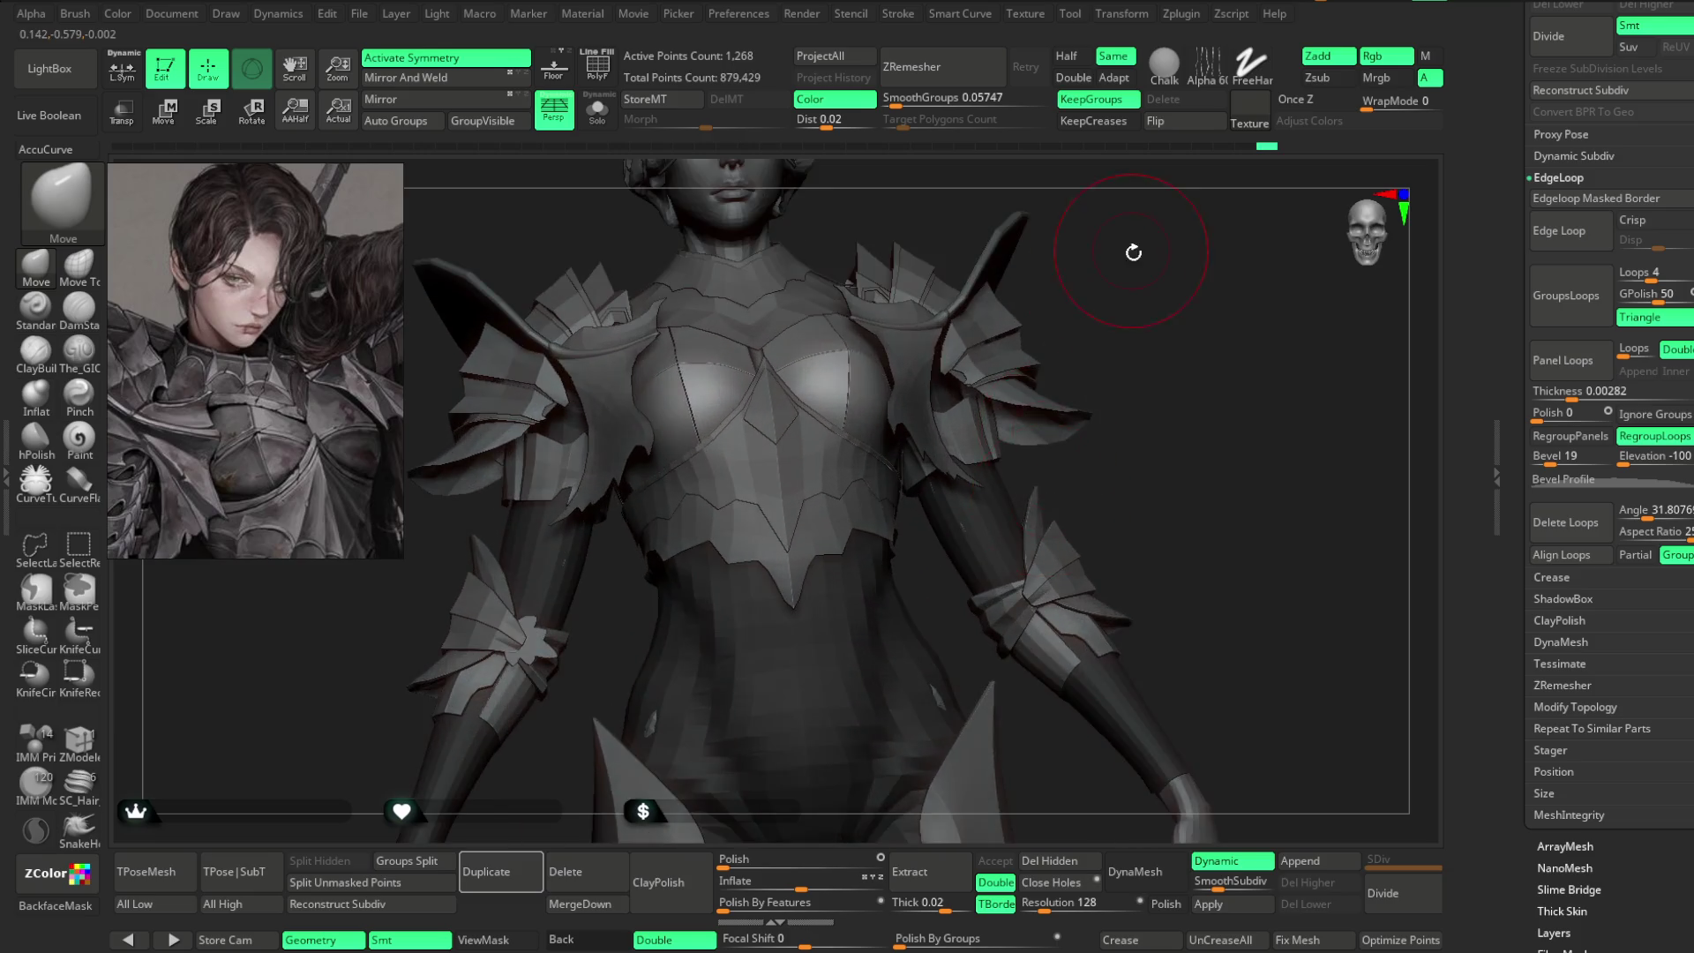
{"action": "key", "text": "space"}
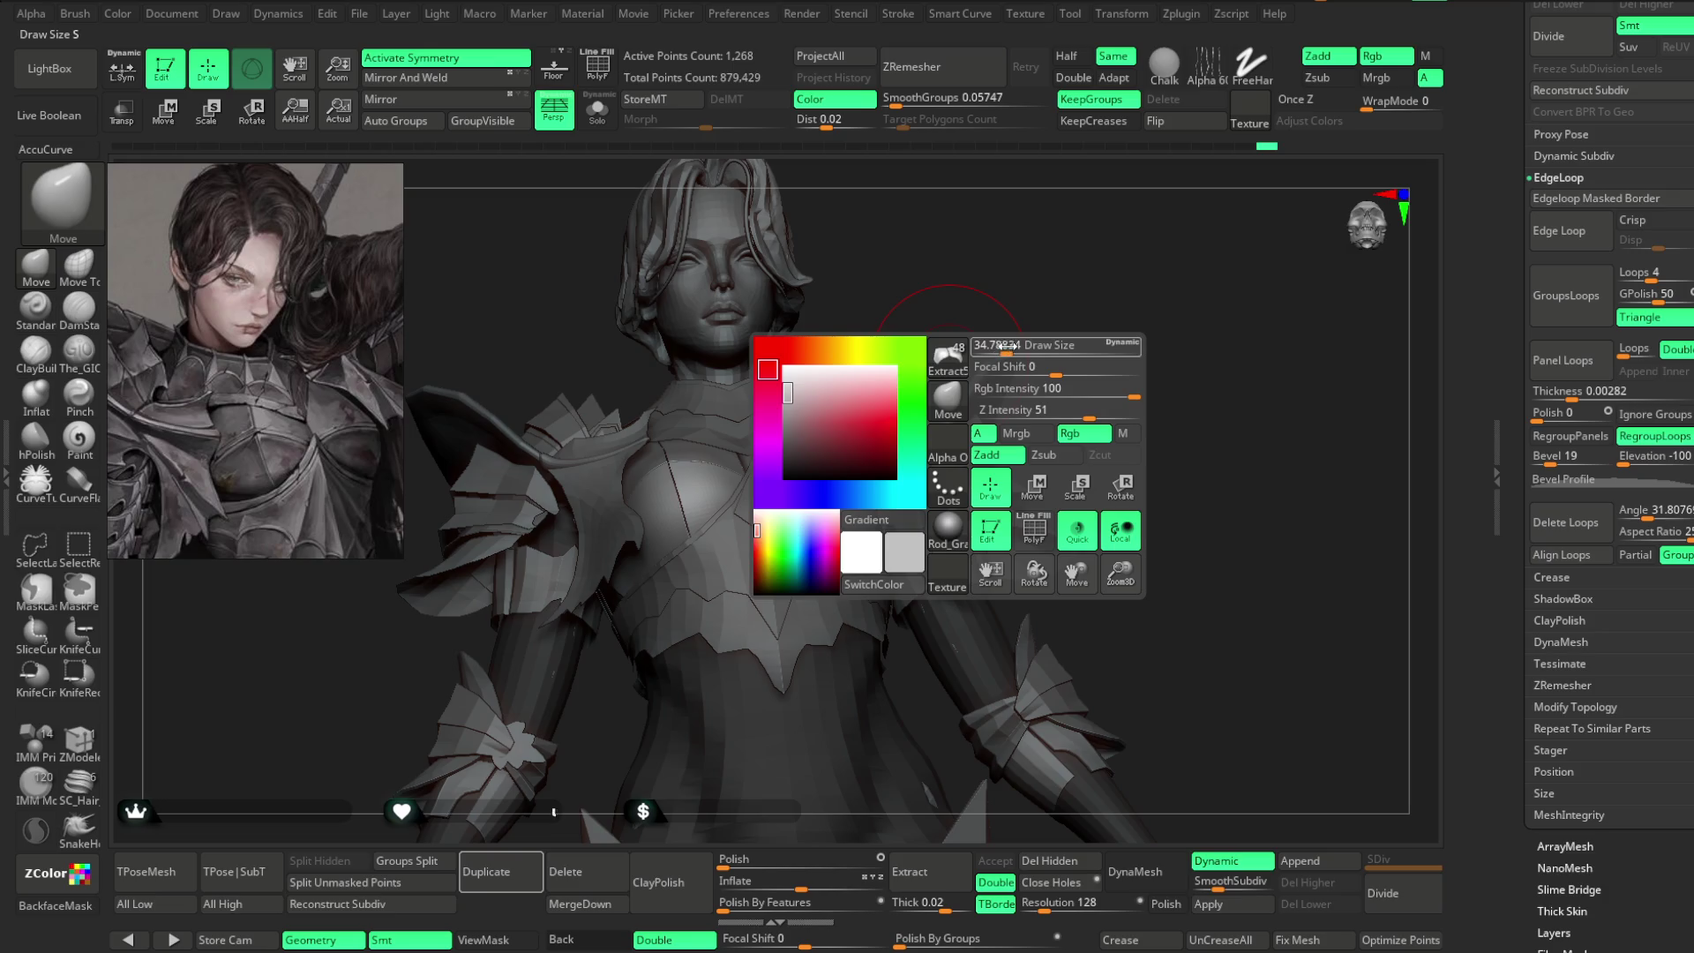
{"action": "mouse_move", "coordinate": [962, 291]}
{"action": "left_mouse_down"}
{"action": "mouse_move", "coordinate": [866, 294]}
{"action": "mouse_move", "coordinate": [907, 378]}
{"action": "left_mouse_up"}
{"action": "key", "text": "space"}
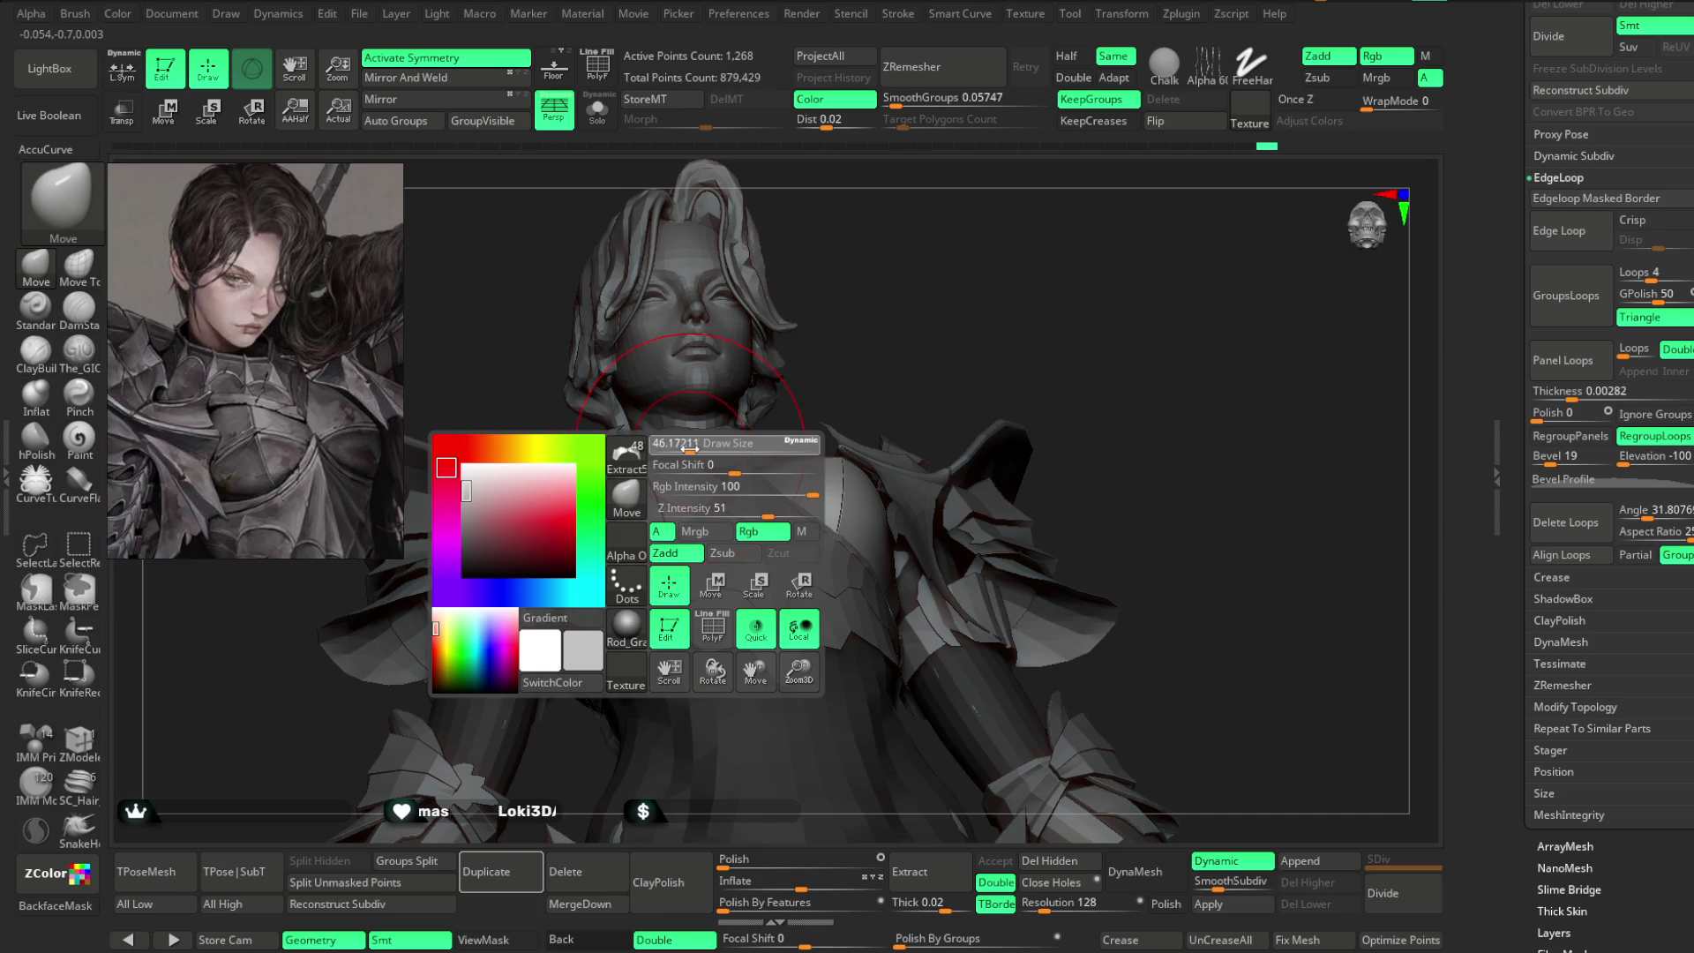
{"action": "left_click_drag", "start_coordinate": [671, 533], "coordinate": [639, 476]}
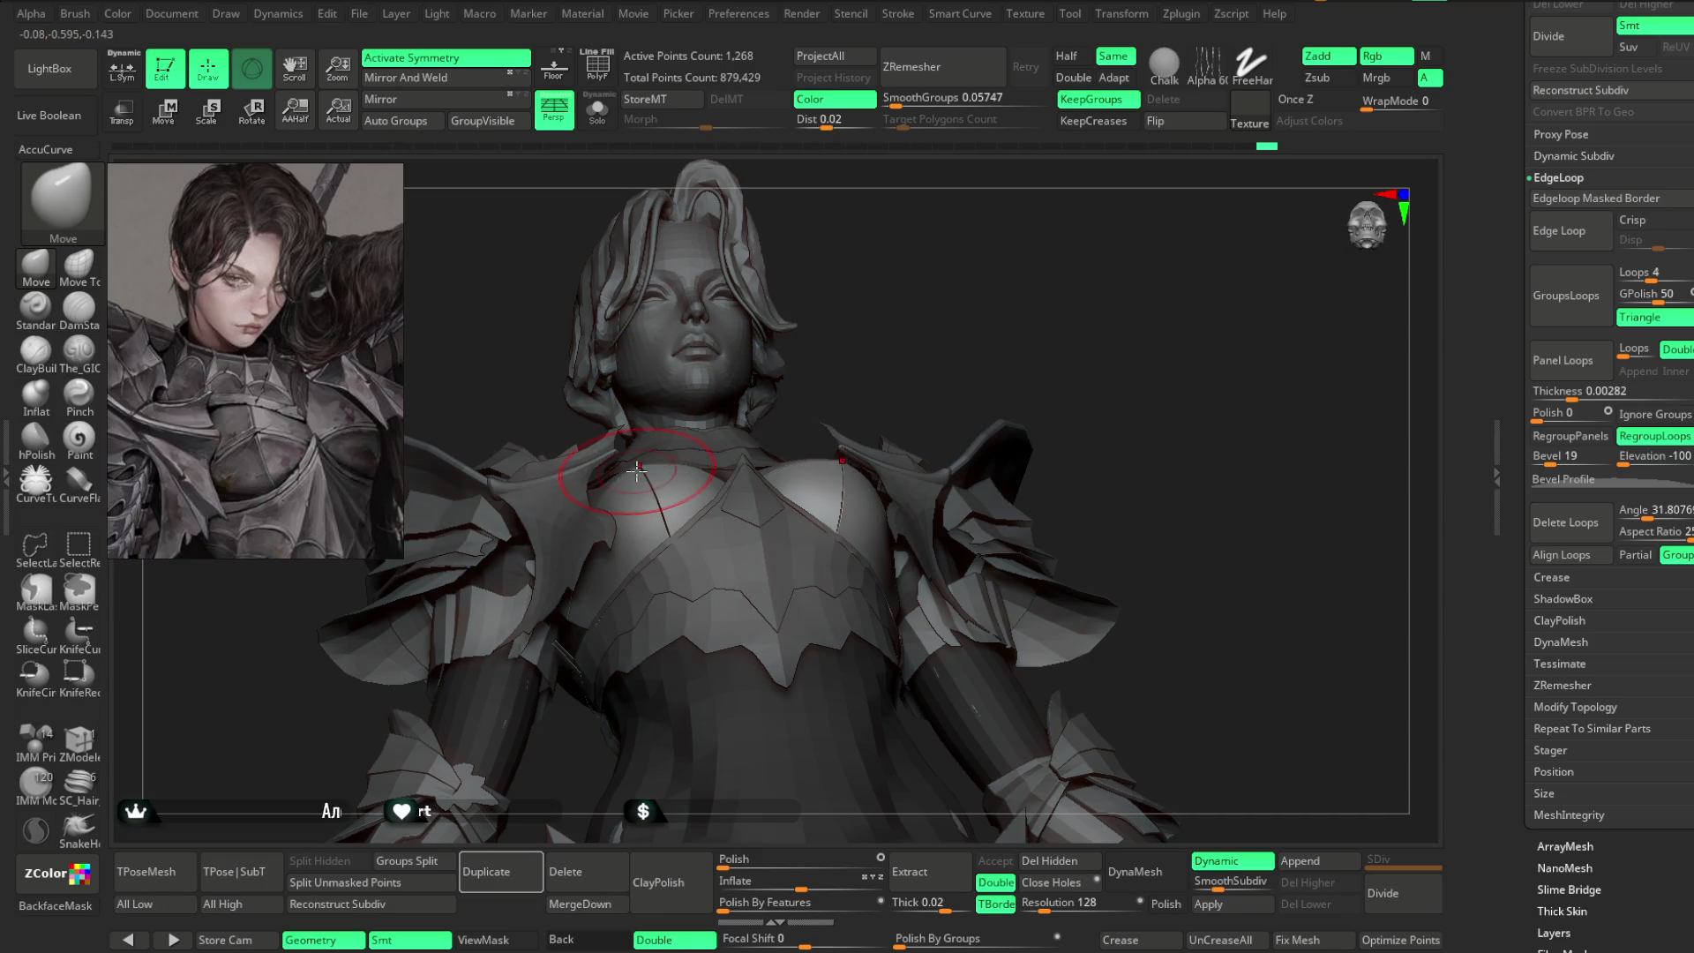
- Select the Extract2 armor piece, then switch to the base body mesh framed on her face
{"action": "left_click_drag", "start_coordinate": [865, 308], "coordinate": [955, 491]}
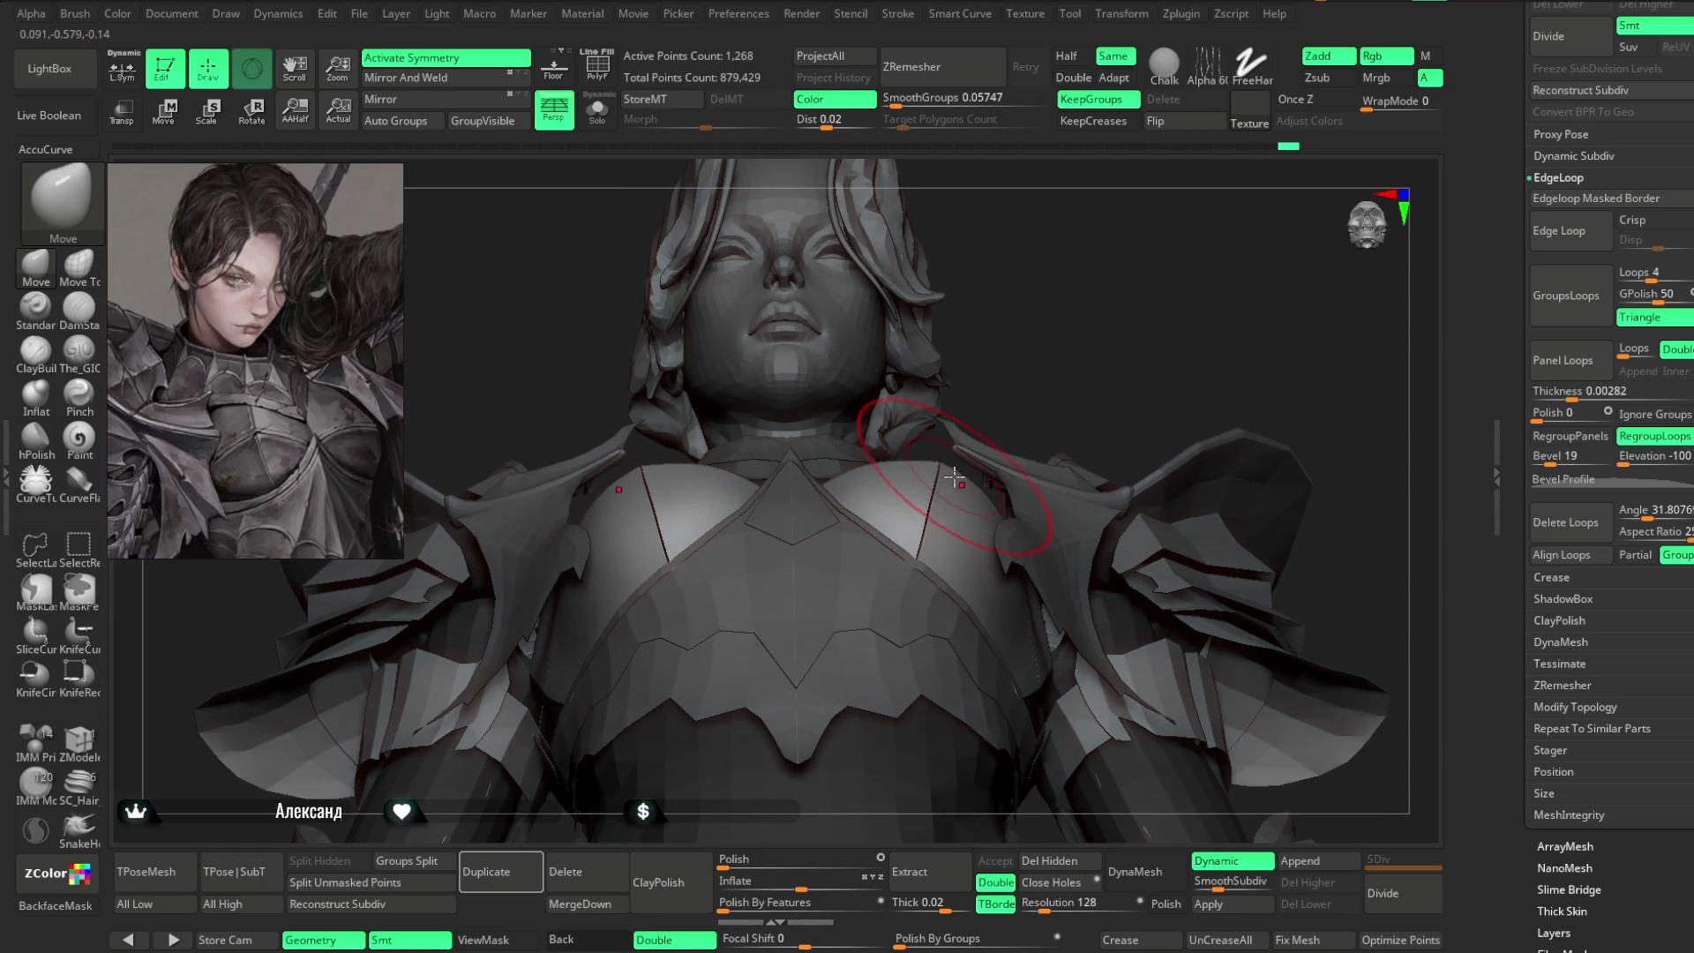
{"action": "left_click_drag", "start_coordinate": [1058, 362], "coordinate": [1080, 303]}
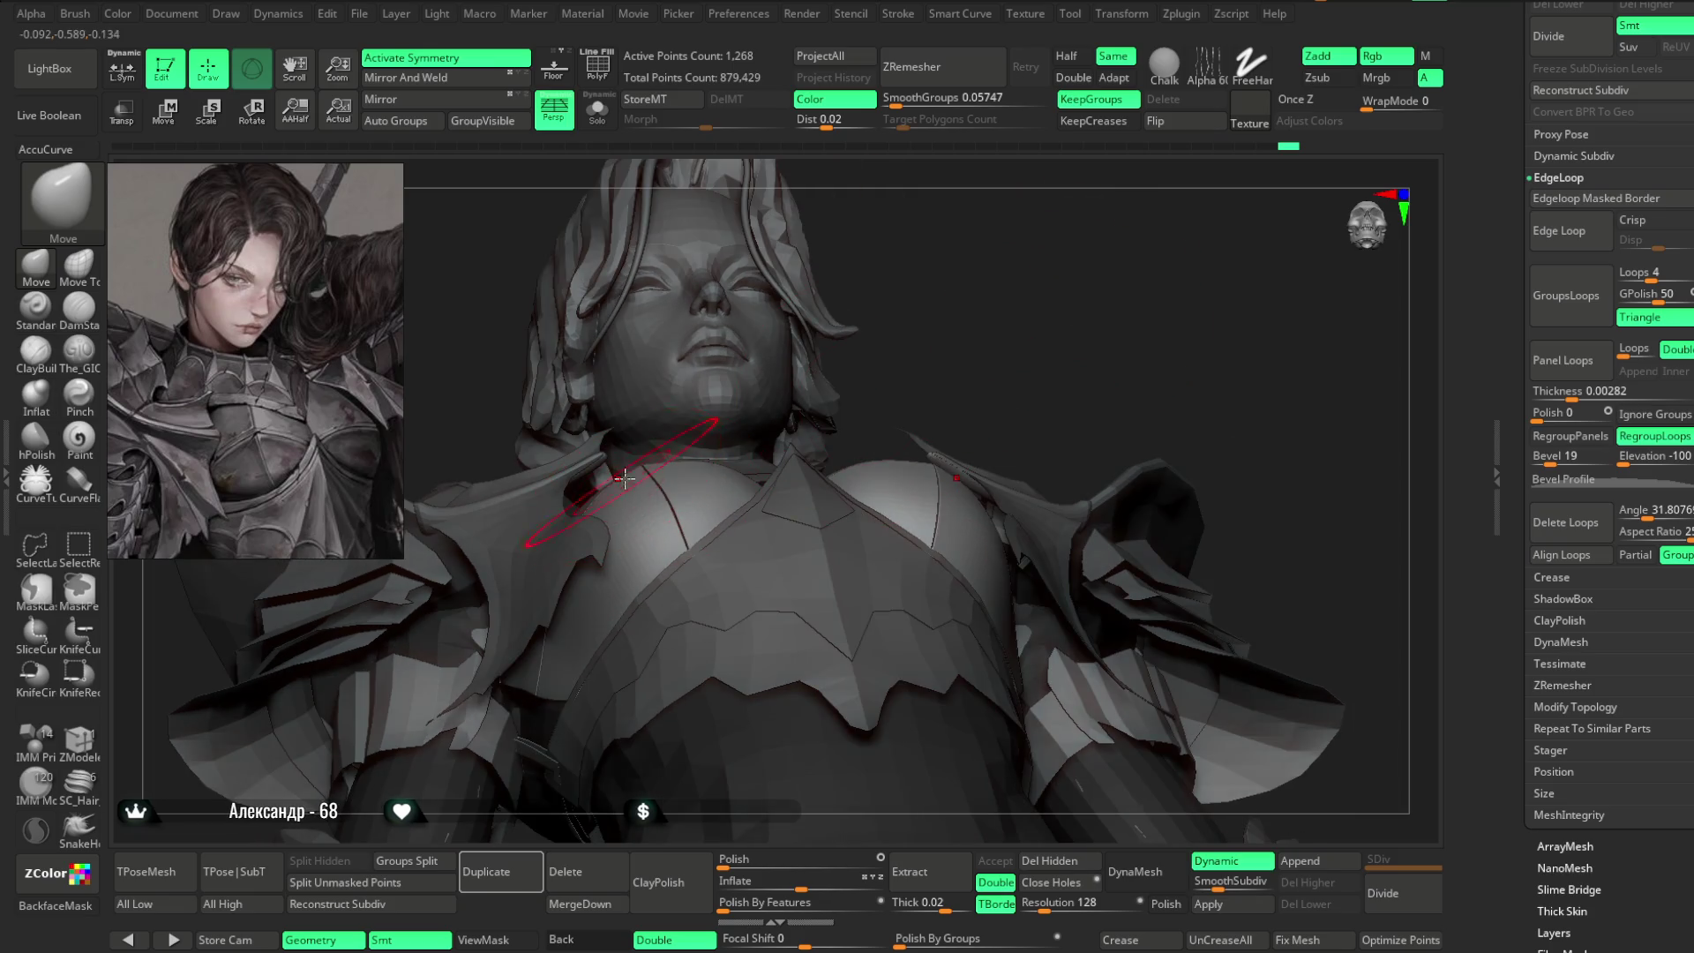
{"action": "mouse_move", "coordinate": [882, 361]}
{"action": "left_mouse_down"}
{"action": "mouse_move", "coordinate": [936, 392]}
{"action": "mouse_move", "coordinate": [1077, 382]}
{"action": "mouse_move", "coordinate": [1241, 405]}
{"action": "mouse_move", "coordinate": [1135, 284]}
{"action": "mouse_move", "coordinate": [1145, 250]}
{"action": "mouse_move", "coordinate": [1089, 356]}
{"action": "mouse_move", "coordinate": [1044, 321]}
{"action": "mouse_move", "coordinate": [979, 332]}
{"action": "mouse_move", "coordinate": [977, 382]}
{"action": "mouse_move", "coordinate": [957, 386]}
{"action": "mouse_move", "coordinate": [976, 405]}
{"action": "mouse_move", "coordinate": [1002, 347]}
{"action": "mouse_move", "coordinate": [983, 367]}
{"action": "mouse_move", "coordinate": [996, 339]}
{"action": "mouse_move", "coordinate": [980, 344]}
{"action": "mouse_move", "coordinate": [980, 306]}
{"action": "mouse_move", "coordinate": [988, 405]}
{"action": "mouse_move", "coordinate": [964, 314]}
{"action": "mouse_move", "coordinate": [983, 397]}
{"action": "mouse_move", "coordinate": [880, 381]}
{"action": "left_mouse_up"}
{"action": "left_click", "coordinate": [786, 360], "text": "alt"}
{"action": "mouse_move", "coordinate": [776, 340]}
{"action": "left_mouse_down", "text": "alt"}
{"action": "mouse_move", "coordinate": [818, 283]}
{"action": "mouse_move", "coordinate": [851, 491]}
{"action": "mouse_move", "coordinate": [802, 360]}
{"action": "mouse_move", "coordinate": [865, 272]}
{"action": "mouse_move", "coordinate": [805, 508]}
{"action": "left_mouse_up", "text": "alt"}
{"action": "left_click", "coordinate": [930, 533], "text": "alt"}
{"action": "mouse_move", "coordinate": [930, 533]}
{"action": "left_mouse_down", "text": "alt"}
{"action": "mouse_move", "coordinate": [1033, 287]}
{"action": "mouse_move", "coordinate": [883, 487]}
{"action": "left_mouse_up", "text": "alt"}
{"action": "key", "text": "space"}
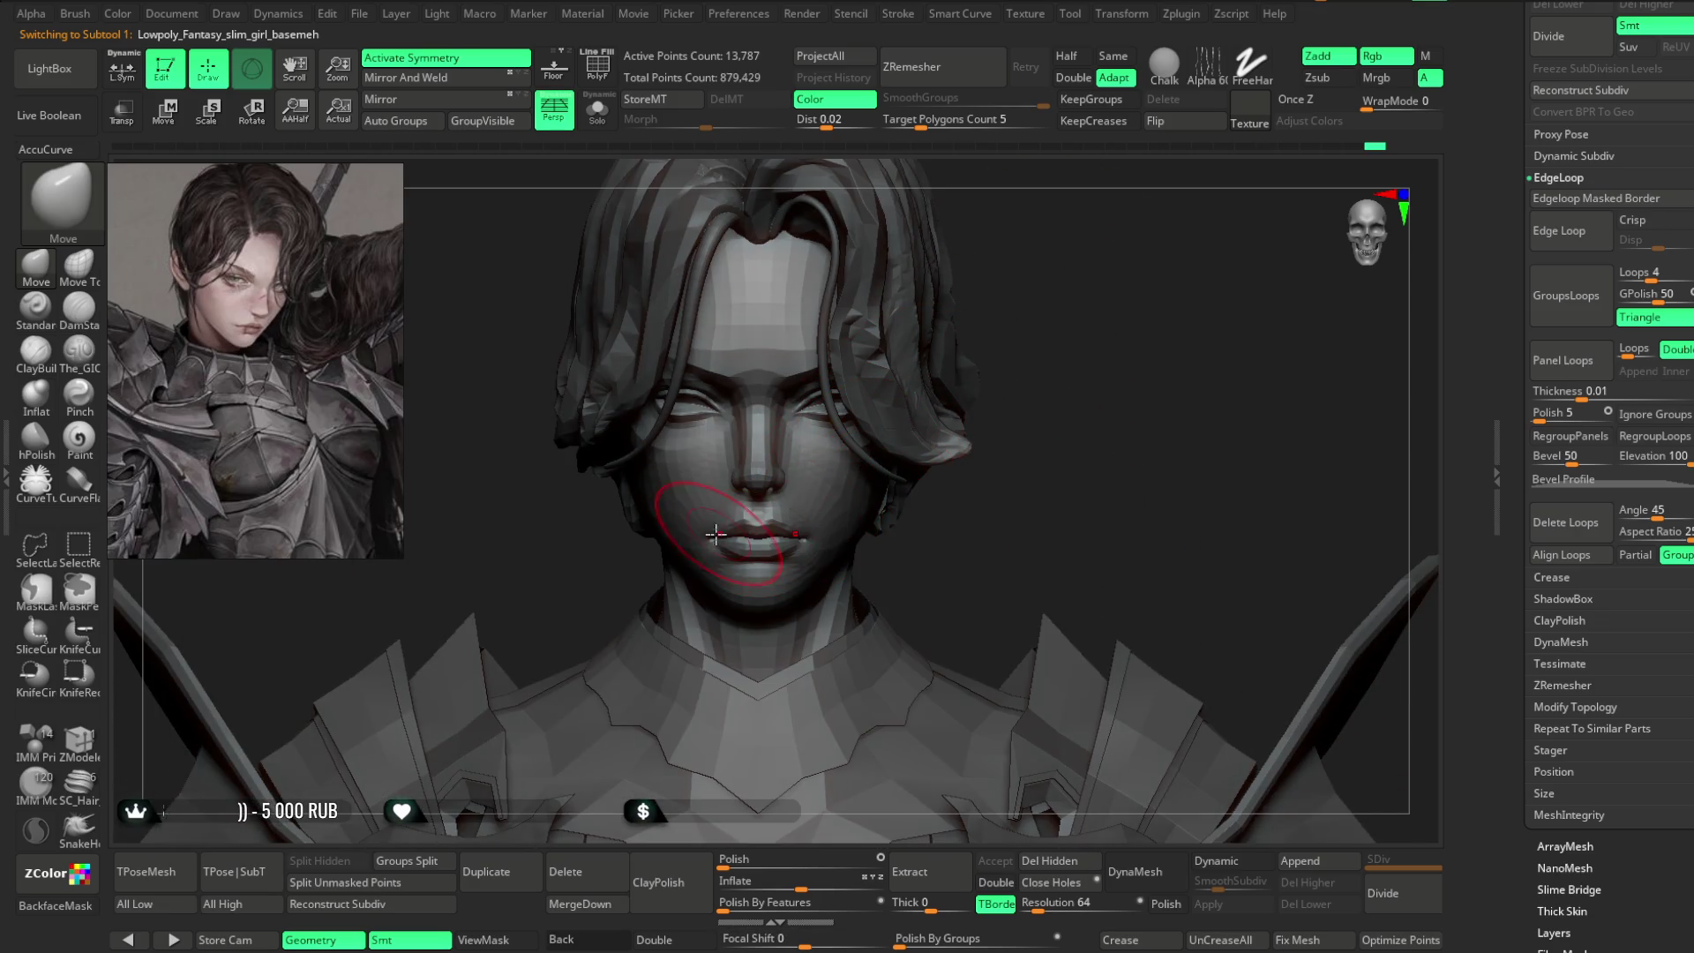
- Return to the Extract2 piece, solo it, and rotate to inspect its V-shaped top
{"action": "key", "text": "ctrl+z"}
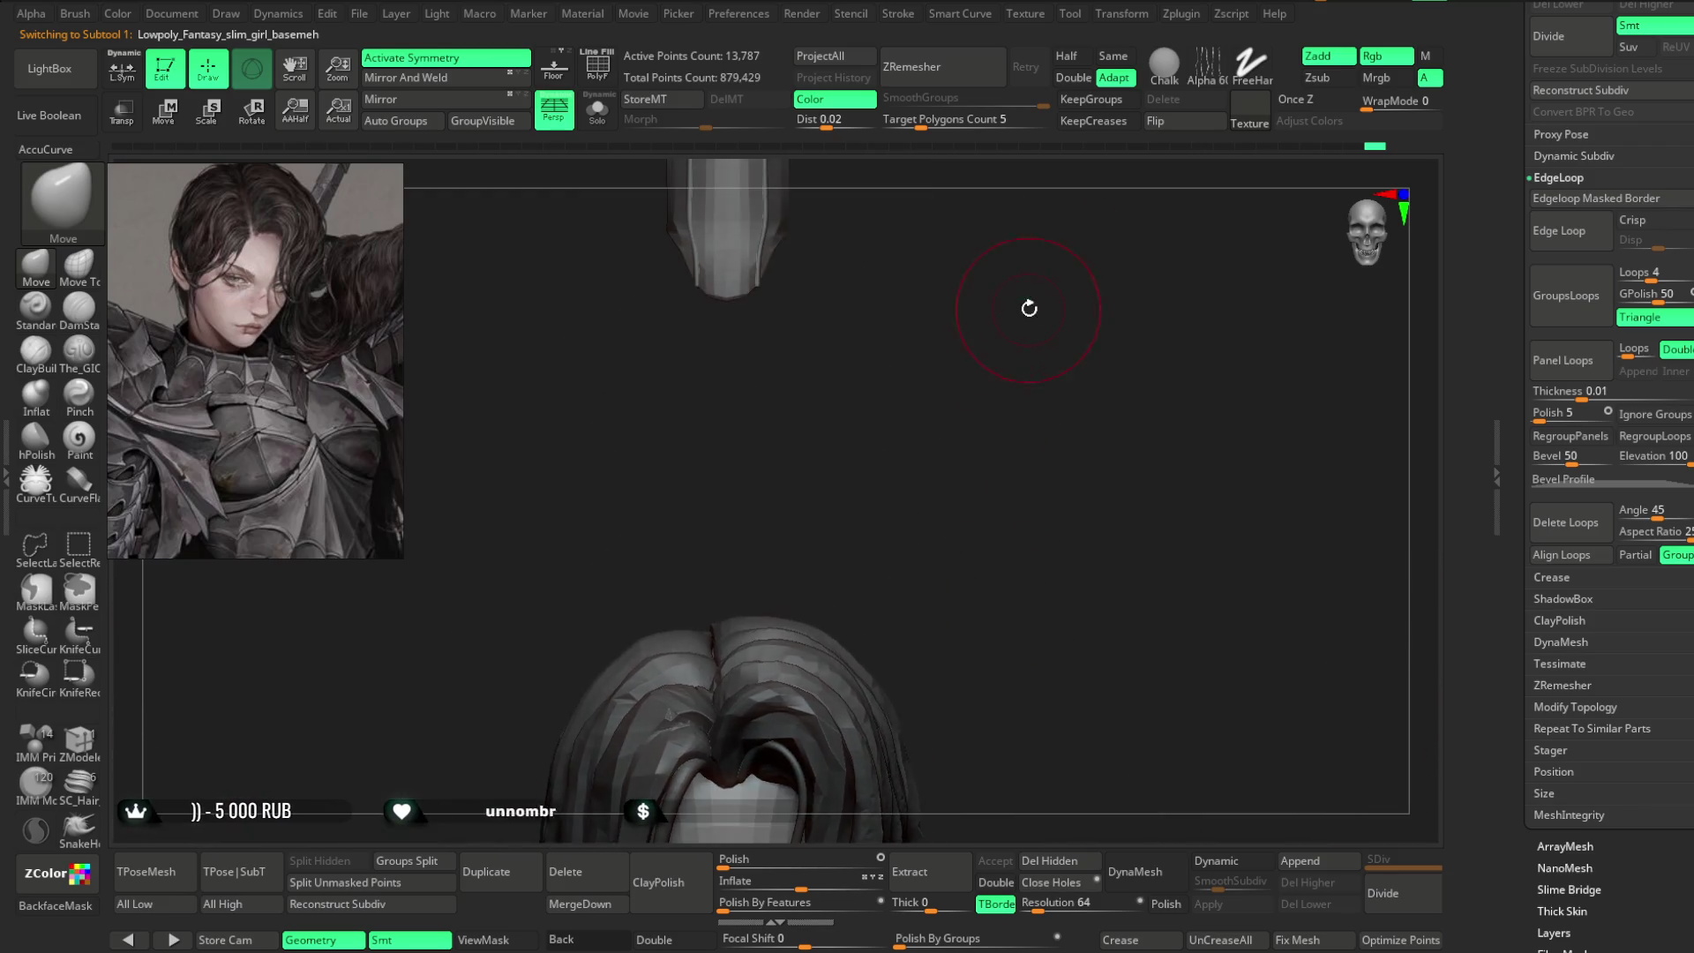
{"action": "key", "text": "ctrl+z"}
{"action": "key", "text": "ctrl+z"}
{"action": "key", "text": "ctrl+z"}
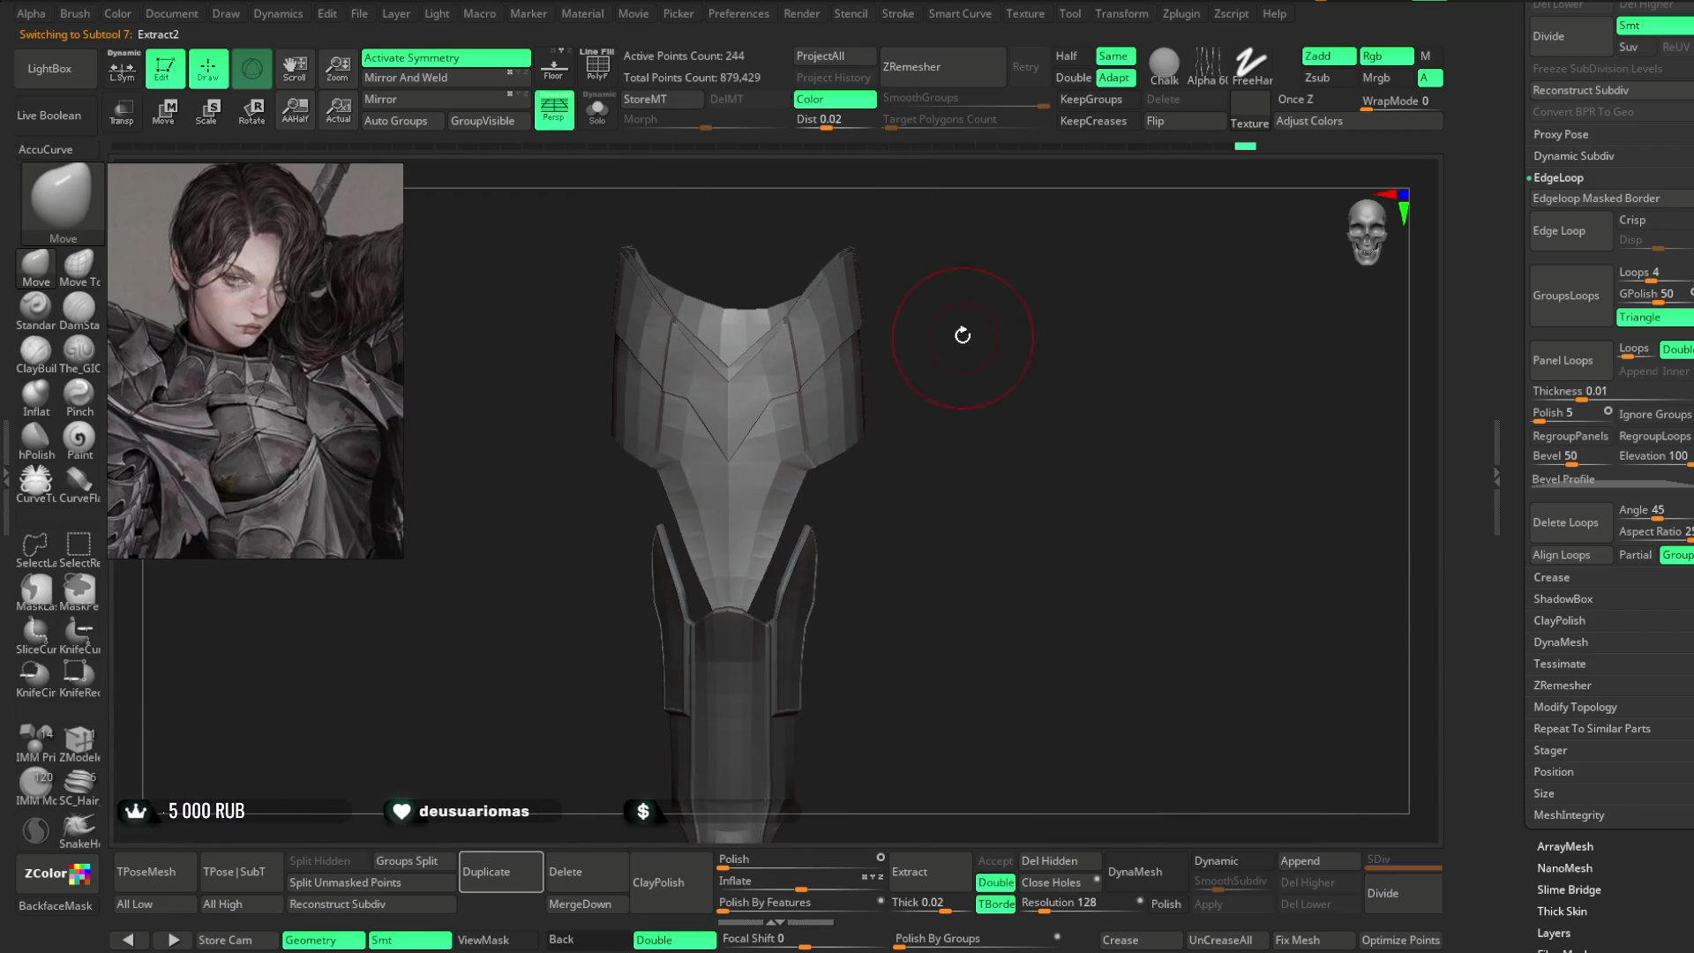
{"action": "key", "text": "ctrl+z"}
{"action": "key", "text": "ctrl+z"}
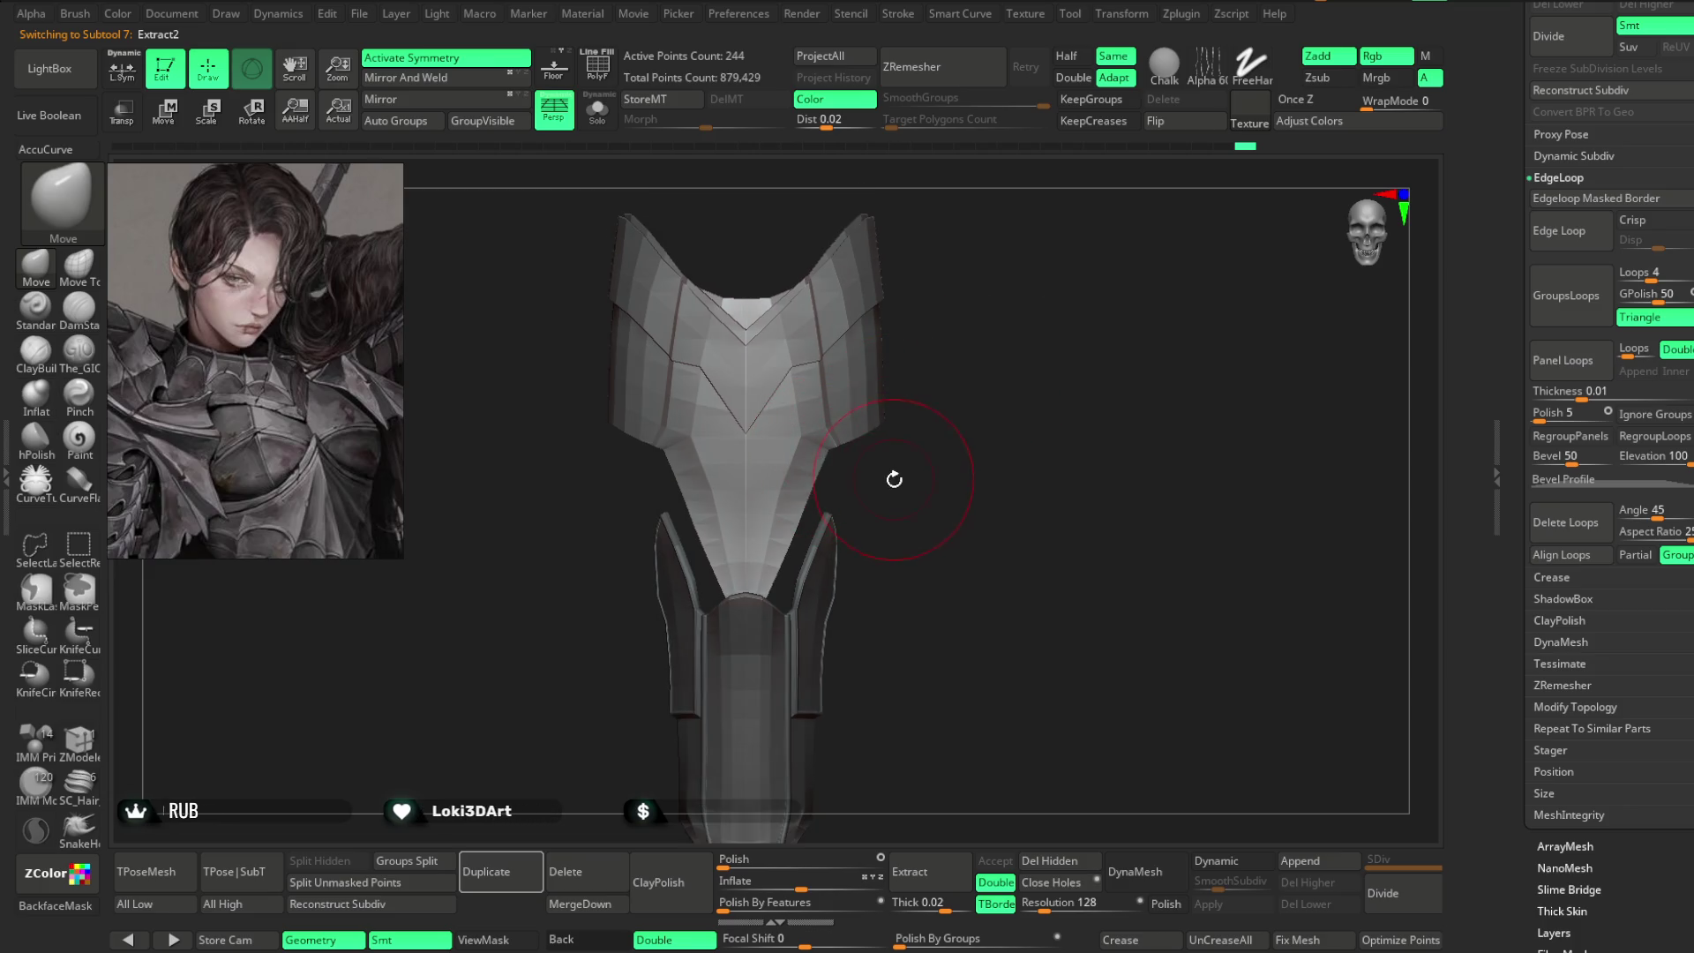
{"action": "left_click", "coordinate": [597, 109]}
{"action": "mouse_move", "coordinate": [758, 554]}
{"action": "right_mouse_down", "text": "ctrl"}
{"action": "mouse_move", "coordinate": [749, 473]}
{"action": "mouse_move", "coordinate": [786, 485]}
{"action": "right_mouse_up", "text": "ctrl"}
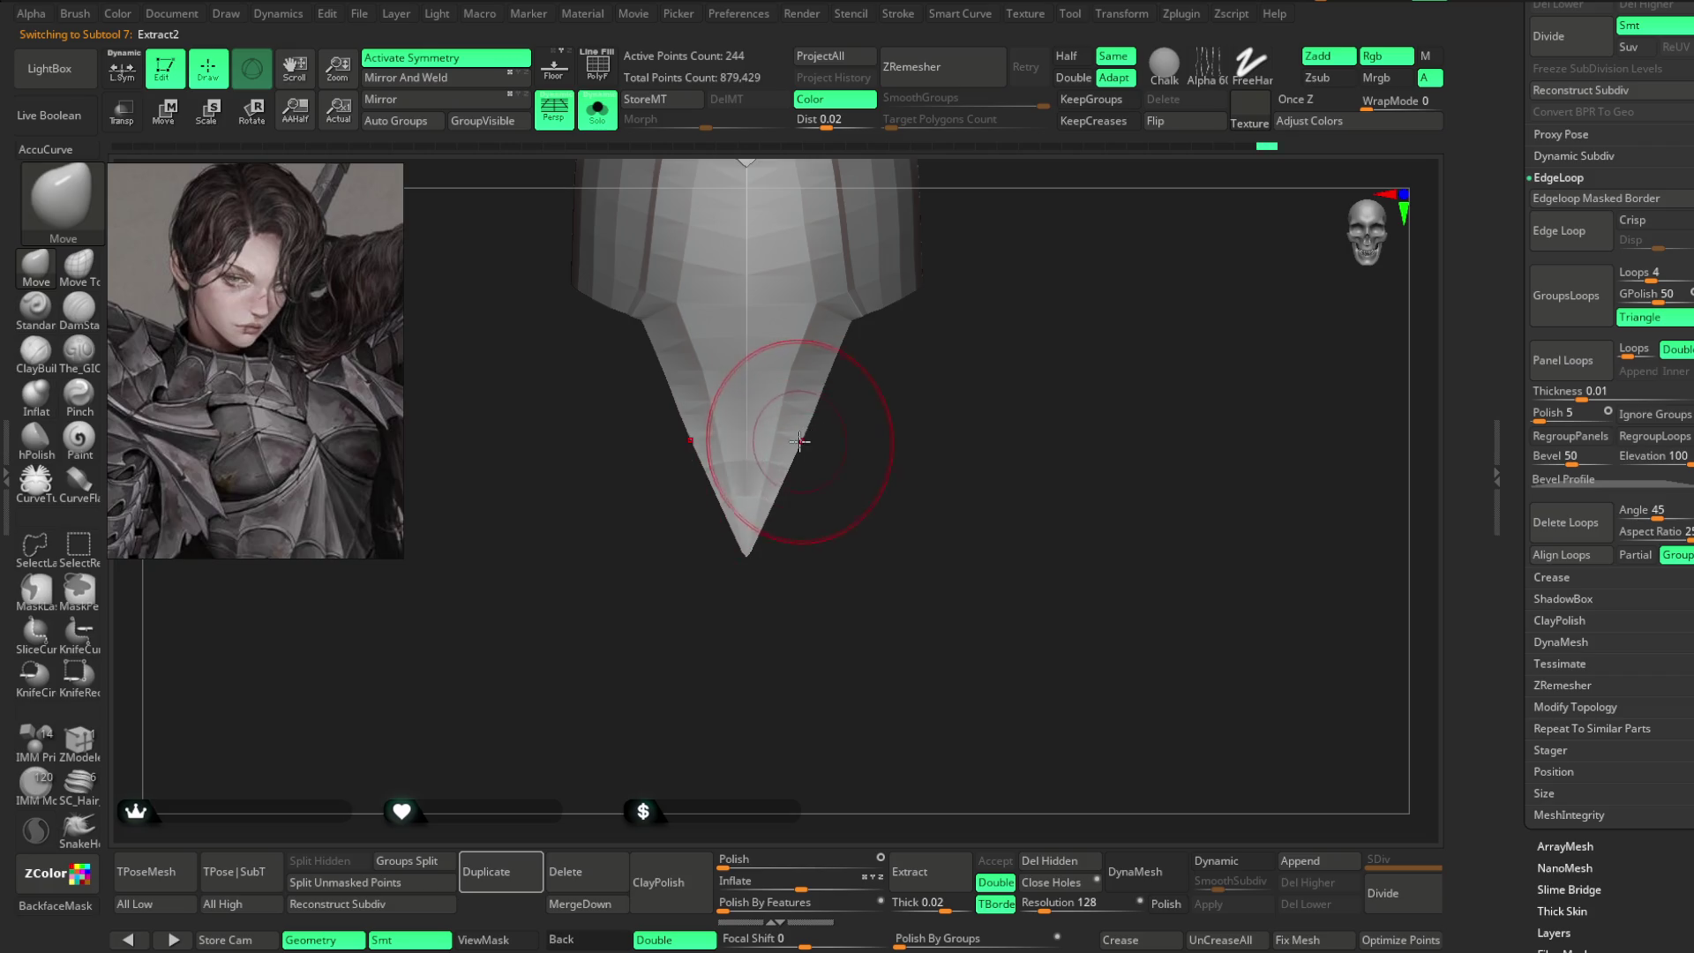
{"action": "mouse_move", "coordinate": [813, 413]}
{"action": "right_mouse_down"}
{"action": "mouse_move", "coordinate": [821, 447]}
{"action": "mouse_move", "coordinate": [900, 450]}
{"action": "mouse_move", "coordinate": [865, 310]}
{"action": "mouse_move", "coordinate": [936, 242]}
{"action": "mouse_move", "coordinate": [957, 276]}
{"action": "mouse_move", "coordinate": [947, 295]}
{"action": "mouse_move", "coordinate": [947, 280]}
{"action": "mouse_move", "coordinate": [862, 300]}
{"action": "mouse_move", "coordinate": [905, 267]}
{"action": "mouse_move", "coordinate": [877, 253]}
{"action": "mouse_move", "coordinate": [862, 311]}
{"action": "right_mouse_up"}
{"action": "key", "text": "space"}
{"action": "mouse_move", "coordinate": [1004, 260]}
{"action": "right_mouse_down"}
{"action": "mouse_move", "coordinate": [933, 305]}
{"action": "mouse_move", "coordinate": [956, 261]}
{"action": "mouse_move", "coordinate": [1010, 261]}
{"action": "mouse_move", "coordinate": [837, 346]}
{"action": "right_mouse_up"}
{"action": "right_click_drag", "start_coordinate": [981, 256], "coordinate": [881, 336]}
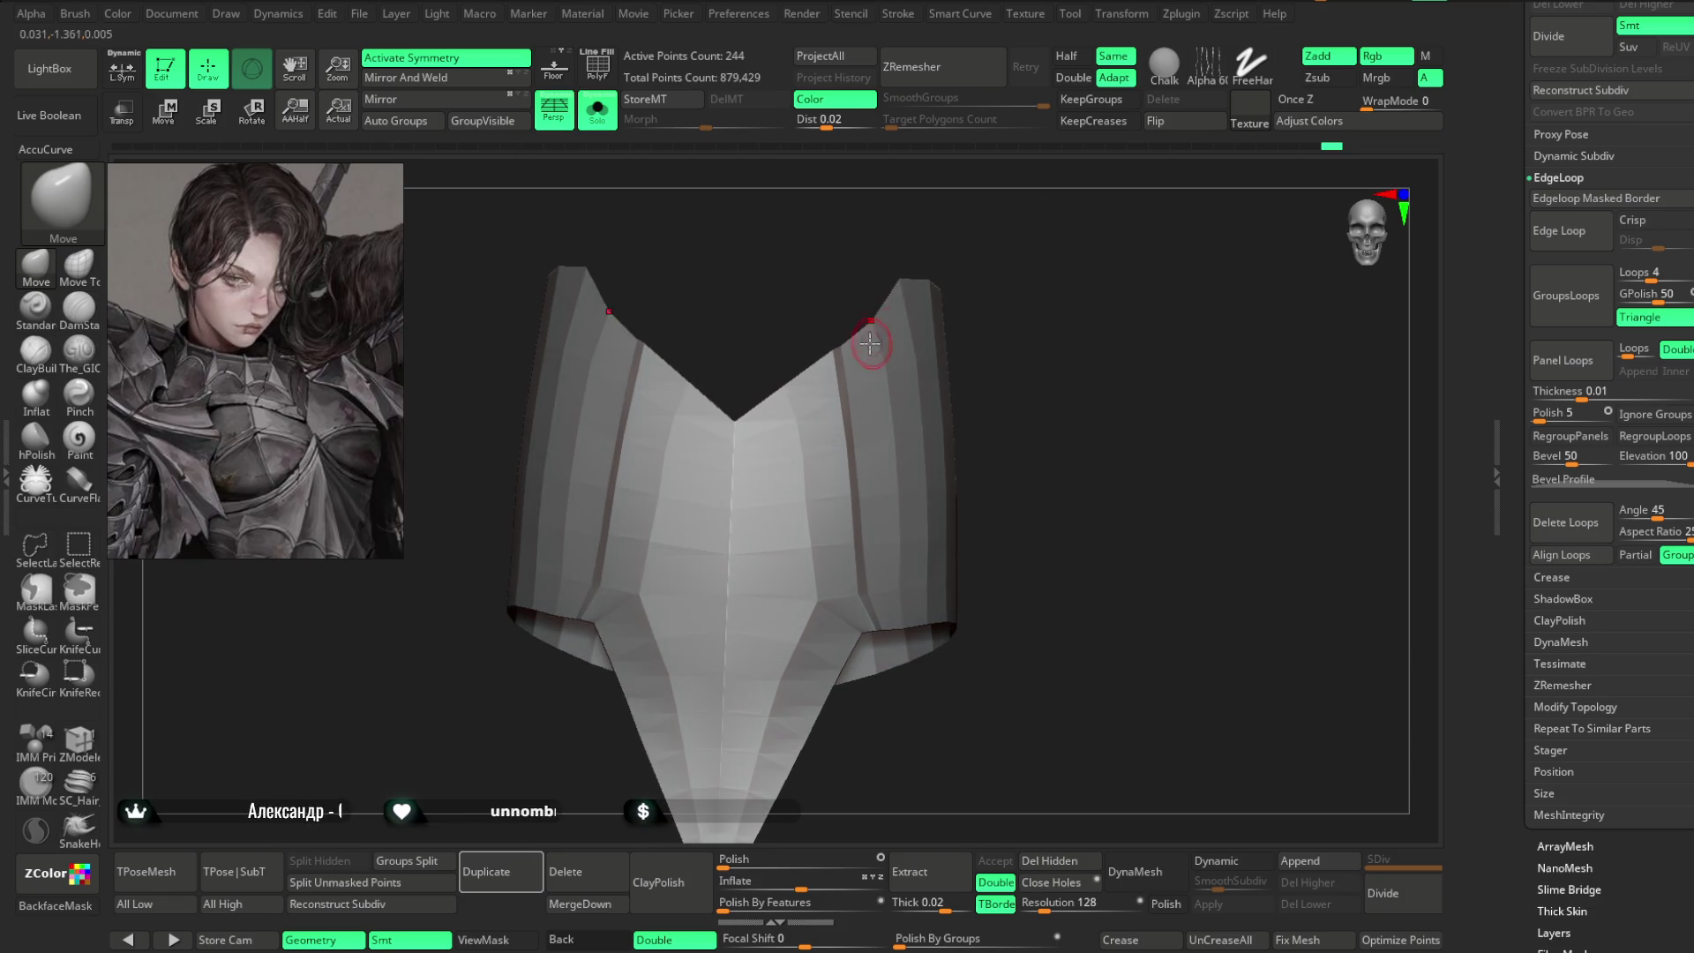
{"action": "mouse_move", "coordinate": [1004, 230]}
{"action": "right_mouse_down"}
{"action": "mouse_move", "coordinate": [931, 273]}
{"action": "mouse_move", "coordinate": [1142, 201]}
{"action": "mouse_move", "coordinate": [900, 295]}
{"action": "mouse_move", "coordinate": [830, 302]}
{"action": "mouse_move", "coordinate": [844, 371]}
{"action": "right_mouse_up"}
{"action": "mouse_move", "coordinate": [878, 310]}
{"action": "right_mouse_down"}
{"action": "mouse_move", "coordinate": [1025, 226]}
{"action": "mouse_move", "coordinate": [662, 189]}
{"action": "right_mouse_up"}
- Show polygroups and wireframe on the piece, then zoom out to the full armored bust
{"action": "left_click", "coordinate": [598, 66]}
{"action": "mouse_move", "coordinate": [1006, 213]}
{"action": "right_mouse_down"}
{"action": "mouse_move", "coordinate": [1044, 280]}
{"action": "mouse_move", "coordinate": [1082, 276]}
{"action": "mouse_move", "coordinate": [1009, 310]}
{"action": "mouse_move", "coordinate": [976, 409]}
{"action": "right_mouse_up"}
{"action": "right_click", "coordinate": [934, 456]}
{"action": "mouse_move", "coordinate": [883, 476]}
{"action": "right_mouse_down"}
{"action": "mouse_move", "coordinate": [711, 515]}
{"action": "mouse_move", "coordinate": [737, 574]}
{"action": "mouse_move", "coordinate": [915, 367]}
{"action": "mouse_move", "coordinate": [983, 389]}
{"action": "mouse_move", "coordinate": [713, 255]}
{"action": "right_mouse_up"}
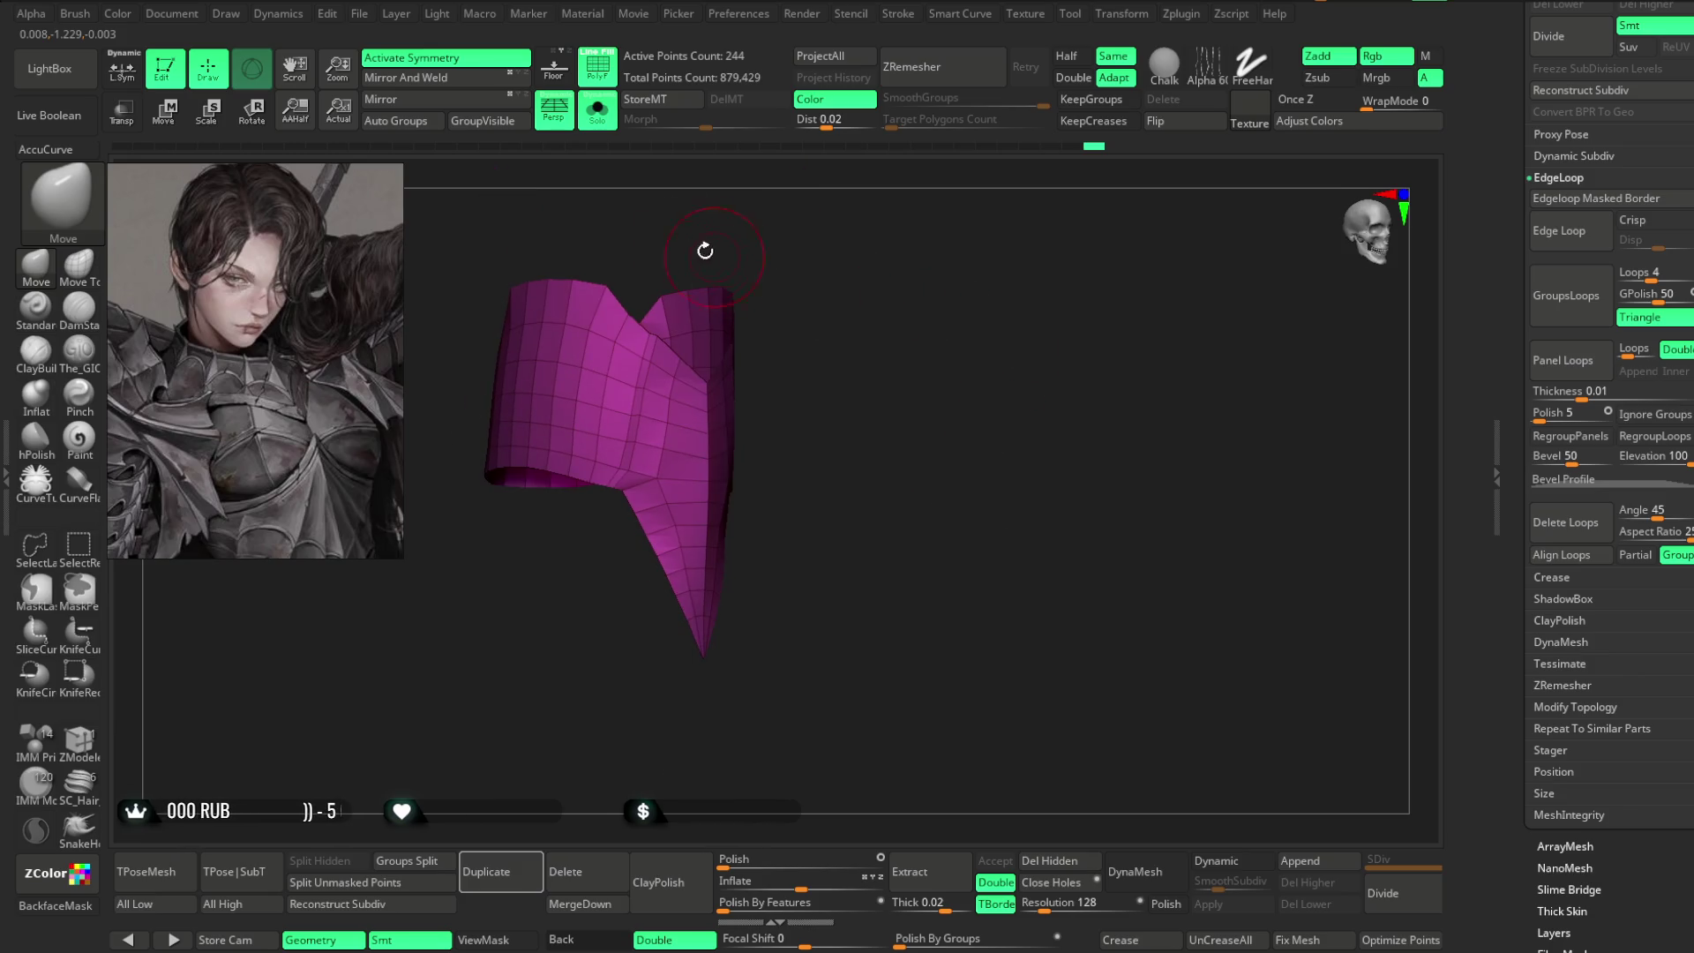
{"action": "mouse_move", "coordinate": [621, 156]}
{"action": "right_mouse_down"}
{"action": "mouse_move", "coordinate": [893, 318]}
{"action": "mouse_move", "coordinate": [769, 220]}
{"action": "right_mouse_up"}
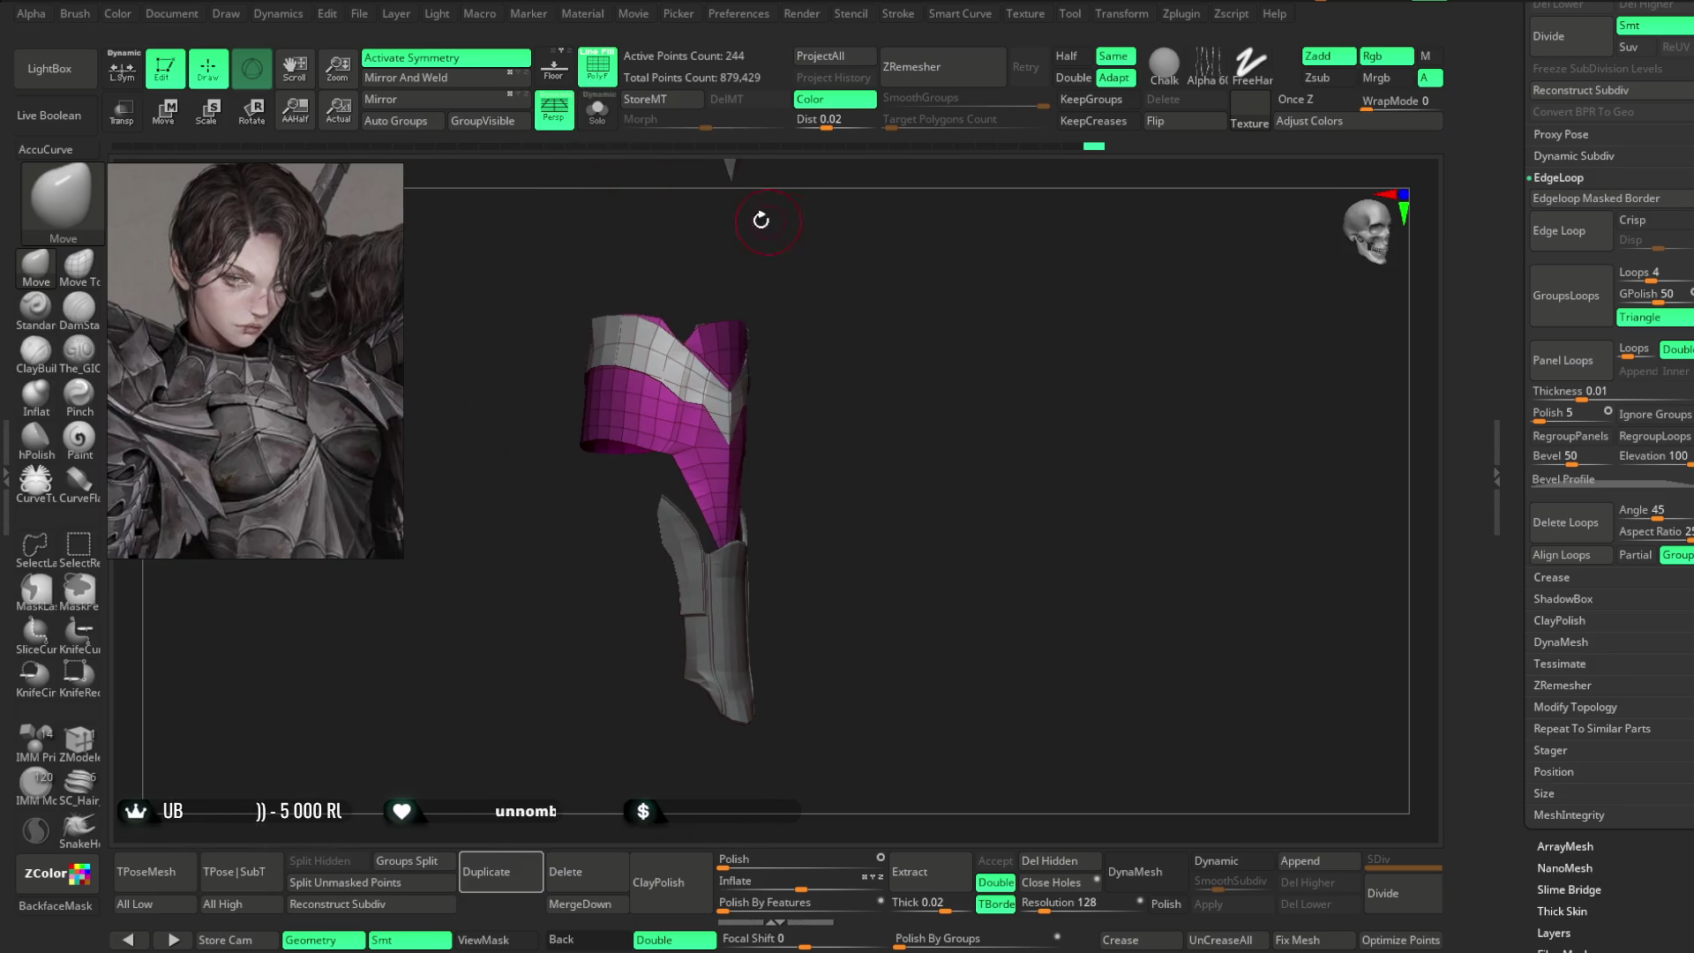
{"action": "mouse_move", "coordinate": [884, 446]}
{"action": "right_mouse_down", "text": "ctrl"}
{"action": "mouse_move", "coordinate": [919, 295]}
{"action": "mouse_move", "coordinate": [885, 318]}
{"action": "mouse_move", "coordinate": [902, 343]}
{"action": "mouse_move", "coordinate": [745, 359]}
{"action": "mouse_move", "coordinate": [859, 363]}
{"action": "mouse_move", "coordinate": [900, 406]}
{"action": "mouse_move", "coordinate": [934, 360]}
{"action": "mouse_move", "coordinate": [919, 371]}
{"action": "mouse_move", "coordinate": [926, 275]}
{"action": "mouse_move", "coordinate": [1010, 265]}
{"action": "mouse_move", "coordinate": [984, 257]}
{"action": "mouse_move", "coordinate": [999, 291]}
{"action": "mouse_move", "coordinate": [890, 493]}
{"action": "right_mouse_up", "text": "ctrl"}
- Select the purple Extract3 body suit and duplicate it as a new subtool
{"action": "left_click", "coordinate": [890, 492], "text": "alt"}
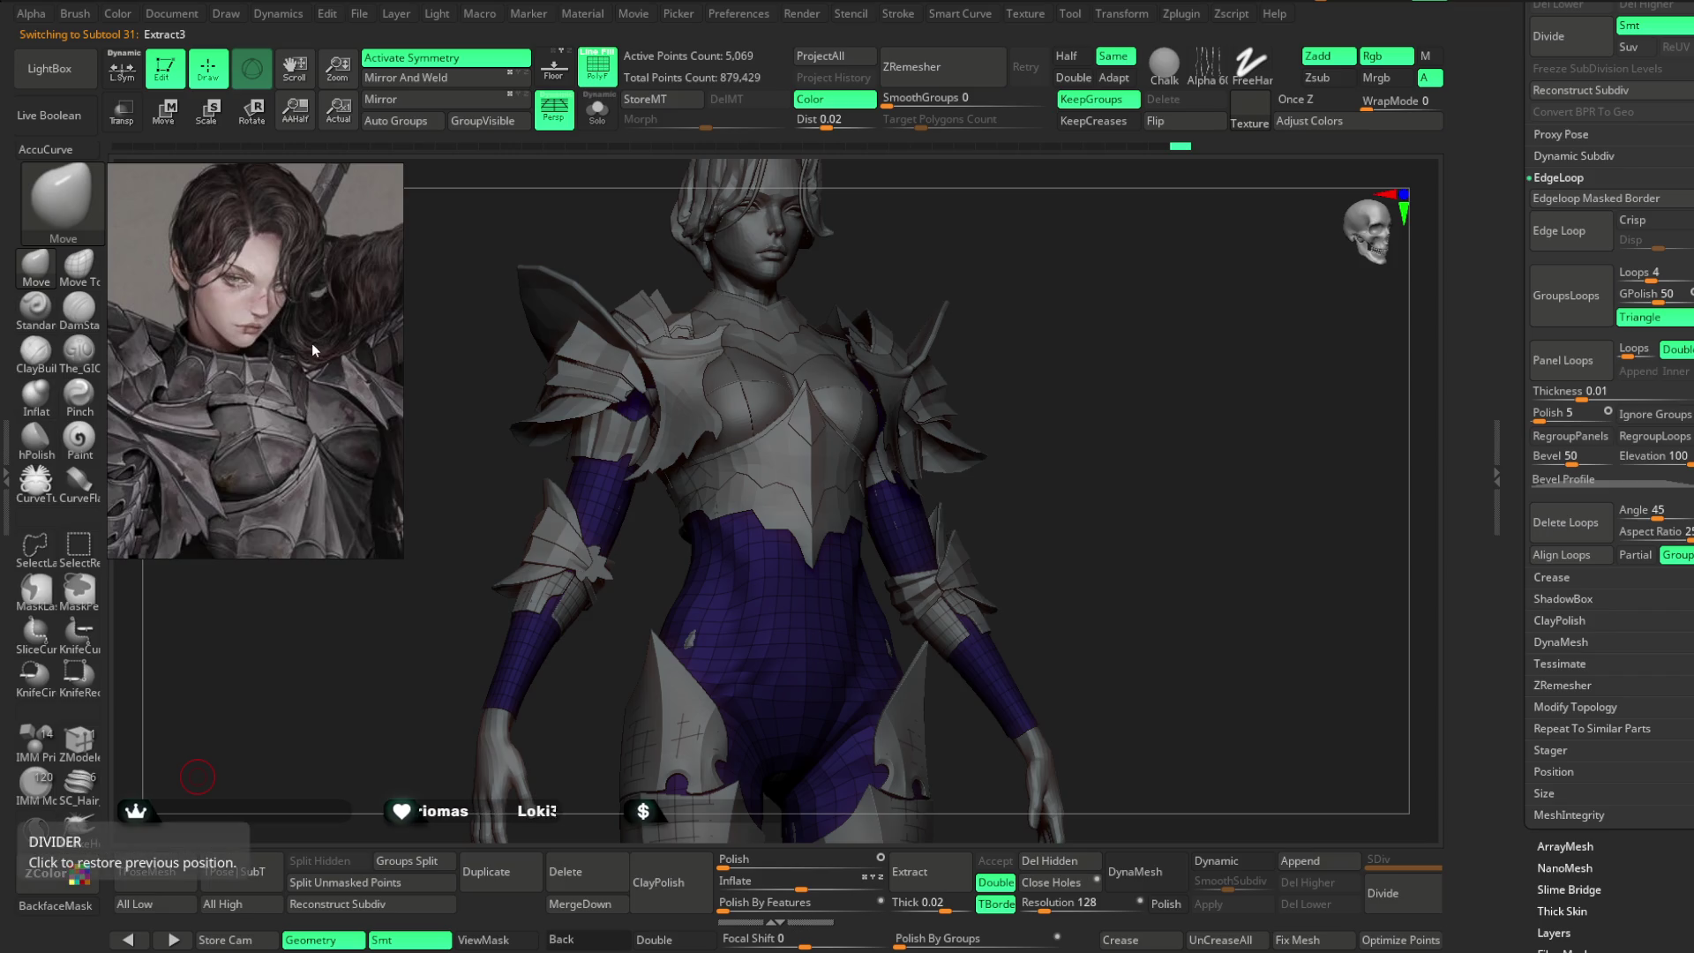
{"action": "scroll", "coordinate": [313, 351], "scroll_direction": "down", "scroll_amount": 5}
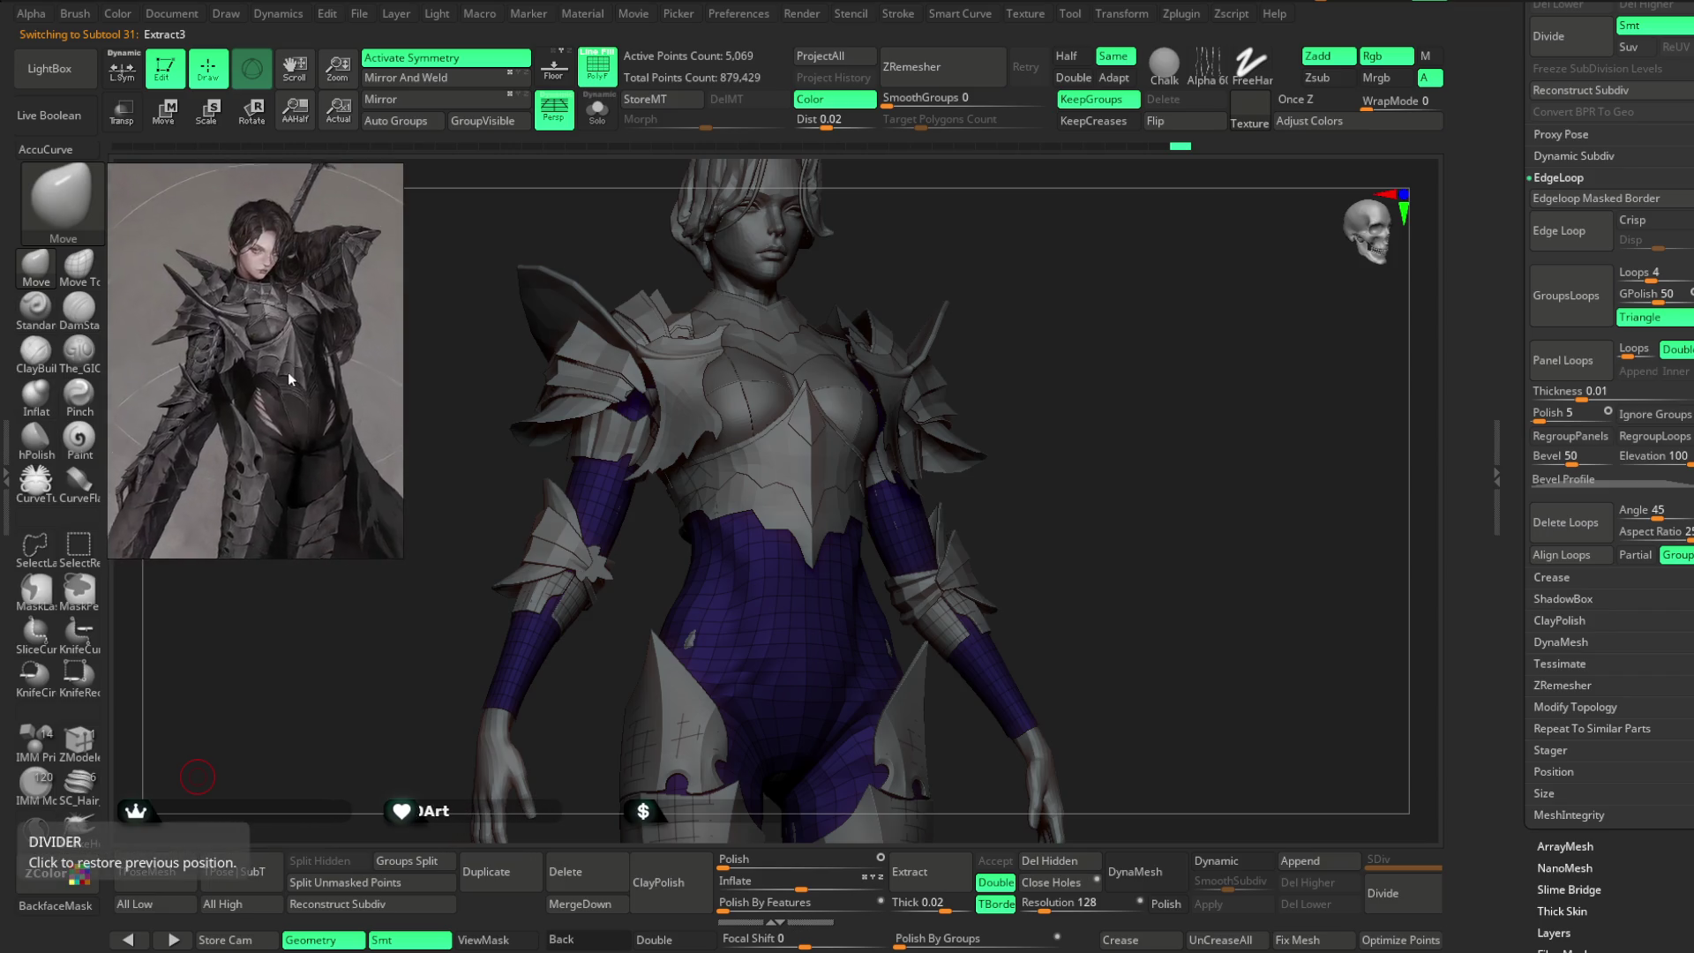
{"action": "scroll", "coordinate": [277, 411], "scroll_direction": "up", "scroll_amount": 3}
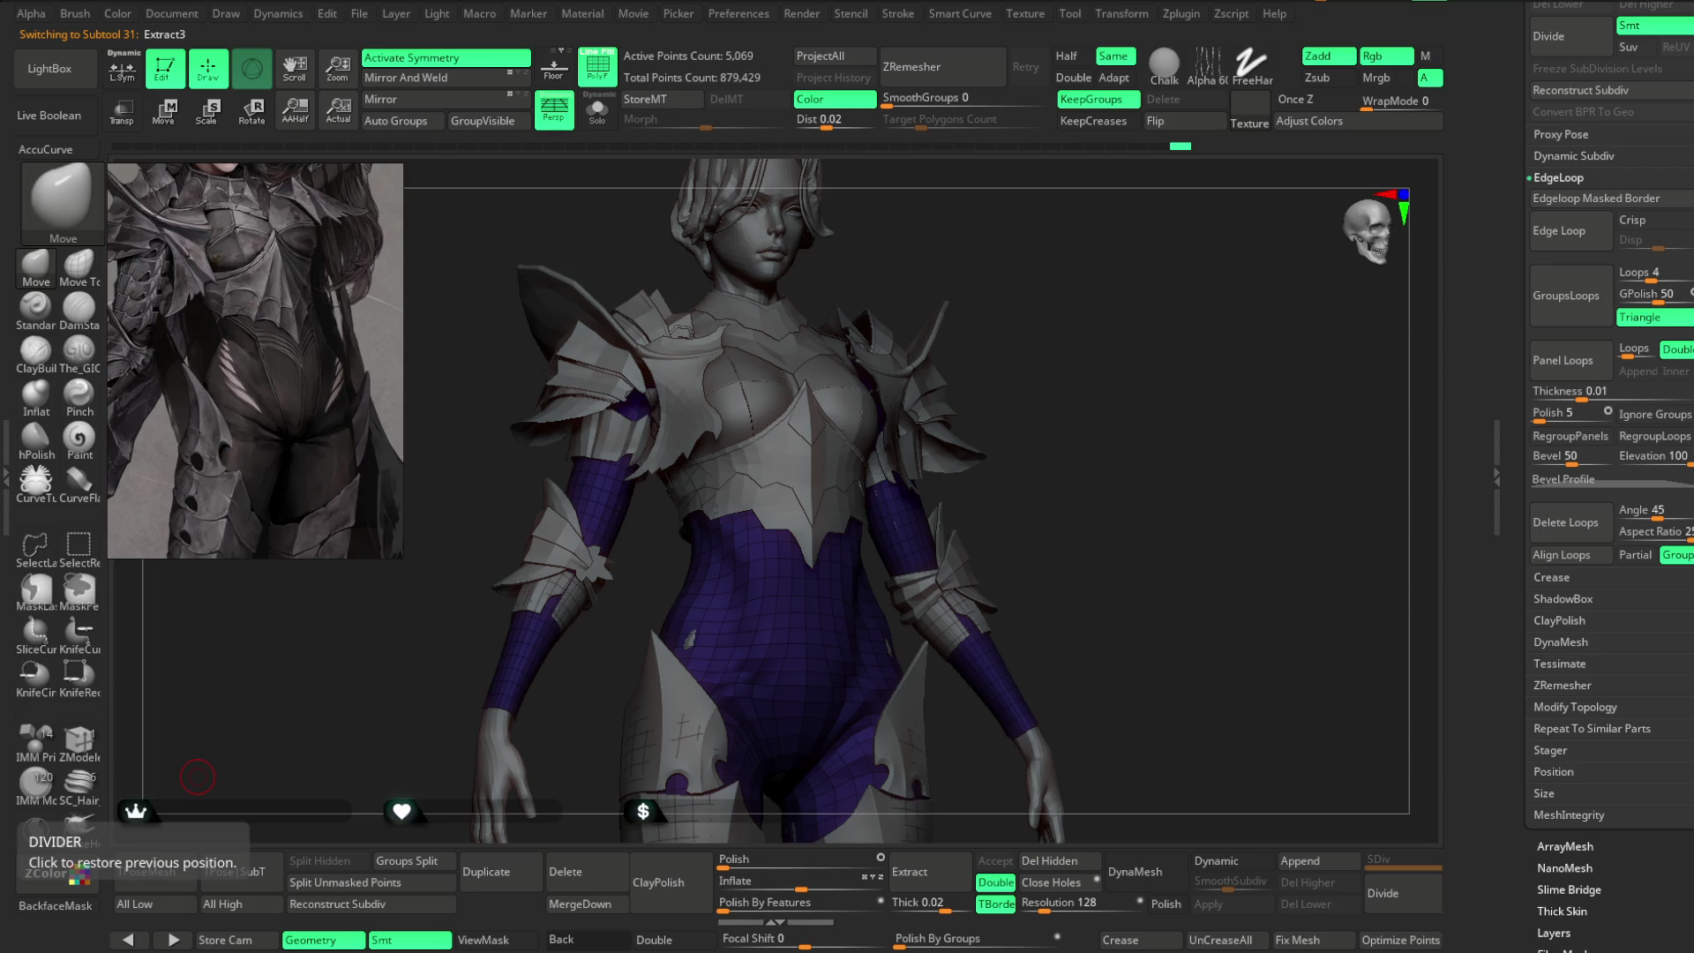
{"action": "scroll", "coordinate": [1641, 530], "scroll_direction": "up", "scroll_amount": 10}
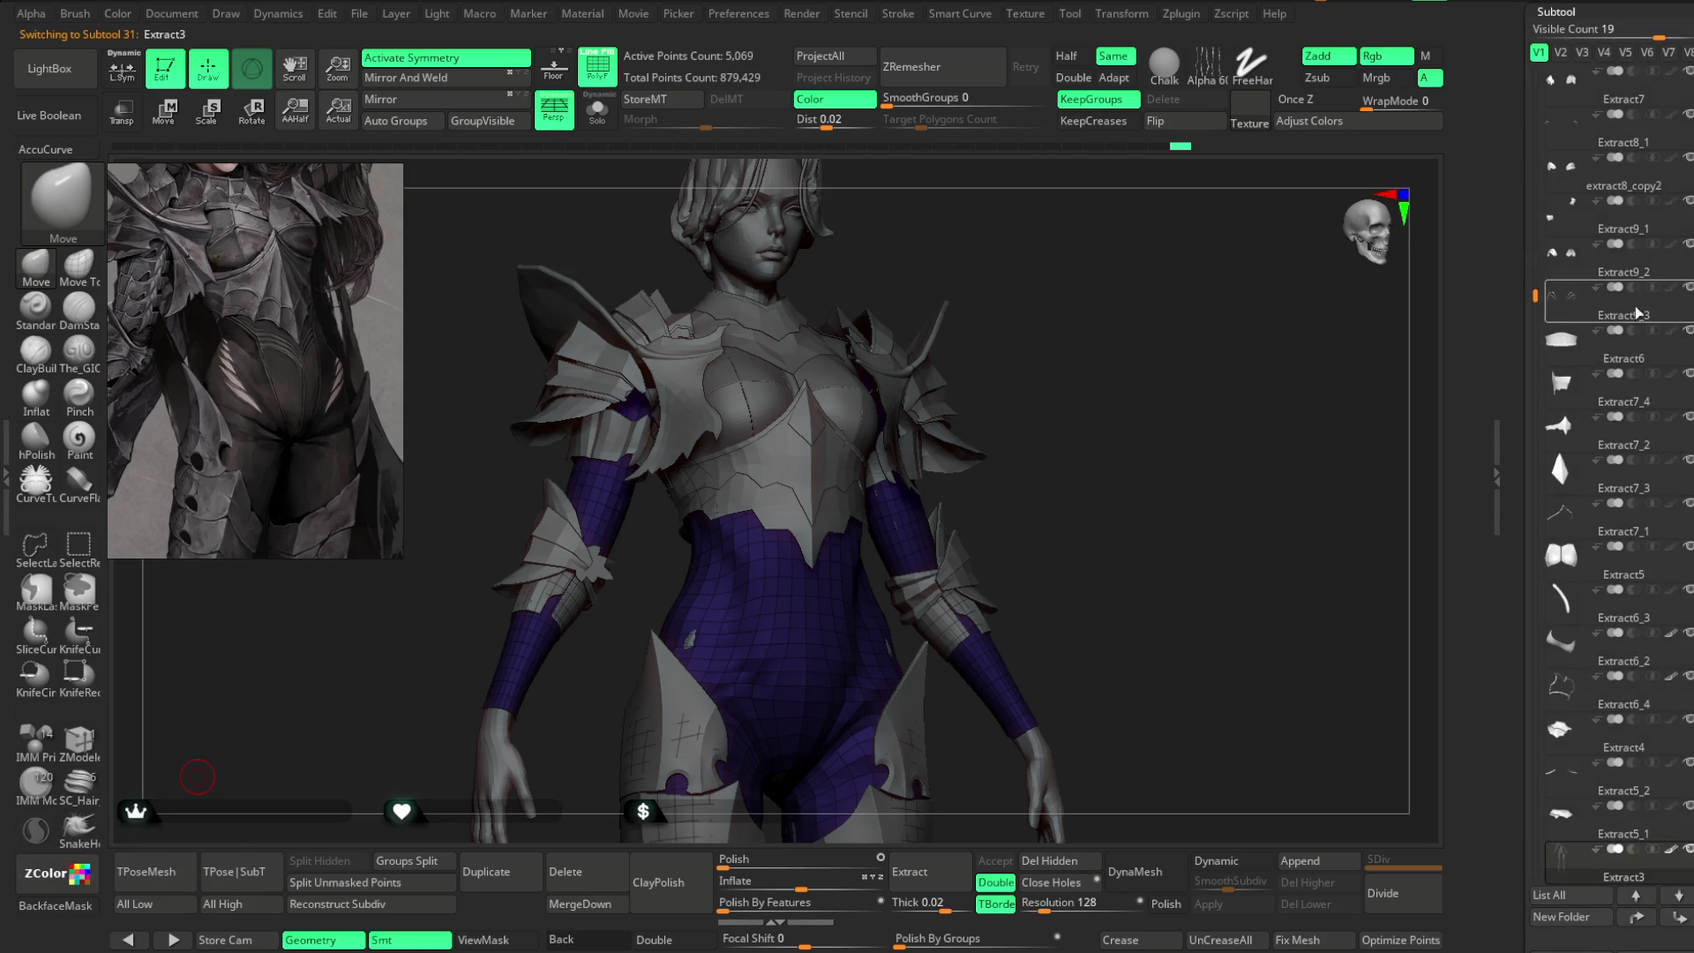
{"action": "scroll", "coordinate": [1659, 642], "scroll_direction": "down", "scroll_amount": 5}
{"action": "left_click", "coordinate": [1557, 755]}
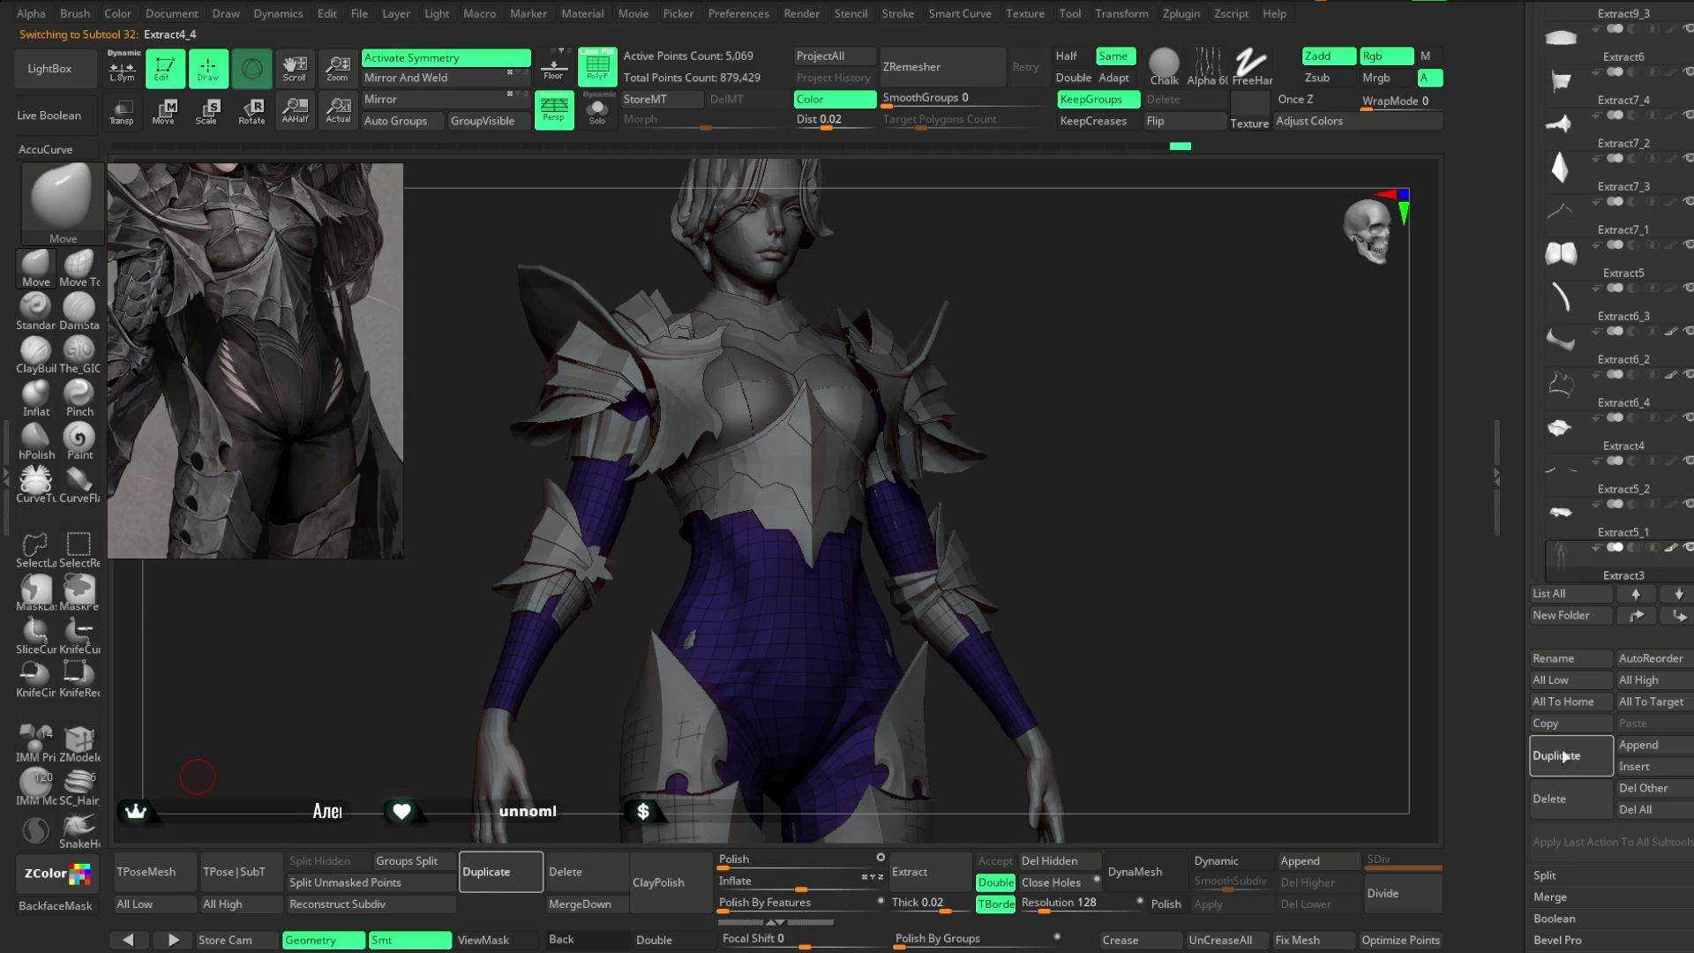
- Reselect Extract3 and divide it once with Ctrl+D, reaching 20,157 points
{"action": "left_click", "coordinate": [1653, 535]}
{"action": "scroll", "coordinate": [1622, 565], "scroll_direction": "down", "scroll_amount": 5}
{"action": "scroll", "coordinate": [1622, 579], "scroll_direction": "down", "scroll_amount": 4}
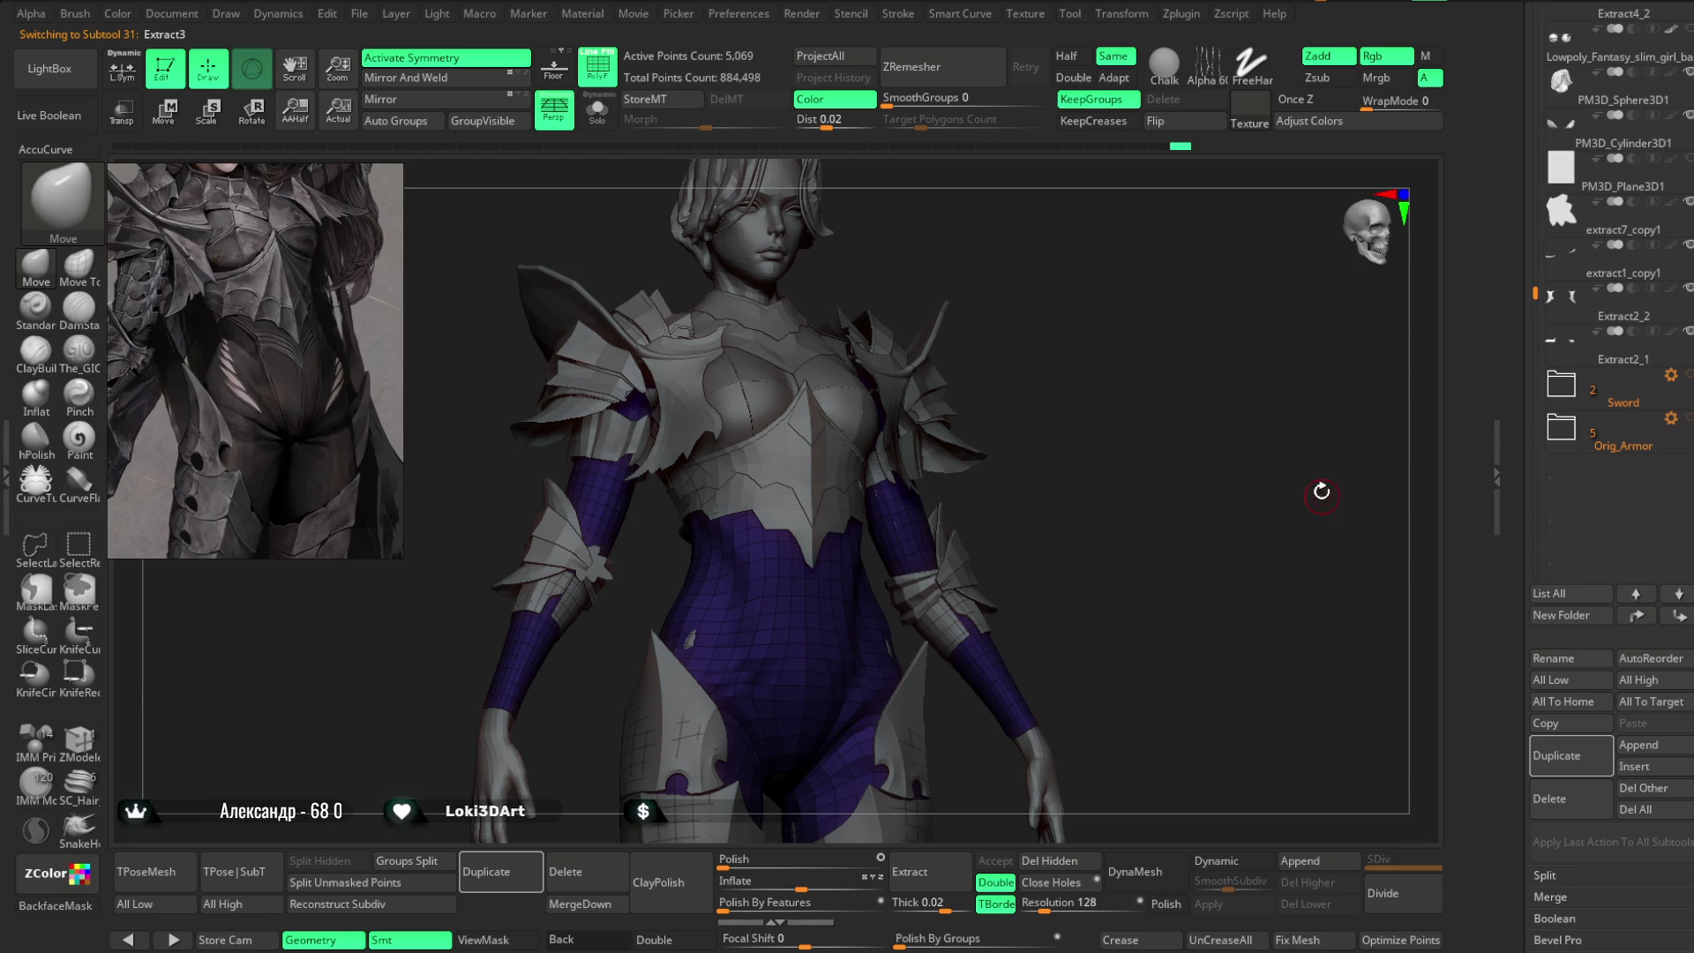
{"action": "key", "text": "ctrl+d"}
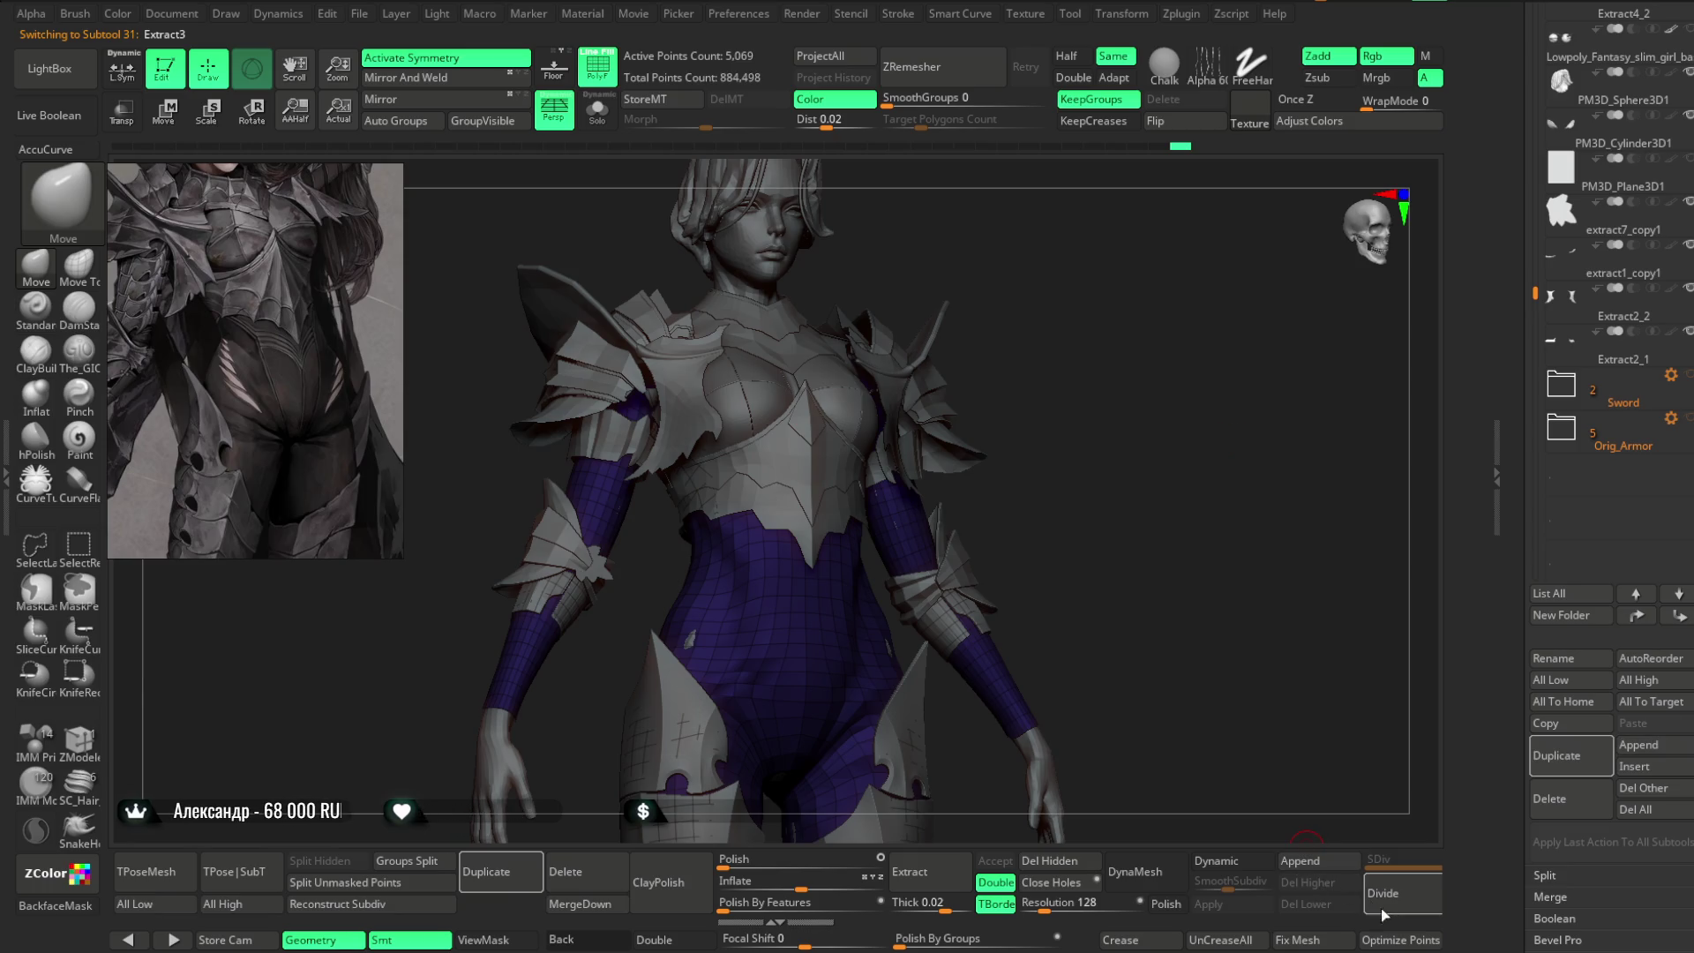
{"action": "mouse_move", "coordinate": [1211, 442]}
{"action": "left_mouse_down"}
{"action": "mouse_move", "coordinate": [1114, 481]}
{"action": "mouse_move", "coordinate": [1050, 429]}
{"action": "left_mouse_up"}
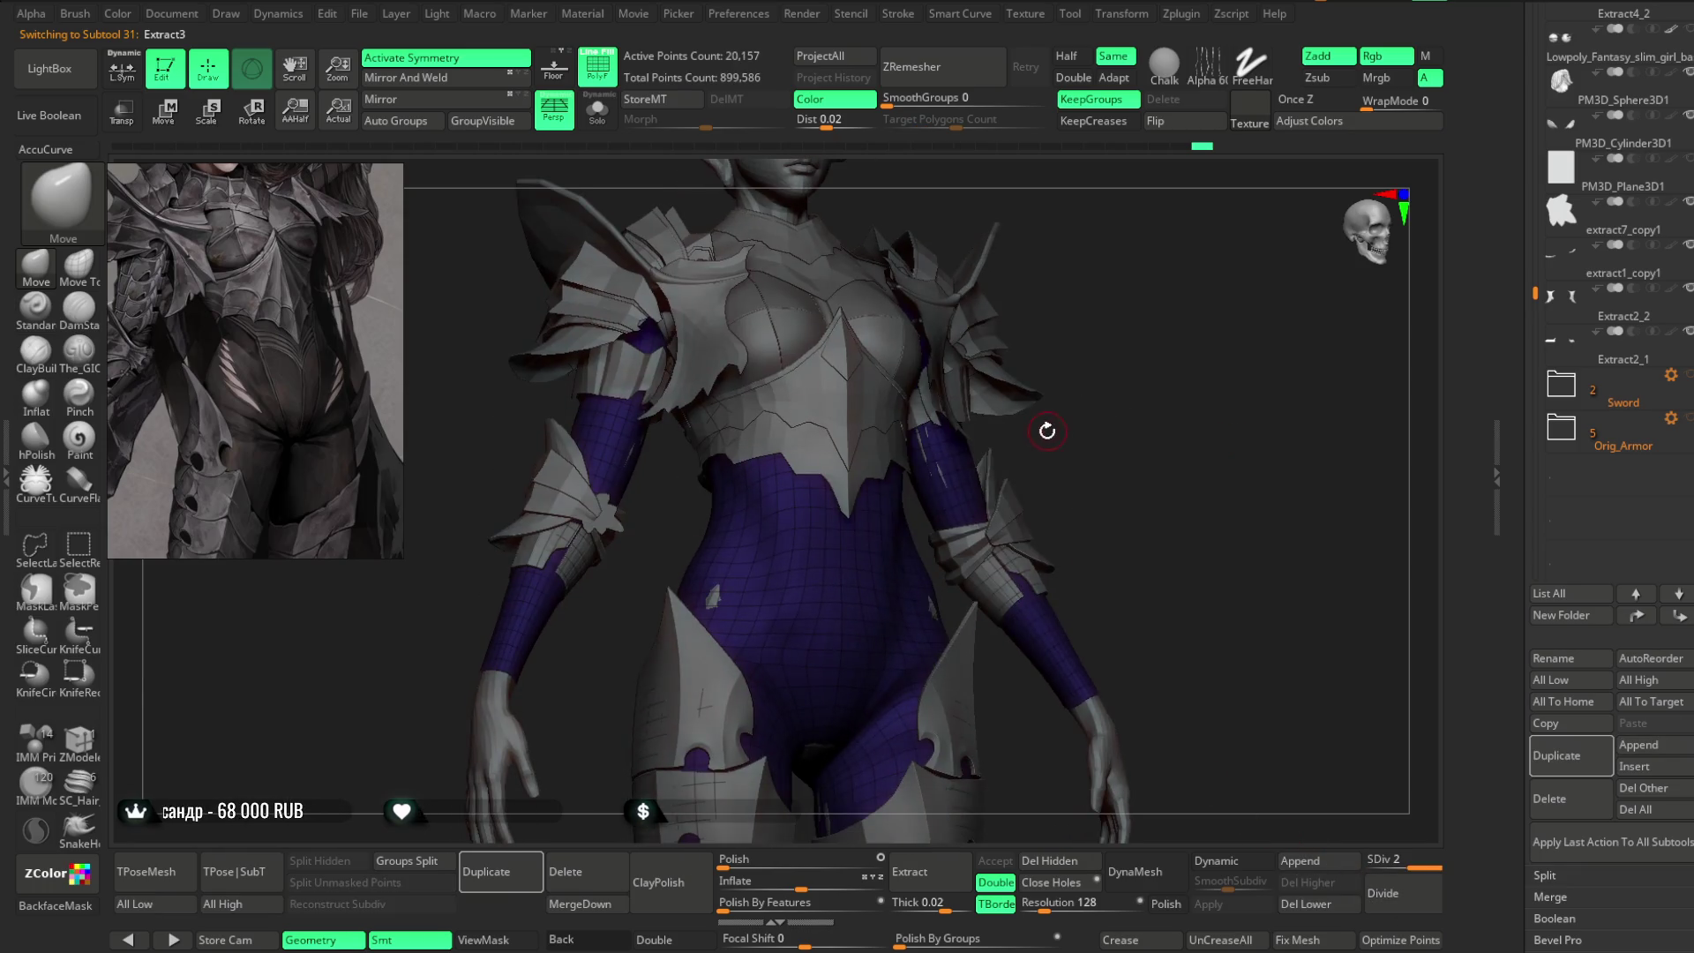
{"action": "key", "text": "space"}
- Hide polygroups and wireframe, and pick The_GIO brush with focal shift 73
{"action": "left_click", "coordinate": [607, 77]}
{"action": "mouse_move", "coordinate": [1094, 370]}
{"action": "left_mouse_down"}
{"action": "mouse_move", "coordinate": [1104, 329]}
{"action": "mouse_move", "coordinate": [1120, 344]}
{"action": "left_mouse_up"}
{"action": "left_click", "coordinate": [87, 357]}
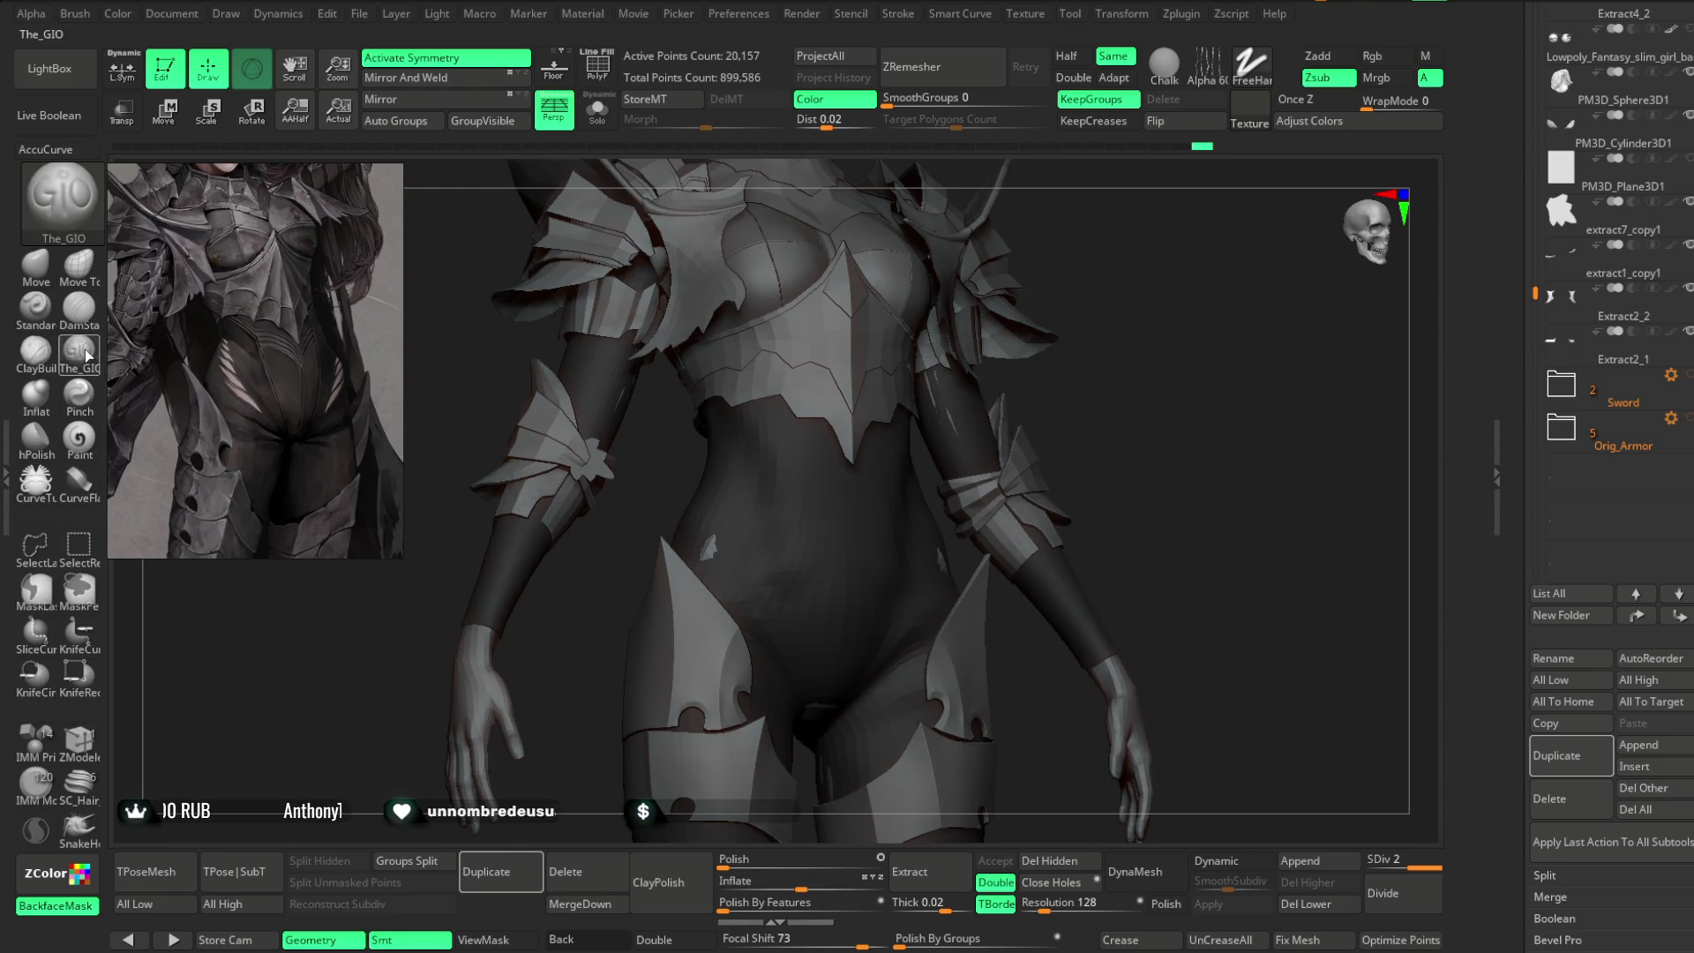
{"action": "key", "text": "space"}
{"action": "left_click", "coordinate": [794, 441]}
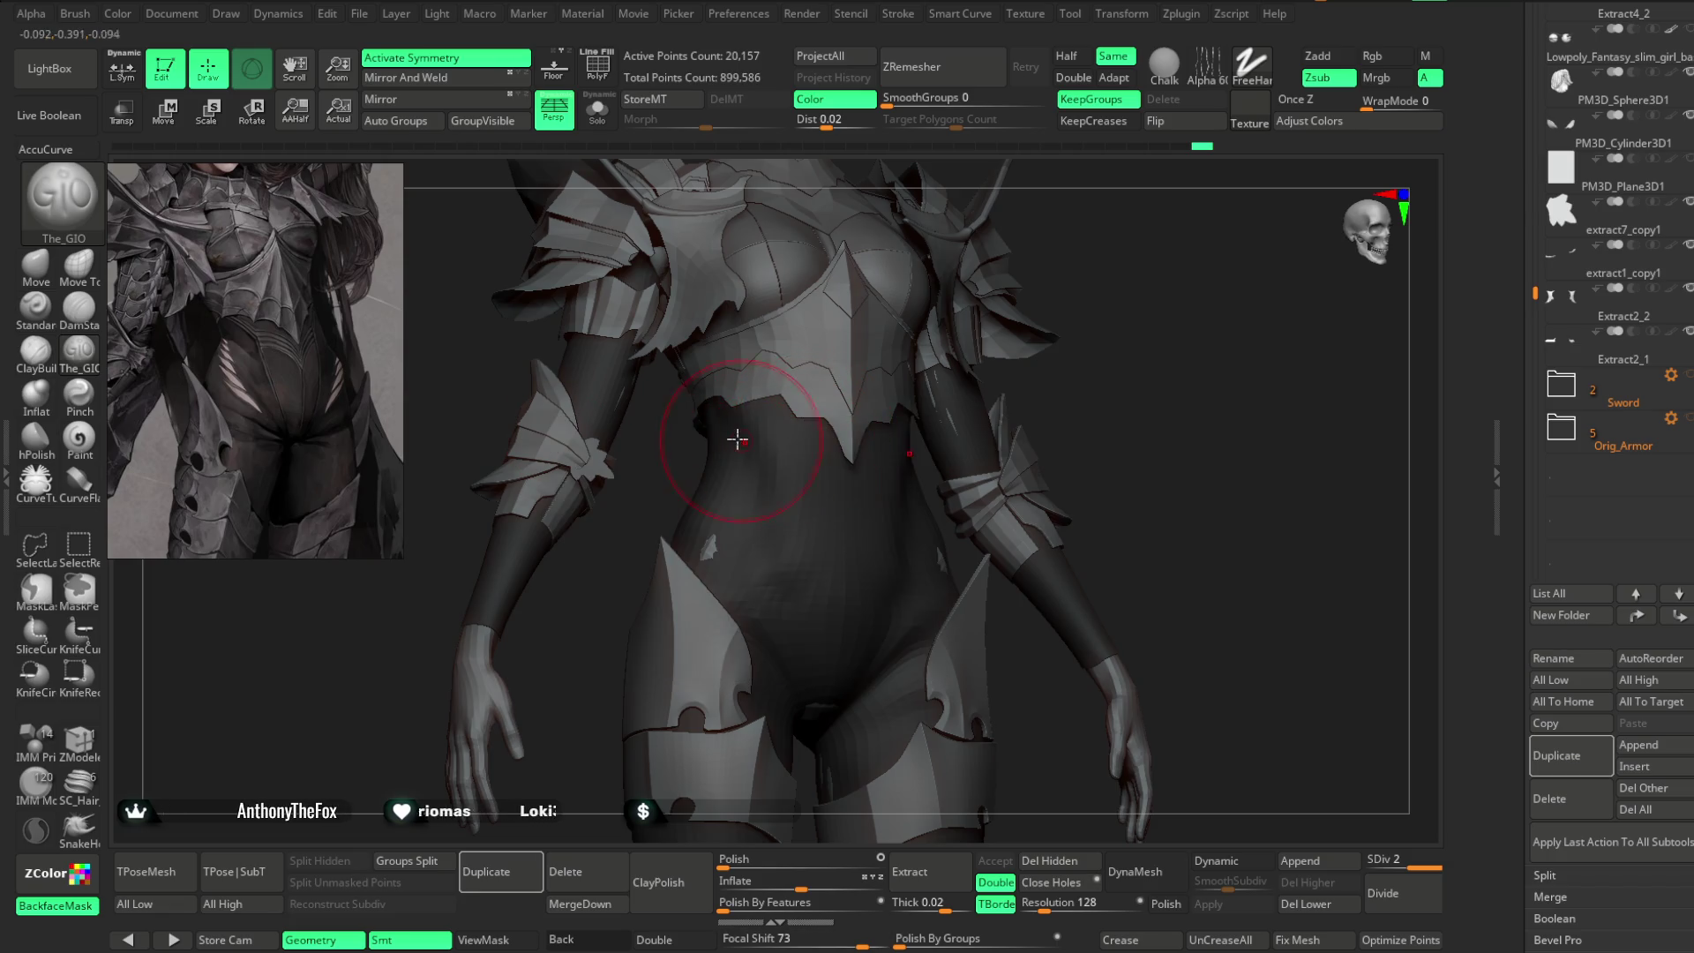
- Frame the upper torso and divide the body mesh to level 3 (80,381 points)
{"action": "mouse_move", "coordinate": [1107, 357]}
{"action": "left_mouse_down", "text": "alt"}
{"action": "mouse_move", "coordinate": [1086, 280]}
{"action": "mouse_move", "coordinate": [752, 476]}
{"action": "left_mouse_up", "text": "alt"}
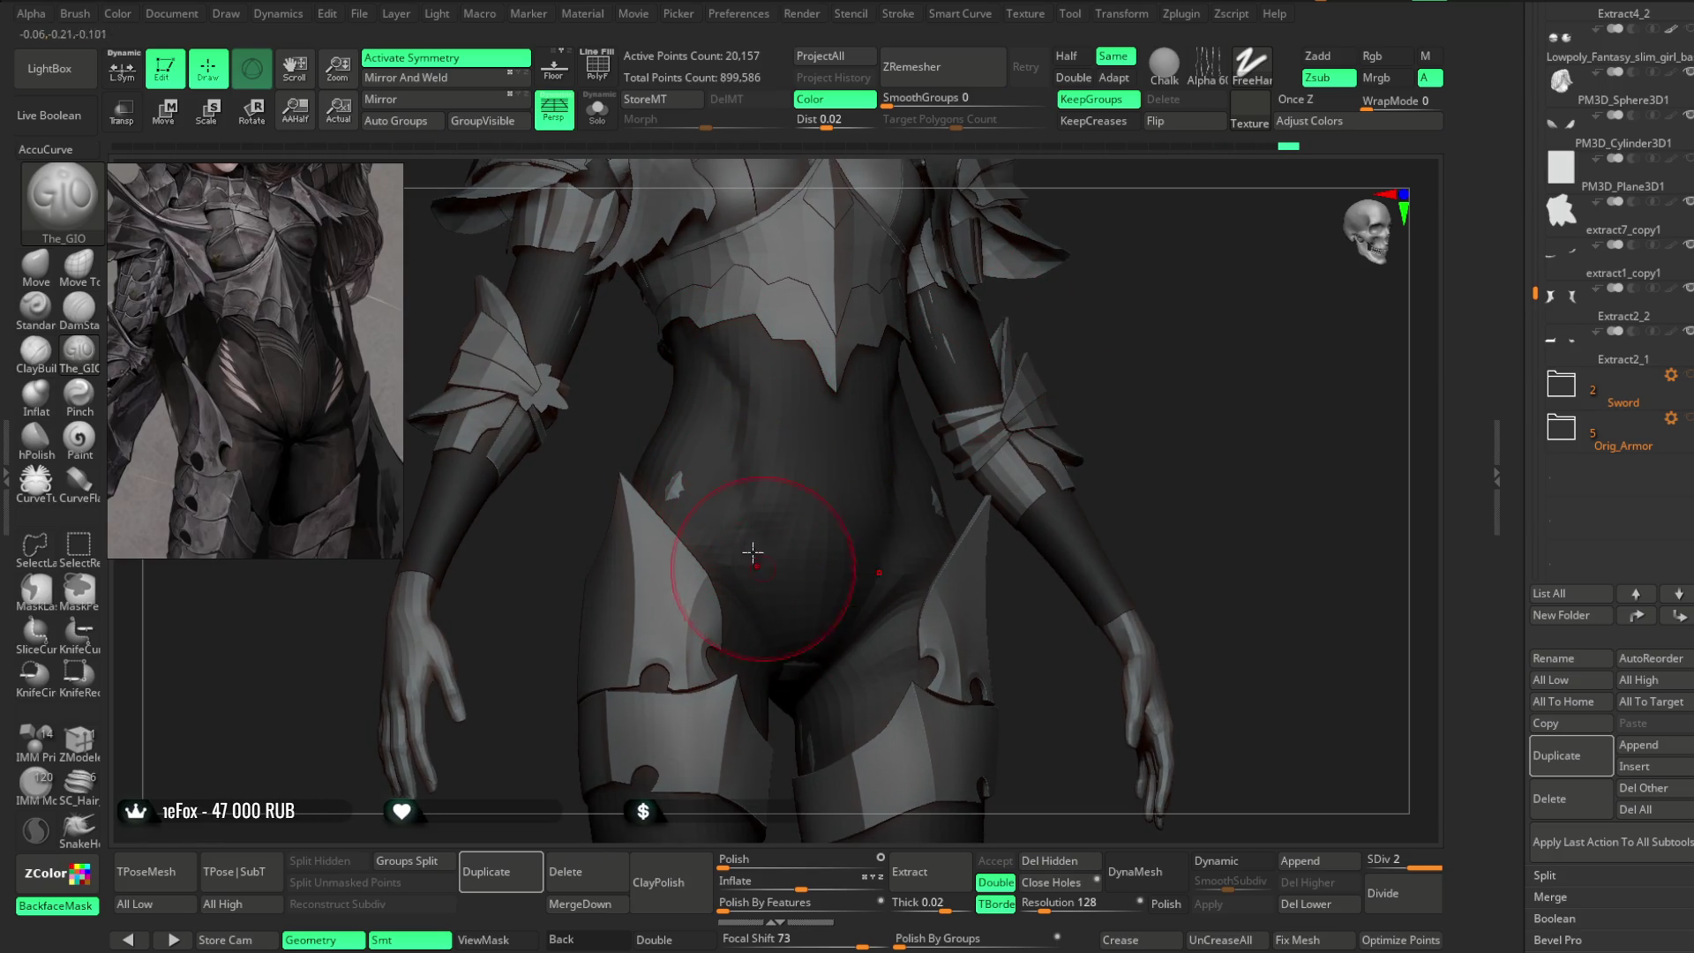
{"action": "left_click_drag", "start_coordinate": [1147, 329], "coordinate": [737, 521]}
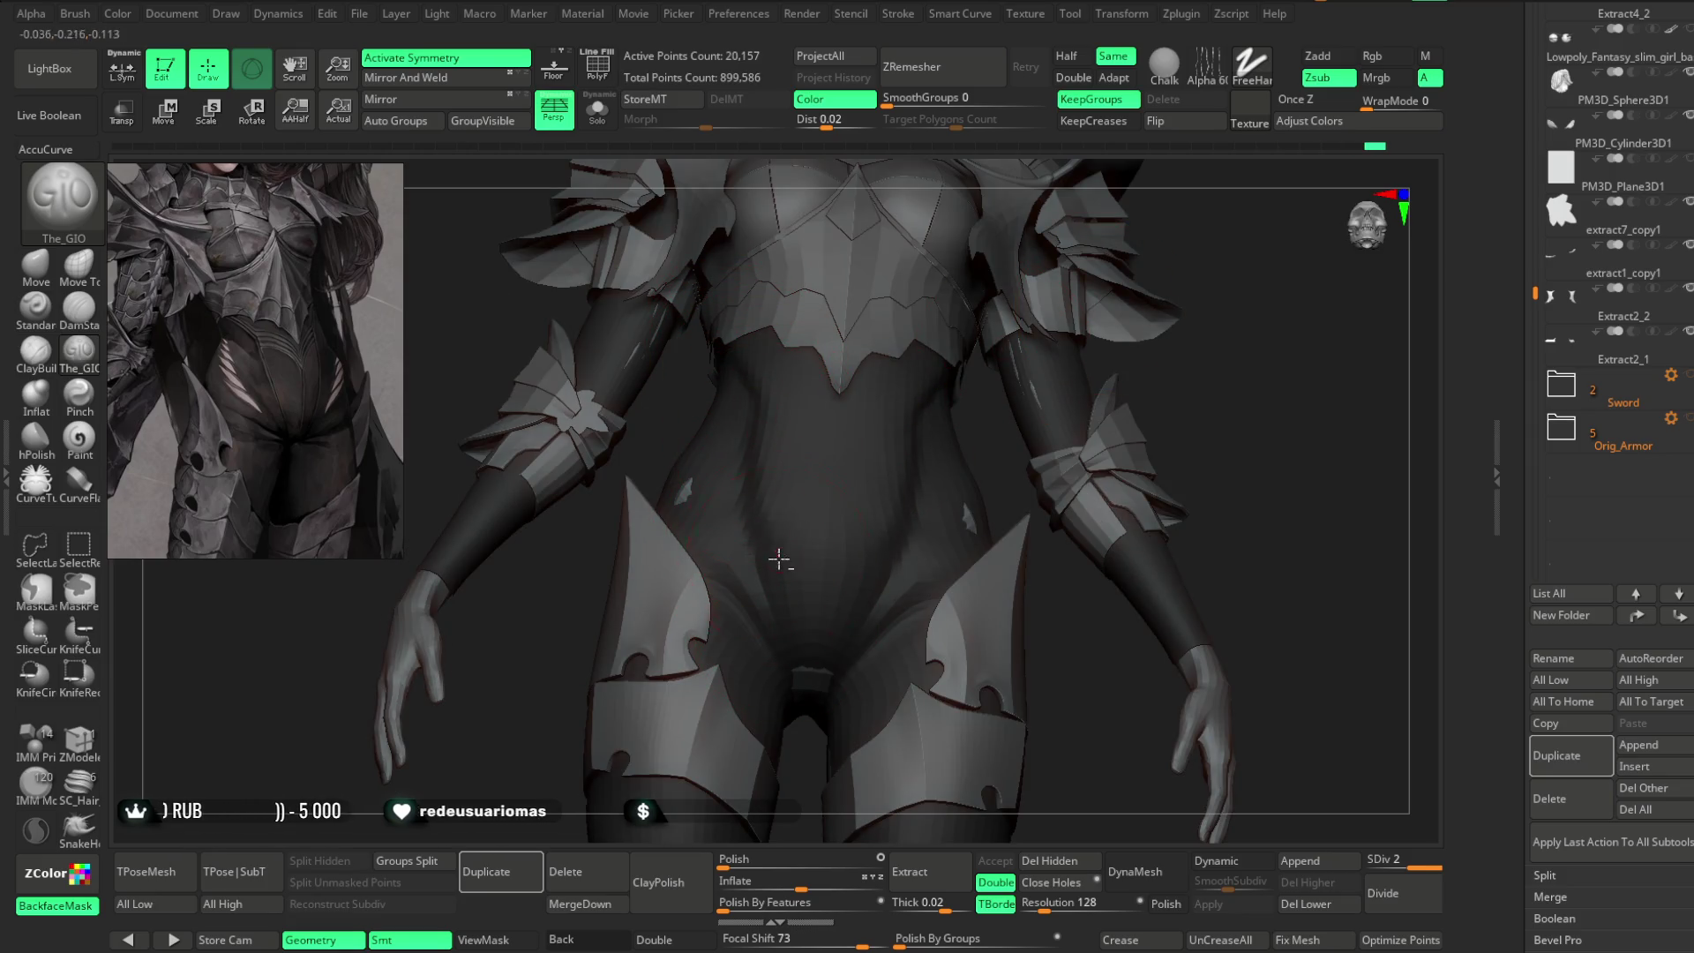
{"action": "mouse_move", "coordinate": [991, 518]}
{"action": "left_mouse_down"}
{"action": "mouse_move", "coordinate": [1225, 295]}
{"action": "mouse_move", "coordinate": [1113, 320]}
{"action": "mouse_move", "coordinate": [1109, 303]}
{"action": "mouse_move", "coordinate": [1121, 335]}
{"action": "left_mouse_up"}
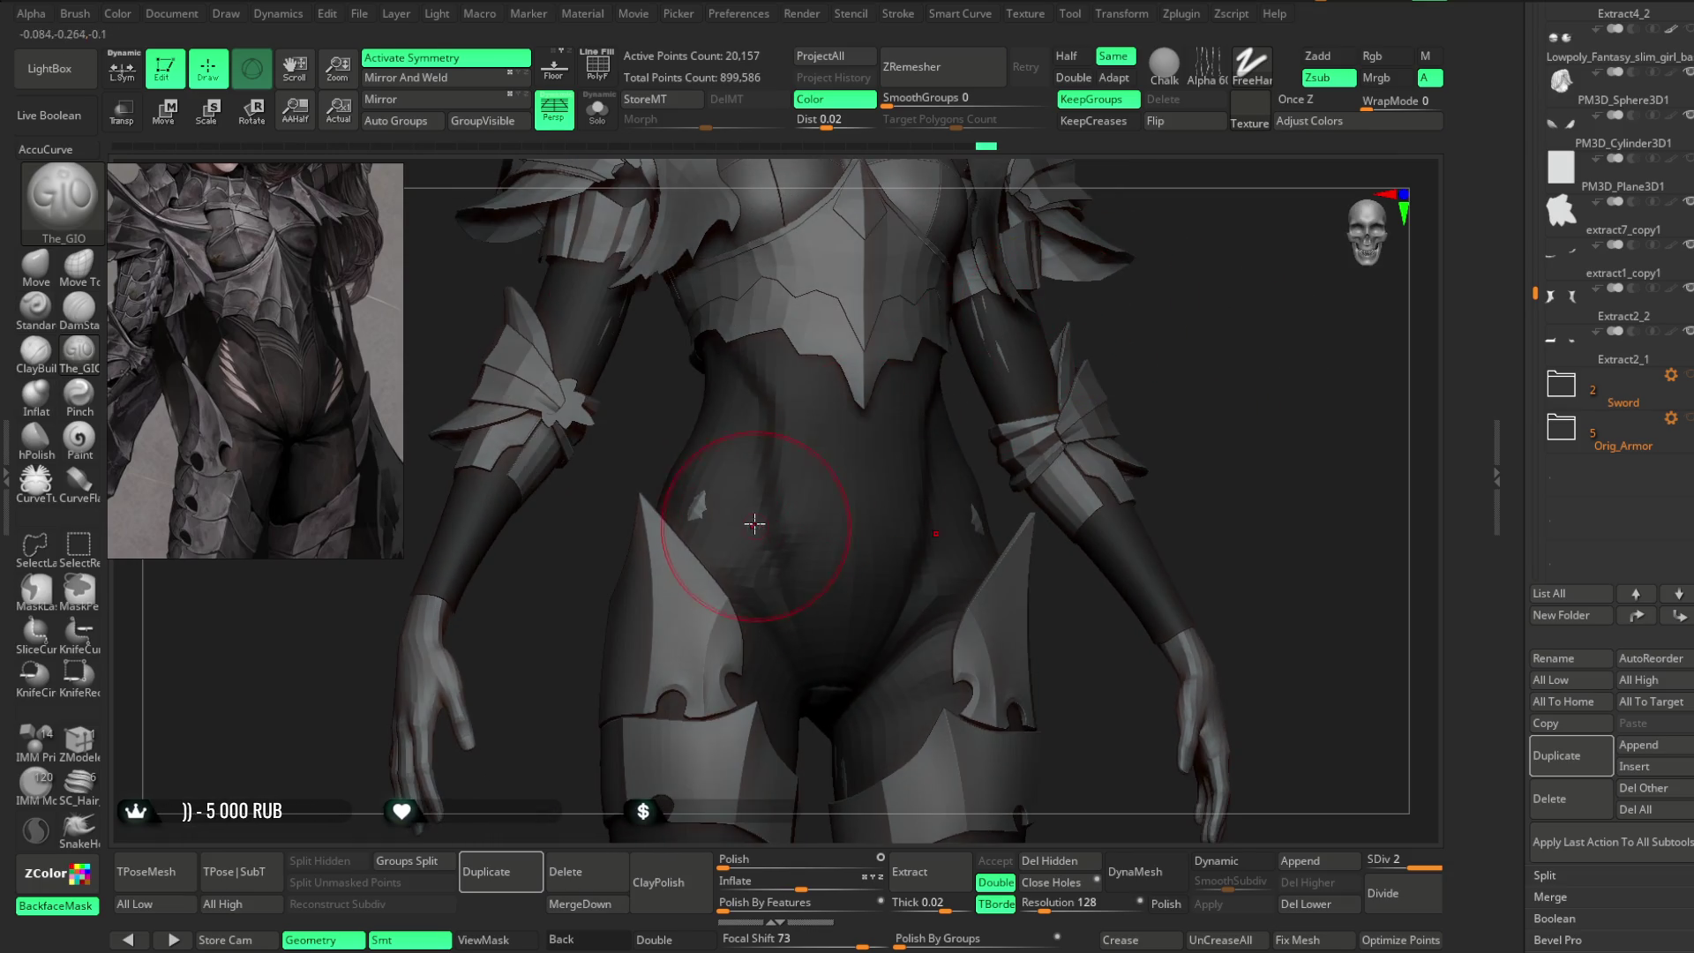
{"action": "left_click", "coordinate": [1366, 900]}
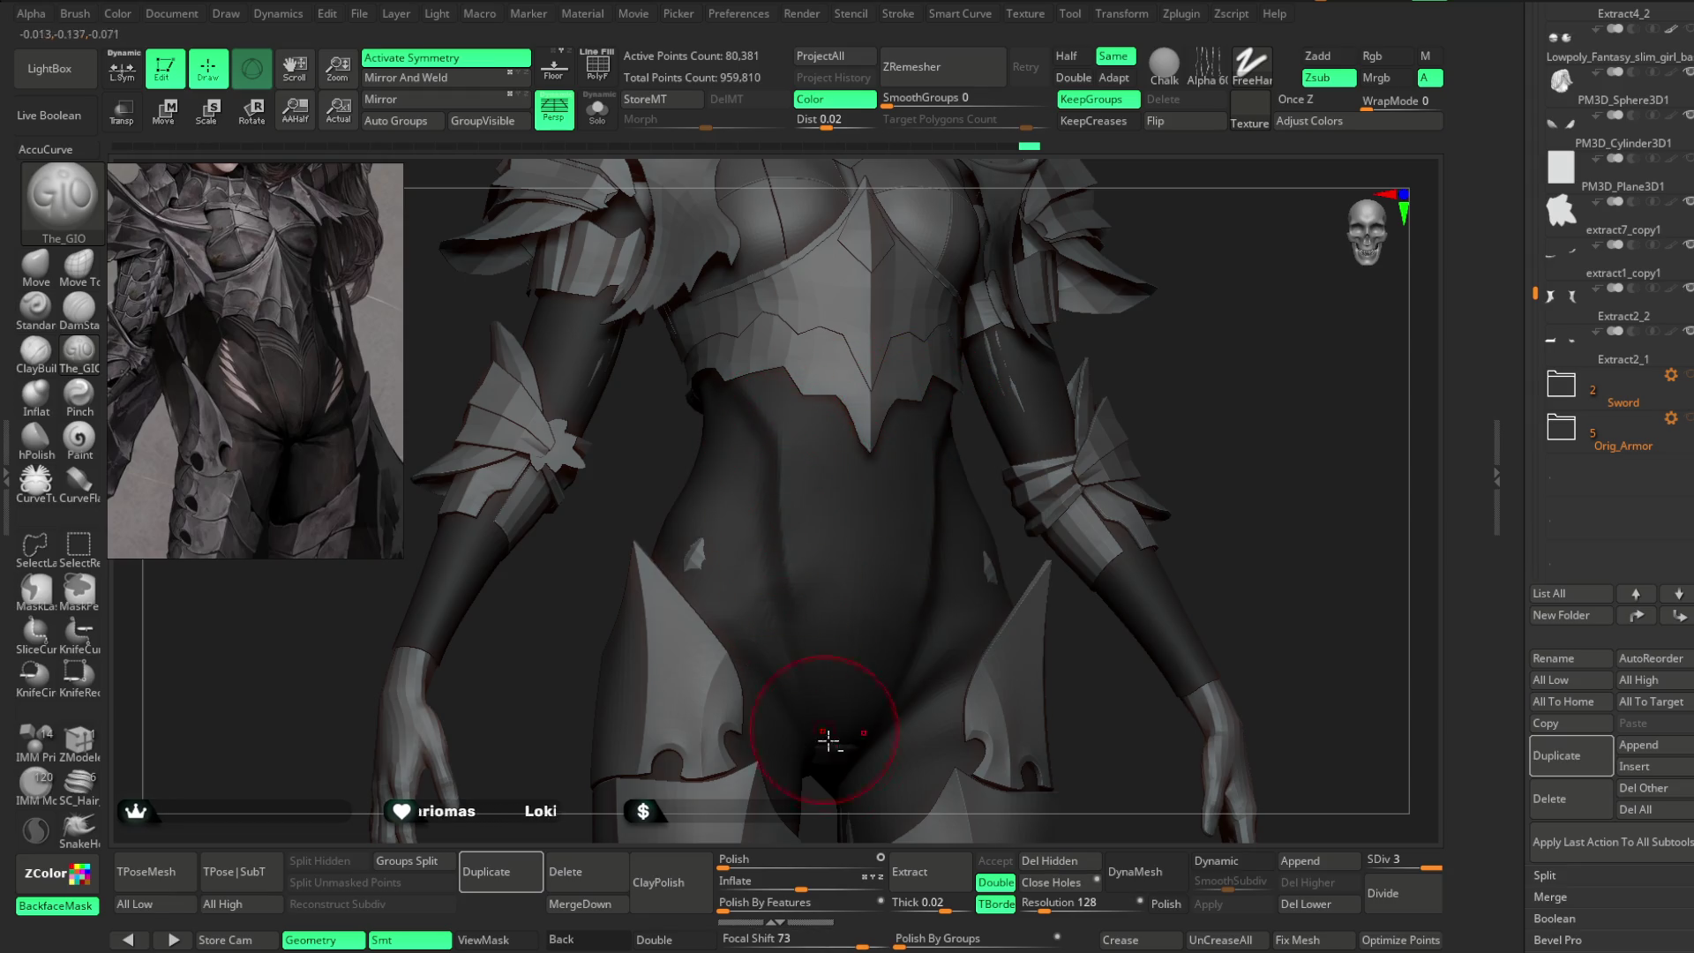
- Rotate to show the belly and chest, then solo the body to hide the armor
{"action": "left_click_drag", "start_coordinate": [1222, 364], "coordinate": [1245, 300]}
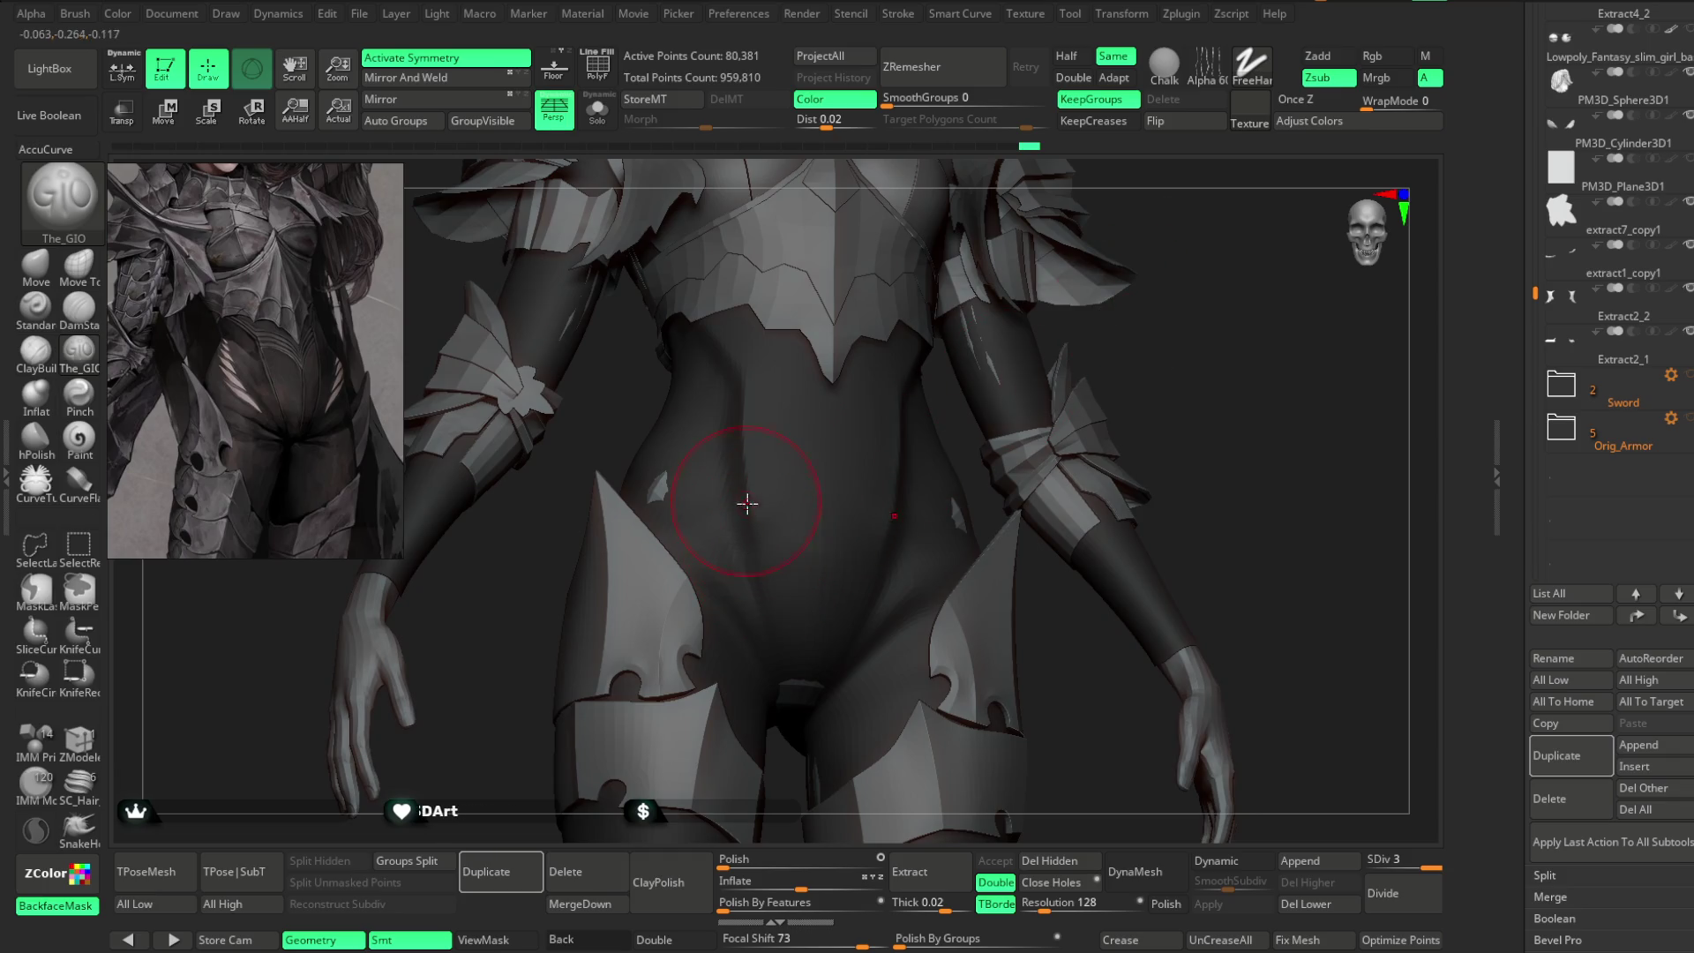
{"action": "left_click_drag", "start_coordinate": [1212, 303], "coordinate": [1055, 399]}
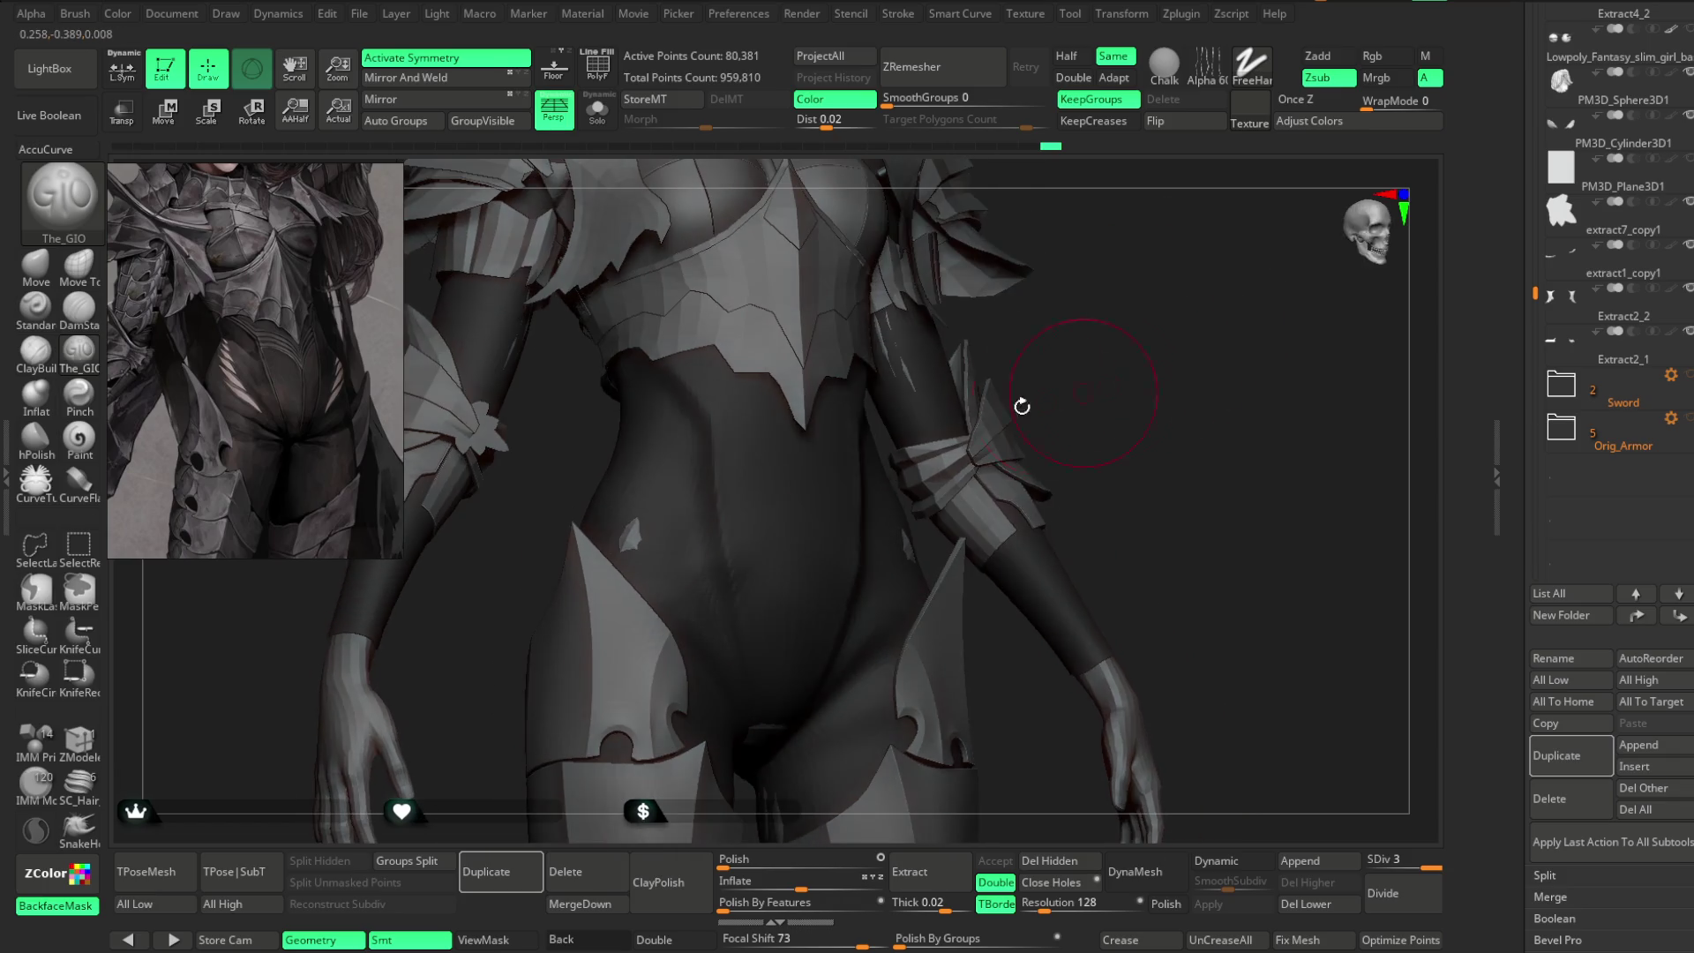
{"action": "mouse_move", "coordinate": [1007, 329]}
{"action": "left_mouse_down"}
{"action": "mouse_move", "coordinate": [1093, 330]}
{"action": "mouse_move", "coordinate": [1105, 305]}
{"action": "left_mouse_up"}
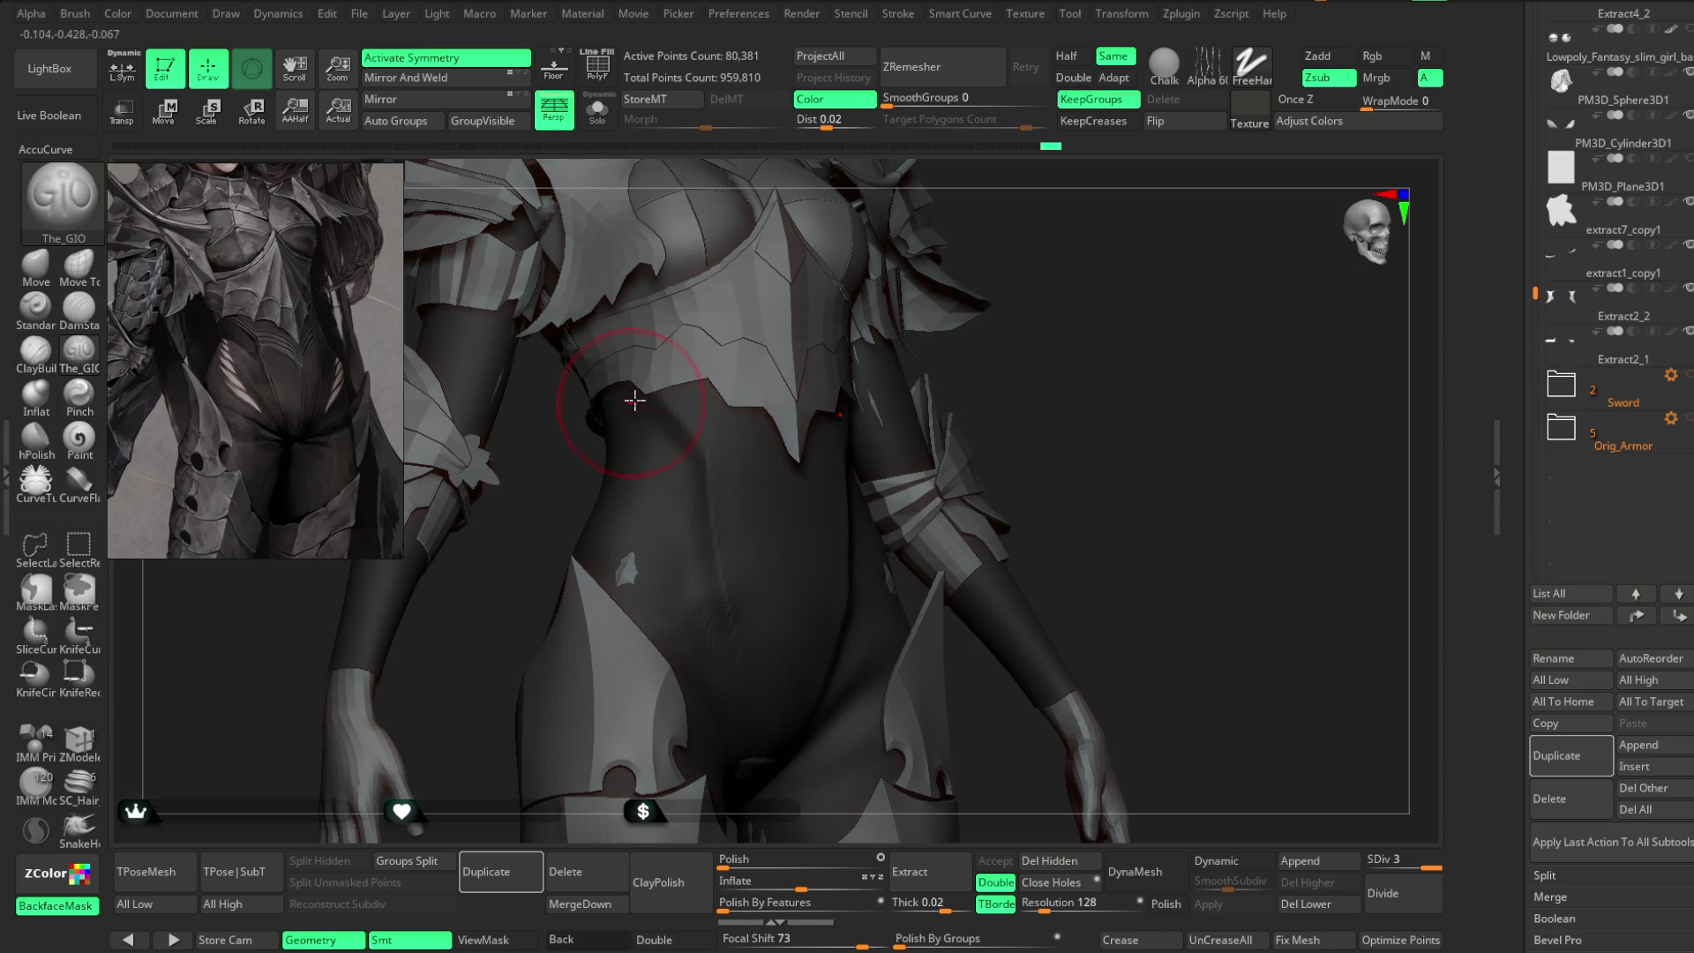
{"action": "left_click", "coordinate": [600, 129]}
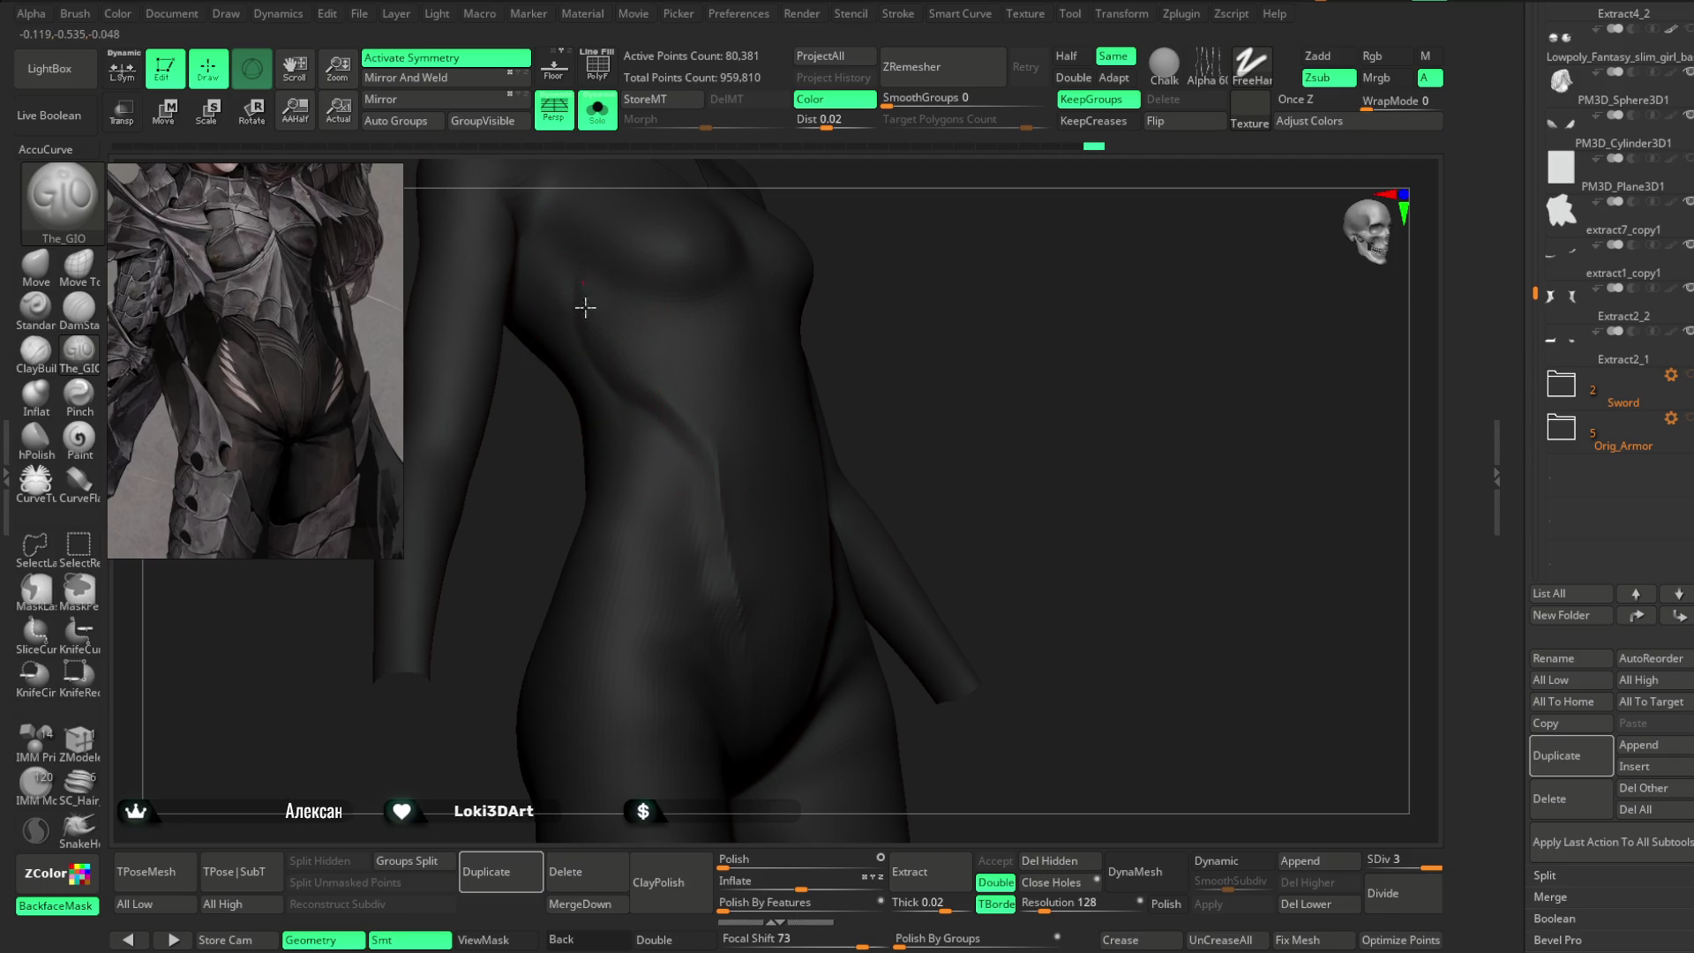
- Rotate around the torso to inspect the seam line along the side and hip
{"action": "mouse_move", "coordinate": [887, 273]}
{"action": "left_mouse_down"}
{"action": "mouse_move", "coordinate": [885, 256]}
{"action": "mouse_move", "coordinate": [765, 345]}
{"action": "mouse_move", "coordinate": [908, 302]}
{"action": "mouse_move", "coordinate": [636, 325]}
{"action": "left_mouse_up"}
{"action": "key", "text": "space"}
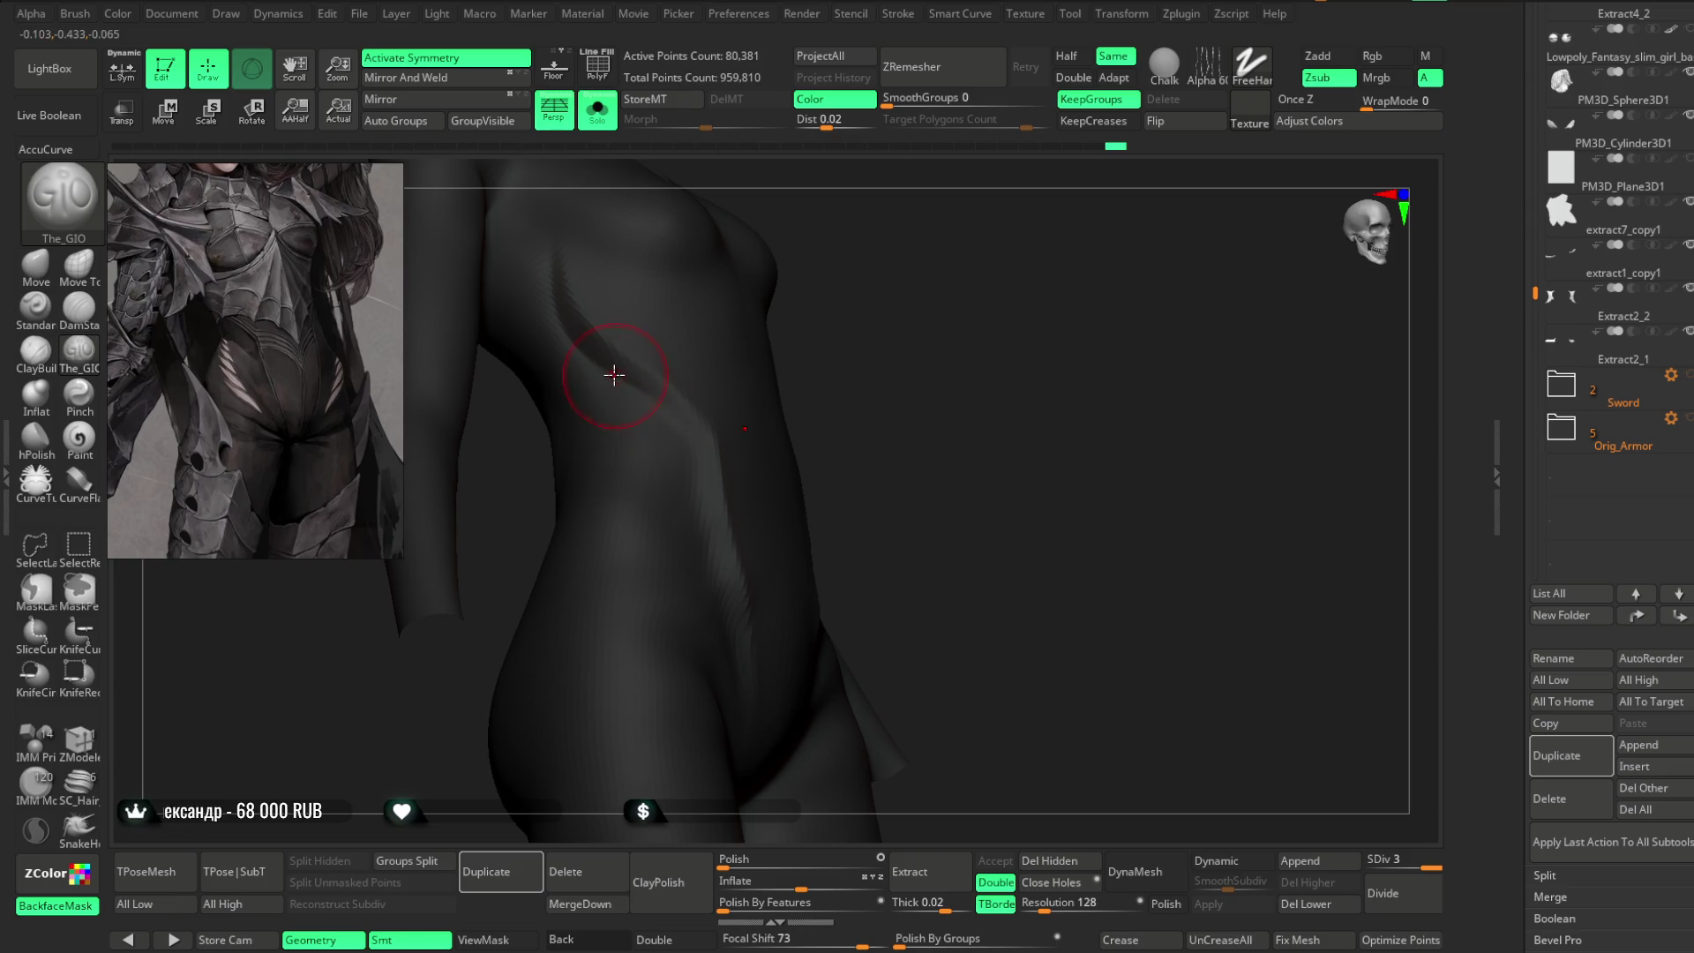
{"action": "right_click_drag", "start_coordinate": [668, 413], "coordinate": [694, 421]}
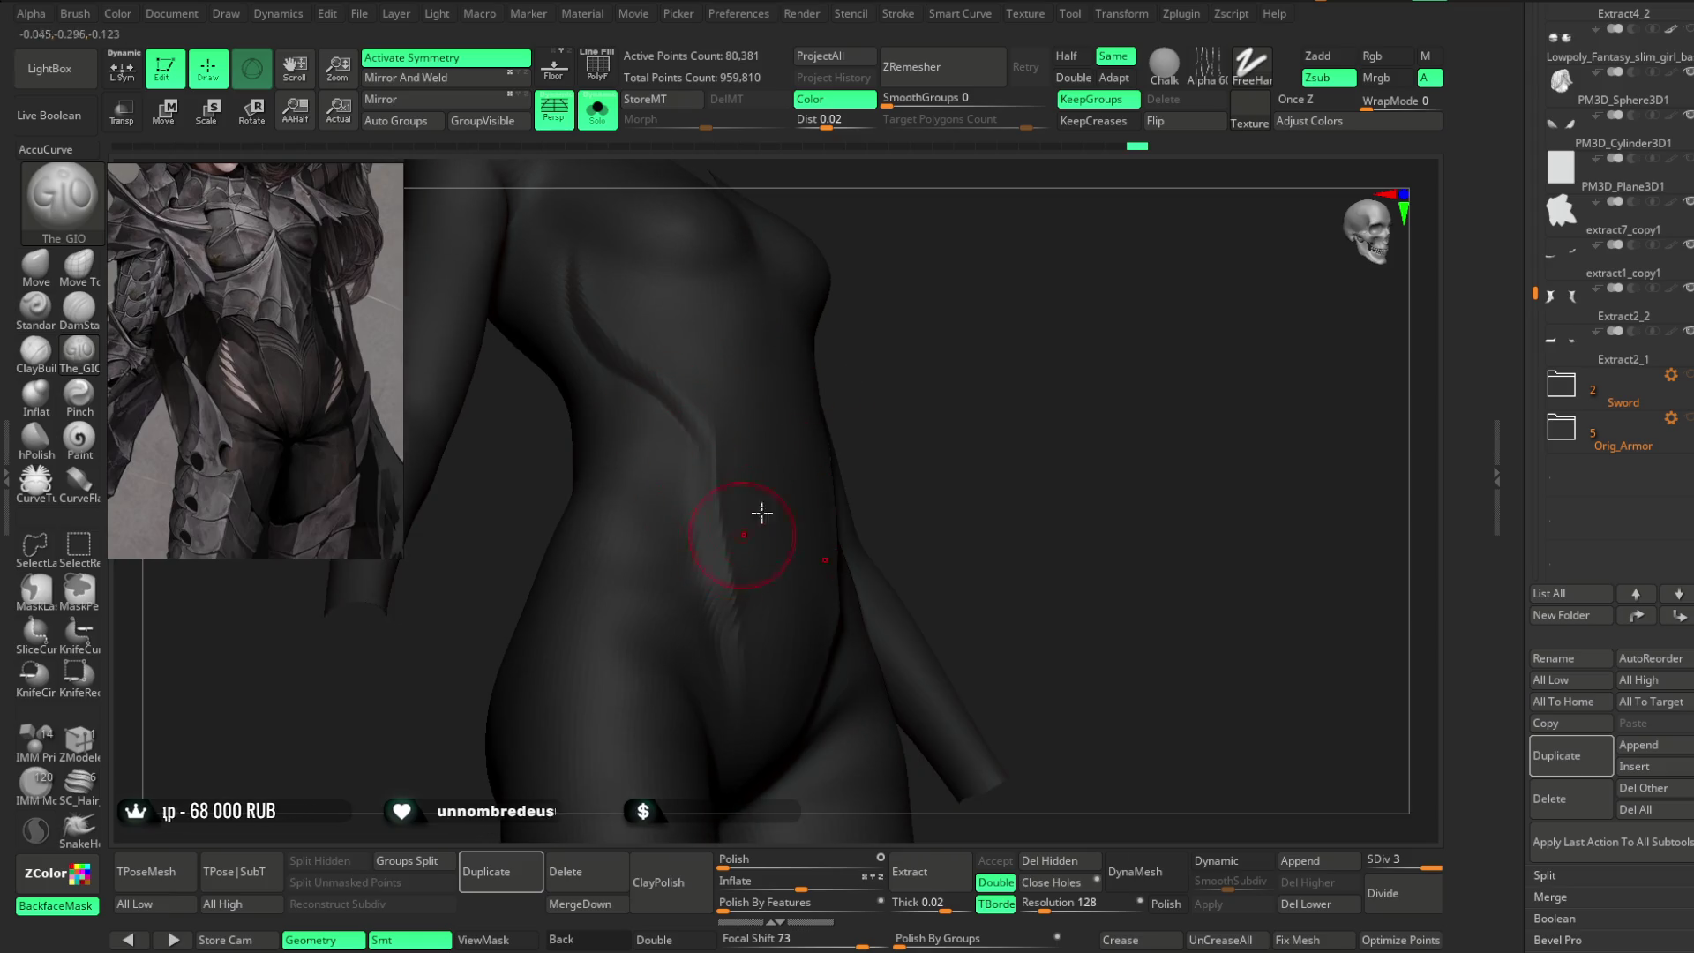
{"action": "right_click_drag", "start_coordinate": [749, 527], "coordinate": [673, 378]}
{"action": "mouse_move", "coordinate": [1013, 367]}
{"action": "right_mouse_down"}
{"action": "mouse_move", "coordinate": [755, 407]}
{"action": "mouse_move", "coordinate": [782, 381]}
{"action": "right_mouse_up"}
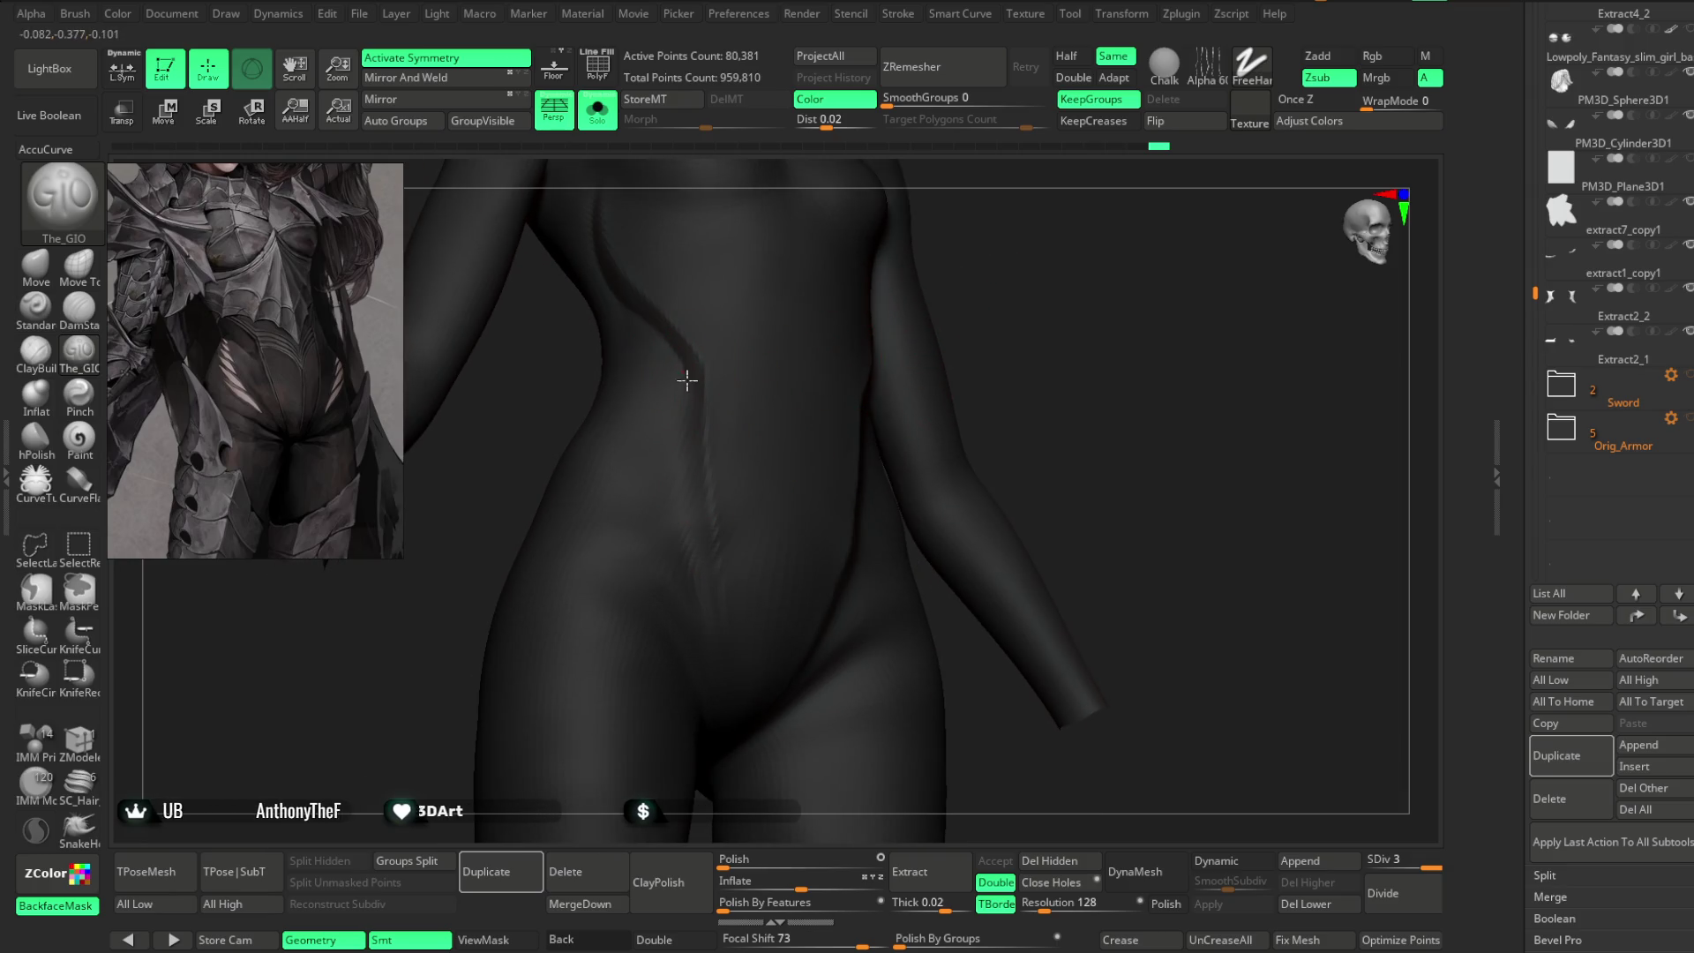
{"action": "right_click_drag", "start_coordinate": [693, 412], "coordinate": [893, 344]}
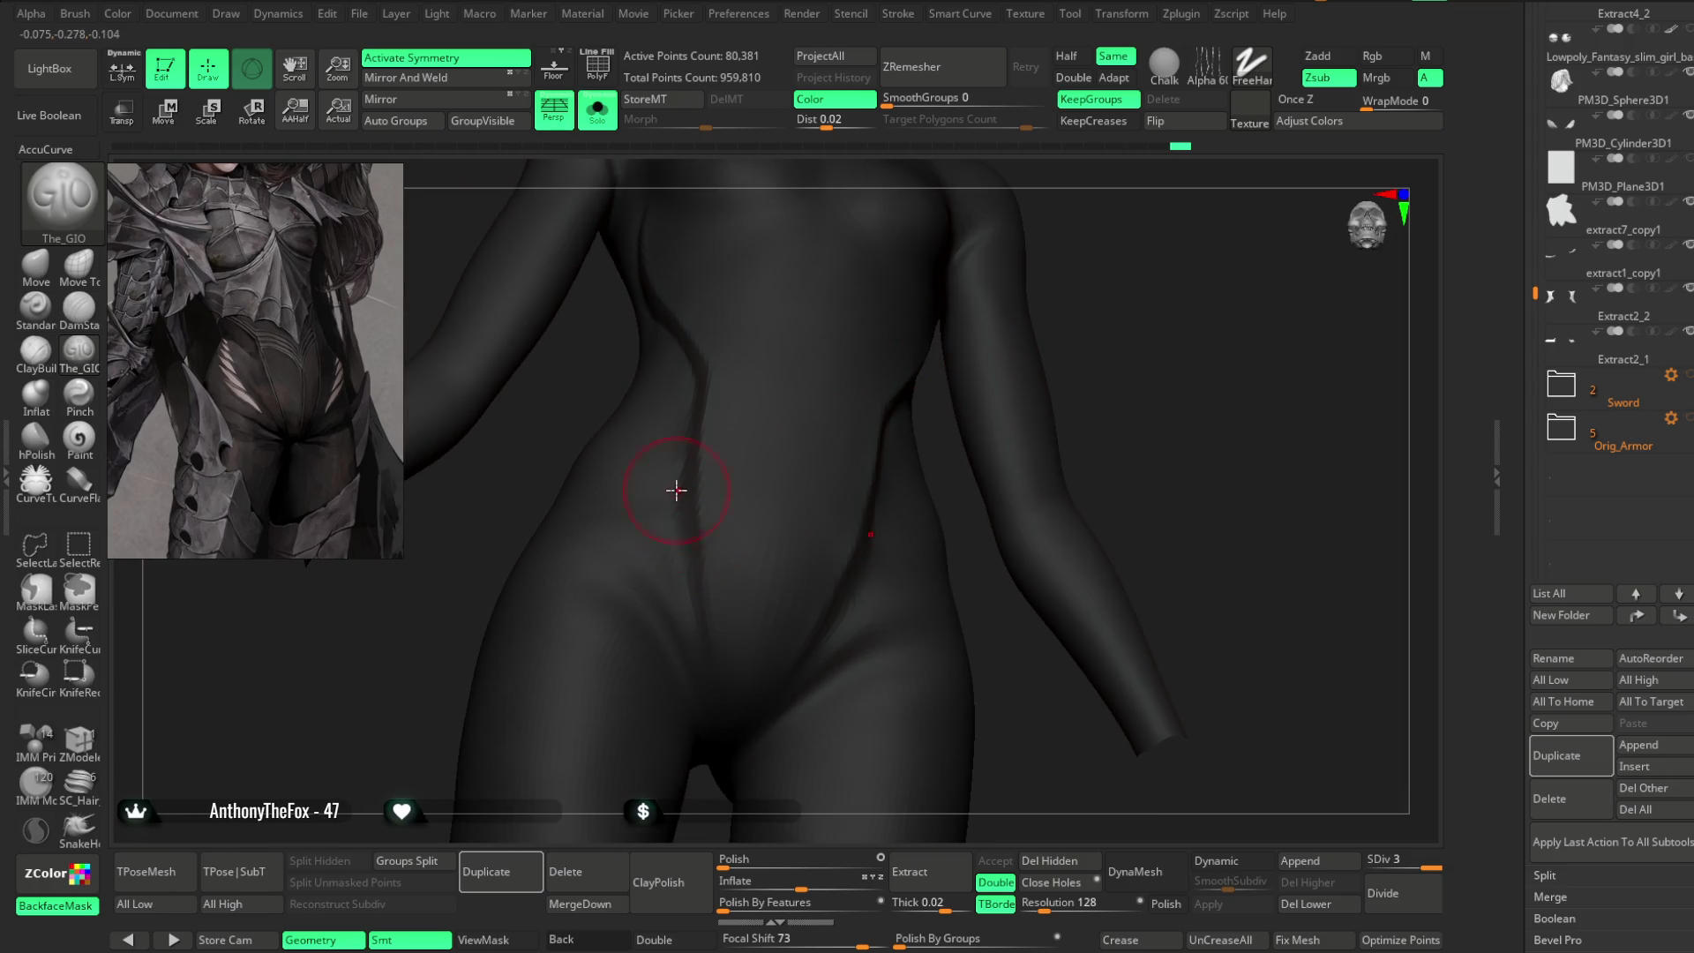
{"action": "mouse_move", "coordinate": [991, 424]}
{"action": "right_mouse_down"}
{"action": "mouse_move", "coordinate": [1094, 345]}
{"action": "mouse_move", "coordinate": [1072, 330]}
{"action": "mouse_move", "coordinate": [1089, 276]}
{"action": "mouse_move", "coordinate": [1078, 309]}
{"action": "mouse_move", "coordinate": [1085, 292]}
{"action": "mouse_move", "coordinate": [772, 469]}
{"action": "right_mouse_up"}
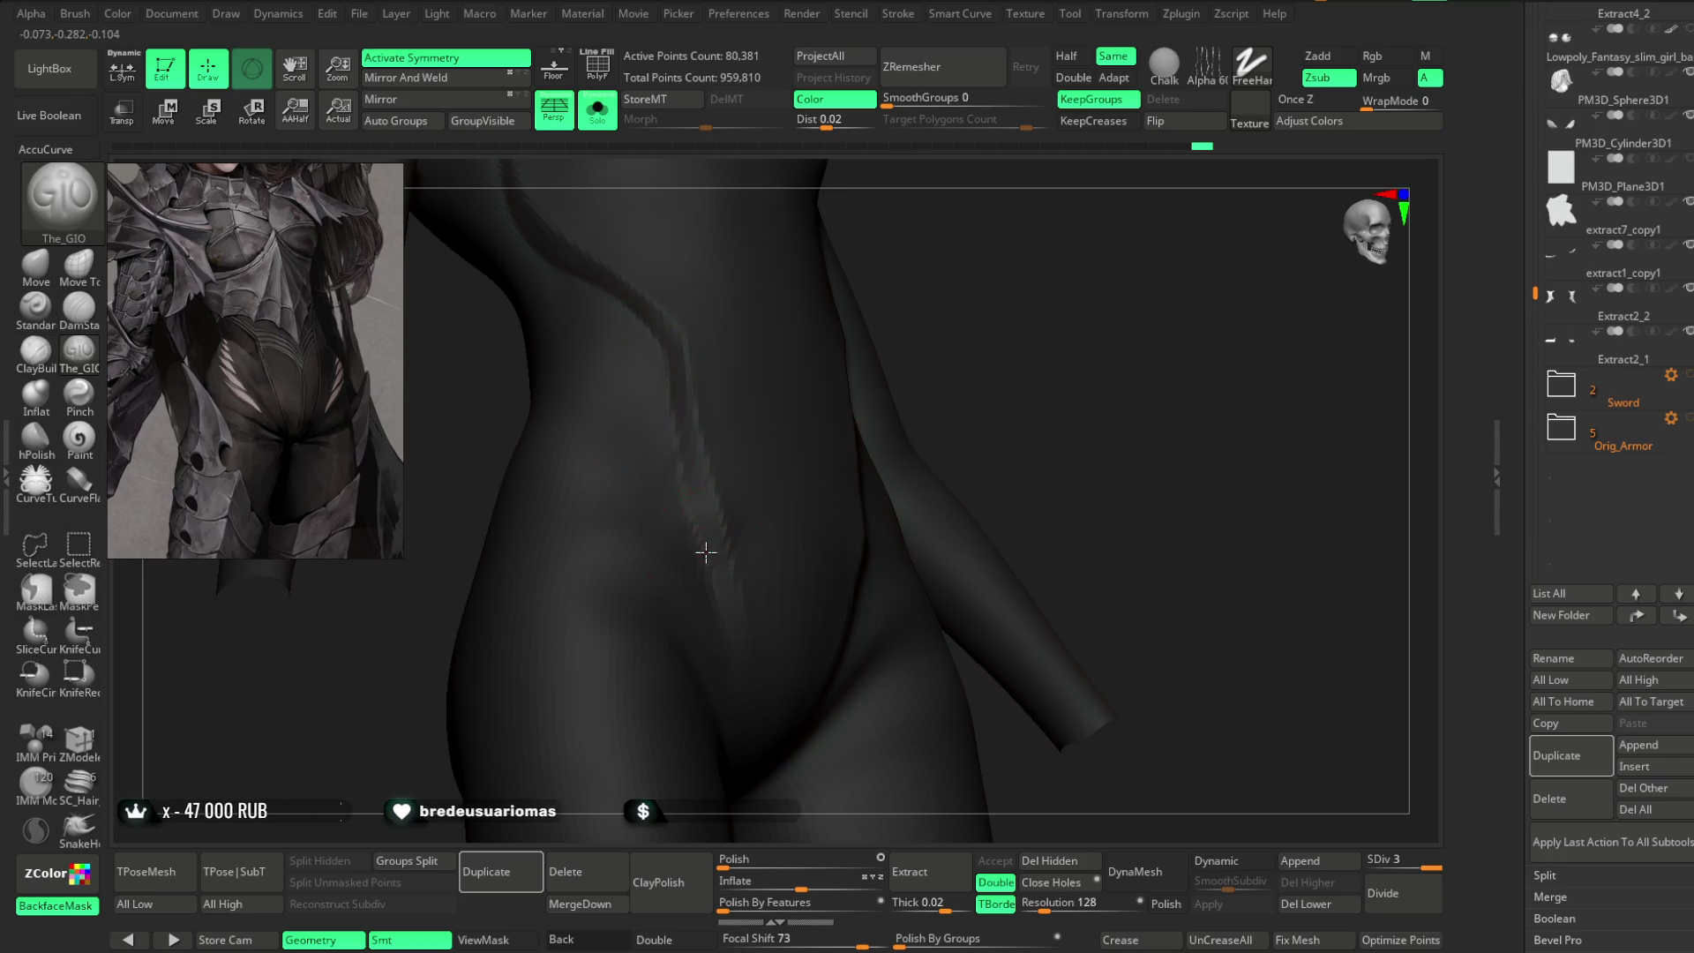
{"action": "right_click_drag", "start_coordinate": [903, 358], "coordinate": [1003, 352]}
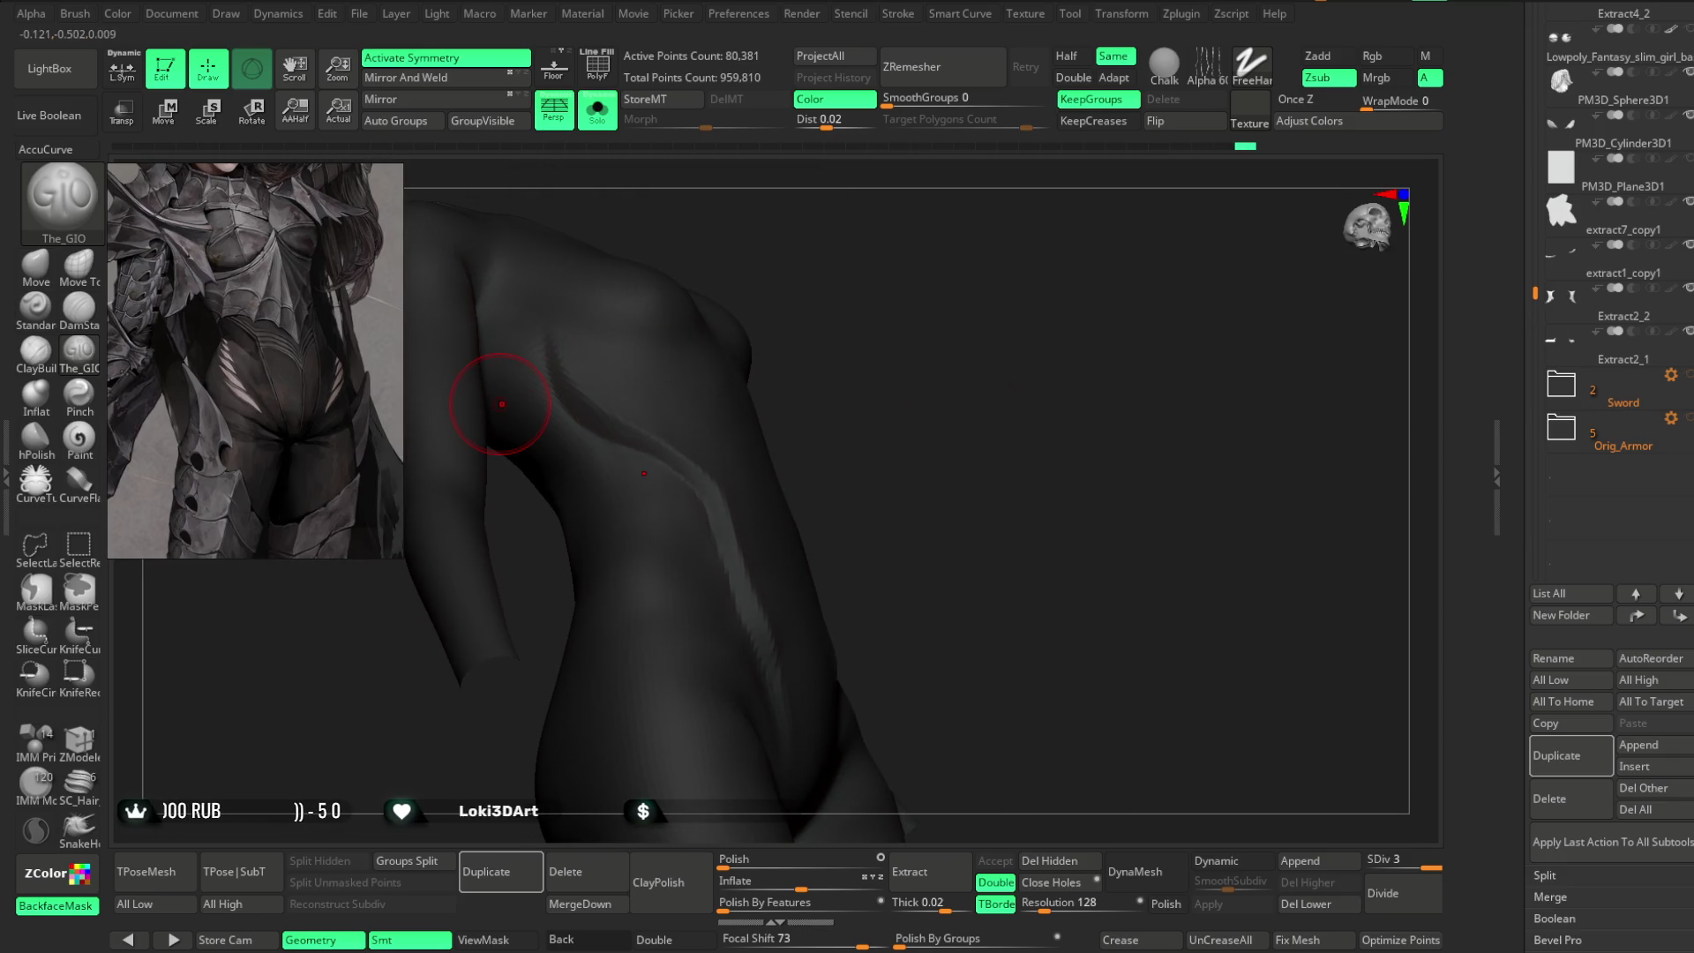
- Switch to the Pinch brush and pinch the waist seam into a sharper crease
{"action": "left_click", "coordinate": [80, 391]}
{"action": "key", "text": "space"}
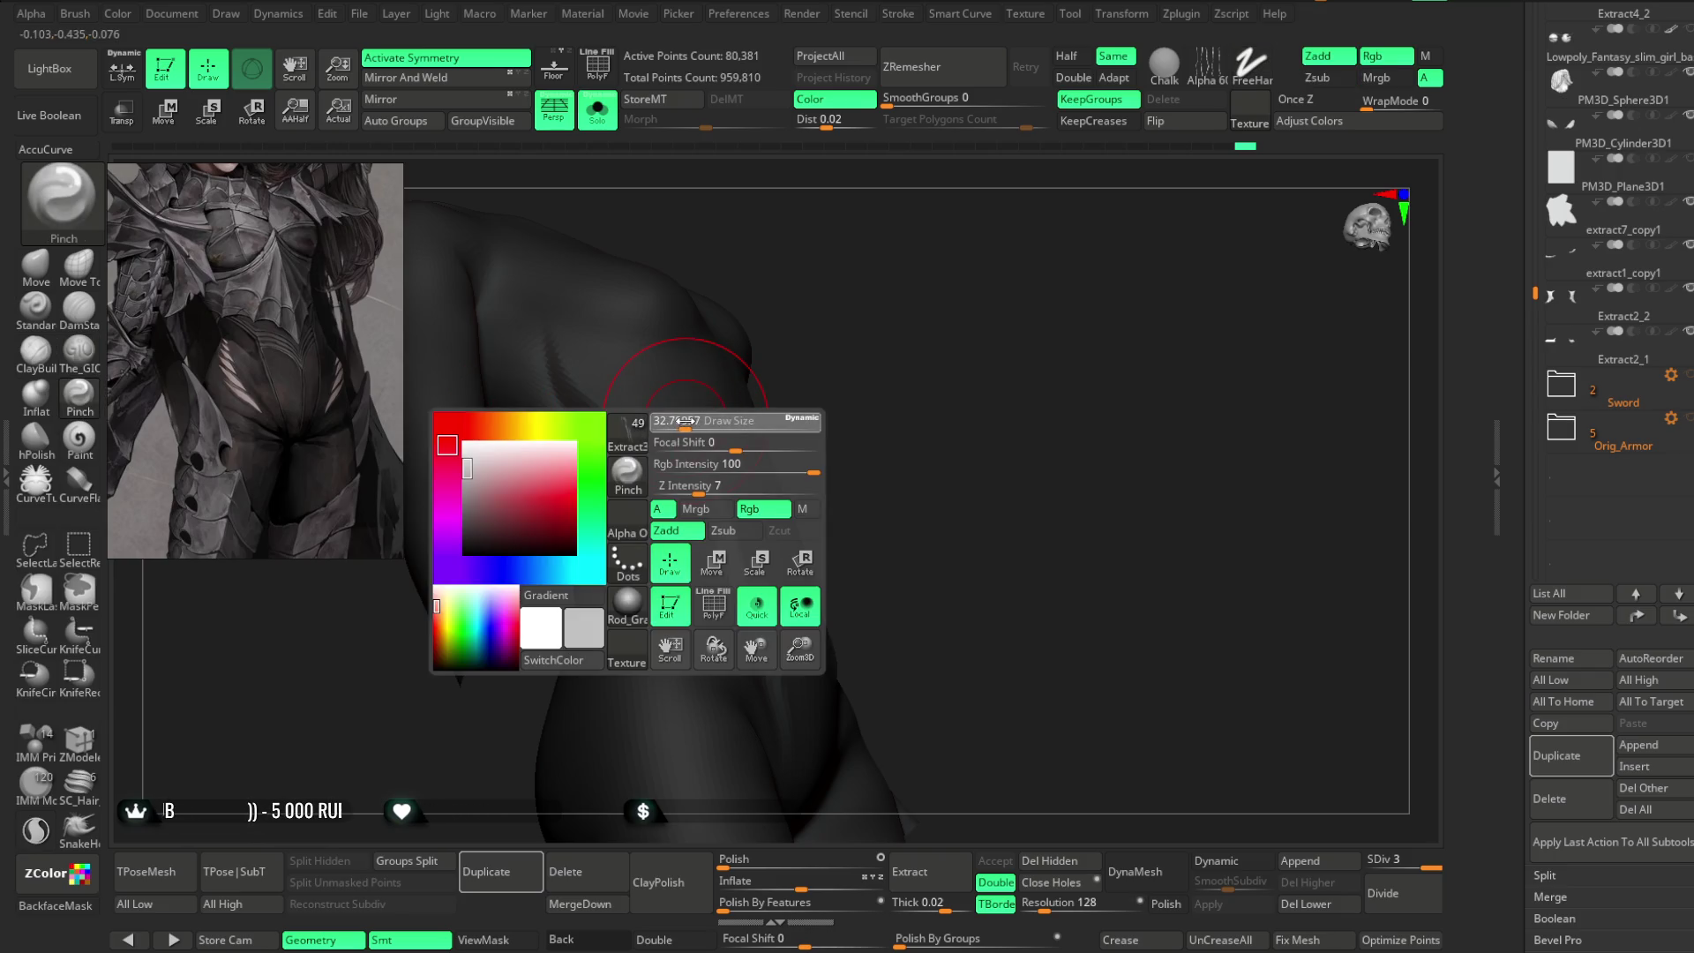
{"action": "mouse_move", "coordinate": [695, 501]}
{"action": "right_mouse_down"}
{"action": "mouse_move", "coordinate": [870, 424]}
{"action": "mouse_move", "coordinate": [696, 505]}
{"action": "right_mouse_up"}
{"action": "left_click_drag", "start_coordinate": [704, 516], "coordinate": [685, 458]}
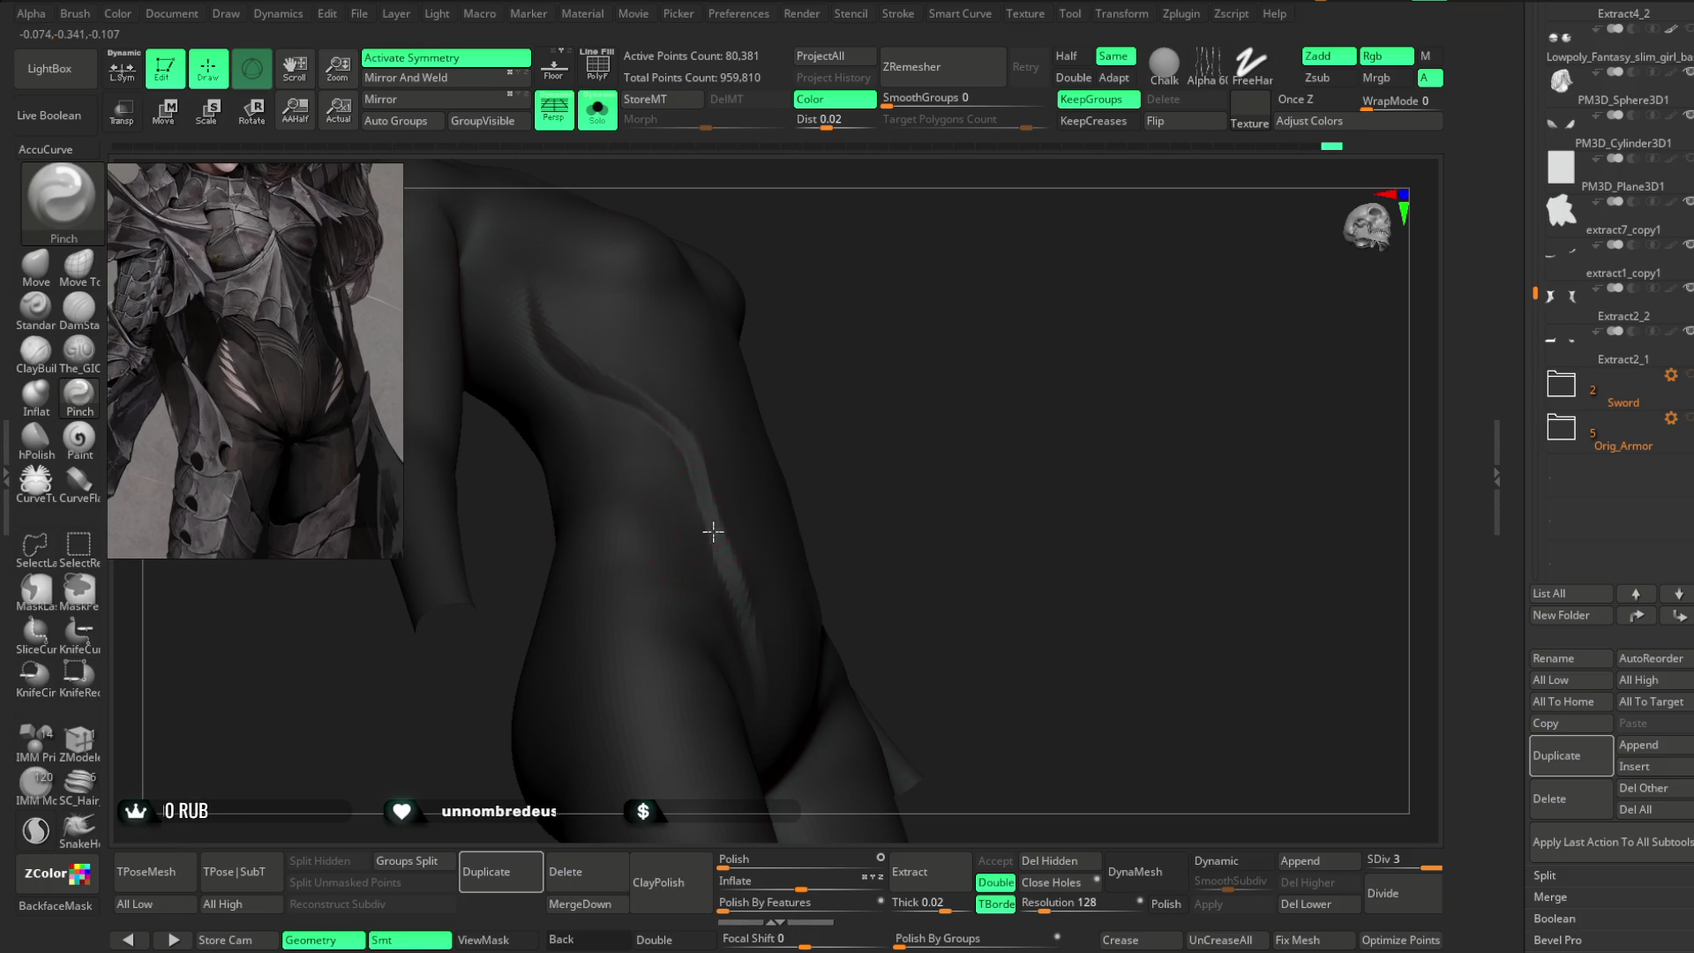
{"action": "mouse_move", "coordinate": [734, 588]}
{"action": "right_mouse_down"}
{"action": "mouse_move", "coordinate": [896, 359]}
{"action": "mouse_move", "coordinate": [715, 384]}
{"action": "right_mouse_up"}
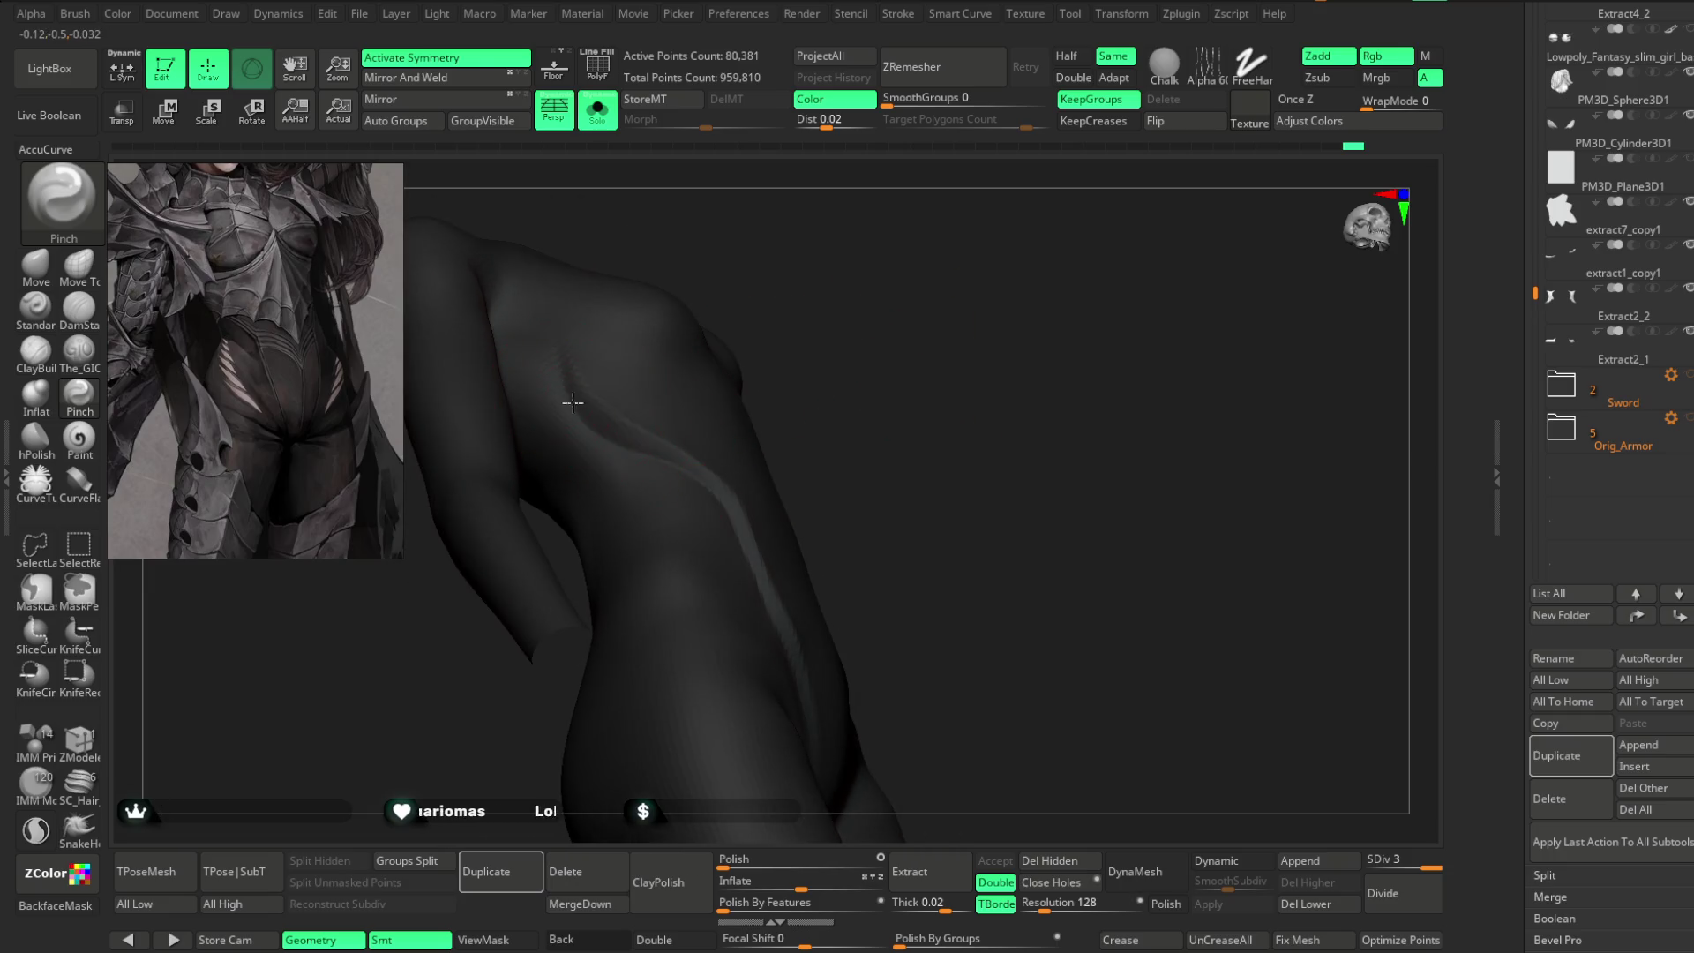
{"action": "left_click_drag", "start_coordinate": [608, 430], "coordinate": [613, 441]}
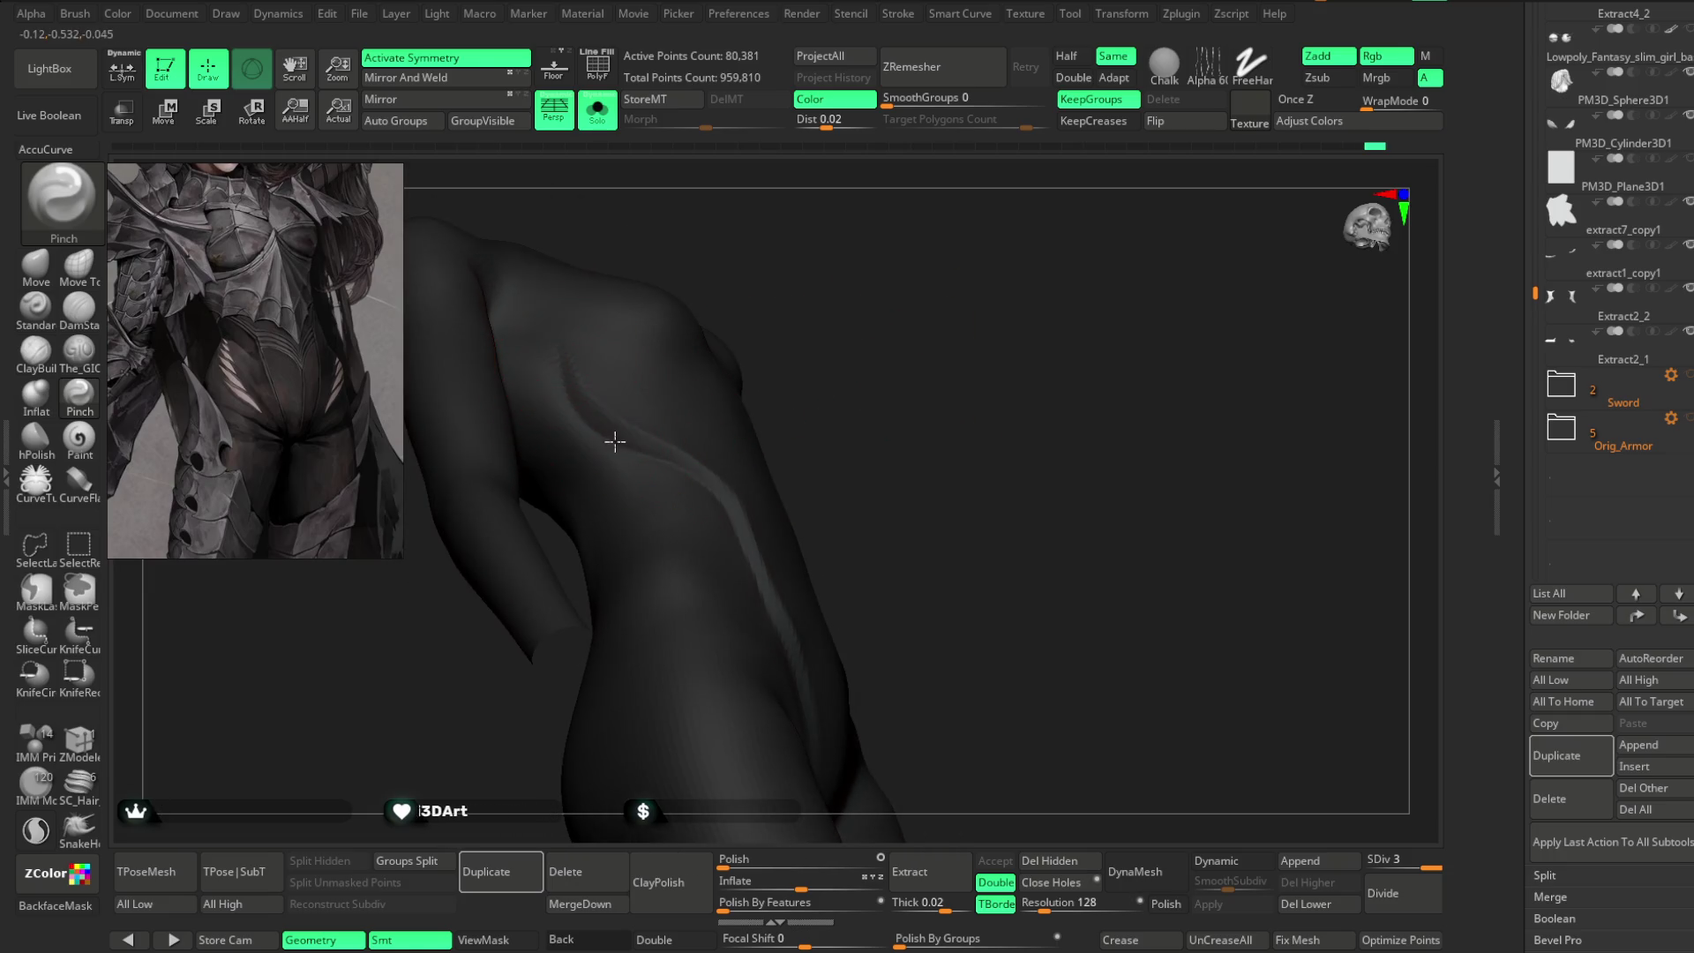
- Orbit the torso to review the pinched crease, ending on a straight front view
{"action": "right_click_drag", "start_coordinate": [626, 447], "coordinate": [806, 418]}
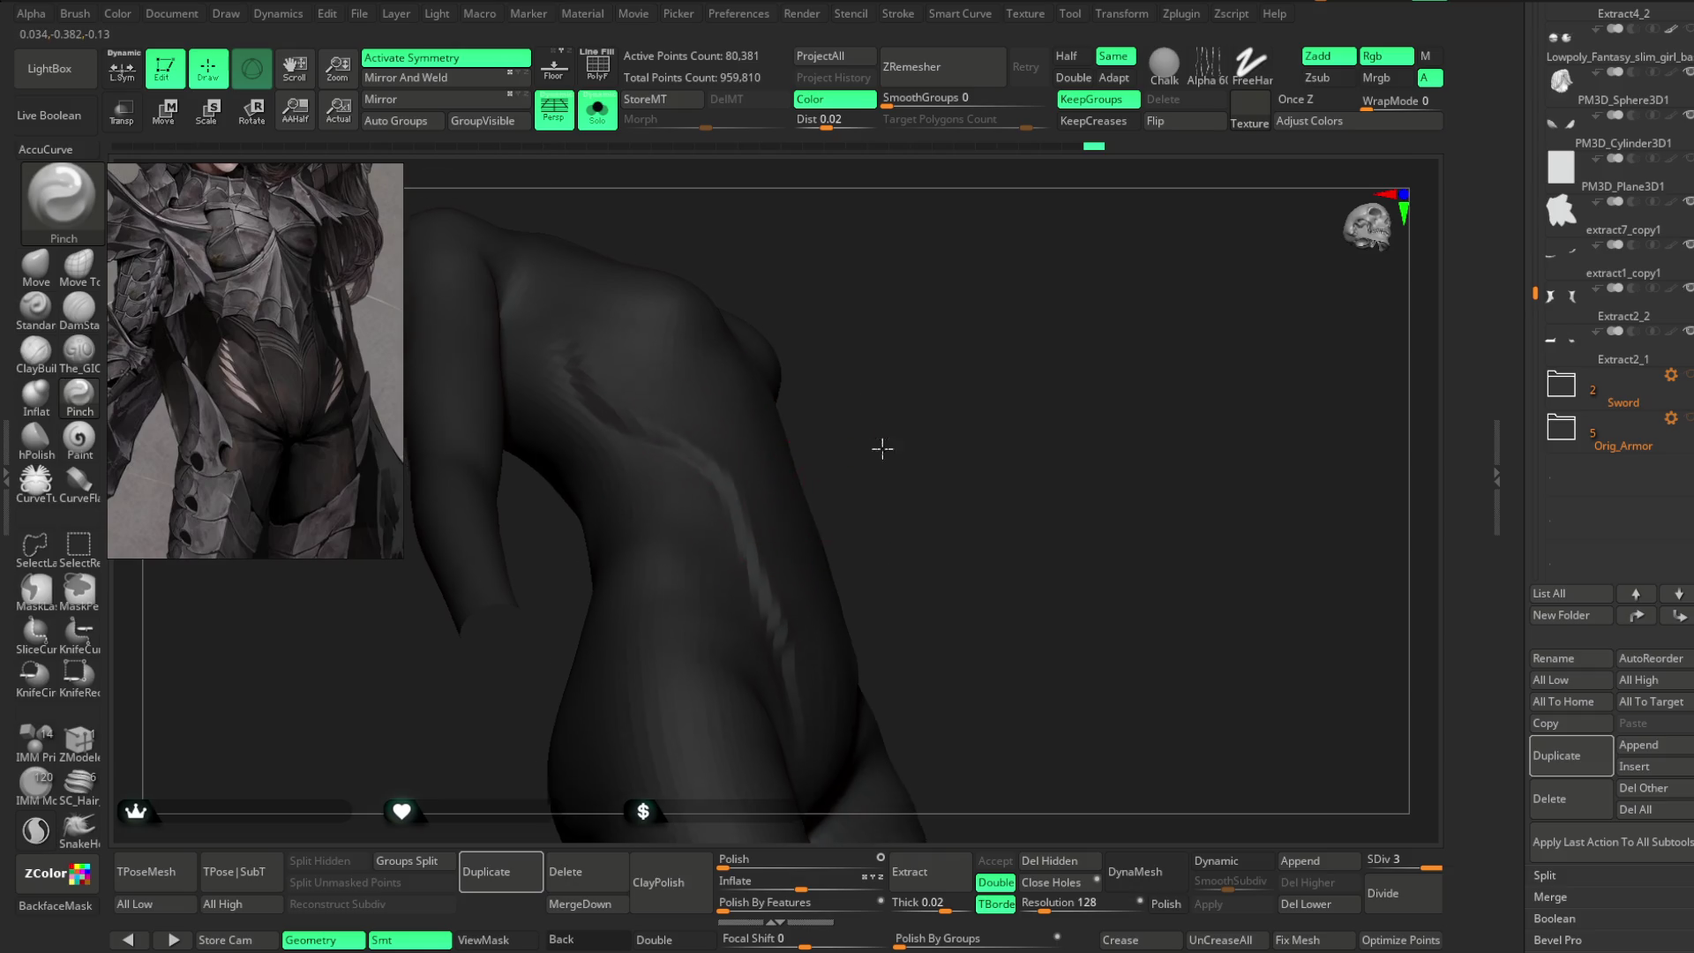
{"action": "right_click_drag", "start_coordinate": [881, 465], "coordinate": [705, 413]}
{"action": "right_click_drag", "start_coordinate": [768, 554], "coordinate": [871, 398]}
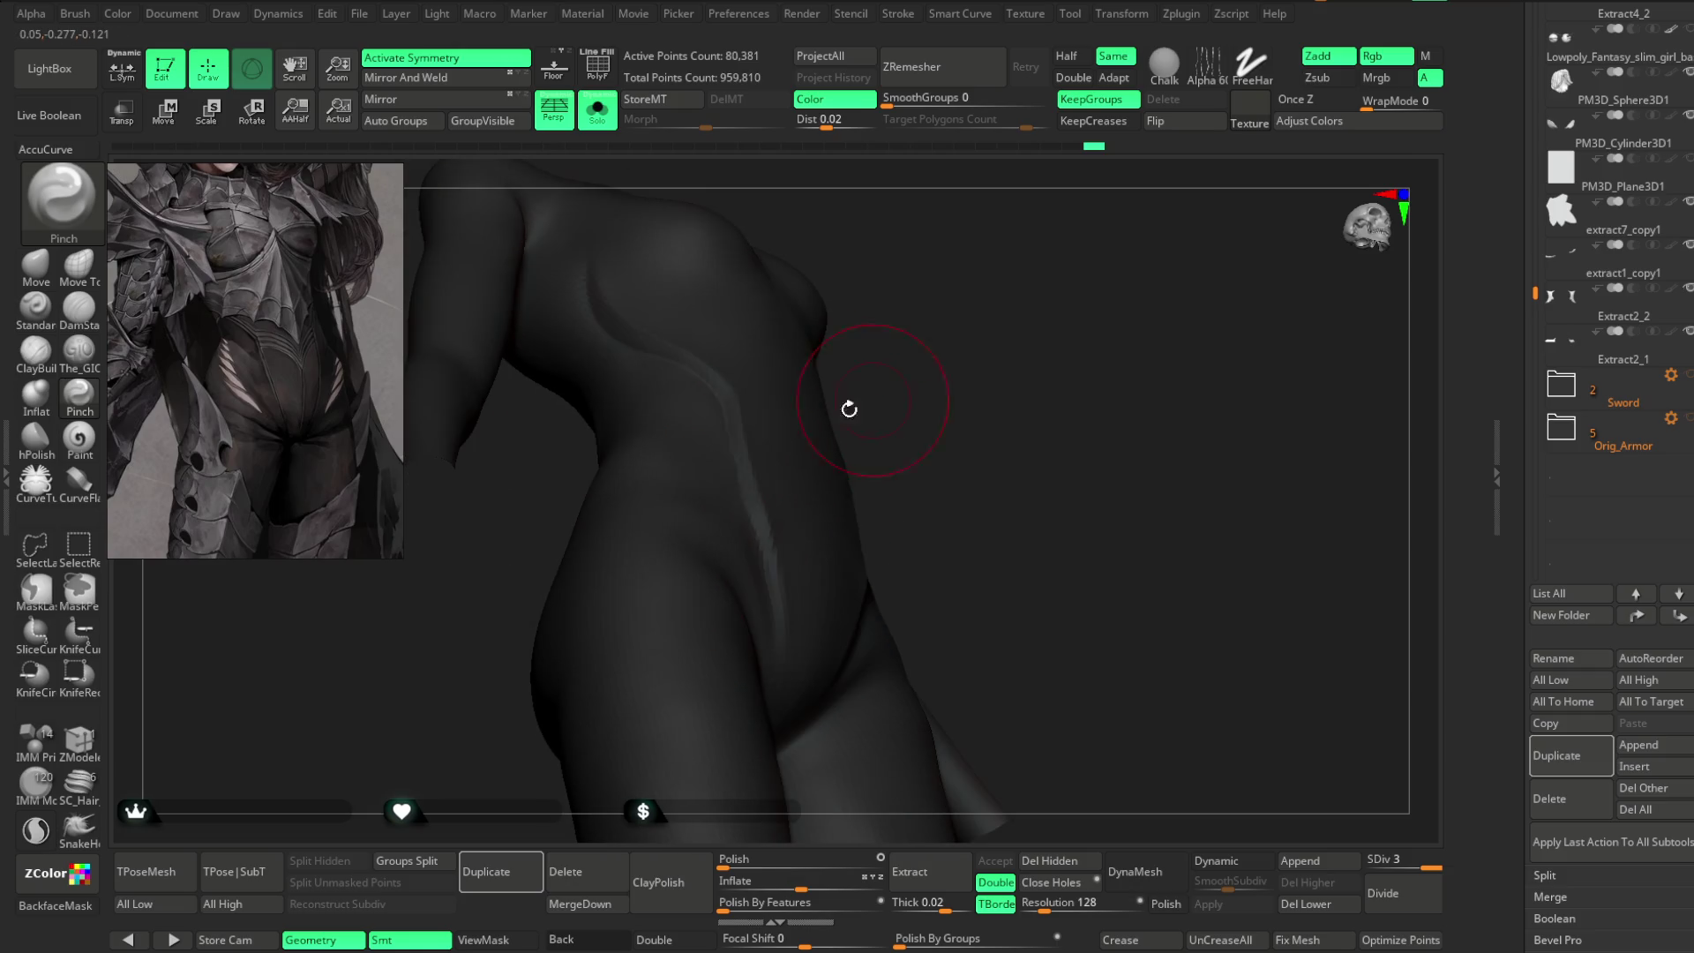
{"action": "mouse_move", "coordinate": [768, 624]}
{"action": "right_mouse_down"}
{"action": "mouse_move", "coordinate": [938, 408]}
{"action": "mouse_move", "coordinate": [706, 400]}
{"action": "right_mouse_up"}
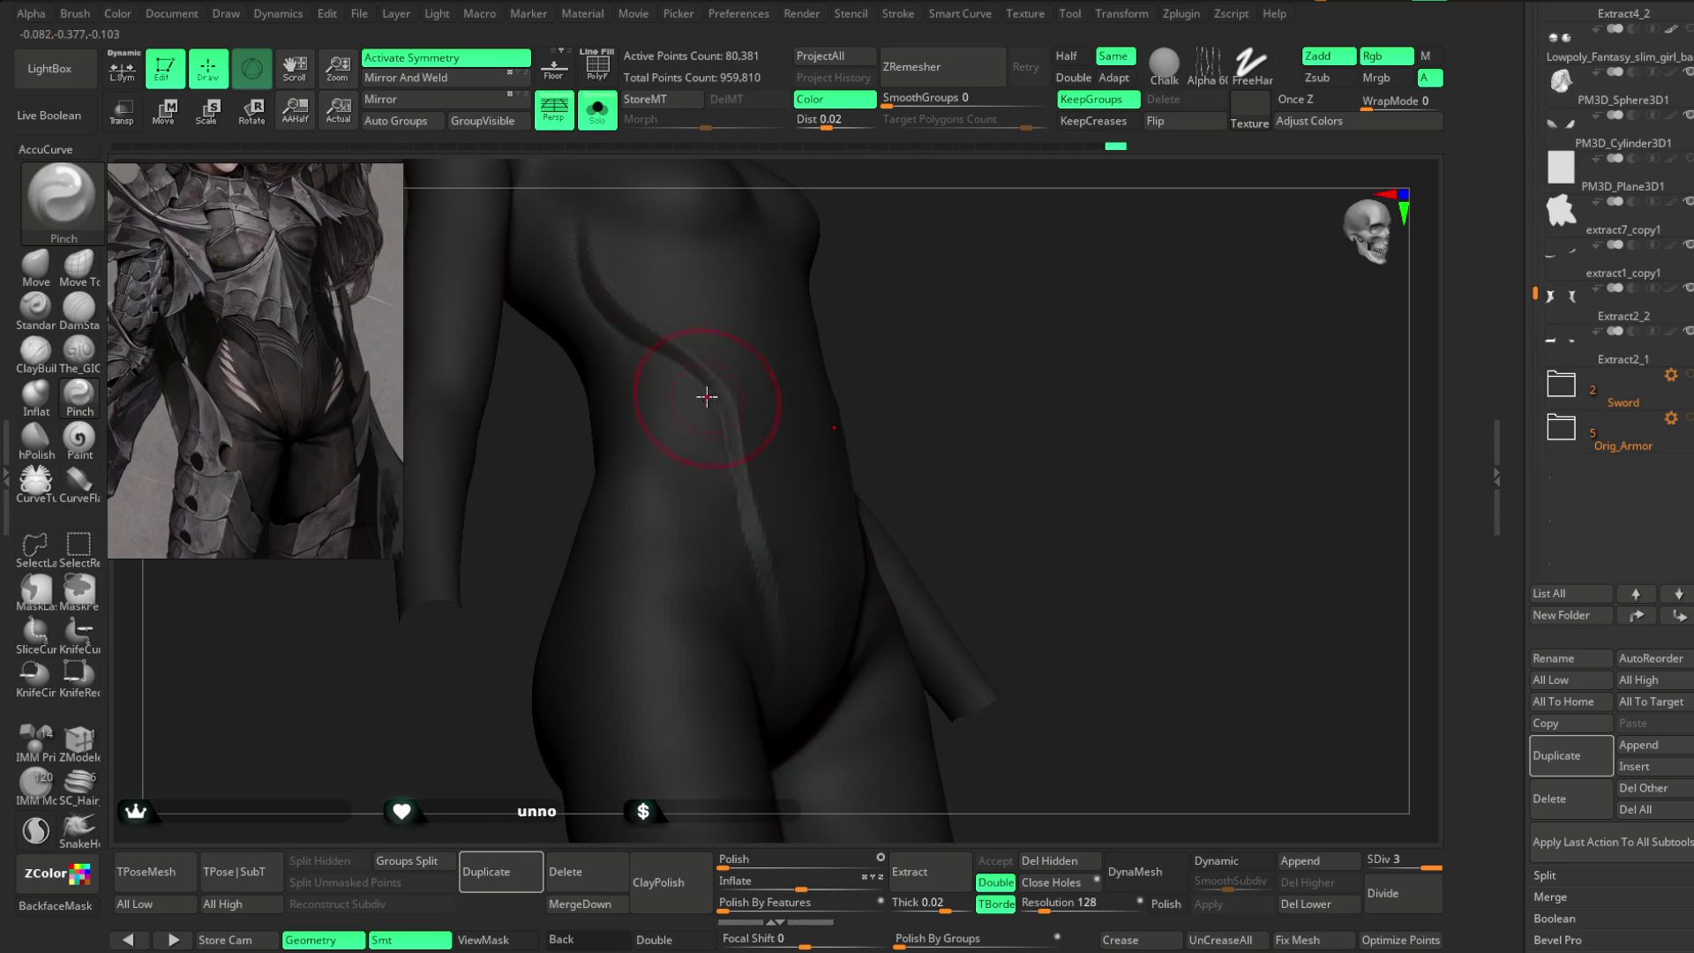
{"action": "right_click_drag", "start_coordinate": [938, 424], "coordinate": [972, 374]}
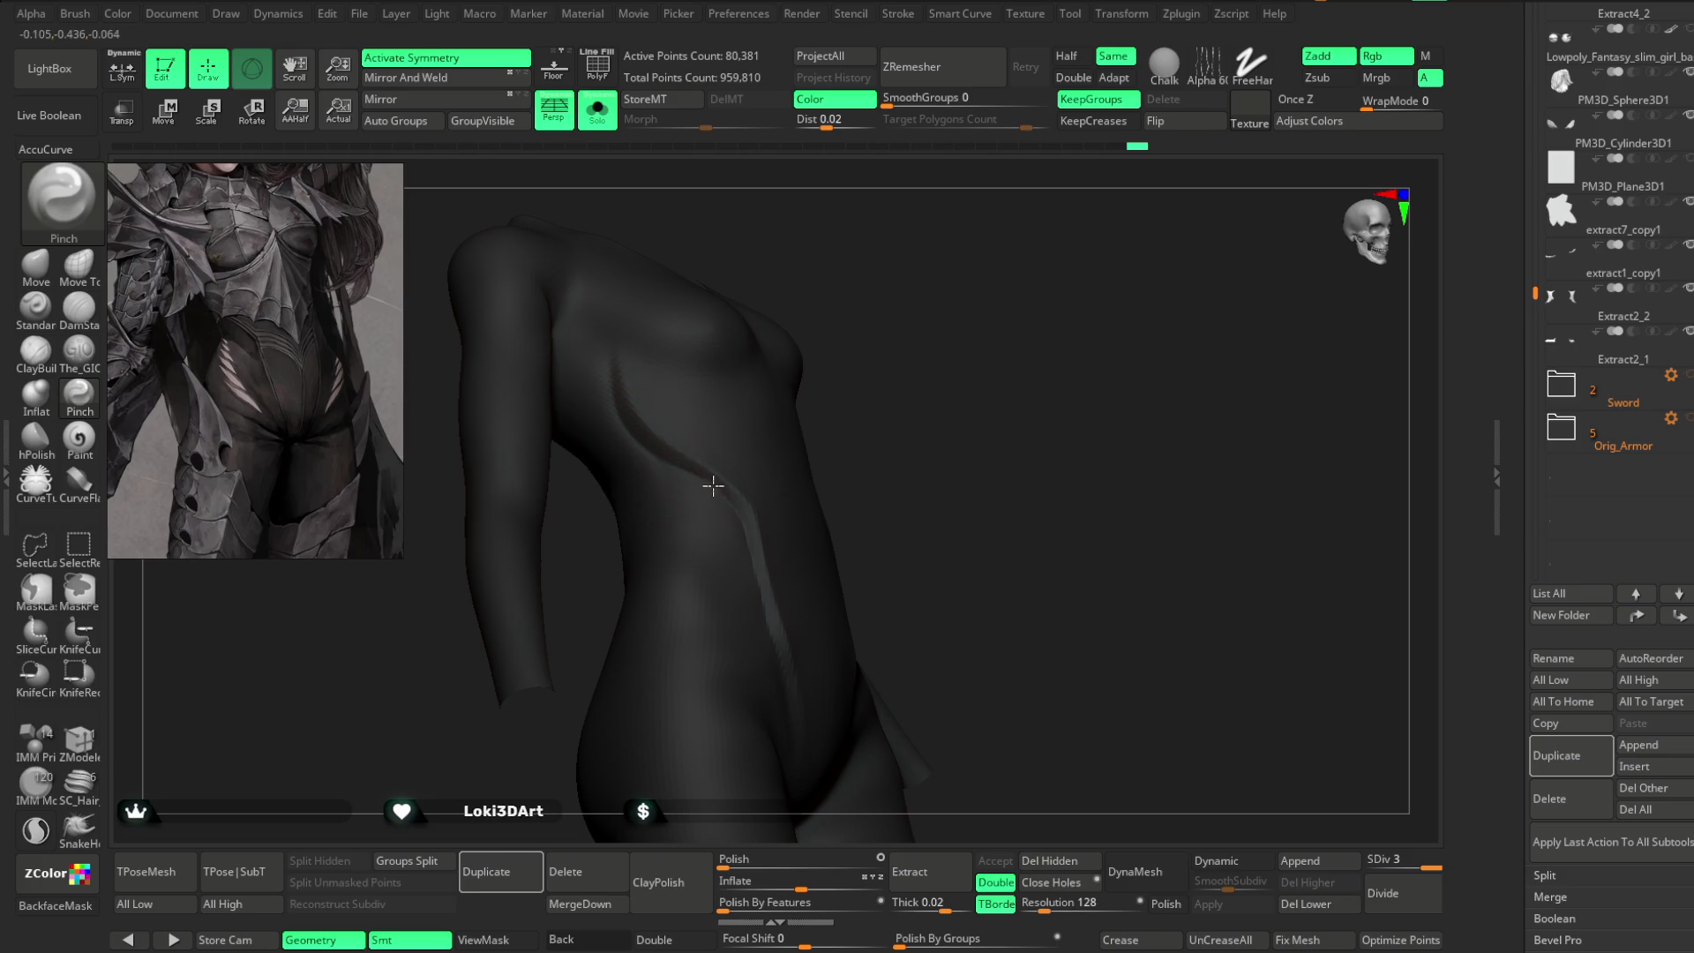
{"action": "right_click_drag", "start_coordinate": [711, 486], "coordinate": [740, 478]}
{"action": "mouse_move", "coordinate": [751, 553]}
{"action": "right_mouse_down"}
{"action": "mouse_move", "coordinate": [912, 412]}
{"action": "mouse_move", "coordinate": [730, 488]}
{"action": "right_mouse_up"}
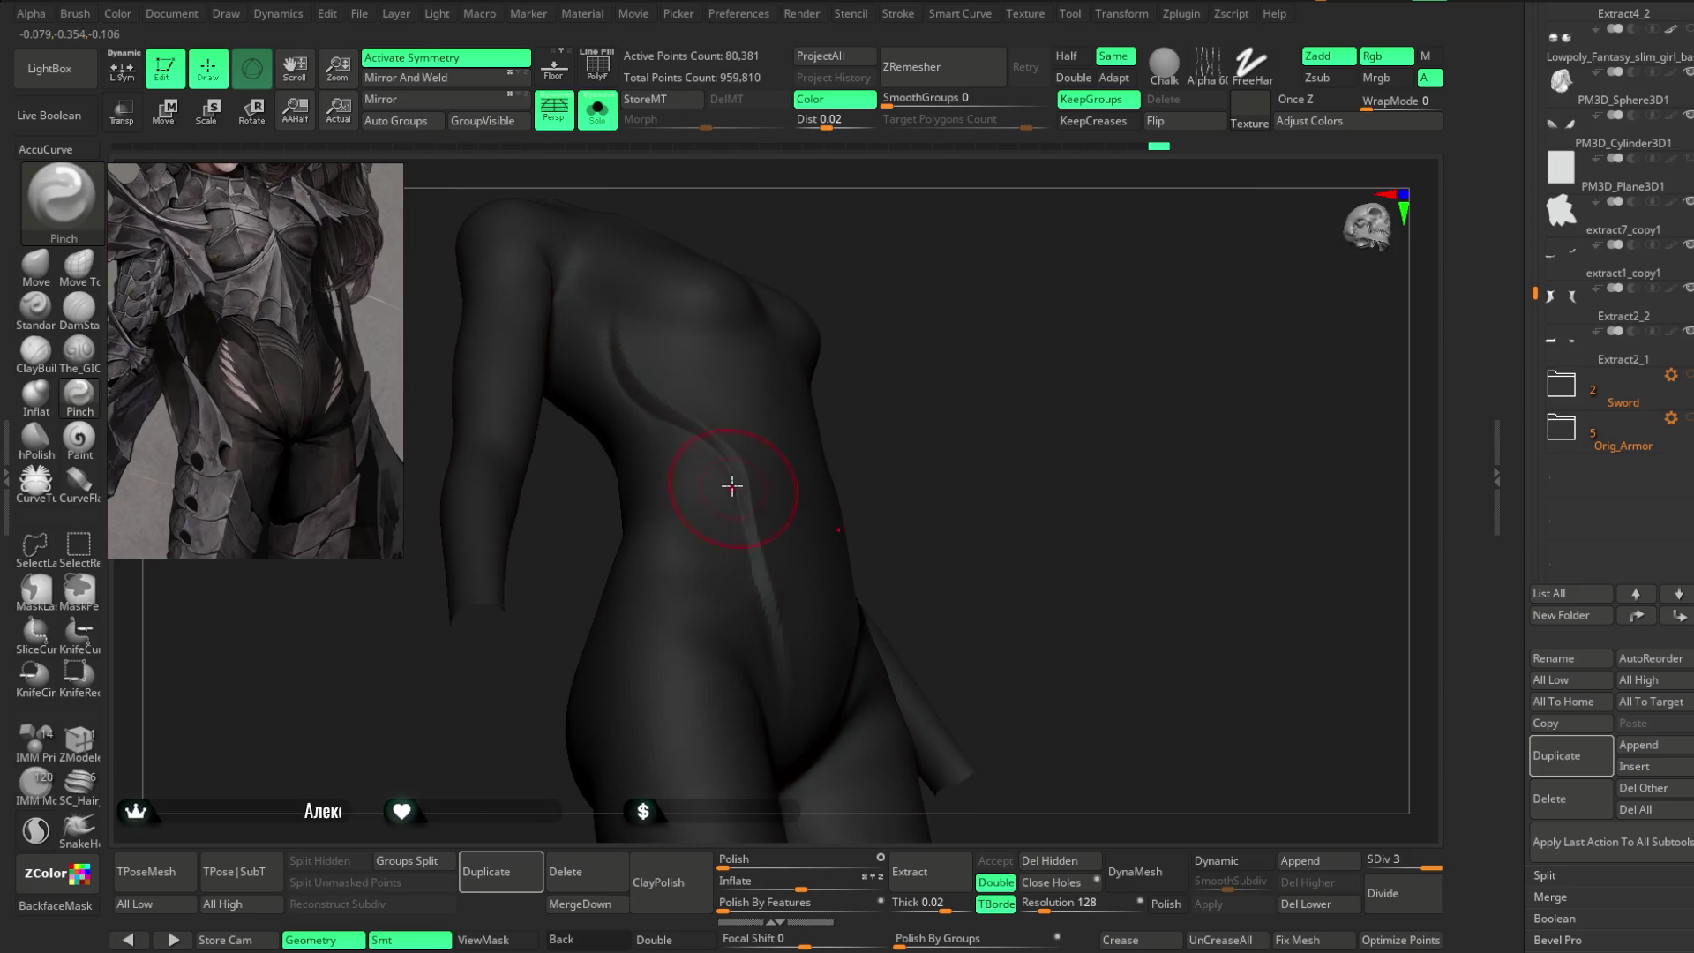
{"action": "mouse_move", "coordinate": [771, 634]}
{"action": "right_mouse_down"}
{"action": "mouse_move", "coordinate": [953, 397]}
{"action": "mouse_move", "coordinate": [930, 379]}
{"action": "mouse_move", "coordinate": [1038, 285]}
{"action": "mouse_move", "coordinate": [719, 492]}
{"action": "right_mouse_up"}
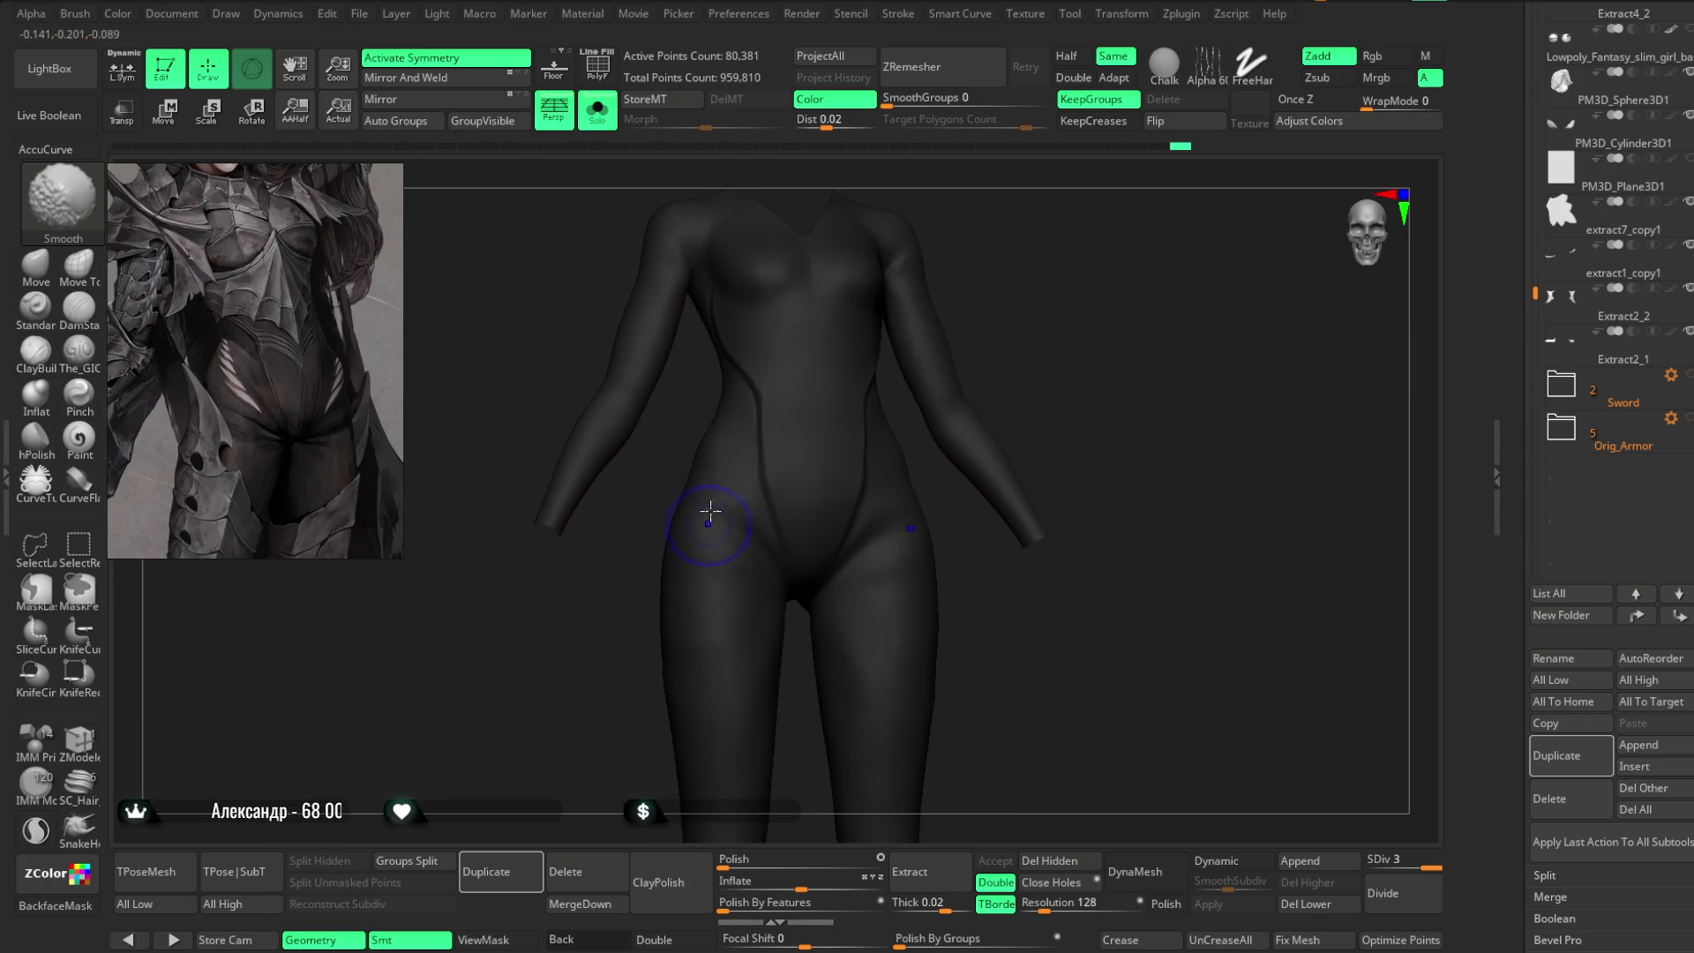
- Frame the hips and legs from the front and solo the body
{"action": "mouse_move", "coordinate": [708, 605]}
{"action": "right_mouse_down"}
{"action": "mouse_move", "coordinate": [1037, 294]}
{"action": "mouse_move", "coordinate": [824, 482]}
{"action": "right_mouse_up"}
{"action": "key", "text": "space"}
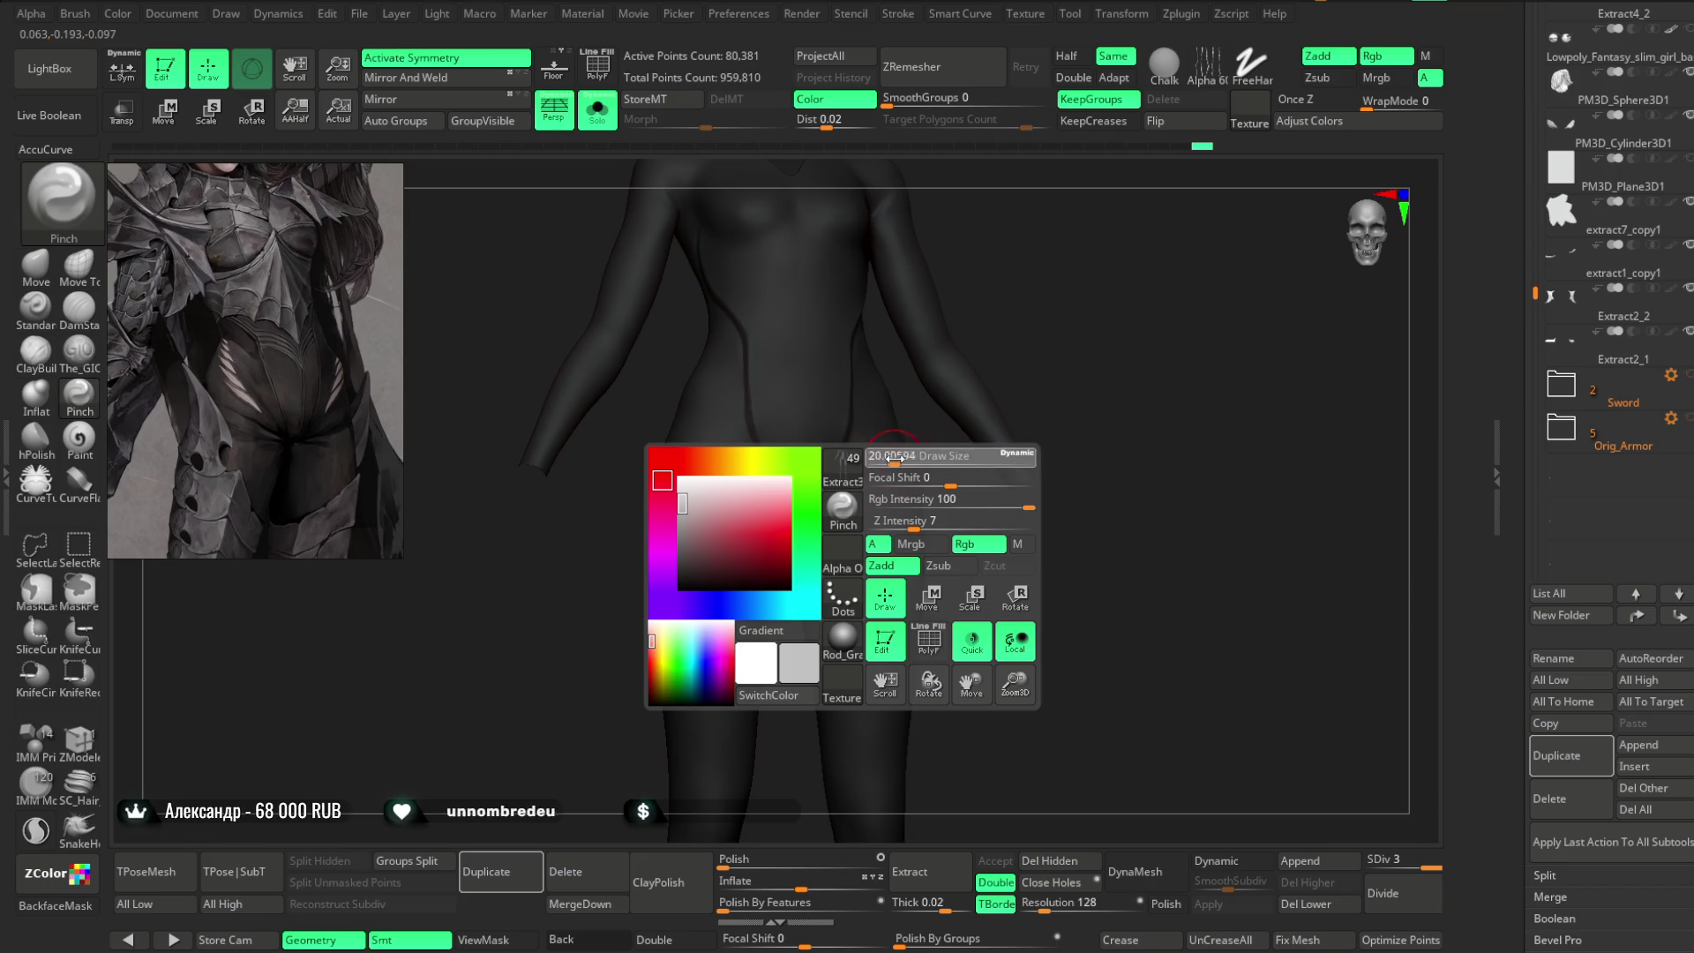
{"action": "right_click_drag", "start_coordinate": [900, 378], "coordinate": [933, 344], "text": "shift"}
{"action": "mouse_move", "coordinate": [824, 635]}
{"action": "right_mouse_down"}
{"action": "mouse_move", "coordinate": [953, 500]}
{"action": "mouse_move", "coordinate": [849, 591]}
{"action": "mouse_move", "coordinate": [1021, 374]}
{"action": "mouse_move", "coordinate": [983, 382]}
{"action": "mouse_move", "coordinate": [835, 309]}
{"action": "mouse_move", "coordinate": [817, 336]}
{"action": "right_mouse_up"}
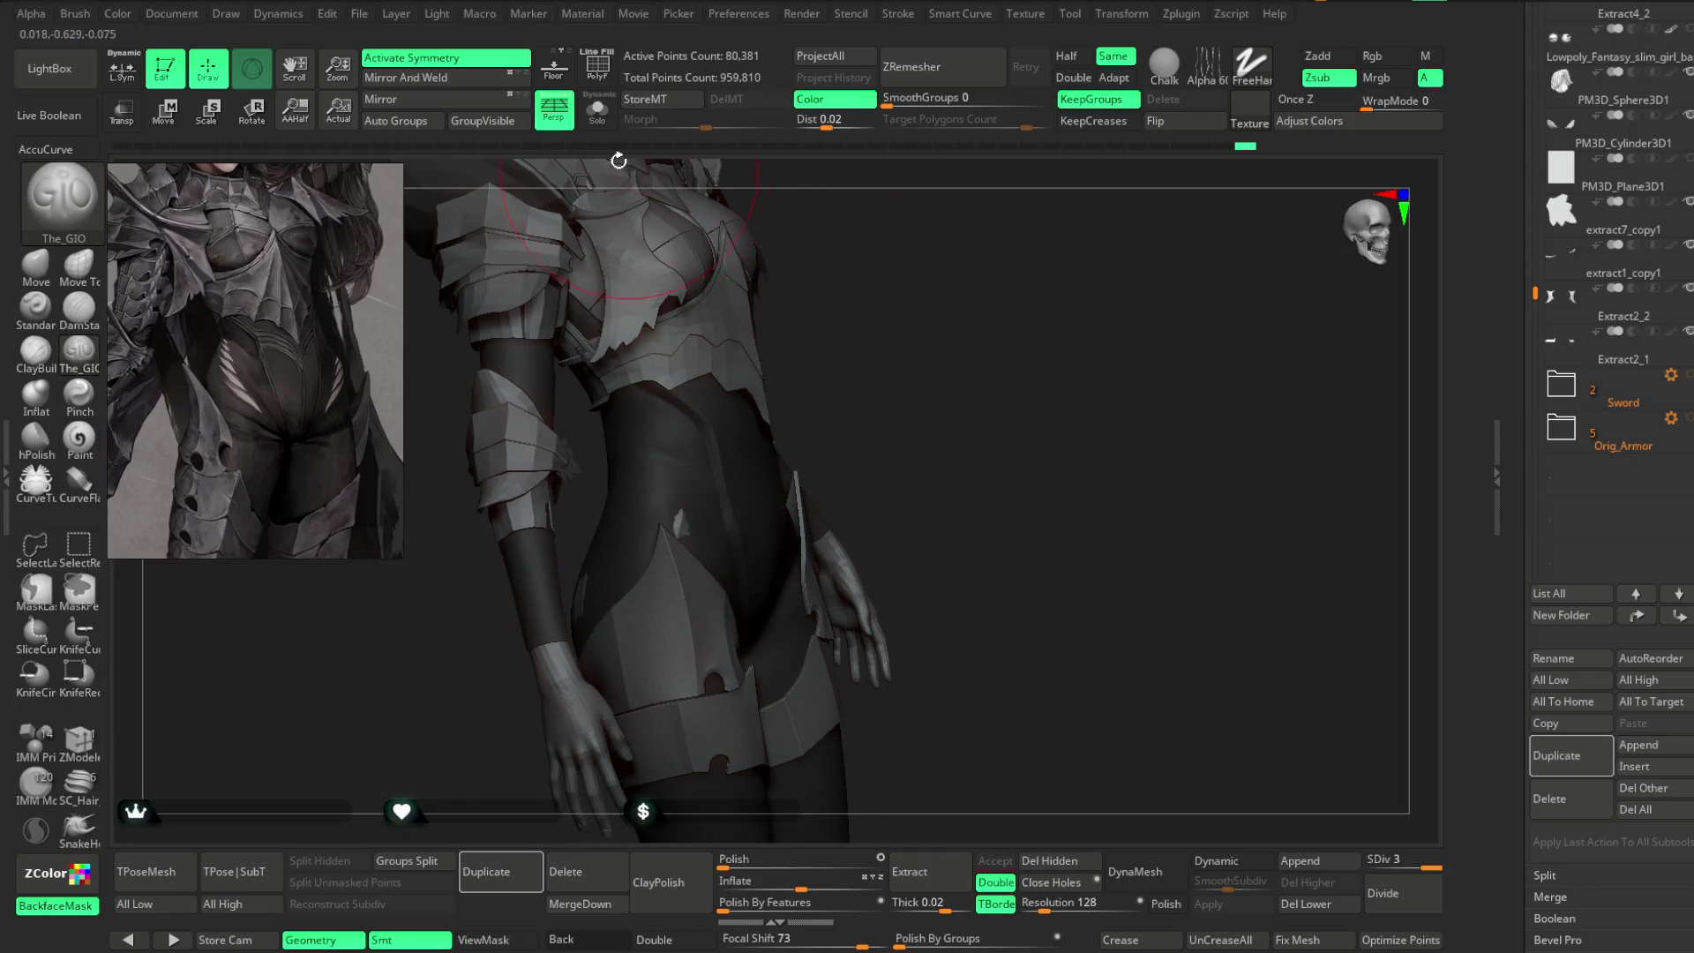
{"action": "left_click", "coordinate": [598, 110]}
- Set The_GIO brush to Zsub and carve the side seam grooves toward the hips, smoothing as needed
{"action": "right_click_drag", "start_coordinate": [707, 468], "coordinate": [945, 280]}
{"action": "key", "text": "ctrl"}
{"action": "key", "text": "alt"}
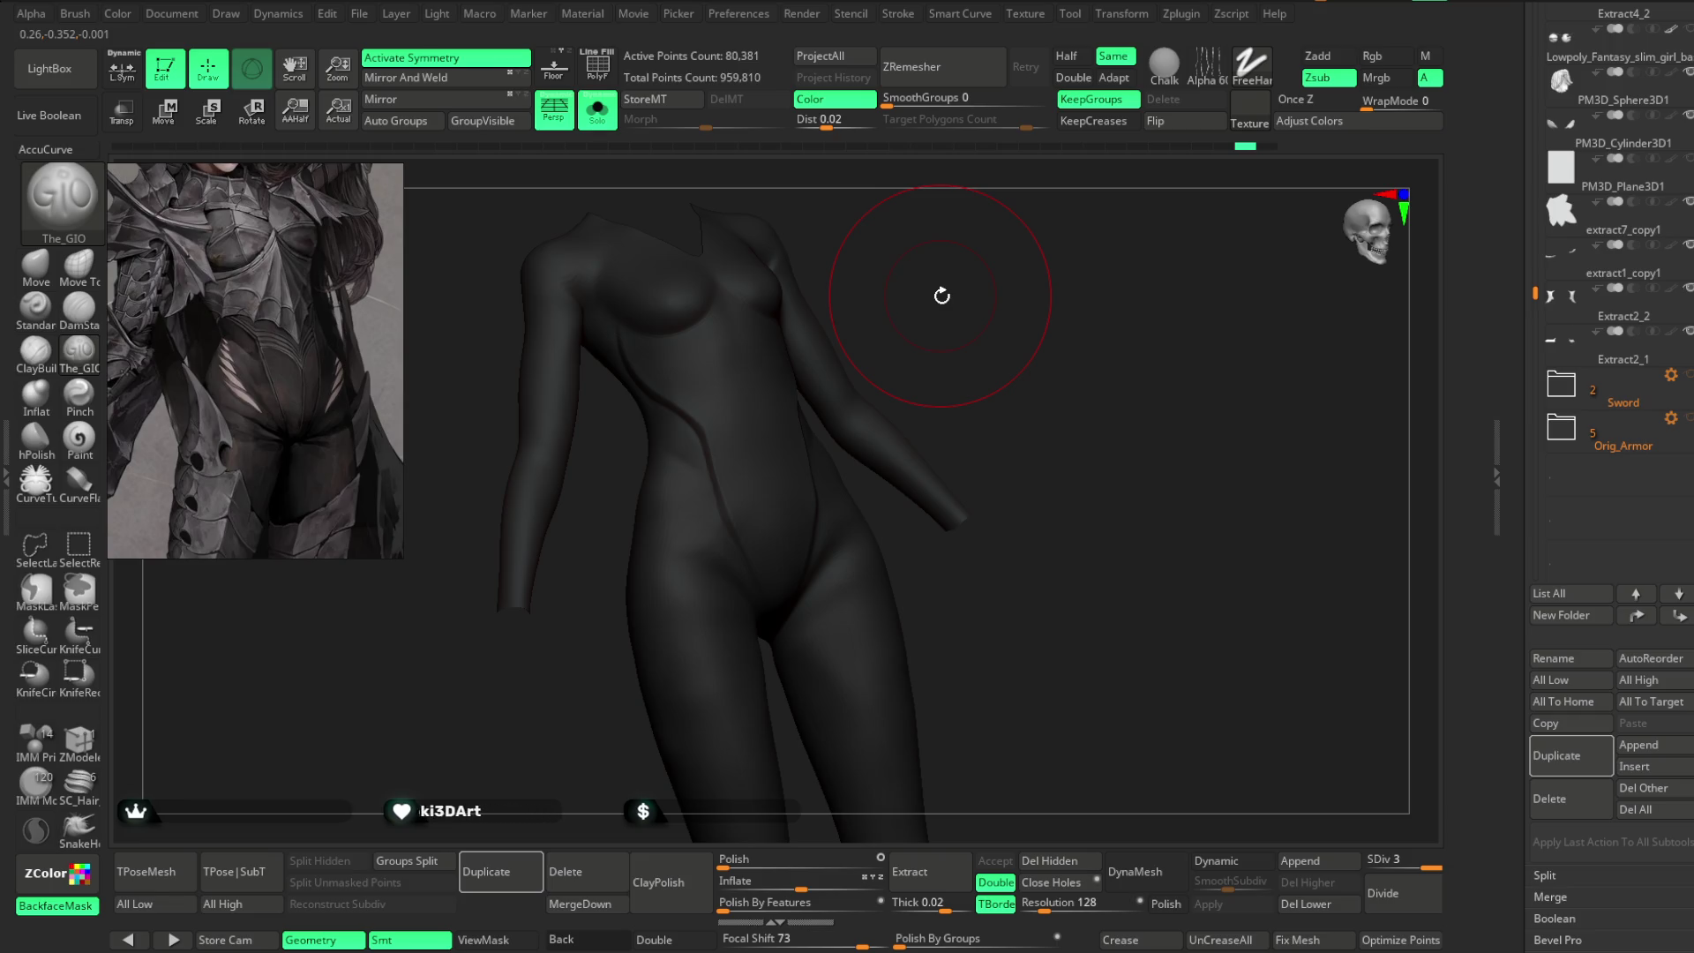
{"action": "mouse_move", "coordinate": [941, 296]}
{"action": "right_mouse_down"}
{"action": "mouse_move", "coordinate": [1078, 294]}
{"action": "mouse_move", "coordinate": [1071, 329]}
{"action": "mouse_move", "coordinate": [1056, 282]}
{"action": "mouse_move", "coordinate": [1050, 300]}
{"action": "right_mouse_up"}
{"action": "mouse_move", "coordinate": [753, 310]}
{"action": "right_mouse_down"}
{"action": "mouse_move", "coordinate": [965, 250]}
{"action": "mouse_move", "coordinate": [703, 295]}
{"action": "right_mouse_up"}
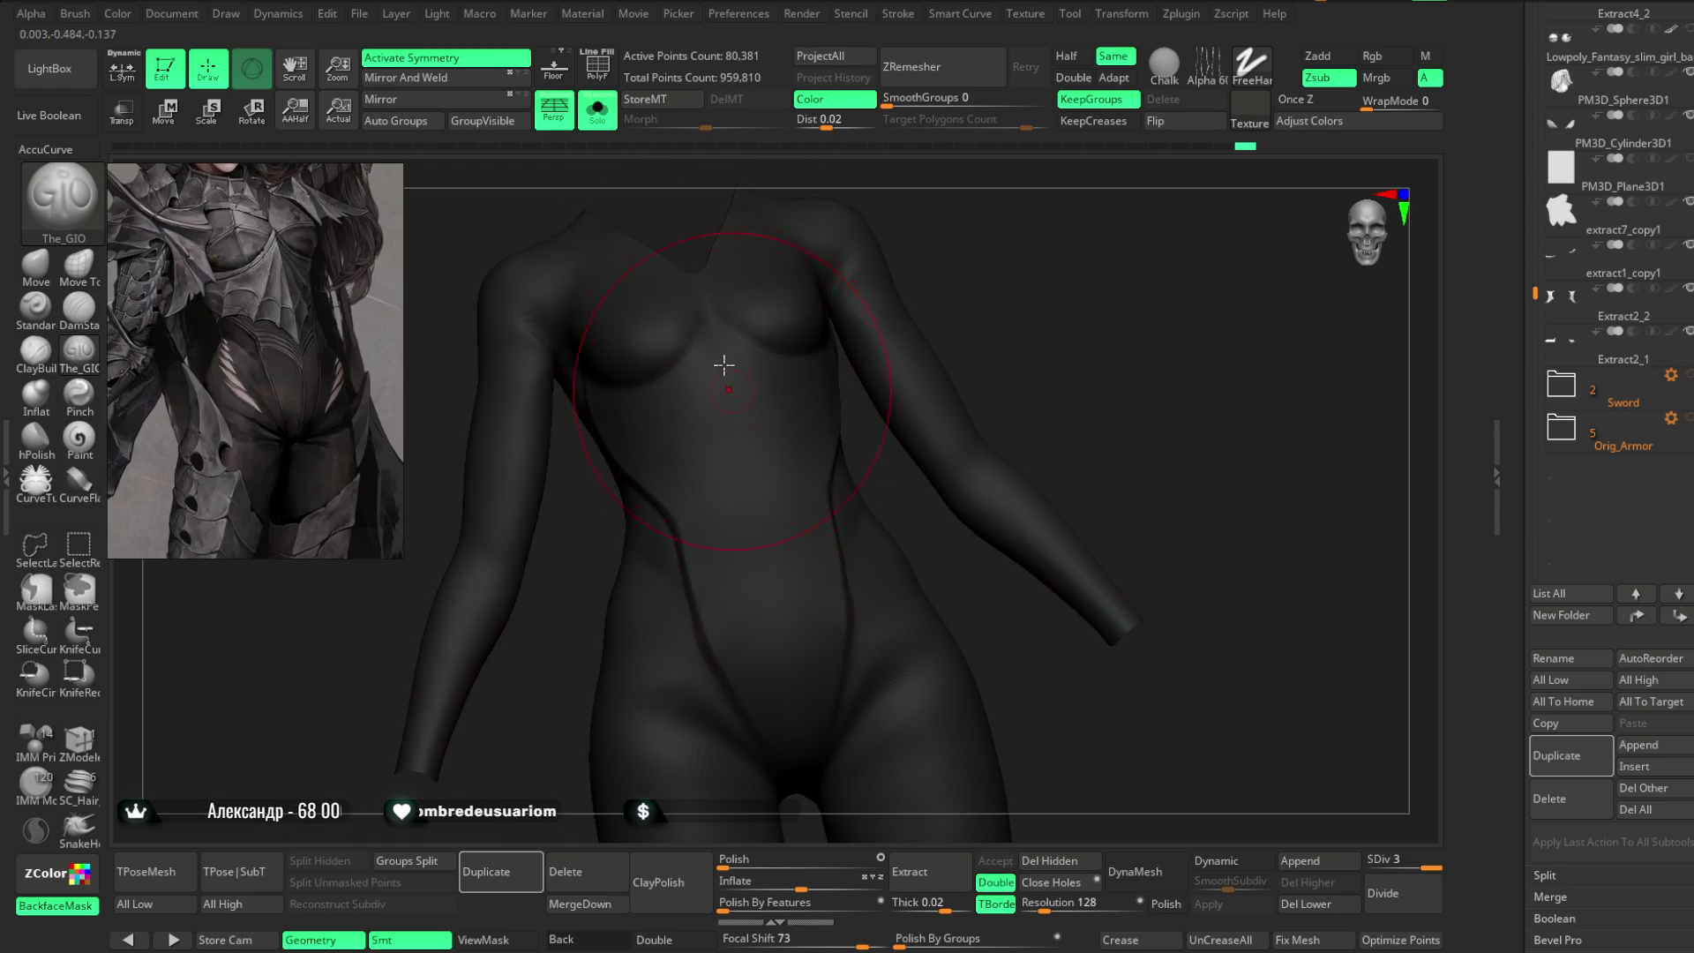
{"action": "mouse_move", "coordinate": [984, 296]}
{"action": "right_mouse_down"}
{"action": "mouse_move", "coordinate": [731, 378]}
{"action": "mouse_move", "coordinate": [991, 219]}
{"action": "mouse_move", "coordinate": [681, 367]}
{"action": "right_mouse_up"}
{"action": "key", "text": "shift"}
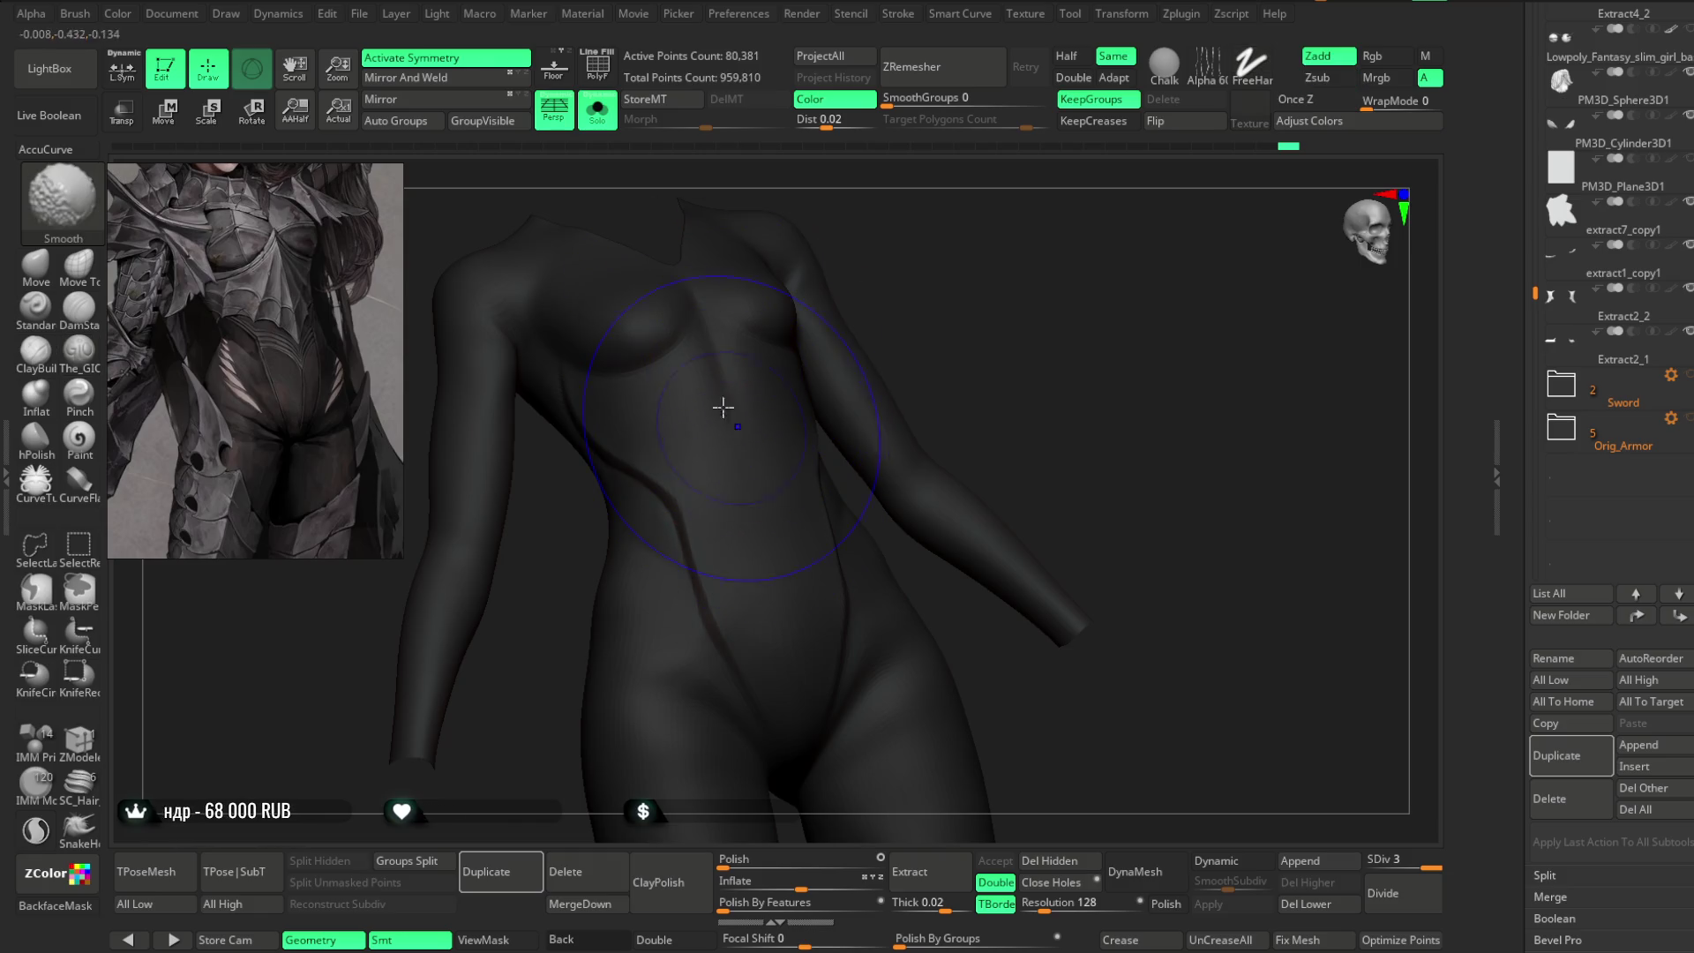
{"action": "mouse_move", "coordinate": [918, 332]}
{"action": "right_mouse_down"}
{"action": "mouse_move", "coordinate": [919, 288]}
{"action": "mouse_move", "coordinate": [646, 435]}
{"action": "right_mouse_up"}
{"action": "right_click_drag", "start_coordinate": [907, 321], "coordinate": [700, 403]}
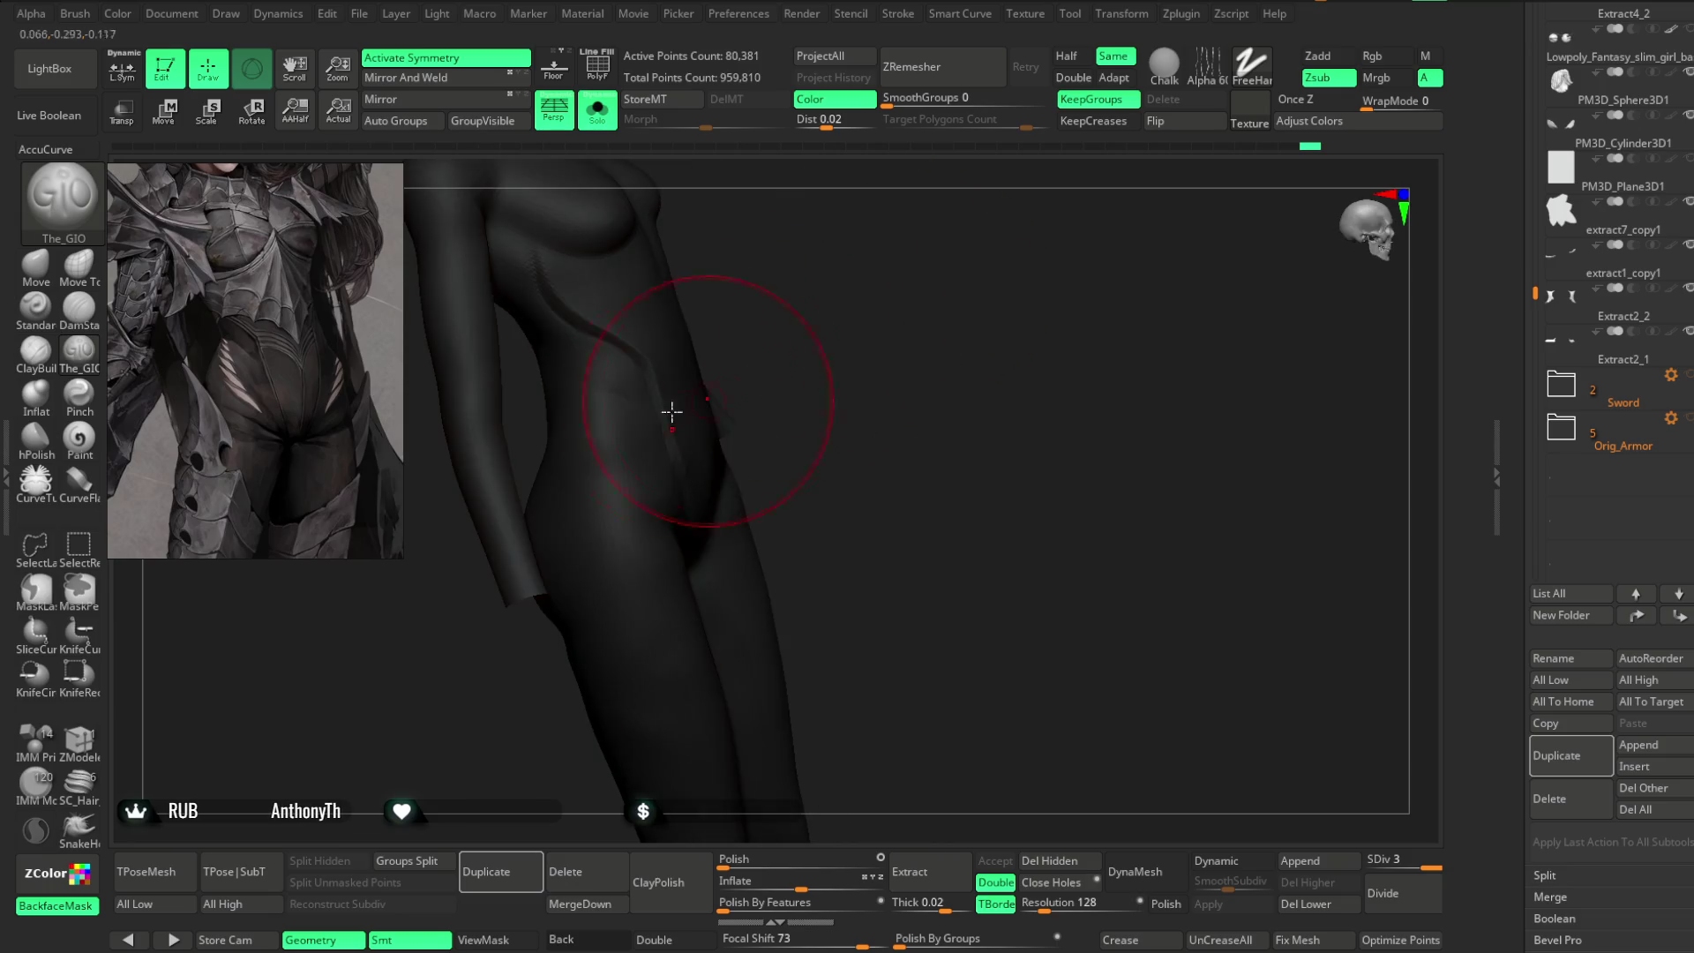
{"action": "mouse_move", "coordinate": [773, 354]}
{"action": "right_mouse_down"}
{"action": "mouse_move", "coordinate": [873, 295]}
{"action": "mouse_move", "coordinate": [776, 329]}
{"action": "right_mouse_up"}
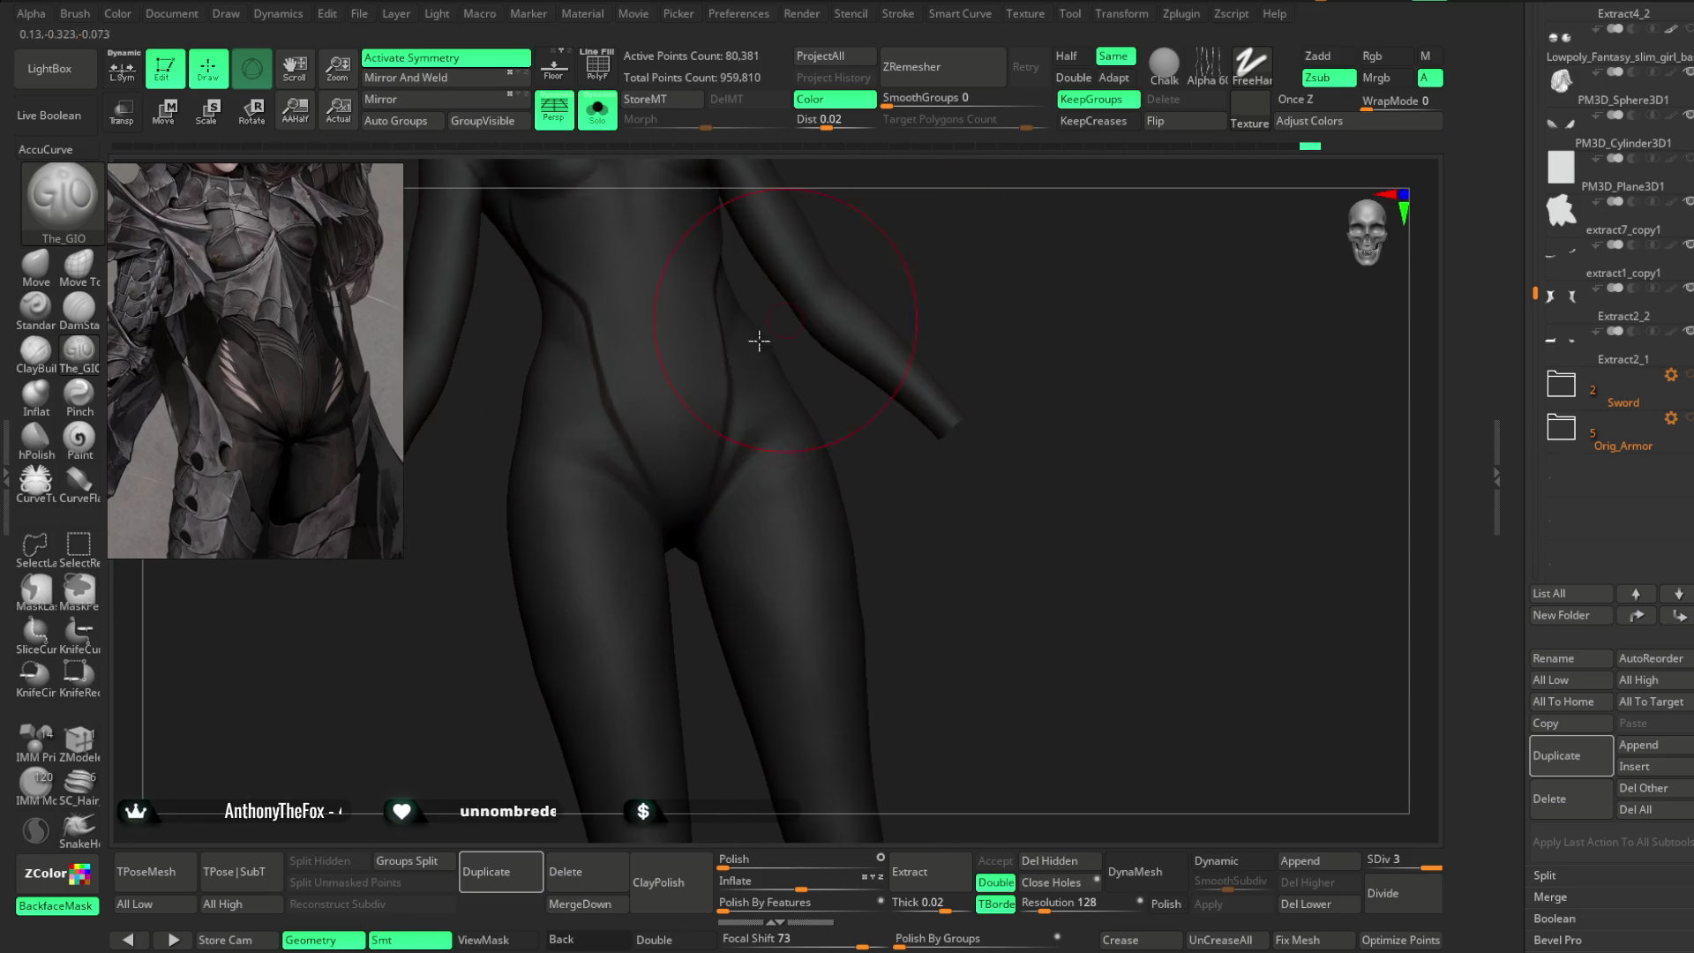
- Adjust the brush focal shift and return to a wider front view of the torso
{"action": "key", "text": "space"}
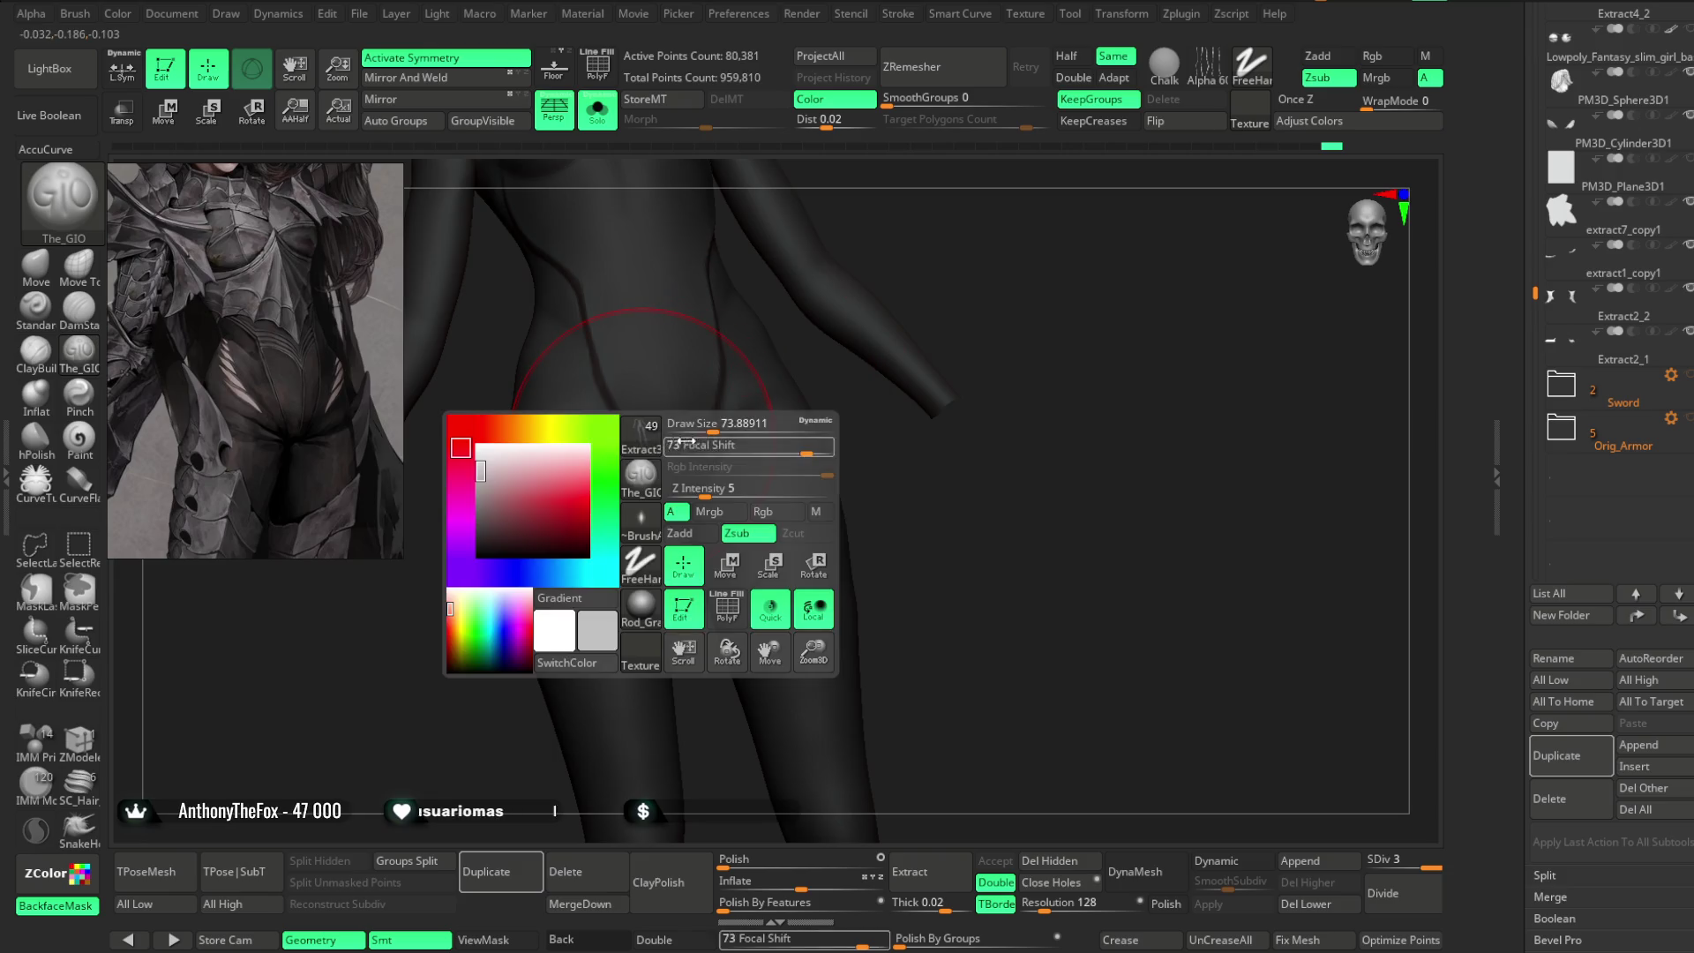
{"action": "right_click_drag", "start_coordinate": [892, 441], "coordinate": [613, 441]}
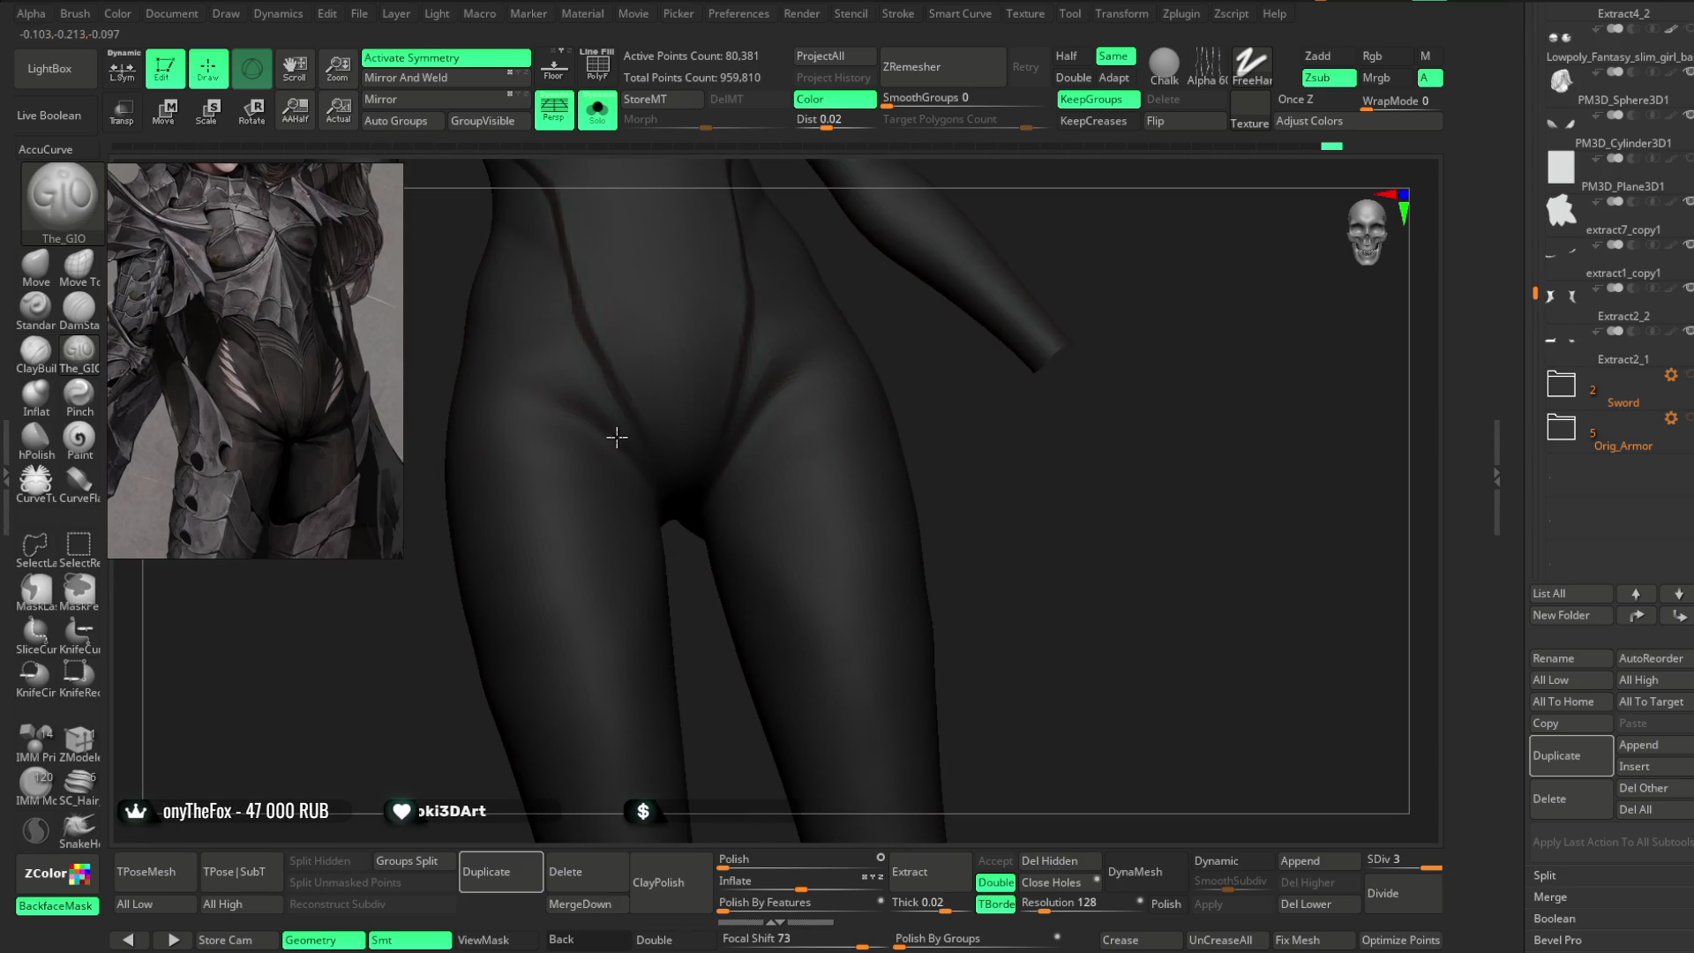
{"action": "mouse_move", "coordinate": [930, 435]}
{"action": "right_mouse_down"}
{"action": "mouse_move", "coordinate": [926, 491]}
{"action": "mouse_move", "coordinate": [934, 251]}
{"action": "right_mouse_up"}
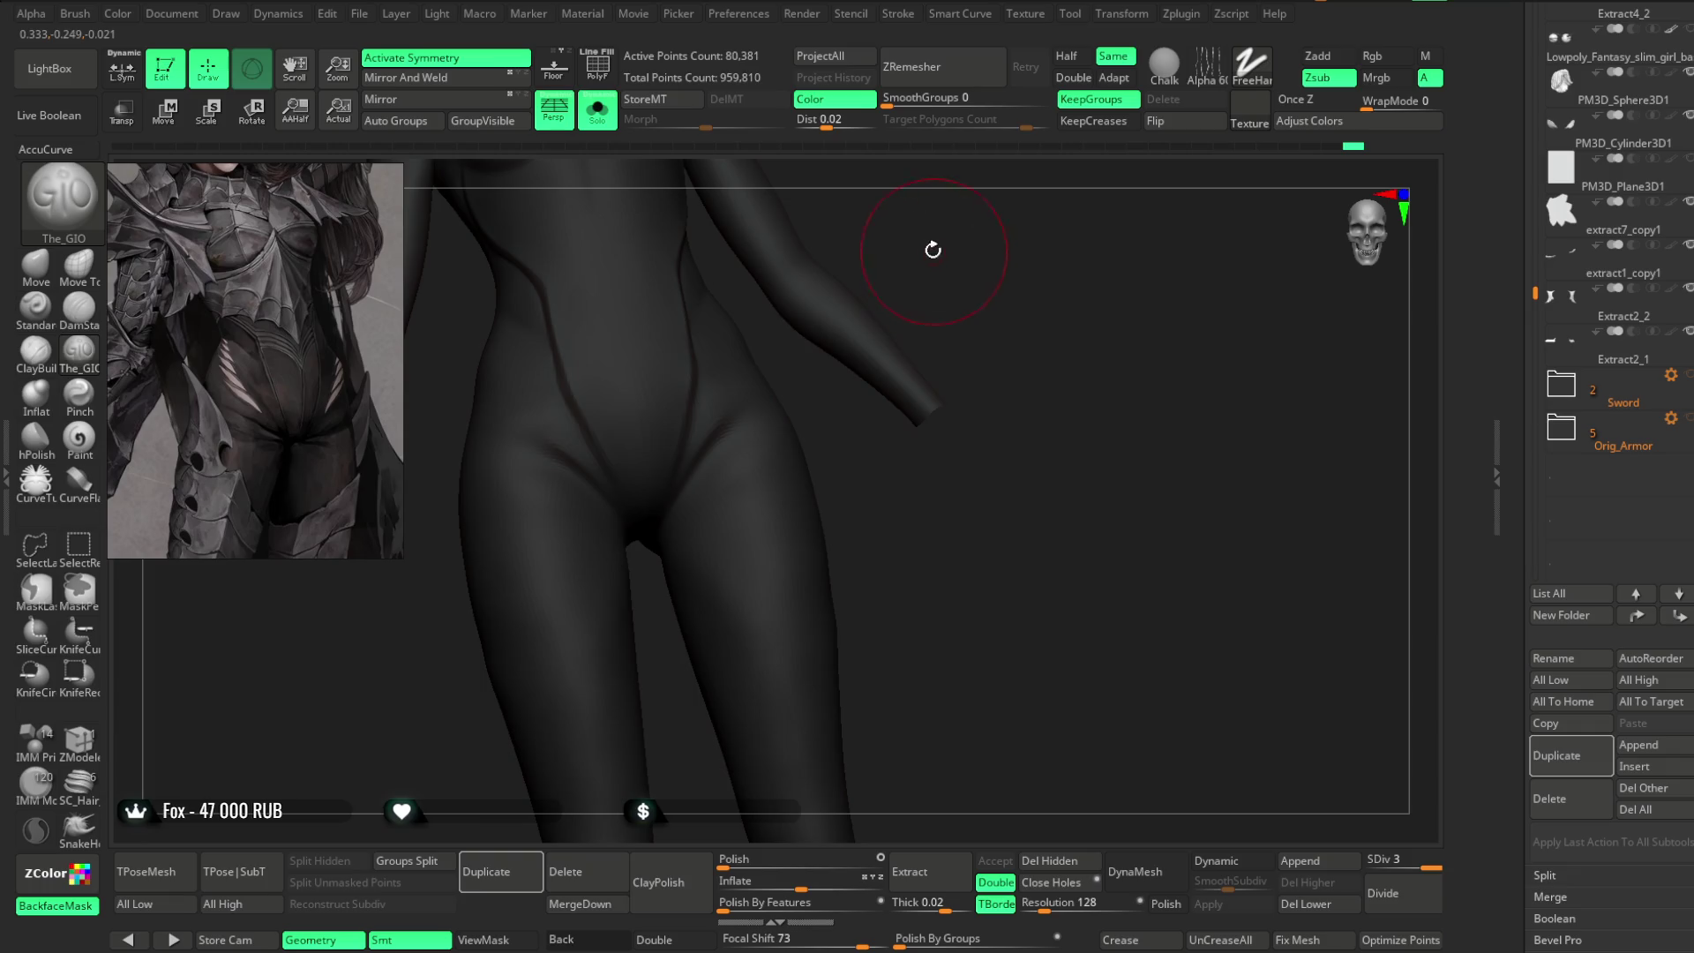
{"action": "right_click_drag", "start_coordinate": [826, 279], "coordinate": [505, 425]}
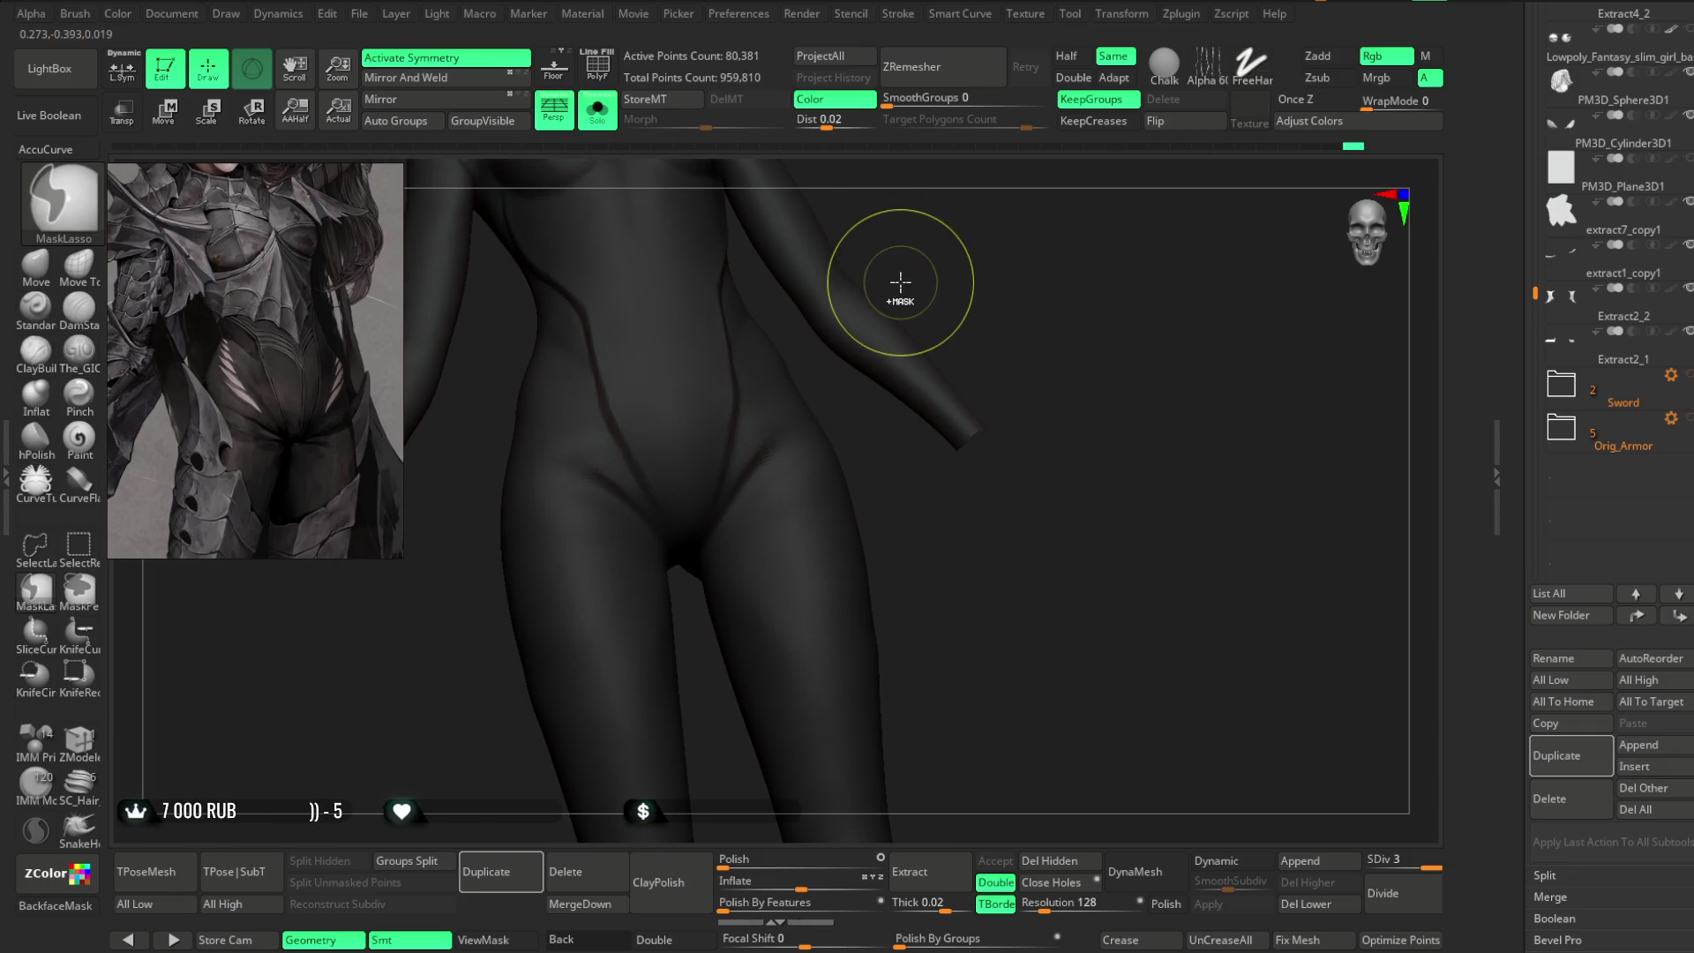
- Raise thin ridges along the hip seams with the Standard brush in Zadd at Draw Size about 8
{"action": "mouse_move", "coordinate": [919, 276]}
{"action": "right_mouse_down", "text": "alt"}
{"action": "mouse_move", "coordinate": [932, 244]}
{"action": "mouse_move", "coordinate": [942, 365]}
{"action": "right_mouse_up", "text": "alt"}
{"action": "left_click", "coordinate": [36, 309]}
{"action": "key", "text": "space"}
{"action": "left_click_drag", "start_coordinate": [928, 365], "coordinate": [923, 366]}
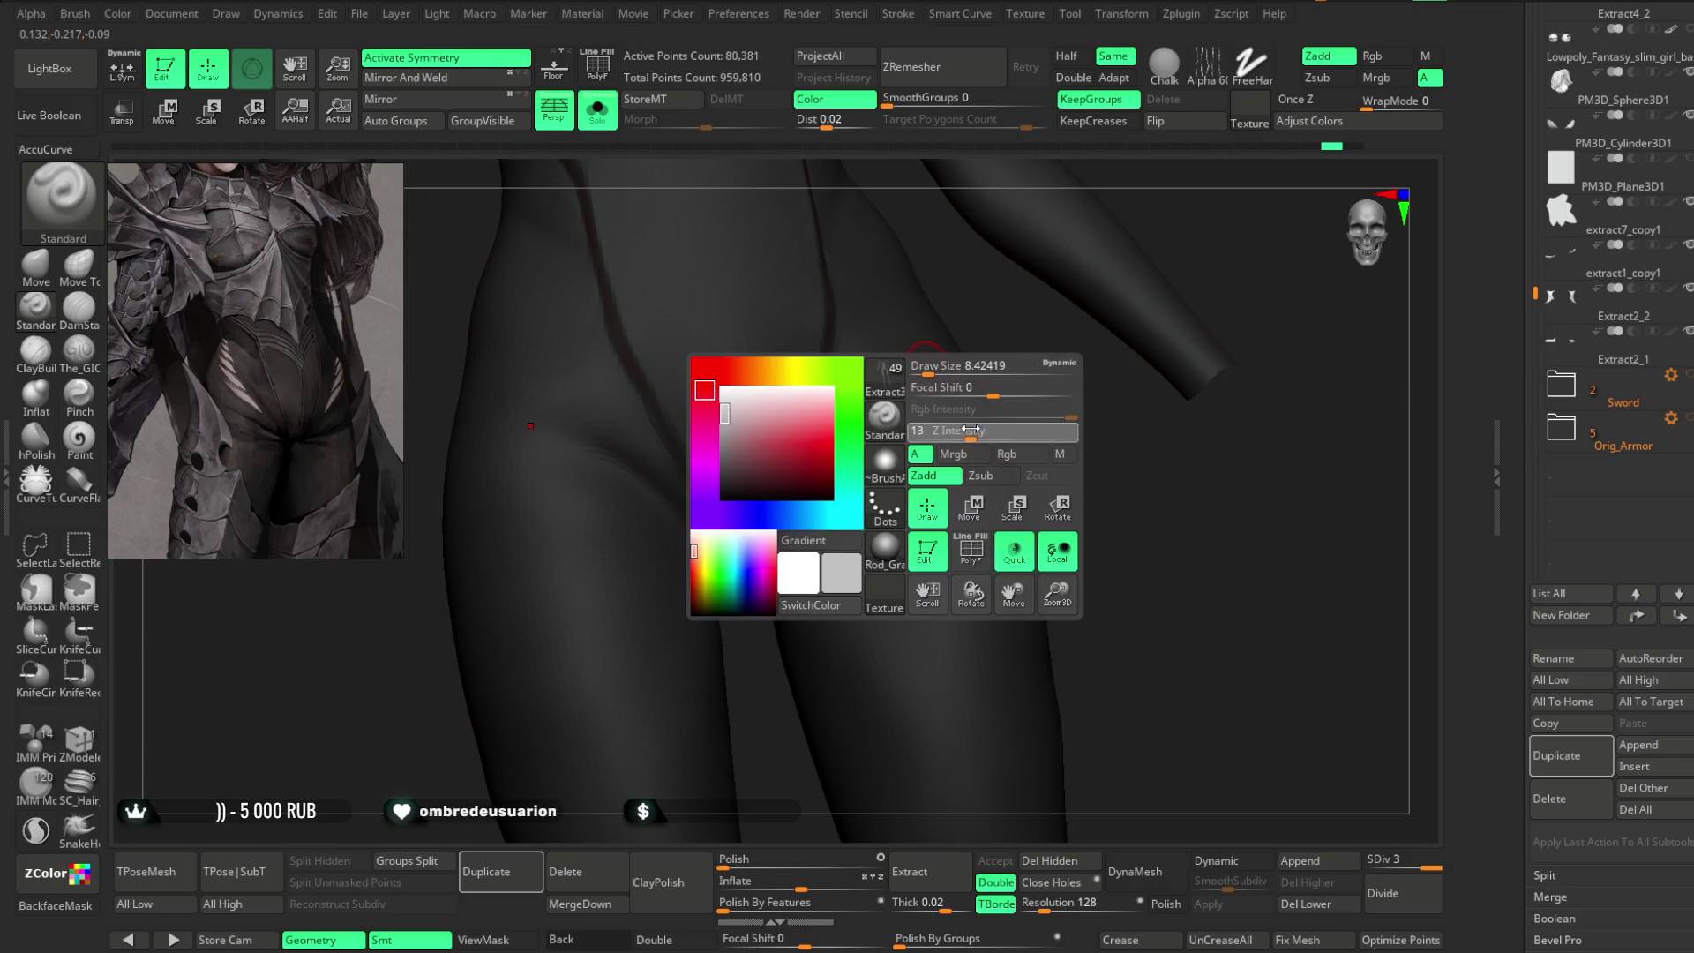
{"action": "mouse_move", "coordinate": [965, 429]}
{"action": "right_mouse_down"}
{"action": "mouse_move", "coordinate": [1029, 333]}
{"action": "mouse_move", "coordinate": [988, 370]}
{"action": "right_mouse_up"}
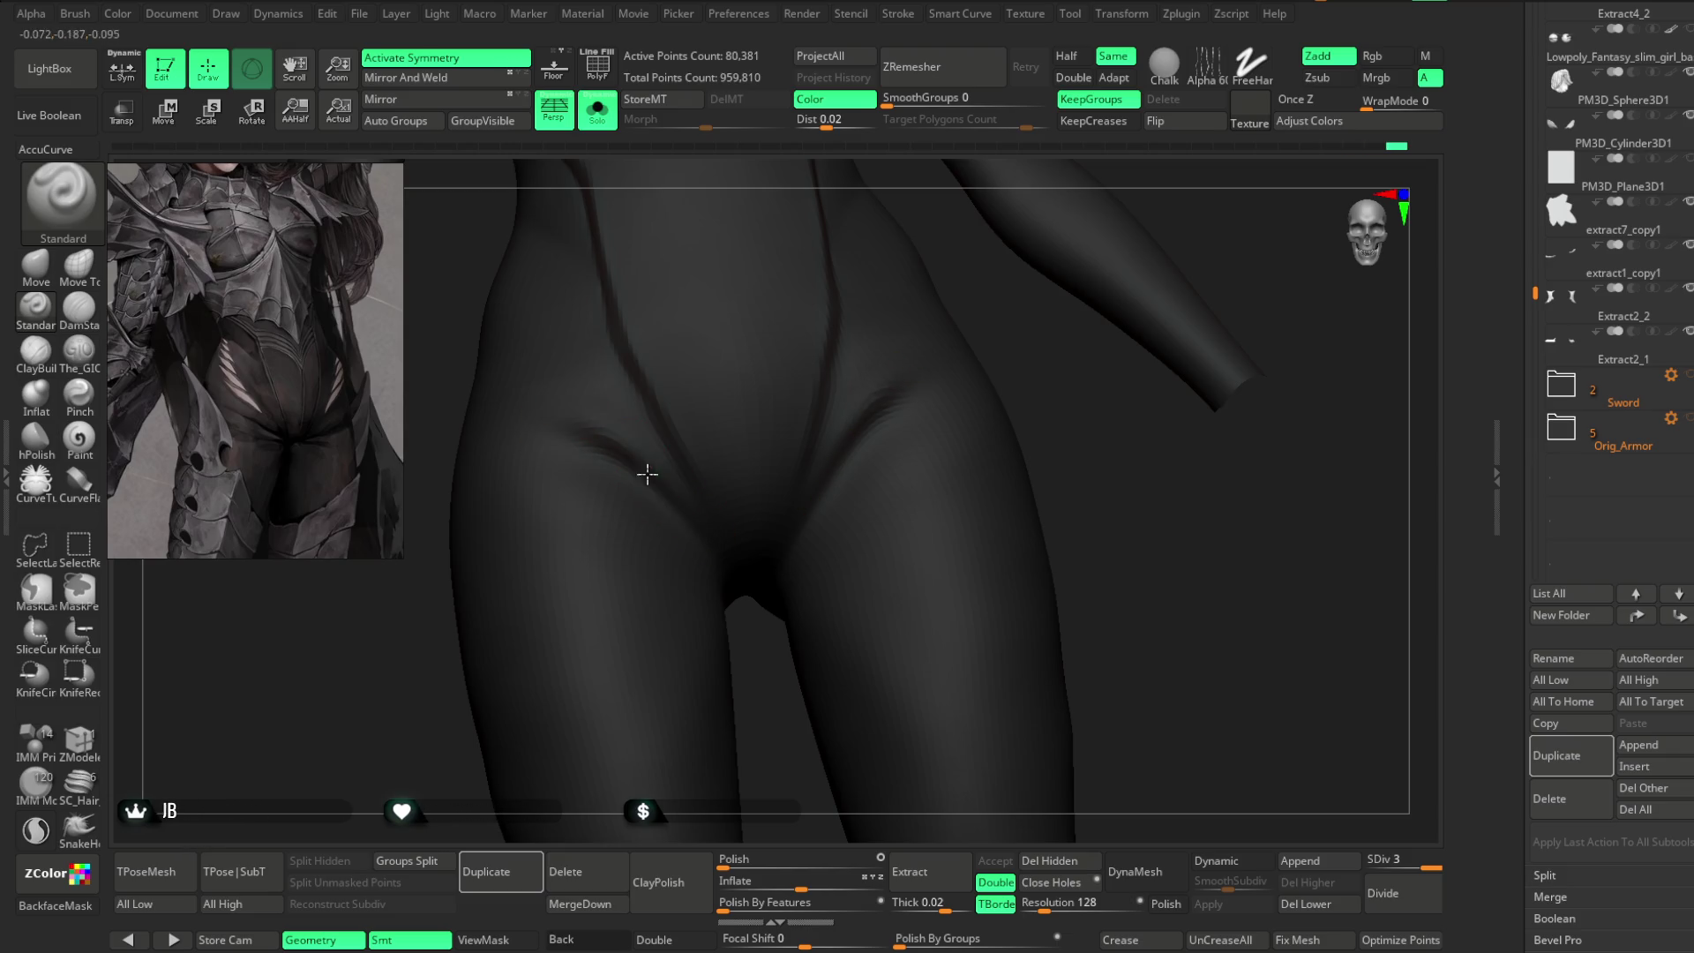
{"action": "right_click_drag", "start_coordinate": [646, 493], "coordinate": [690, 512]}
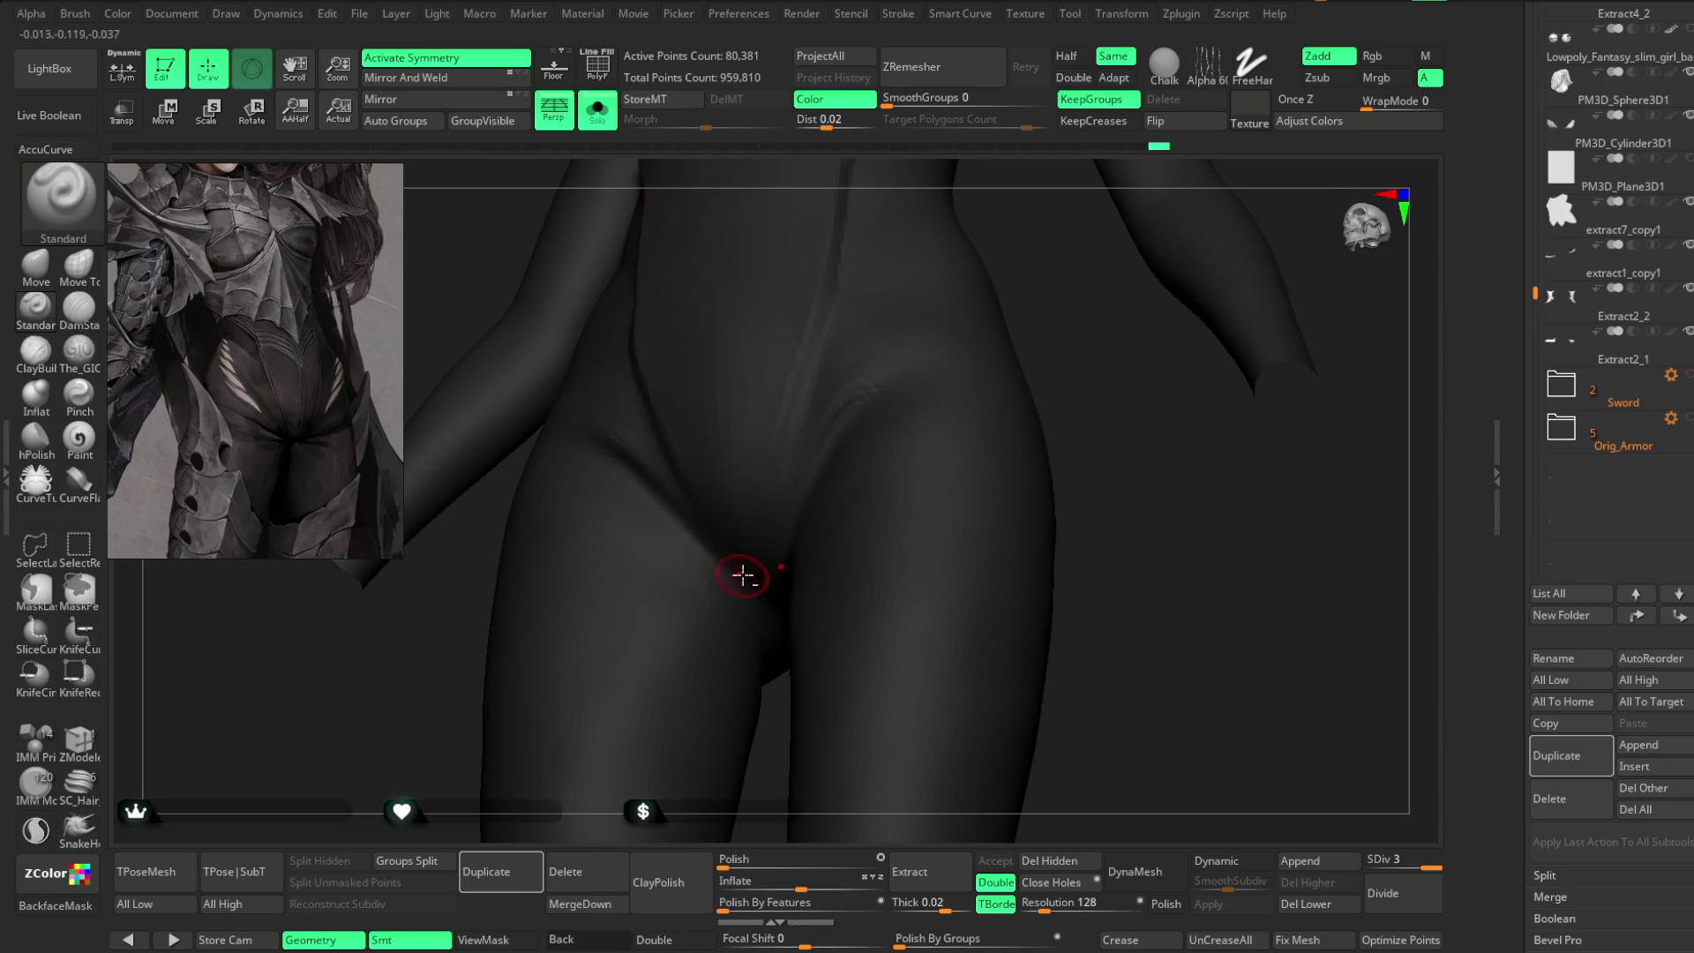
- Frame the whole body, then zoom back in on the torso and hips
{"action": "key", "text": "f"}
{"action": "mouse_move", "coordinate": [1391, 461]}
{"action": "right_mouse_down"}
{"action": "mouse_move", "coordinate": [1093, 506]}
{"action": "mouse_move", "coordinate": [1063, 476]}
{"action": "right_mouse_up"}
{"action": "key", "text": "space"}
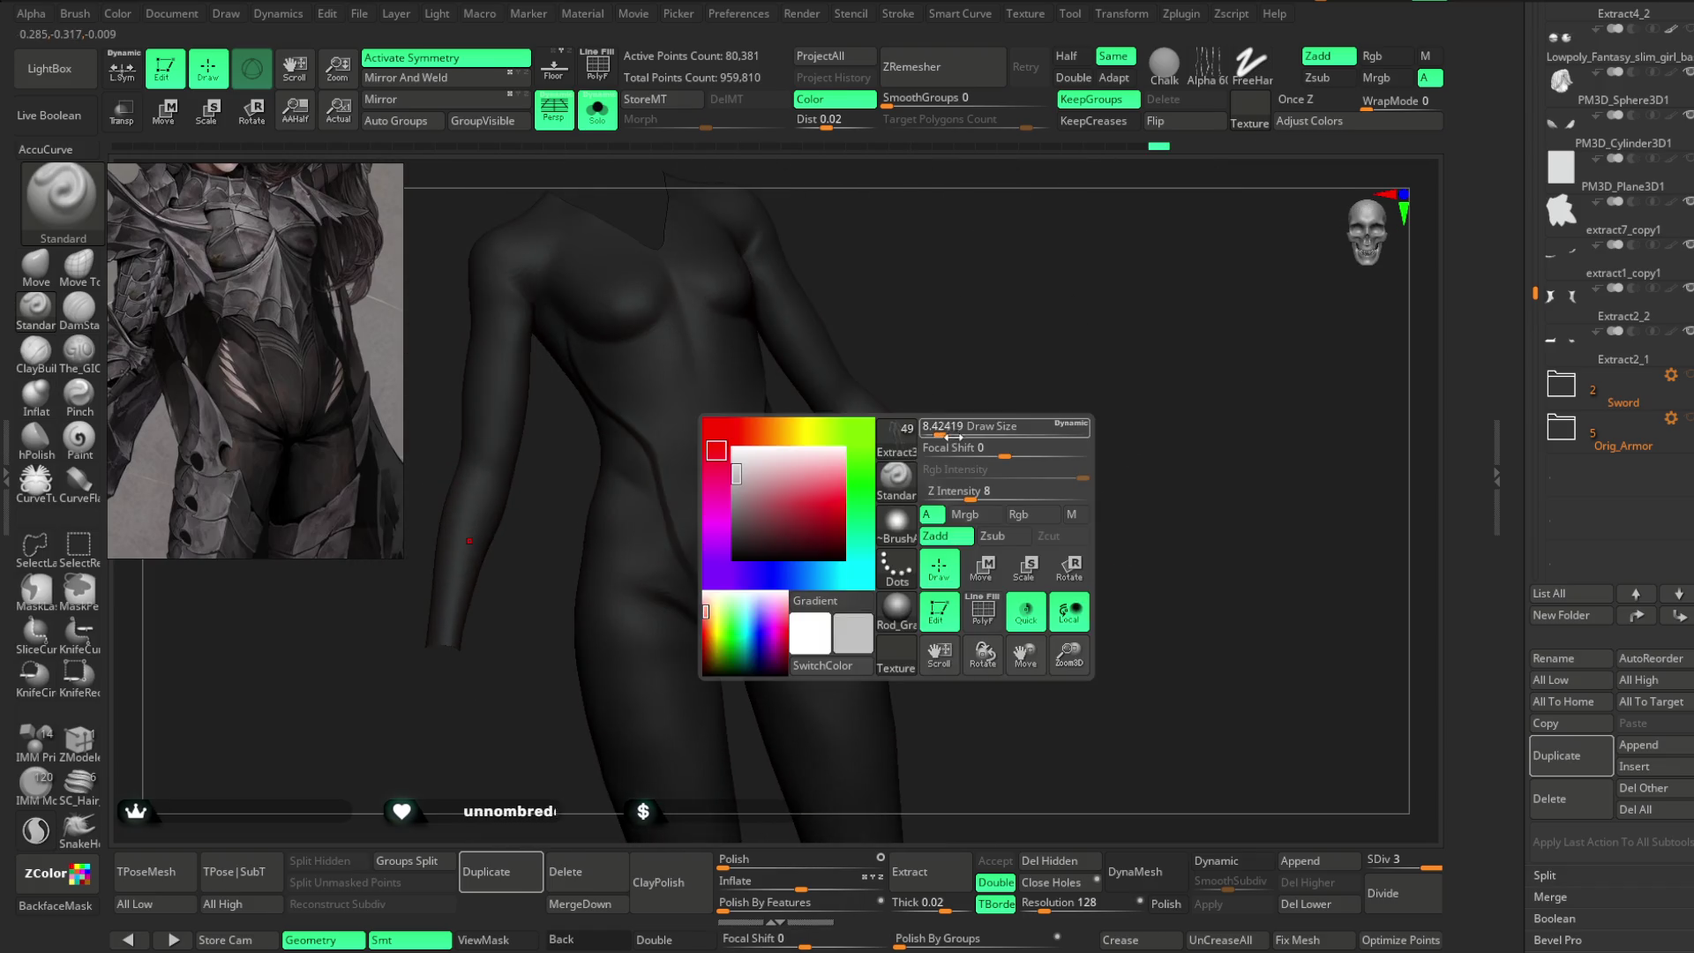
{"action": "right_click_drag", "start_coordinate": [955, 435], "coordinate": [1042, 282], "text": "ctrl"}
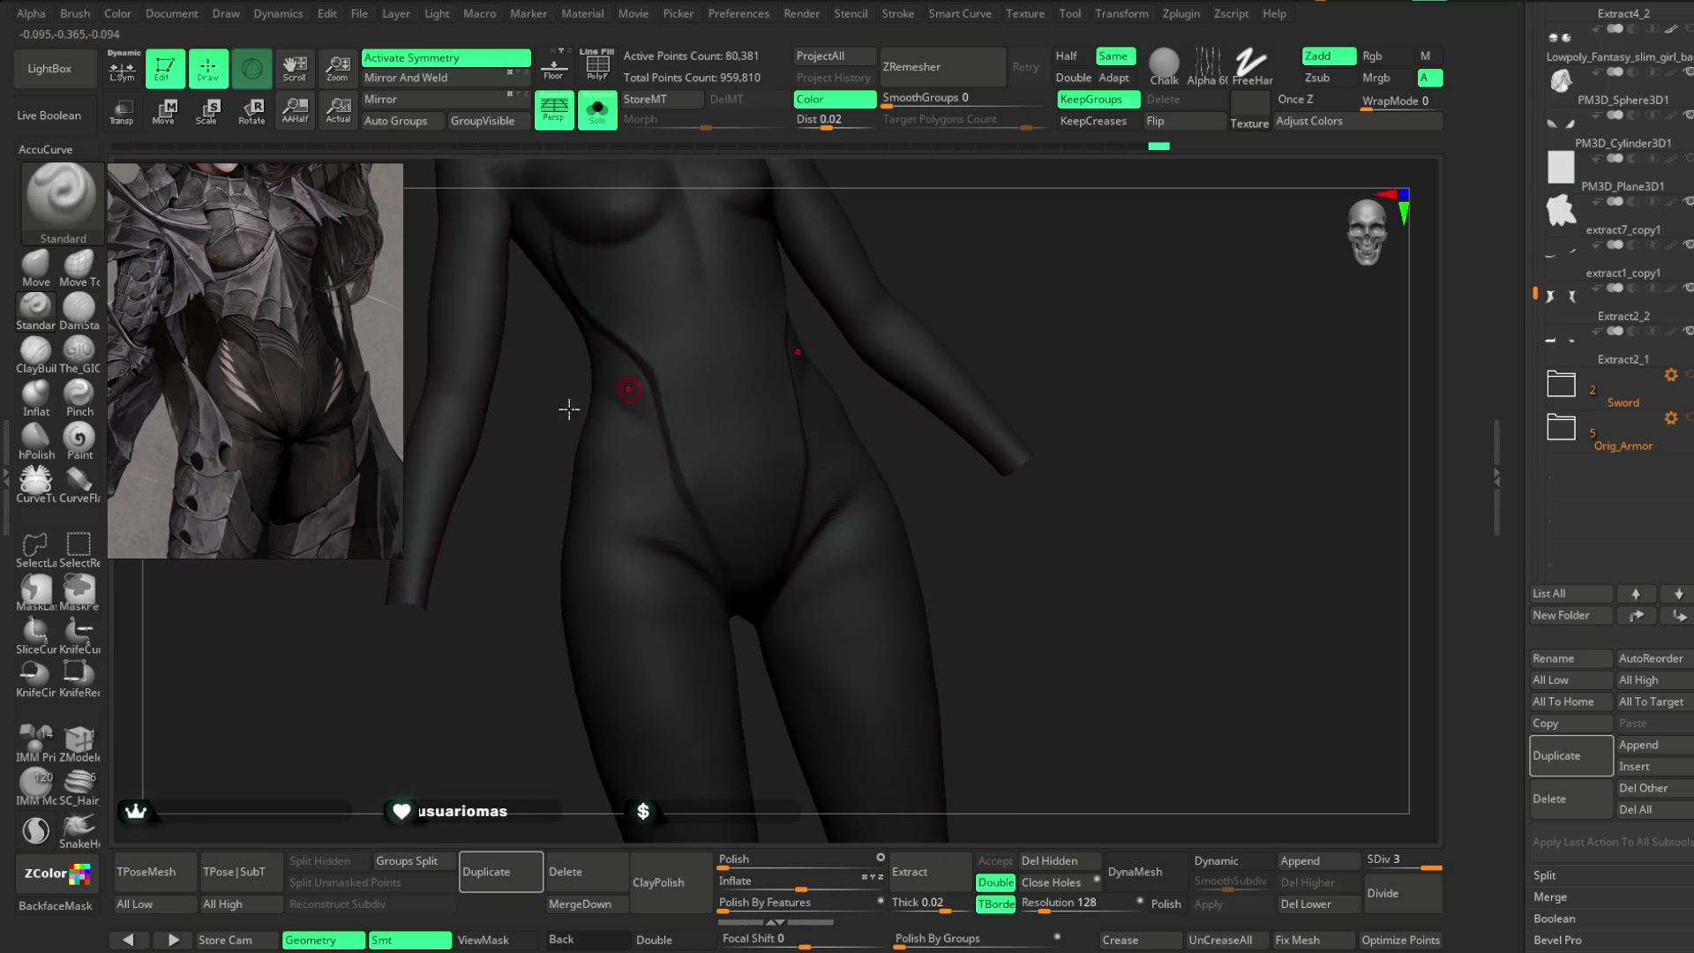
- Return to The_GIO carving brush in Zsub and enlarge it to deepen the abdomen grooves
{"action": "left_click", "coordinate": [79, 350]}
{"action": "key", "text": "space"}
{"action": "left_click_drag", "start_coordinate": [650, 384], "coordinate": [655, 385]}
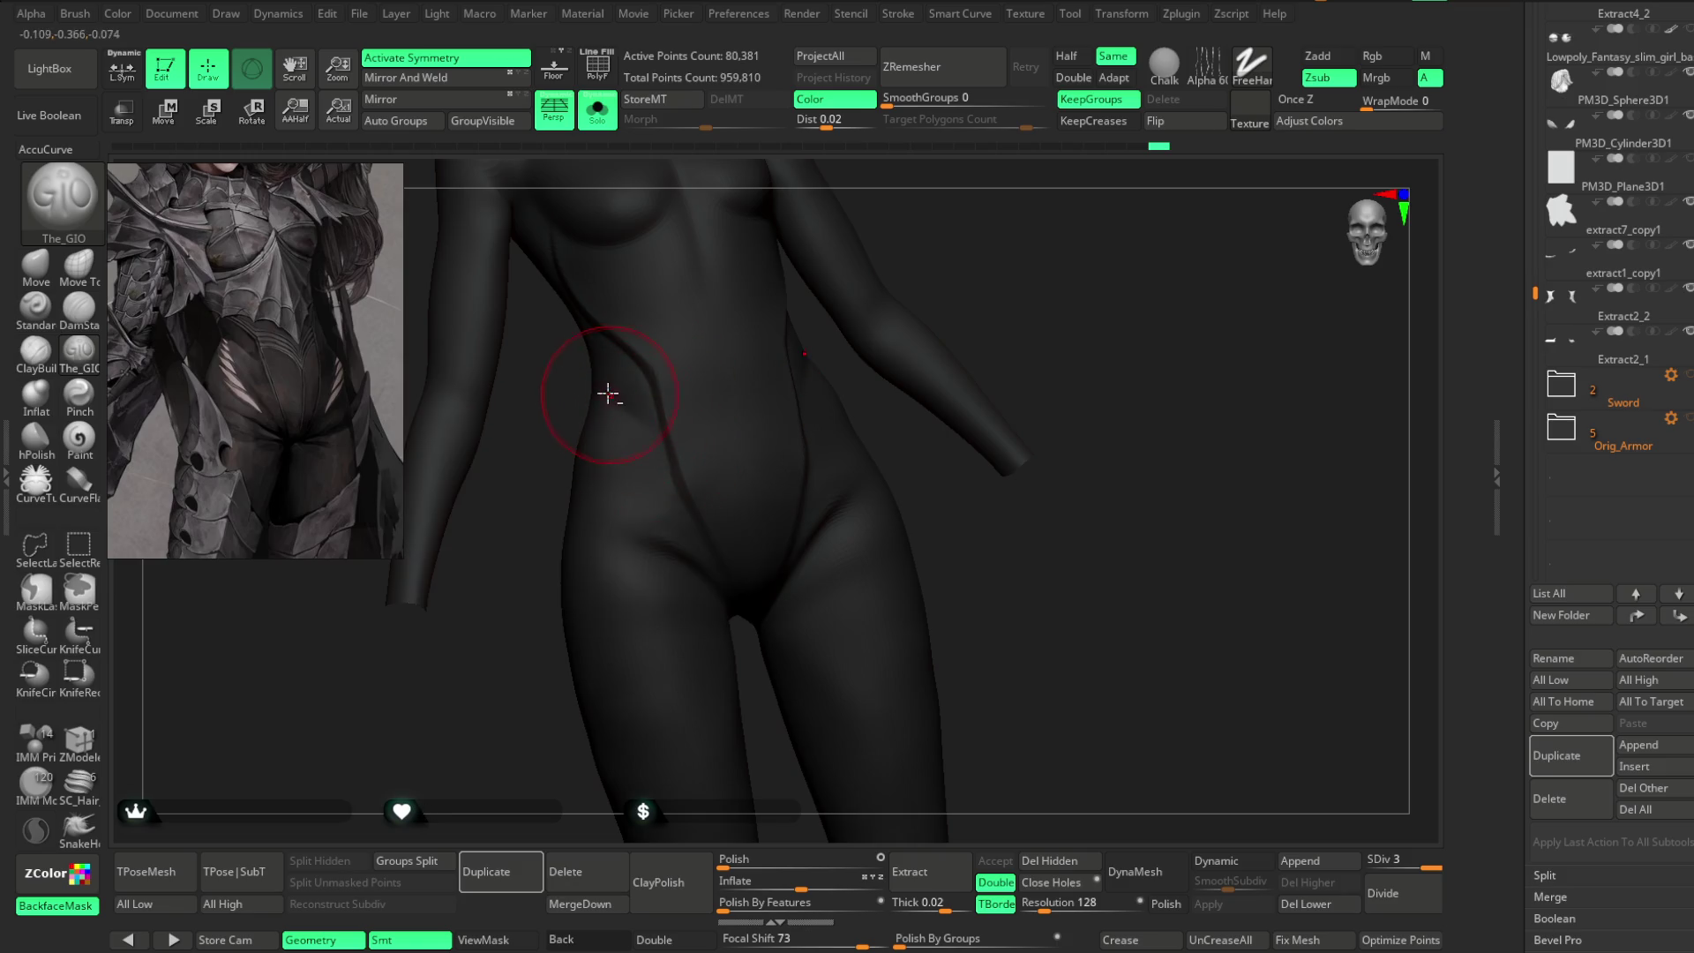
{"action": "mouse_move", "coordinate": [525, 633]}
{"action": "left_mouse_down"}
{"action": "mouse_move", "coordinate": [560, 559]}
{"action": "mouse_move", "coordinate": [680, 454]}
{"action": "left_mouse_up"}
{"action": "key", "text": "space"}
{"action": "mouse_move", "coordinate": [786, 460]}
{"action": "left_mouse_down"}
{"action": "mouse_move", "coordinate": [820, 460]}
{"action": "mouse_move", "coordinate": [983, 359]}
{"action": "mouse_move", "coordinate": [863, 367]}
{"action": "mouse_move", "coordinate": [926, 344]}
{"action": "mouse_move", "coordinate": [767, 435]}
{"action": "mouse_move", "coordinate": [730, 427]}
{"action": "mouse_move", "coordinate": [740, 400]}
{"action": "mouse_move", "coordinate": [797, 433]}
{"action": "left_mouse_up"}
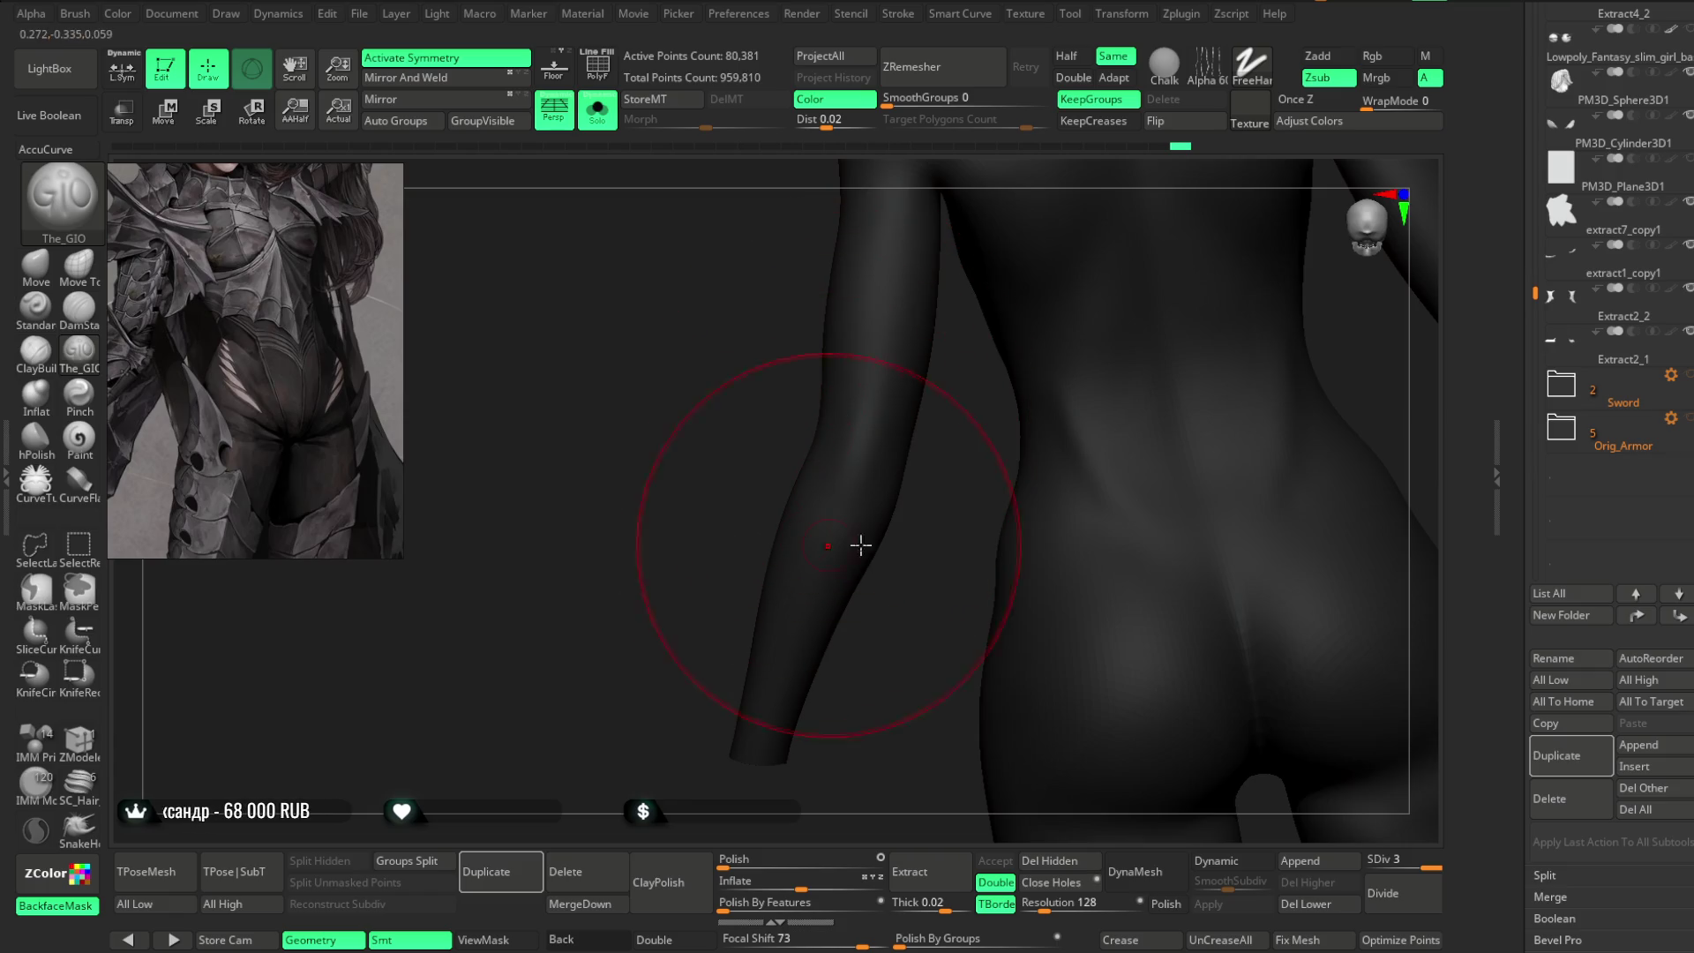
- Set the brush size to about 51 and frame the shoulder and upper arm
{"action": "left_click_drag", "start_coordinate": [839, 548], "coordinate": [767, 462]}
{"action": "key", "text": "space"}
{"action": "left_click_drag", "start_coordinate": [900, 408], "coordinate": [844, 382]}
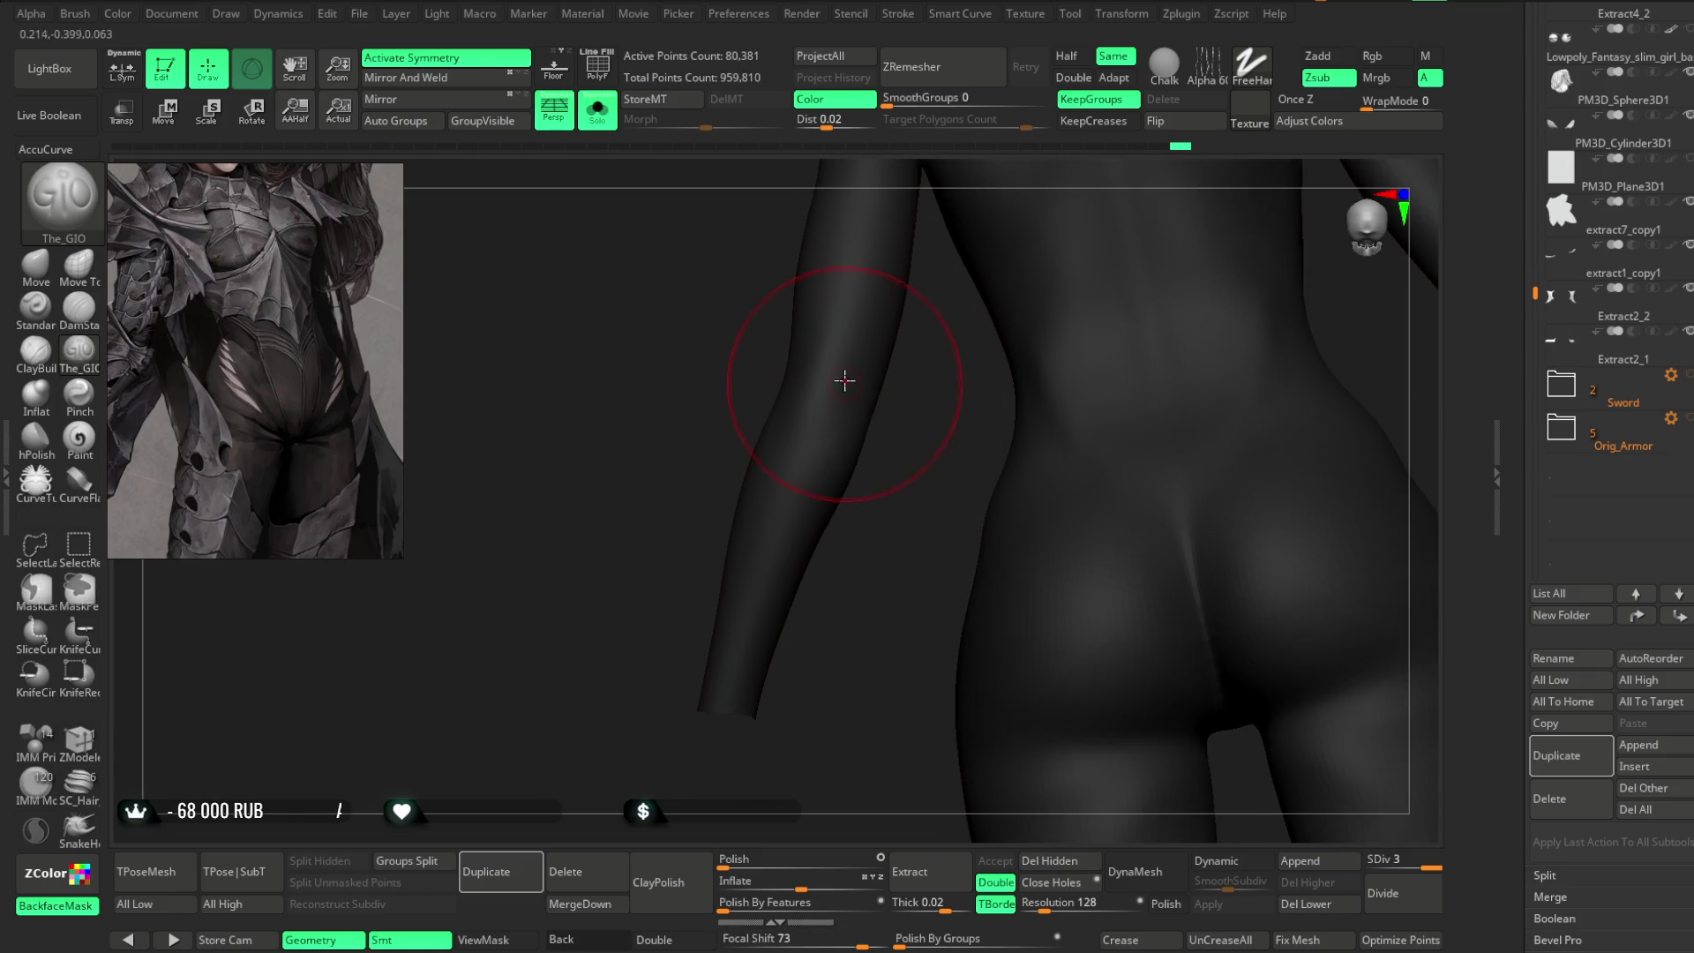
{"action": "mouse_move", "coordinate": [827, 444]}
{"action": "right_mouse_down"}
{"action": "mouse_move", "coordinate": [768, 423]}
{"action": "mouse_move", "coordinate": [750, 503]}
{"action": "mouse_move", "coordinate": [800, 403]}
{"action": "right_mouse_up"}
{"action": "right_click_drag", "start_coordinate": [833, 570], "coordinate": [812, 458]}
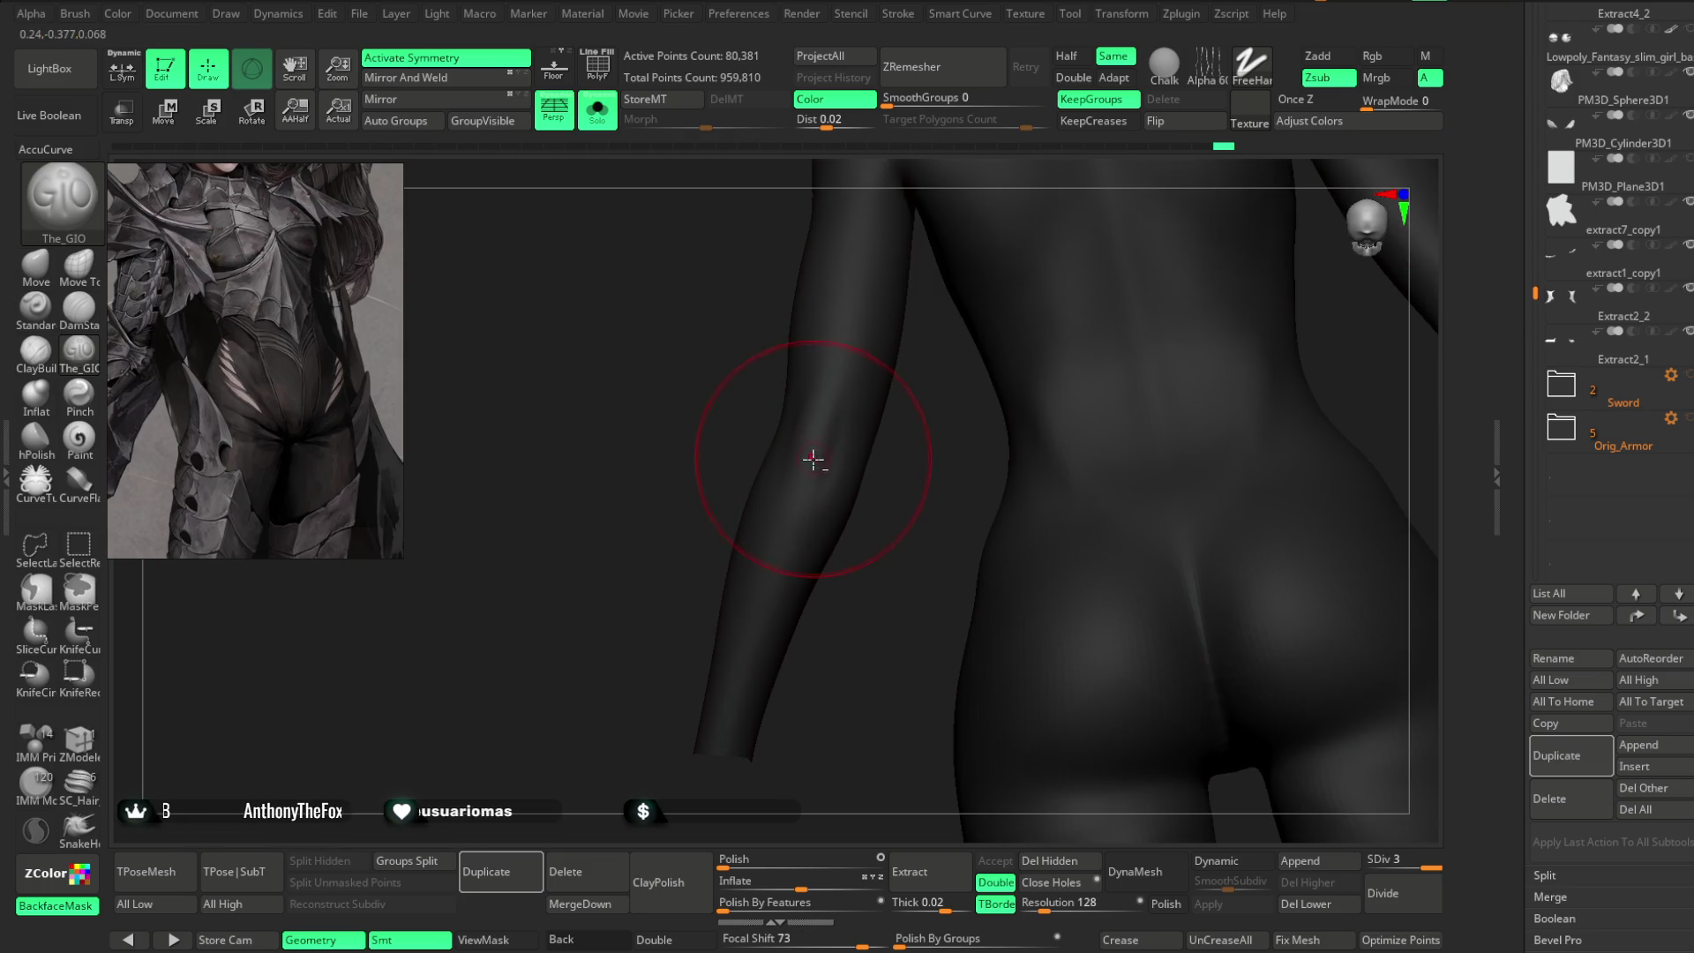
{"action": "mouse_move", "coordinate": [807, 559]}
{"action": "right_mouse_down"}
{"action": "mouse_move", "coordinate": [1097, 284]}
{"action": "mouse_move", "coordinate": [1104, 254]}
{"action": "mouse_move", "coordinate": [1076, 265]}
{"action": "right_mouse_up"}
{"action": "mouse_move", "coordinate": [862, 371]}
{"action": "right_mouse_down"}
{"action": "mouse_move", "coordinate": [1070, 242]}
{"action": "mouse_move", "coordinate": [1050, 294]}
{"action": "mouse_move", "coordinate": [943, 293]}
{"action": "right_mouse_up"}
{"action": "mouse_move", "coordinate": [1055, 370]}
{"action": "right_mouse_down"}
{"action": "mouse_move", "coordinate": [1041, 288]}
{"action": "mouse_move", "coordinate": [908, 329]}
{"action": "mouse_move", "coordinate": [1040, 303]}
{"action": "right_mouse_up"}
{"action": "mouse_move", "coordinate": [951, 363]}
{"action": "right_mouse_down"}
{"action": "mouse_move", "coordinate": [991, 295]}
{"action": "mouse_move", "coordinate": [832, 442]}
{"action": "right_mouse_up"}
{"action": "mouse_move", "coordinate": [964, 332]}
{"action": "right_mouse_down"}
{"action": "mouse_move", "coordinate": [940, 458]}
{"action": "mouse_move", "coordinate": [886, 340]}
{"action": "right_mouse_up"}
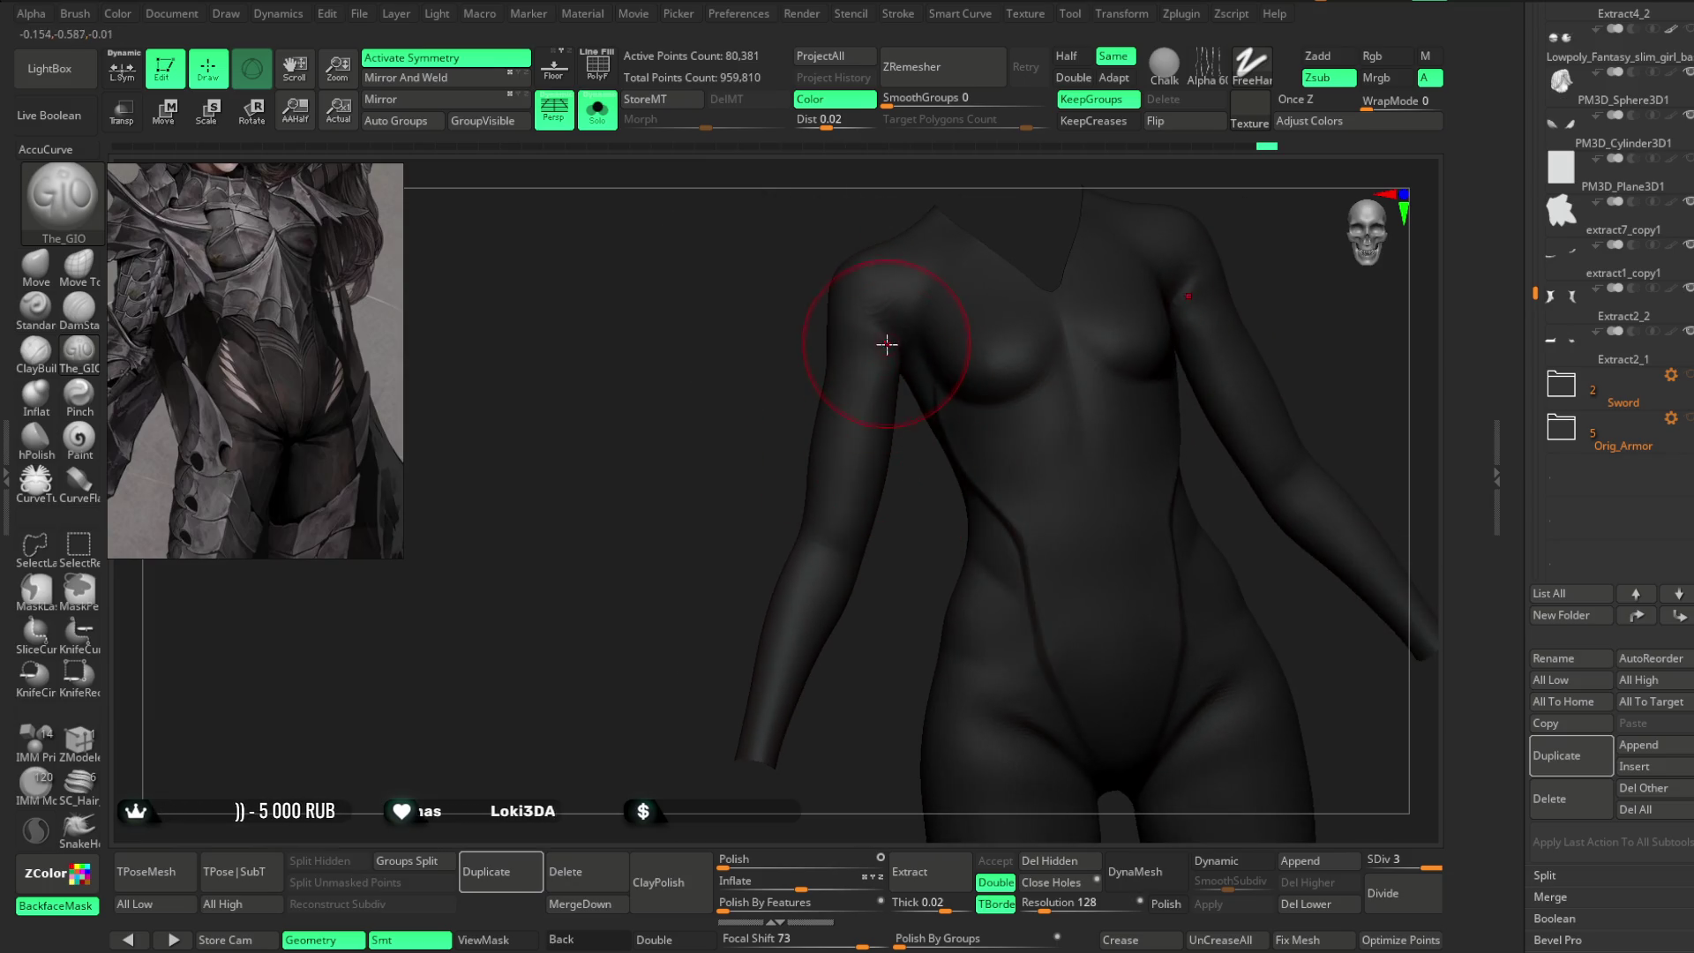
{"action": "mouse_move", "coordinate": [896, 469]}
{"action": "right_mouse_down"}
{"action": "mouse_move", "coordinate": [882, 354]}
{"action": "mouse_move", "coordinate": [896, 348]}
{"action": "mouse_move", "coordinate": [915, 522]}
{"action": "mouse_move", "coordinate": [862, 341]}
{"action": "mouse_move", "coordinate": [851, 362]}
{"action": "mouse_move", "coordinate": [915, 518]}
{"action": "mouse_move", "coordinate": [894, 516]}
{"action": "mouse_move", "coordinate": [877, 427]}
{"action": "mouse_move", "coordinate": [755, 395]}
{"action": "mouse_move", "coordinate": [817, 405]}
{"action": "mouse_move", "coordinate": [862, 469]}
{"action": "mouse_move", "coordinate": [813, 416]}
{"action": "mouse_move", "coordinate": [904, 480]}
{"action": "mouse_move", "coordinate": [878, 473]}
{"action": "right_mouse_up"}
- Carve a seam ring around the limb, then shrink the brush and switch to hard-falloff raising strokes
{"action": "right_click", "coordinate": [863, 397]}
{"action": "right_click_drag", "start_coordinate": [821, 405], "coordinate": [918, 420]}
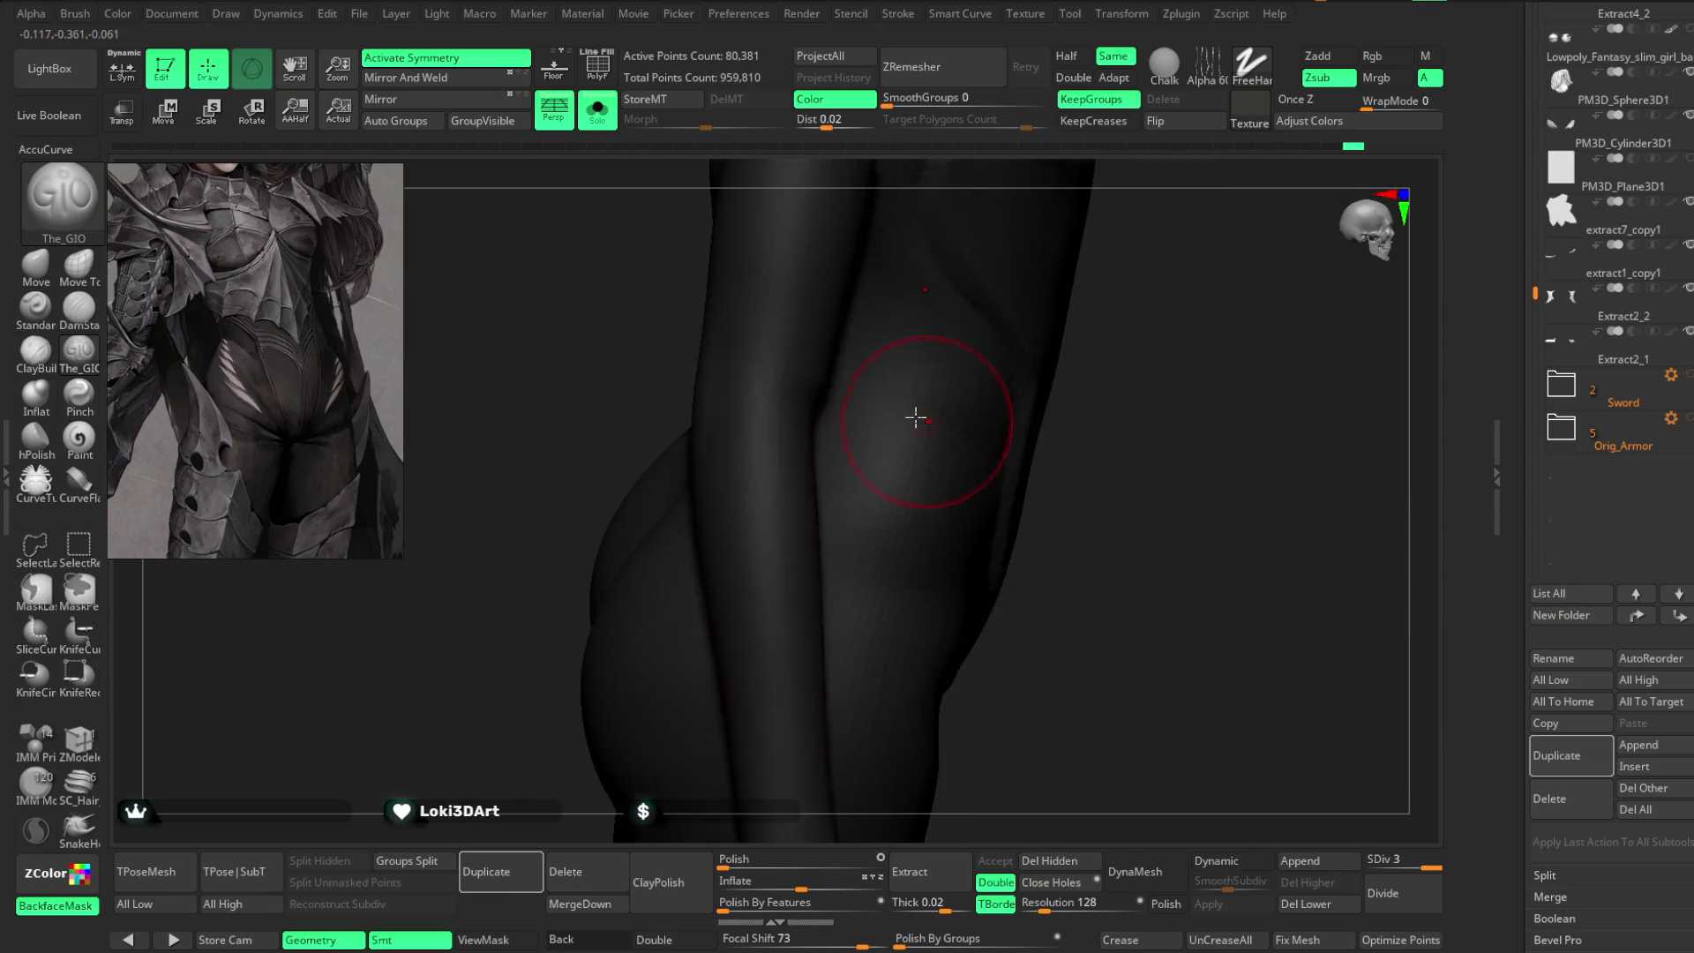
{"action": "mouse_move", "coordinate": [786, 403]}
{"action": "right_mouse_down"}
{"action": "mouse_move", "coordinate": [1051, 438]}
{"action": "mouse_move", "coordinate": [785, 391]}
{"action": "right_mouse_up"}
{"action": "right_click_drag", "start_coordinate": [896, 426], "coordinate": [842, 393]}
{"action": "mouse_move", "coordinate": [934, 429]}
{"action": "right_mouse_down"}
{"action": "mouse_move", "coordinate": [820, 401]}
{"action": "mouse_move", "coordinate": [837, 464]}
{"action": "mouse_move", "coordinate": [746, 500]}
{"action": "right_mouse_up"}
{"action": "key", "text": "ctrl"}
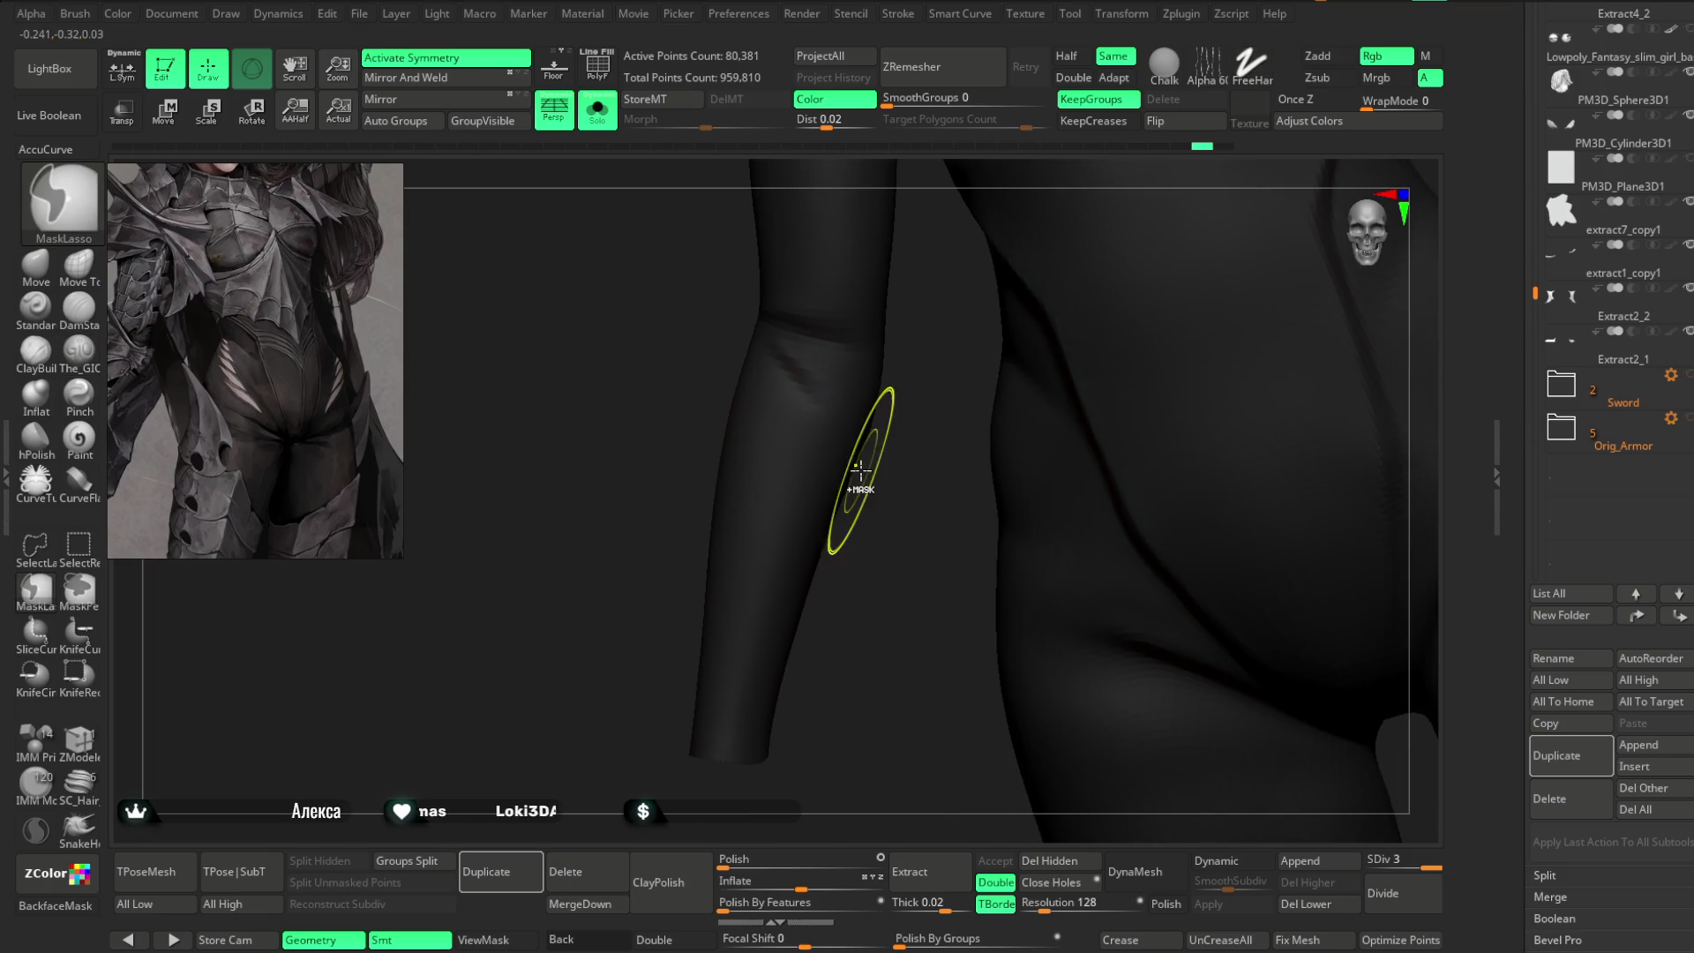
{"action": "key", "text": "space"}
{"action": "left_click_drag", "start_coordinate": [1015, 408], "coordinate": [936, 408]}
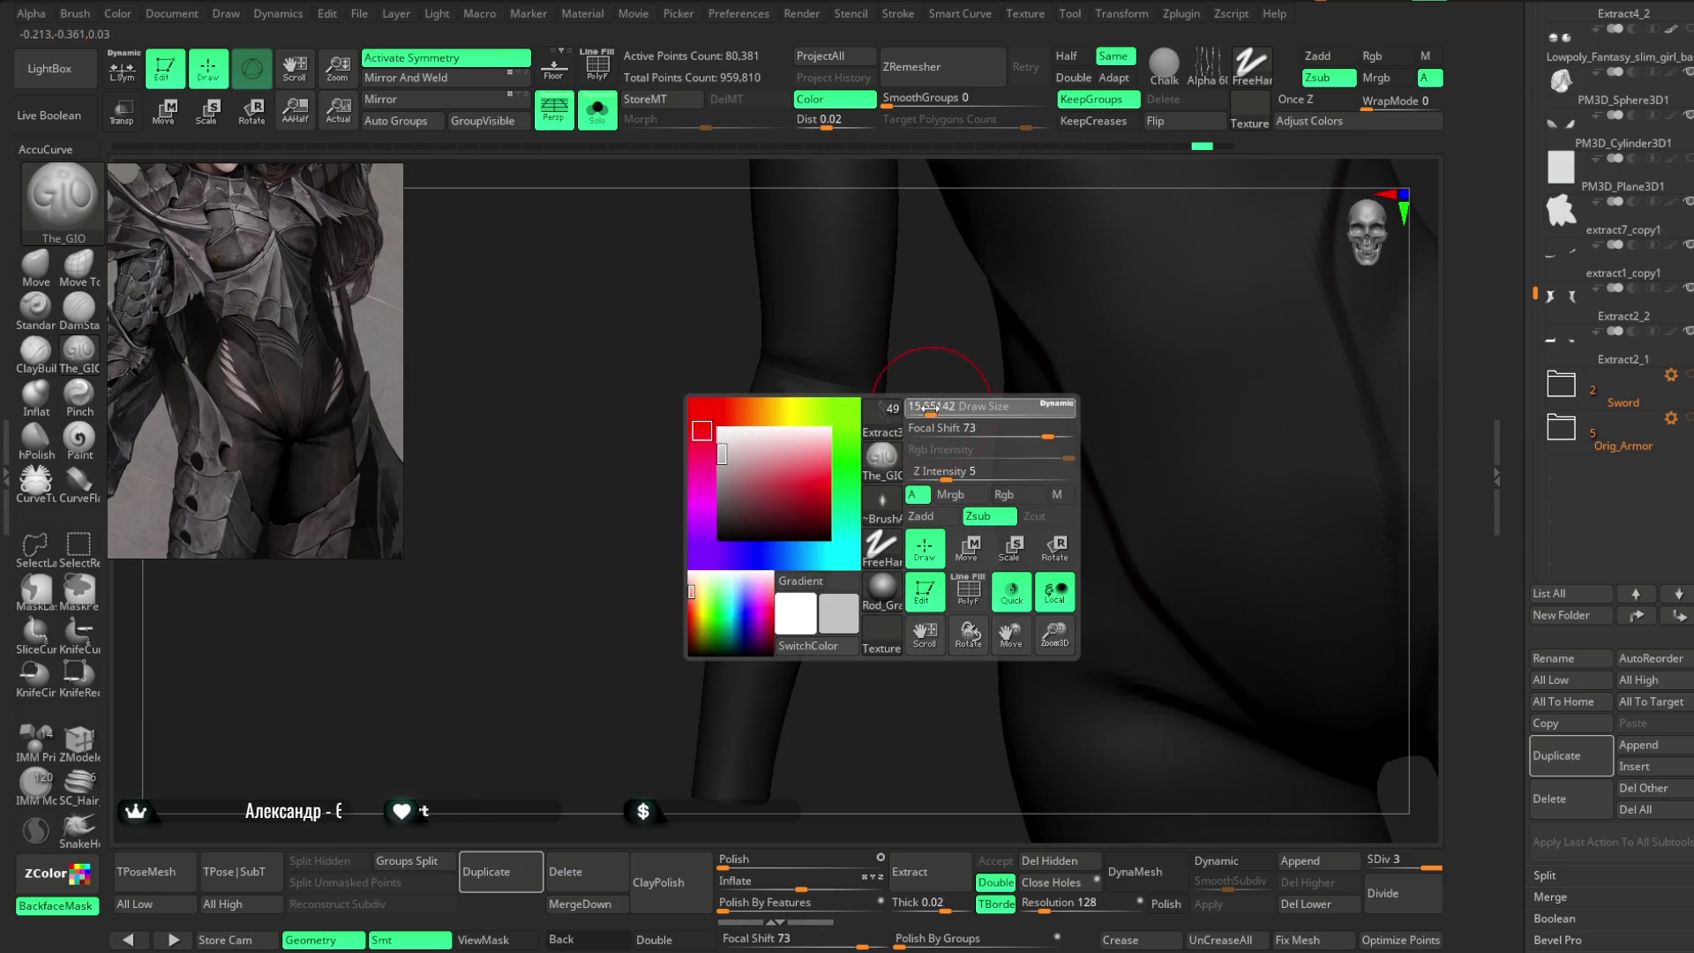
{"action": "left_click", "coordinate": [35, 306]}
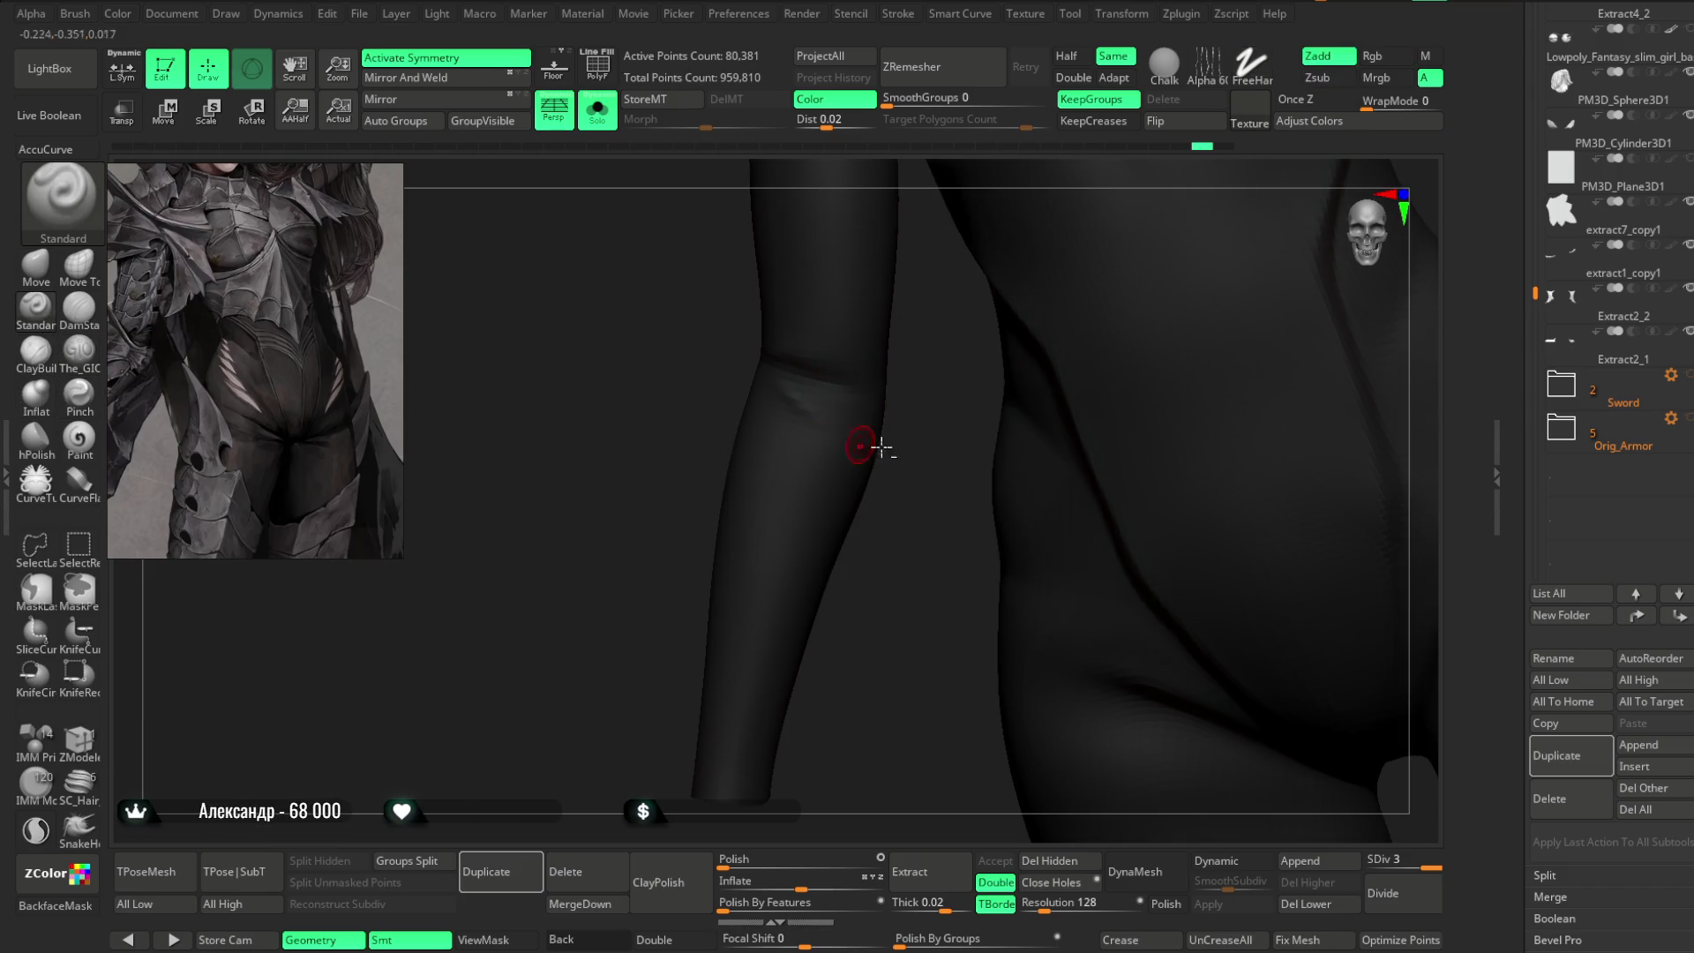
- Inspect the new seam ring from several angles and turn off Solo to show the armor
{"action": "right_click_drag", "start_coordinate": [912, 495], "coordinate": [746, 366]}
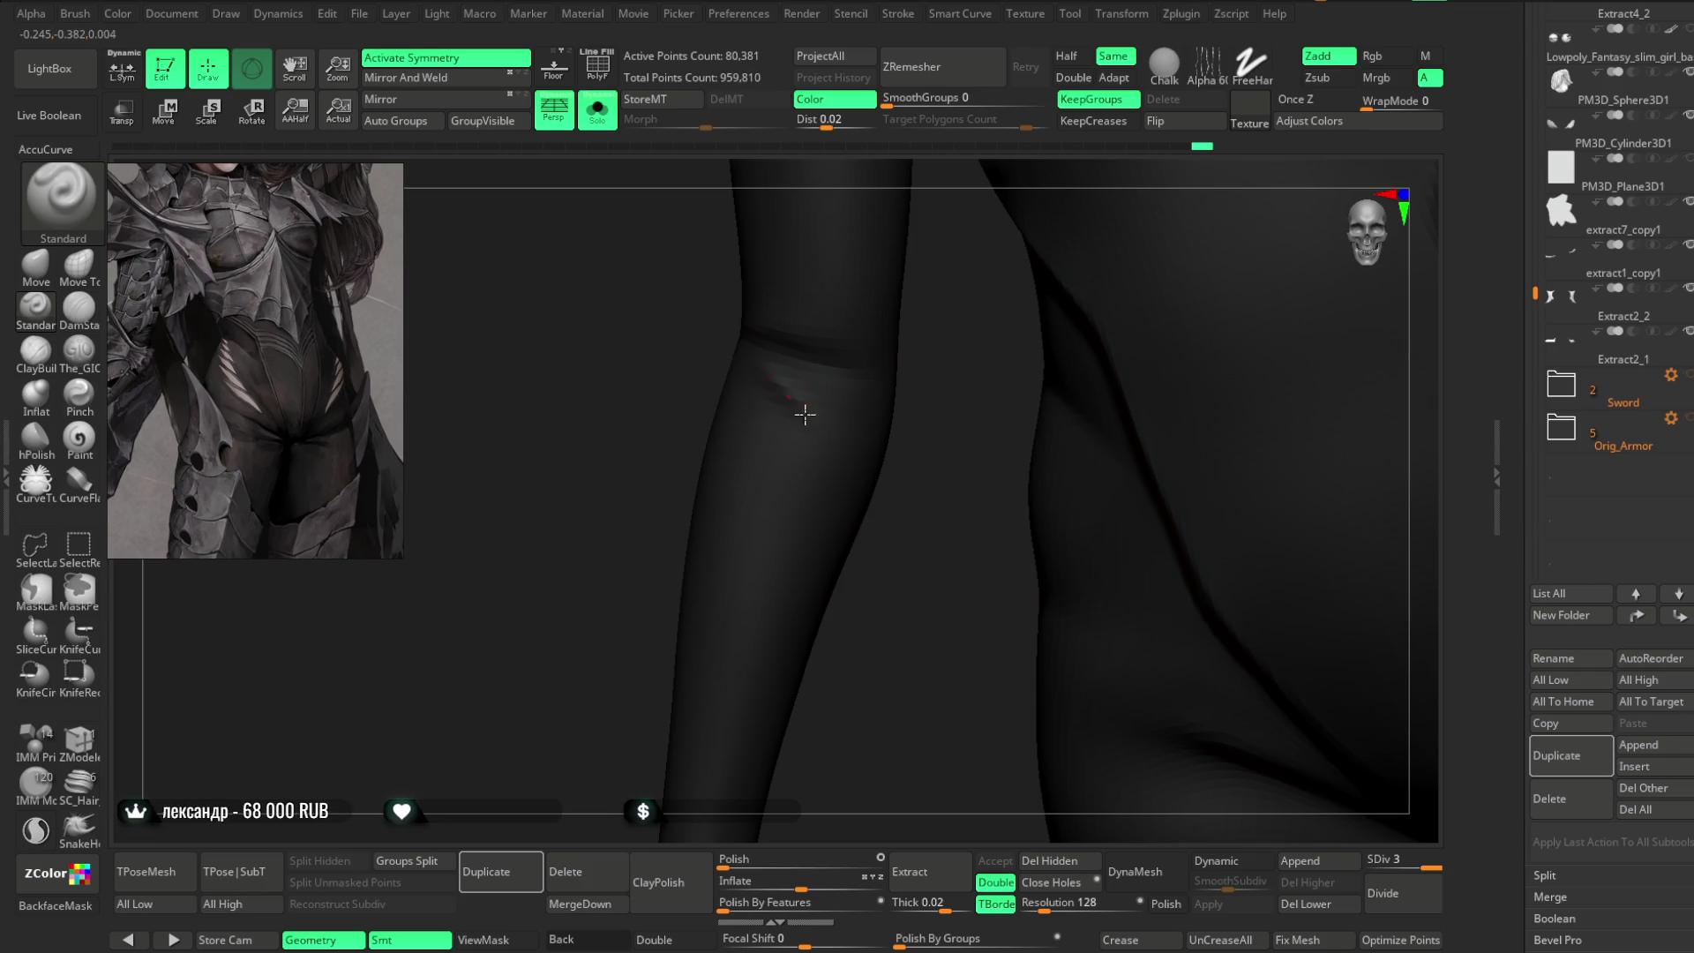
{"action": "right_click_drag", "start_coordinate": [899, 552], "coordinate": [783, 416]}
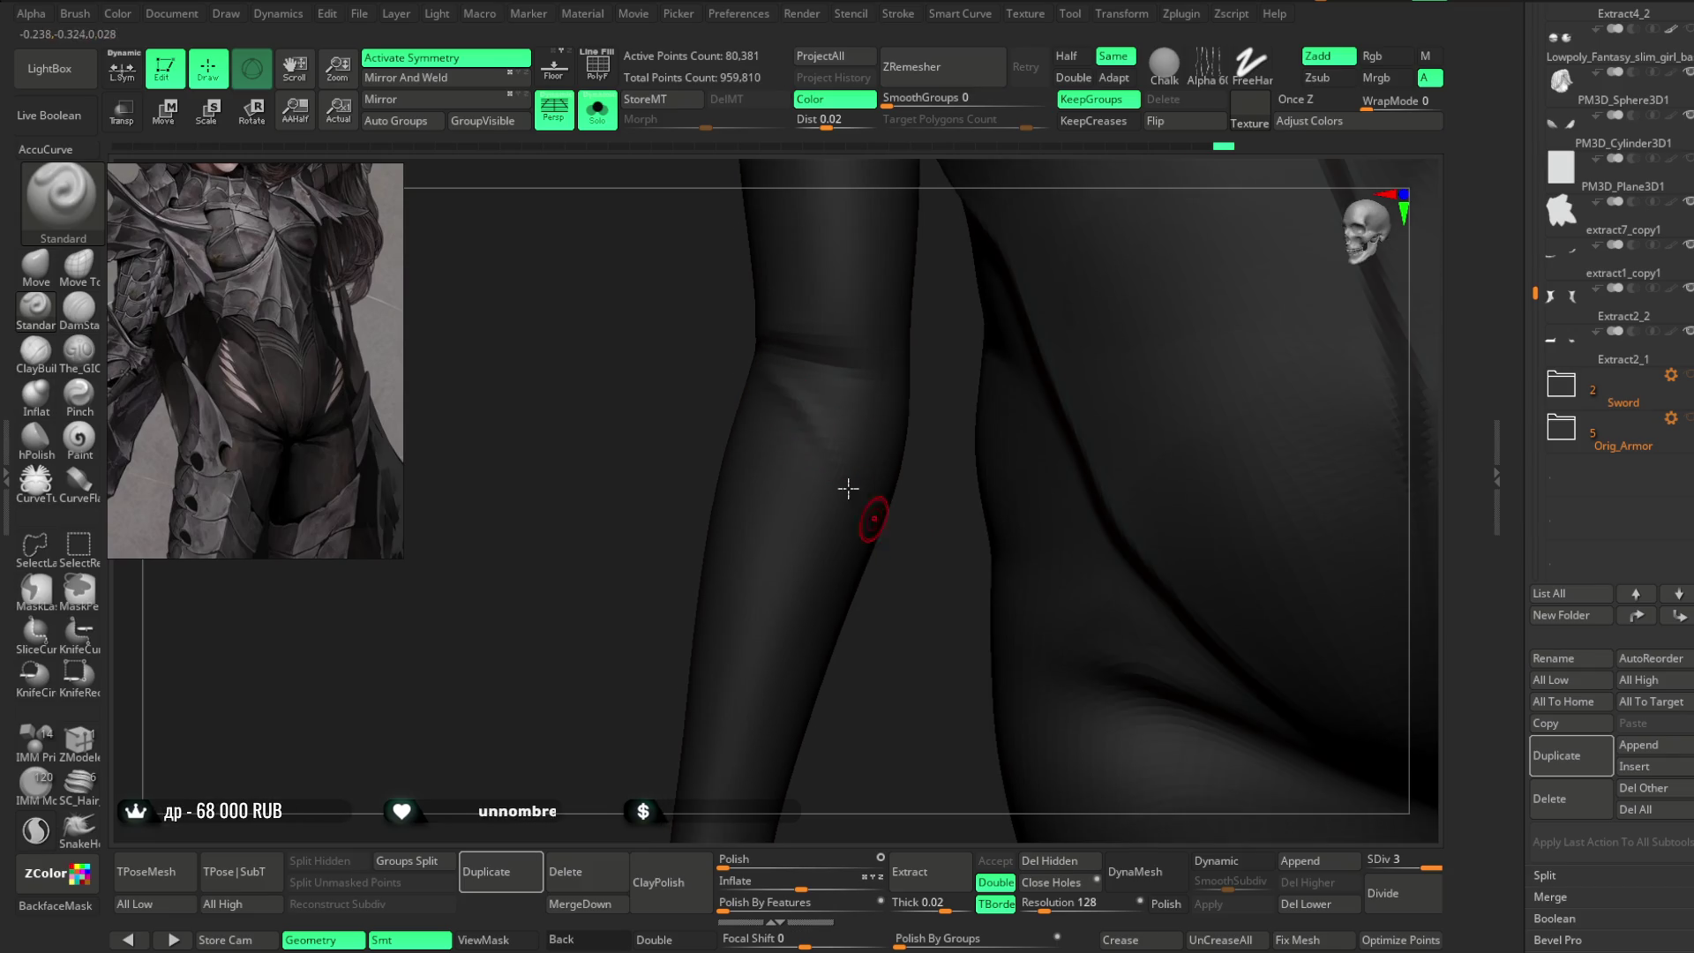
{"action": "right_click_drag", "start_coordinate": [912, 594], "coordinate": [745, 385]}
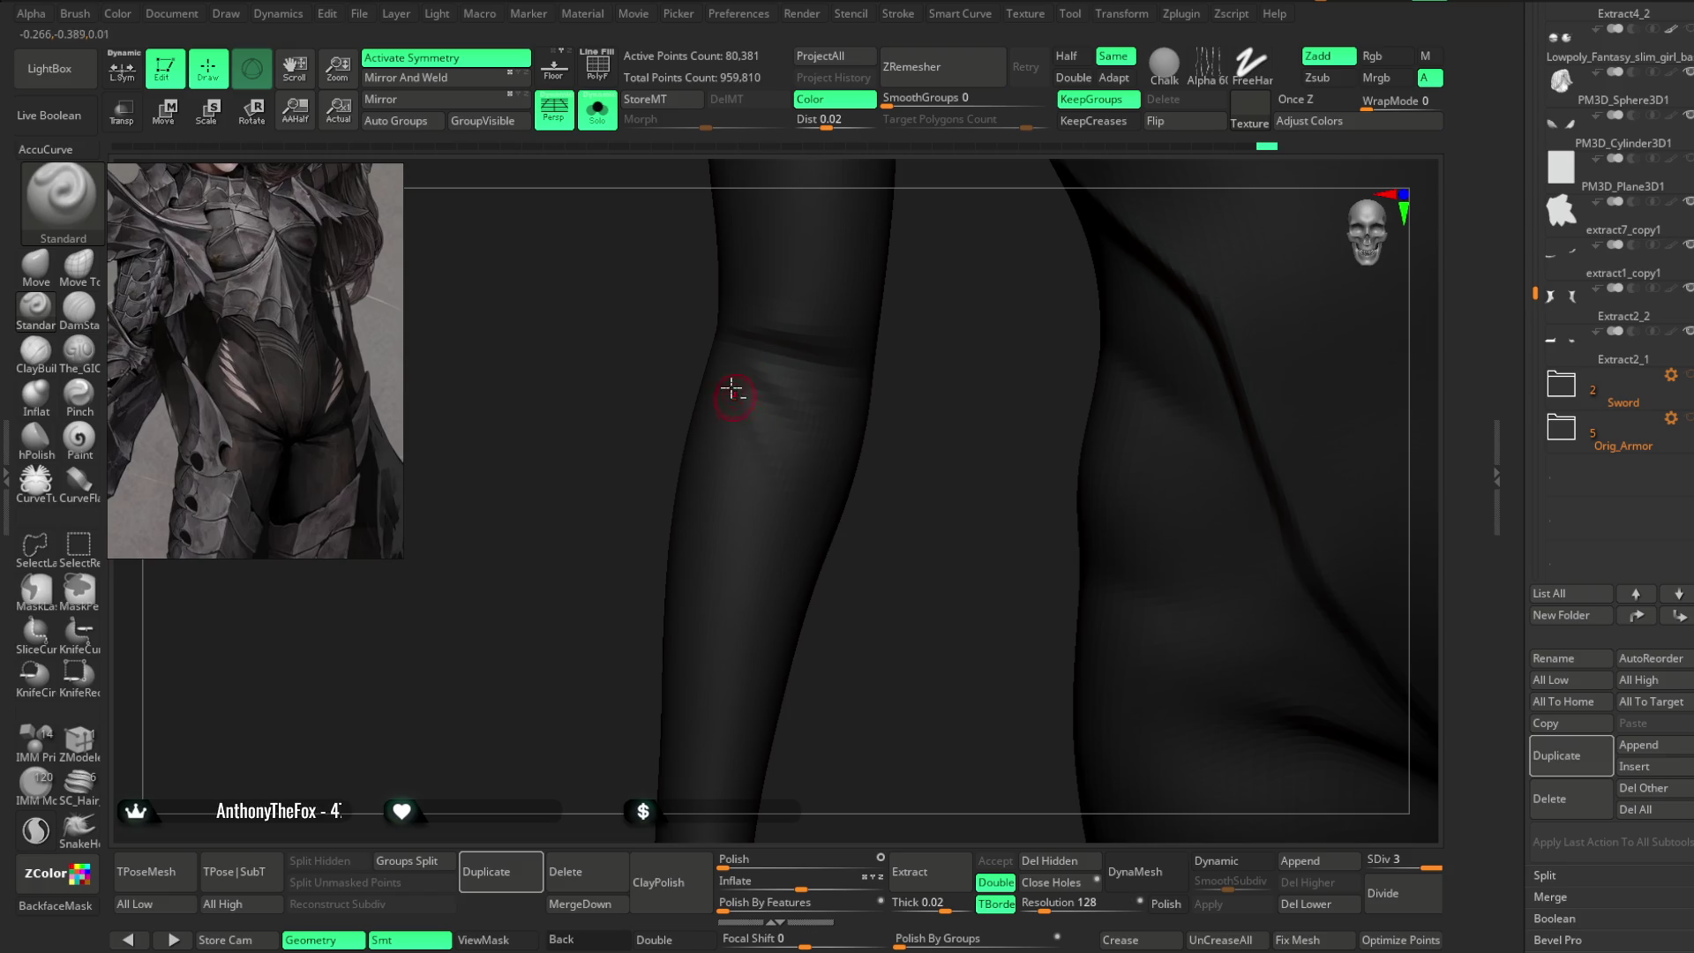
{"action": "mouse_move", "coordinate": [791, 511]}
{"action": "right_mouse_down", "text": "alt"}
{"action": "mouse_move", "coordinate": [855, 412]}
{"action": "mouse_move", "coordinate": [827, 549]}
{"action": "right_mouse_up", "text": "alt"}
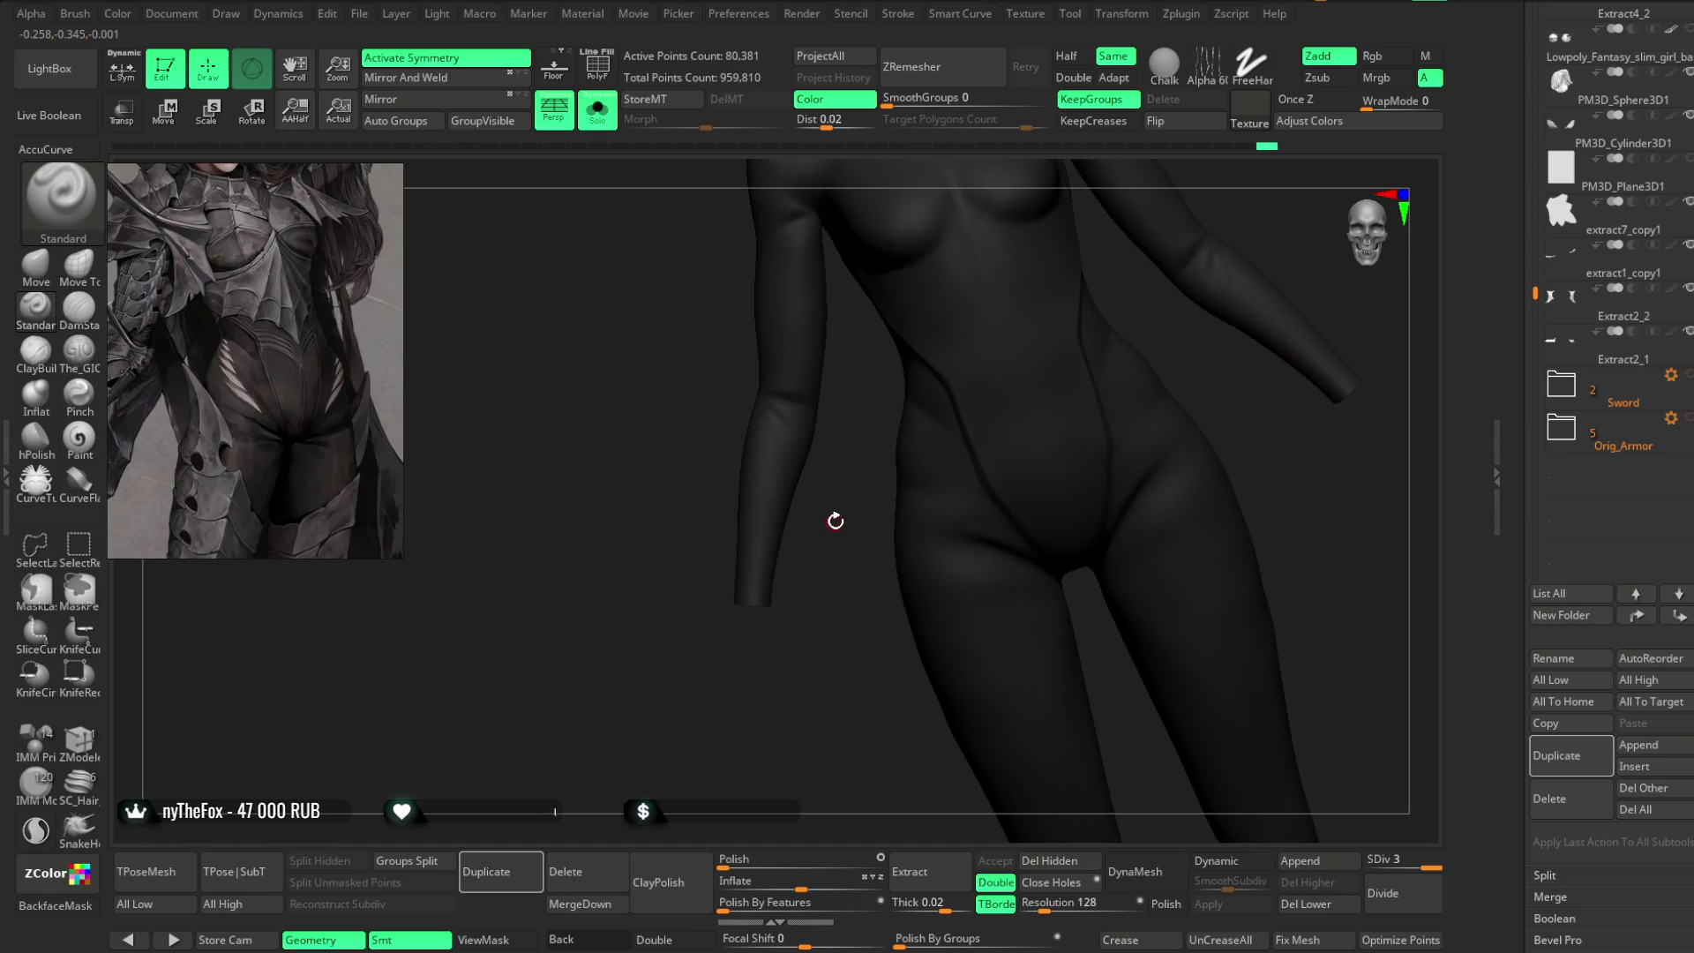
{"action": "left_click", "coordinate": [598, 112]}
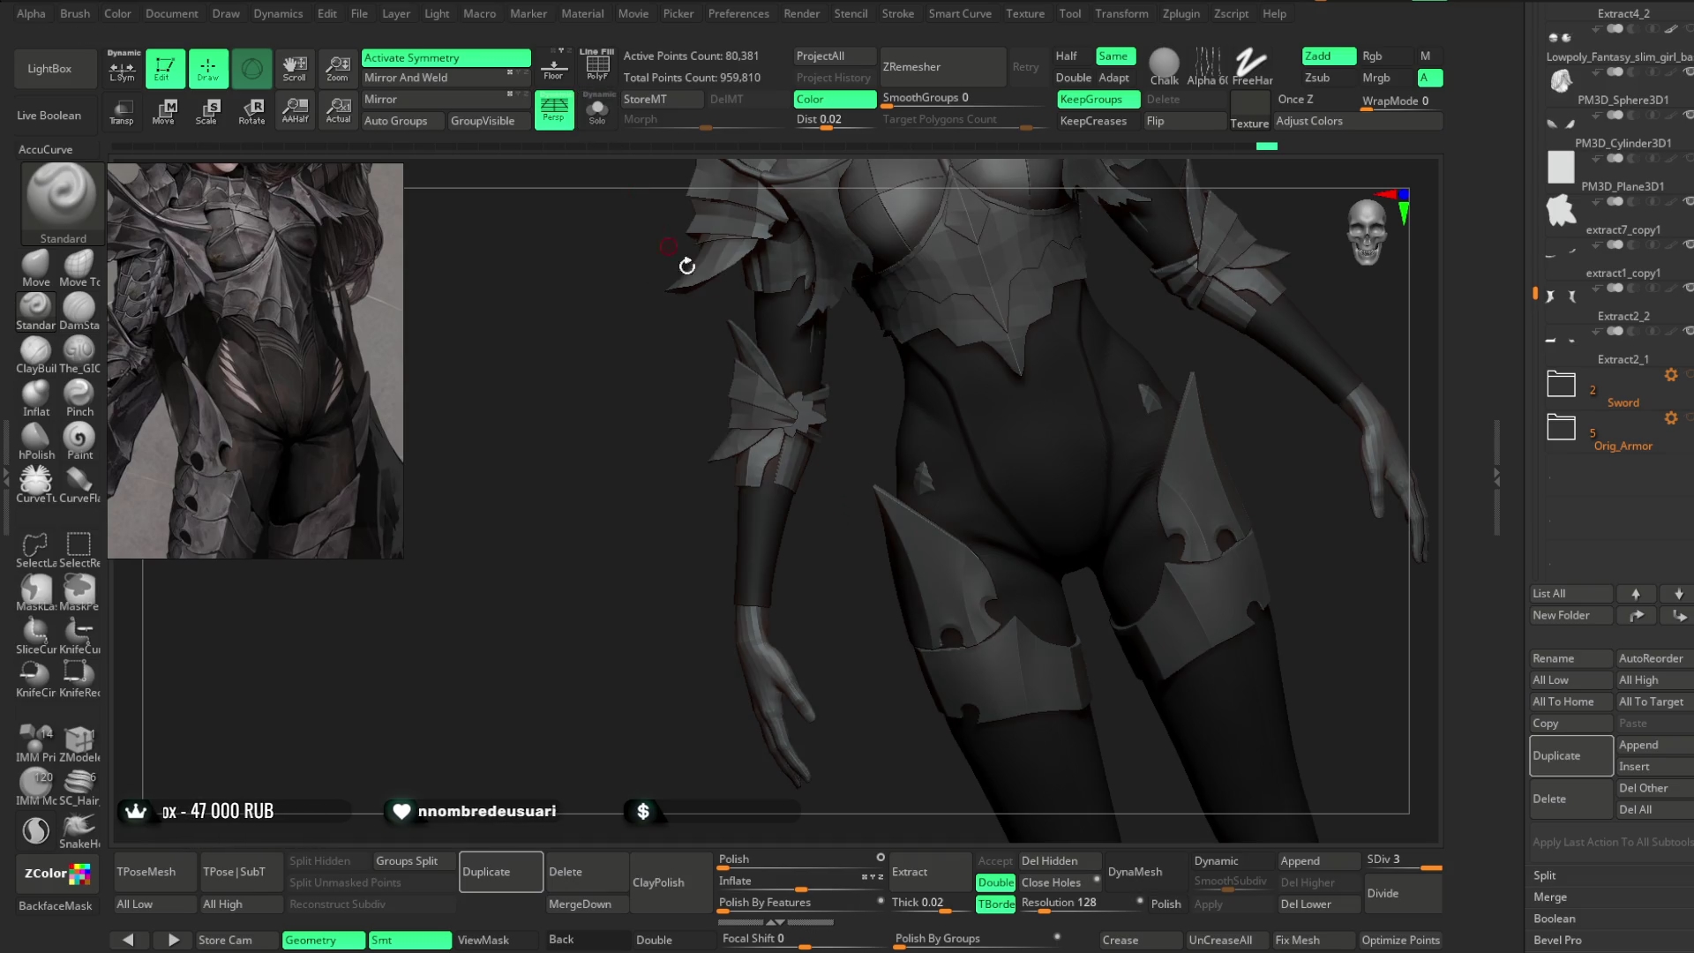
{"action": "right_click_drag", "start_coordinate": [1217, 363], "coordinate": [1212, 334]}
{"action": "mouse_move", "coordinate": [1192, 263]}
{"action": "left_mouse_down"}
{"action": "mouse_move", "coordinate": [1127, 352]}
{"action": "mouse_move", "coordinate": [1100, 370]}
{"action": "mouse_move", "coordinate": [1093, 344]}
{"action": "mouse_move", "coordinate": [1107, 375]}
{"action": "mouse_move", "coordinate": [1148, 275]}
{"action": "mouse_move", "coordinate": [838, 357]}
{"action": "left_mouse_up"}
{"action": "key", "text": "b"}
{"action": "key", "text": "m"}
{"action": "key", "text": "v"}
{"action": "key", "text": "space"}
{"action": "left_click_drag", "start_coordinate": [851, 415], "coordinate": [976, 414]}
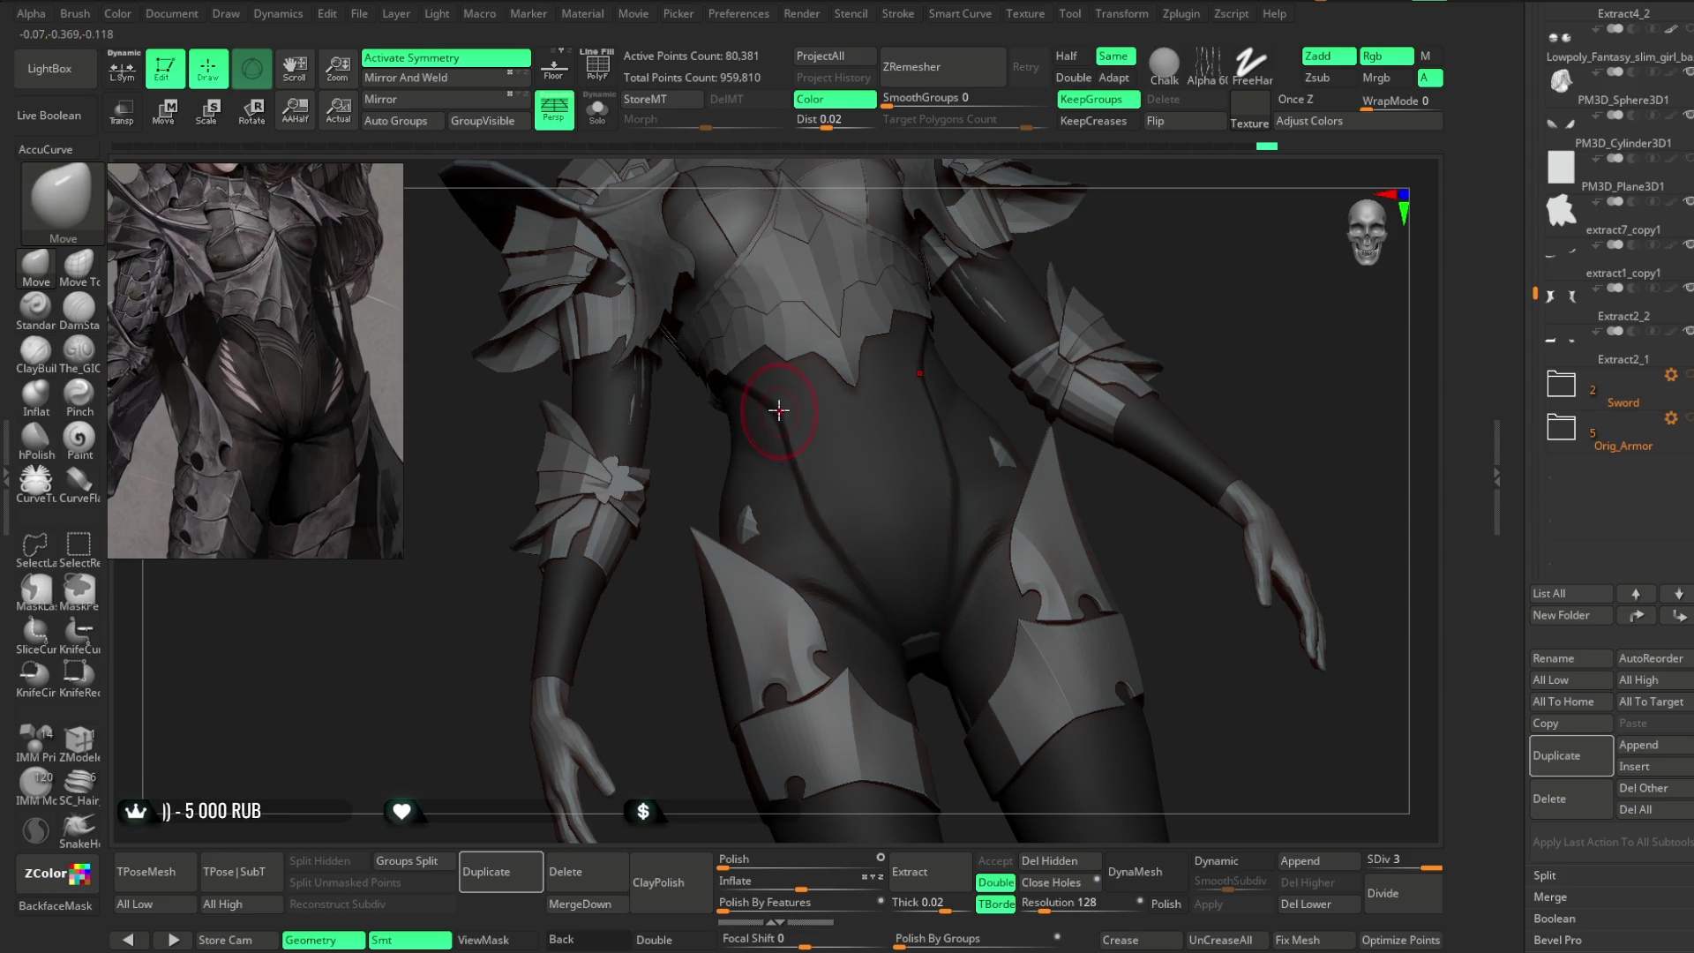
{"action": "mouse_move", "coordinate": [1135, 253]}
{"action": "left_mouse_down"}
{"action": "mouse_move", "coordinate": [1141, 220]}
{"action": "mouse_move", "coordinate": [1130, 238]}
{"action": "mouse_move", "coordinate": [1161, 249]}
{"action": "mouse_move", "coordinate": [908, 442]}
{"action": "mouse_move", "coordinate": [1366, 253]}
{"action": "mouse_move", "coordinate": [1146, 272]}
{"action": "mouse_move", "coordinate": [1123, 348]}
{"action": "mouse_move", "coordinate": [1127, 303]}
{"action": "mouse_move", "coordinate": [1077, 337]}
{"action": "mouse_move", "coordinate": [1080, 308]}
{"action": "mouse_move", "coordinate": [1071, 367]}
{"action": "mouse_move", "coordinate": [985, 351]}
{"action": "mouse_move", "coordinate": [1060, 329]}
{"action": "mouse_move", "coordinate": [1006, 415]}
{"action": "left_mouse_up"}
{"action": "key", "text": "space"}
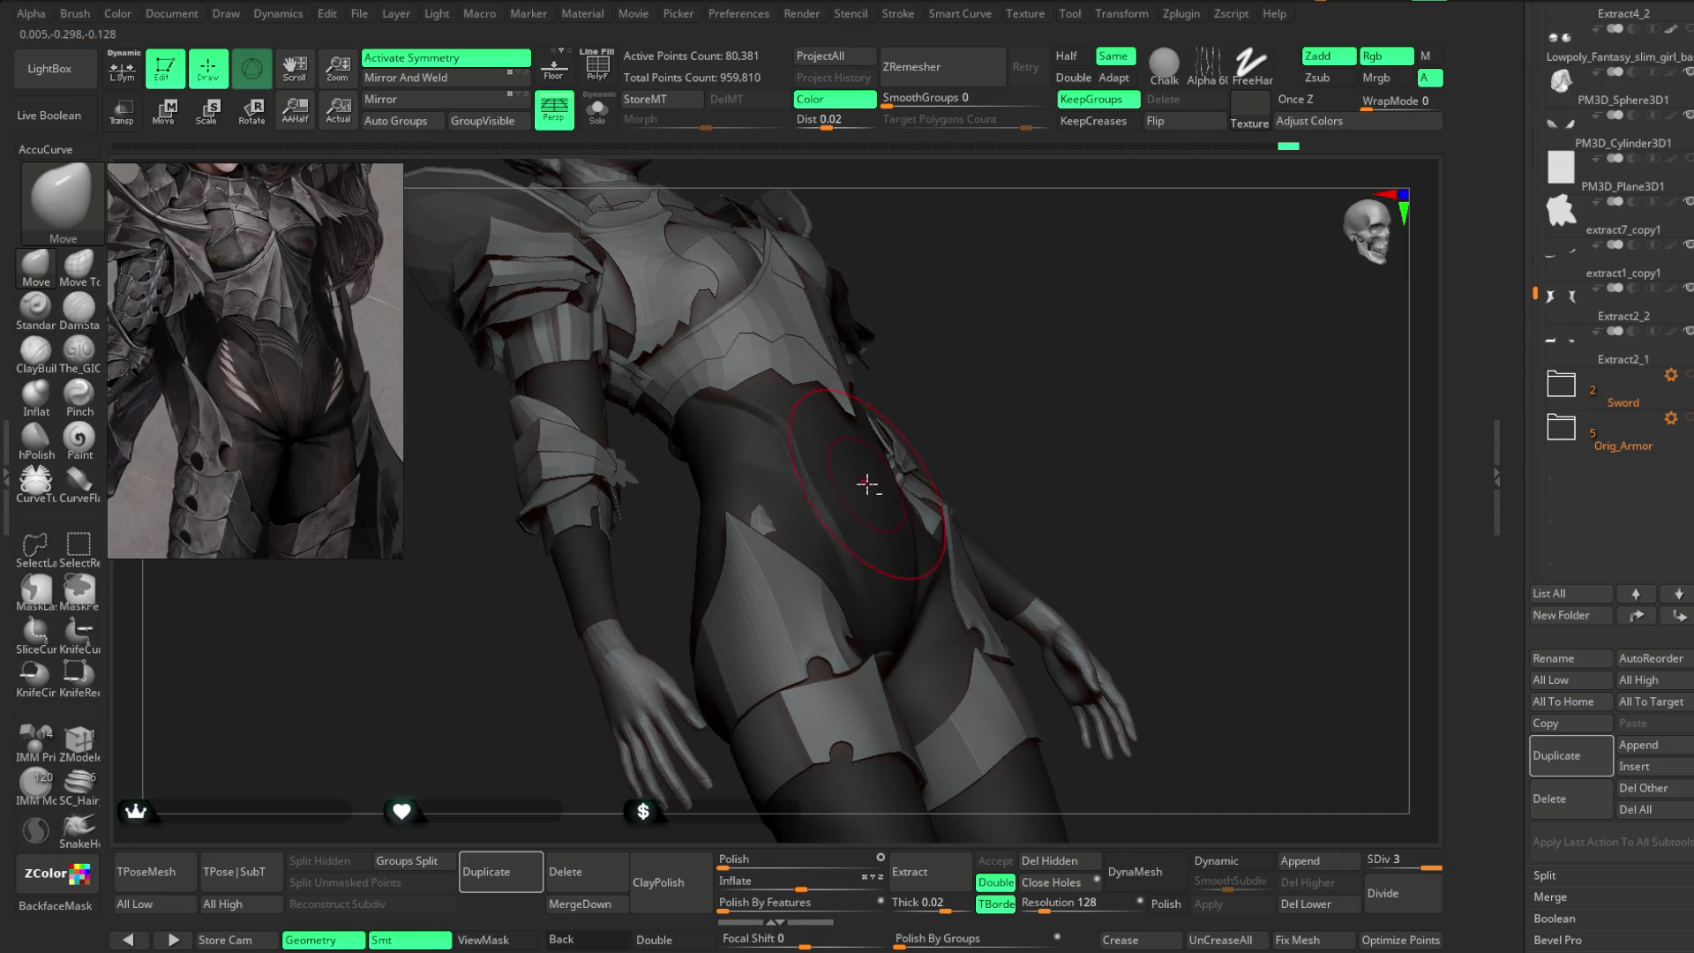
{"action": "mouse_move", "coordinate": [870, 486]}
{"action": "right_mouse_down"}
{"action": "mouse_move", "coordinate": [848, 530]}
{"action": "mouse_move", "coordinate": [872, 448]}
{"action": "right_mouse_up"}
{"action": "mouse_move", "coordinate": [870, 522]}
{"action": "right_mouse_down"}
{"action": "mouse_move", "coordinate": [1032, 340]}
{"action": "mouse_move", "coordinate": [845, 626]}
{"action": "right_mouse_up"}
{"action": "mouse_move", "coordinate": [1051, 294]}
{"action": "right_mouse_down"}
{"action": "mouse_move", "coordinate": [1059, 332]}
{"action": "mouse_move", "coordinate": [863, 492]}
{"action": "mouse_move", "coordinate": [1029, 341]}
{"action": "right_mouse_up"}
{"action": "key", "text": "space"}
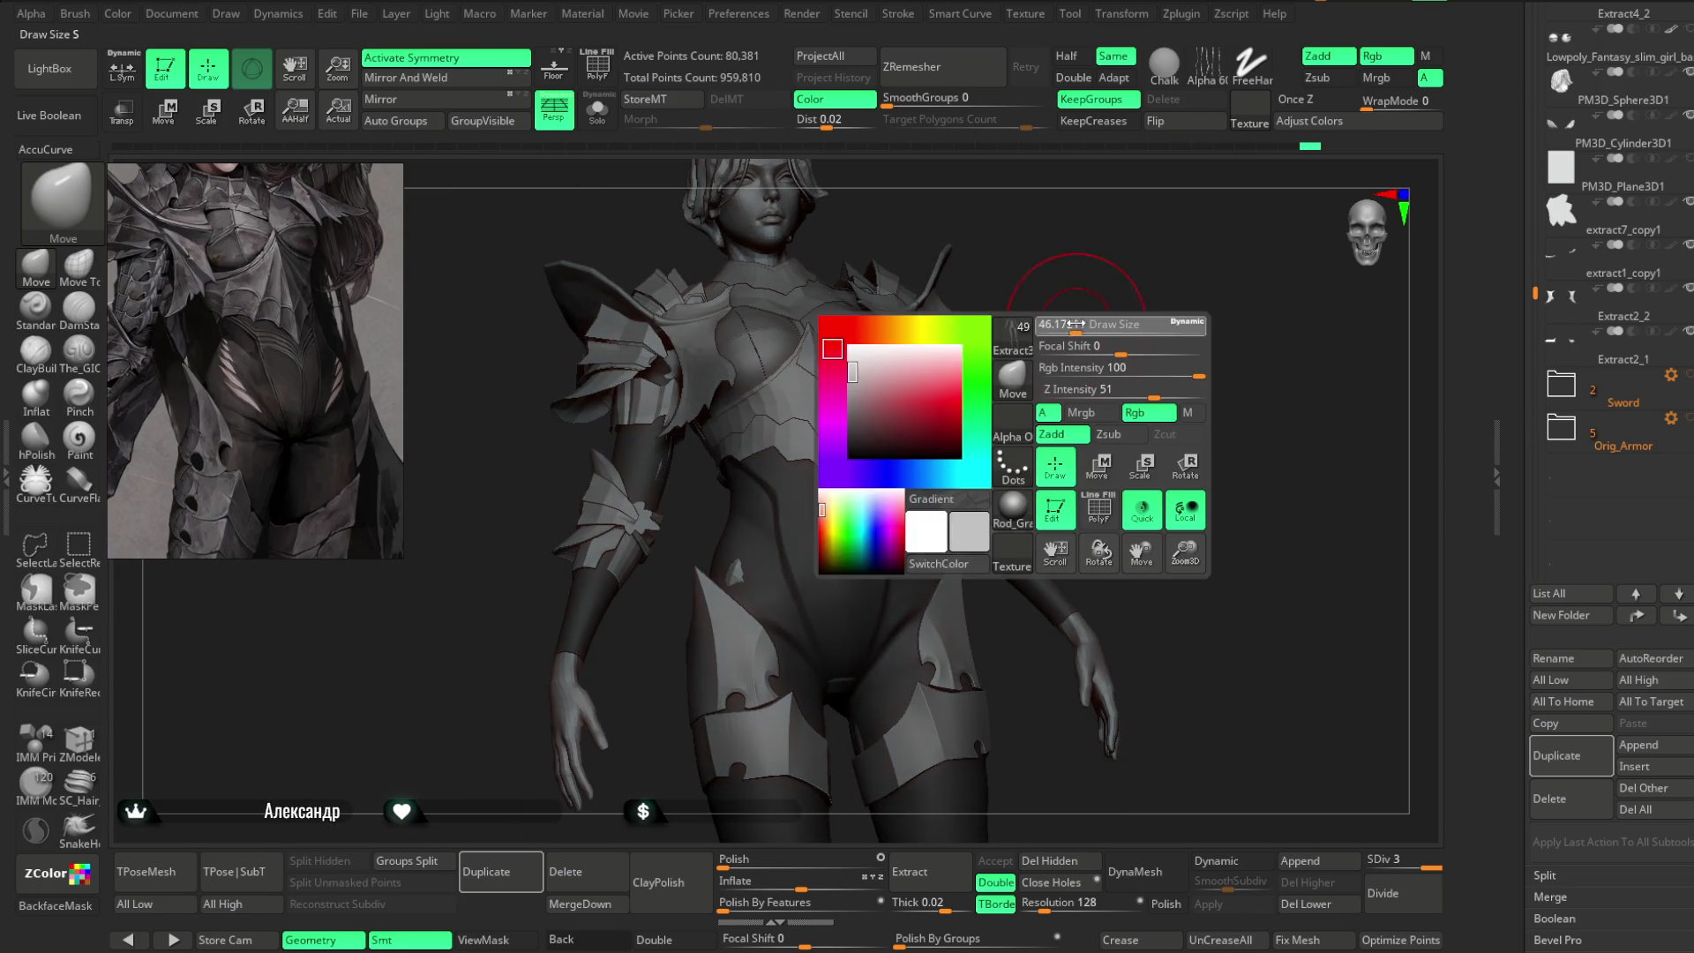
{"action": "mouse_move", "coordinate": [1086, 272]}
{"action": "right_mouse_down"}
{"action": "mouse_move", "coordinate": [1098, 291]}
{"action": "mouse_move", "coordinate": [1048, 329]}
{"action": "mouse_move", "coordinate": [1070, 314]}
{"action": "right_mouse_up"}
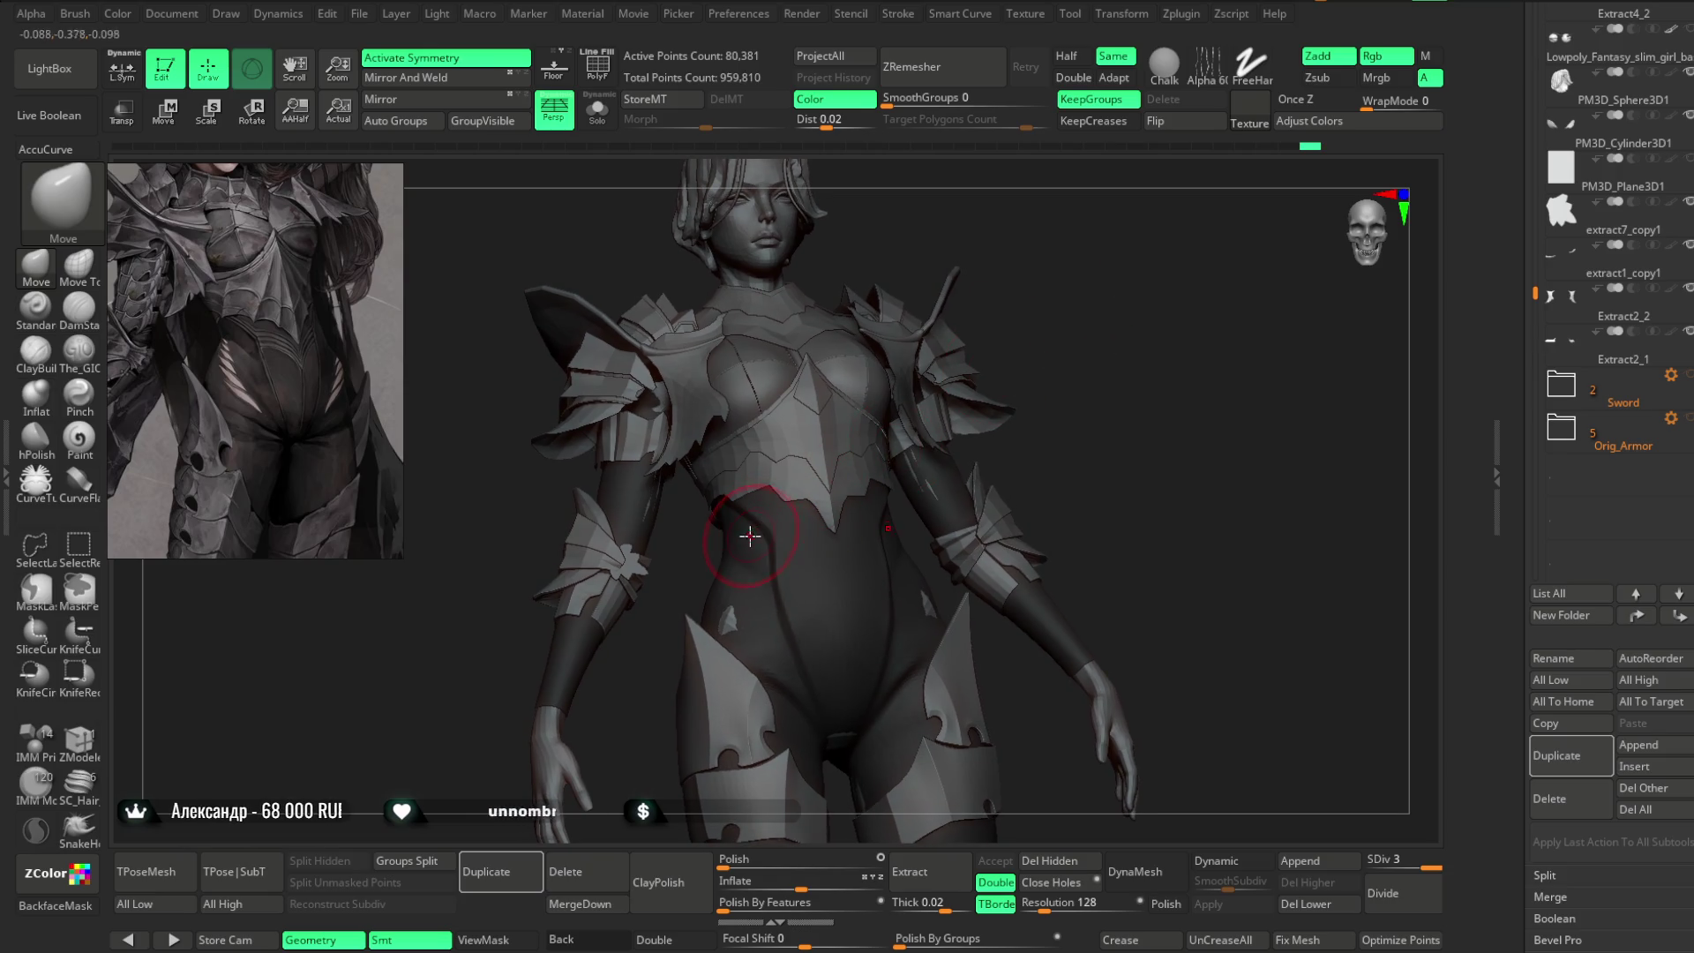
{"action": "mouse_move", "coordinate": [1153, 379]}
{"action": "right_mouse_down"}
{"action": "mouse_move", "coordinate": [1059, 291]}
{"action": "mouse_move", "coordinate": [1050, 371]}
{"action": "mouse_move", "coordinate": [1021, 348]}
{"action": "right_mouse_up"}
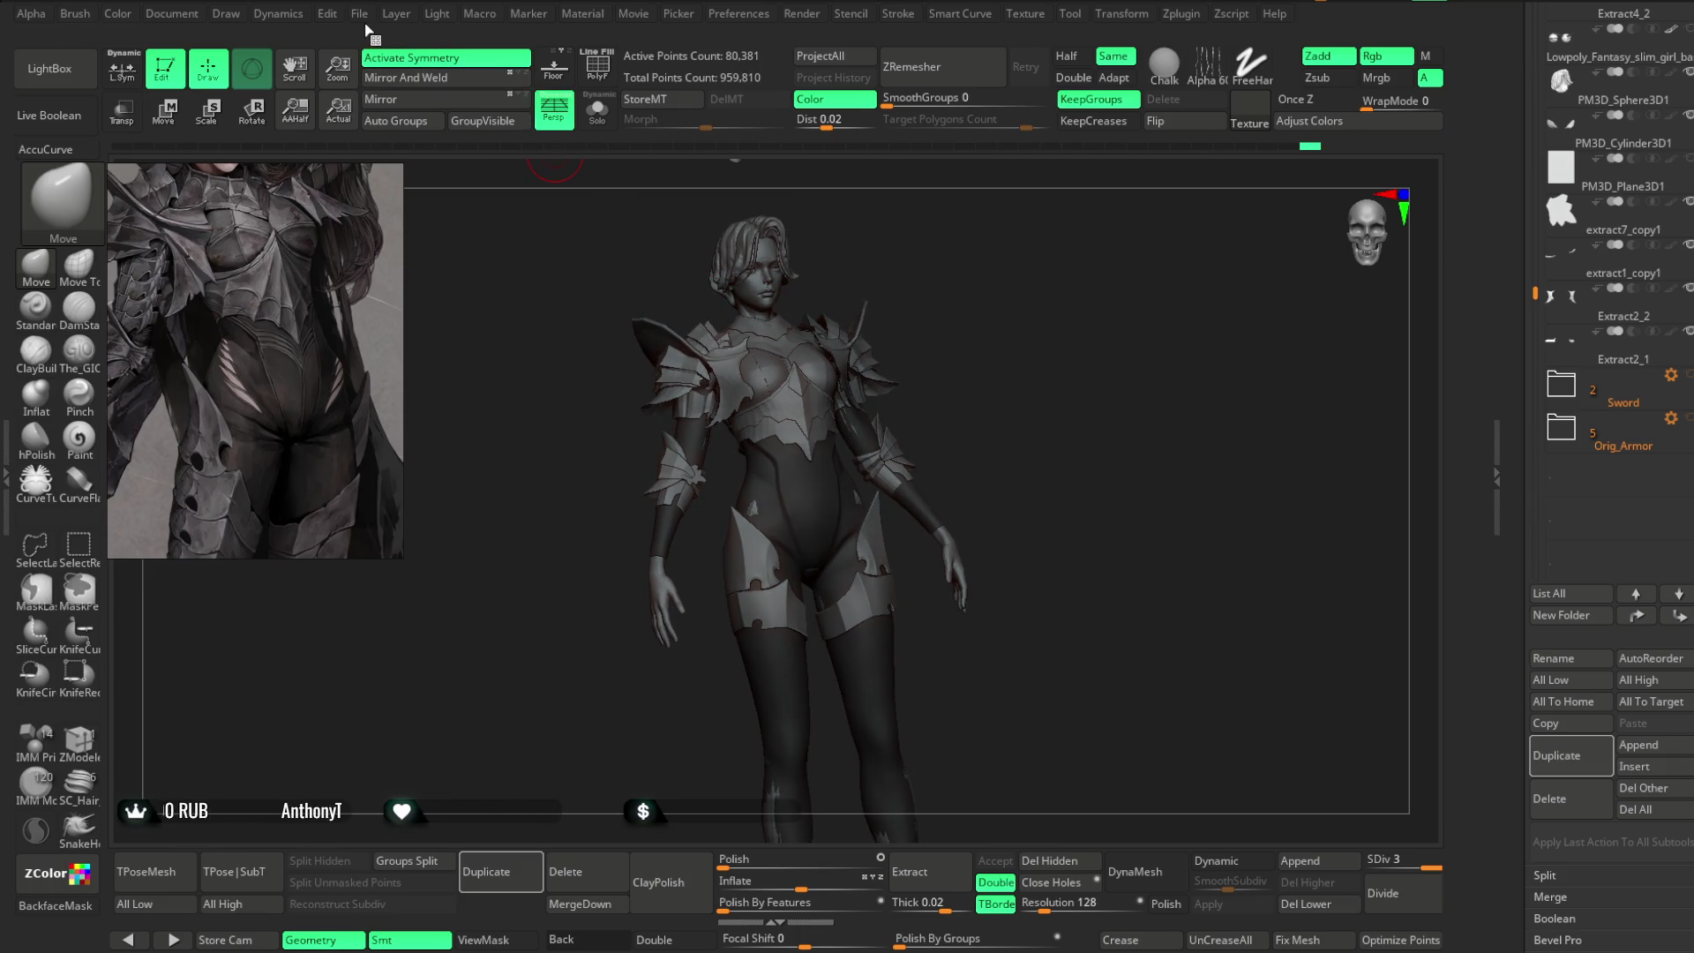
- Save the armored character project with Ctrl+S
{"action": "left_click", "coordinate": [360, 14]}
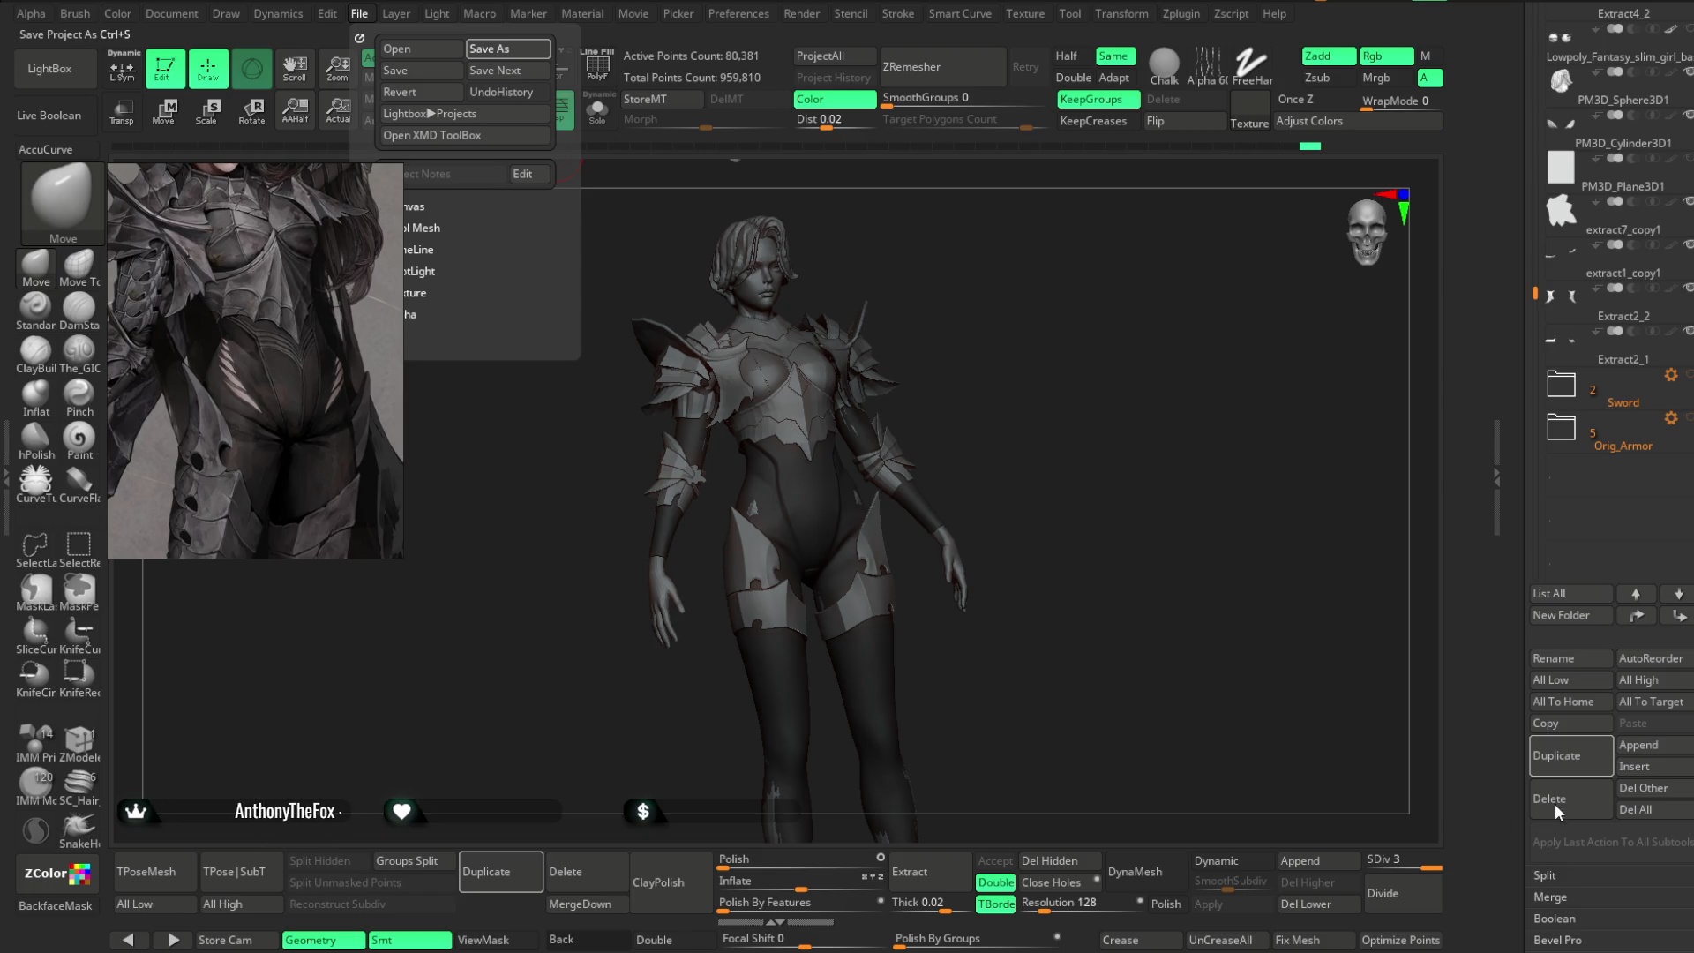
{"action": "key", "text": "ctrl+s"}
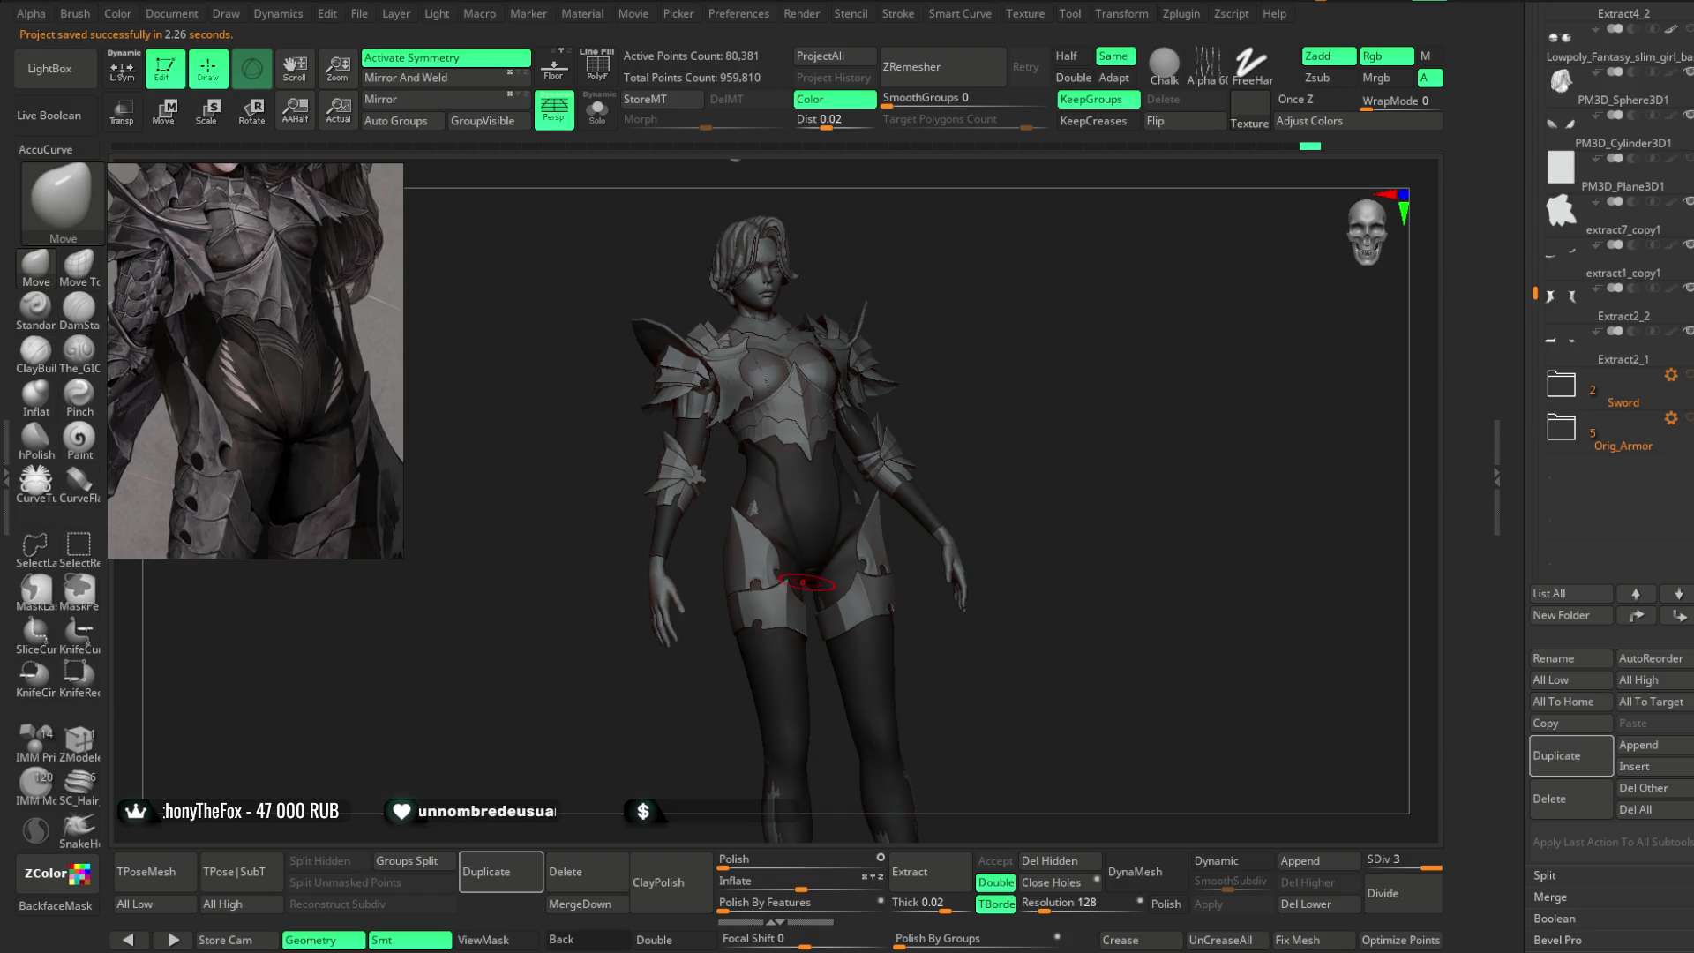
{"action": "mouse_move", "coordinate": [256, 265]}
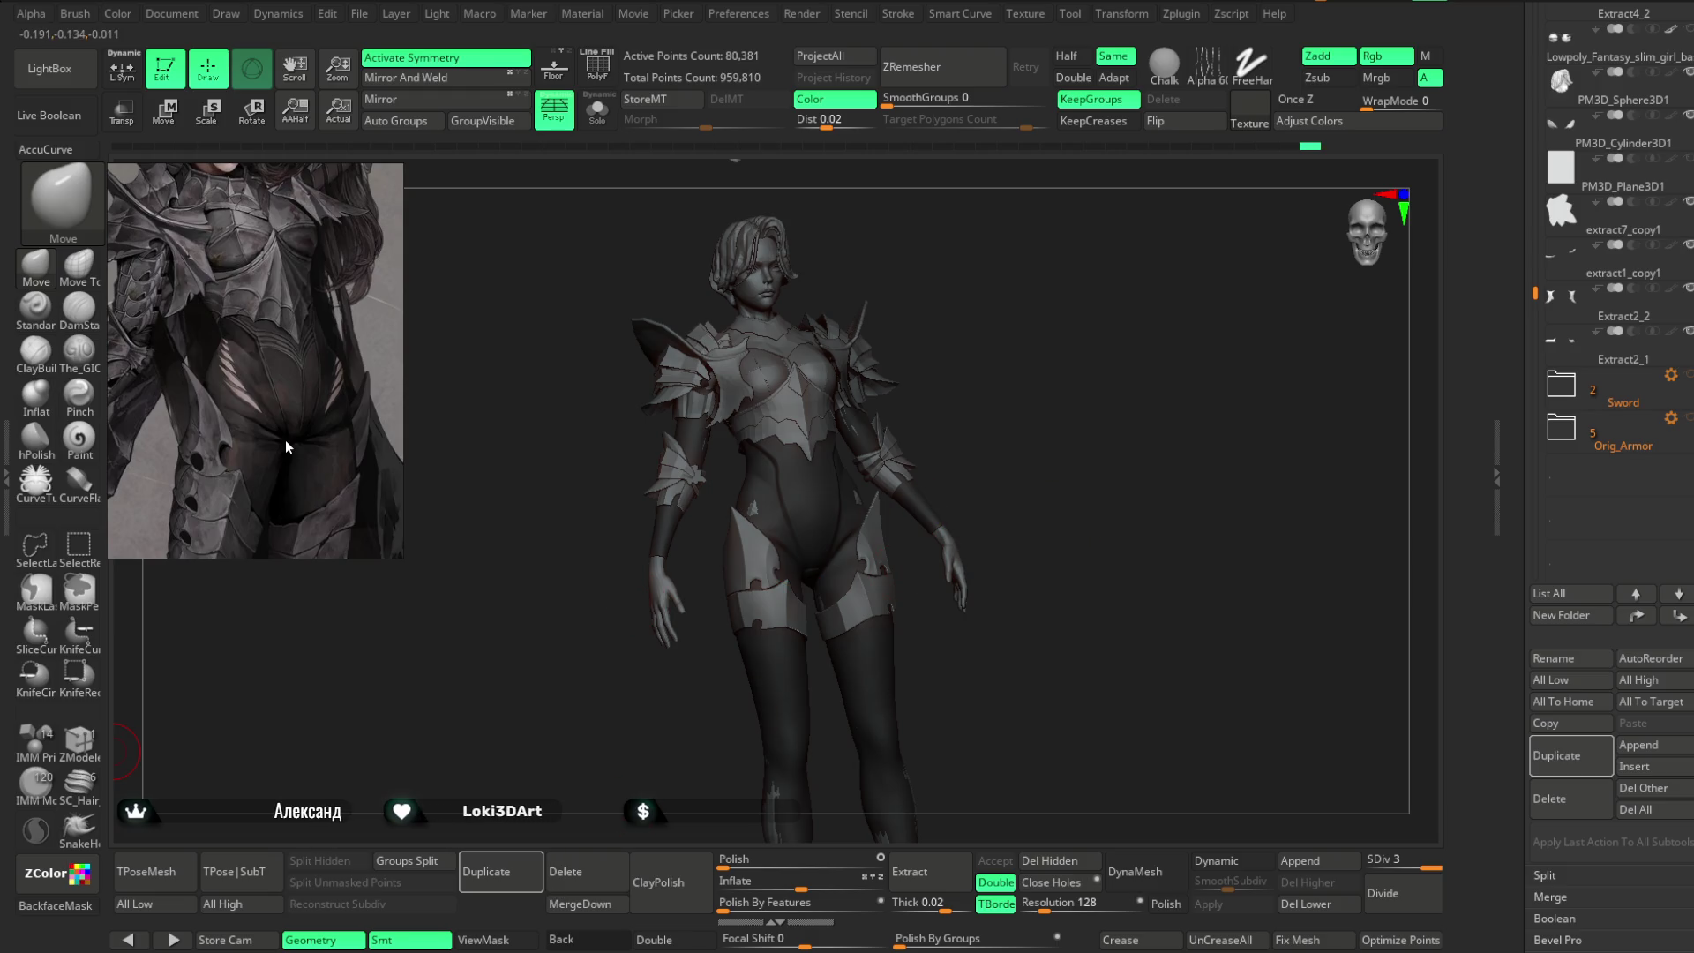
{"action": "scroll", "coordinate": [272, 429], "scroll_direction": "up", "scroll_amount": 4}
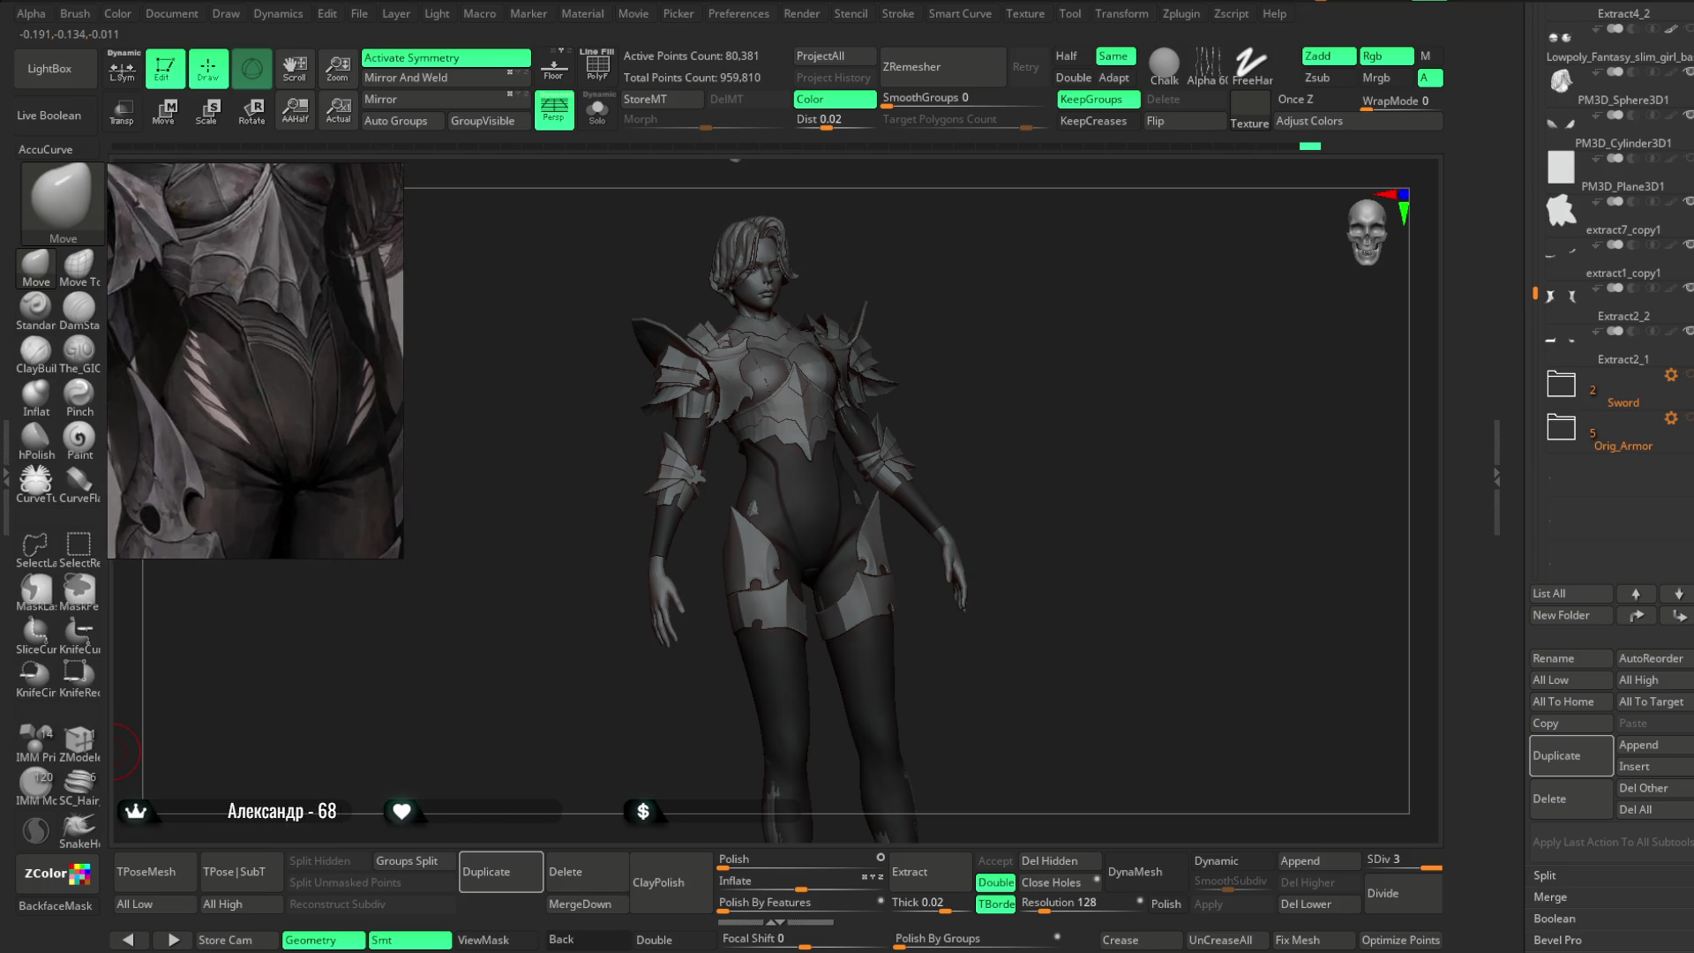
- Subdivide the body one more level to SDiv 4 (321,021 active points)
{"action": "mouse_move", "coordinate": [1040, 385]}
{"action": "left_mouse_down"}
{"action": "mouse_move", "coordinate": [1033, 333]}
{"action": "mouse_move", "coordinate": [1111, 347]}
{"action": "mouse_move", "coordinate": [1082, 273]}
{"action": "left_mouse_up"}
{"action": "key", "text": "space"}
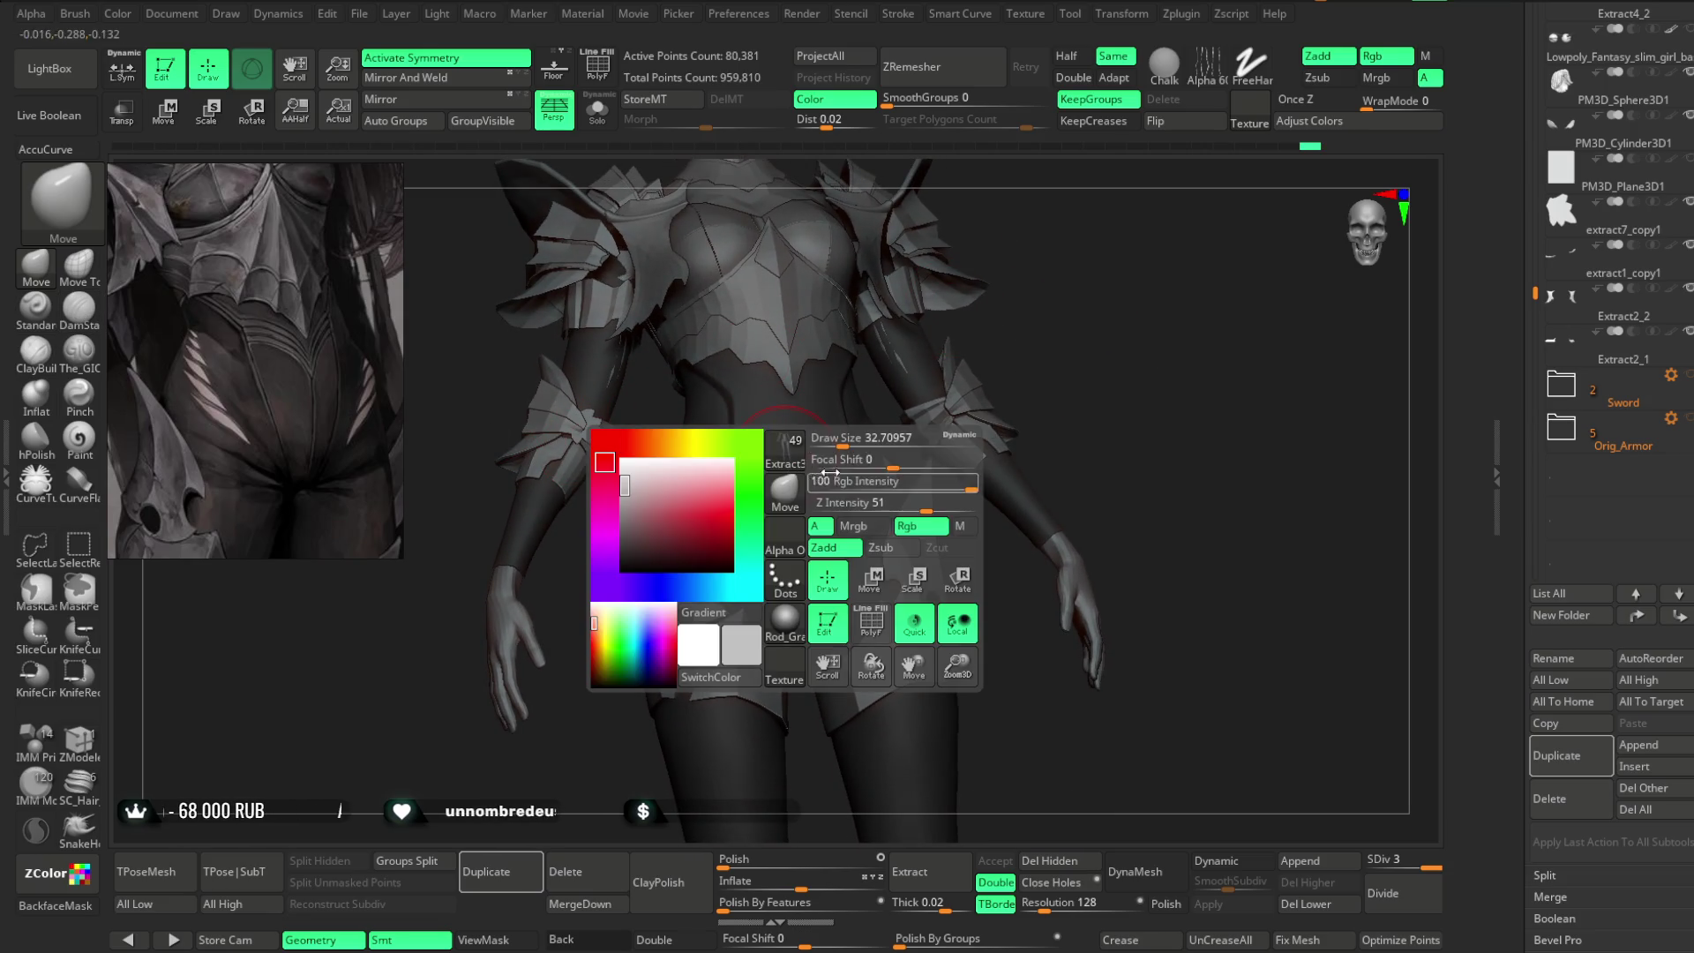
{"action": "left_click_drag", "start_coordinate": [1051, 335], "coordinate": [1019, 293]}
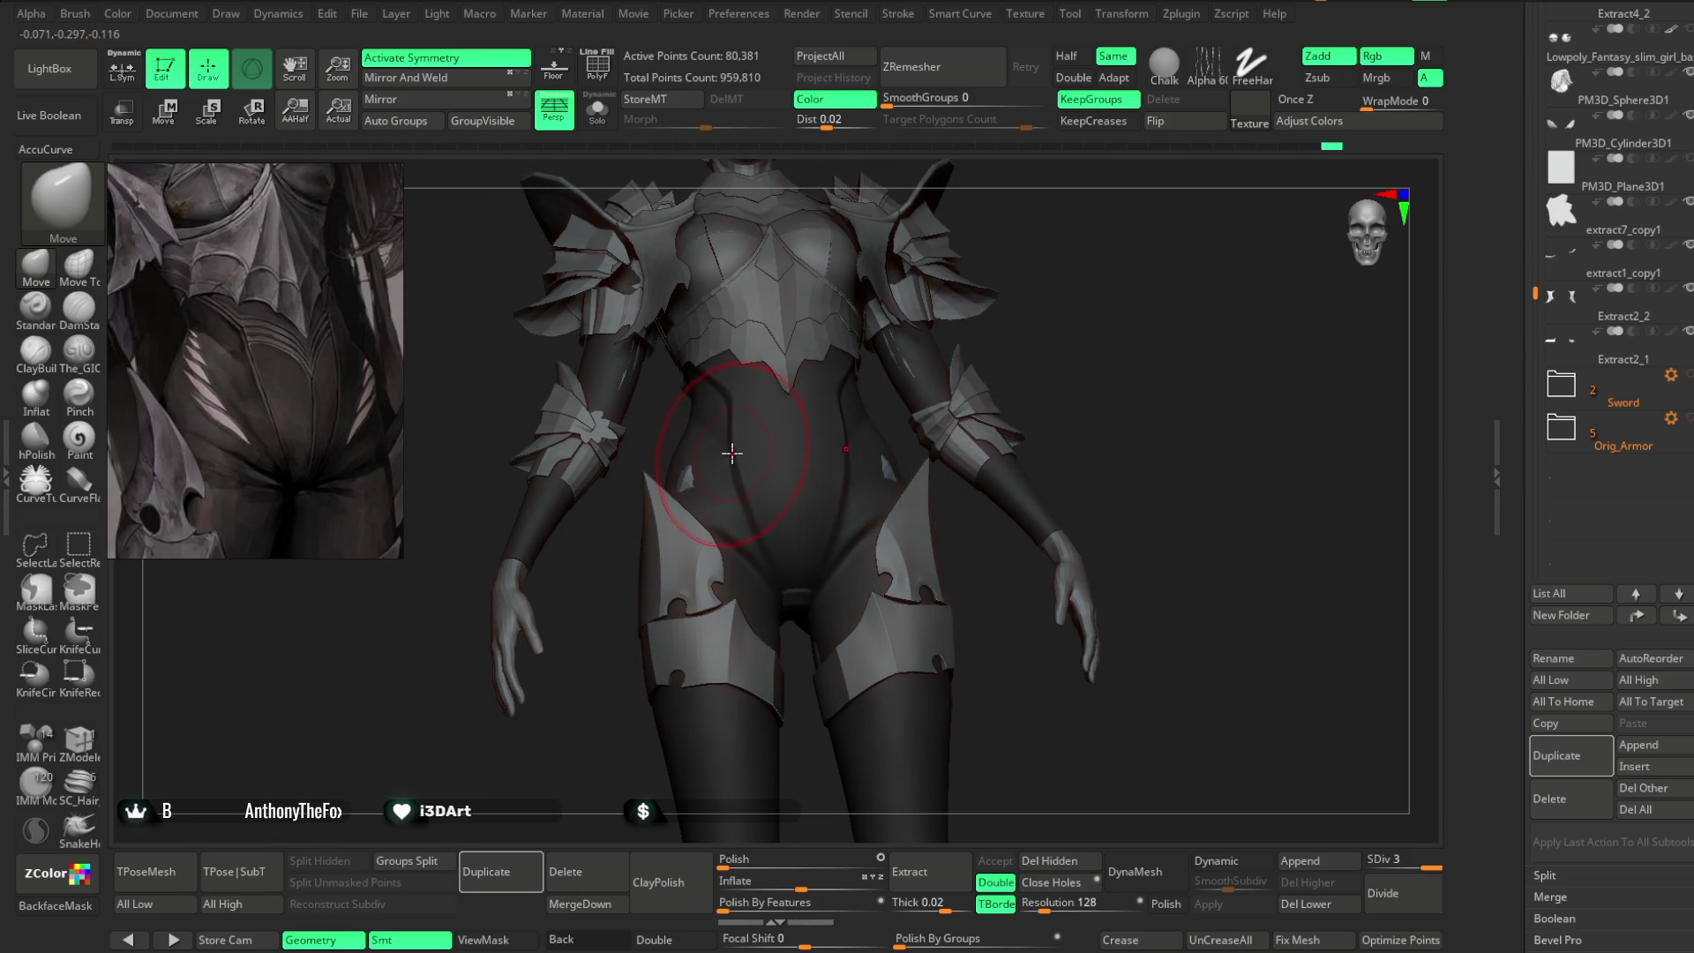
{"action": "left_click_drag", "start_coordinate": [1014, 268], "coordinate": [1014, 356], "text": "alt"}
{"action": "mouse_move", "coordinate": [1014, 296]}
{"action": "left_mouse_down", "text": "alt"}
{"action": "mouse_move", "coordinate": [976, 348]}
{"action": "mouse_move", "coordinate": [1030, 347]}
{"action": "mouse_move", "coordinate": [1014, 302]}
{"action": "mouse_move", "coordinate": [1014, 359]}
{"action": "mouse_move", "coordinate": [1074, 283]}
{"action": "mouse_move", "coordinate": [696, 288]}
{"action": "left_mouse_up", "text": "alt"}
{"action": "key", "text": "space"}
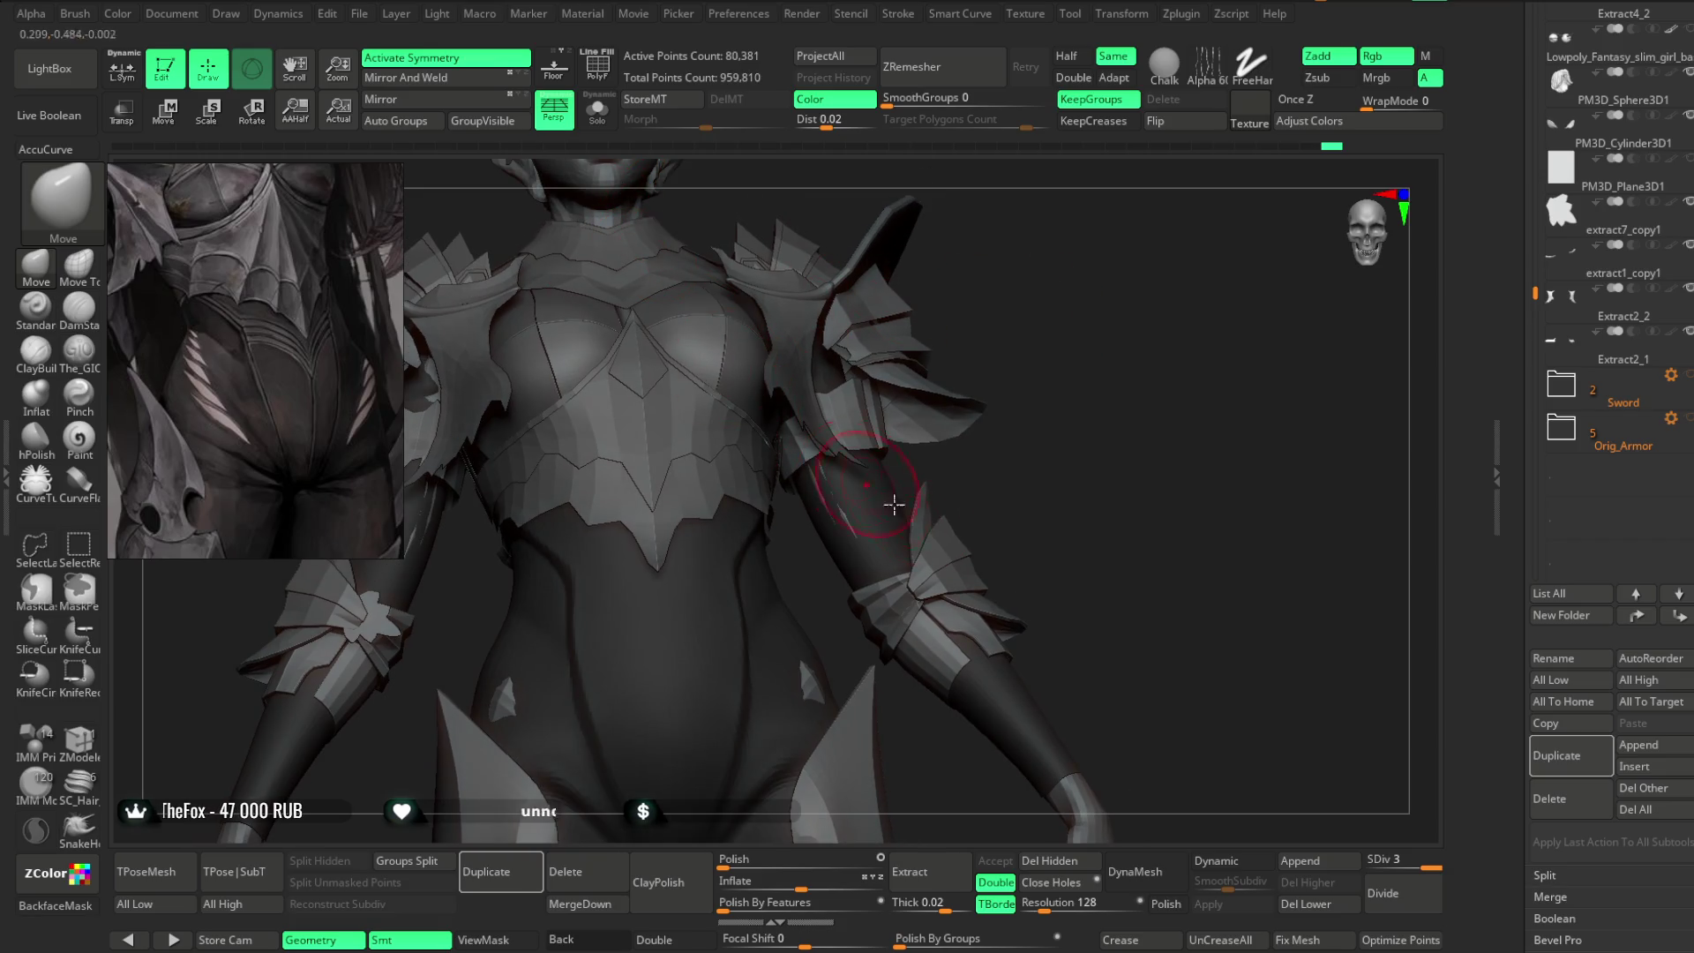
{"action": "left_click", "coordinate": [1383, 893]}
- Select The_GIO brush in Zsub mode and solo the body to hide the armour
{"action": "mouse_move", "coordinate": [1120, 466]}
{"action": "left_mouse_down", "text": "alt"}
{"action": "mouse_move", "coordinate": [1146, 352]}
{"action": "mouse_move", "coordinate": [1104, 374]}
{"action": "left_mouse_up", "text": "alt"}
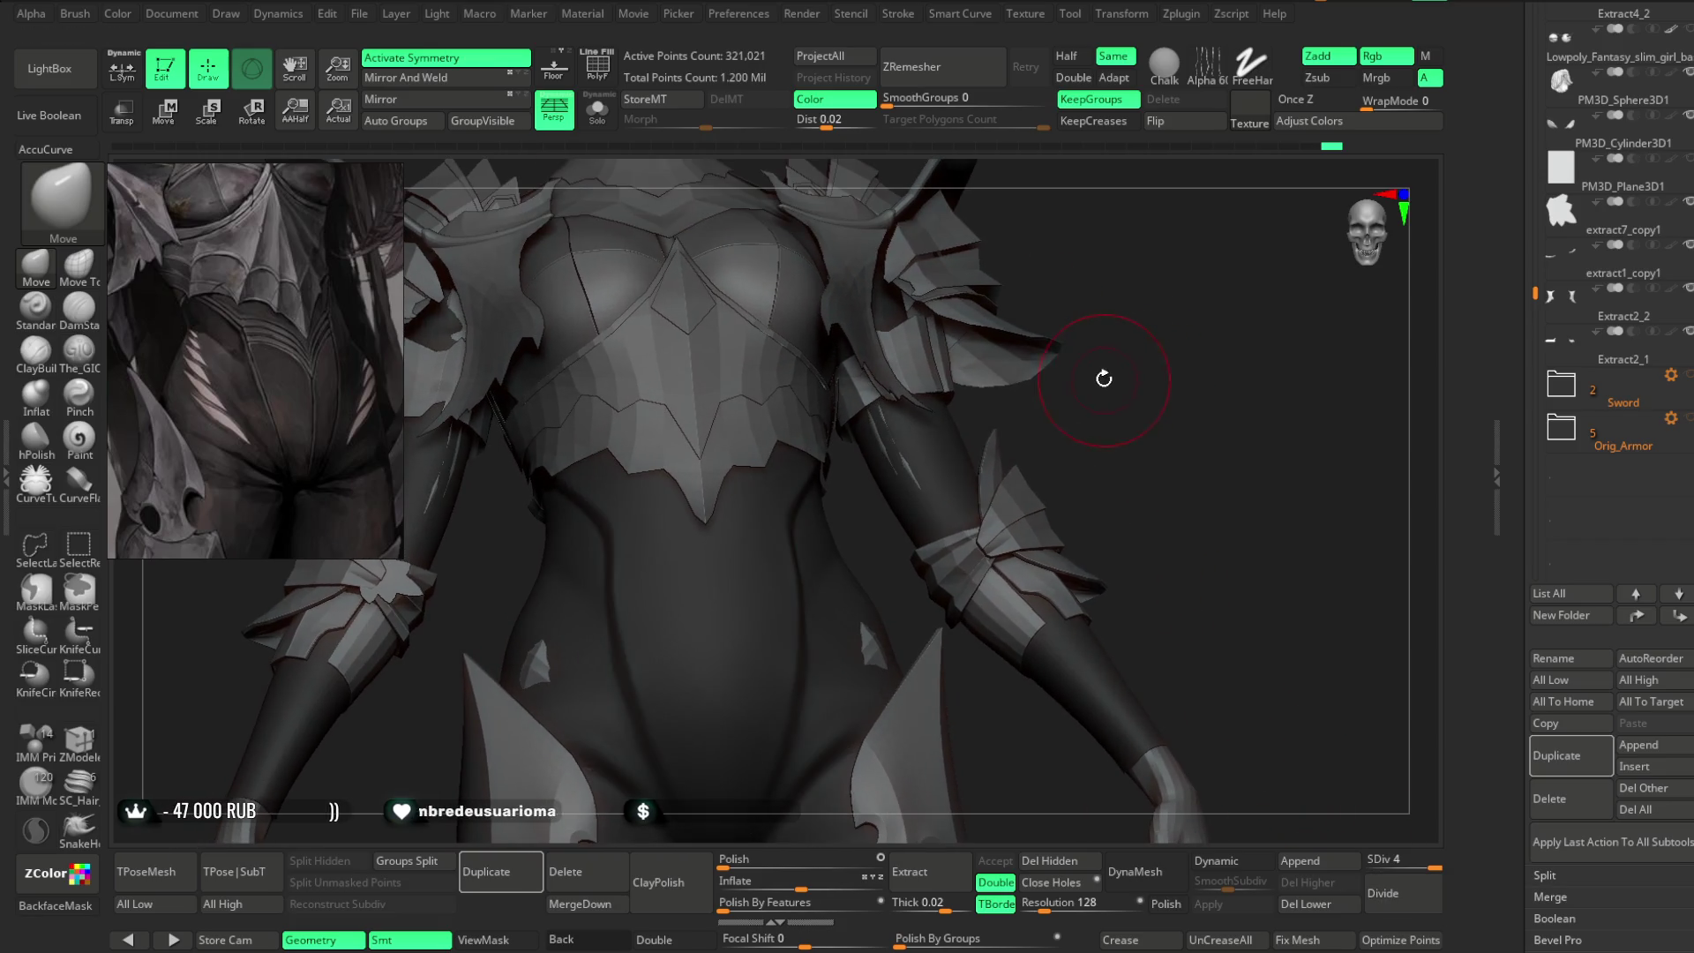
{"action": "key", "text": "space"}
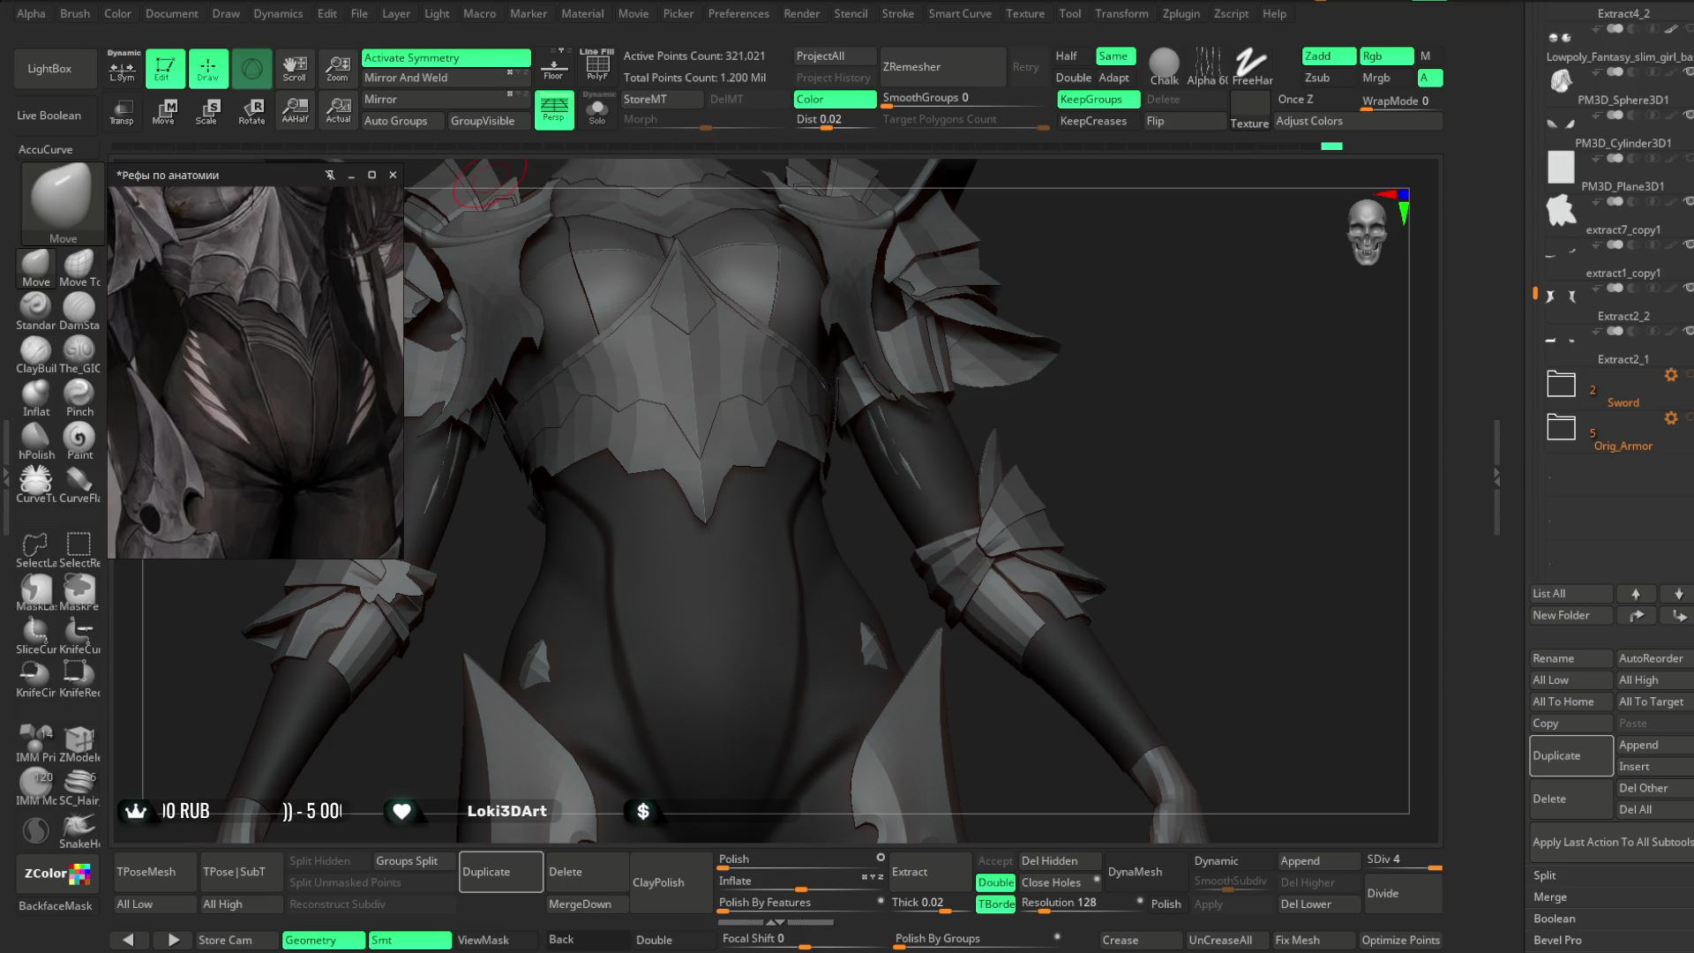
{"action": "left_click", "coordinate": [79, 349]}
{"action": "left_click", "coordinate": [597, 110]}
{"action": "left_click_drag", "start_coordinate": [671, 167], "coordinate": [1051, 294]}
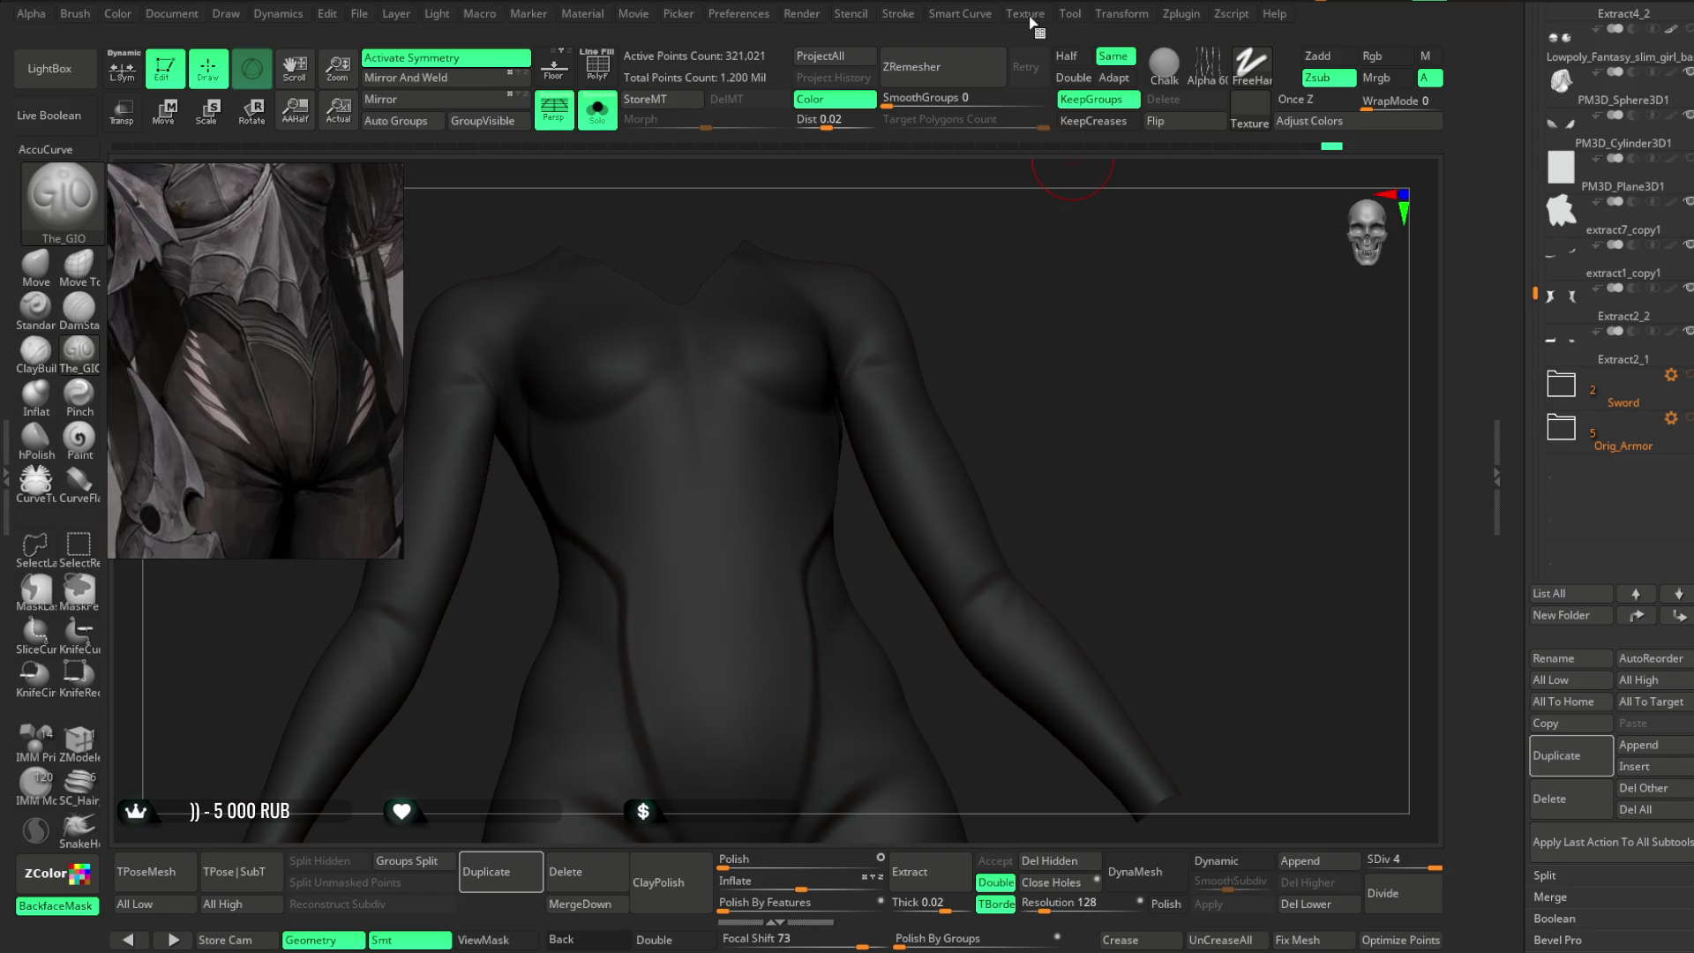
- Enable LazyMouse stroke smoothing in the Stroke palette
{"action": "left_click", "coordinate": [905, 15]}
{"action": "left_click", "coordinate": [944, 309]}
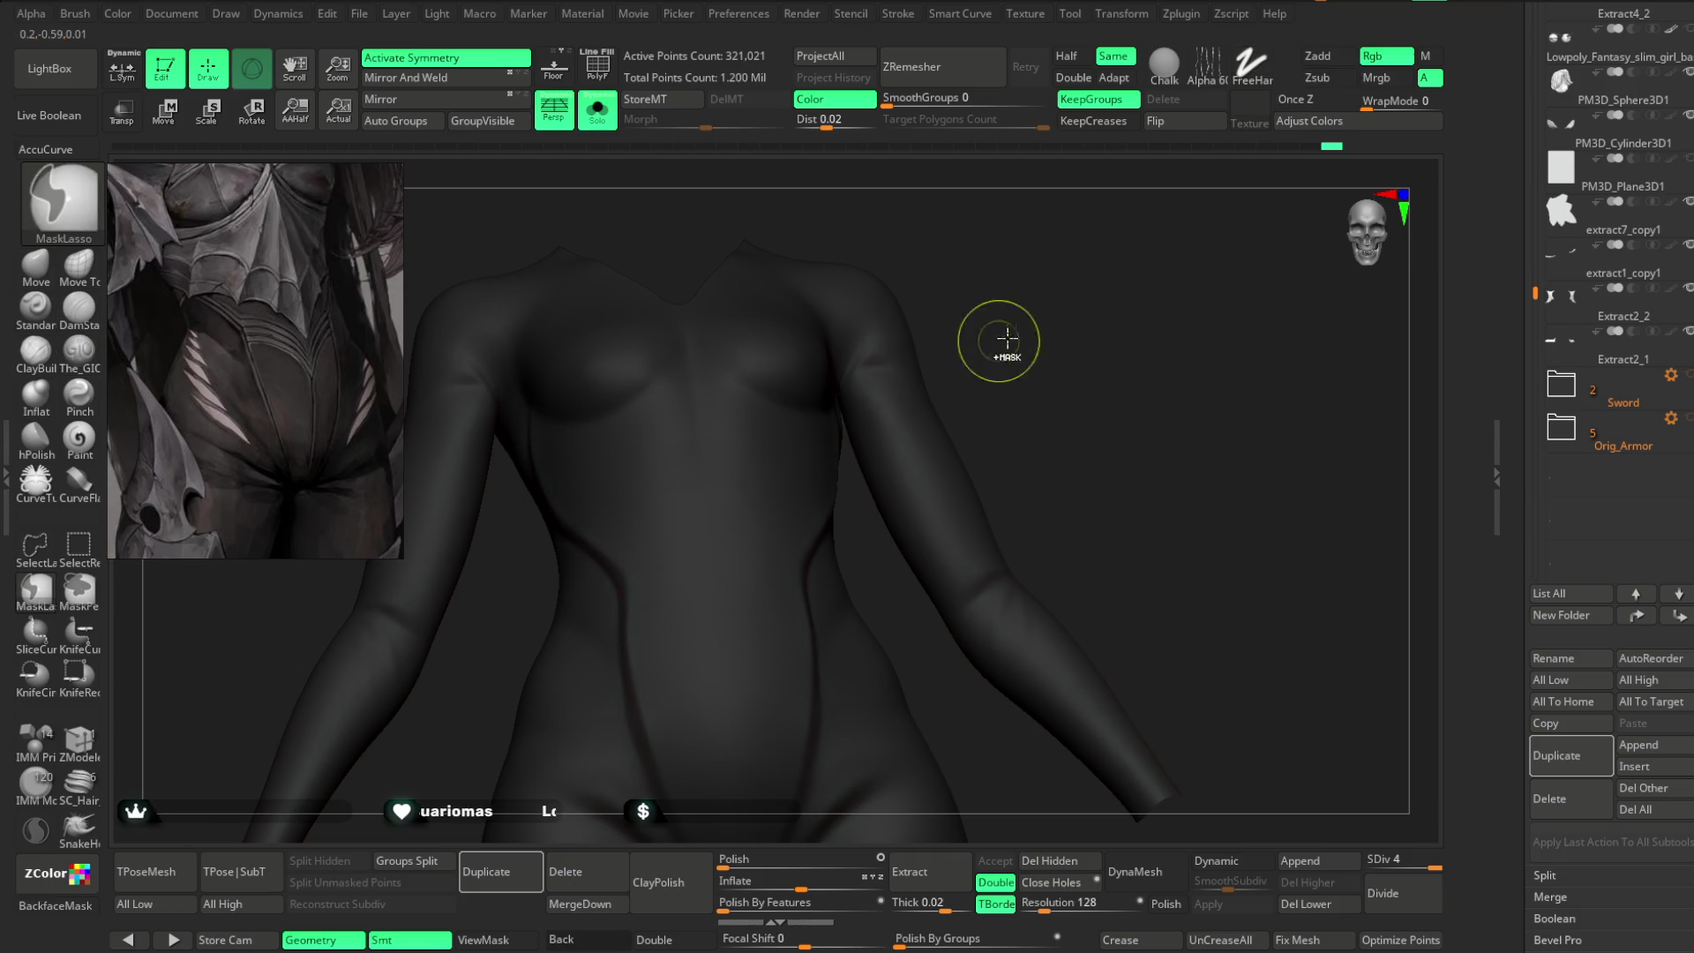
{"action": "left_click", "coordinate": [916, 21]}
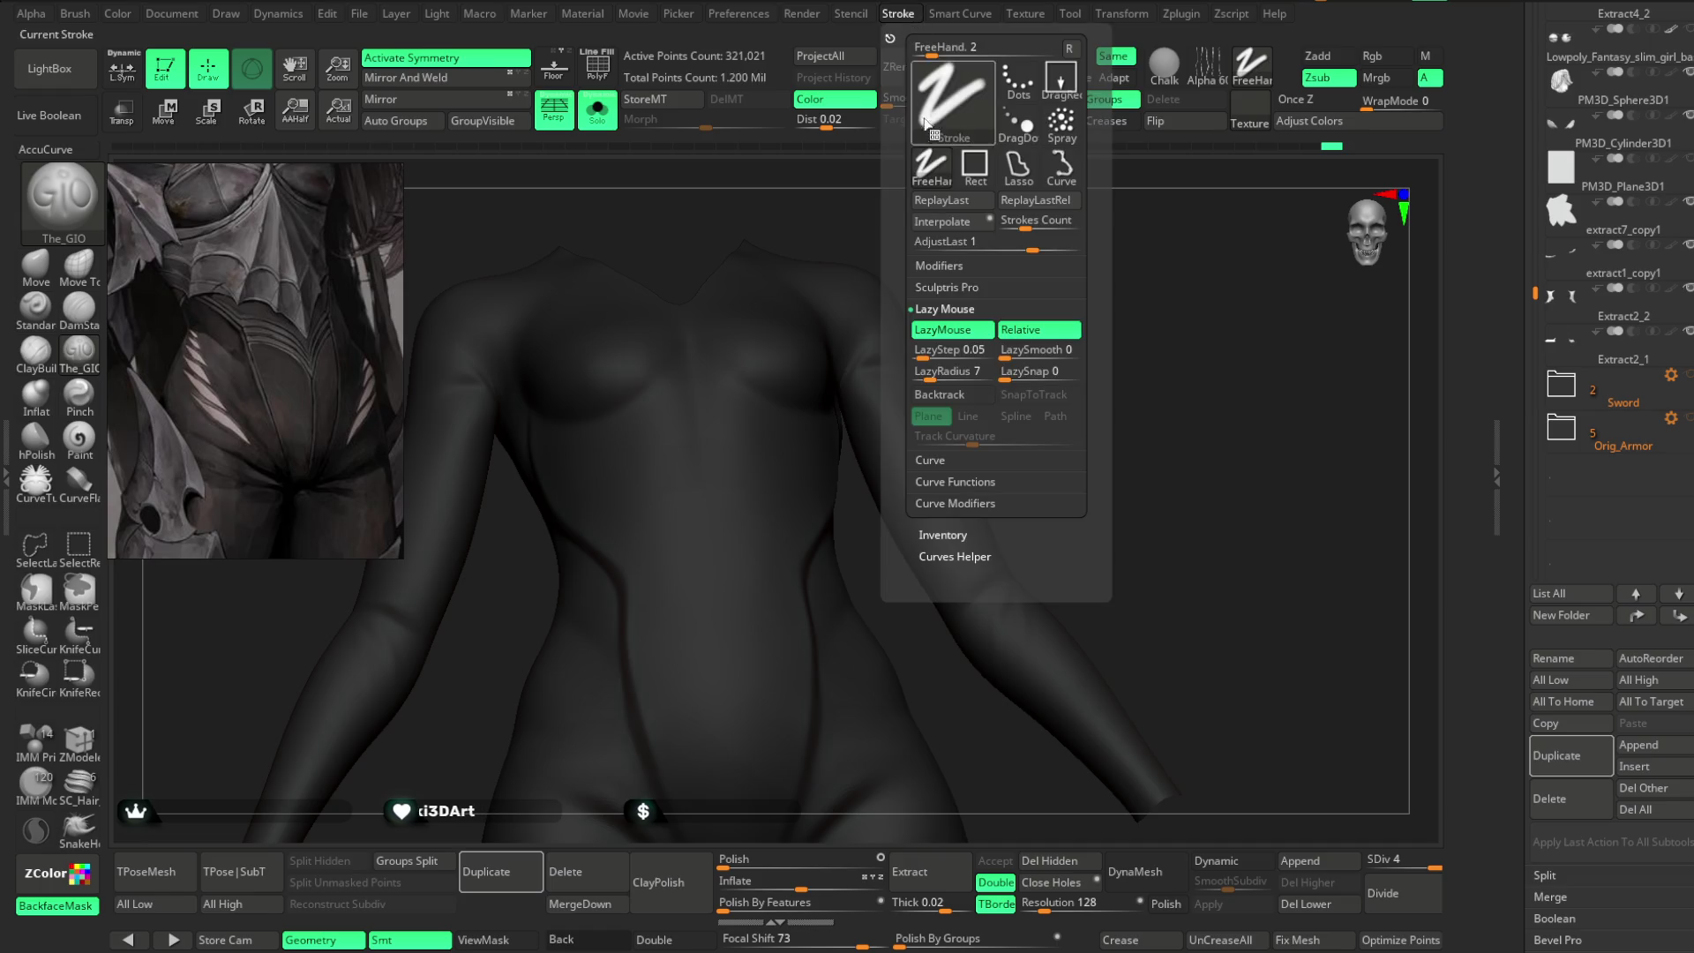
{"action": "left_click_drag", "start_coordinate": [1178, 319], "coordinate": [1152, 324]}
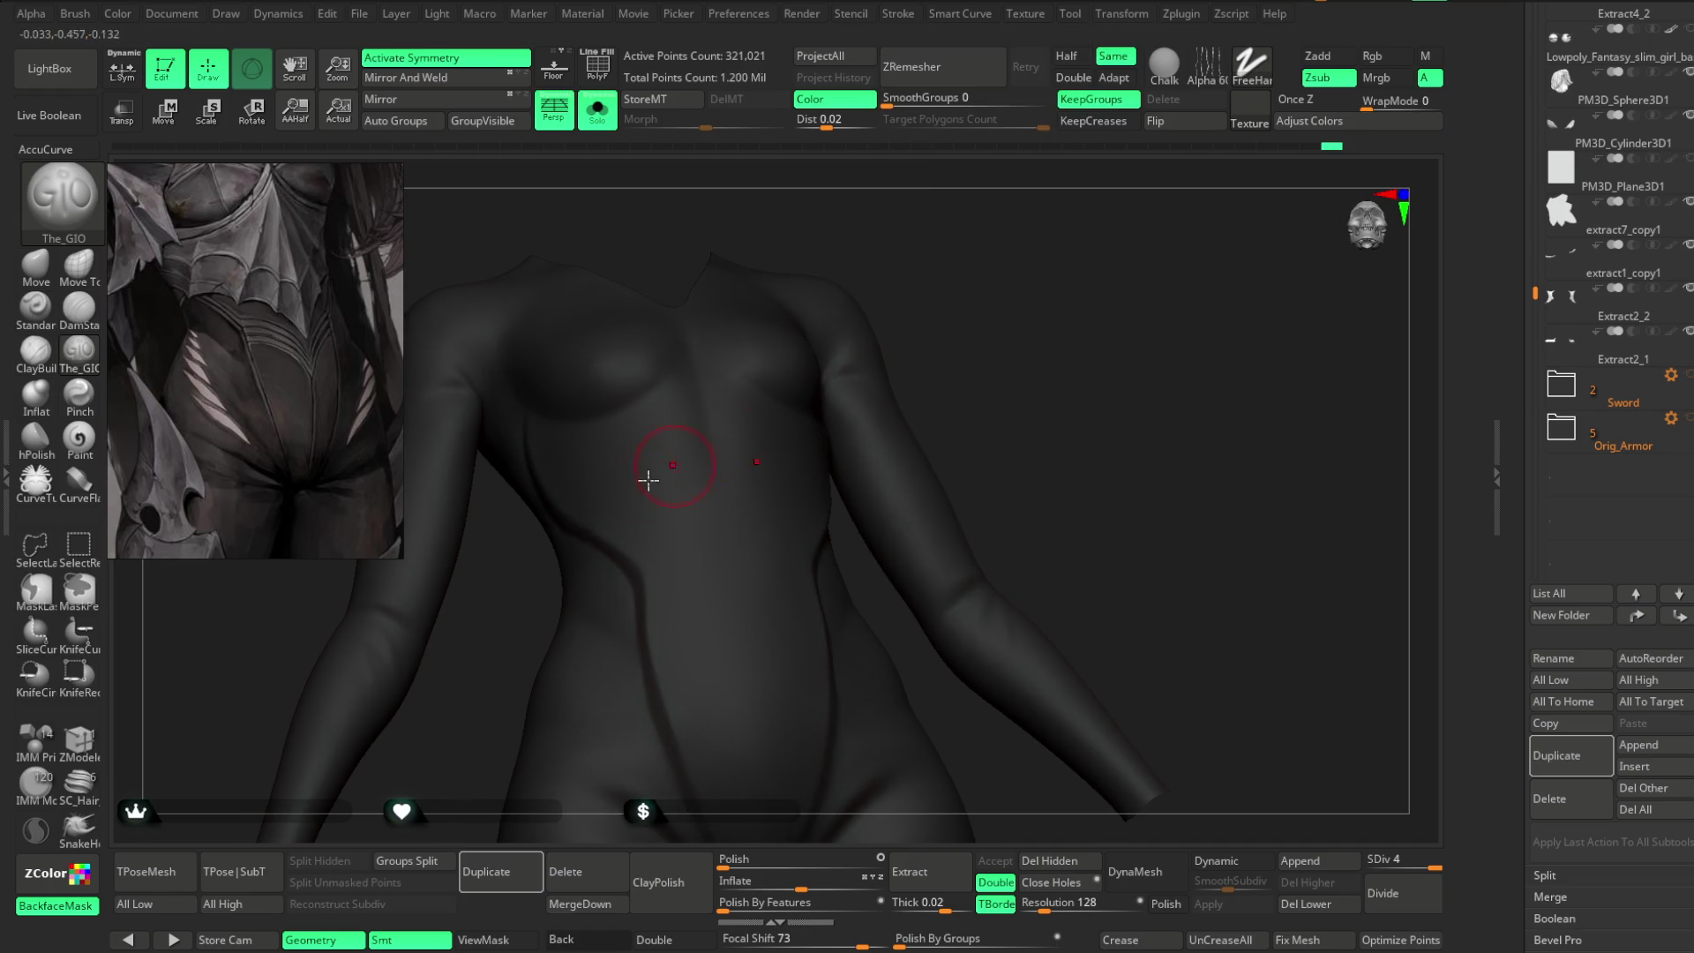
- Carve a seam across the abdomen and deepen grooves down the torso side
{"action": "mouse_move", "coordinate": [565, 501]}
{"action": "left_mouse_down"}
{"action": "mouse_move", "coordinate": [681, 581]}
{"action": "mouse_move", "coordinate": [726, 574]}
{"action": "mouse_move", "coordinate": [757, 711]}
{"action": "left_mouse_up"}
{"action": "mouse_move", "coordinate": [980, 382]}
{"action": "left_mouse_down"}
{"action": "mouse_move", "coordinate": [1097, 347]}
{"action": "mouse_move", "coordinate": [1070, 309]}
{"action": "mouse_move", "coordinate": [1135, 273]}
{"action": "mouse_move", "coordinate": [1089, 277]}
{"action": "left_mouse_up"}
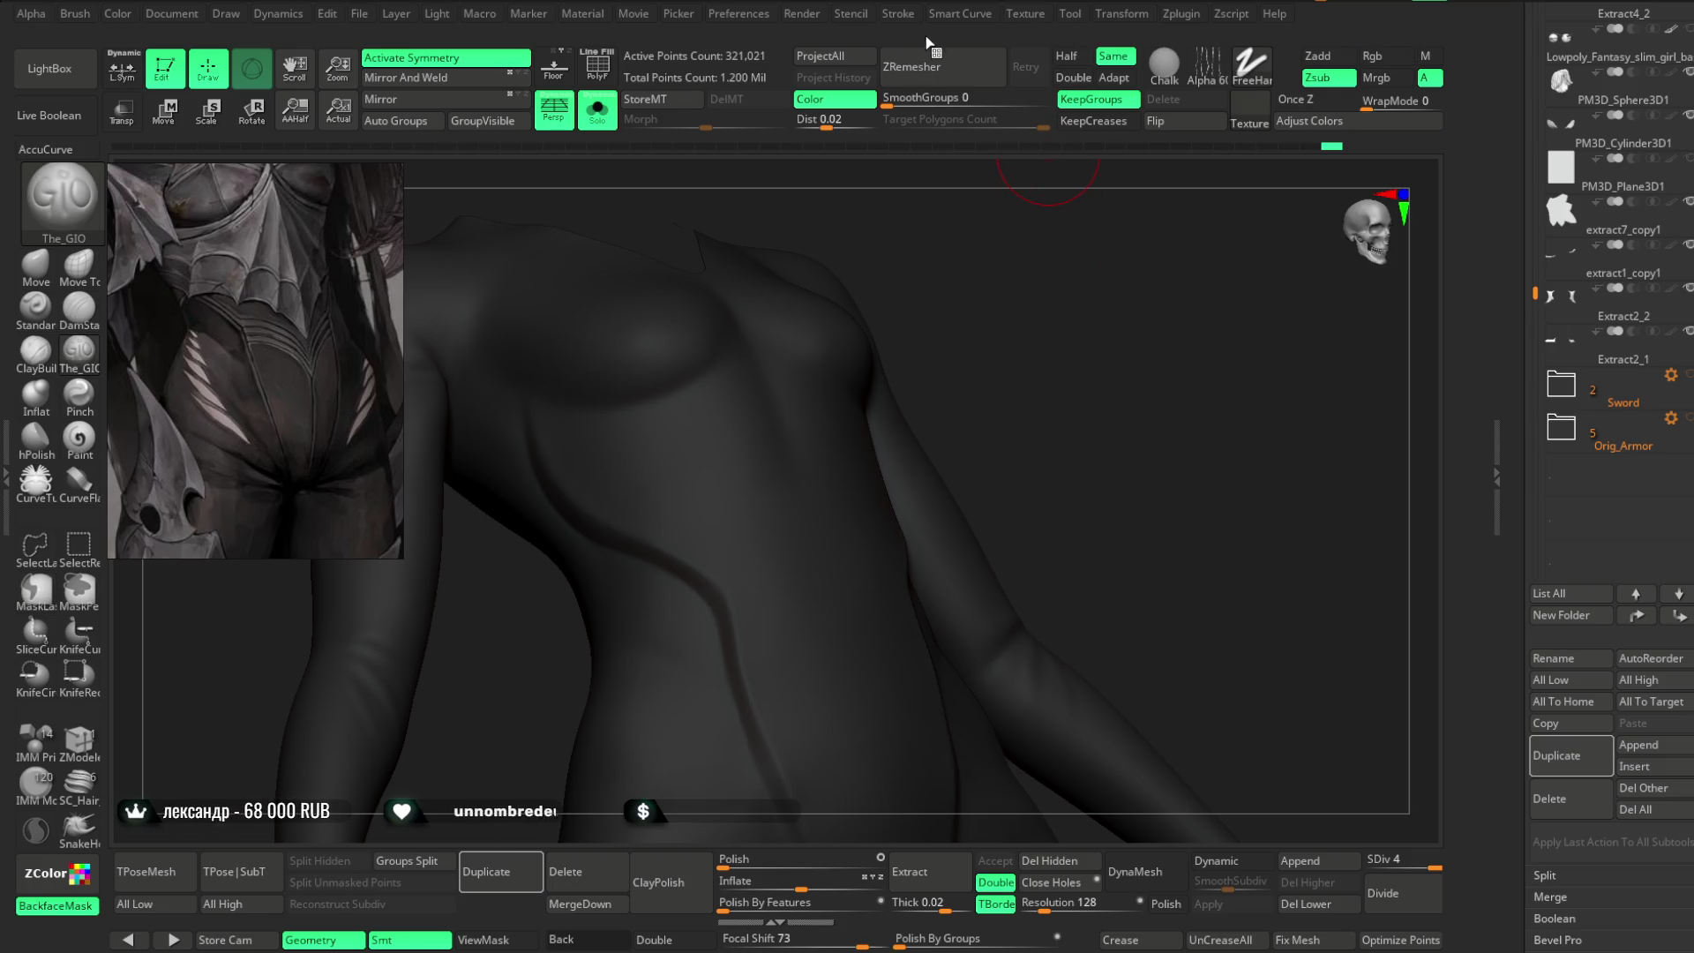
{"action": "left_click_drag", "start_coordinate": [571, 481], "coordinate": [691, 539]}
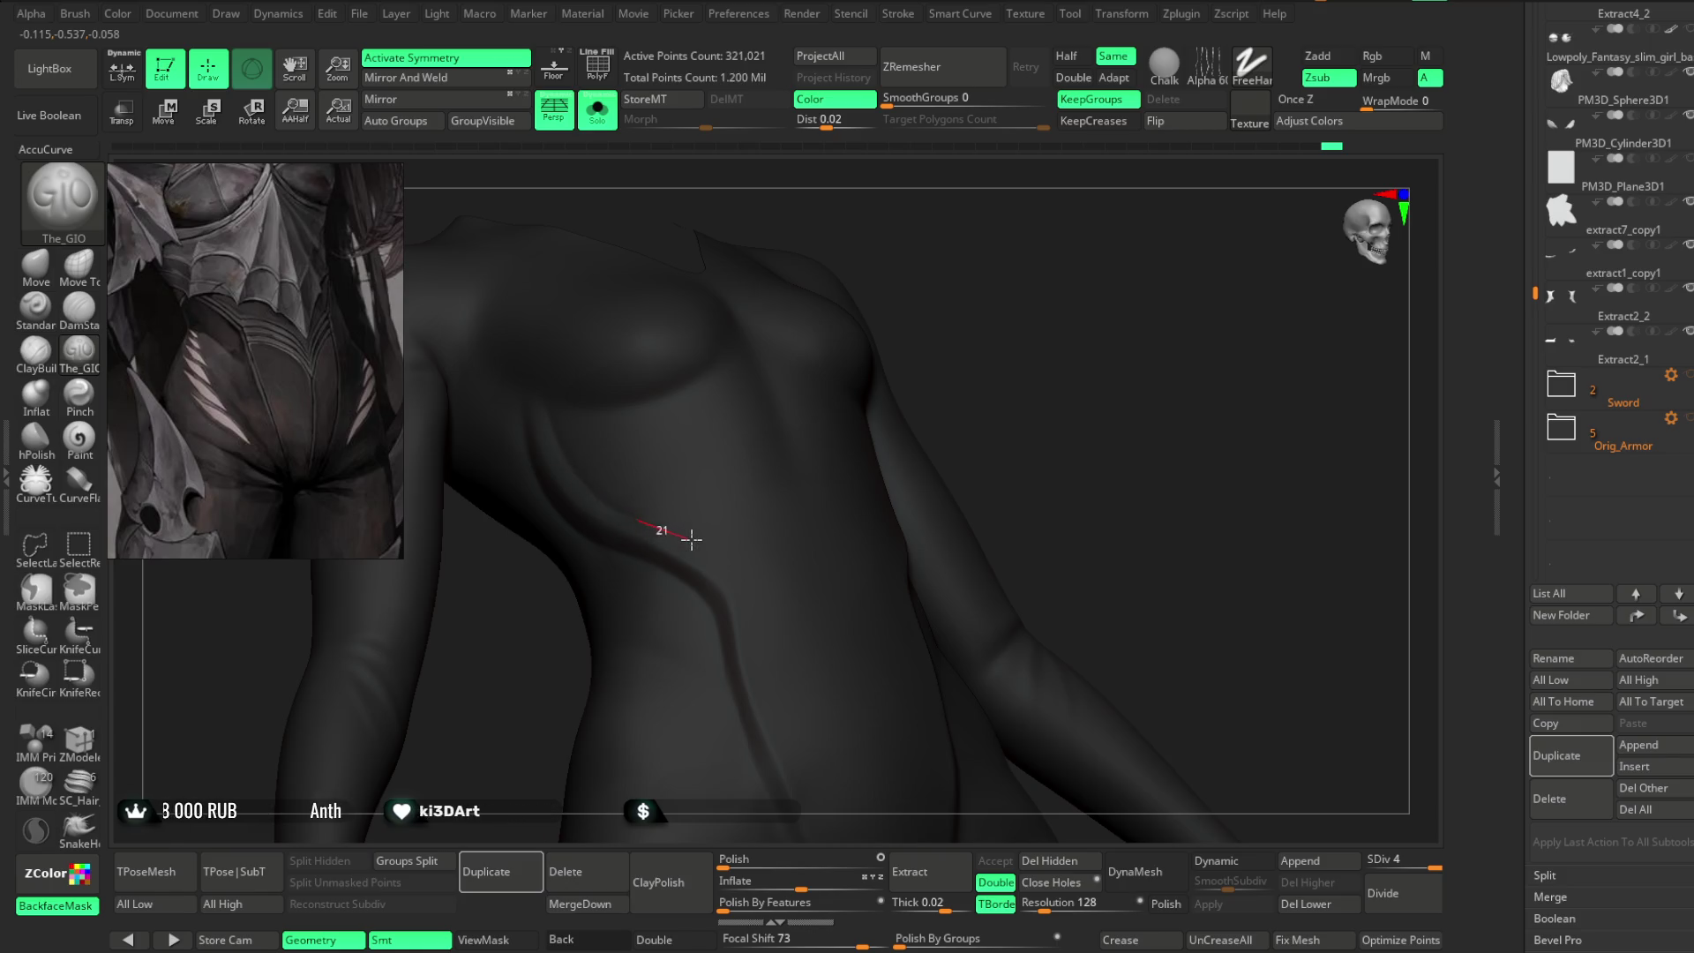
{"action": "mouse_move", "coordinate": [1024, 362]}
{"action": "left_mouse_down"}
{"action": "mouse_move", "coordinate": [1116, 291]}
{"action": "mouse_move", "coordinate": [1041, 344]}
{"action": "left_mouse_up"}
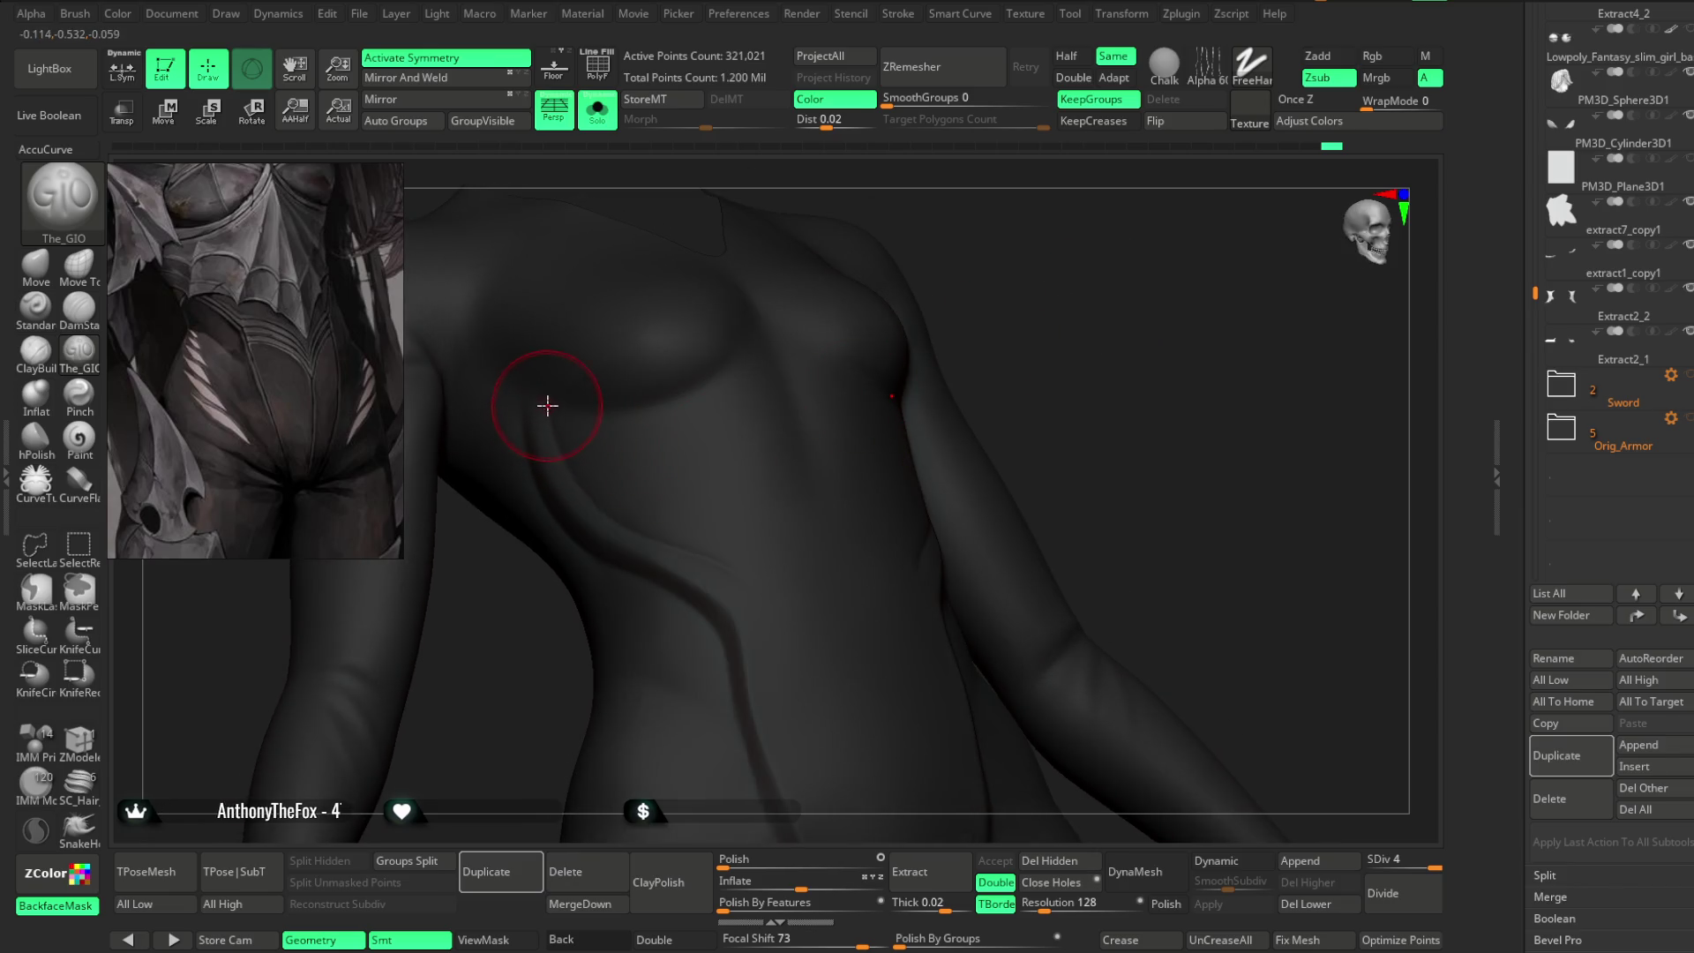
{"action": "mouse_move", "coordinate": [556, 443]}
{"action": "left_mouse_down"}
{"action": "mouse_move", "coordinate": [604, 522]}
{"action": "mouse_move", "coordinate": [700, 553]}
{"action": "mouse_move", "coordinate": [767, 617]}
{"action": "left_mouse_up"}
{"action": "mouse_move", "coordinate": [560, 408]}
{"action": "left_mouse_down"}
{"action": "mouse_move", "coordinate": [618, 523]}
{"action": "mouse_move", "coordinate": [722, 550]}
{"action": "mouse_move", "coordinate": [768, 583]}
{"action": "left_mouse_up"}
{"action": "mouse_move", "coordinate": [1067, 359]}
{"action": "left_mouse_down"}
{"action": "mouse_move", "coordinate": [1021, 235]}
{"action": "mouse_move", "coordinate": [681, 503]}
{"action": "mouse_move", "coordinate": [738, 522]}
{"action": "mouse_move", "coordinate": [789, 770]}
{"action": "left_mouse_up"}
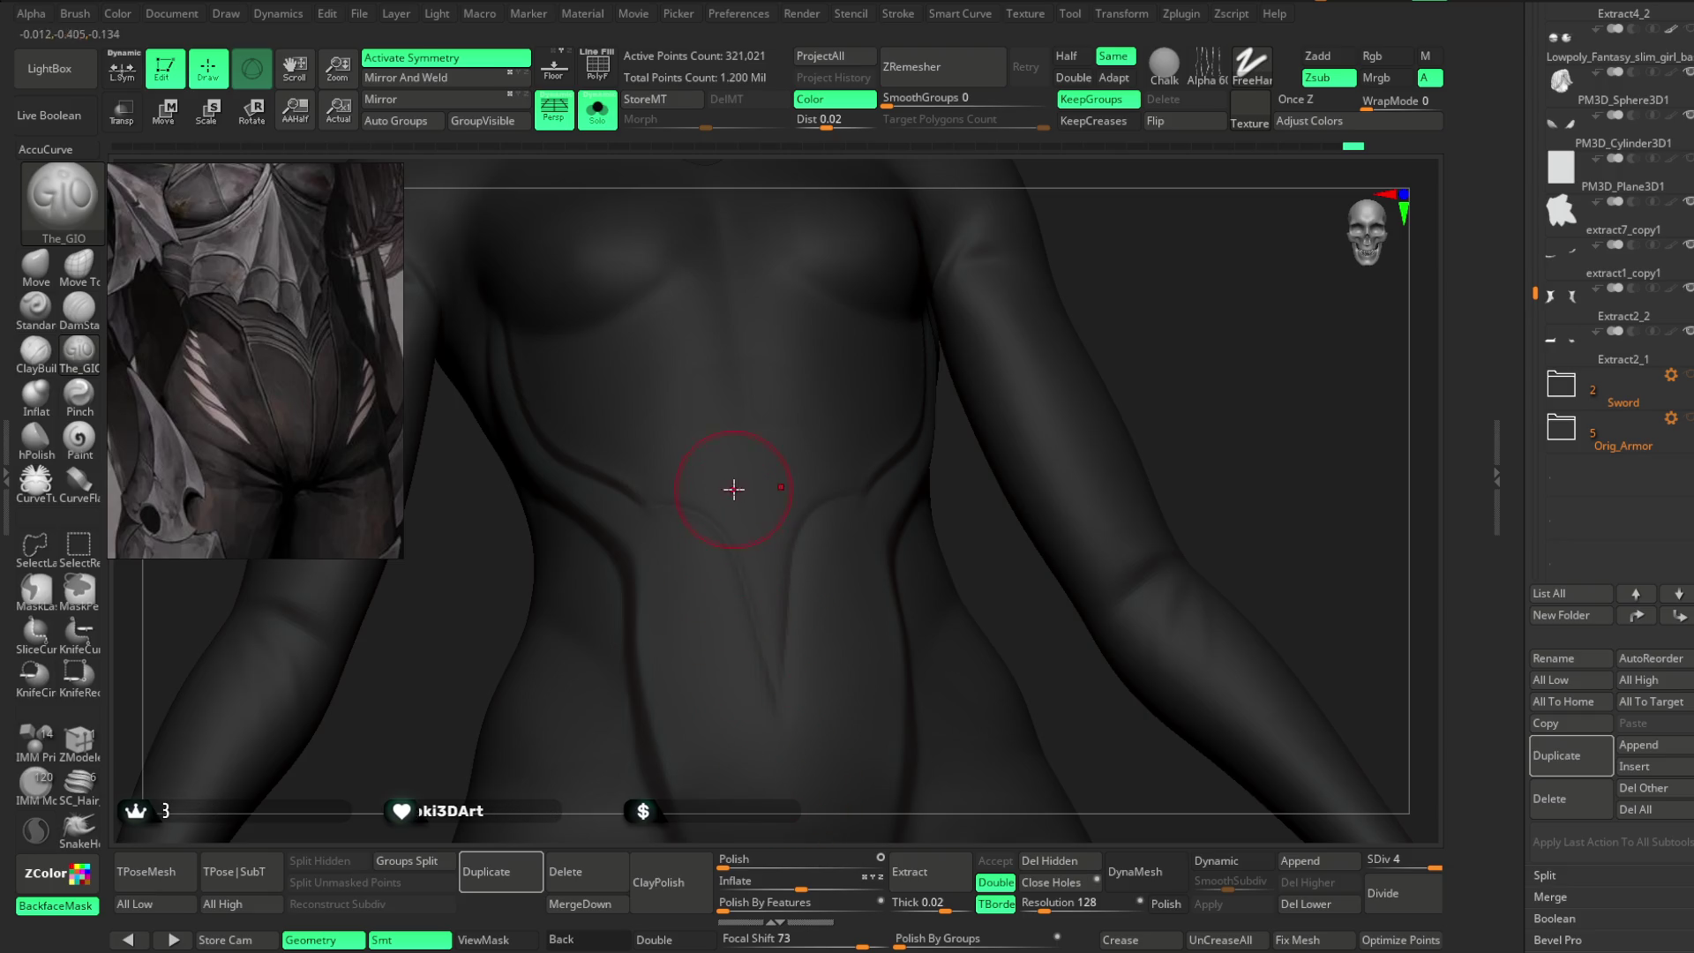
- Carve the V-shaped seam across the lower abdomen
{"action": "left_click_drag", "start_coordinate": [636, 495], "coordinate": [640, 505]}
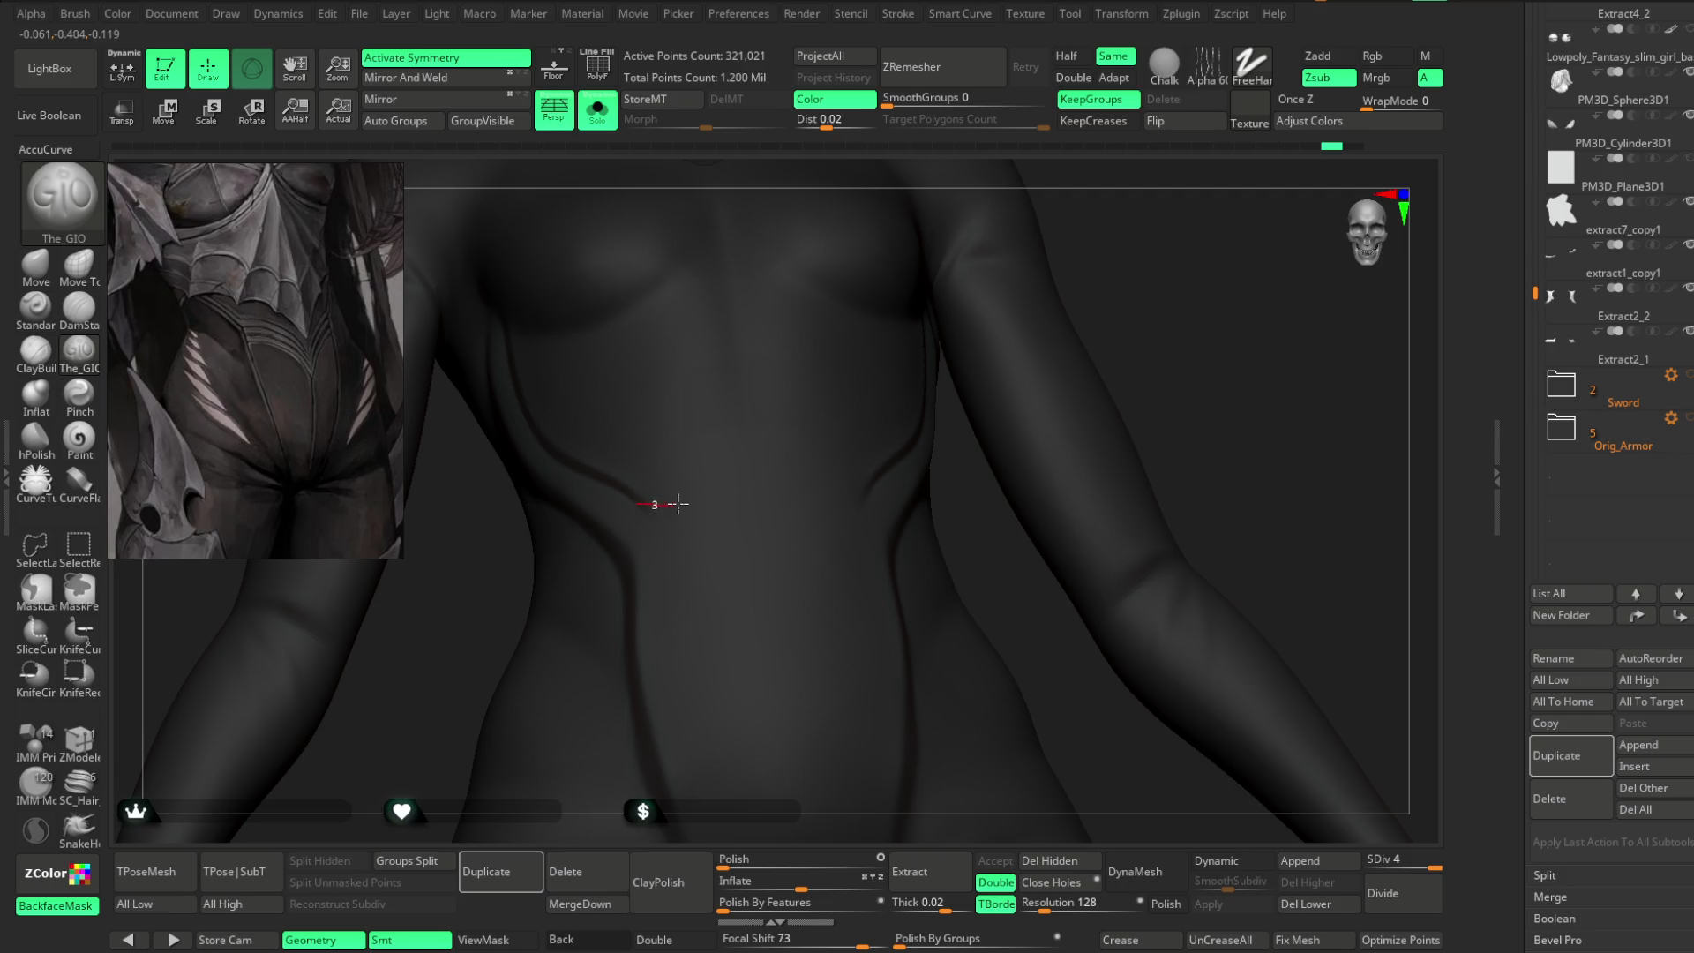
{"action": "left_click_drag", "start_coordinate": [782, 640], "coordinate": [785, 646]}
{"action": "left_click_drag", "start_coordinate": [788, 623], "coordinate": [790, 628]}
{"action": "left_click_drag", "start_coordinate": [1165, 264], "coordinate": [908, 397], "text": "alt"}
{"action": "mouse_move", "coordinate": [603, 445]}
{"action": "left_mouse_down"}
{"action": "mouse_move", "coordinate": [639, 475]}
{"action": "mouse_move", "coordinate": [703, 479]}
{"action": "left_mouse_up"}
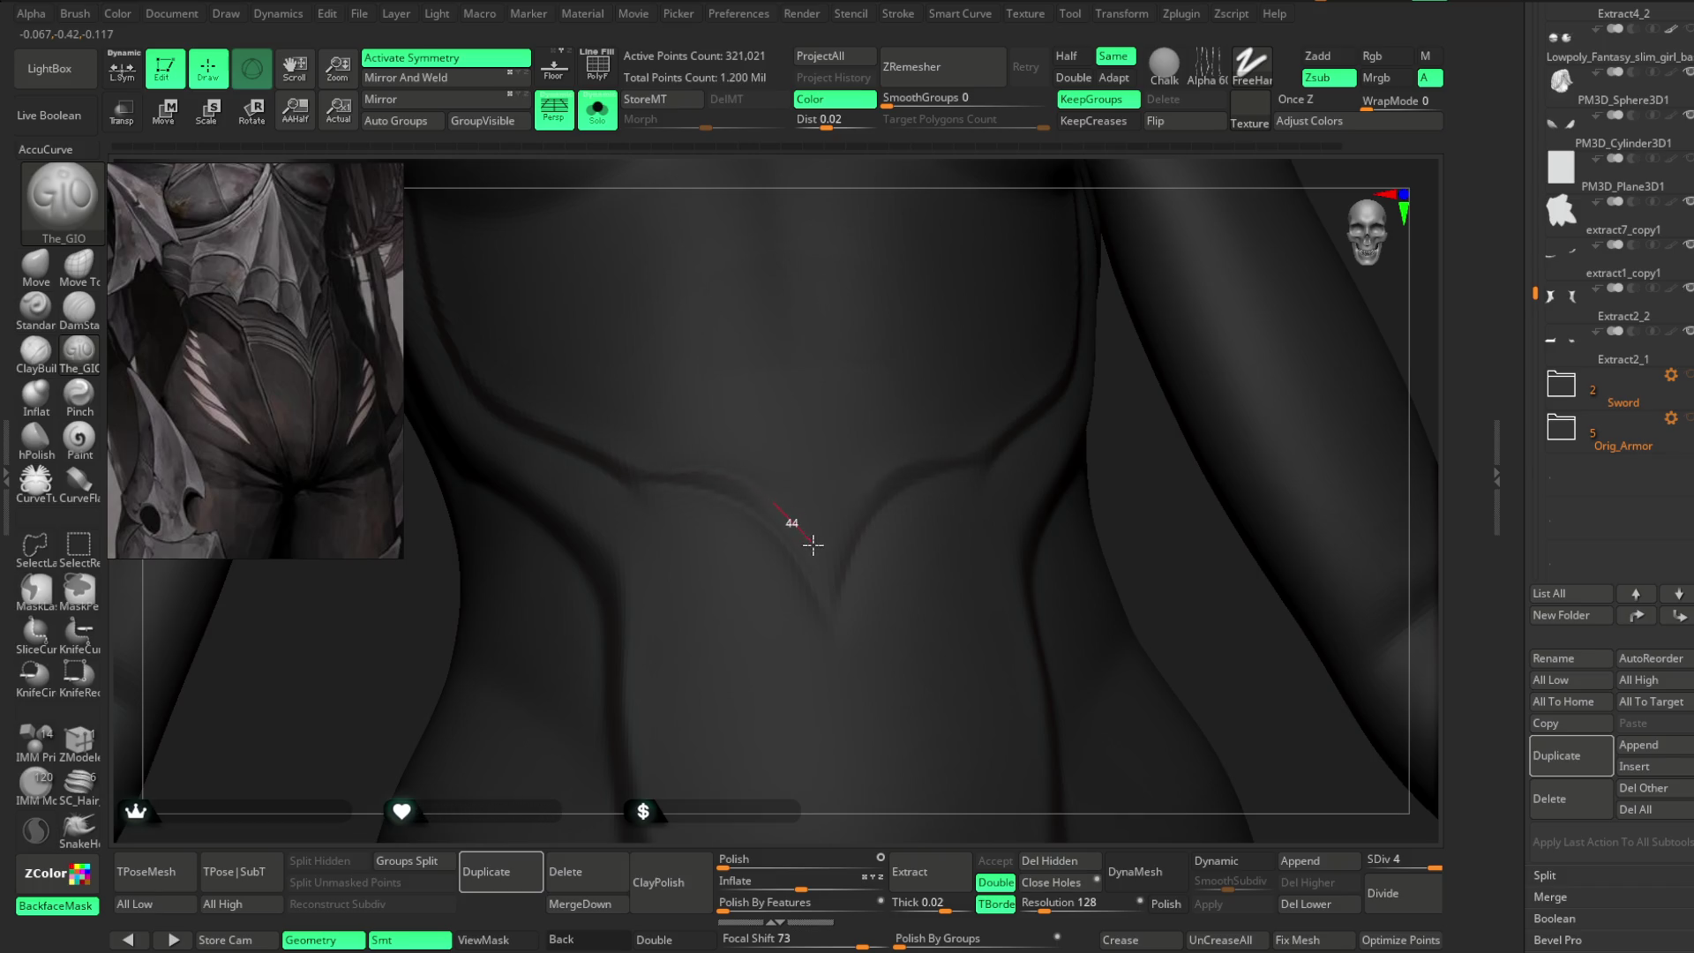
{"action": "mouse_move", "coordinate": [837, 639]}
{"action": "left_mouse_down"}
{"action": "mouse_move", "coordinate": [1162, 503]}
{"action": "mouse_move", "coordinate": [1107, 286]}
{"action": "mouse_move", "coordinate": [956, 363]}
{"action": "mouse_move", "coordinate": [1203, 276]}
{"action": "left_mouse_up"}
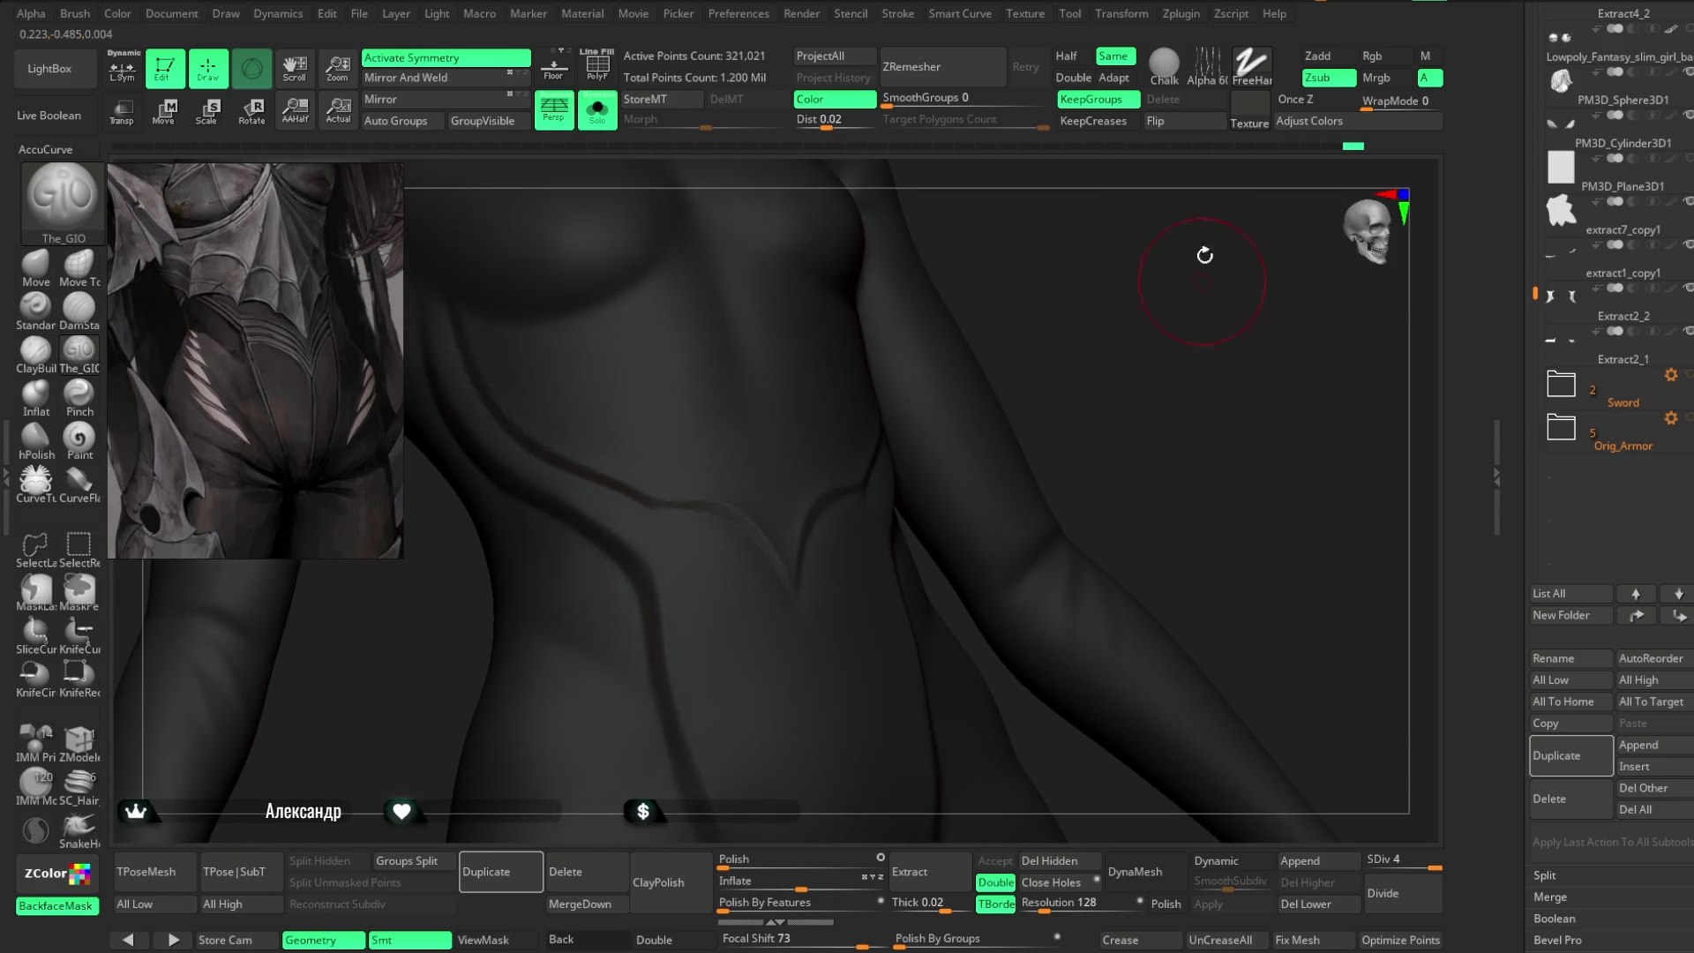
- Adjust the LazyMouse amount, retrace the V crease to refine it, and show the armour again
{"action": "left_click", "coordinate": [907, 21]}
{"action": "left_click", "coordinate": [953, 374]}
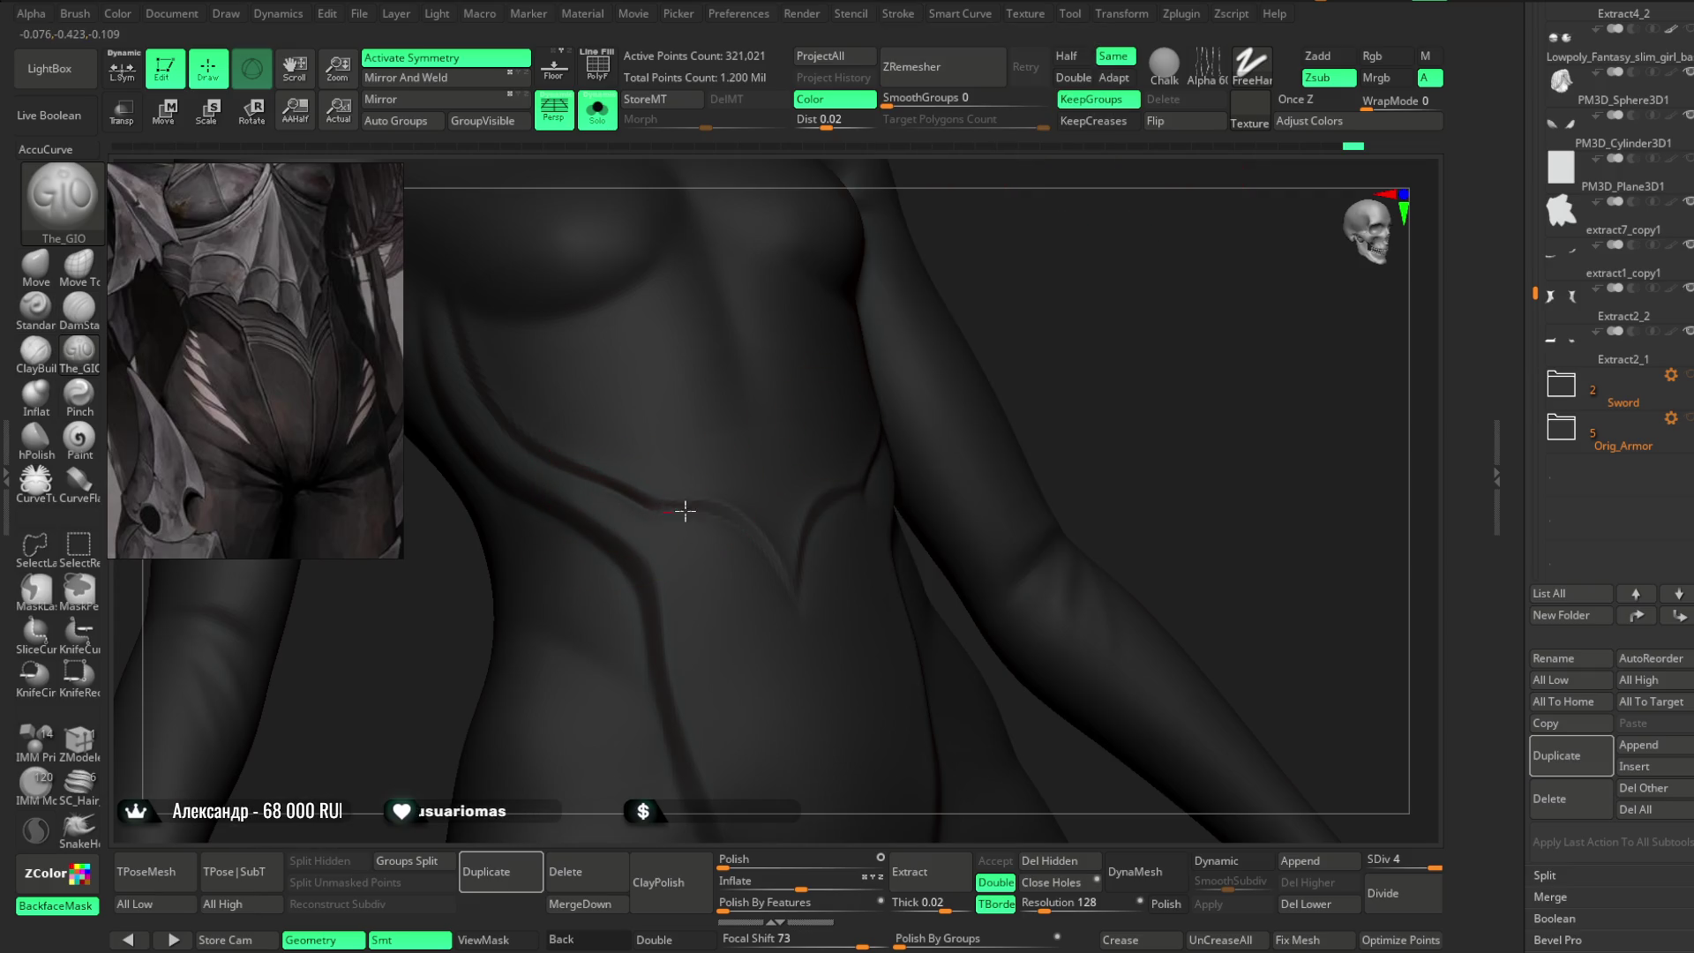
{"action": "mouse_move", "coordinate": [783, 571]}
{"action": "left_mouse_down", "text": "alt"}
{"action": "mouse_move", "coordinate": [1041, 272]}
{"action": "mouse_move", "coordinate": [723, 448]}
{"action": "left_mouse_up", "text": "alt"}
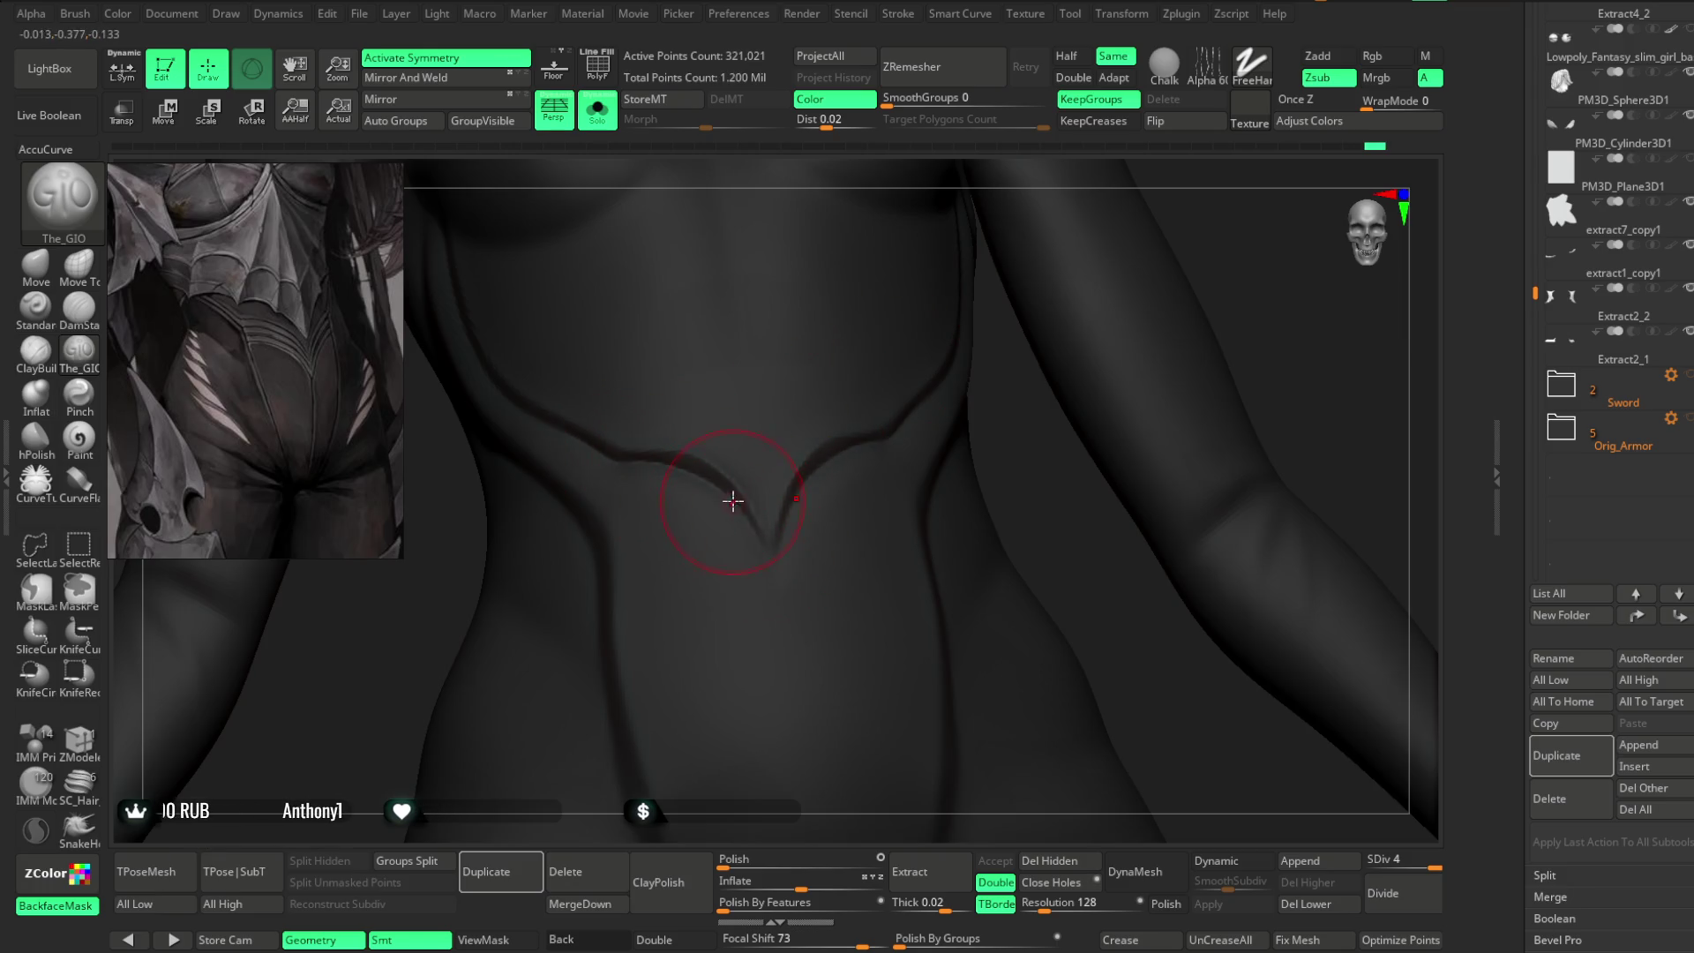
{"action": "left_click_drag", "start_coordinate": [746, 508], "coordinate": [772, 549]}
{"action": "mouse_move", "coordinate": [1041, 518]}
{"action": "left_mouse_down", "text": "alt"}
{"action": "mouse_move", "coordinate": [1051, 292]}
{"action": "mouse_move", "coordinate": [1074, 333]}
{"action": "mouse_move", "coordinate": [767, 299]}
{"action": "left_mouse_up", "text": "alt"}
{"action": "left_click", "coordinate": [597, 110]}
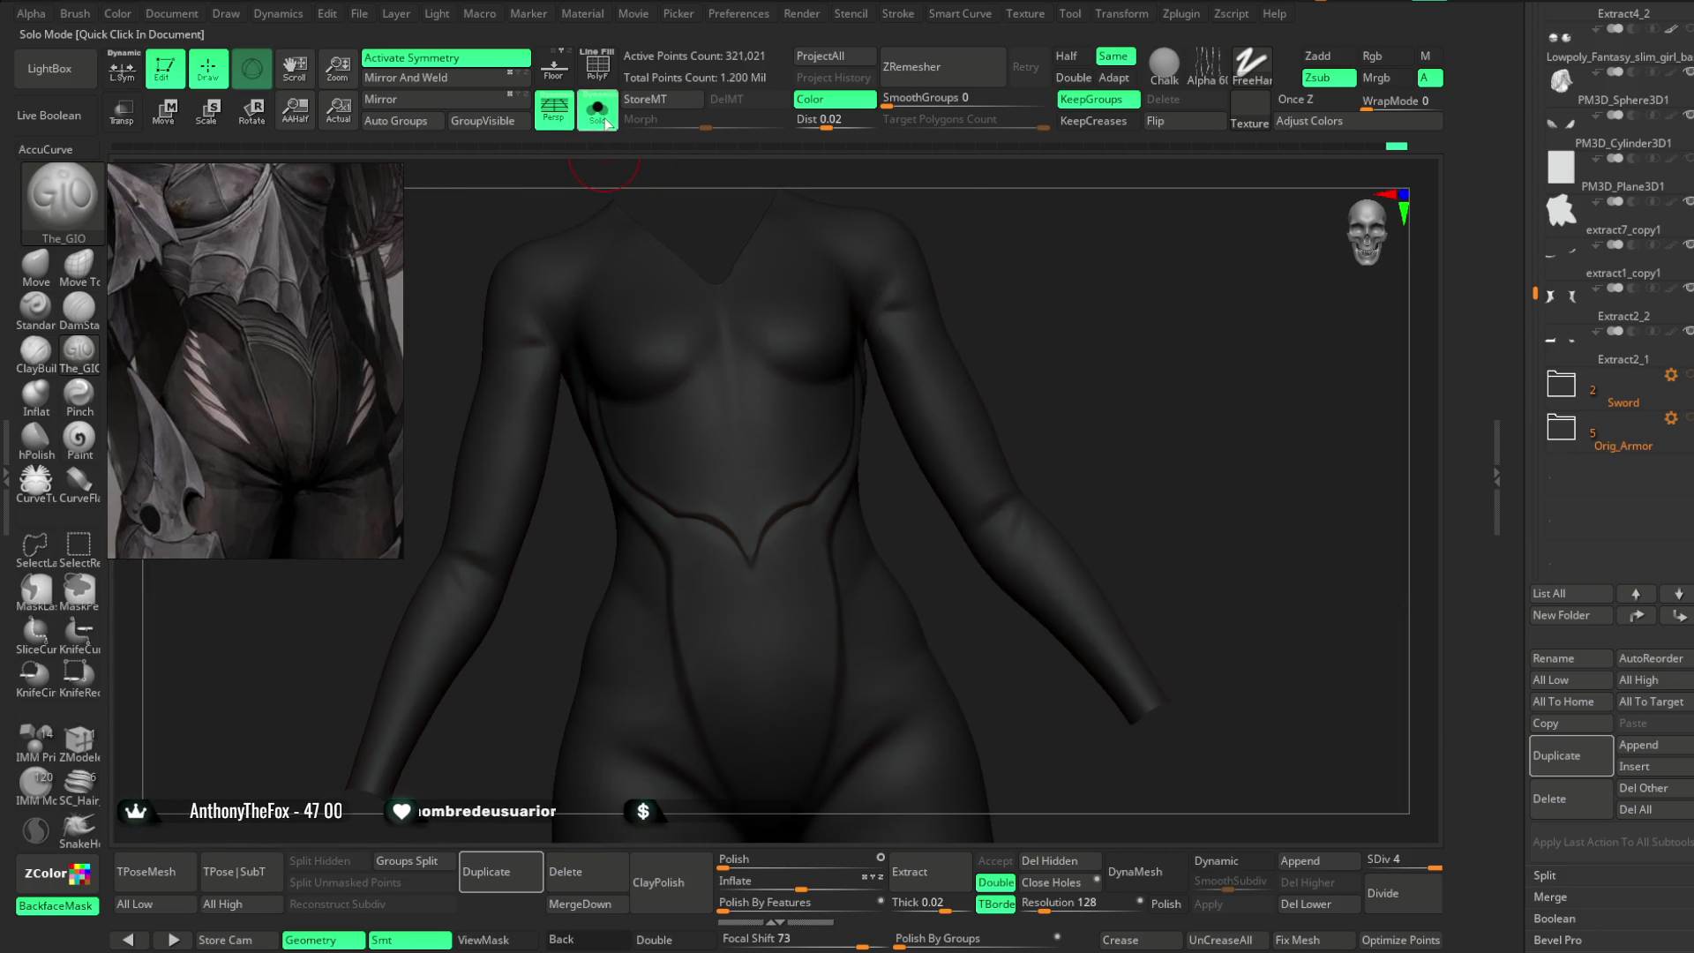
- Solo the body mesh and frame the abdomen from the front
{"action": "mouse_move", "coordinate": [1109, 310]}
{"action": "left_mouse_down", "text": "alt"}
{"action": "mouse_move", "coordinate": [1101, 329]}
{"action": "mouse_move", "coordinate": [1082, 278]}
{"action": "mouse_move", "coordinate": [1023, 331]}
{"action": "left_mouse_up", "text": "alt"}
{"action": "key", "text": "space"}
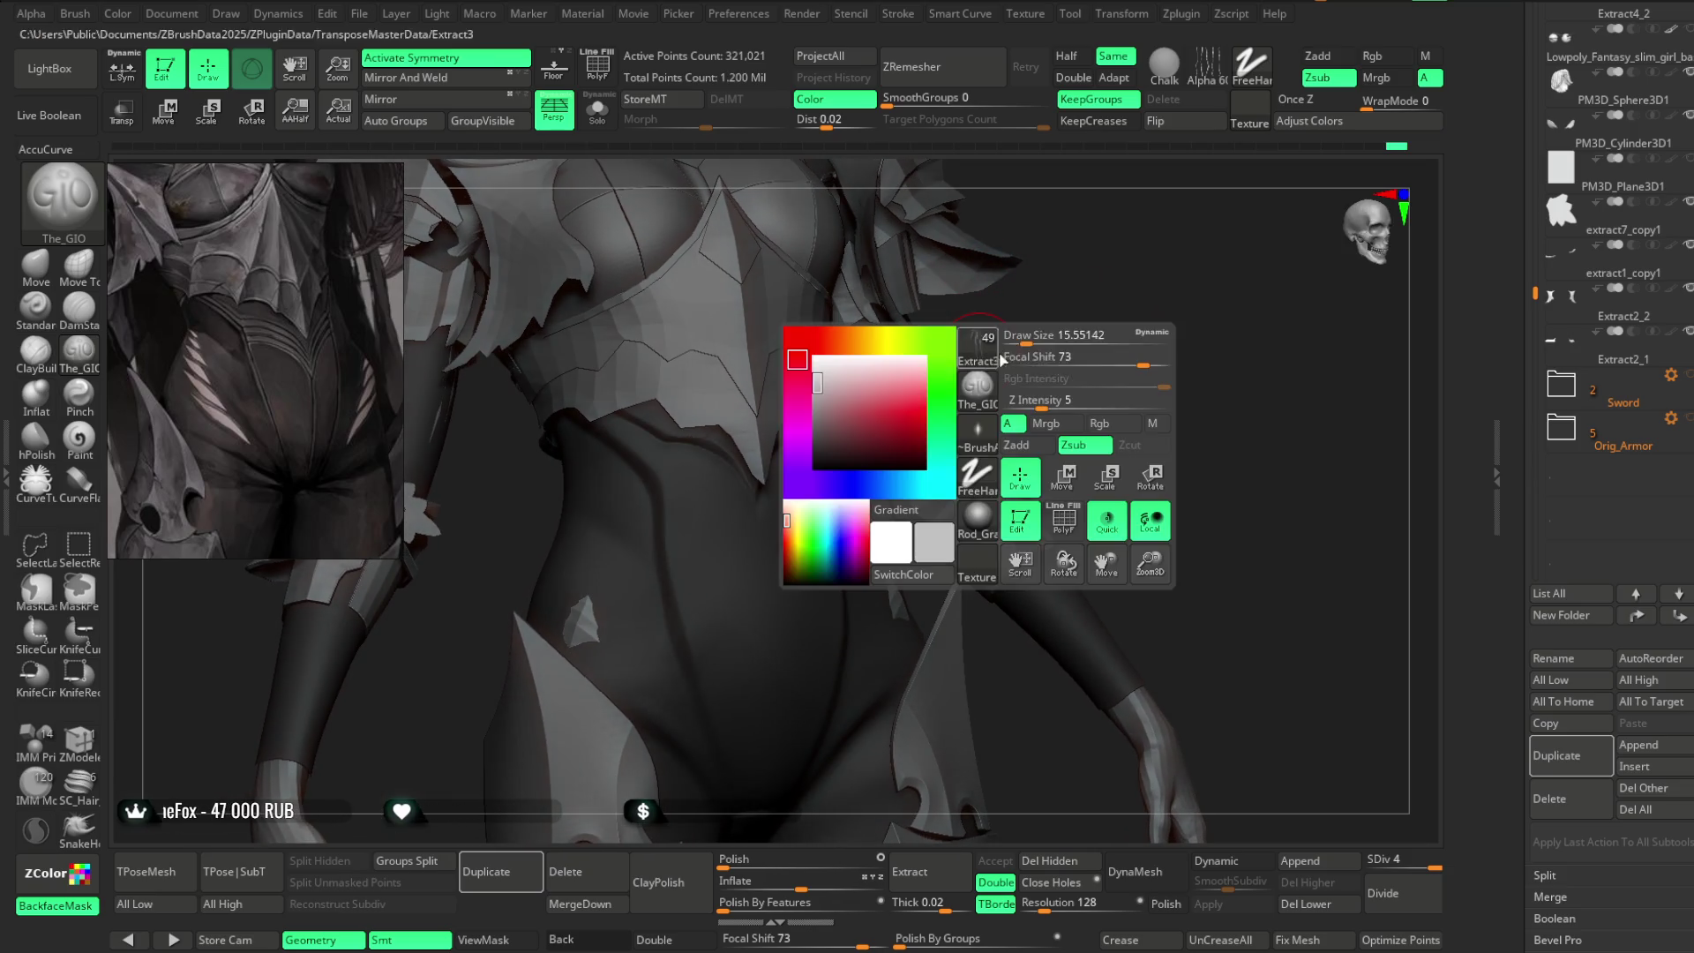
{"action": "left_click", "coordinate": [596, 113]}
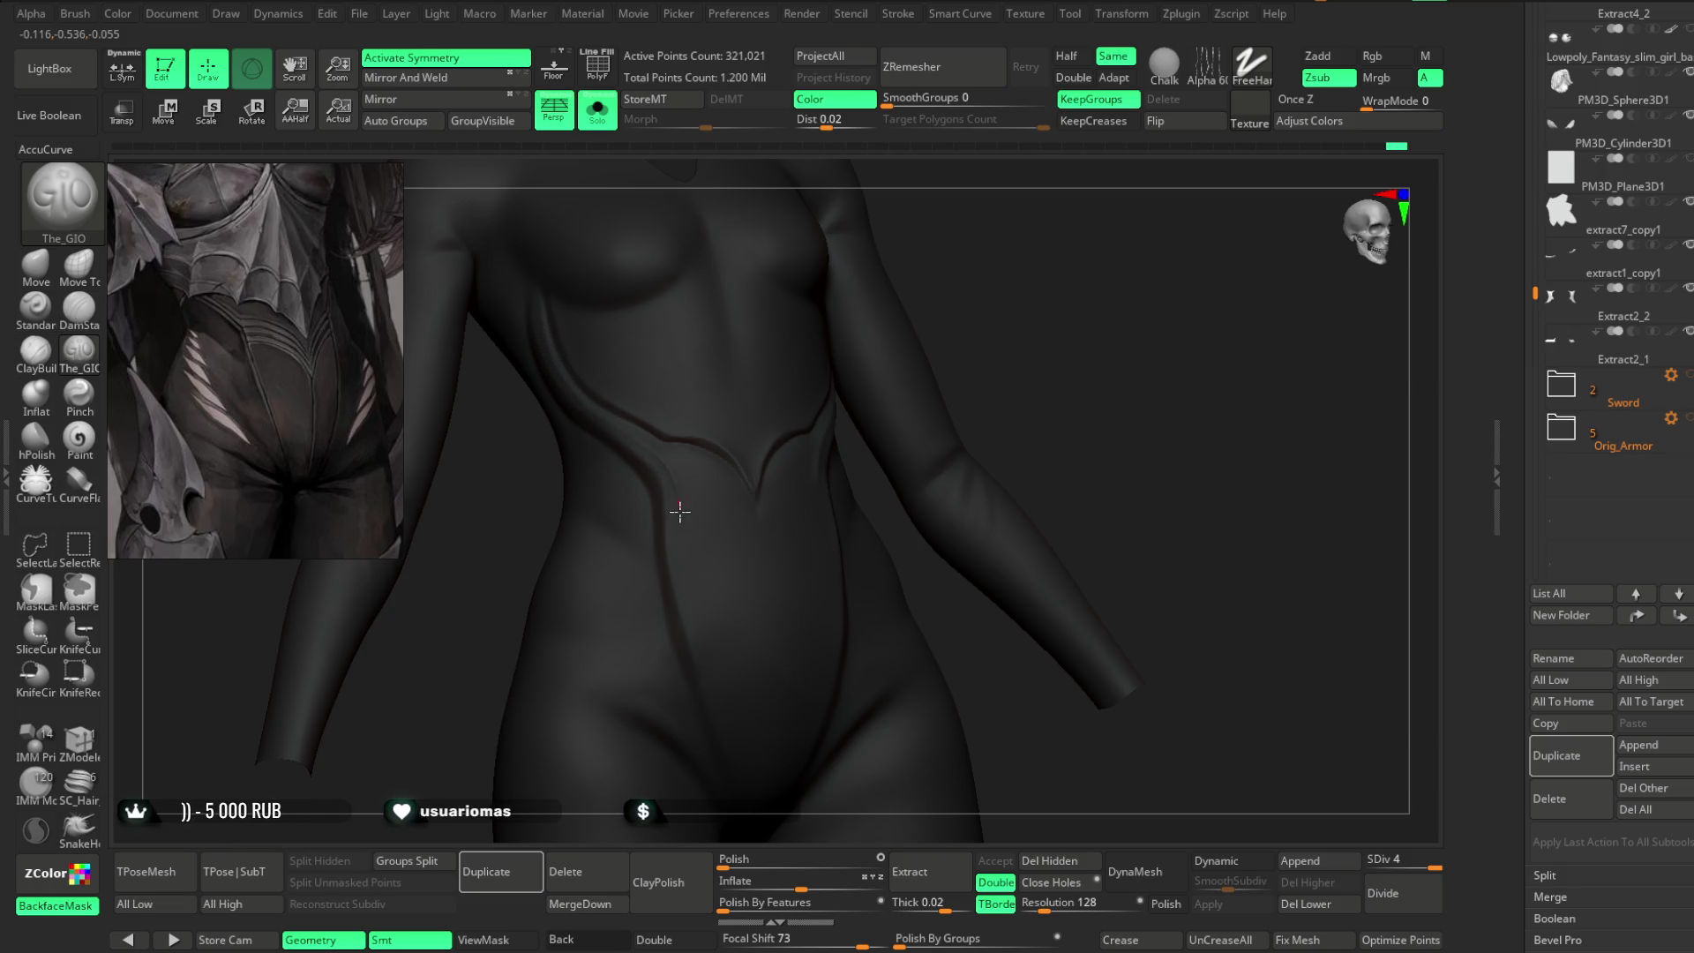
{"action": "left_click_drag", "start_coordinate": [1030, 296], "coordinate": [894, 273]}
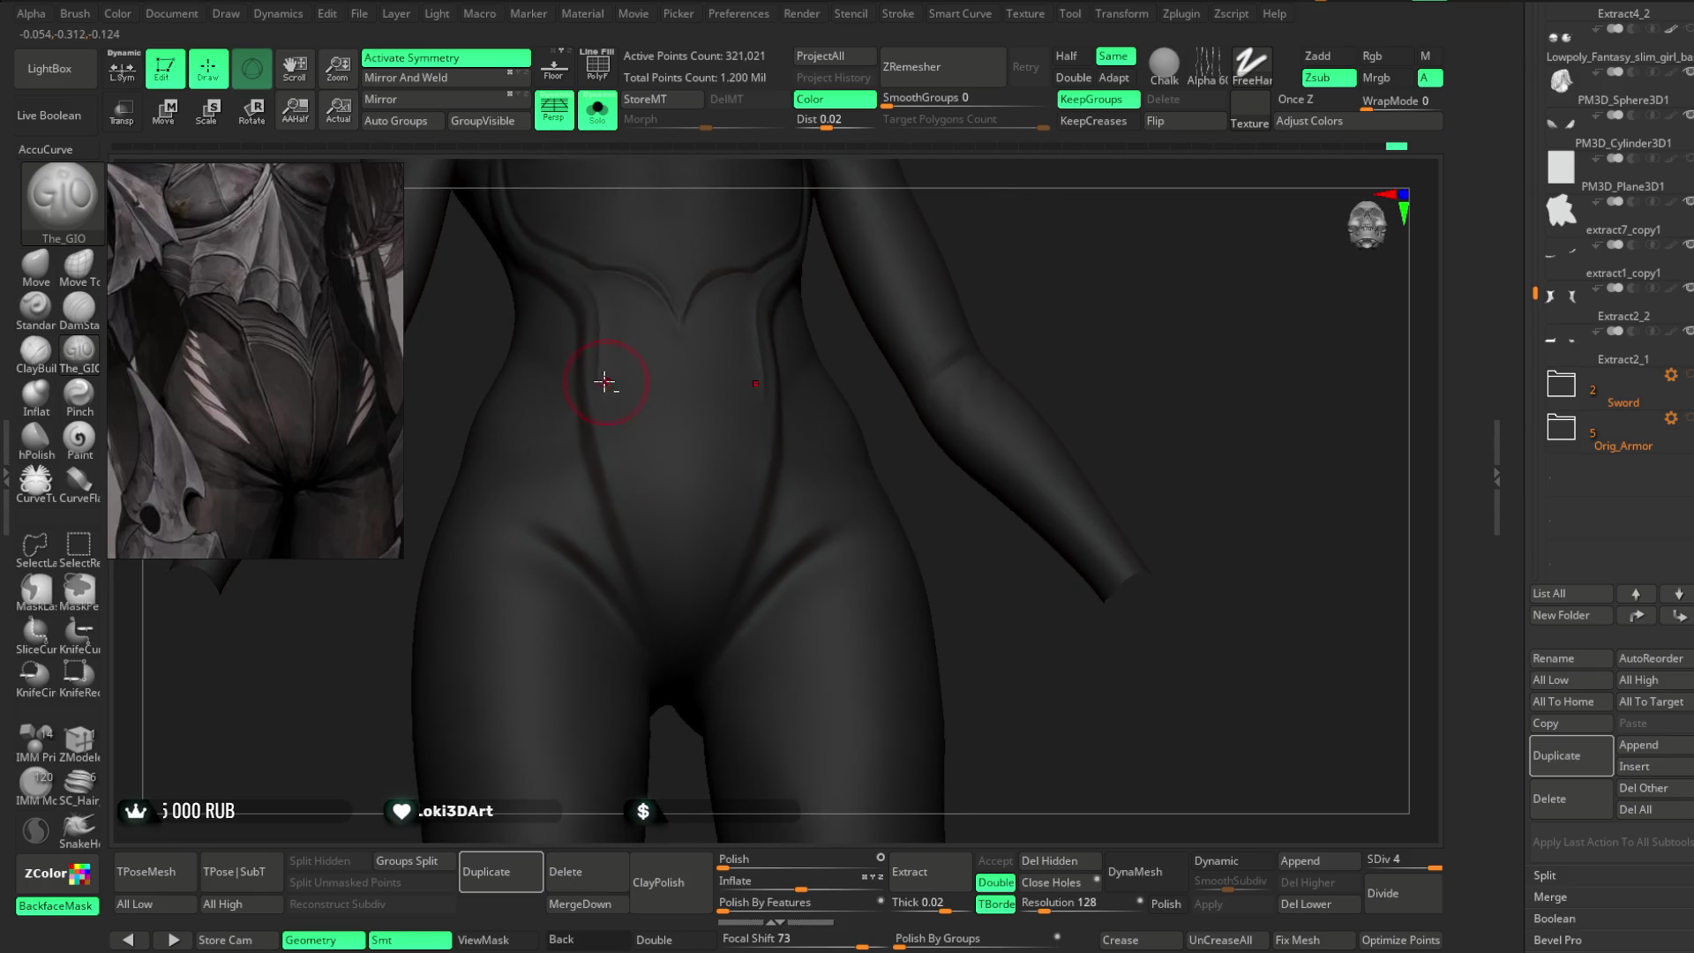
{"action": "mouse_move", "coordinate": [654, 533]}
{"action": "left_mouse_down", "text": "alt"}
{"action": "mouse_move", "coordinate": [1036, 216]}
{"action": "mouse_move", "coordinate": [603, 358]}
{"action": "left_mouse_up", "text": "alt"}
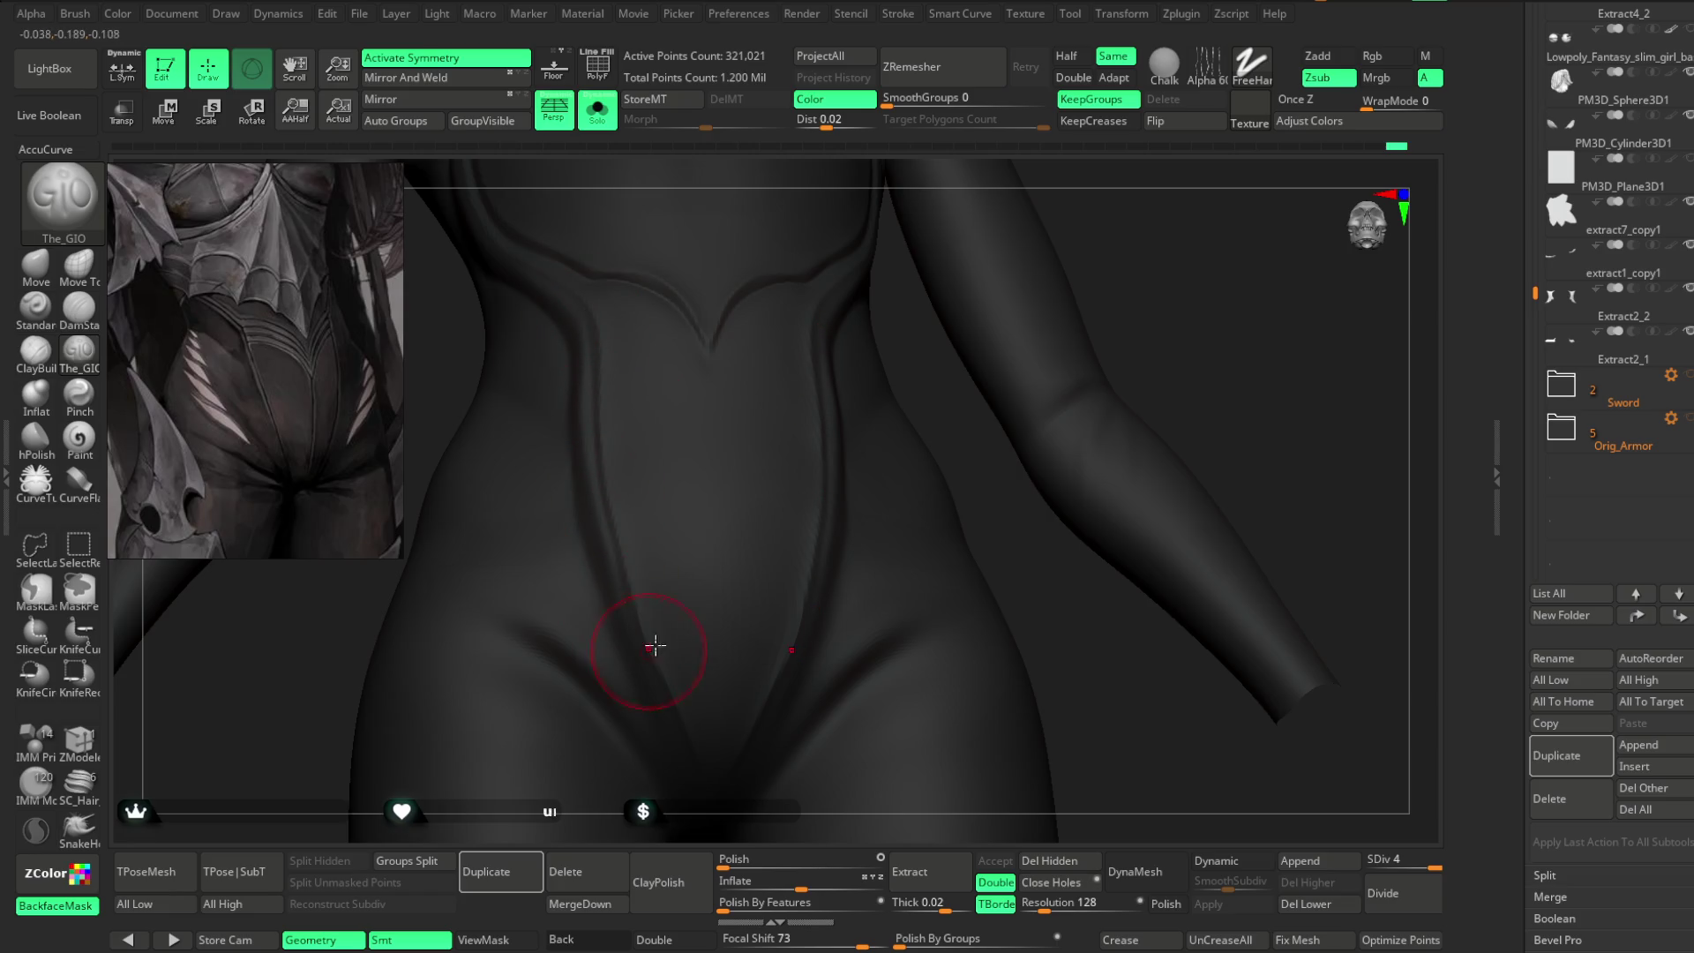
{"action": "left_click_drag", "start_coordinate": [1032, 613], "coordinate": [791, 511], "text": "alt"}
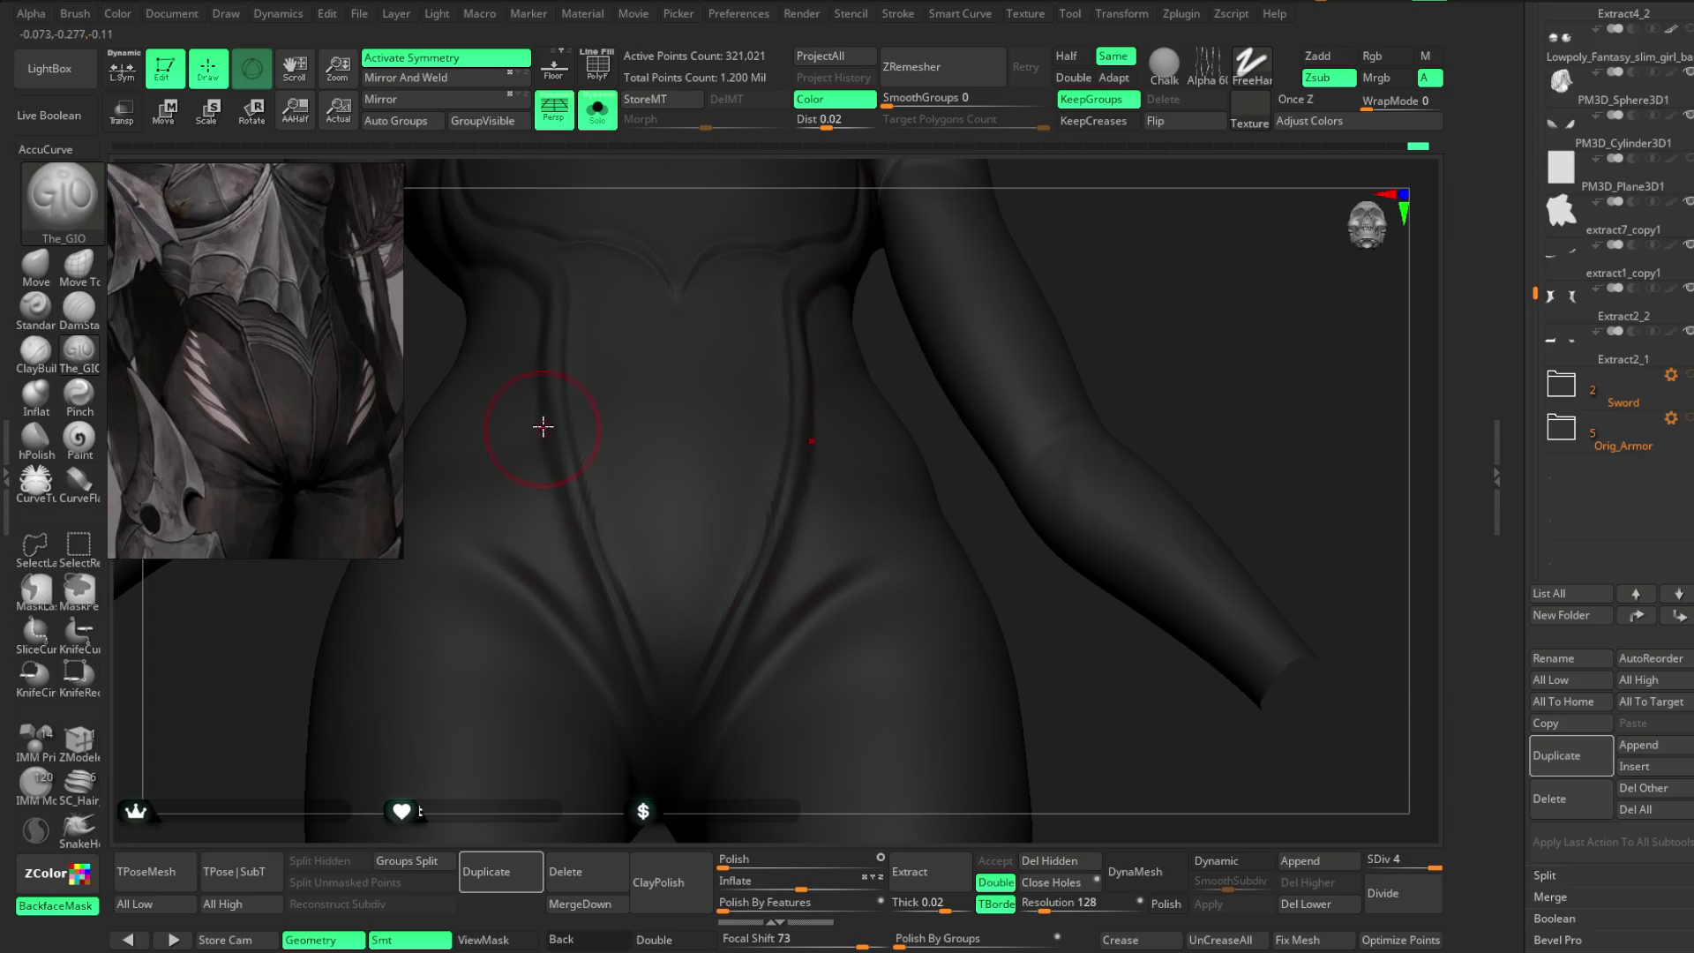
- Orbit around the torso to inspect the V seam from side and three-quarter angles
{"action": "right_click_drag", "start_coordinate": [995, 294], "coordinate": [1072, 304]}
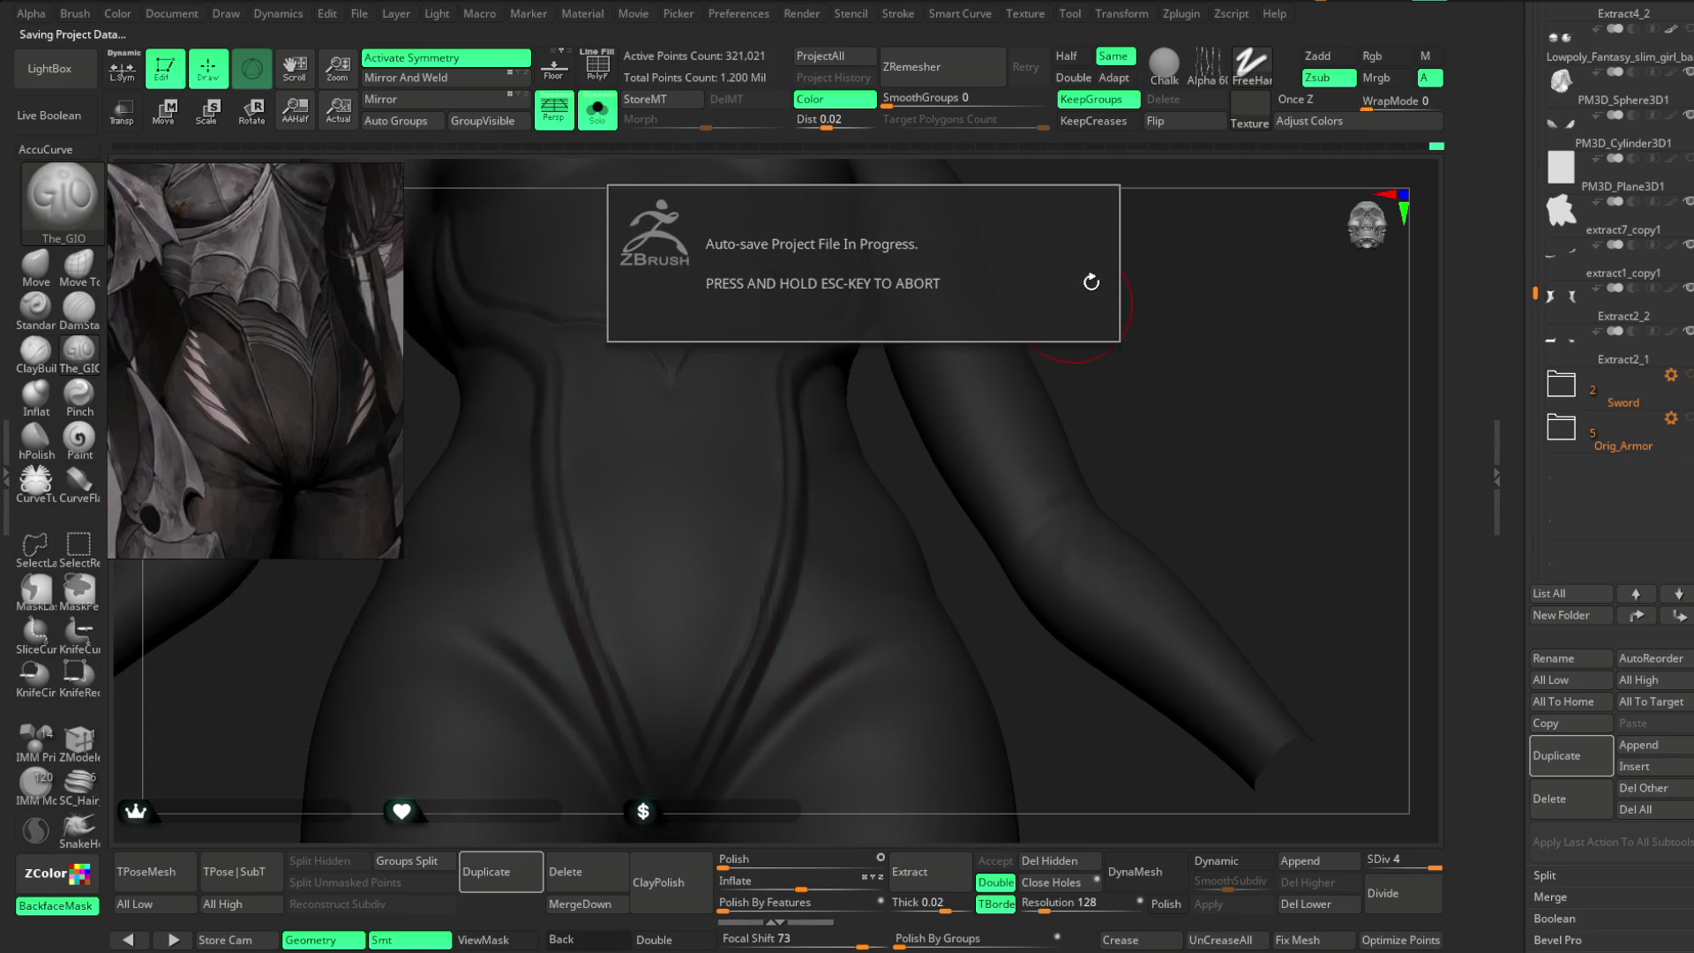
{"action": "mouse_move", "coordinate": [1009, 258]}
{"action": "right_mouse_down"}
{"action": "mouse_move", "coordinate": [1116, 287]}
{"action": "mouse_move", "coordinate": [744, 400]}
{"action": "right_mouse_up"}
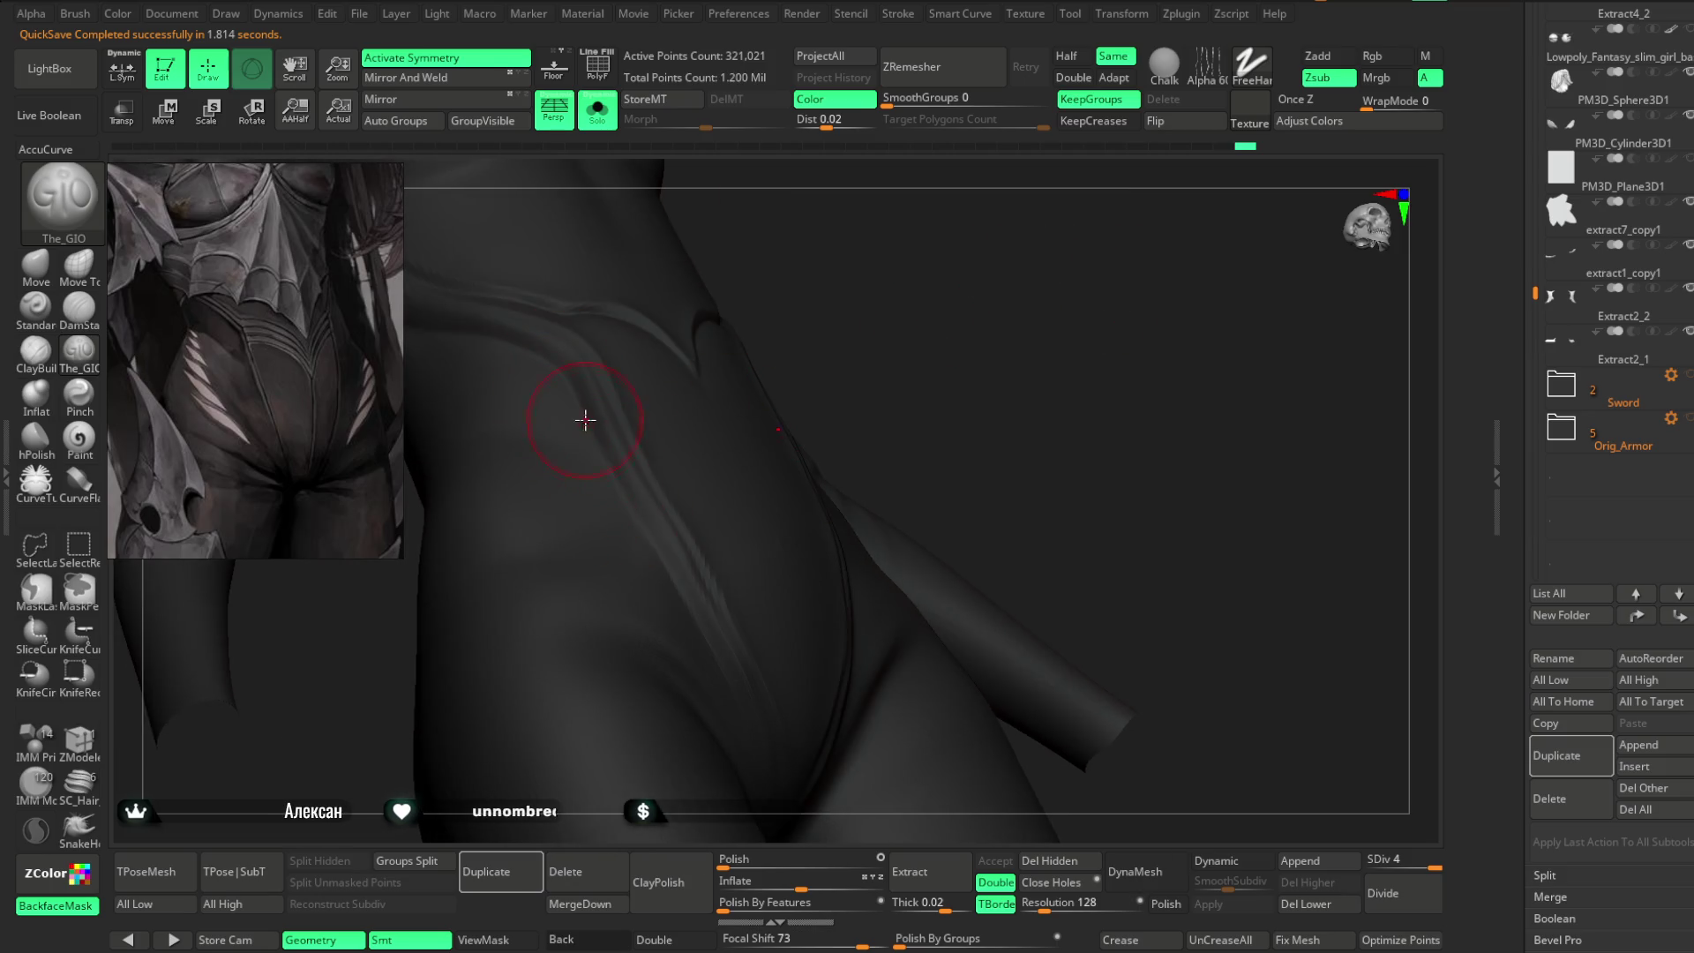
{"action": "mouse_move", "coordinate": [907, 413]}
{"action": "right_mouse_down"}
{"action": "mouse_move", "coordinate": [918, 341]}
{"action": "mouse_move", "coordinate": [897, 302]}
{"action": "mouse_move", "coordinate": [785, 329]}
{"action": "mouse_move", "coordinate": [896, 253]}
{"action": "mouse_move", "coordinate": [1058, 205]}
{"action": "mouse_move", "coordinate": [1044, 257]}
{"action": "right_mouse_up"}
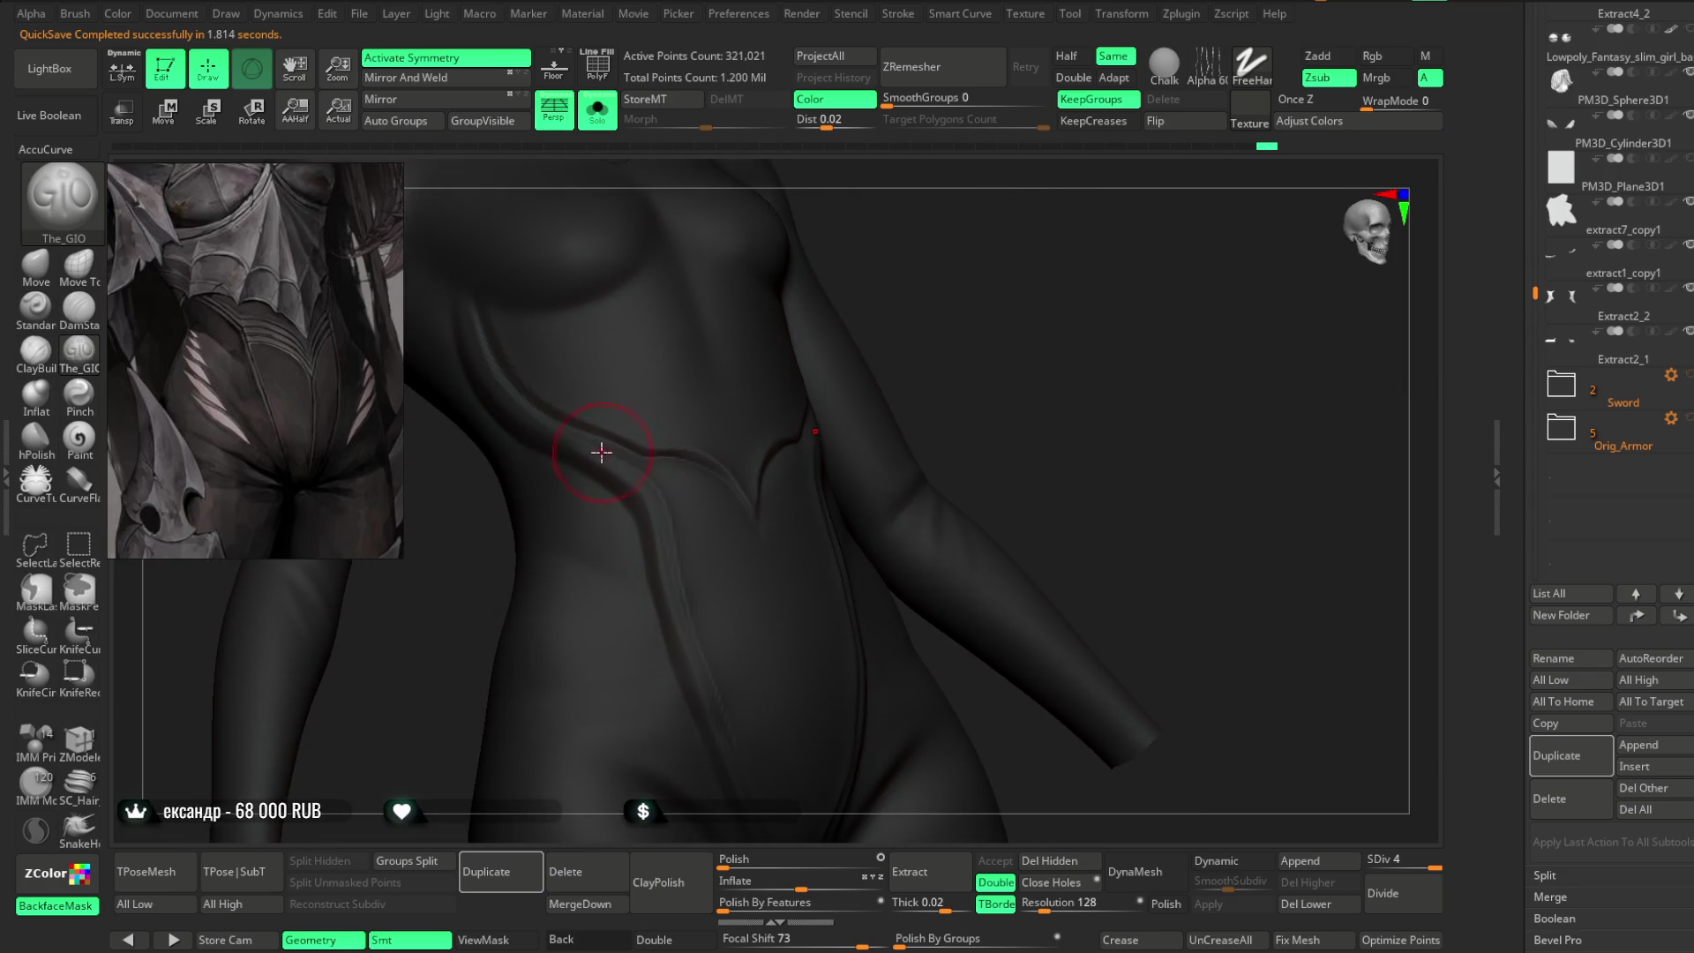
{"action": "mouse_move", "coordinate": [936, 309]}
{"action": "right_mouse_down"}
{"action": "mouse_move", "coordinate": [961, 273]}
{"action": "mouse_move", "coordinate": [938, 347]}
{"action": "mouse_move", "coordinate": [499, 408]}
{"action": "right_mouse_up"}
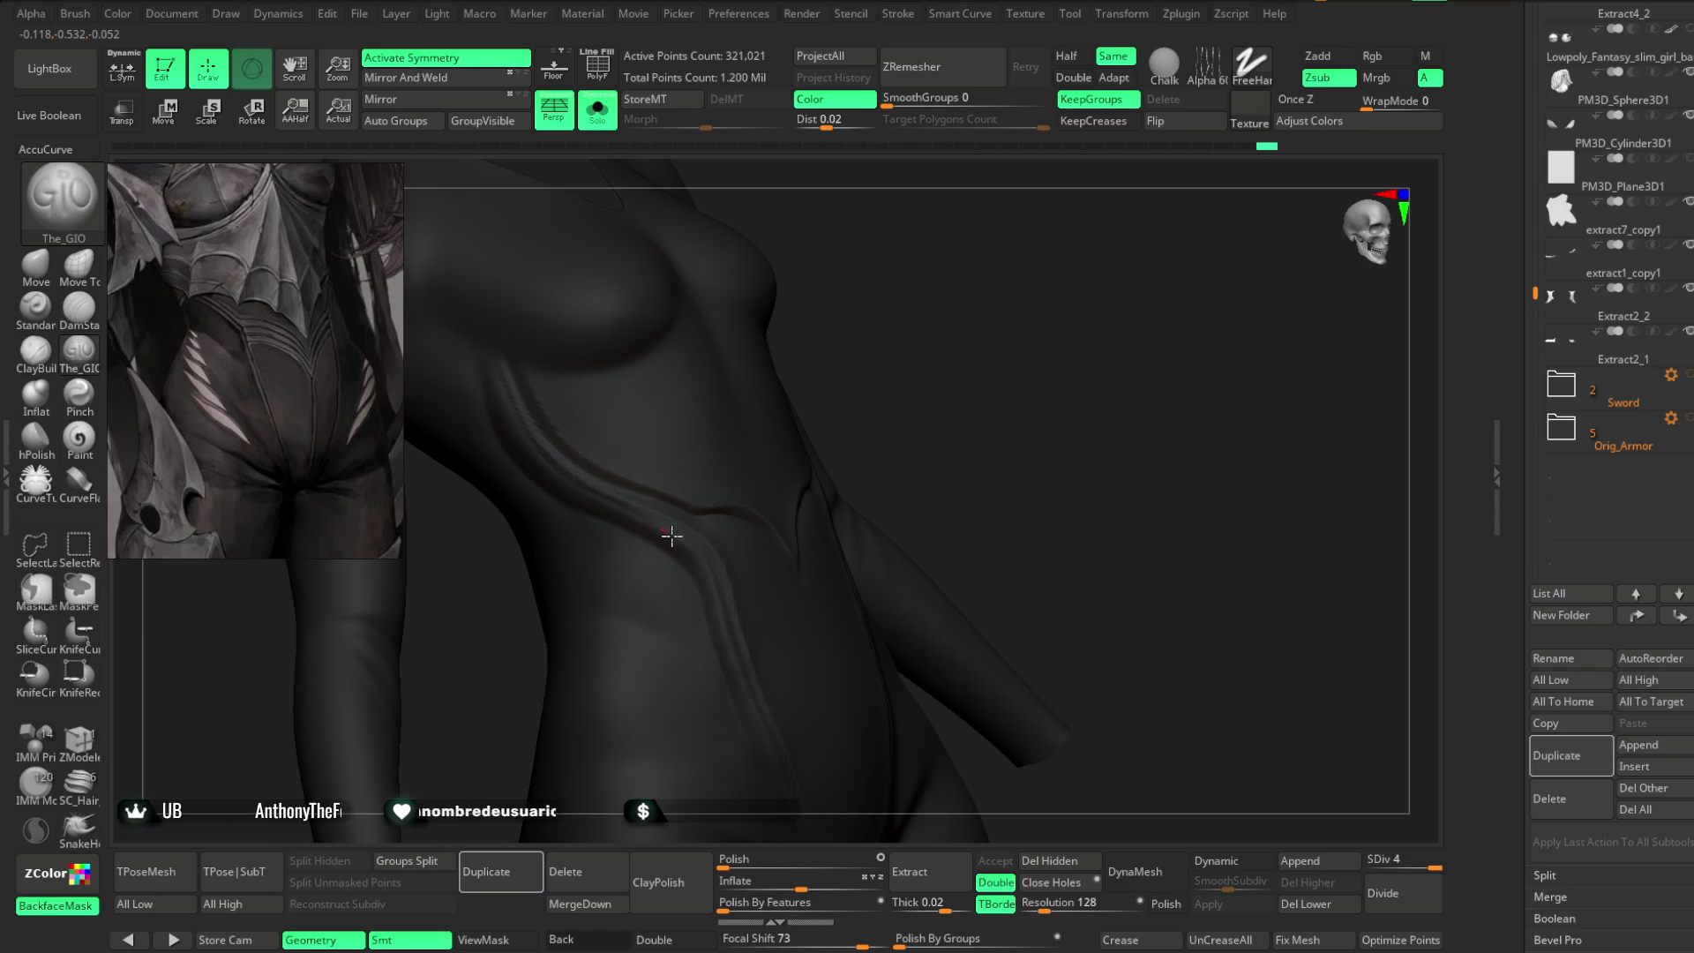
{"action": "right_click_drag", "start_coordinate": [918, 352], "coordinate": [828, 367]}
{"action": "mouse_move", "coordinate": [839, 475]}
{"action": "right_mouse_down"}
{"action": "mouse_move", "coordinate": [968, 300]}
{"action": "mouse_move", "coordinate": [618, 457]}
{"action": "right_mouse_up"}
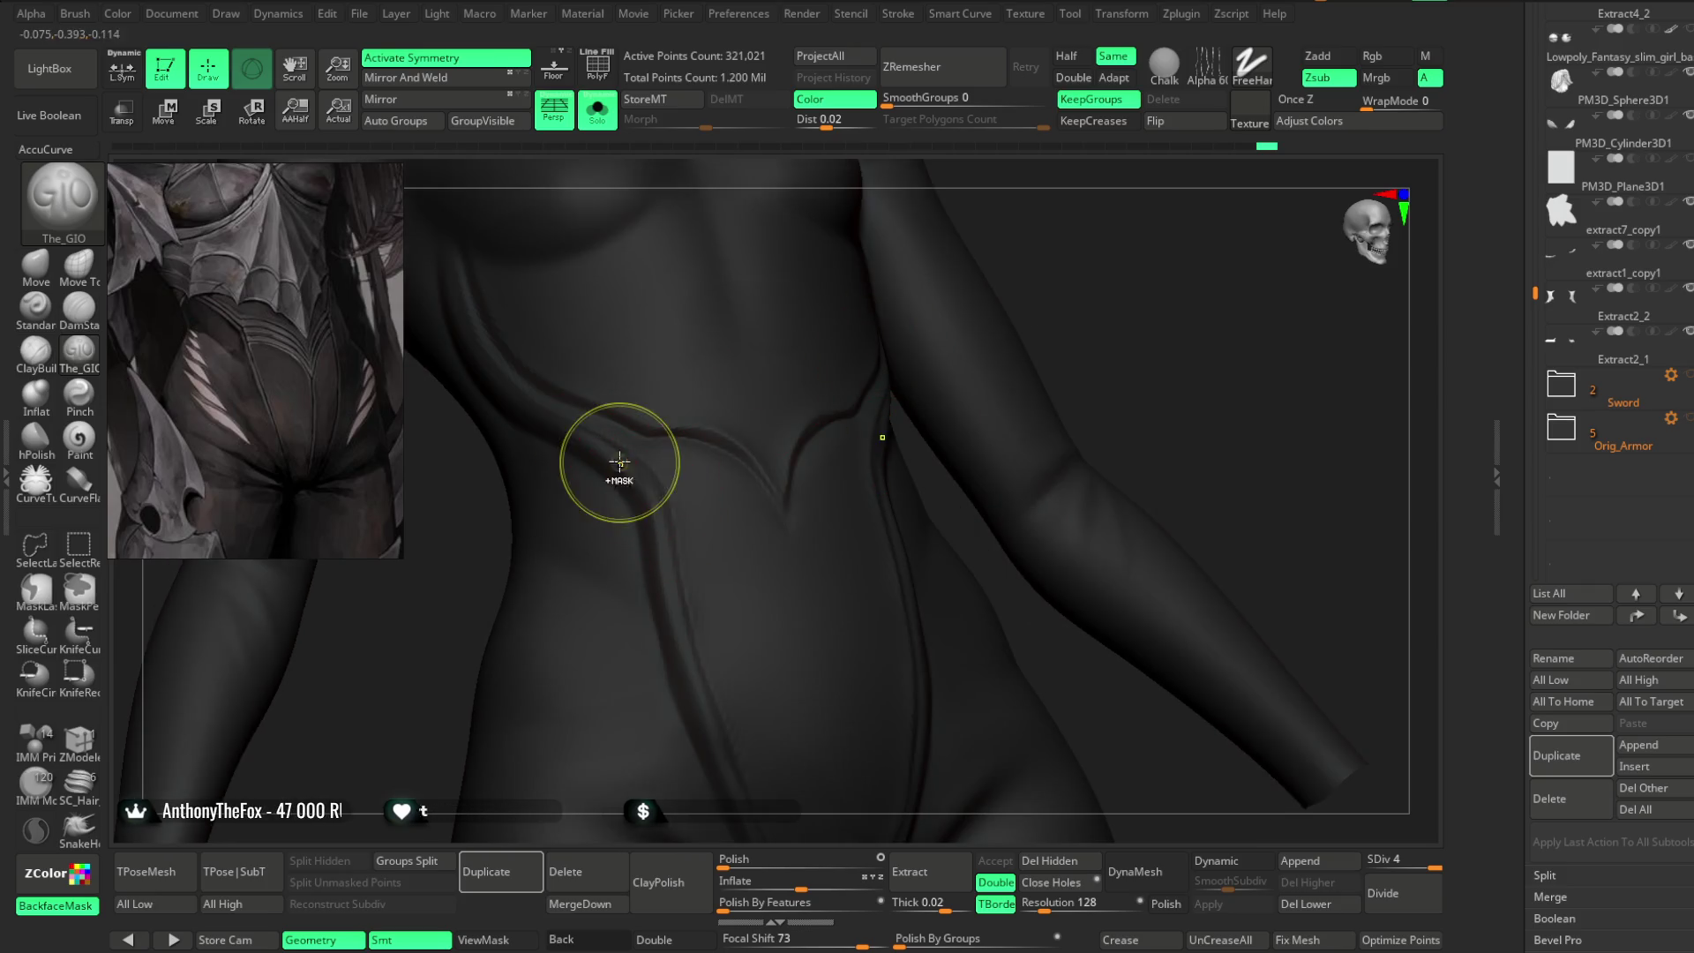
{"action": "mouse_move", "coordinate": [1070, 283]}
{"action": "right_mouse_down"}
{"action": "mouse_move", "coordinate": [1044, 238]}
{"action": "mouse_move", "coordinate": [1073, 191]}
{"action": "mouse_move", "coordinate": [1104, 227]}
{"action": "mouse_move", "coordinate": [1067, 208]}
{"action": "mouse_move", "coordinate": [1086, 220]}
{"action": "right_mouse_up"}
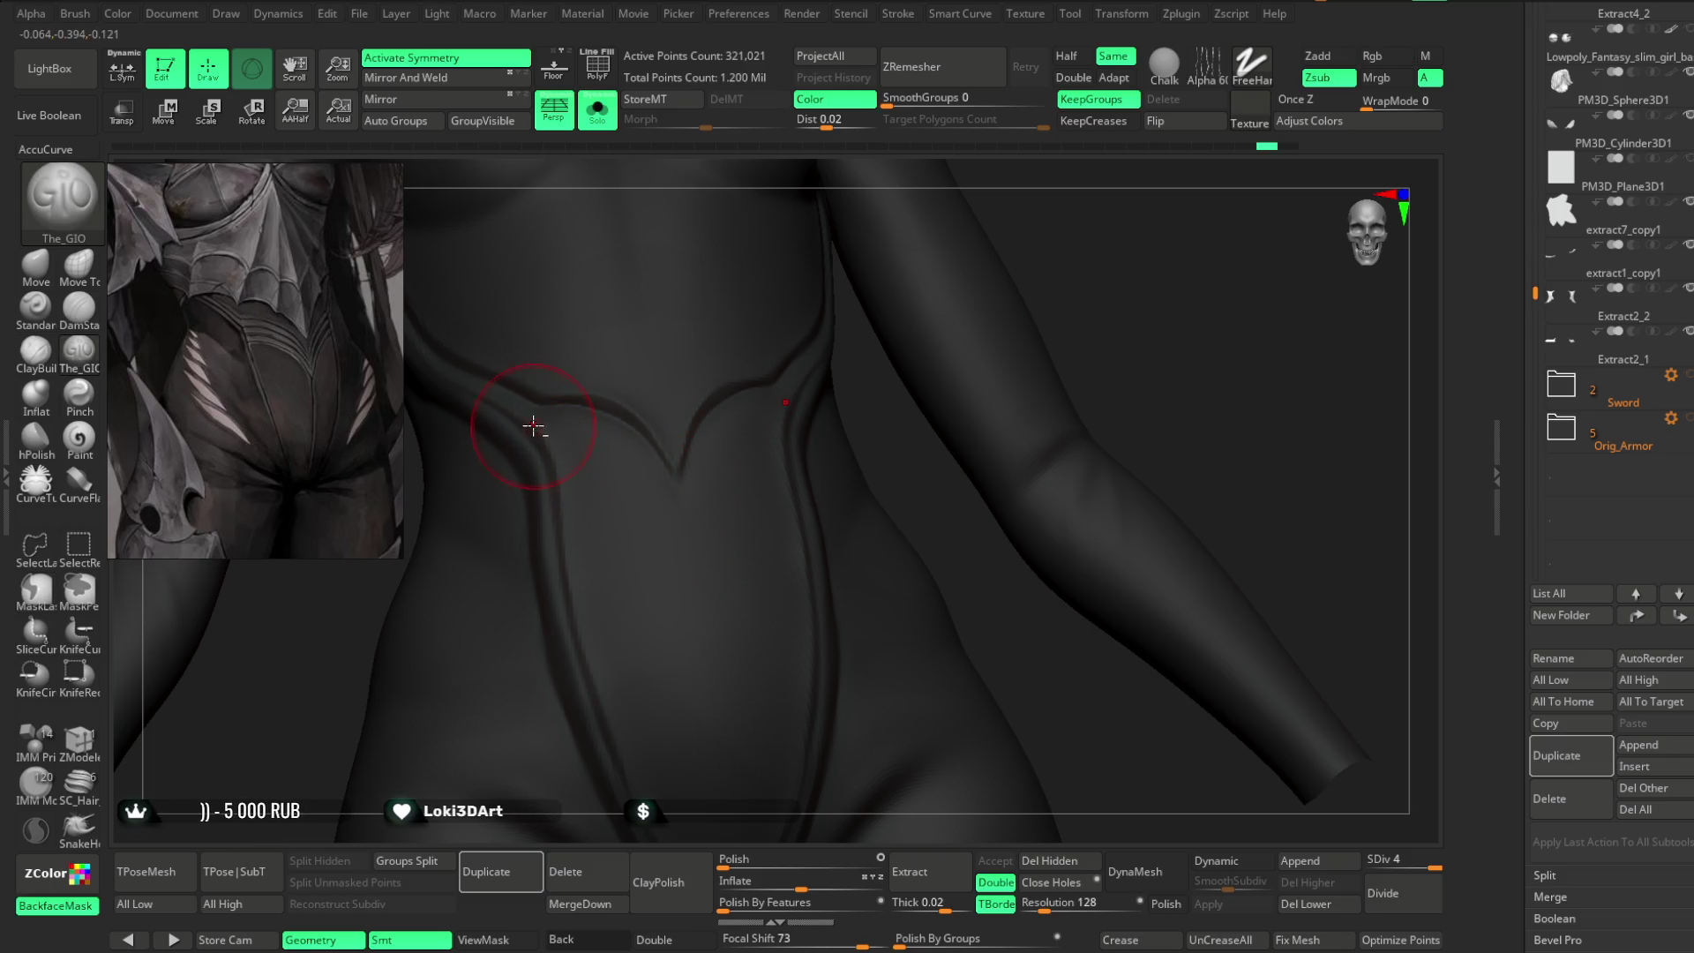
{"action": "right_click_drag", "start_coordinate": [1103, 247], "coordinate": [903, 358]}
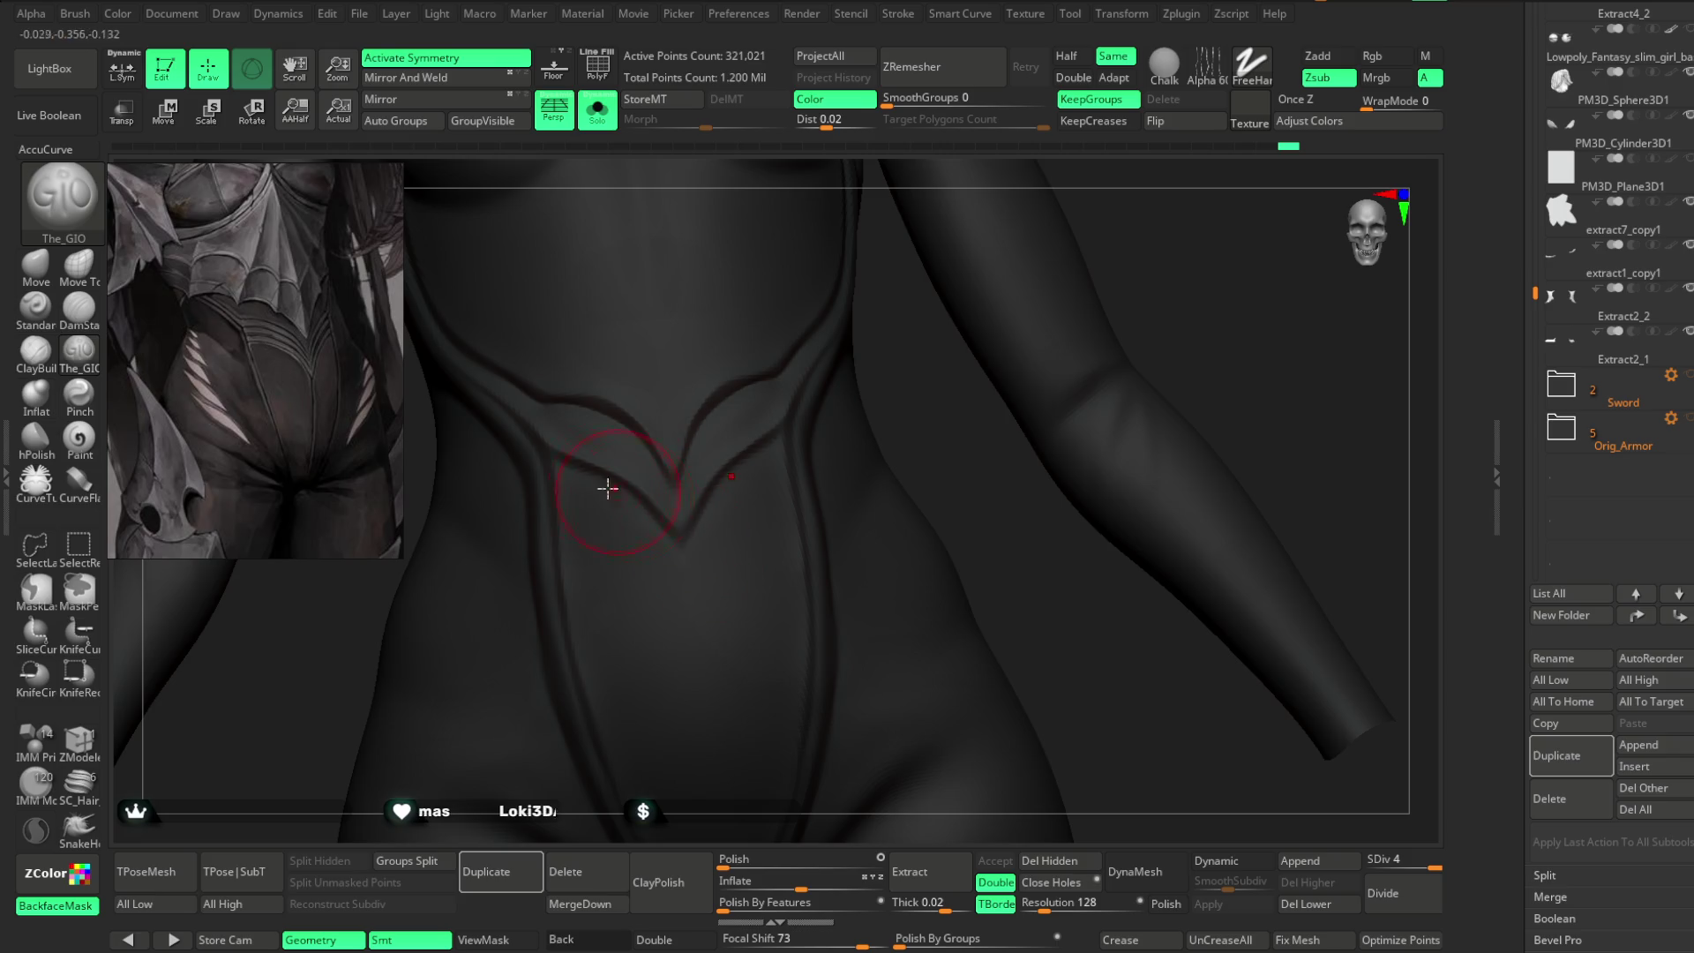
{"action": "mouse_move", "coordinate": [1098, 276]}
{"action": "right_mouse_down"}
{"action": "mouse_move", "coordinate": [1101, 230]}
{"action": "mouse_move", "coordinate": [919, 480]}
{"action": "mouse_move", "coordinate": [923, 398]}
{"action": "right_mouse_up"}
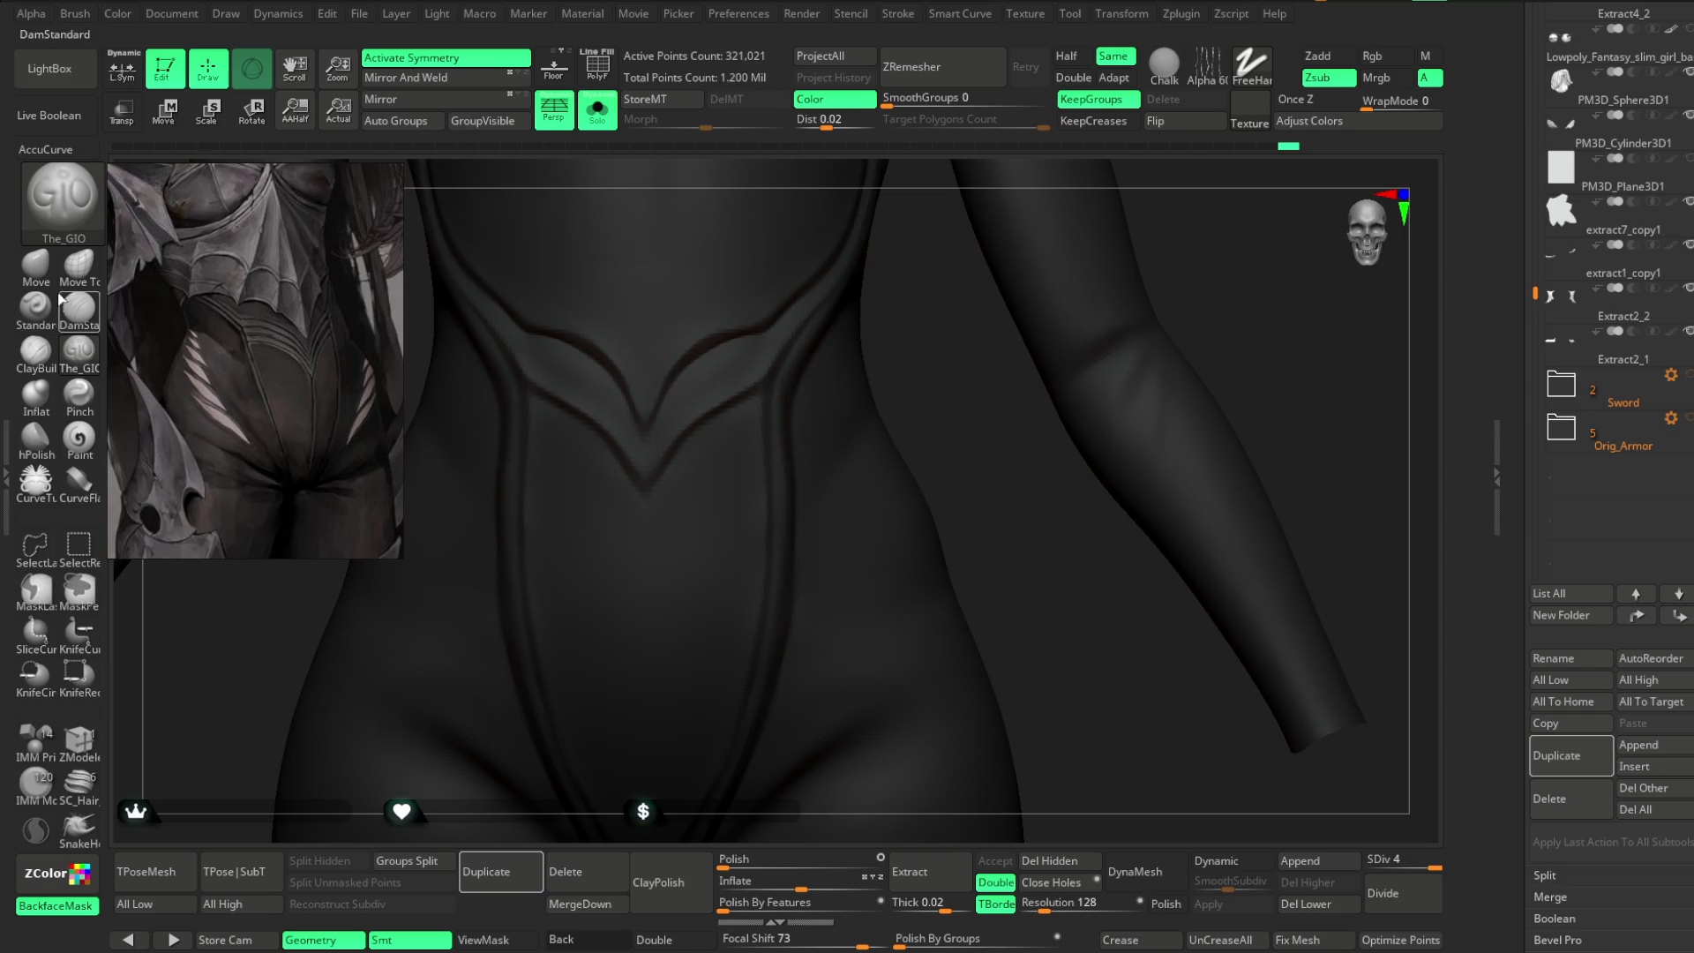
- Select the Move brush with B-M-V and check its Draw Size and Focal Shift
{"action": "key", "text": "b"}
{"action": "key", "text": "m"}
{"action": "key", "text": "v"}
{"action": "key", "text": "space"}
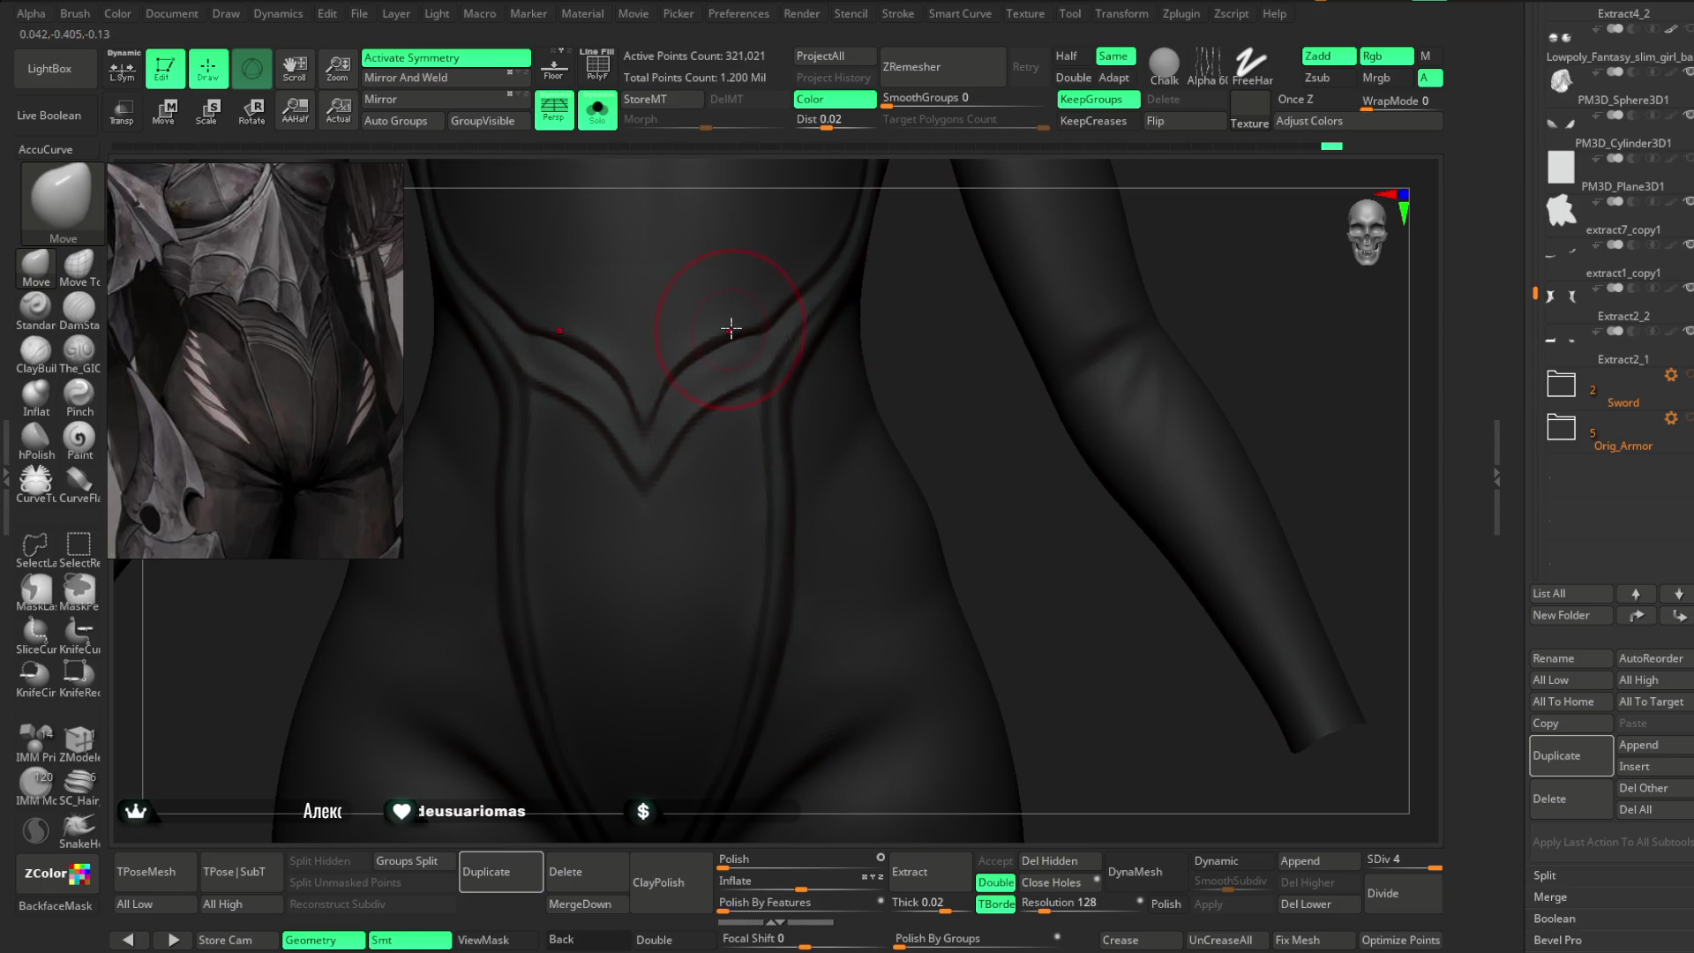
{"action": "mouse_move", "coordinate": [893, 361]}
{"action": "left_mouse_down"}
{"action": "mouse_move", "coordinate": [915, 345]}
{"action": "mouse_move", "coordinate": [768, 378]}
{"action": "mouse_move", "coordinate": [930, 333]}
{"action": "mouse_move", "coordinate": [879, 330]}
{"action": "left_mouse_up"}
{"action": "key", "text": "space"}
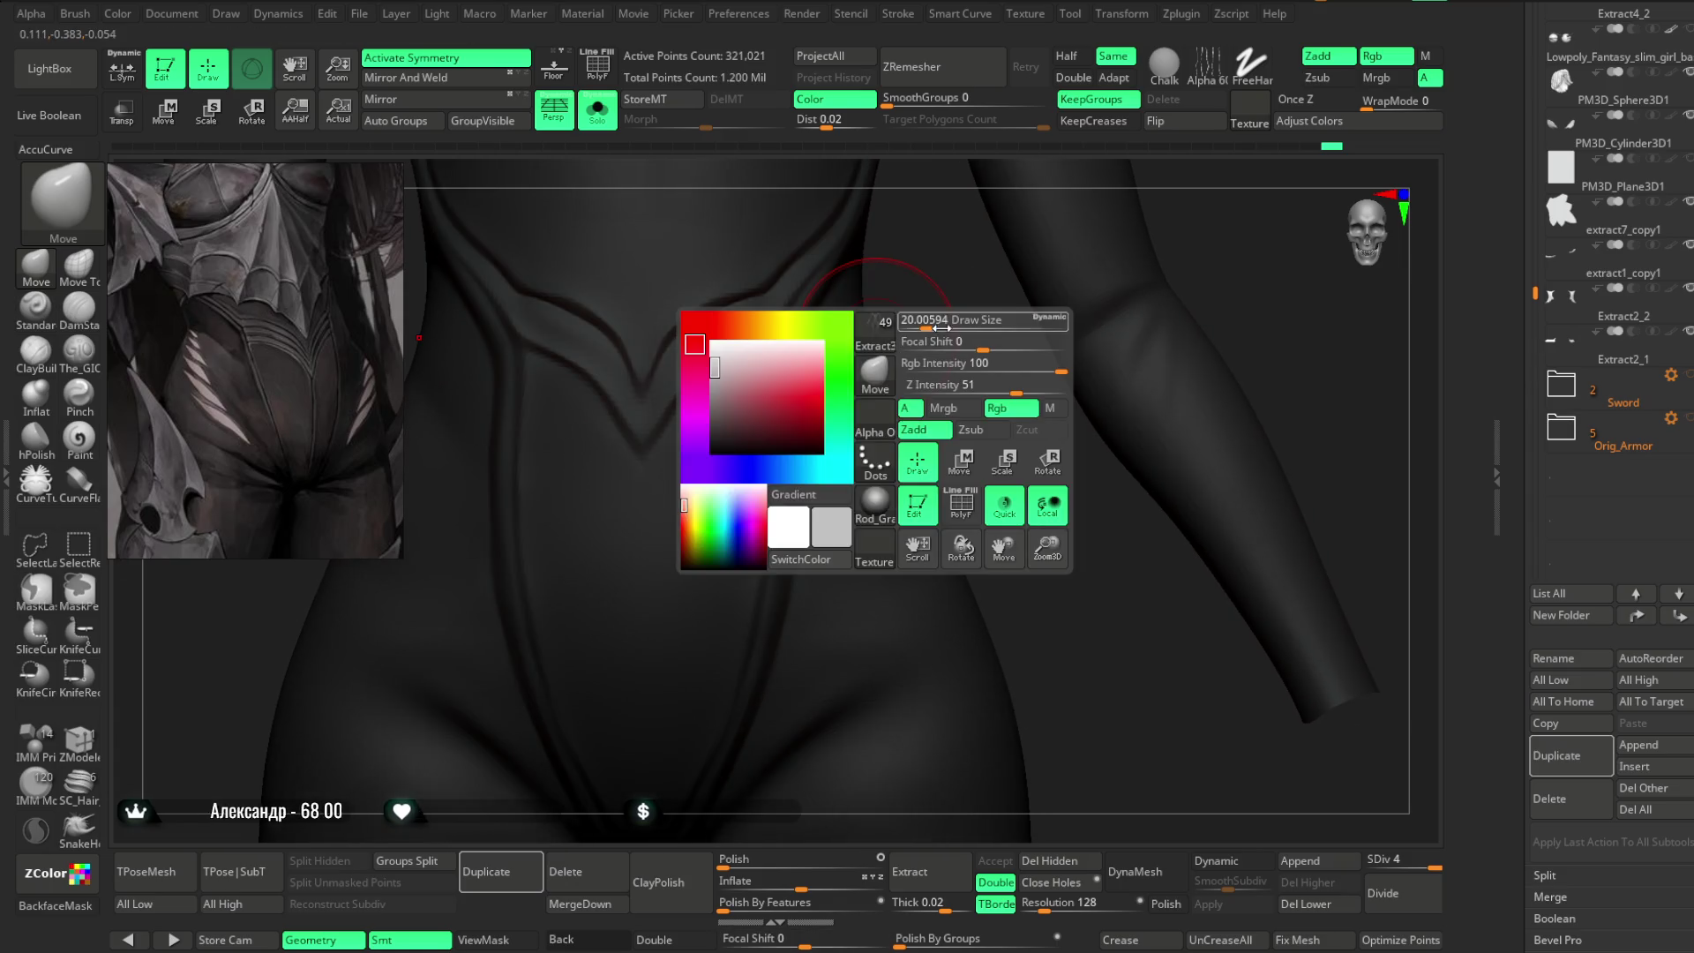
{"action": "left_click", "coordinate": [77, 371]}
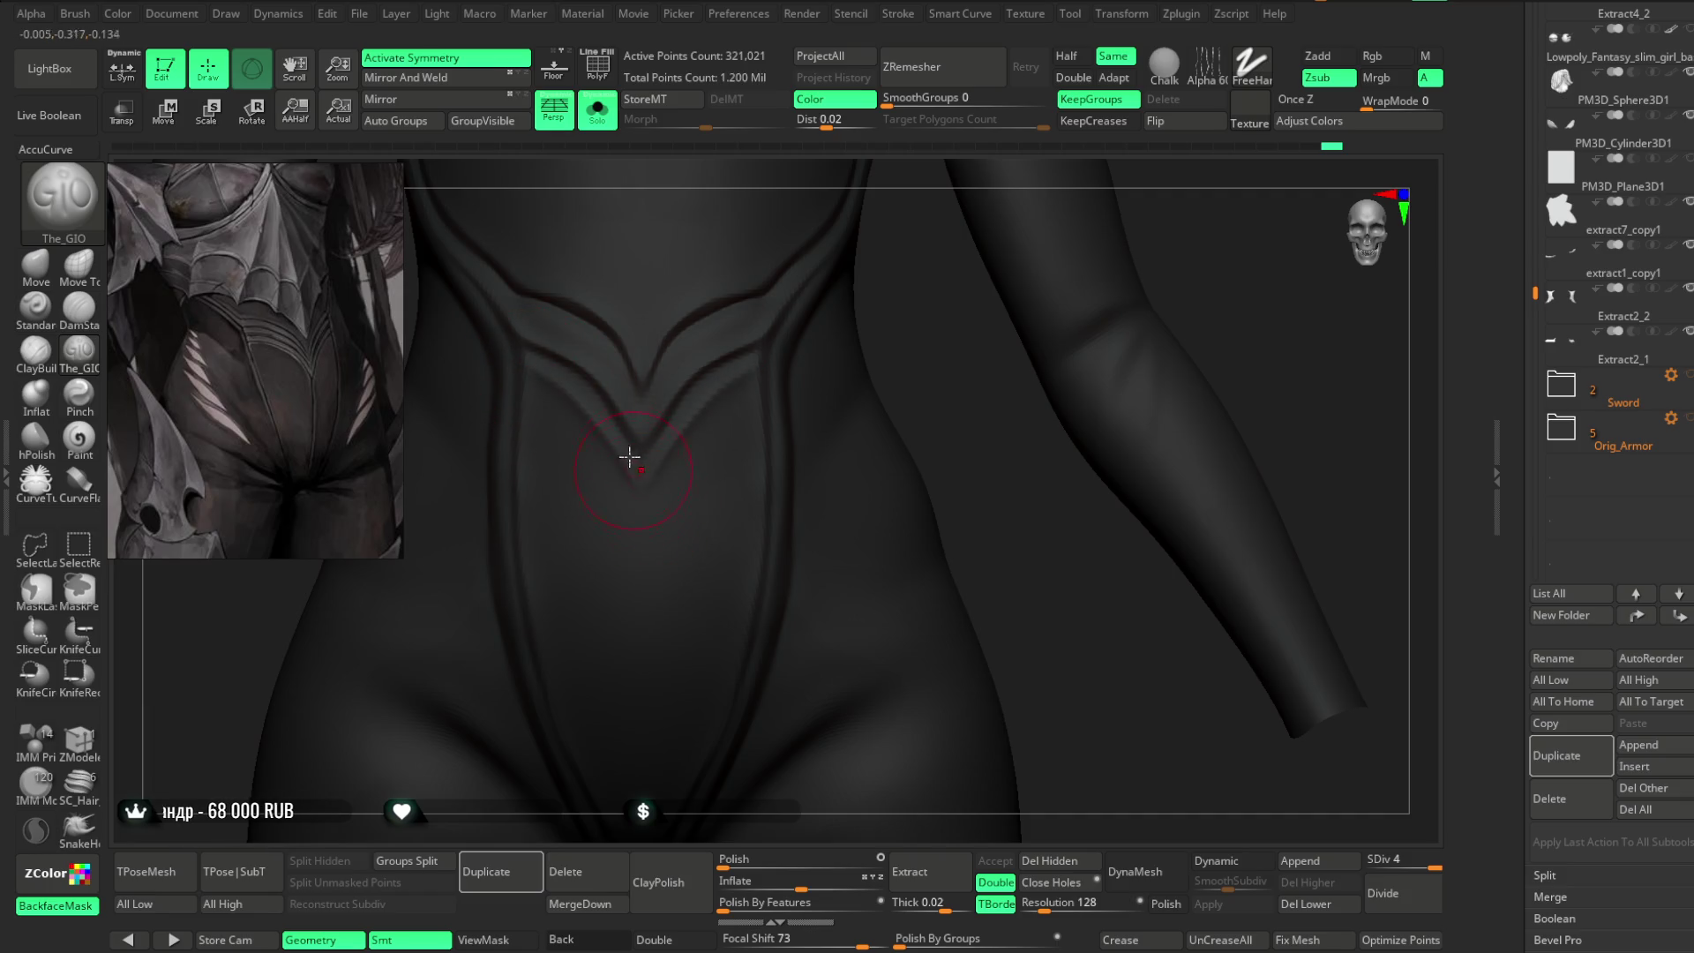
- Shrink The_GIO brush to a tiny size and zoom in closely on the V seam
{"action": "key", "text": "space"}
{"action": "left_click_drag", "start_coordinate": [657, 409], "coordinate": [522, 371]}
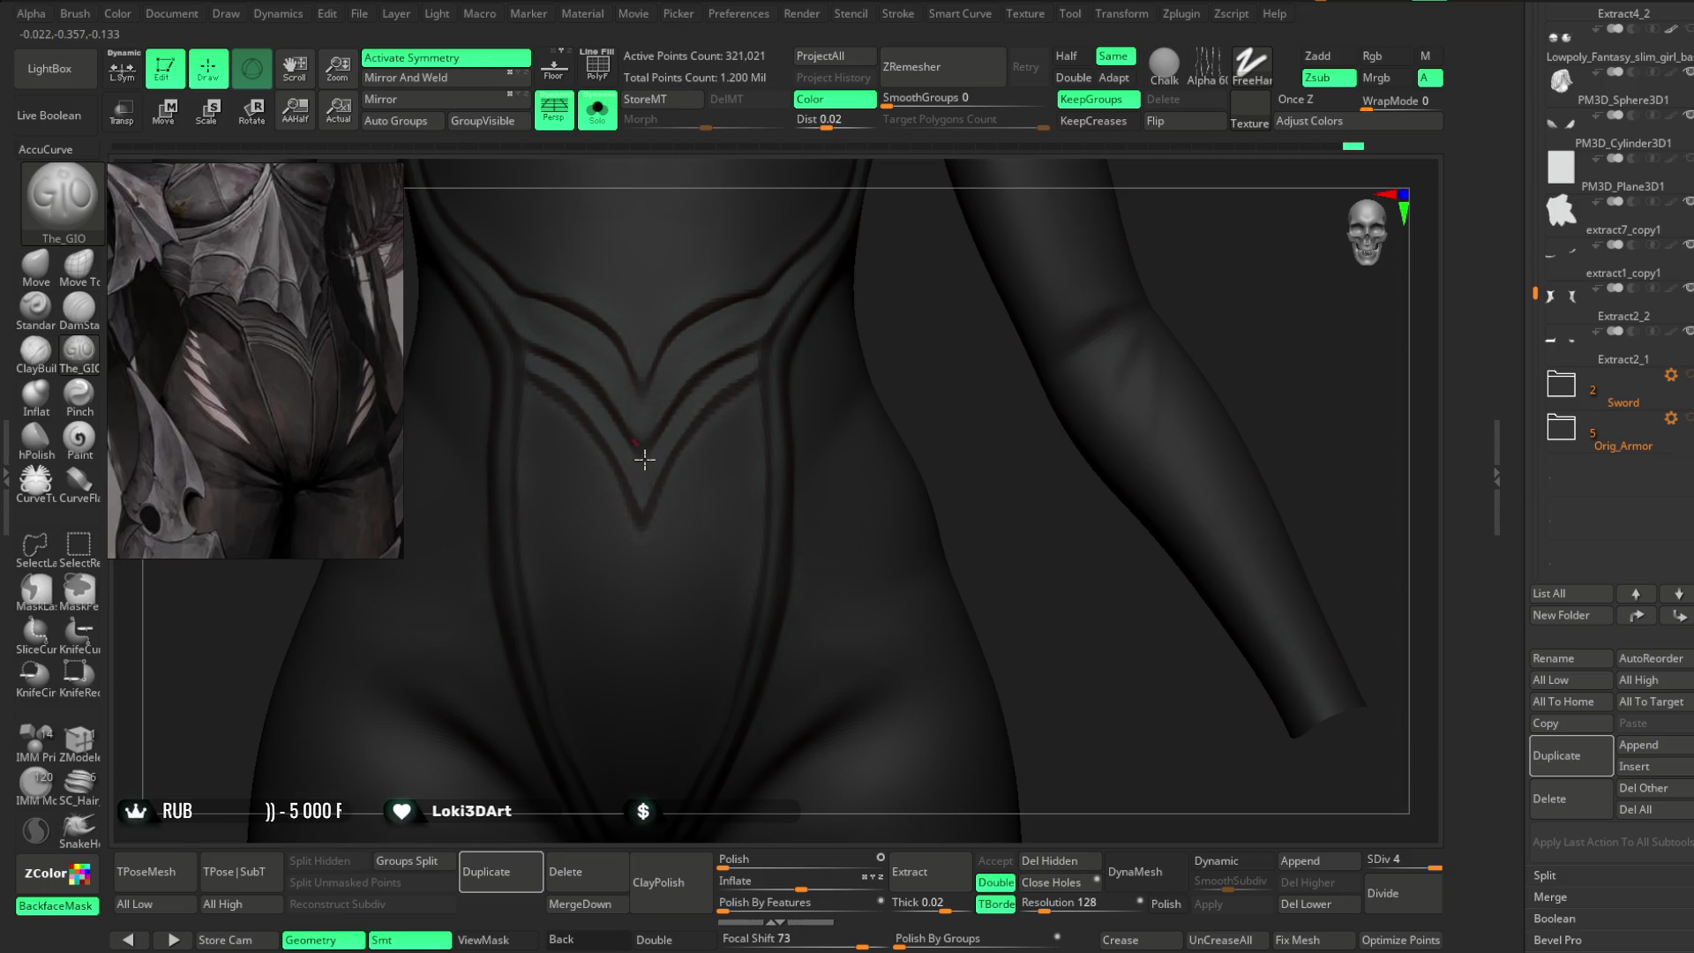
{"action": "mouse_move", "coordinate": [900, 390]}
{"action": "right_mouse_down", "text": "ctrl"}
{"action": "mouse_move", "coordinate": [923, 374]}
{"action": "mouse_move", "coordinate": [923, 441]}
{"action": "right_mouse_up", "text": "ctrl"}
{"action": "right_click", "coordinate": [534, 366]}
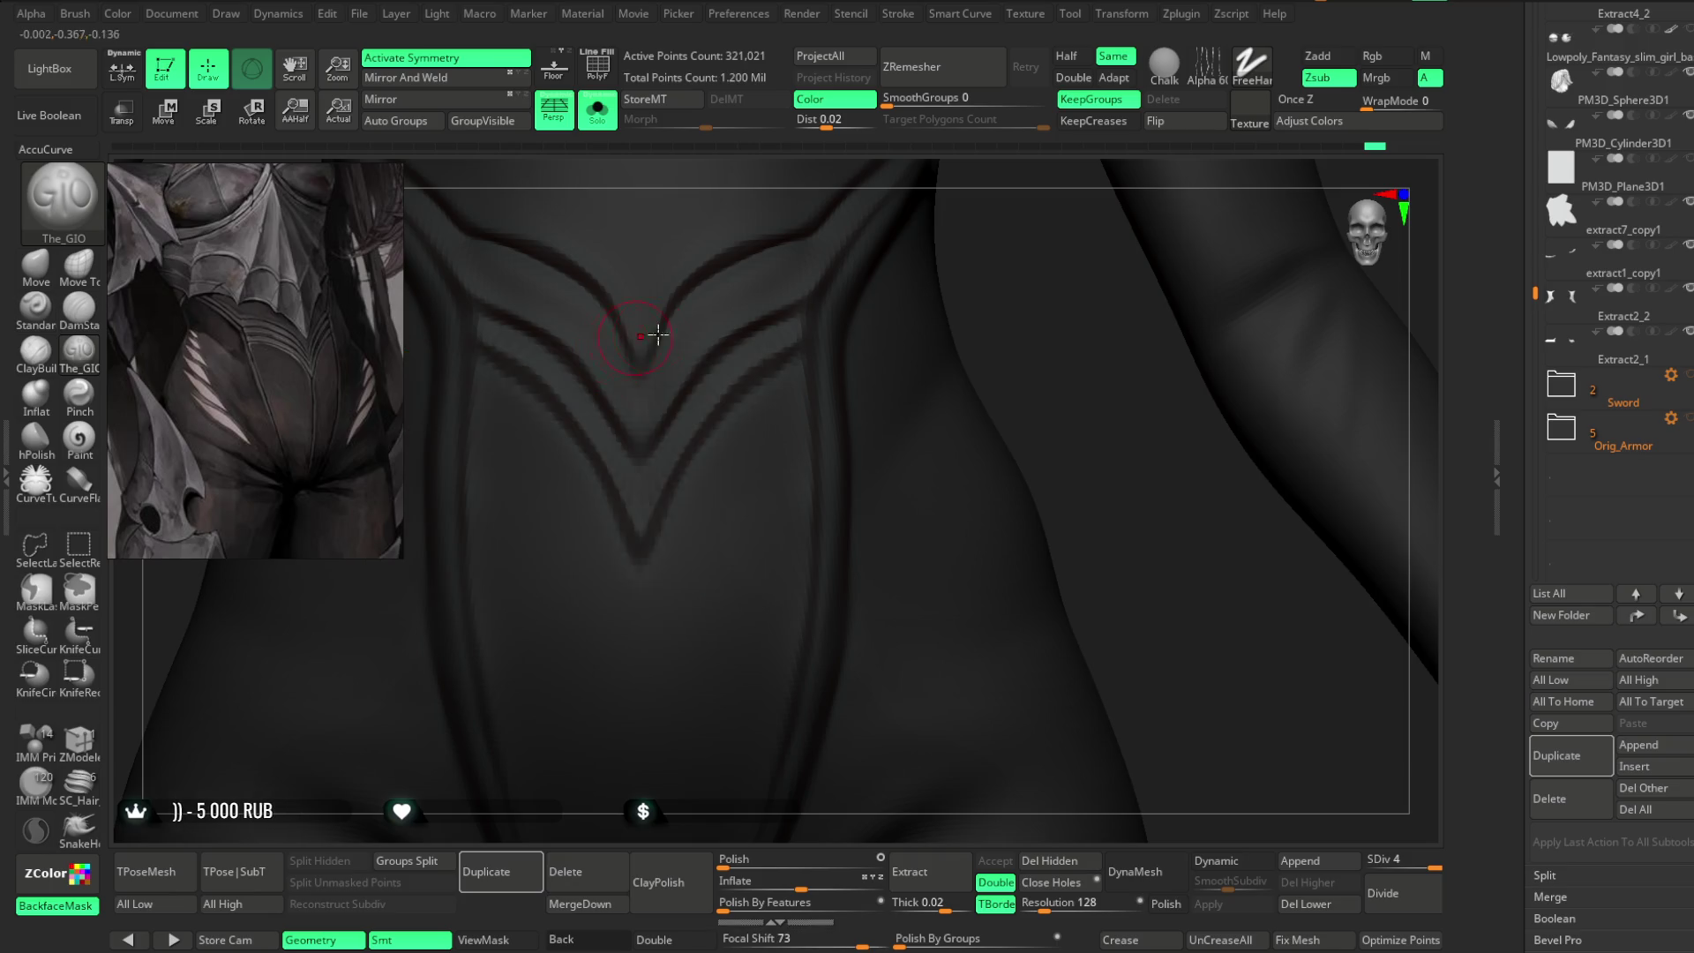
{"action": "right_click_drag", "start_coordinate": [644, 333], "coordinate": [1118, 347], "text": "ctrl"}
{"action": "right_click", "coordinate": [693, 424]}
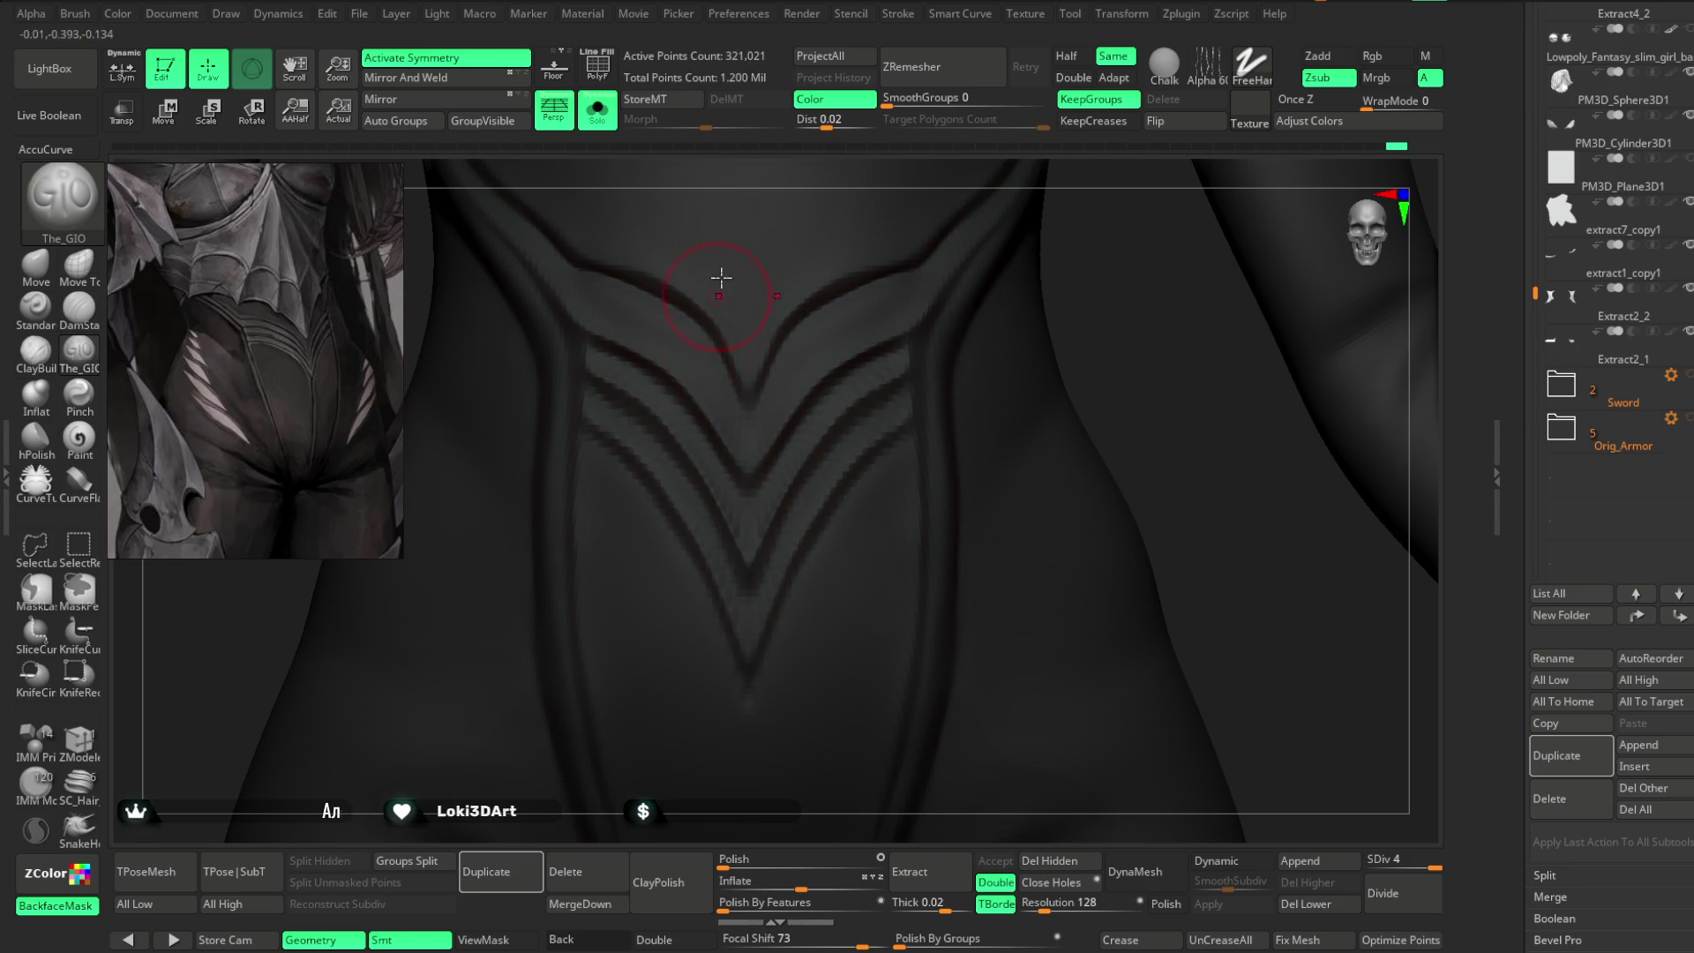
- Carve nested V-lines inside the main seam, undoing and redoing to compare the result
{"action": "right_click_drag", "start_coordinate": [780, 170], "coordinate": [654, 289]}
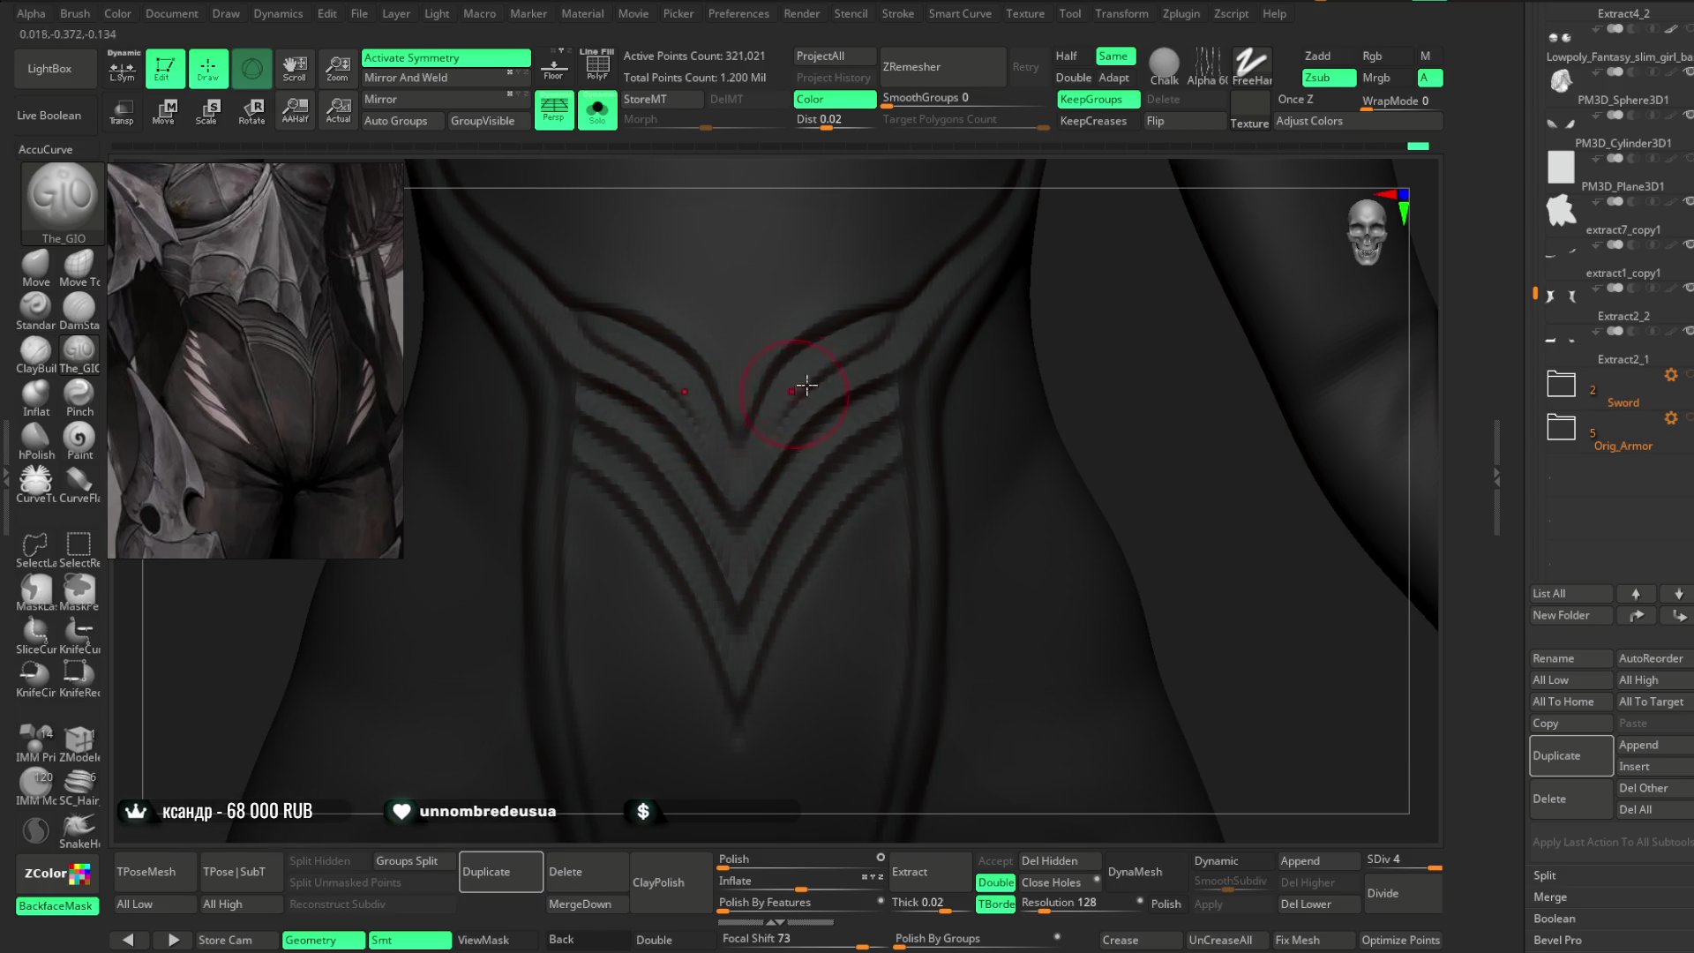
{"action": "key", "text": "ctrl+z"}
{"action": "mouse_move", "coordinate": [1105, 491]}
{"action": "left_mouse_down"}
{"action": "mouse_move", "coordinate": [1153, 273]}
{"action": "mouse_move", "coordinate": [1151, 288]}
{"action": "left_mouse_up"}
{"action": "key", "text": "ctrl+z"}
{"action": "mouse_move", "coordinate": [1048, 537]}
{"action": "left_mouse_down"}
{"action": "mouse_move", "coordinate": [1074, 437]}
{"action": "mouse_move", "coordinate": [1082, 452]}
{"action": "left_mouse_up"}
{"action": "key", "text": "ctrl+shift+z"}
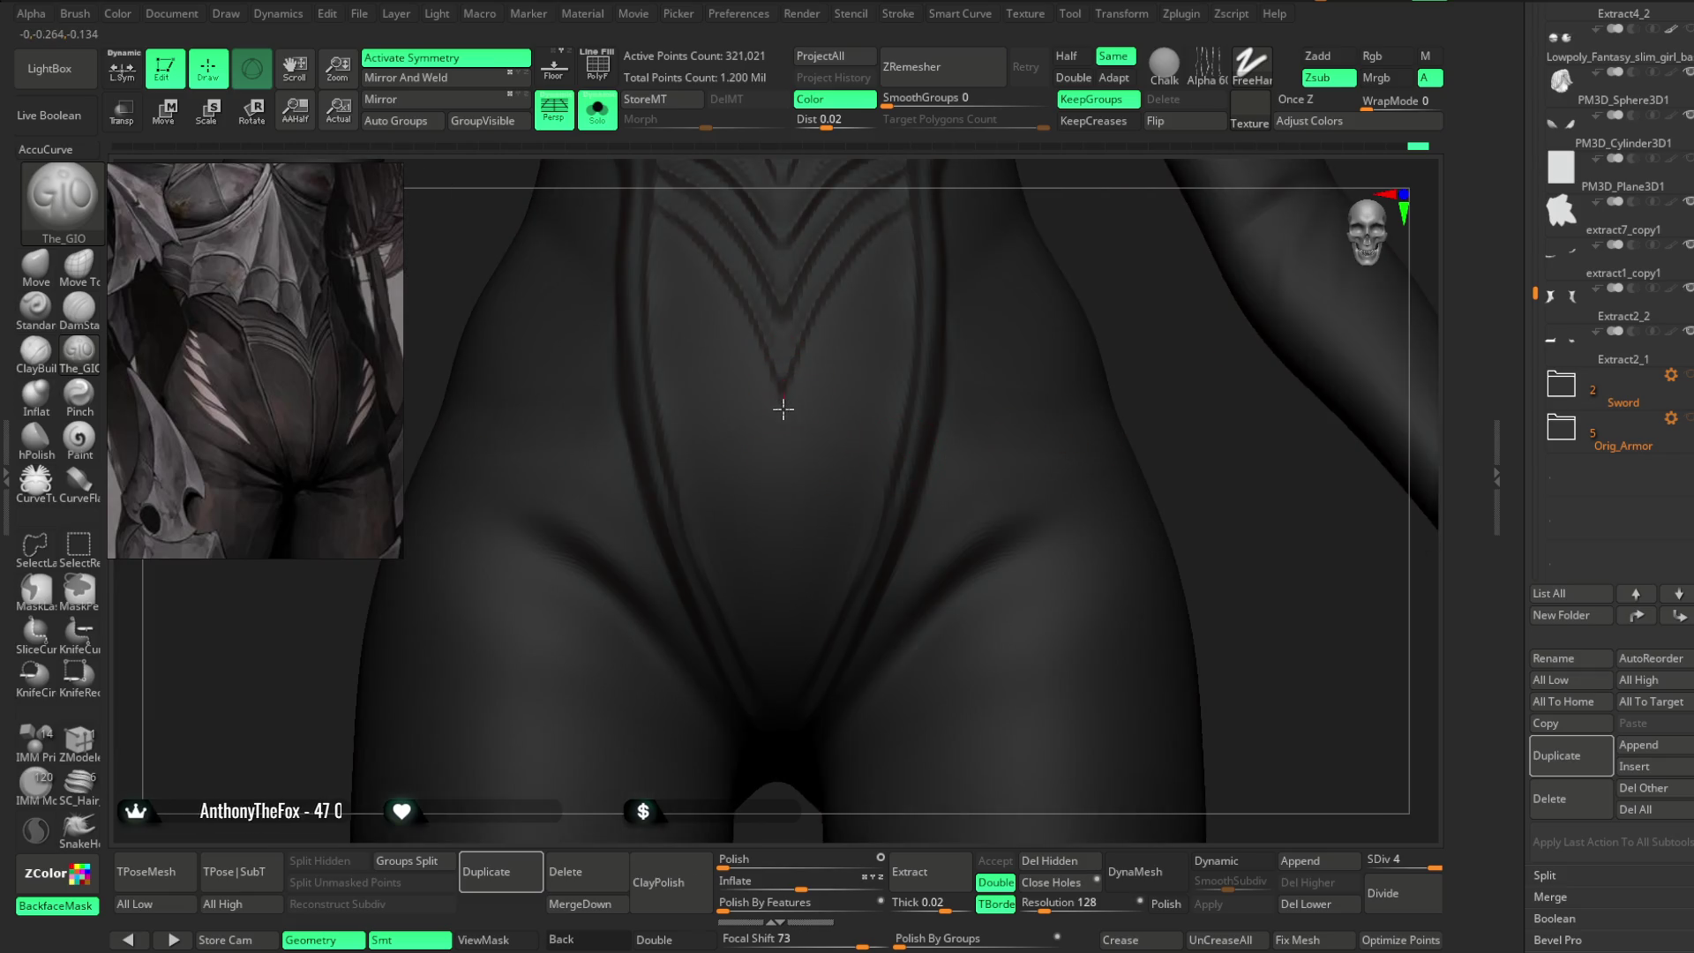
{"action": "mouse_move", "coordinate": [1139, 397]}
{"action": "left_mouse_down"}
{"action": "mouse_move", "coordinate": [1176, 367]}
{"action": "mouse_move", "coordinate": [1109, 375]}
{"action": "left_mouse_up"}
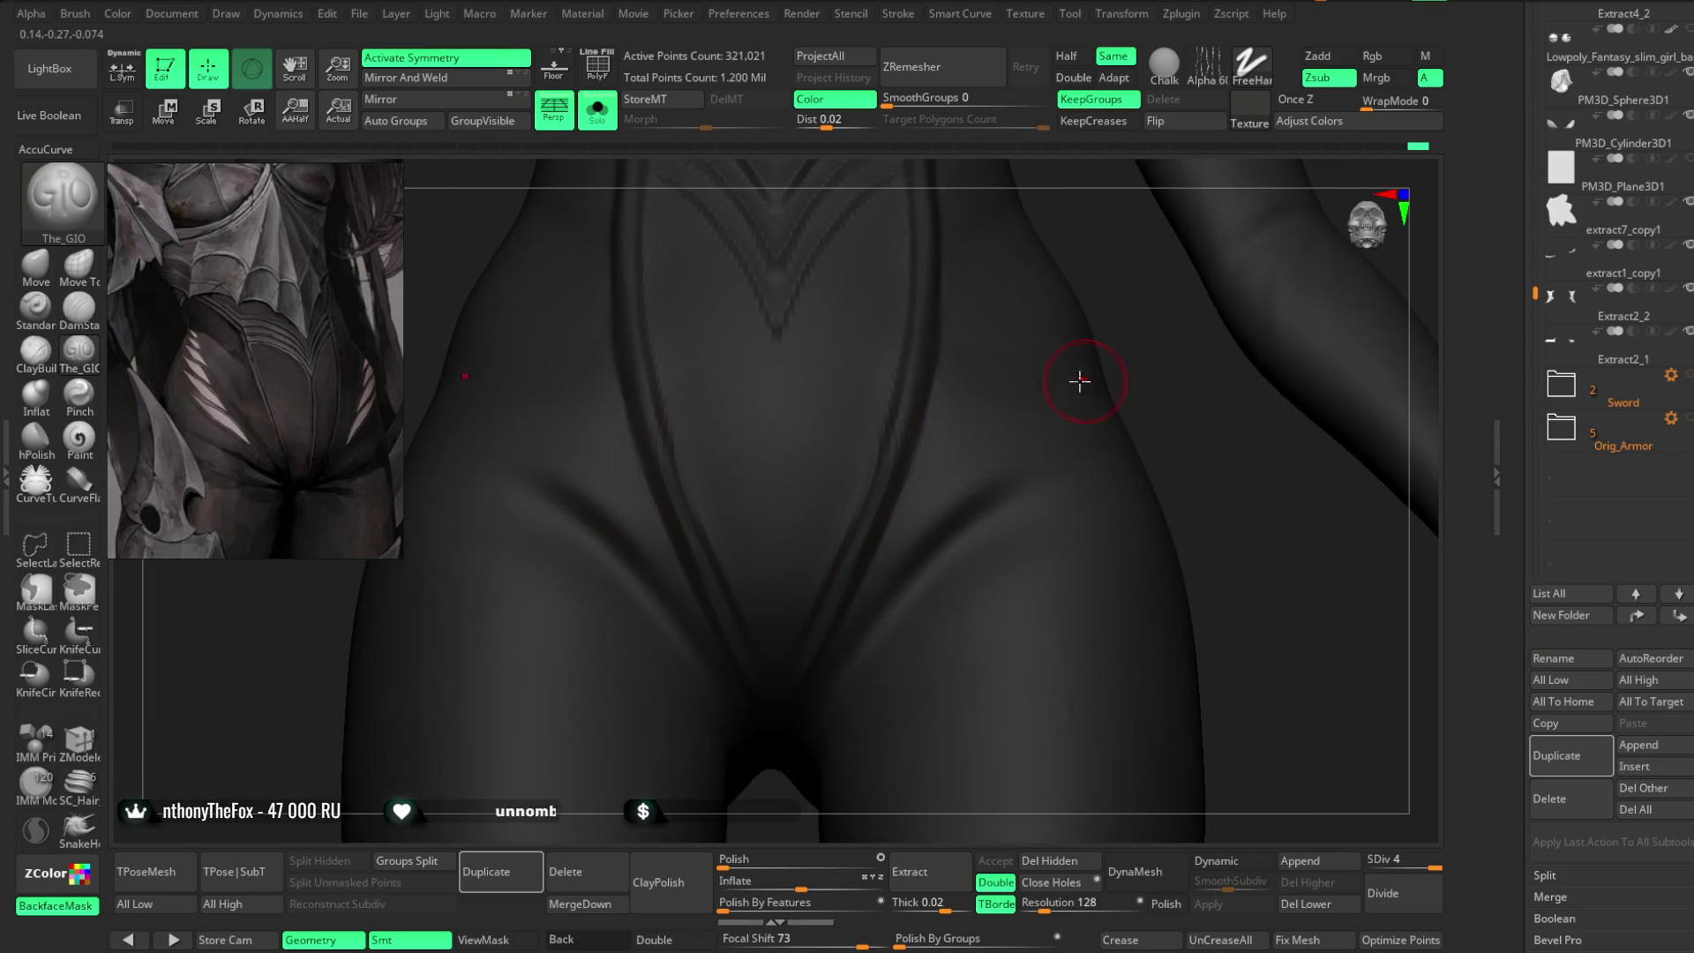
{"action": "key", "text": "shift"}
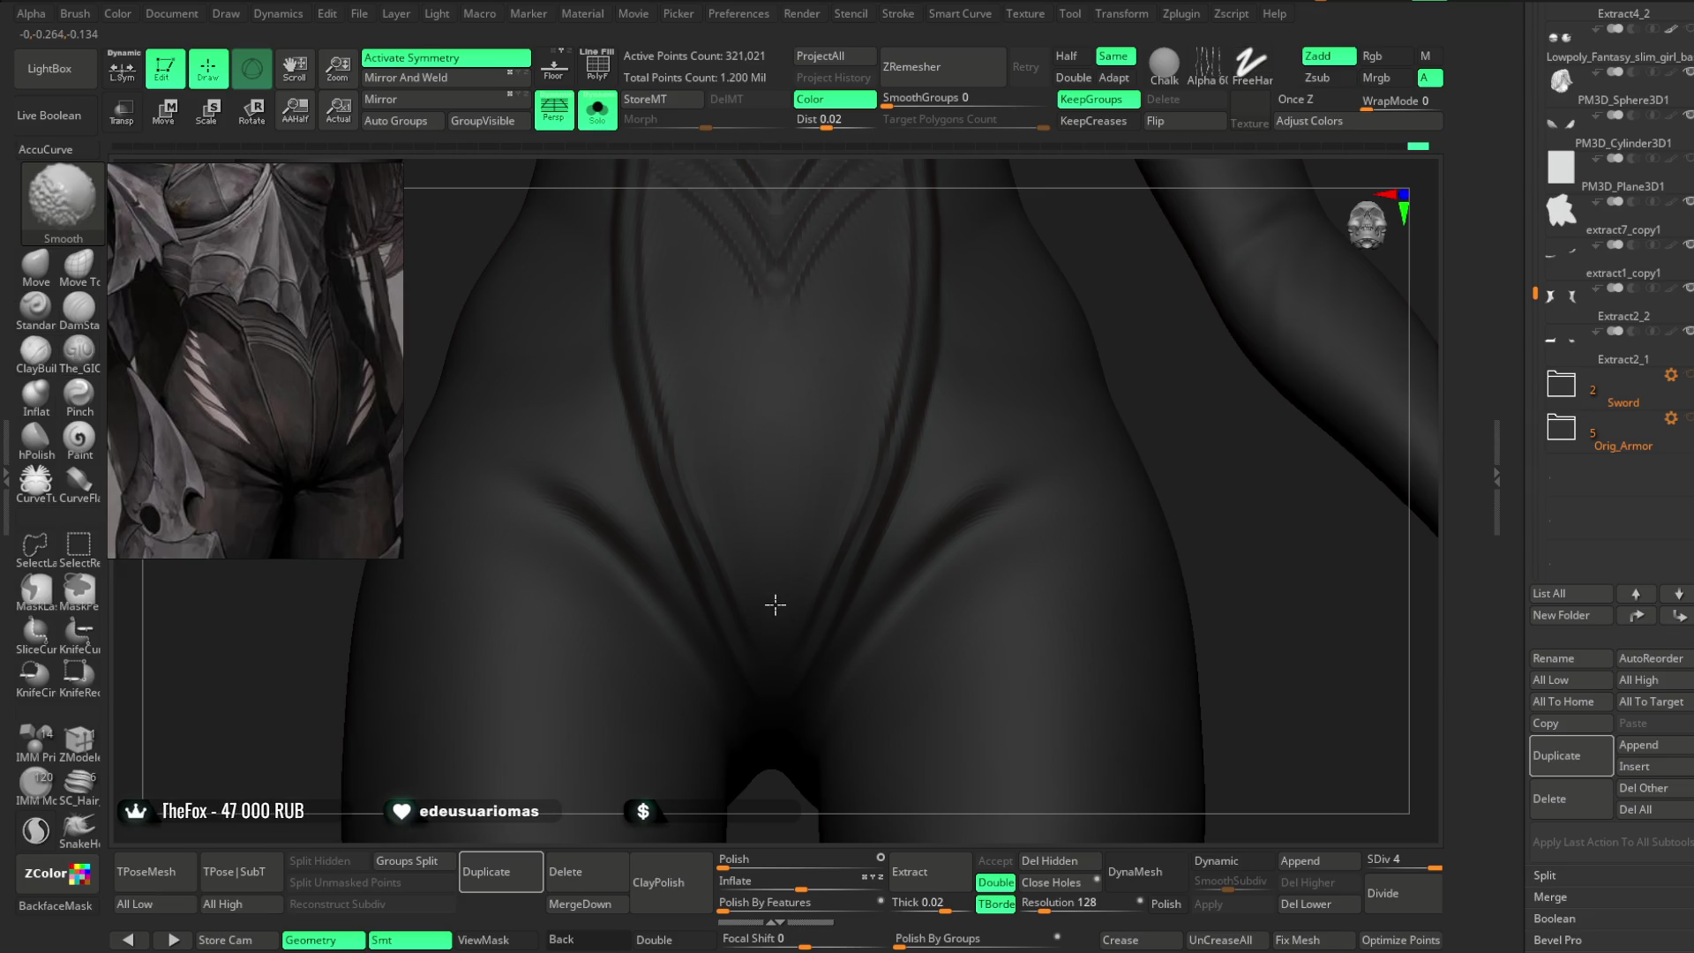
{"action": "left_click_drag", "start_coordinate": [776, 329], "coordinate": [779, 597], "text": "alt"}
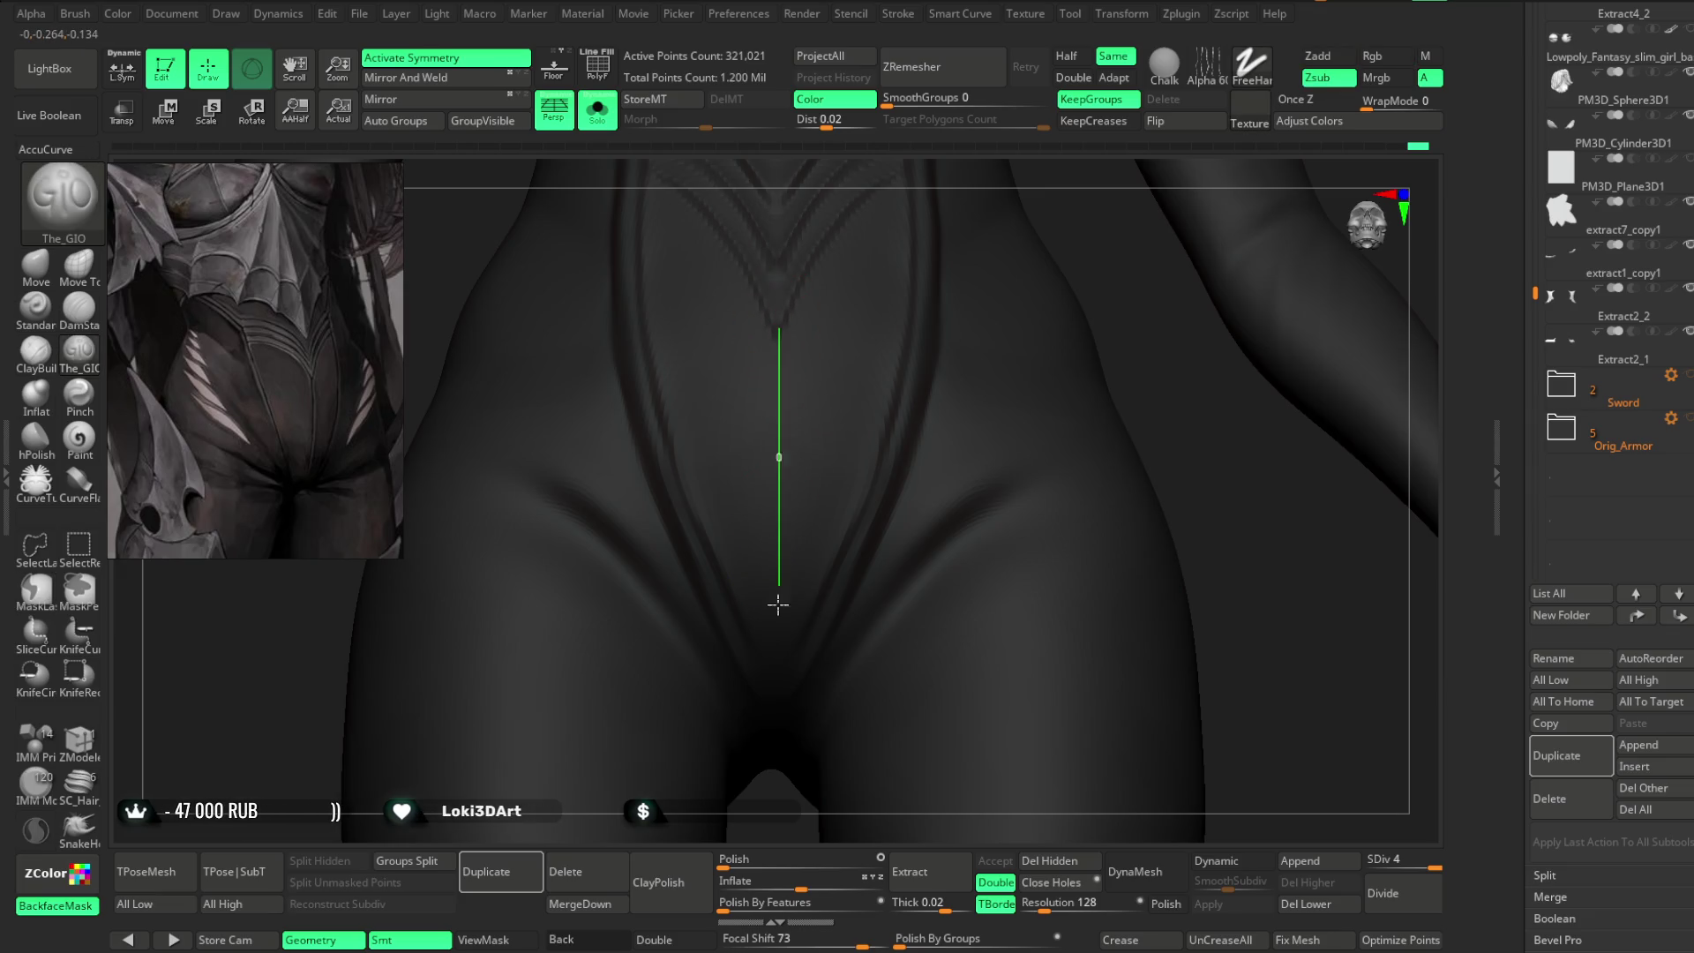
{"action": "left_click_drag", "start_coordinate": [773, 677], "coordinate": [774, 678], "text": "alt"}
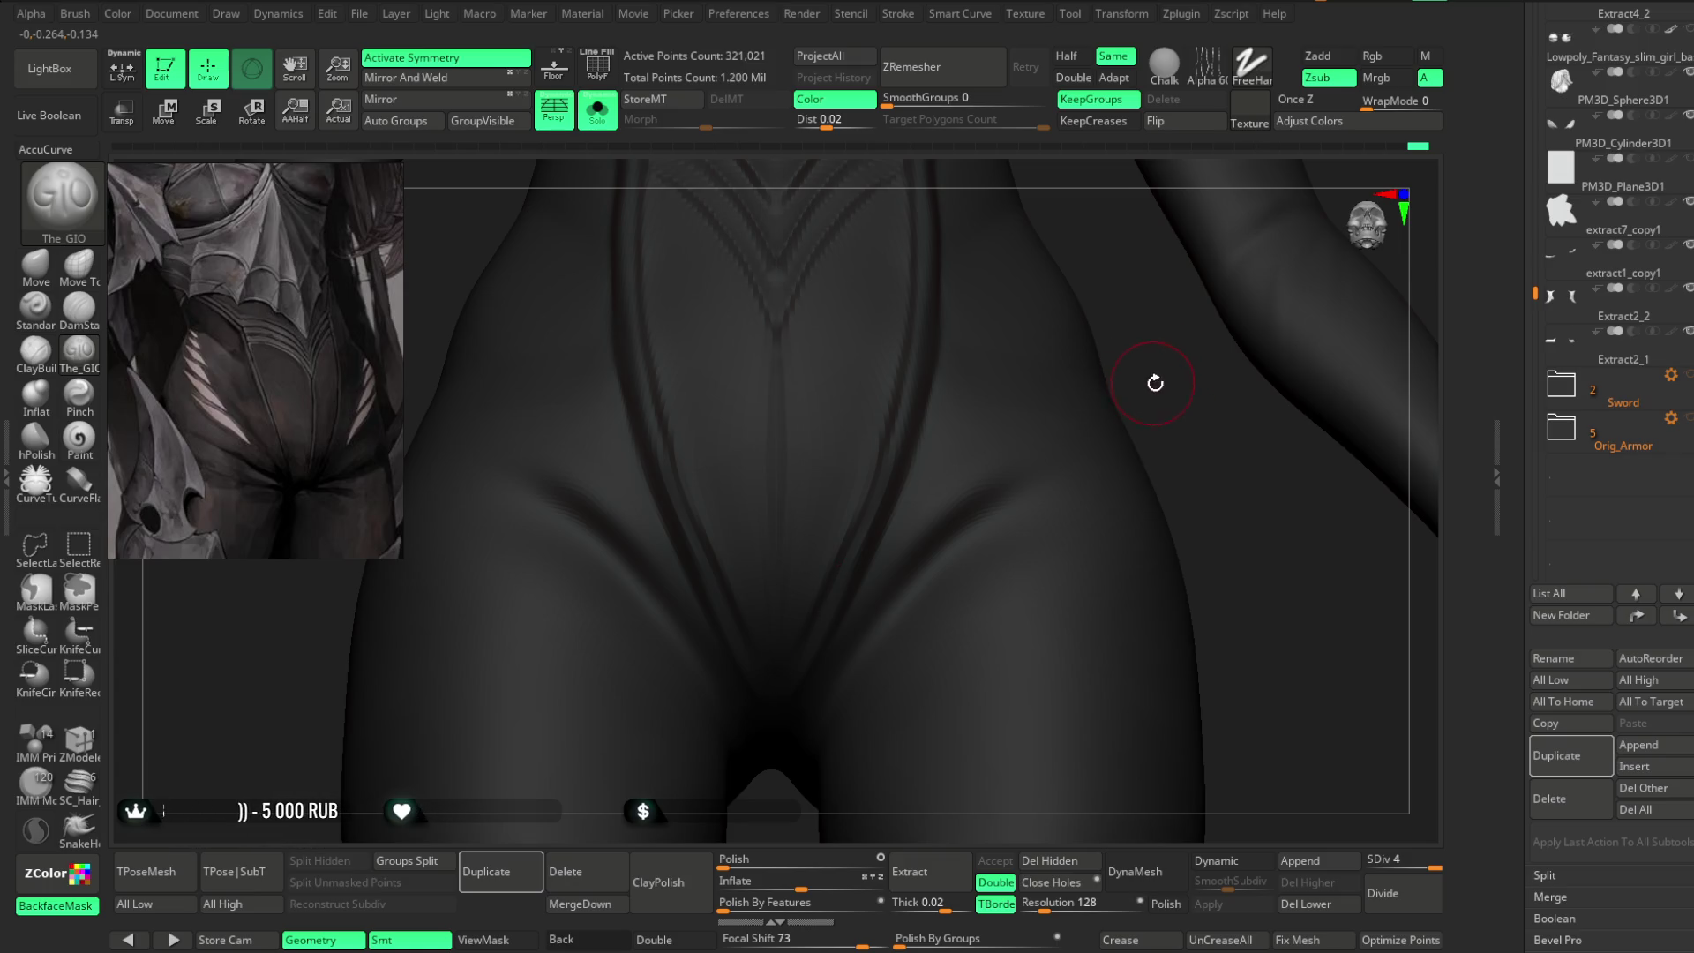
{"action": "key", "text": "space"}
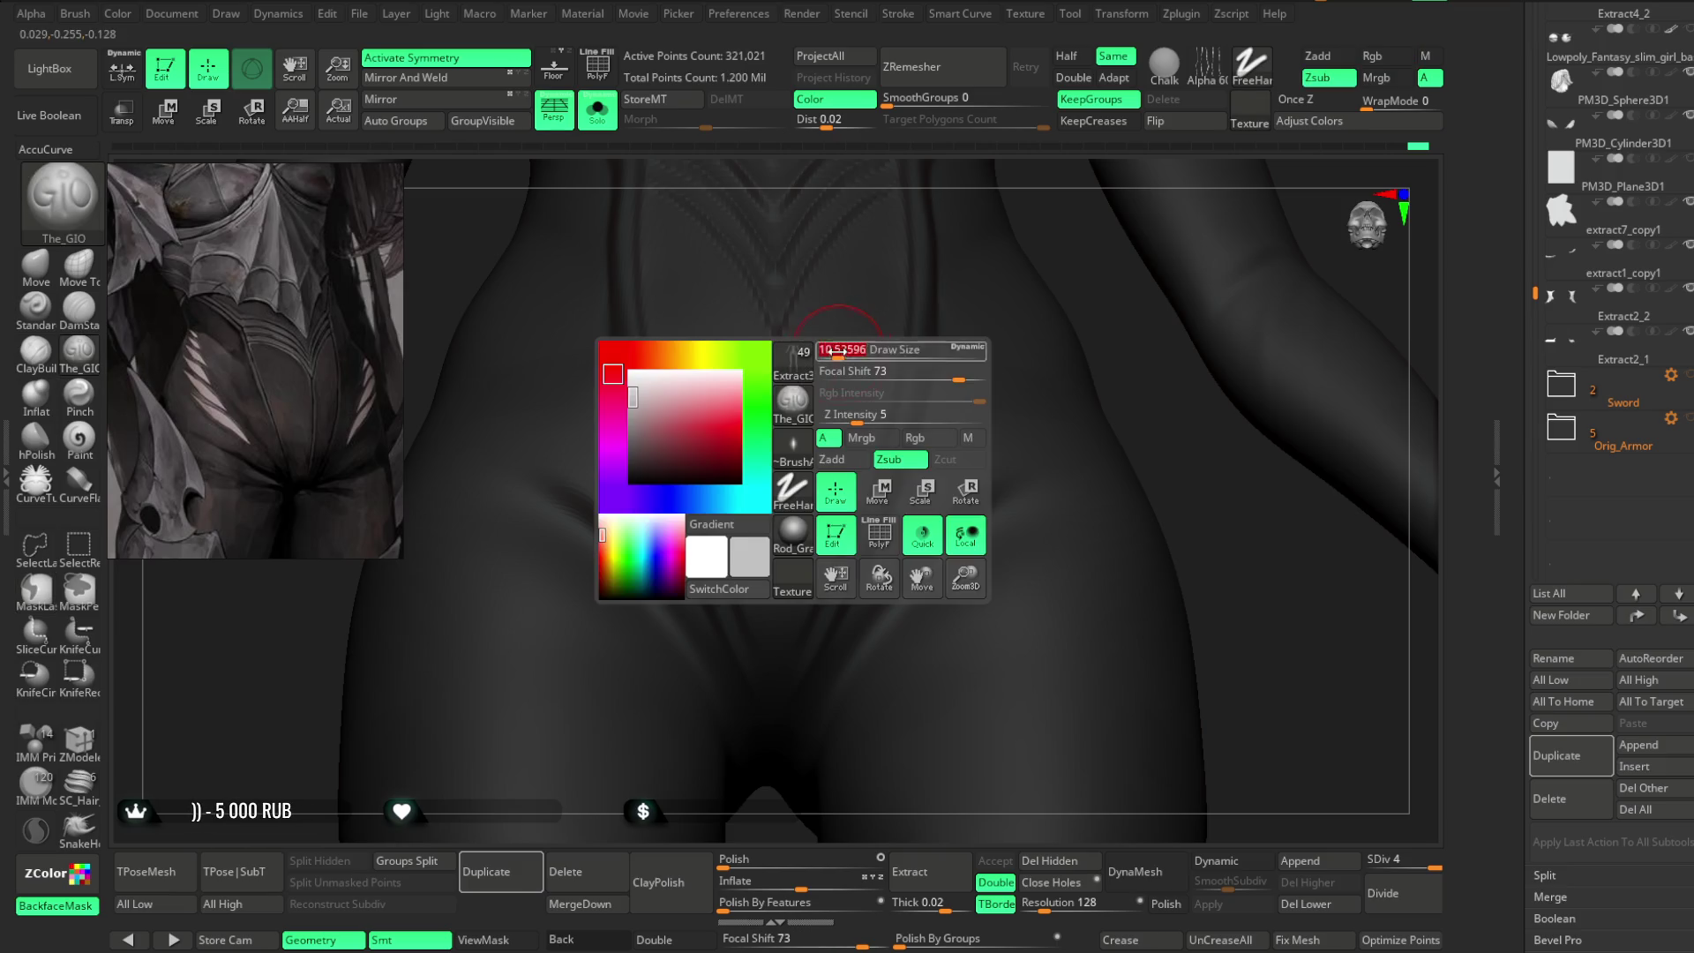
{"action": "left_click_drag", "start_coordinate": [775, 333], "coordinate": [773, 704]}
{"action": "left_click", "coordinate": [774, 708]}
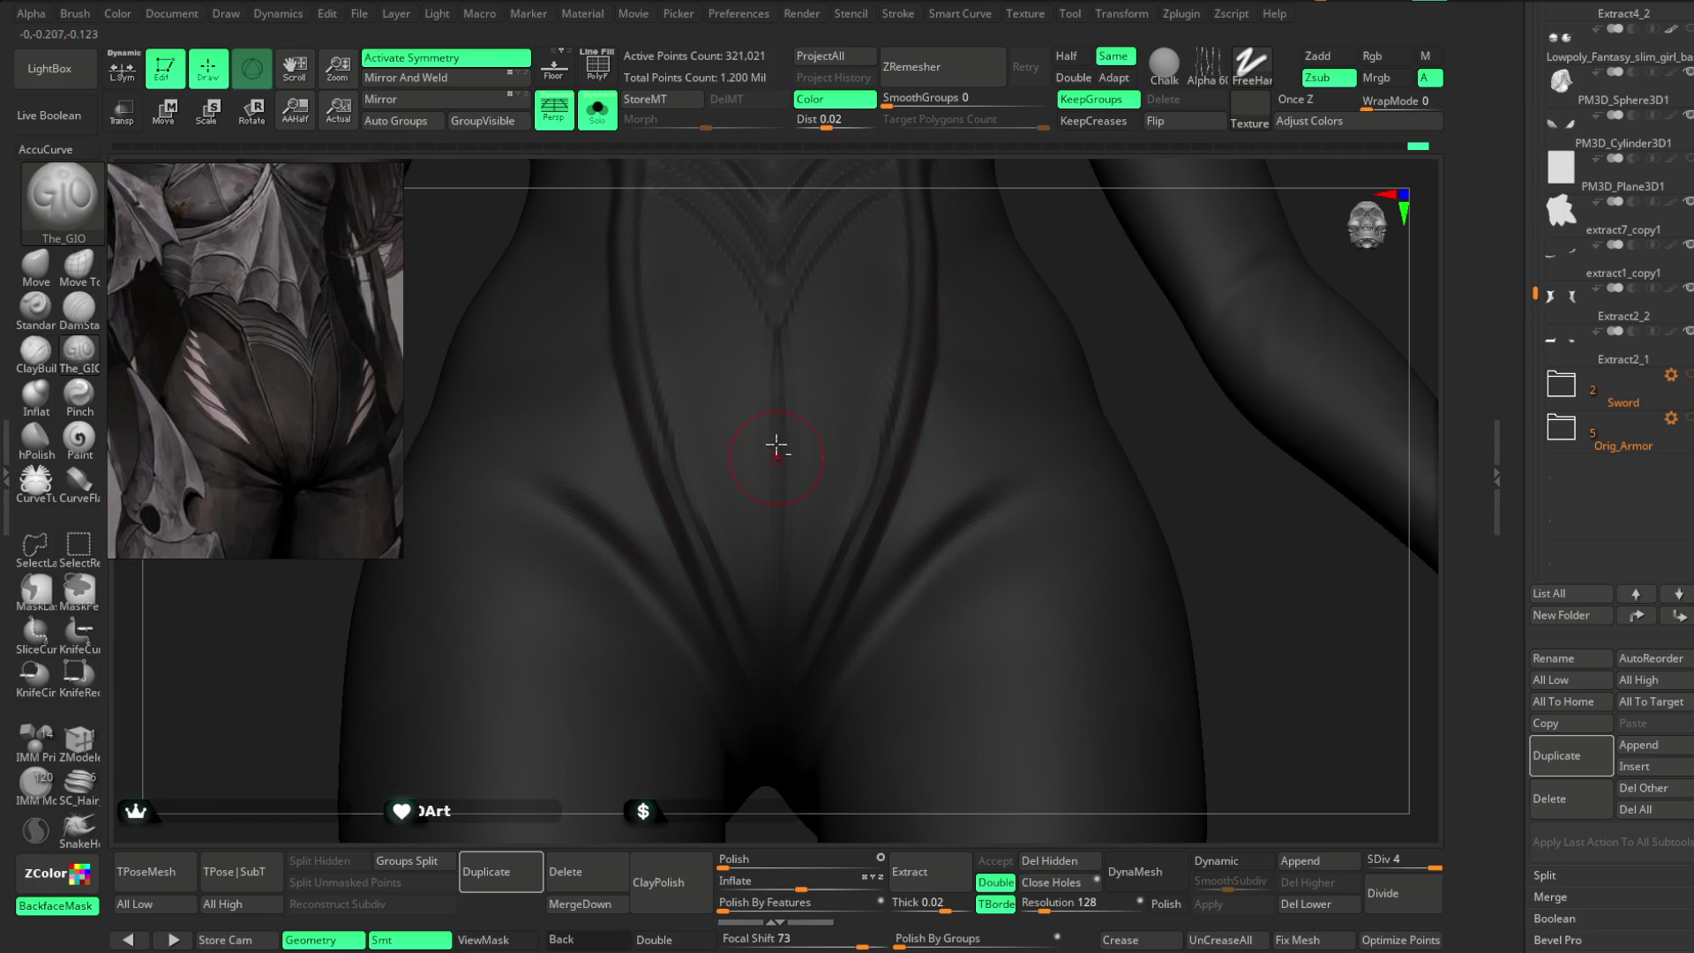
{"action": "mouse_move", "coordinate": [1048, 453]}
{"action": "right_mouse_down"}
{"action": "mouse_move", "coordinate": [1211, 429]}
{"action": "mouse_move", "coordinate": [953, 374]}
{"action": "right_mouse_up"}
{"action": "mouse_move", "coordinate": [1085, 283]}
{"action": "right_mouse_down"}
{"action": "mouse_move", "coordinate": [1184, 226]}
{"action": "mouse_move", "coordinate": [877, 332]}
{"action": "right_mouse_up"}
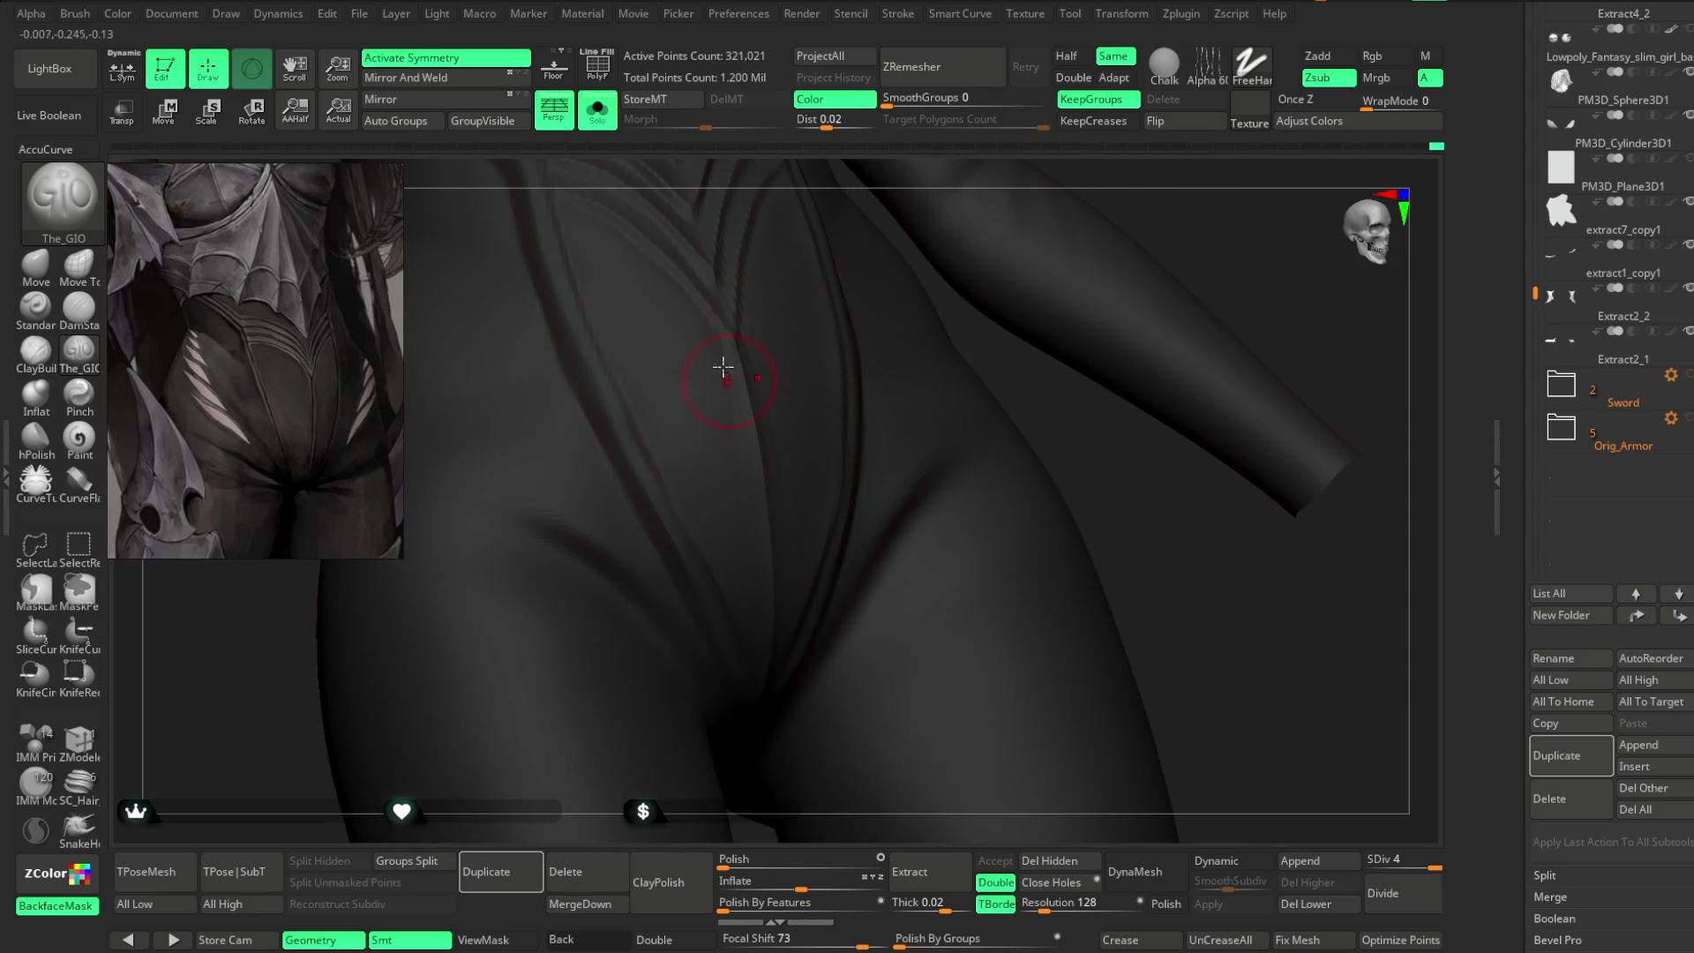
{"action": "right_click_drag", "start_coordinate": [1064, 423], "coordinate": [728, 335]}
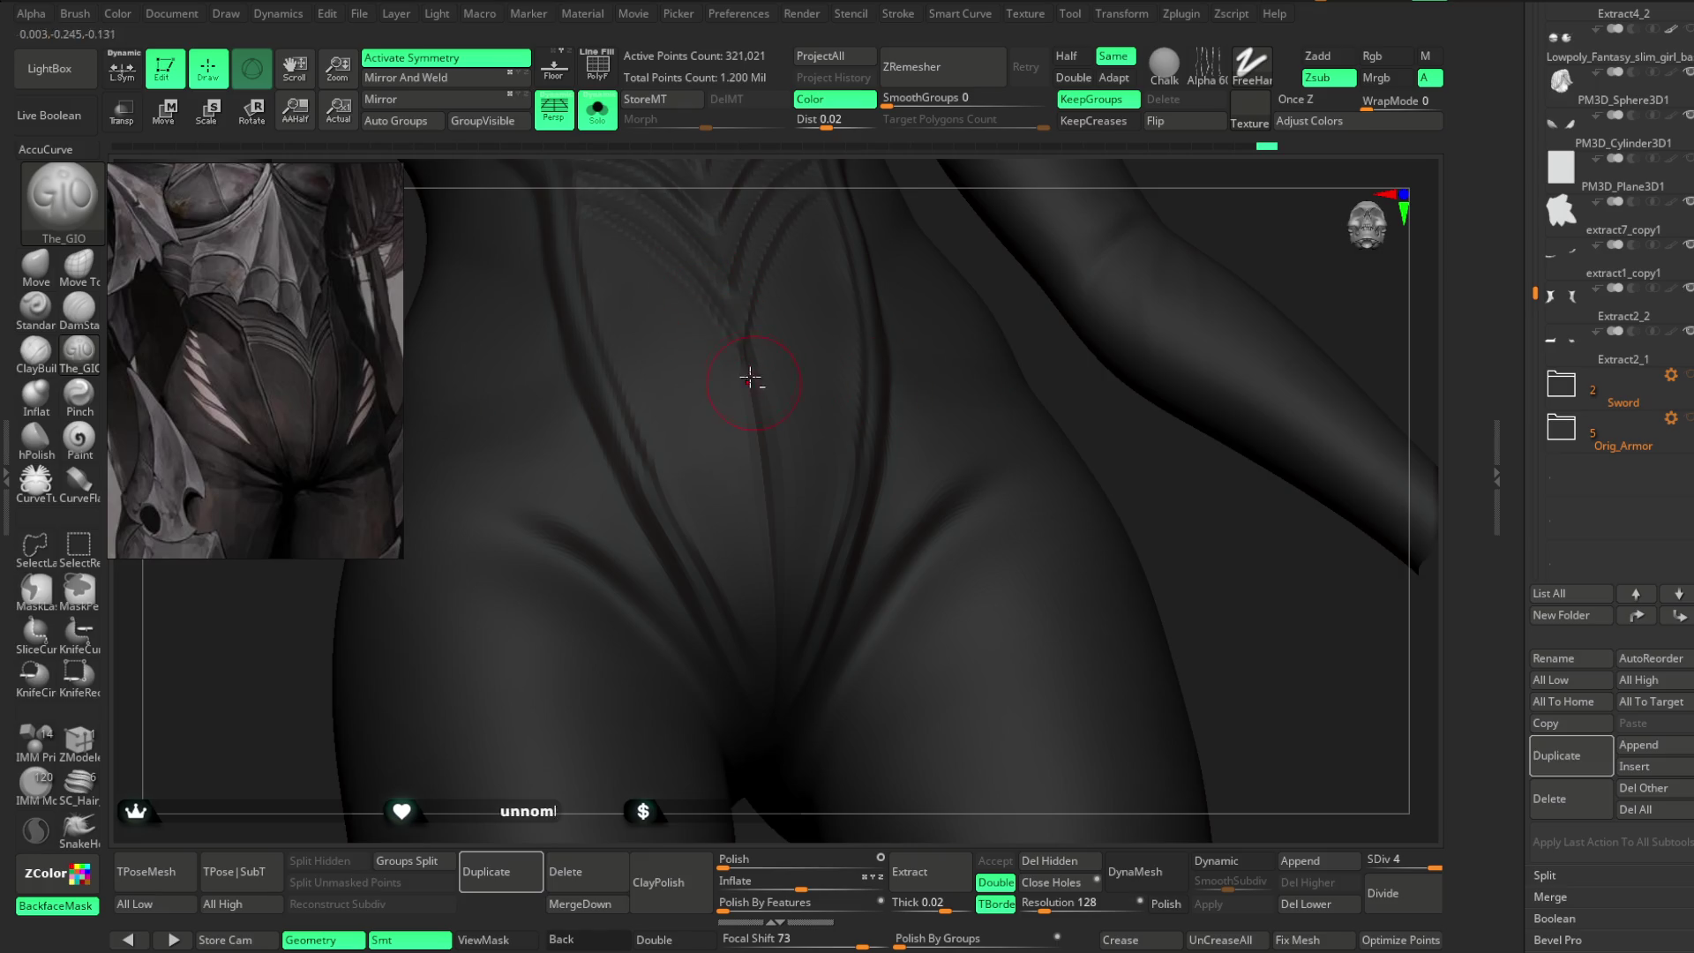
{"action": "mouse_move", "coordinate": [1013, 291]}
{"action": "right_mouse_down"}
{"action": "mouse_move", "coordinate": [1013, 389]}
{"action": "mouse_move", "coordinate": [1013, 371]}
{"action": "mouse_move", "coordinate": [972, 352]}
{"action": "mouse_move", "coordinate": [997, 310]}
{"action": "mouse_move", "coordinate": [995, 406]}
{"action": "mouse_move", "coordinate": [924, 384]}
{"action": "mouse_move", "coordinate": [986, 382]}
{"action": "mouse_move", "coordinate": [829, 401]}
{"action": "mouse_move", "coordinate": [979, 363]}
{"action": "mouse_move", "coordinate": [959, 310]}
{"action": "right_mouse_up"}
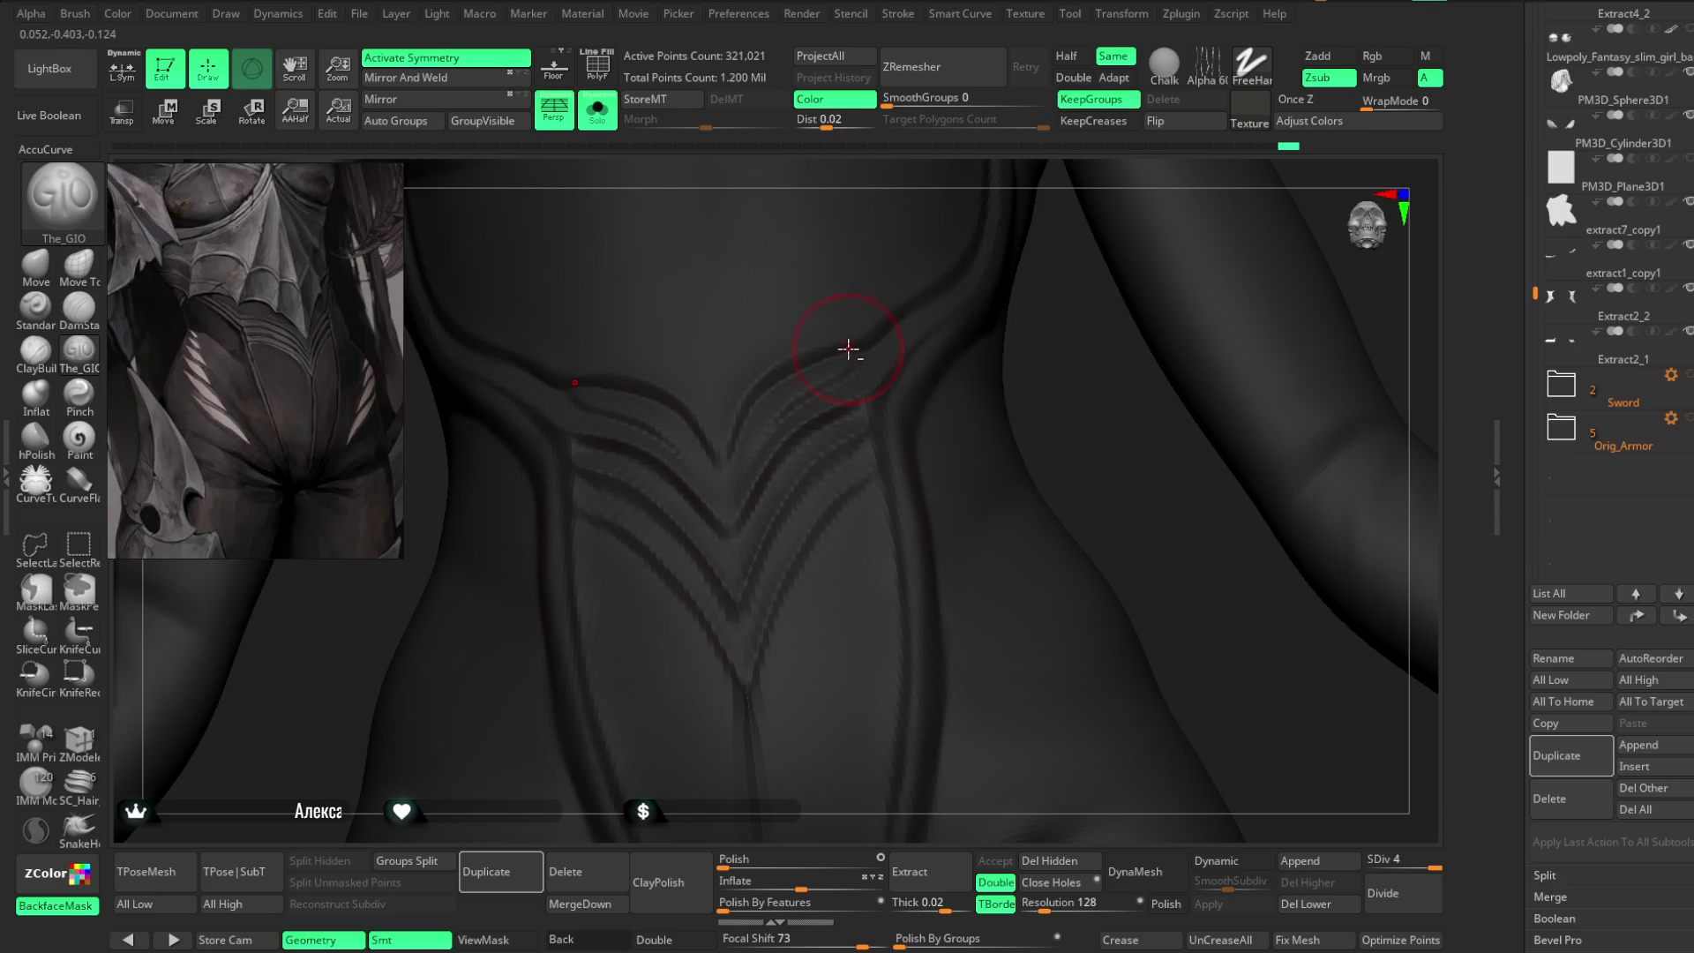
{"action": "mouse_move", "coordinate": [912, 414]}
{"action": "right_mouse_down"}
{"action": "mouse_move", "coordinate": [971, 382]}
{"action": "mouse_move", "coordinate": [743, 404]}
{"action": "mouse_move", "coordinate": [972, 458]}
{"action": "mouse_move", "coordinate": [727, 440]}
{"action": "right_mouse_up"}
{"action": "mouse_move", "coordinate": [1041, 415]}
{"action": "right_mouse_down"}
{"action": "mouse_move", "coordinate": [960, 621]}
{"action": "mouse_move", "coordinate": [815, 443]}
{"action": "right_mouse_up"}
{"action": "mouse_move", "coordinate": [980, 605]}
{"action": "right_mouse_down"}
{"action": "mouse_move", "coordinate": [984, 586]}
{"action": "mouse_move", "coordinate": [747, 416]}
{"action": "right_mouse_up"}
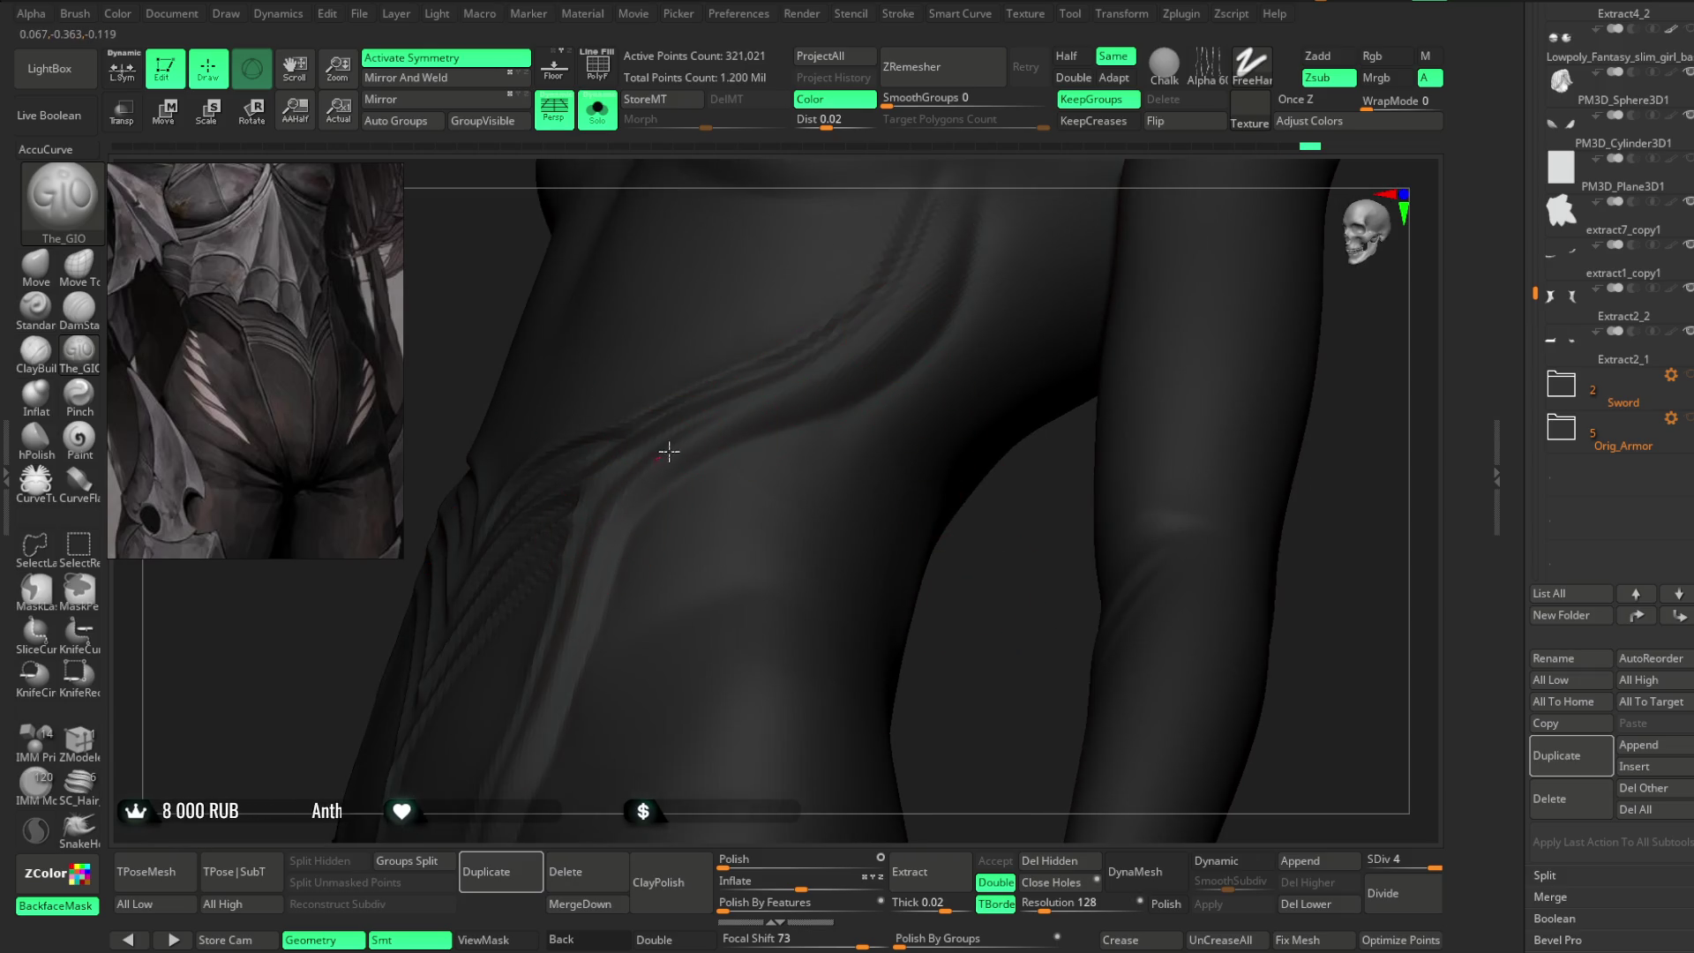
{"action": "right_click_drag", "start_coordinate": [967, 603], "coordinate": [983, 433]}
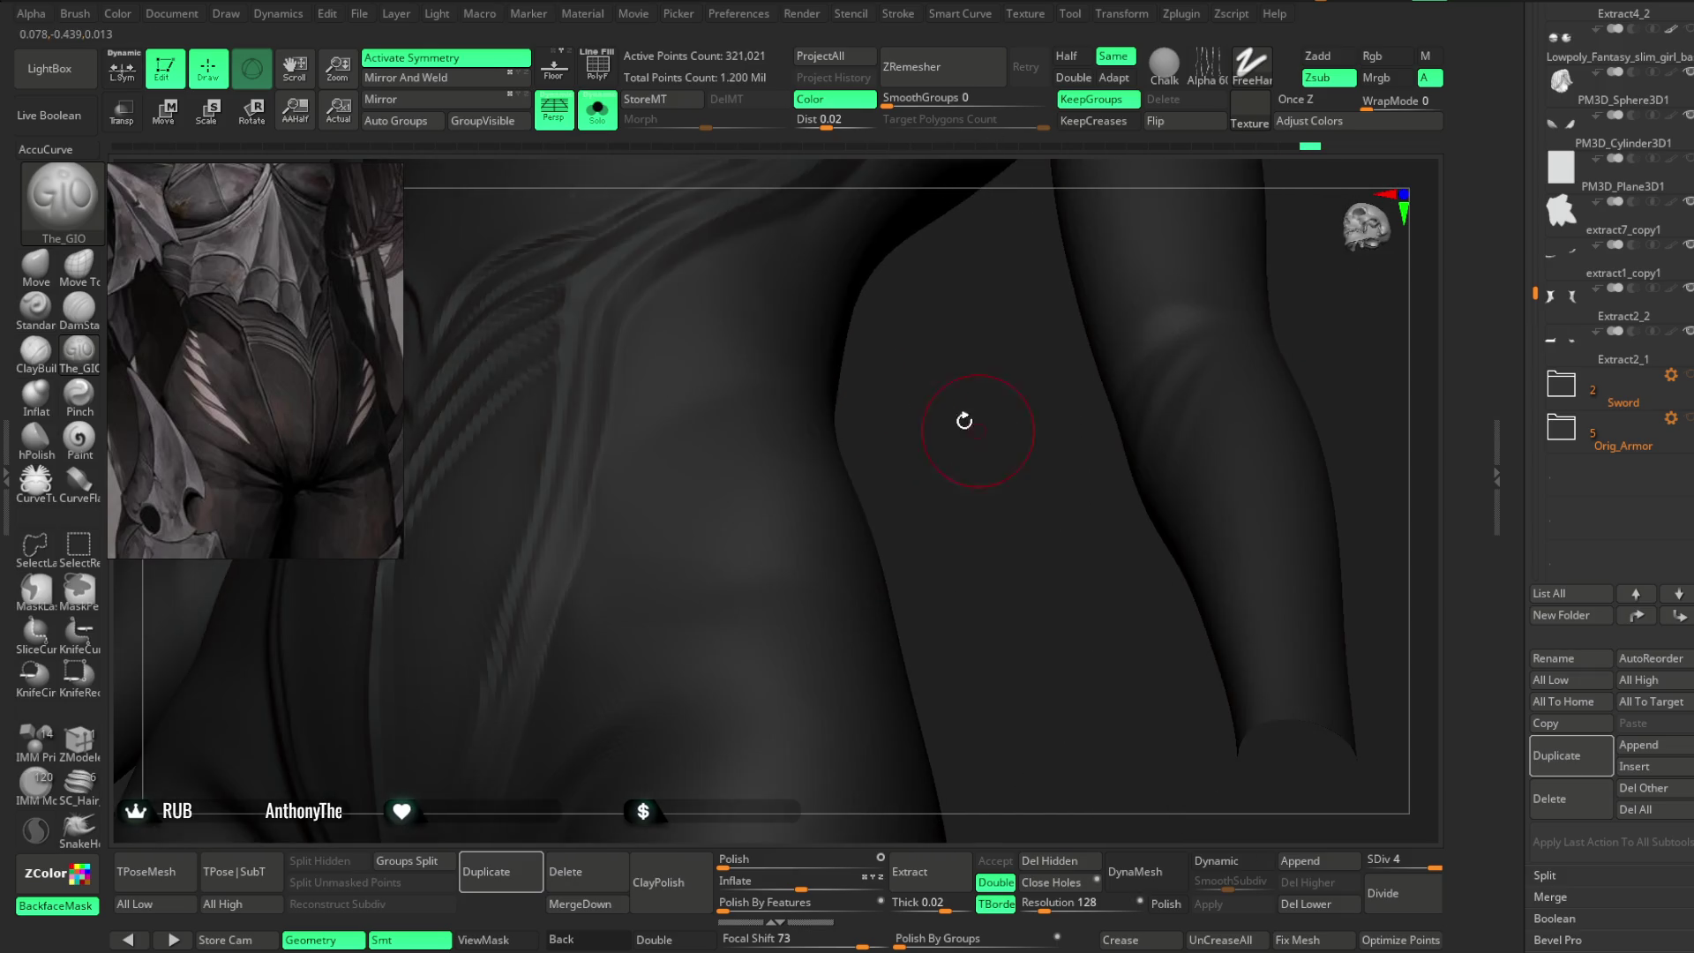
{"action": "mouse_move", "coordinate": [581, 460]}
{"action": "right_mouse_down"}
{"action": "mouse_move", "coordinate": [972, 363]}
{"action": "mouse_move", "coordinate": [638, 326]}
{"action": "right_mouse_up"}
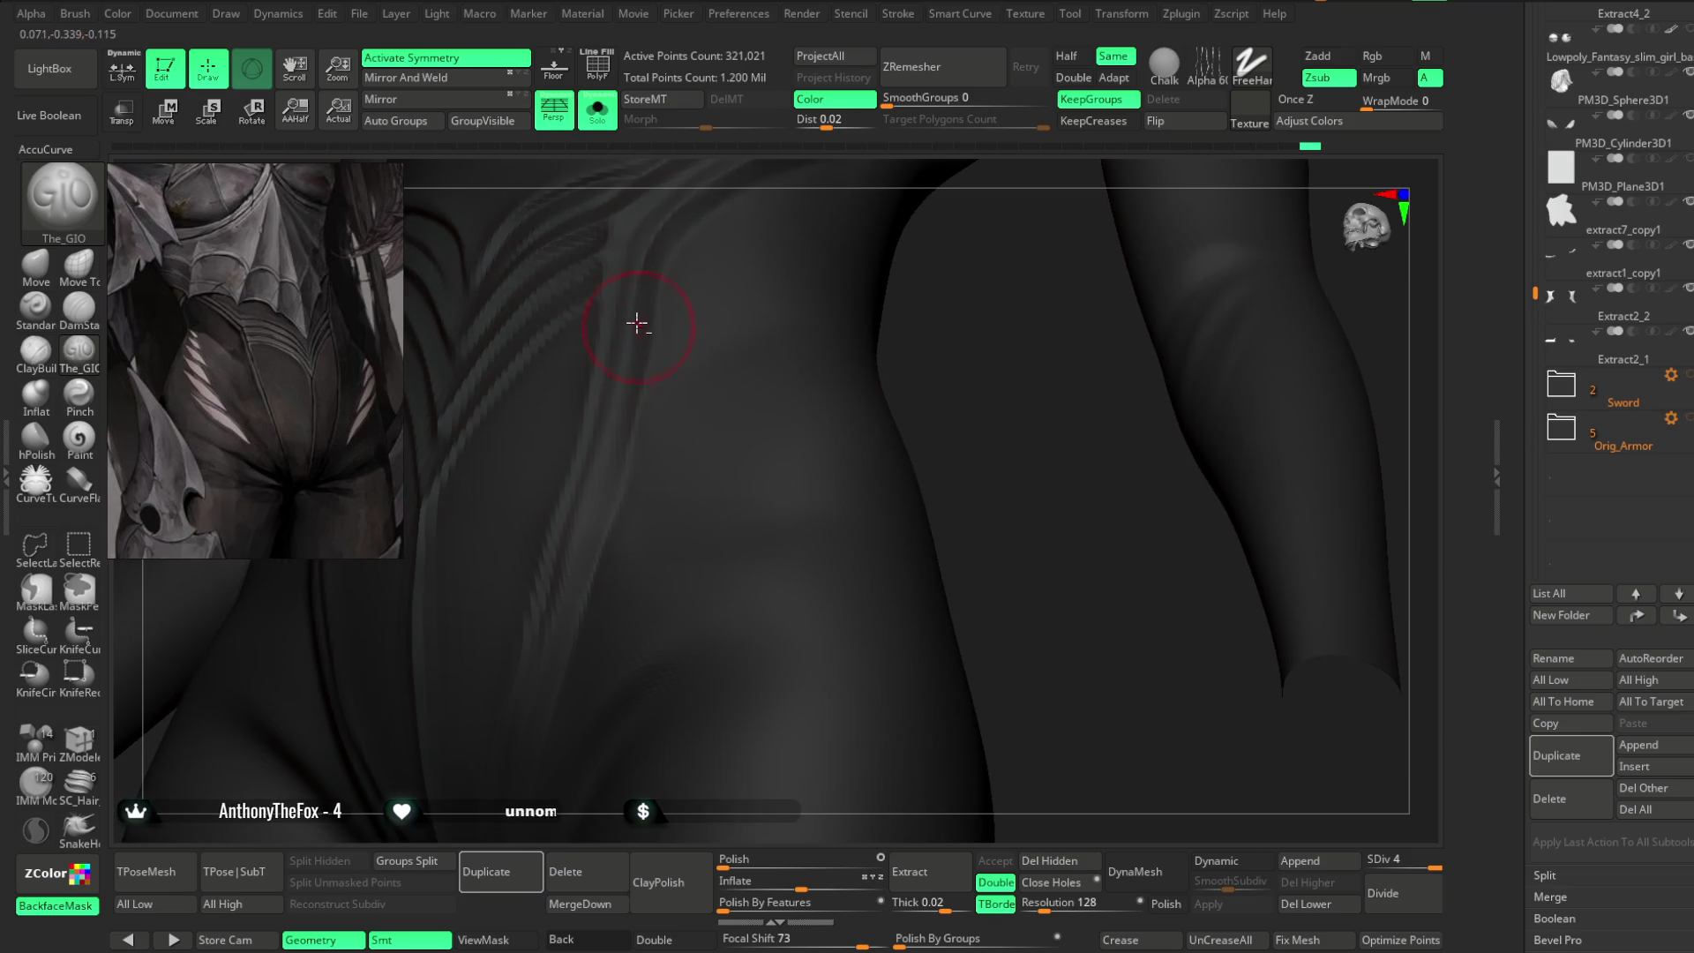
{"action": "mouse_move", "coordinate": [585, 558]}
{"action": "right_mouse_down"}
{"action": "mouse_move", "coordinate": [949, 348]}
{"action": "mouse_move", "coordinate": [770, 346]}
{"action": "right_mouse_up"}
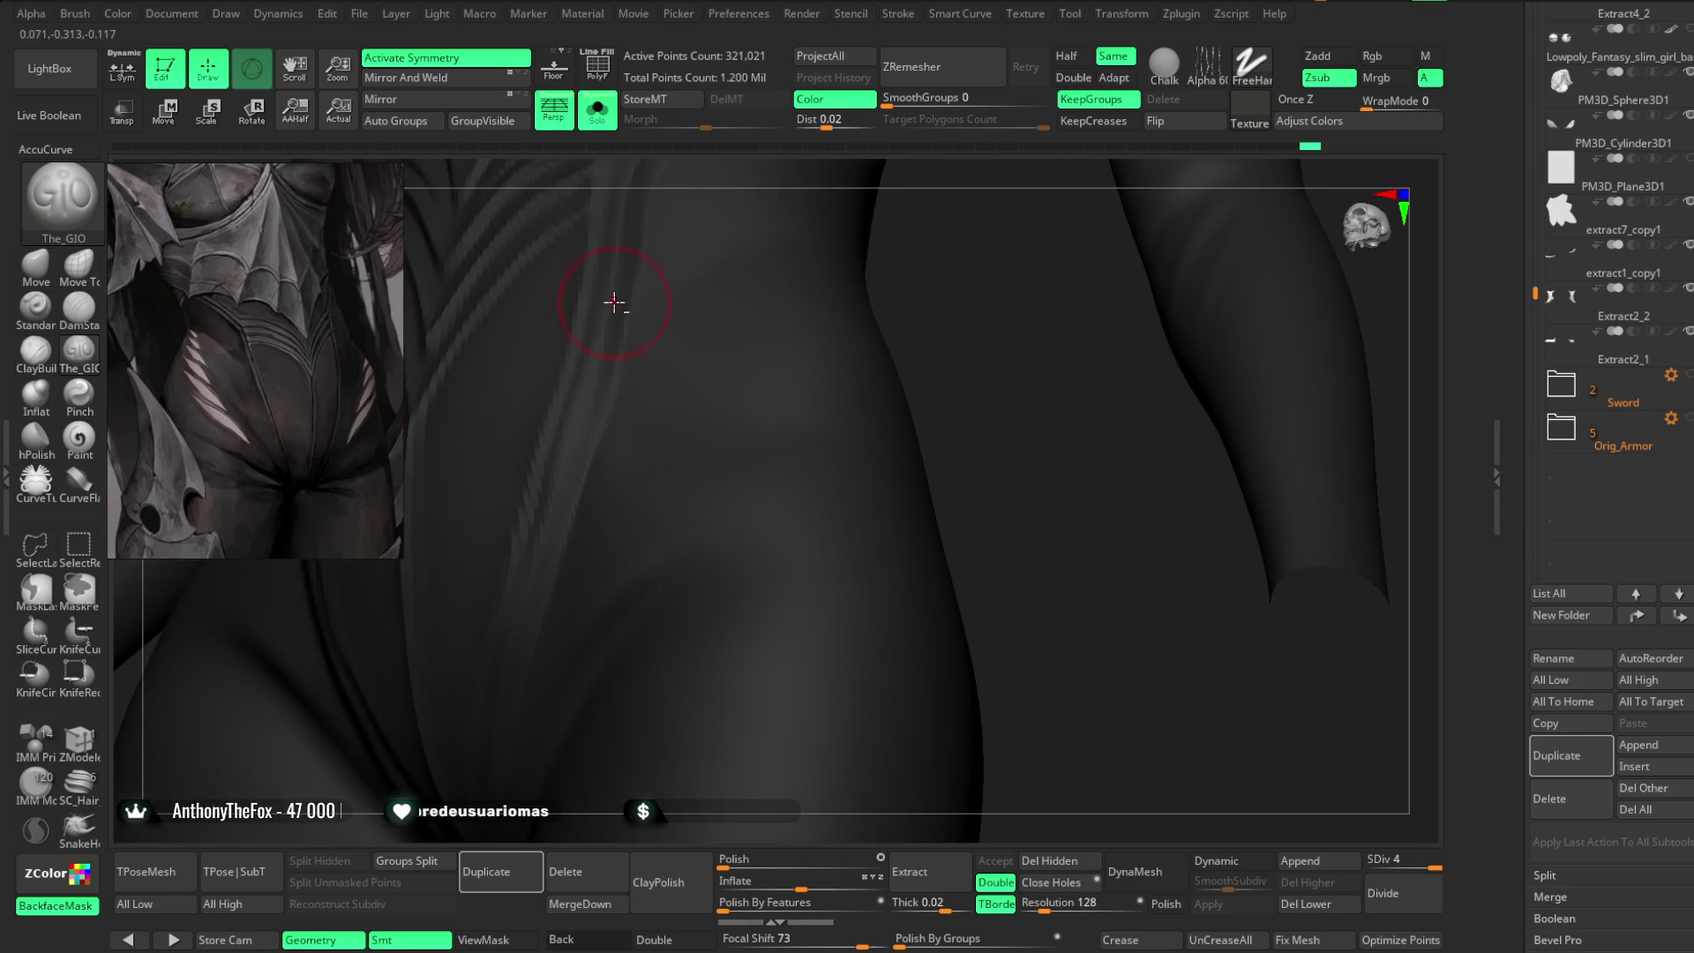
{"action": "right_click_drag", "start_coordinate": [571, 446], "coordinate": [934, 302]}
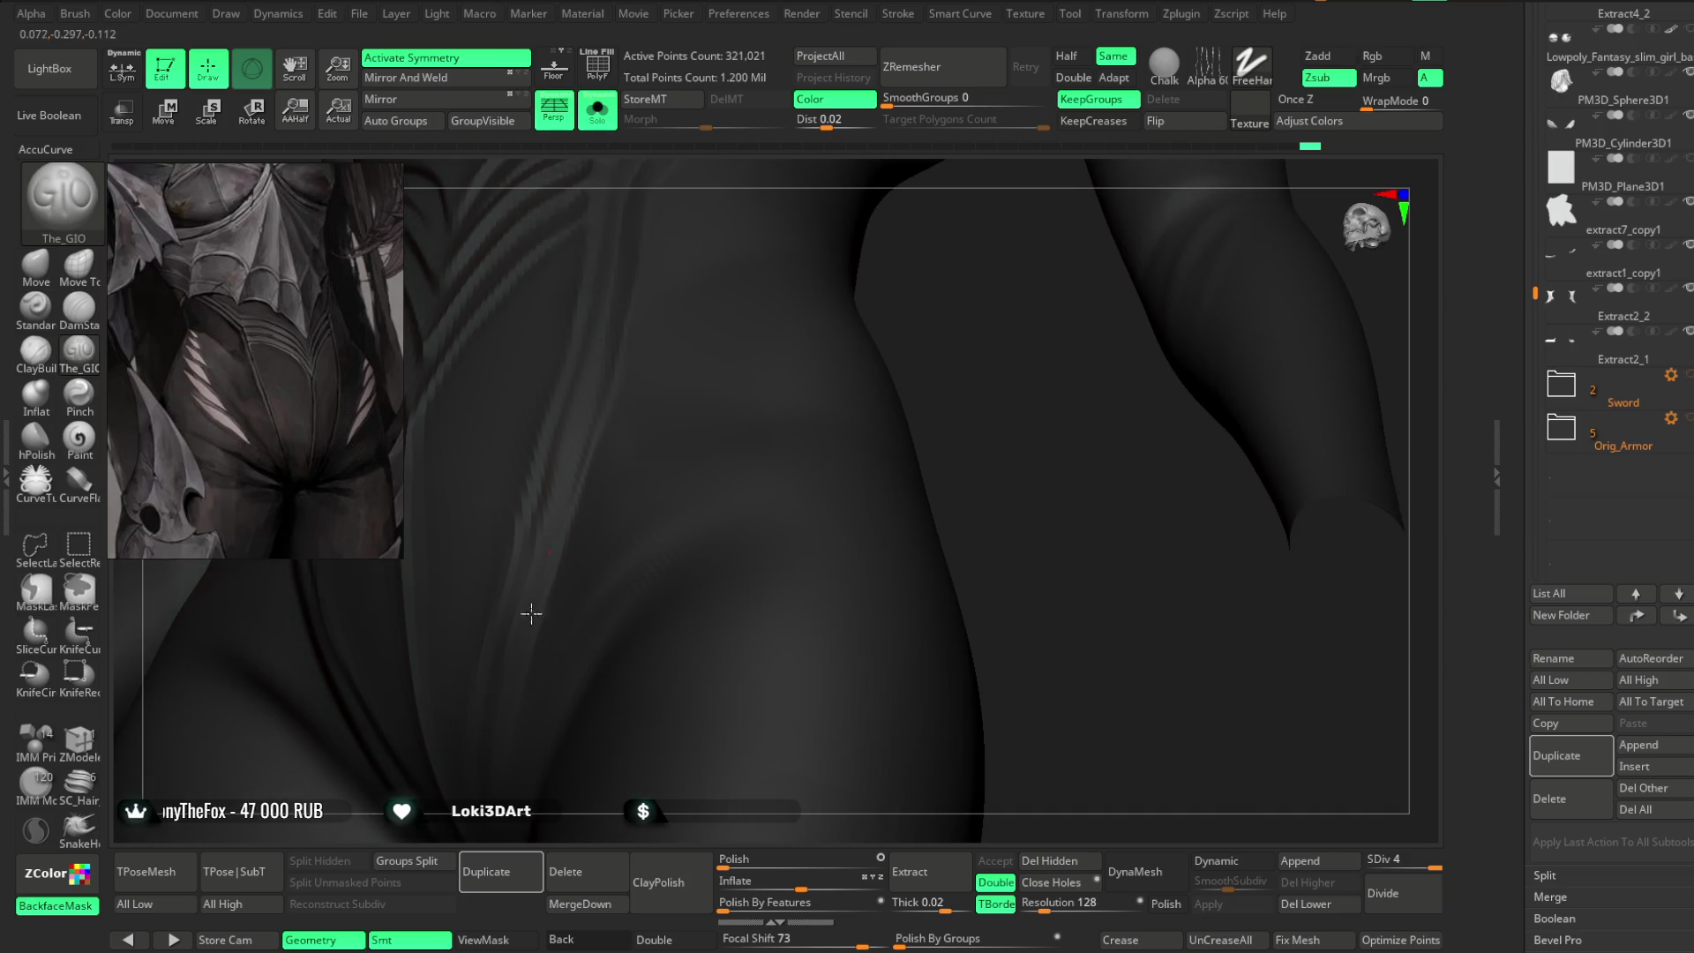
{"action": "mouse_move", "coordinate": [537, 616]}
{"action": "right_mouse_down"}
{"action": "mouse_move", "coordinate": [892, 310]}
{"action": "mouse_move", "coordinate": [851, 511]}
{"action": "mouse_move", "coordinate": [809, 442]}
{"action": "mouse_move", "coordinate": [843, 360]}
{"action": "mouse_move", "coordinate": [997, 276]}
{"action": "right_mouse_up"}
{"action": "left_click", "coordinate": [35, 307]}
- Use the Inflate brush at Z Intensity 10 to swell the ridges between the V grooves
{"action": "mouse_move", "coordinate": [750, 309]}
{"action": "right_mouse_down"}
{"action": "mouse_move", "coordinate": [1092, 268]}
{"action": "mouse_move", "coordinate": [974, 416]}
{"action": "mouse_move", "coordinate": [934, 434]}
{"action": "mouse_move", "coordinate": [991, 348]}
{"action": "mouse_move", "coordinate": [1018, 408]}
{"action": "mouse_move", "coordinate": [885, 415]}
{"action": "right_mouse_up"}
{"action": "key", "text": "space"}
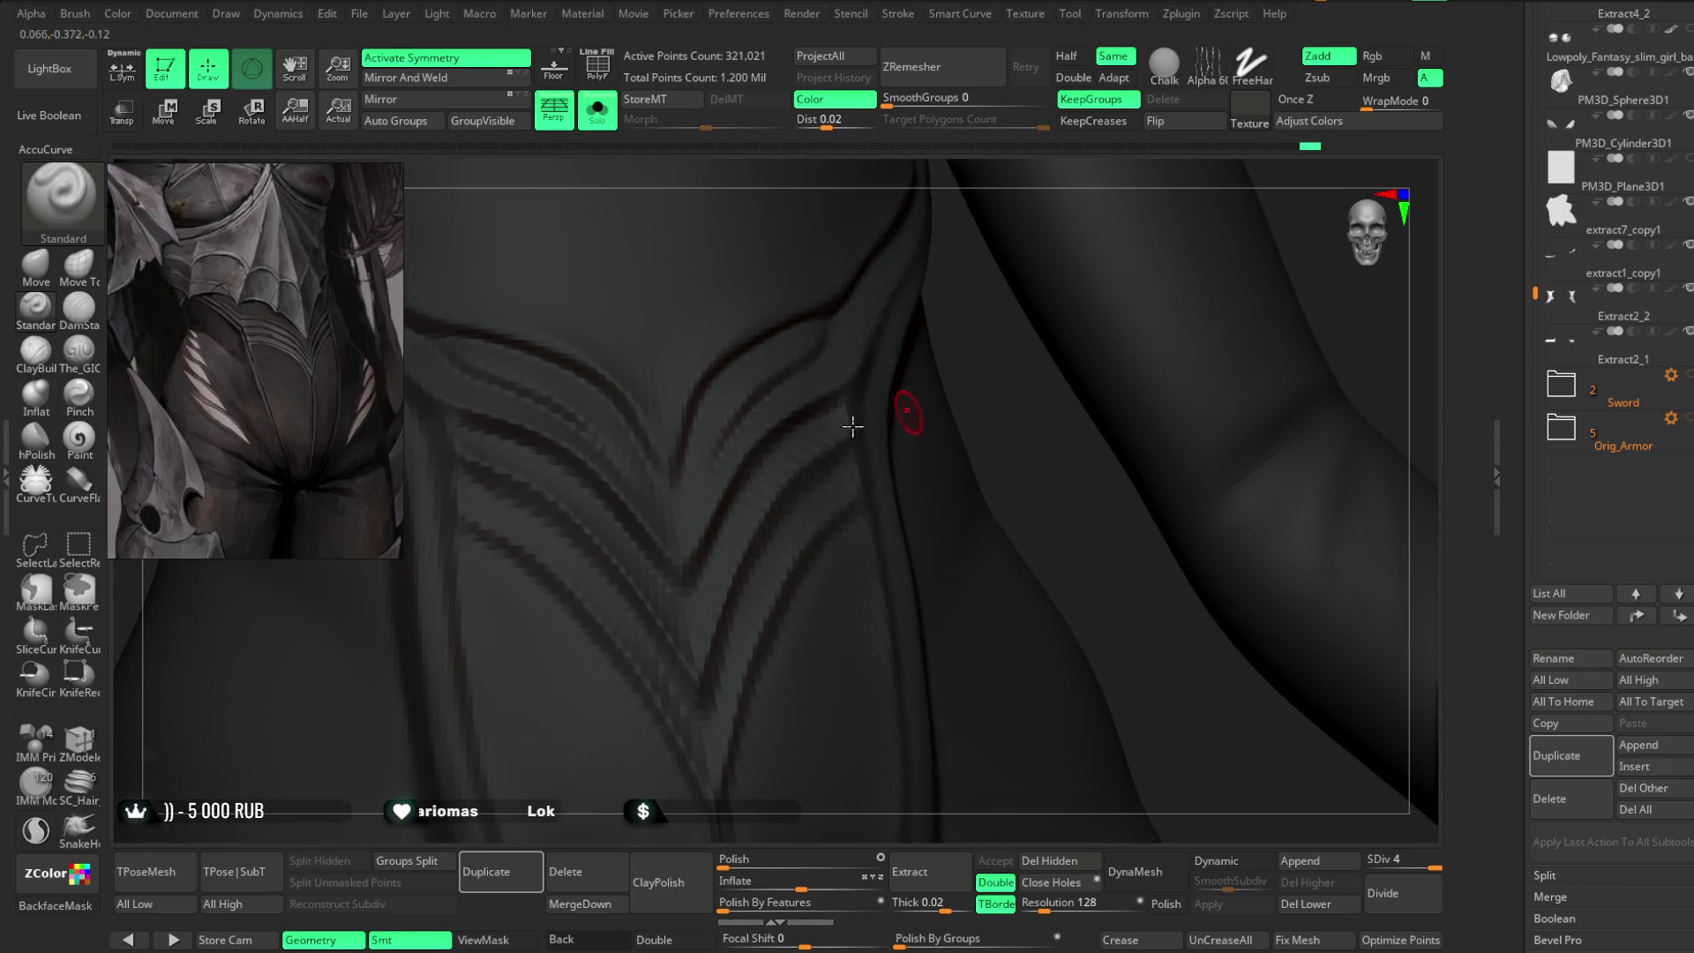
{"action": "left_click", "coordinate": [45, 395]}
{"action": "key", "text": "space"}
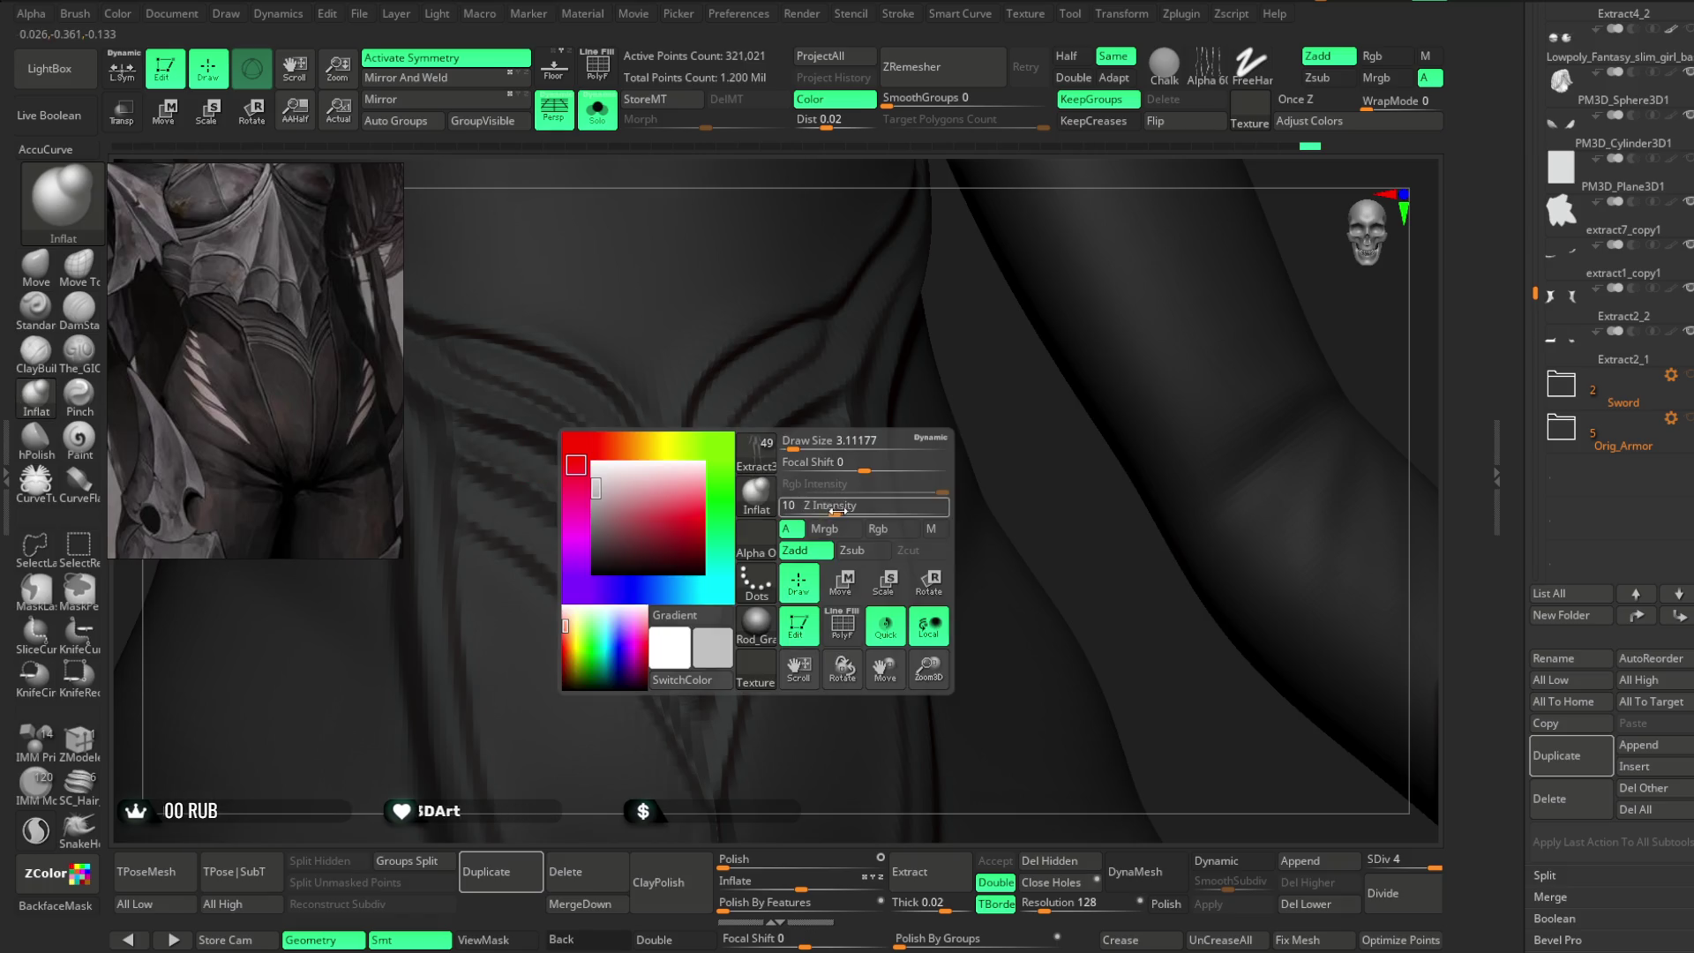
{"action": "mouse_move", "coordinate": [827, 509]}
{"action": "right_mouse_down"}
{"action": "mouse_move", "coordinate": [976, 352]}
{"action": "mouse_move", "coordinate": [860, 397]}
{"action": "right_mouse_up"}
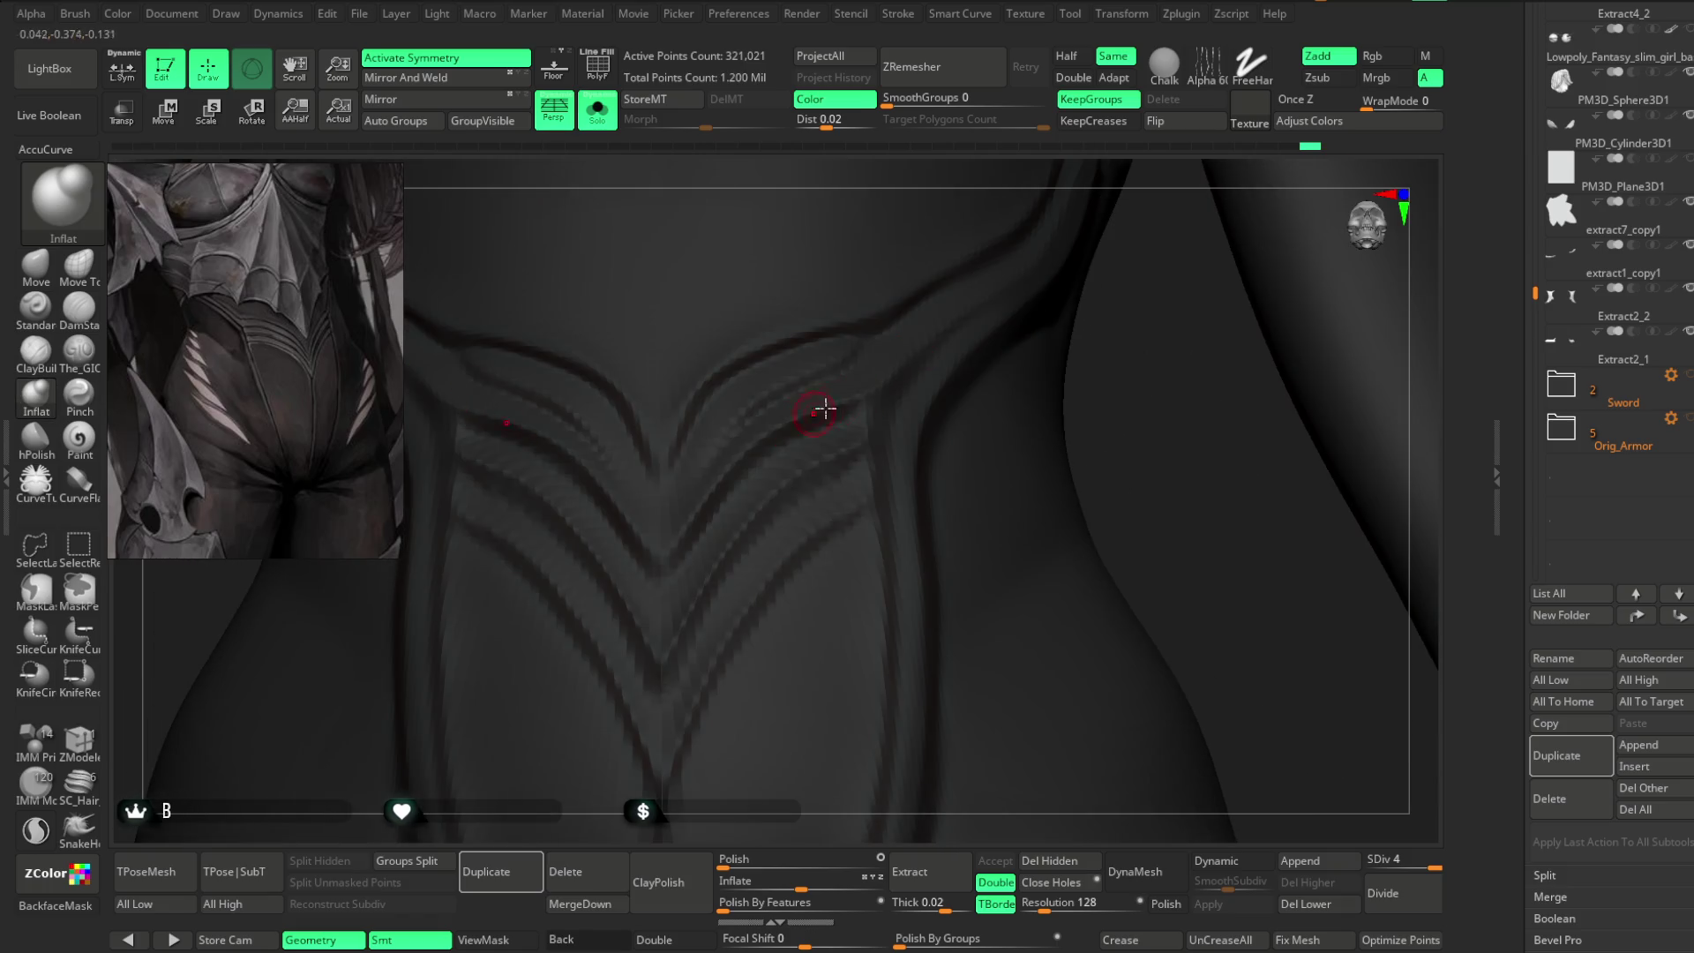
{"action": "key", "text": "space"}
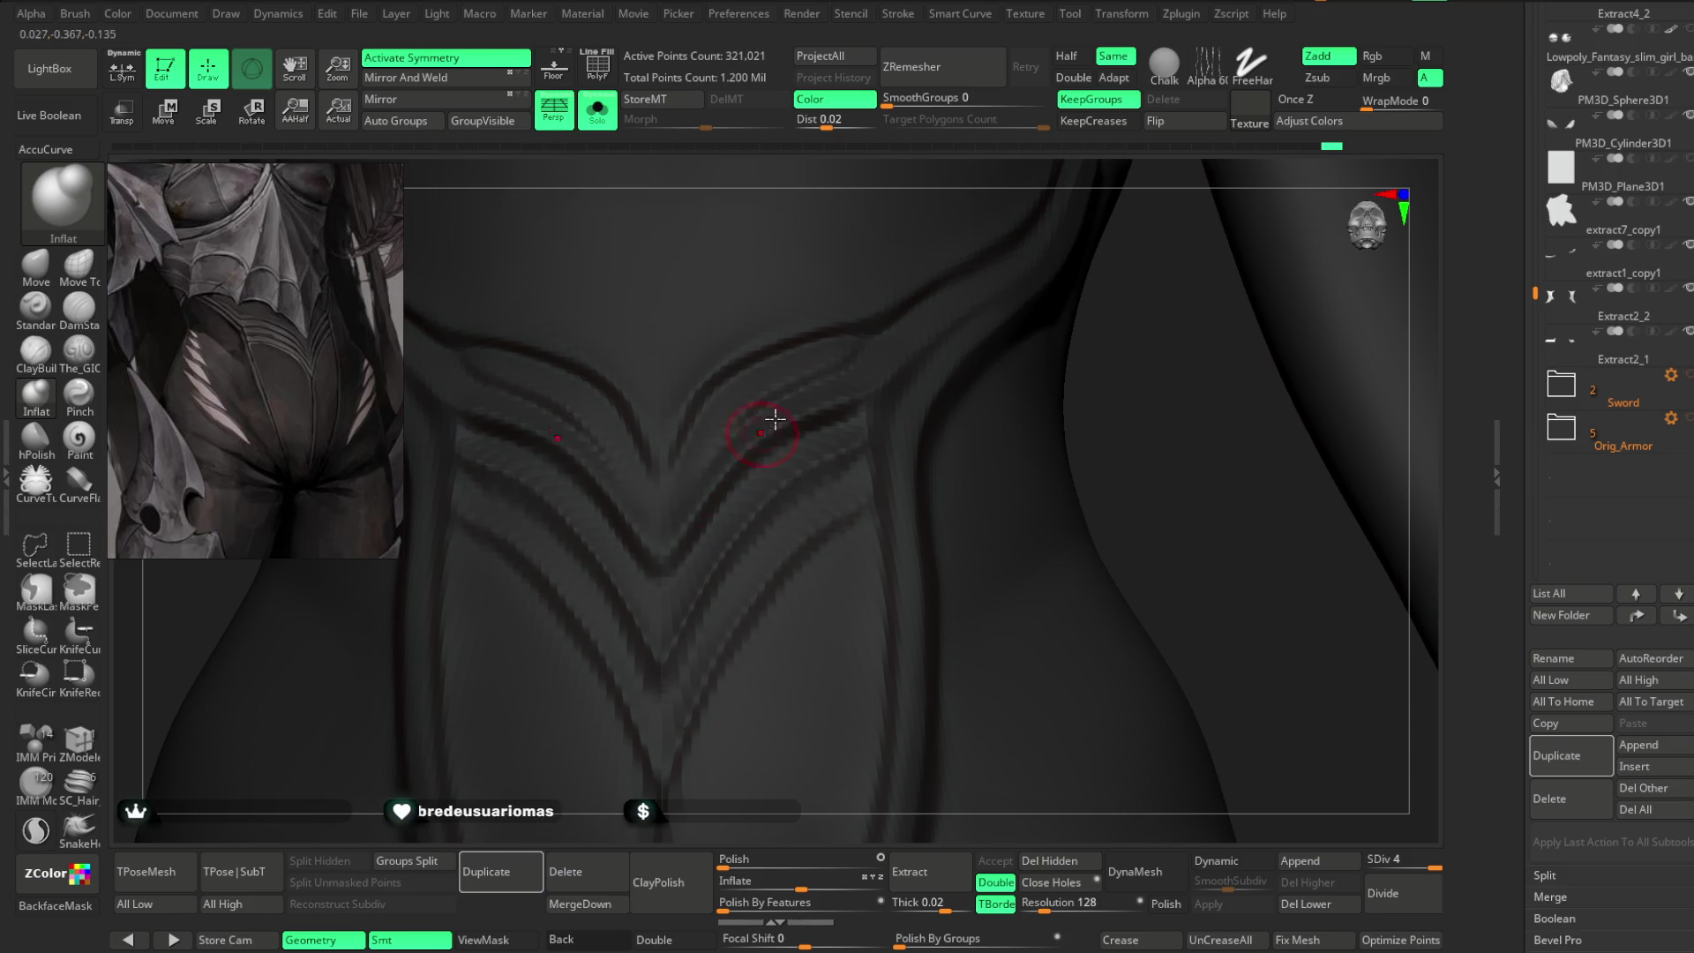
{"action": "right_click_drag", "start_coordinate": [1146, 434], "coordinate": [820, 404]}
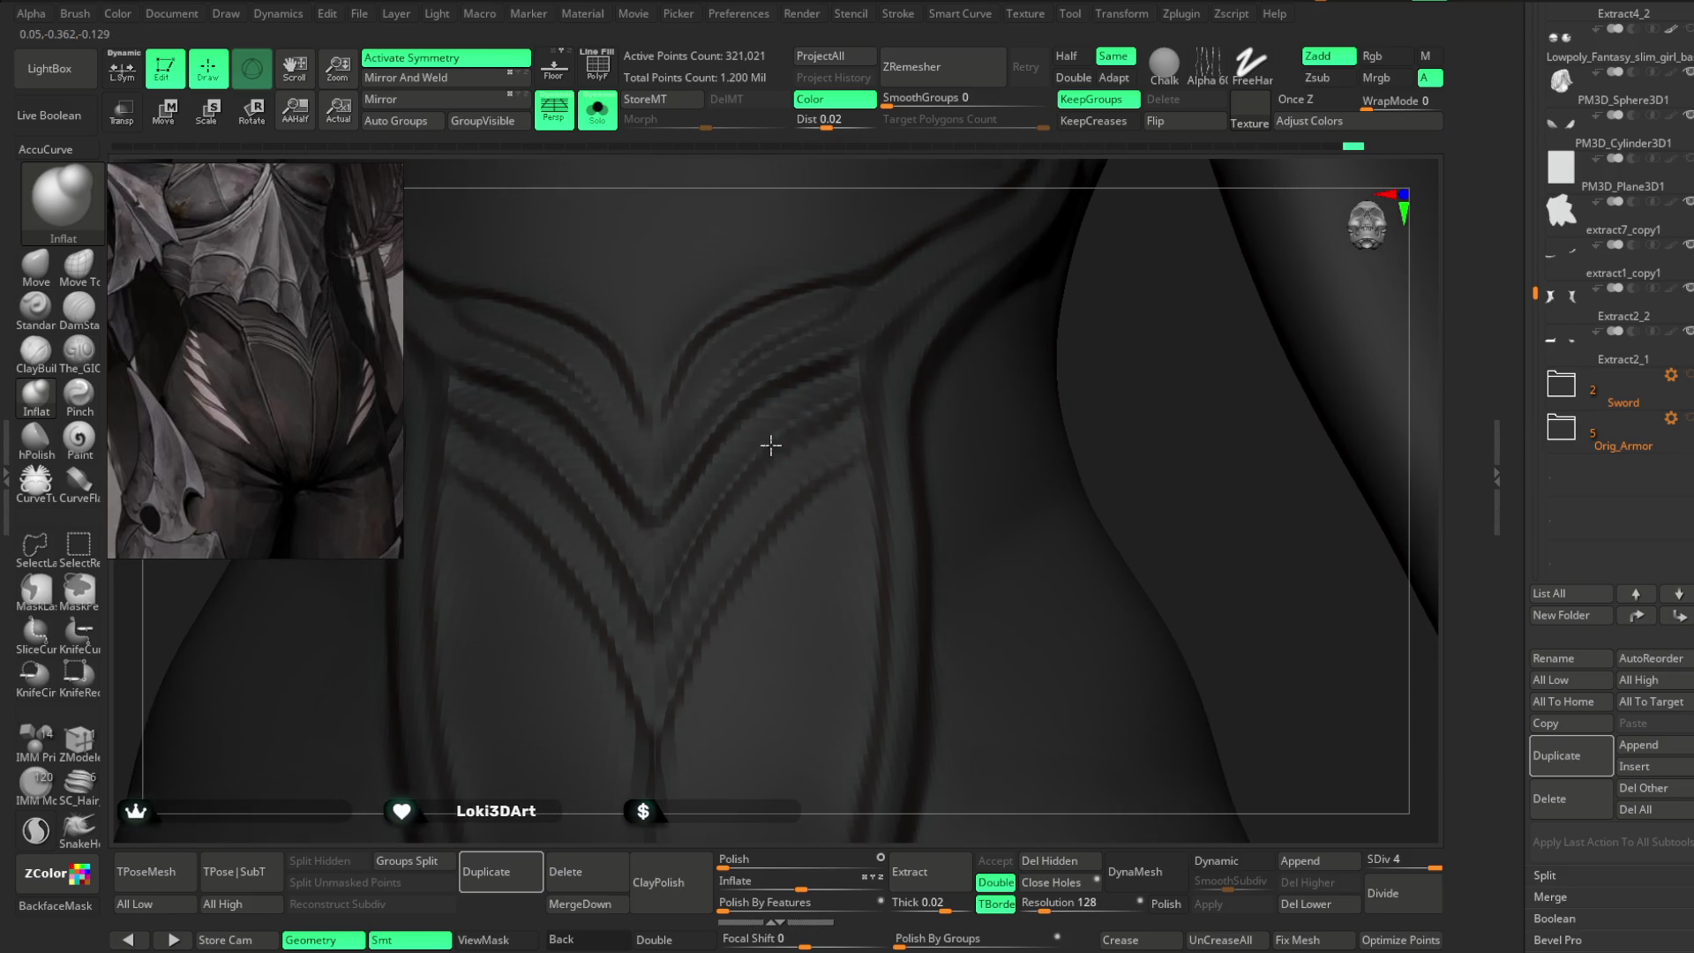
{"action": "mouse_move", "coordinate": [886, 371]}
{"action": "right_mouse_down"}
{"action": "mouse_move", "coordinate": [1105, 303]}
{"action": "mouse_move", "coordinate": [845, 389]}
{"action": "right_mouse_up"}
{"action": "key", "text": "space"}
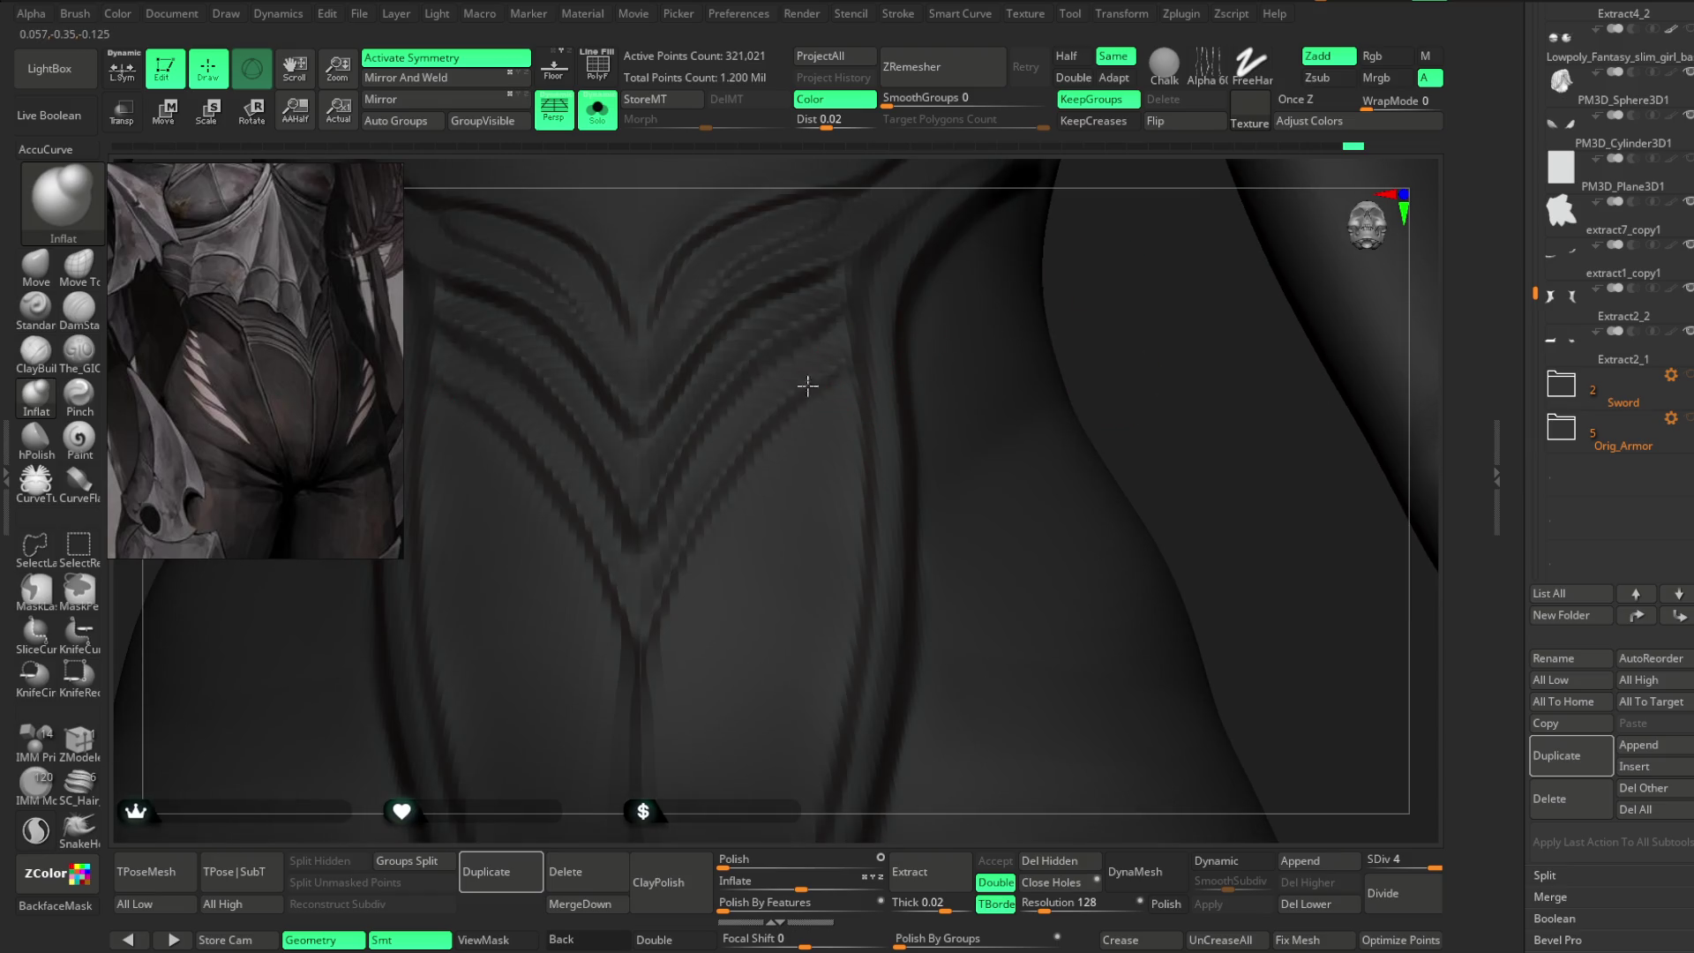
{"action": "mouse_move", "coordinate": [768, 434]}
{"action": "right_mouse_down"}
{"action": "mouse_move", "coordinate": [1097, 233]}
{"action": "mouse_move", "coordinate": [956, 534]}
{"action": "mouse_move", "coordinate": [1044, 277]}
{"action": "mouse_move", "coordinate": [882, 310]}
{"action": "right_mouse_up"}
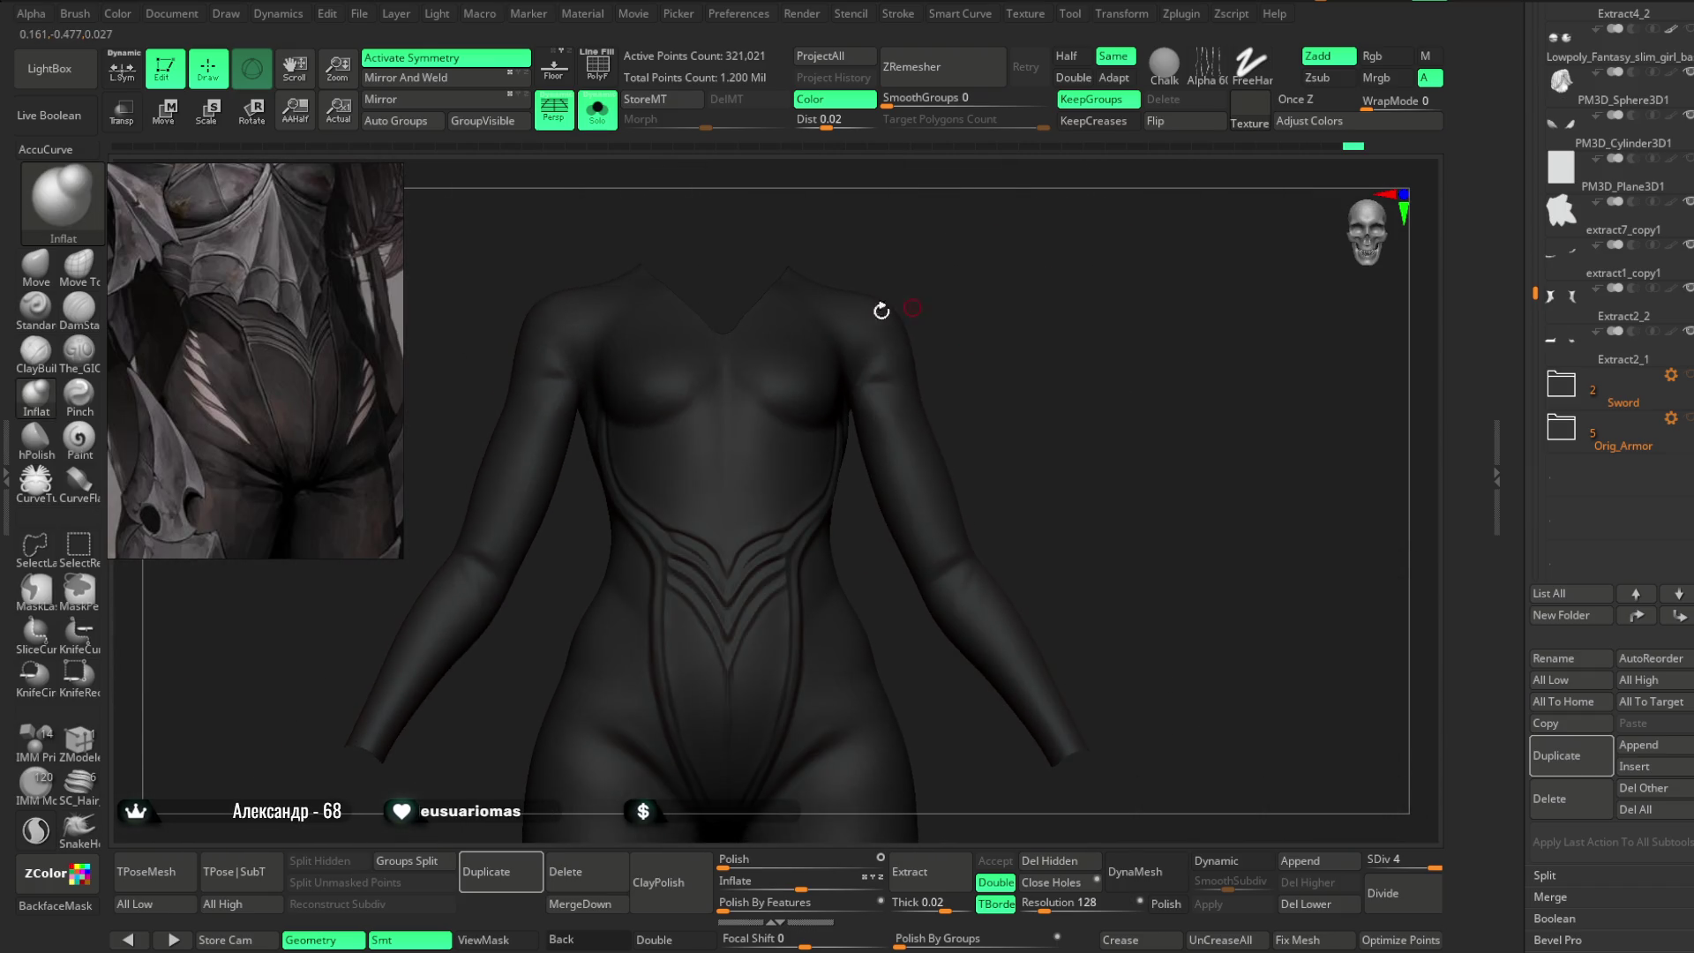
- Pick the Move brush, enlarge its draw size, and frame the shoulder and torso side
{"action": "left_click", "coordinate": [35, 265]}
{"action": "key", "text": "space"}
{"action": "mouse_move", "coordinate": [775, 382]}
{"action": "right_mouse_down"}
{"action": "mouse_move", "coordinate": [942, 268]}
{"action": "mouse_move", "coordinate": [839, 353]}
{"action": "mouse_move", "coordinate": [713, 399]}
{"action": "mouse_move", "coordinate": [829, 299]}
{"action": "mouse_move", "coordinate": [889, 315]}
{"action": "mouse_move", "coordinate": [894, 271]}
{"action": "mouse_move", "coordinate": [908, 291]}
{"action": "mouse_move", "coordinate": [882, 333]}
{"action": "right_mouse_up"}
{"action": "key", "text": "space"}
{"action": "left_click_drag", "start_coordinate": [887, 345], "coordinate": [918, 344]}
{"action": "mouse_move", "coordinate": [918, 348]}
{"action": "right_mouse_down"}
{"action": "mouse_move", "coordinate": [908, 367]}
{"action": "mouse_move", "coordinate": [617, 382]}
{"action": "right_mouse_up"}
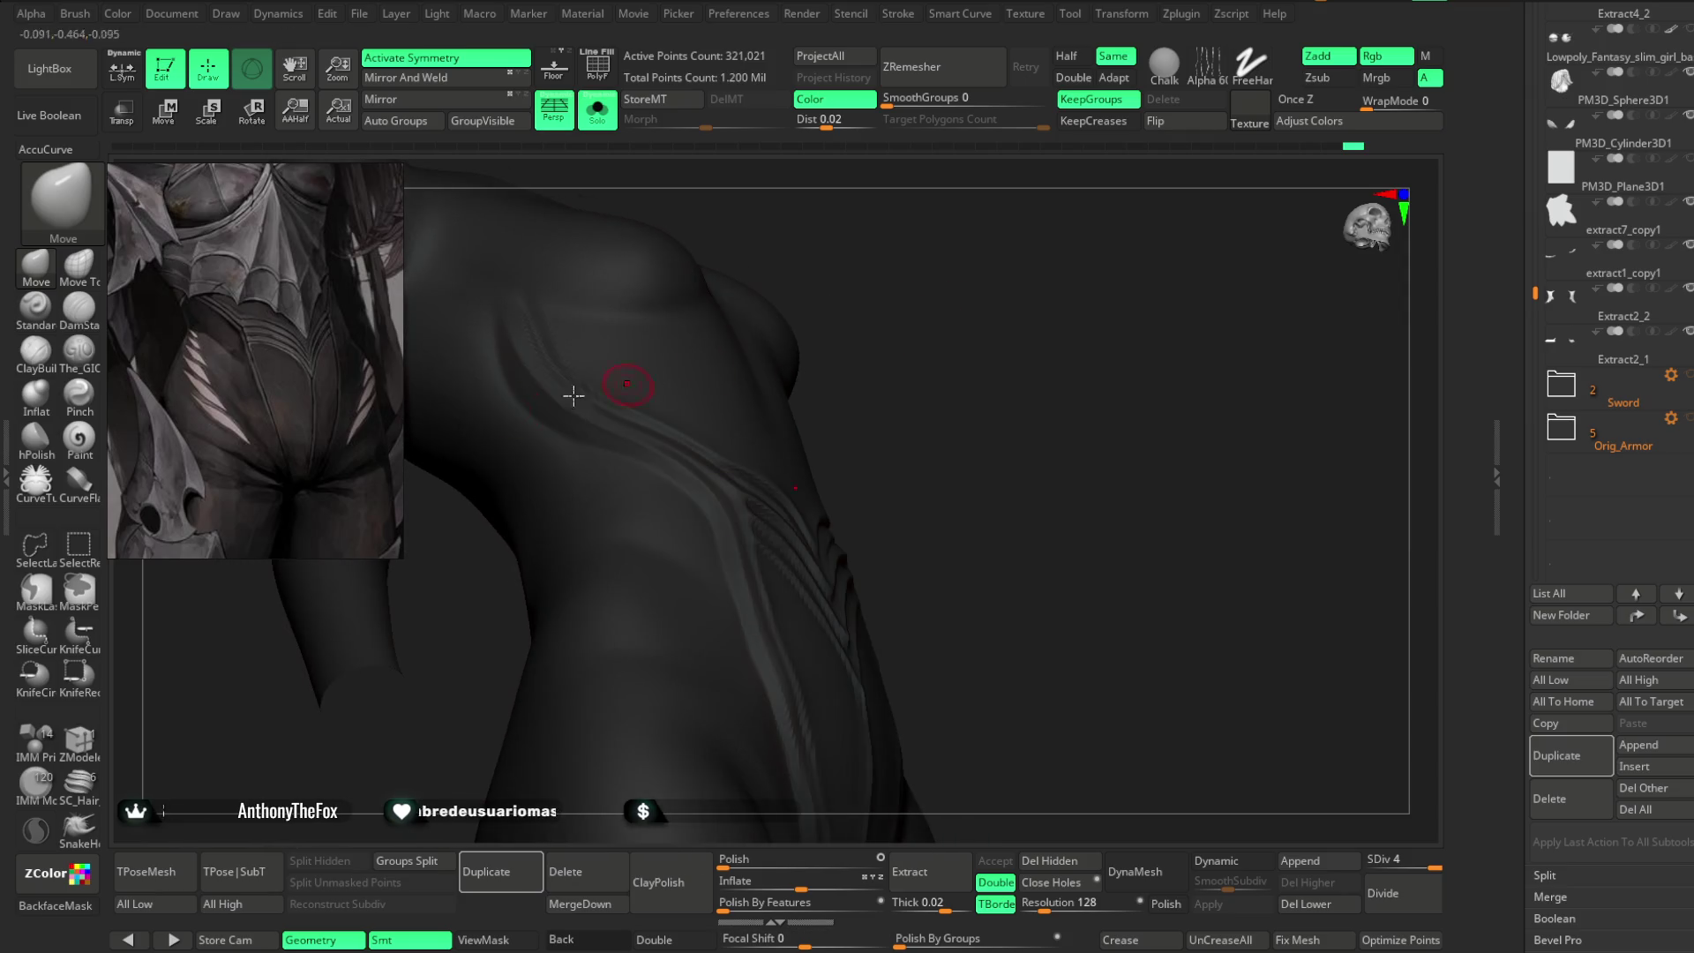
- Switch to the Standard brush with Z Intensity 14 and Draw Size about 5
{"action": "left_click", "coordinate": [40, 322]}
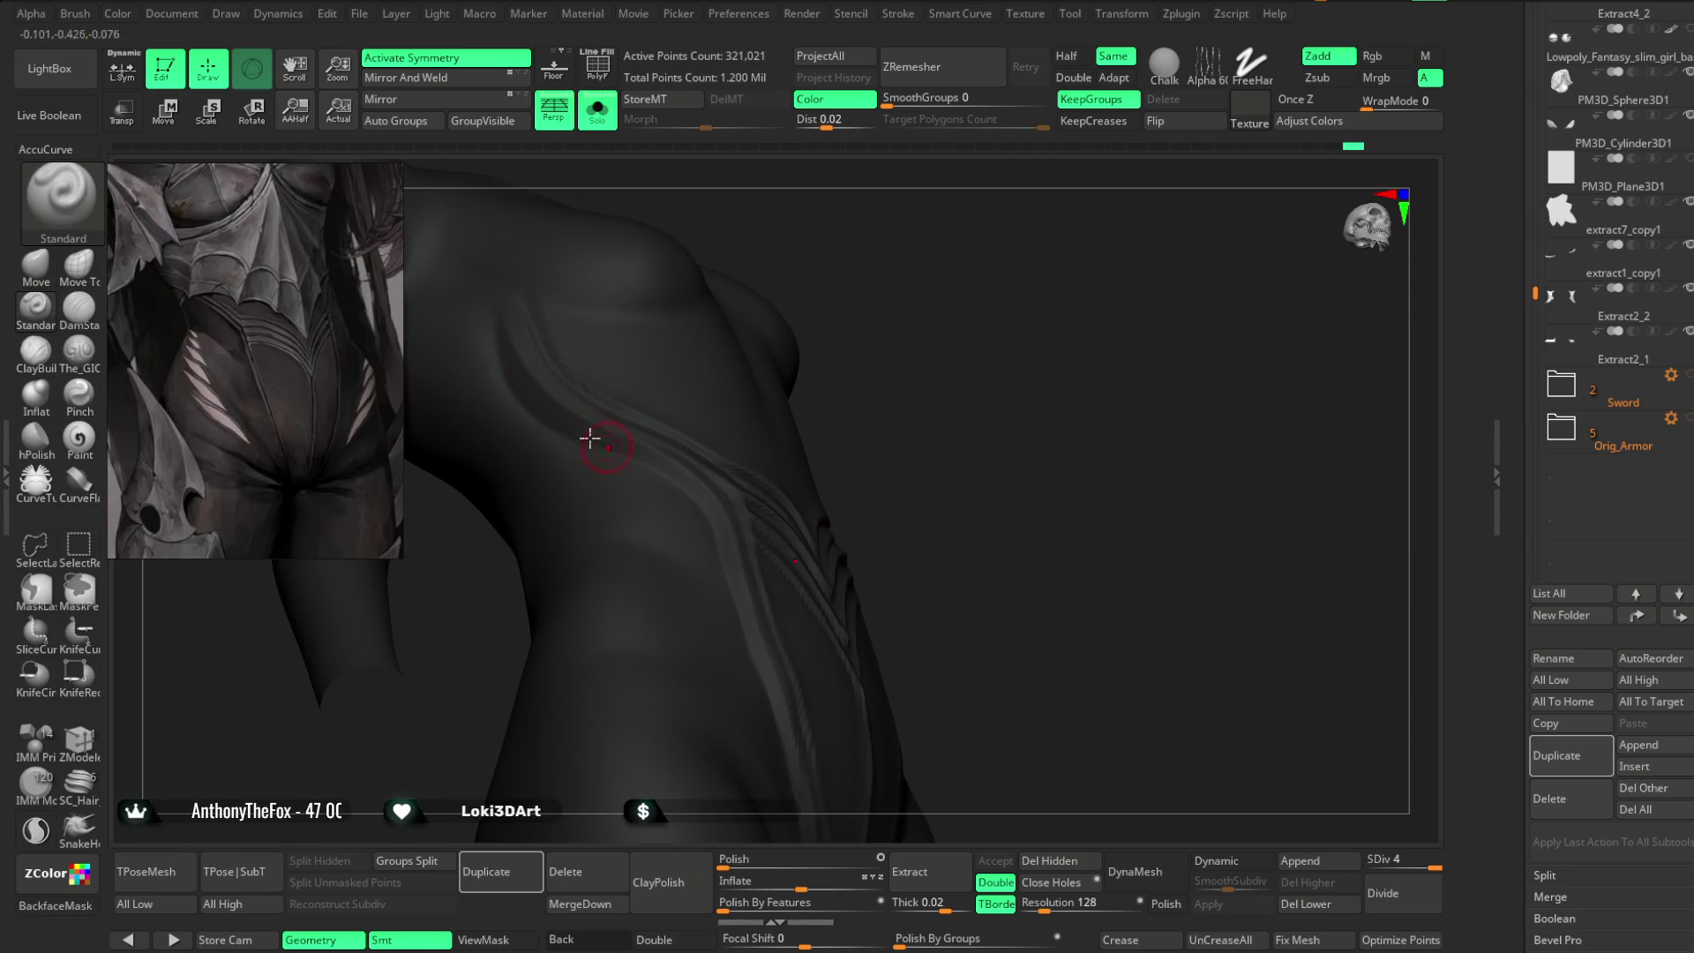
{"action": "right_click_drag", "start_coordinate": [775, 379], "coordinate": [881, 333]}
{"action": "key", "text": "space"}
{"action": "left_click_drag", "start_coordinate": [994, 396], "coordinate": [1011, 398]}
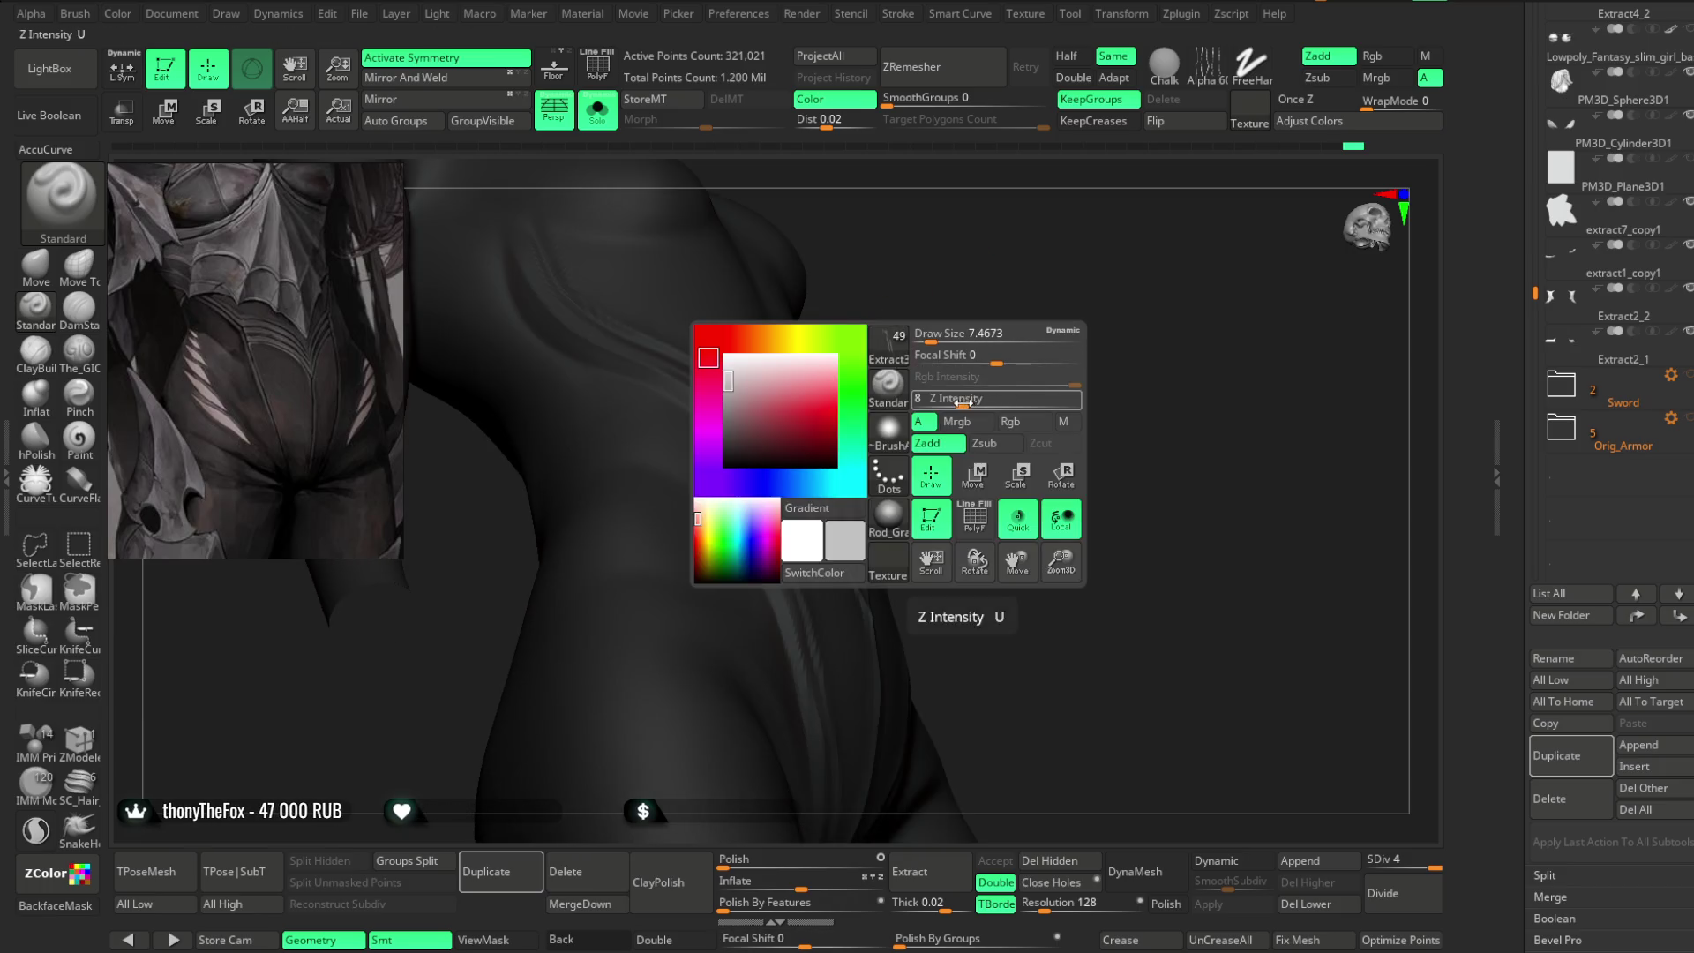
{"action": "left_click_drag", "start_coordinate": [957, 336], "coordinate": [929, 337]}
- Draw a raised seam line along the side of the torso
{"action": "mouse_move", "coordinate": [928, 336]}
{"action": "right_mouse_down"}
{"action": "mouse_move", "coordinate": [957, 348]}
{"action": "mouse_move", "coordinate": [901, 351]}
{"action": "right_mouse_up"}
{"action": "key", "text": "space"}
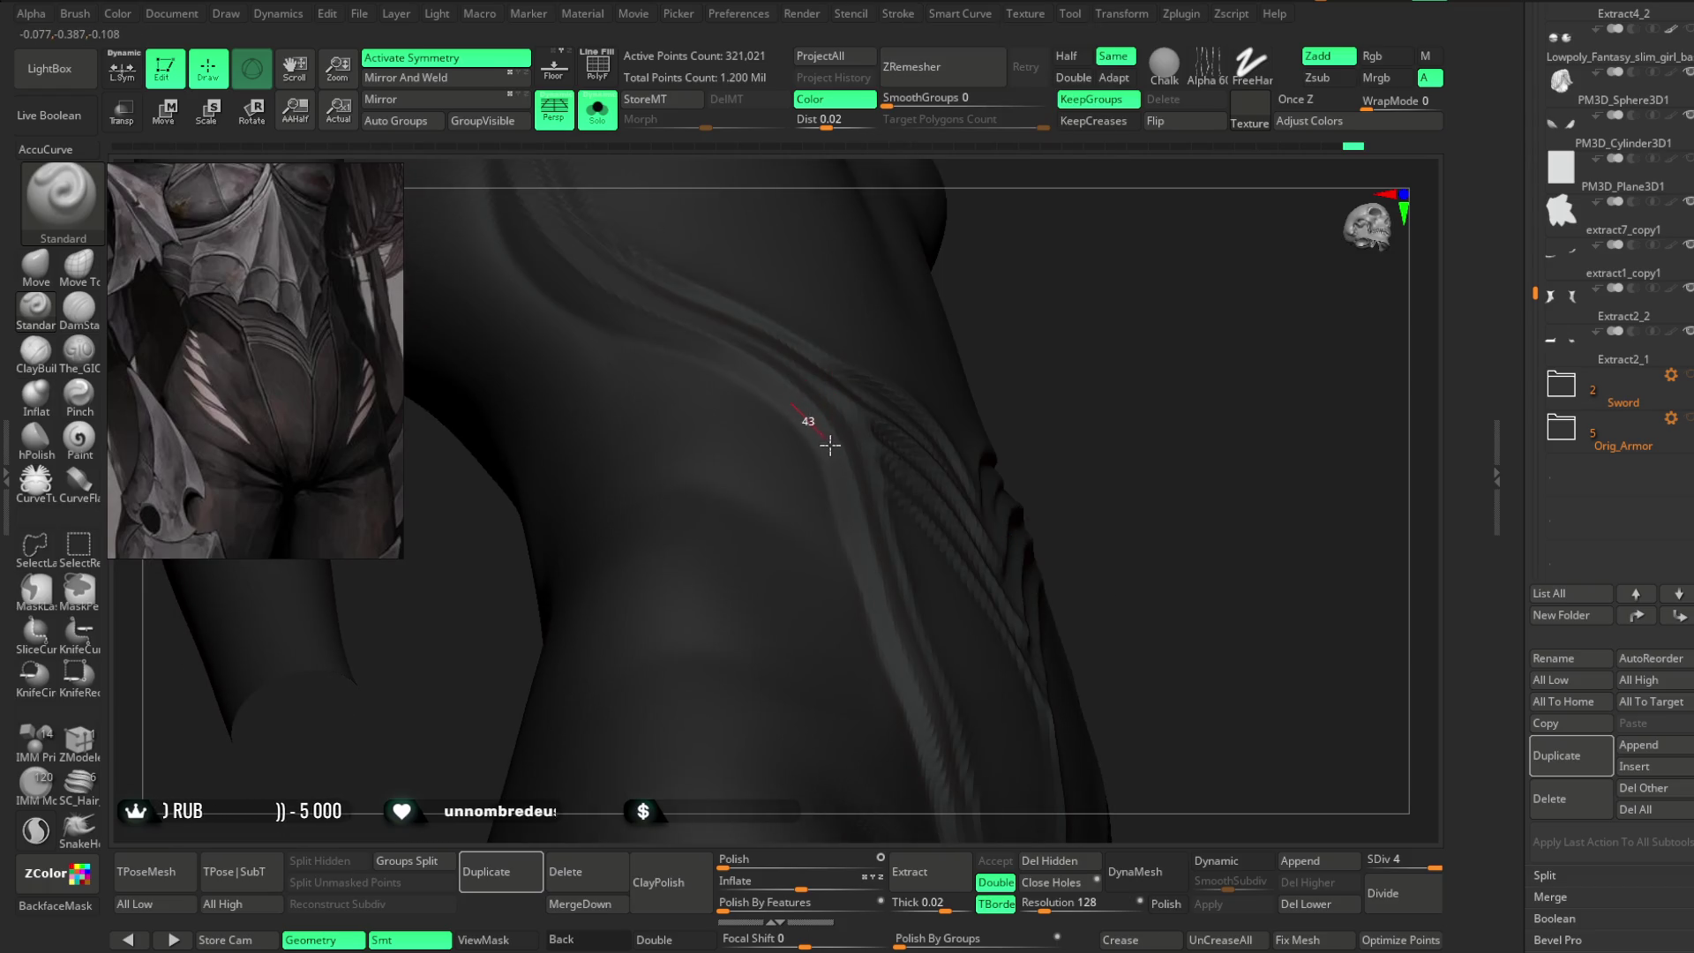
{"action": "mouse_move", "coordinate": [940, 662]}
{"action": "right_mouse_down"}
{"action": "mouse_move", "coordinate": [1086, 261]}
{"action": "mouse_move", "coordinate": [803, 380]}
{"action": "right_mouse_up"}
{"action": "mouse_move", "coordinate": [881, 768]}
{"action": "right_mouse_down"}
{"action": "mouse_move", "coordinate": [1229, 397]}
{"action": "mouse_move", "coordinate": [707, 412]}
{"action": "right_mouse_up"}
{"action": "mouse_move", "coordinate": [617, 344]}
{"action": "left_mouse_down"}
{"action": "mouse_move", "coordinate": [669, 393]}
{"action": "mouse_move", "coordinate": [866, 495]}
{"action": "left_mouse_up"}
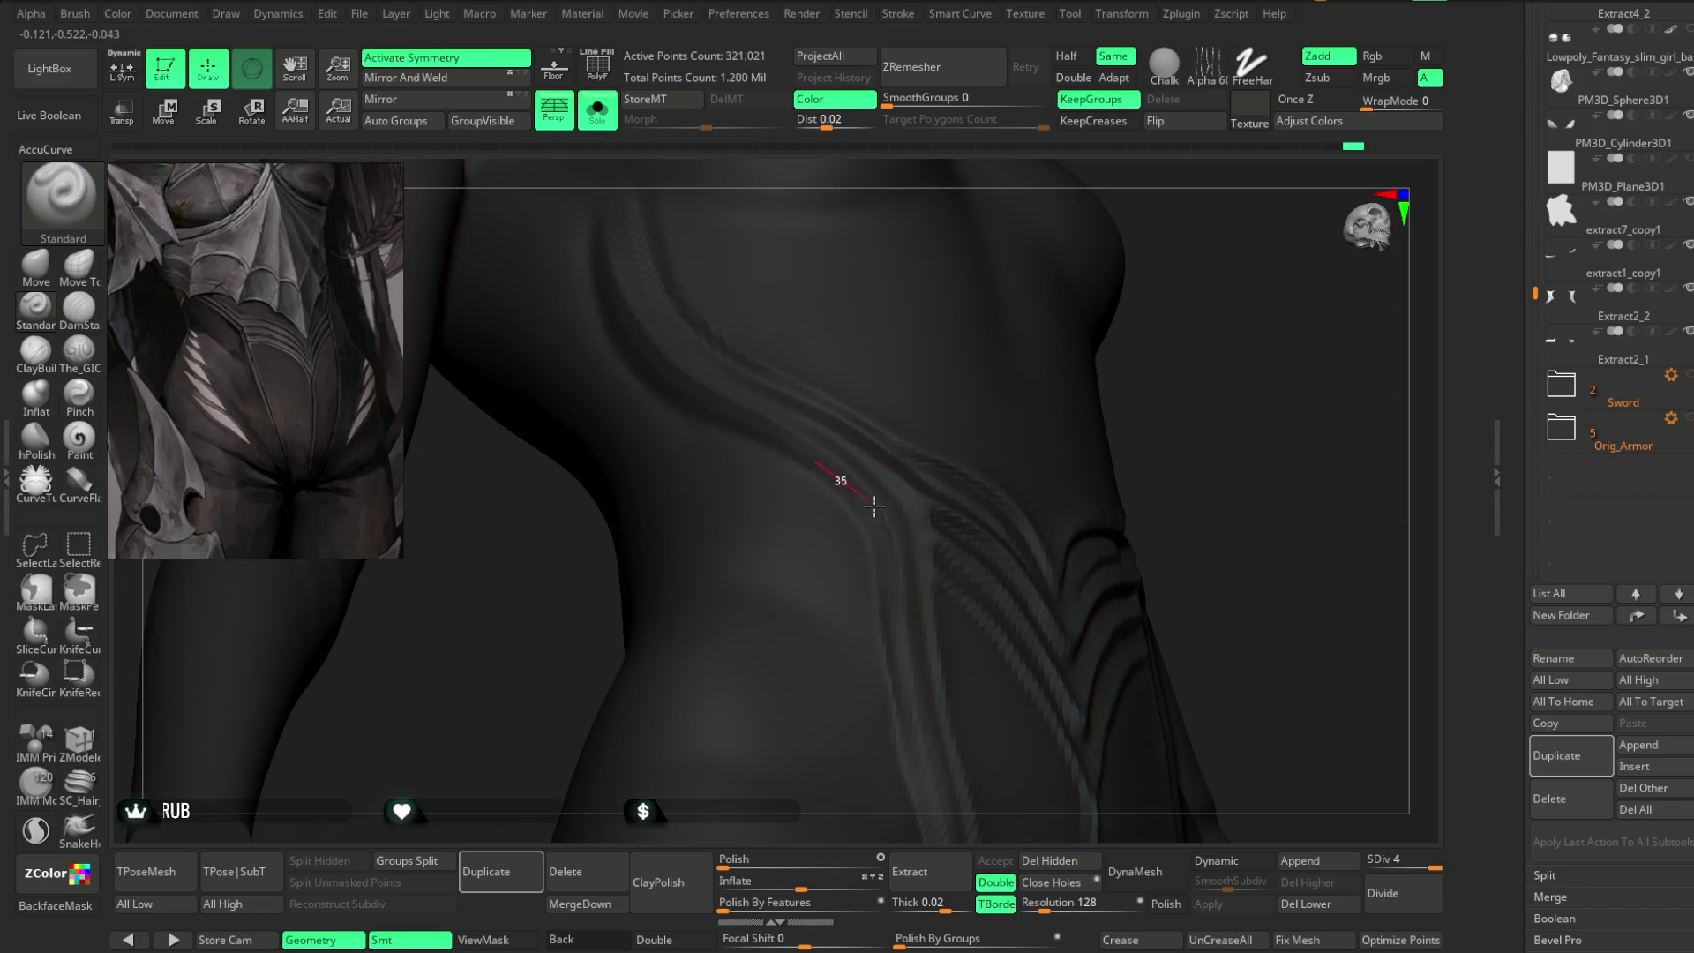
{"action": "mouse_move", "coordinate": [918, 716]}
{"action": "right_mouse_down"}
{"action": "mouse_move", "coordinate": [1215, 336]}
{"action": "mouse_move", "coordinate": [1214, 496]}
{"action": "mouse_move", "coordinate": [1173, 541]}
{"action": "mouse_move", "coordinate": [1178, 452]}
{"action": "mouse_move", "coordinate": [1120, 435]}
{"action": "mouse_move", "coordinate": [1173, 362]}
{"action": "mouse_move", "coordinate": [1111, 430]}
{"action": "right_mouse_up"}
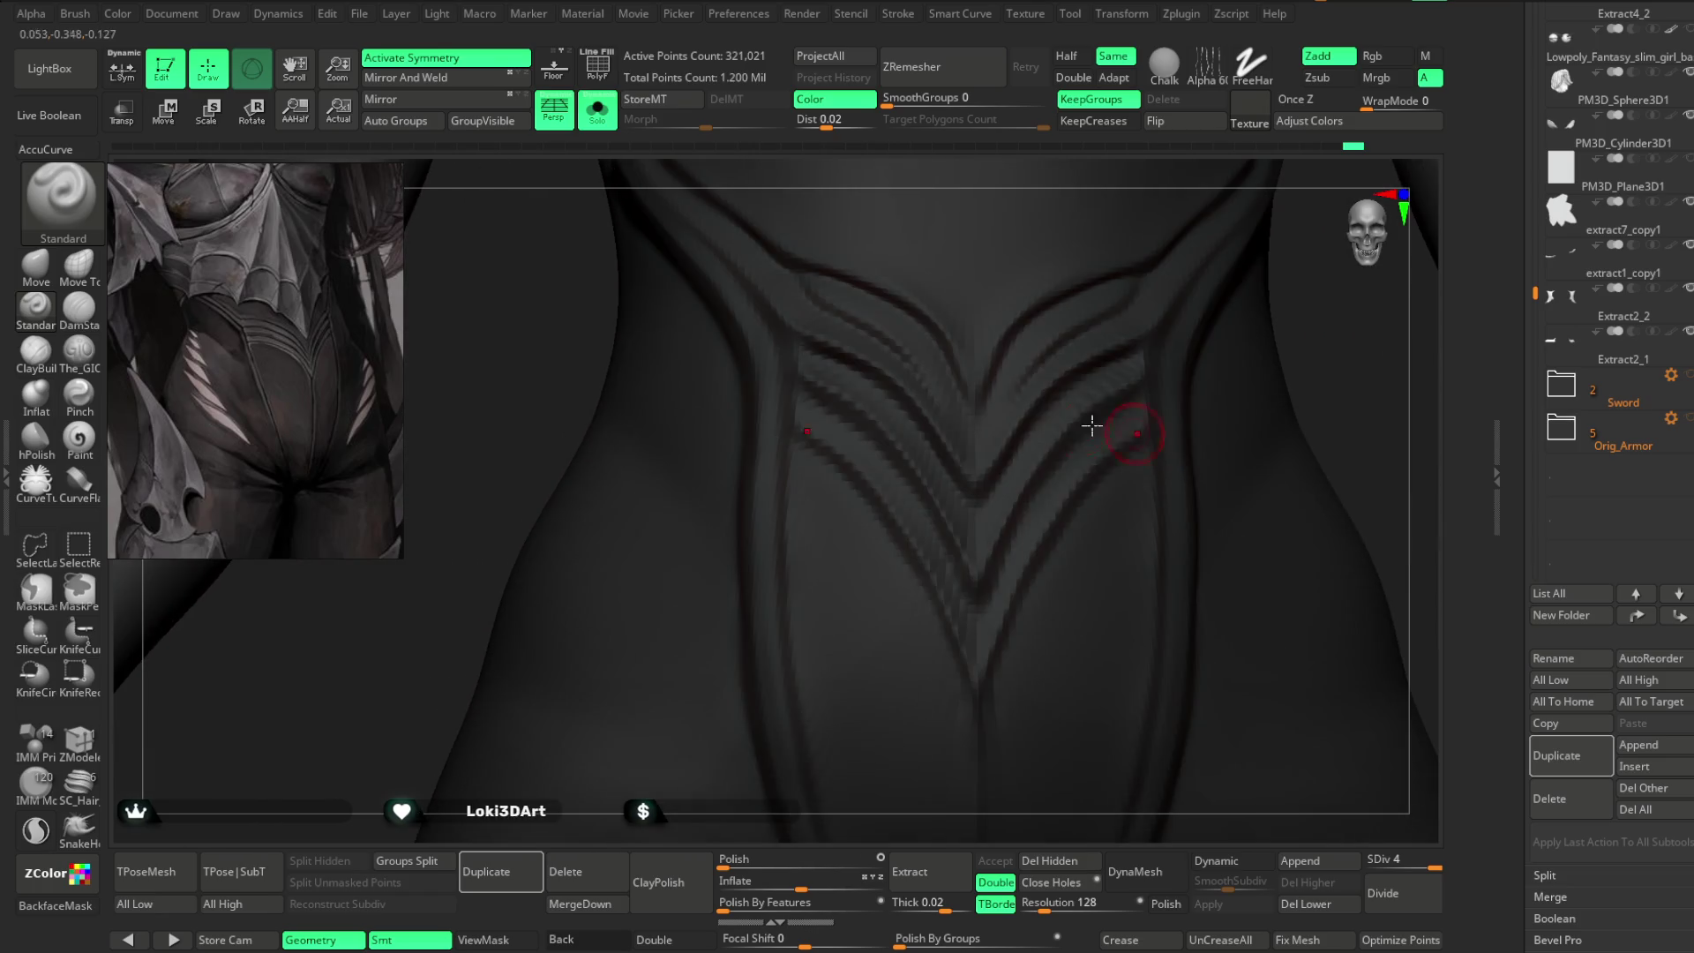
- Select The_GIO brush with B-G-I and frame the V-shaped seams
{"action": "key", "text": "b"}
{"action": "key", "text": "g"}
{"action": "key", "text": "i"}
{"action": "key", "text": "space"}
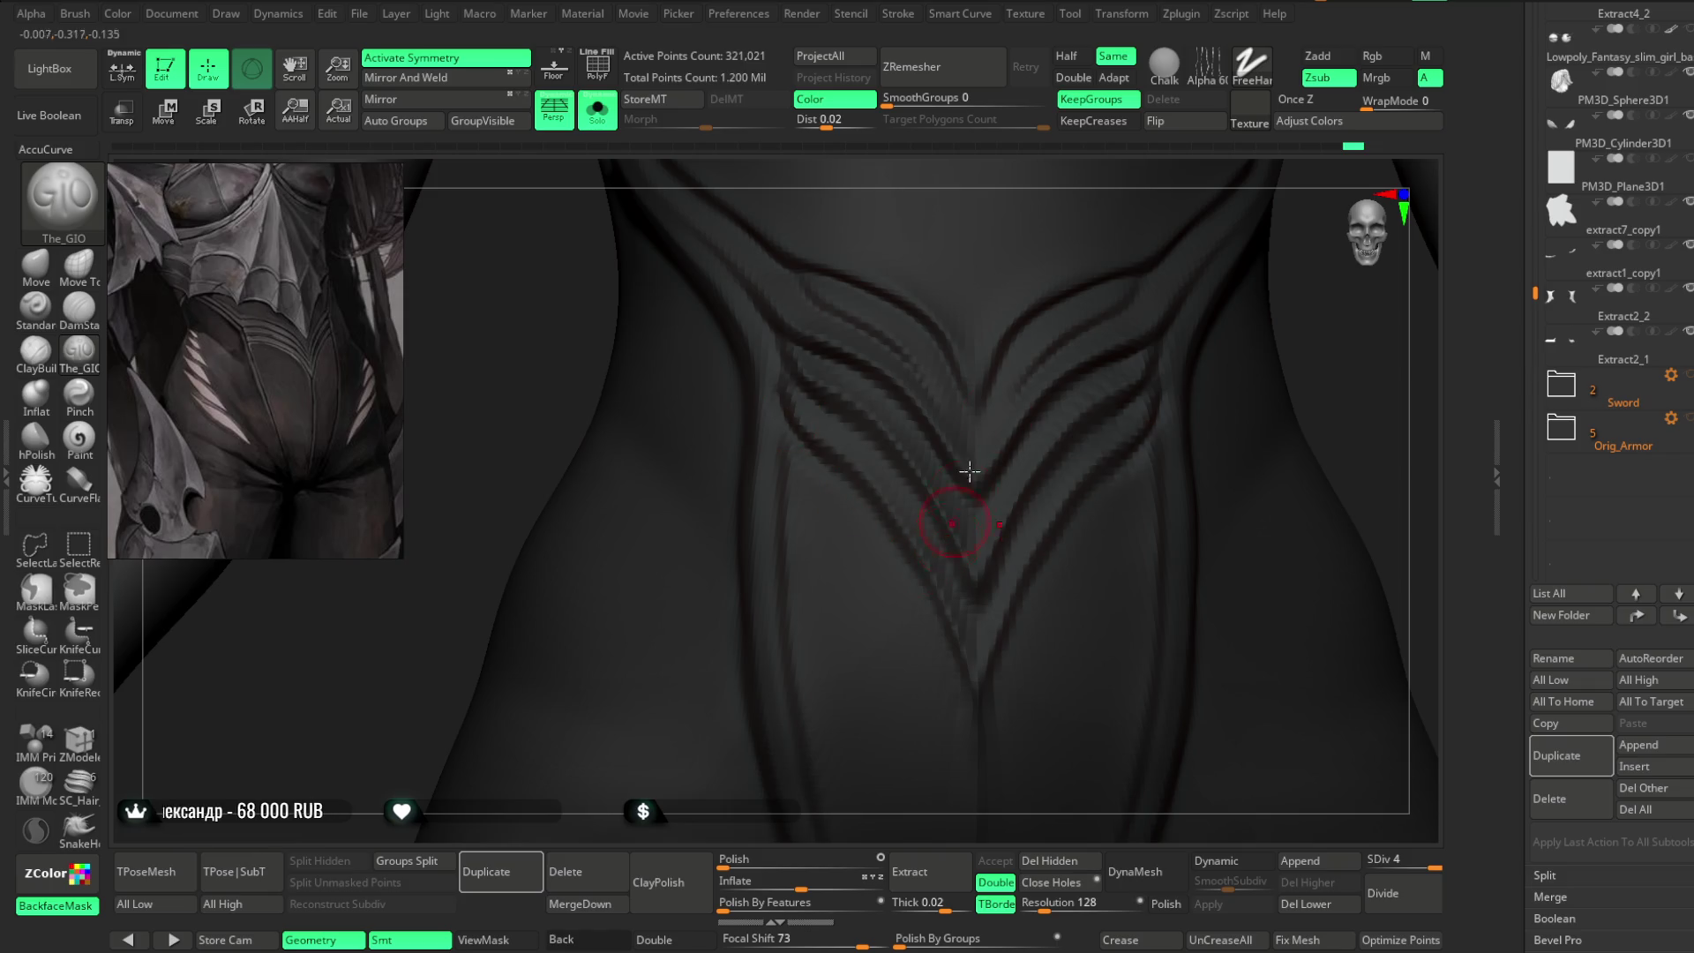
{"action": "left_click_drag", "start_coordinate": [1333, 344], "coordinate": [1016, 375]}
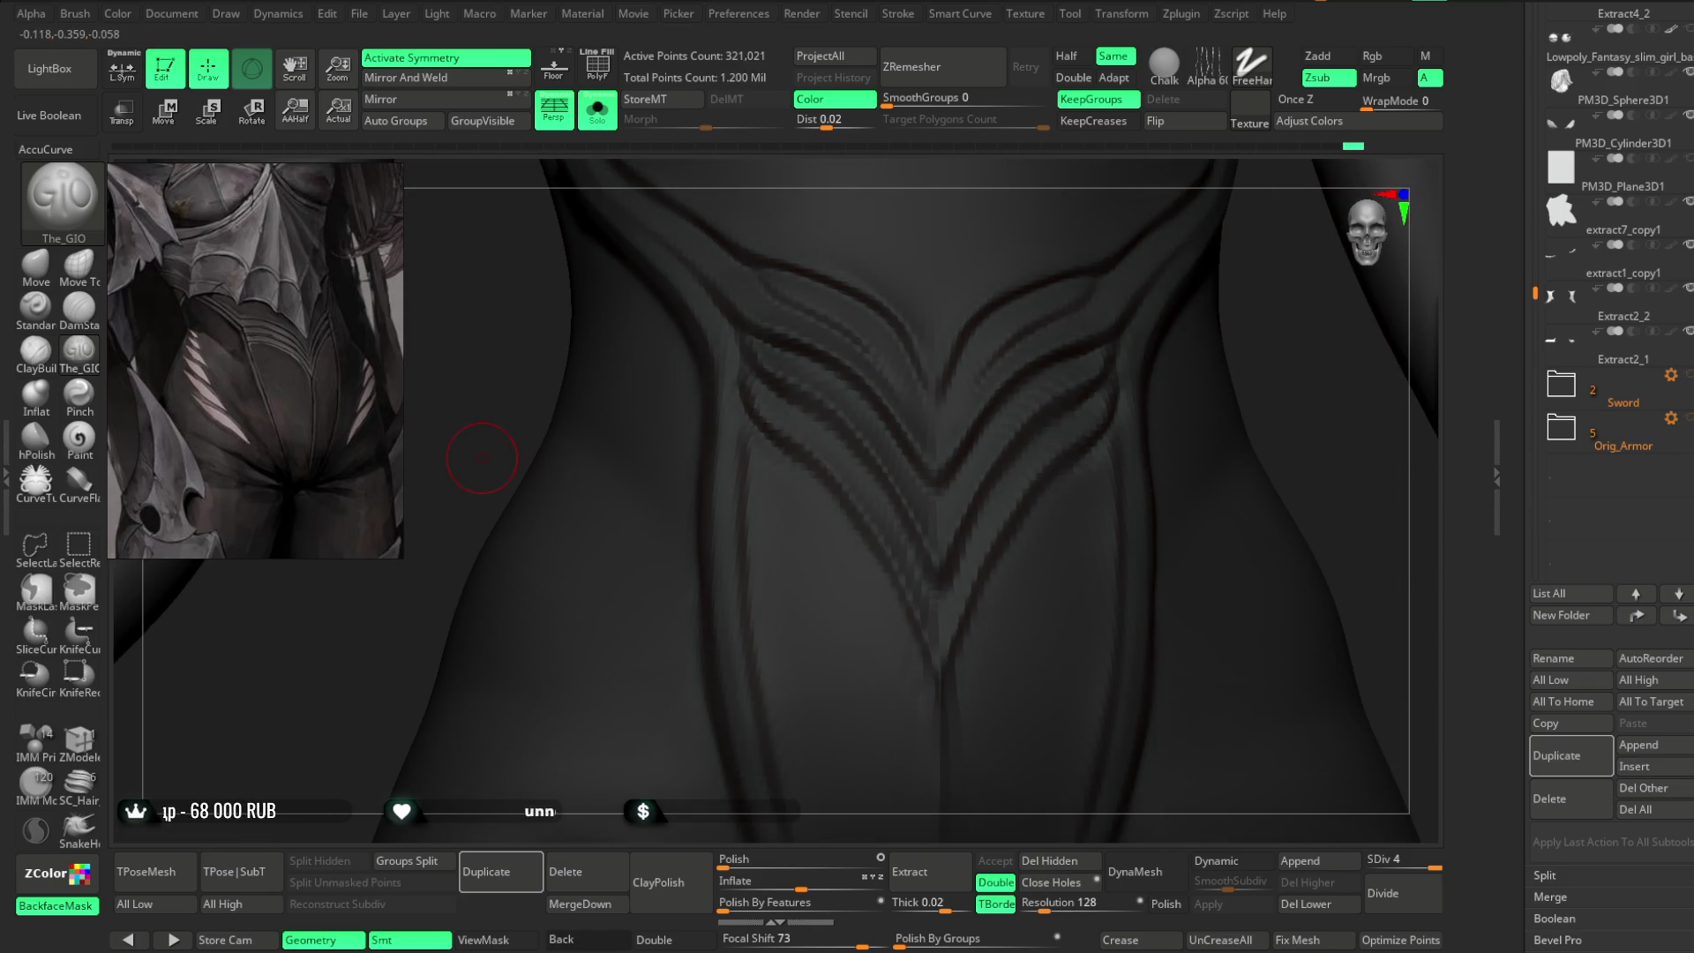
- Draw extra raised lines beside the V seams with the LazyMouse Standard brush, then return to The_GIO
{"action": "left_click", "coordinate": [35, 306]}
{"action": "key", "text": "space"}
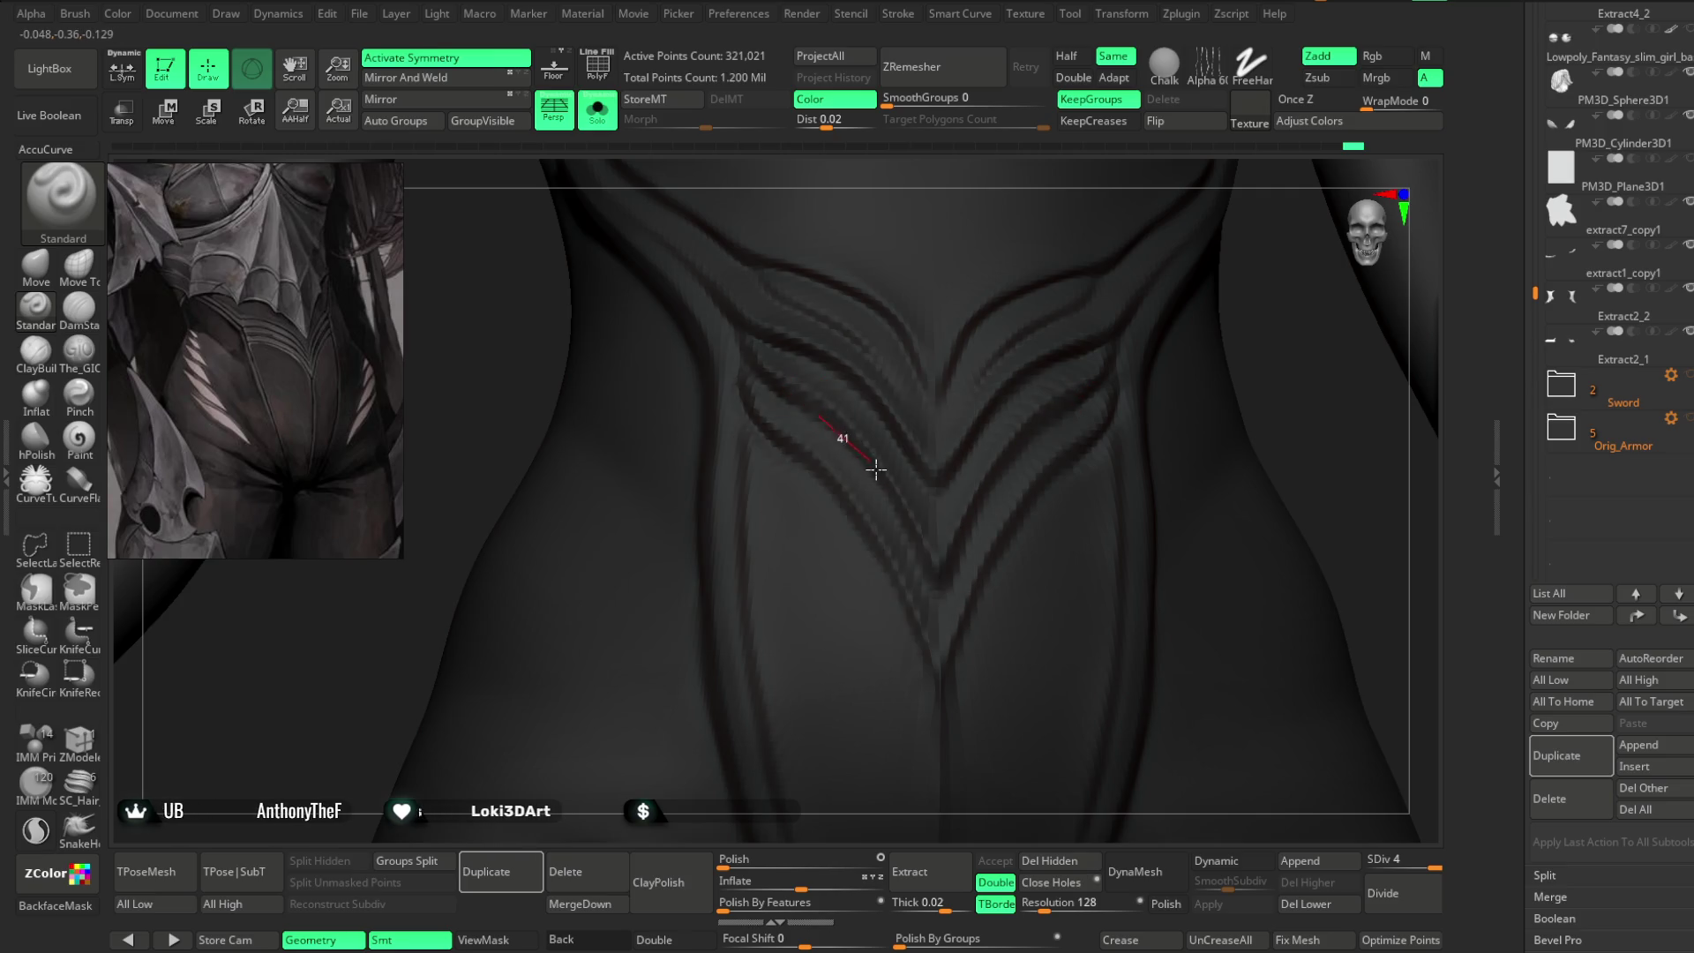
{"action": "left_click", "coordinate": [900, 14]}
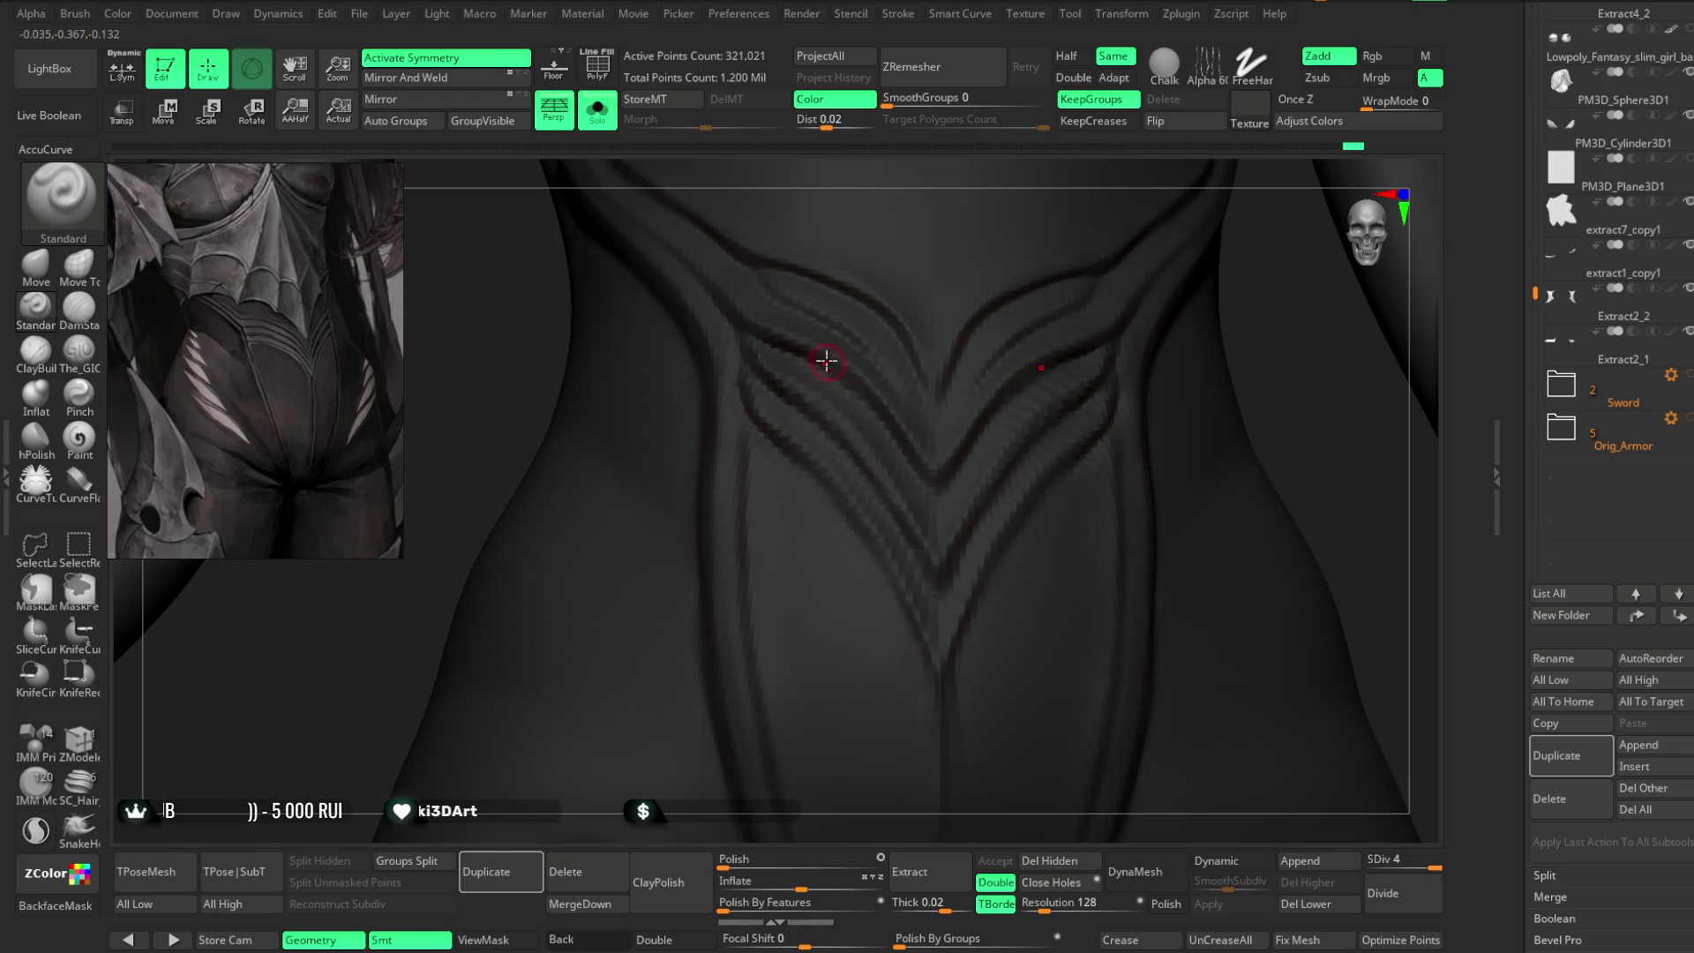
{"action": "right_click_drag", "start_coordinate": [977, 231], "coordinate": [794, 303]}
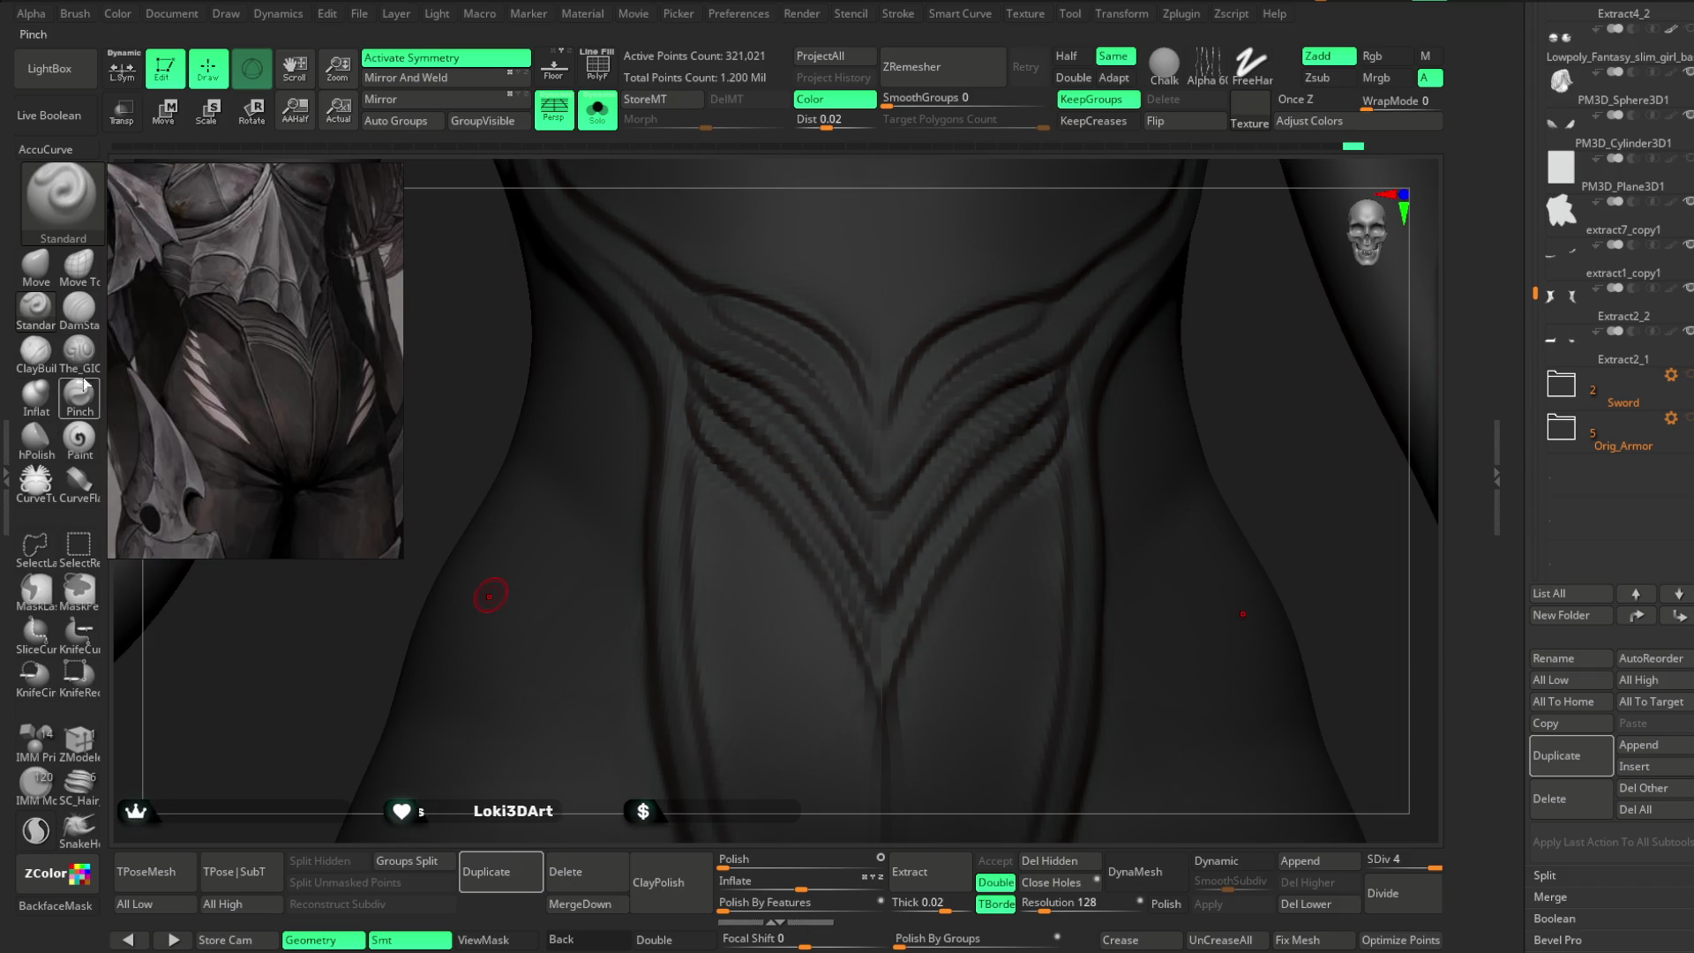
{"action": "left_click", "coordinate": [78, 350]}
{"action": "key", "text": "space"}
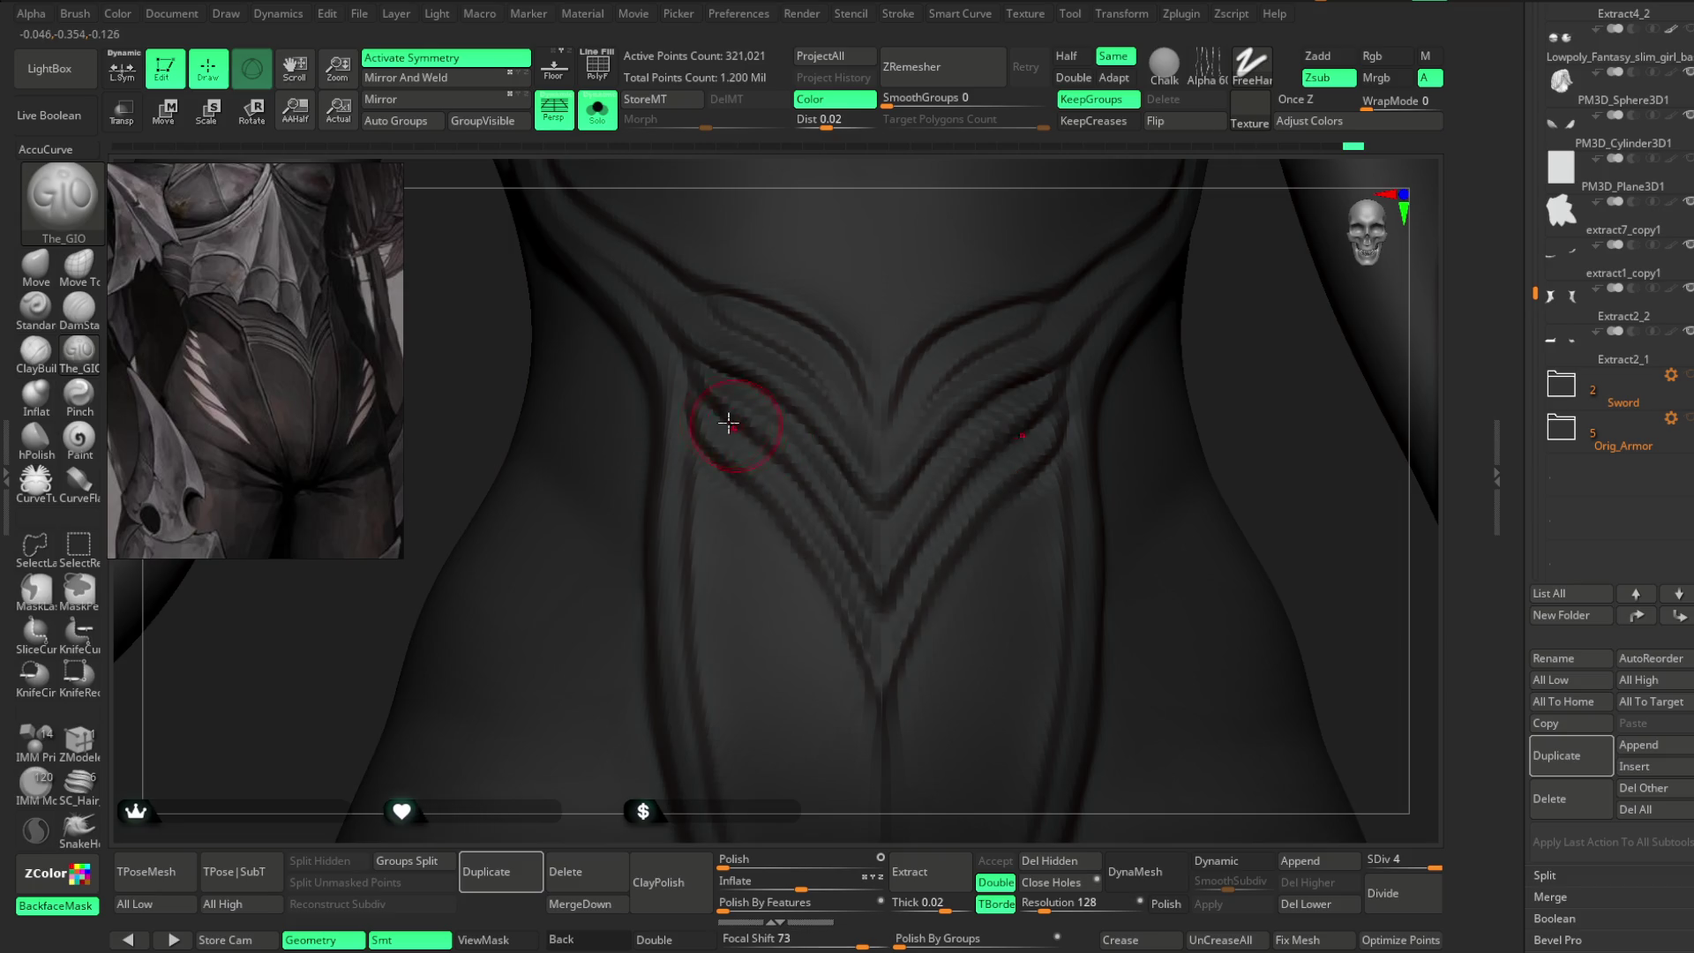